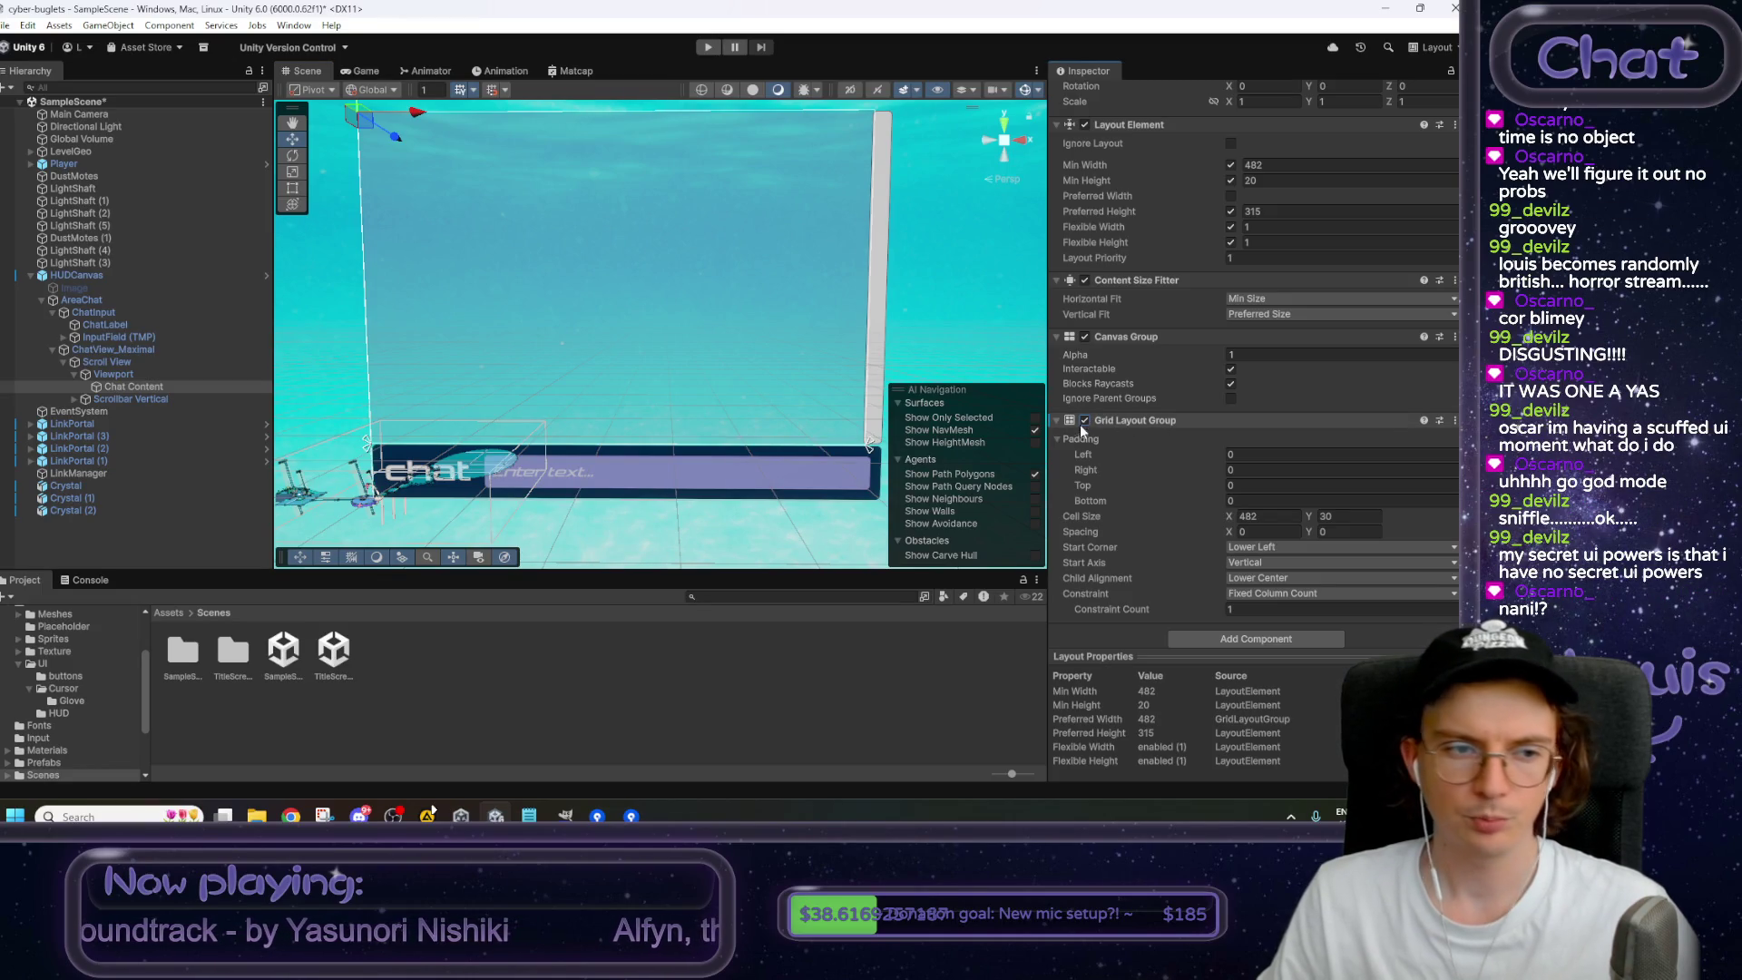
# Create a UI Image as a child of Chat Content.
pyautogui.rightClick(123, 387)
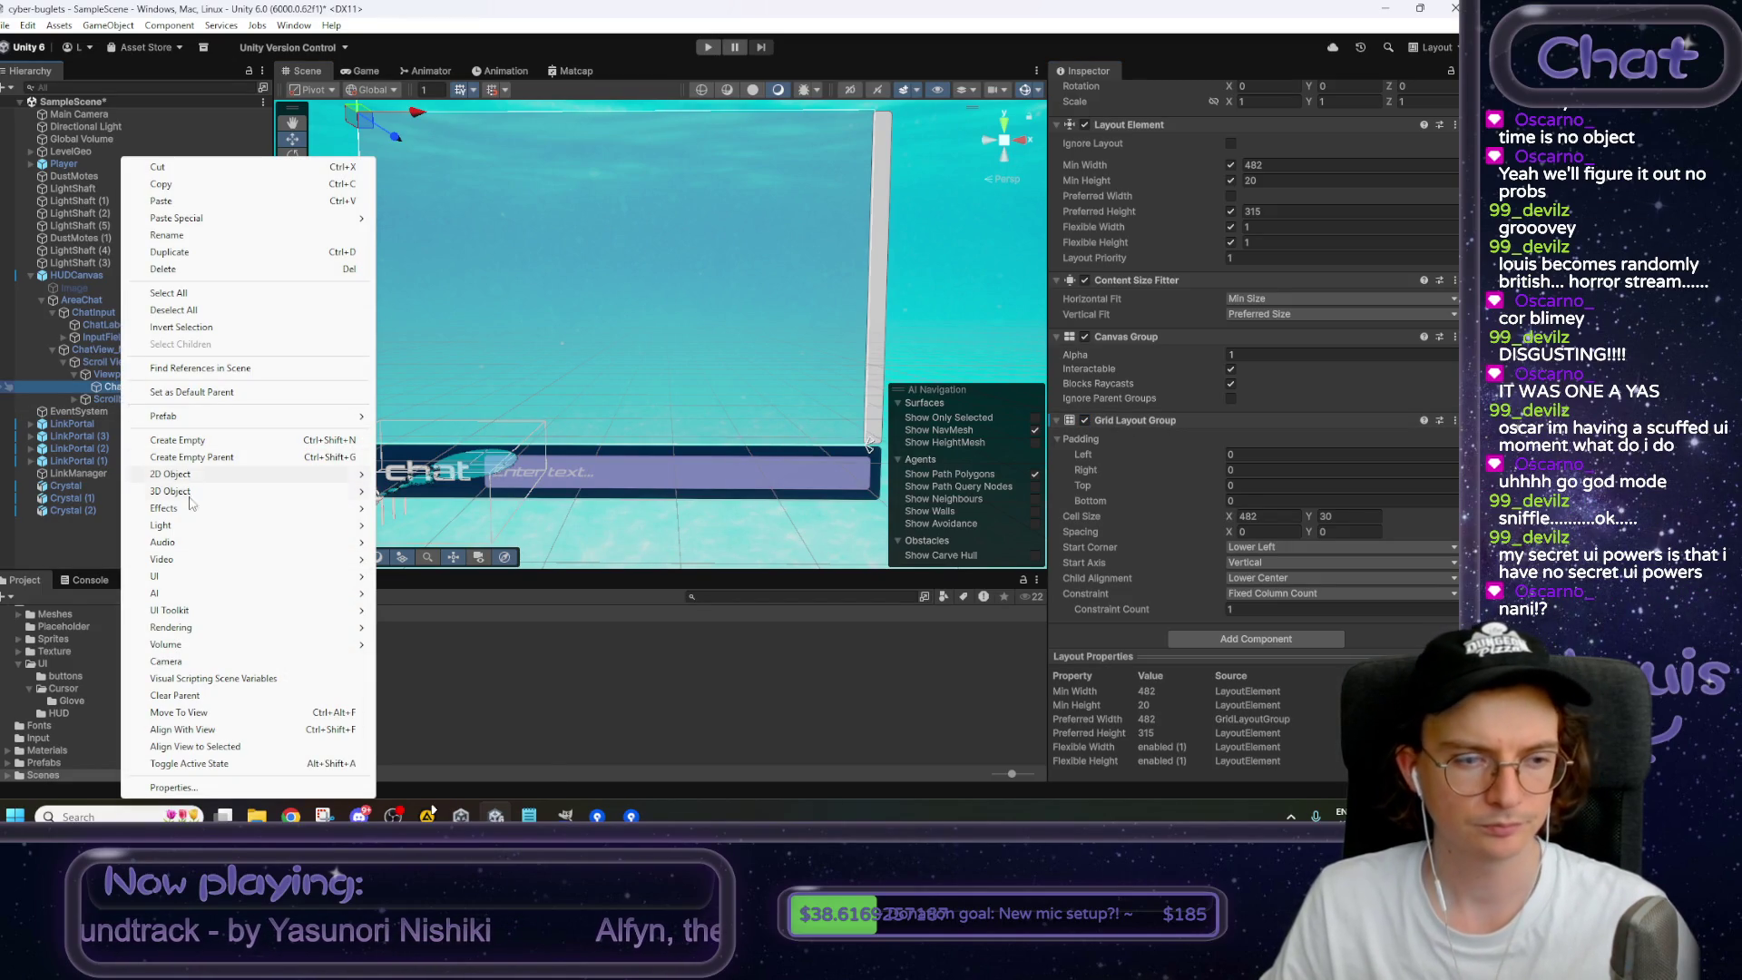
pyautogui.moveTo(204, 577)
pyautogui.click(443, 576)
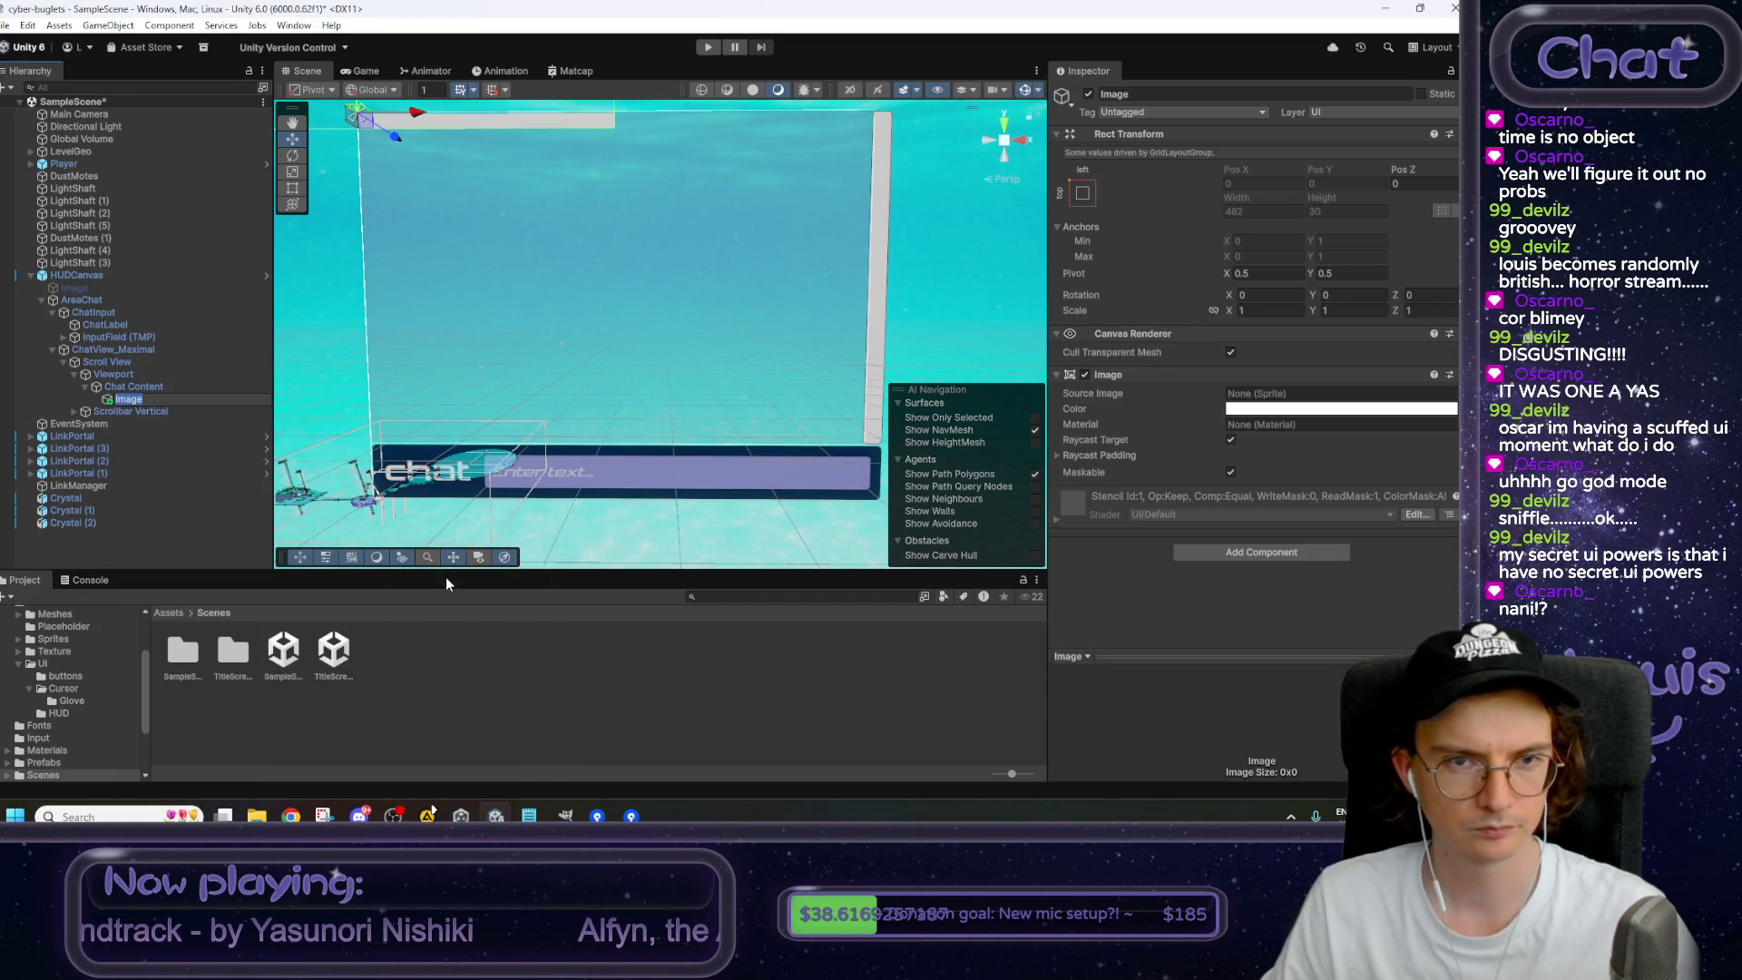
pyautogui.moveTo(472, 426)
pyautogui.mouseDown()
pyautogui.moveTo(526, 273)
pyautogui.moveTo(449, 218)
pyautogui.mouseUp()
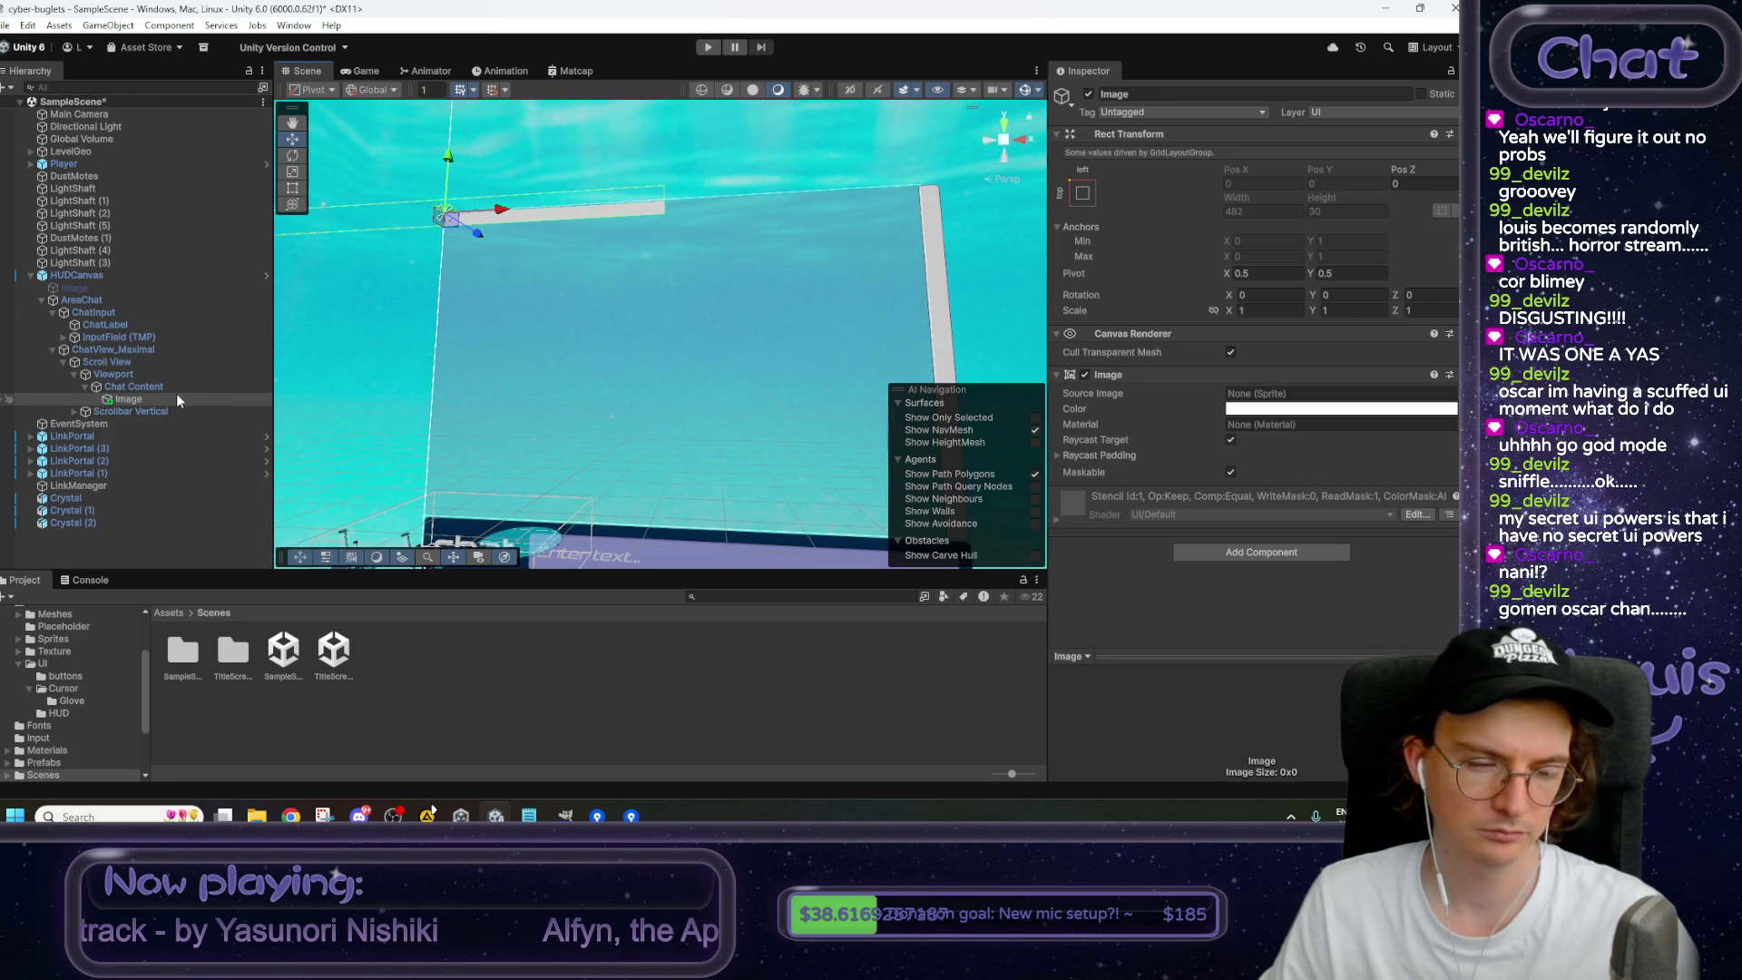
# Give the new Image a Layout Element component and view the chat in the game camera.
pyautogui.click(145, 388)
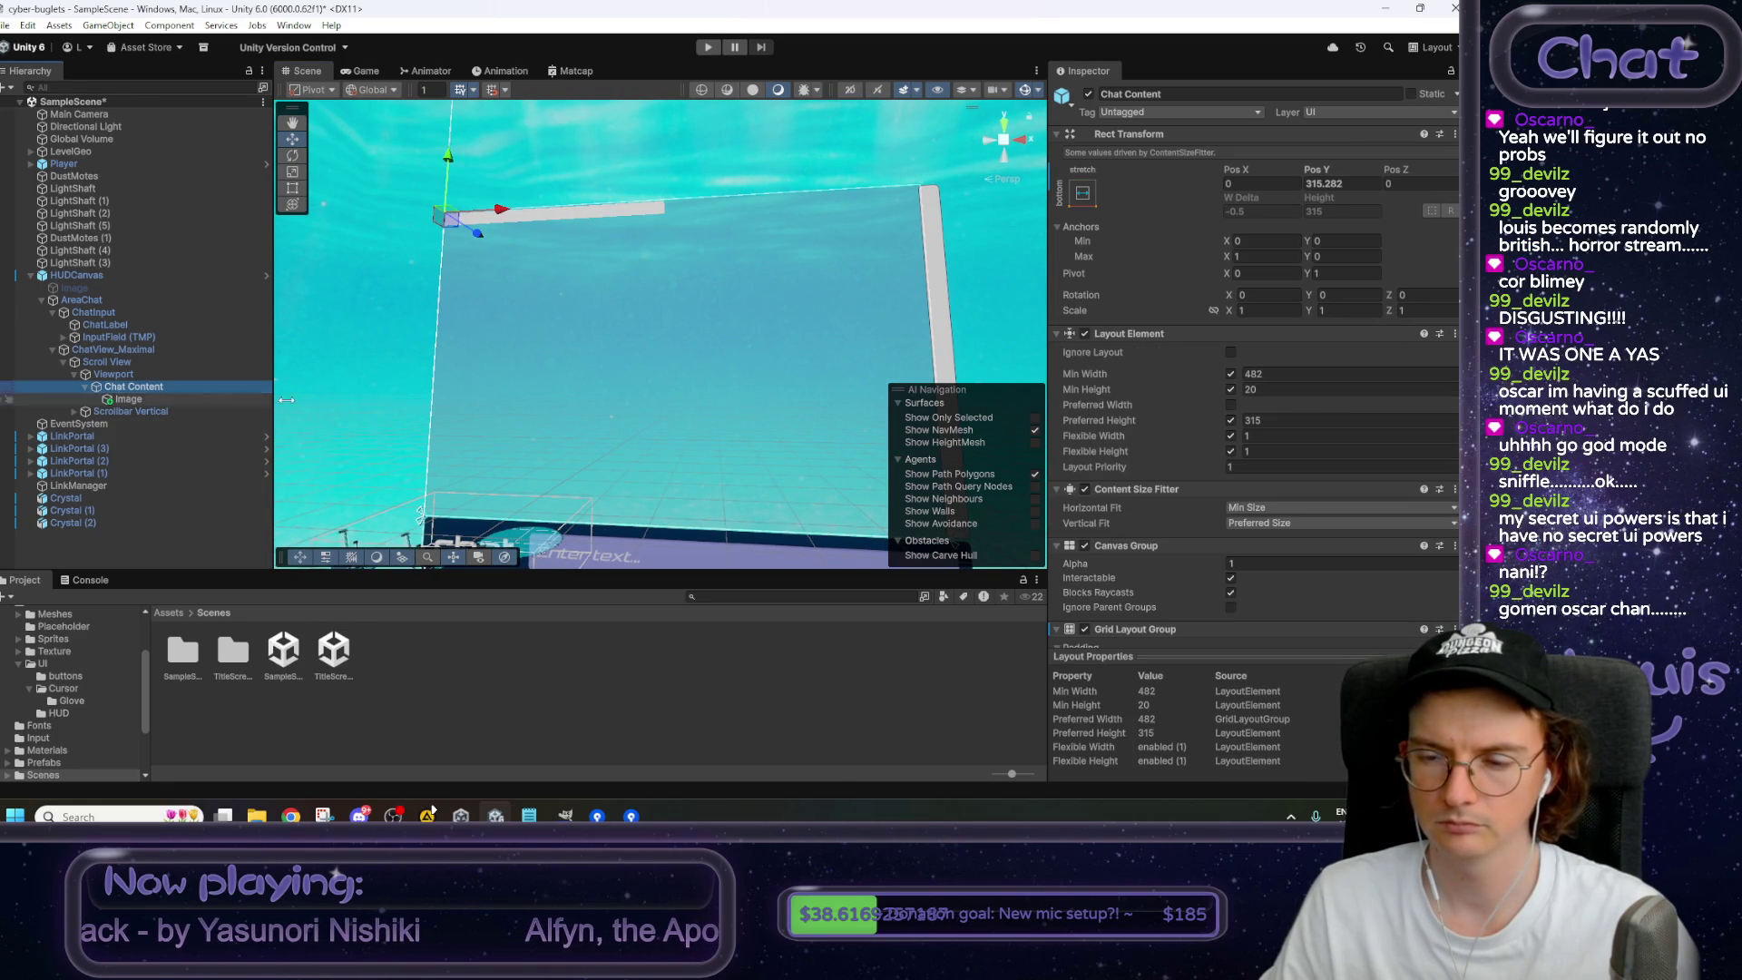
pyautogui.click(128, 399)
pyautogui.click(1248, 552)
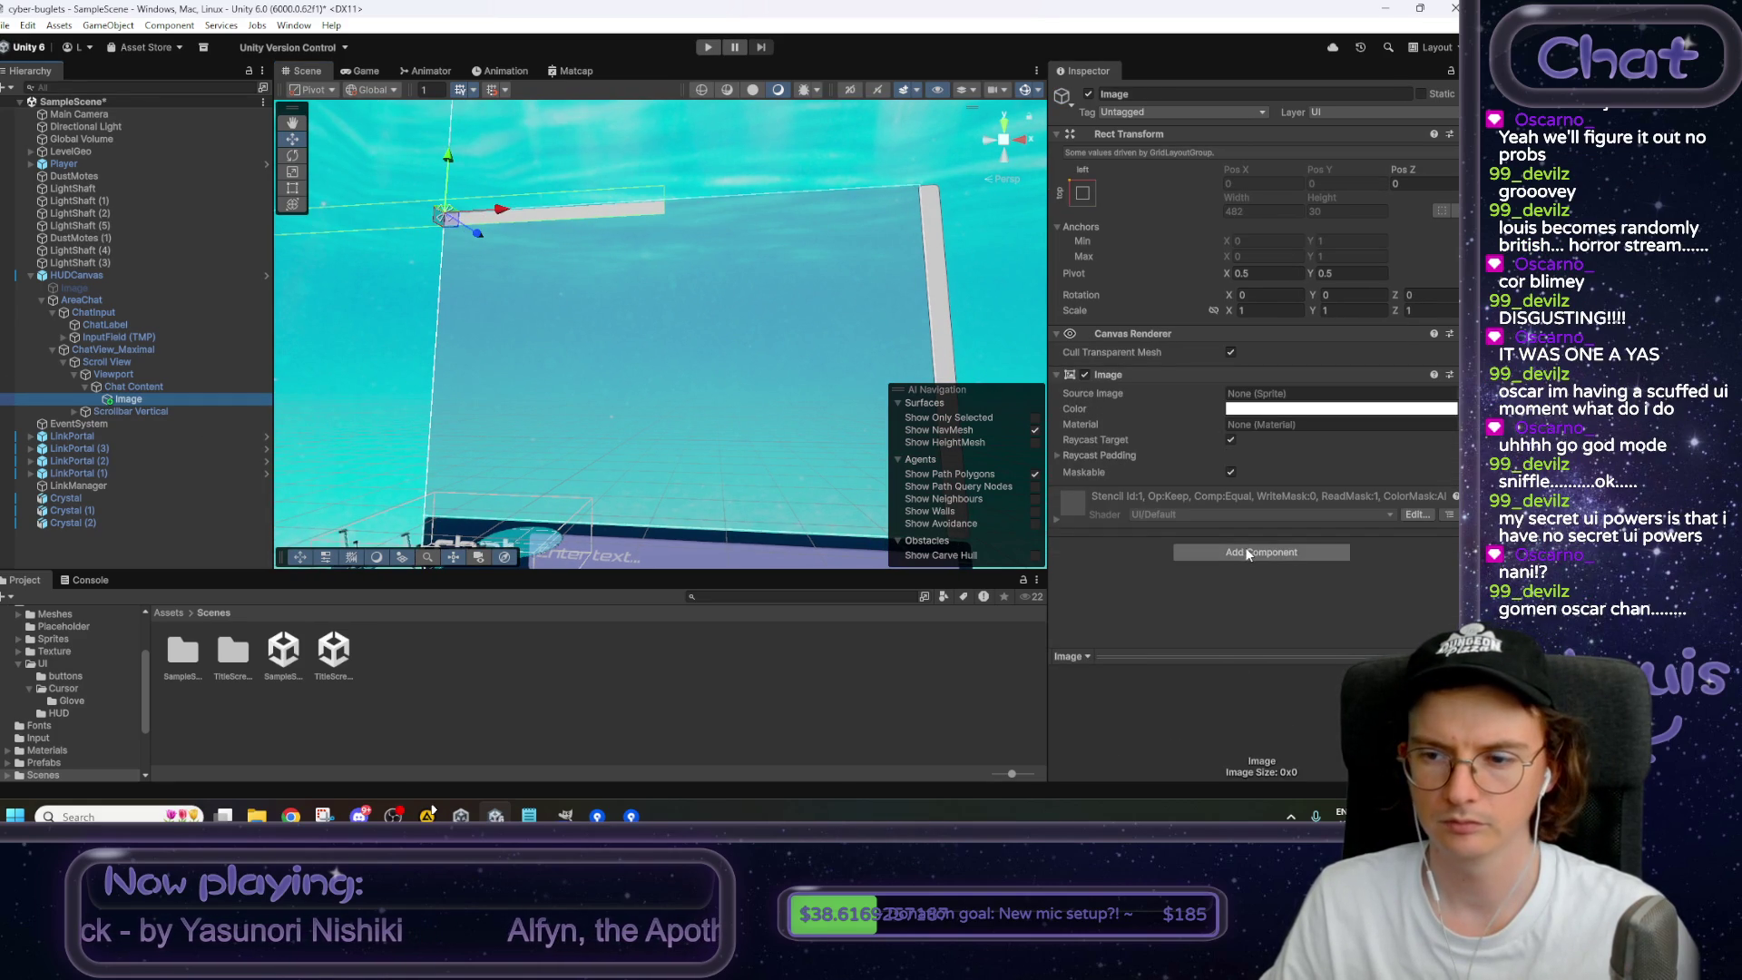
pyautogui.write('box')
pyautogui.write('layour')
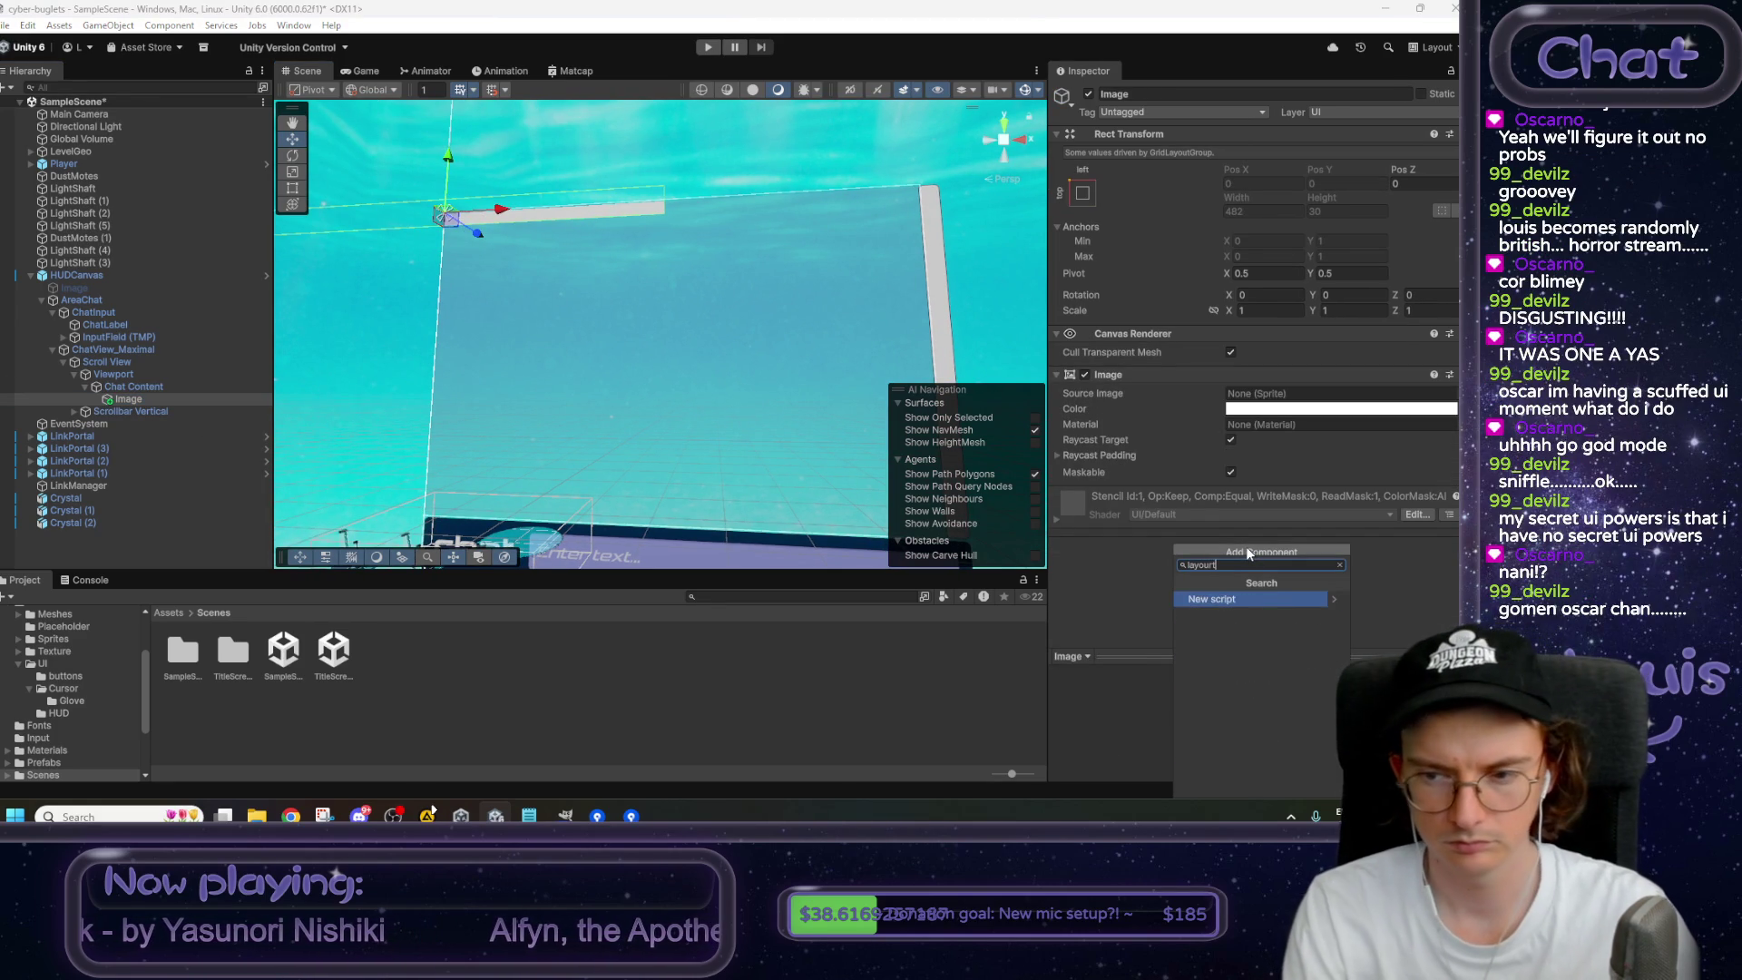
pyautogui.press('Return')
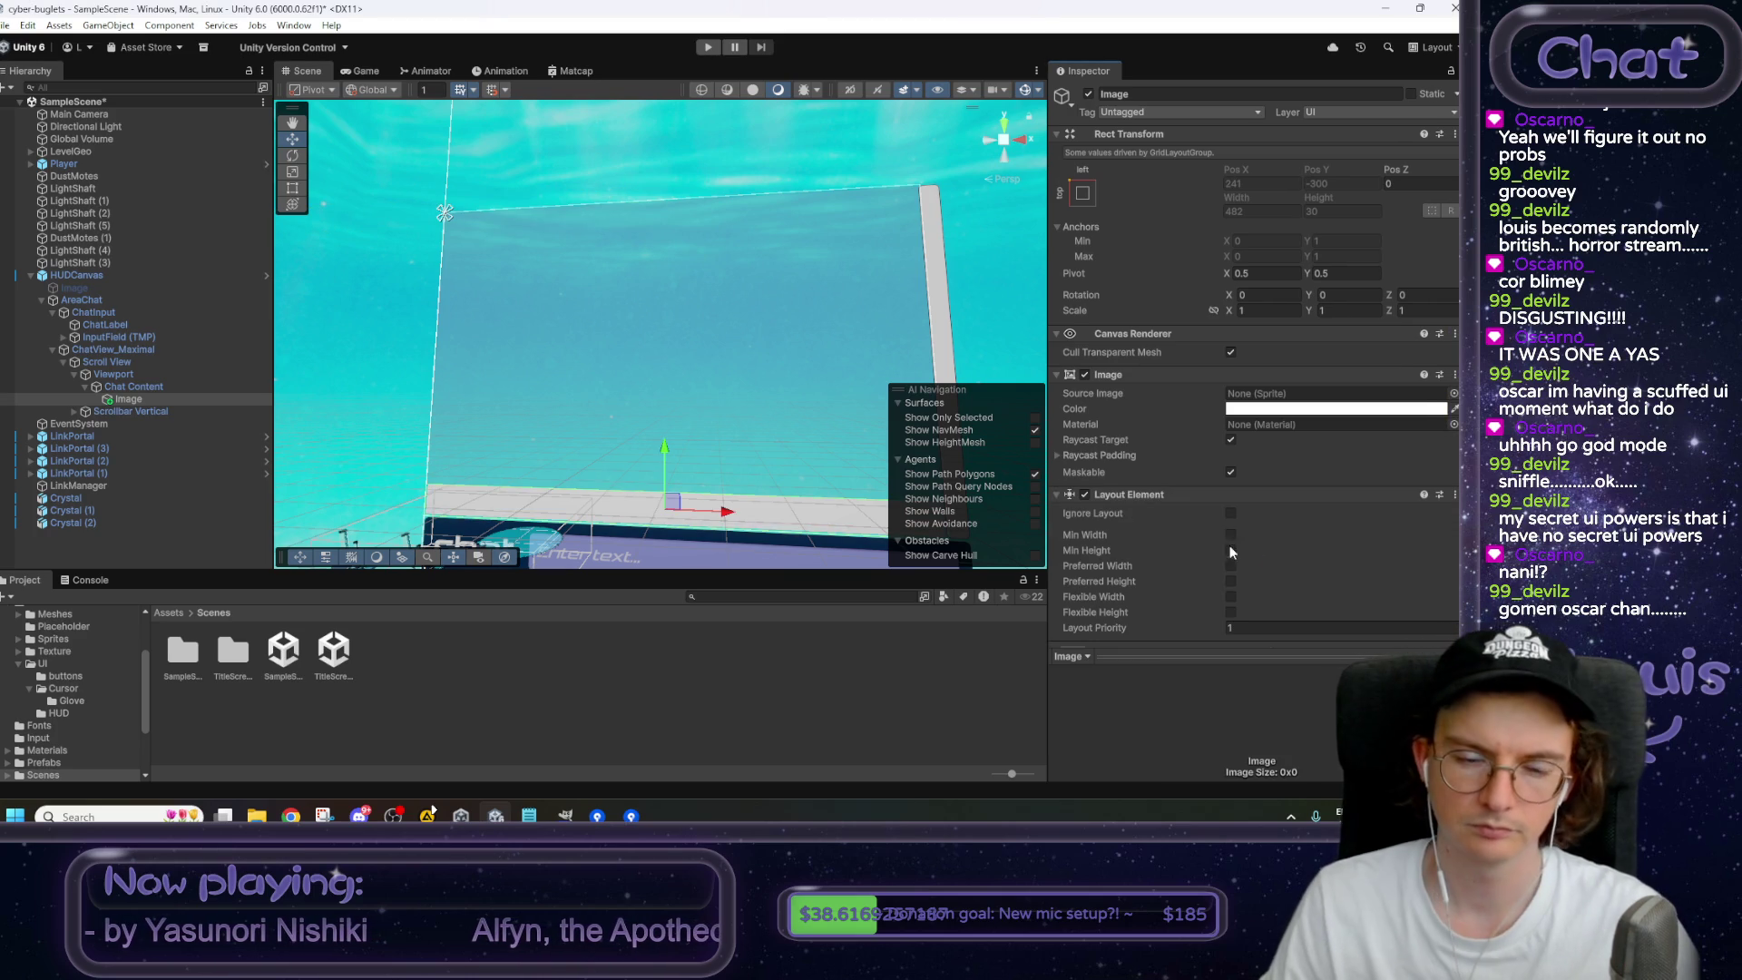
pyautogui.moveTo(723, 443)
pyautogui.mouseDown()
pyautogui.moveTo(776, 504)
pyautogui.moveTo(1024, 453)
pyautogui.mouseUp()
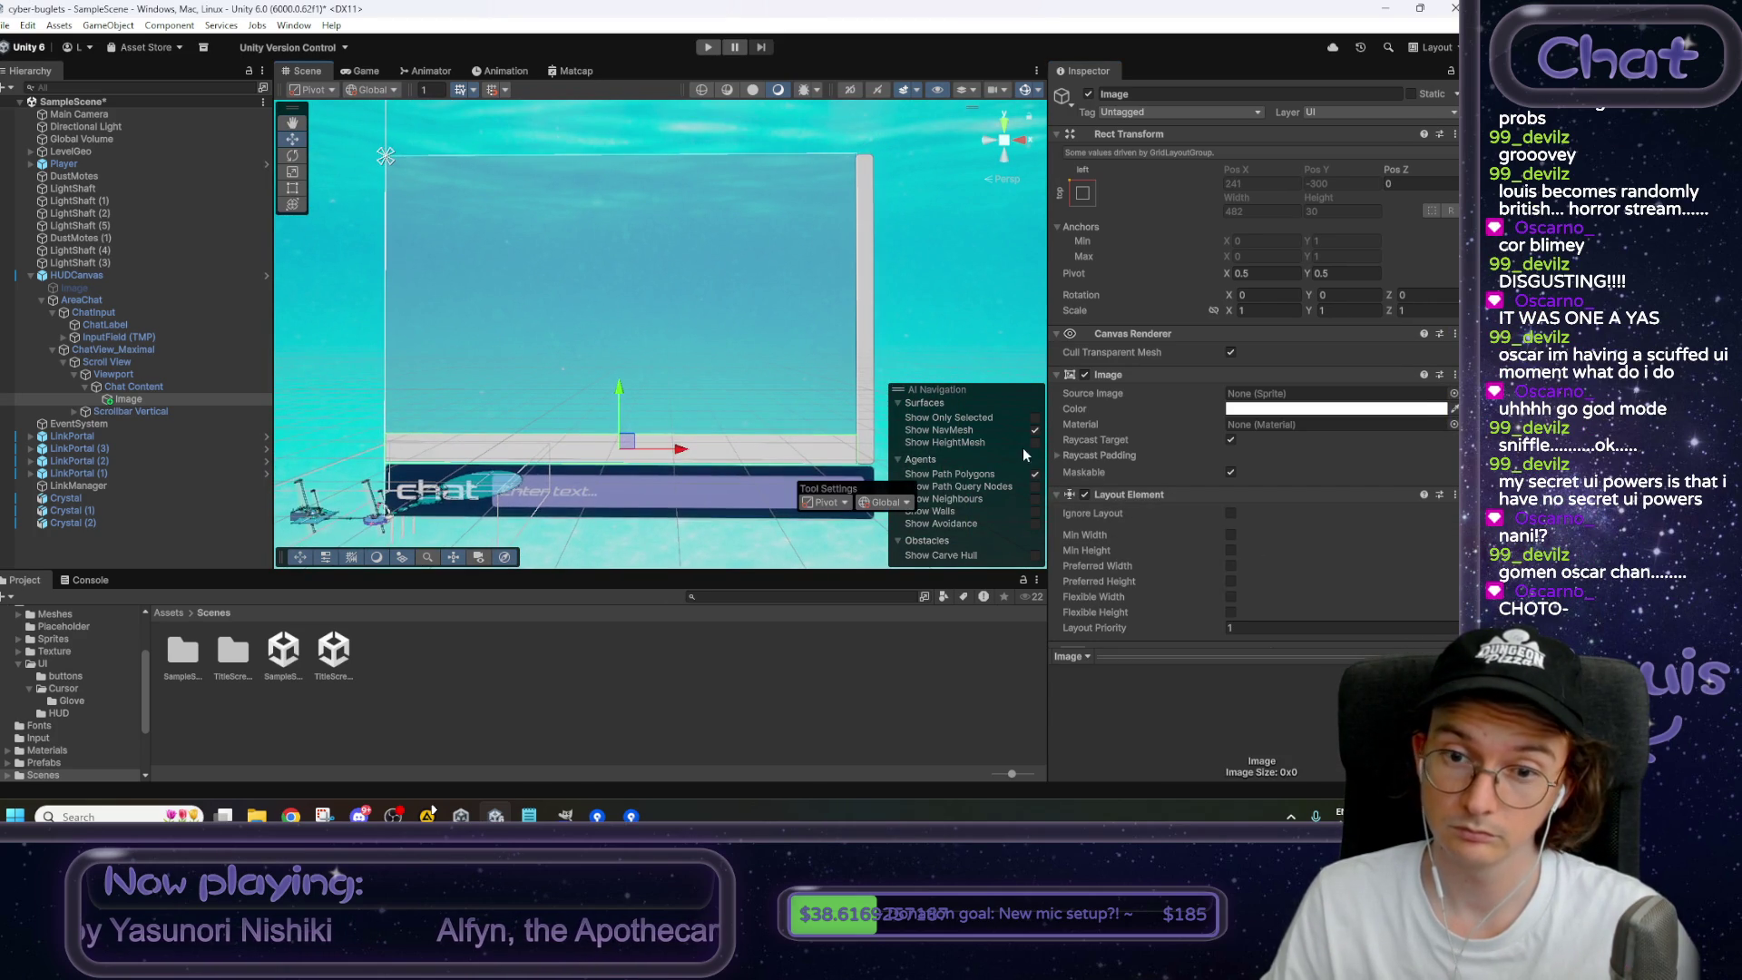
pyautogui.click(363, 71)
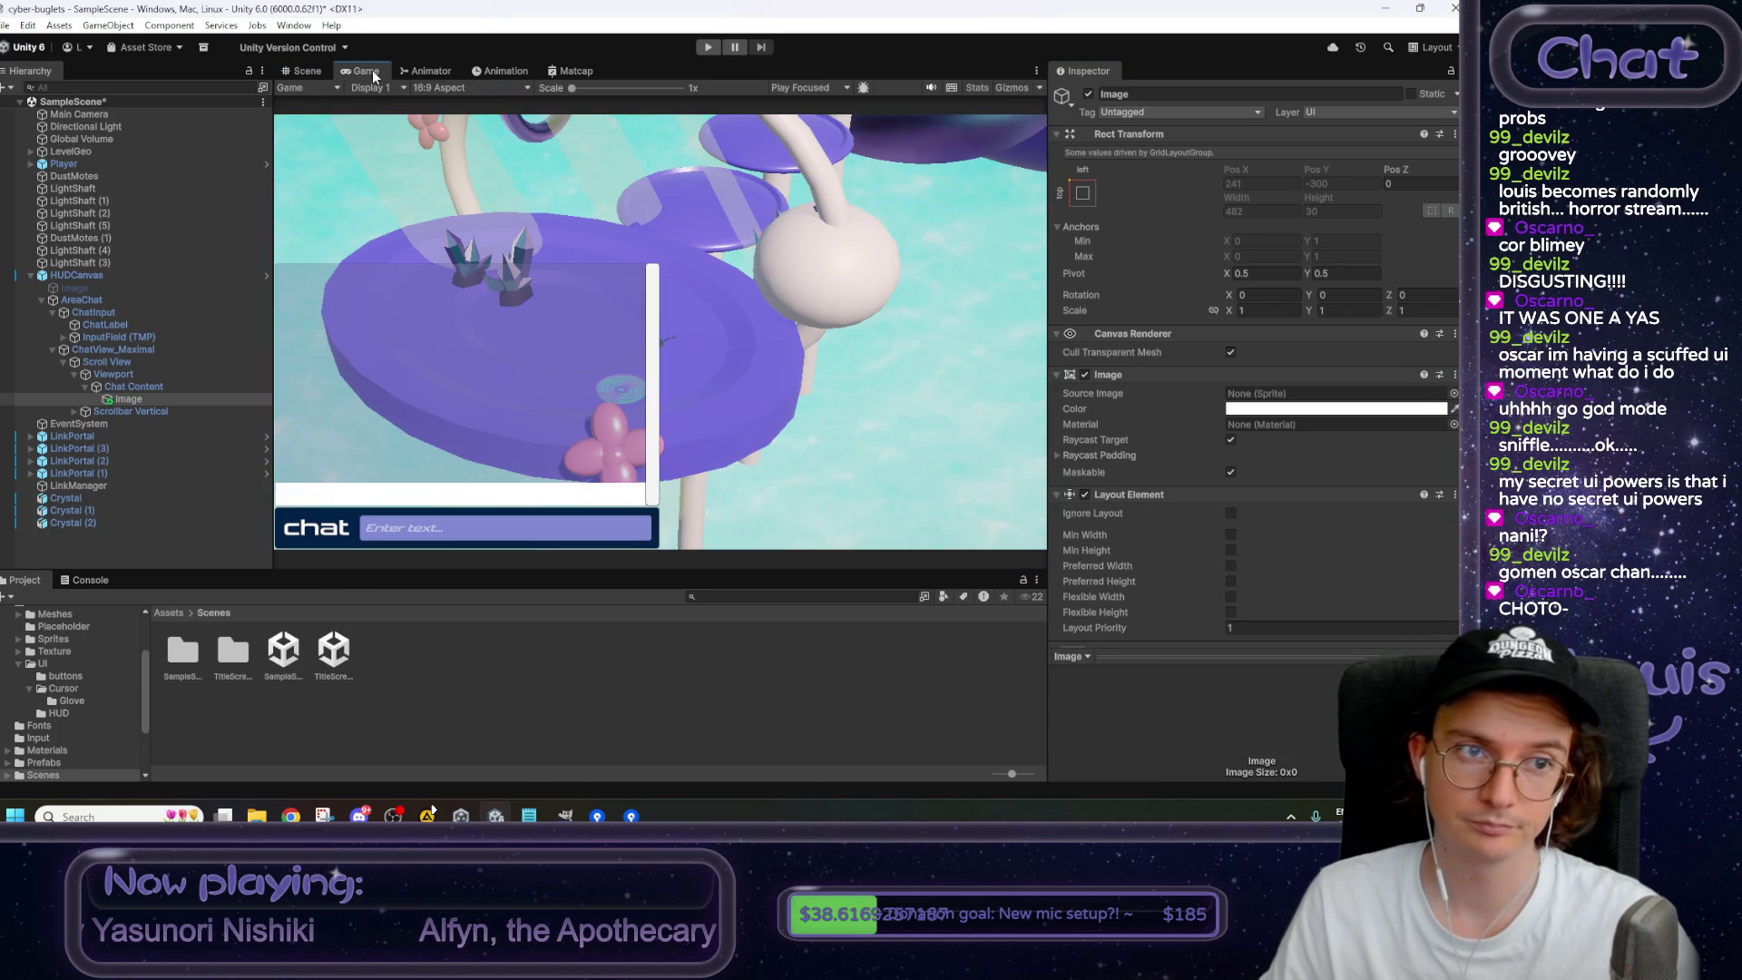
# Maximize the Game view to preview the chat box, then restore the editor layout.
pyautogui.rightClick(367, 71)
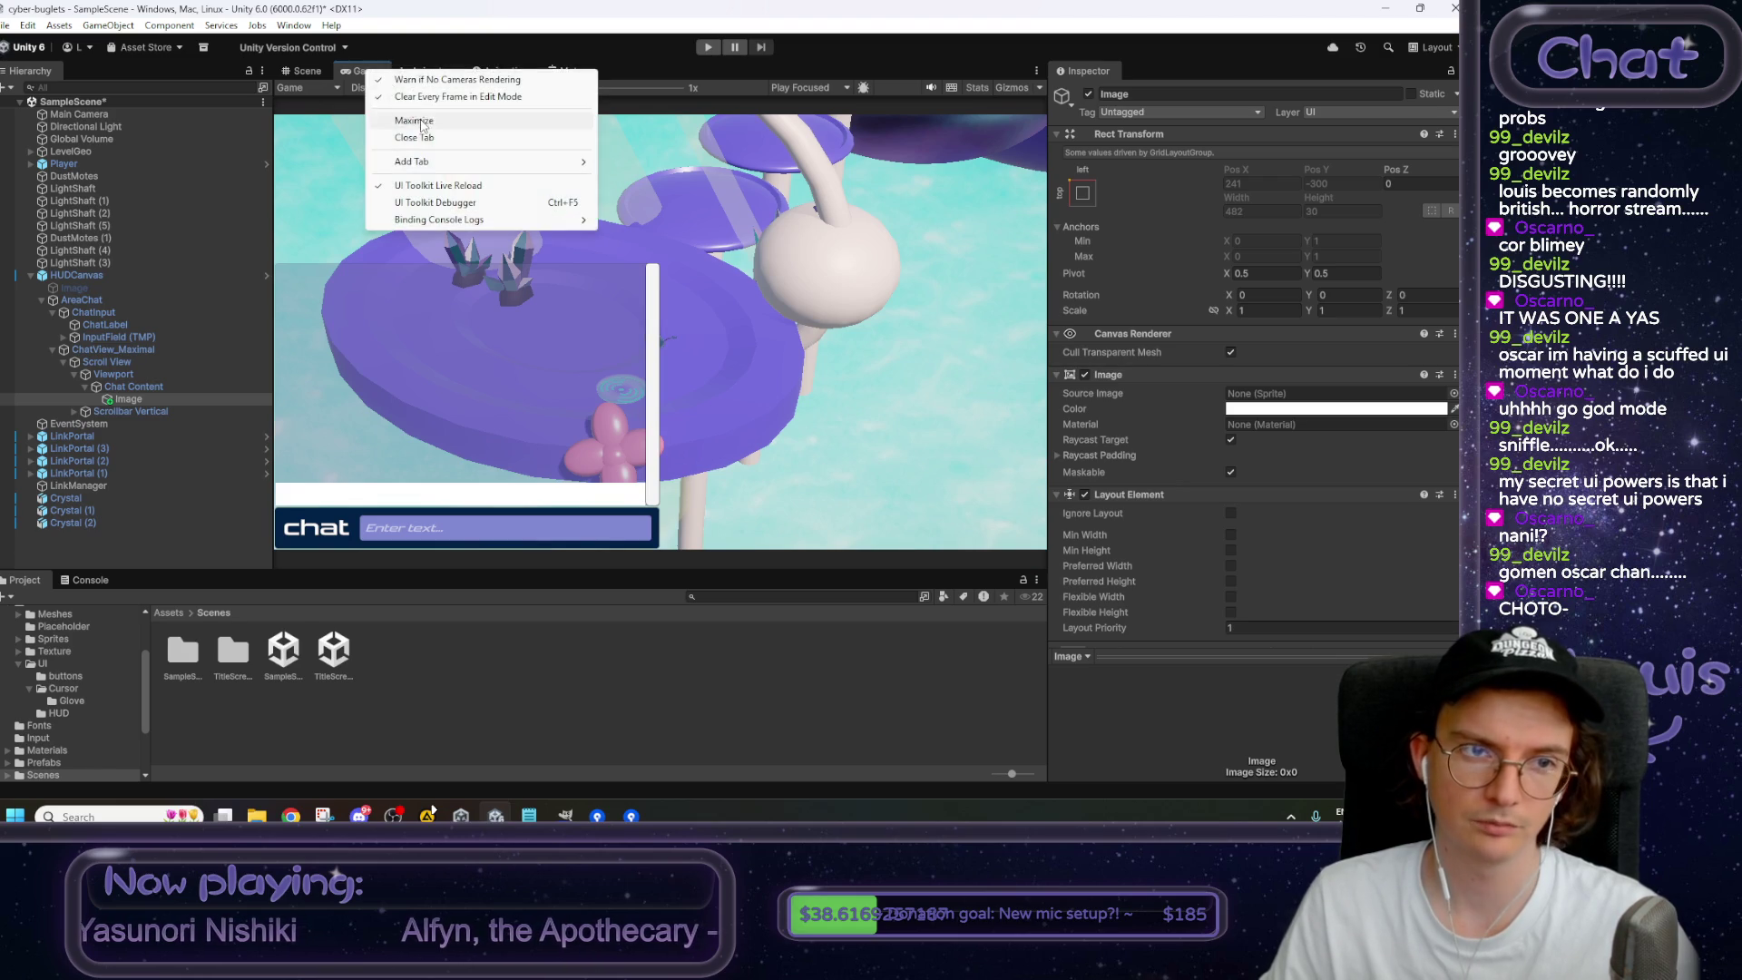
pyautogui.click(427, 122)
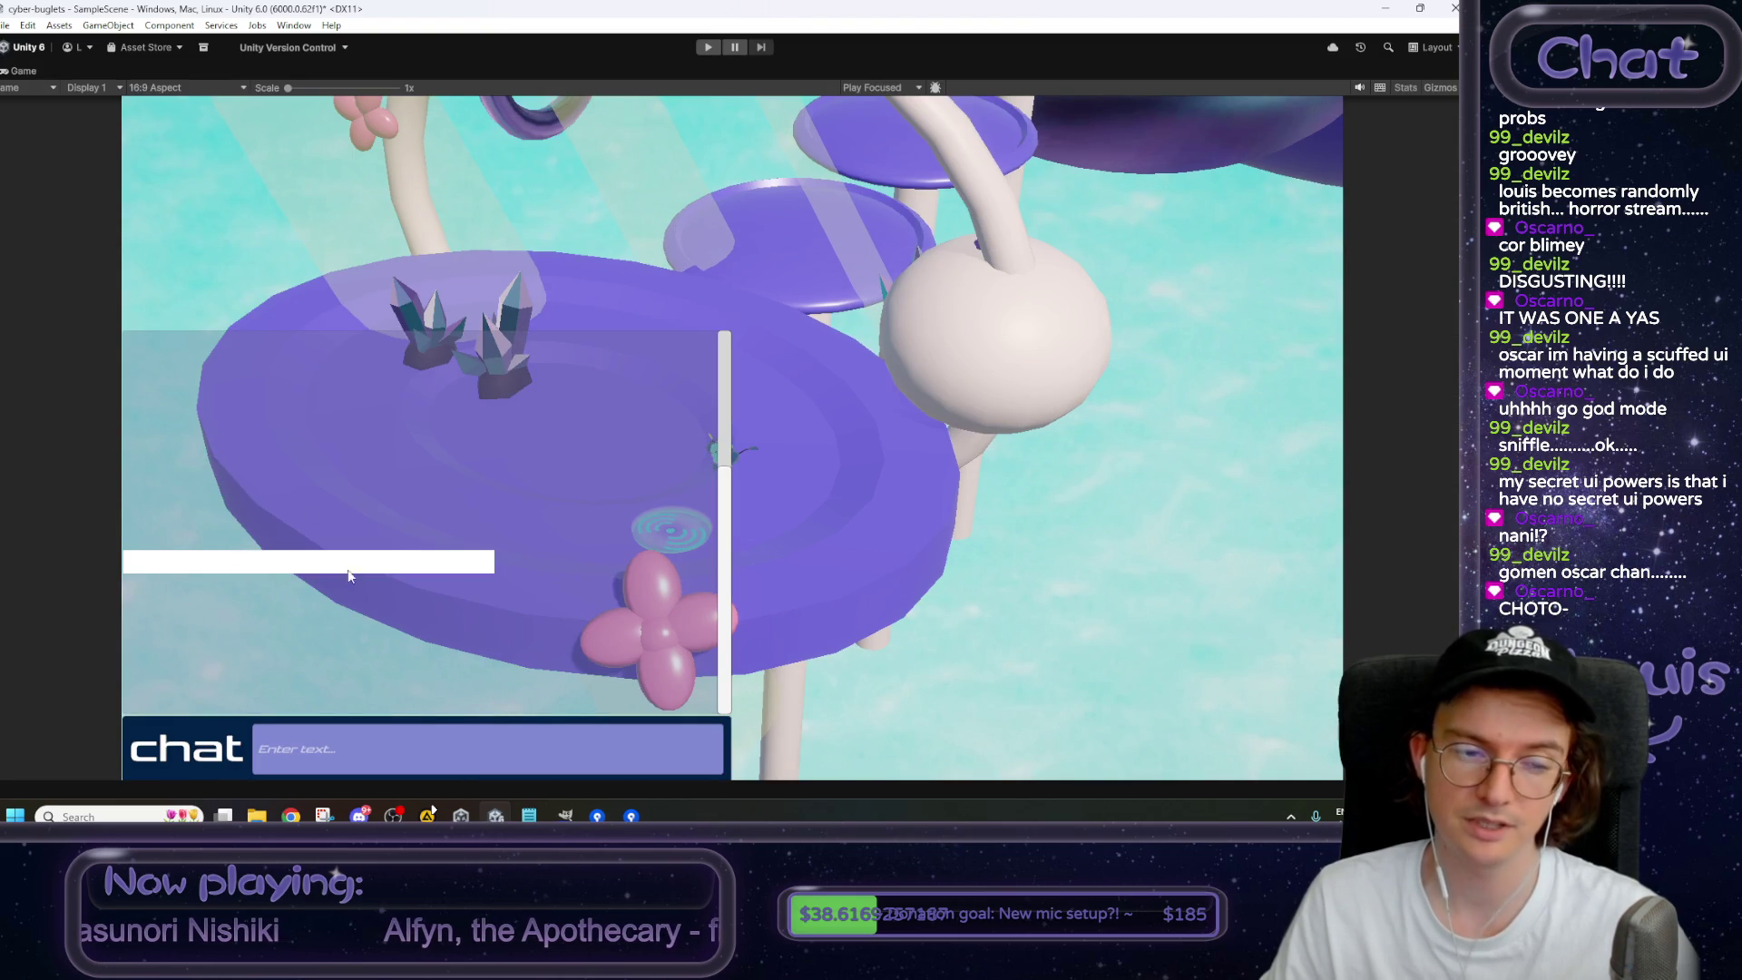
pyautogui.rightClick(30, 70)
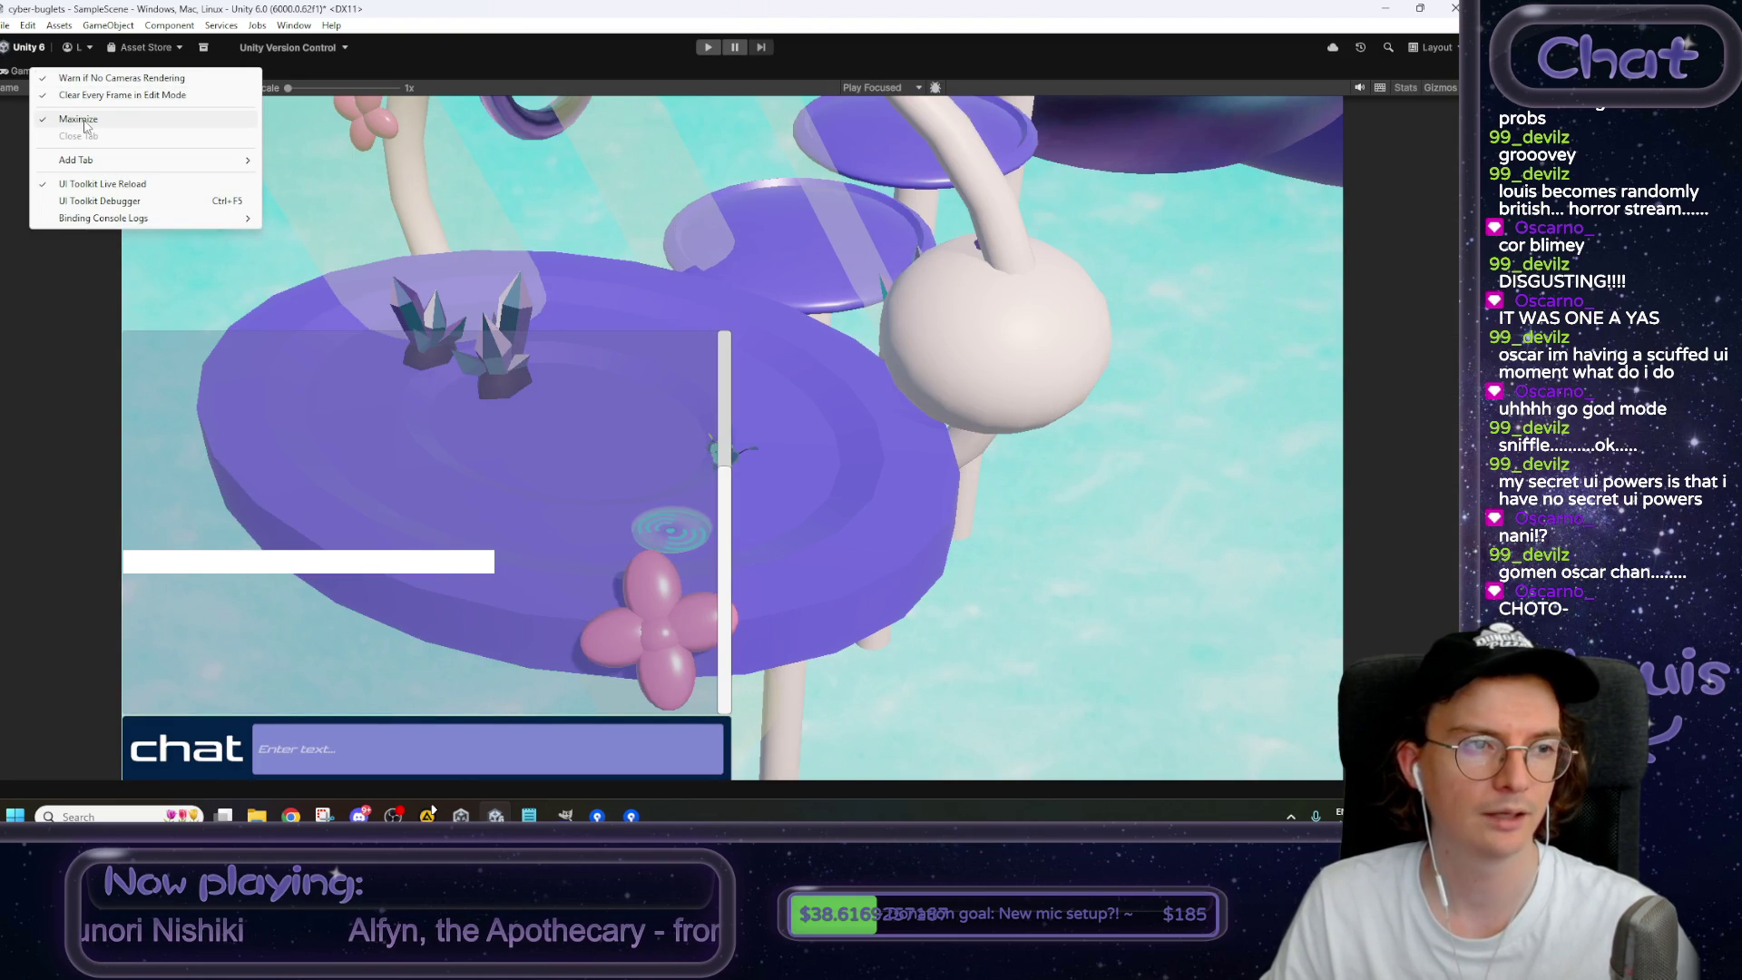
pyautogui.click(84, 122)
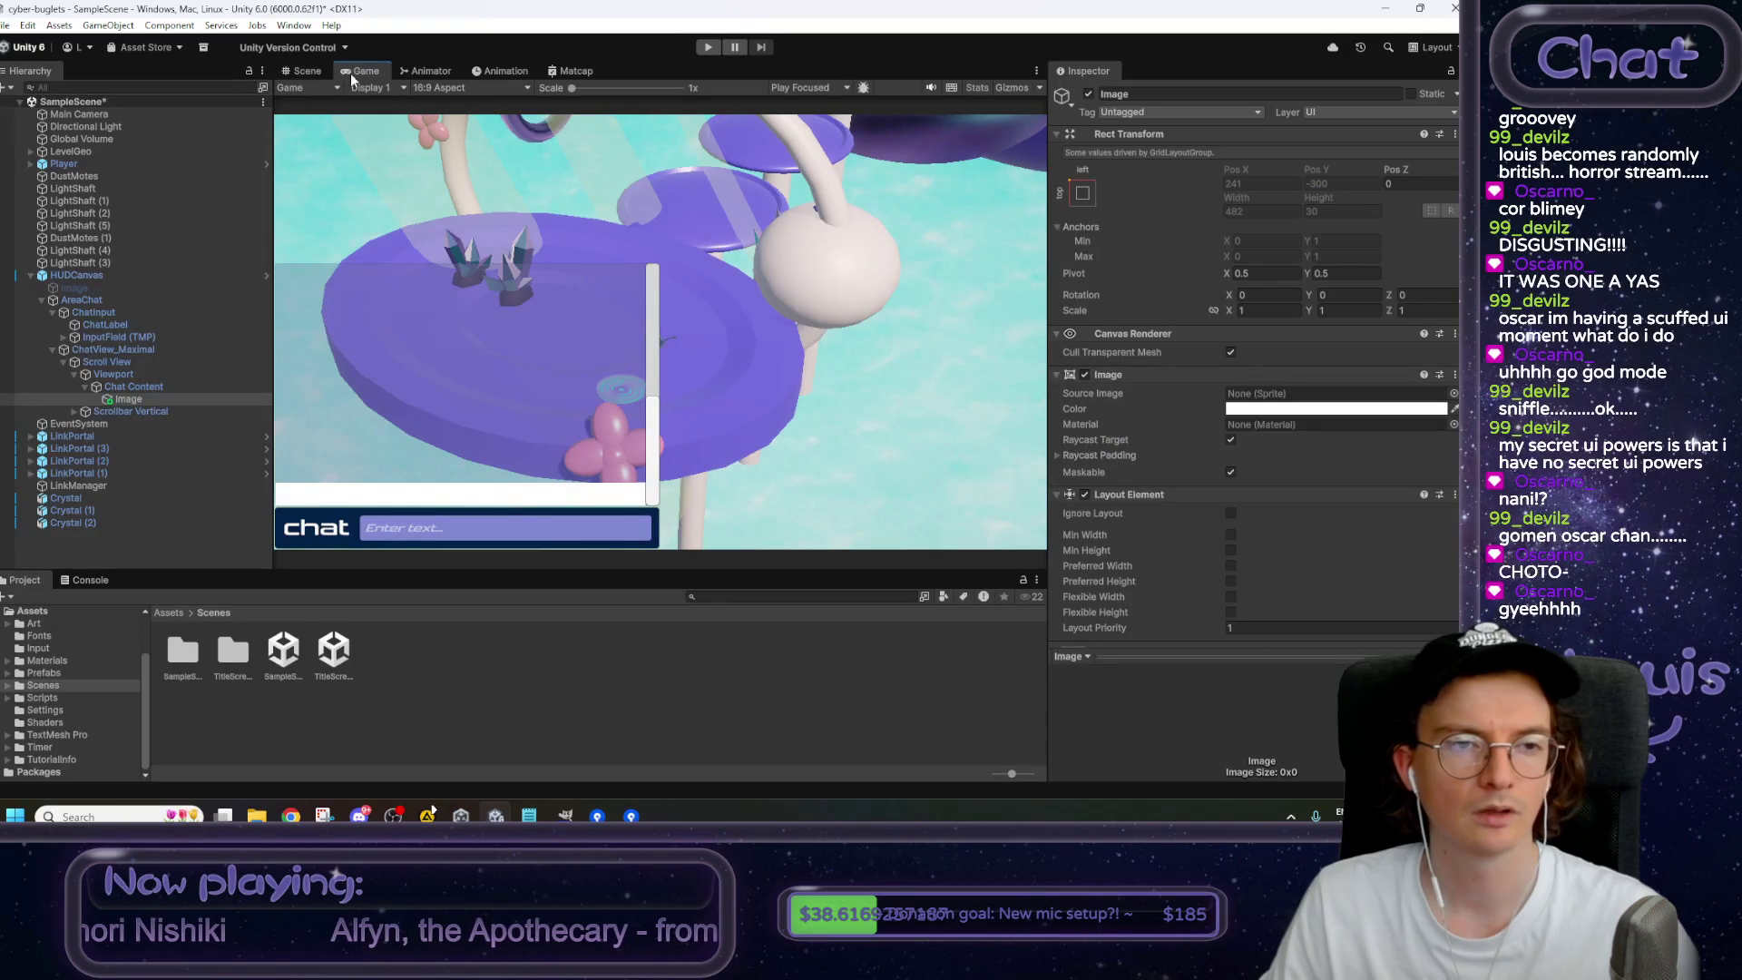
# Undock the Game view into a floating window, maximize it, then put it away.
pyautogui.moveTo(361, 78); pyautogui.dragTo(782, 329)
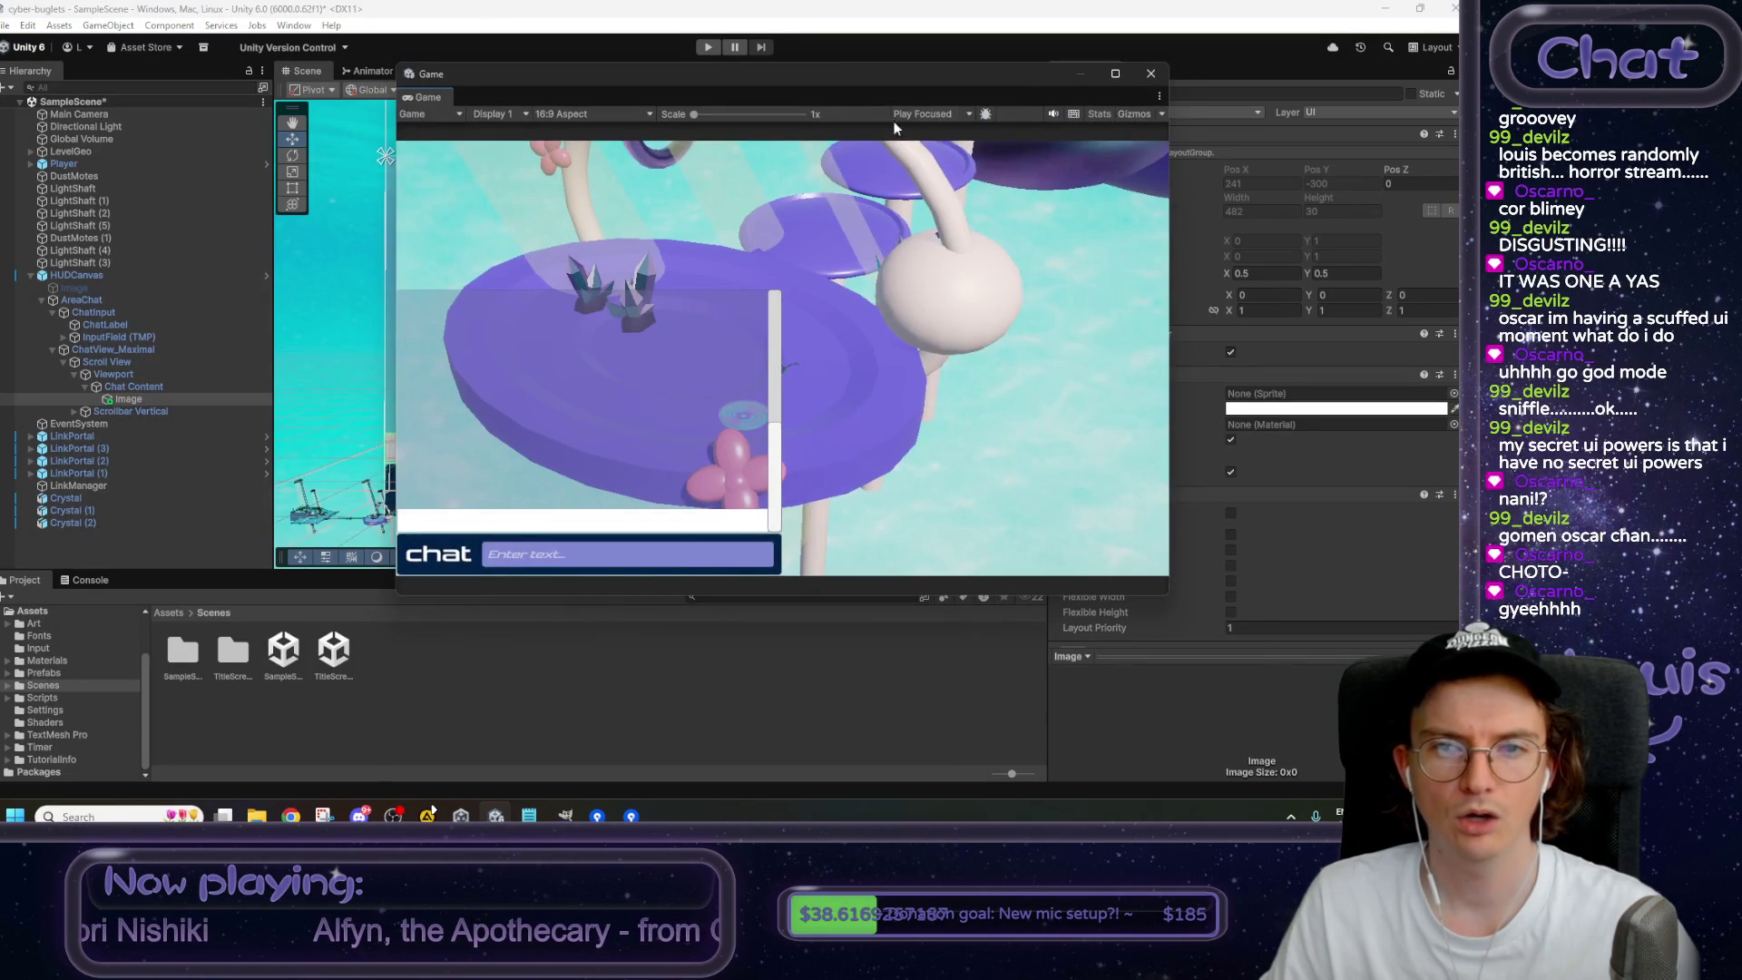
pyautogui.click(1116, 73)
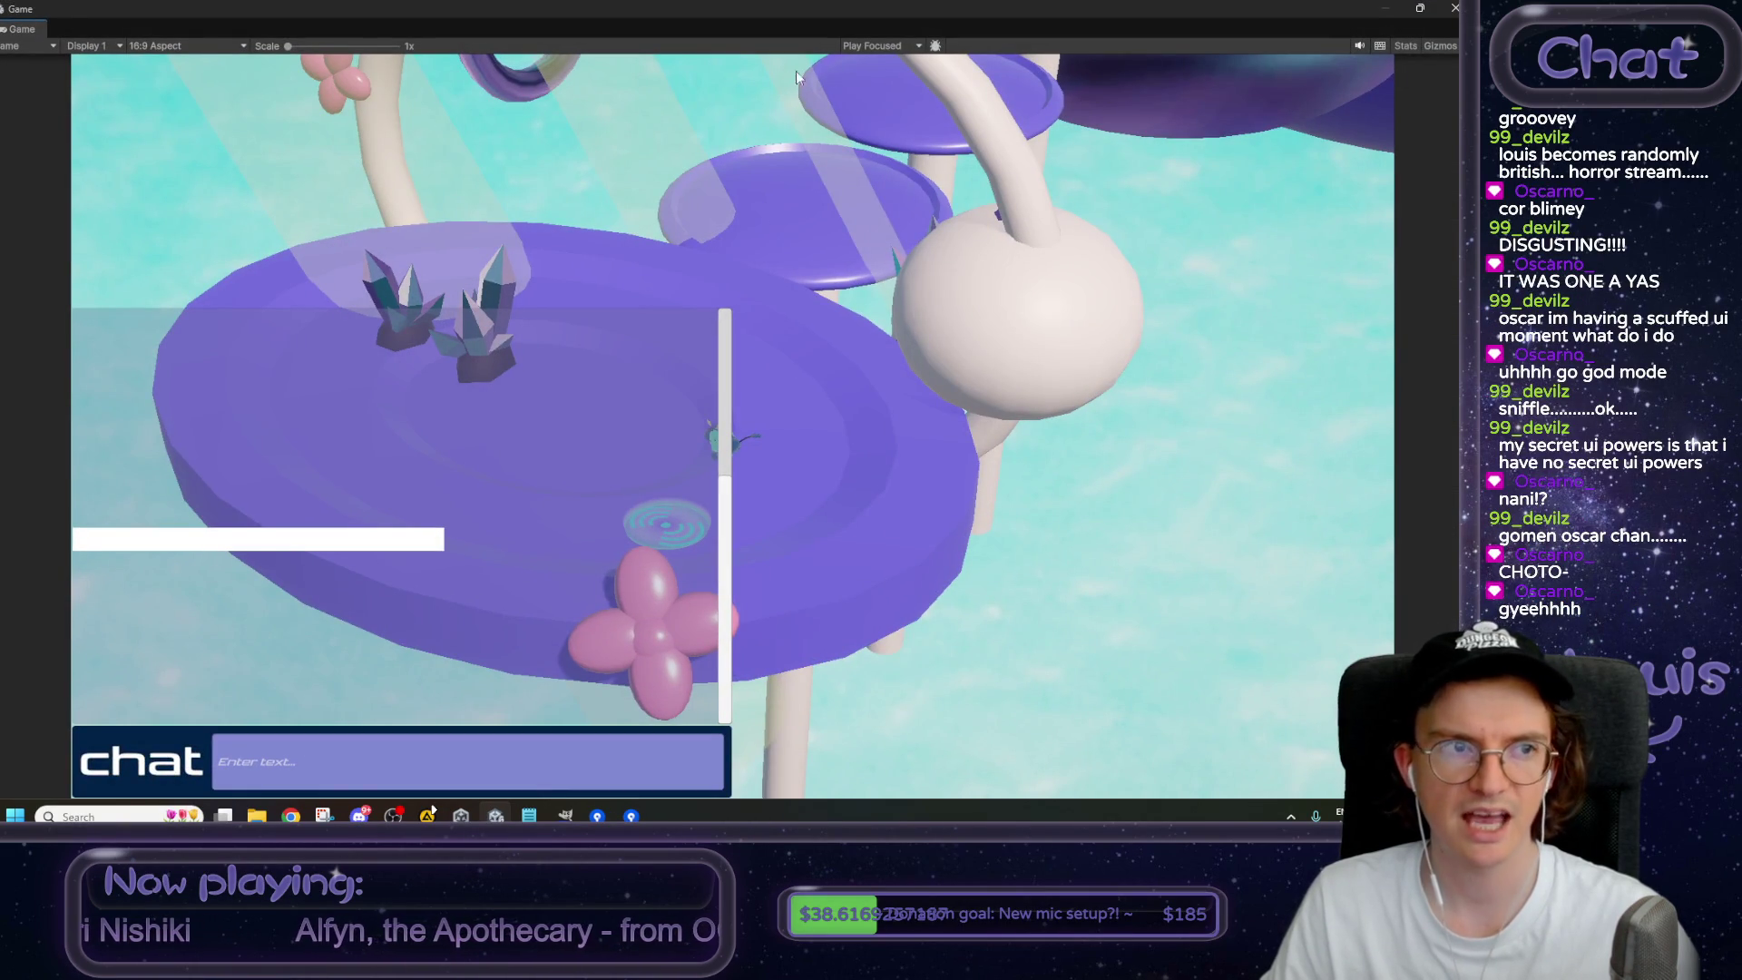
pyautogui.moveTo(1263, 16)
pyautogui.mouseDown()
pyautogui.moveTo(1245, 40)
pyautogui.moveTo(27, 534)
pyautogui.mouseUp()
pyautogui.moveTo(591, 399)
pyautogui.mouseDown()
pyautogui.moveTo(626, 299)
pyautogui.moveTo(618, 354)
pyautogui.moveTo(441, 149)
pyautogui.mouseUp()
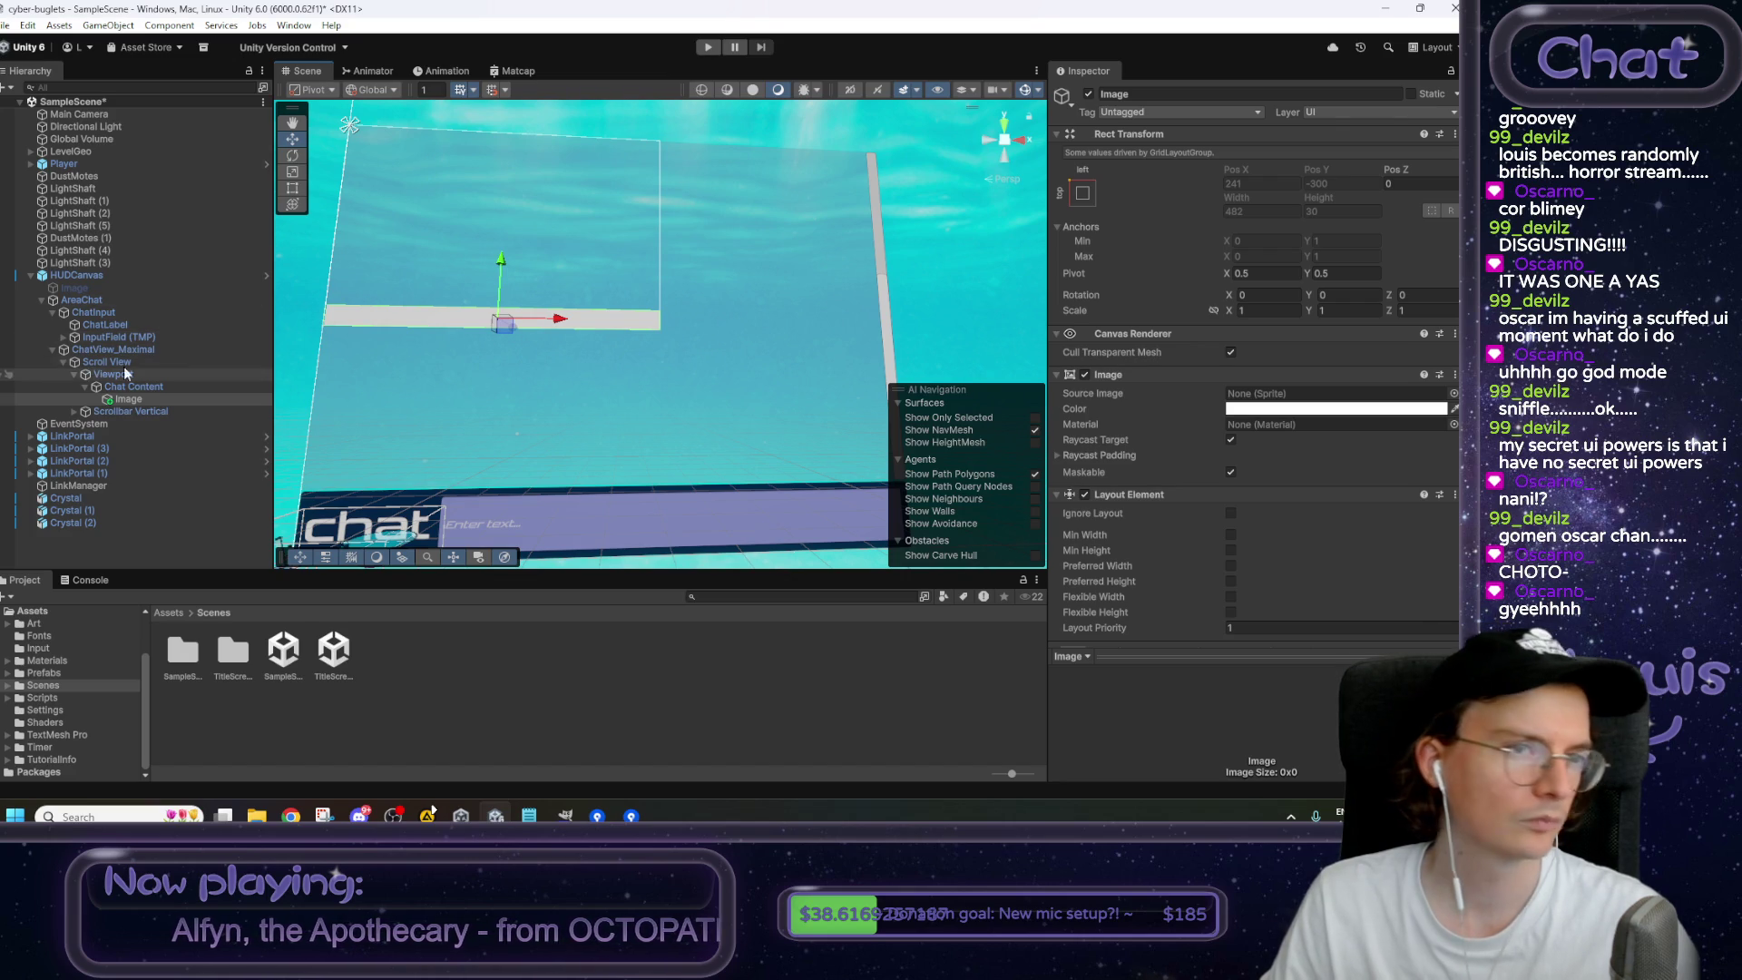
pyautogui.click(158, 388)
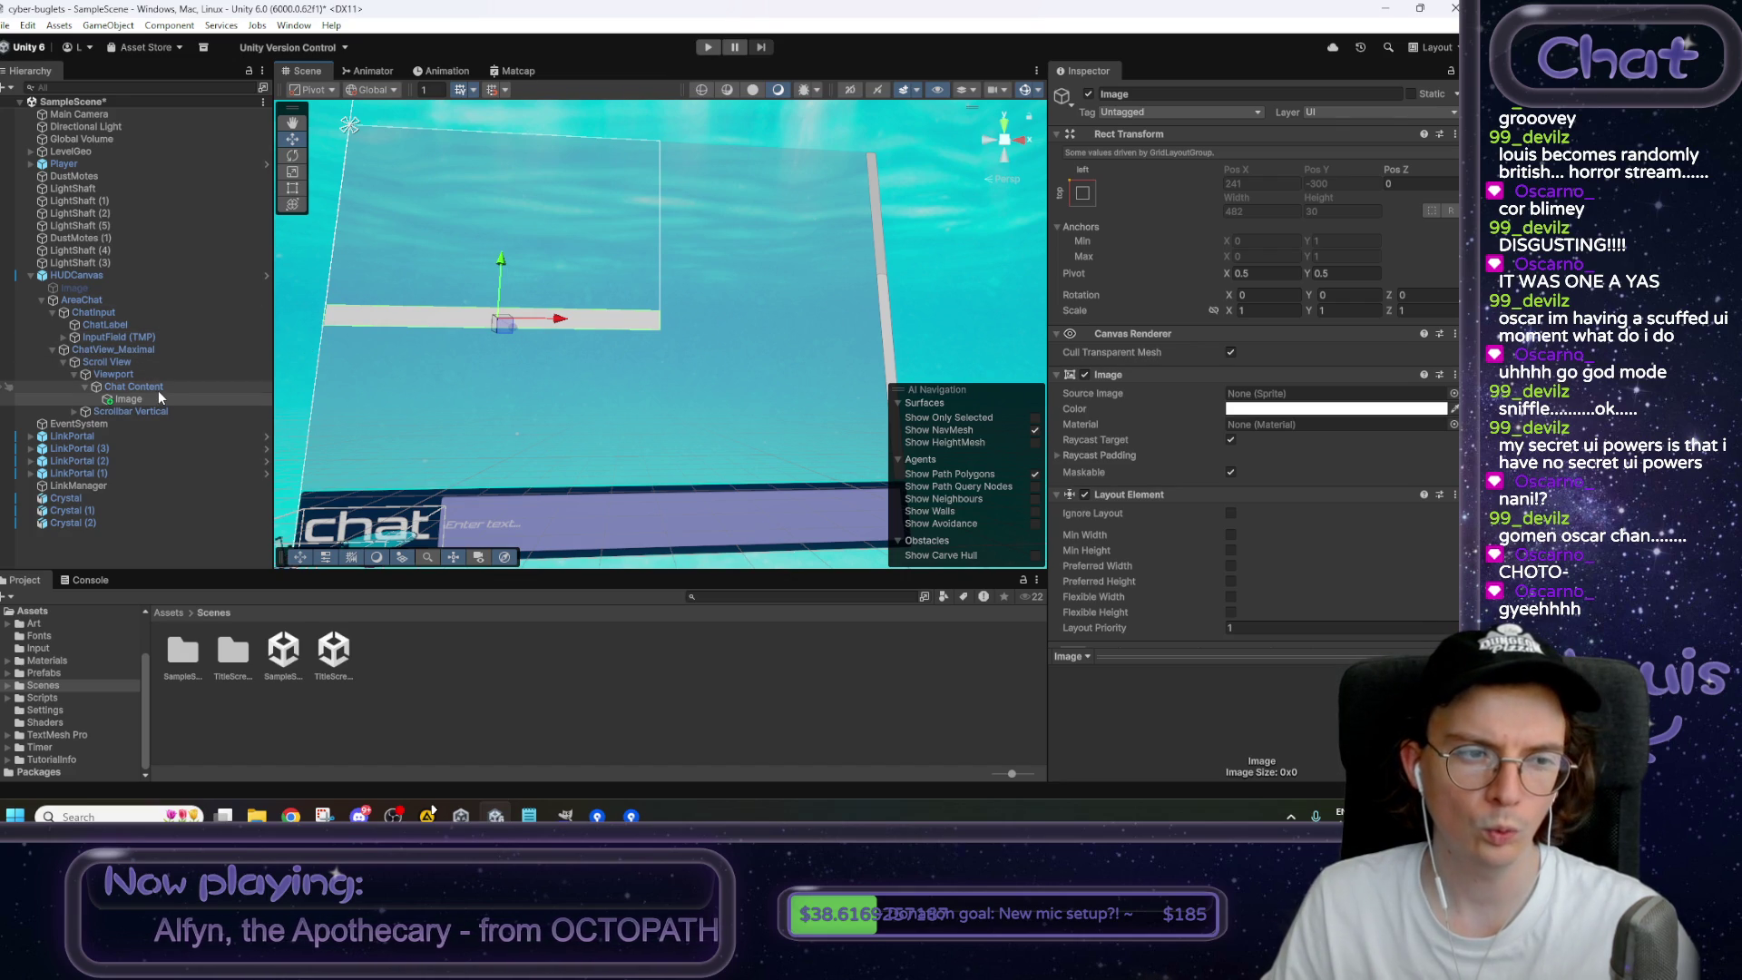
pyautogui.click(150, 397)
pyautogui.hotkey('ctrl', 'd')
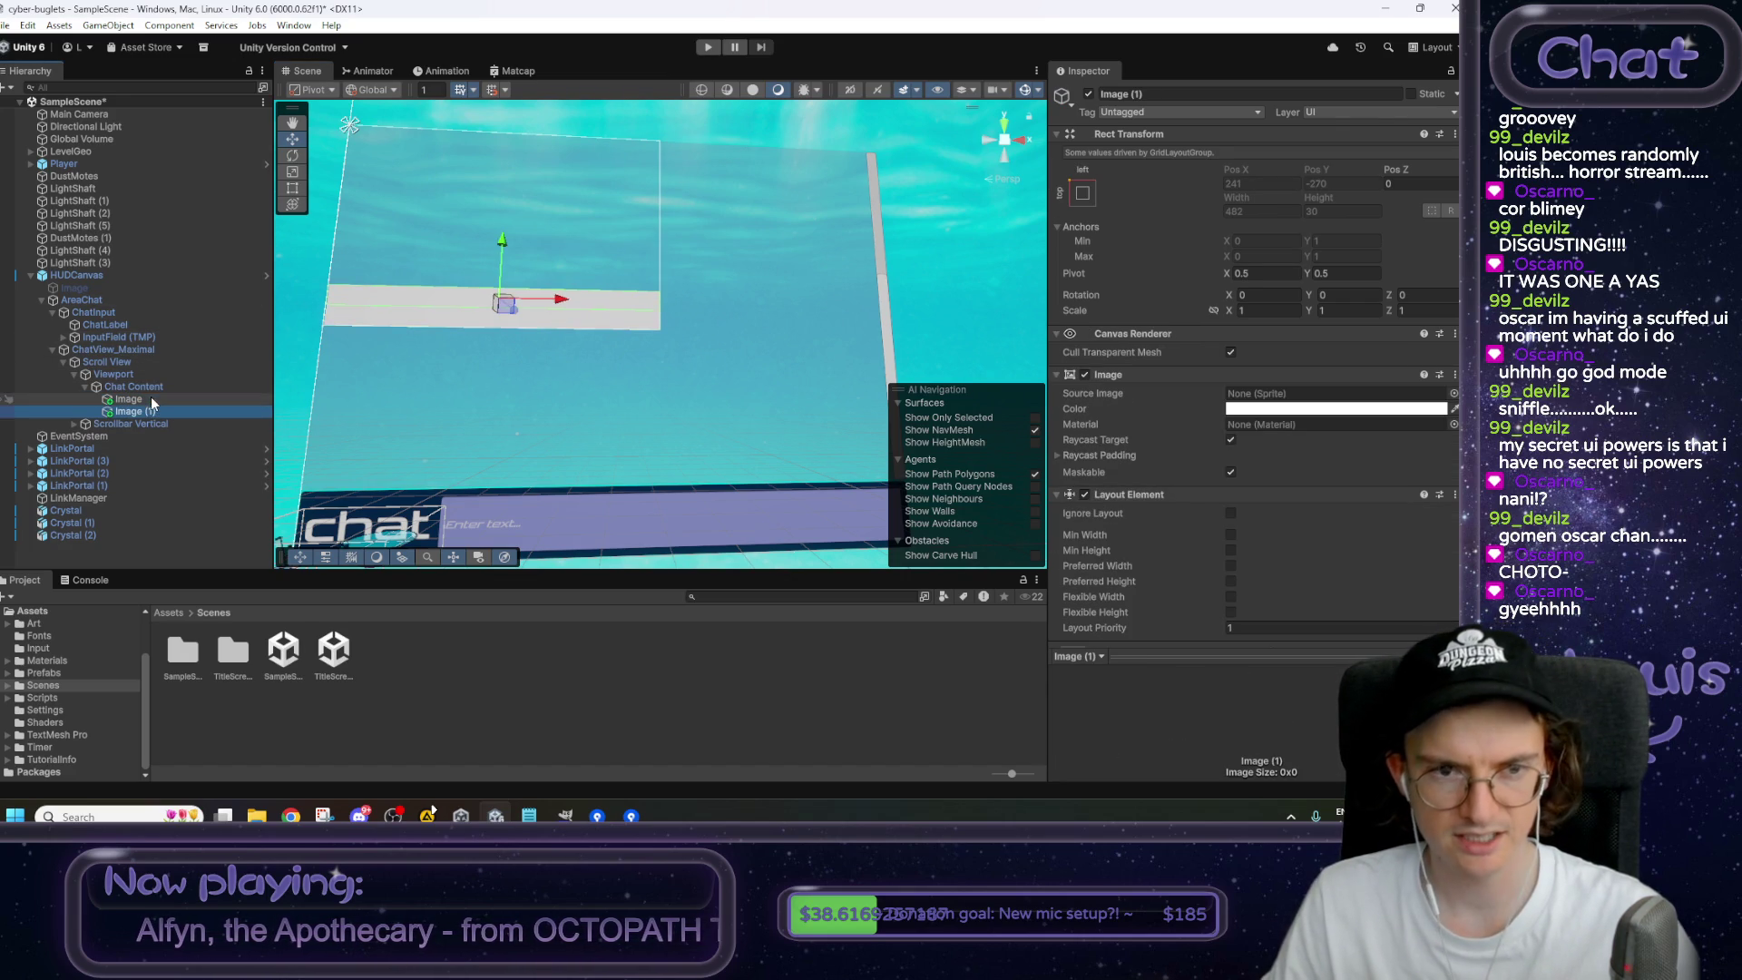
pyautogui.hotkey('ctrl', 'z')
pyautogui.click(166, 386)
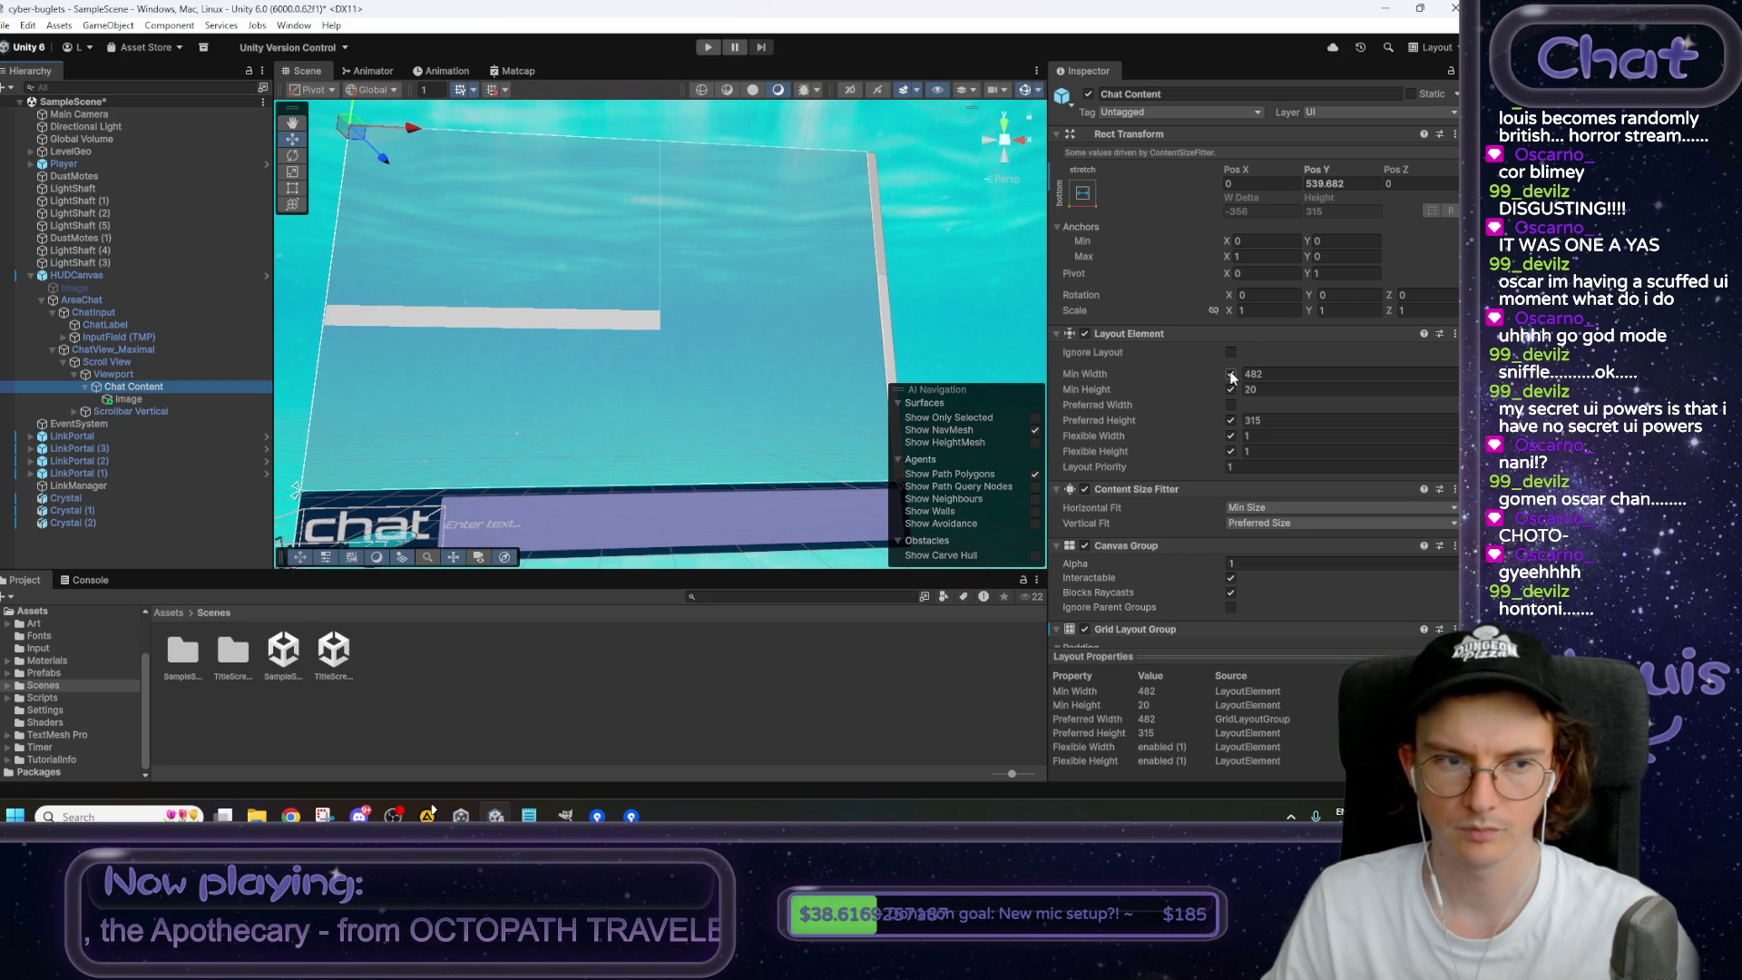
pyautogui.click(117, 374)
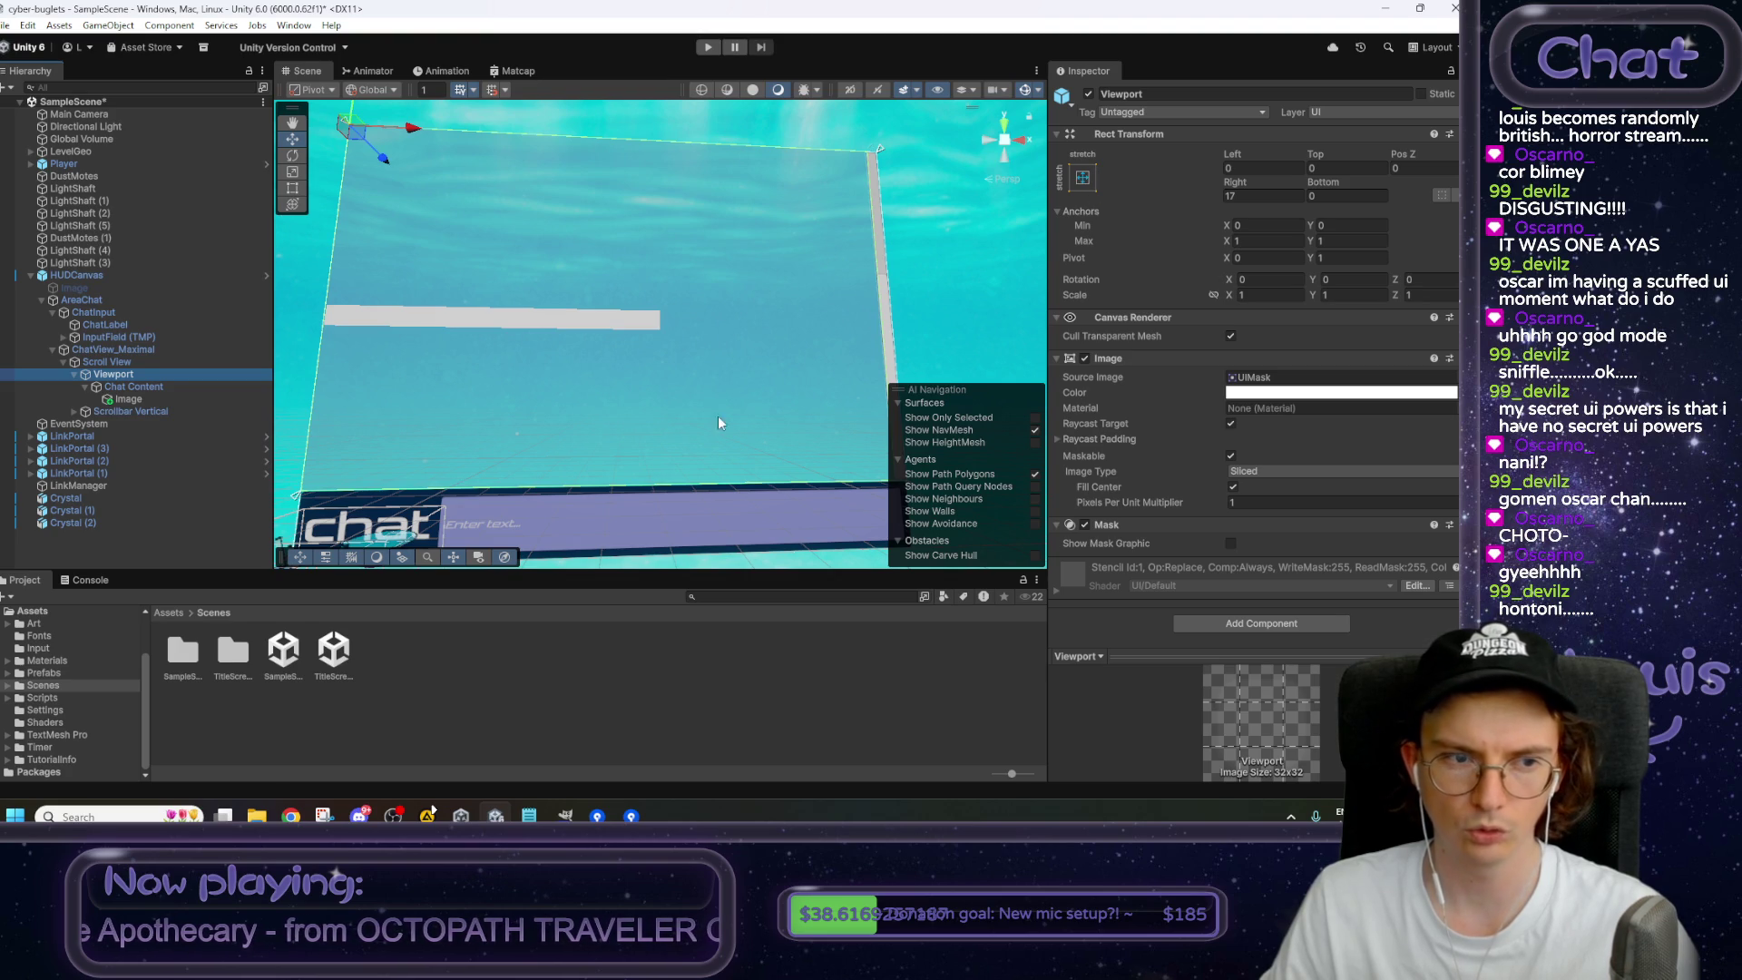
pyautogui.click(128, 387)
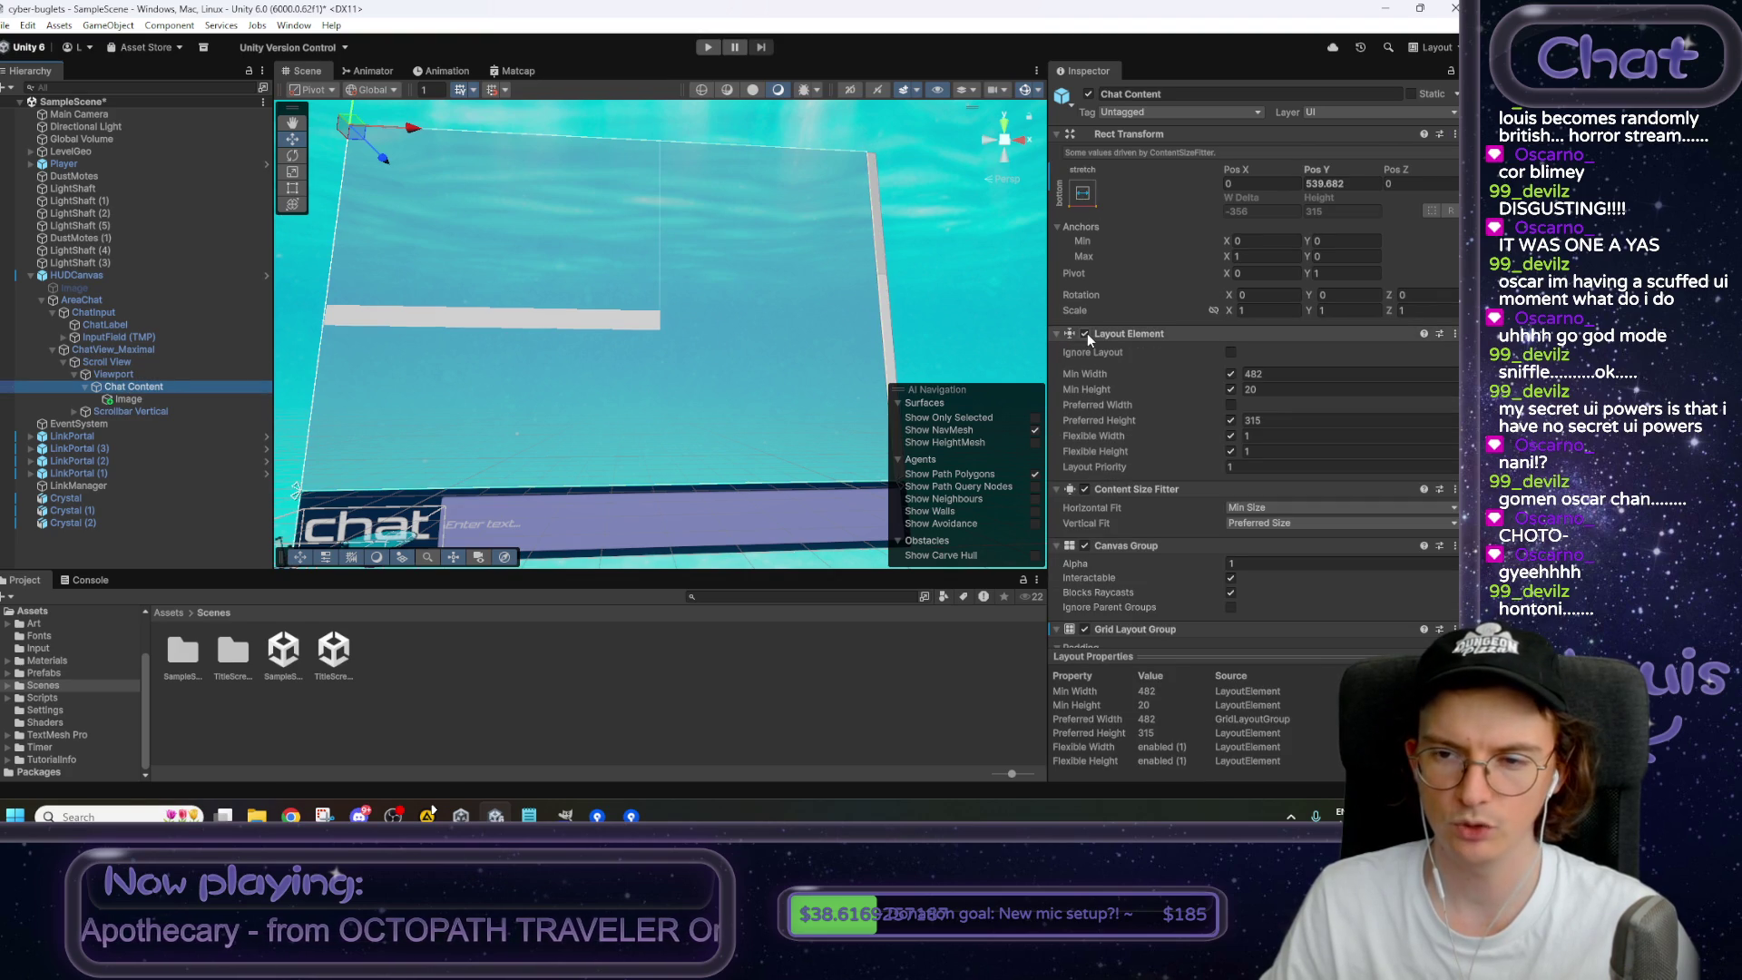
pyautogui.click(1085, 334)
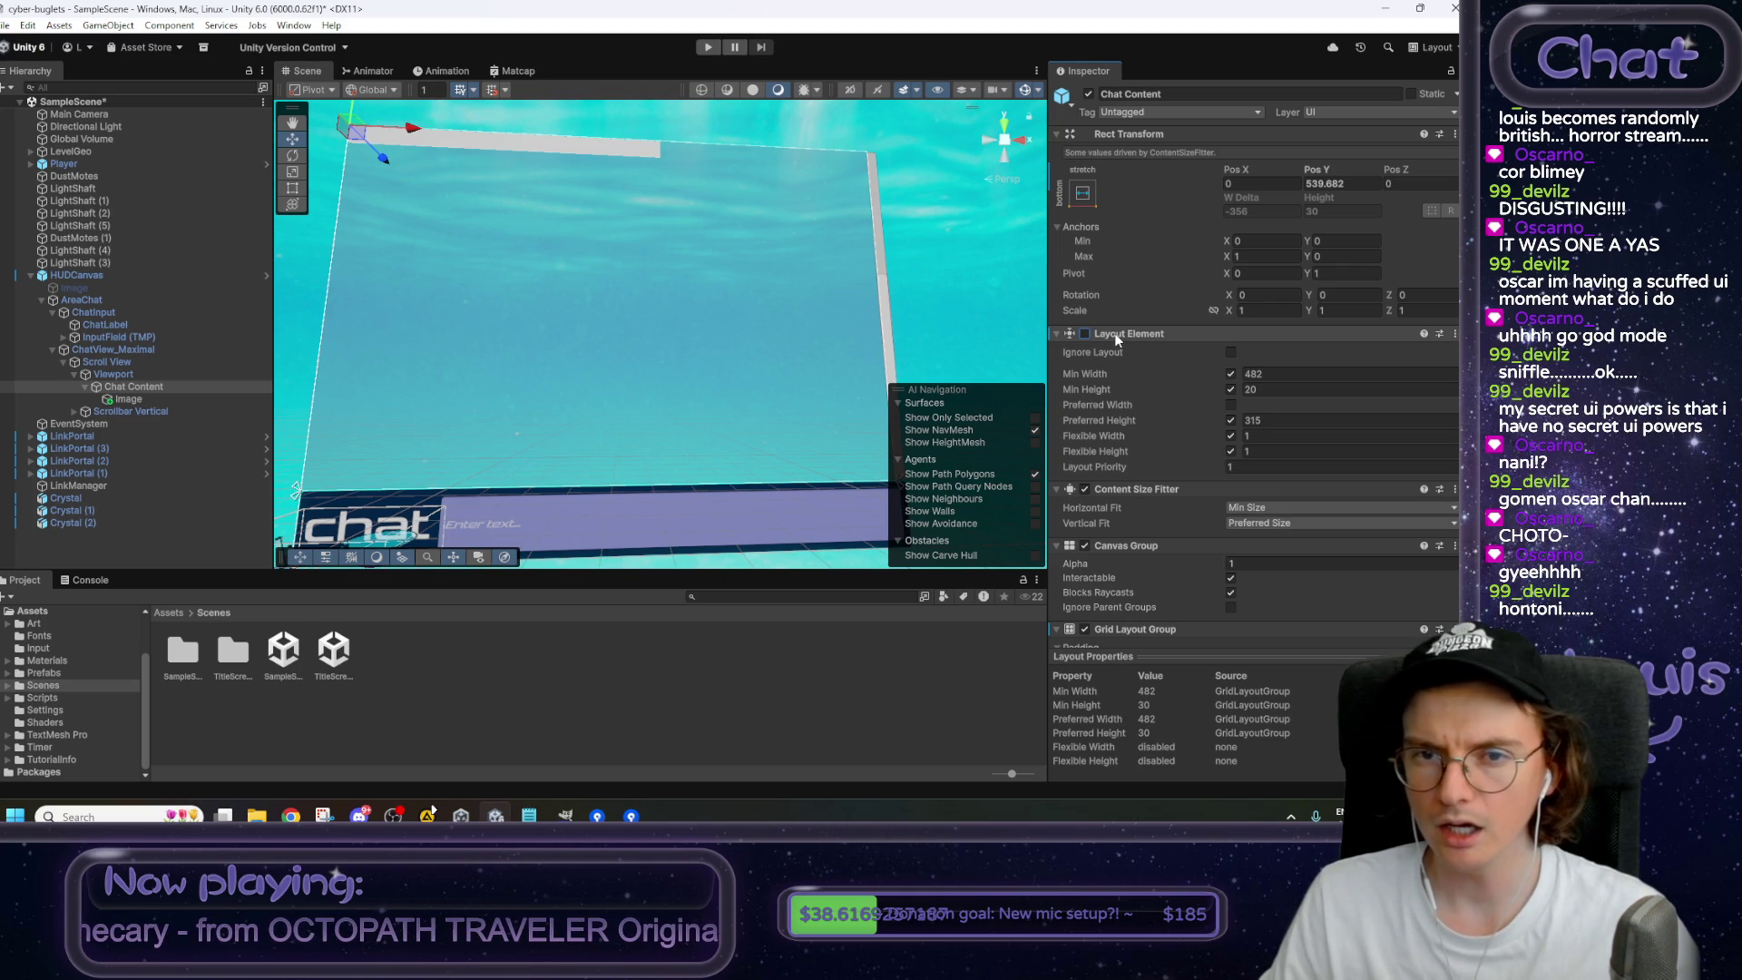
pyautogui.click(147, 400)
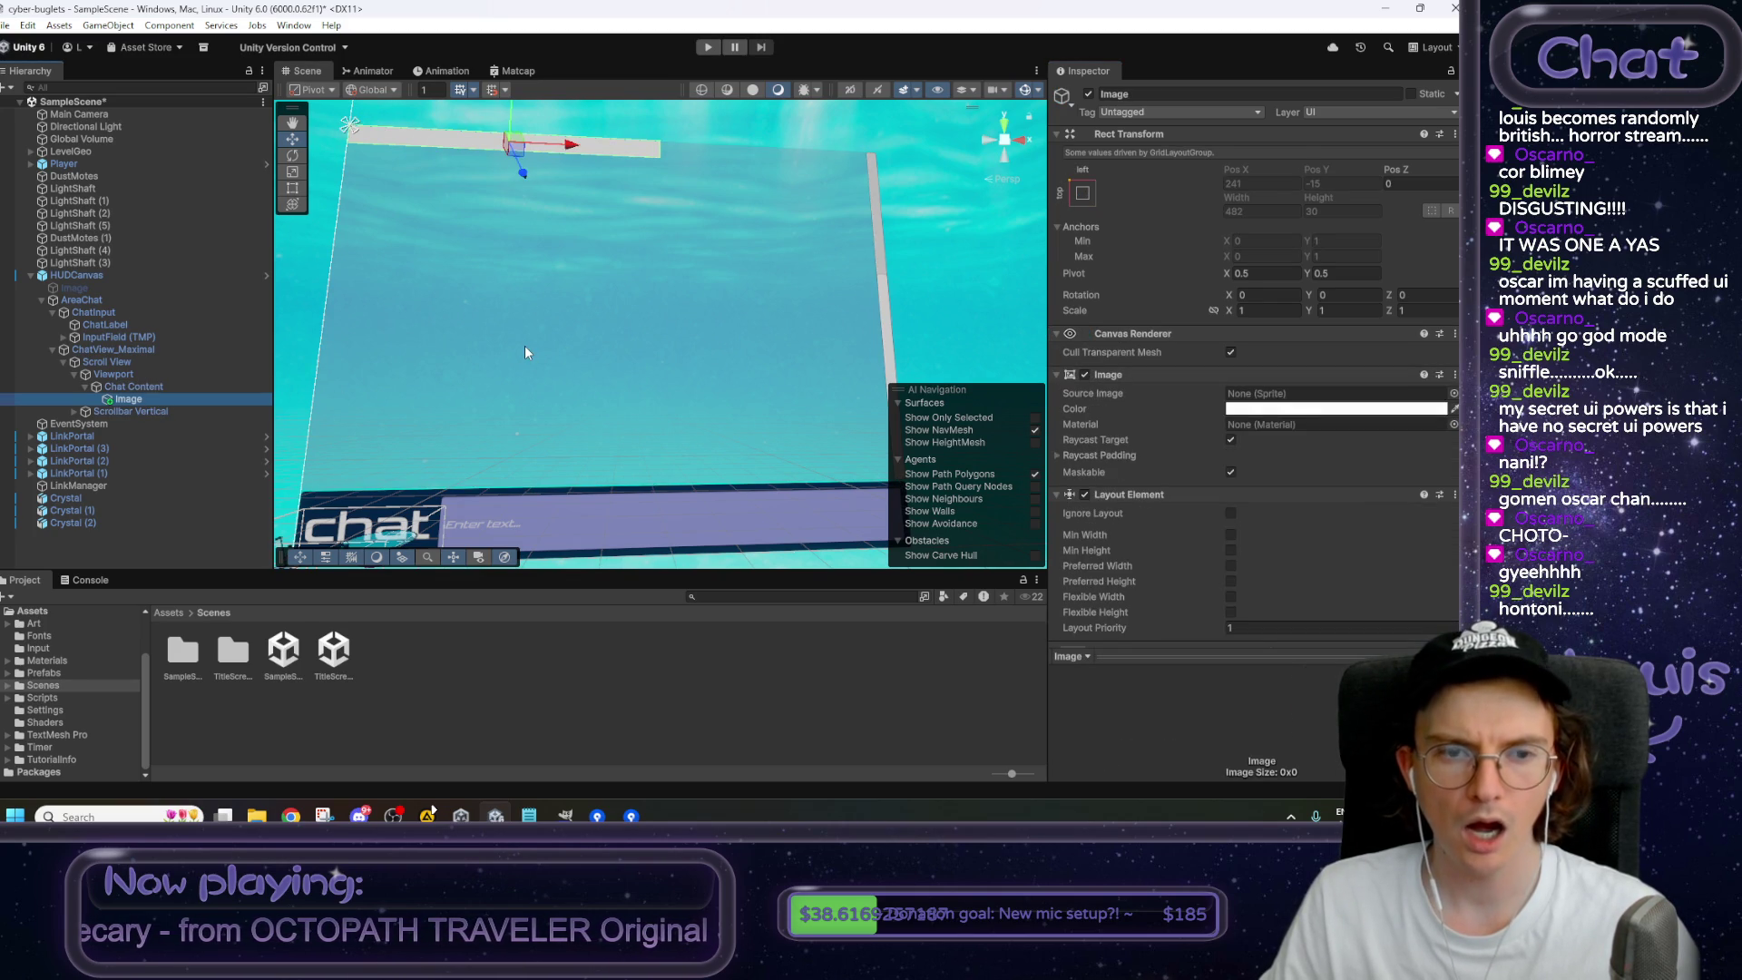
pyautogui.hotkey('ctrl', 'd')
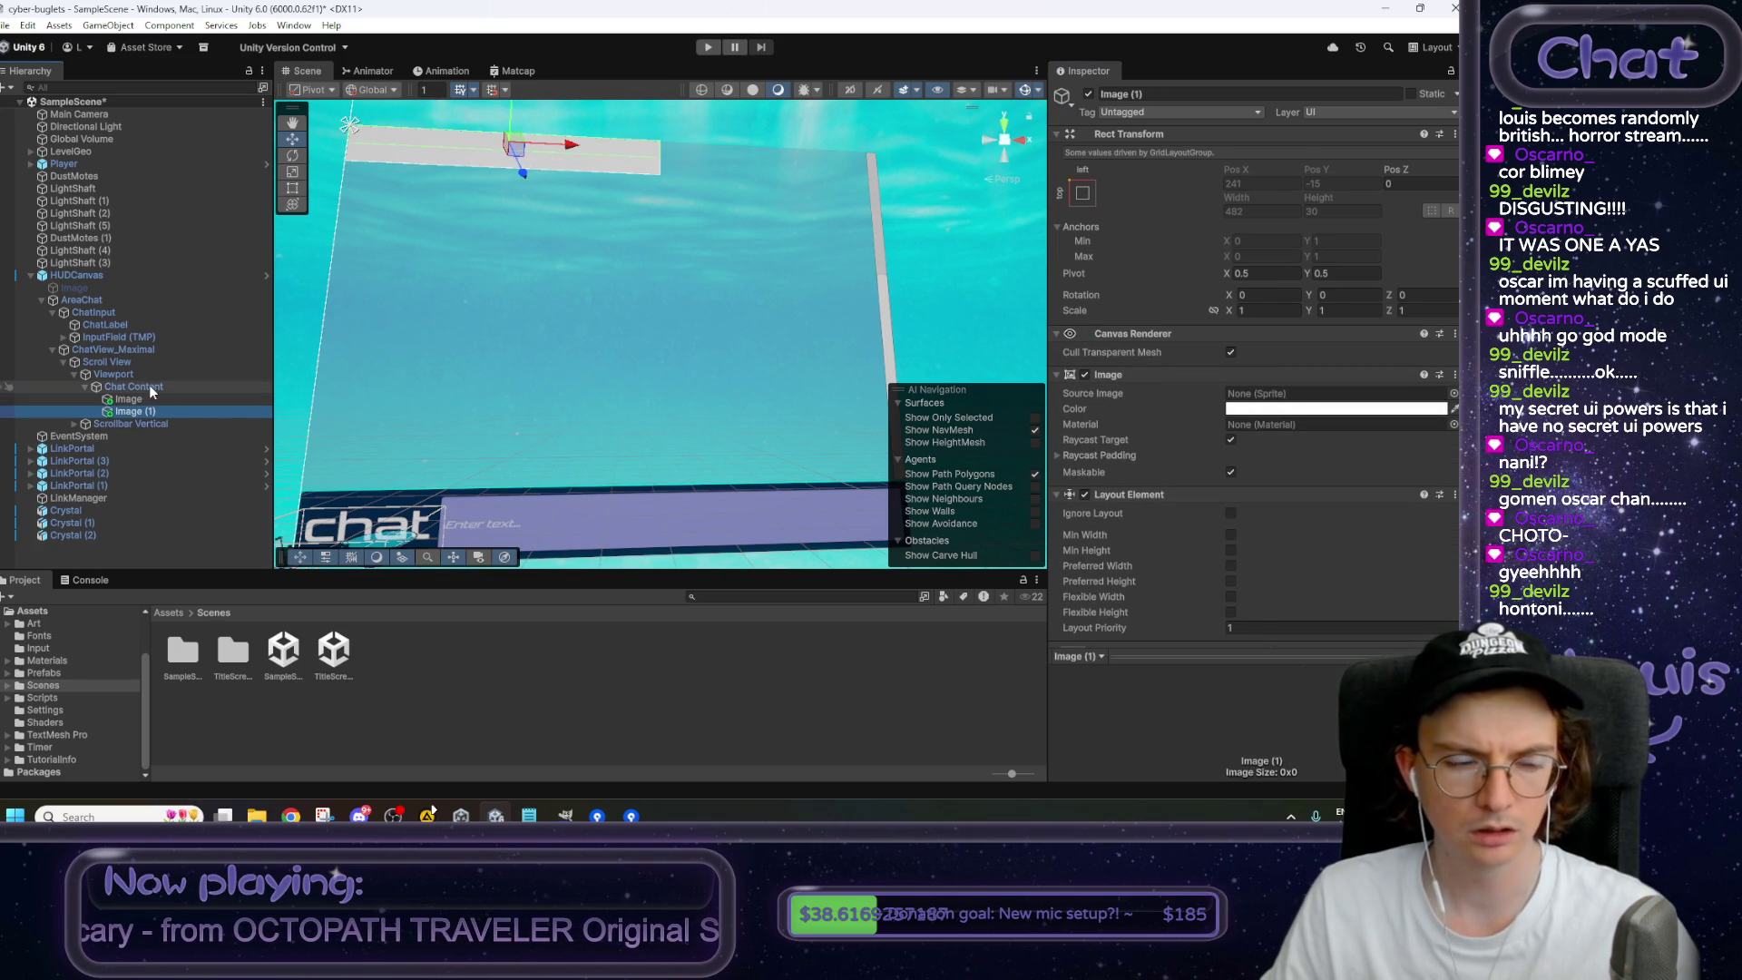
pyautogui.click(133, 387)
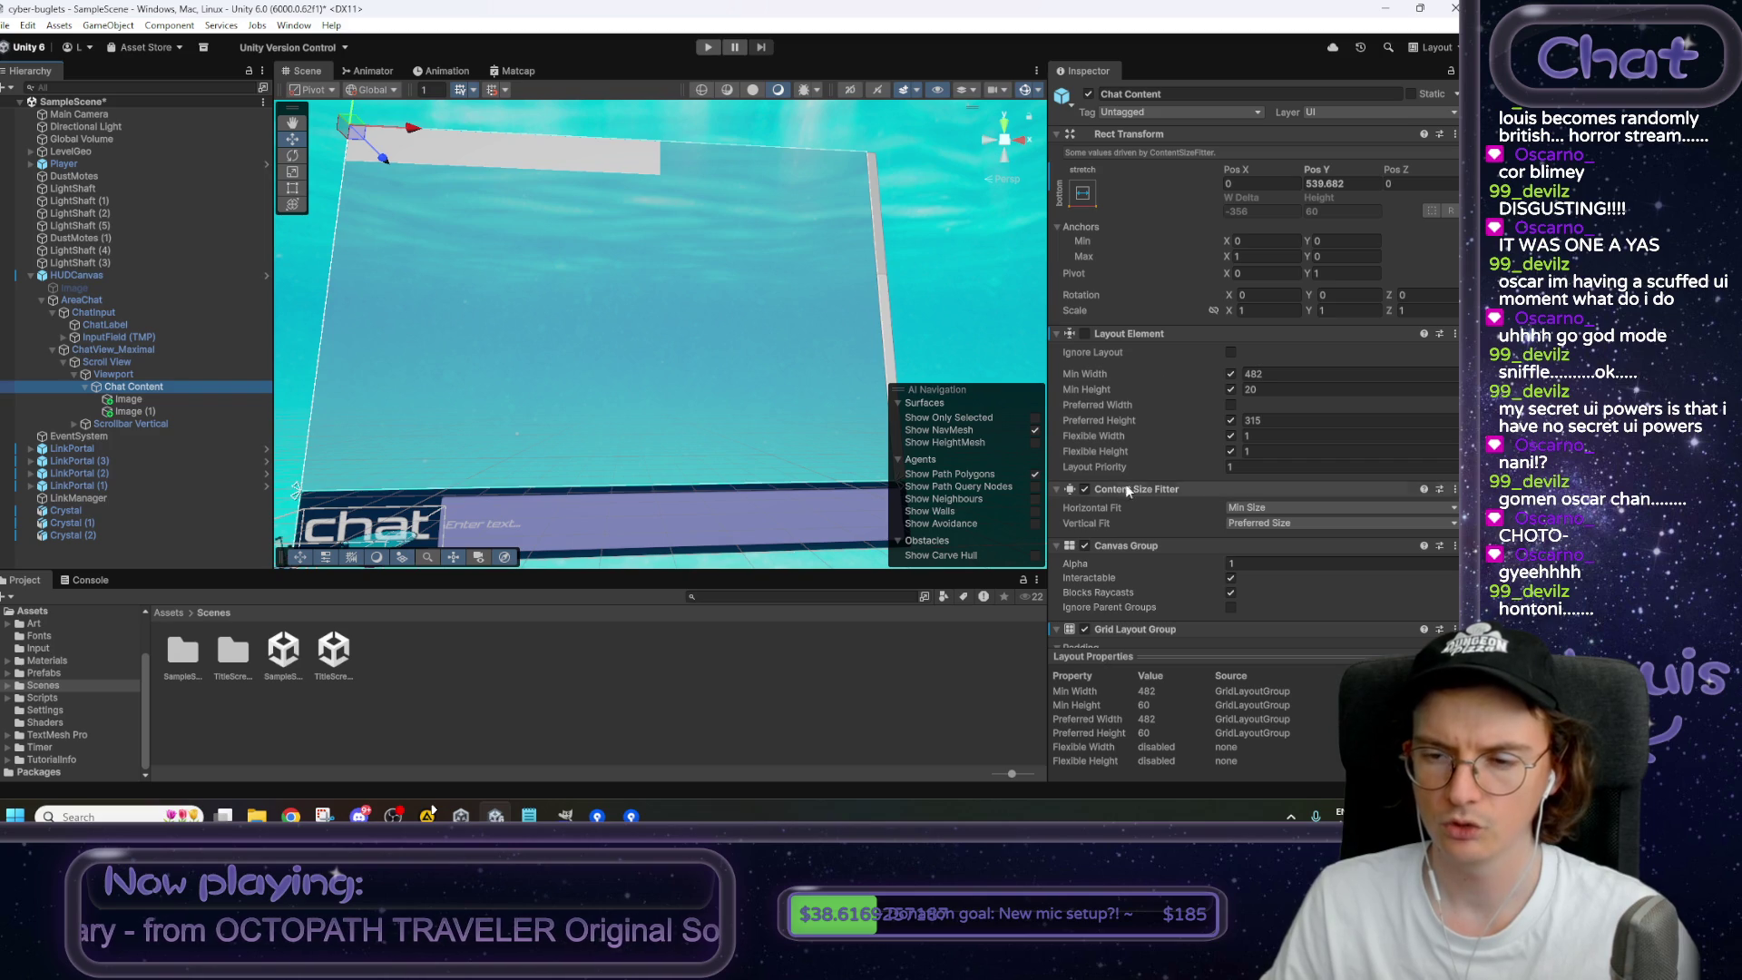
pyautogui.click(1085, 490)
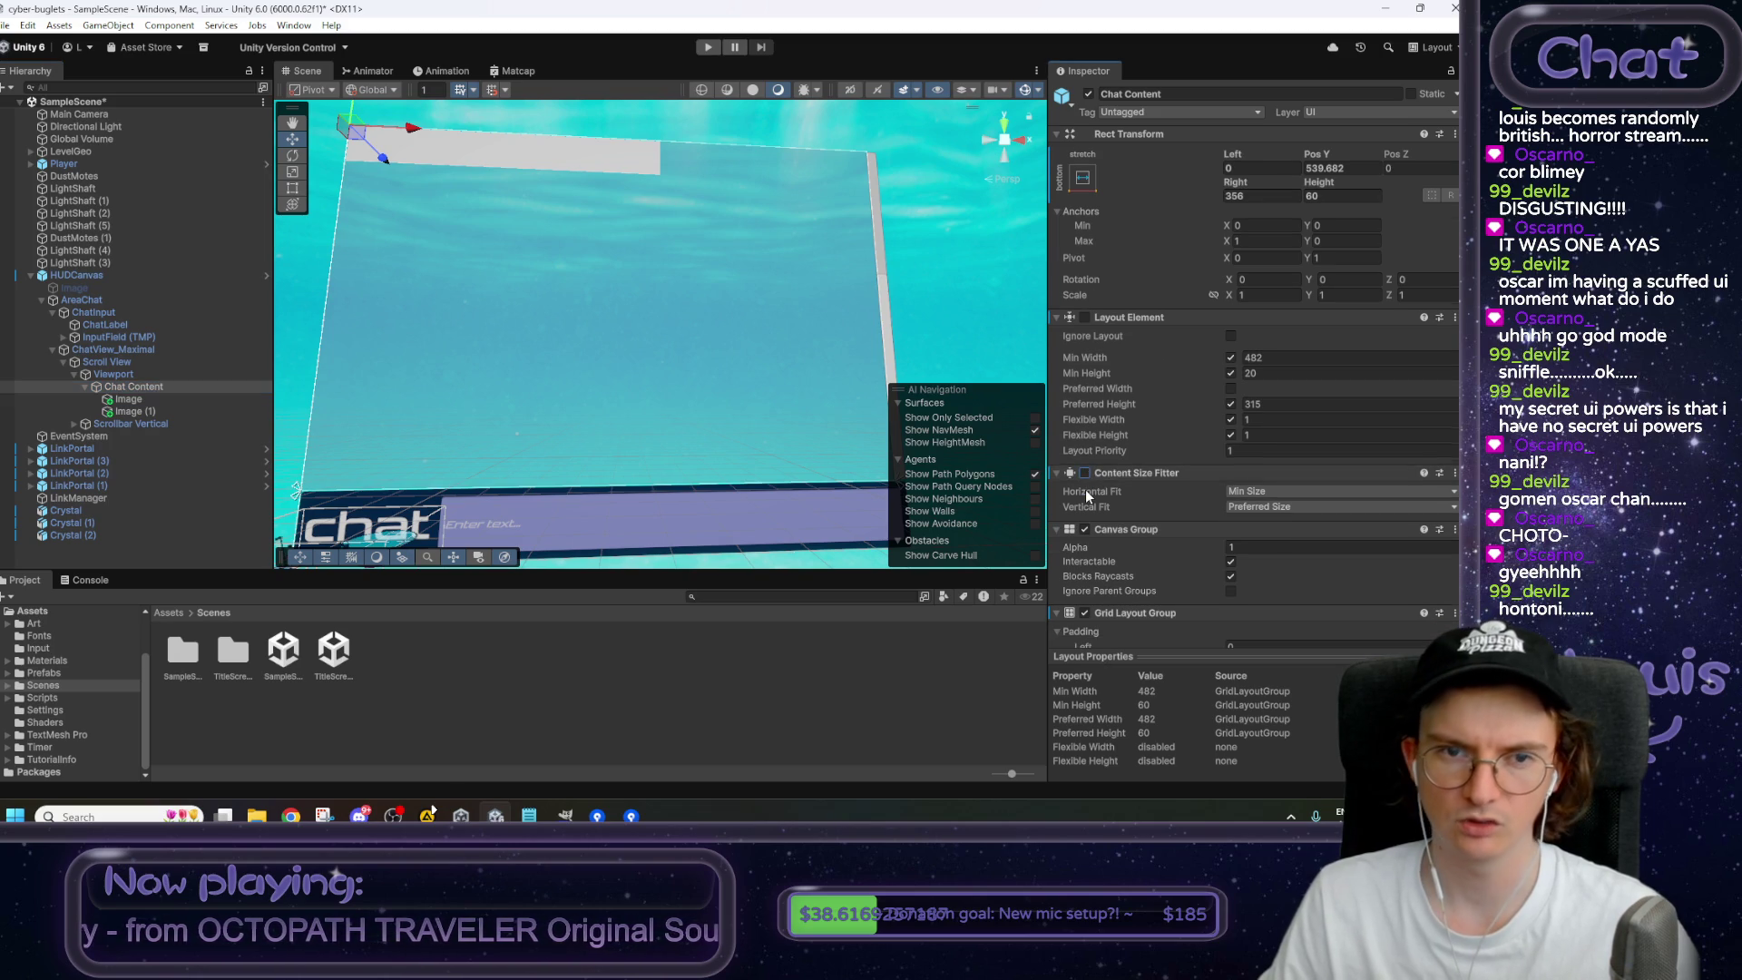
pyautogui.hotkey('ctrl', 'z')
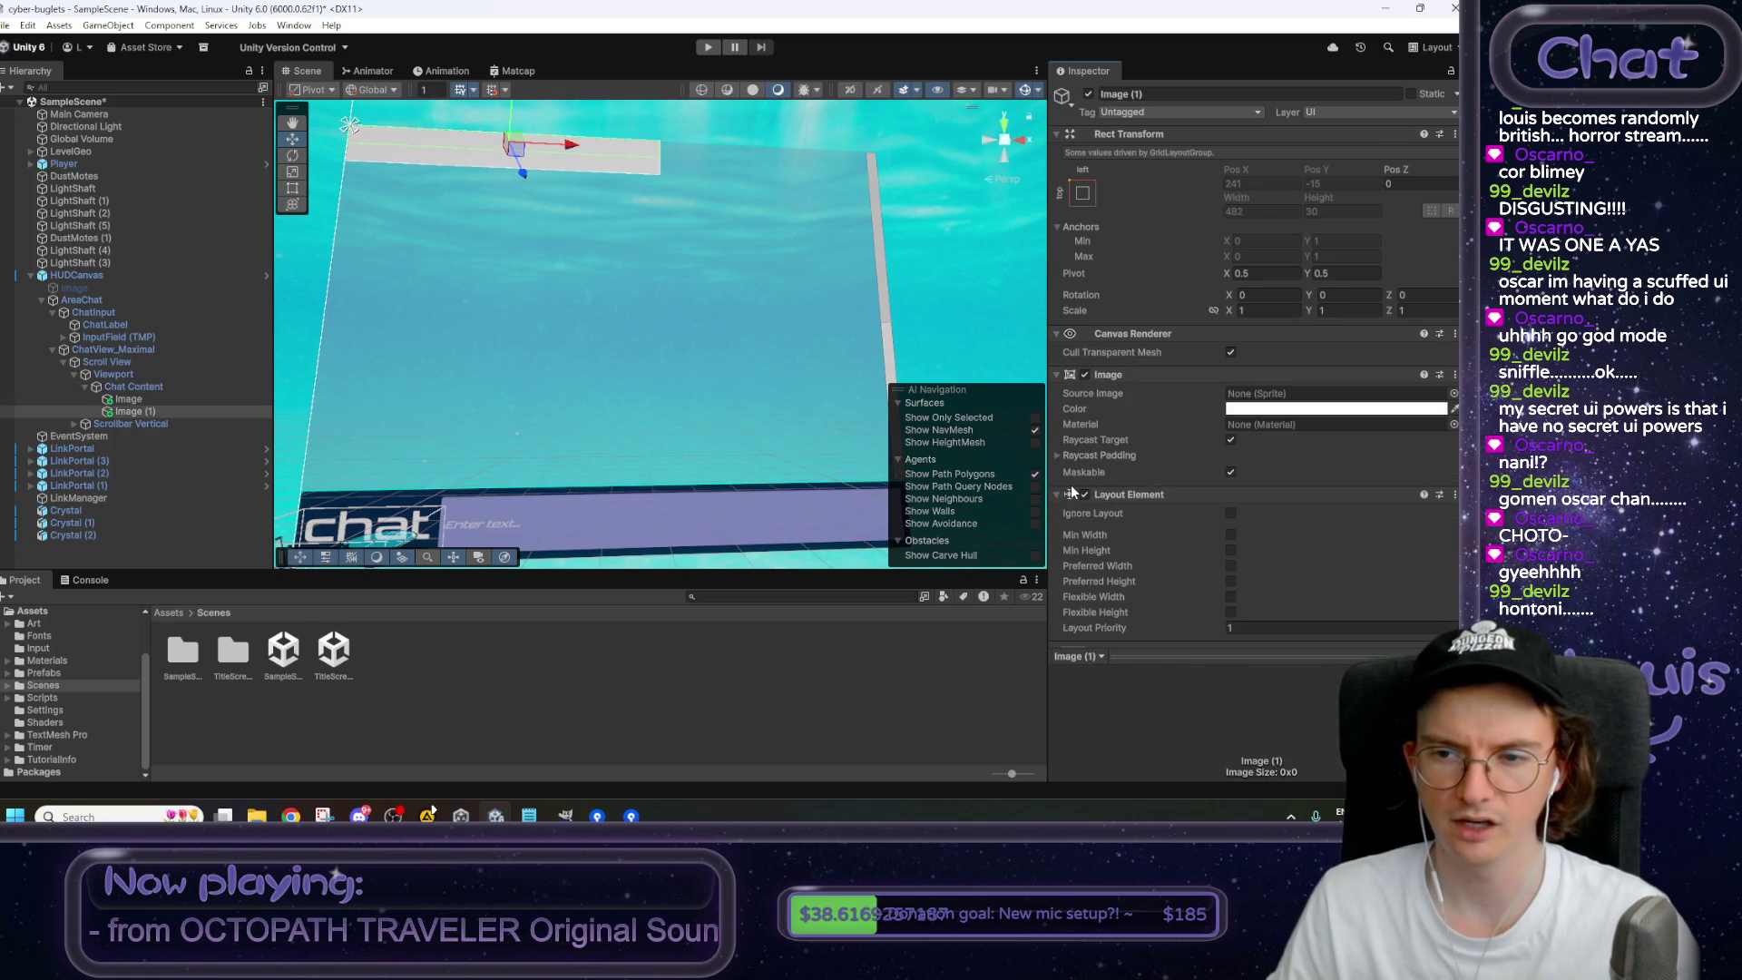
pyautogui.hotkey('ctrl', 'z')
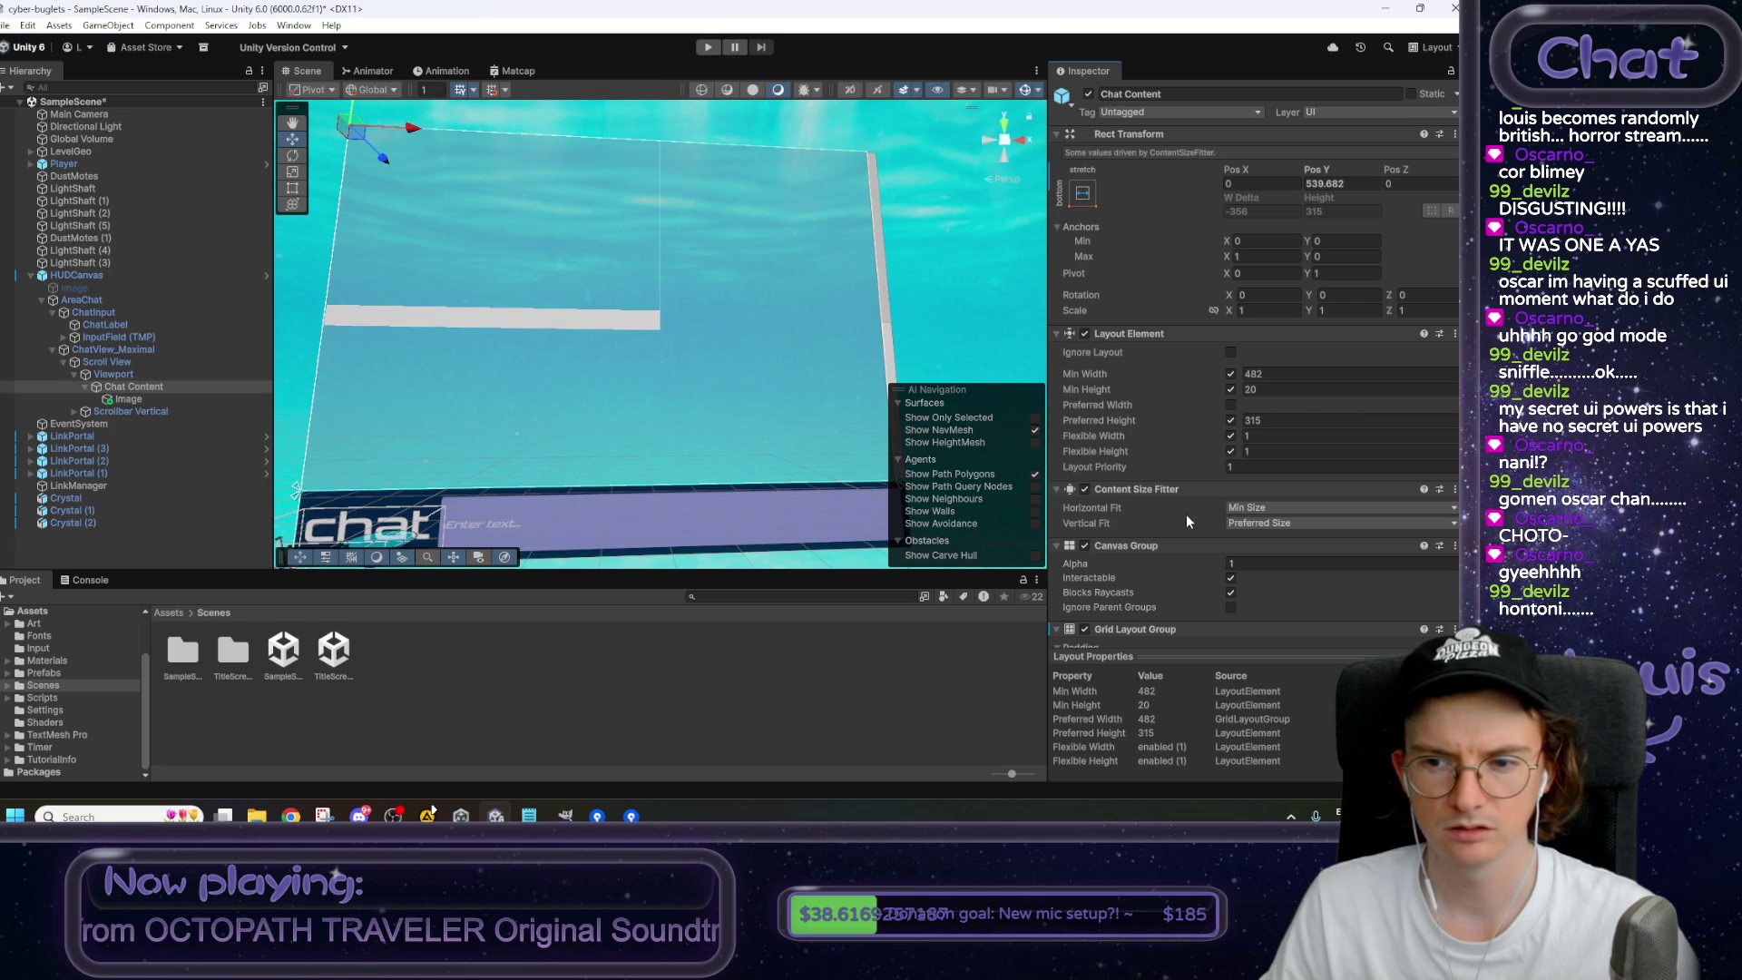
pyautogui.click(1086, 489)
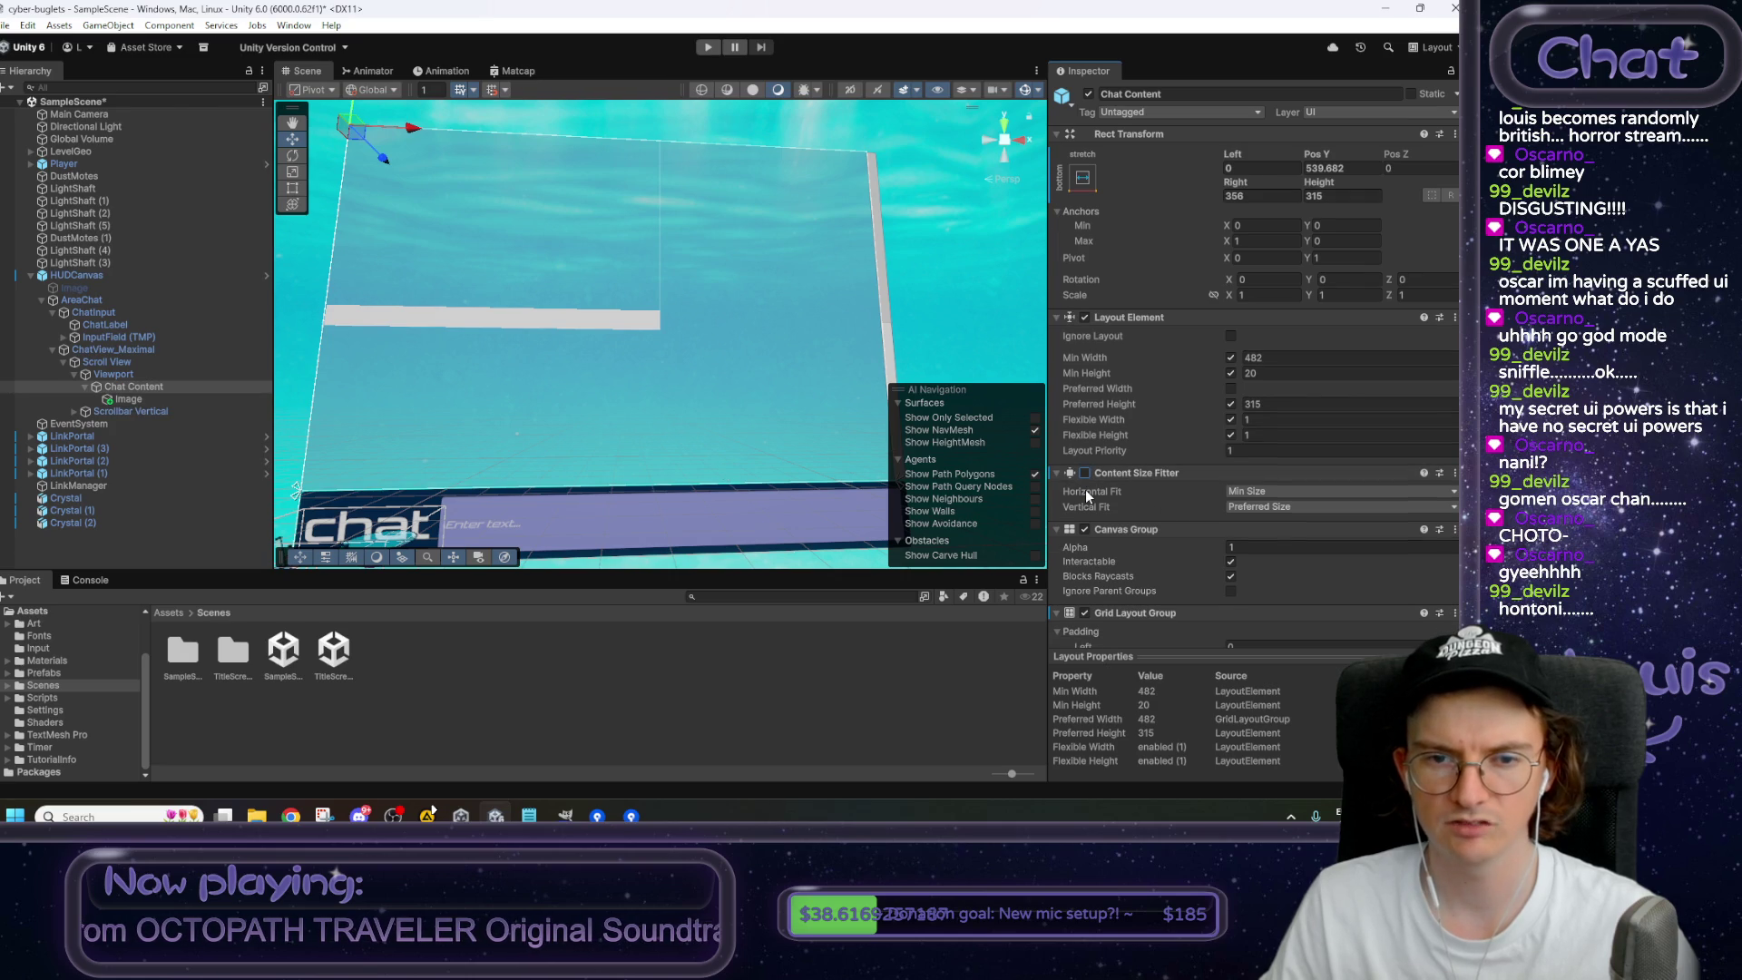
pyautogui.click(1086, 316)
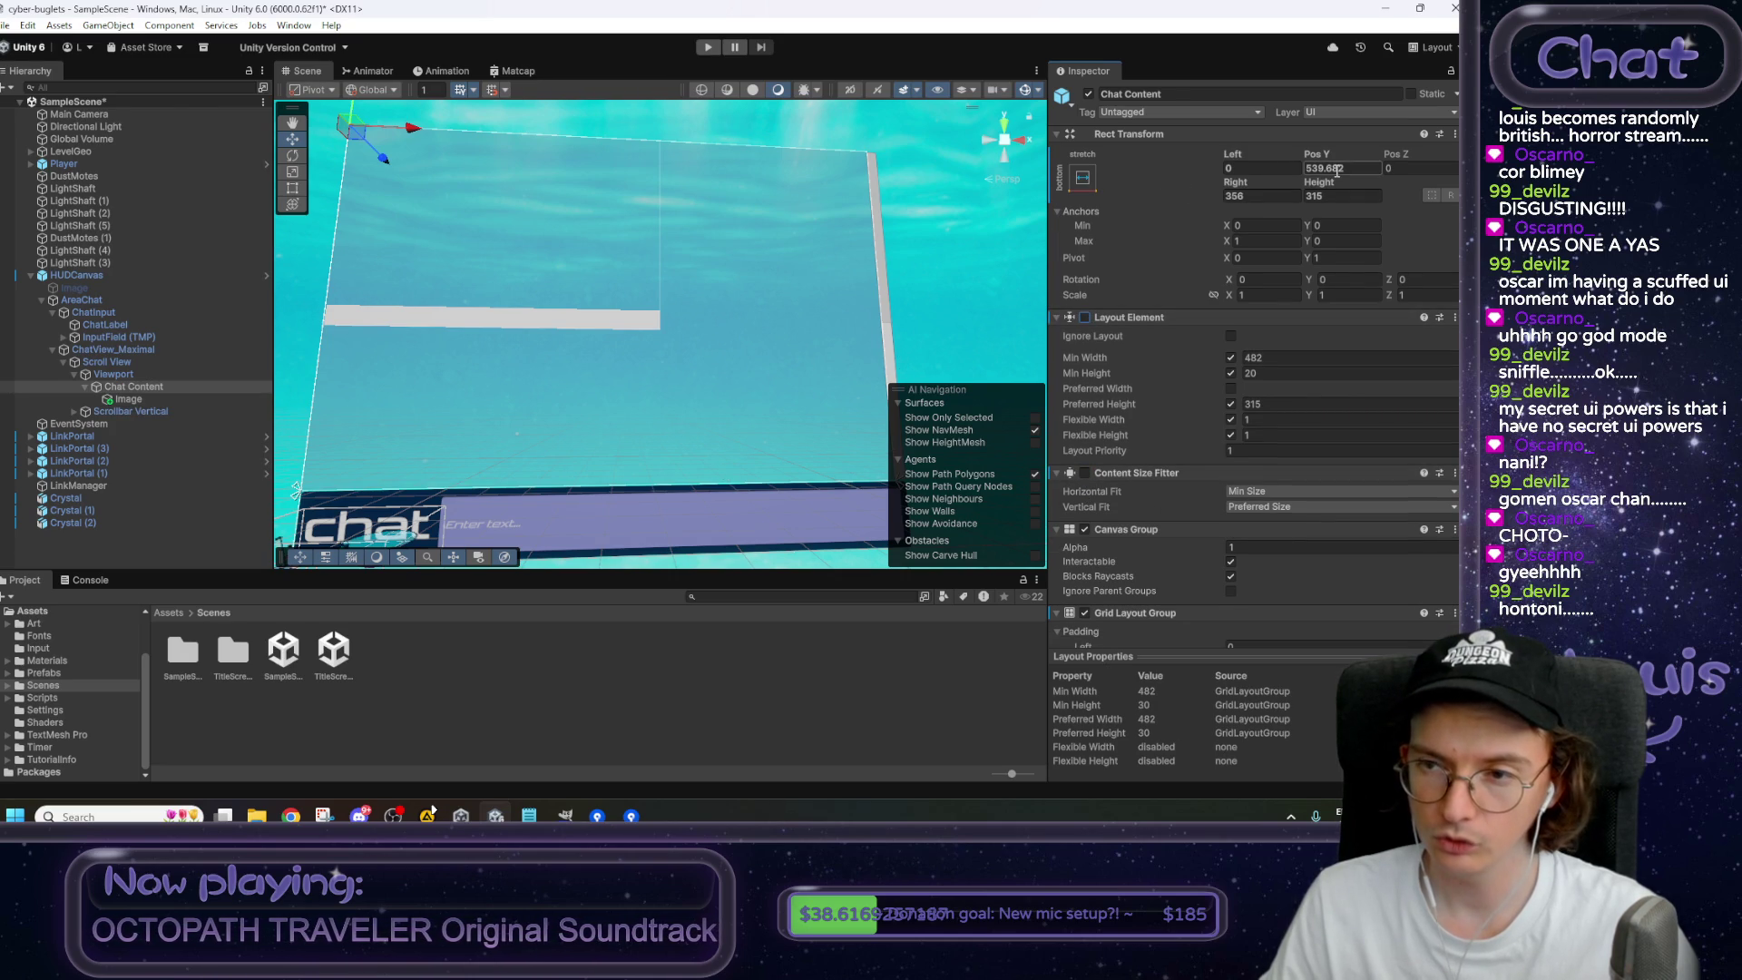
pyautogui.write('000')
pyautogui.press('Tab')
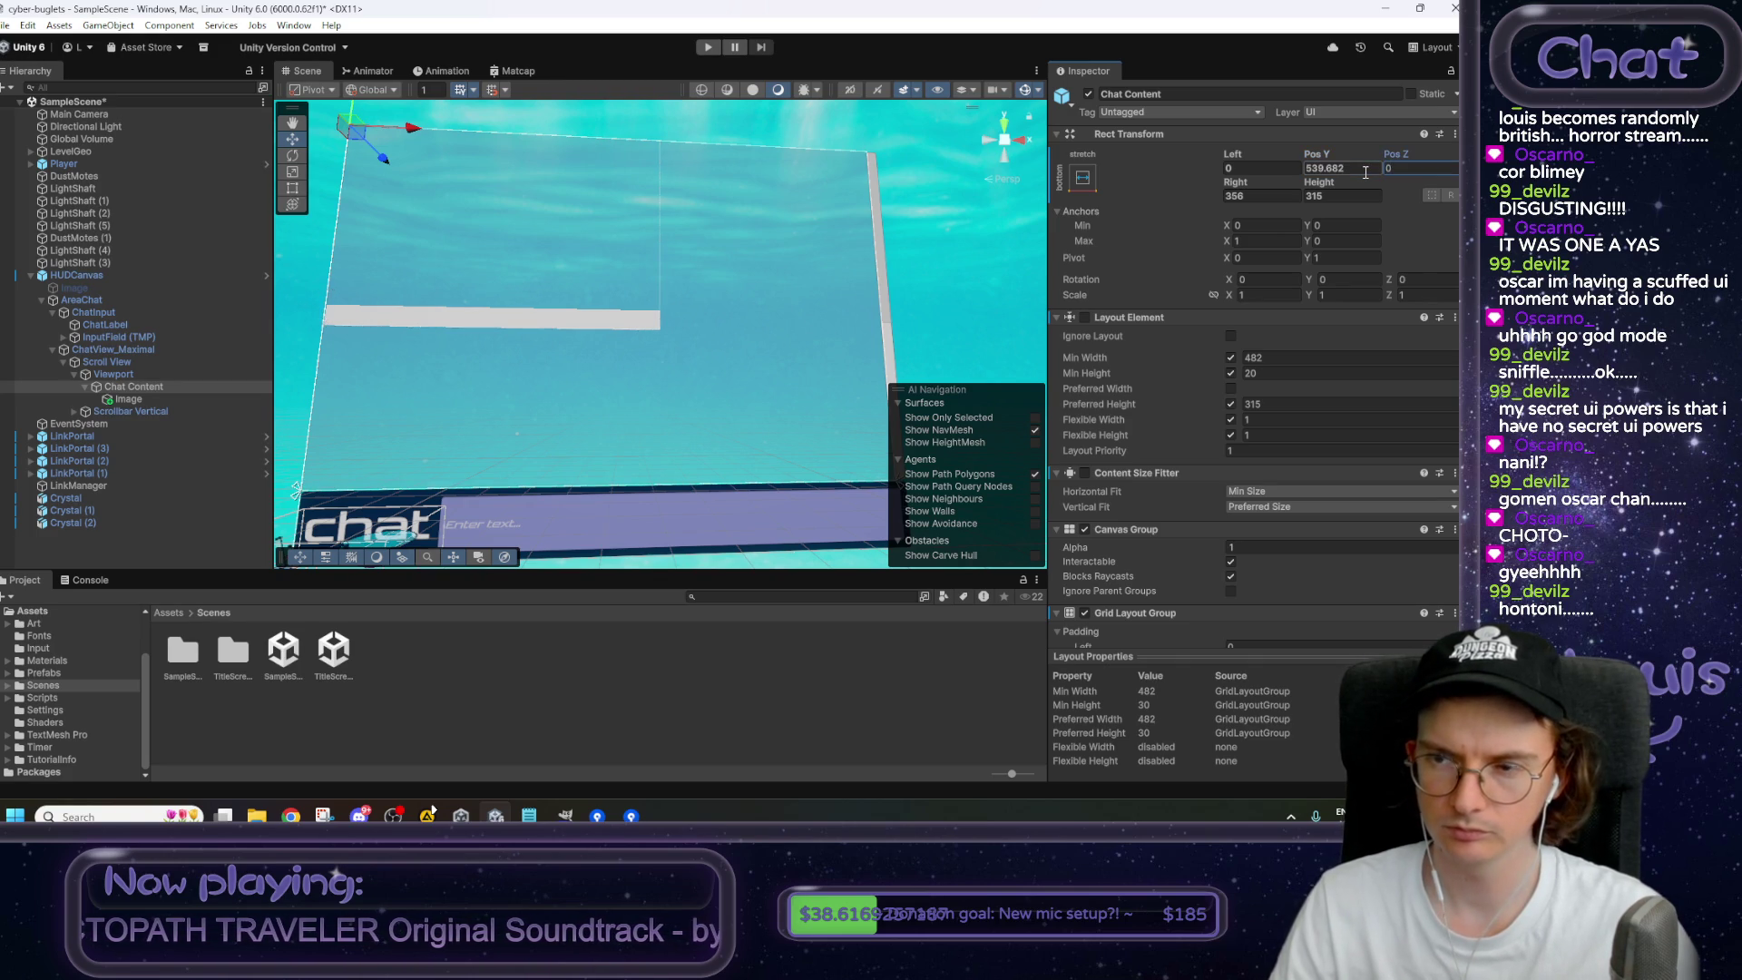
pyautogui.press('Return')
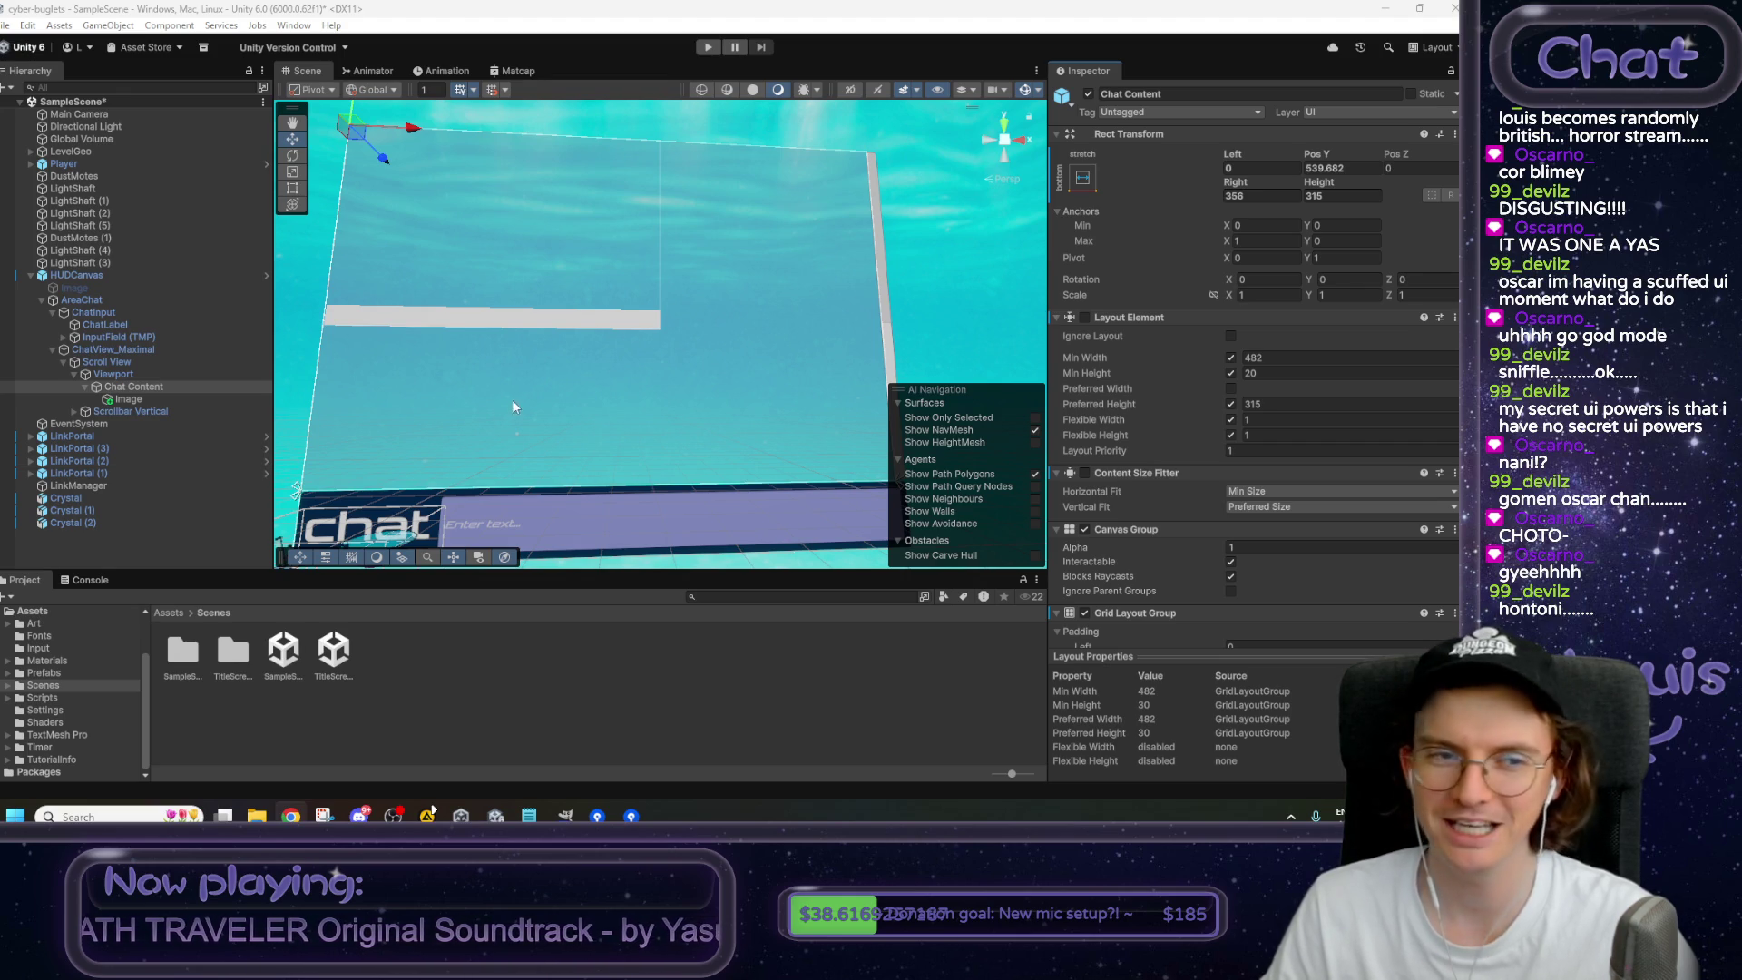
pyautogui.click(145, 400)
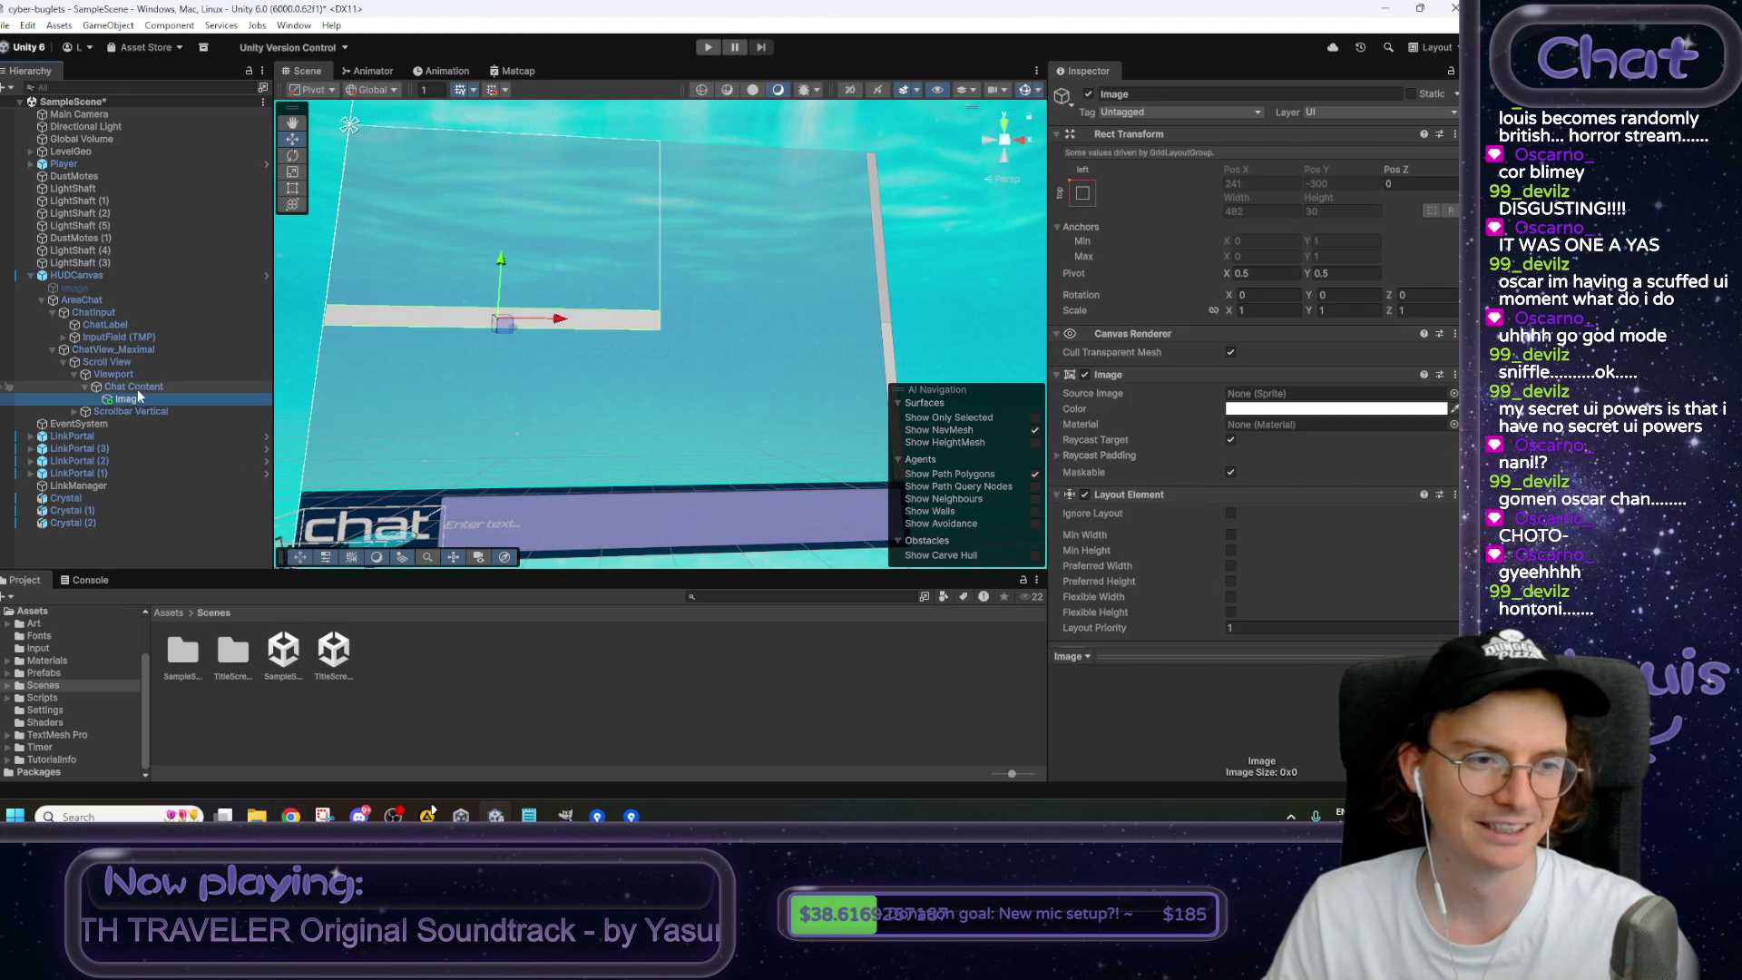
pyautogui.click(139, 387)
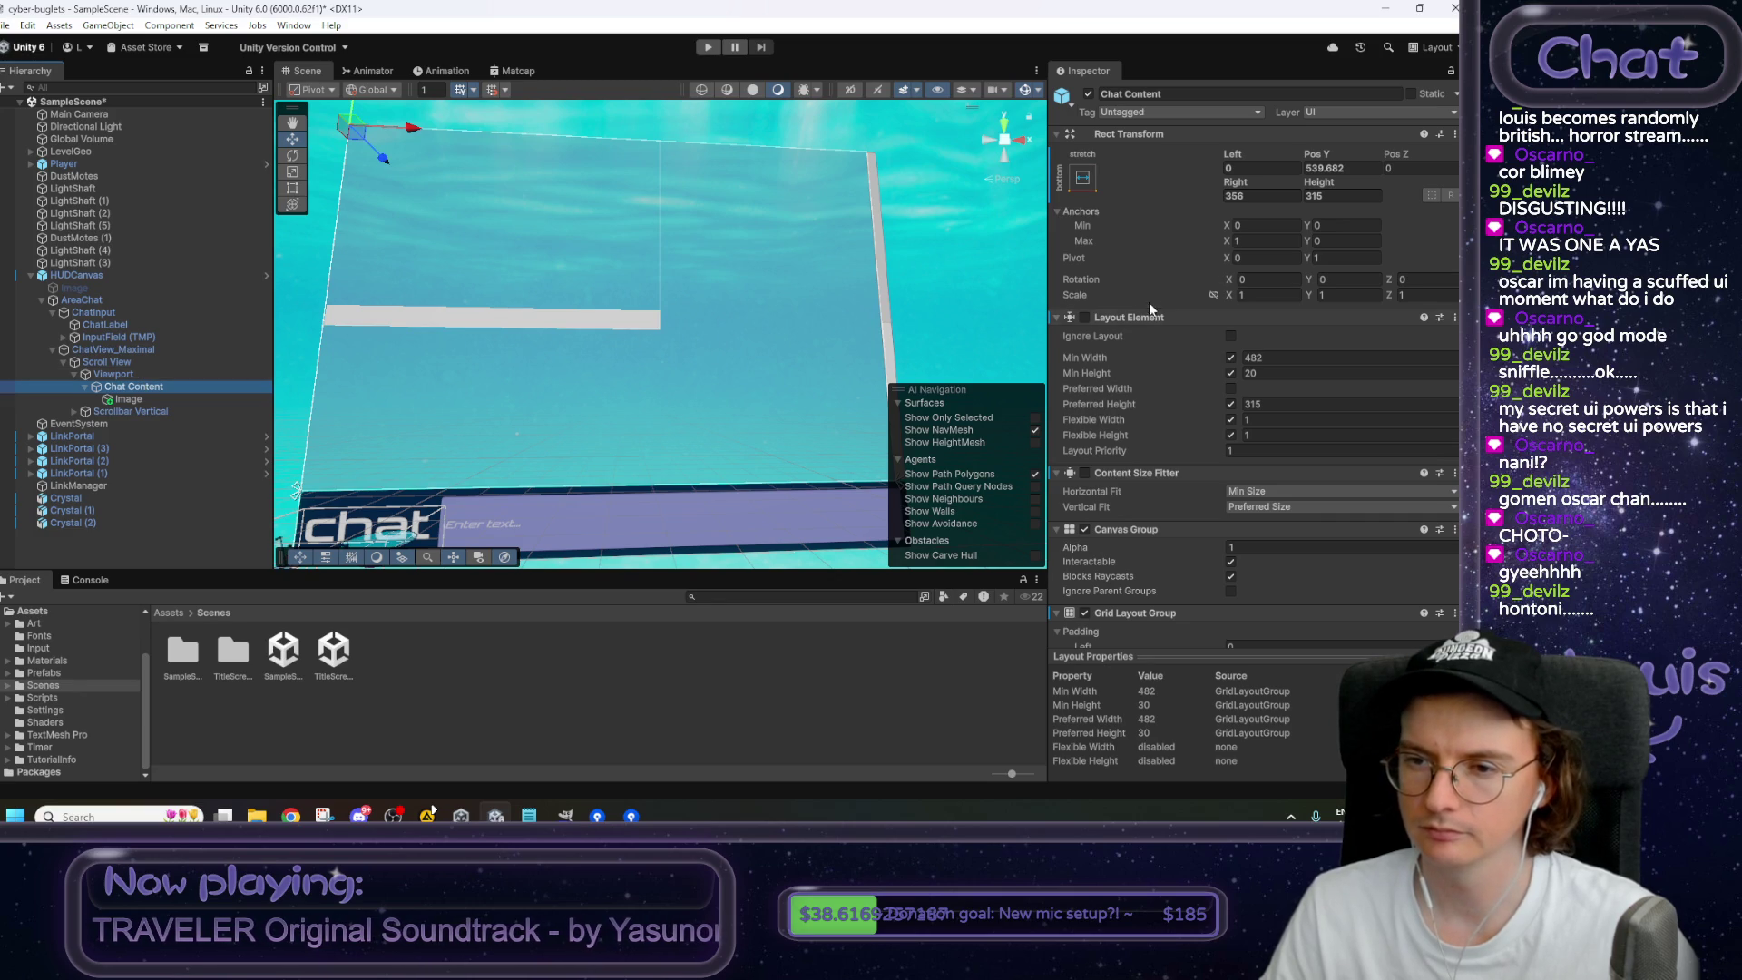
pyautogui.scroll(-2, 1197, 408)
pyautogui.scroll(-3, 1131, 481)
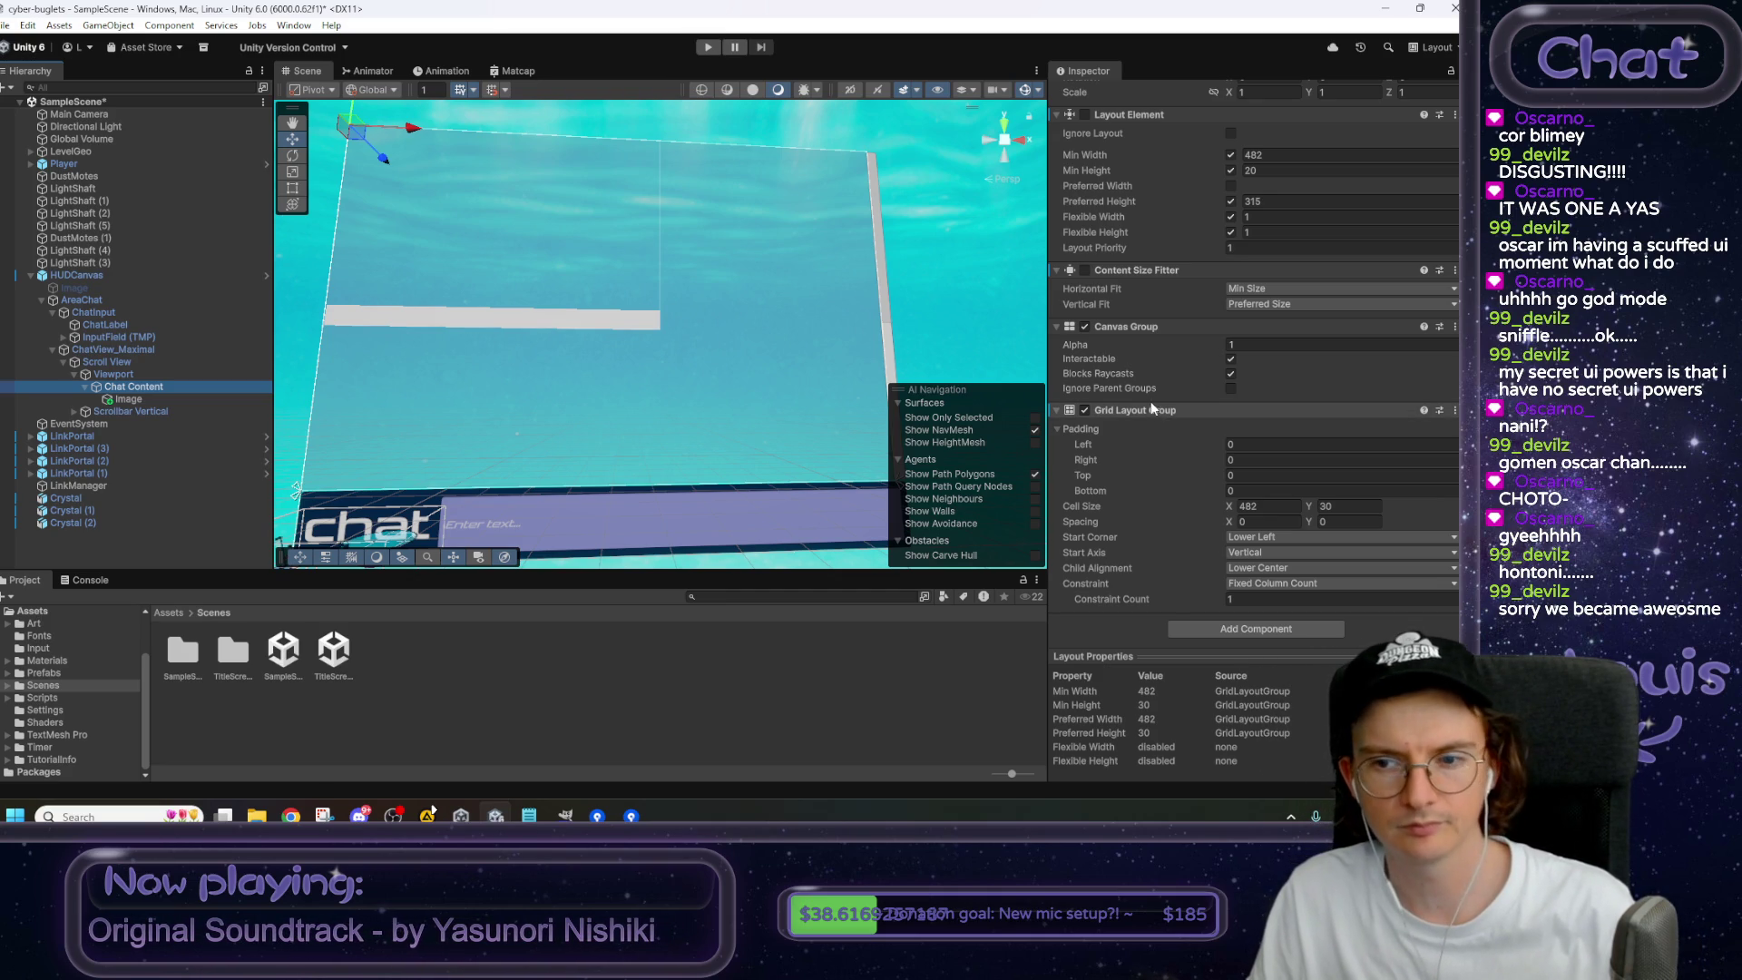
# Remove Chat Content's Grid Layout Group and add a Vertical Layout Group instead.
pyautogui.click(1085, 410)
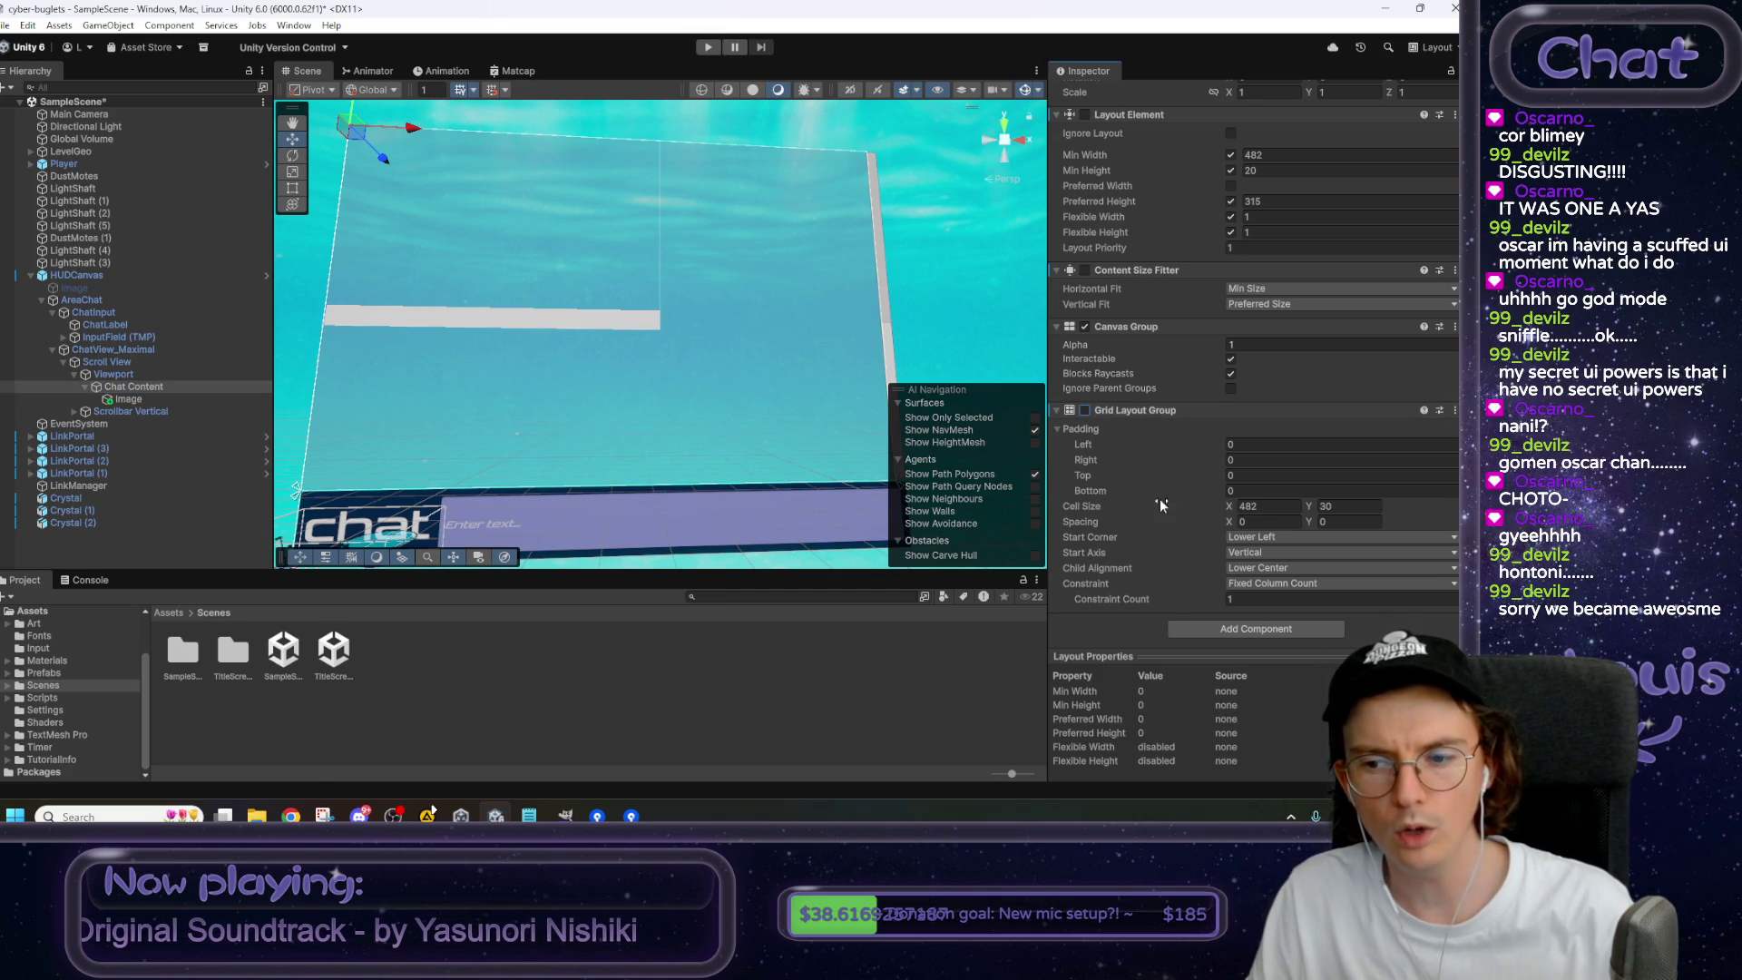
pyautogui.rightClick(1158, 410)
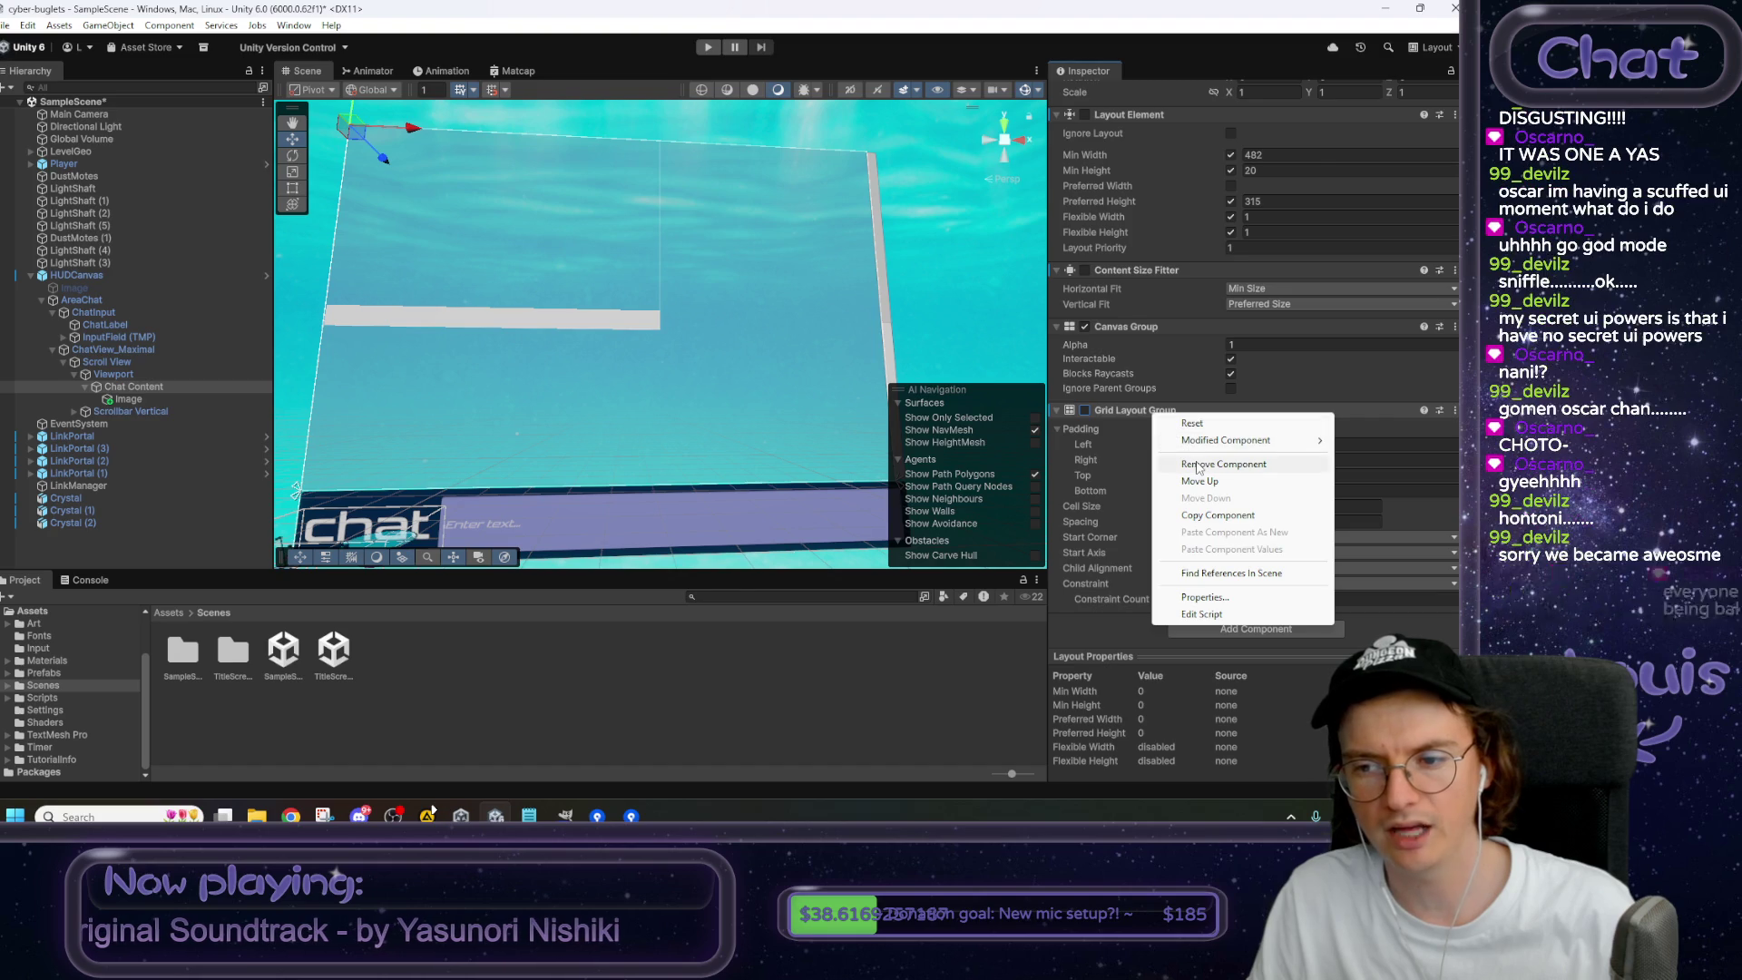
pyautogui.click(1180, 428)
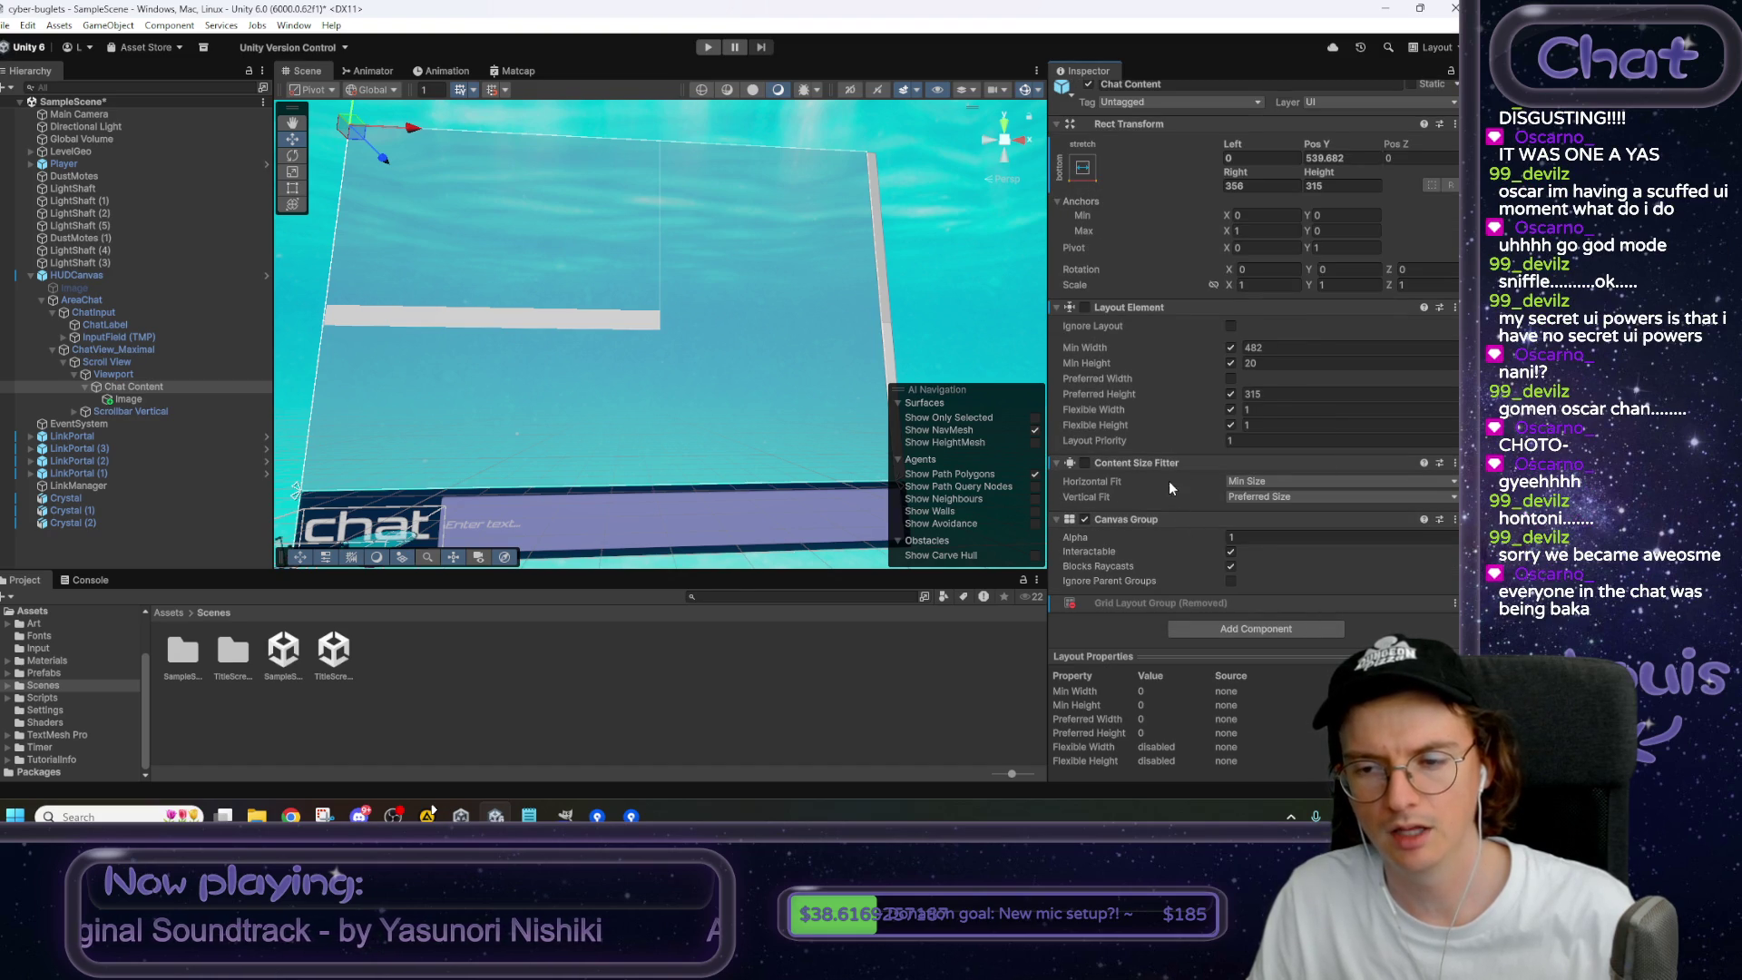
pyautogui.click(1221, 624)
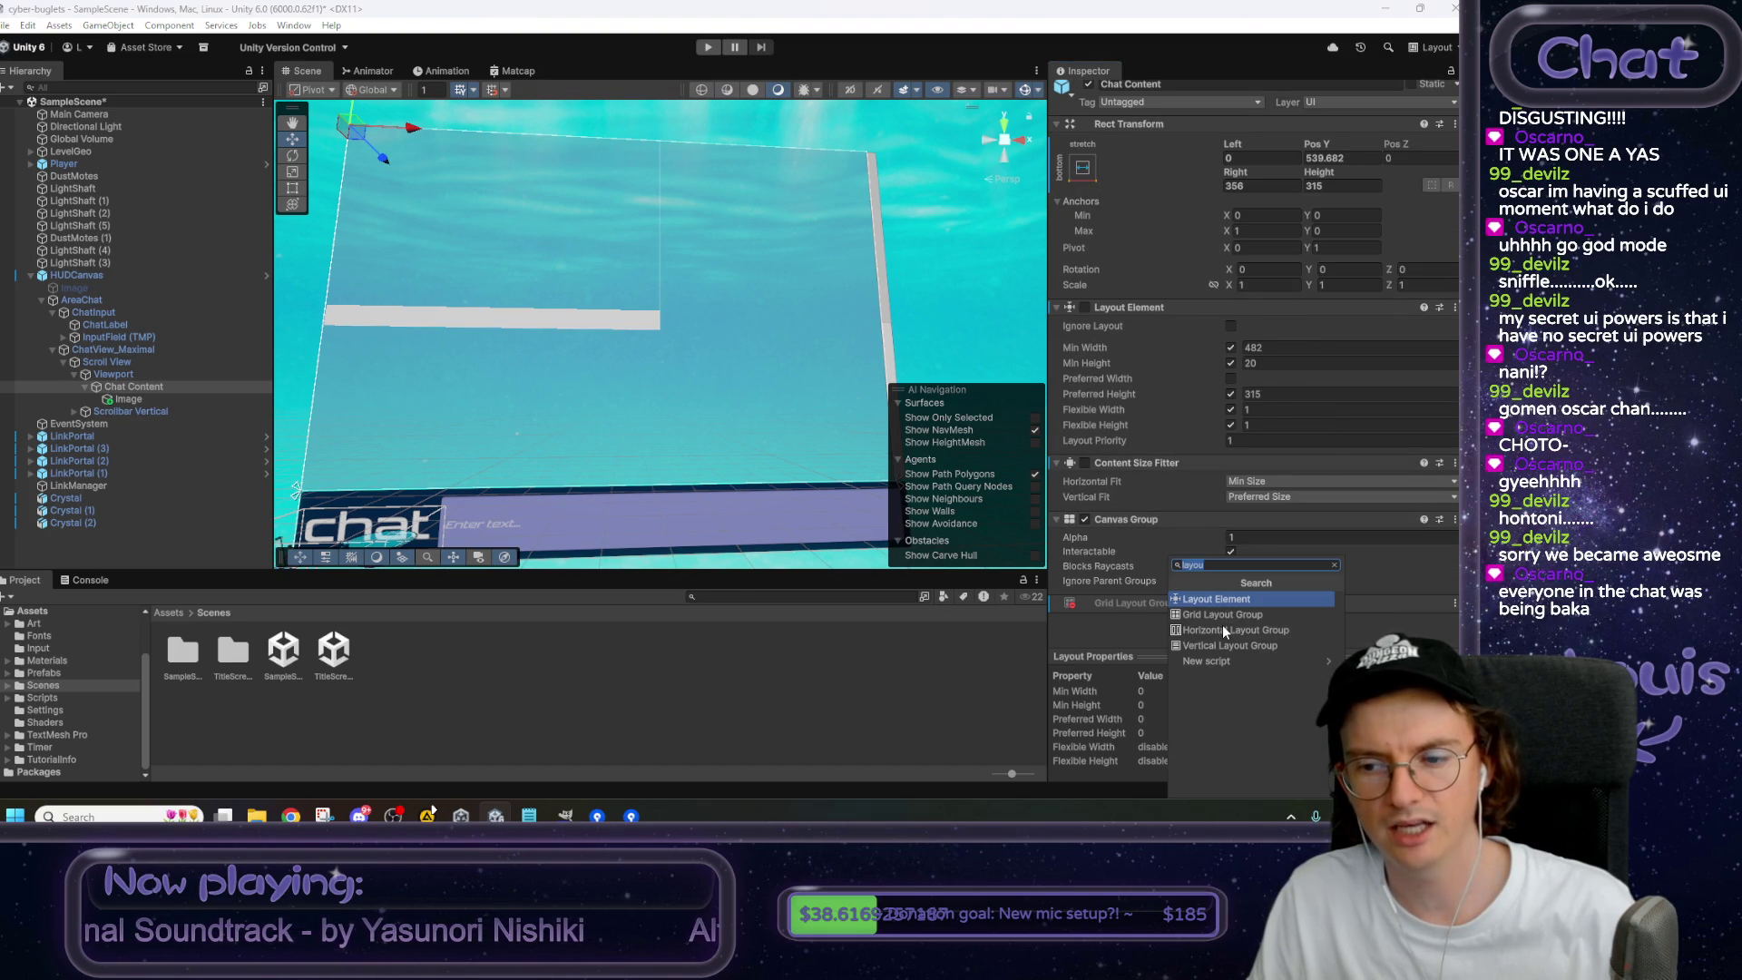
pyautogui.click(1227, 644)
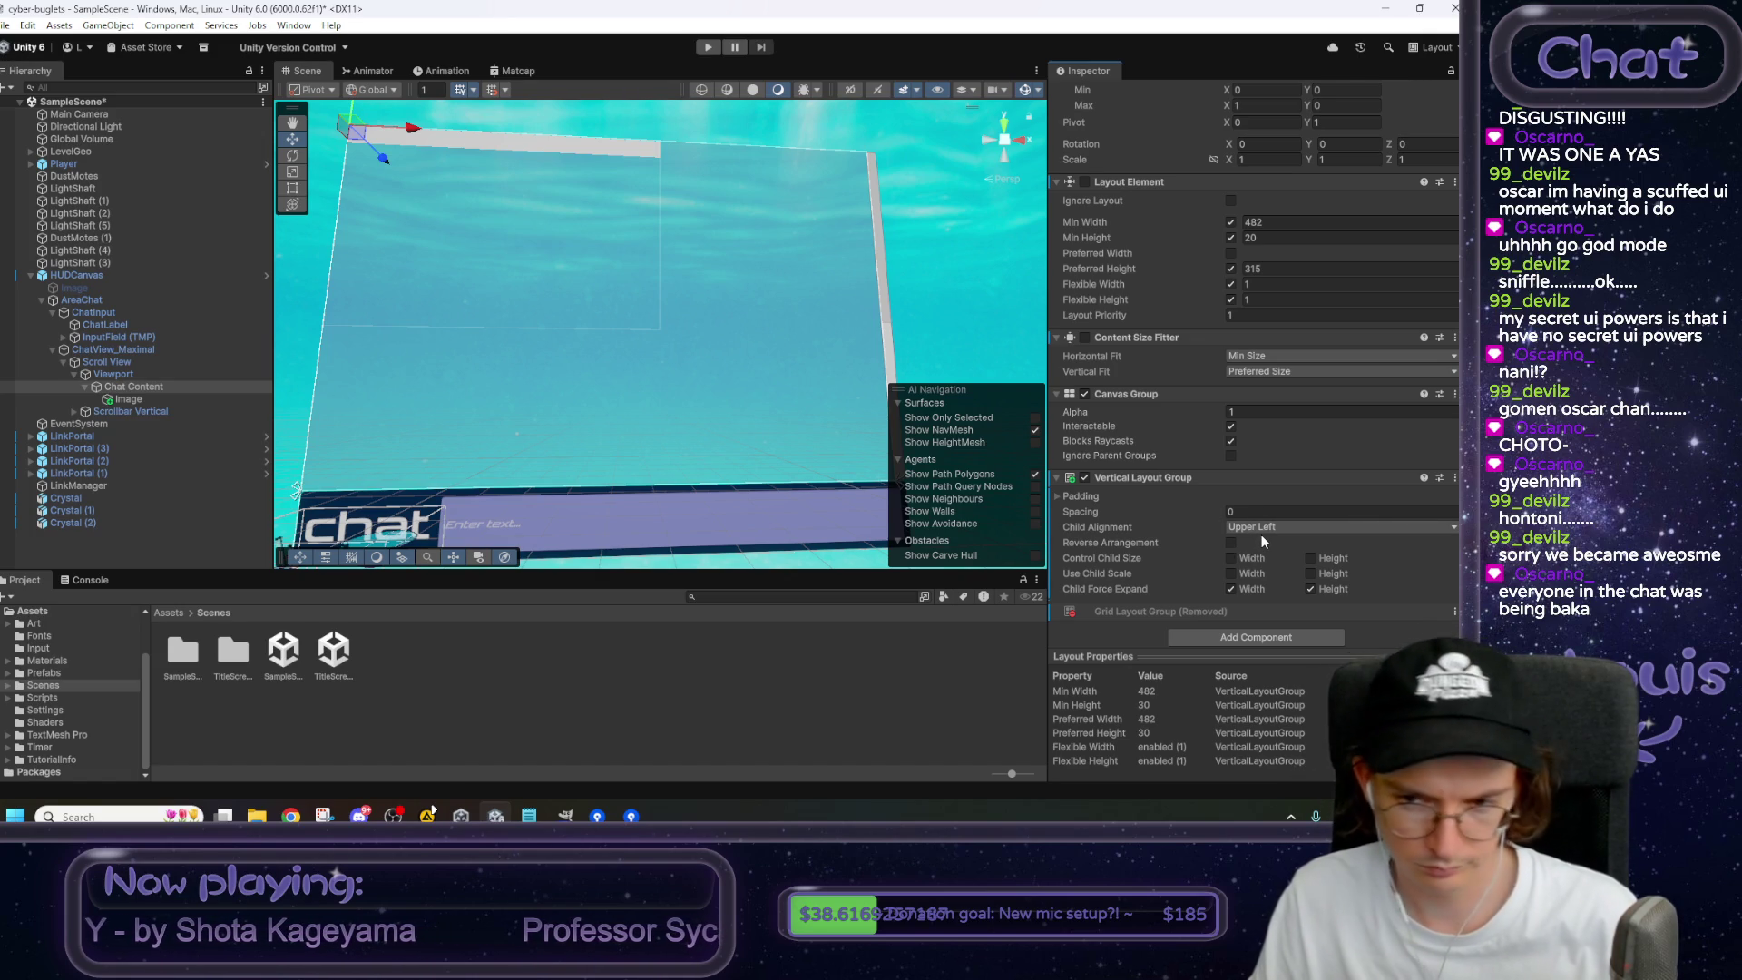
# Set the Vertical Layout Group's Child Alignment to Lower Center.
pyautogui.click(1244, 529)
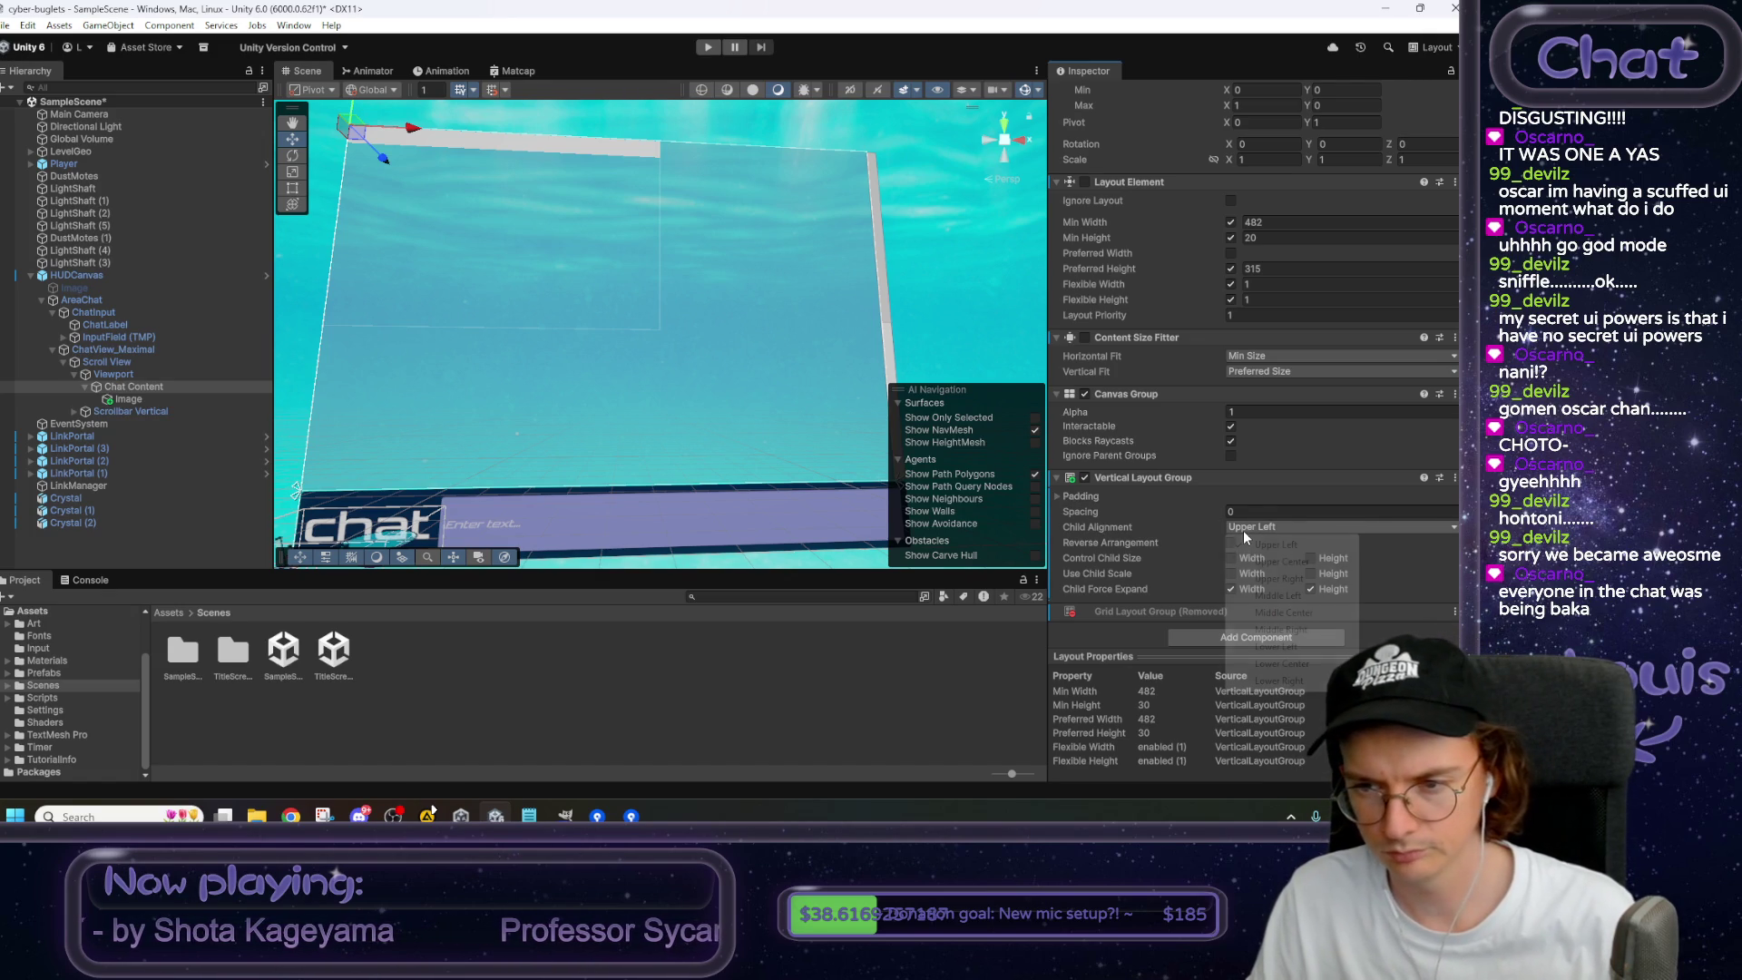
pyautogui.click(1299, 663)
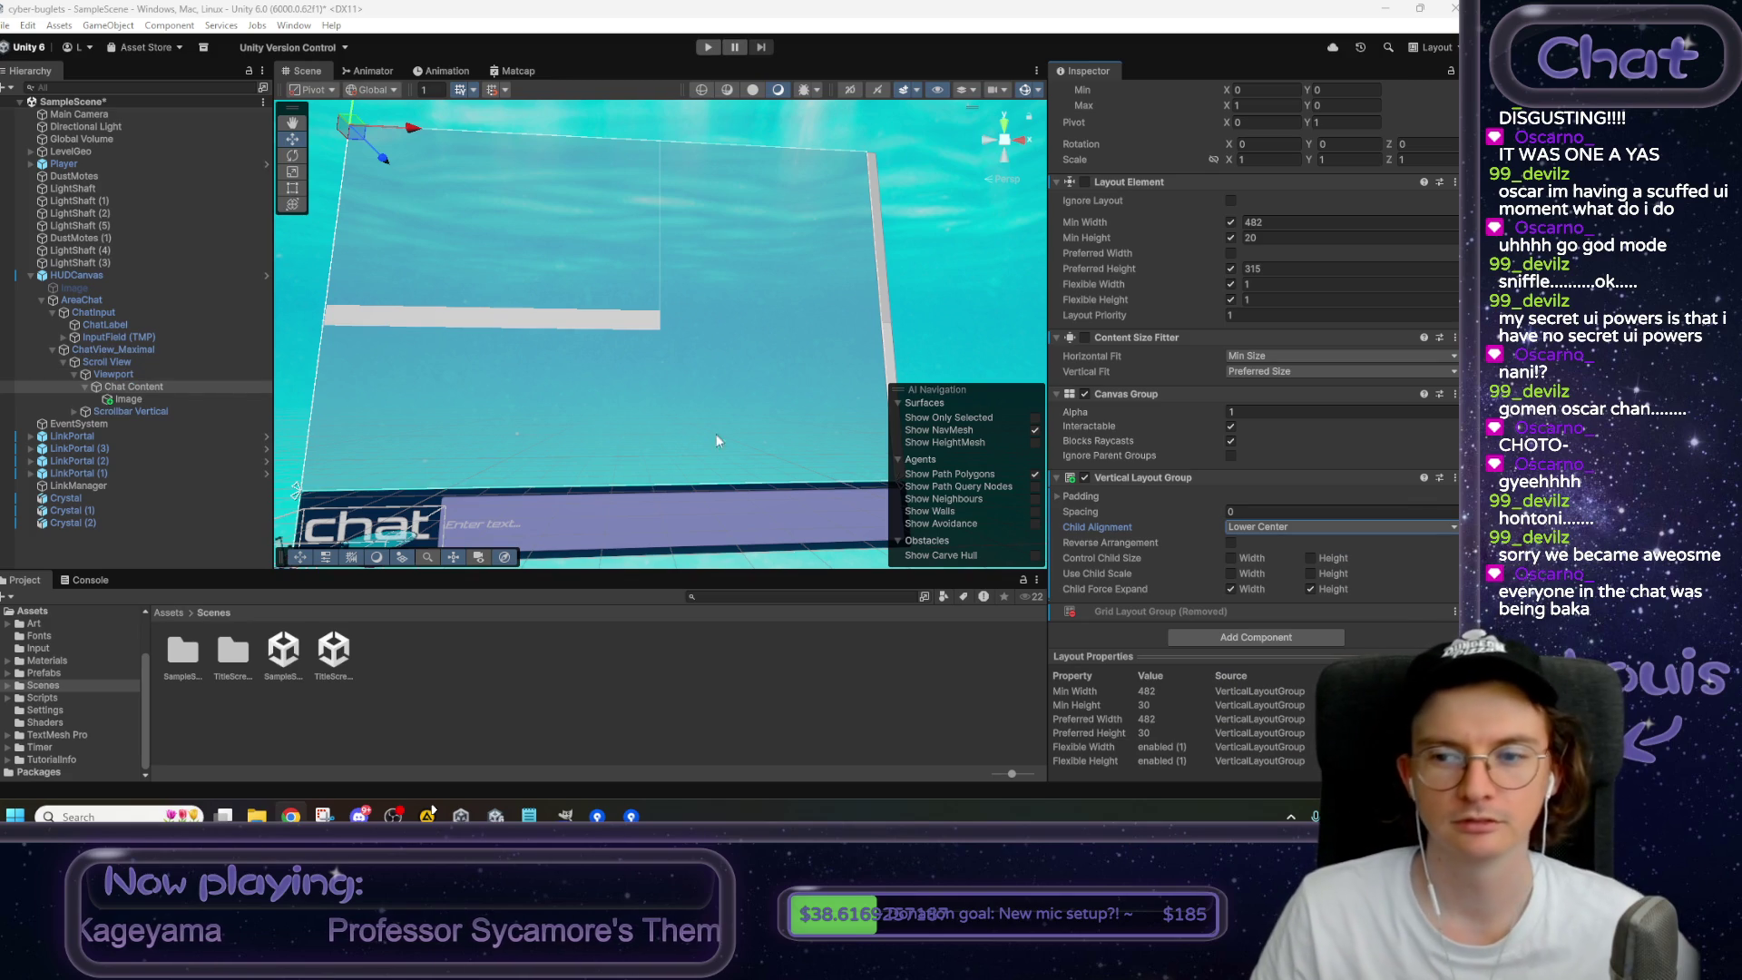
pyautogui.scroll(-1, 1239, 541)
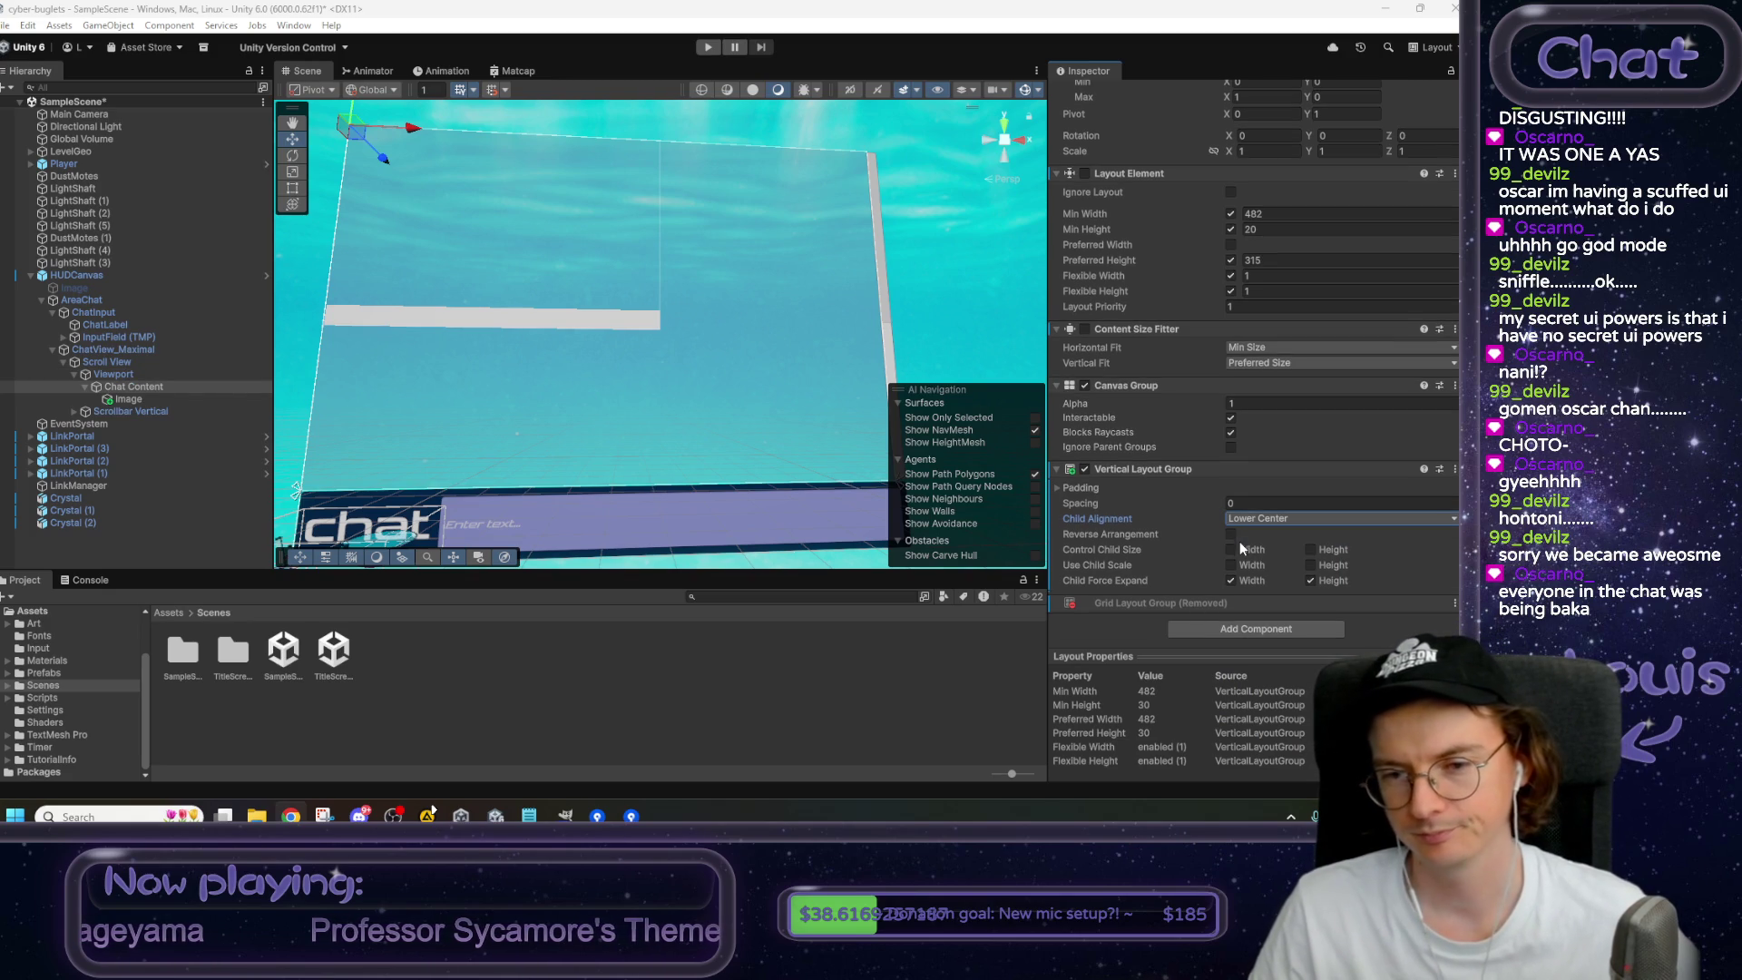
pyautogui.scroll(5, 1355, 459)
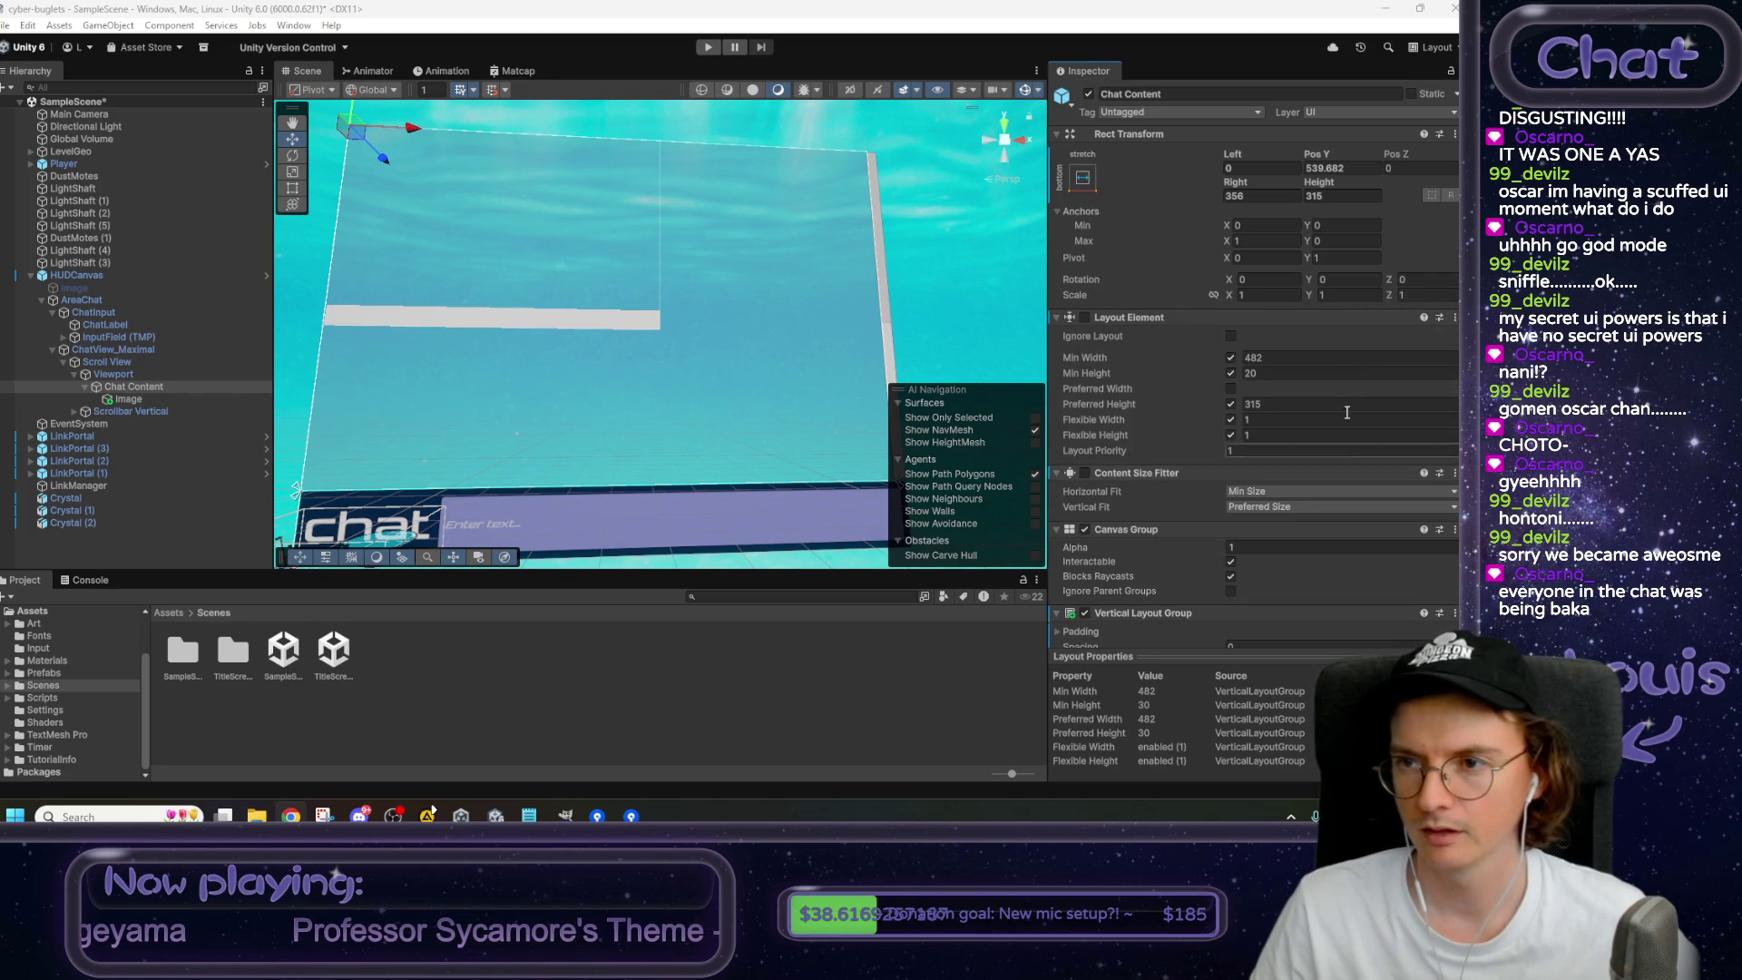
pyautogui.click(1332, 168)
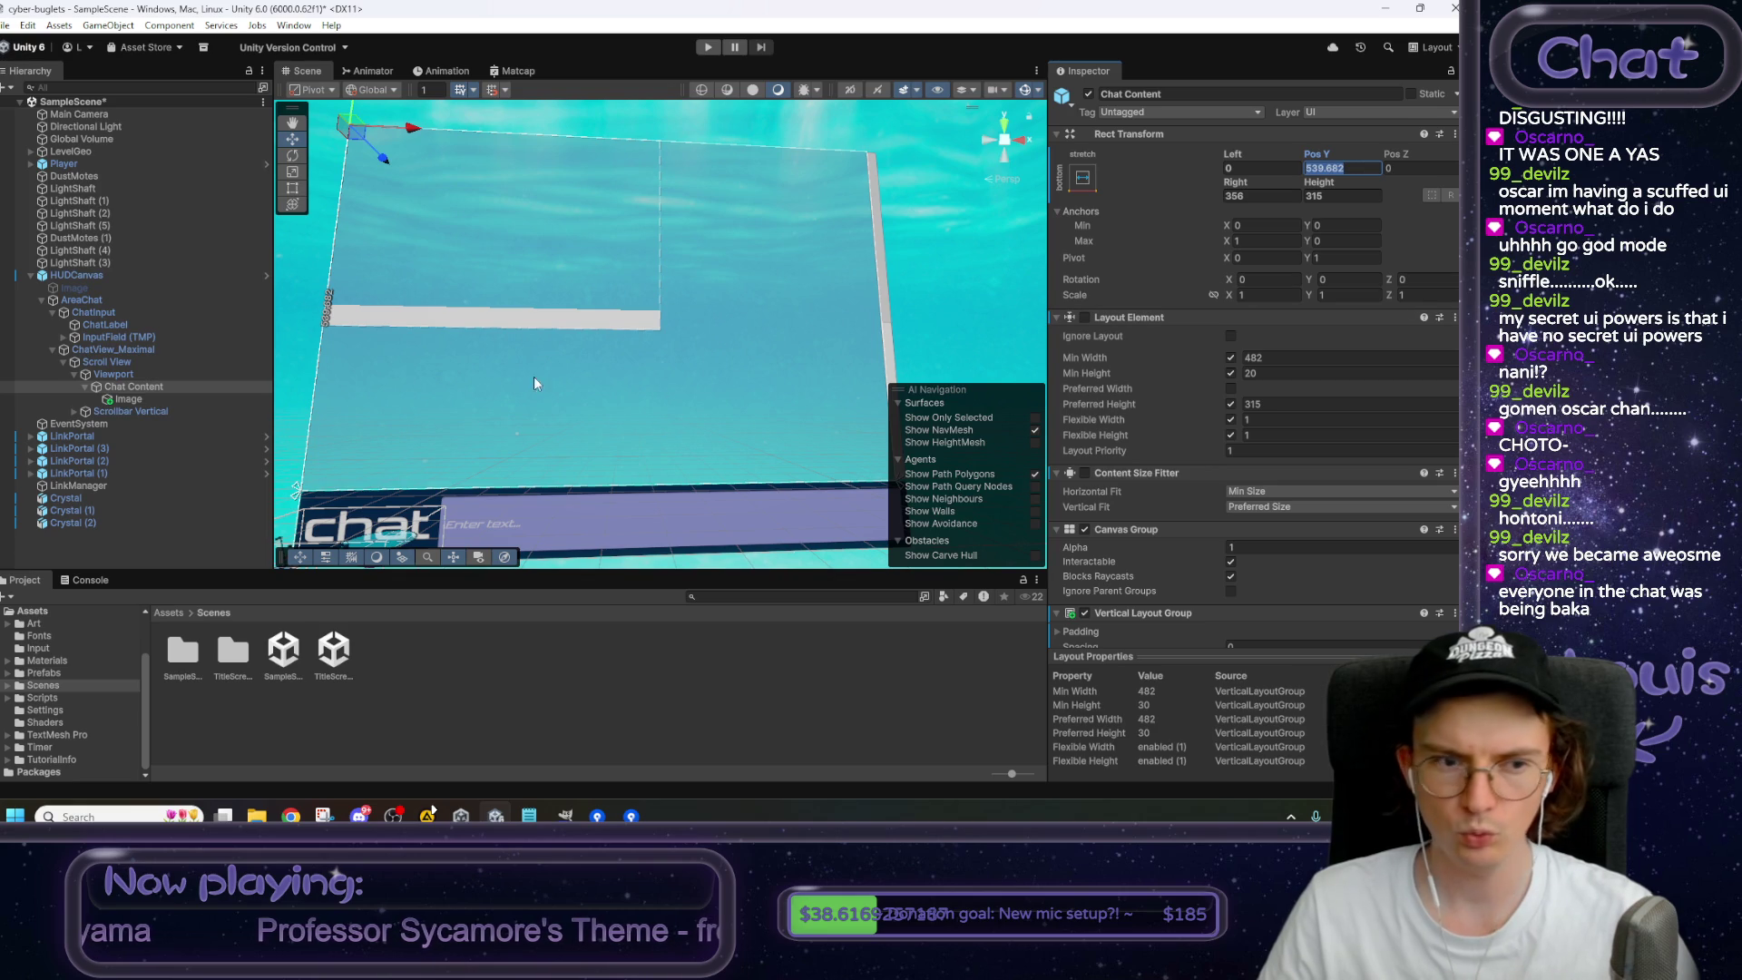
pyautogui.click(189, 378)
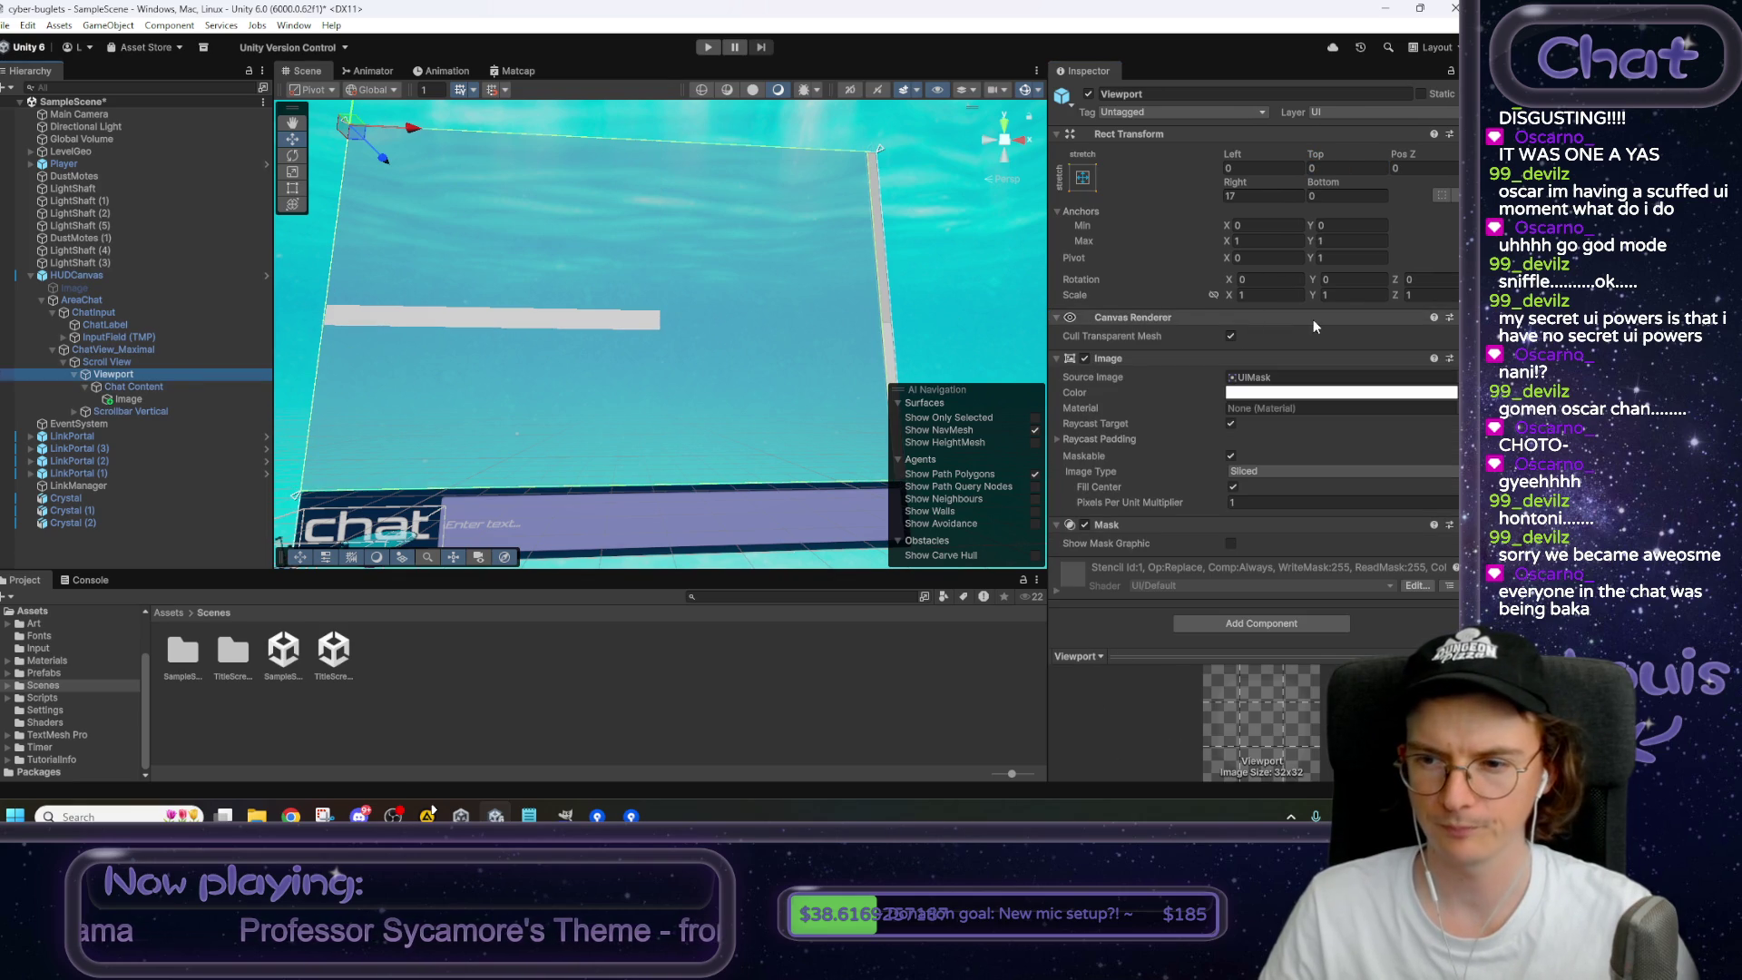
pyautogui.click(136, 386)
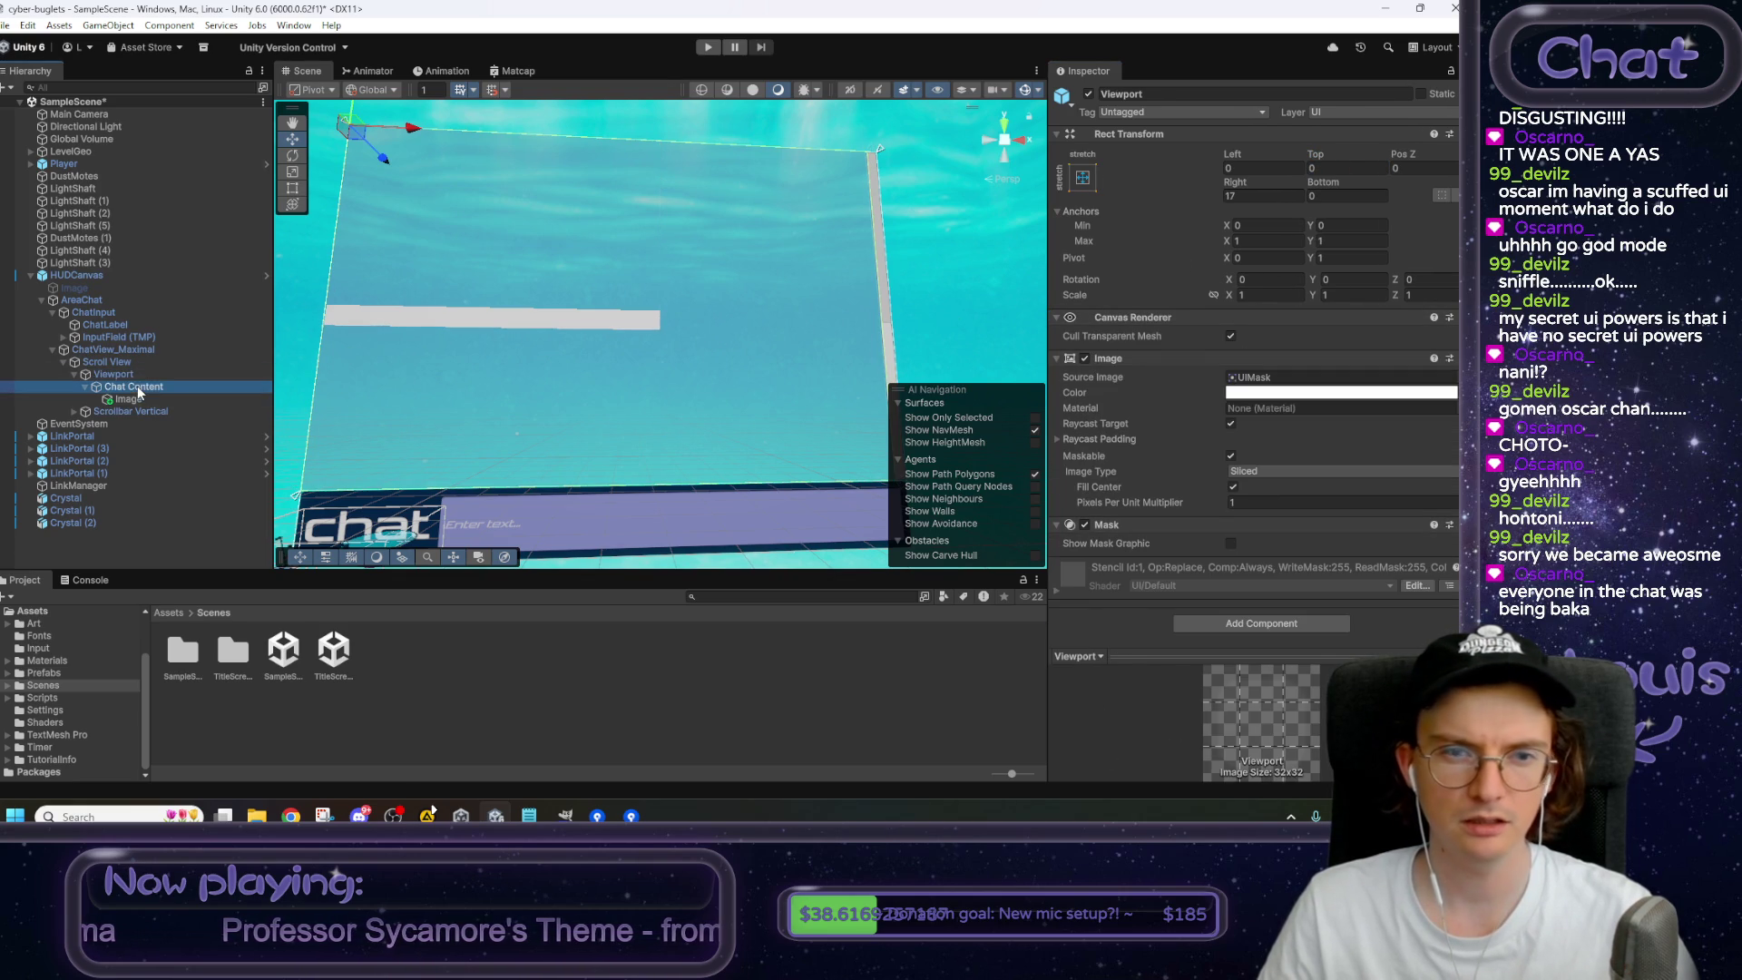
# Untick Child Force Expand Height and start adjusting Chat Content's Right offset.
pyautogui.scroll(-3, 1303, 262)
pyautogui.click(1056, 506)
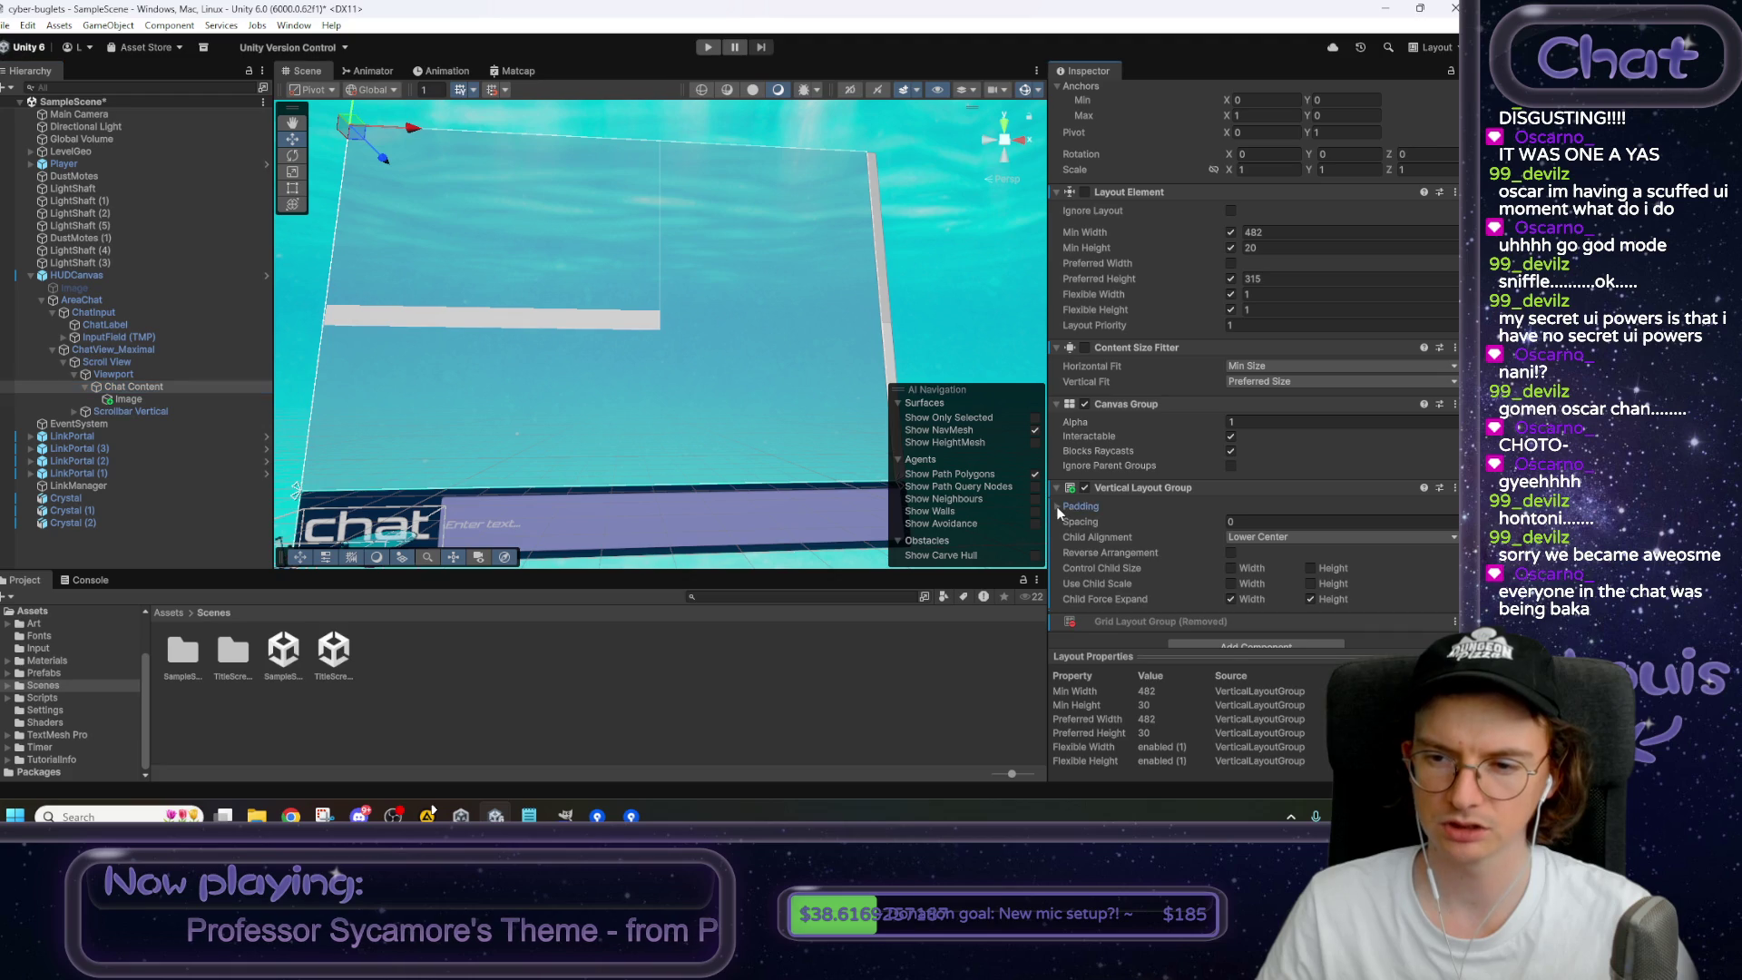
pyautogui.click(1056, 506)
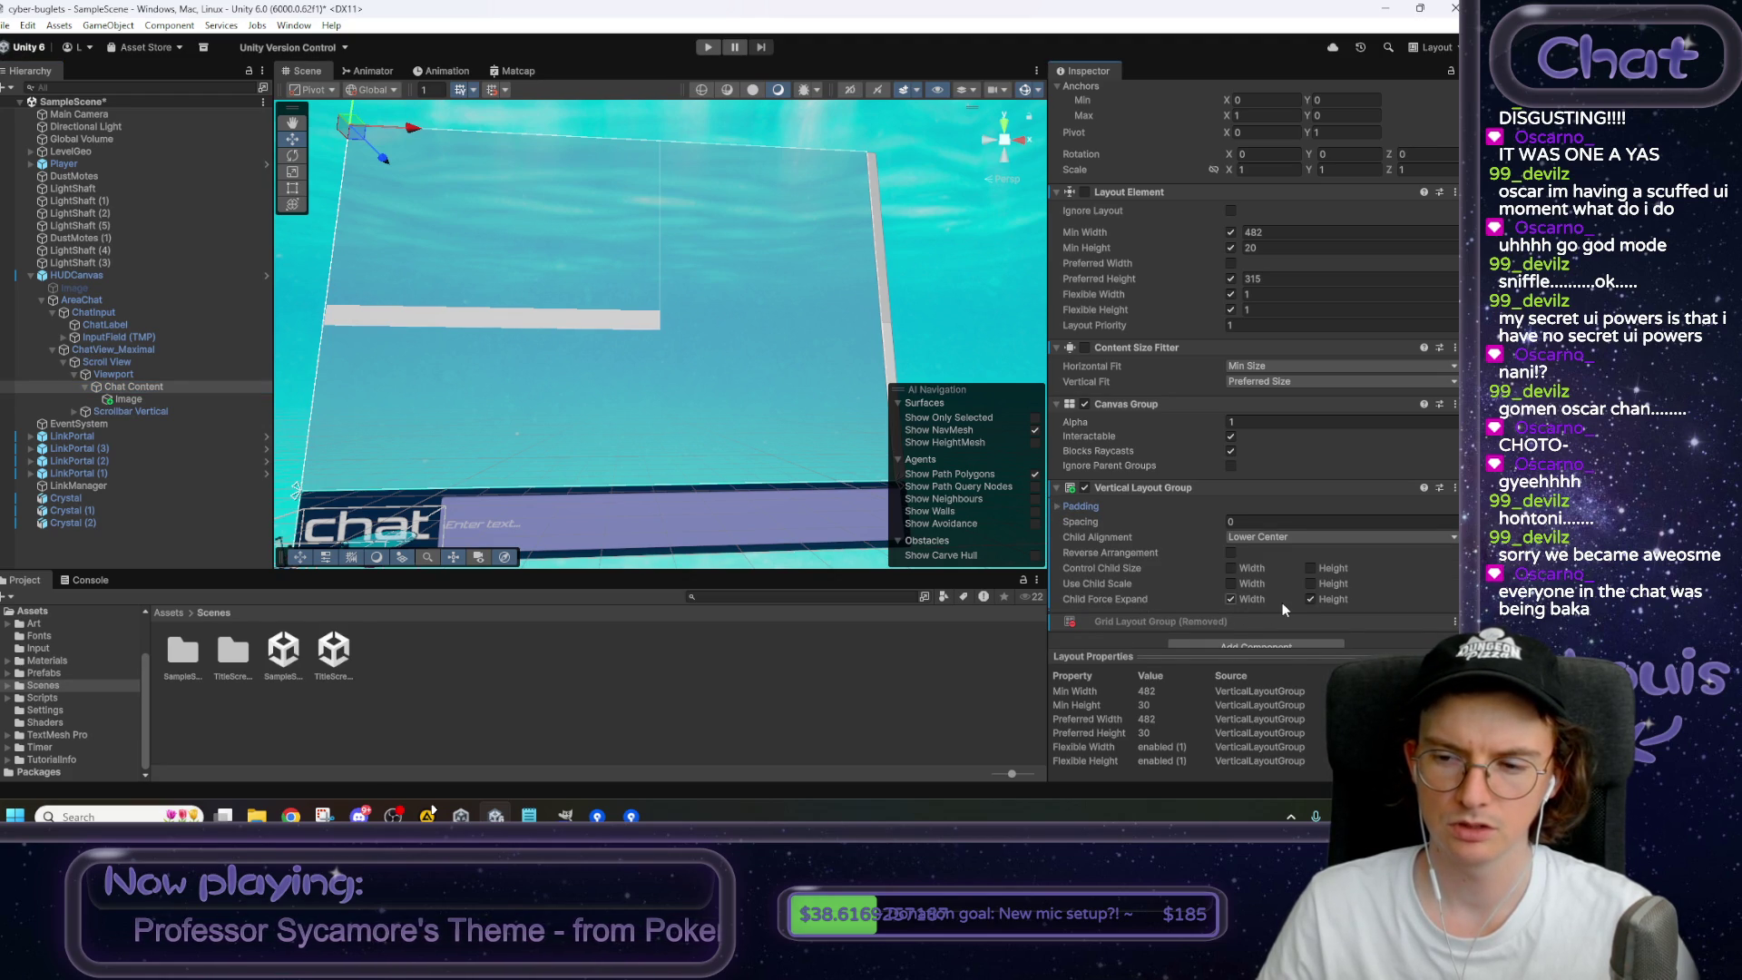
pyautogui.click(1311, 599)
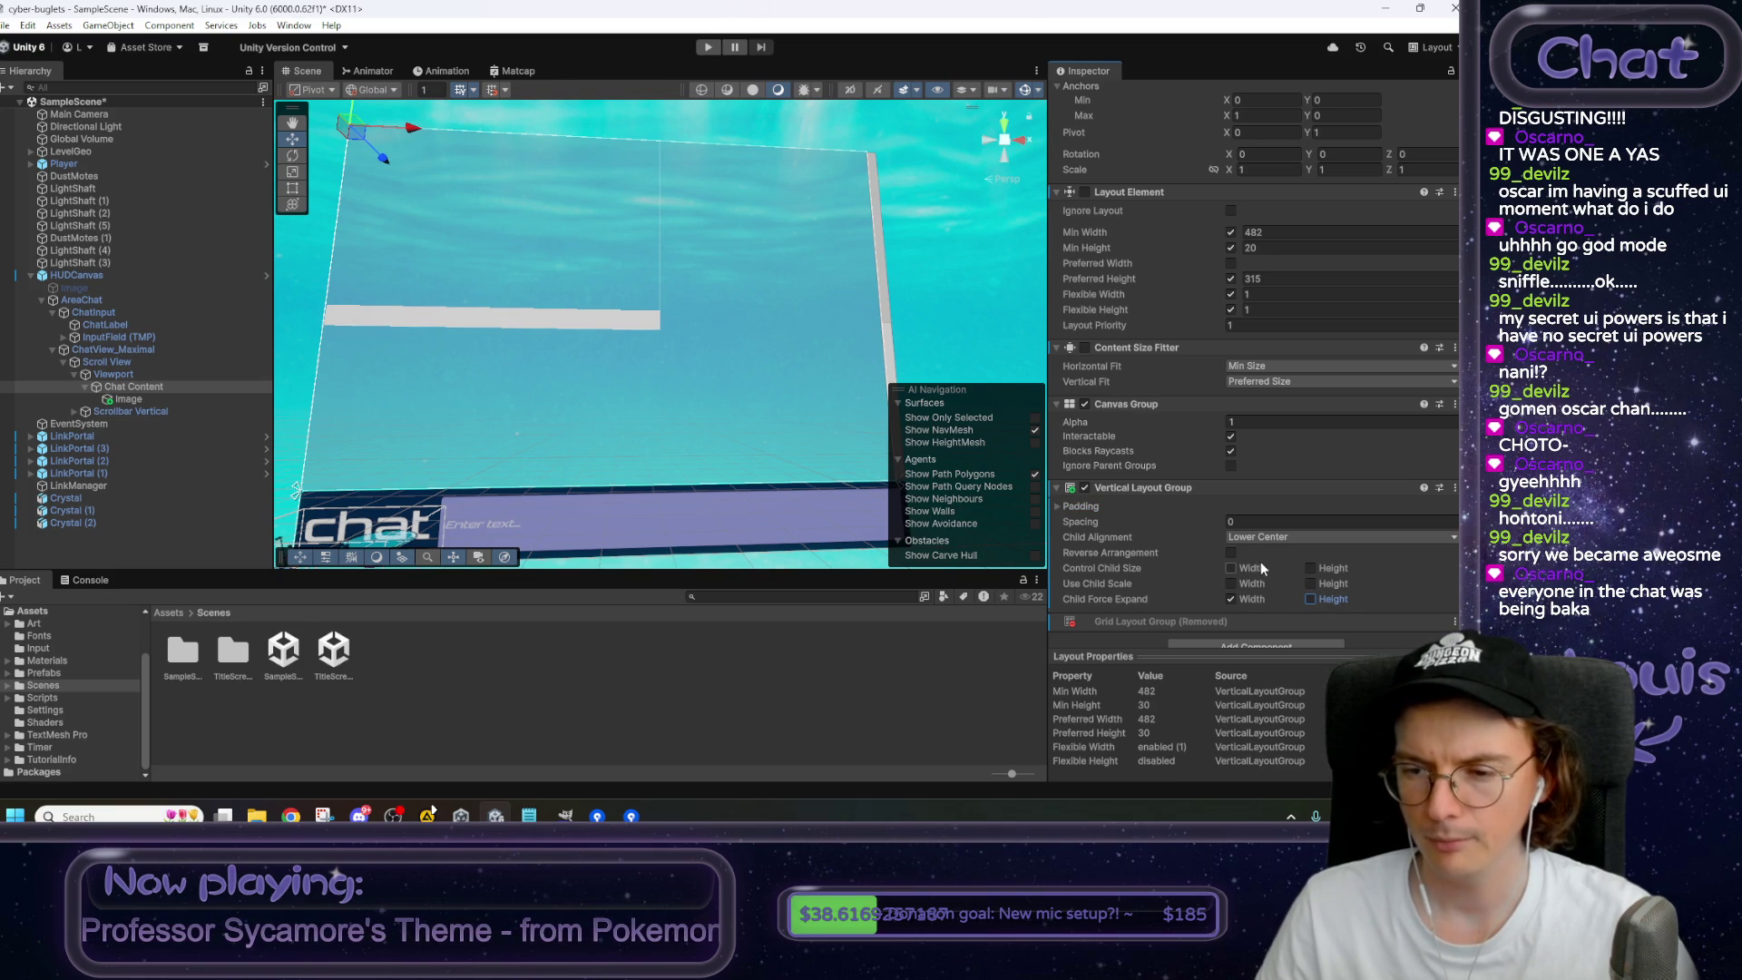
pyautogui.scroll(3, 1261, 571)
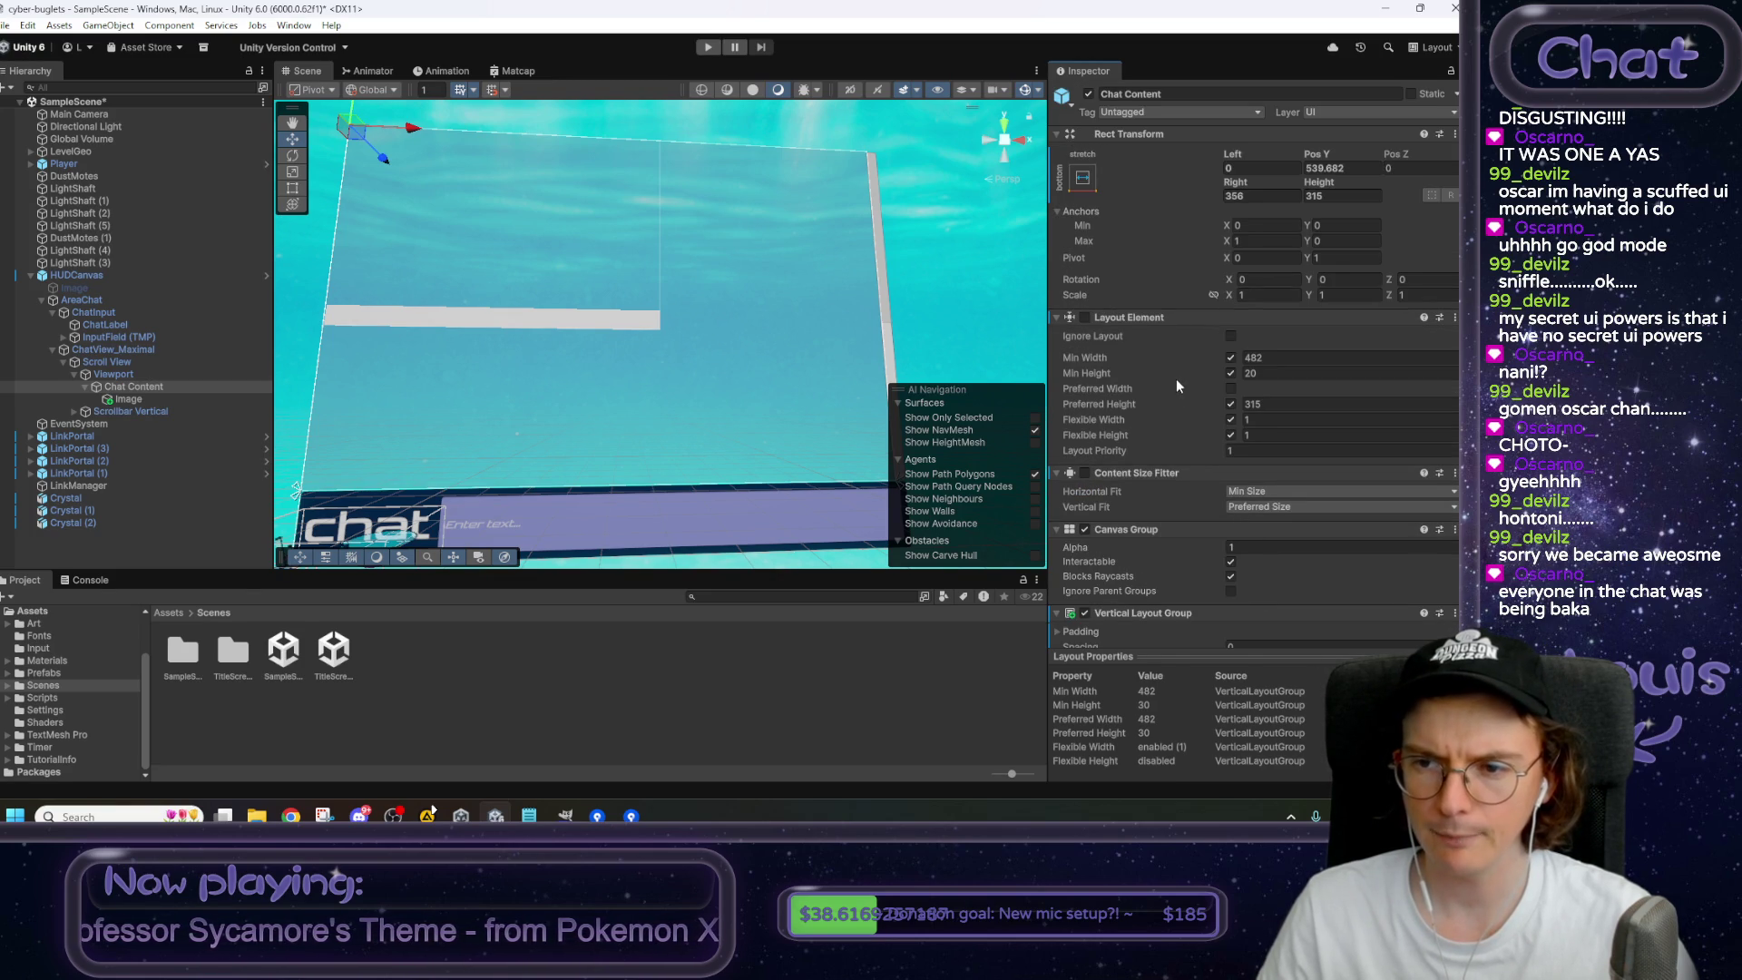
pyautogui.moveTo(1232, 185); pyautogui.dragTo(1279, 196)
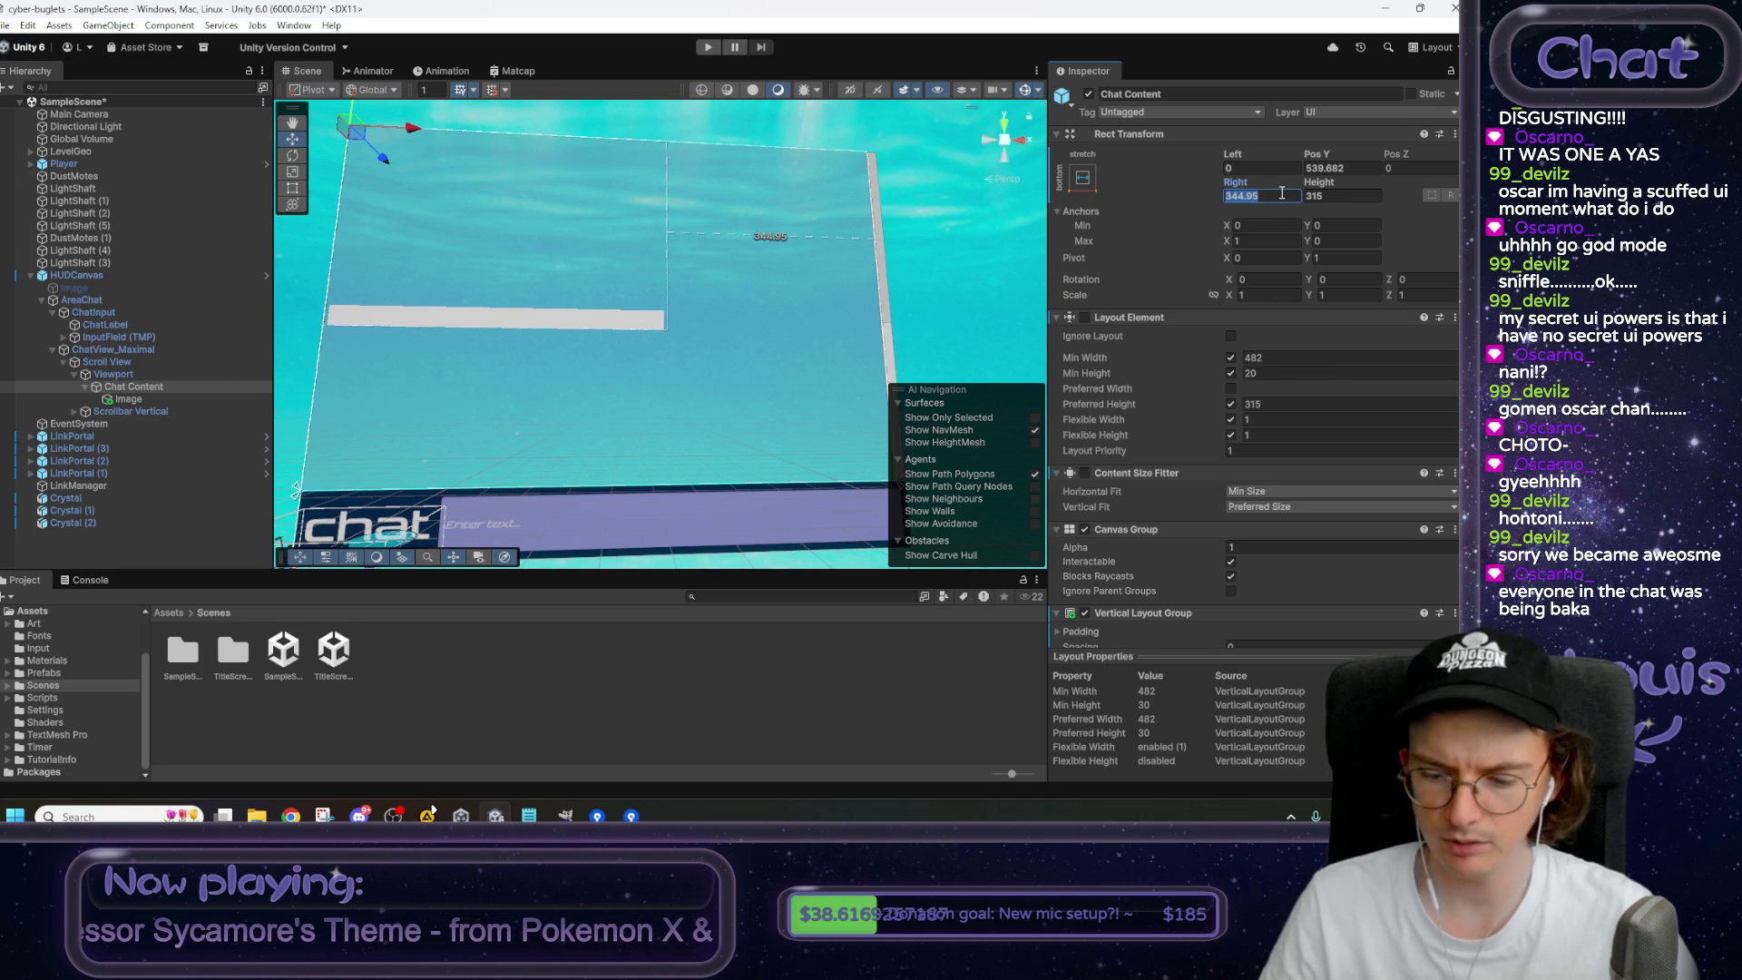
# Set Chat Content's Right offset and Height to 0.
pyautogui.write('0')
pyautogui.click(1328, 195)
pyautogui.write('0')
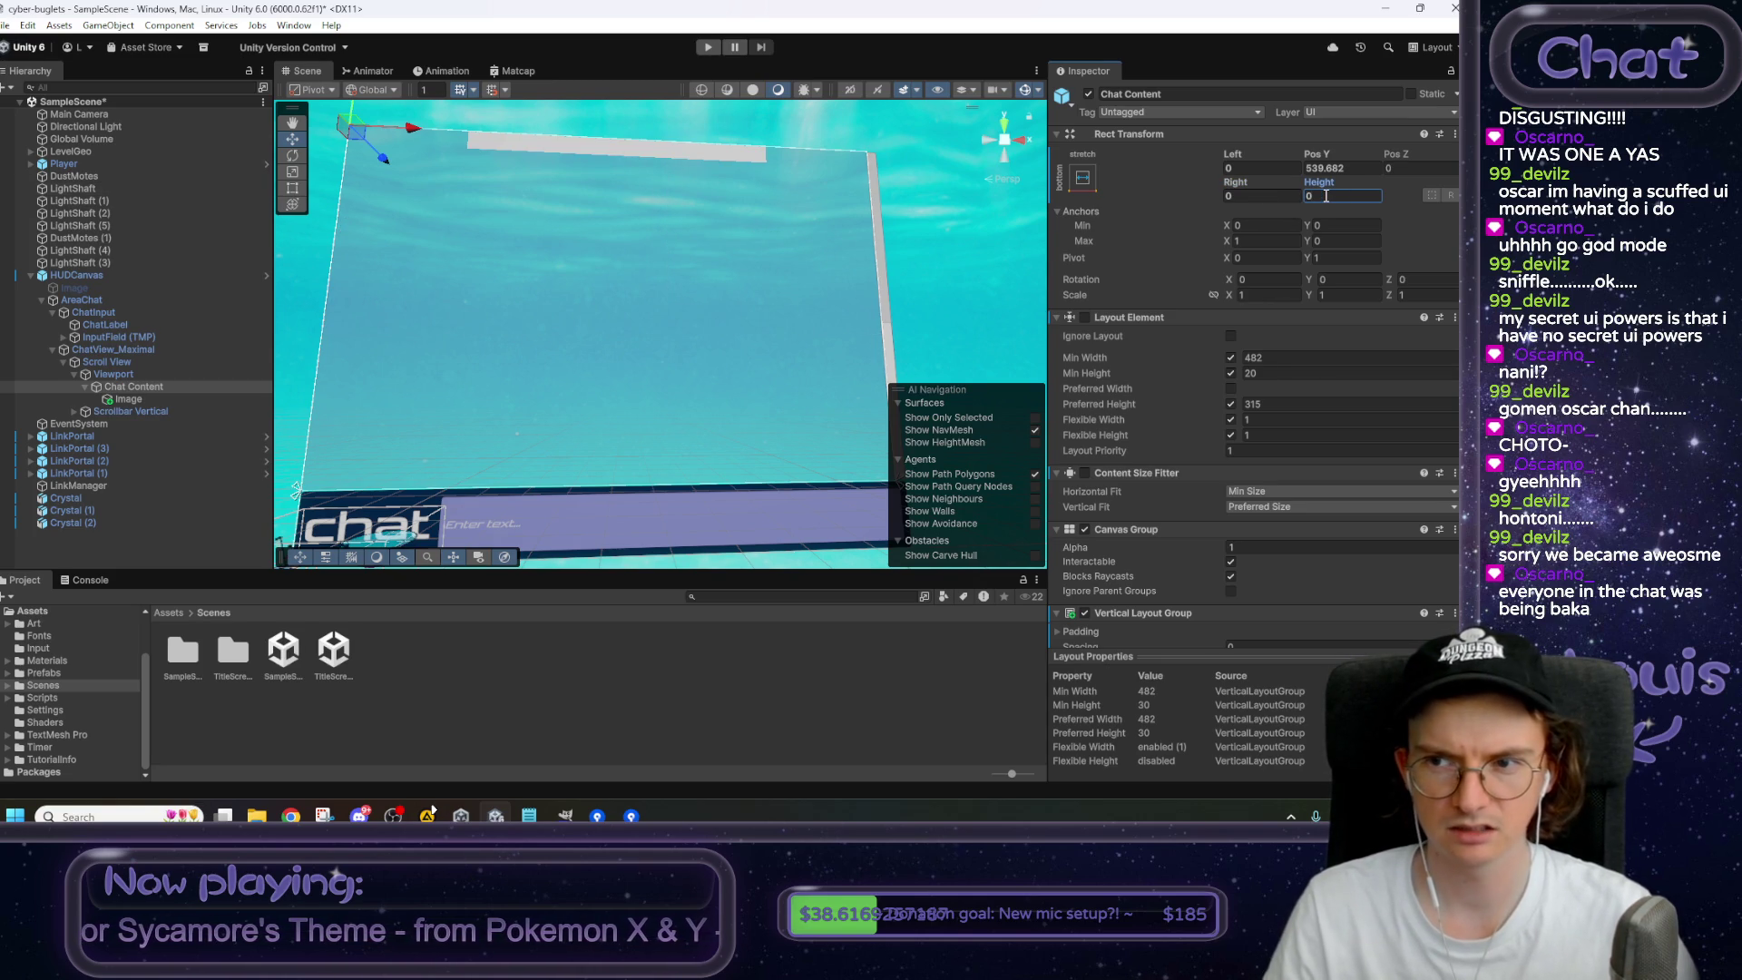
pyautogui.doubleClick(1325, 196)
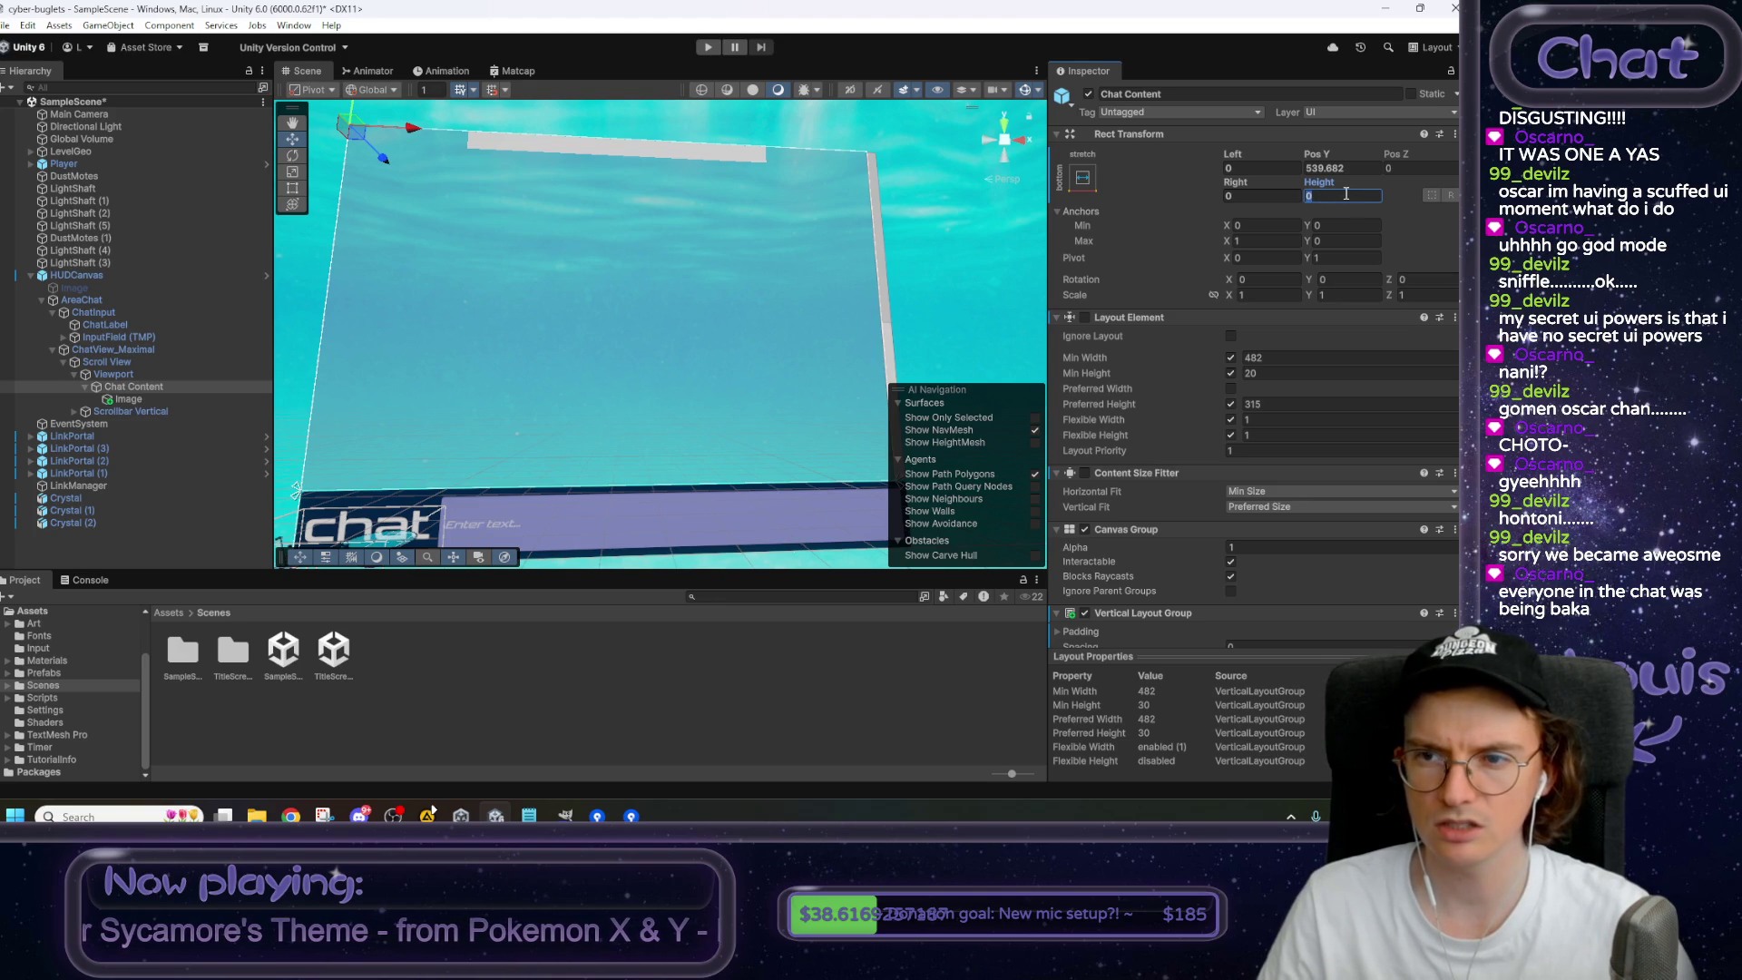
# Apply the stretch-stretch anchor preset and set Top and Bottom to 0.
pyautogui.click(1091, 179)
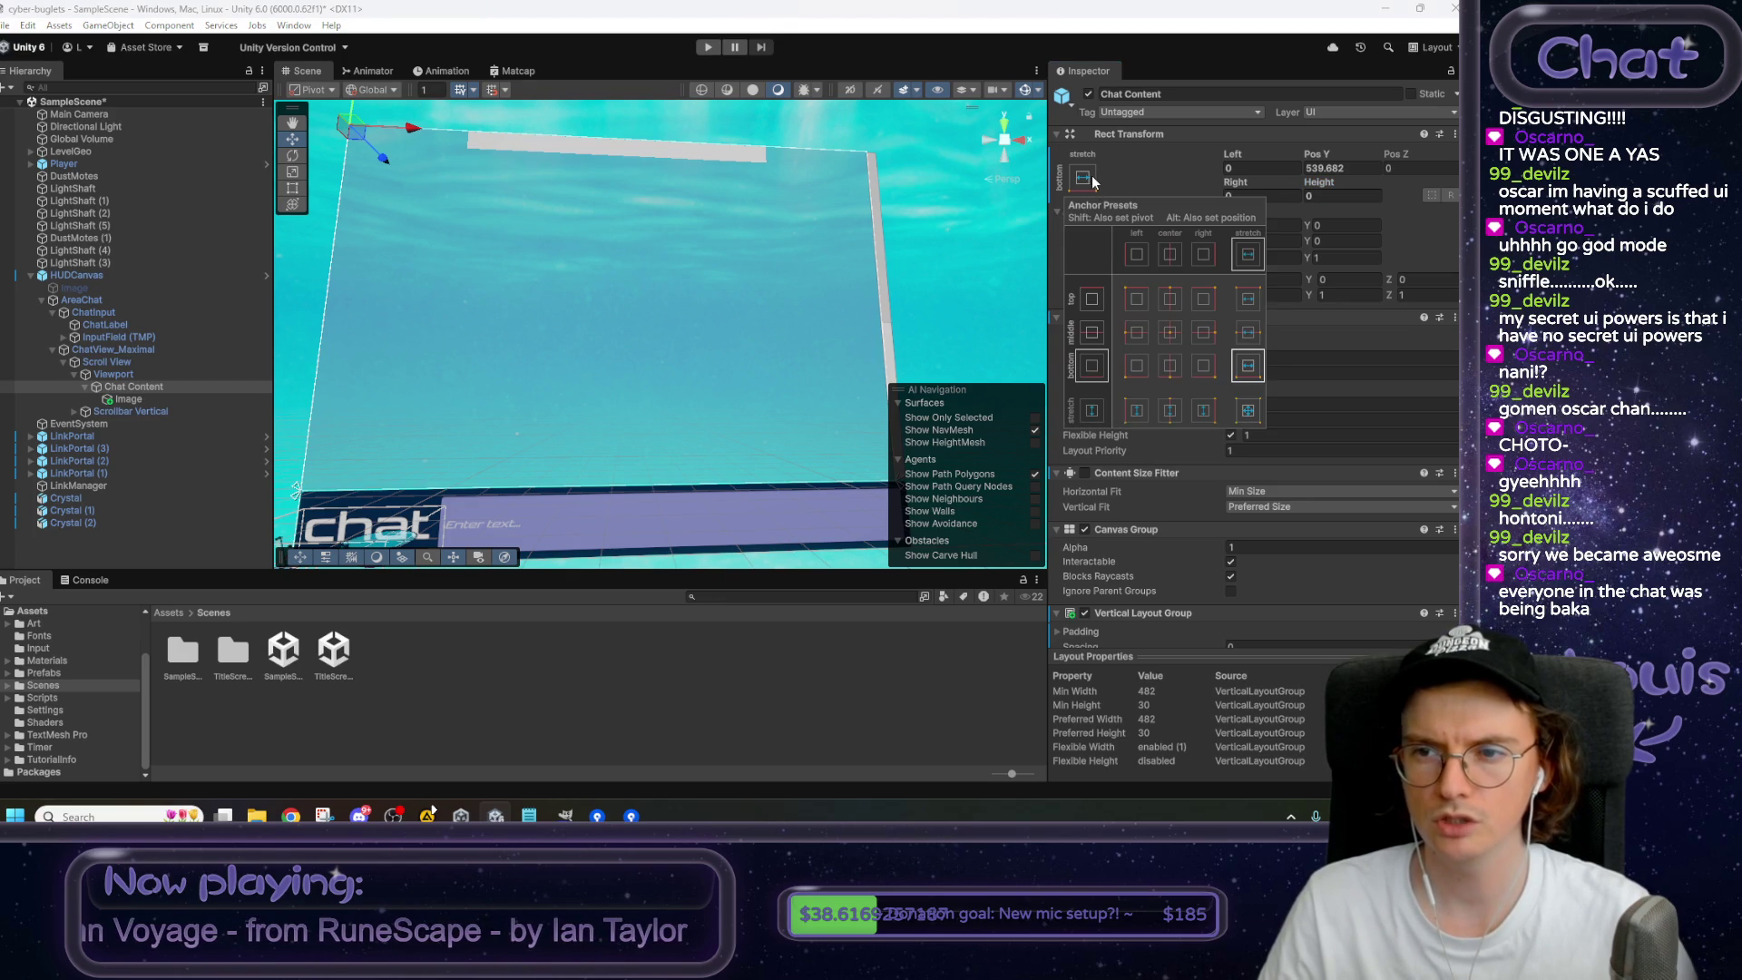
pyautogui.click(1247, 410)
pyautogui.click(1342, 167)
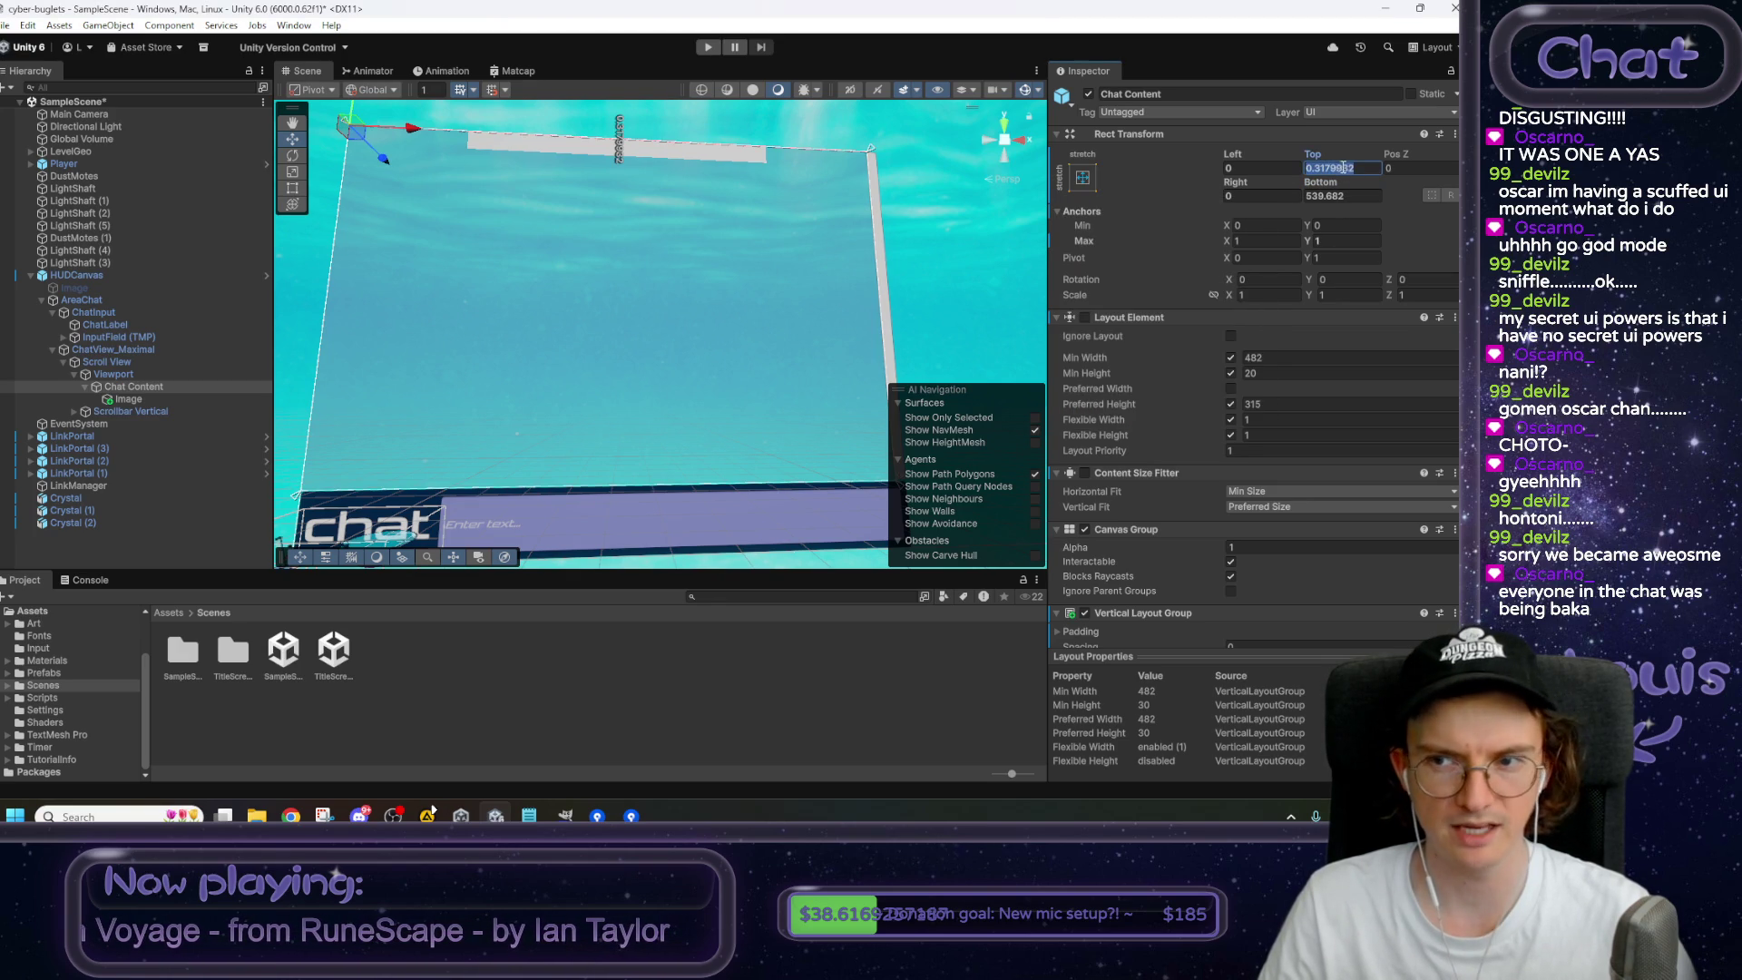
pyautogui.write('0')
pyautogui.press('Tab')
pyautogui.press('Tab')
pyautogui.press('Tab')
pyautogui.write('0')
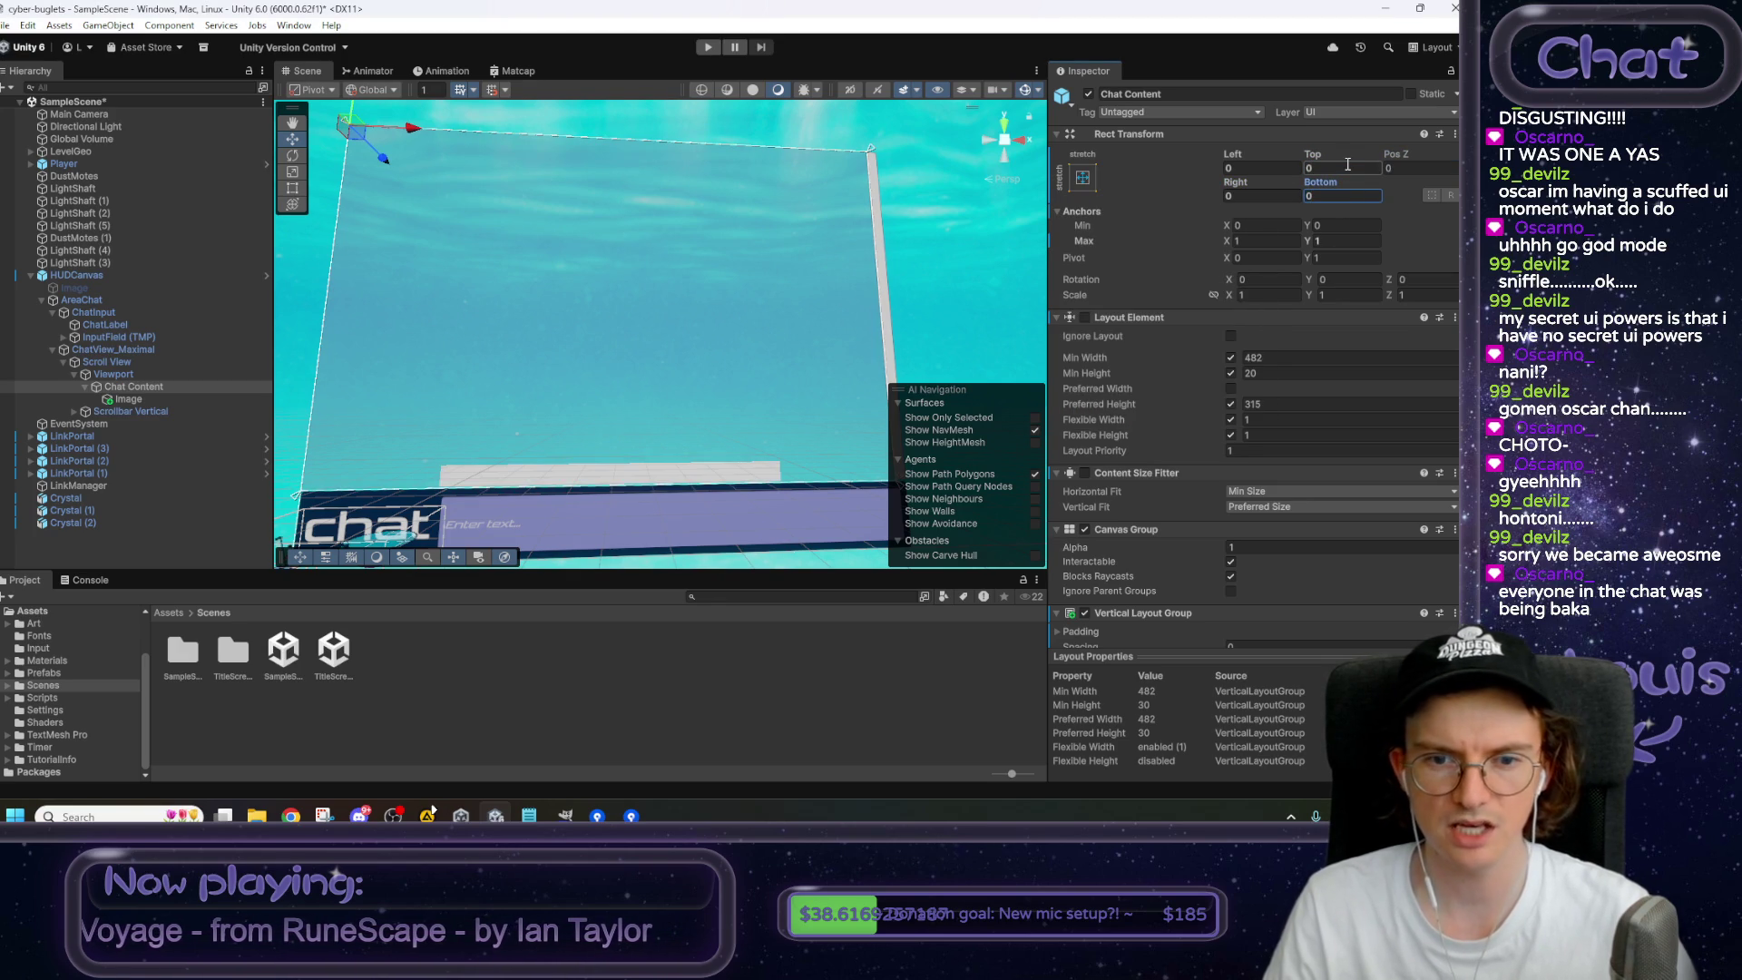
pyautogui.click(128, 399)
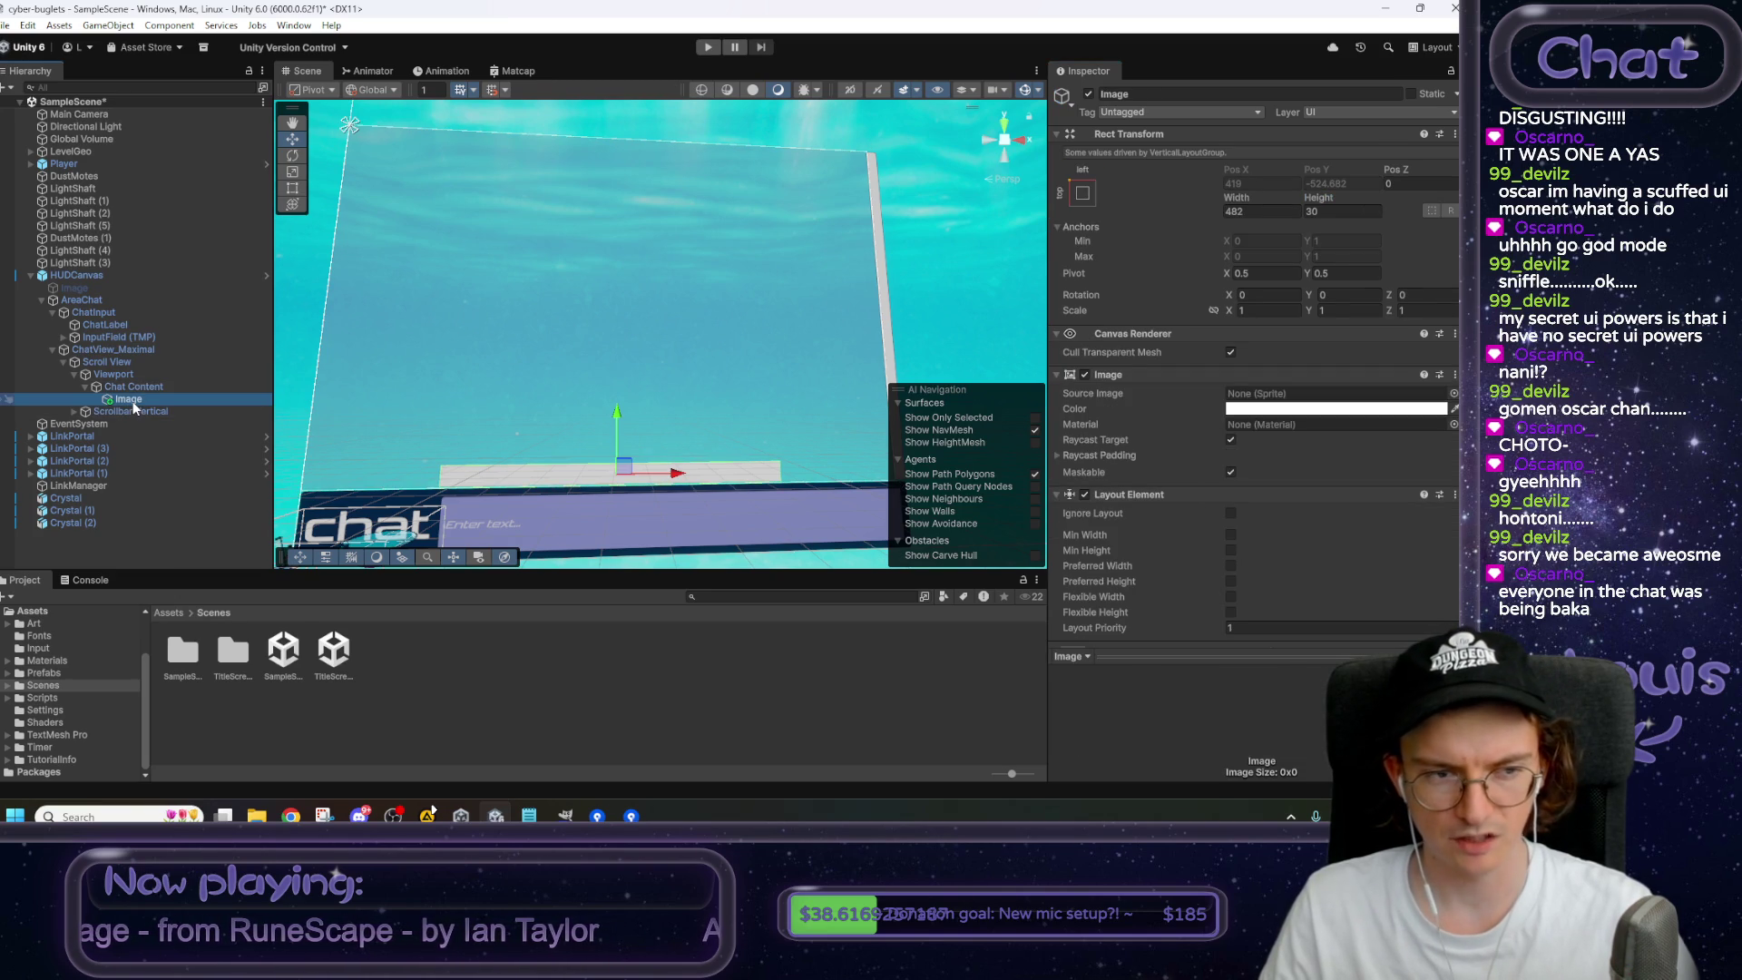
# Duplicate the test Image, then delete Image through Image (8) and show the Game view.
pyautogui.hotkey('ctrl', 'd')
pyautogui.hotkey('ctrl', 'd')
pyautogui.hotkey('ctrl', 'd')
pyautogui.hotkey('ctrl', 'd')
pyautogui.hotkey('ctrl', 'd')
pyautogui.hotkey('ctrl', 'd')
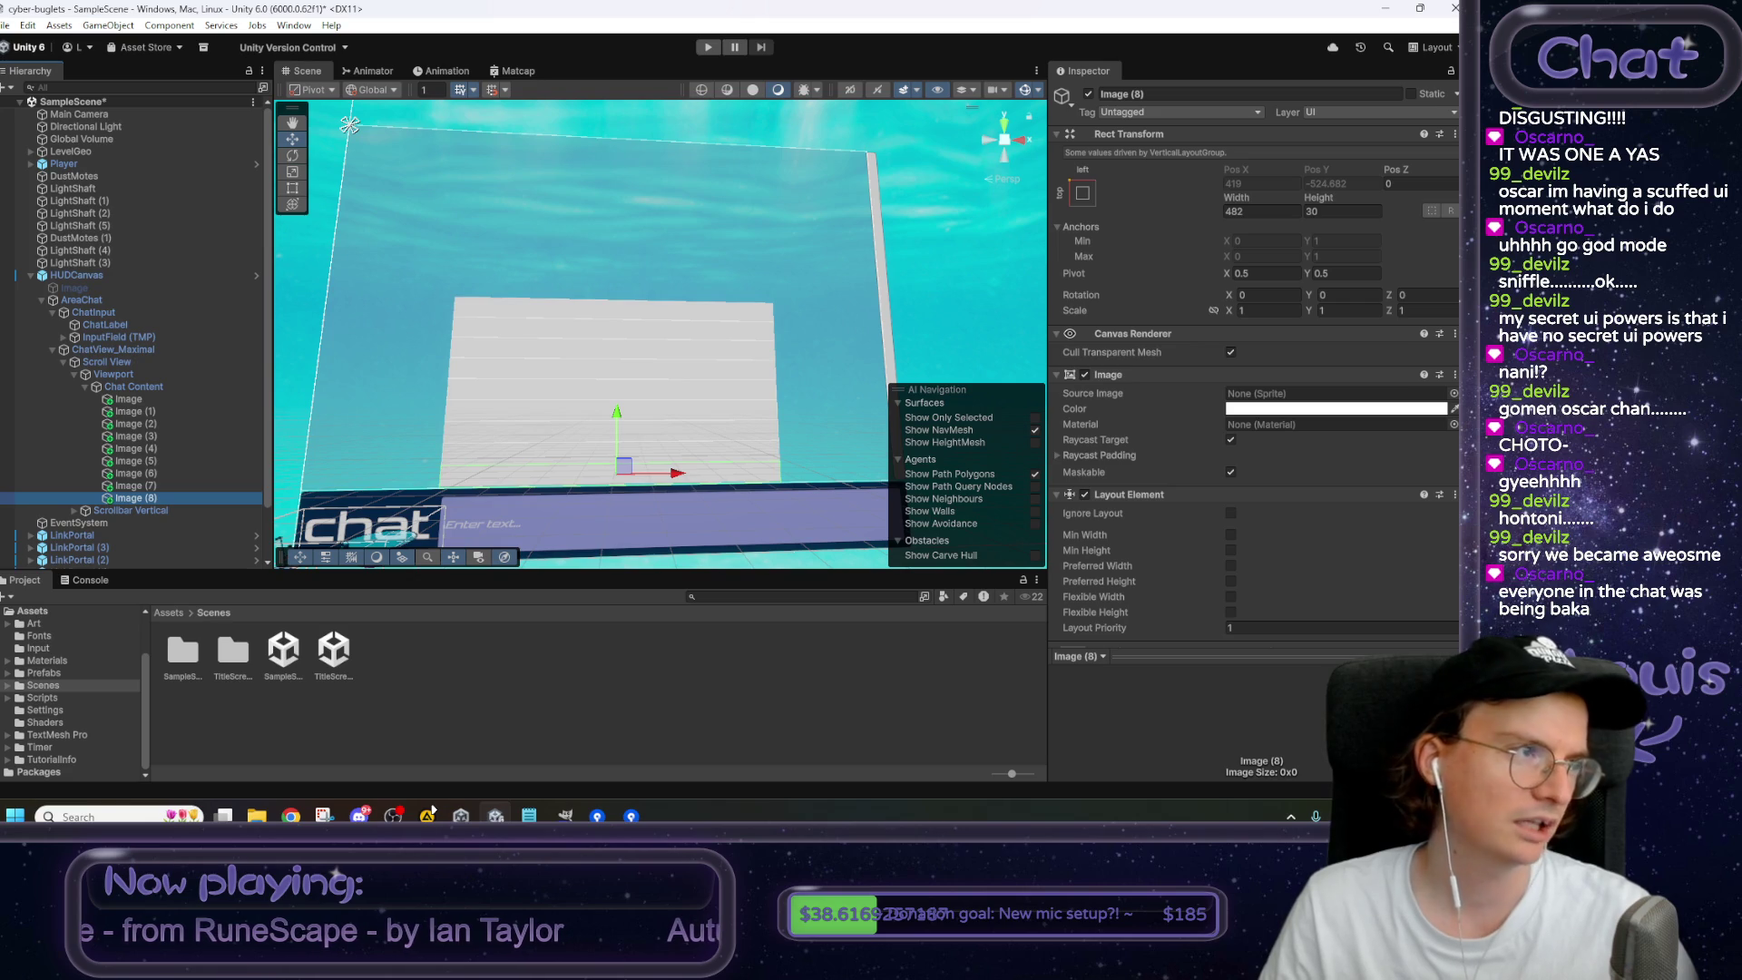
pyautogui.keyDown('shift'); pyautogui.click(129, 403); pyautogui.keyUp('shift')
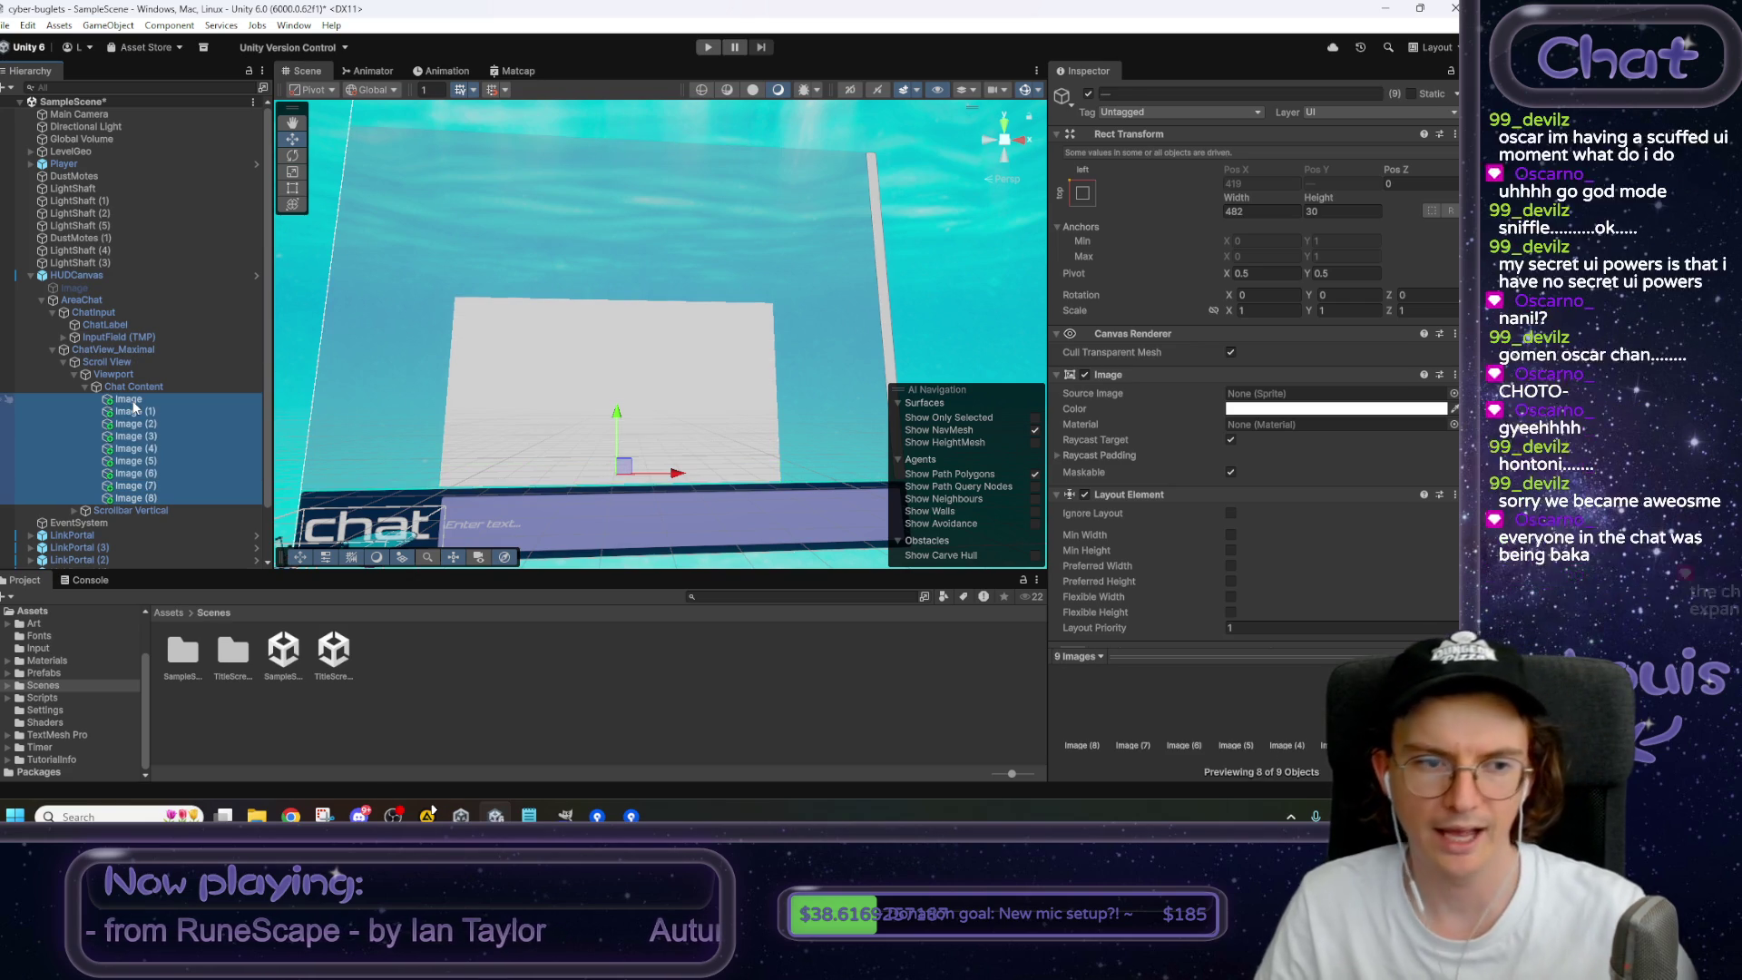
pyautogui.press('Delete')
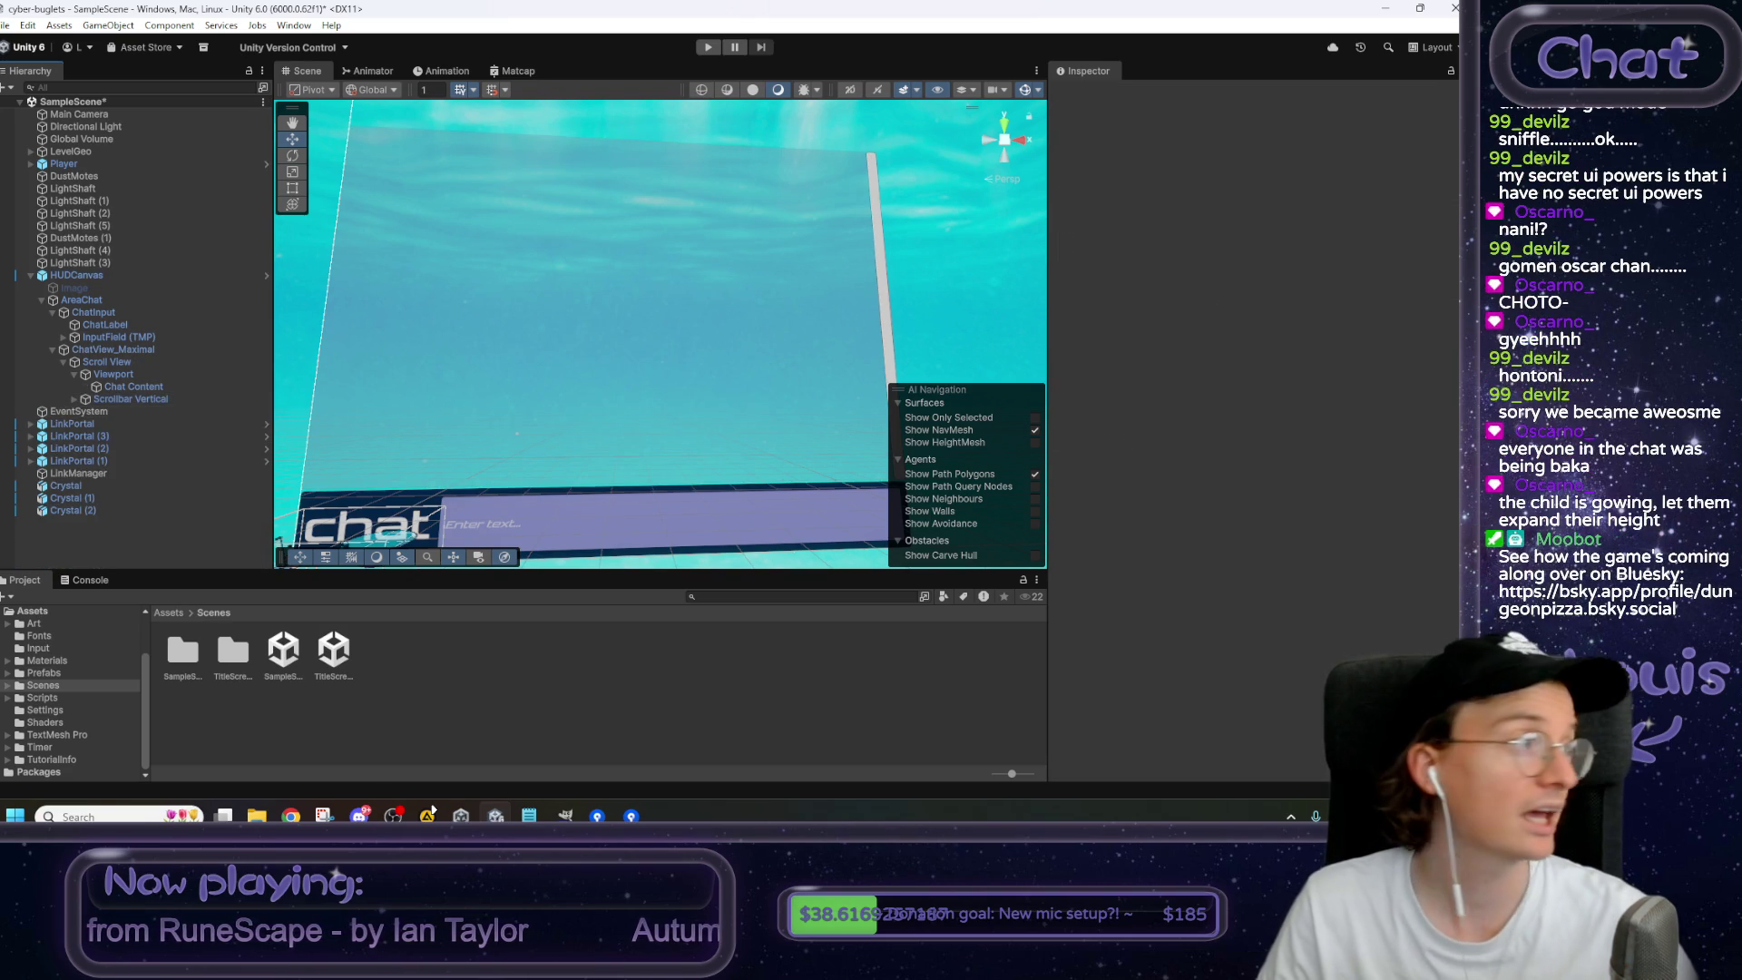
pyautogui.hotkey('ctrl', 'p')
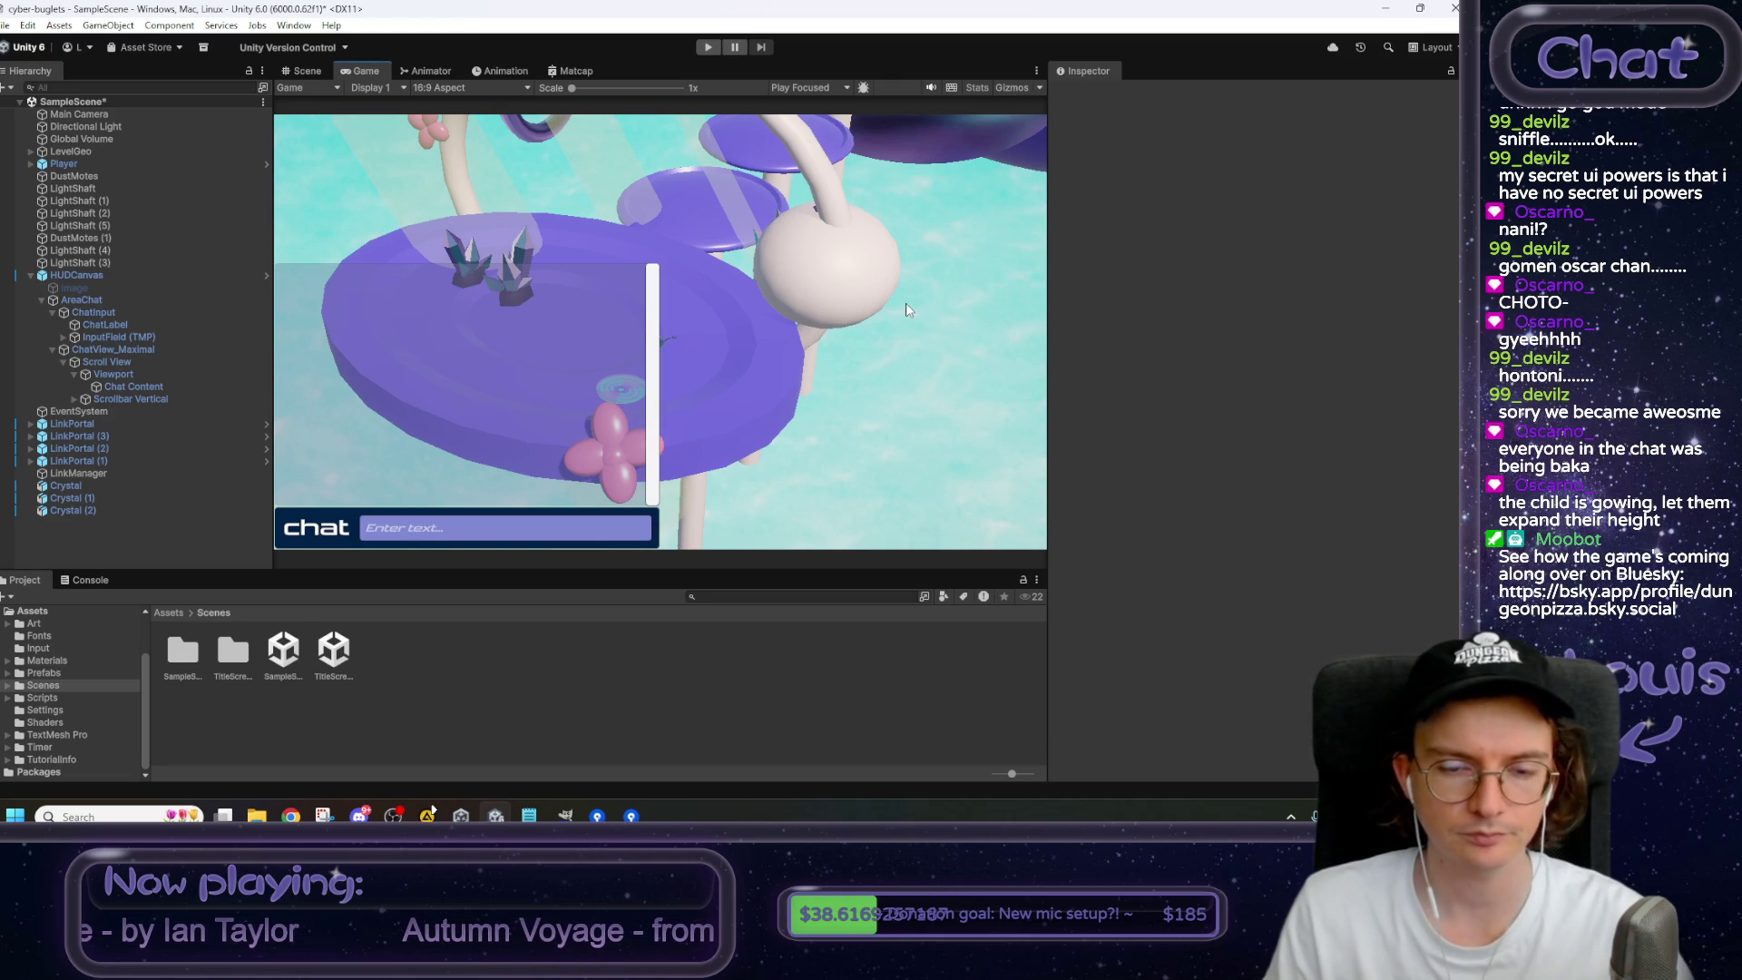
# Enter Play mode and send a test chat message, spawning a Chat Message clone.
pyautogui.click(306, 70)
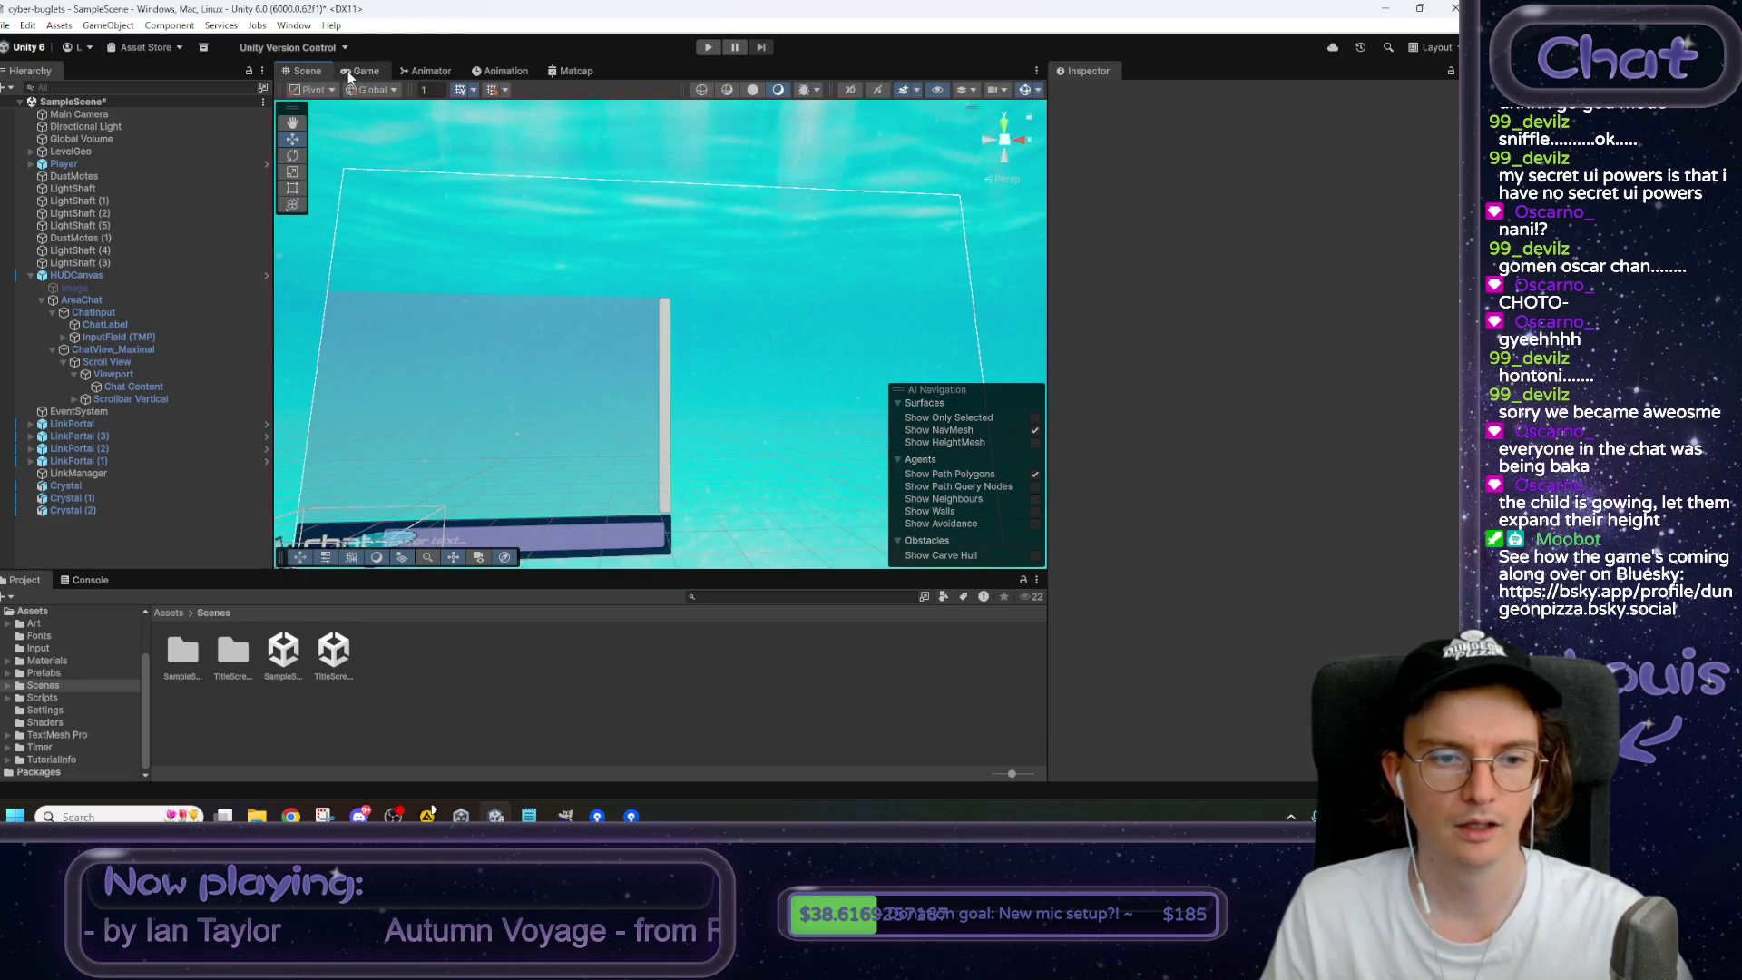
pyautogui.click(708, 47)
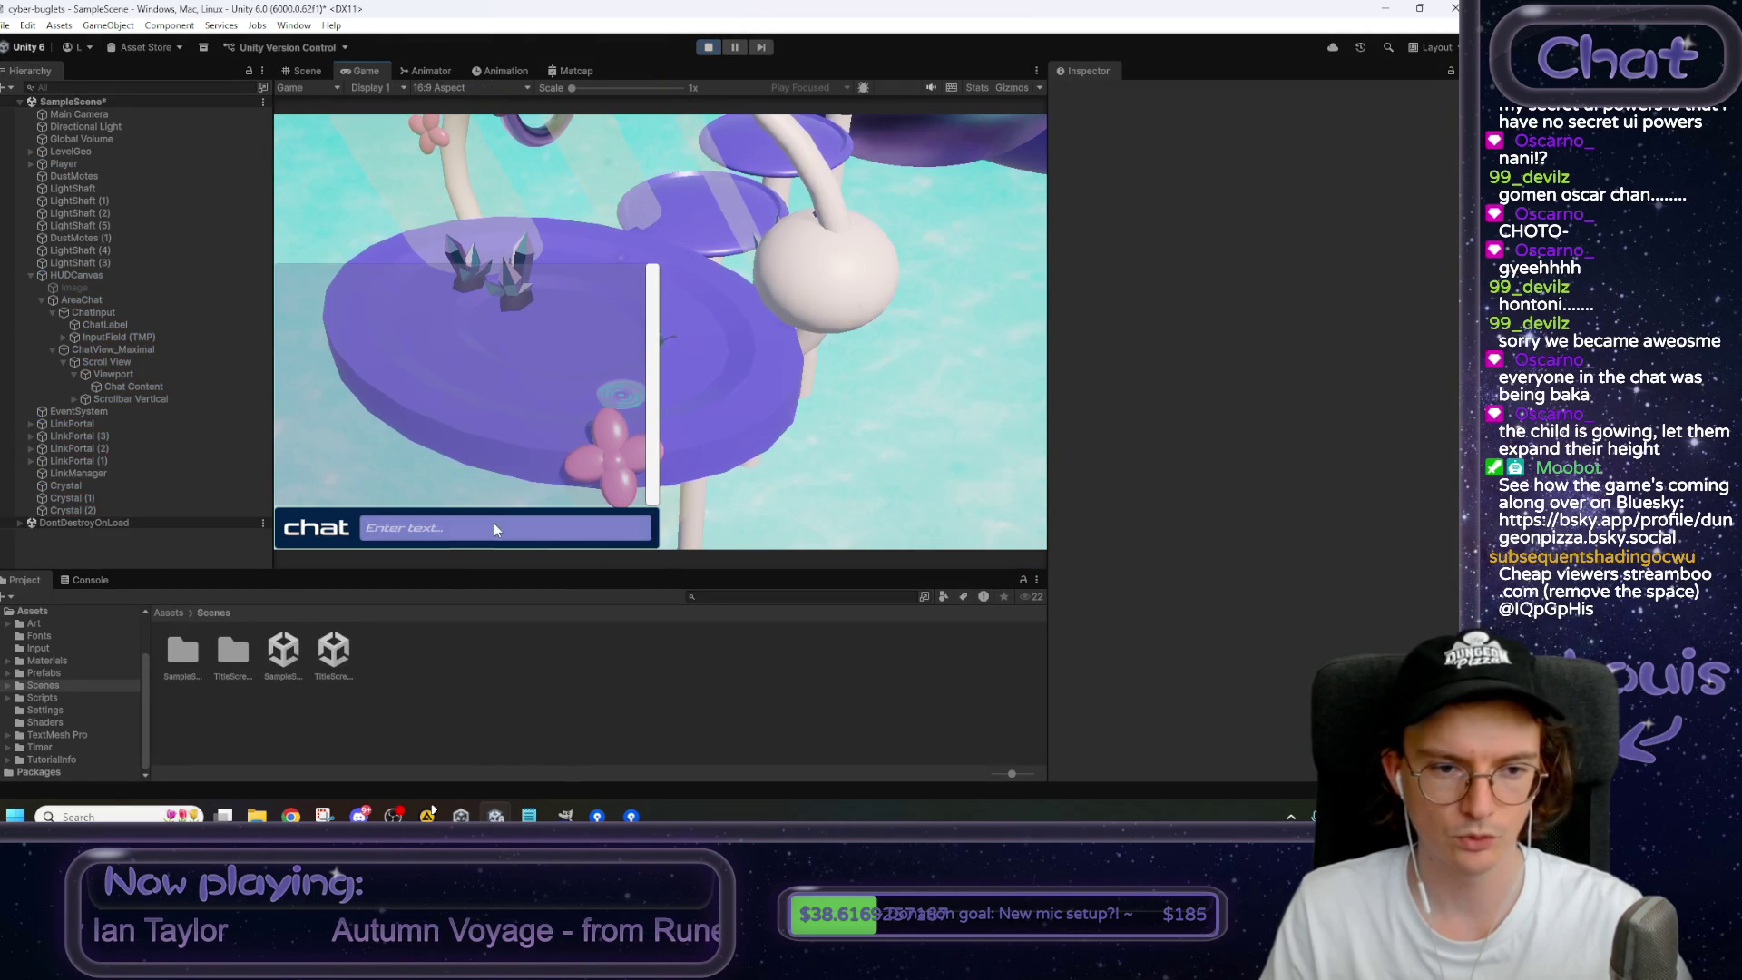
pyautogui.press('Return')
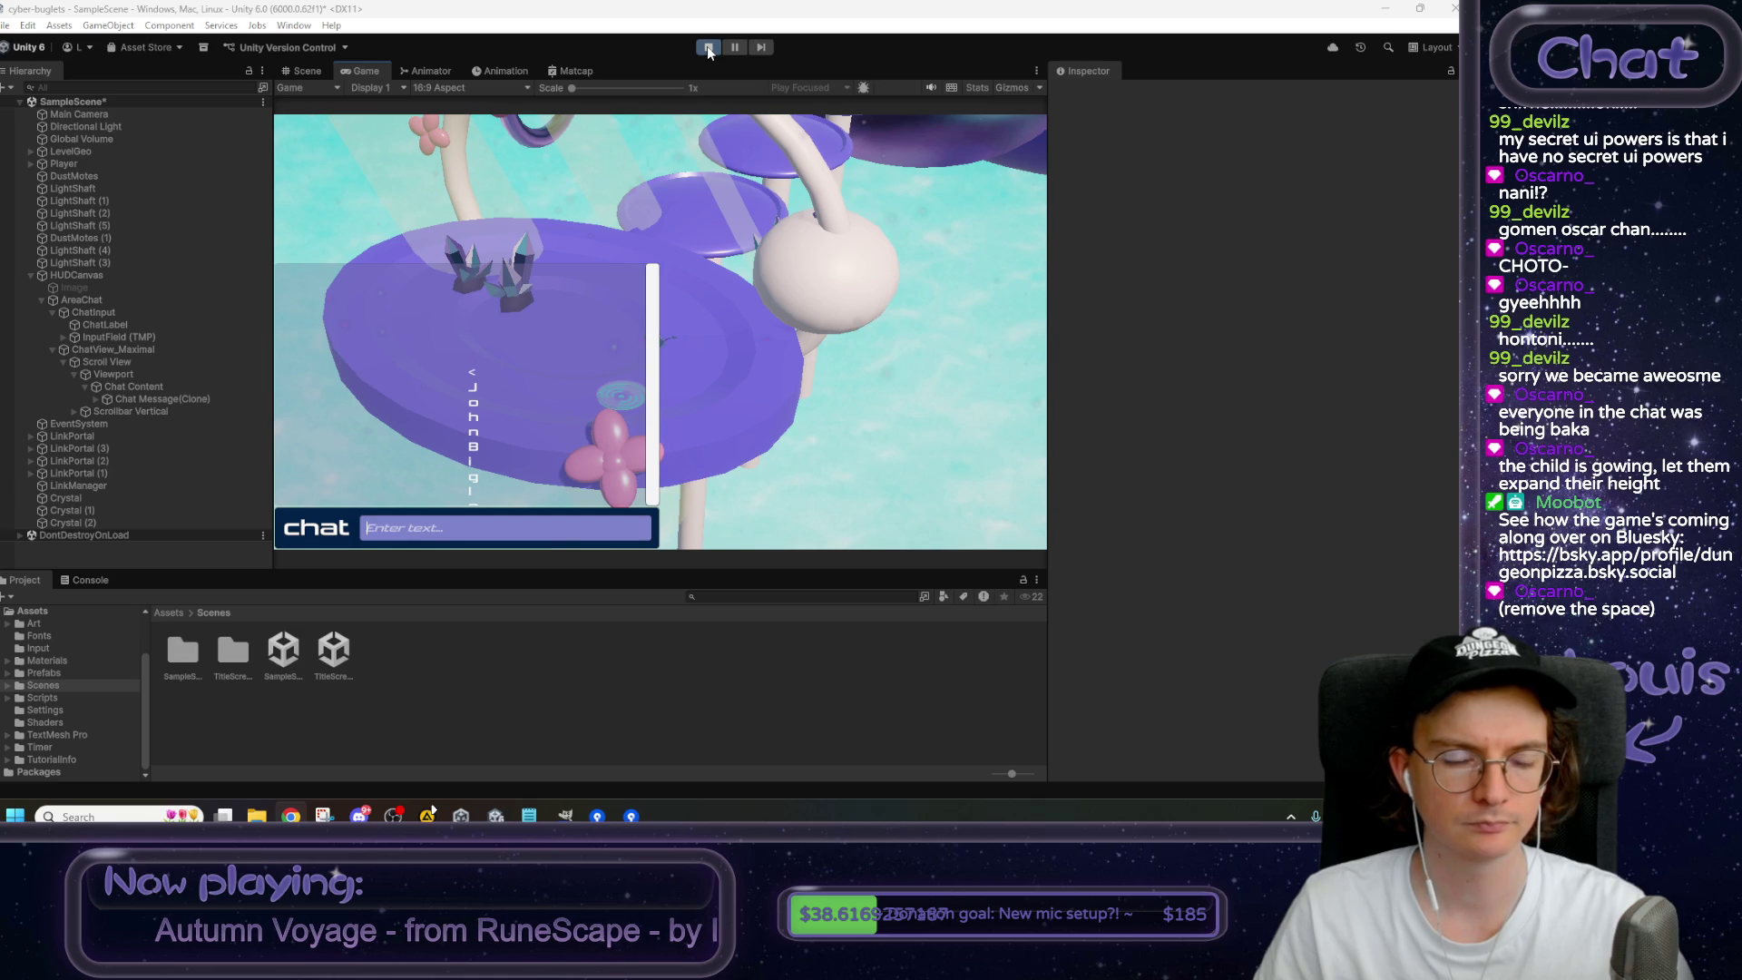
pyautogui.click(179, 390)
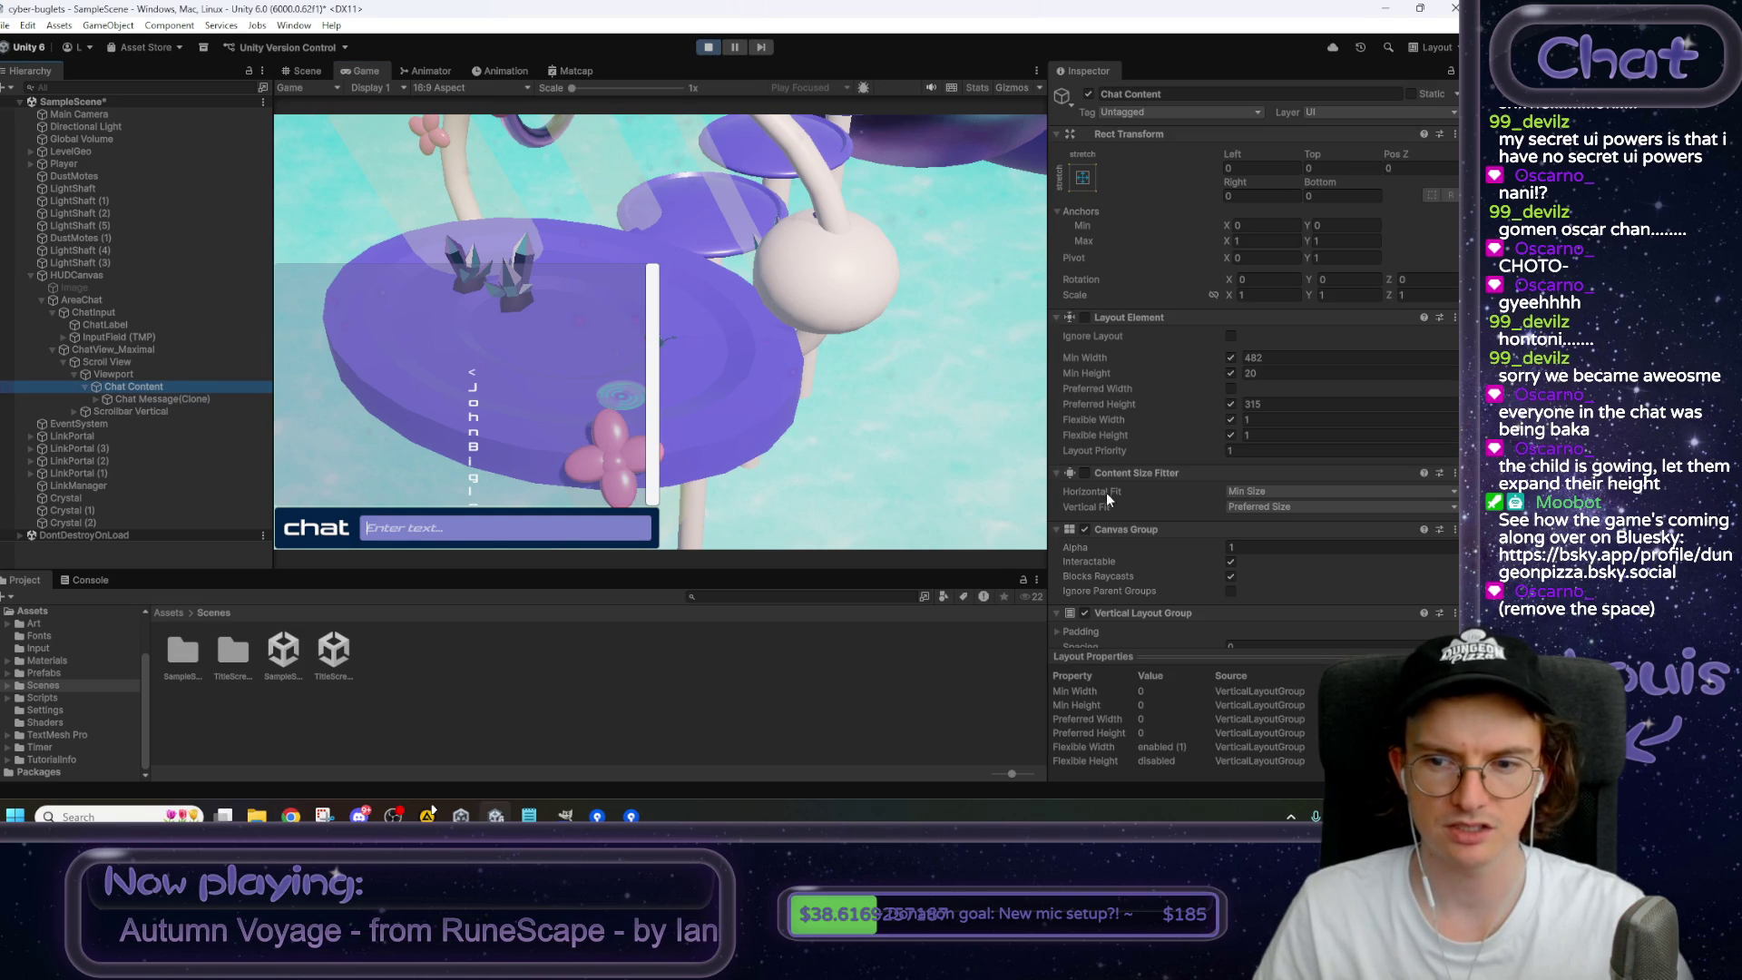
# Toggle Chat Content's child width expansion off and on, then widen the Chat Message clone to 27.04.
pyautogui.scroll(-3, 1203, 514)
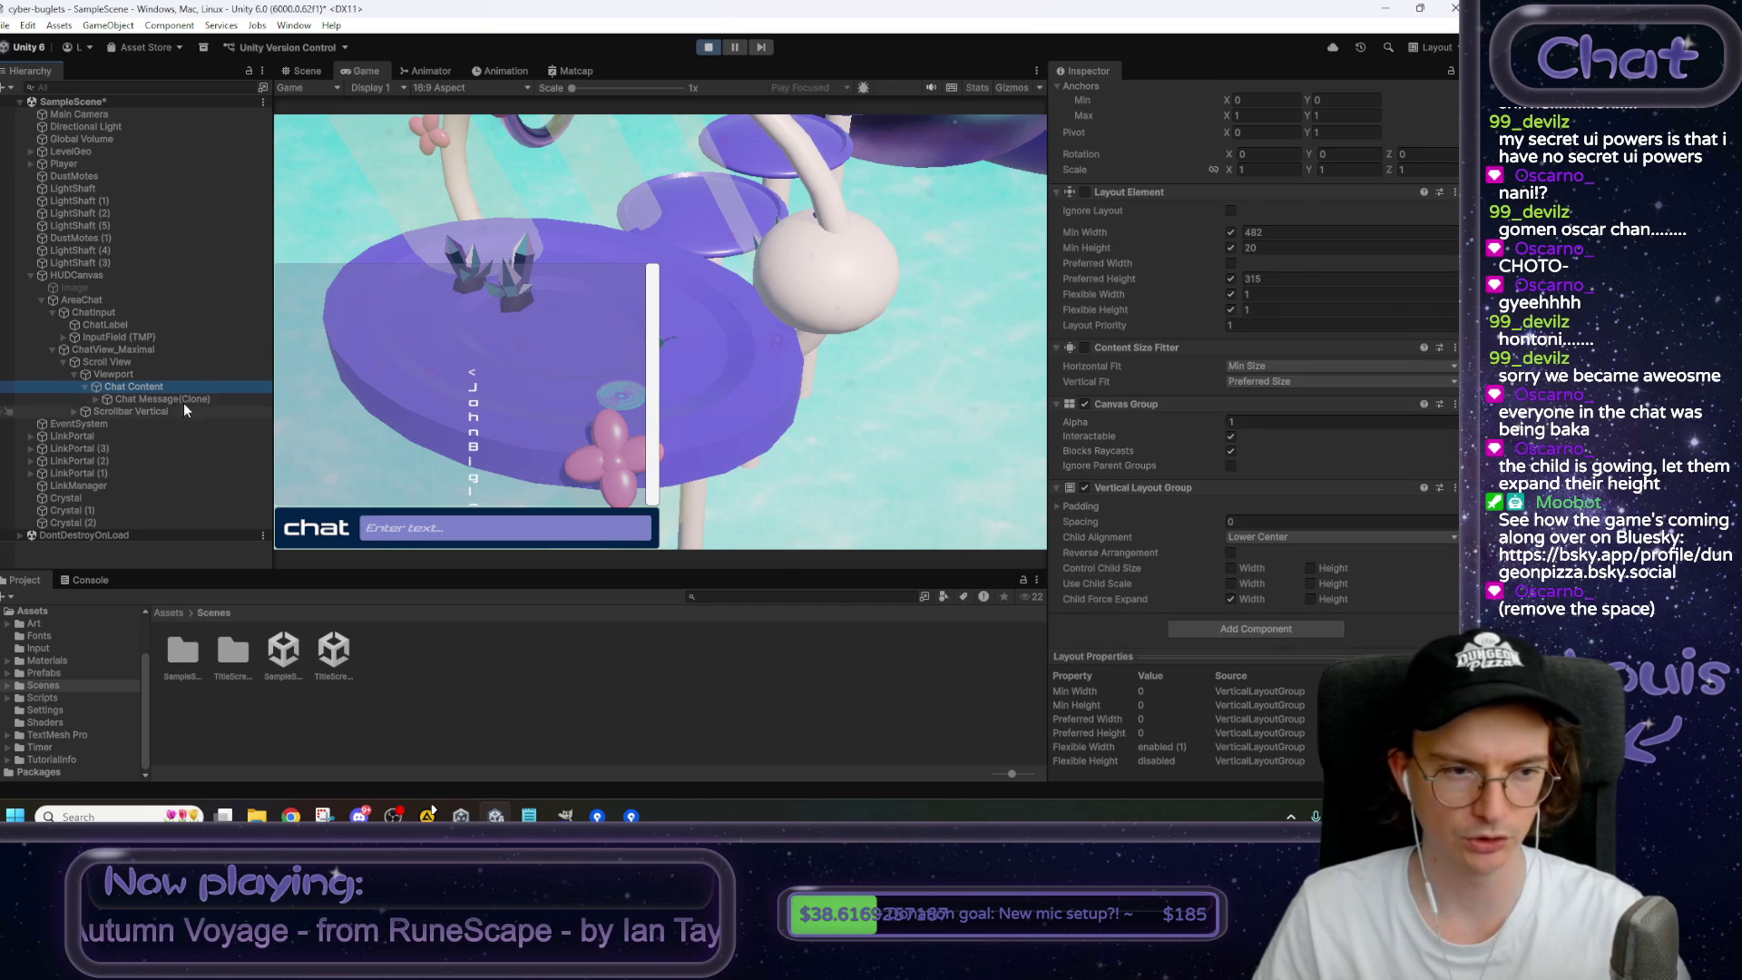
pyautogui.click(171, 398)
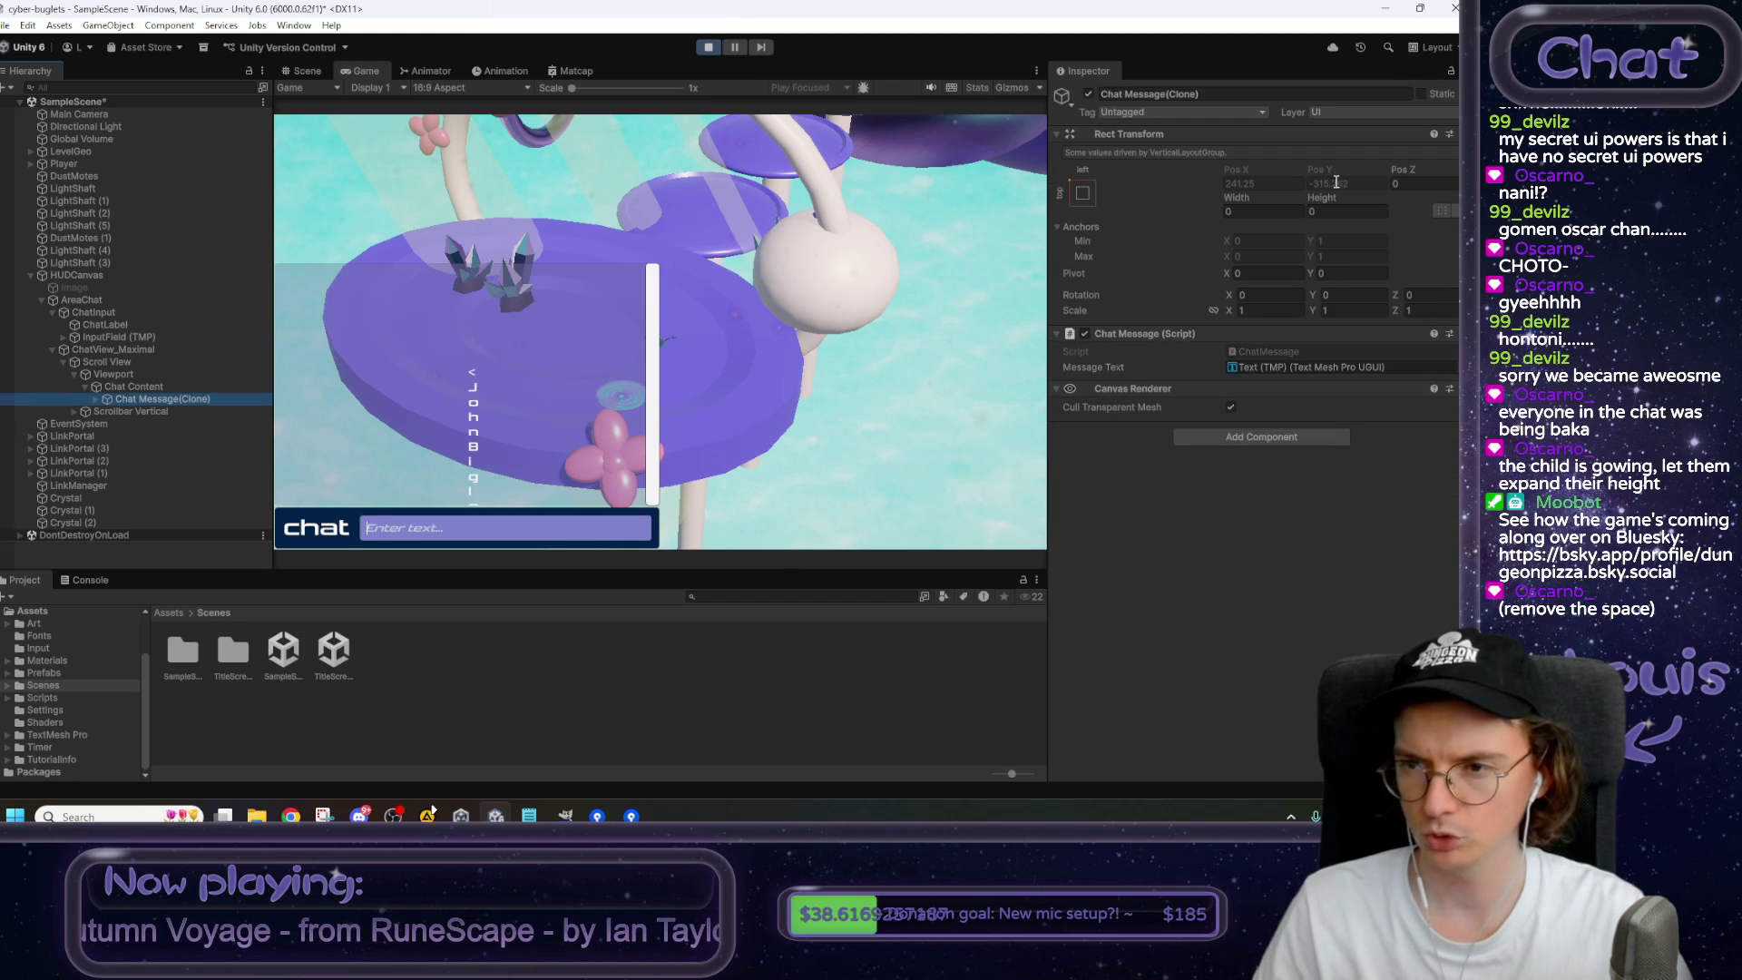
pyautogui.click(145, 386)
pyautogui.scroll(-3, 1205, 466)
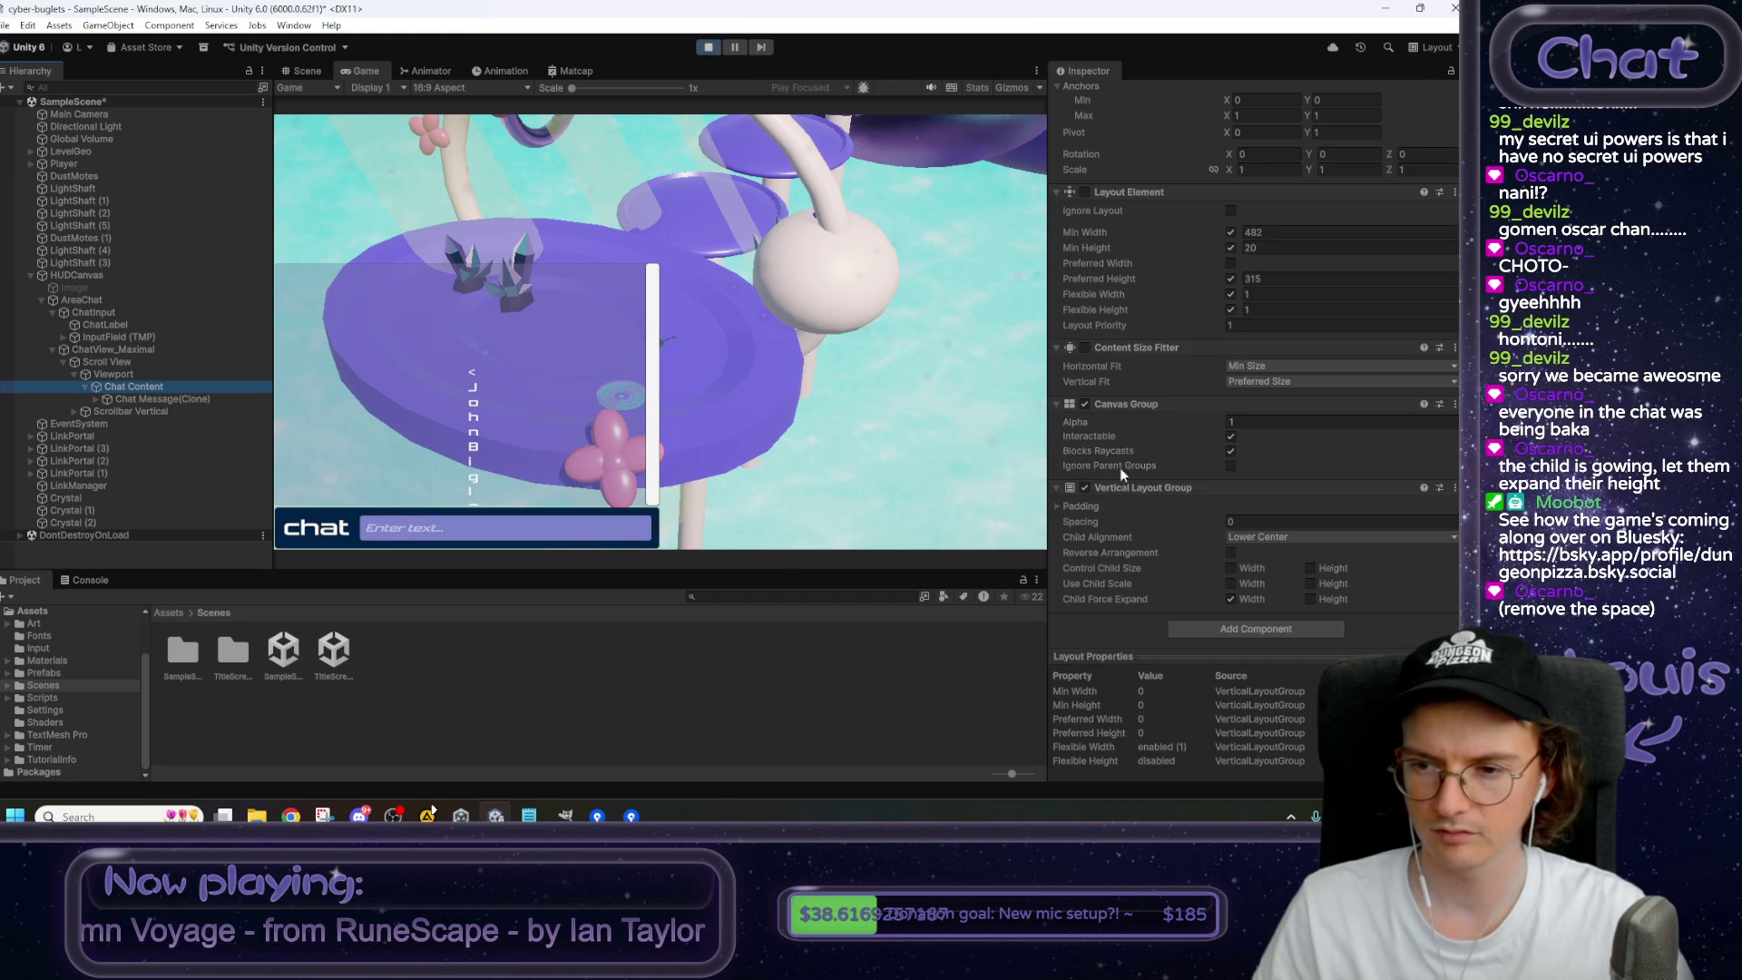
pyautogui.click(1231, 598)
pyautogui.click(1231, 599)
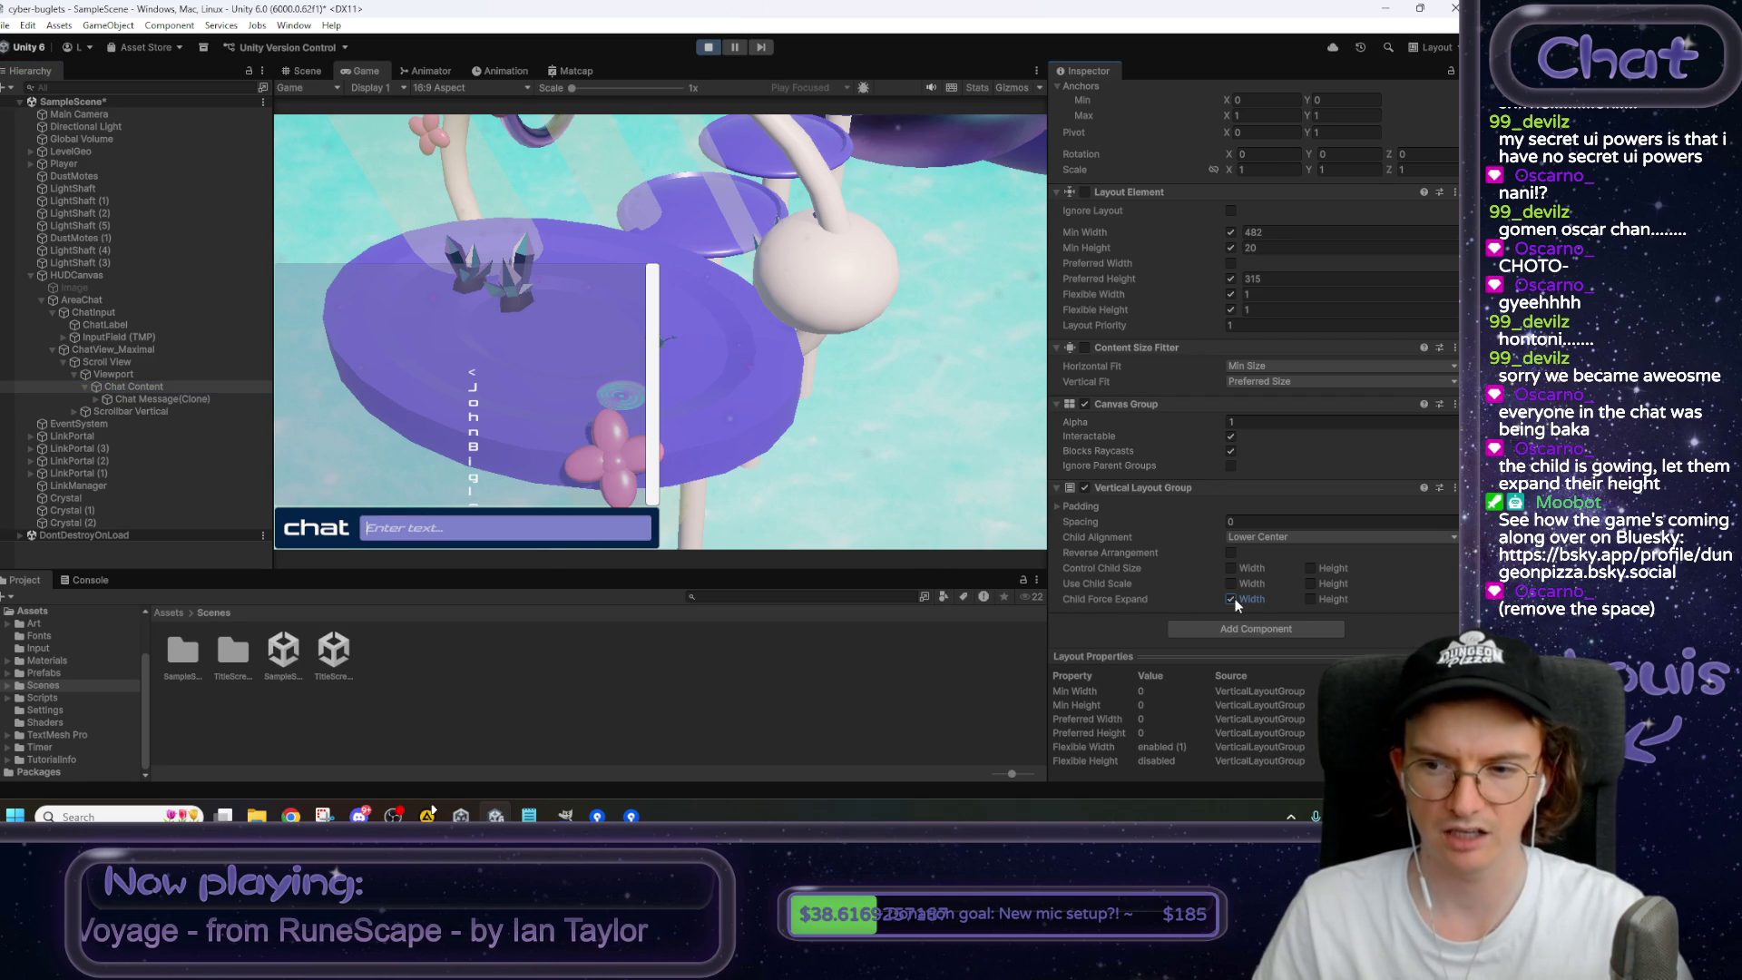
pyautogui.click(129, 400)
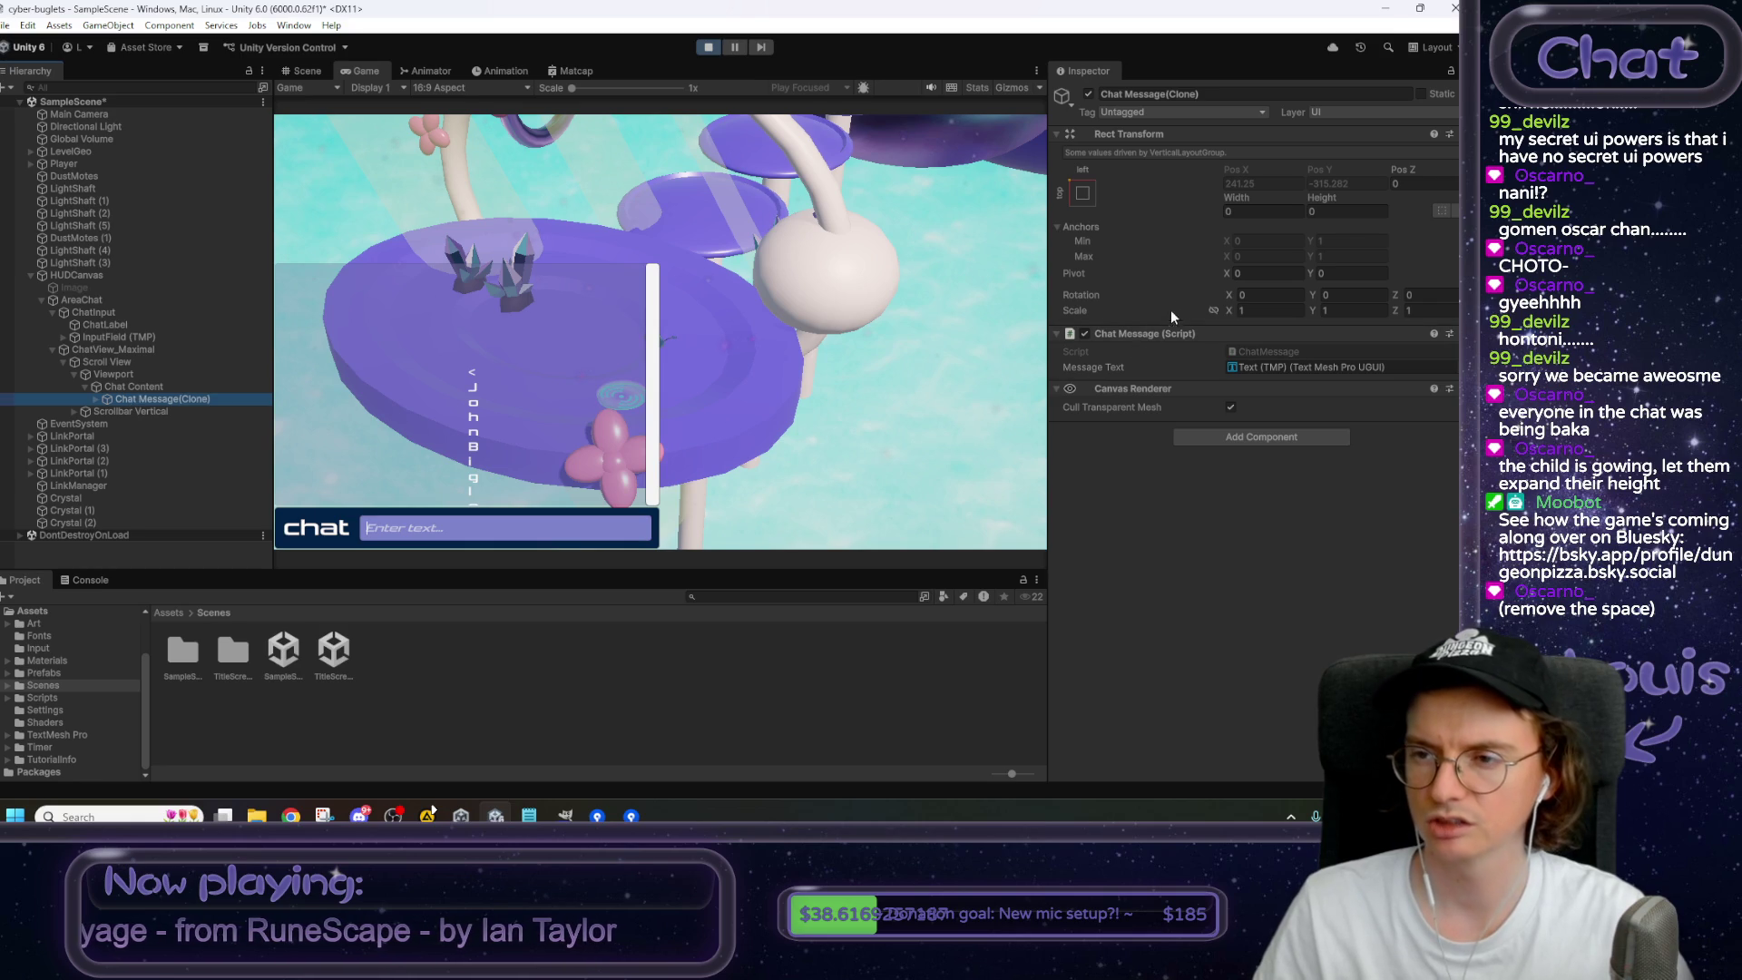
pyautogui.moveTo(1243, 198)
pyautogui.mouseDown()
pyautogui.moveTo(1324, 199)
pyautogui.moveTo(476, 218)
pyautogui.mouseUp()
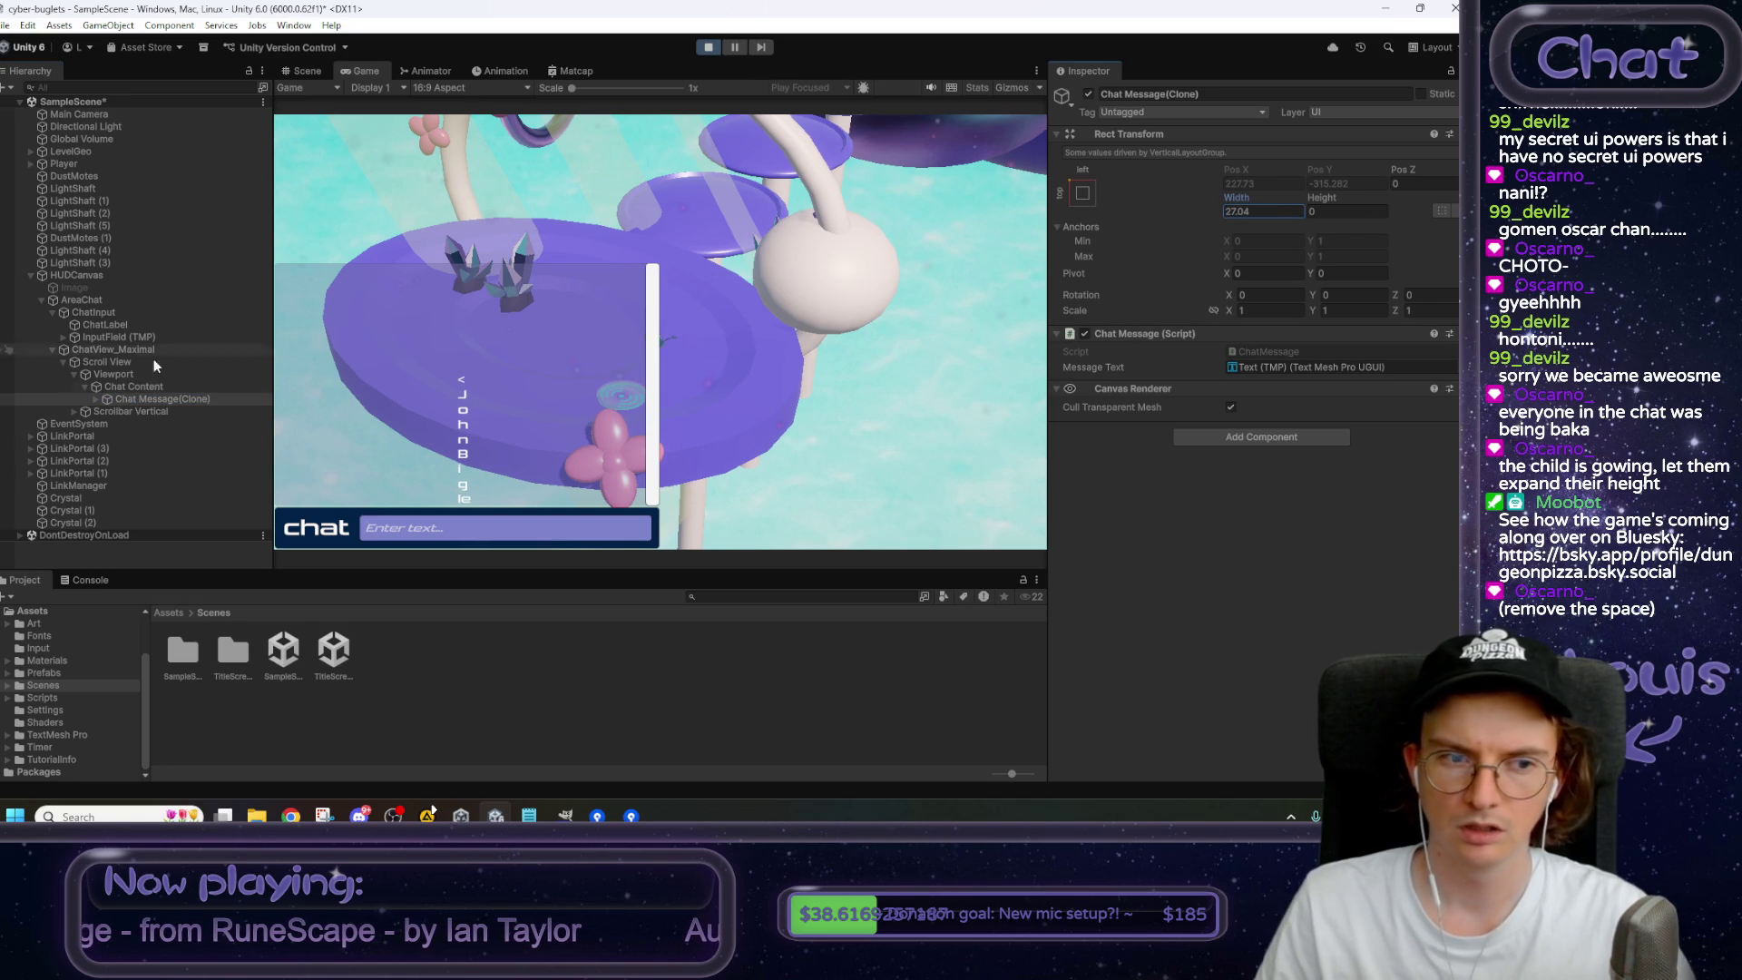
# Try a Layout Element with Preferred Width 36.94 on the message, then remove it.
pyautogui.click(145, 389)
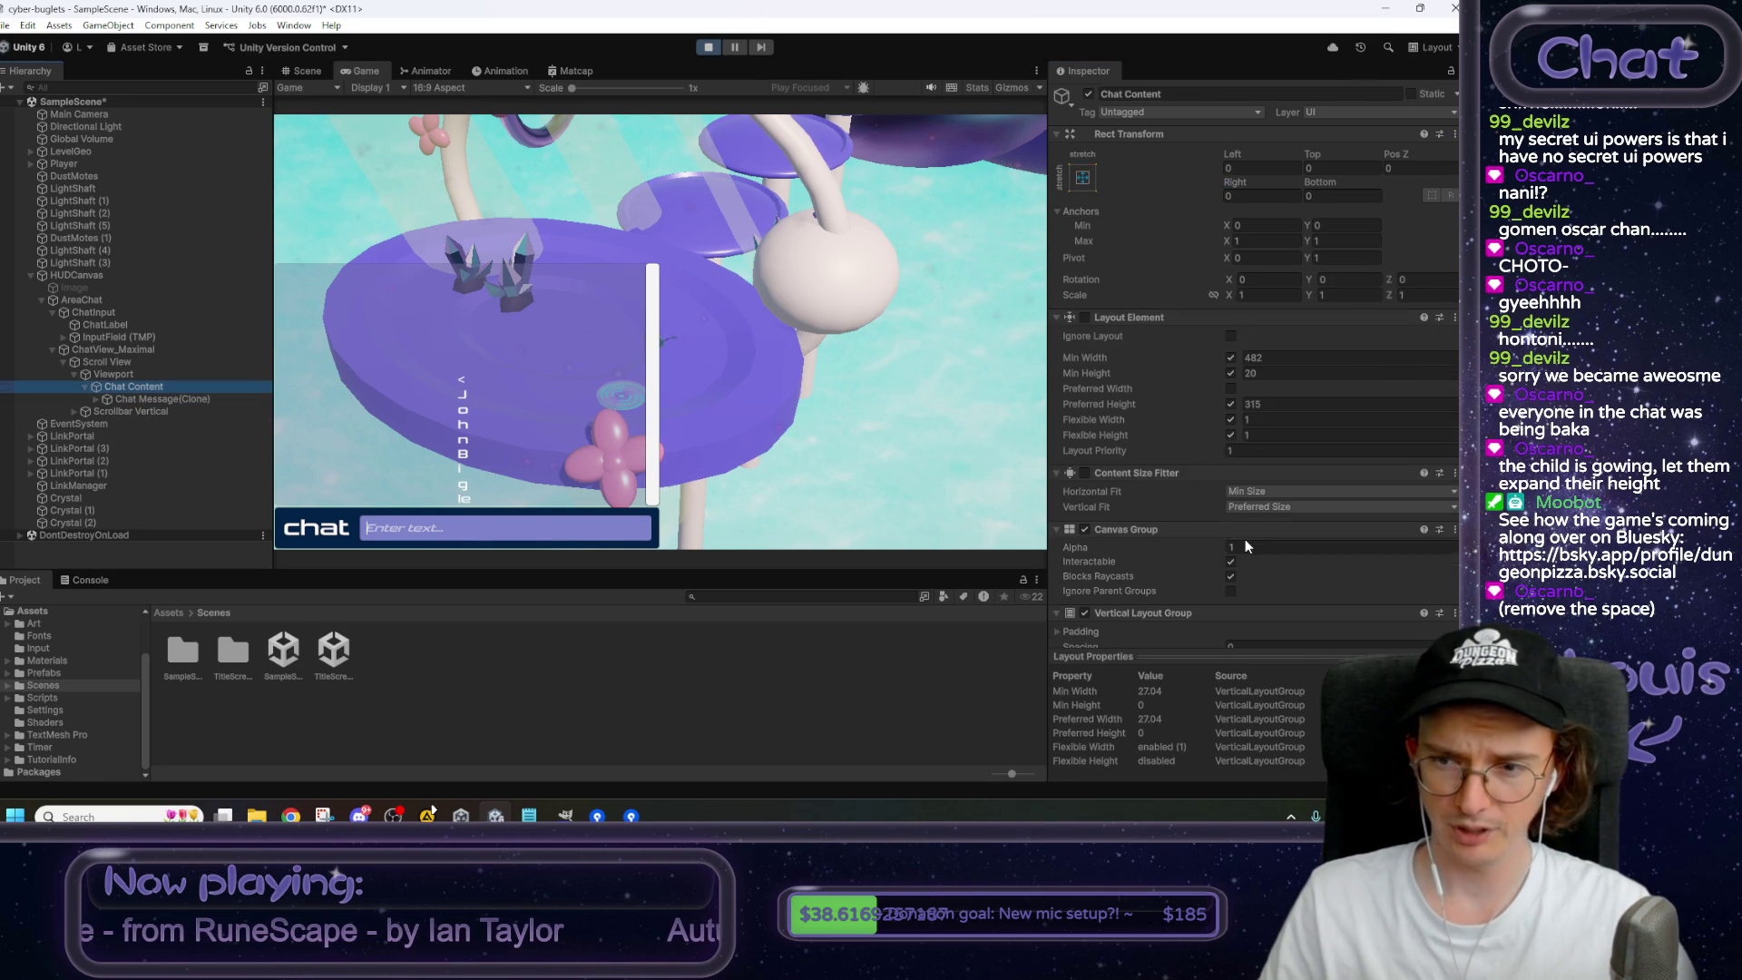
pyautogui.click(204, 399)
pyautogui.click(1276, 435)
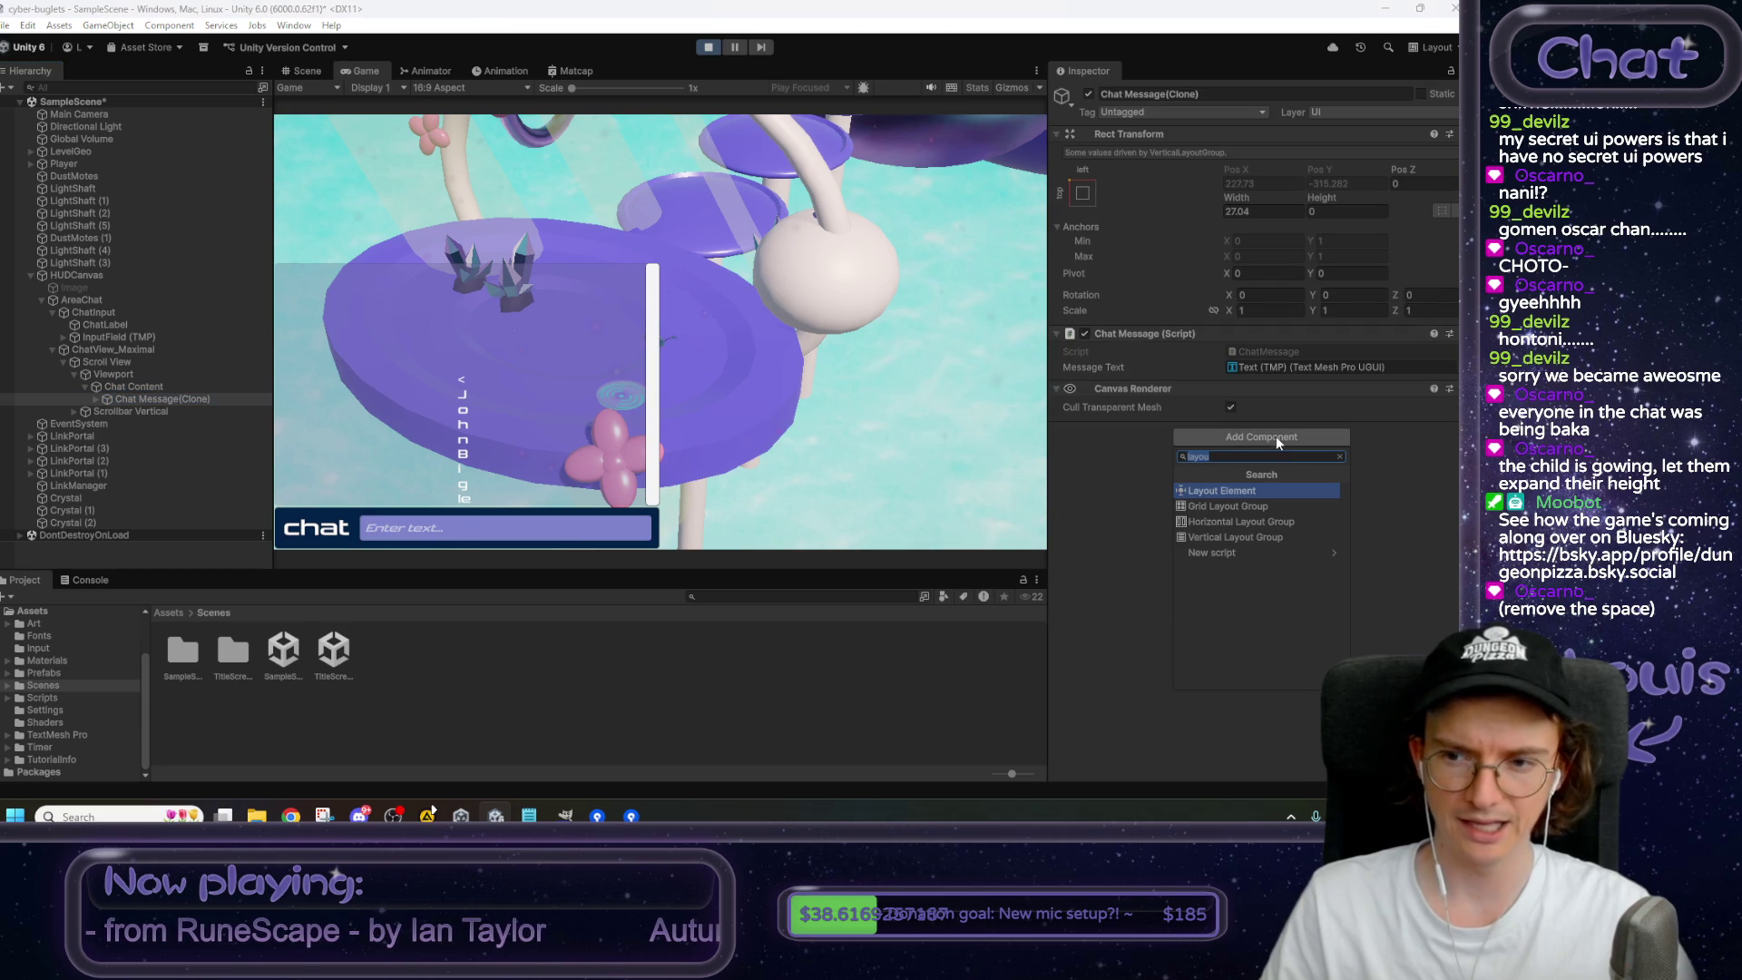
pyautogui.click(1252, 490)
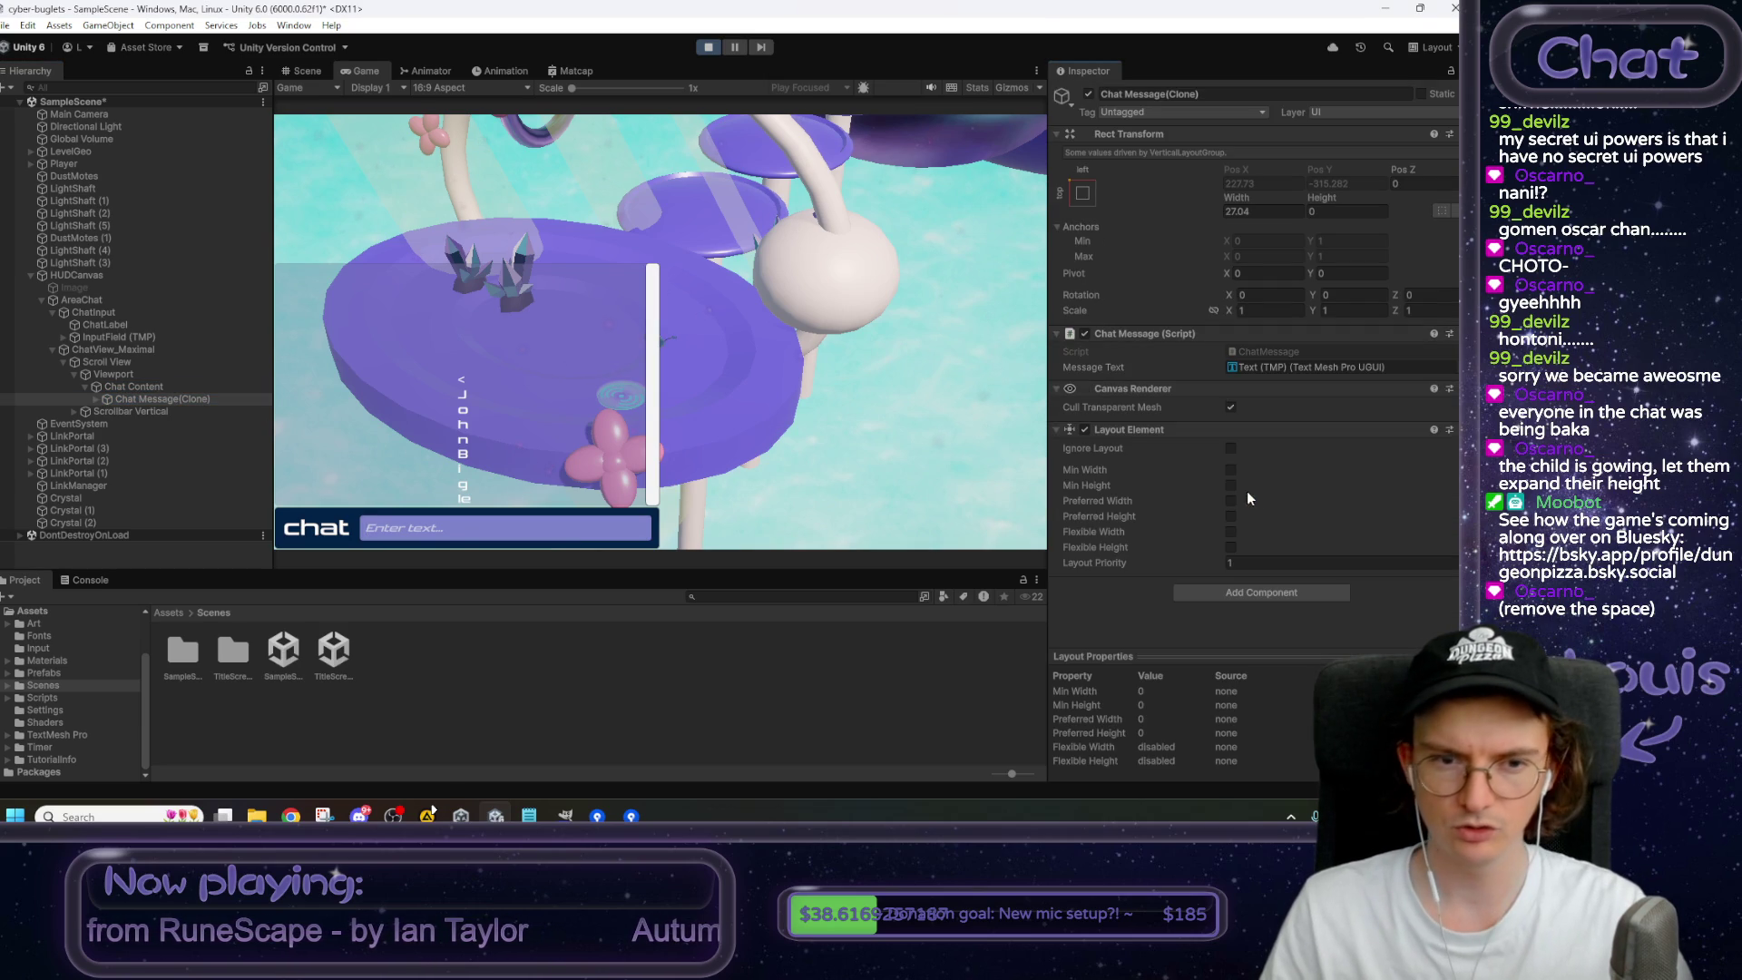
pyautogui.click(1230, 501)
pyautogui.click(1256, 501)
pyautogui.write('36.94')
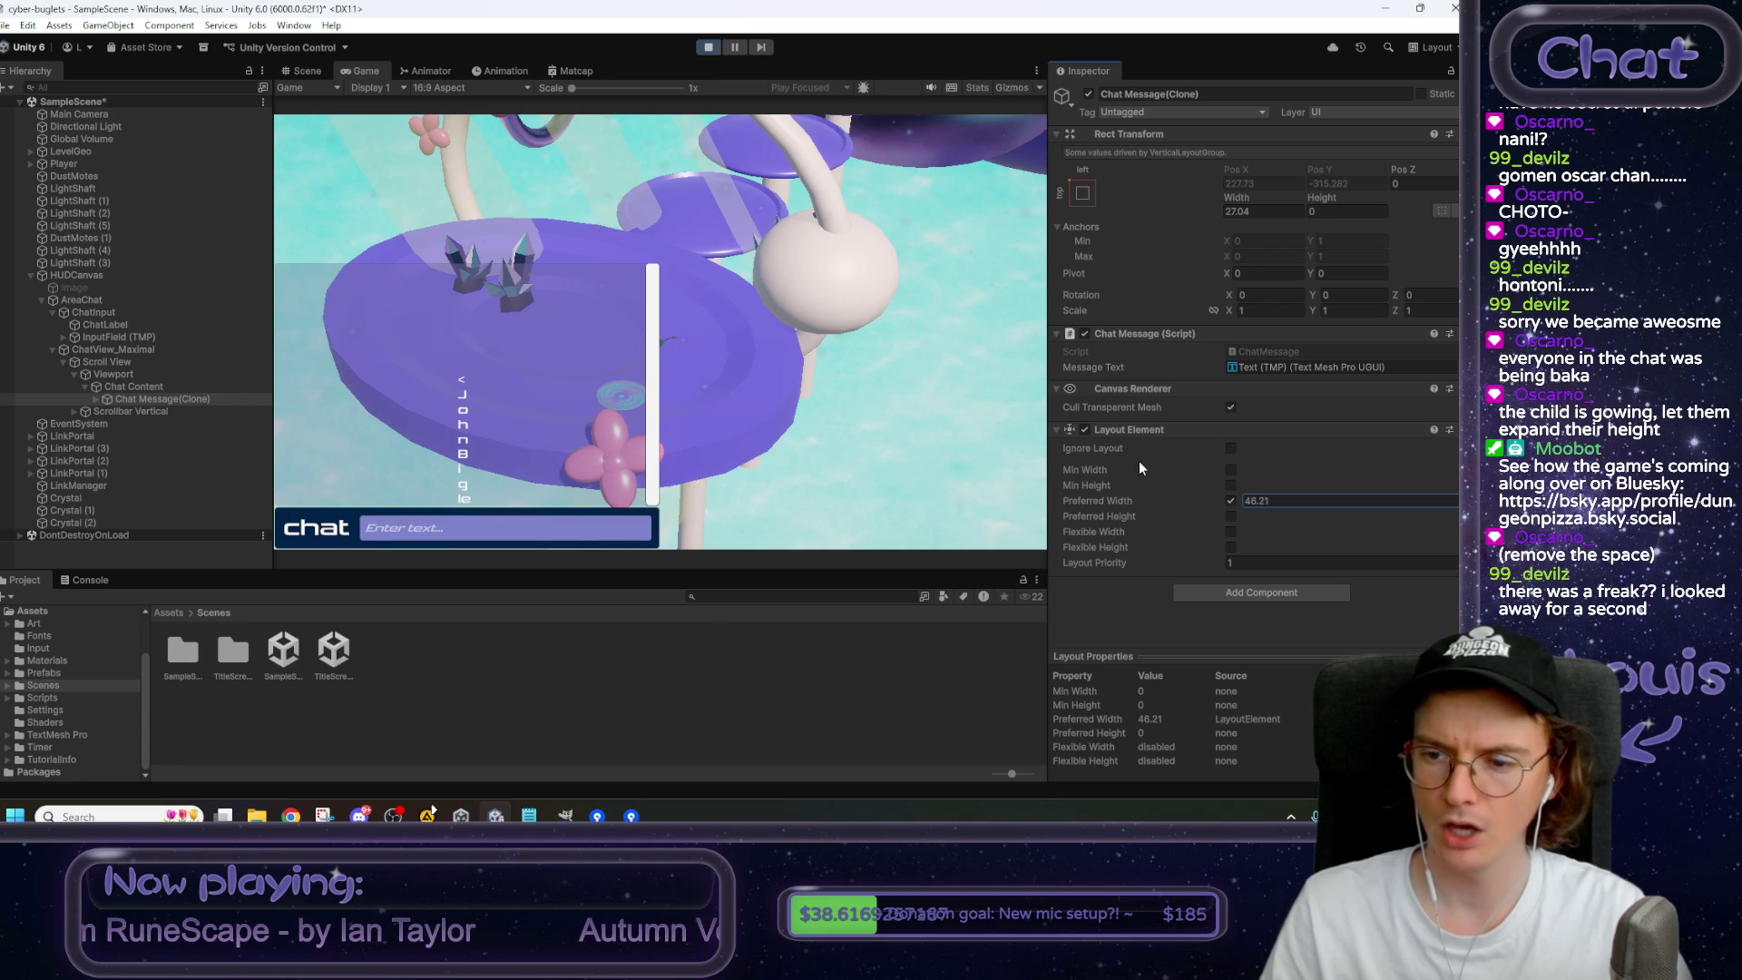
pyautogui.rightClick(1140, 430)
pyautogui.click(1193, 465)
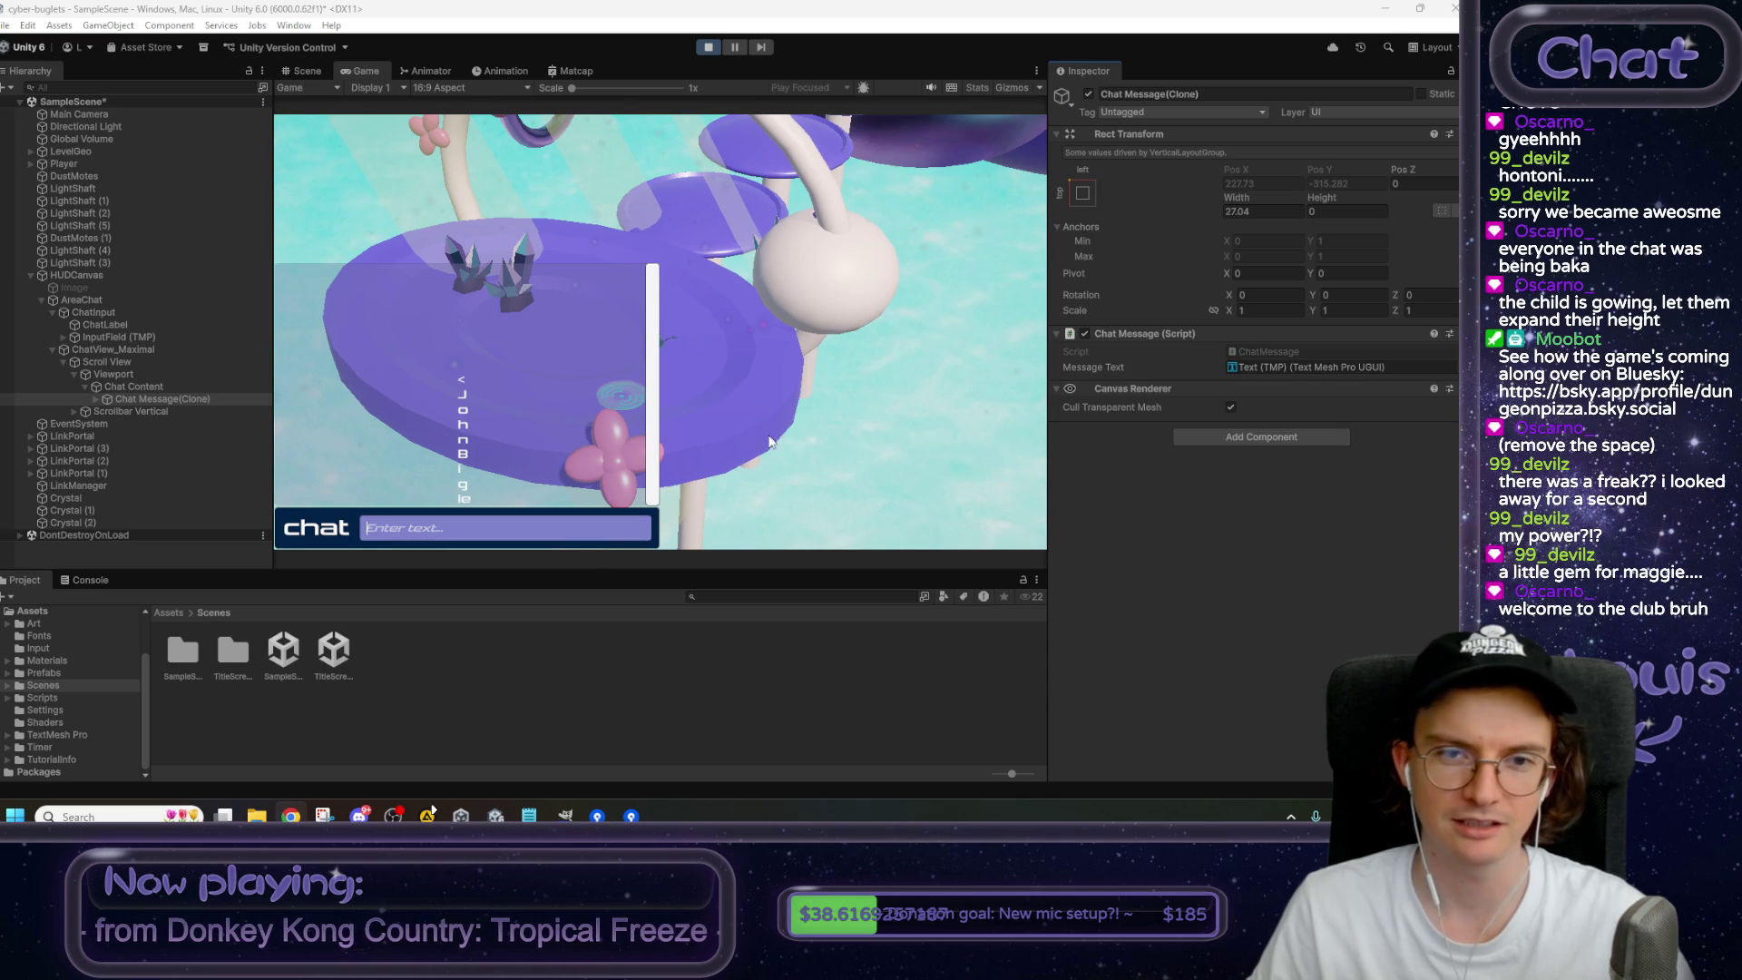
pyautogui.click(849, 389)
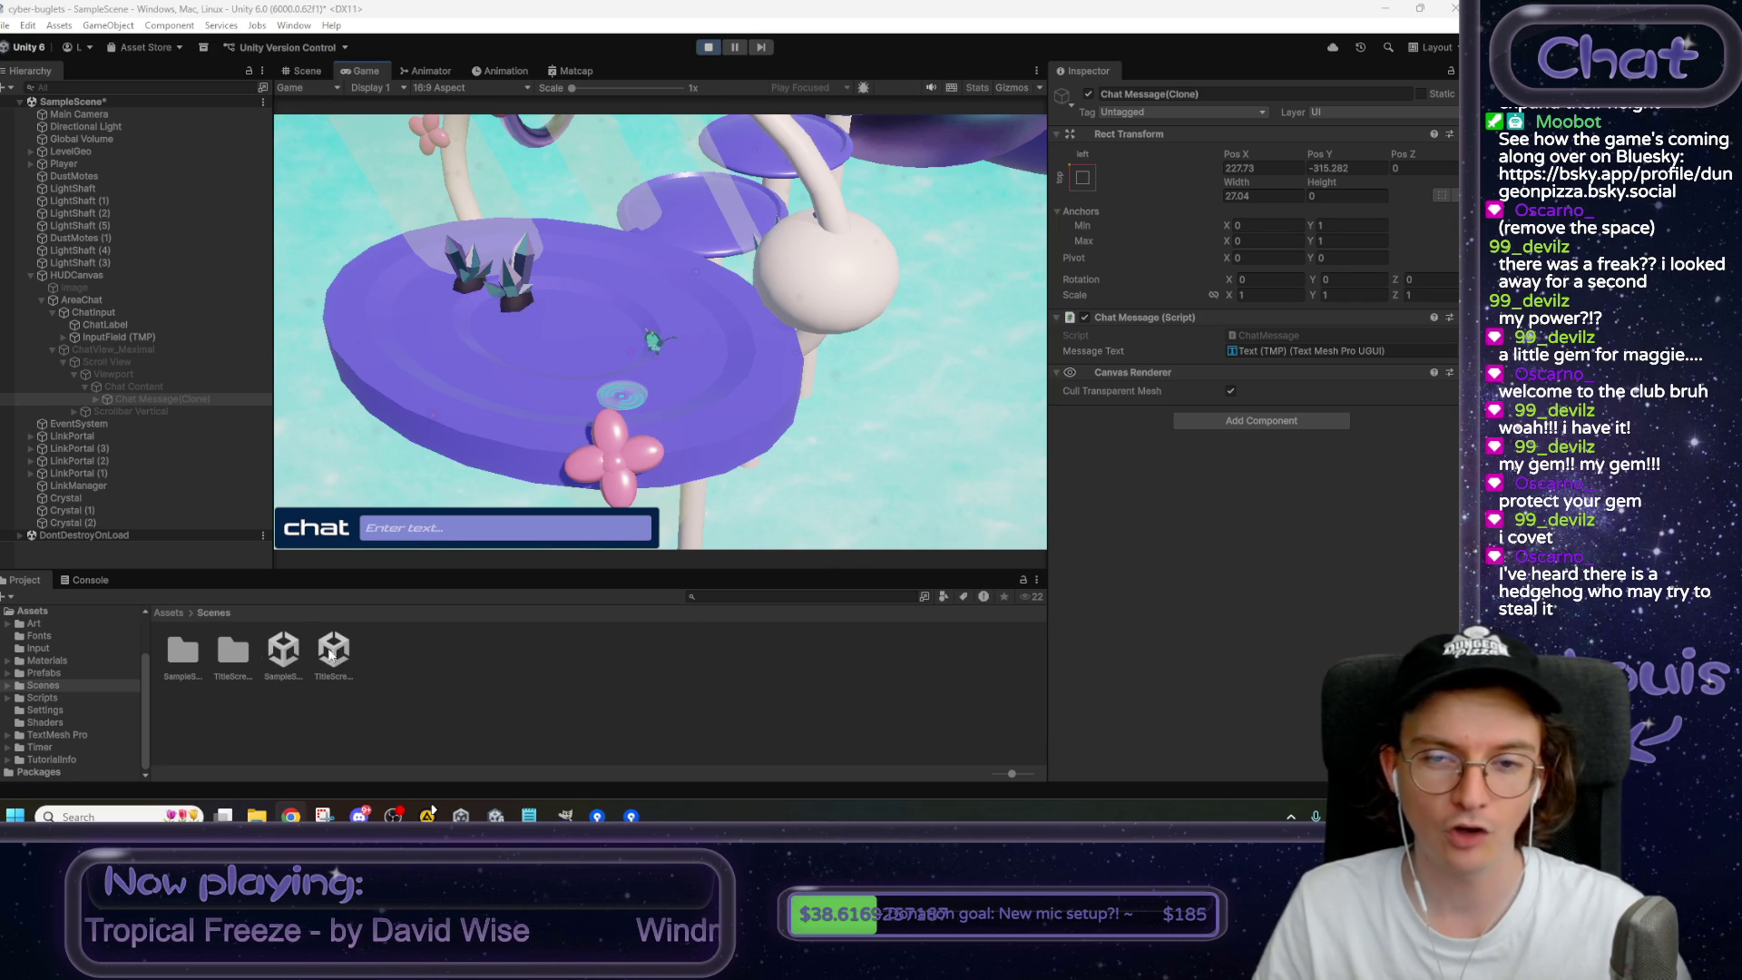
# Dismiss the game's chat history panel, then bring it back up.
pyautogui.click(916, 410)
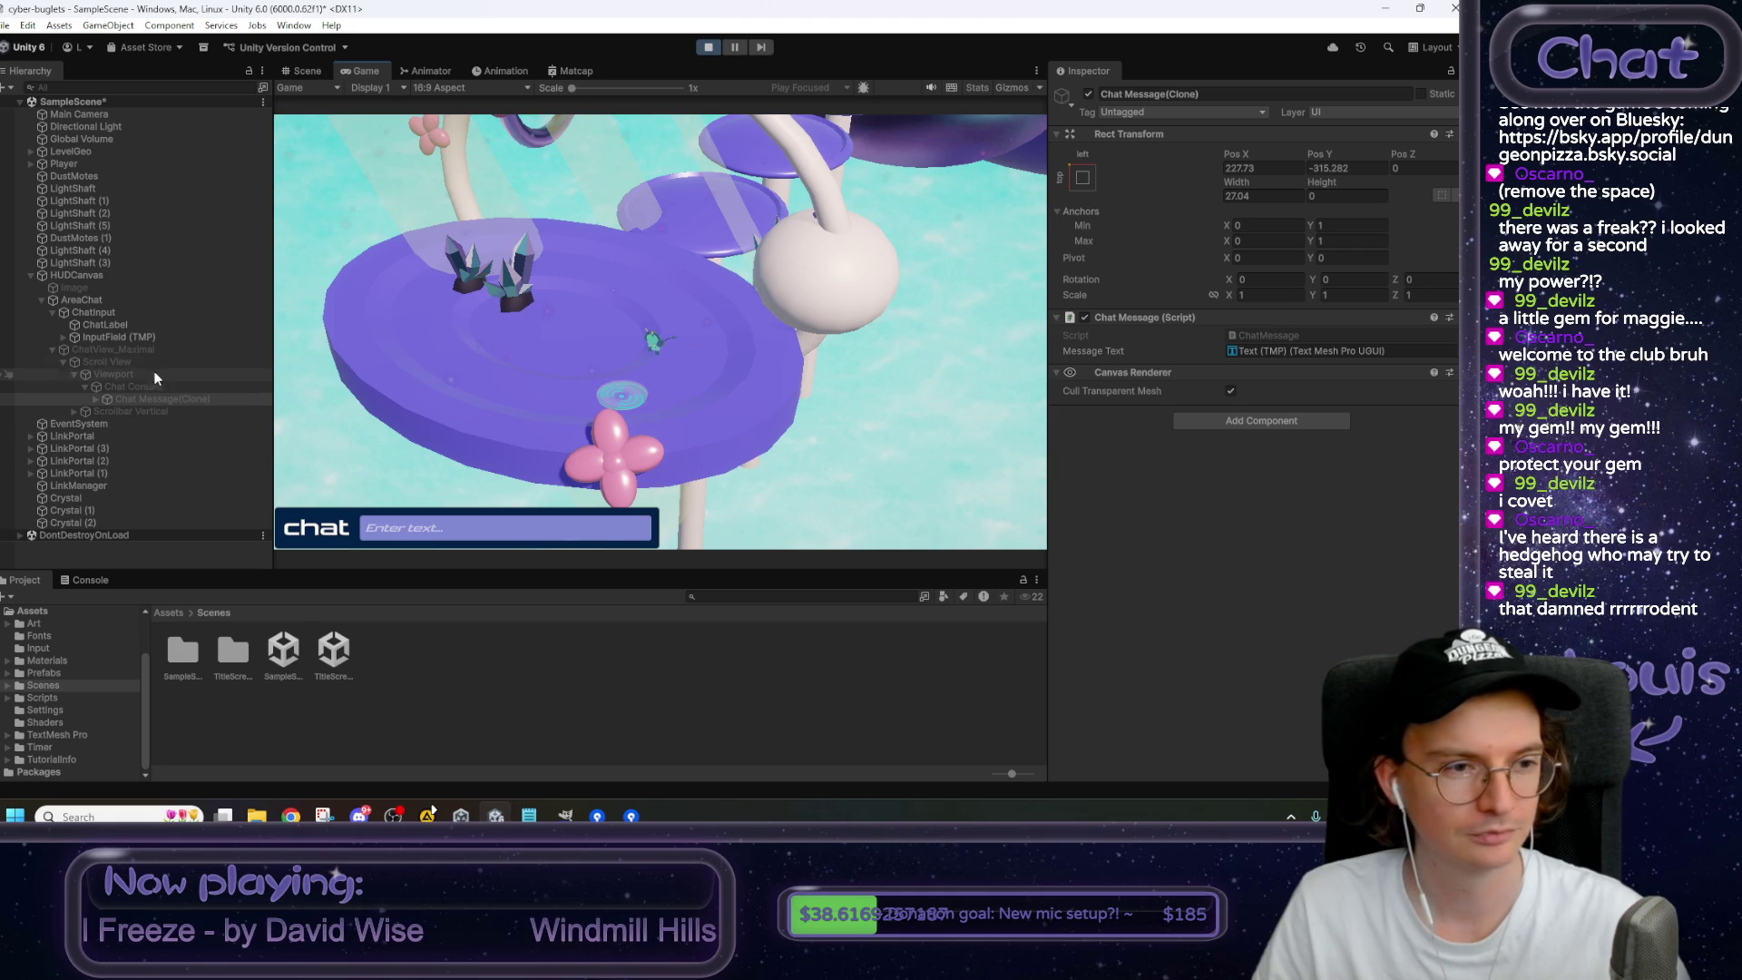
pyautogui.click(499, 523)
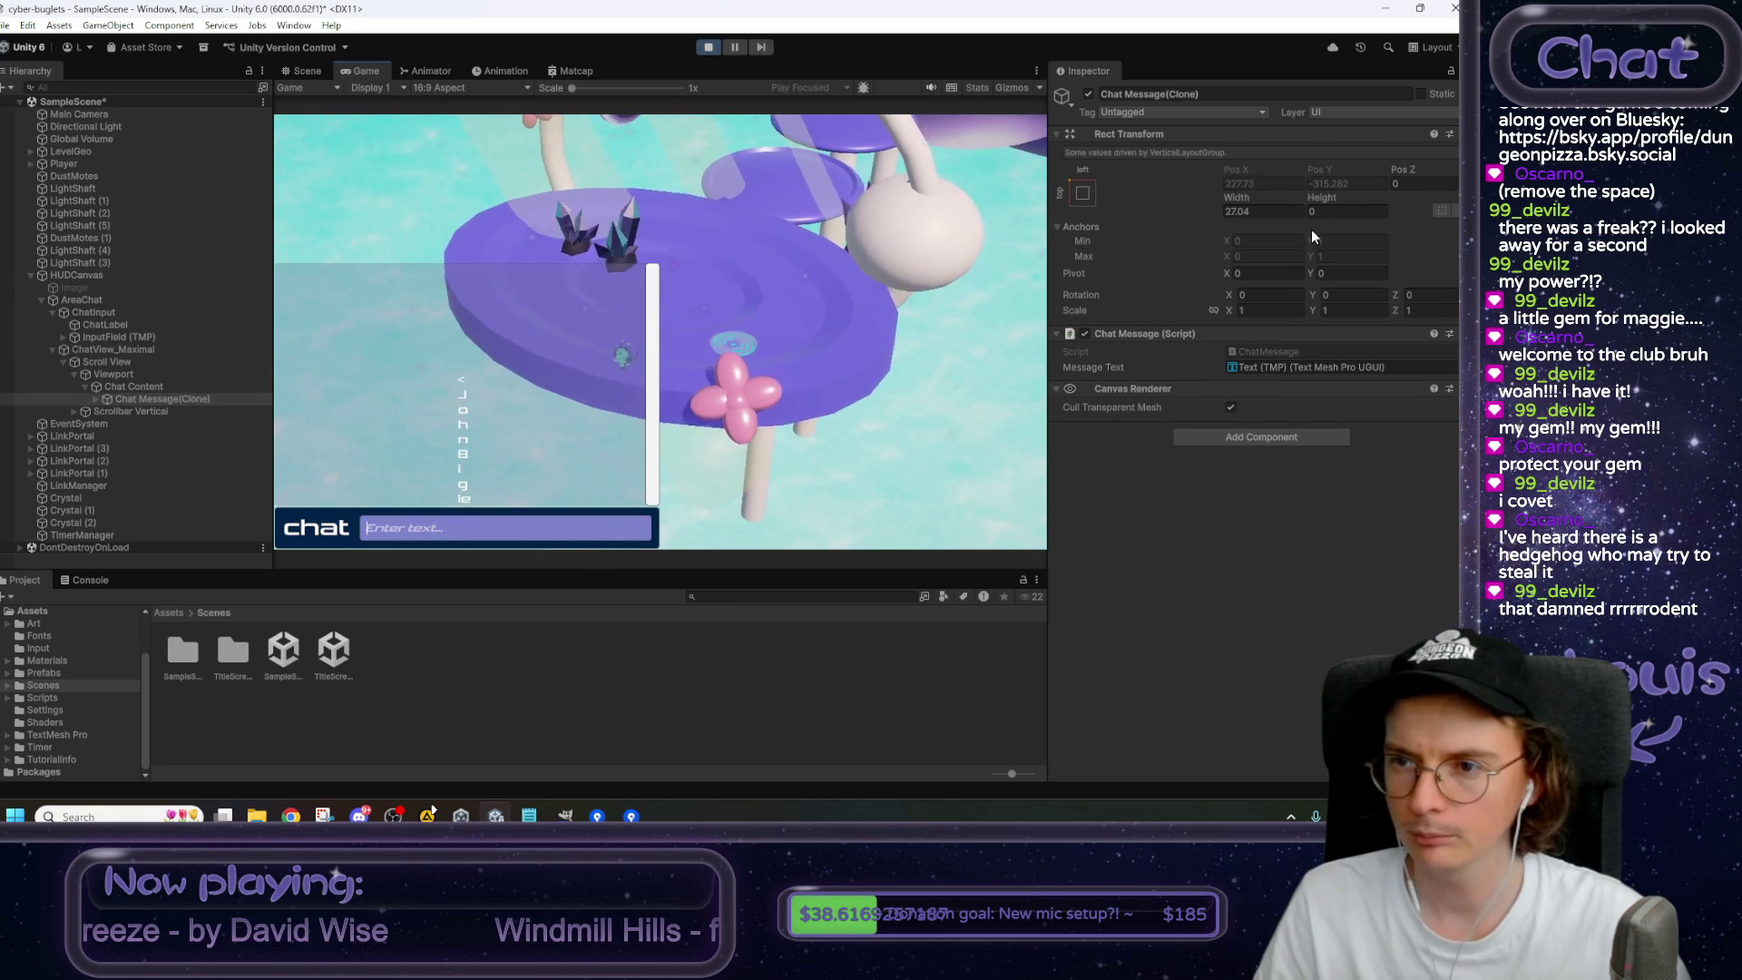
# Set the chat message's Width to 111.6.
pyautogui.click(1292, 209)
pyautogui.write('42')
pyautogui.moveTo(1292, 208)
pyautogui.mouseDown()
pyautogui.moveTo(112, 209)
pyautogui.moveTo(185, 222)
pyautogui.mouseUp()
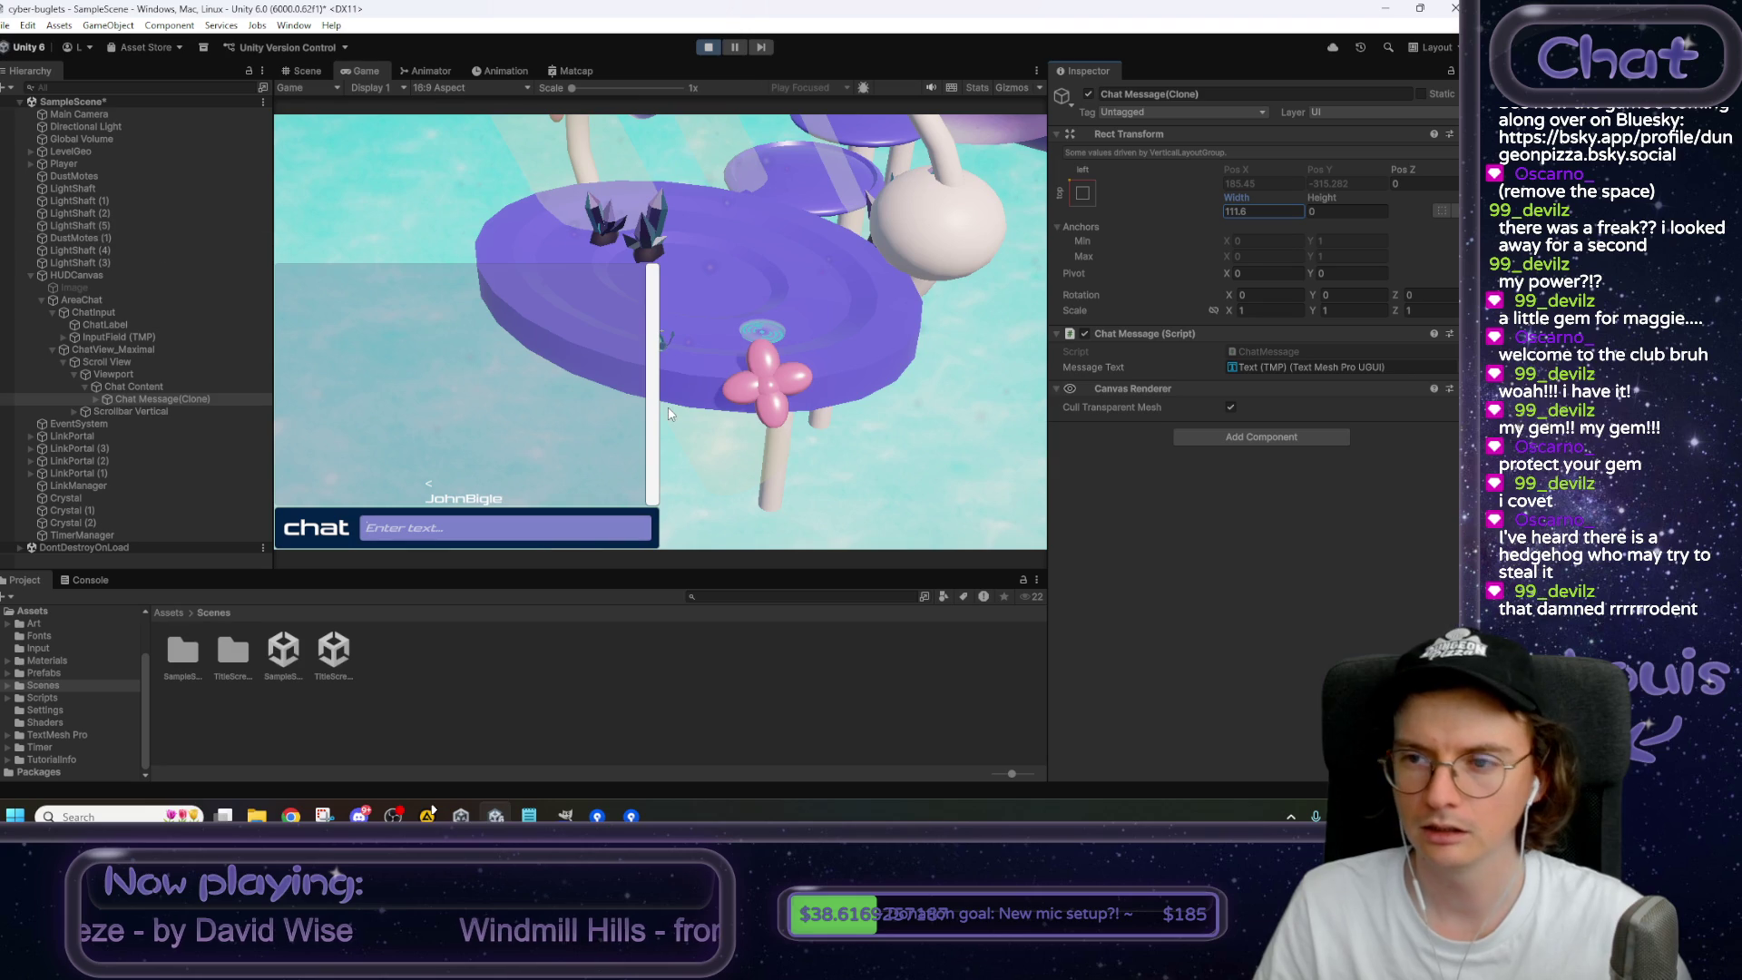
# Enable Chat Content's Content Size Fitter with Horizontal Preferred Size and Vertical Unconstrained.
pyautogui.click(138, 386)
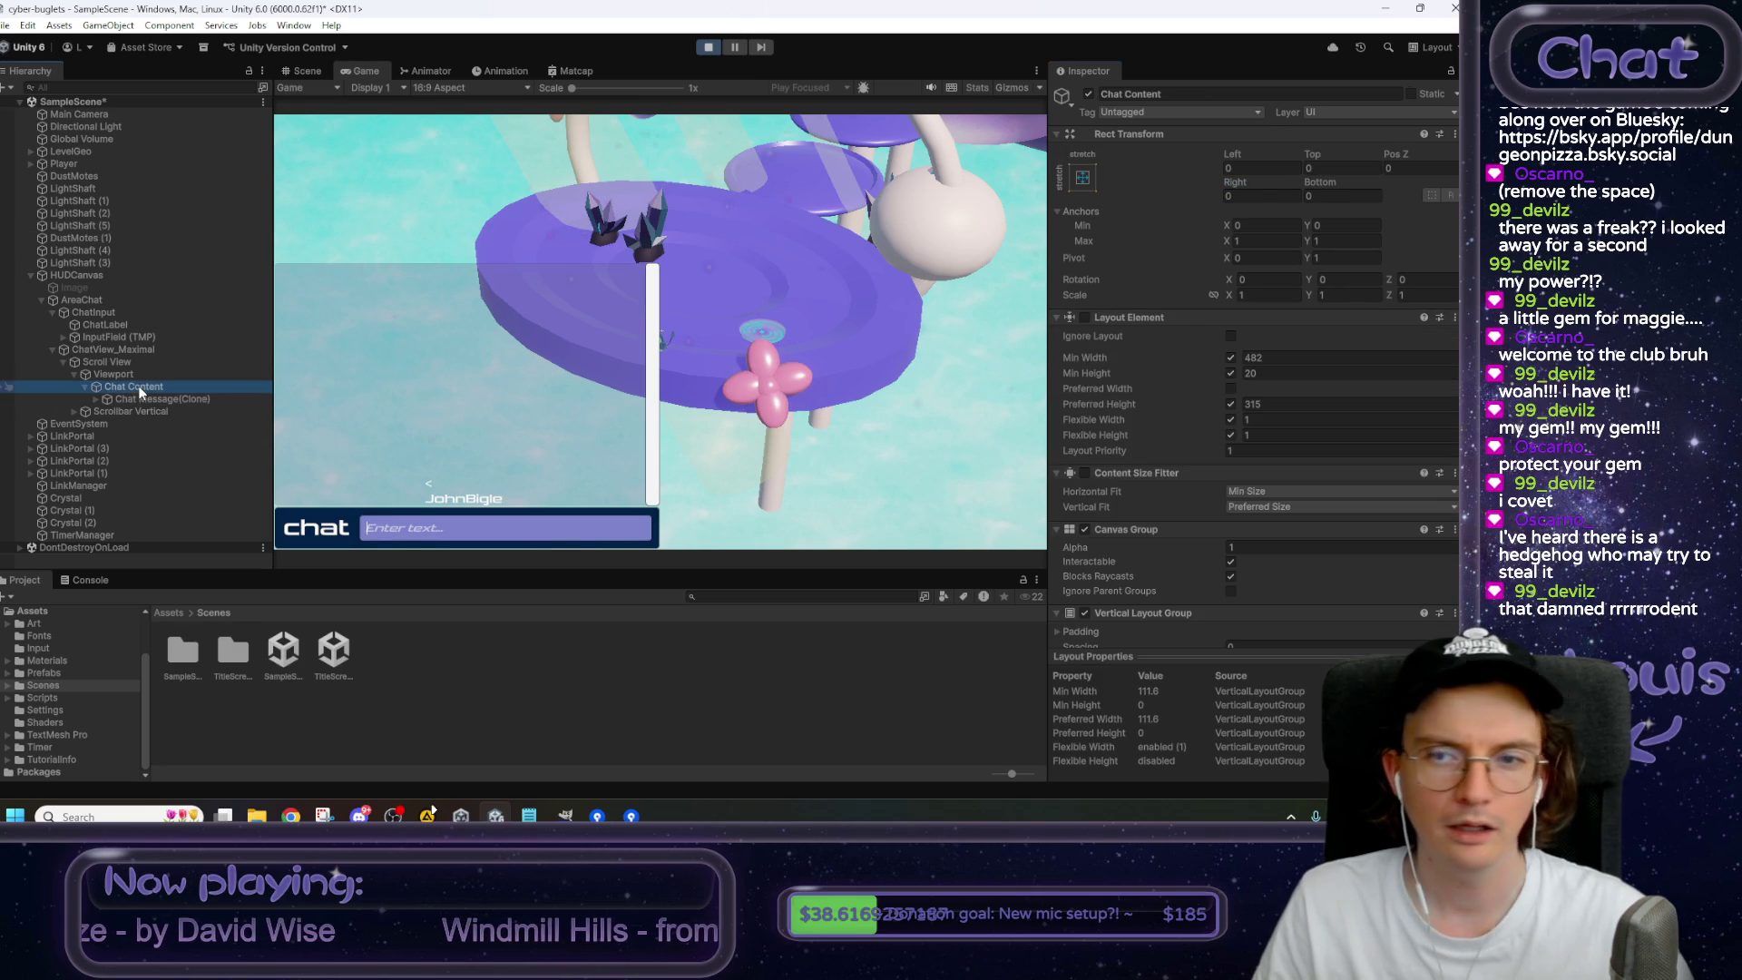
pyautogui.scroll(-3, 1297, 426)
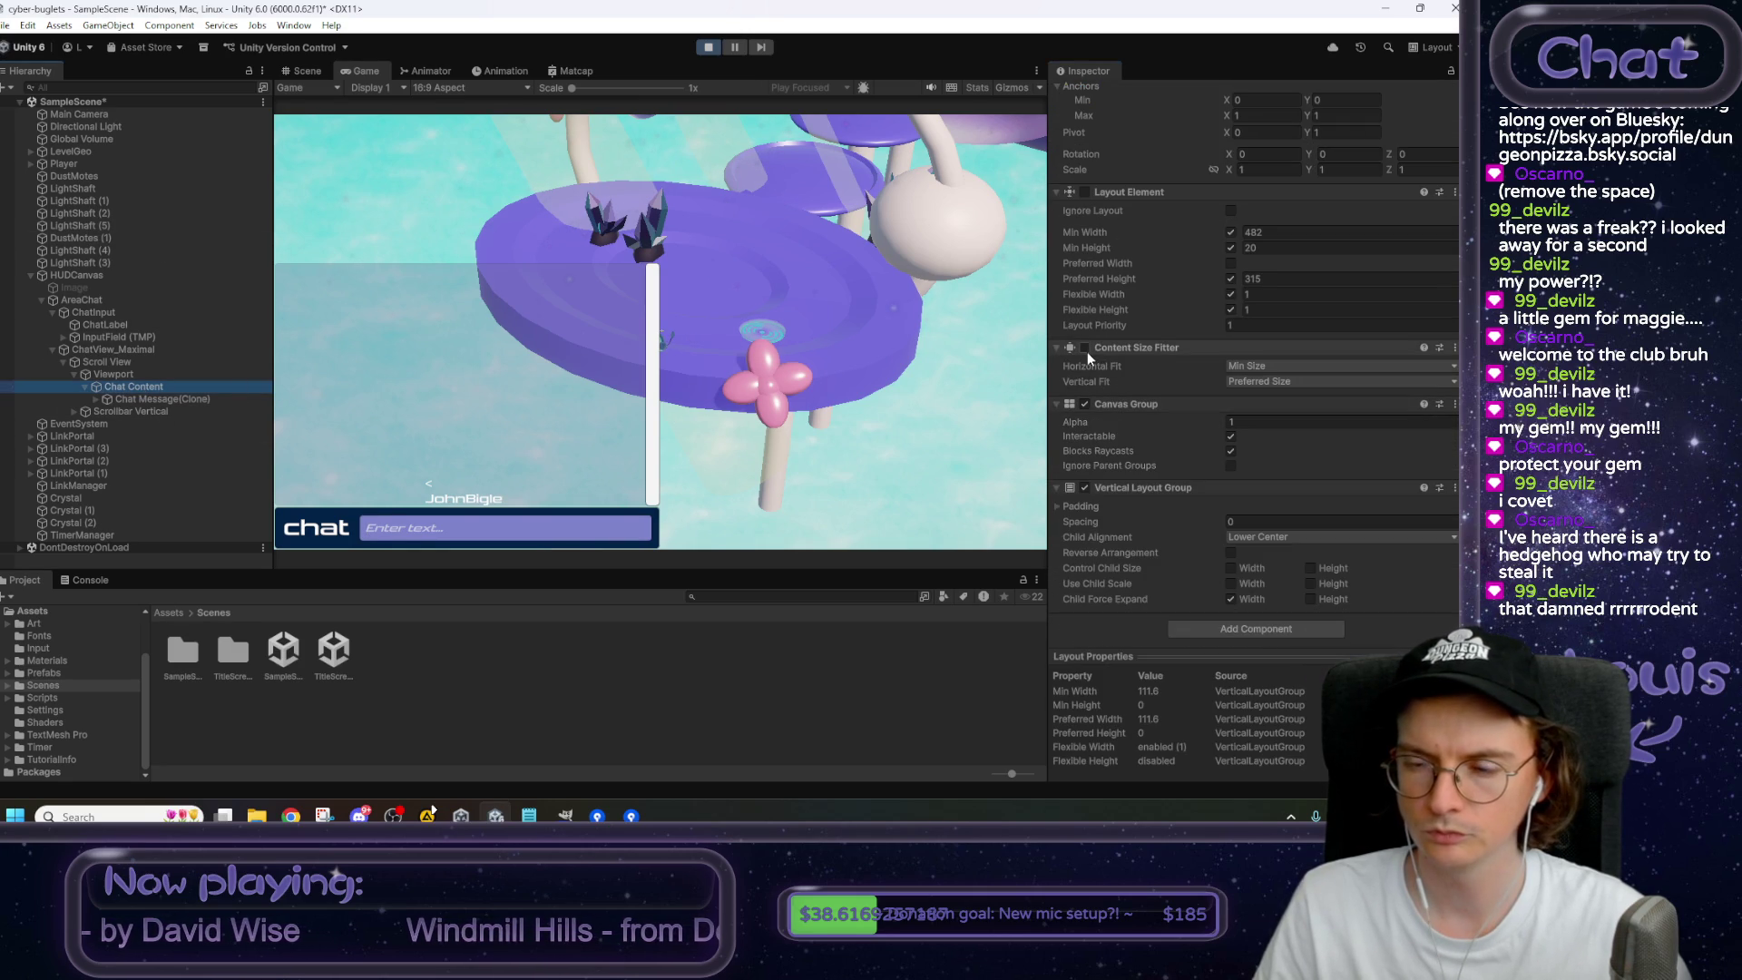
pyautogui.click(1248, 366)
pyautogui.click(1266, 415)
pyautogui.click(1256, 381)
pyautogui.click(1252, 397)
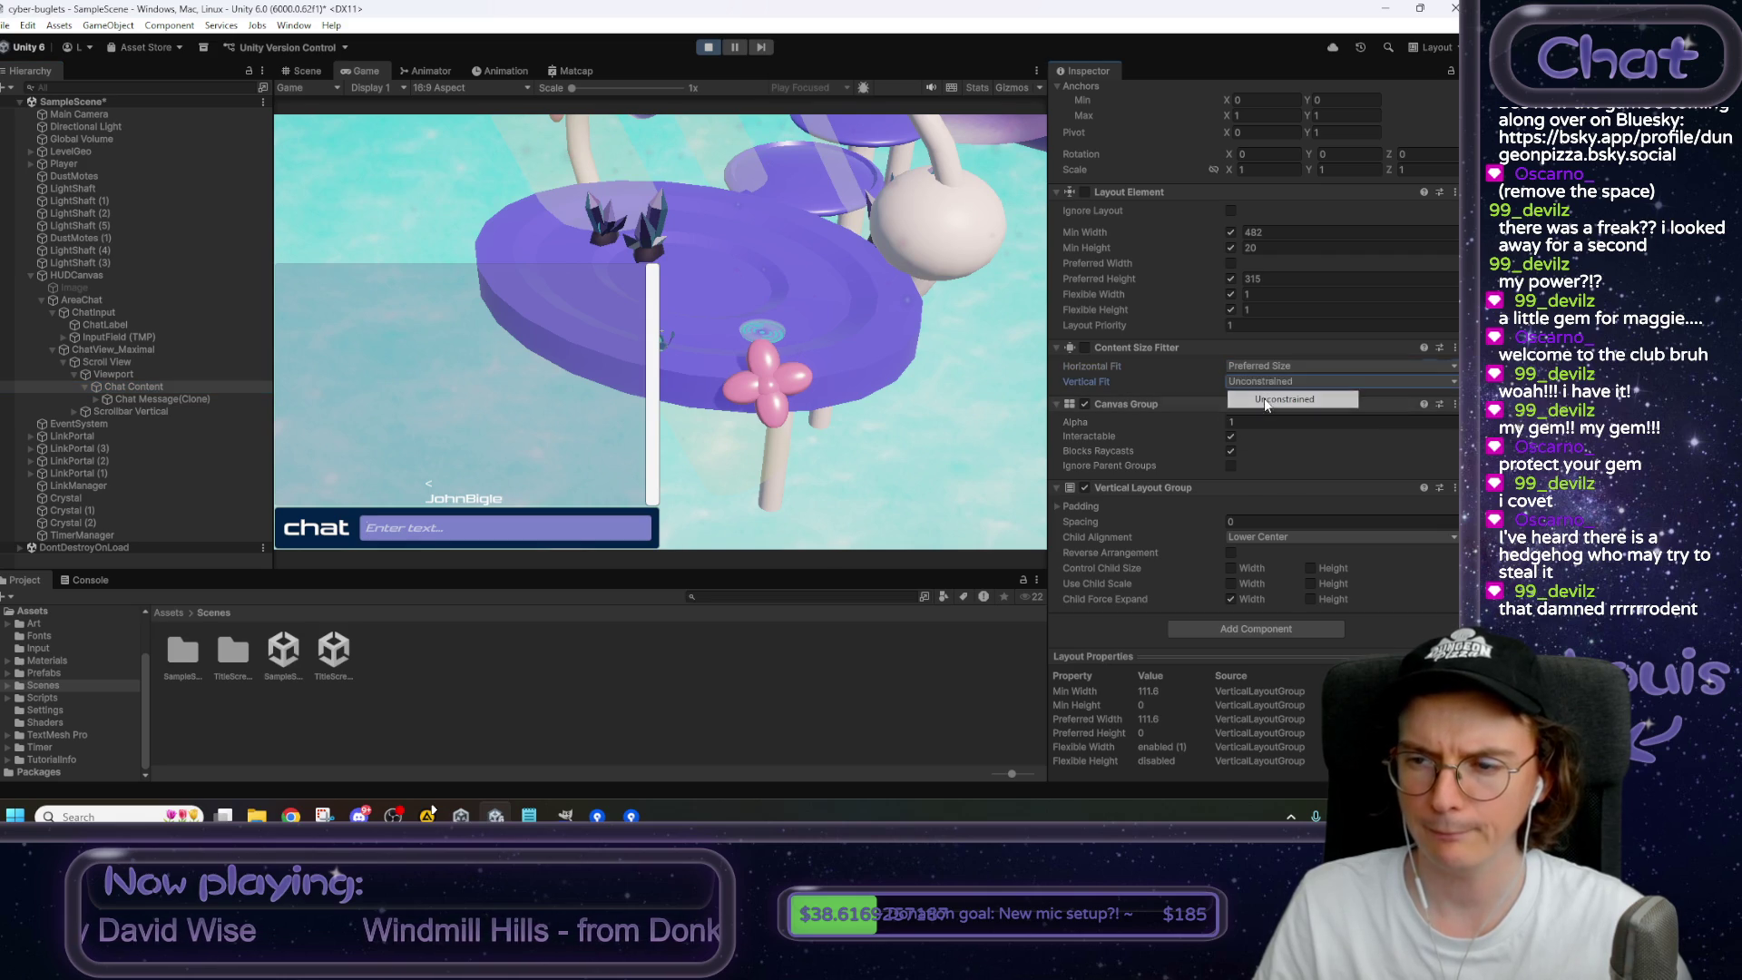
pyautogui.click(1085, 349)
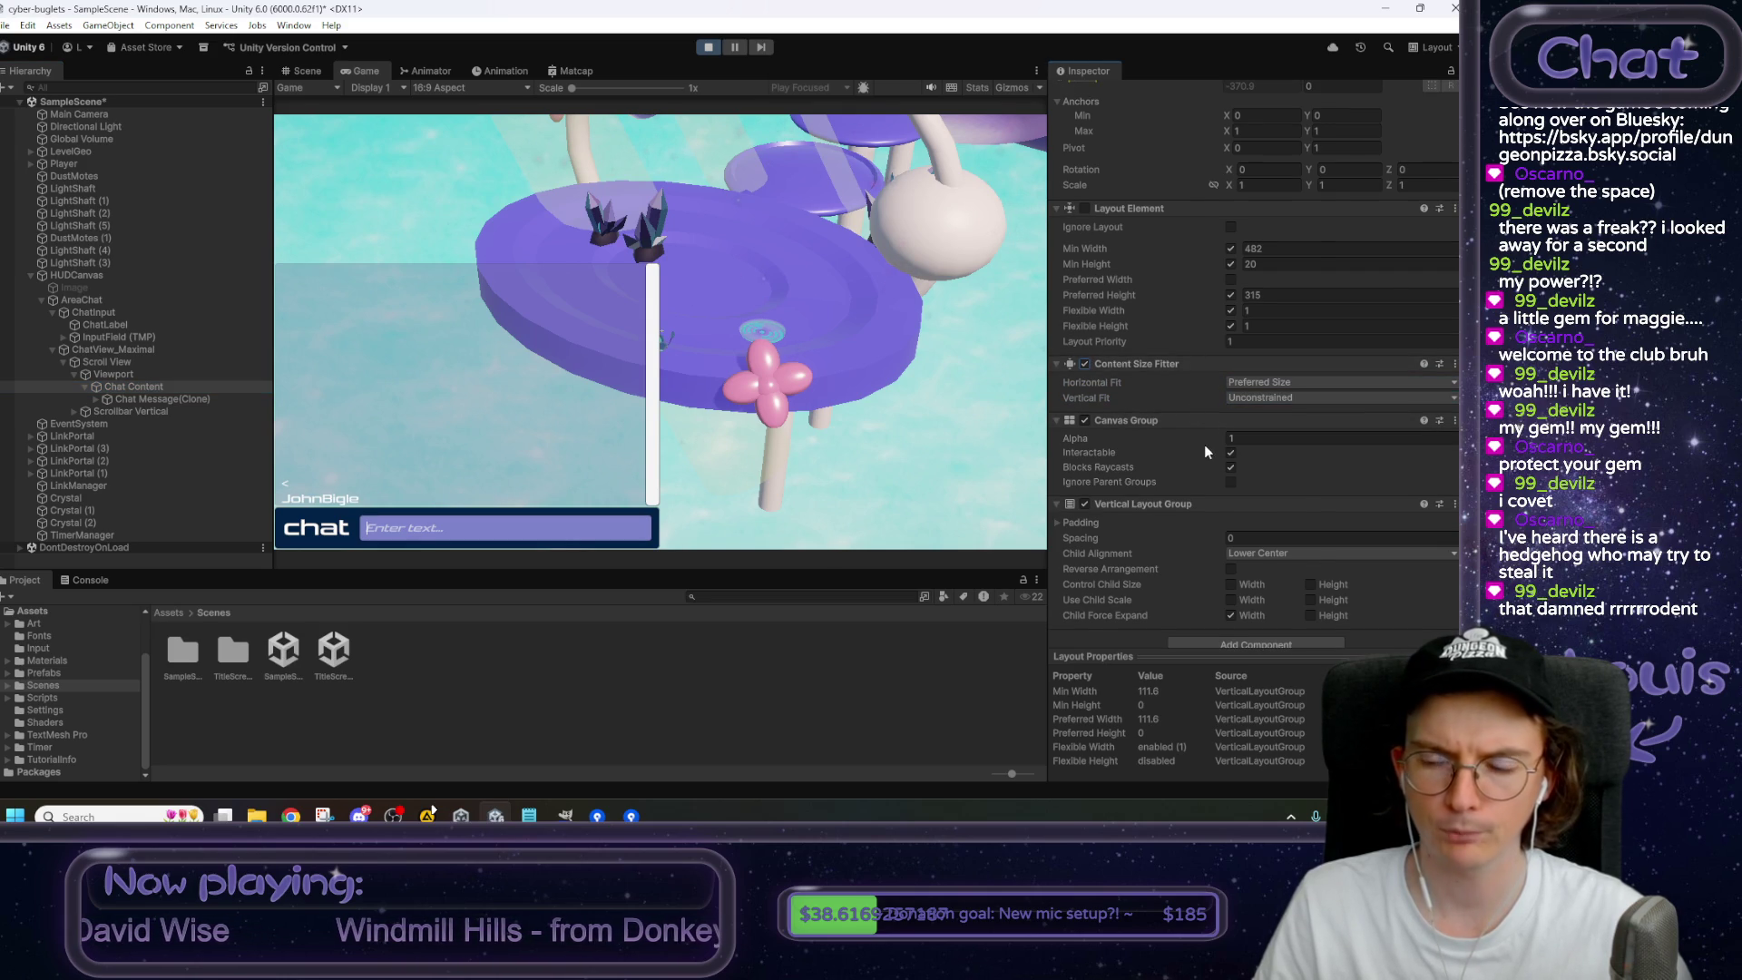
# Tick Control Child Size Width on Chat Content's Vertical Layout Group.
pyautogui.scroll(3, 1204, 449)
pyautogui.scroll(-3, 1194, 447)
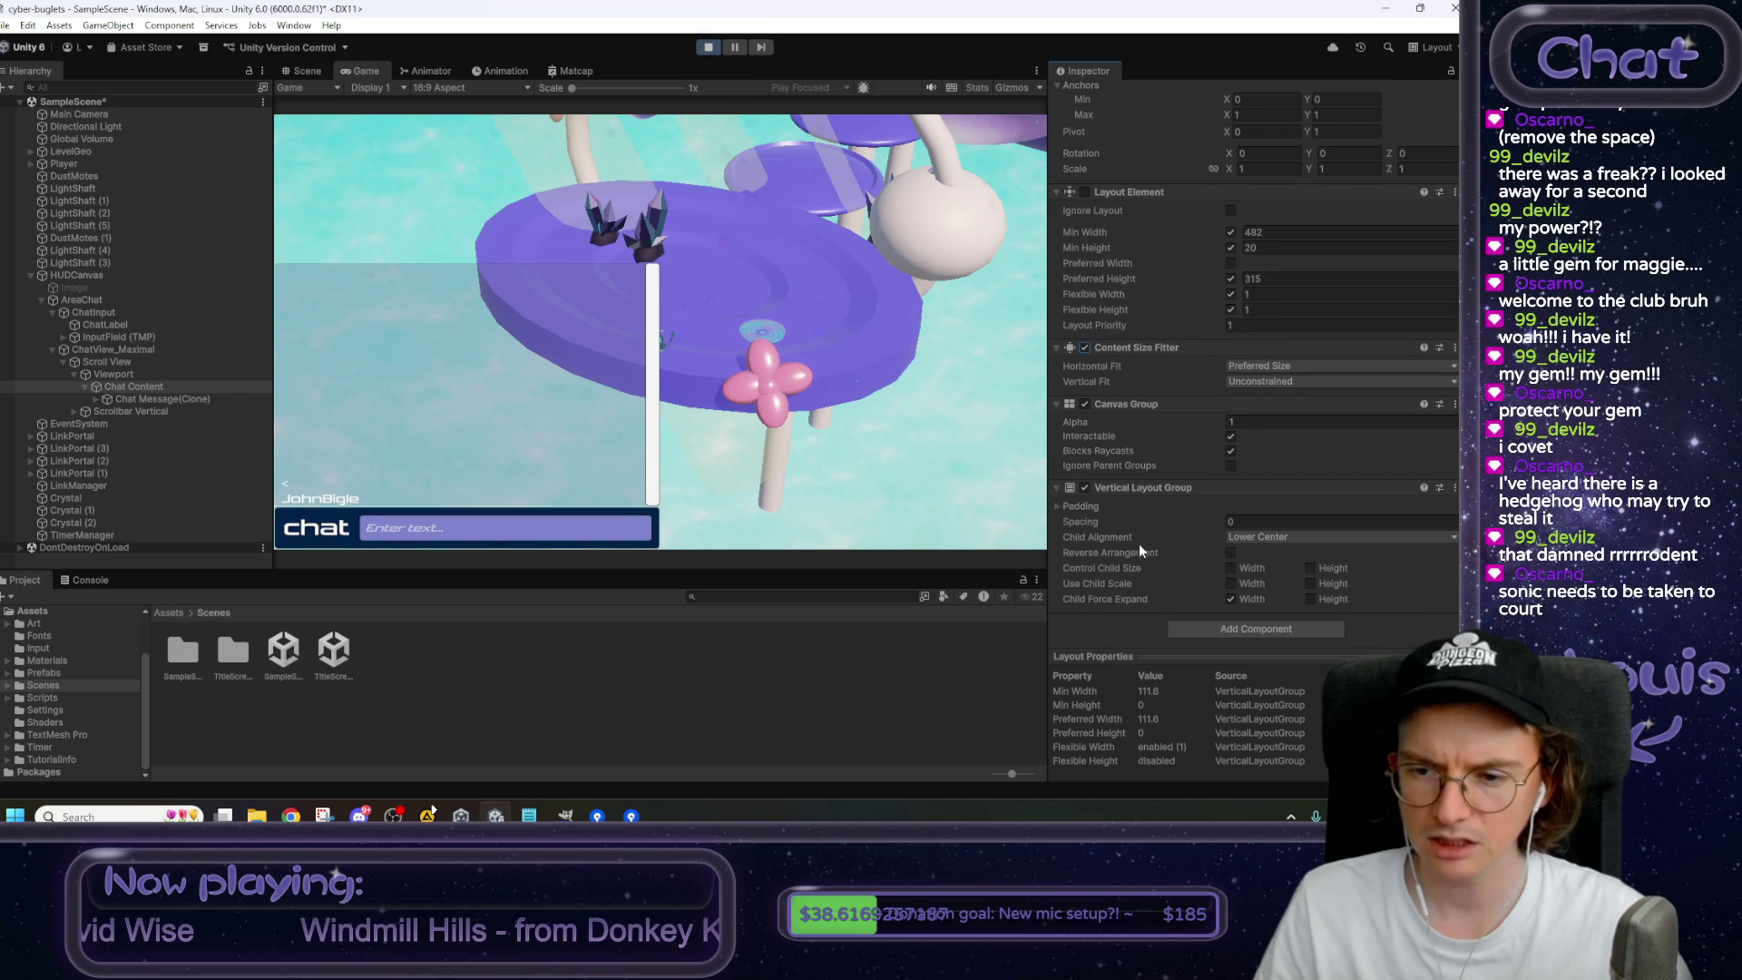
pyautogui.click(1230, 568)
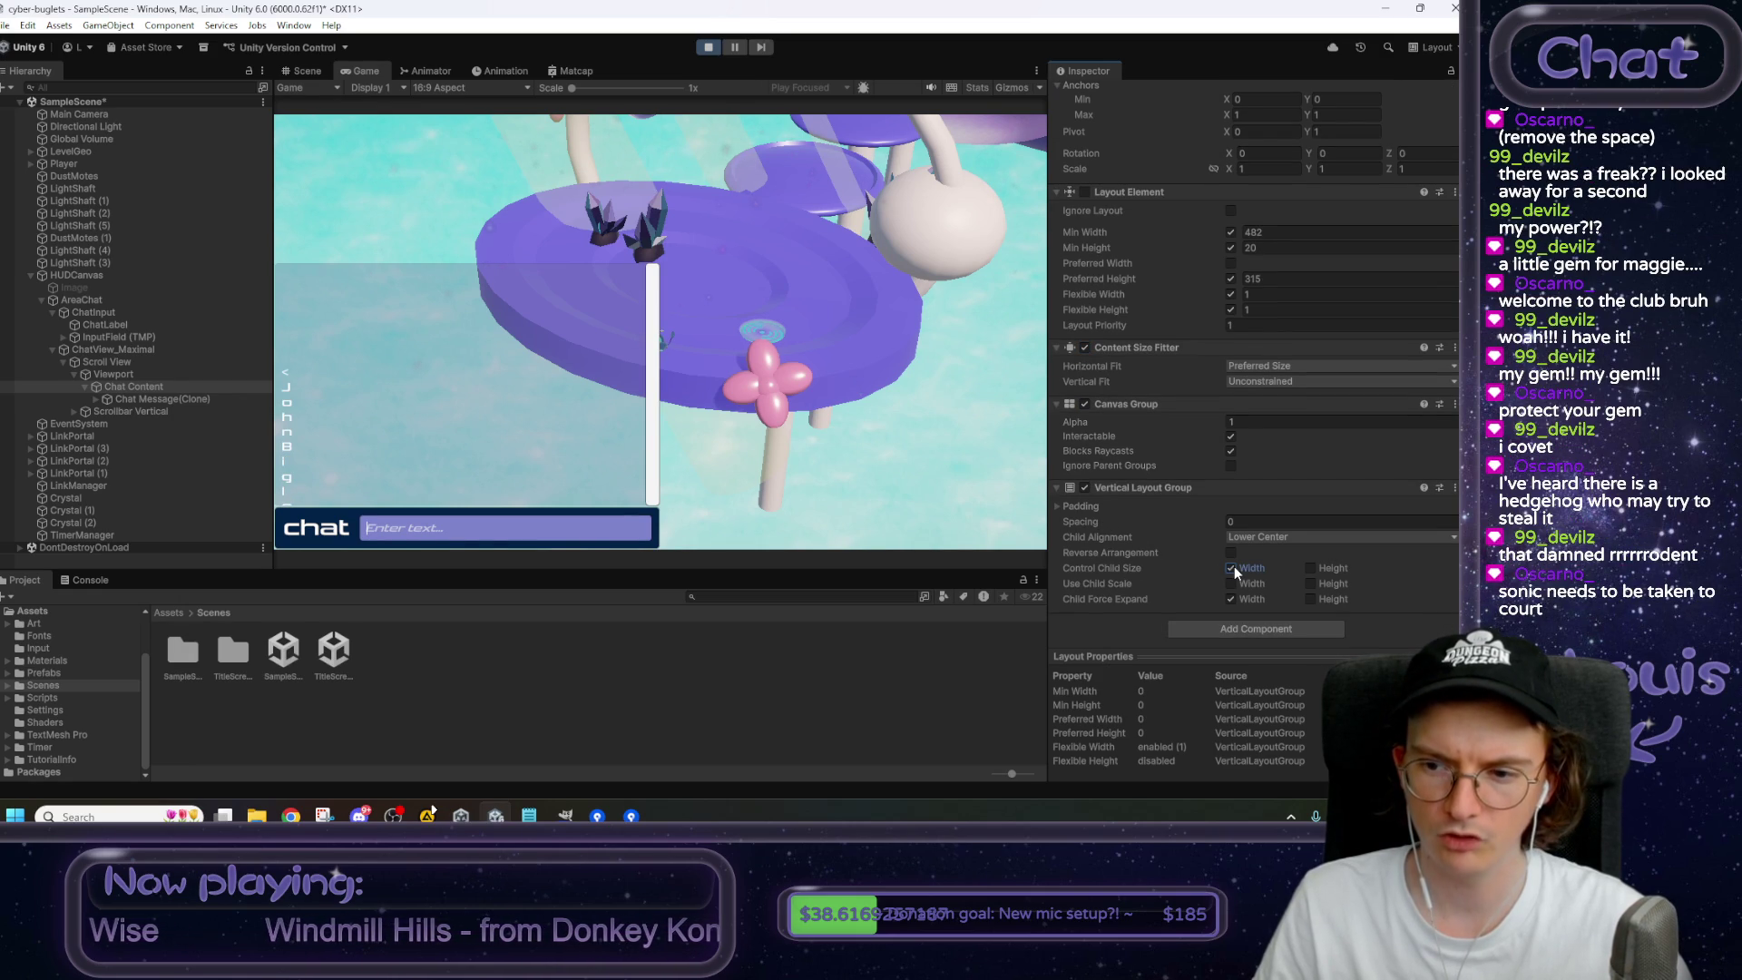
pyautogui.scroll(3, 1236, 544)
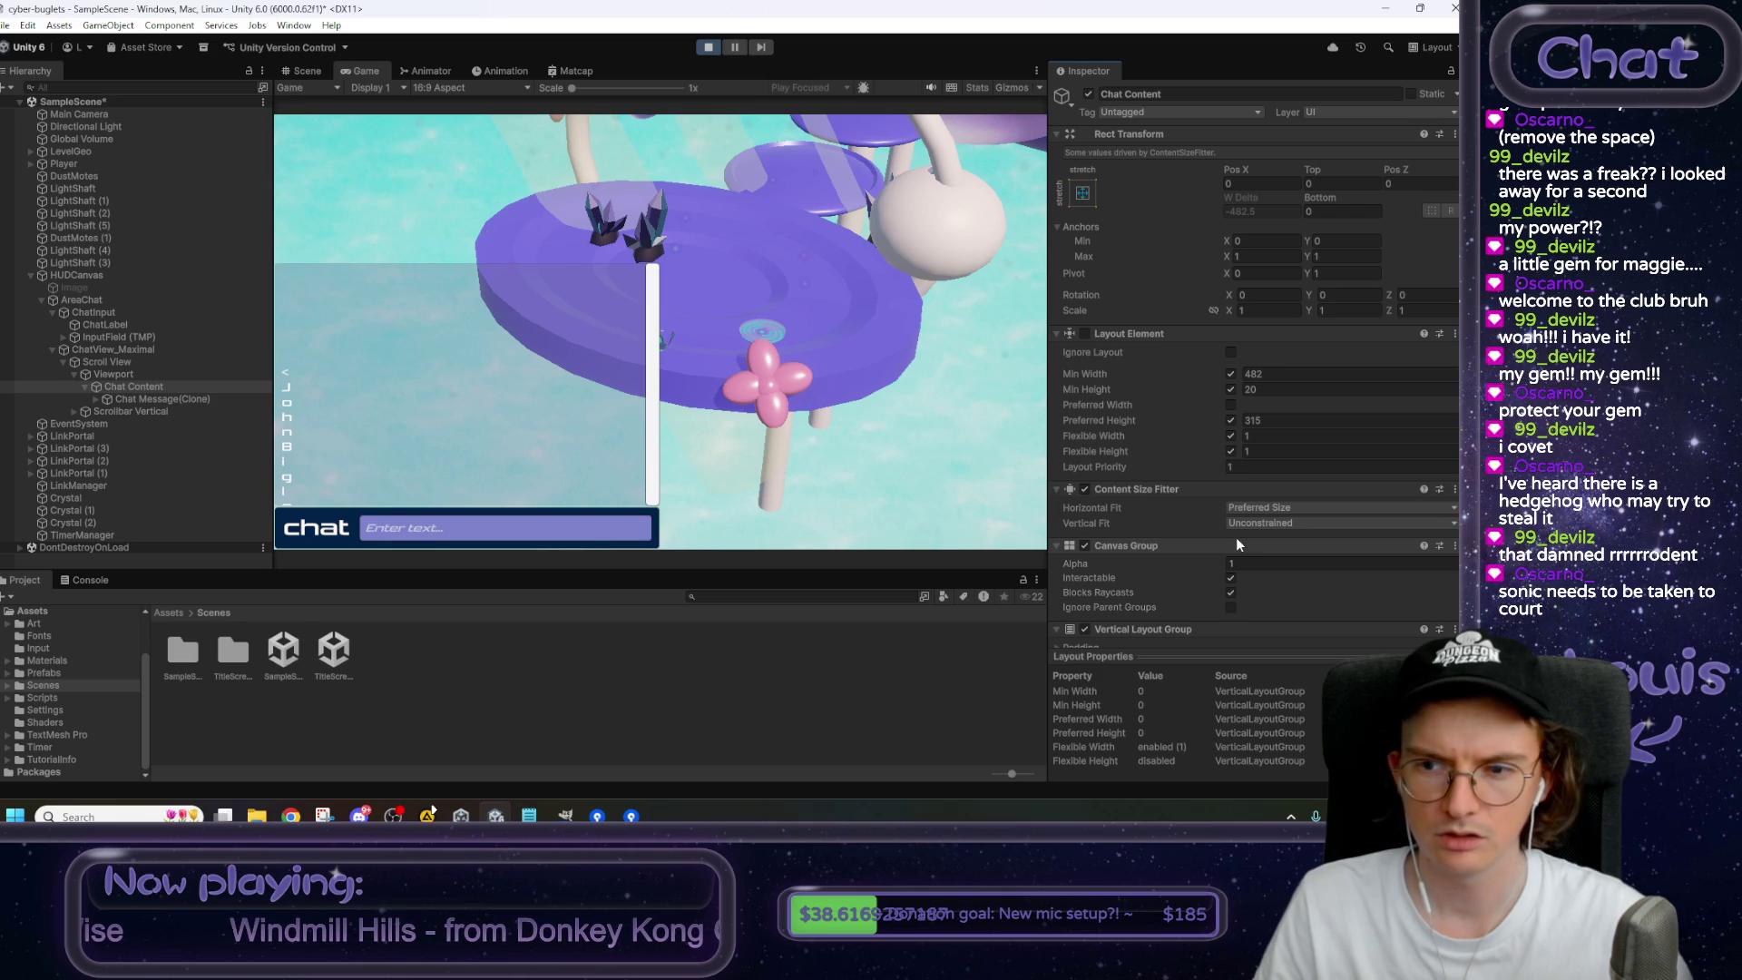
# Stop play mode, tick Control Child Size Width permanently, and run the game again.
pyautogui.click(707, 47)
pyautogui.scroll(-3, 1228, 431)
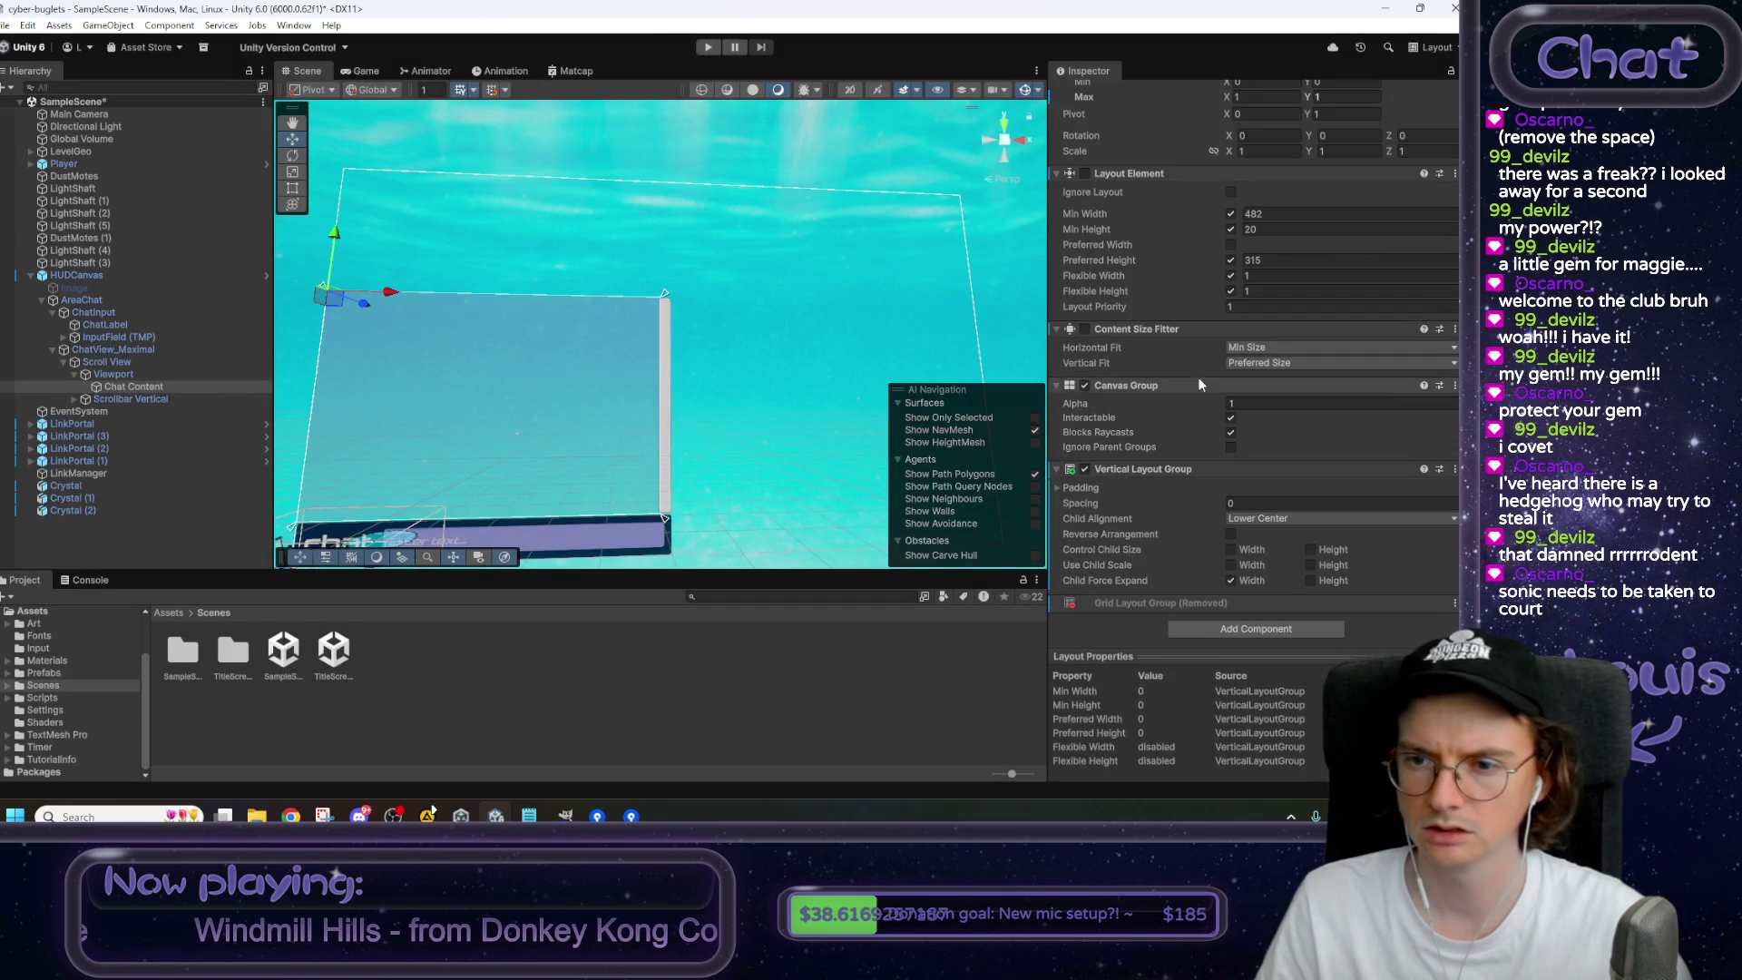
pyautogui.click(1231, 549)
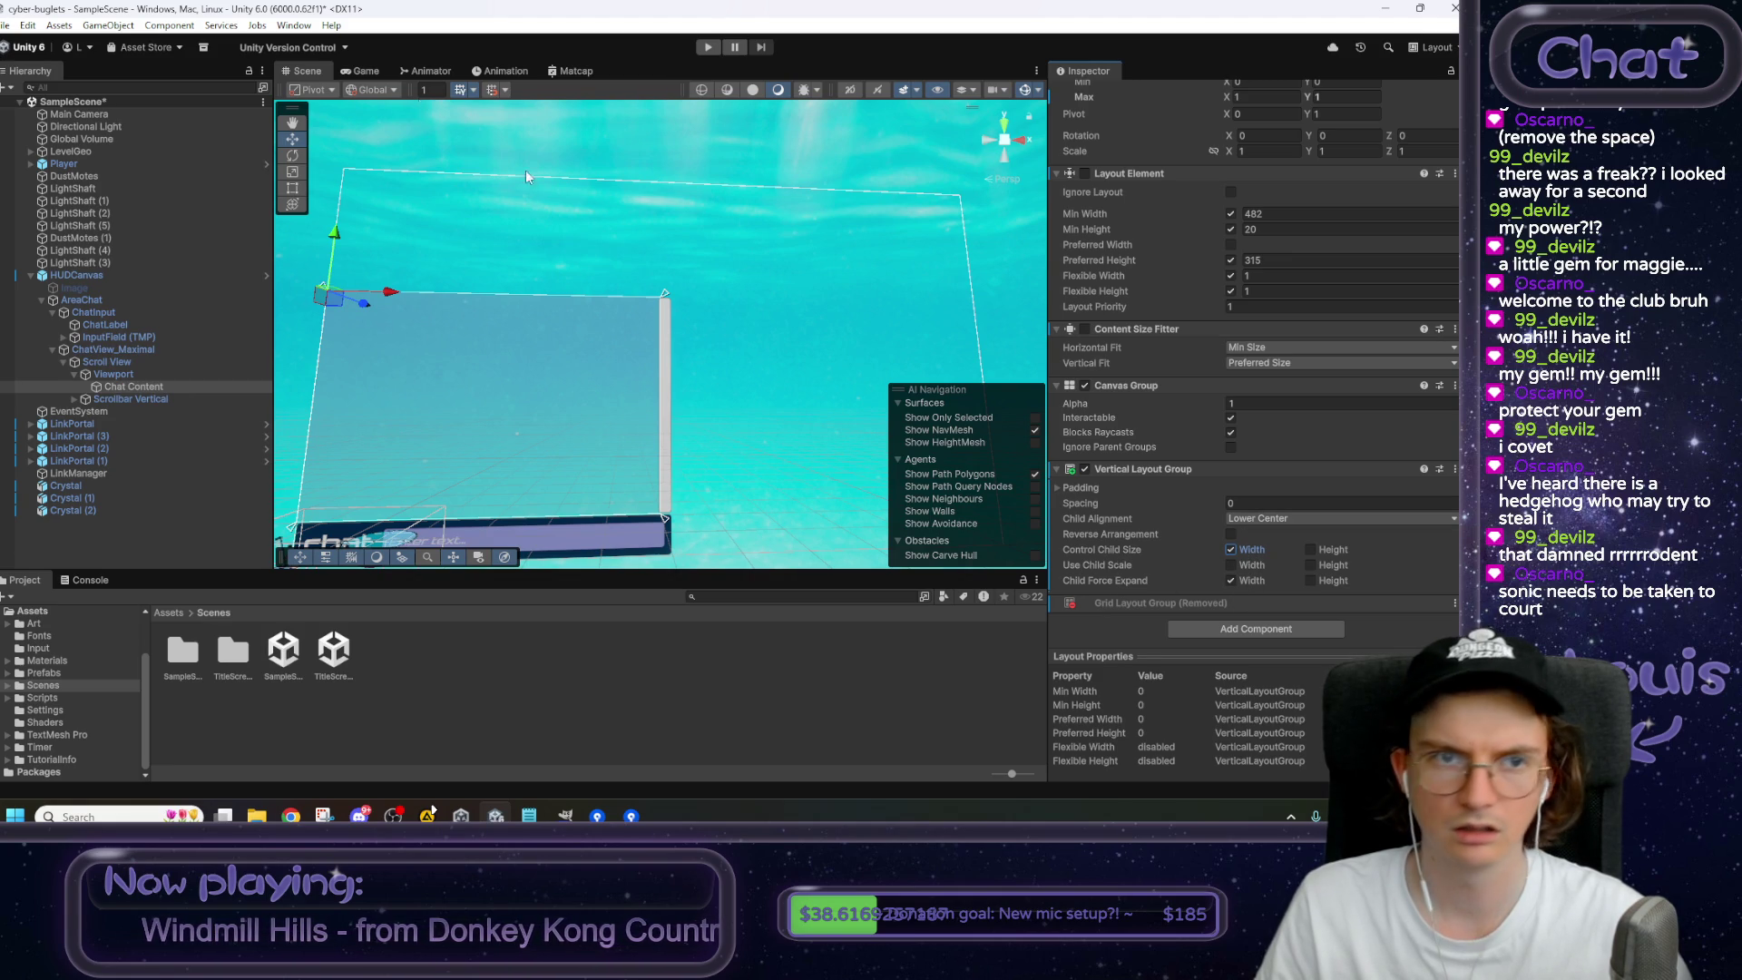
pyautogui.click(707, 48)
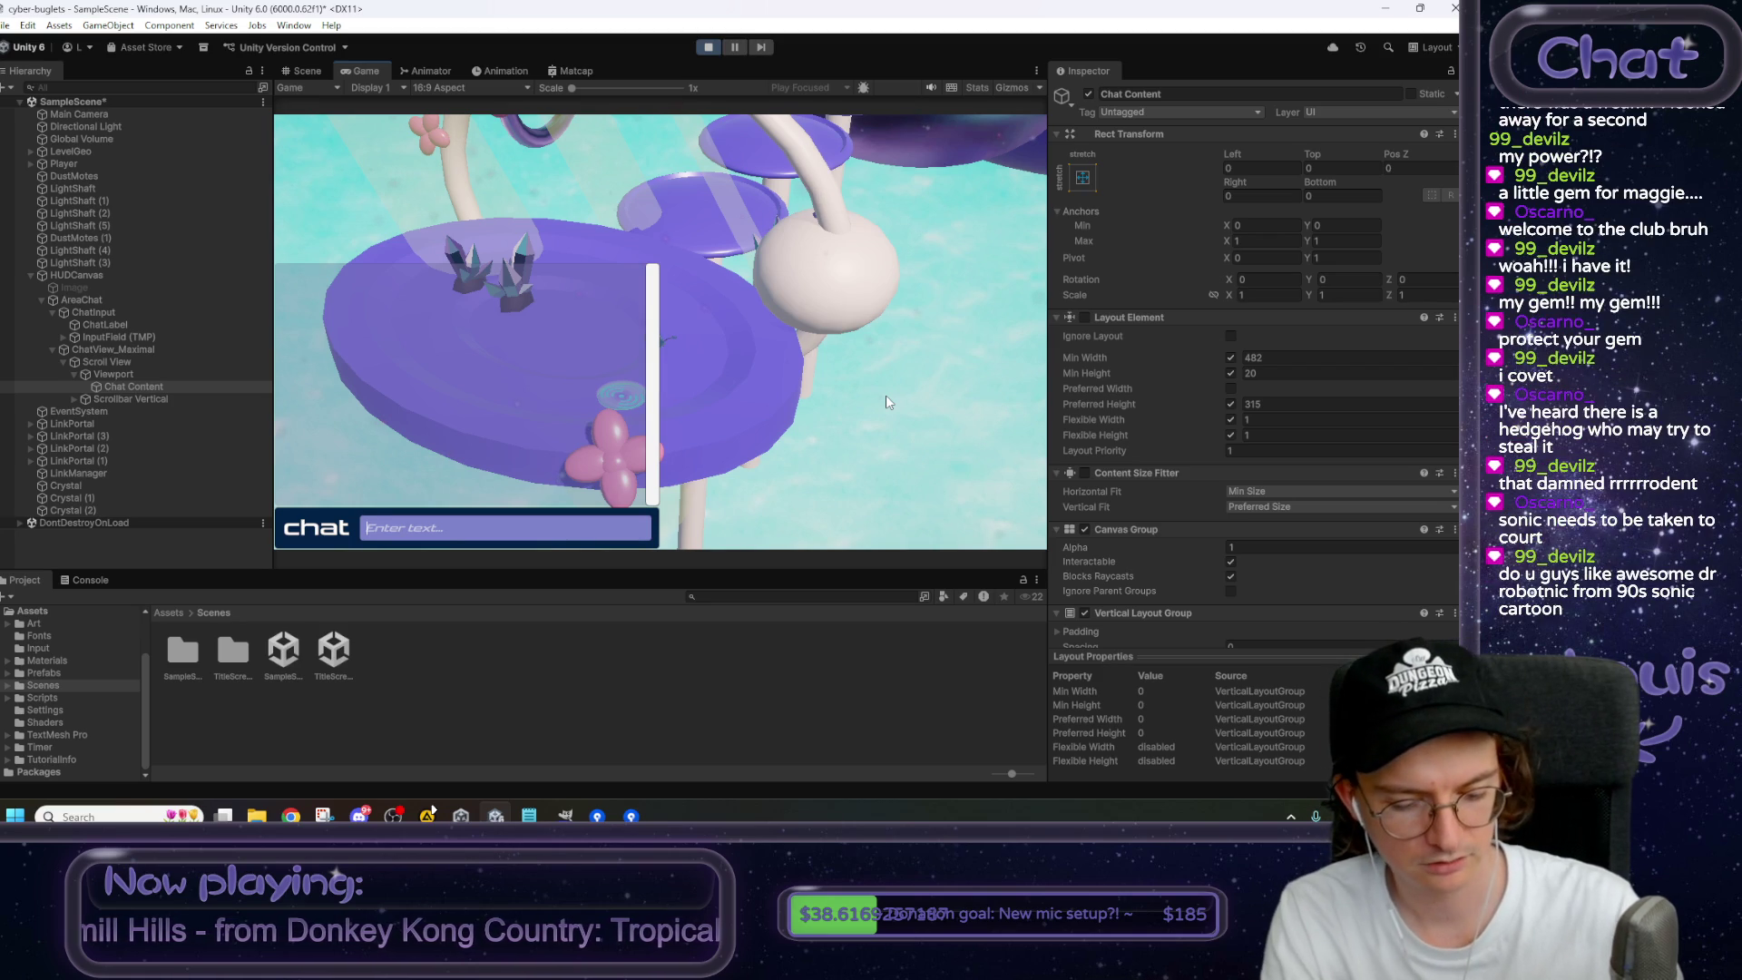
# Send the chat message 'help me' in the running game and select the new Chat Message clone.
pyautogui.write('help me')
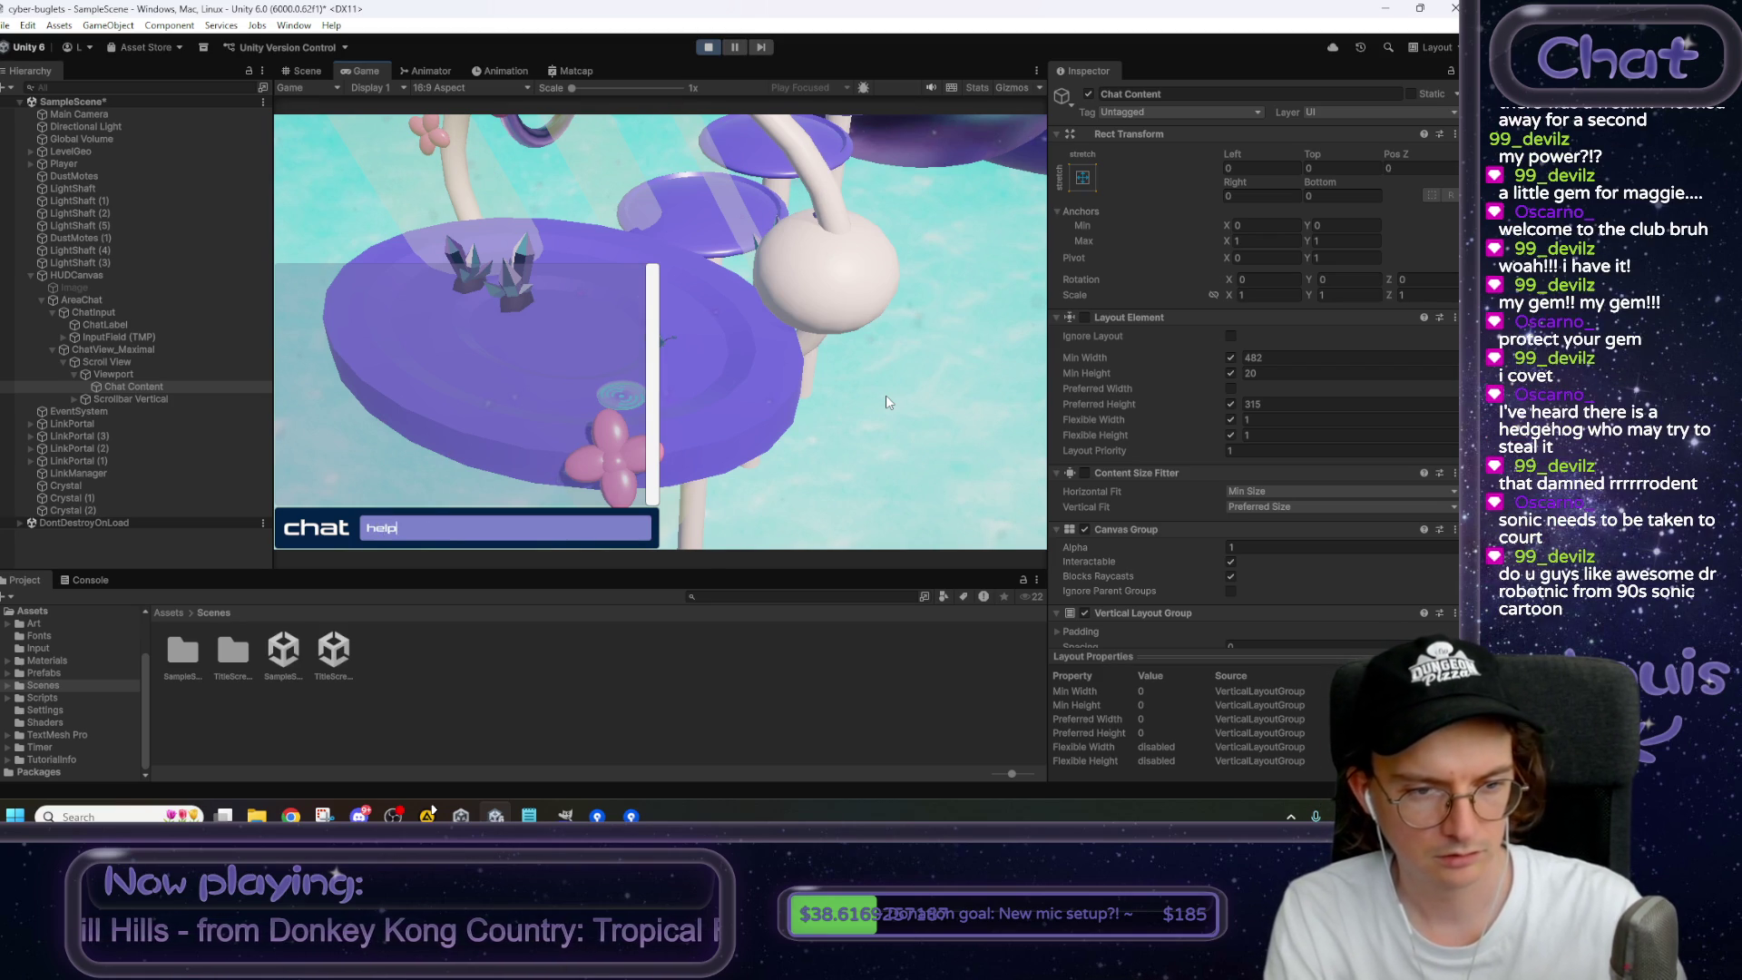
pyautogui.press('Return')
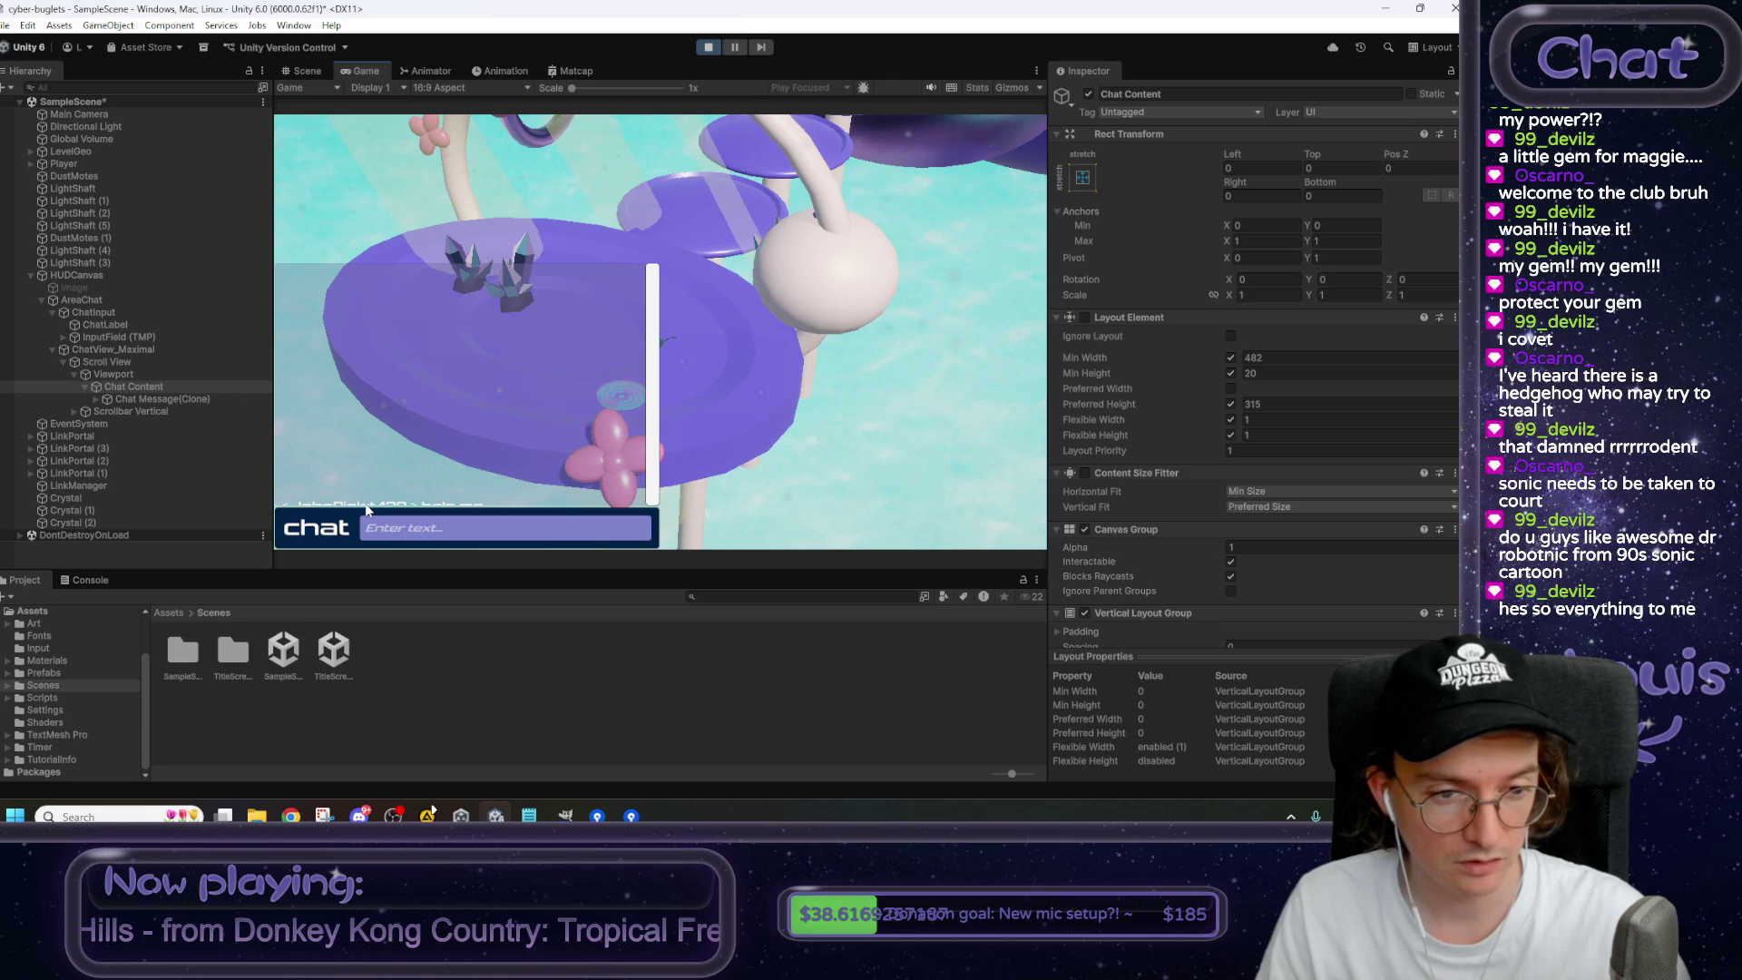
pyautogui.click(177, 399)
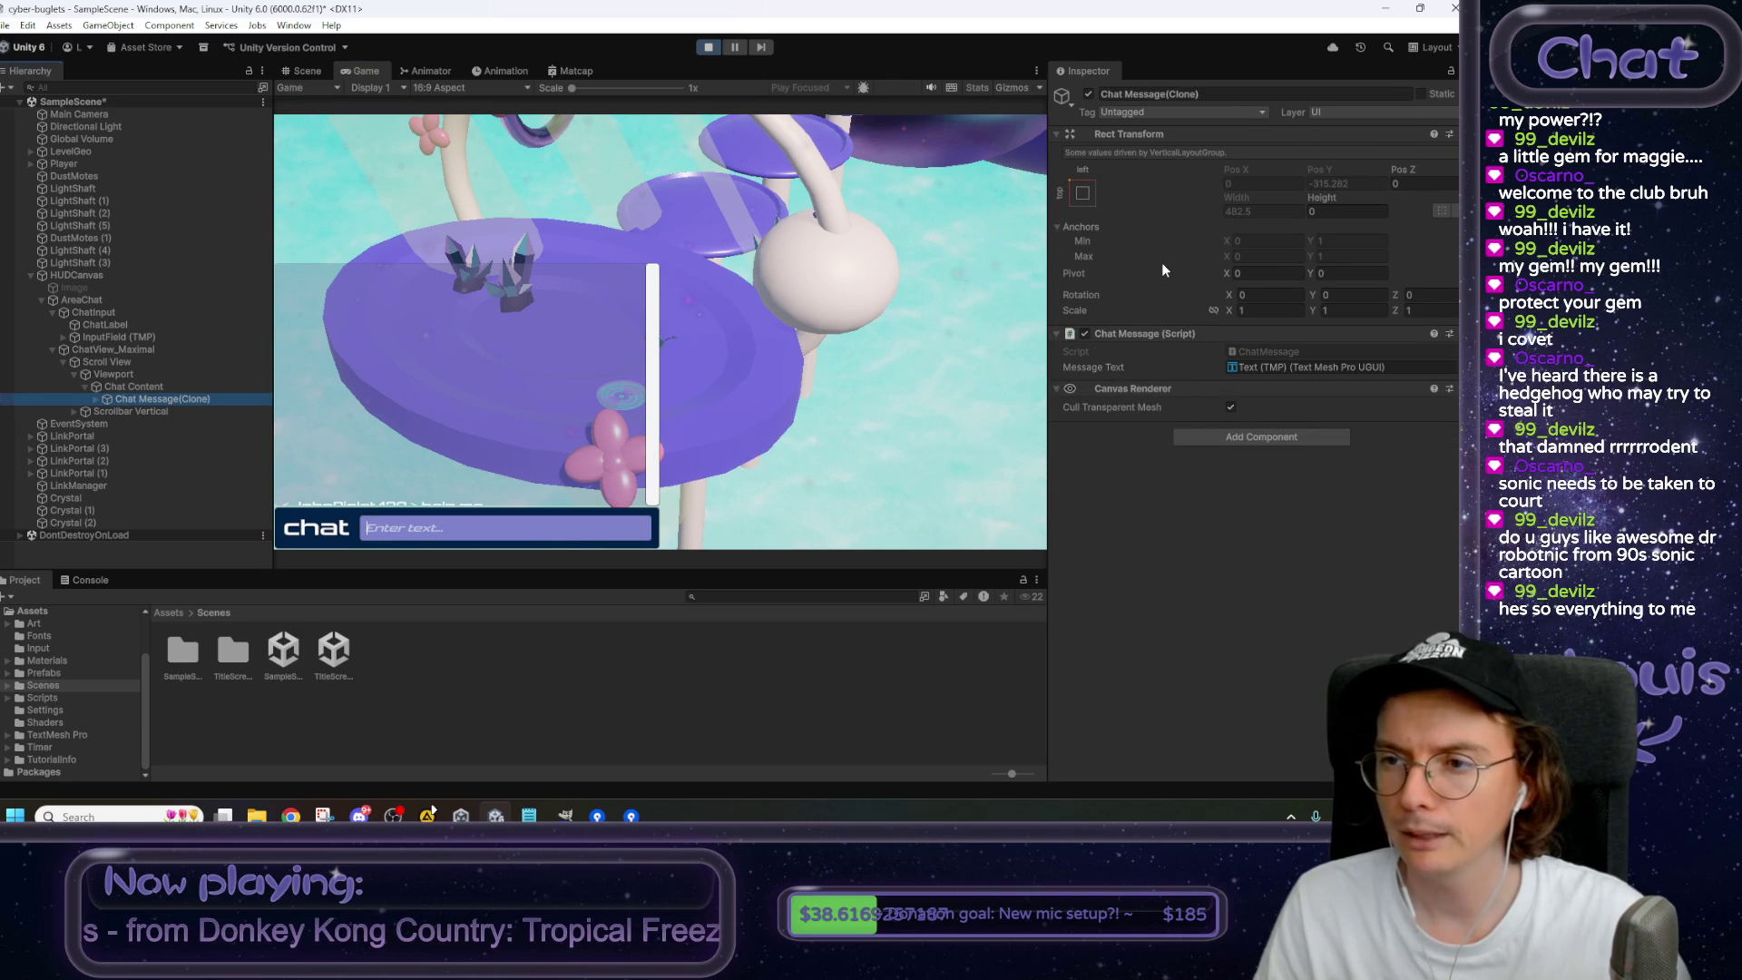
# Compare Chat Content's layout settings with the chat message clone in the Inspector.
pyautogui.click(169, 386)
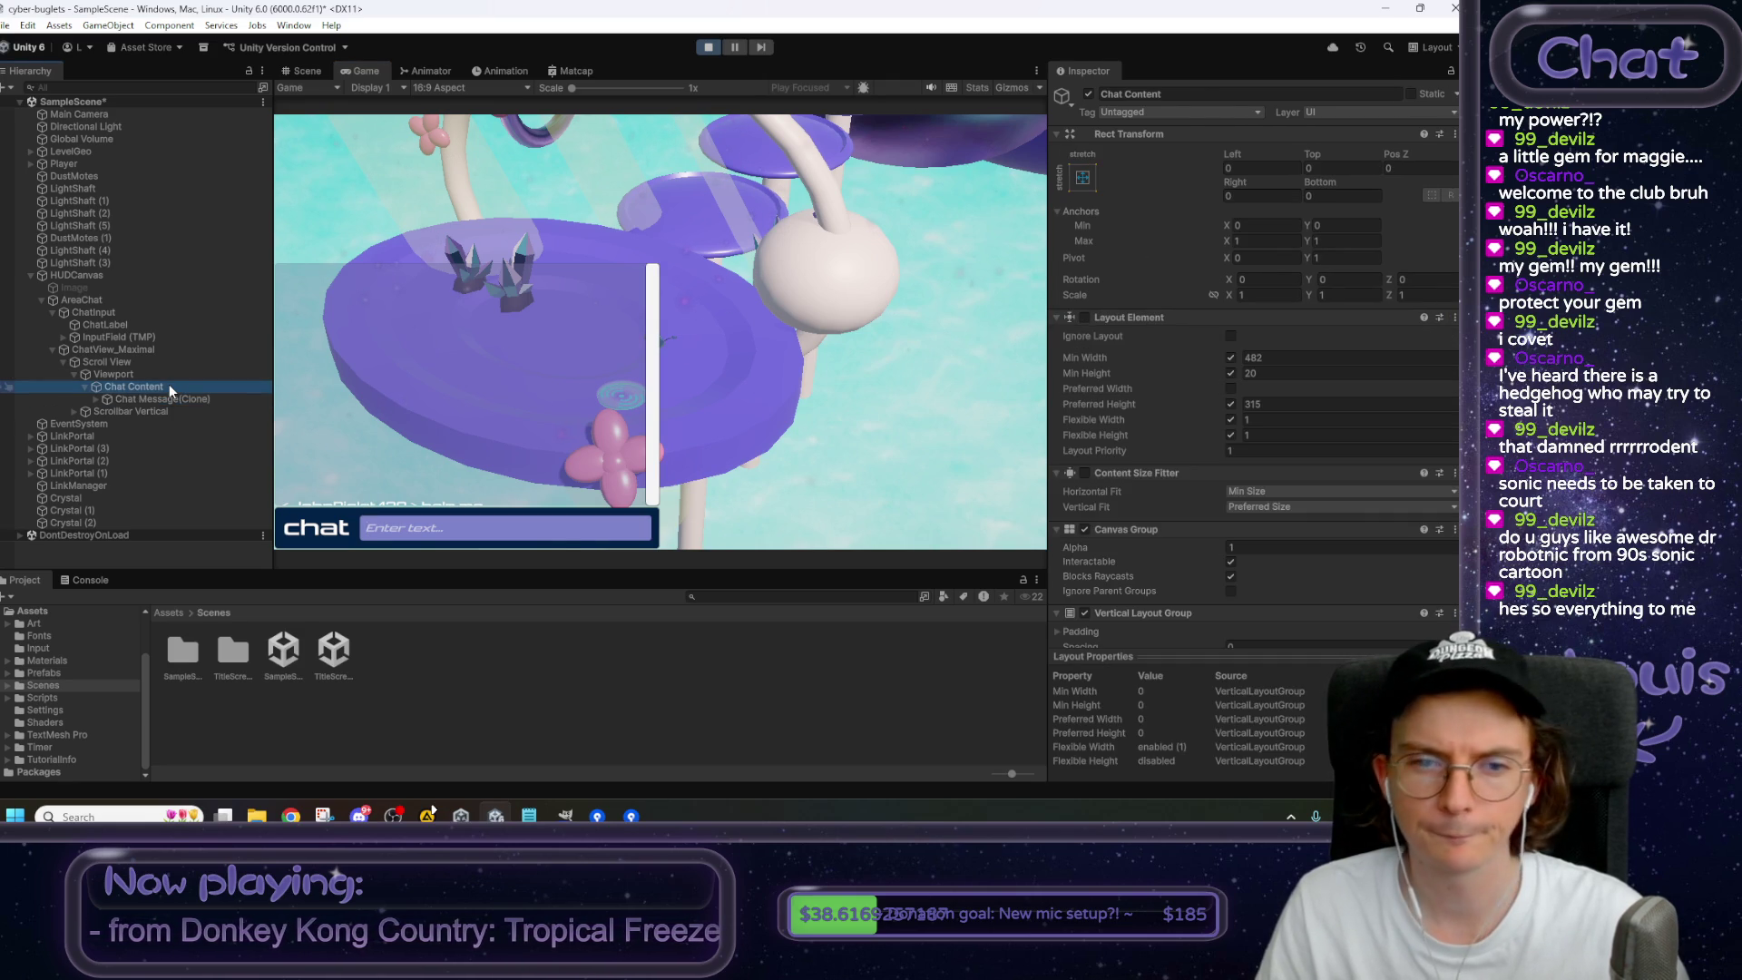
pyautogui.click(145, 400)
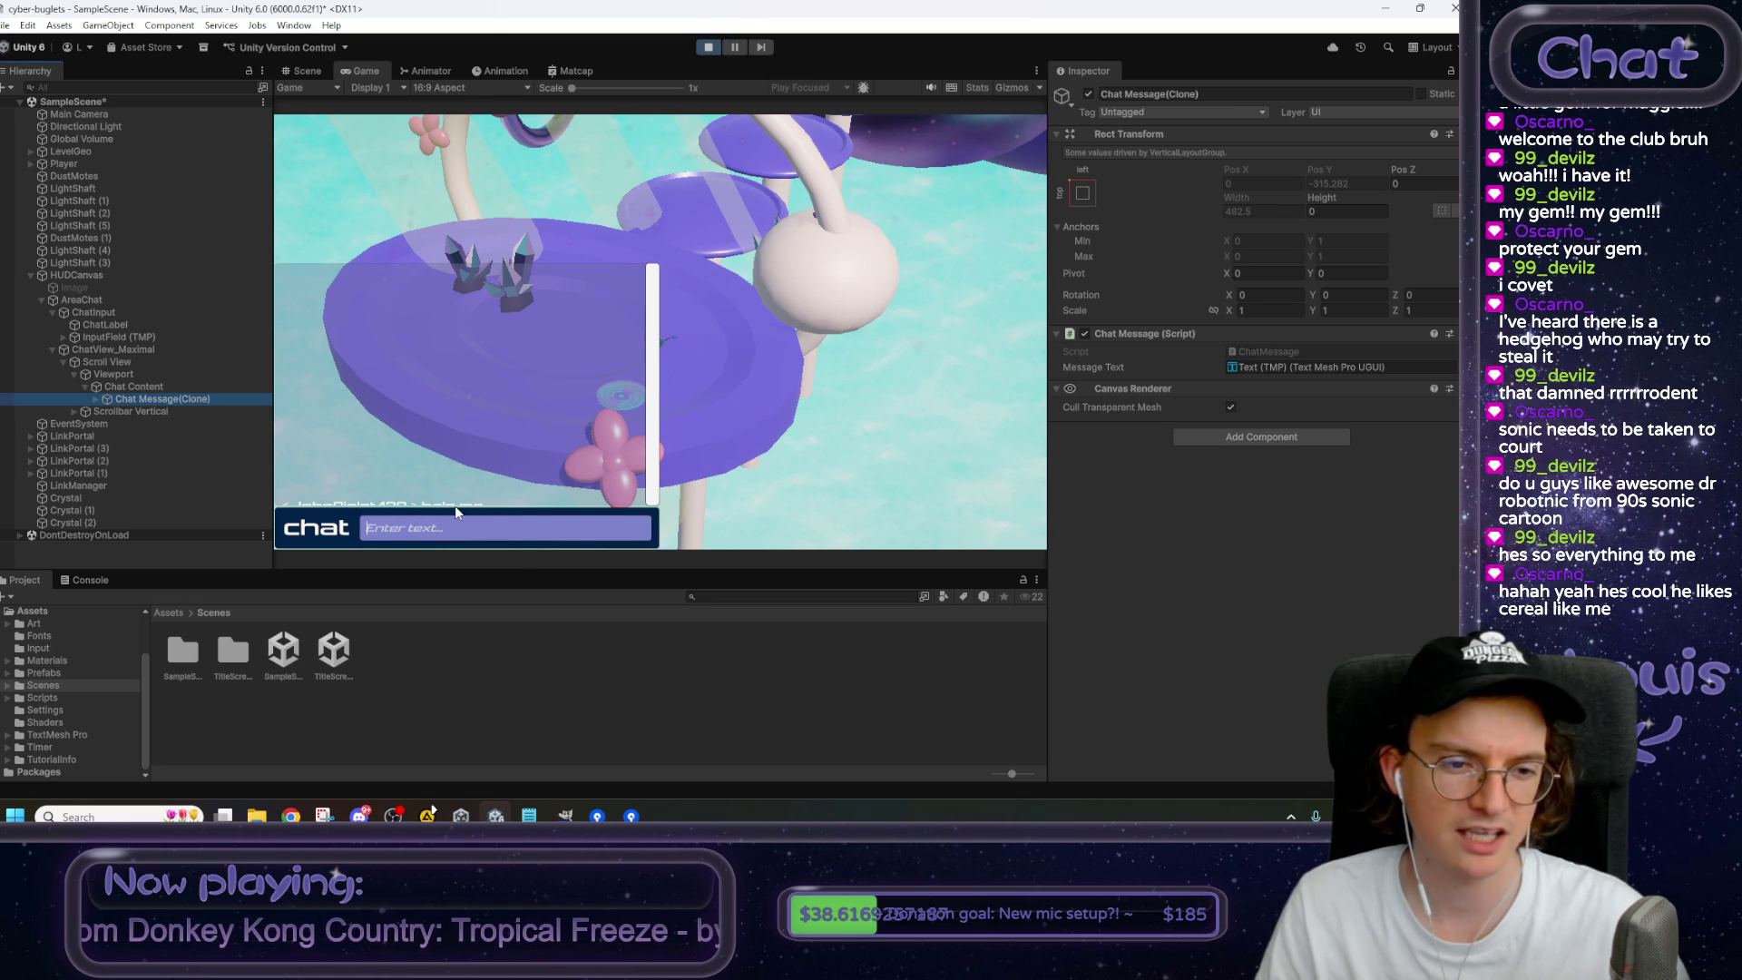
pyautogui.click(484, 511)
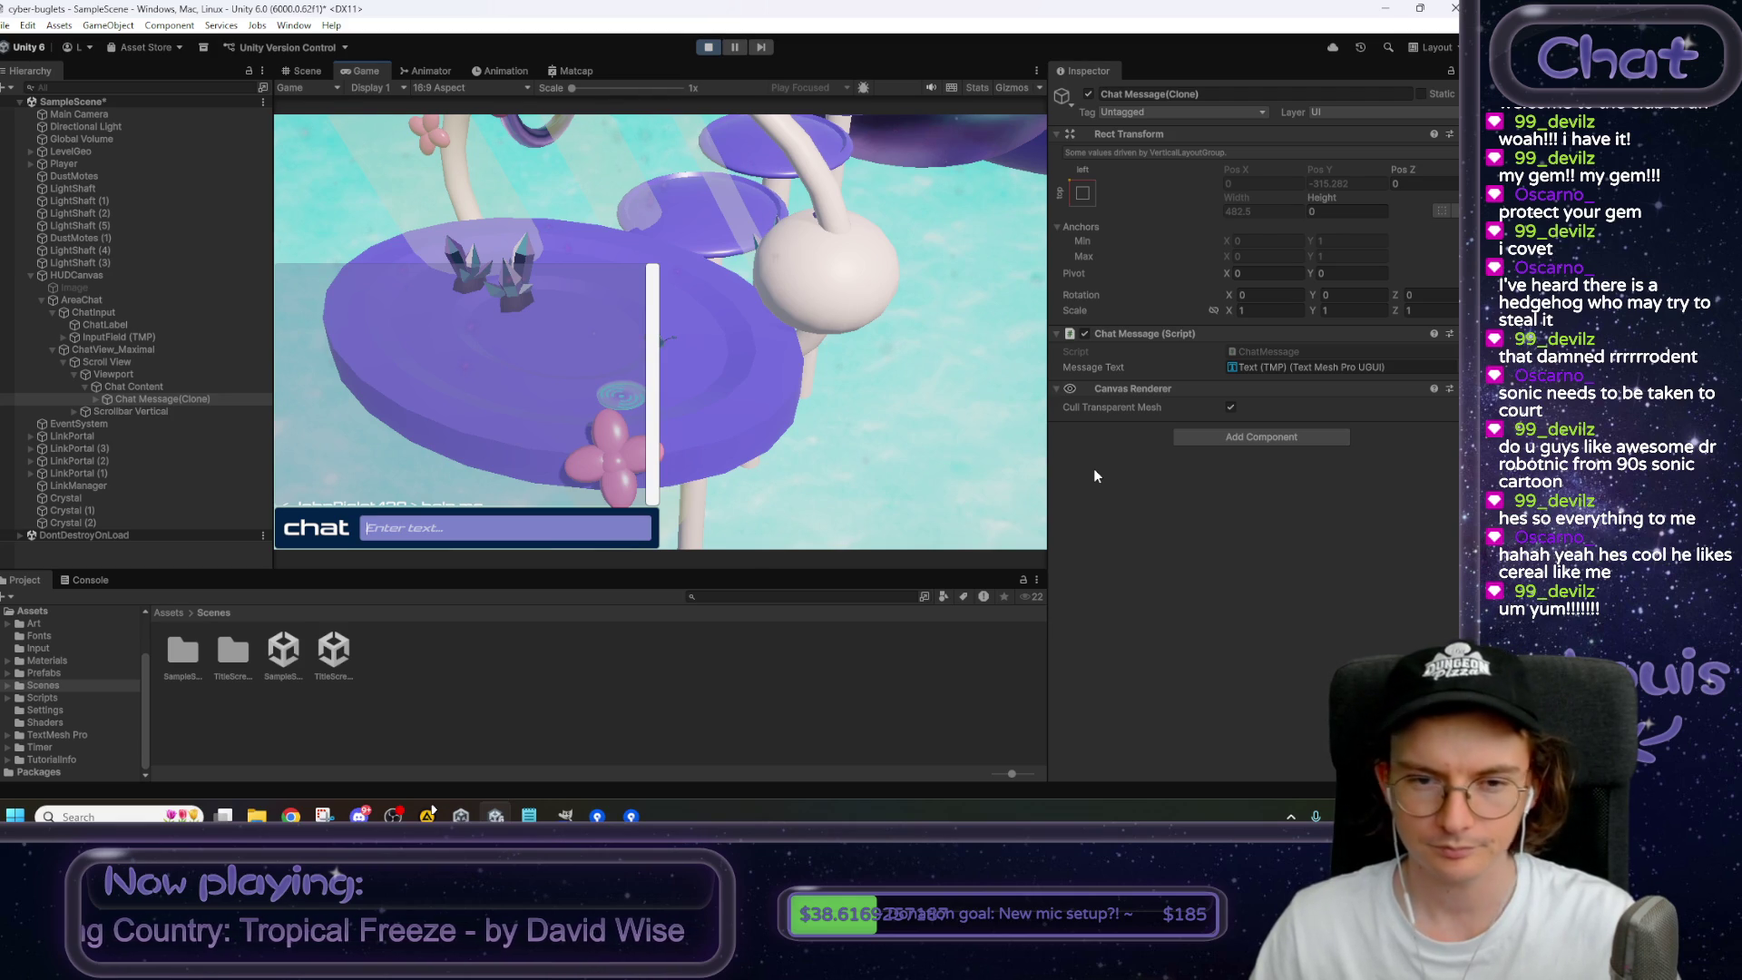
pyautogui.click(140, 387)
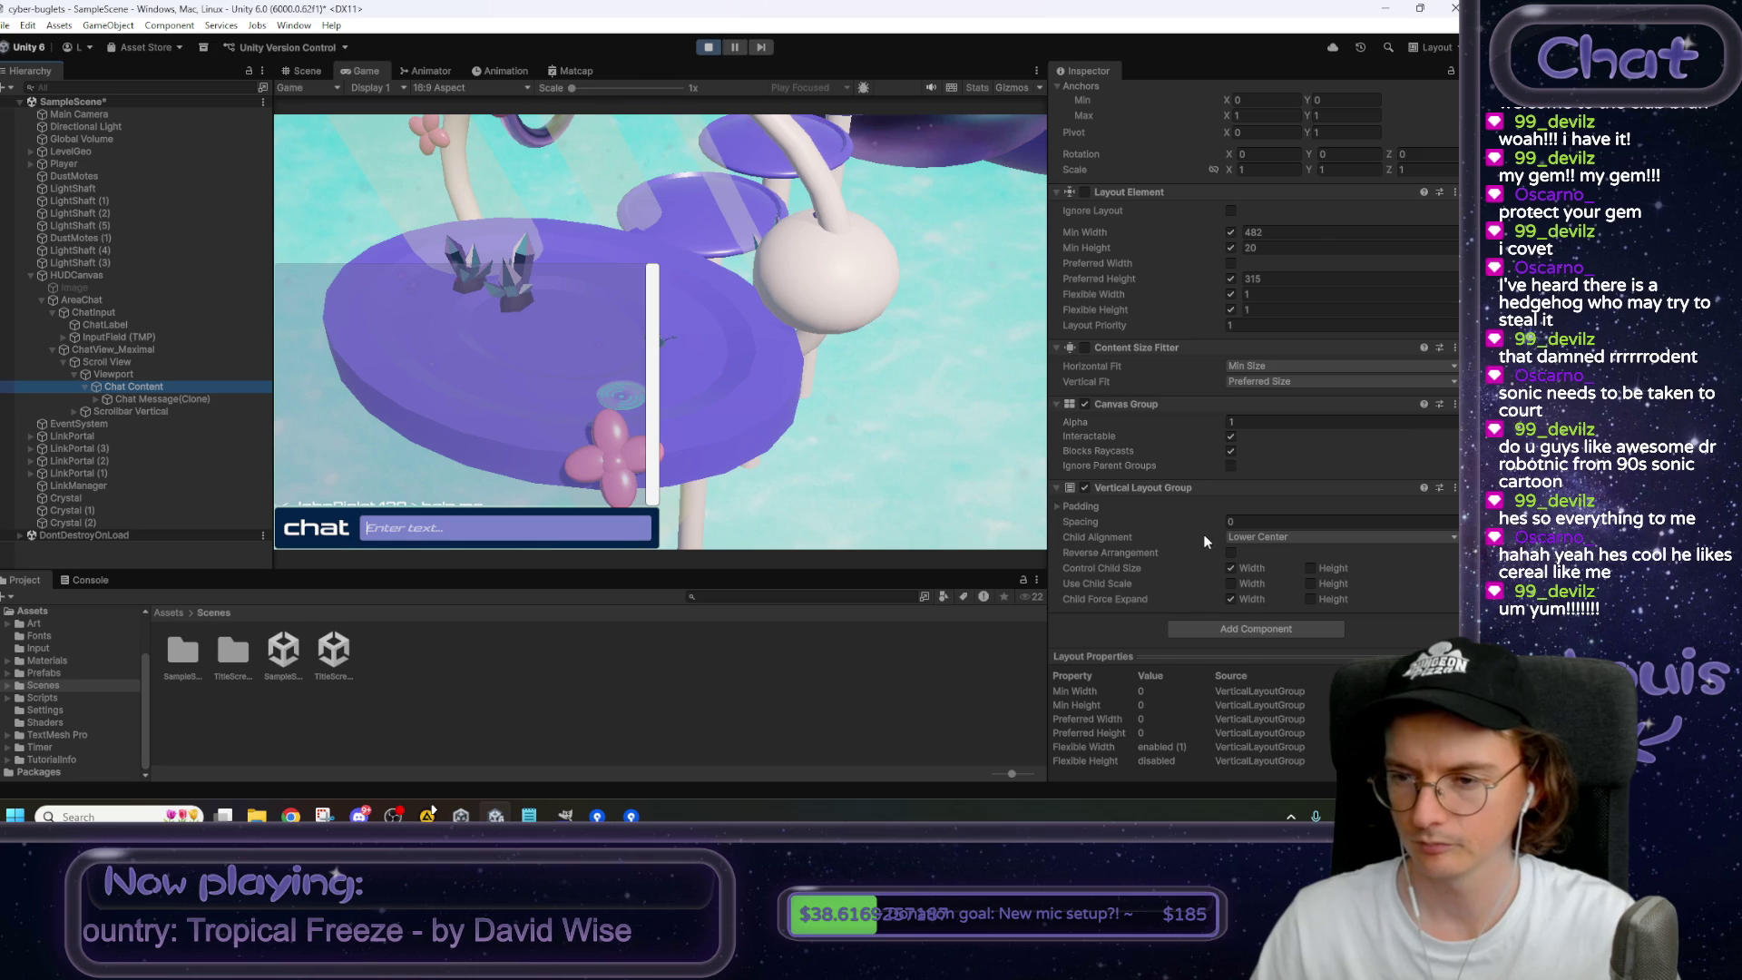
# Compare the Chat Message clone with Chat Content and Scrollbar Vertical, then add a Layout Element to the clone.
pyautogui.scroll(3, 1201, 535)
pyautogui.click(170, 400)
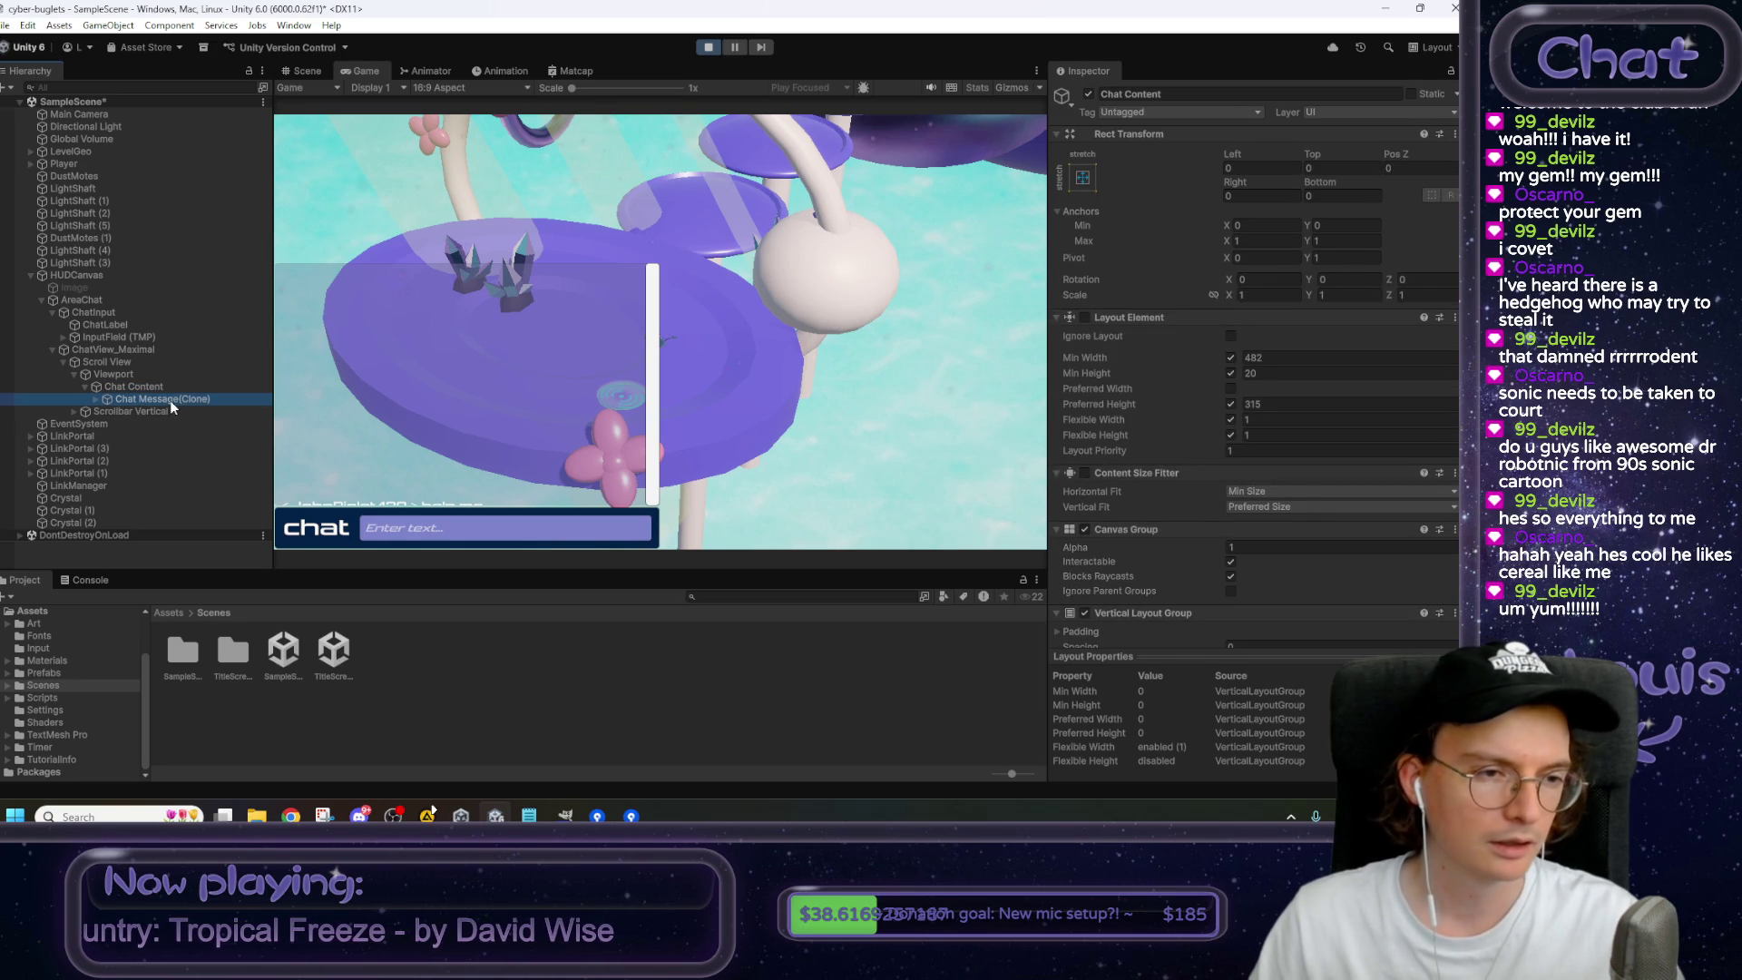
pyautogui.click(161, 388)
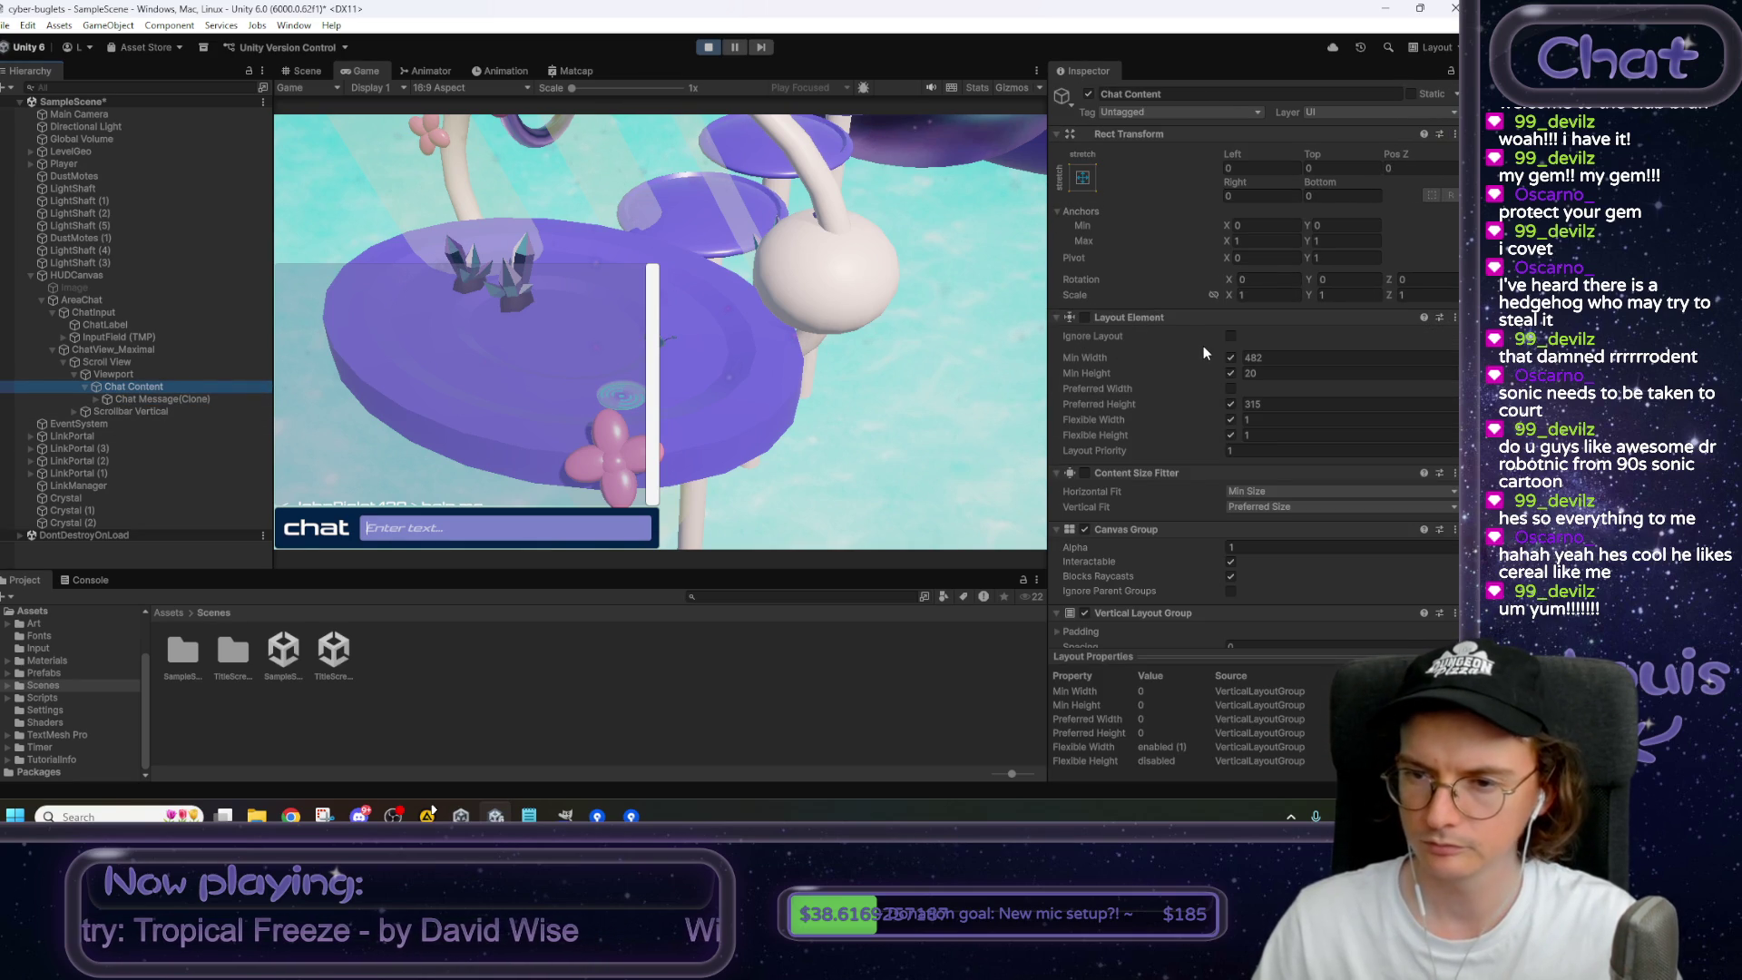
pyautogui.scroll(-3, 1231, 439)
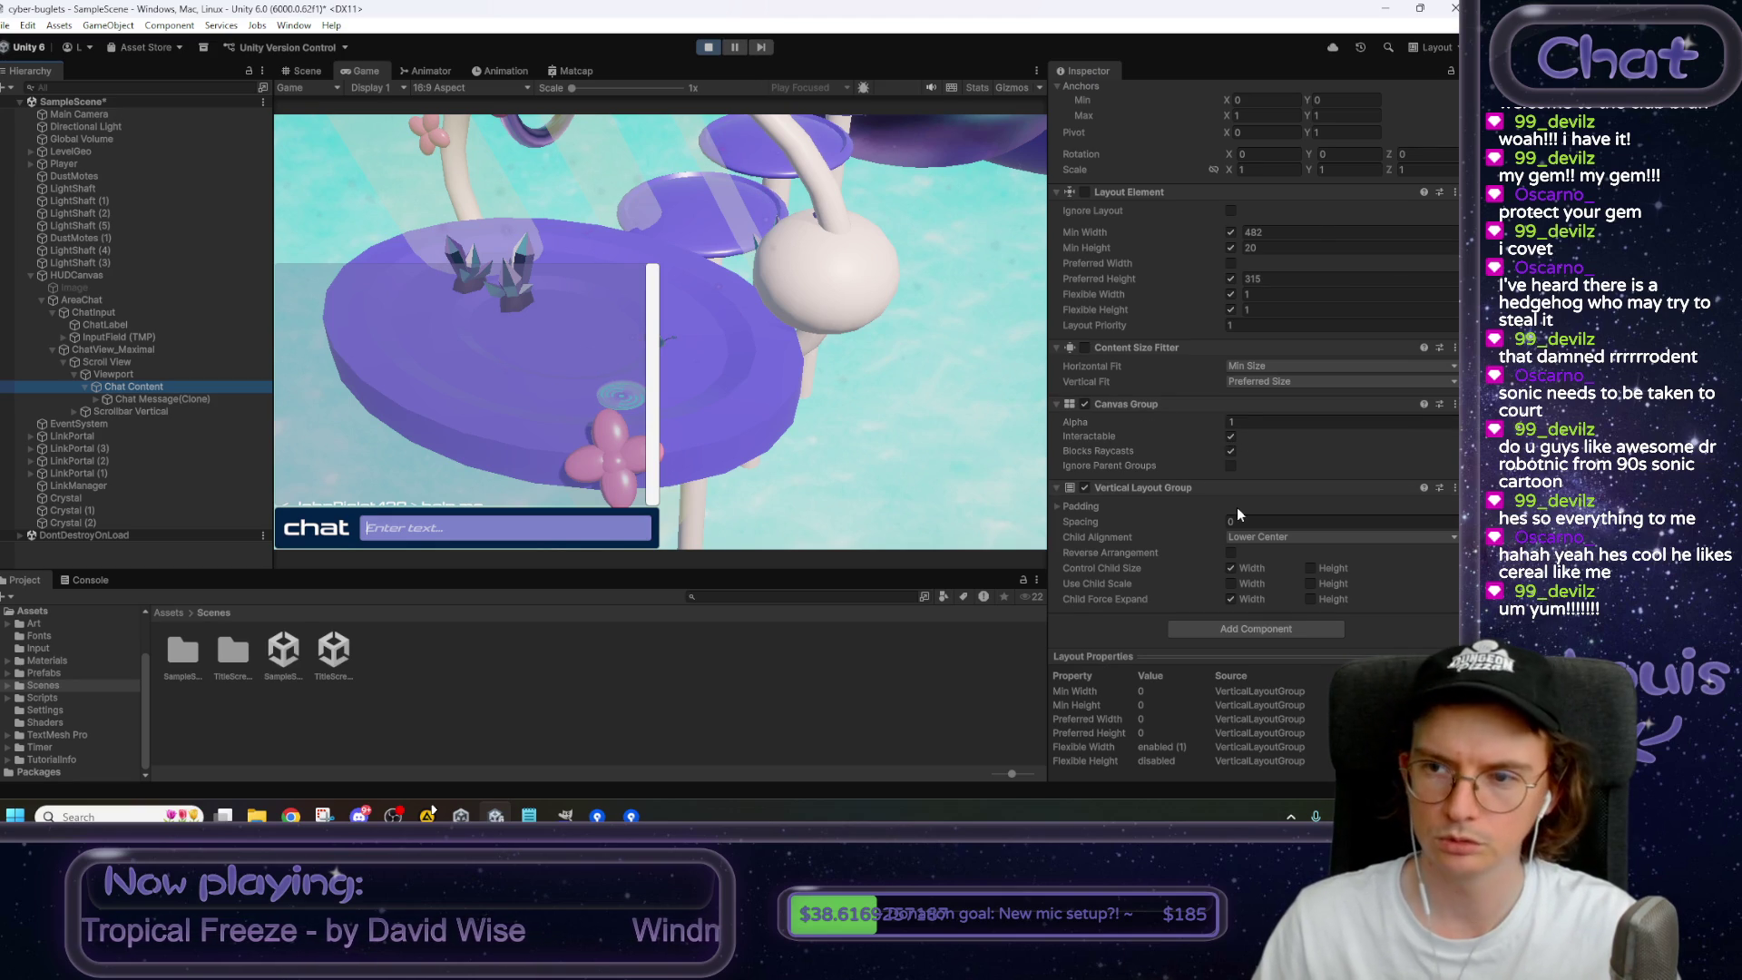
pyautogui.scroll(3, 1248, 501)
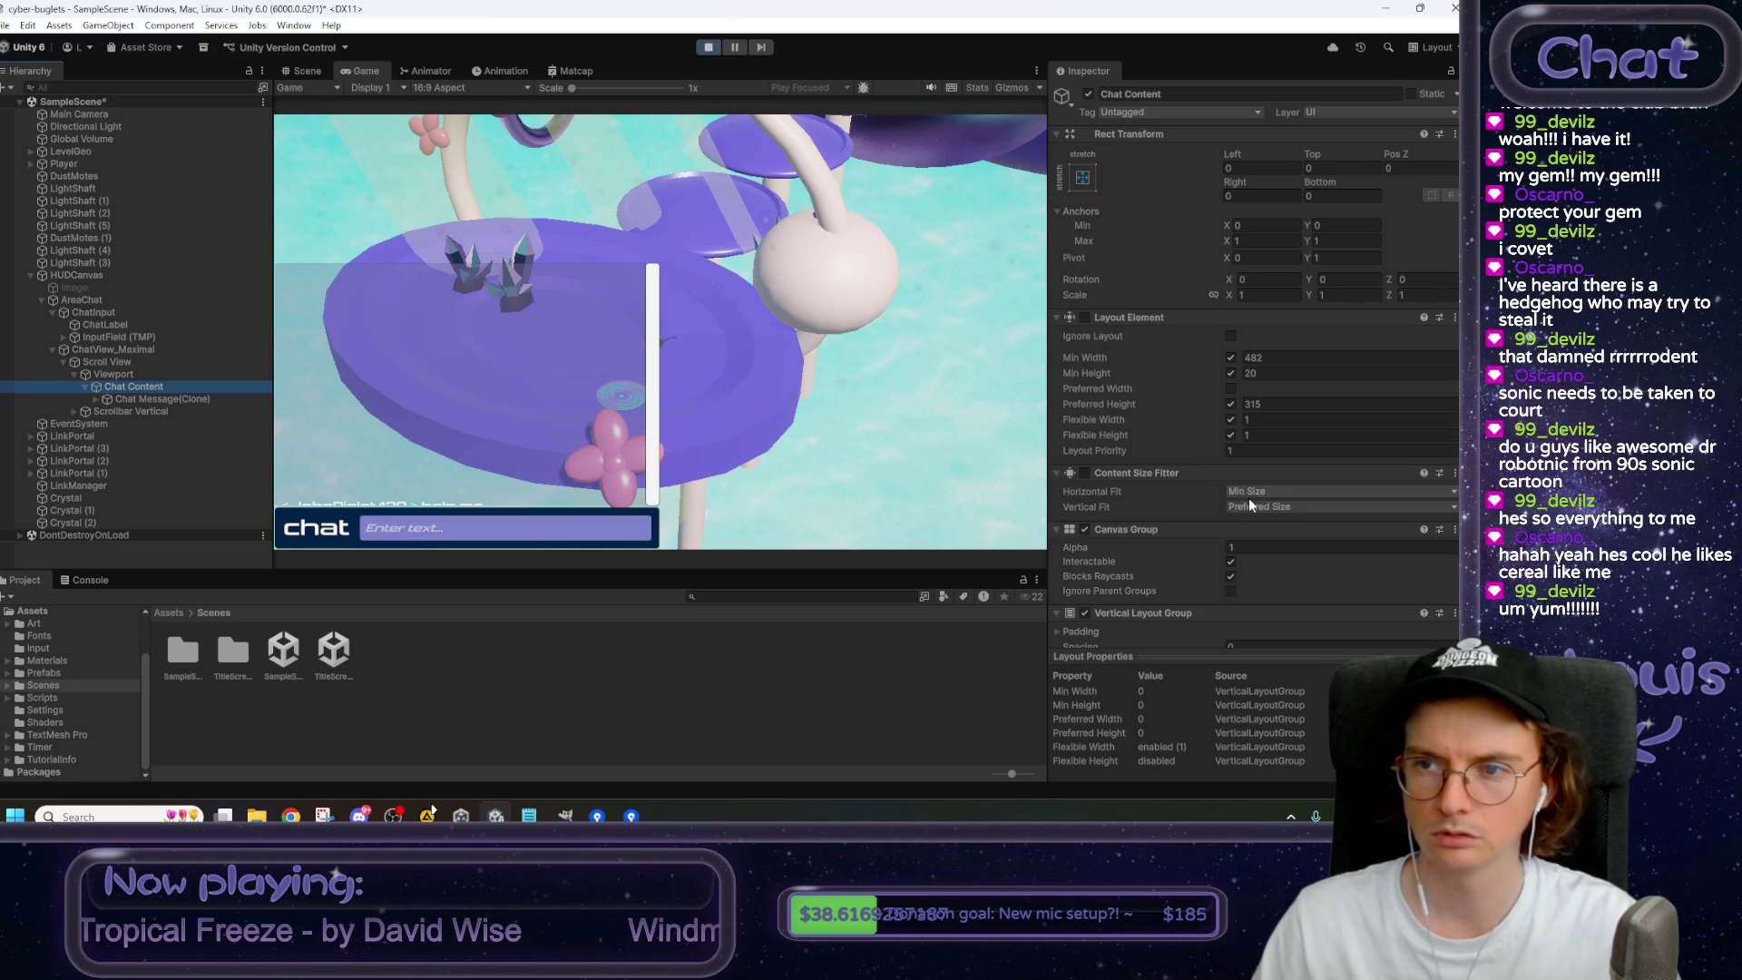
pyautogui.click(176, 412)
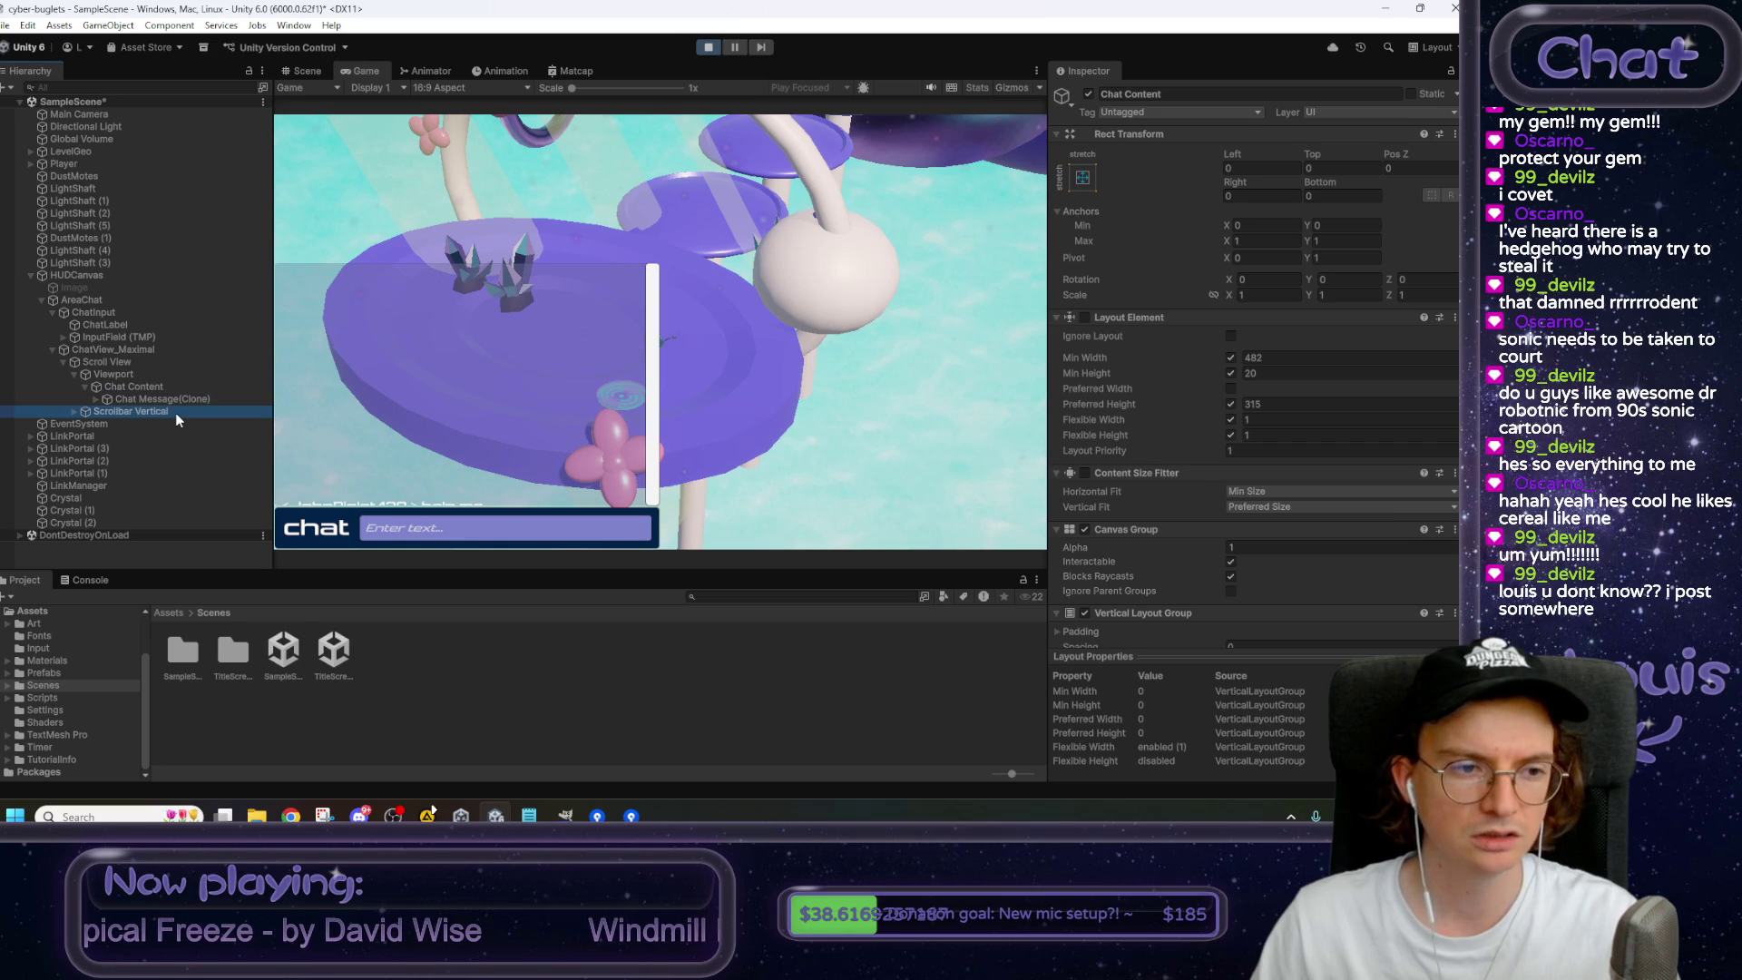
pyautogui.click(118, 400)
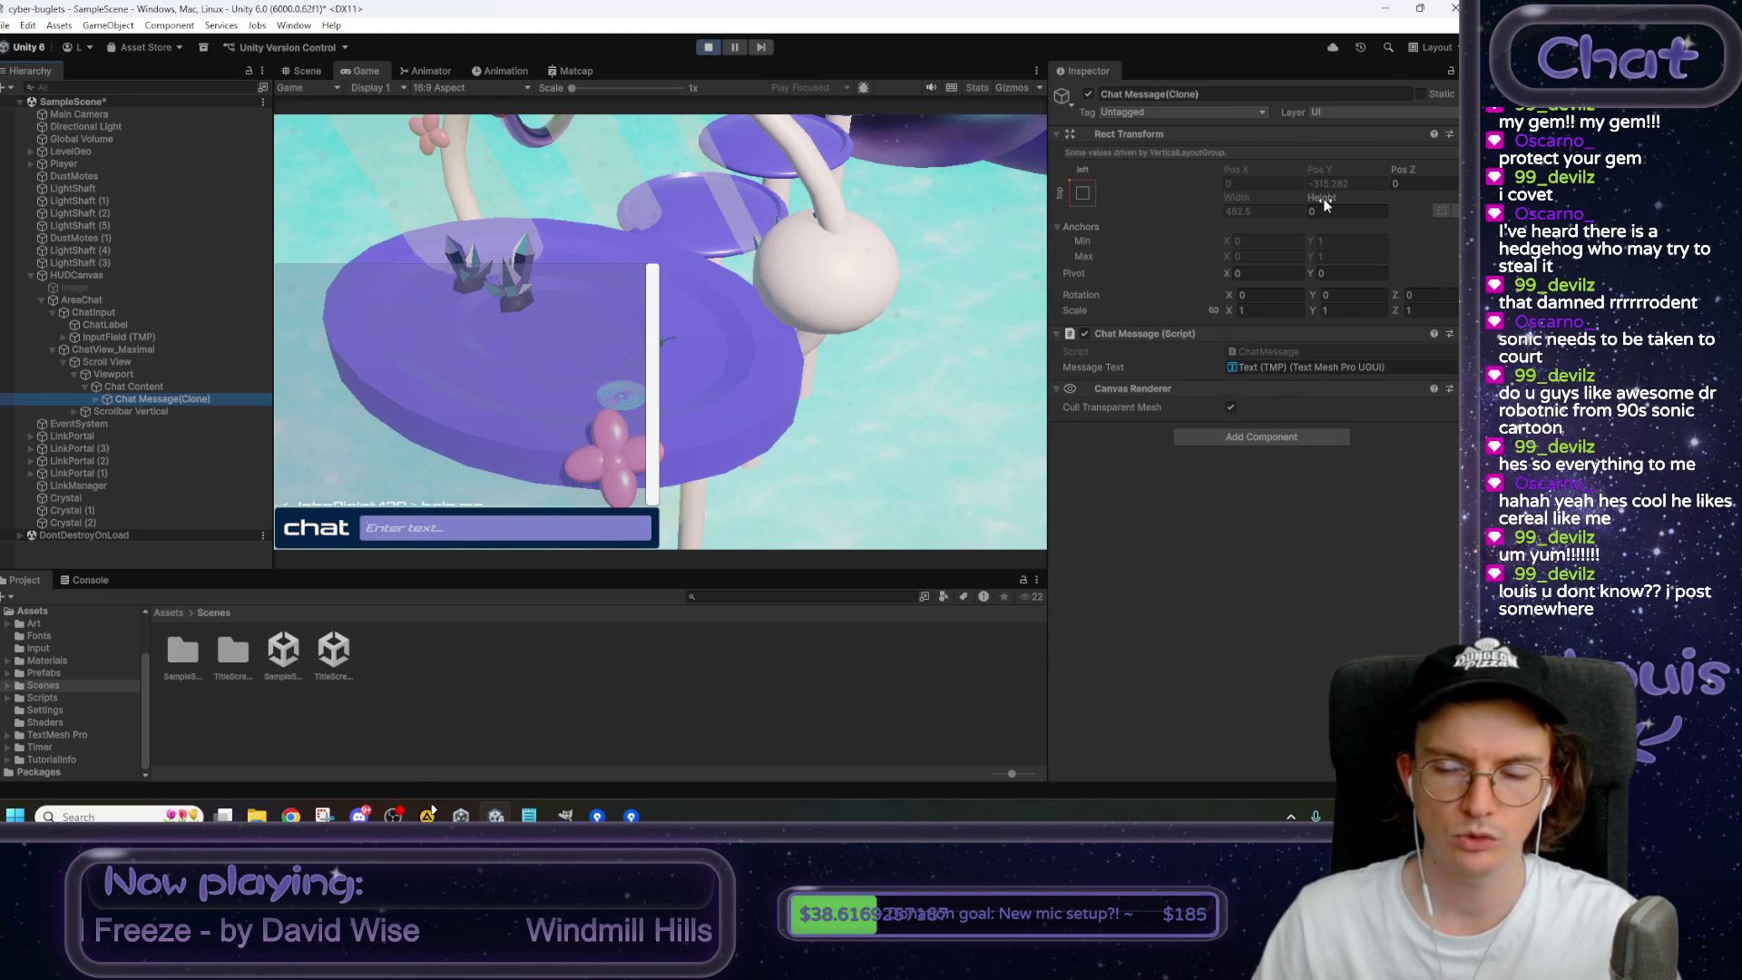
pyautogui.click(1247, 439)
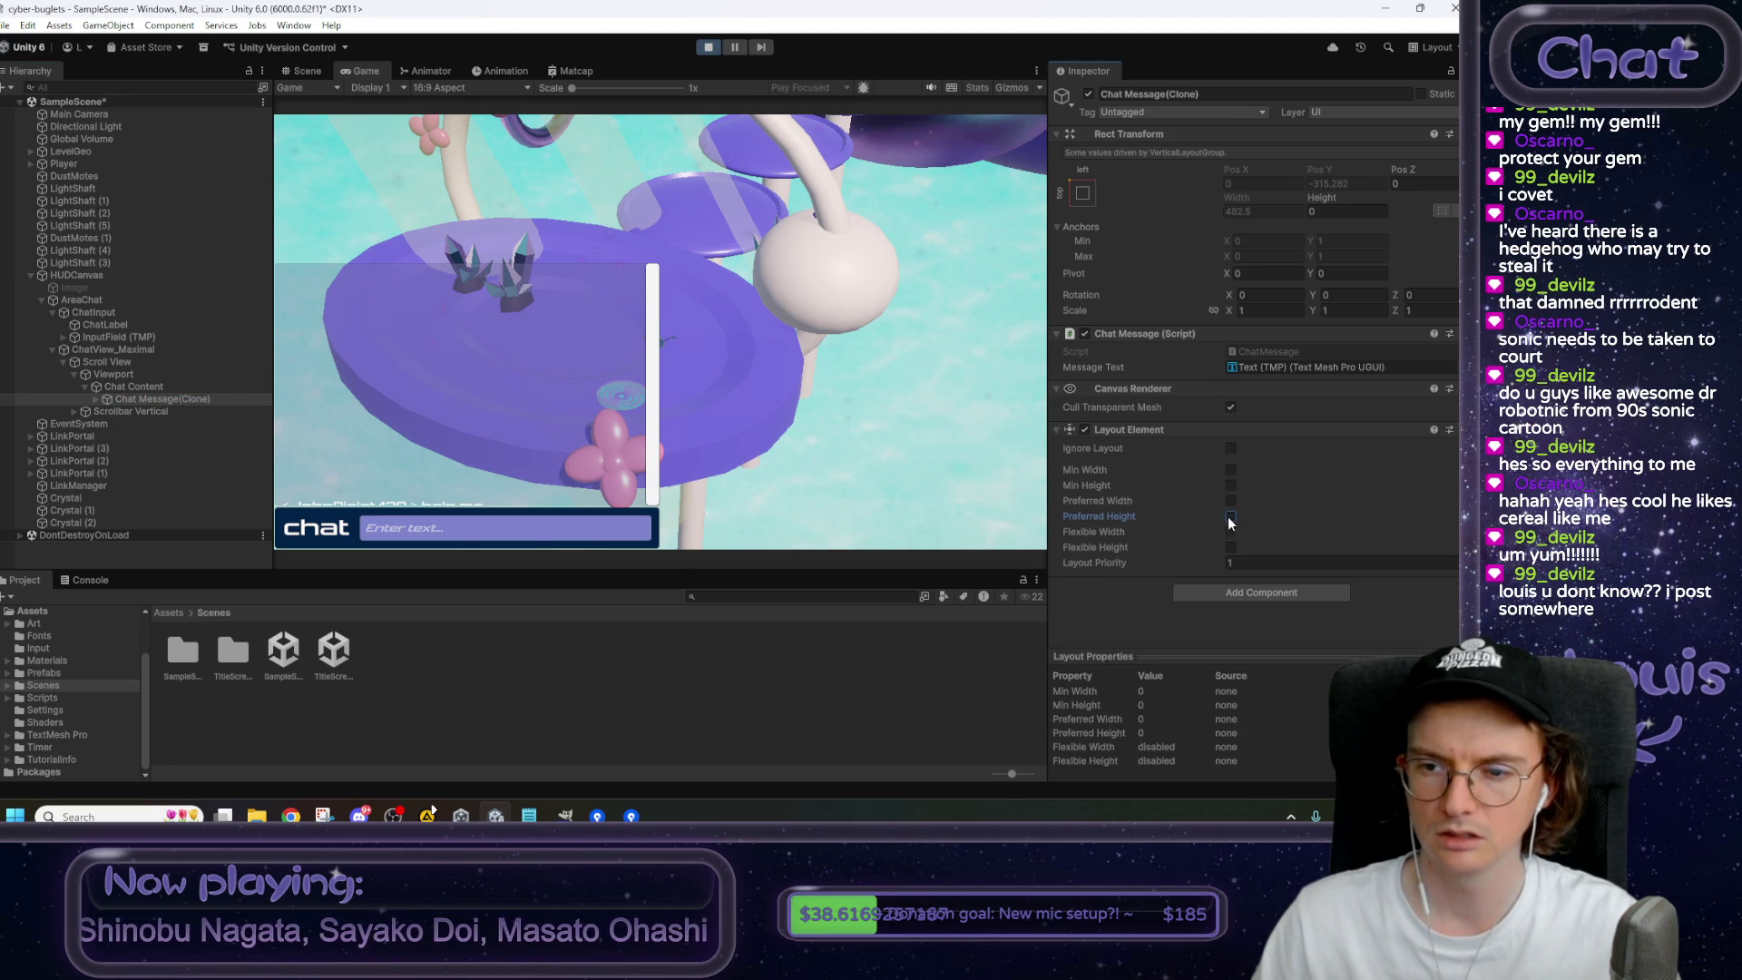
# Replace the clone's Layout Element with a Content Size Fitter using Preferred Size vertical fit.
pyautogui.rightClick(1165, 432)
pyautogui.click(1167, 448)
pyautogui.click(1200, 437)
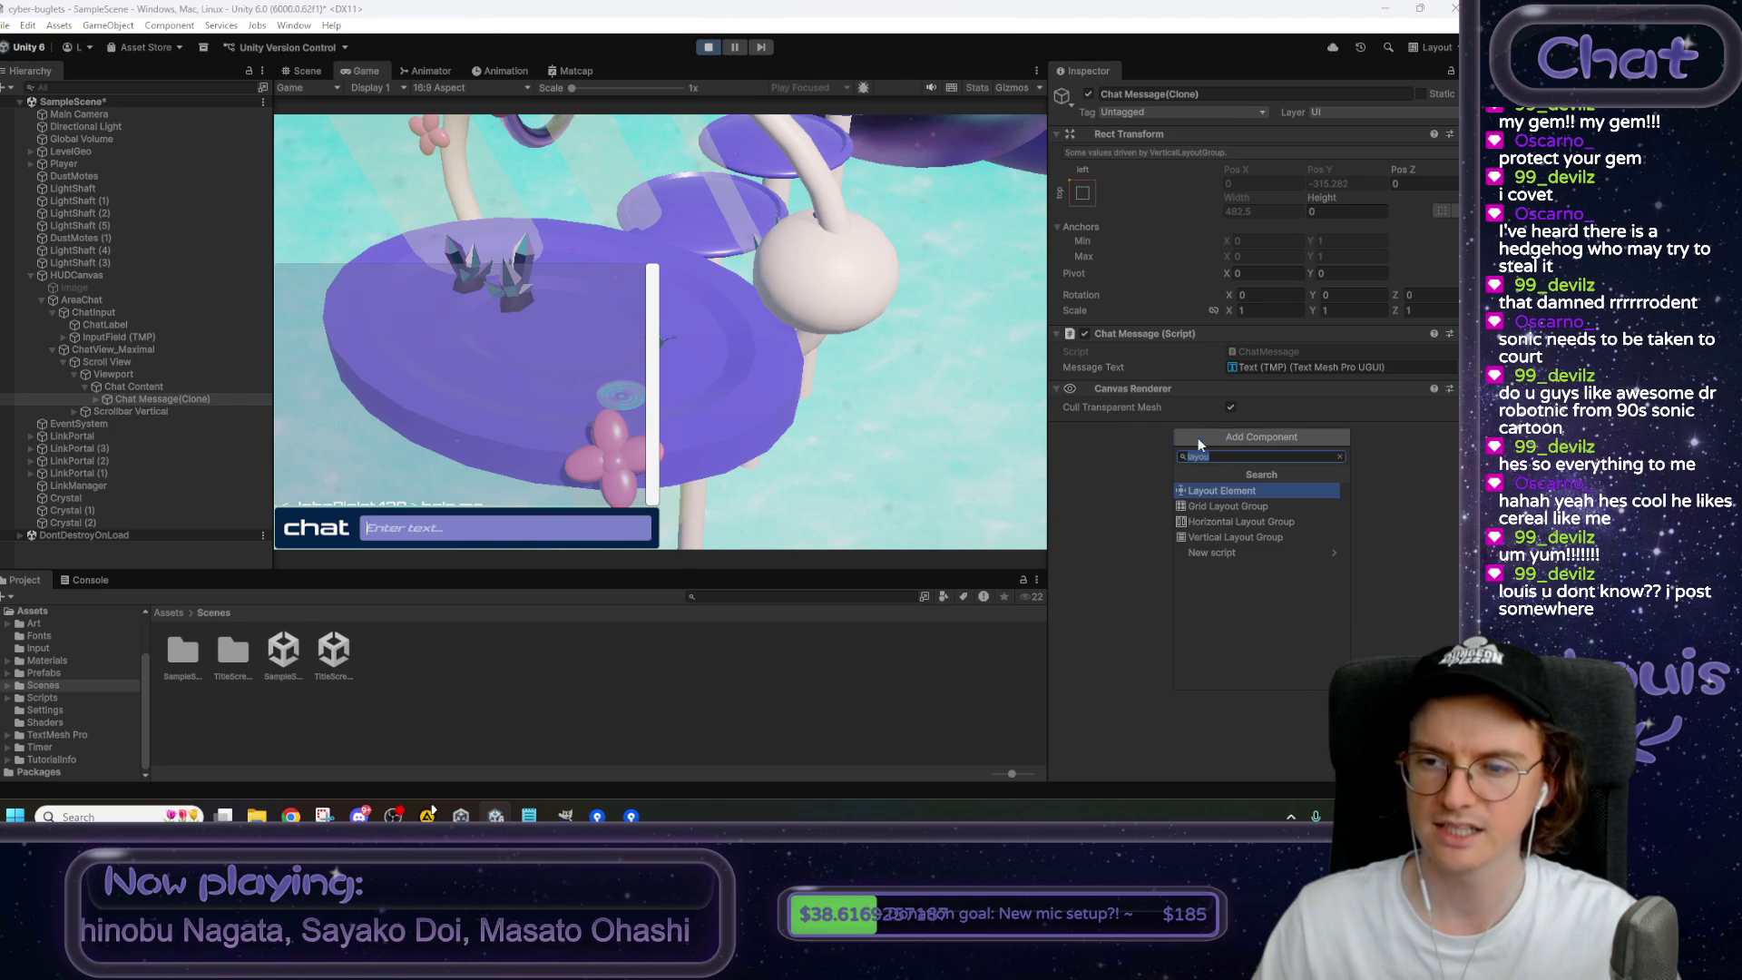
pyautogui.write('content')
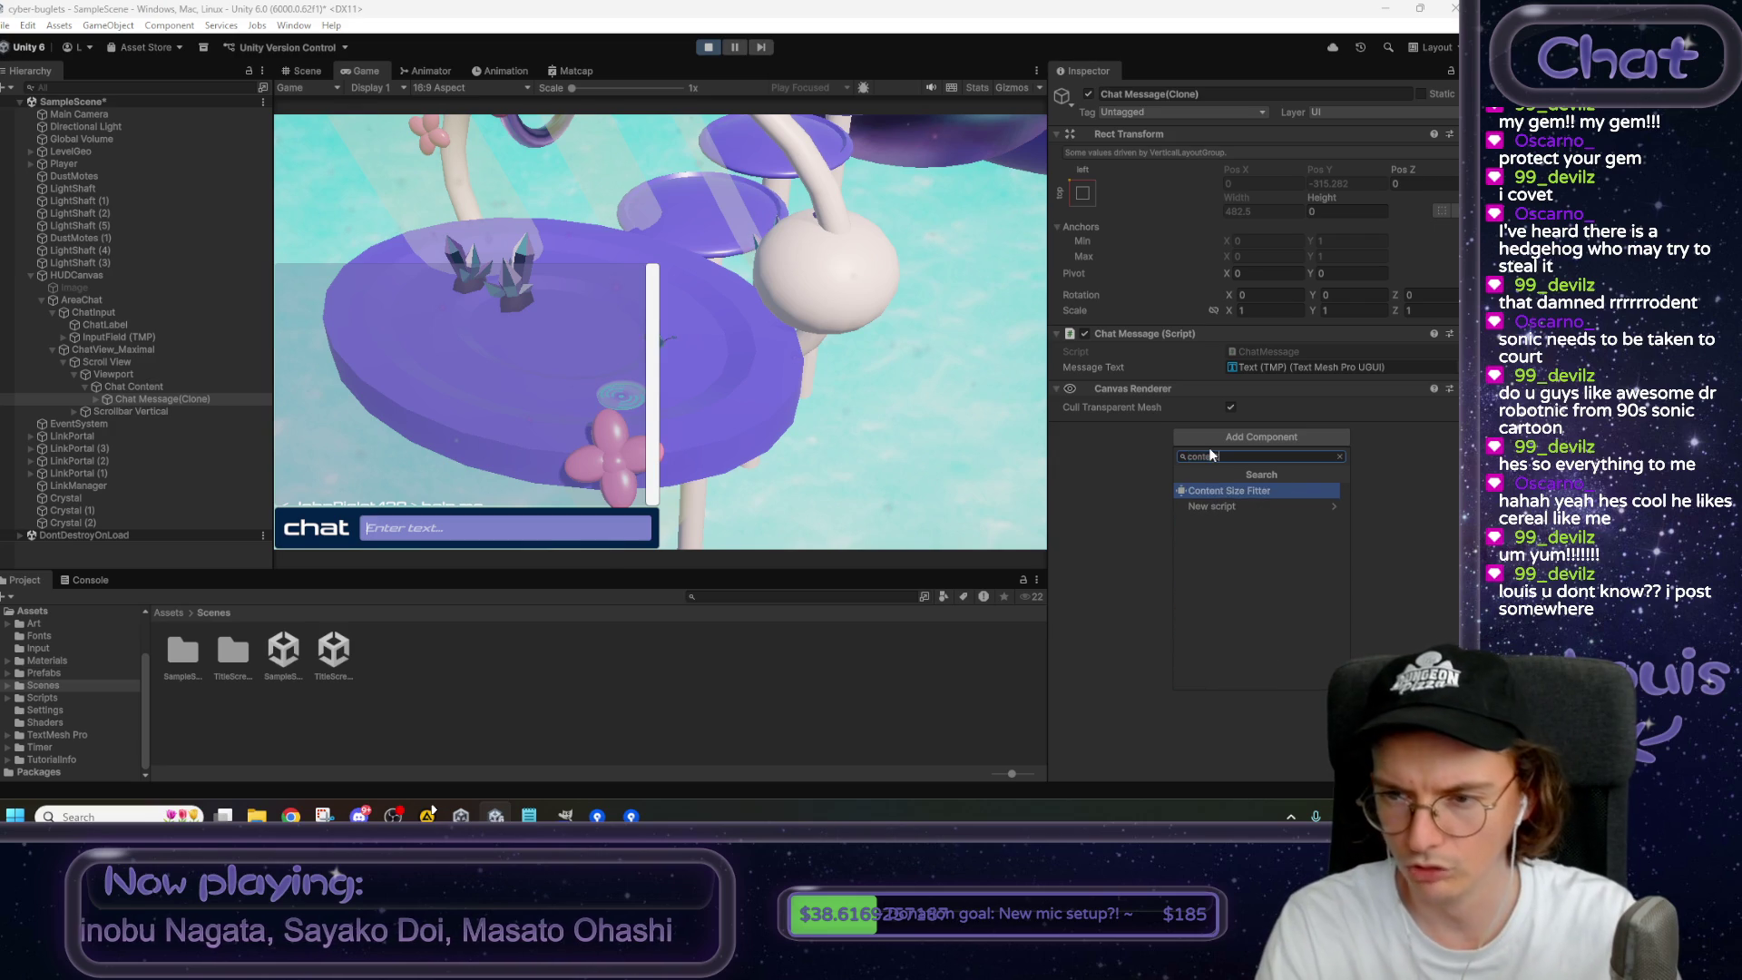
pyautogui.press('Return')
pyautogui.click(1261, 463)
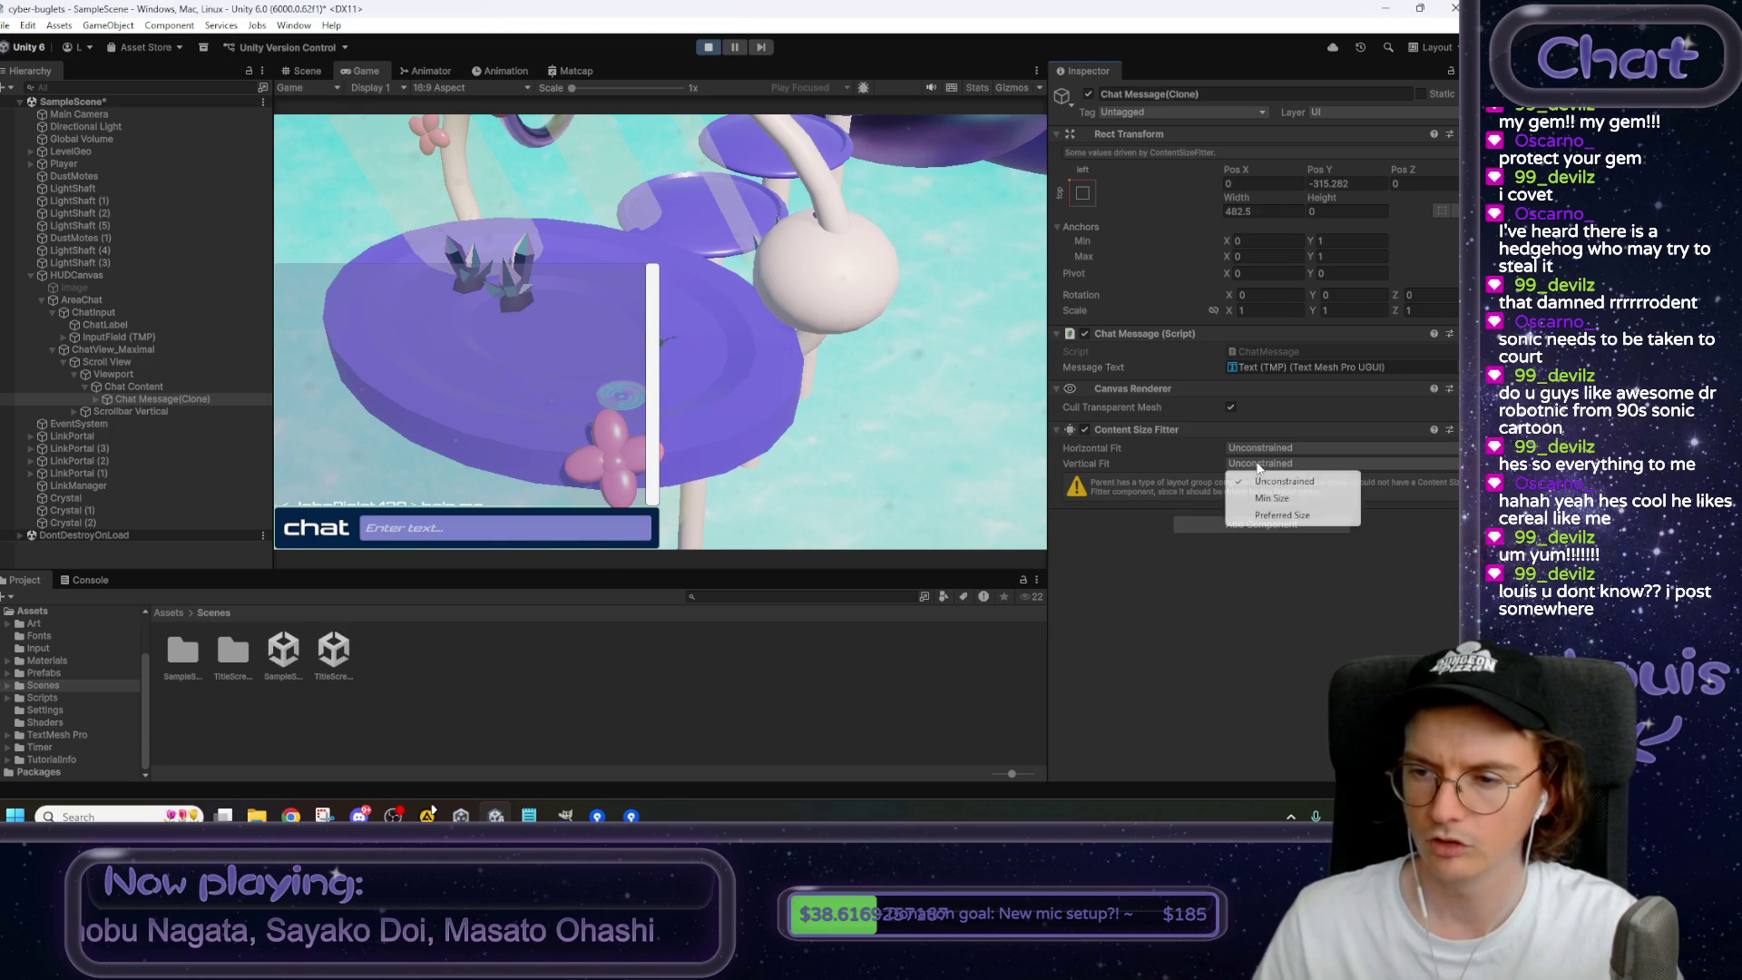
pyautogui.click(1288, 515)
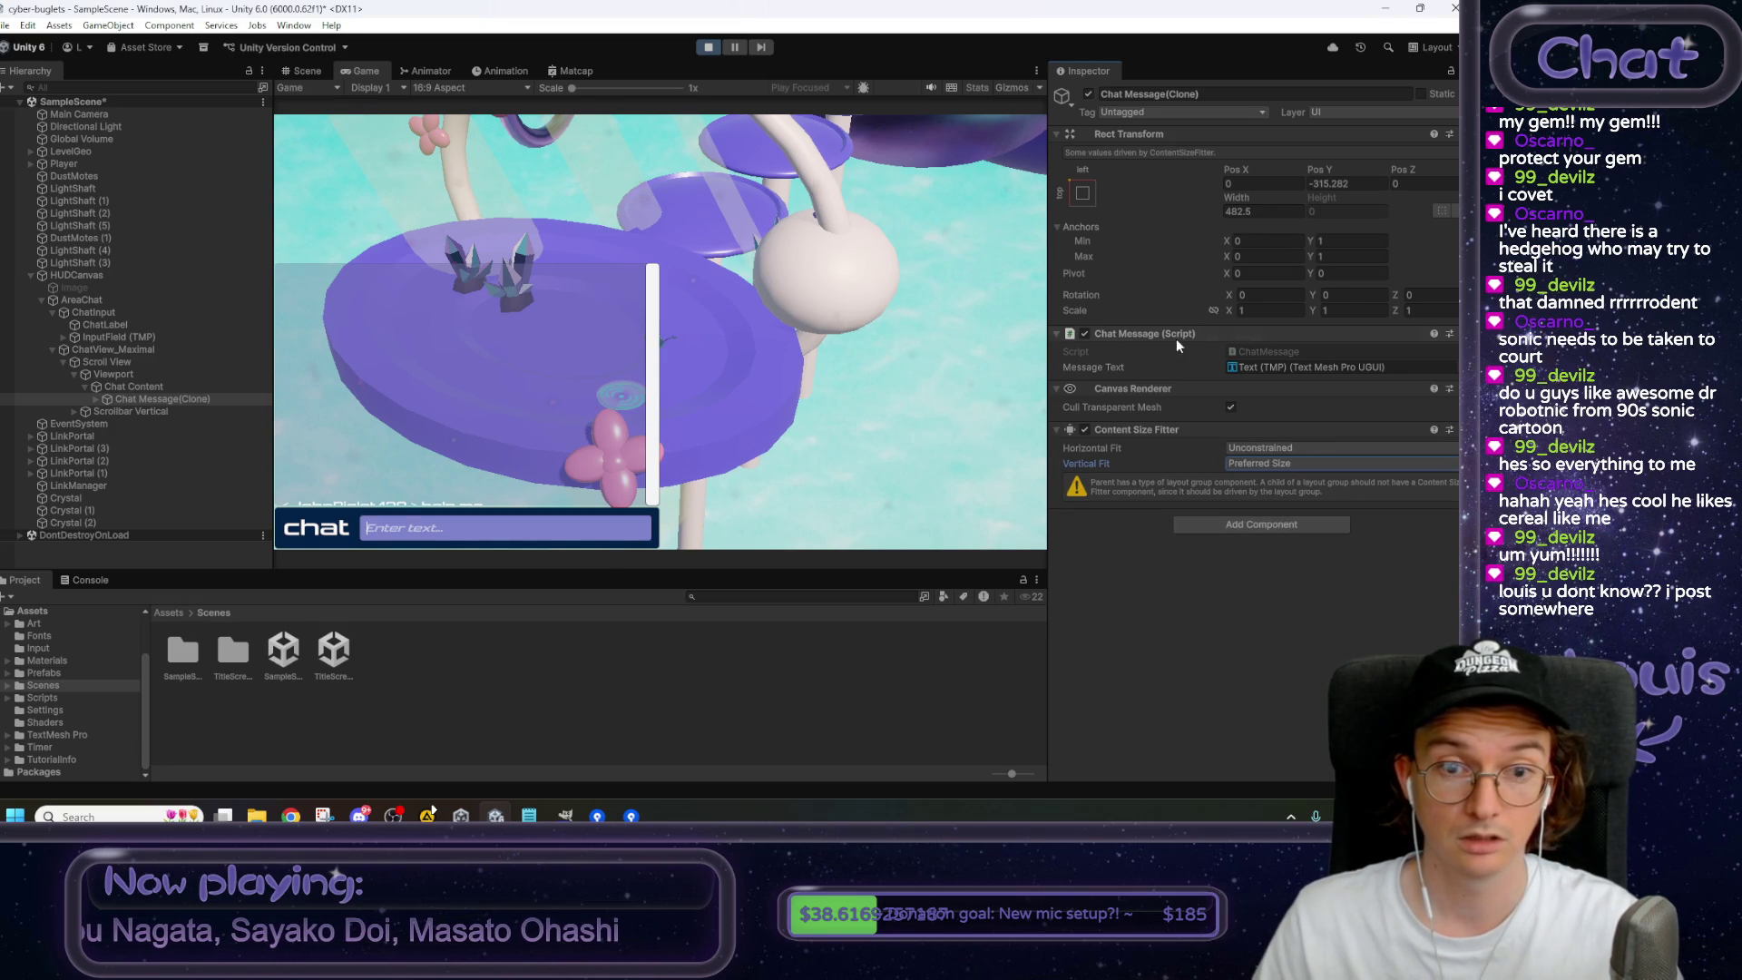
# Send the chat message 'test' and inspect both Chat Message clones and Chat Content.
pyautogui.click(432, 538)
pyautogui.write('test')
pyautogui.press('Return')
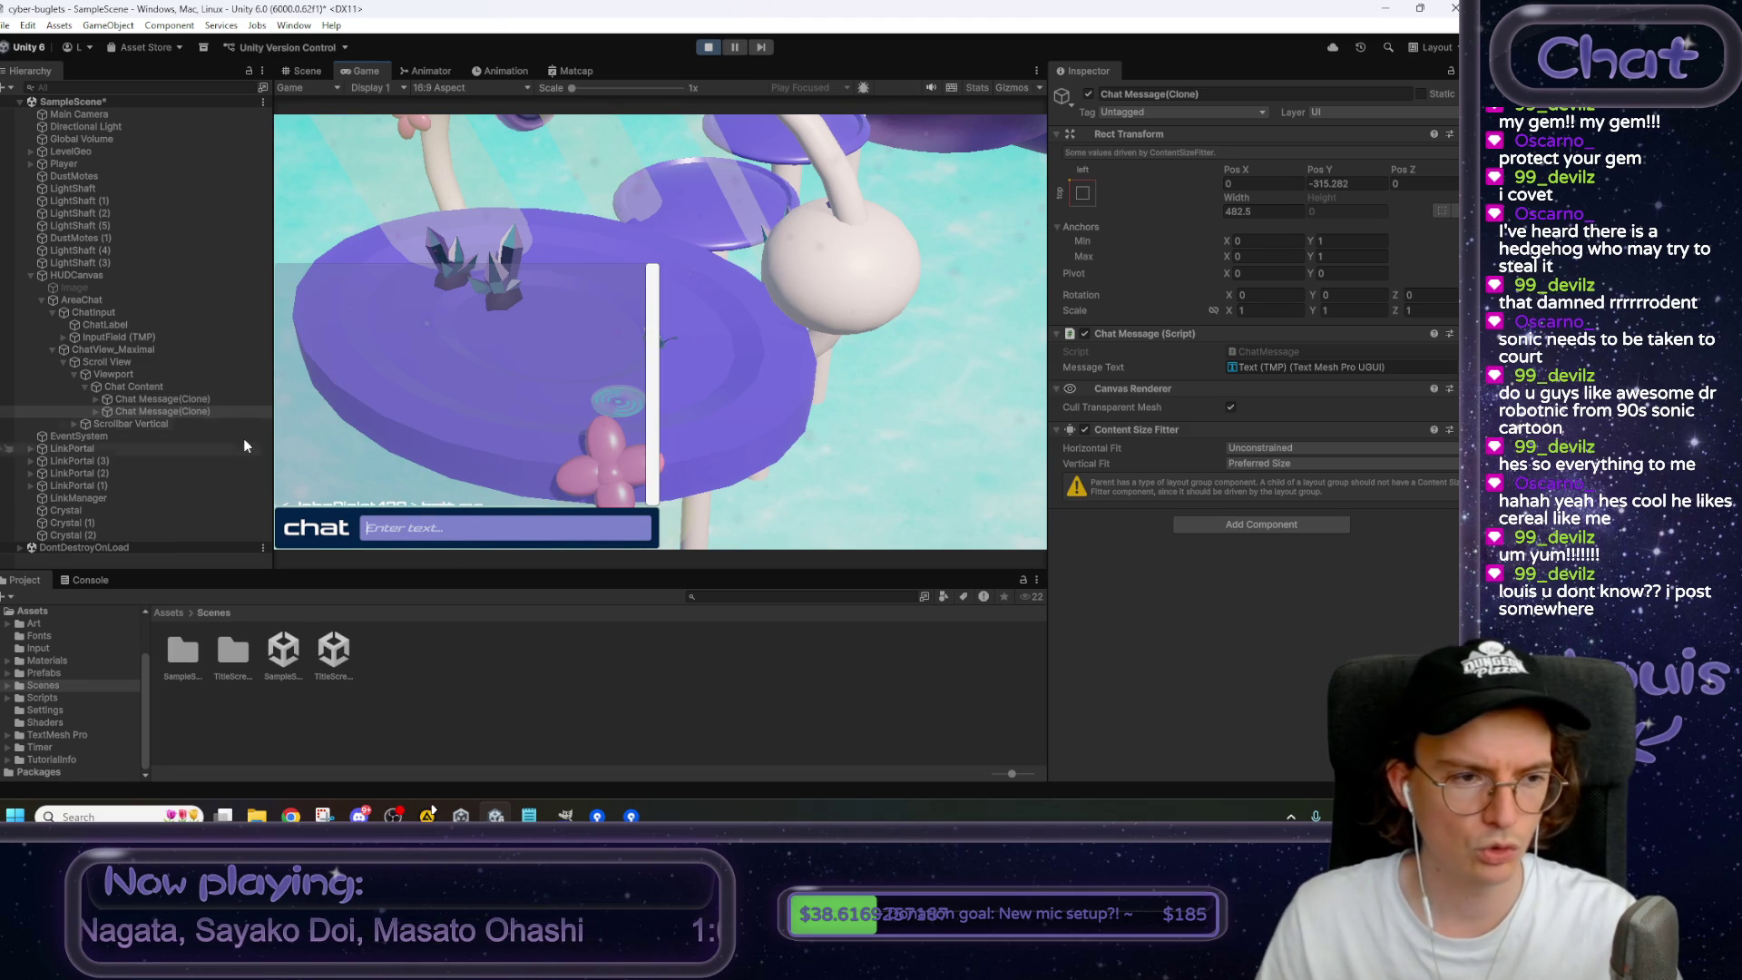
pyautogui.click(151, 399)
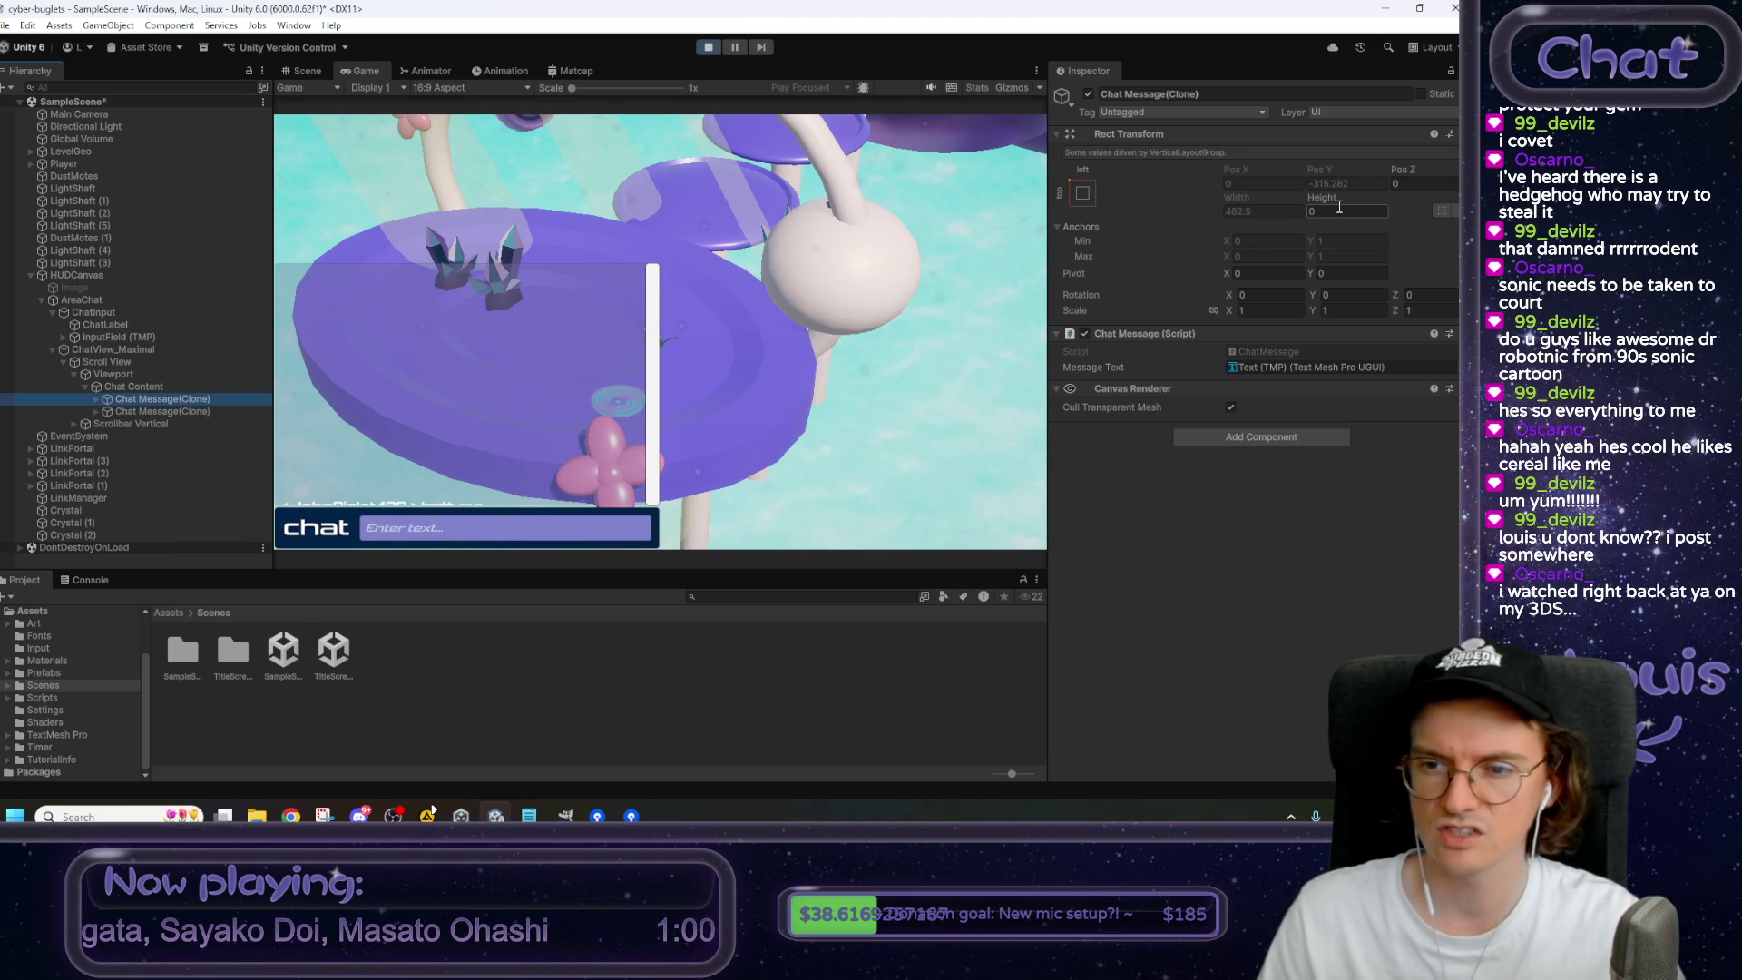
pyautogui.click(187, 408)
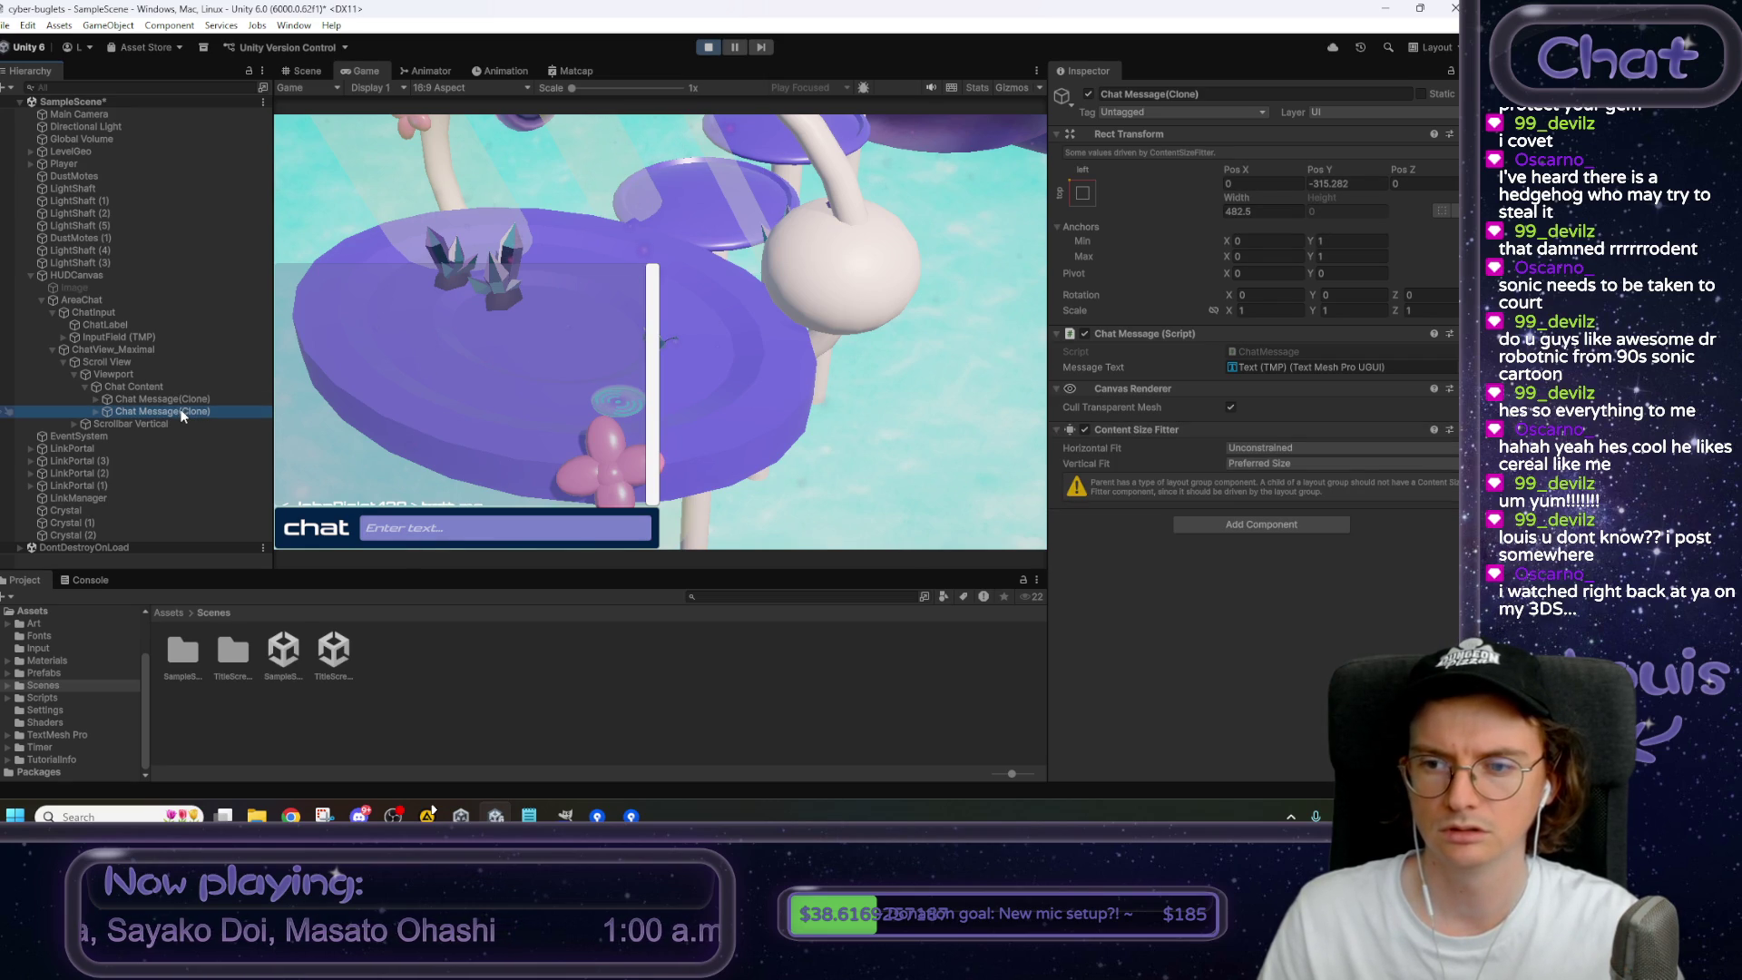
pyautogui.click(156, 388)
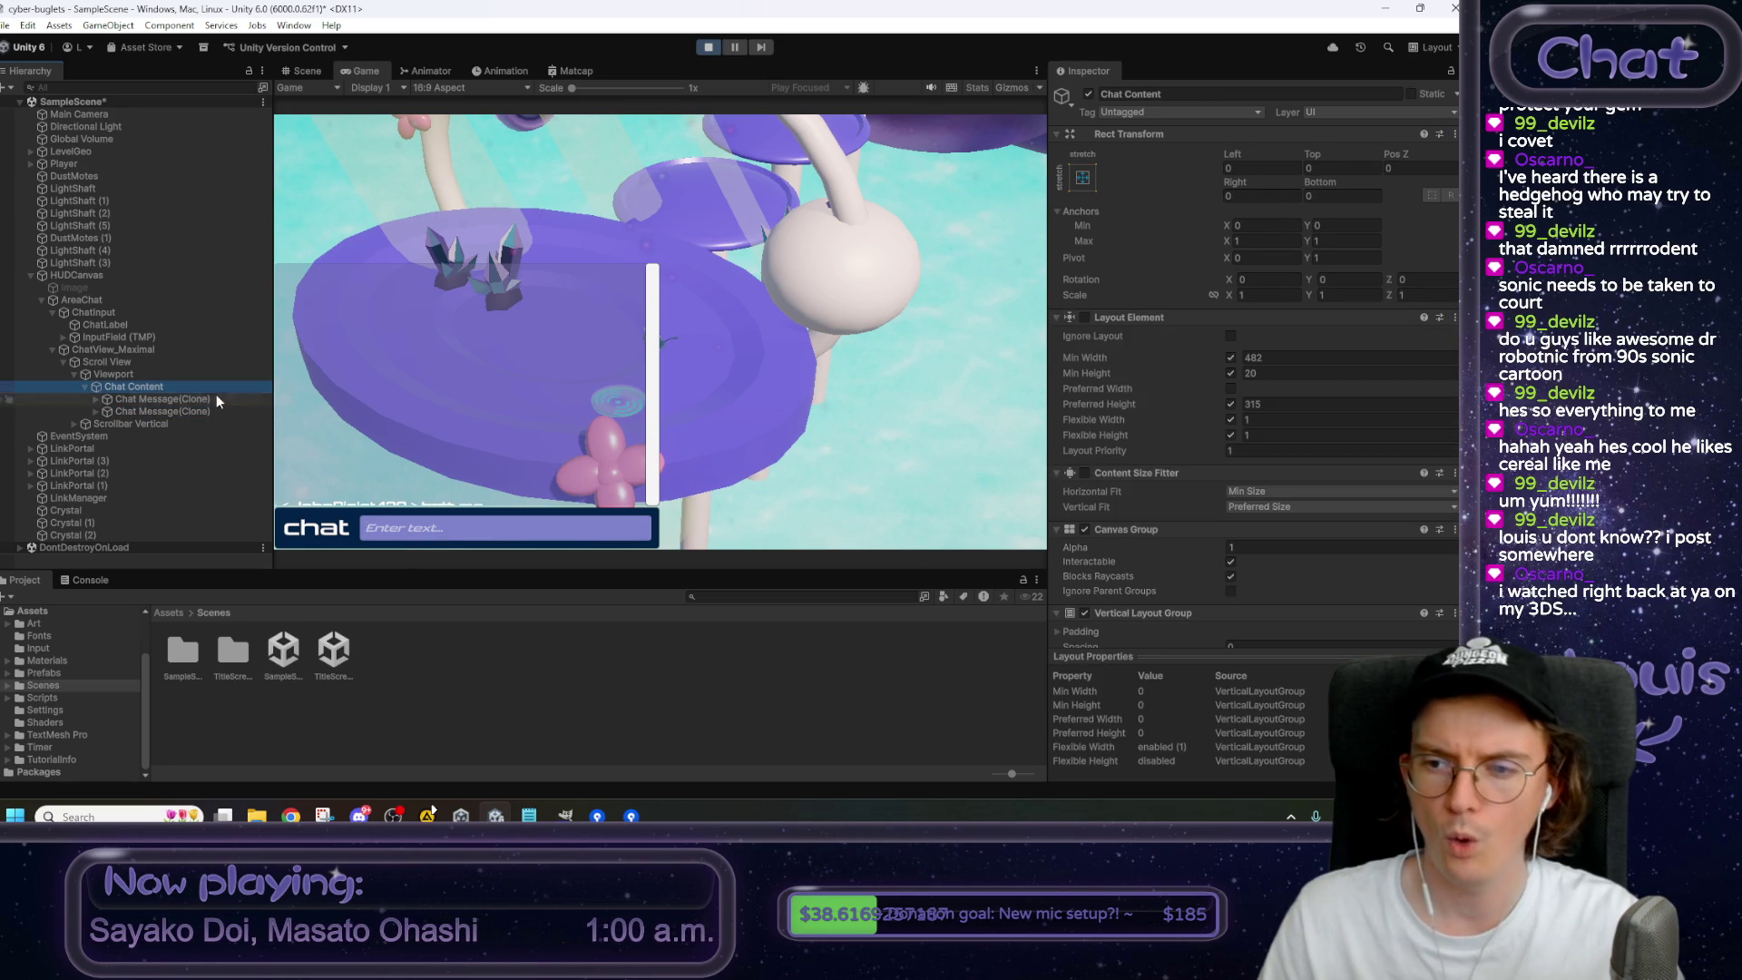
# Check Chat Content's Vertical Layout Group padding and the Viewport, then stop Play mode.
pyautogui.scroll(-3, 1341, 503)
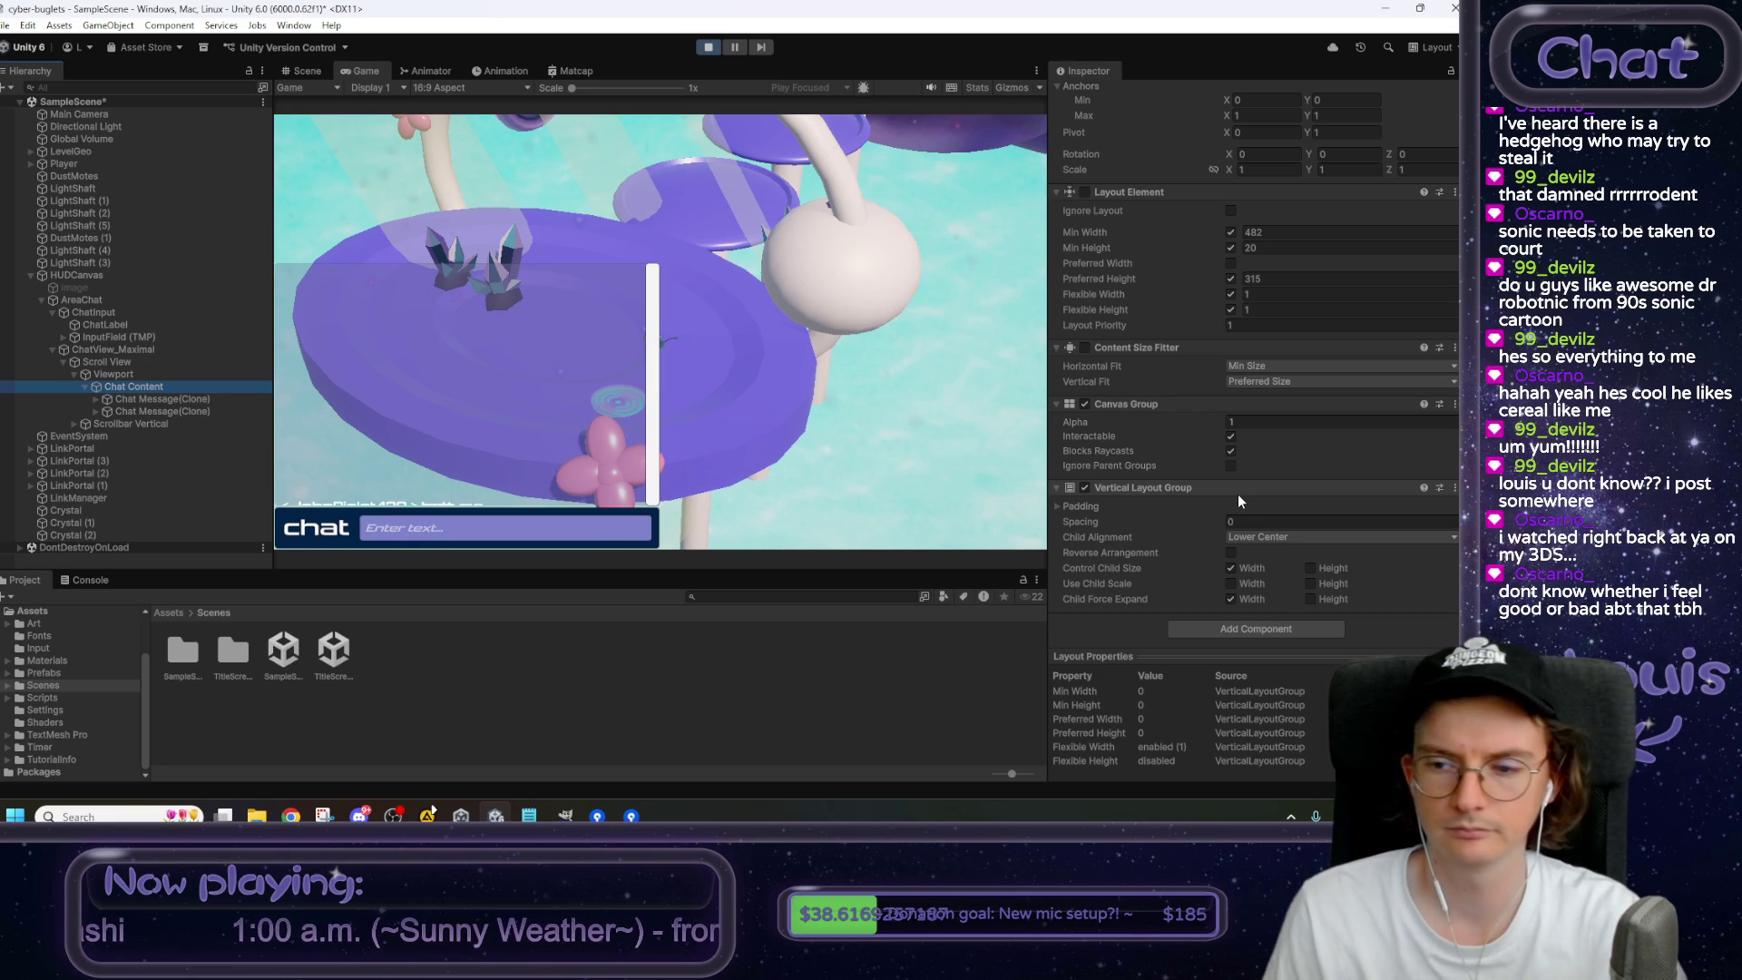
pyautogui.click(1058, 506)
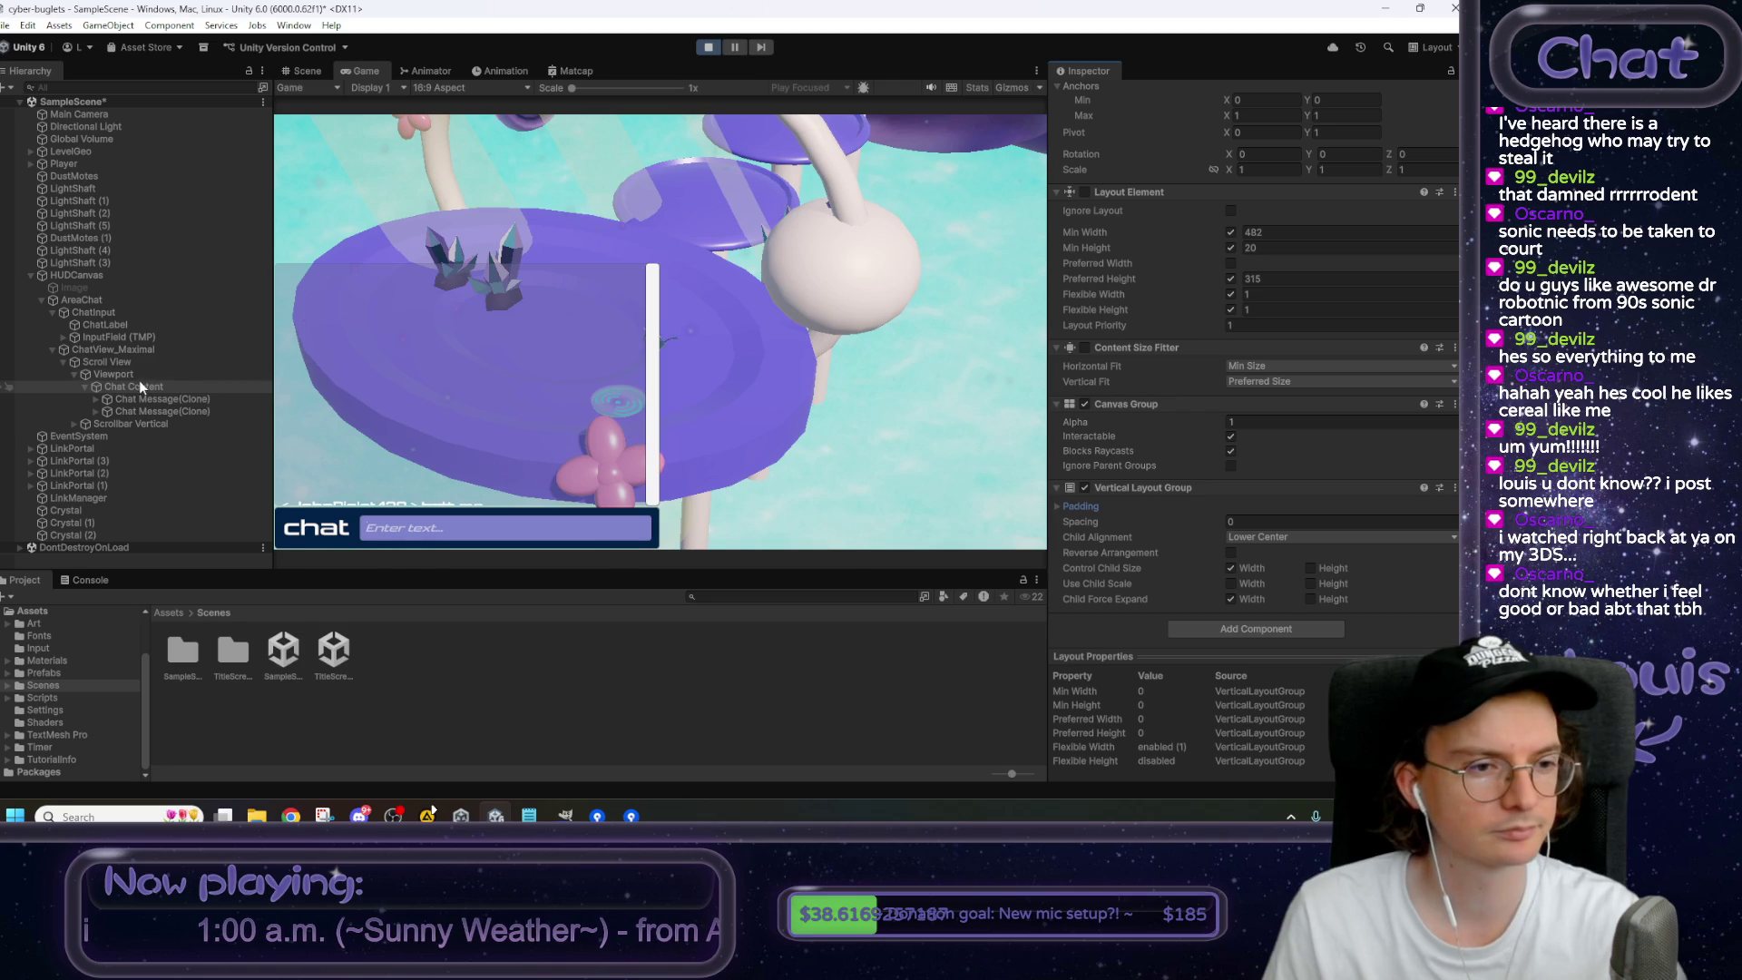
pyautogui.click(127, 375)
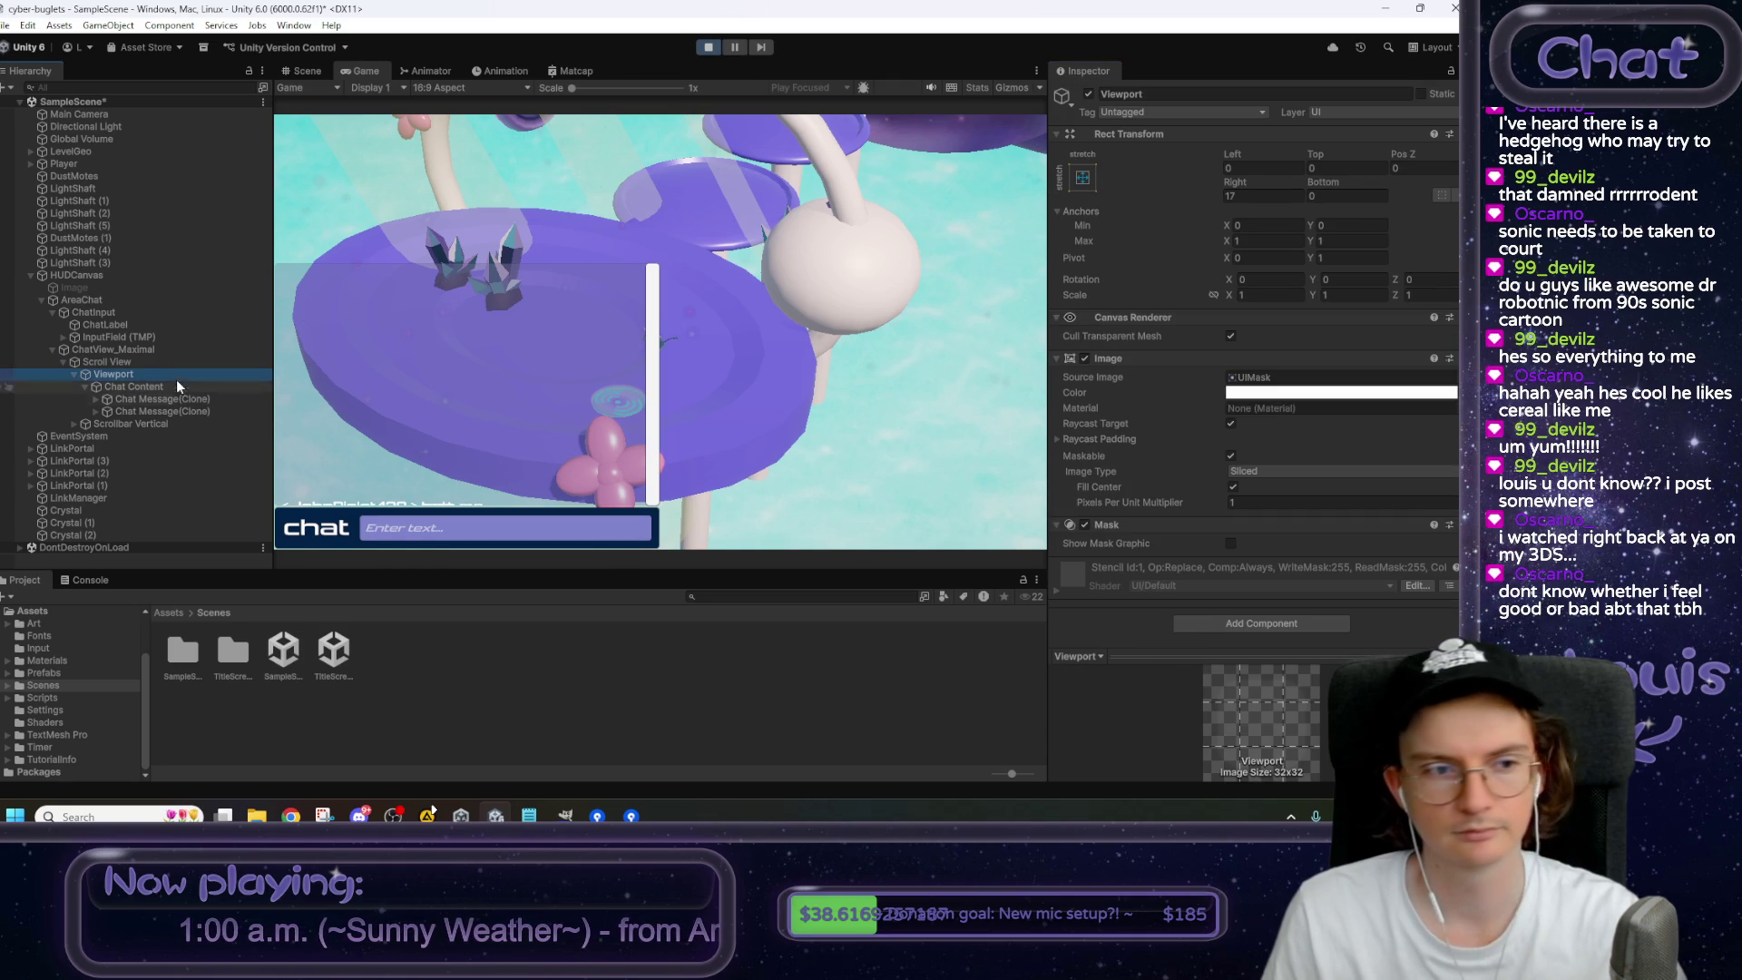
pyautogui.click(133, 387)
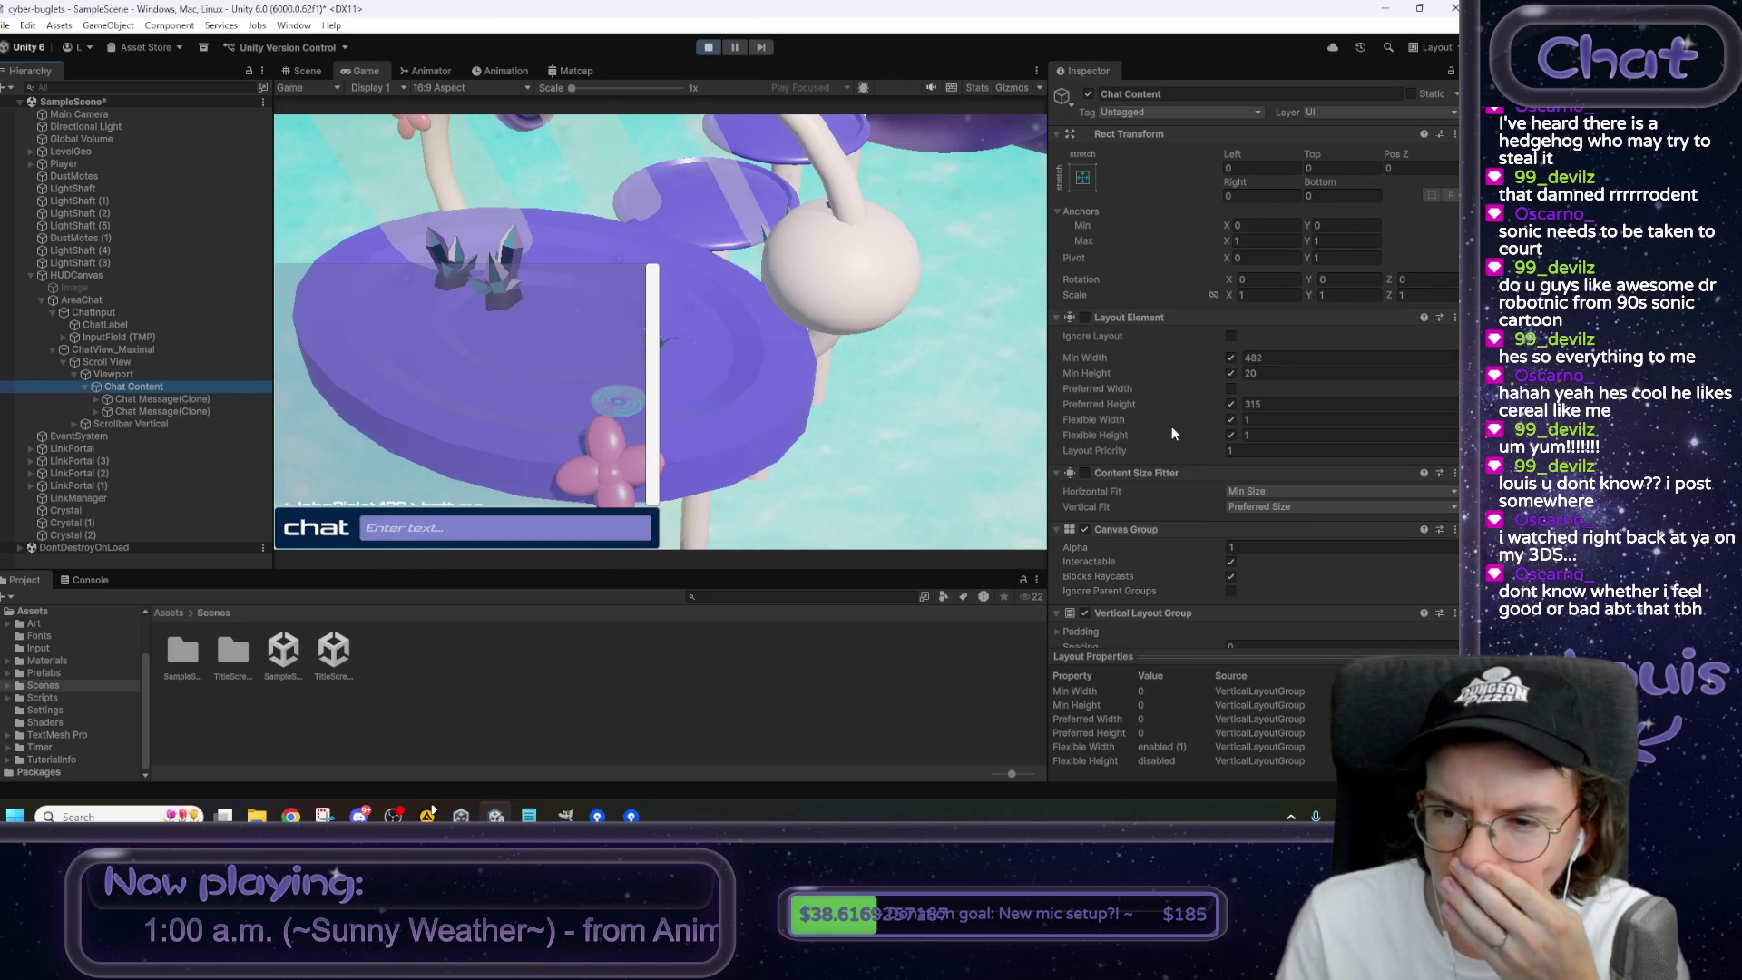
pyautogui.scroll(-3, 1172, 433)
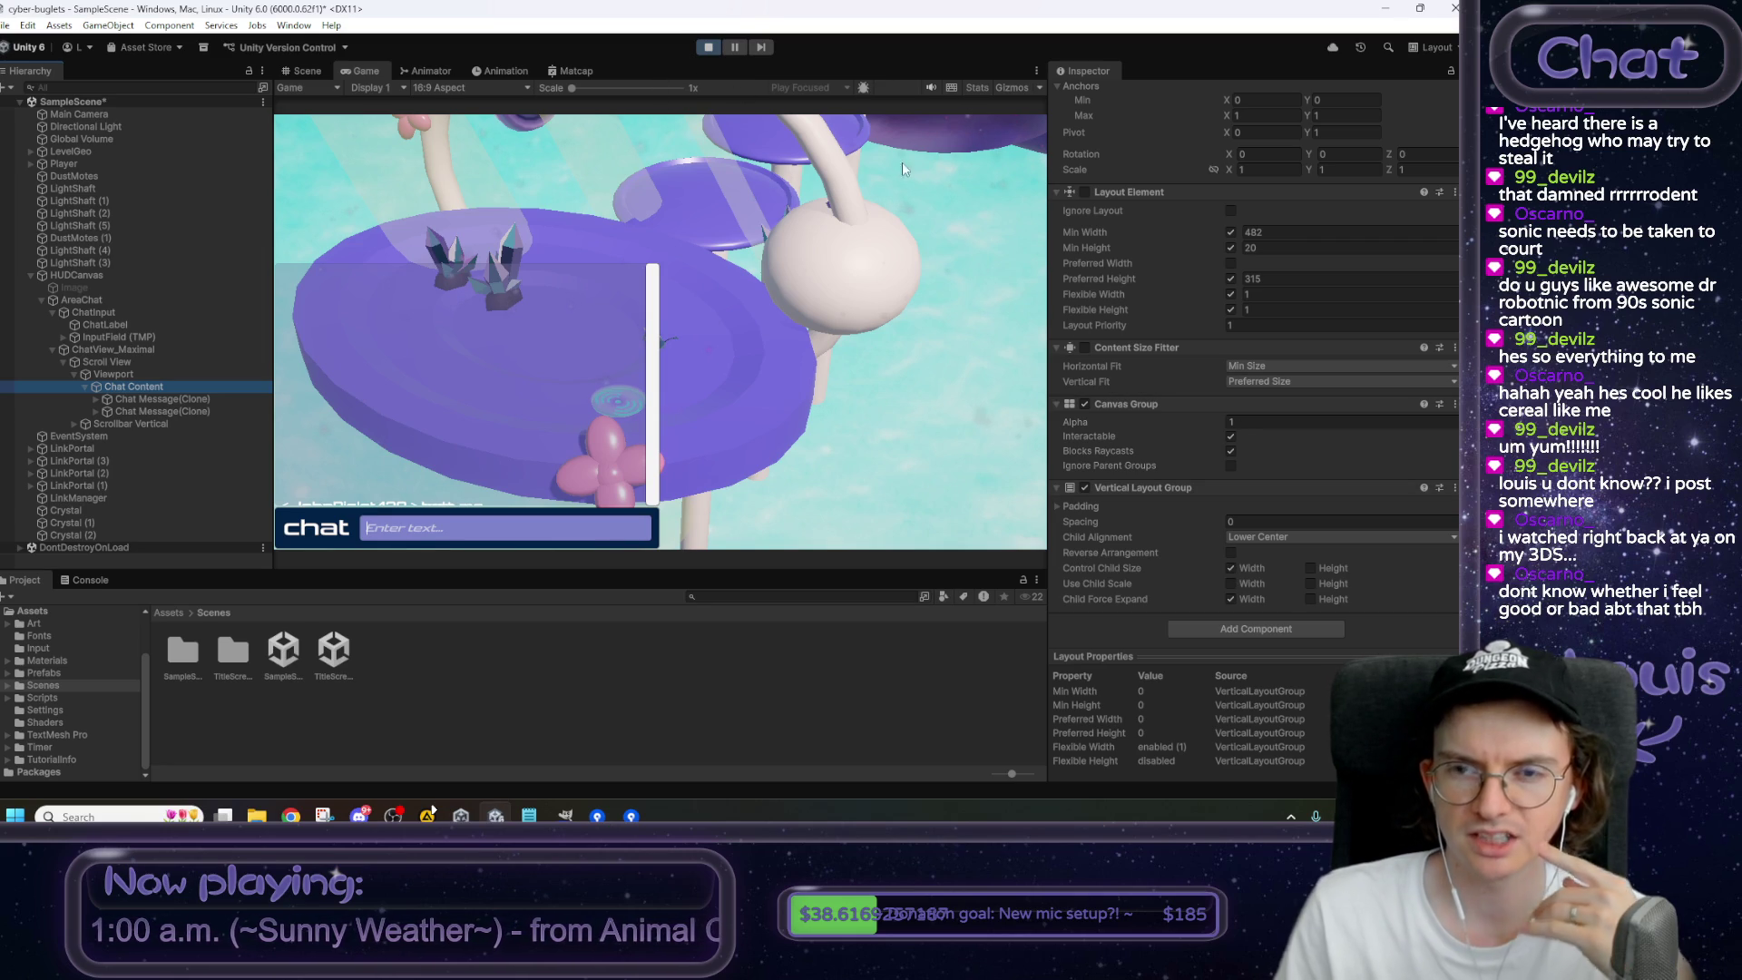
pyautogui.click(705, 49)
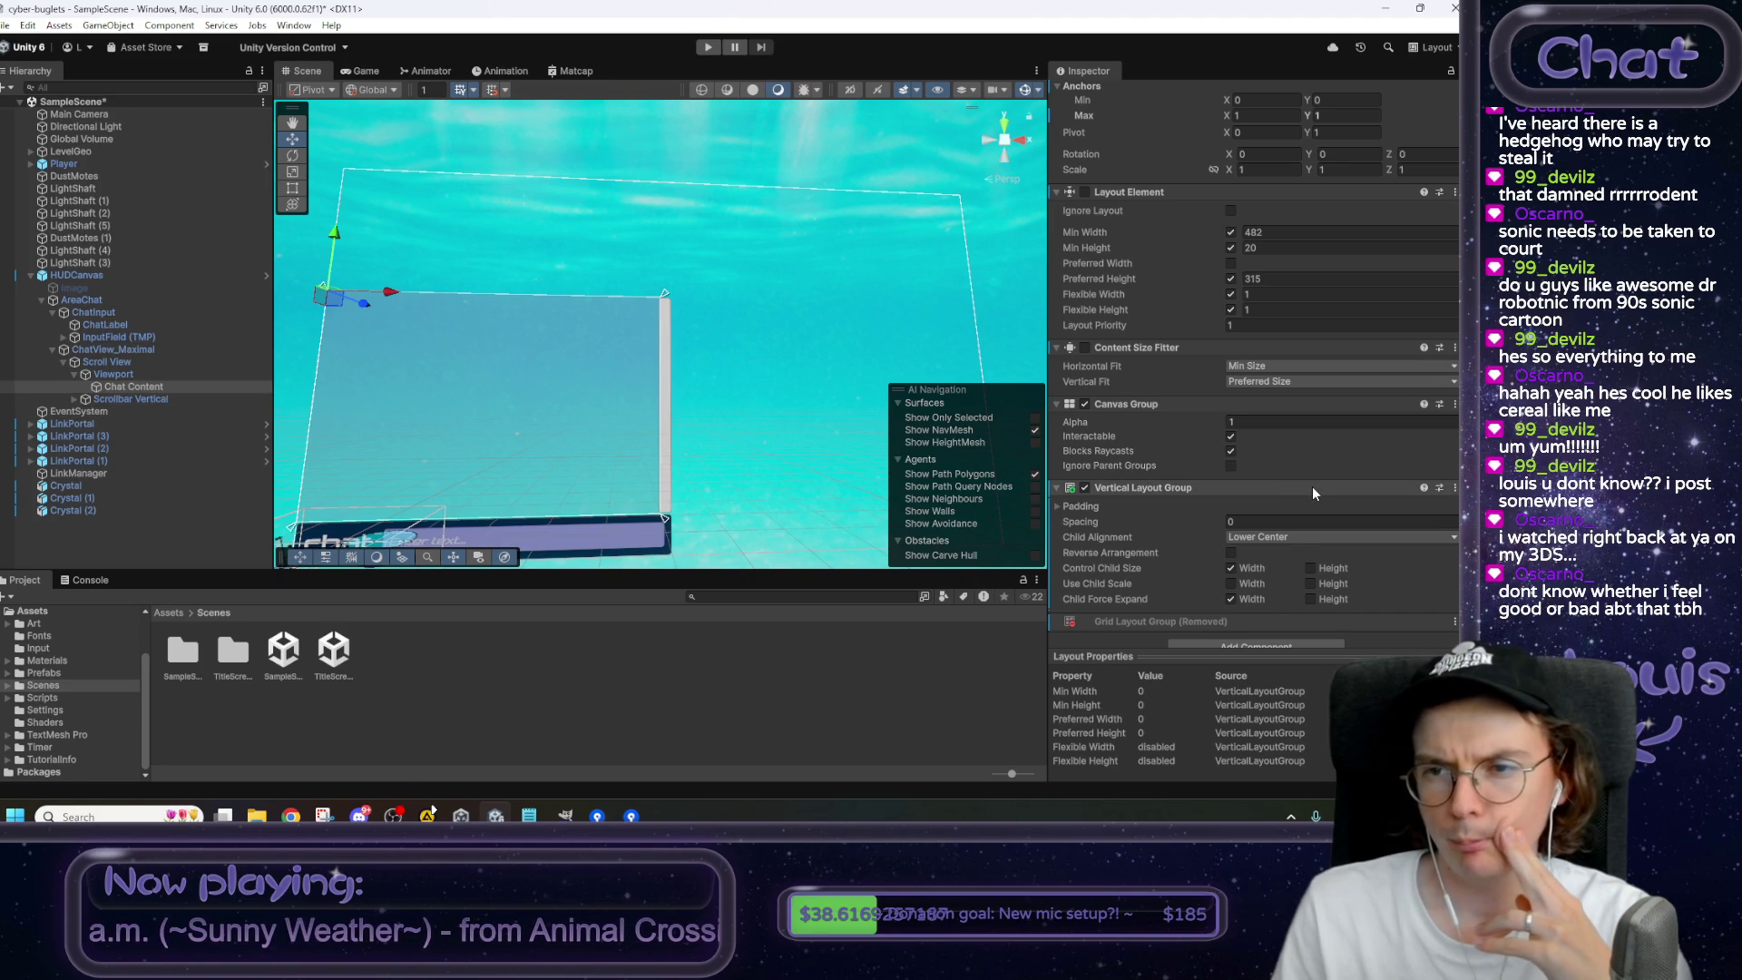
# Remove the Content Size Fitter and the Layout Element from Chat Content.
pyautogui.rightClick(1139, 346)
pyautogui.click(1206, 397)
pyautogui.rightClick(1134, 211)
pyautogui.click(1196, 262)
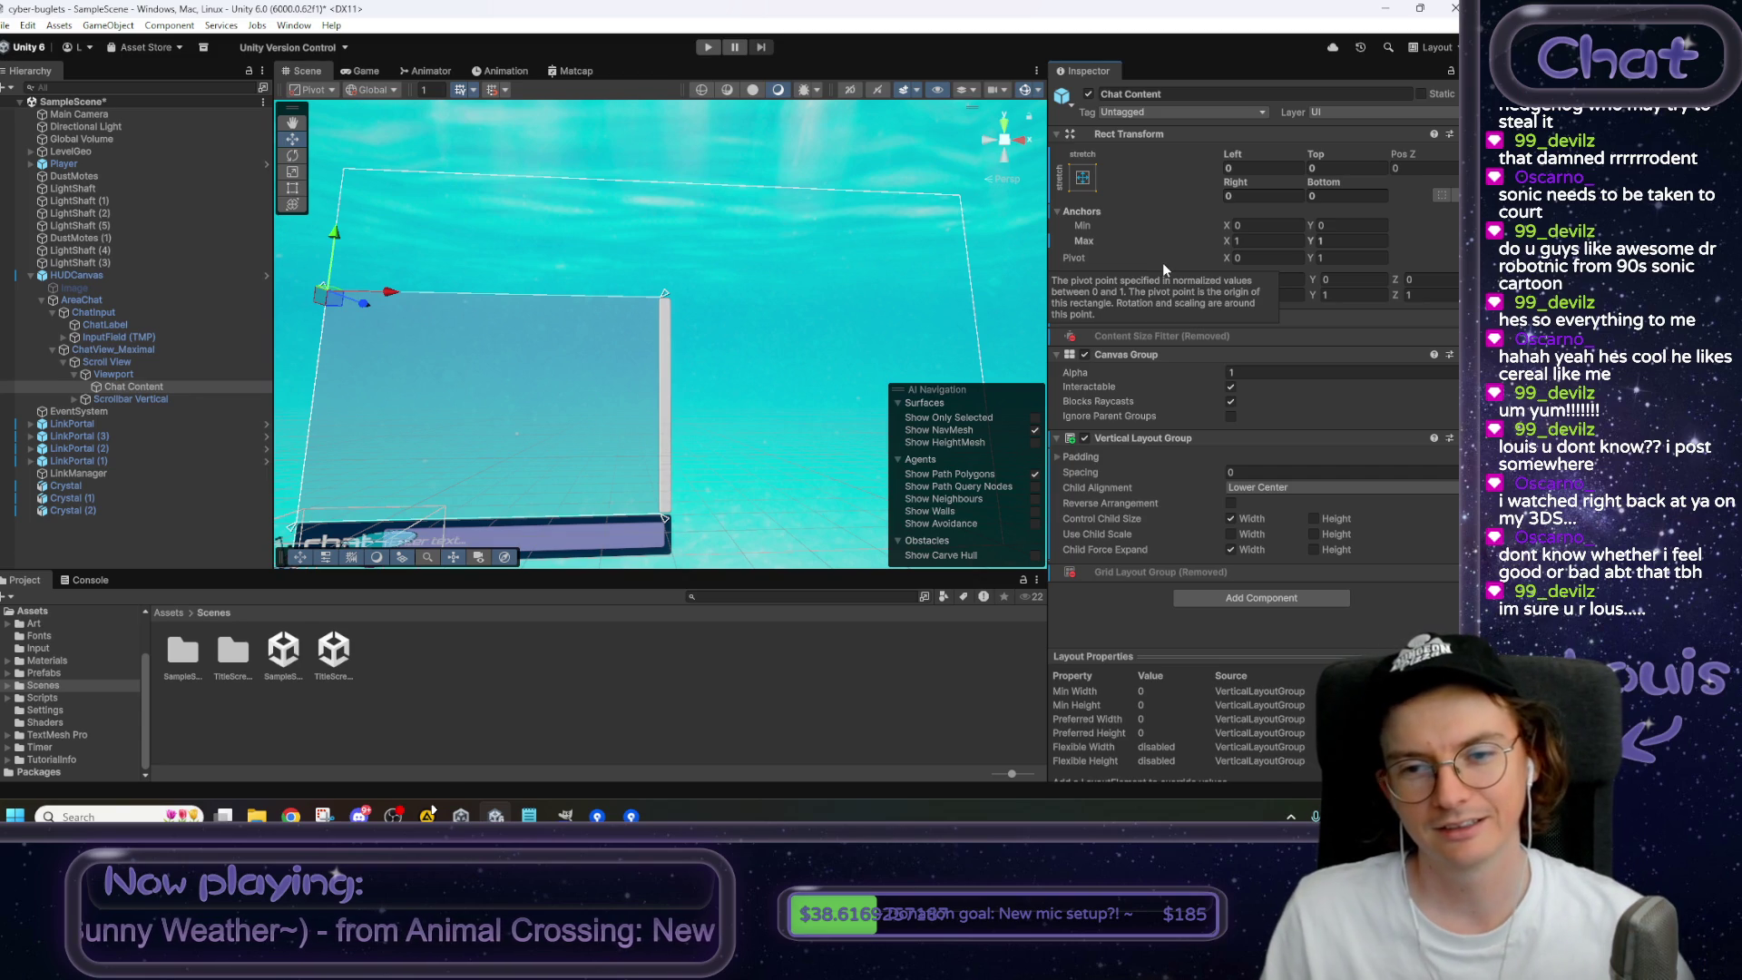
# Expand Scrollbar Vertical down to its Sliding Area Handle and show the top-level Assets folder.
pyautogui.click(168, 409)
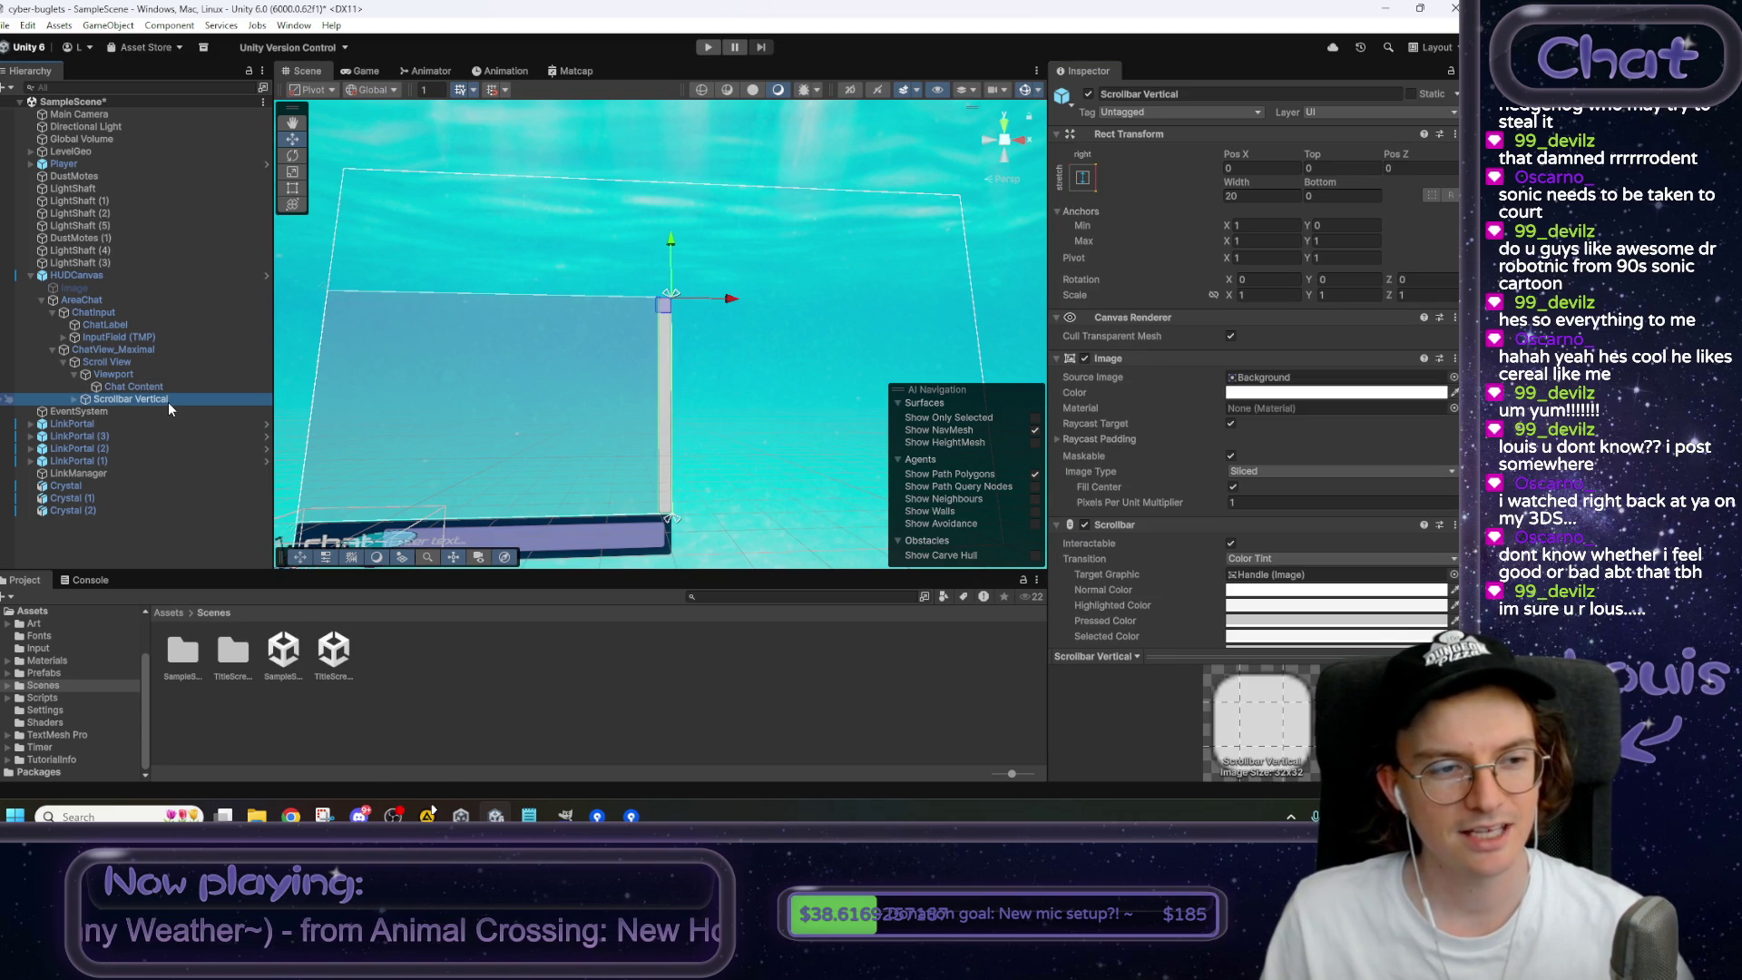
pyautogui.click(73, 400)
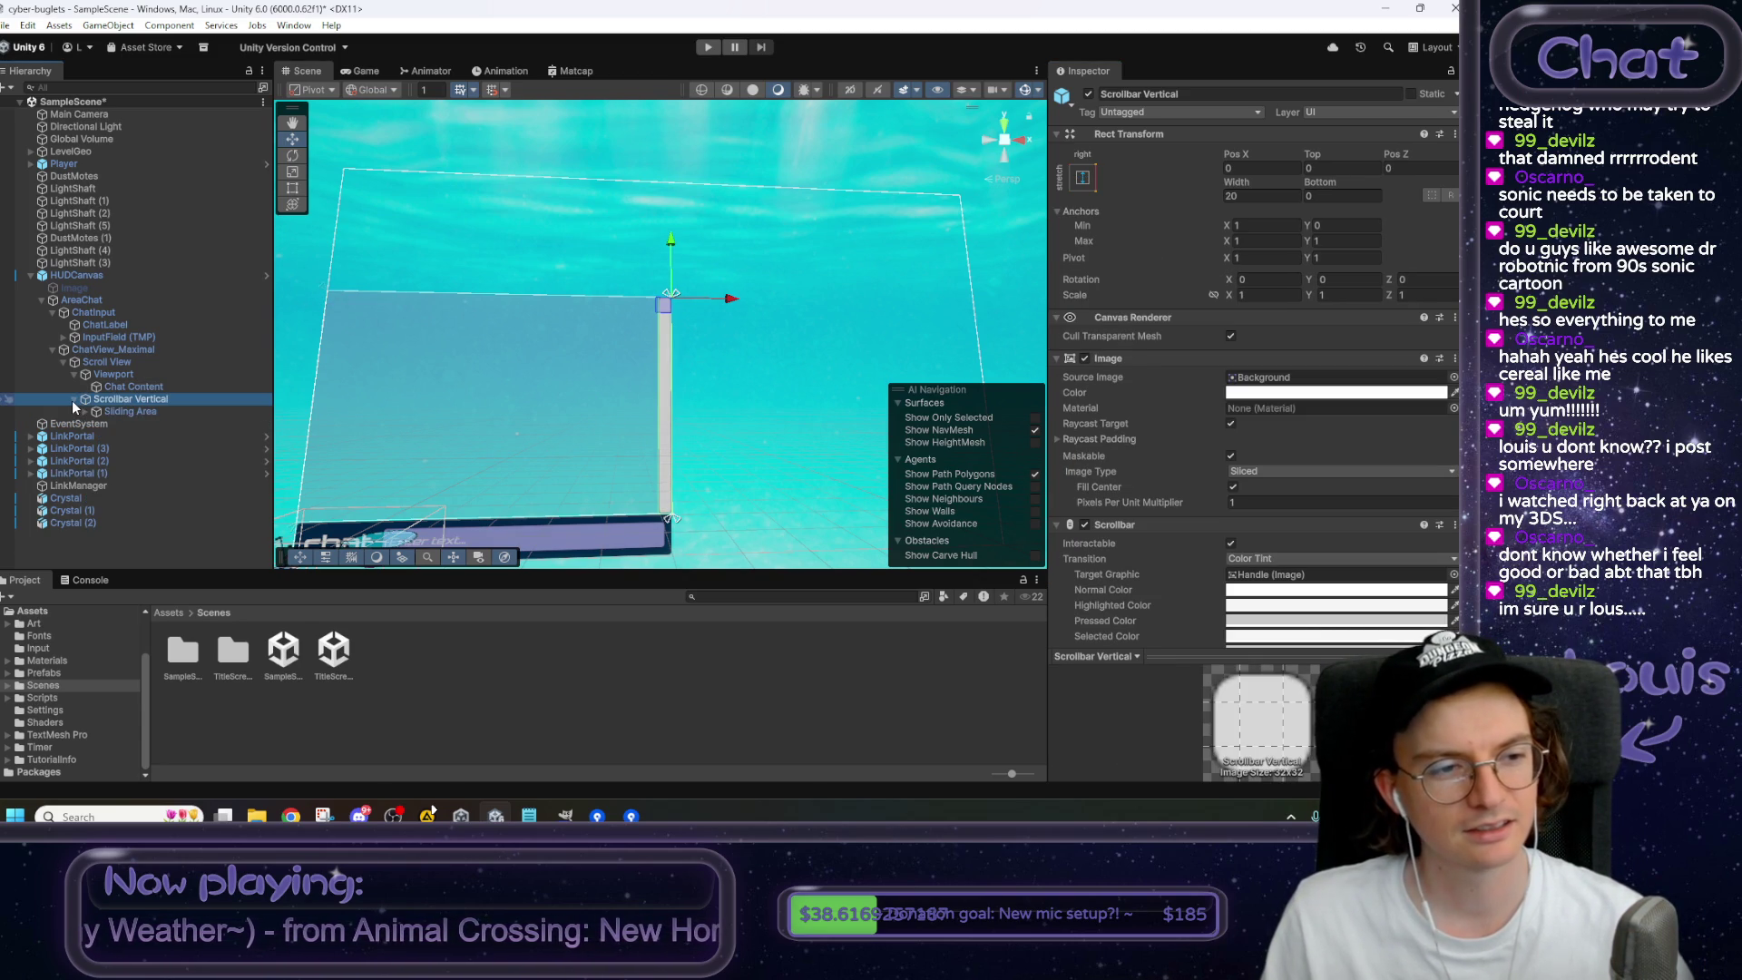
pyautogui.click(85, 411)
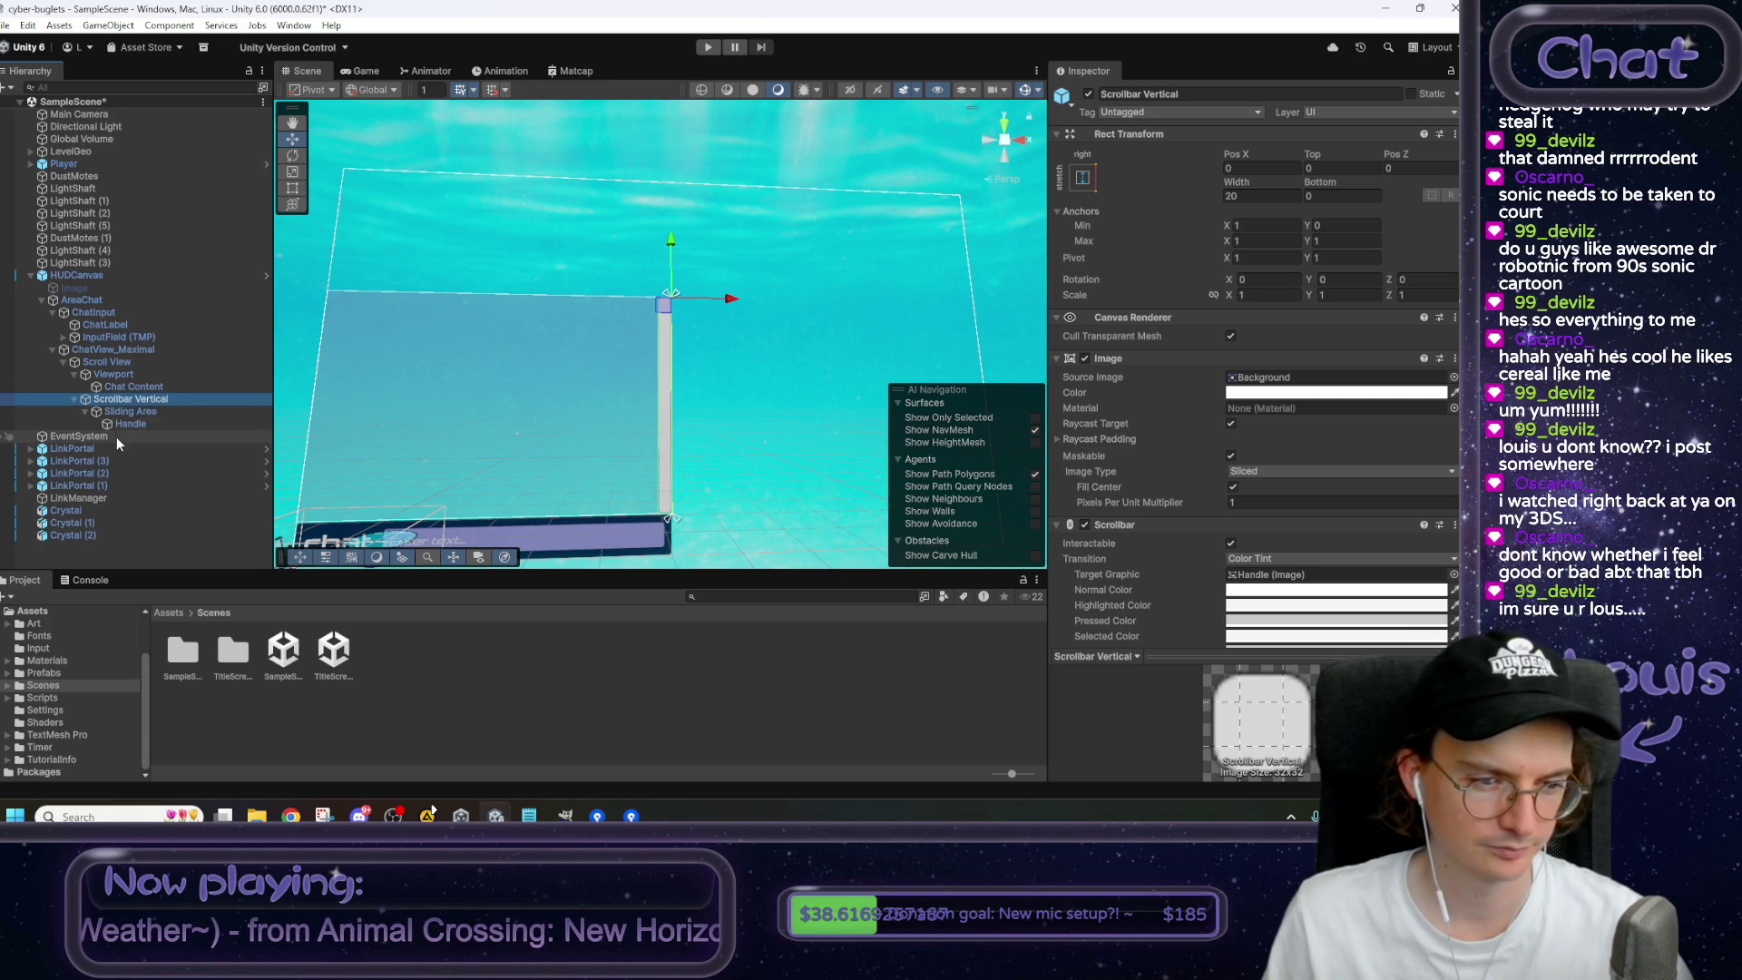
pyautogui.click(169, 612)
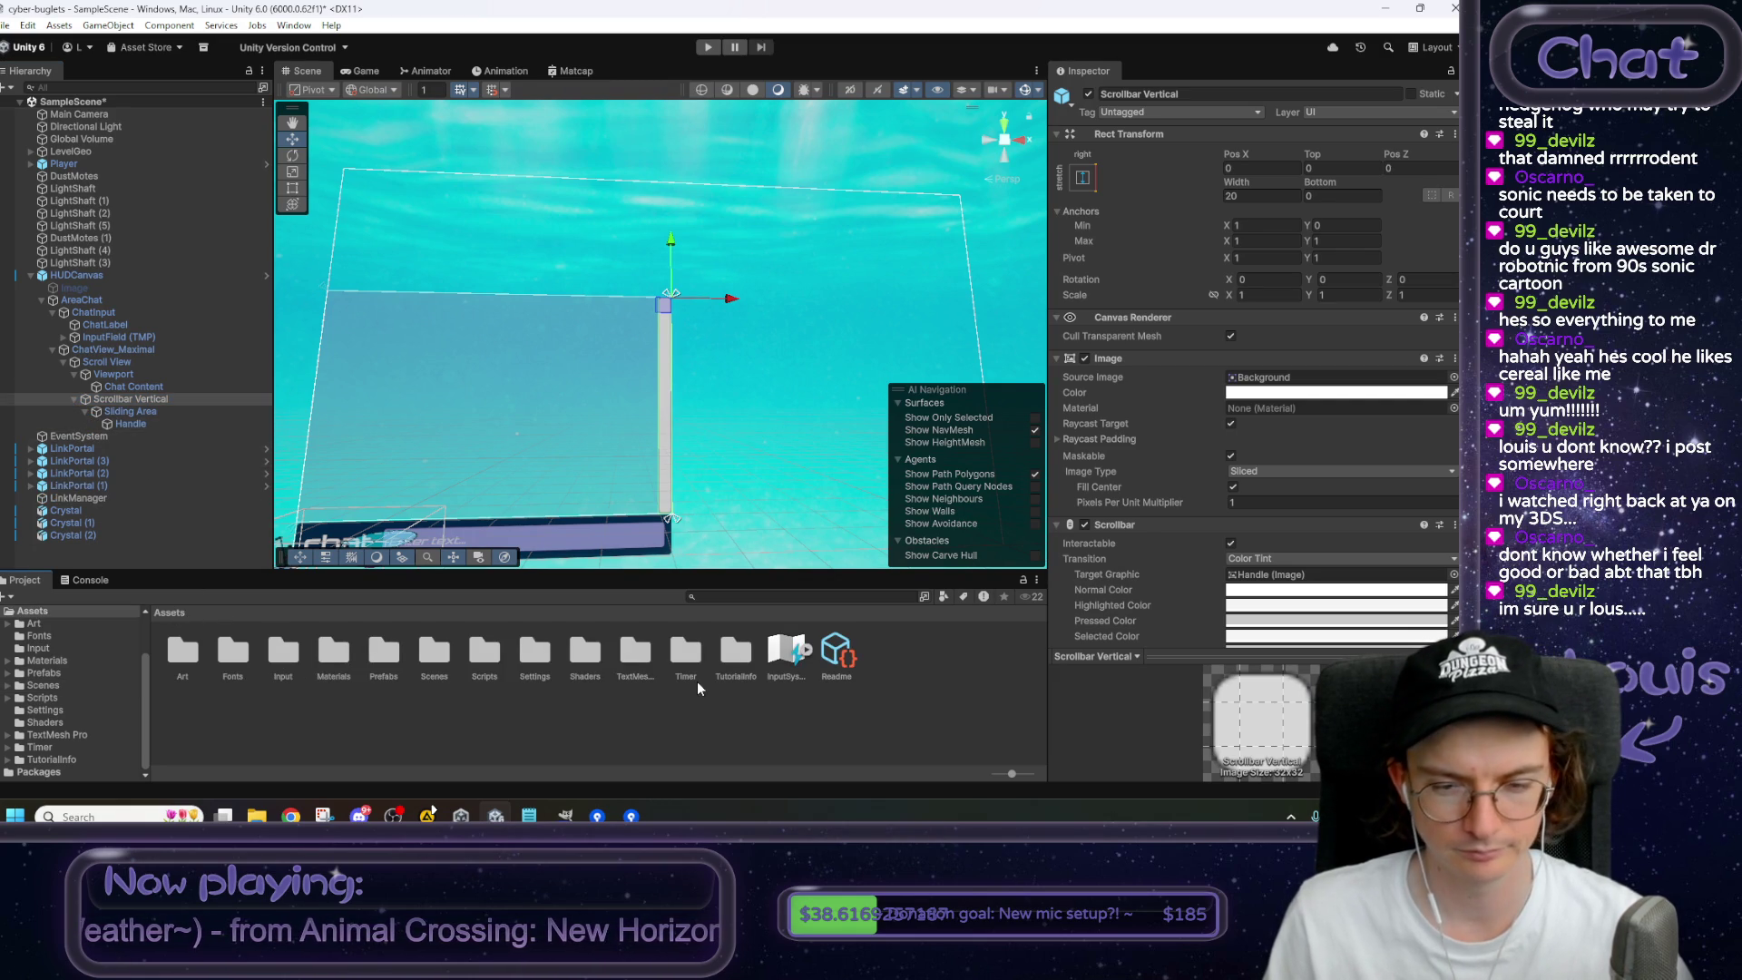
# Select the Chat Message prefab in Assets > Prefabs > Chat.
pyautogui.click(731, 730)
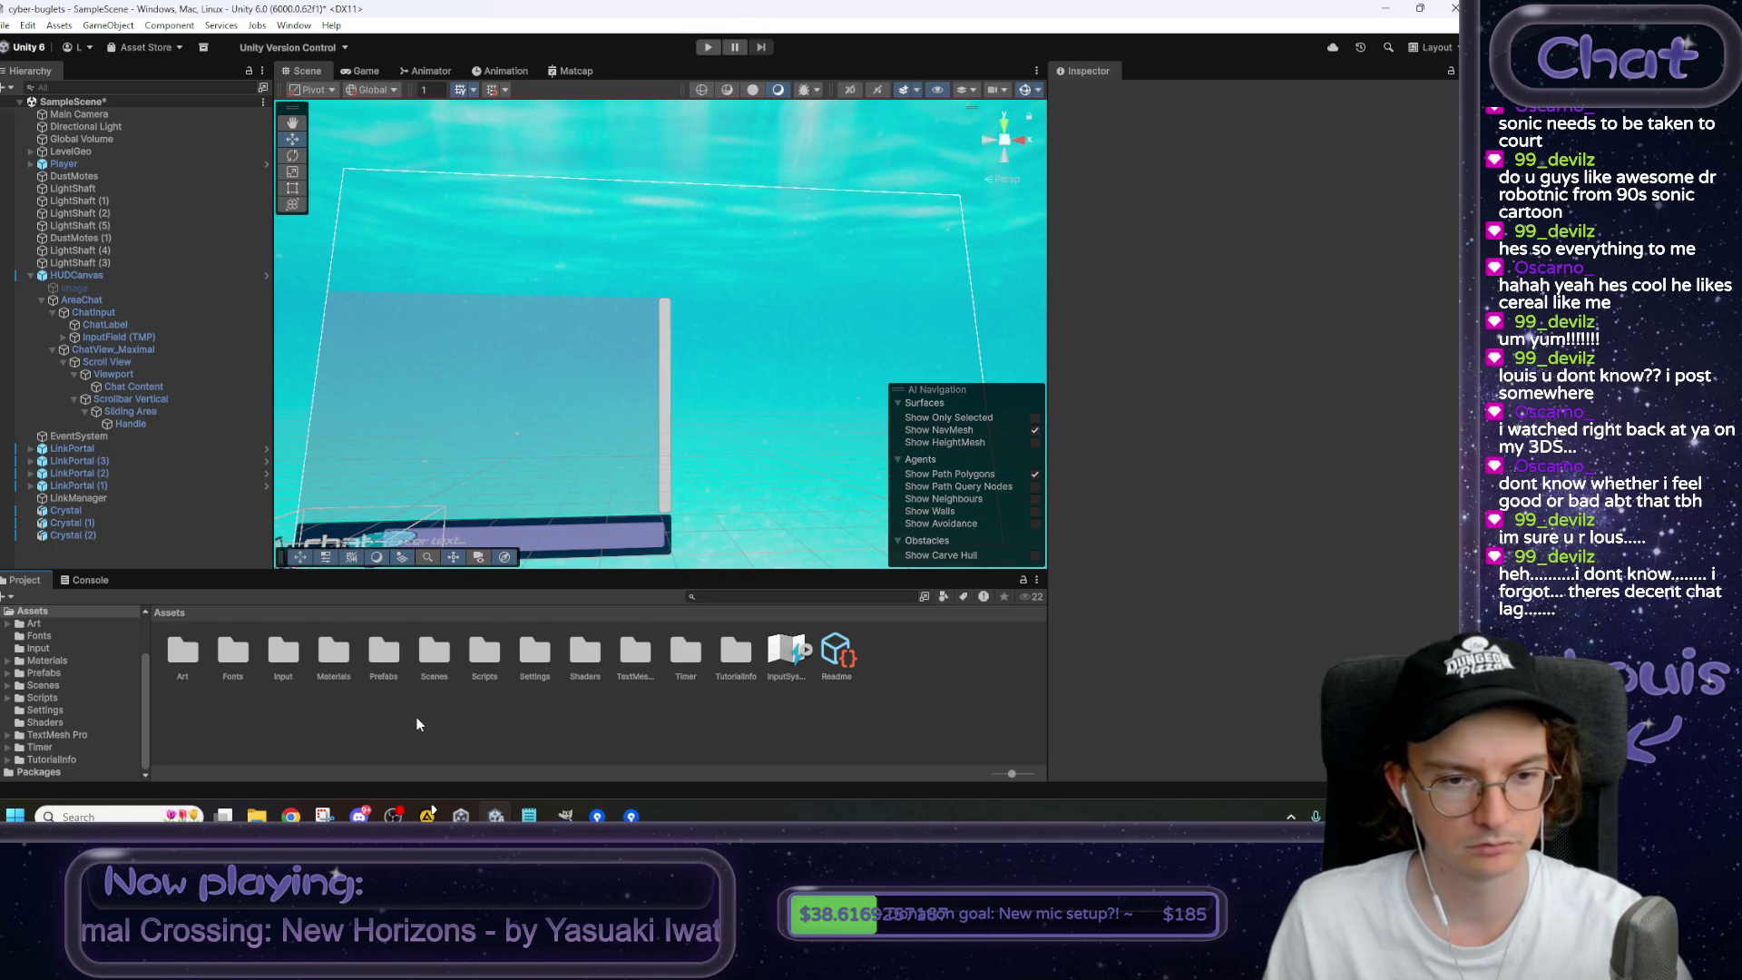
pyautogui.moveTo(634, 508); pyautogui.dragTo(686, 570)
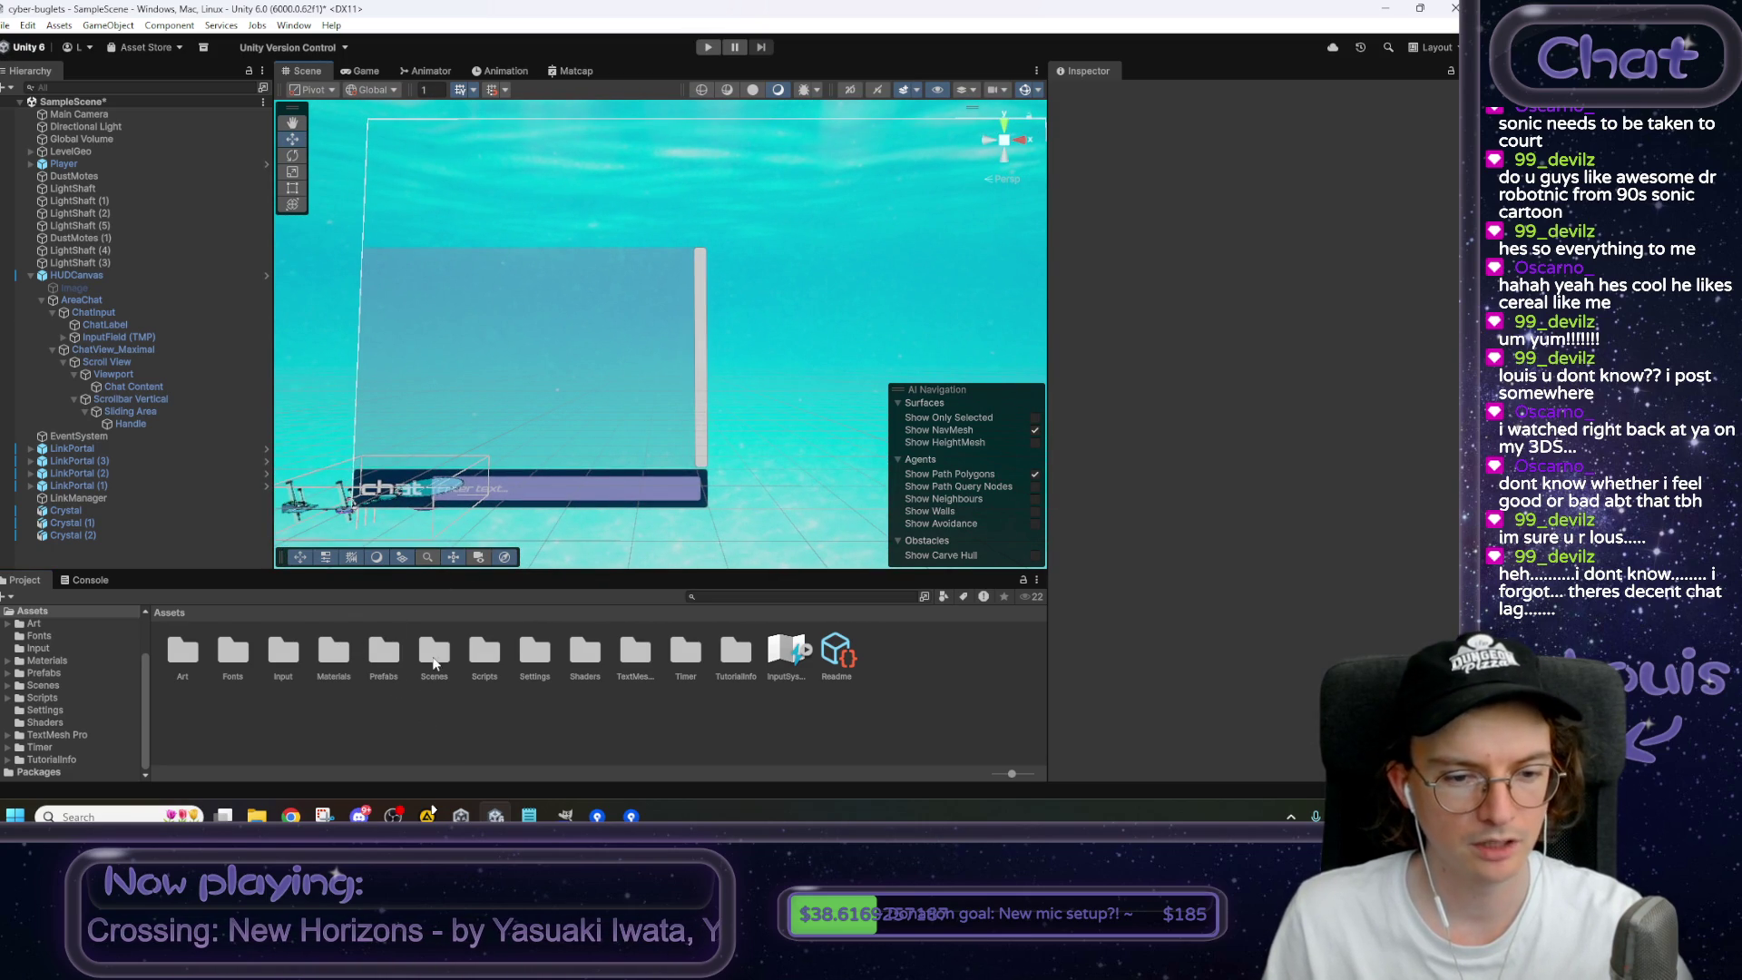
pyautogui.doubleClick(384, 651)
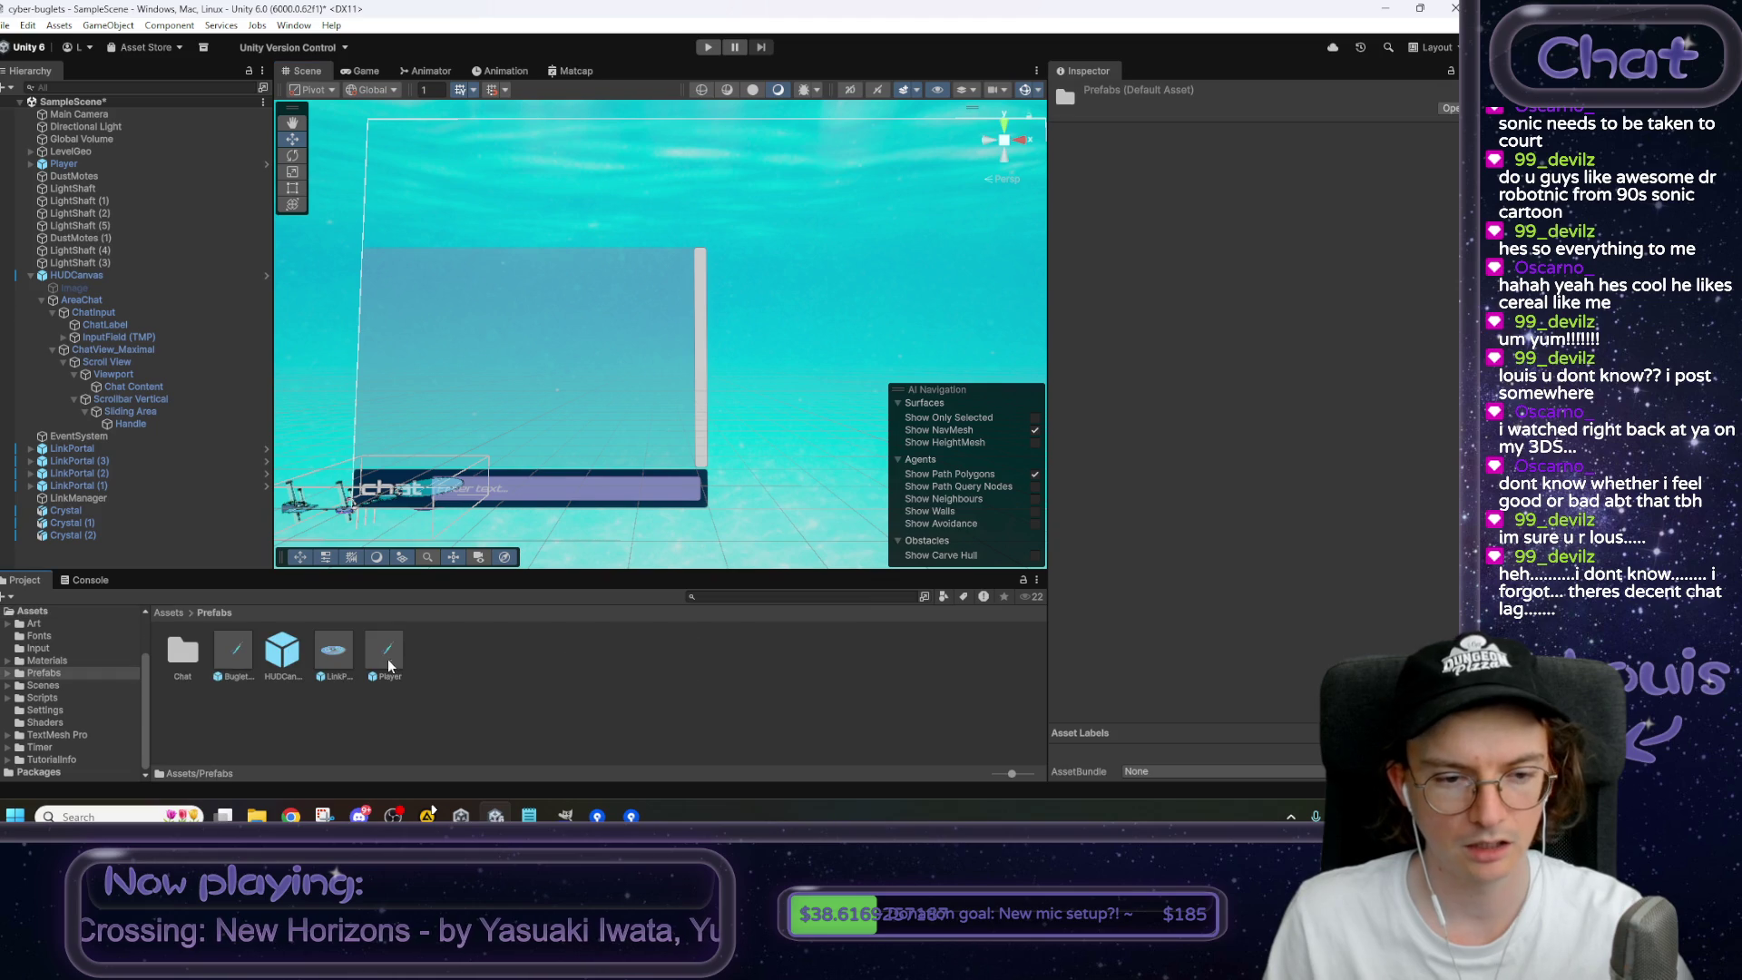
pyautogui.doubleClick(183, 651)
pyautogui.click(183, 651)
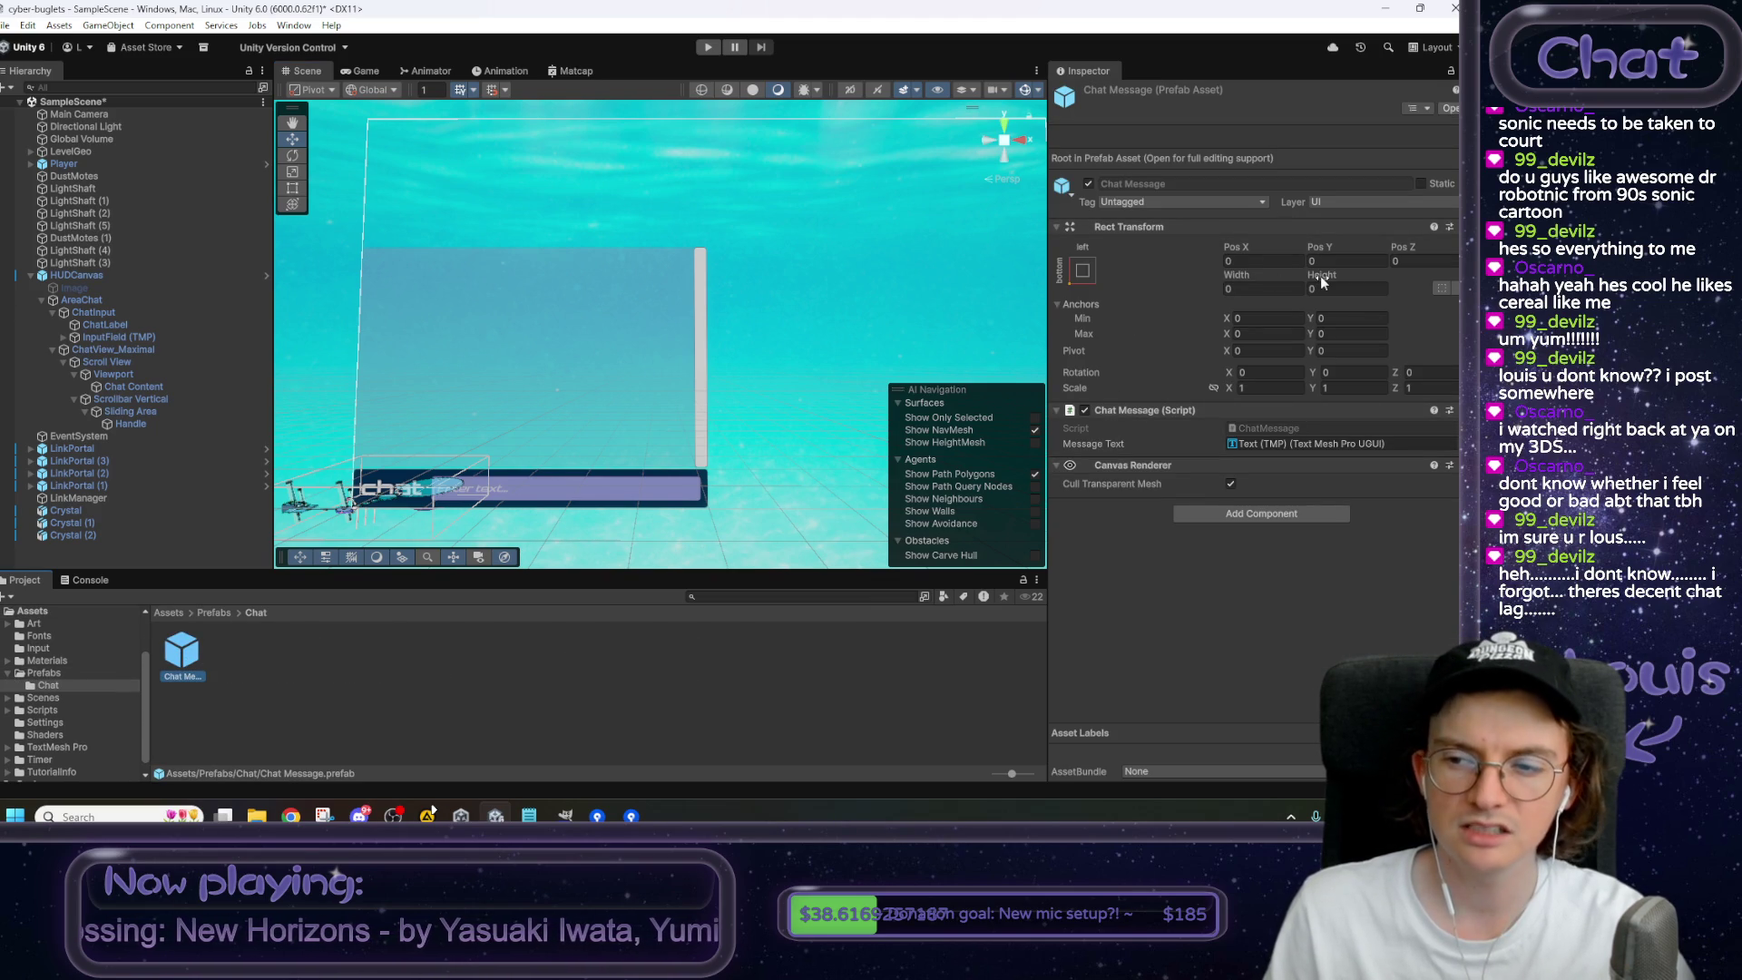
# Add a Content Size Fitter with Min Size vertical fit to Chat Message and enter Play mode.
pyautogui.click(1256, 514)
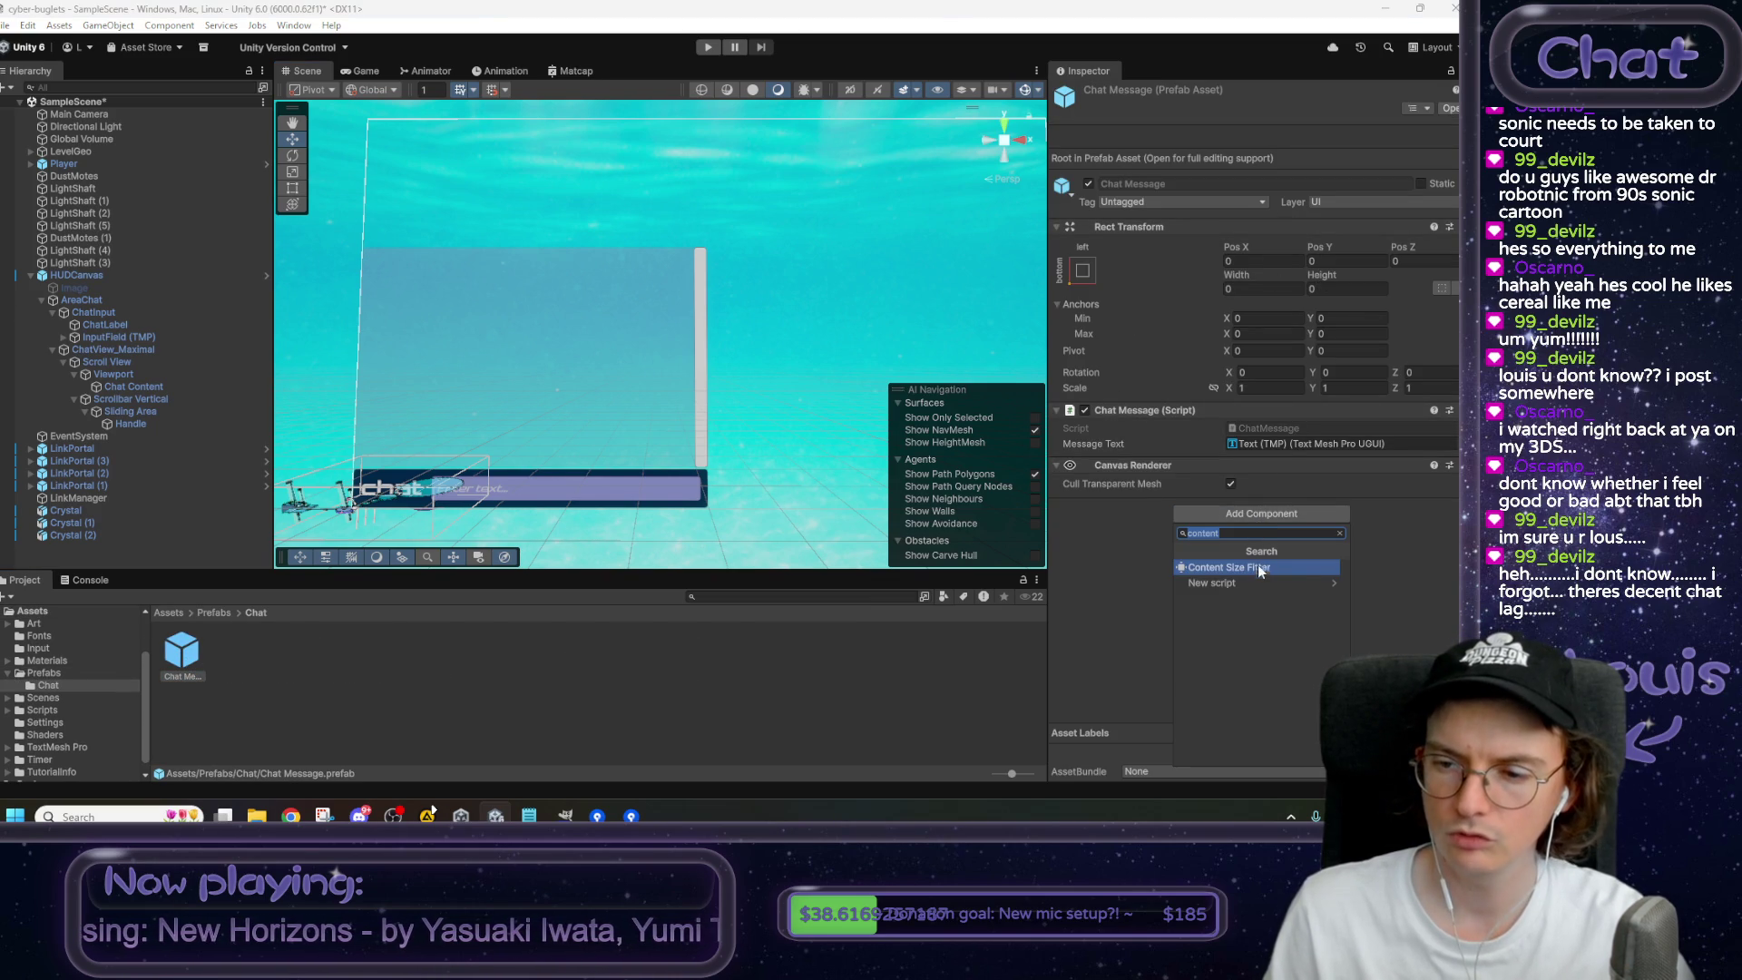
pyautogui.click(1258, 561)
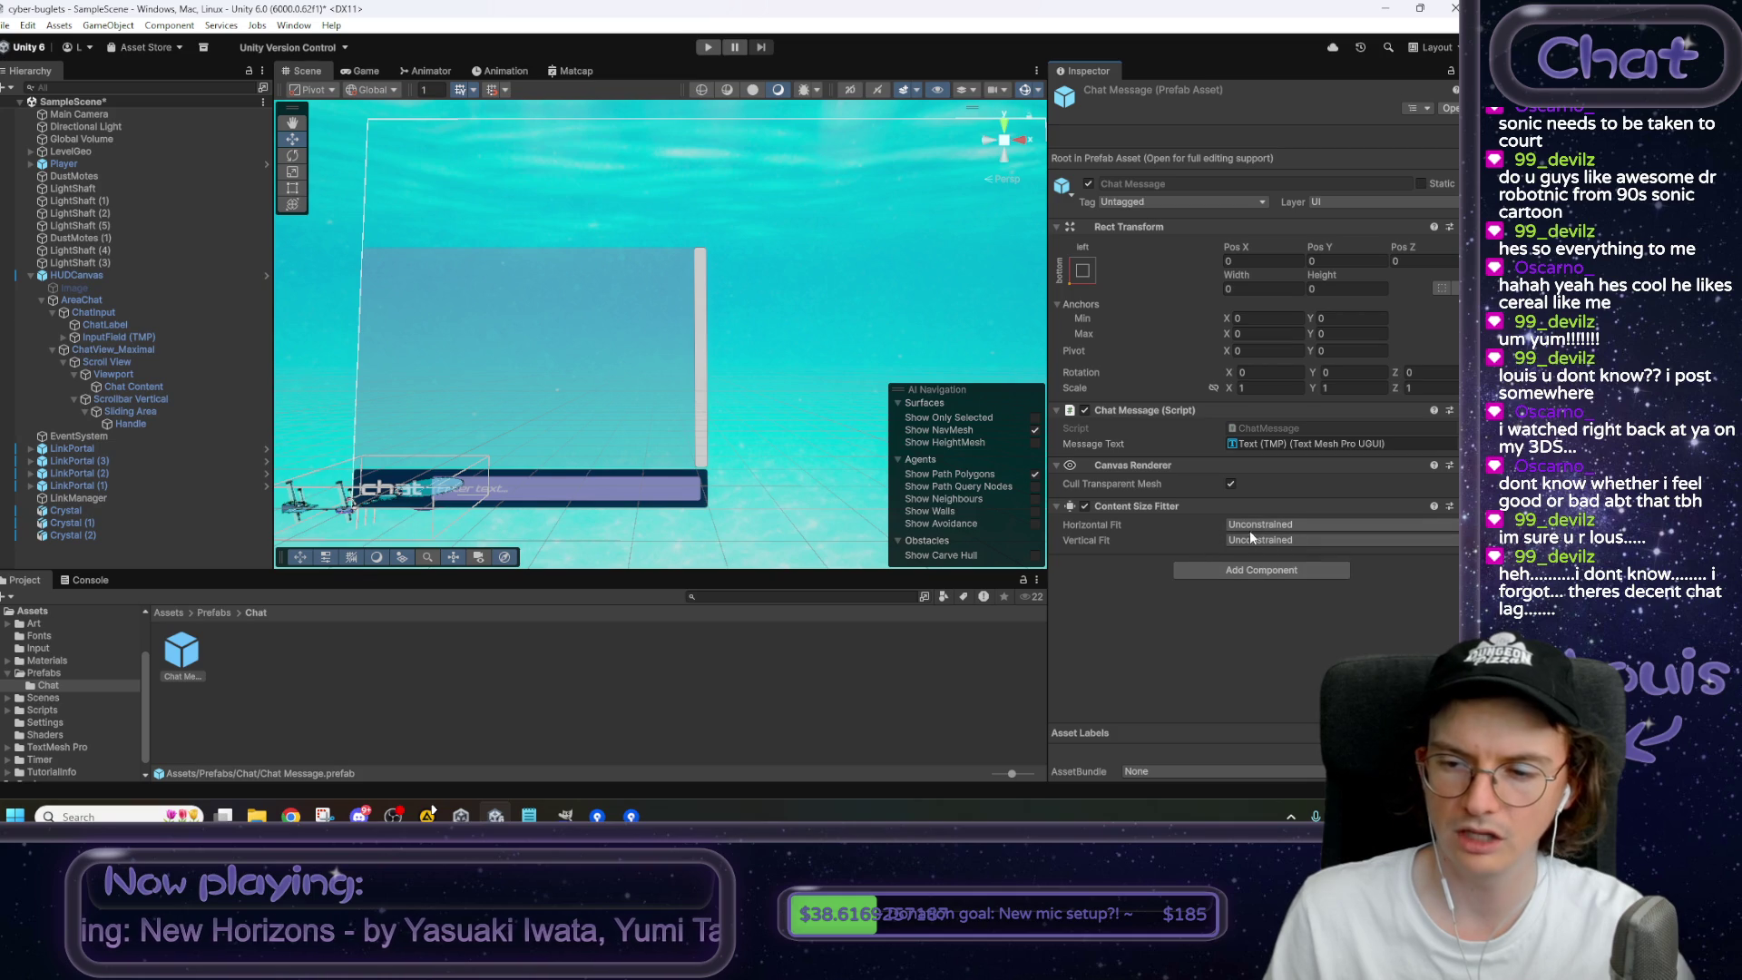
pyautogui.click(1256, 539)
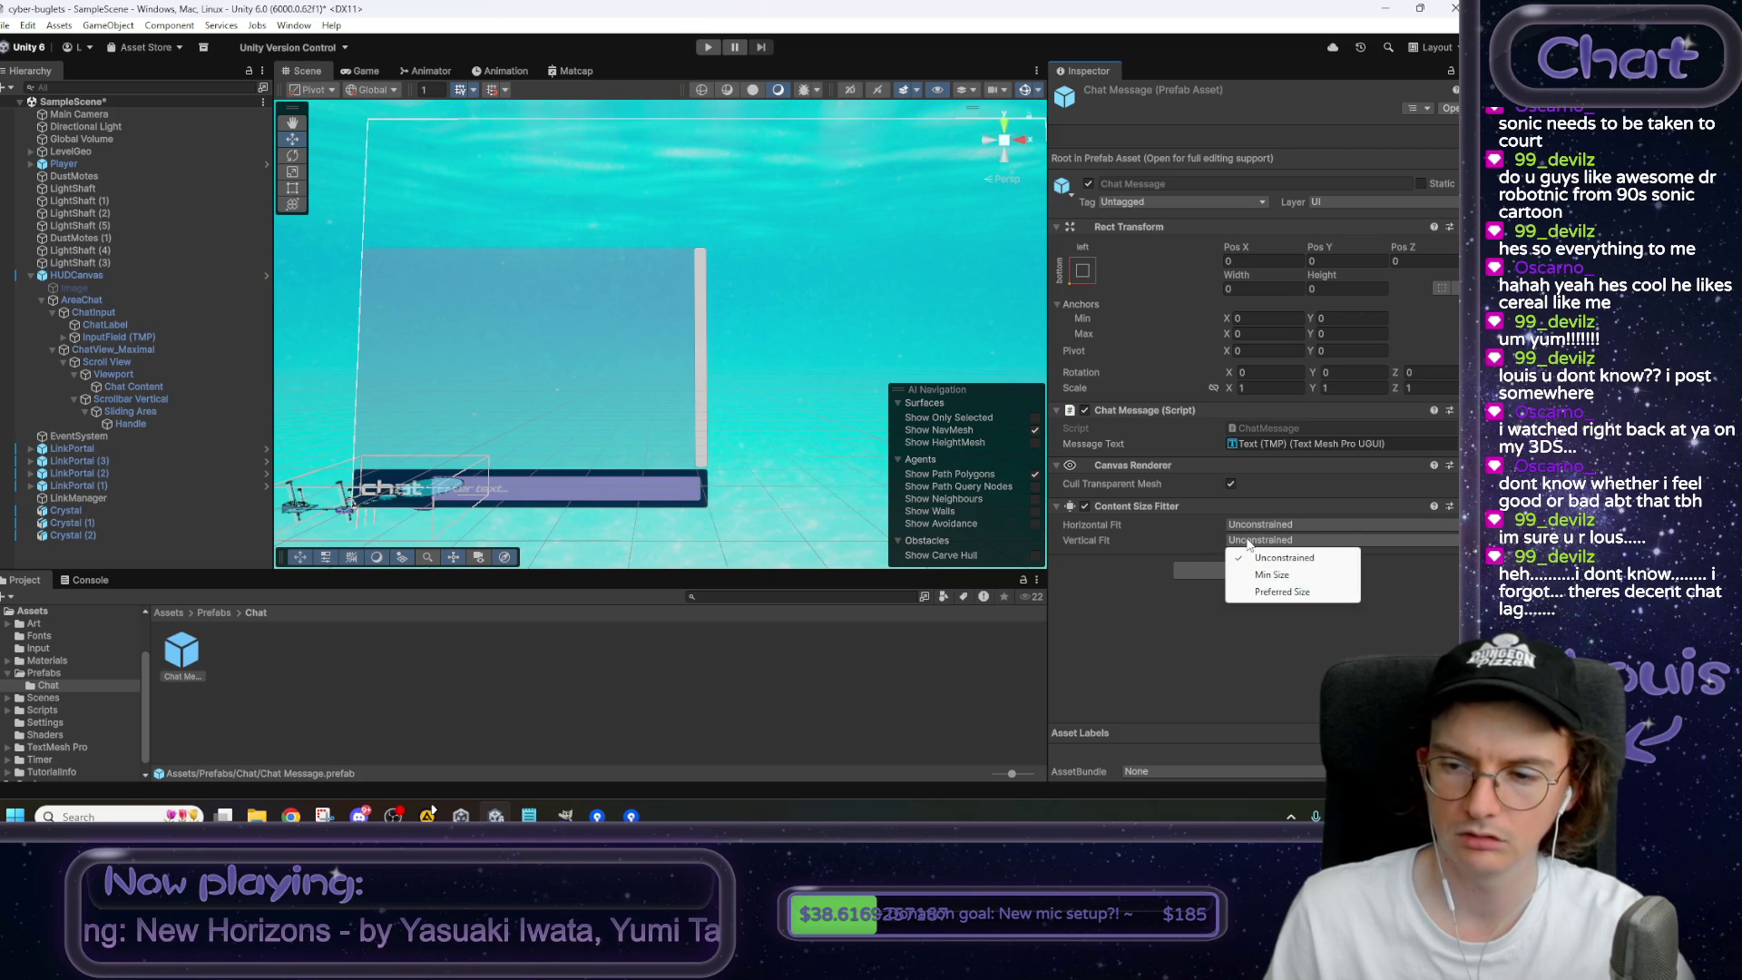
pyautogui.click(1288, 577)
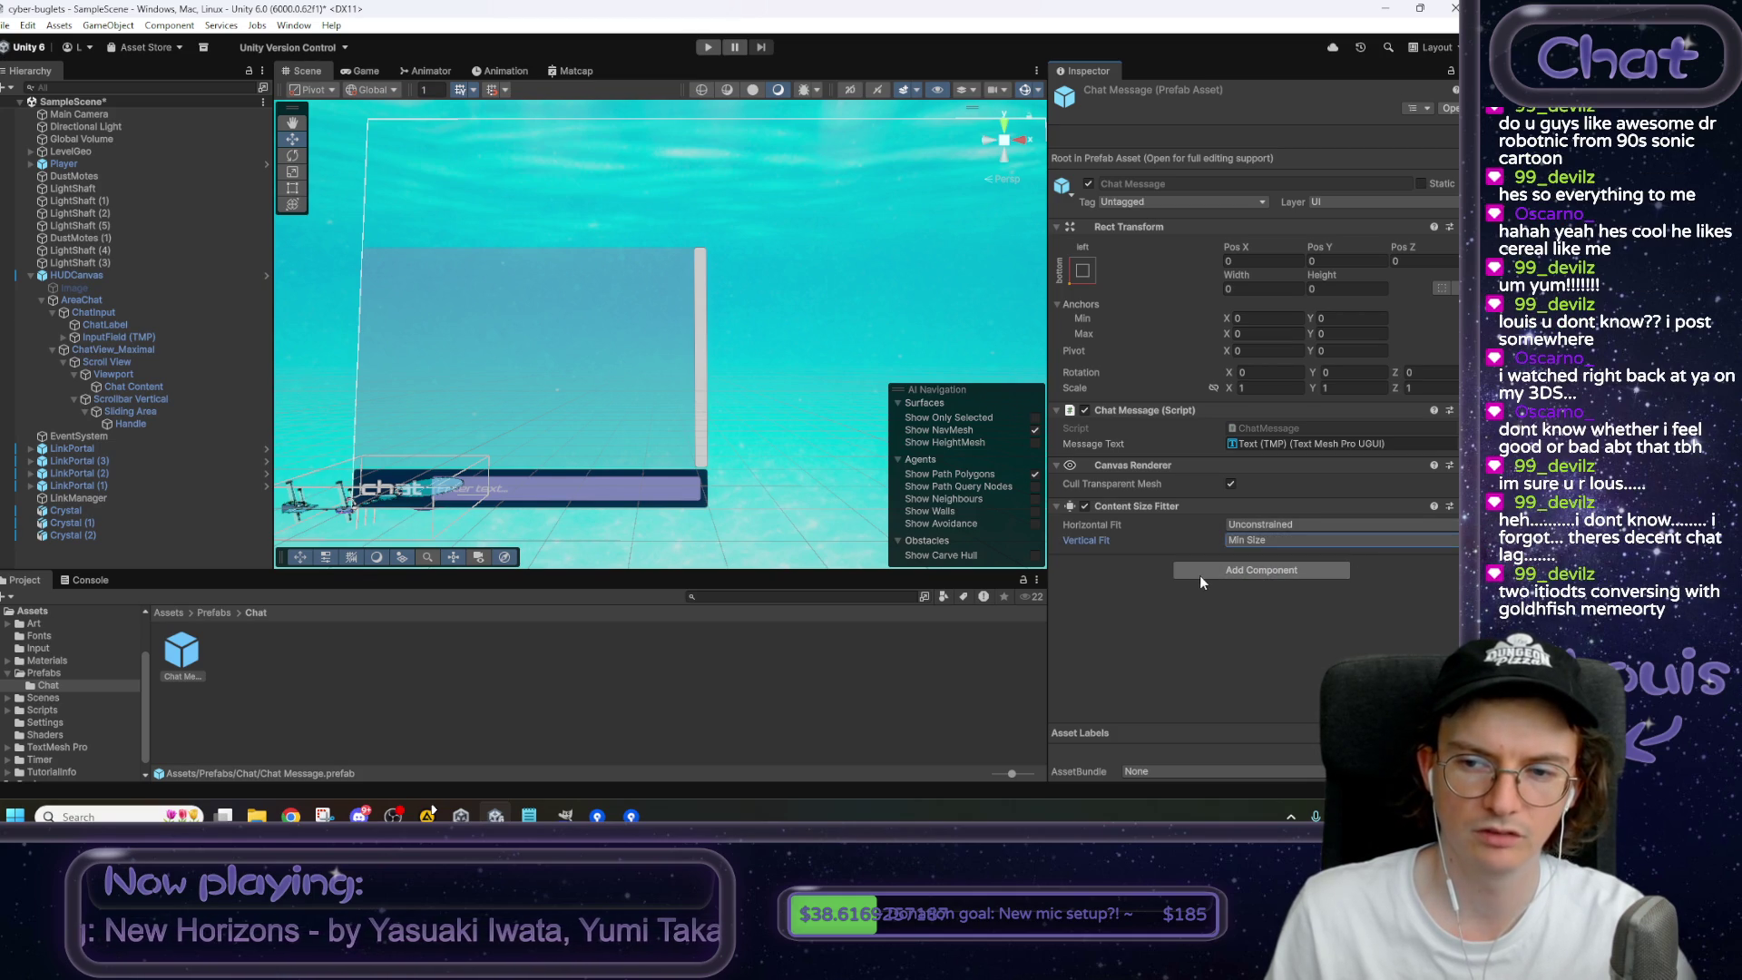
pyautogui.hotkey('ctrl', 'p')
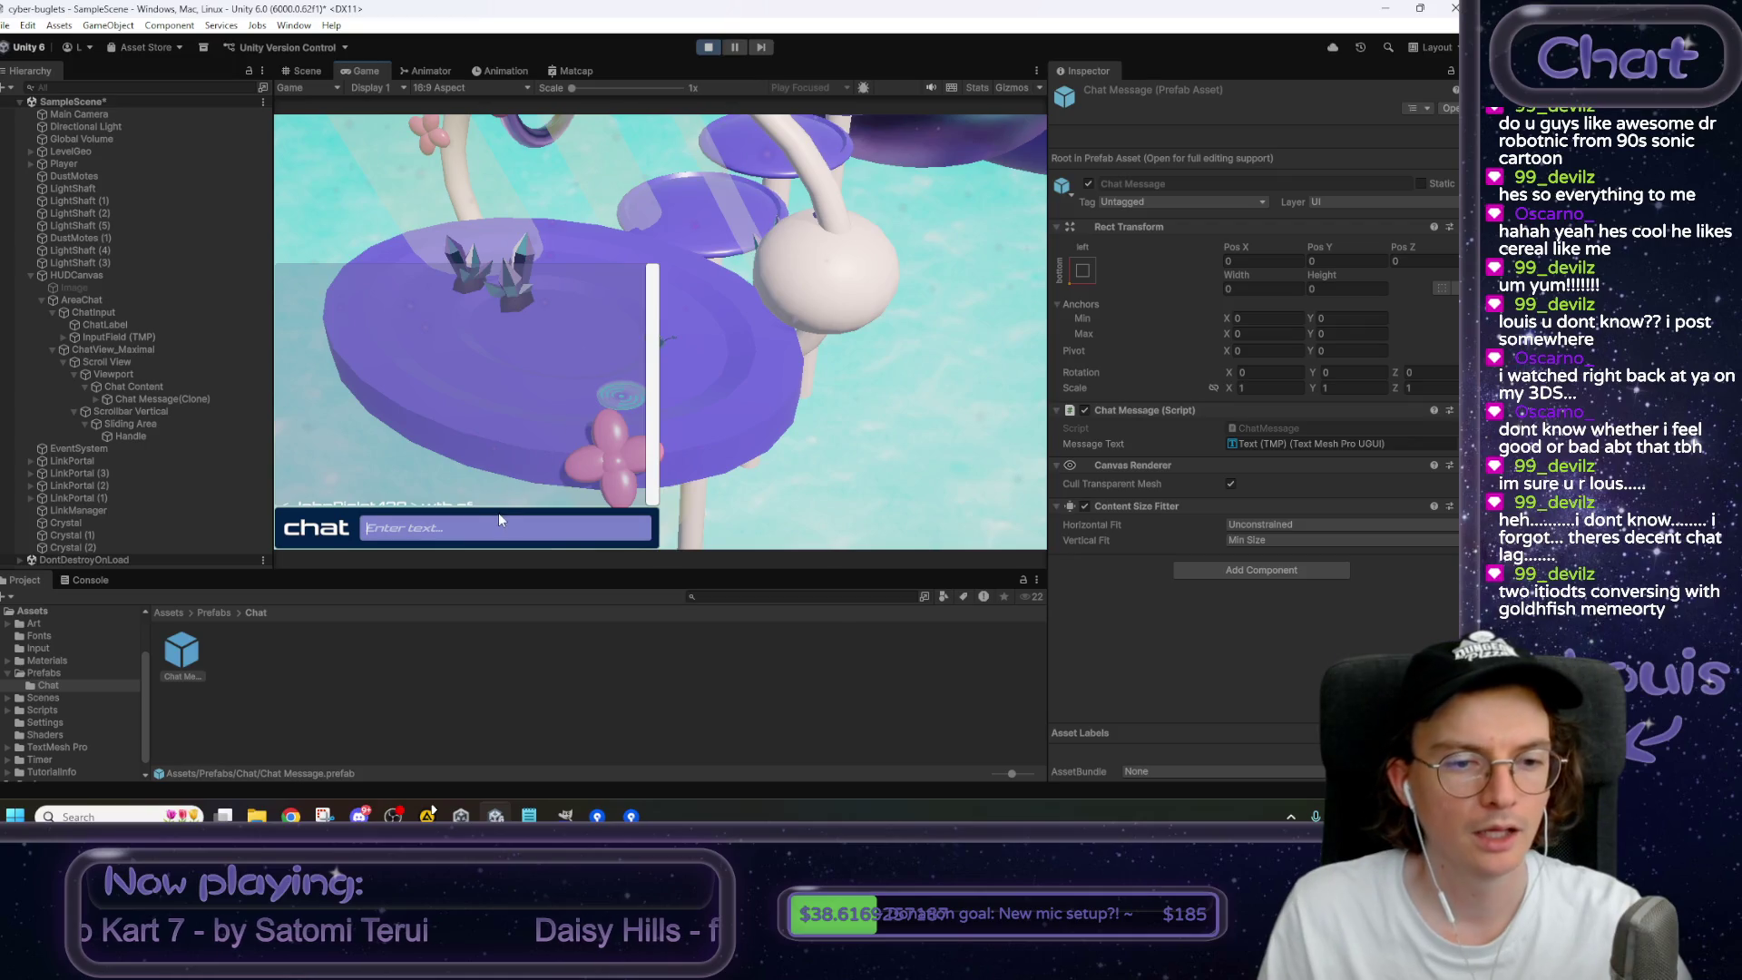
# Send the chat message 'ps pls' and inspect the new clone and Chat Content's layout.
pyautogui.write('p')
pyautogui.write('s pls pls cmon pls pls')
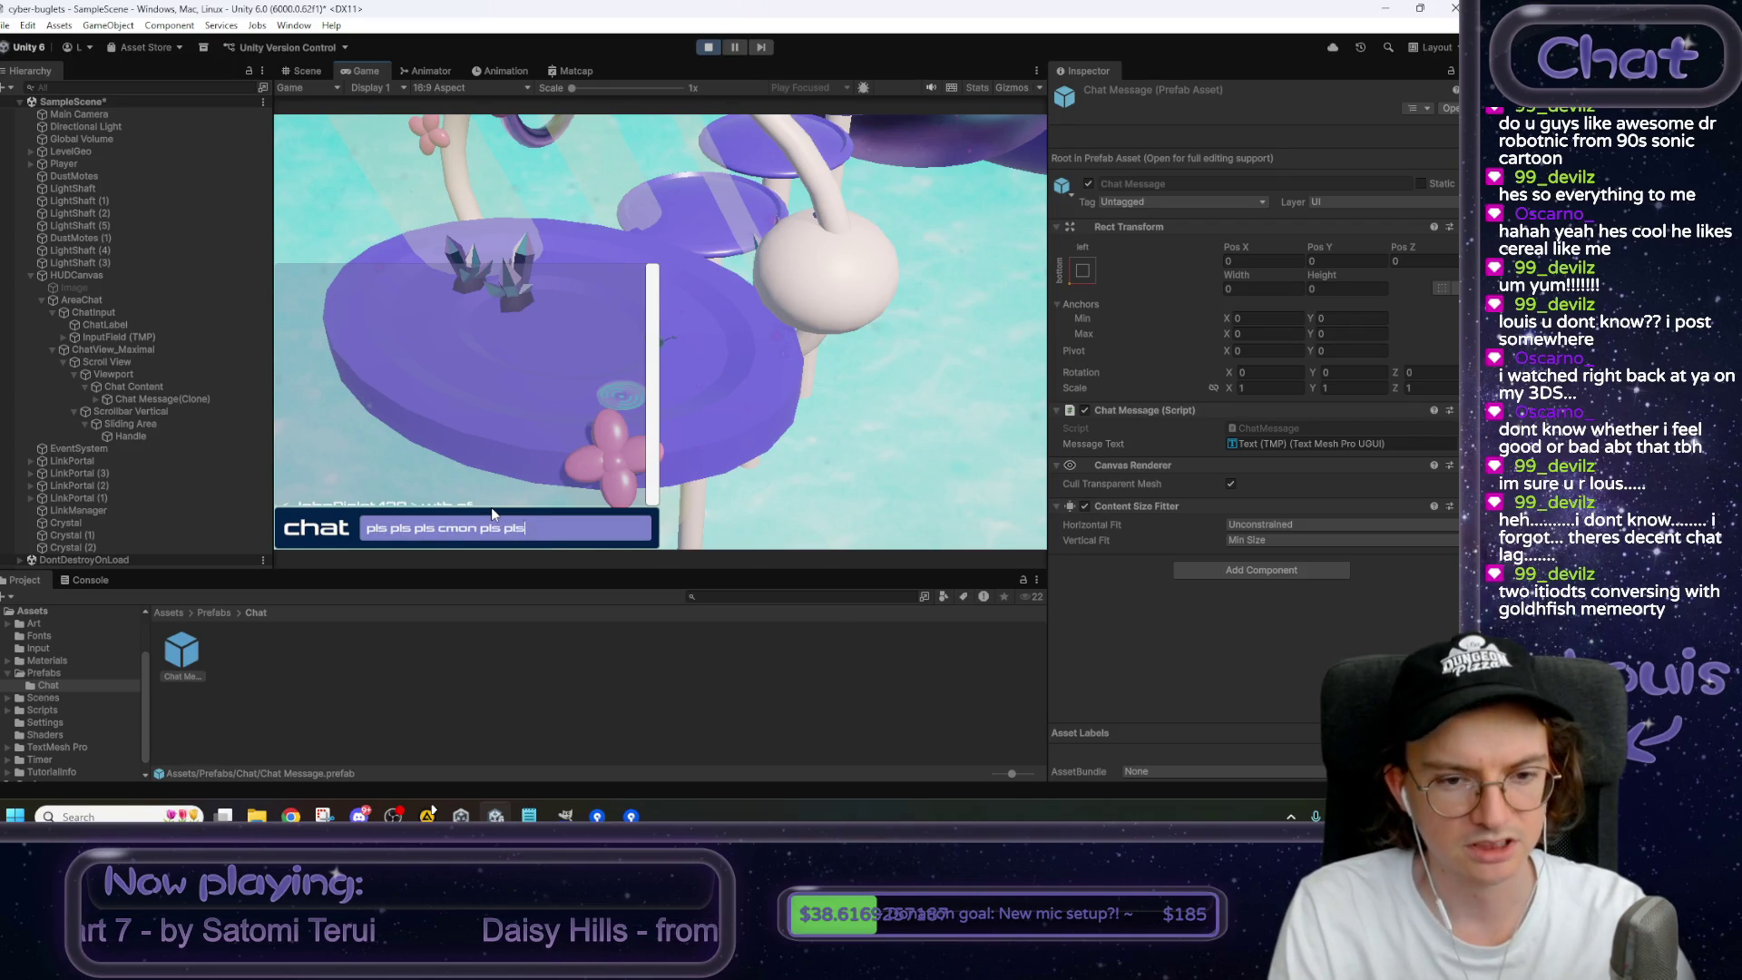
pyautogui.press('Return')
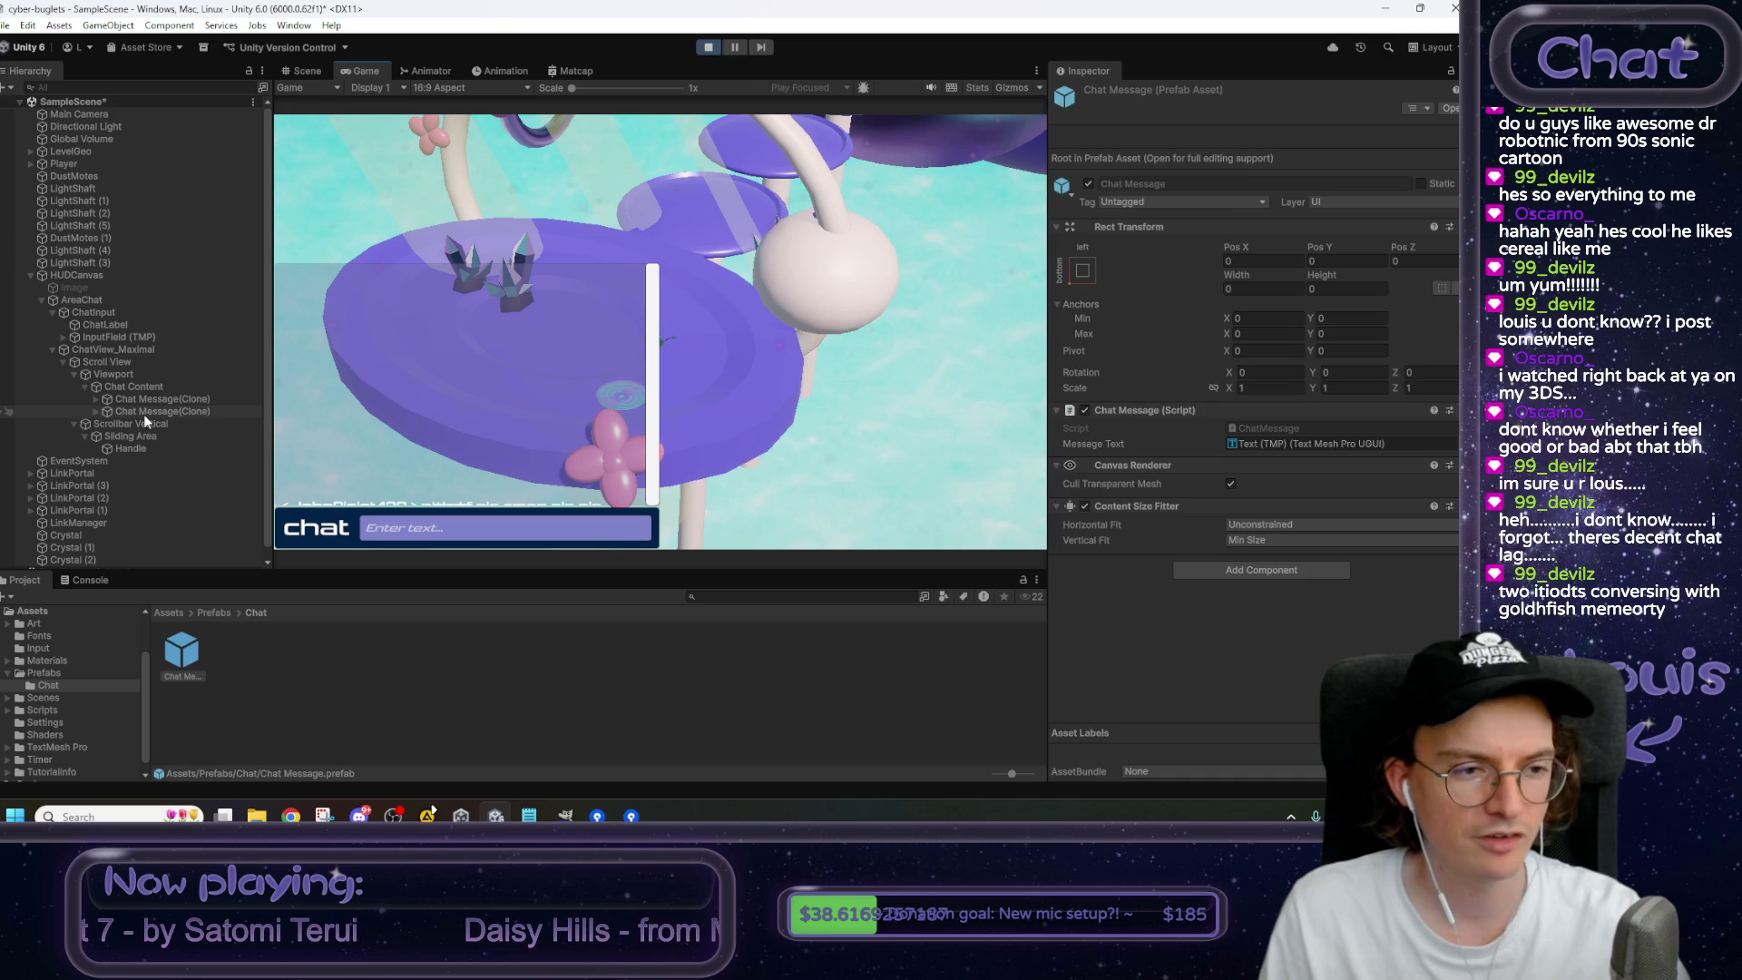
pyautogui.click(144, 412)
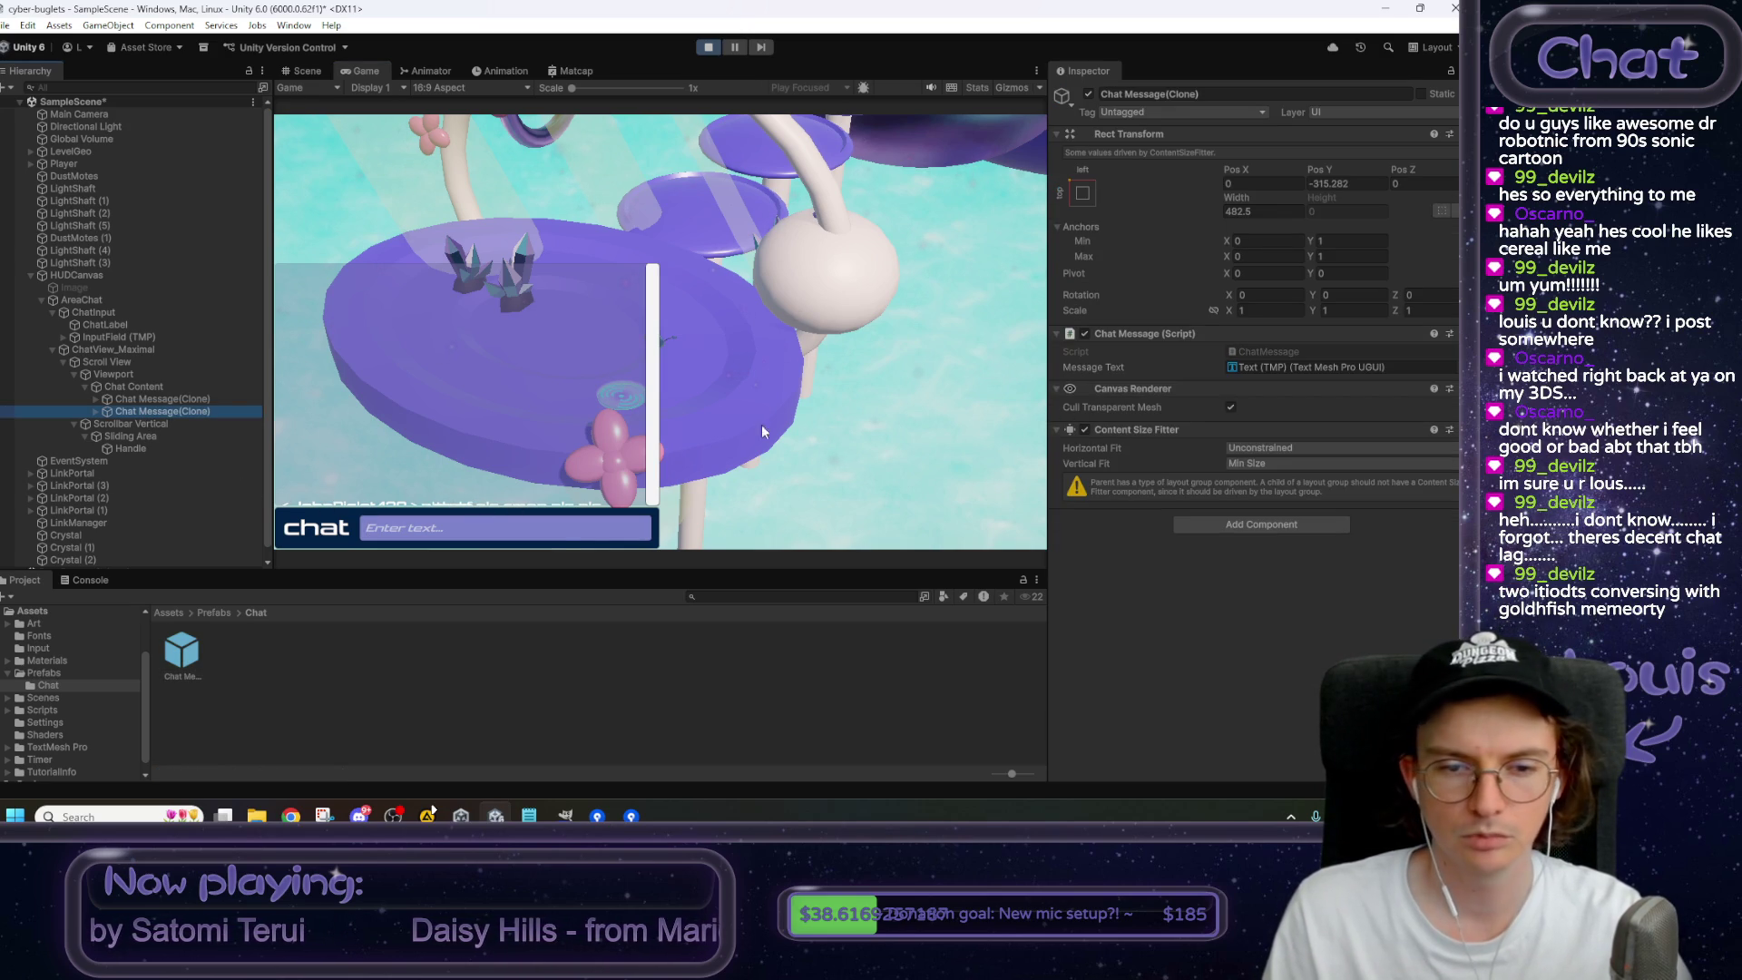
pyautogui.click(160, 386)
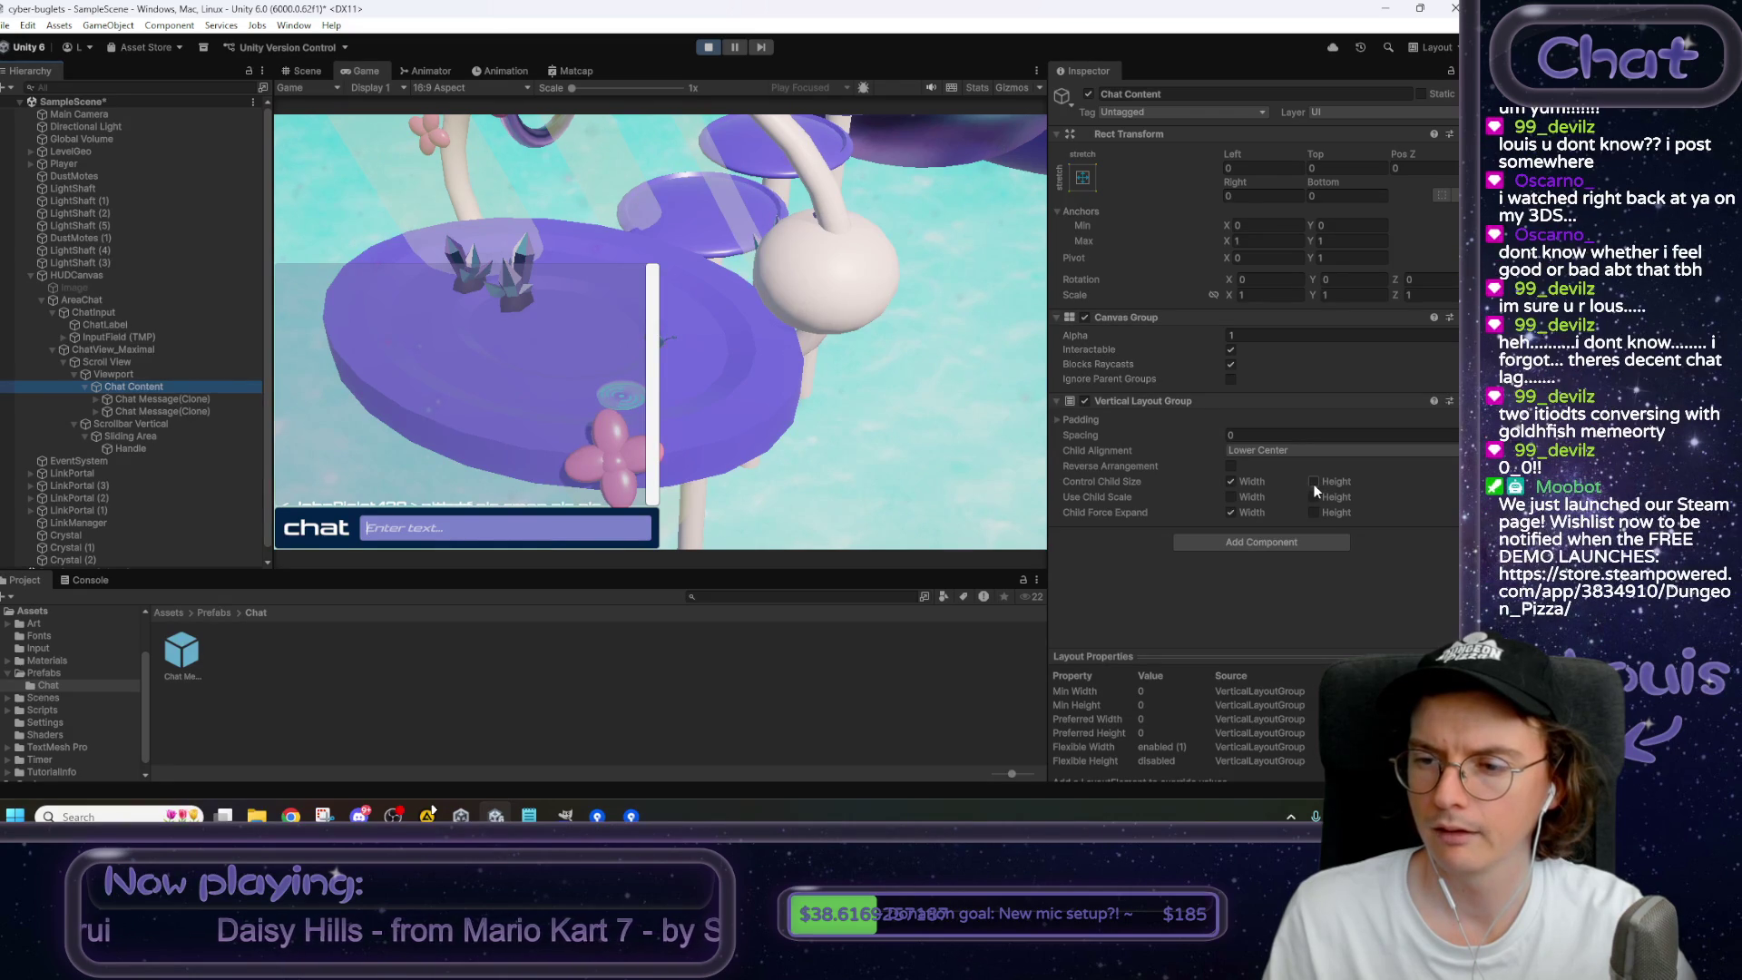
# Toggle Child Force Expand Height on and off, then select the first clone's Text (TMP) child.
pyautogui.click(1317, 514)
pyautogui.click(1315, 513)
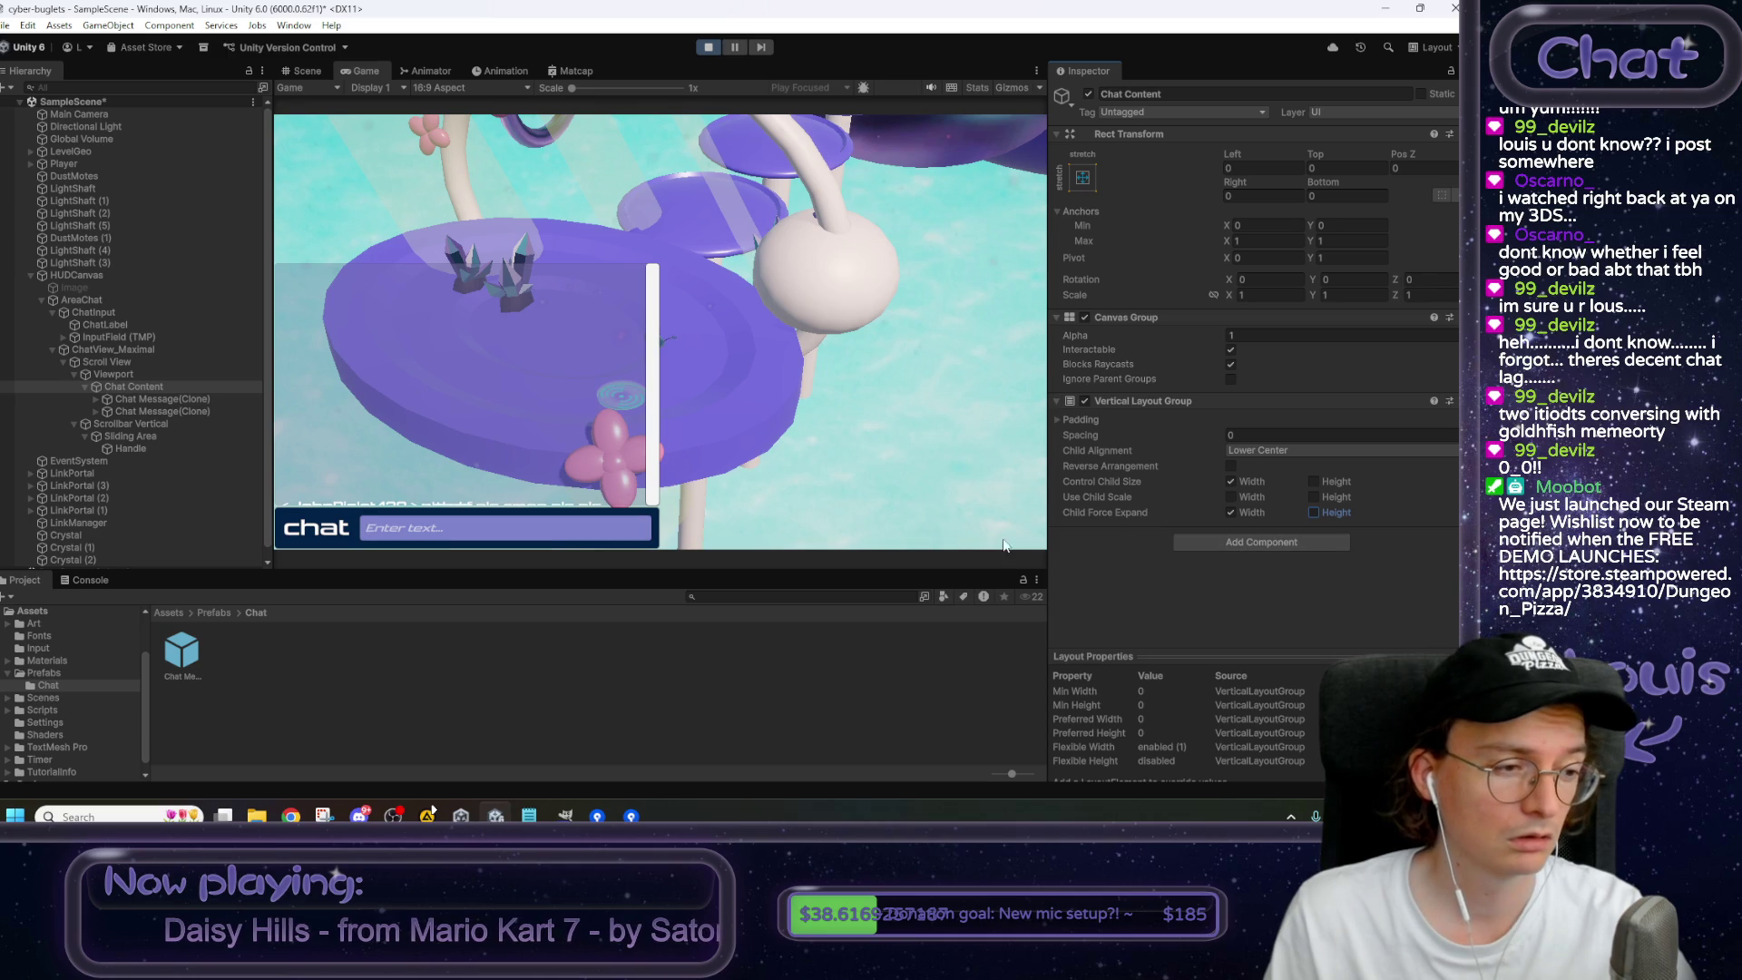
pyautogui.click(167, 403)
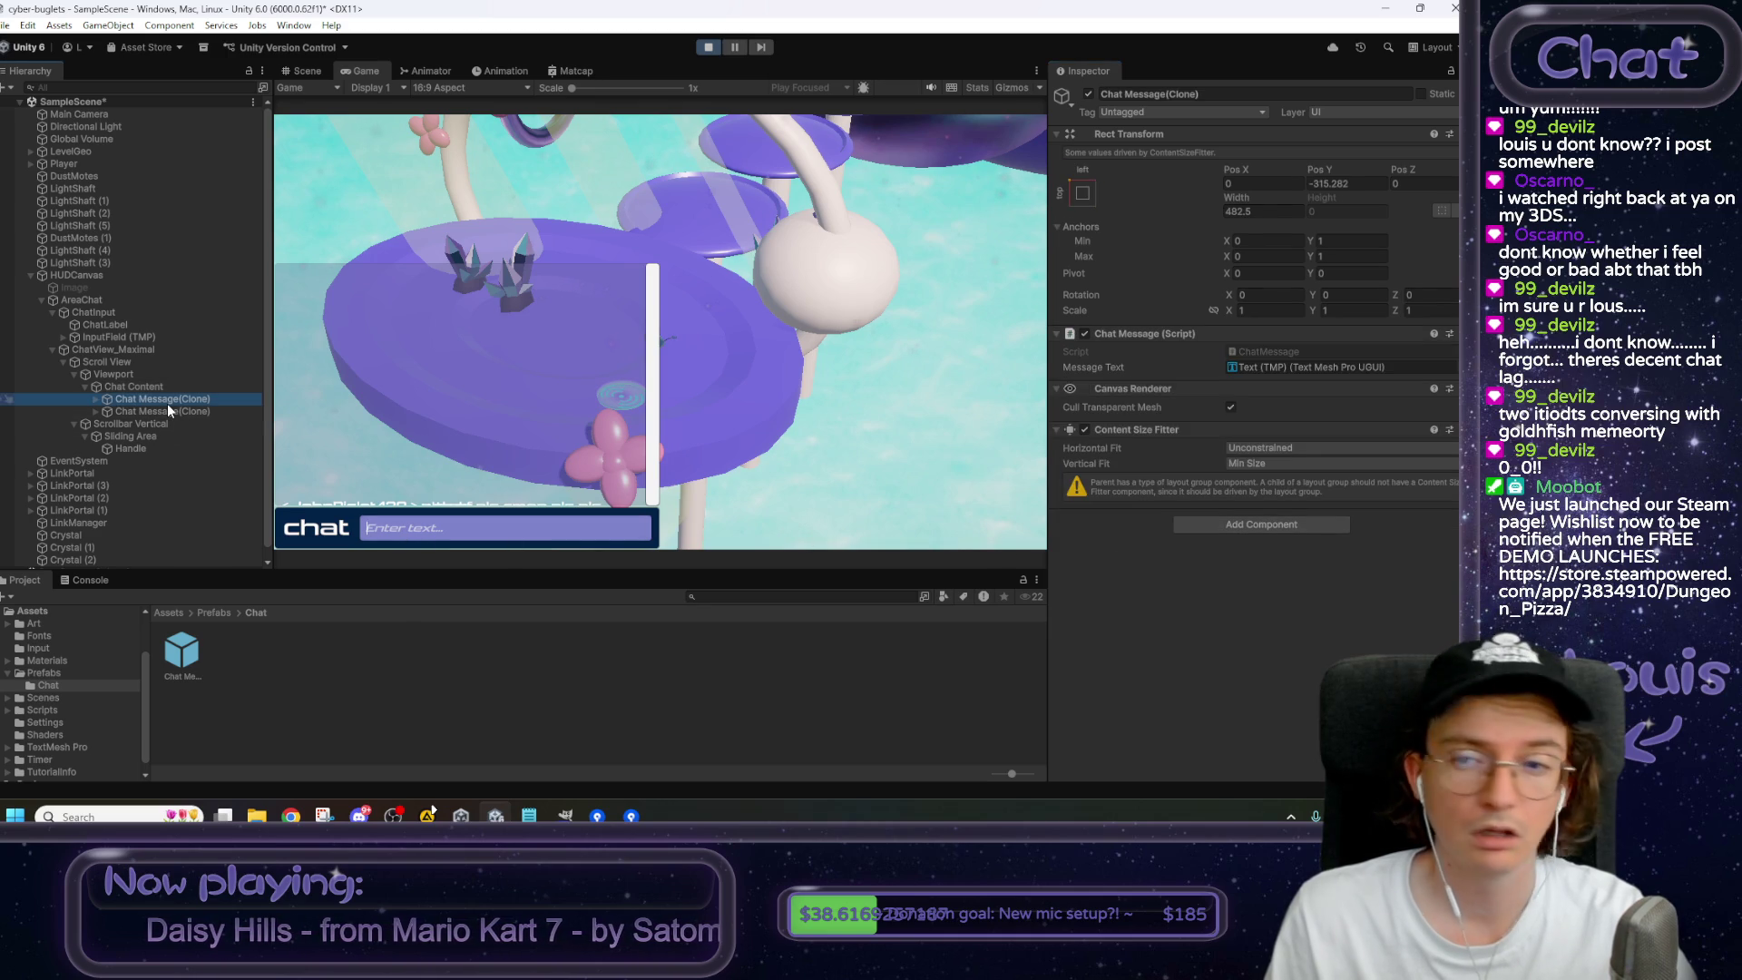
pyautogui.click(1320, 214)
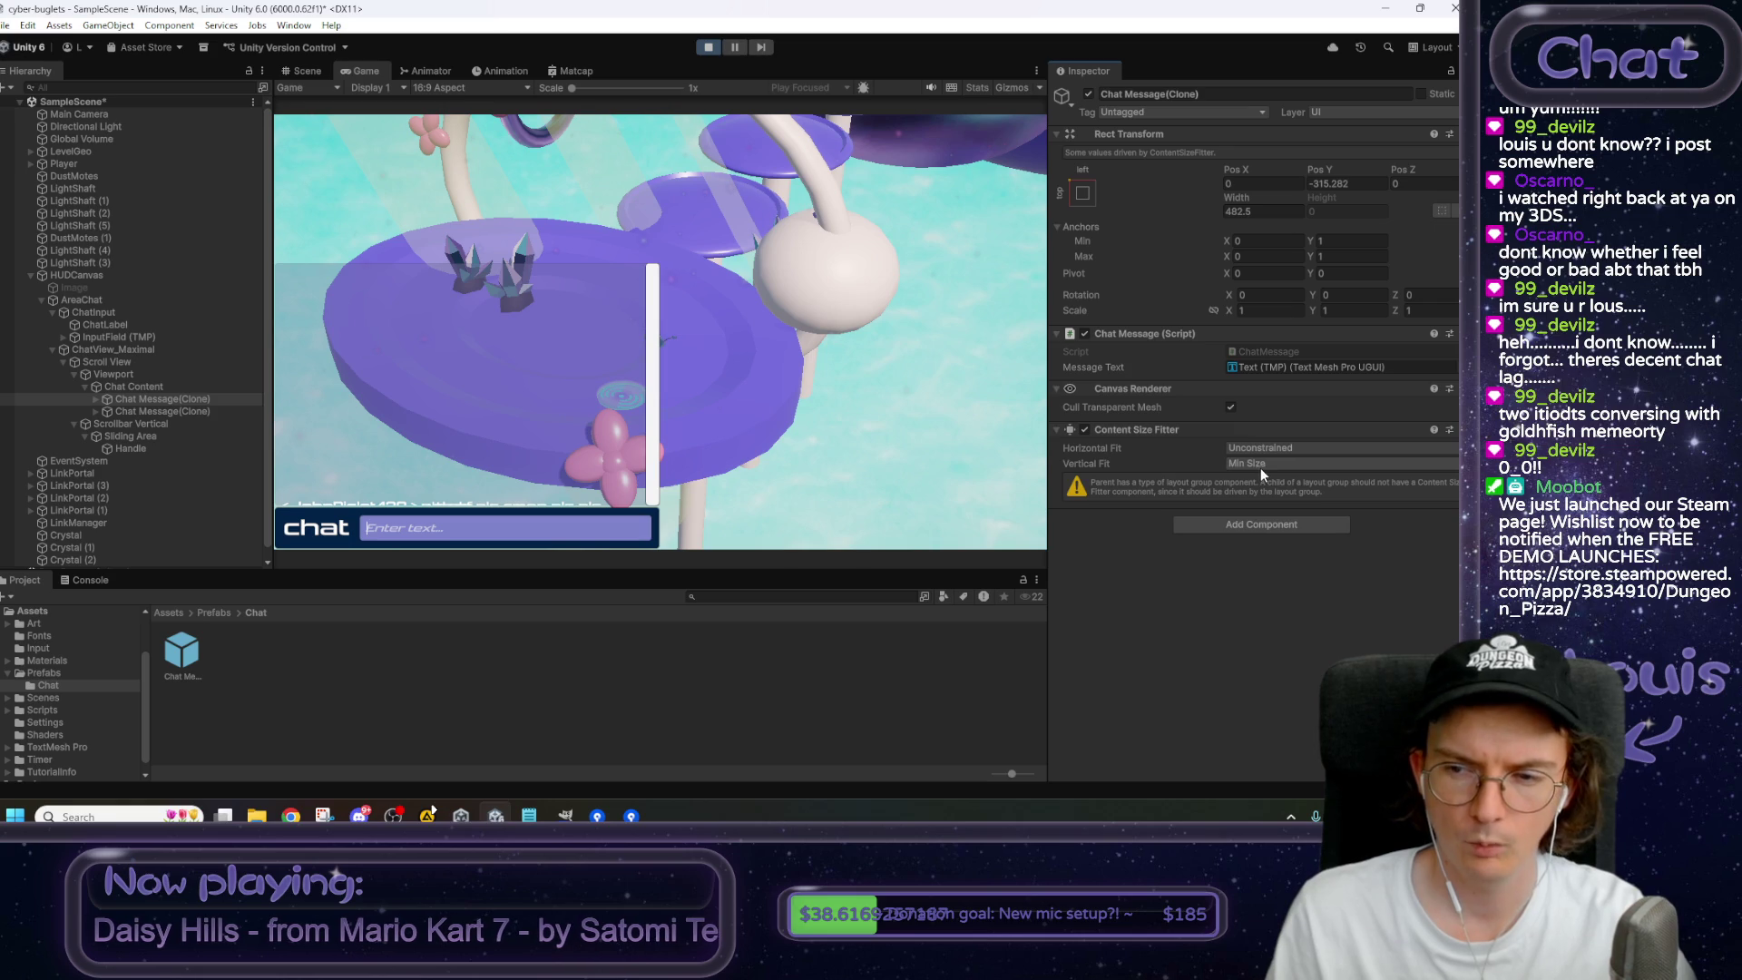
pyautogui.click(95, 399)
pyautogui.click(122, 410)
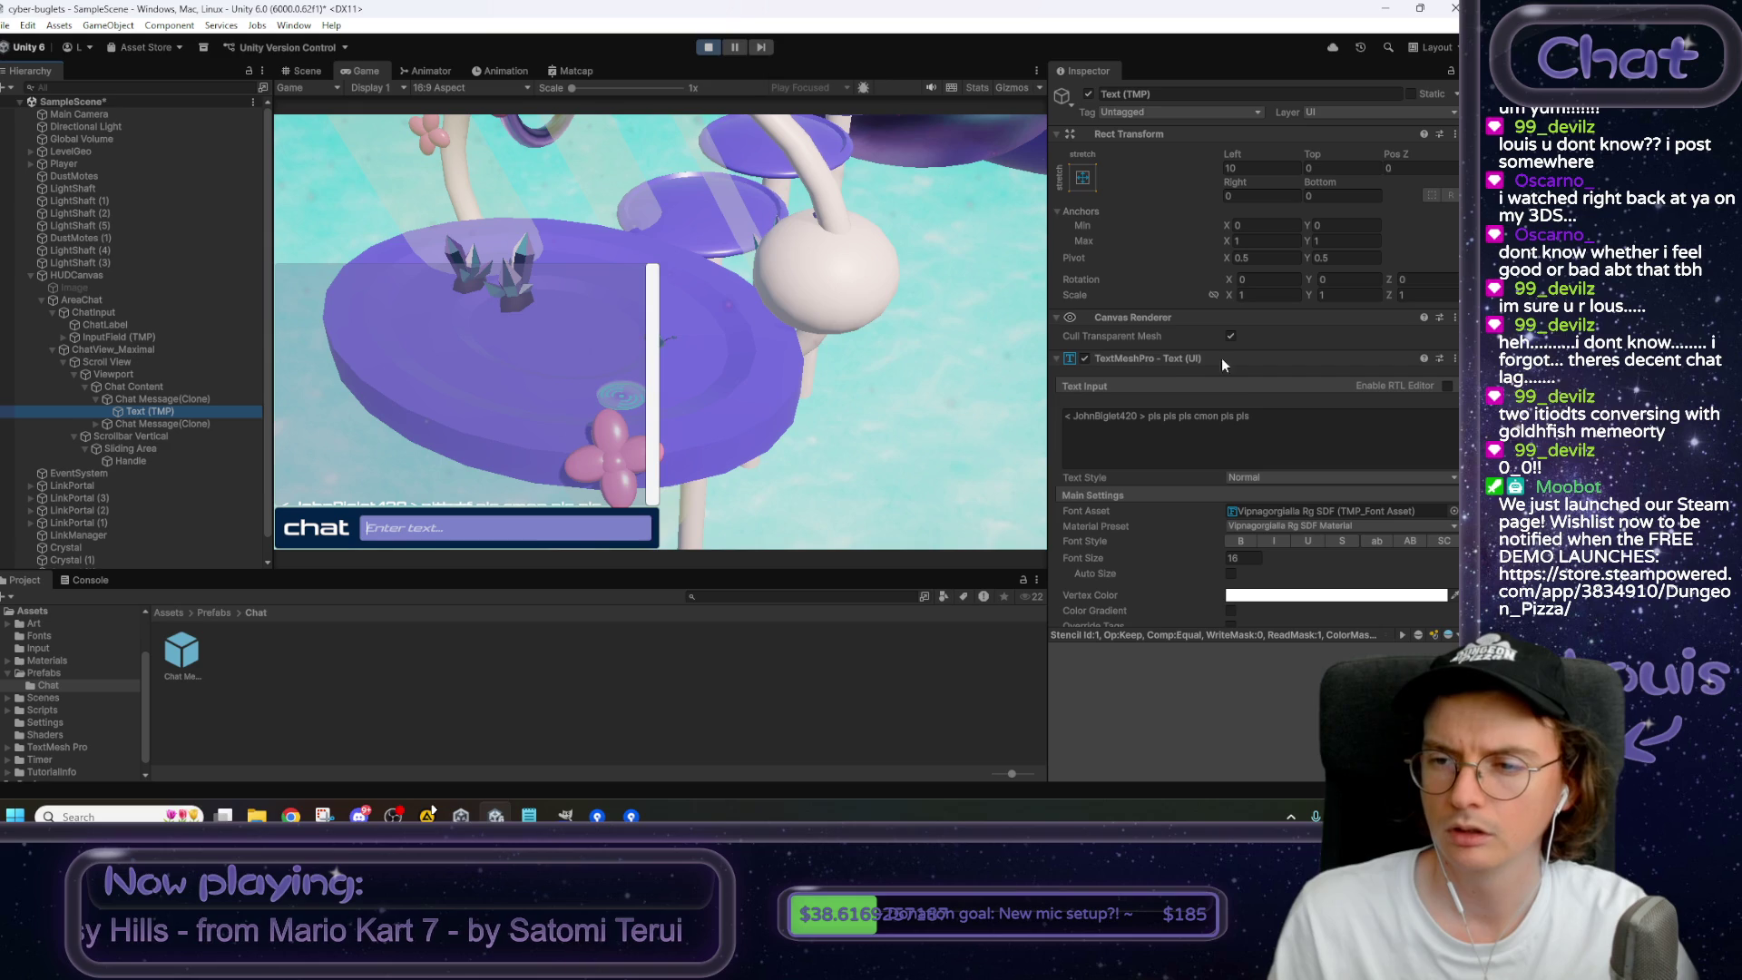
# Add a Layout Element to the Text (TMP) and try toggling its Preferred Height override.
pyautogui.scroll(-3, 1250, 437)
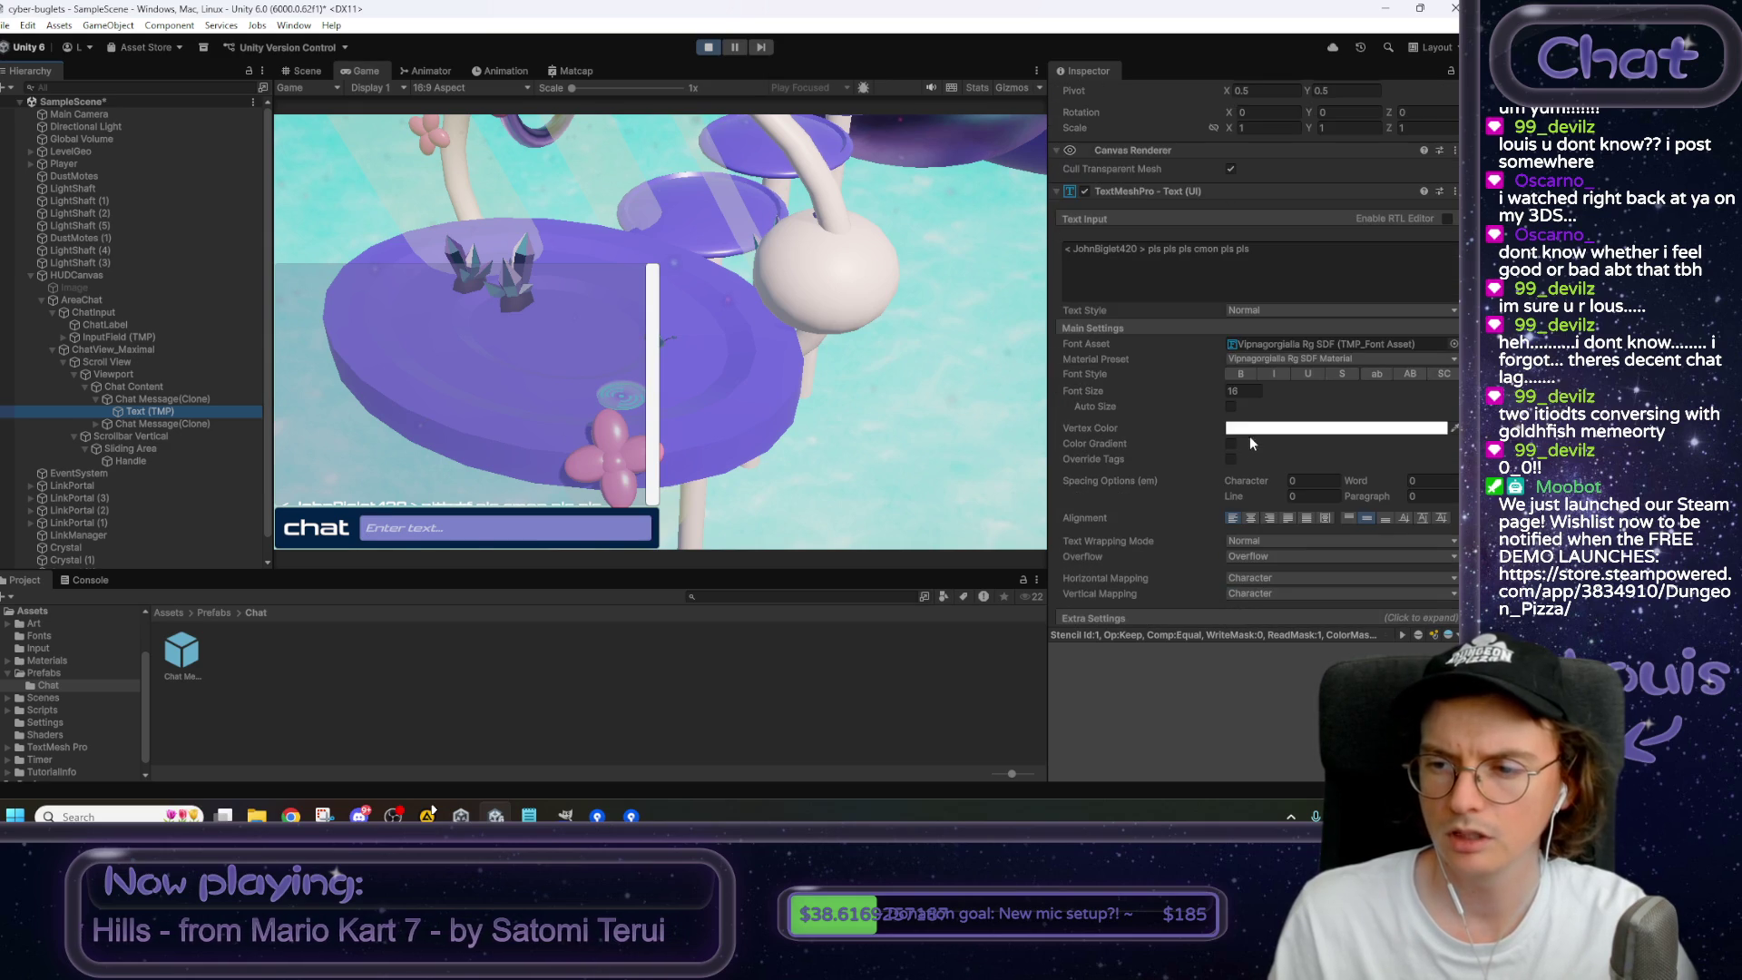
pyautogui.scroll(-2, 1267, 461)
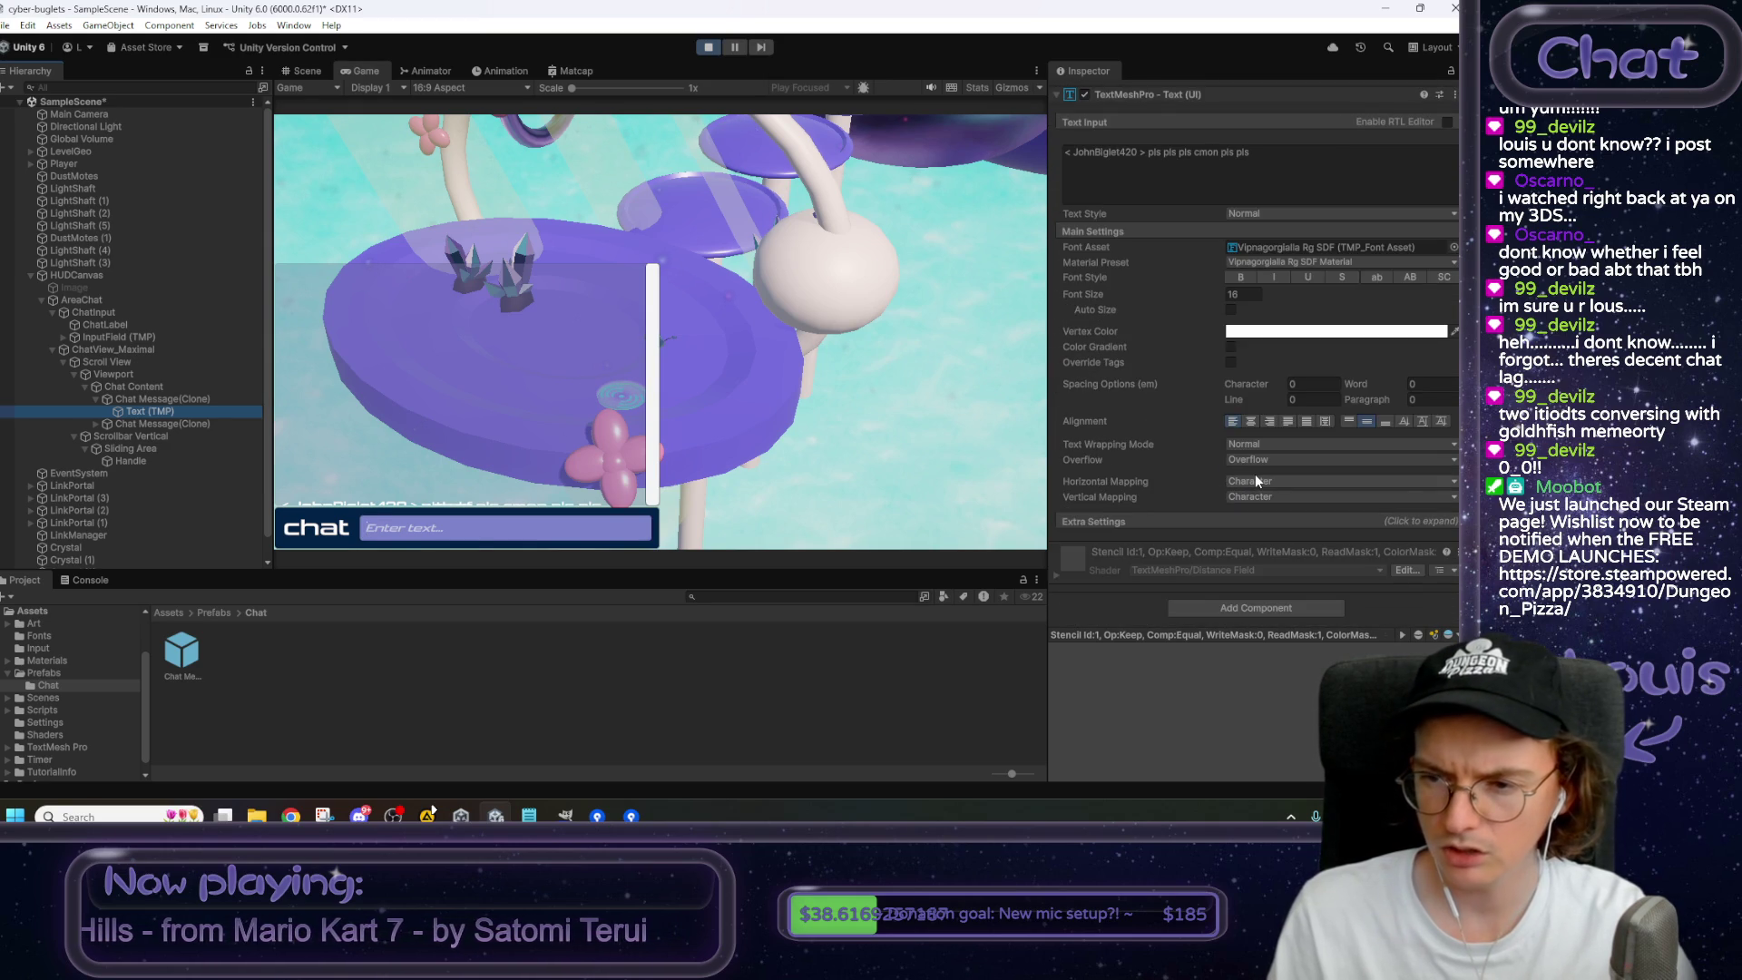
pyautogui.scroll(2, 1250, 483)
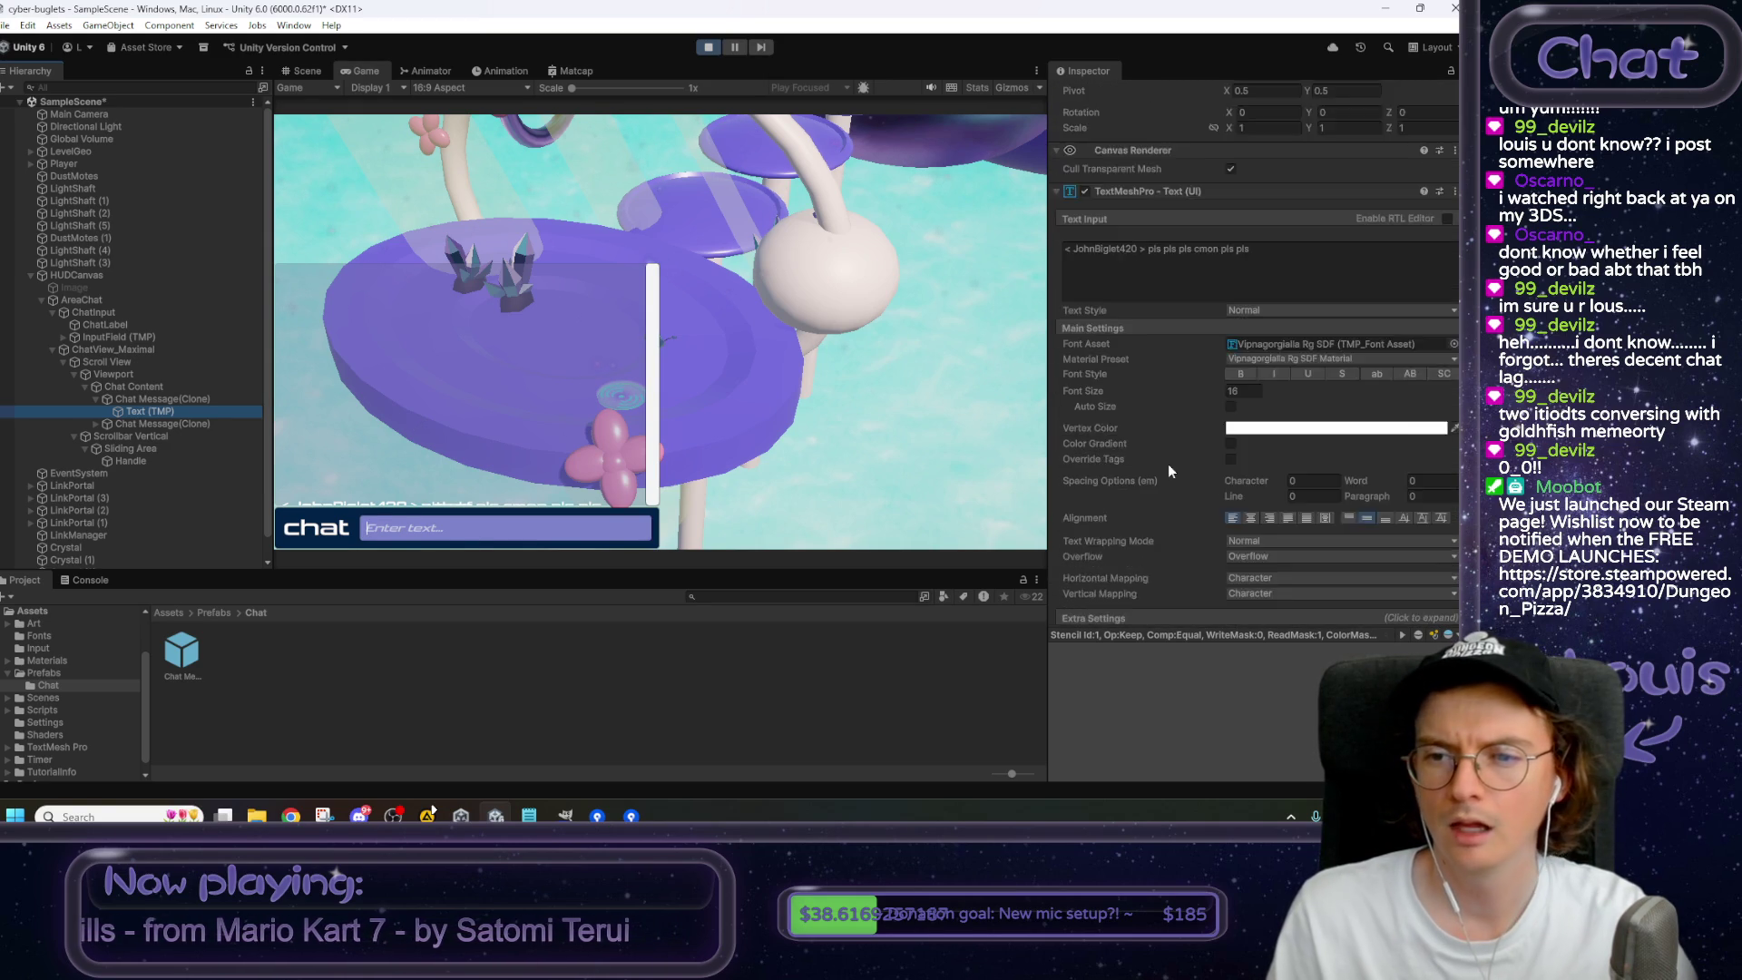
pyautogui.scroll(-2, 1168, 464)
pyautogui.click(1213, 602)
pyautogui.write('layout')
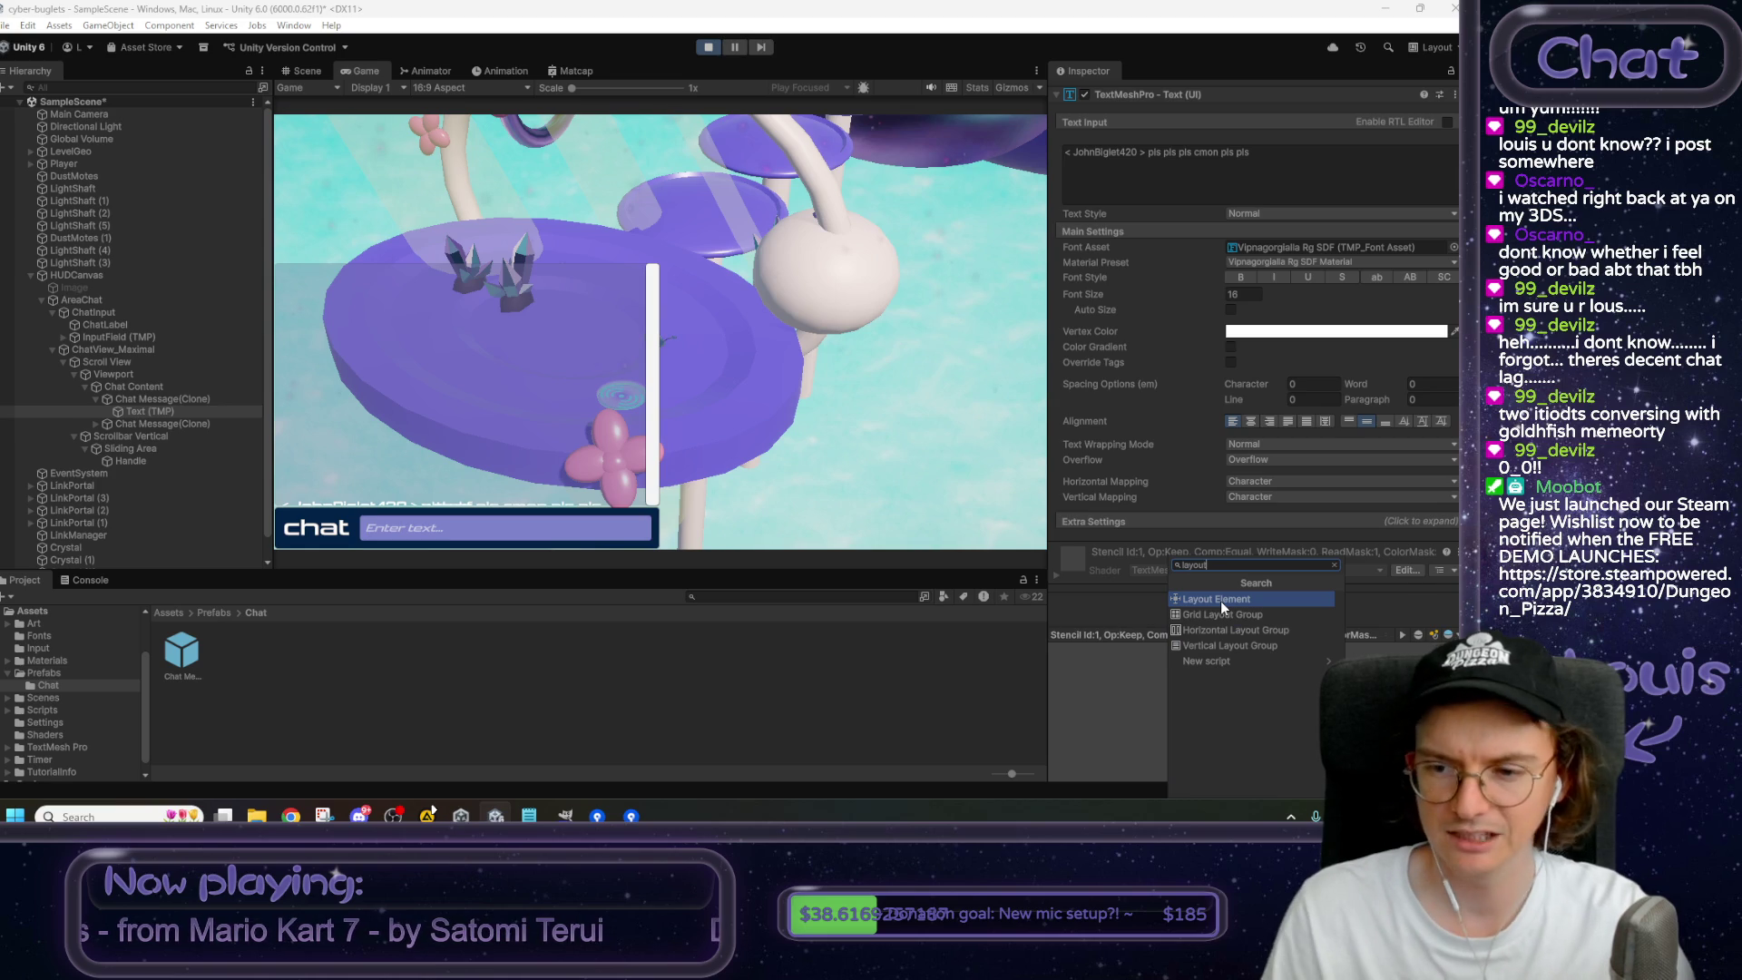
pyautogui.click(1221, 601)
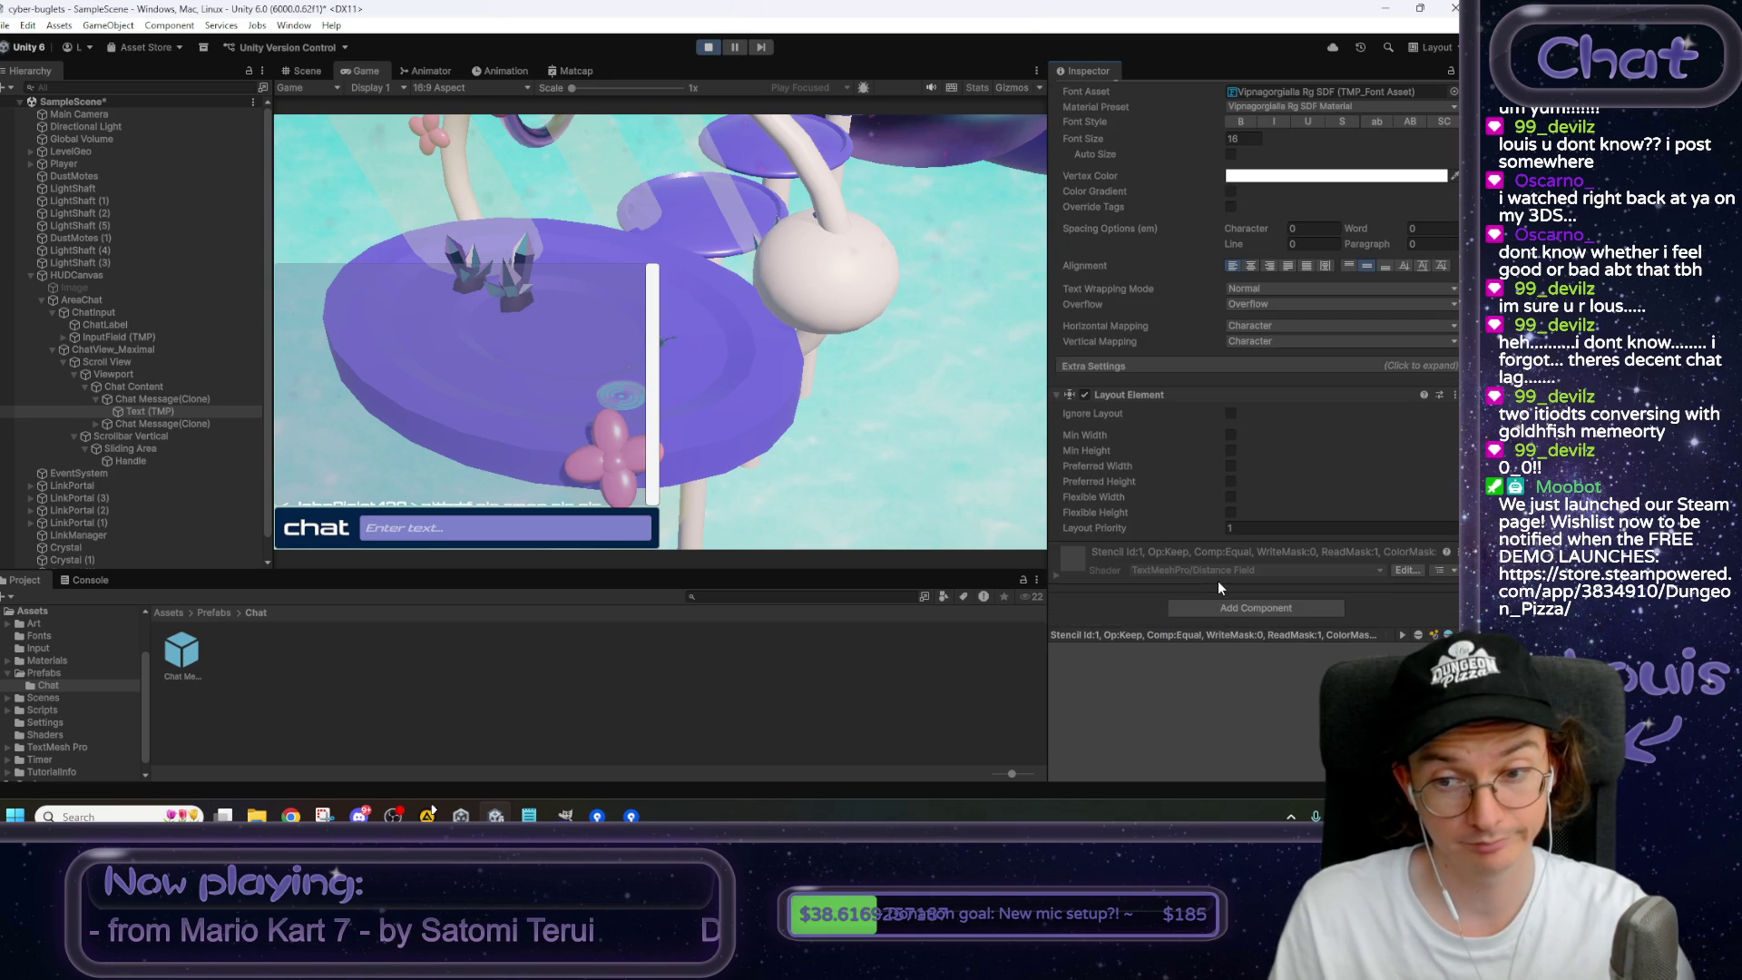
pyautogui.click(1231, 482)
pyautogui.click(1231, 482)
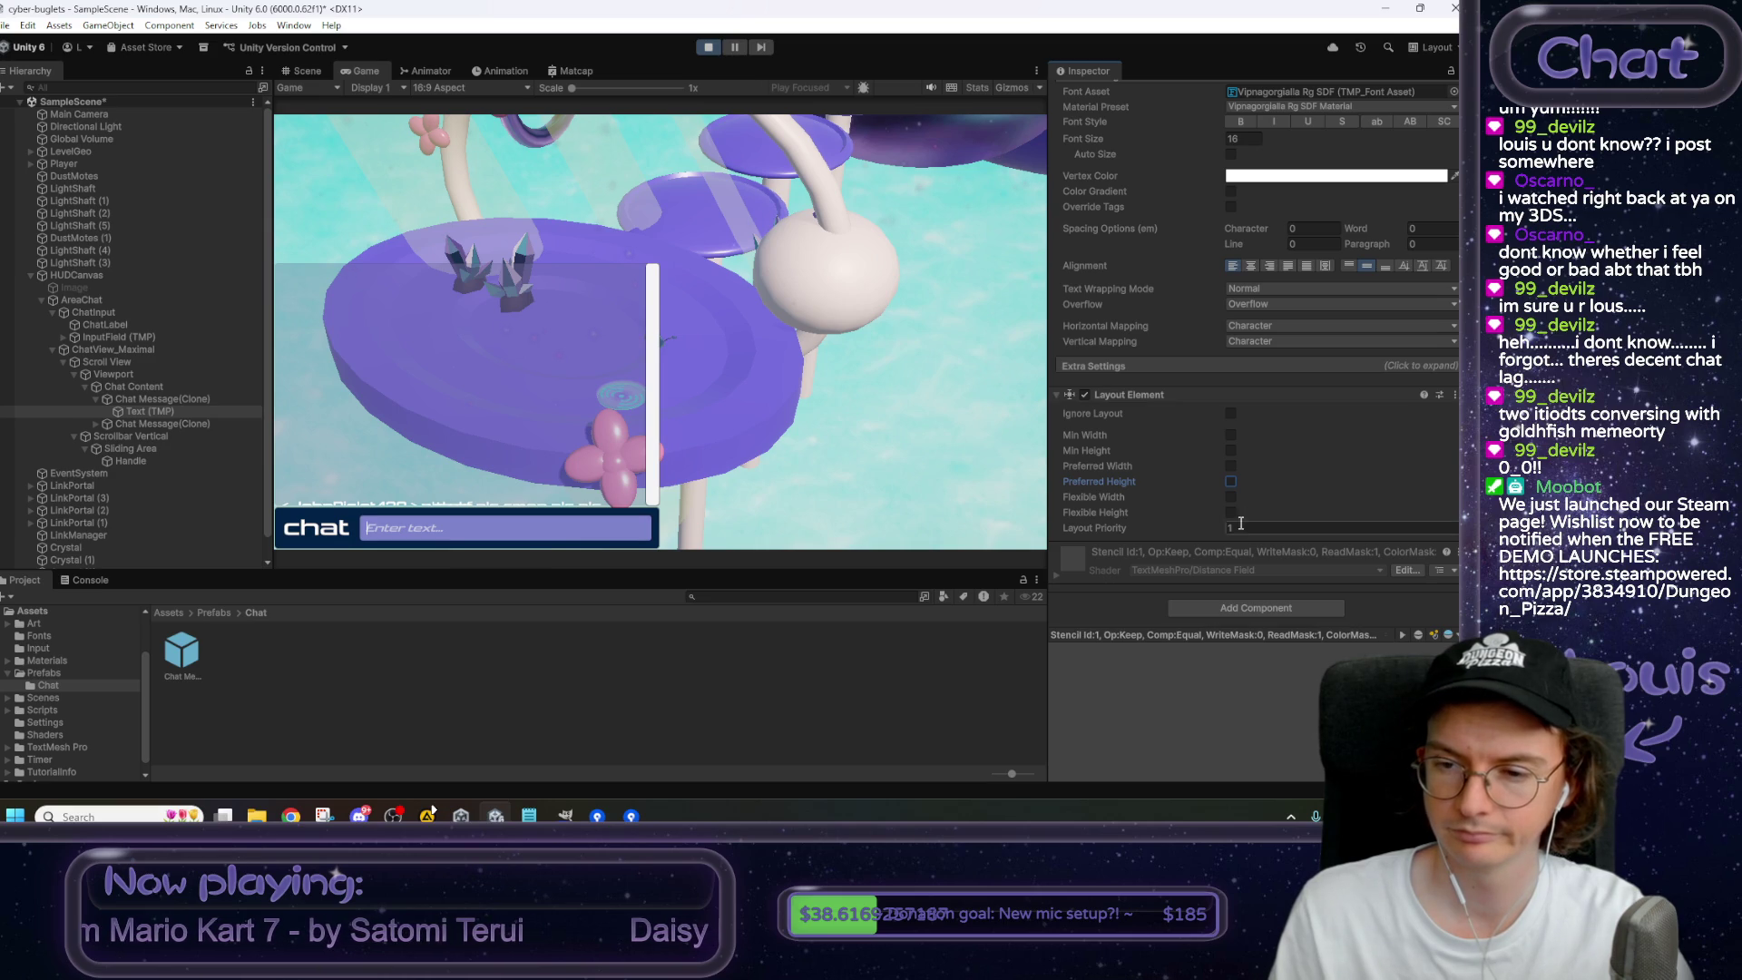
# Re-inspect the chat message clone and its Text (TMP), then stop Play mode.
pyautogui.scroll(6, 1243, 522)
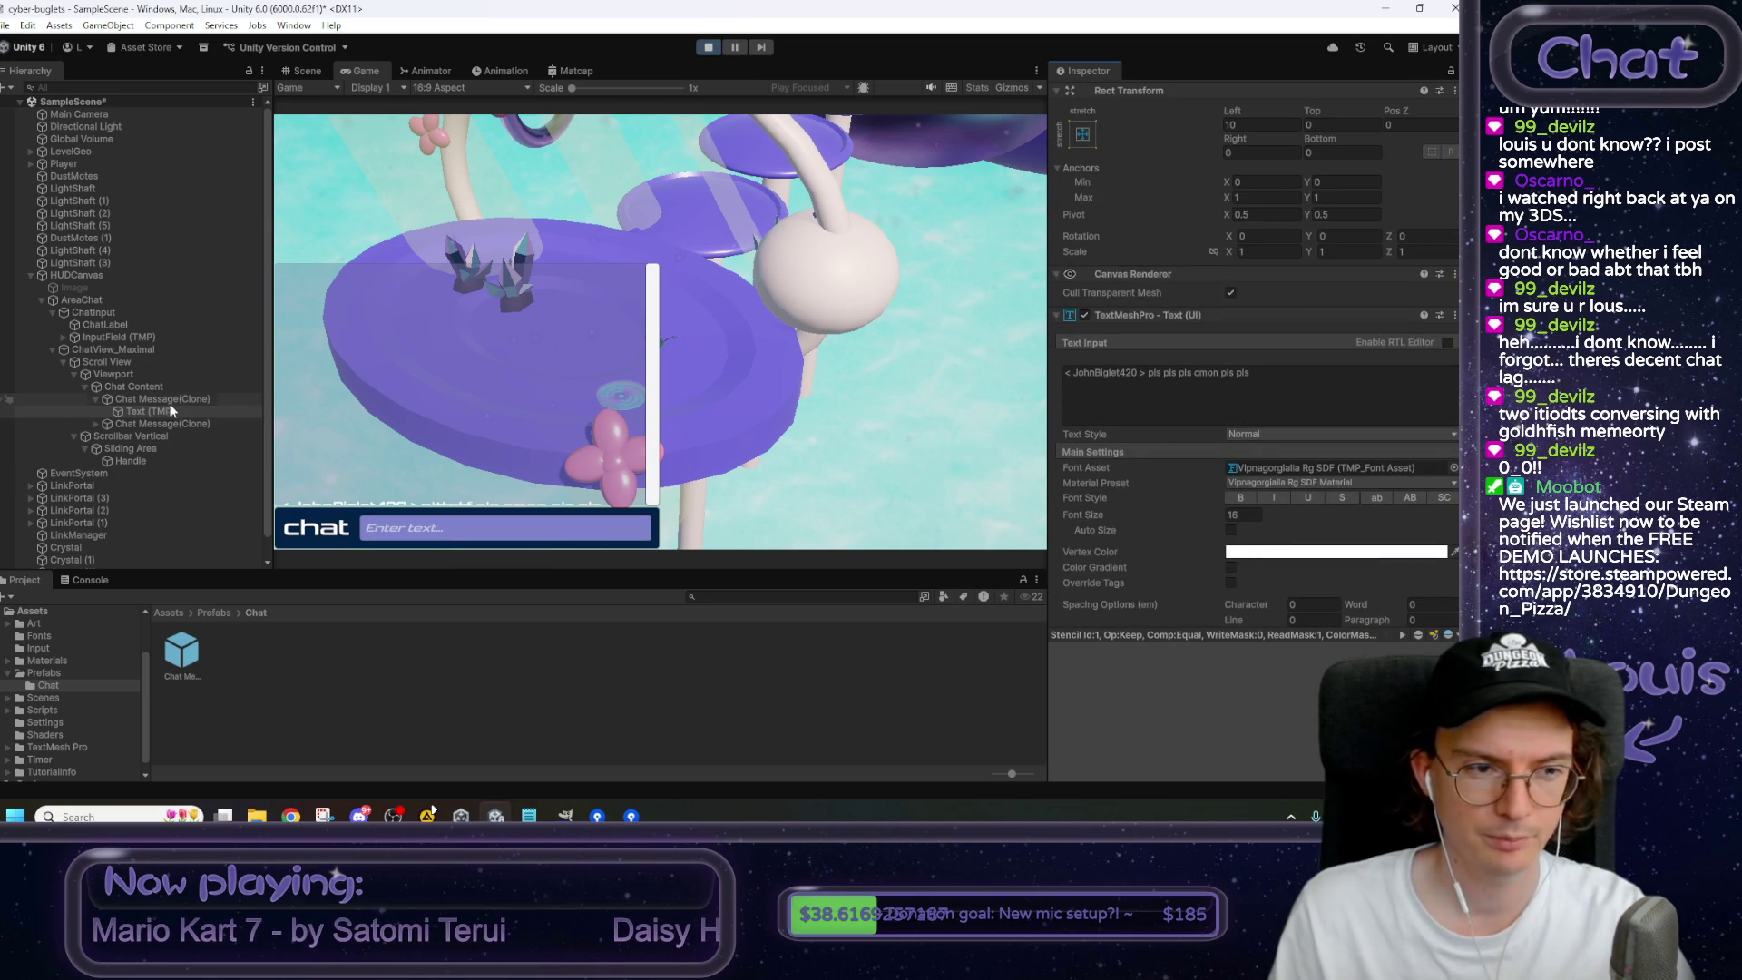
pyautogui.click(169, 400)
pyautogui.click(1232, 350)
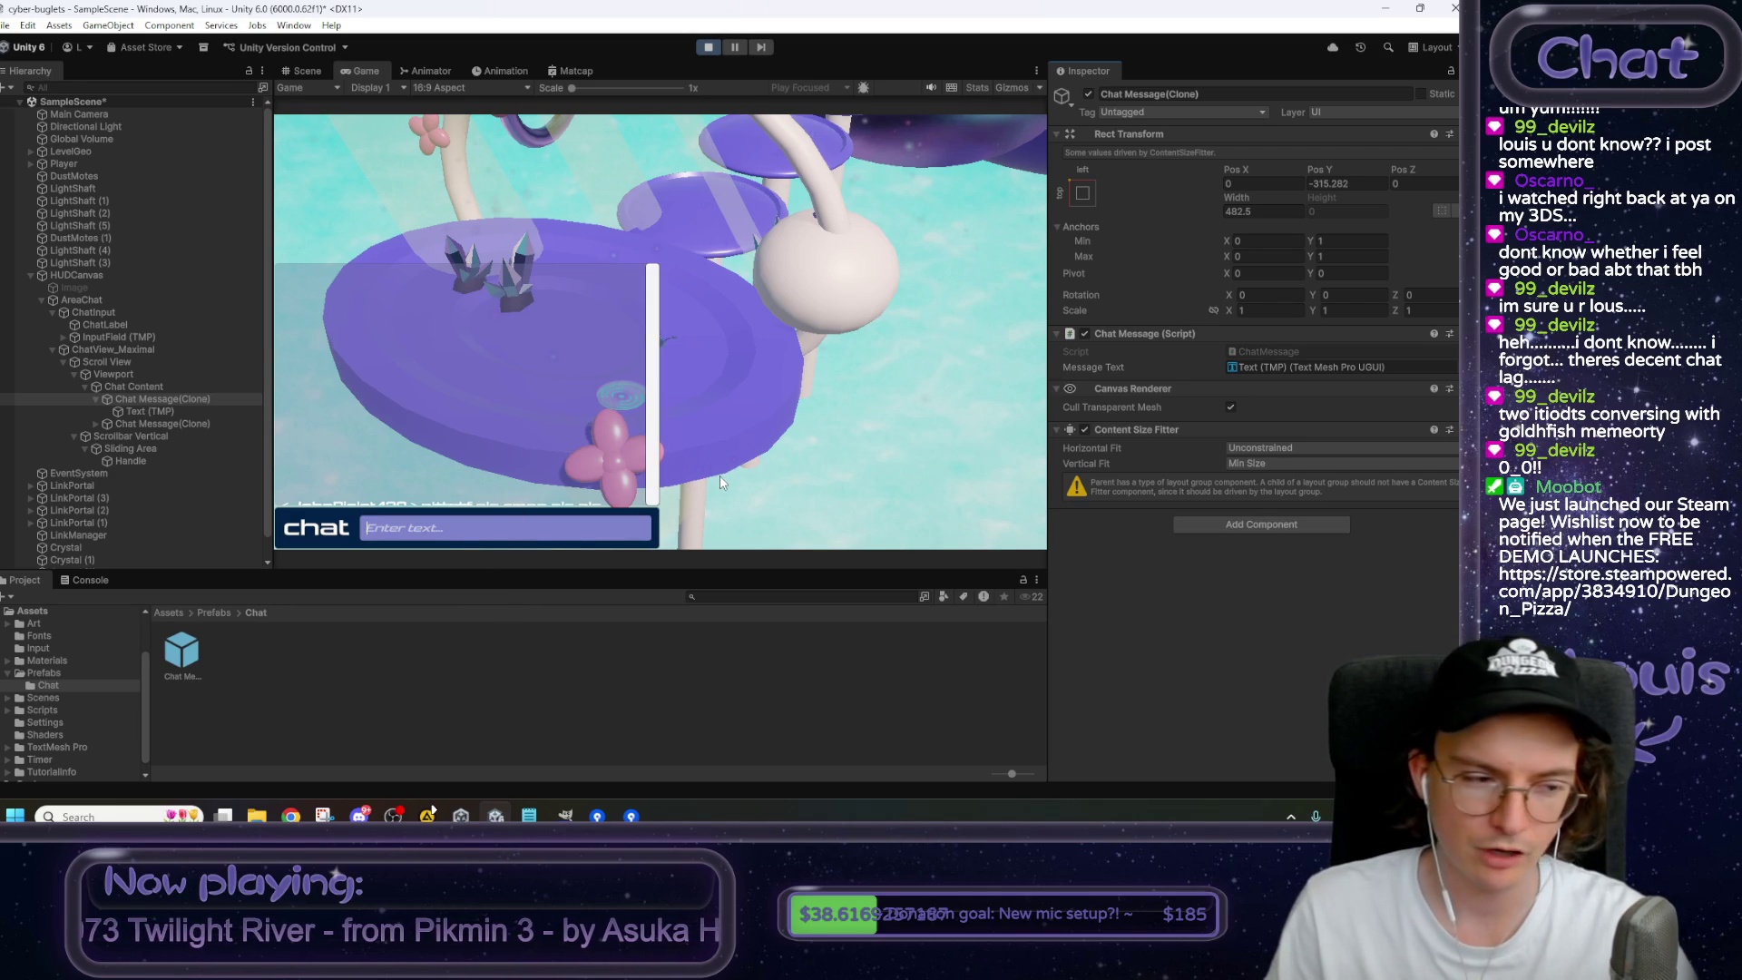
pyautogui.click(186, 411)
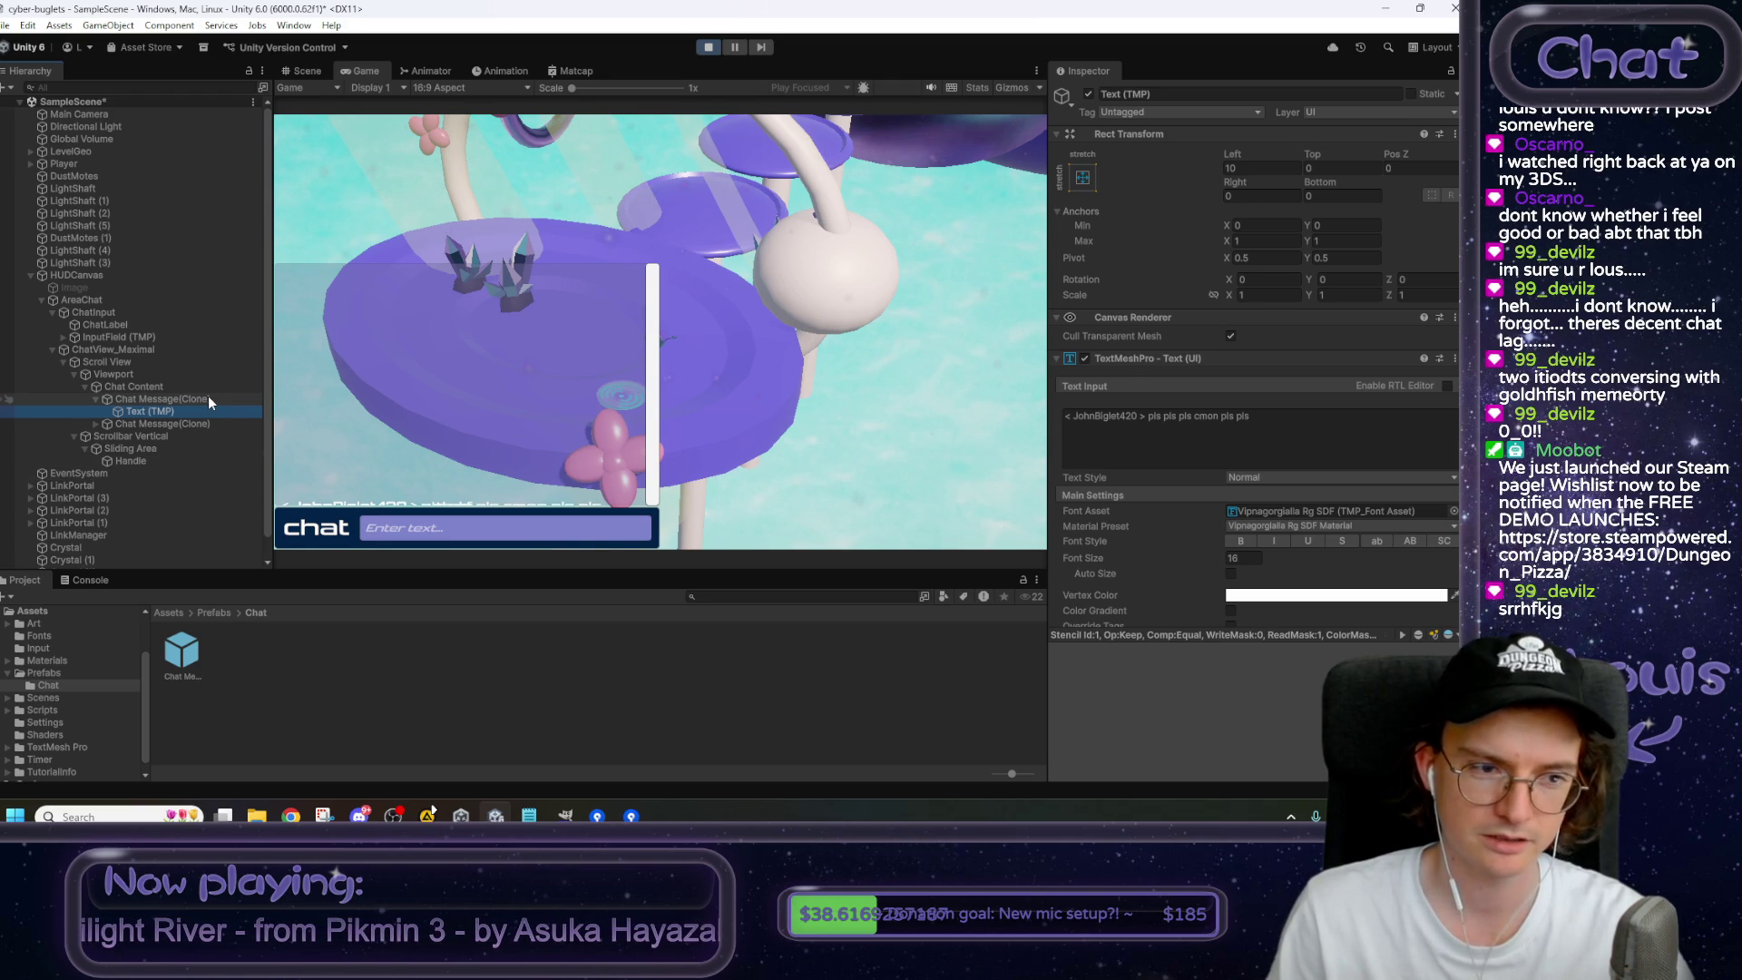
pyautogui.scroll(-2, 1207, 477)
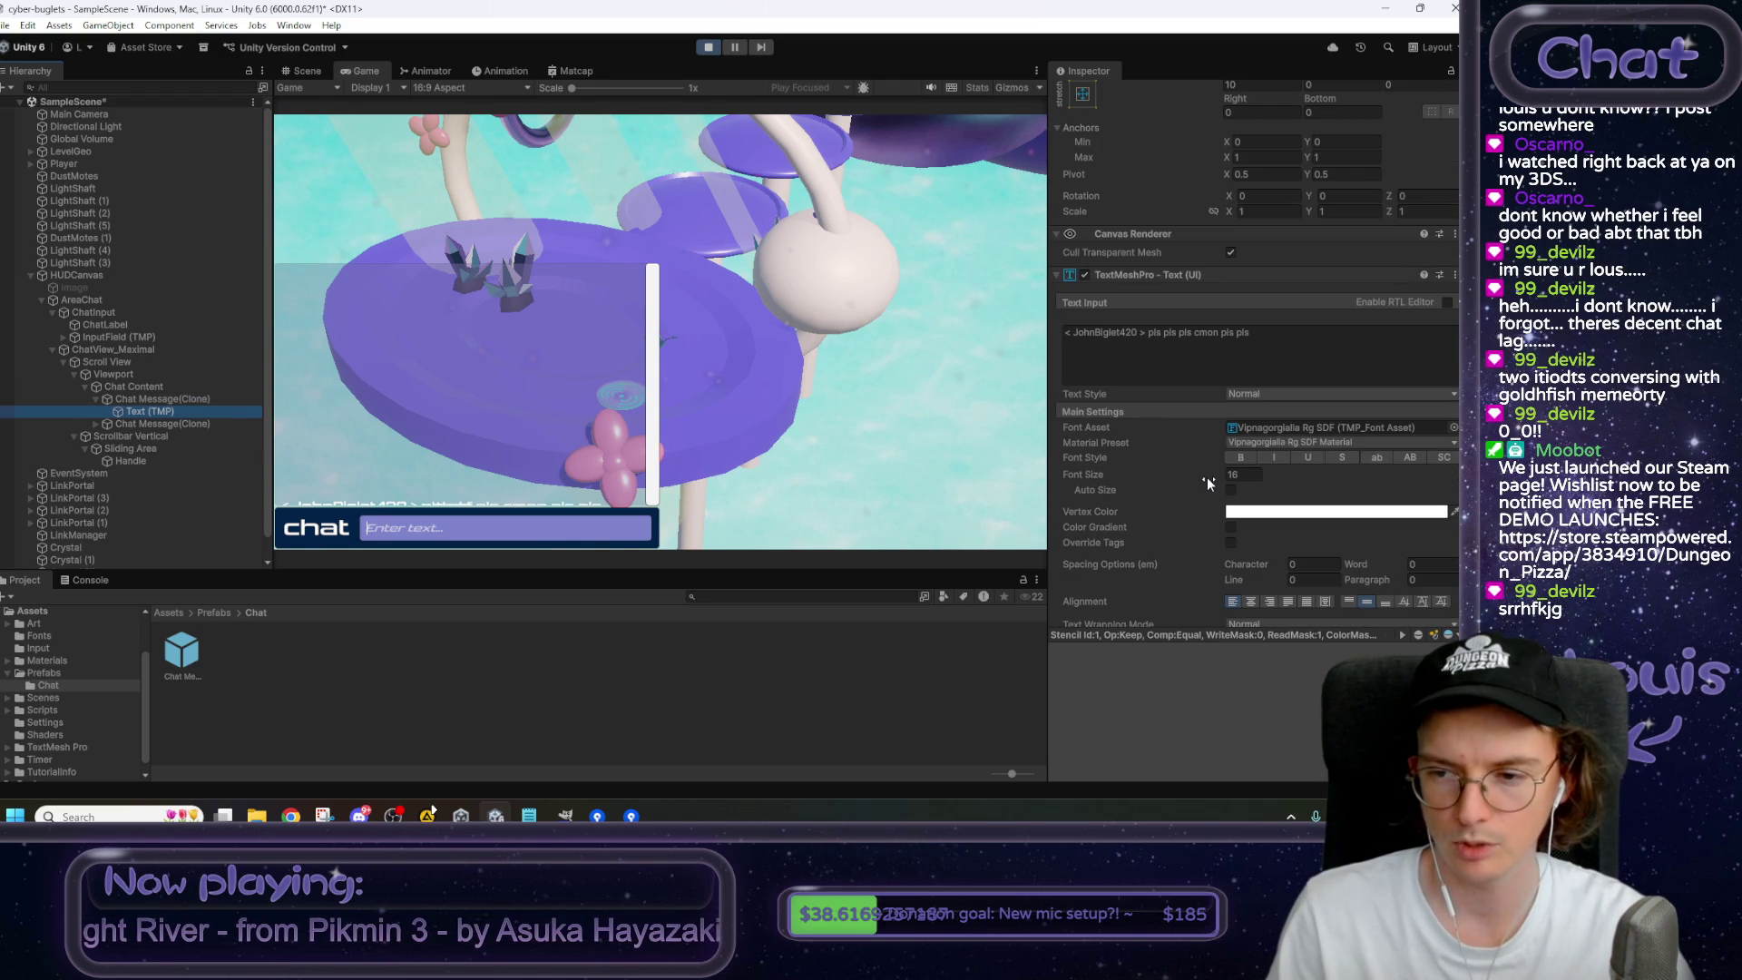
pyautogui.scroll(2, 1211, 504)
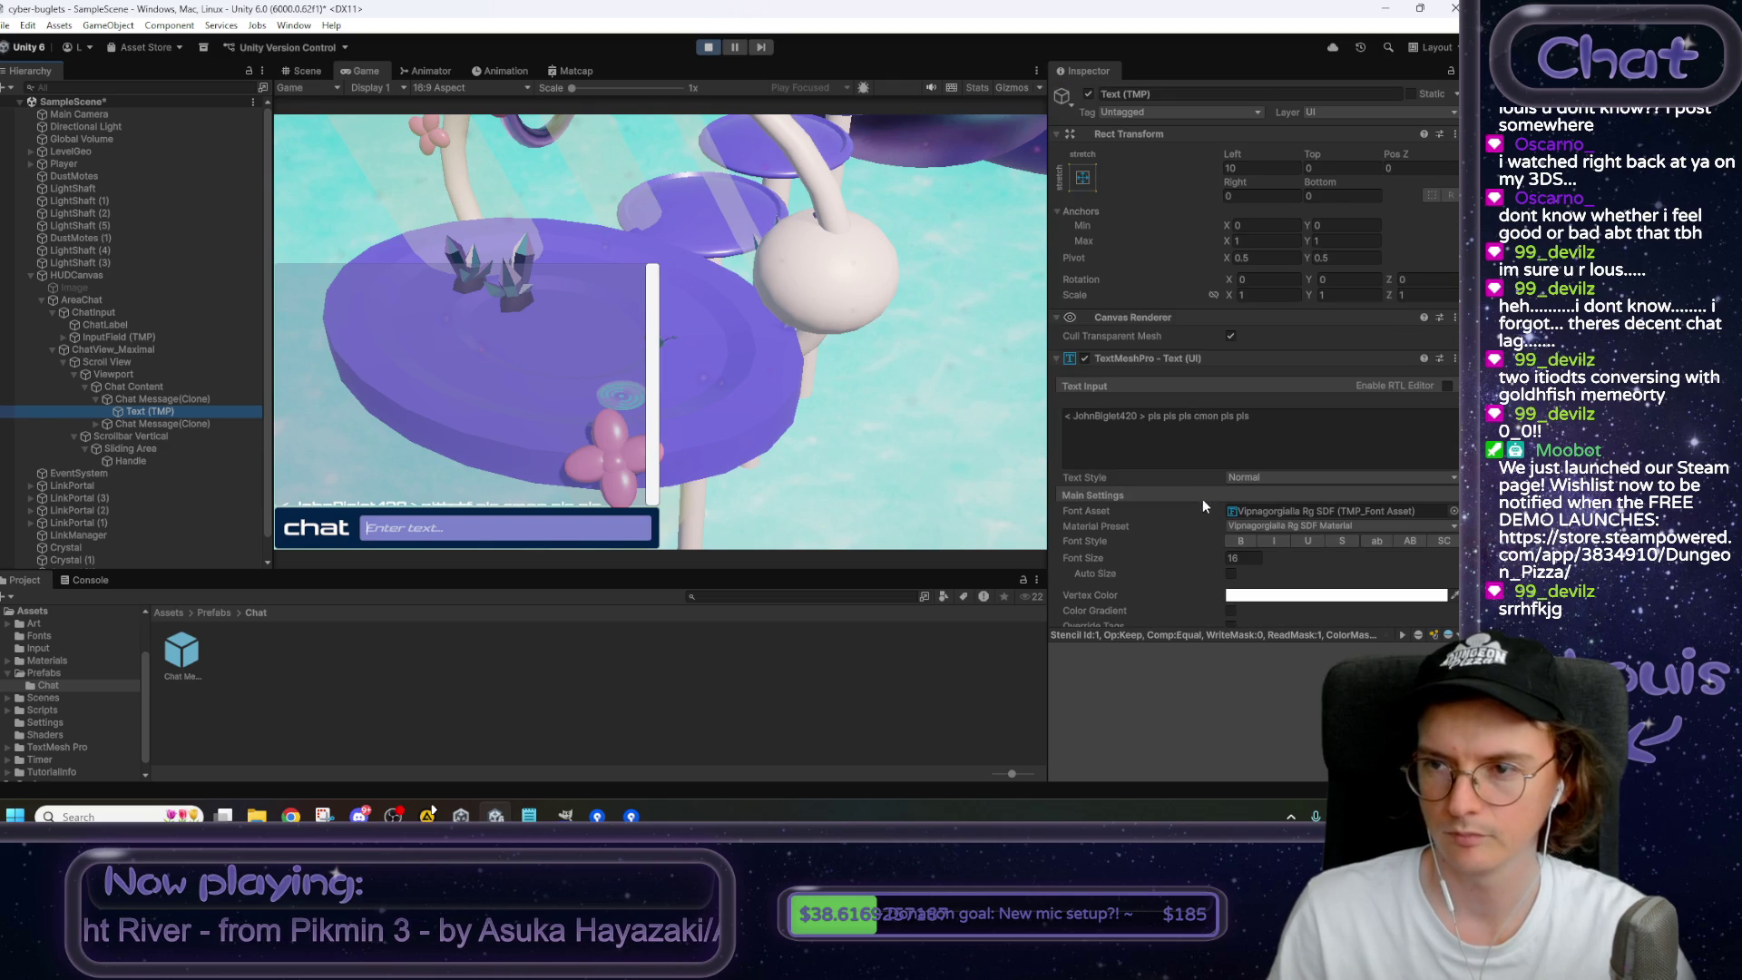
pyautogui.click(707, 48)
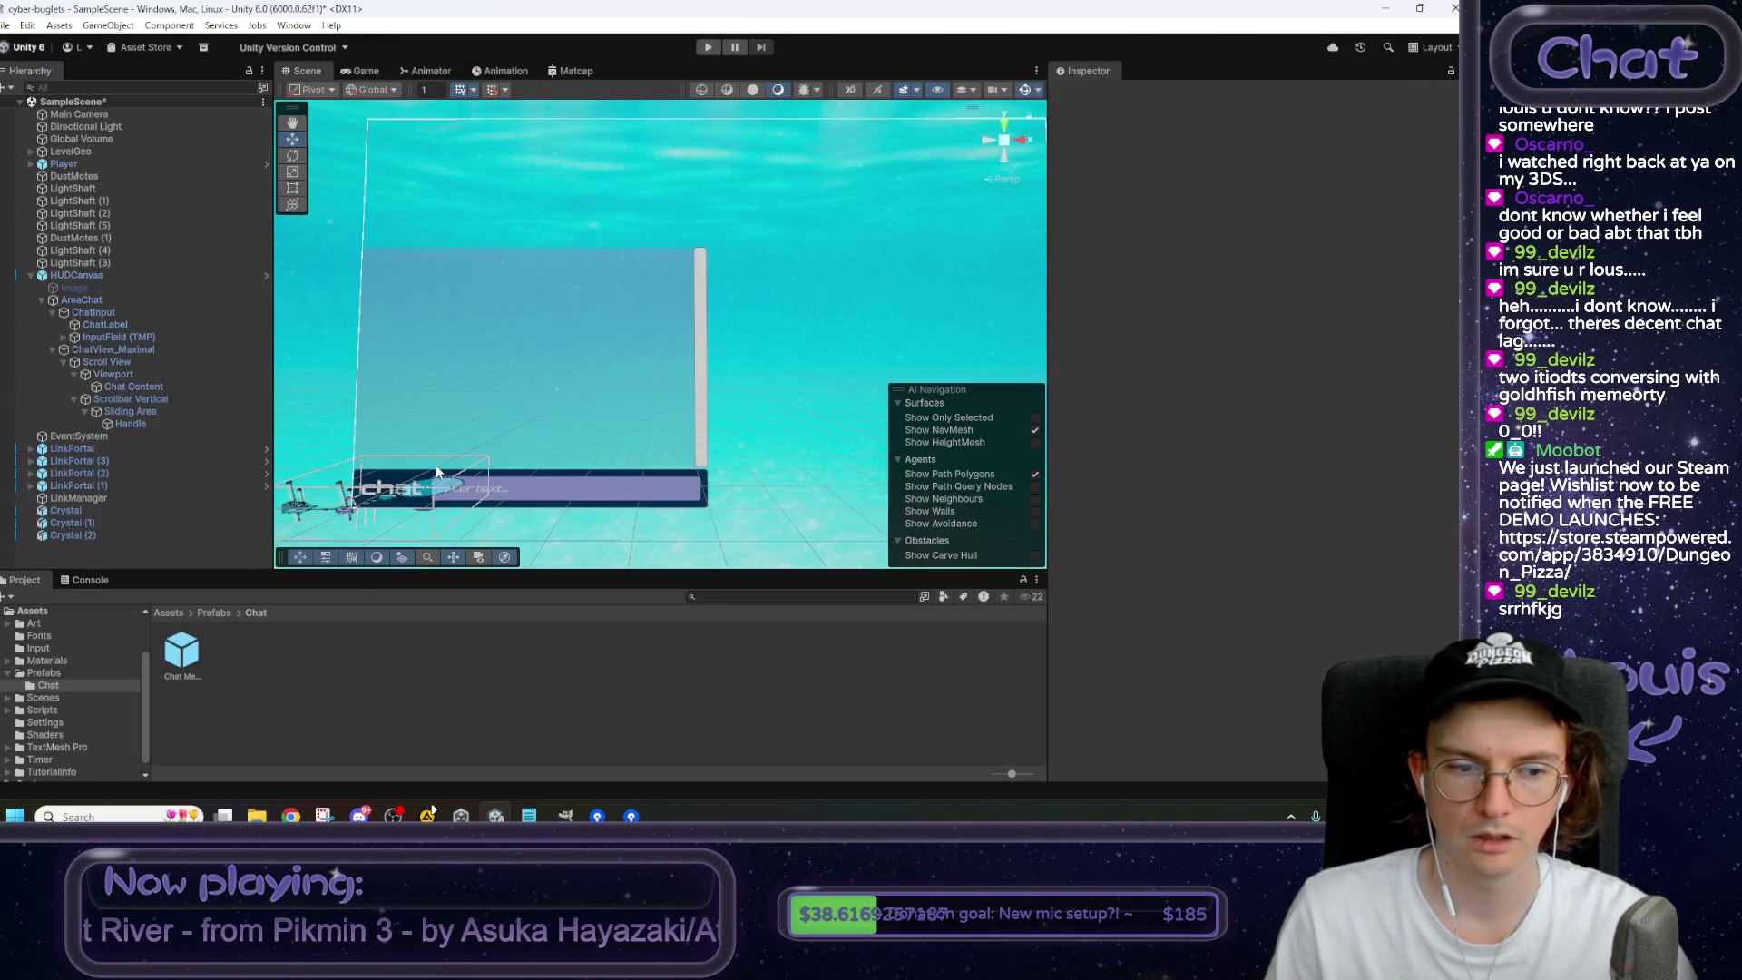
# Open the Chat Message prefab and remove its Content Size Fitter.
pyautogui.click(186, 660)
pyautogui.doubleClick(184, 657)
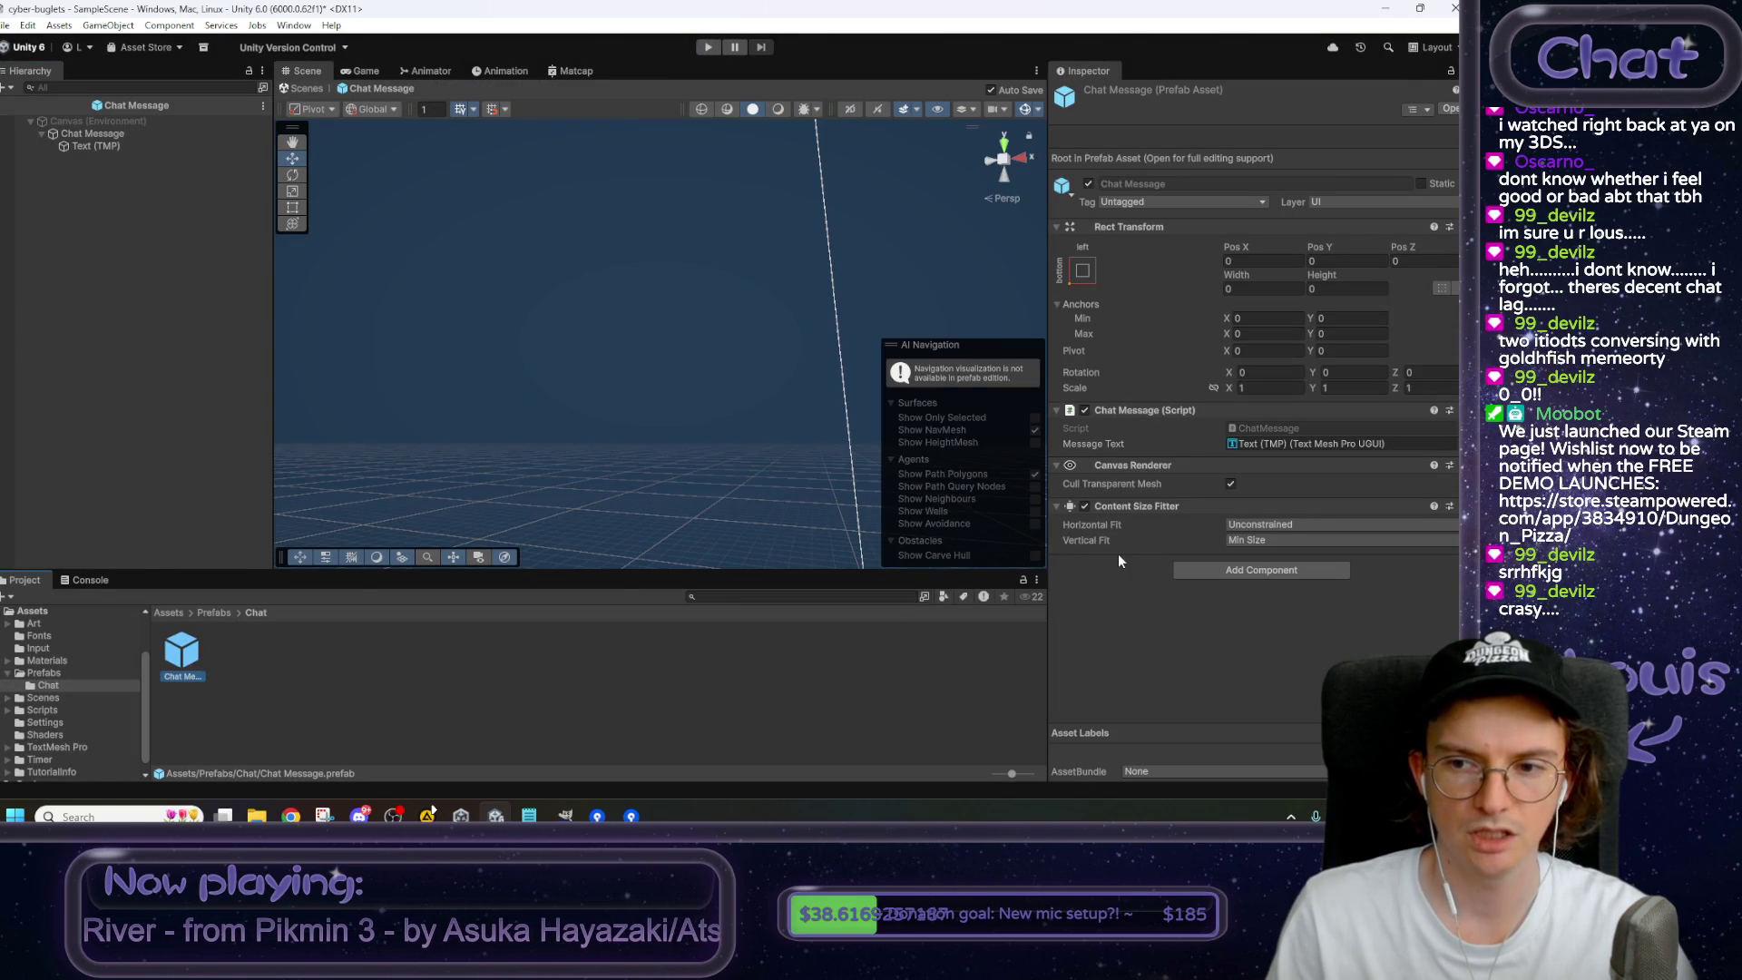
pyautogui.rightClick(1172, 506)
pyautogui.click(1219, 541)
# Anchor the prefab to the top with Height 20, return to SampleScene and start Play mode.
pyautogui.click(1092, 278)
pyautogui.click(1131, 332)
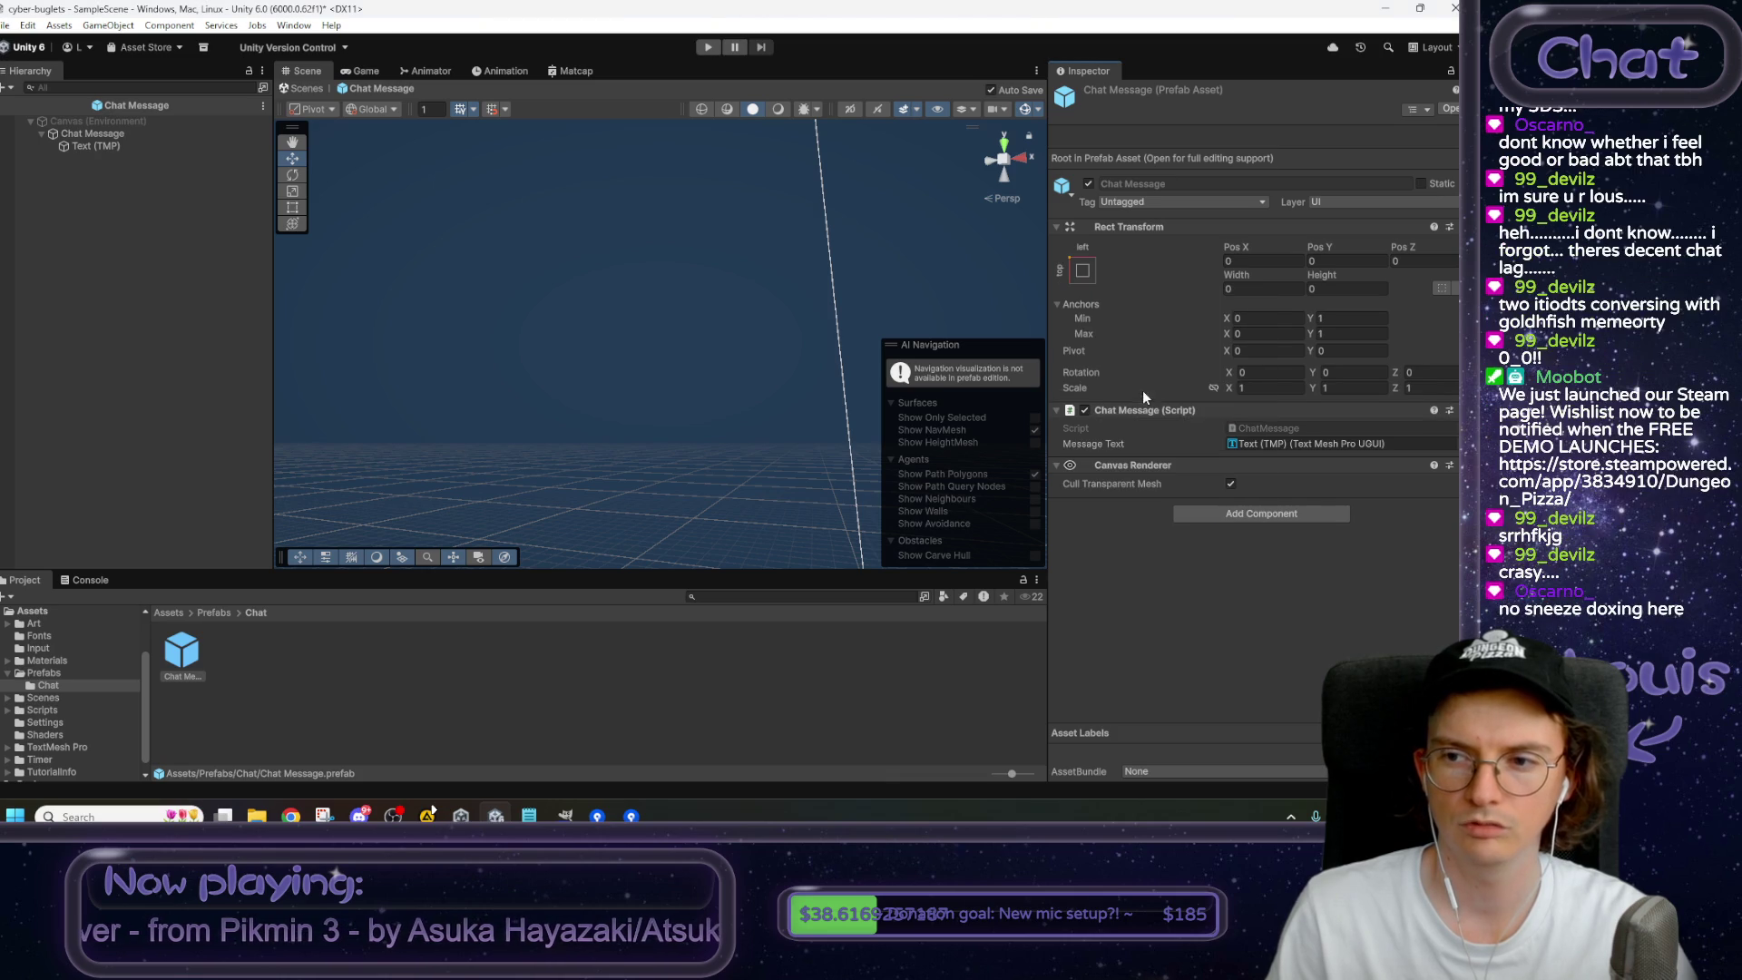
pyautogui.click(1322, 288)
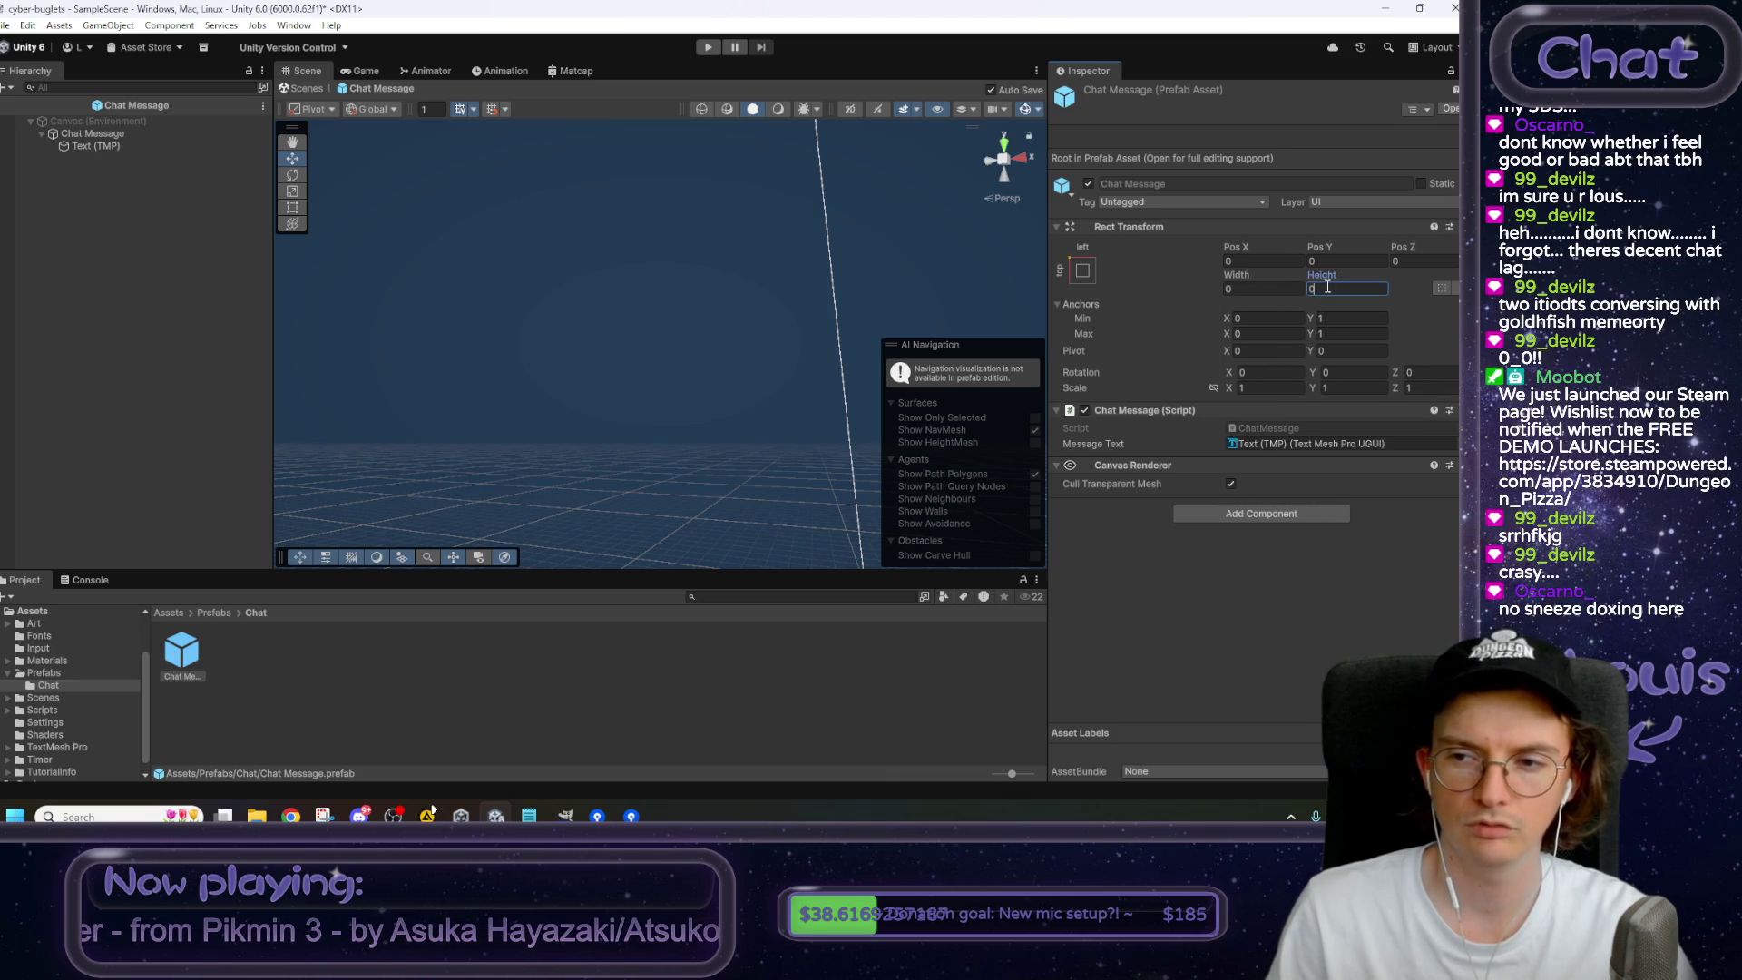
pyautogui.write('20')
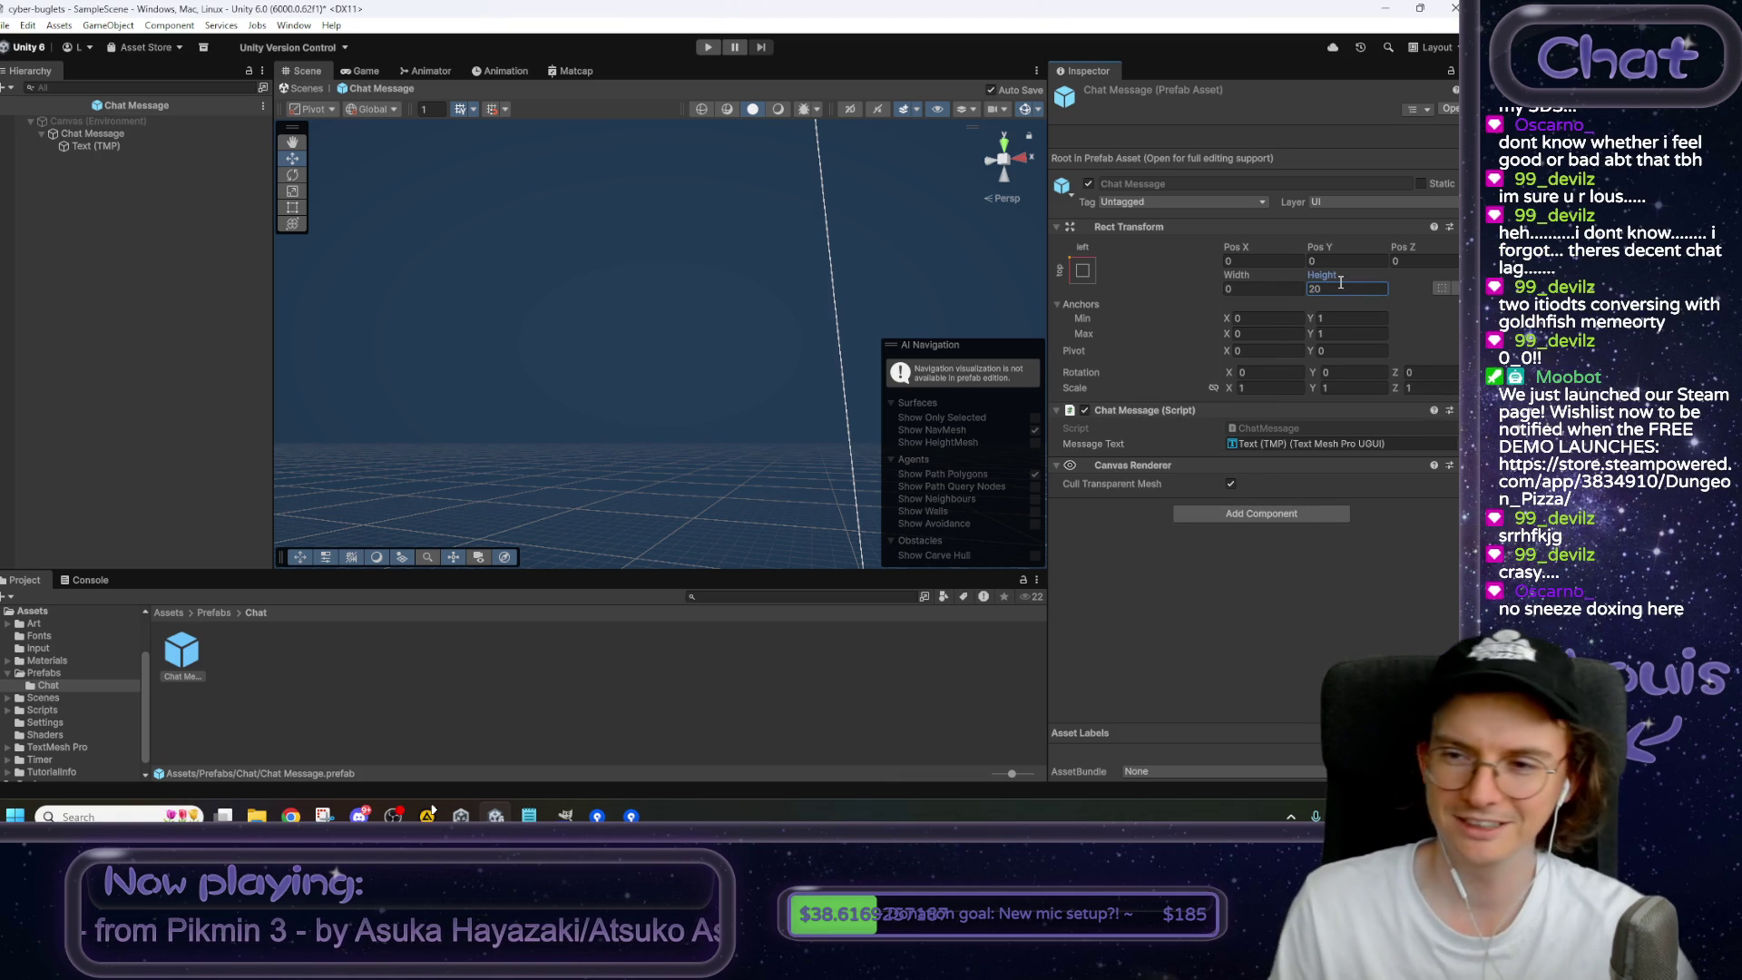
pyautogui.press('Return')
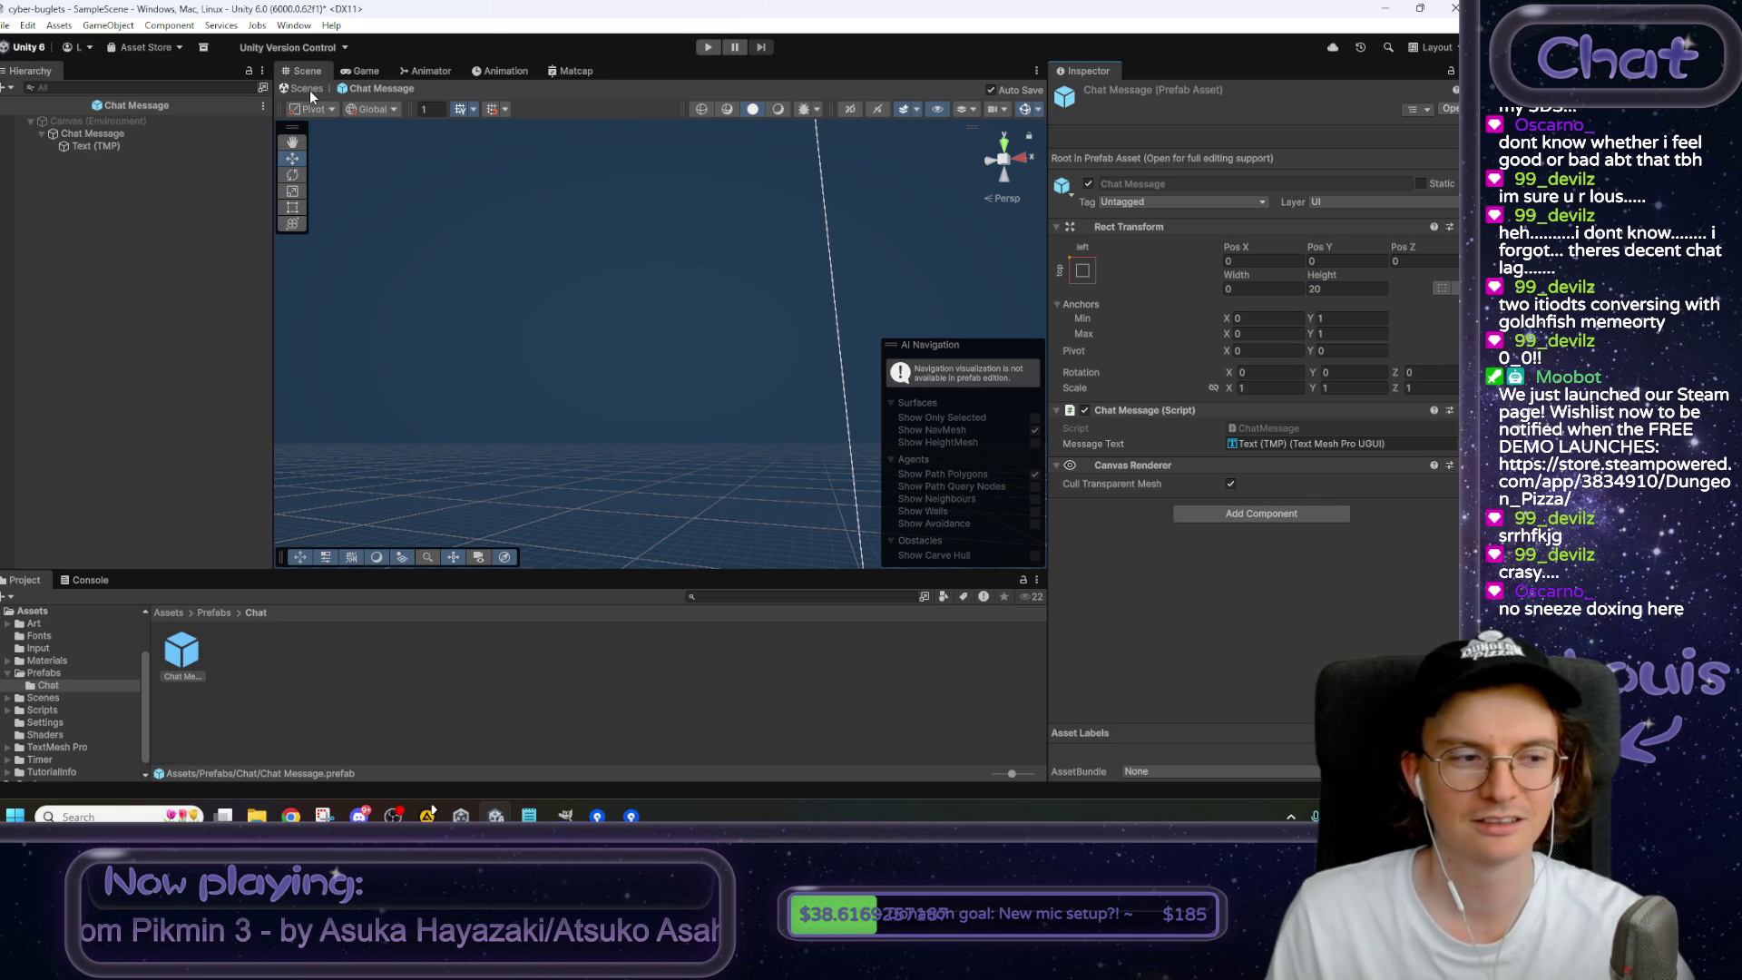
pyautogui.click(309, 90)
pyautogui.click(707, 47)
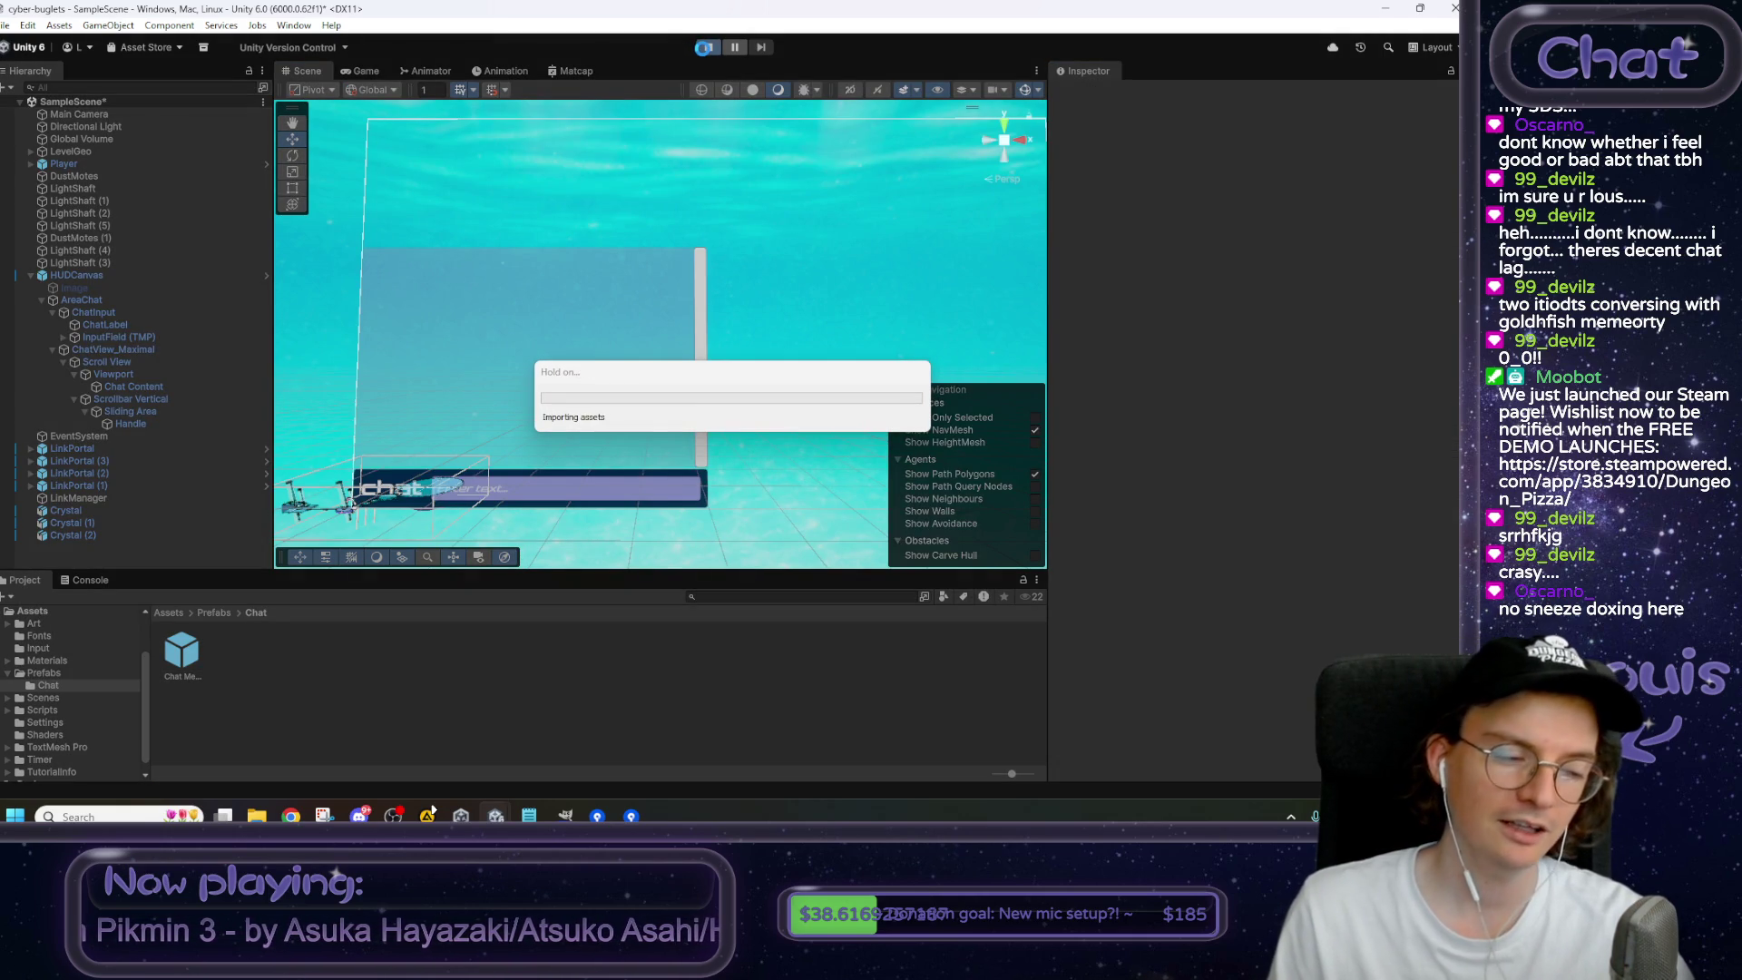
# Send the chat messages 'tesdt', 'omg', 'it work' and 'this is a longer message'.
pyautogui.click(499, 522)
pyautogui.write('tesdt')
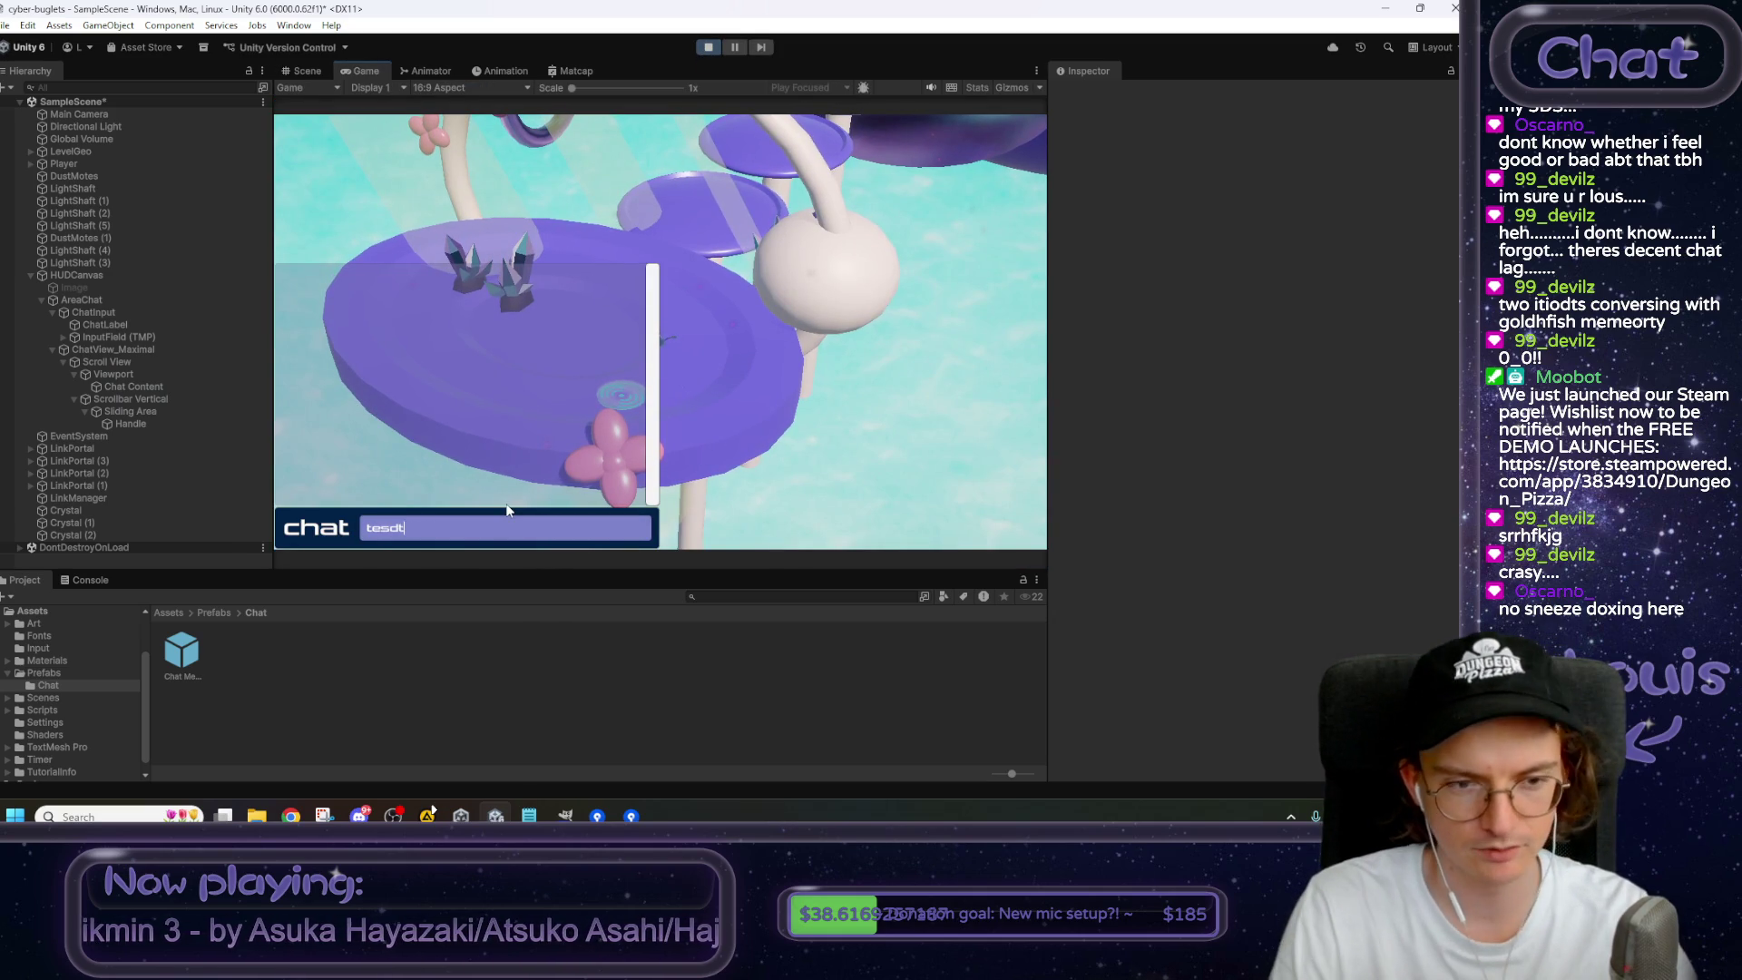
pyautogui.press('Return')
pyautogui.write('omg')
pyautogui.press('Return')
pyautogui.write('it work')
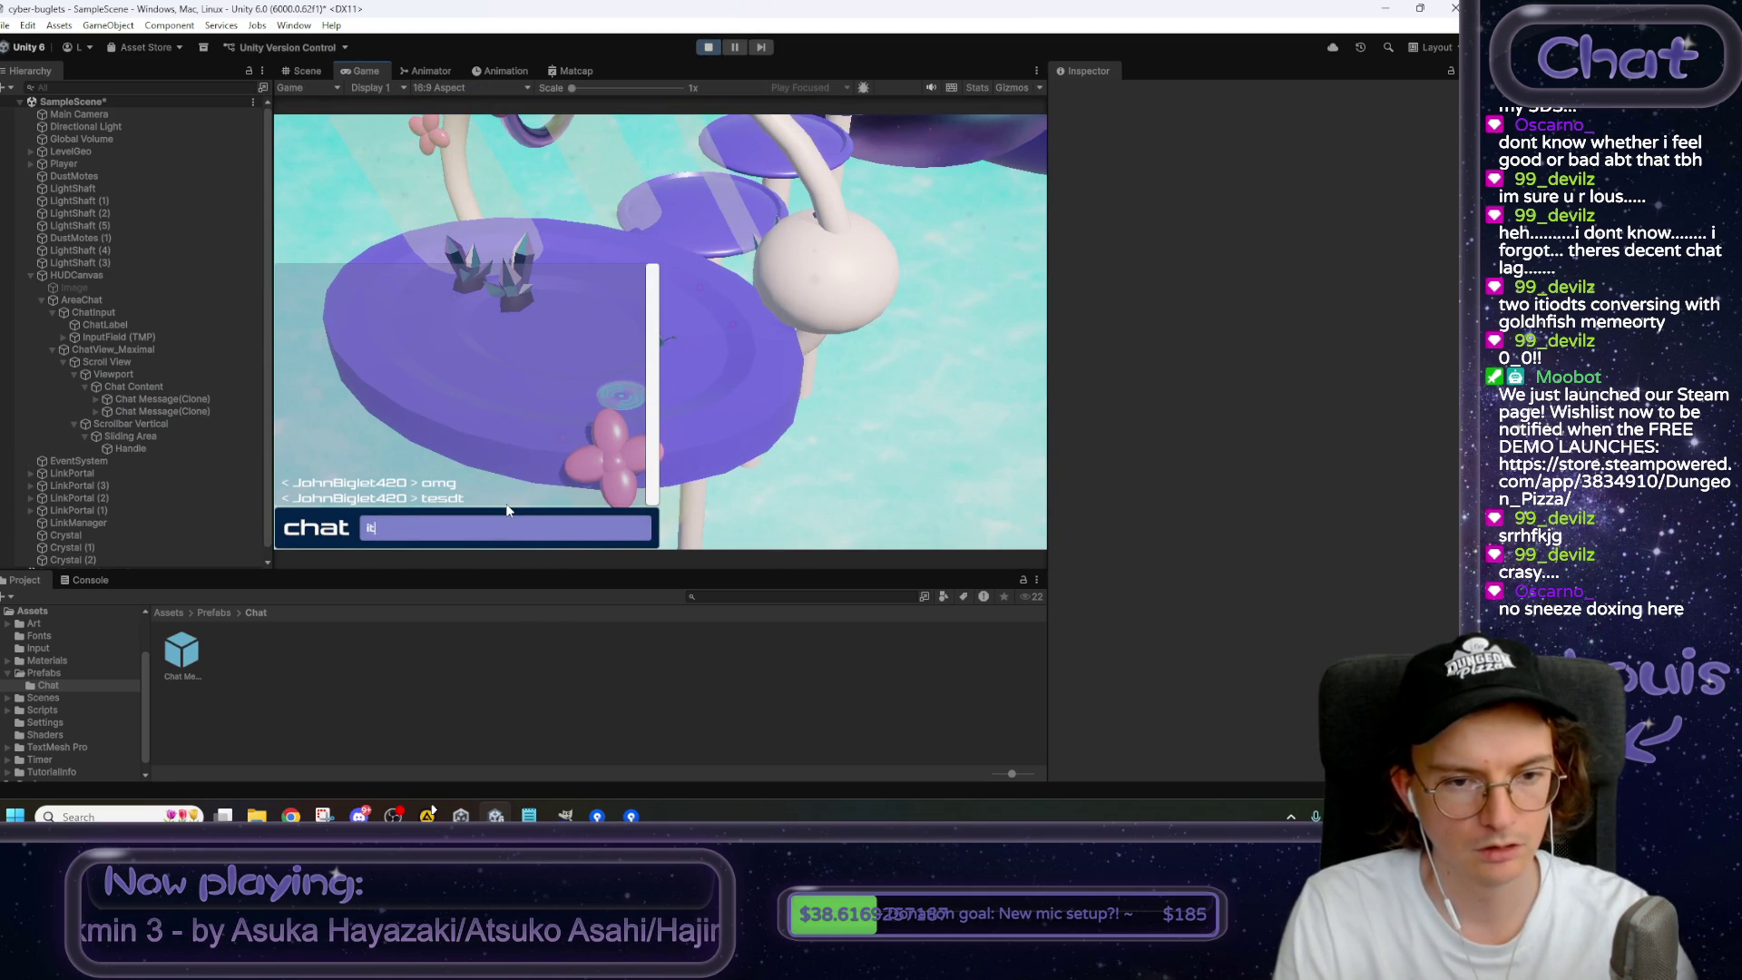
pyautogui.press('Return')
pyautogui.write('this is a longer message')
pyautogui.press('Return')
# Reopen the chat and send 'dDdd', three 'd' lines and a row of 'g's, then close chat.
pyautogui.press('Escape')
pyautogui.press('Return')
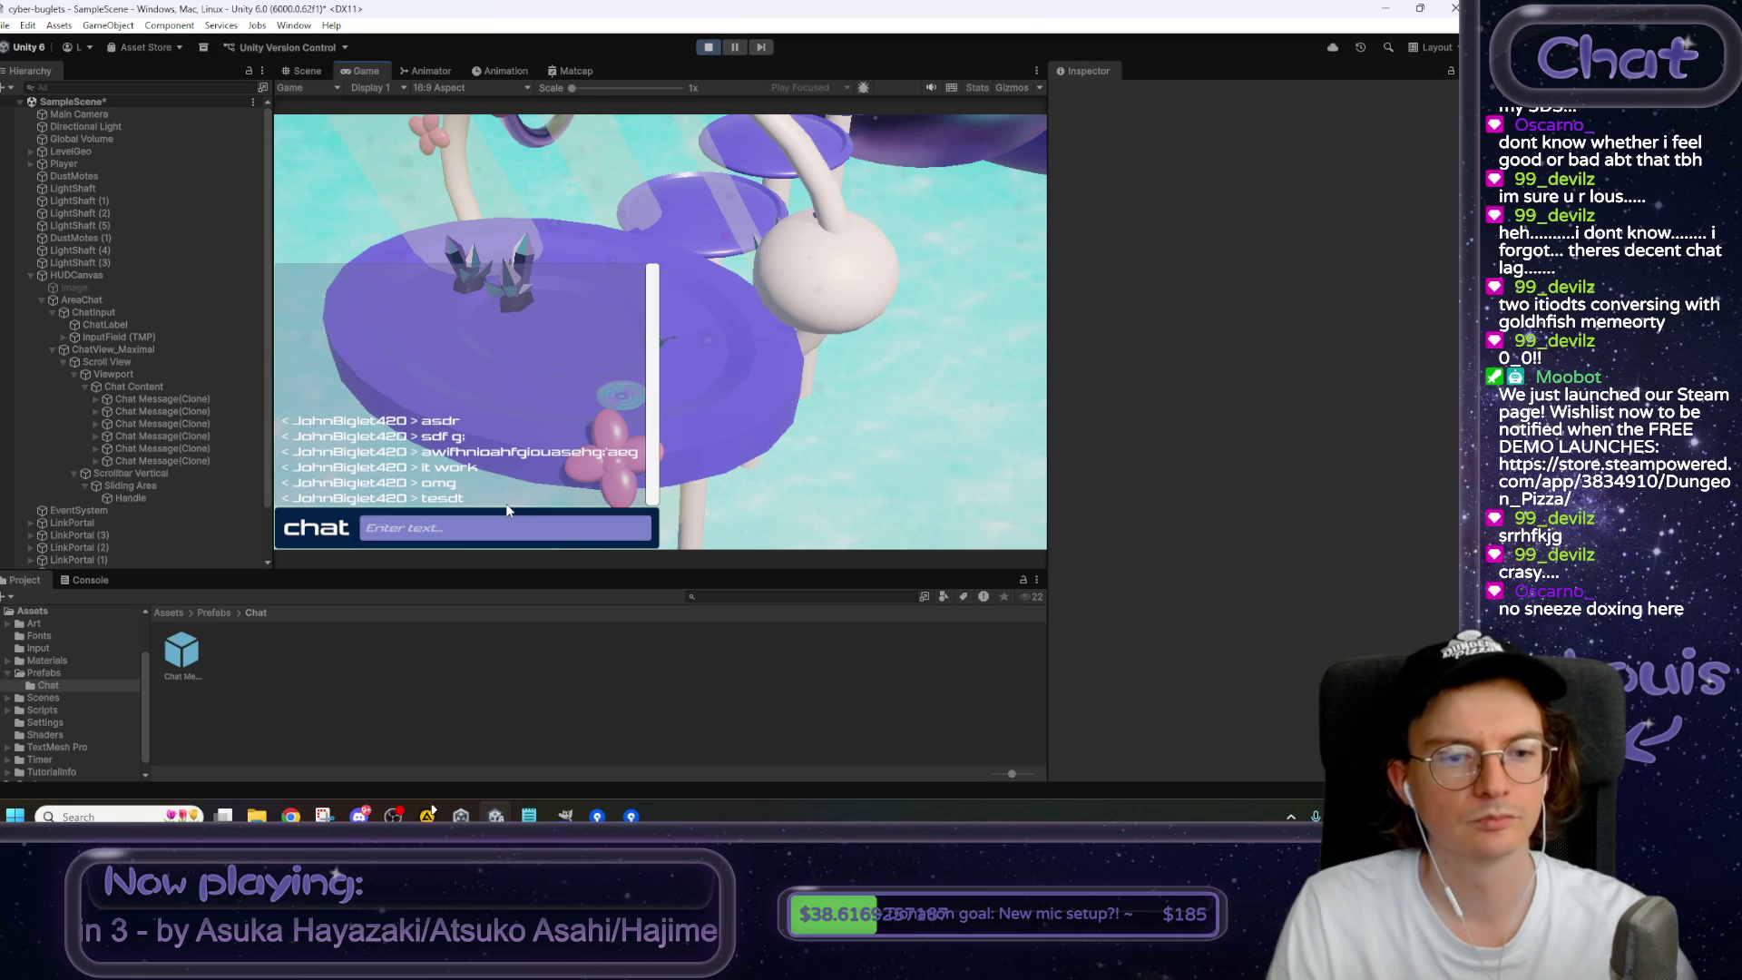
pyautogui.write('dDdd')
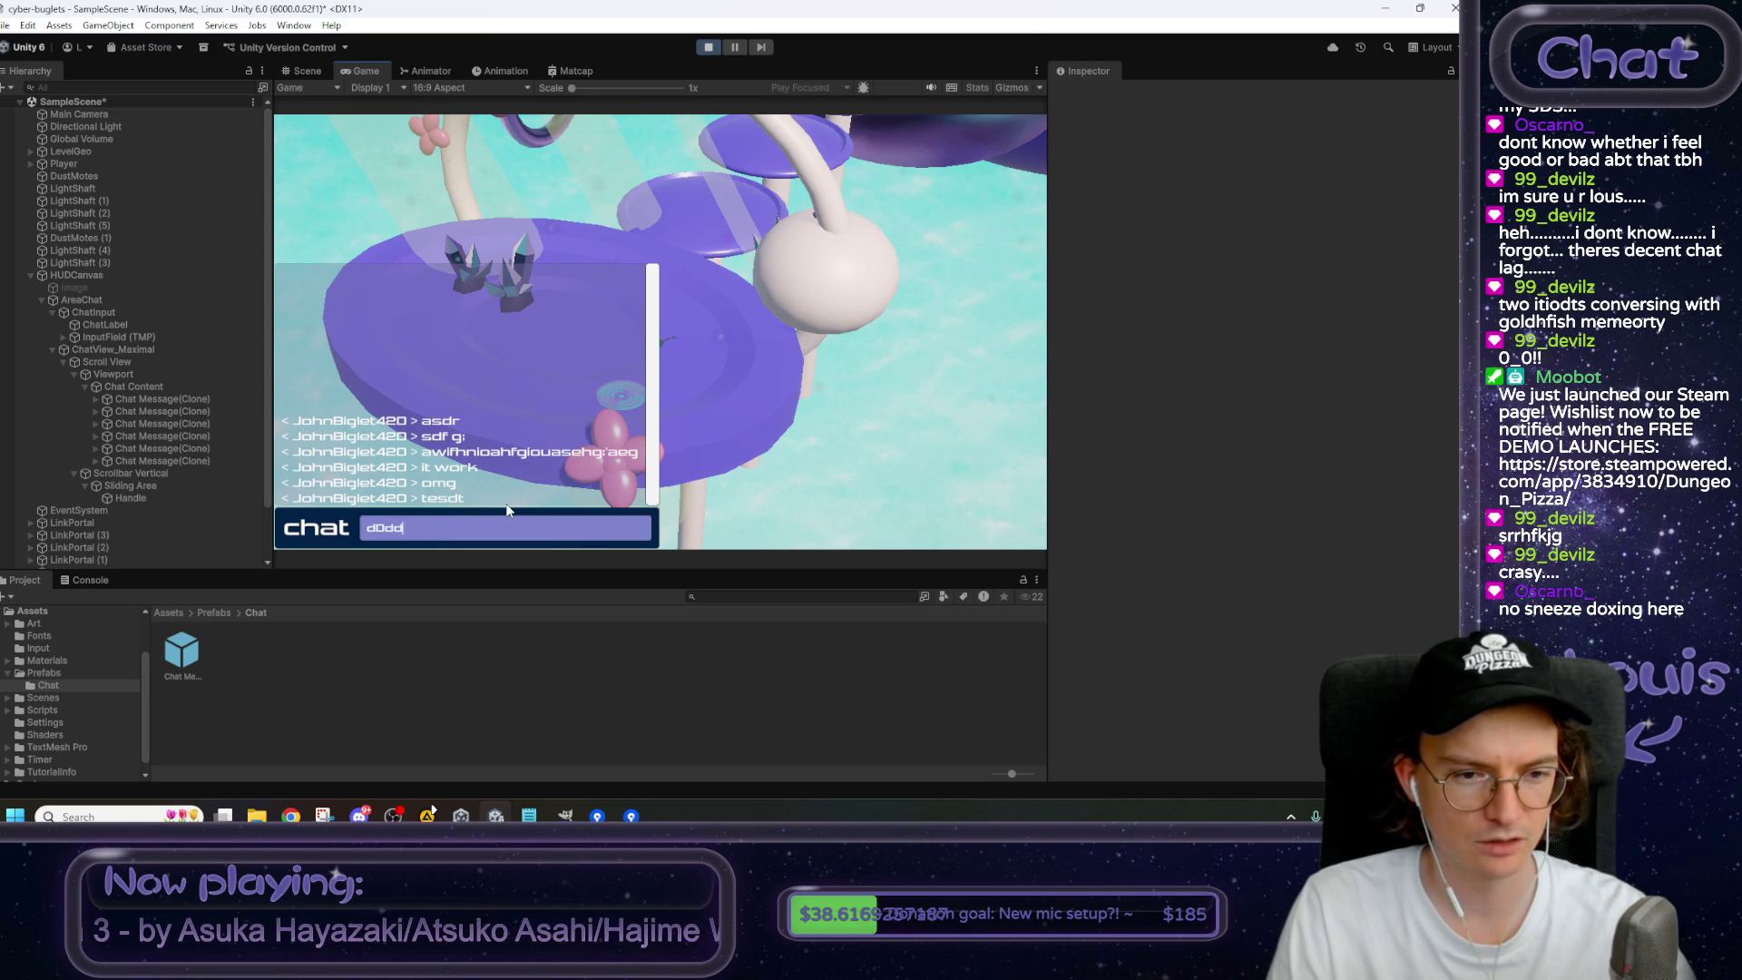
pyautogui.press('Return')
pyautogui.write('d')
pyautogui.press('Return')
pyautogui.write('d')
pyautogui.press('Return')
pyautogui.write('d')
pyautogui.press('Return')
pyautogui.write('d')
pyautogui.press('Return')
pyautogui.write('d')
pyautogui.press('Return')
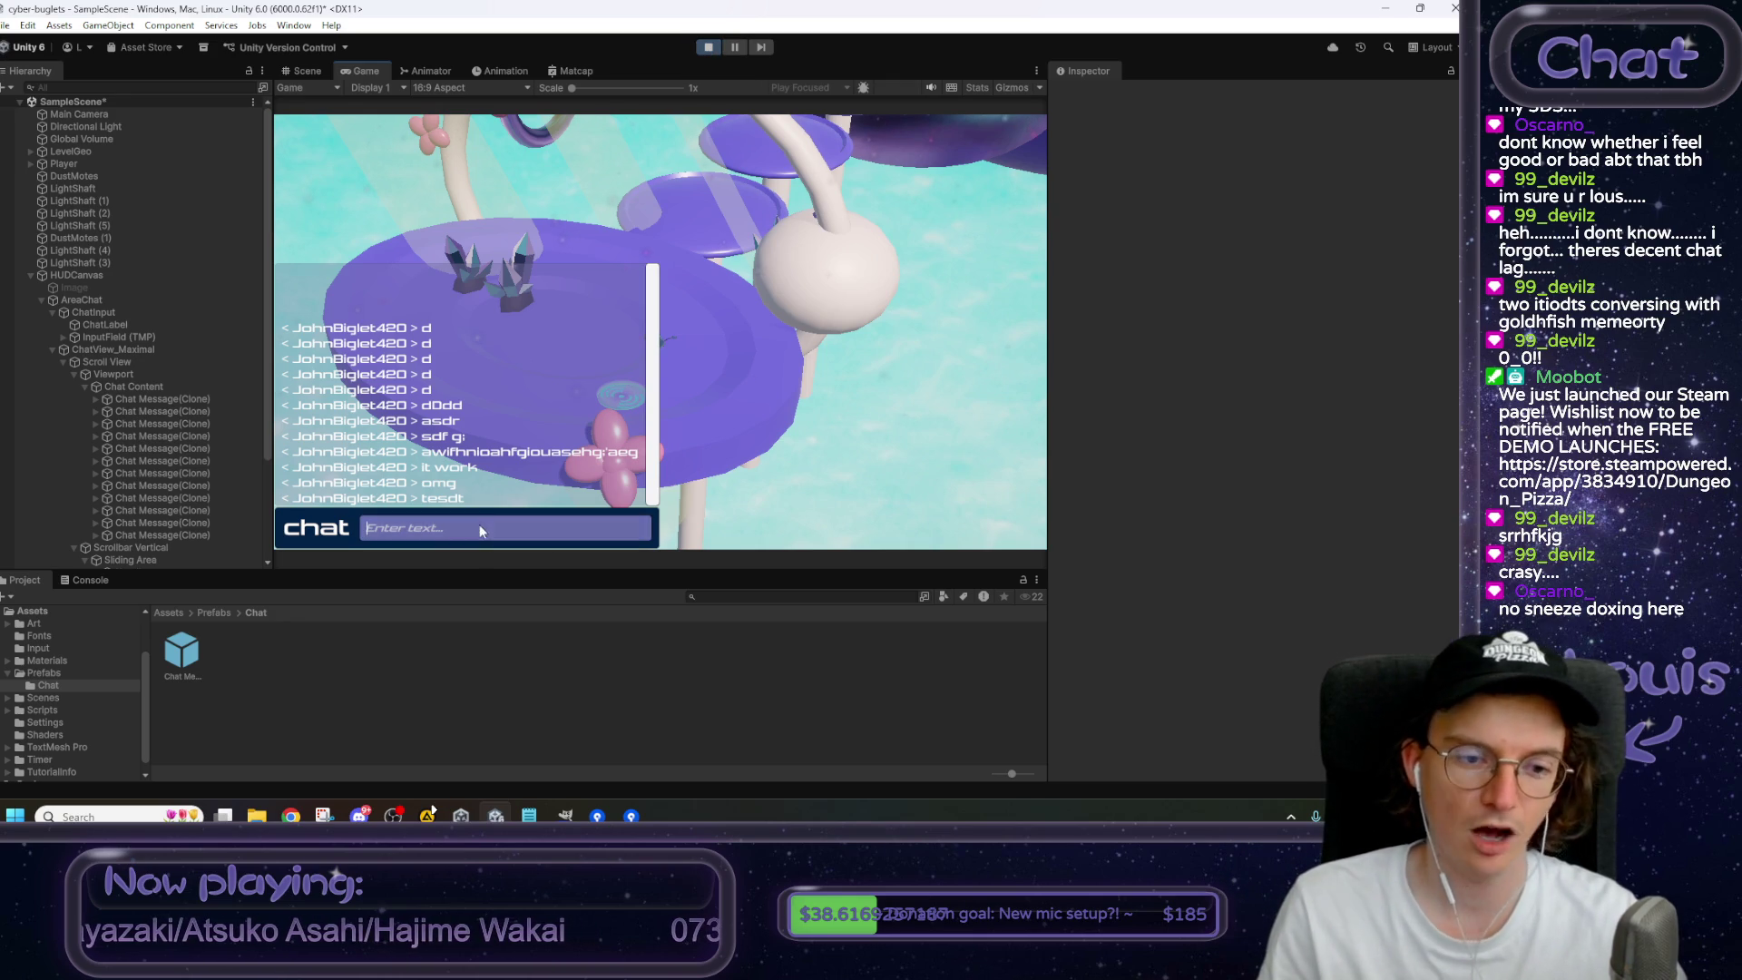
pyautogui.write('g g g g g g g g g g g g g g')
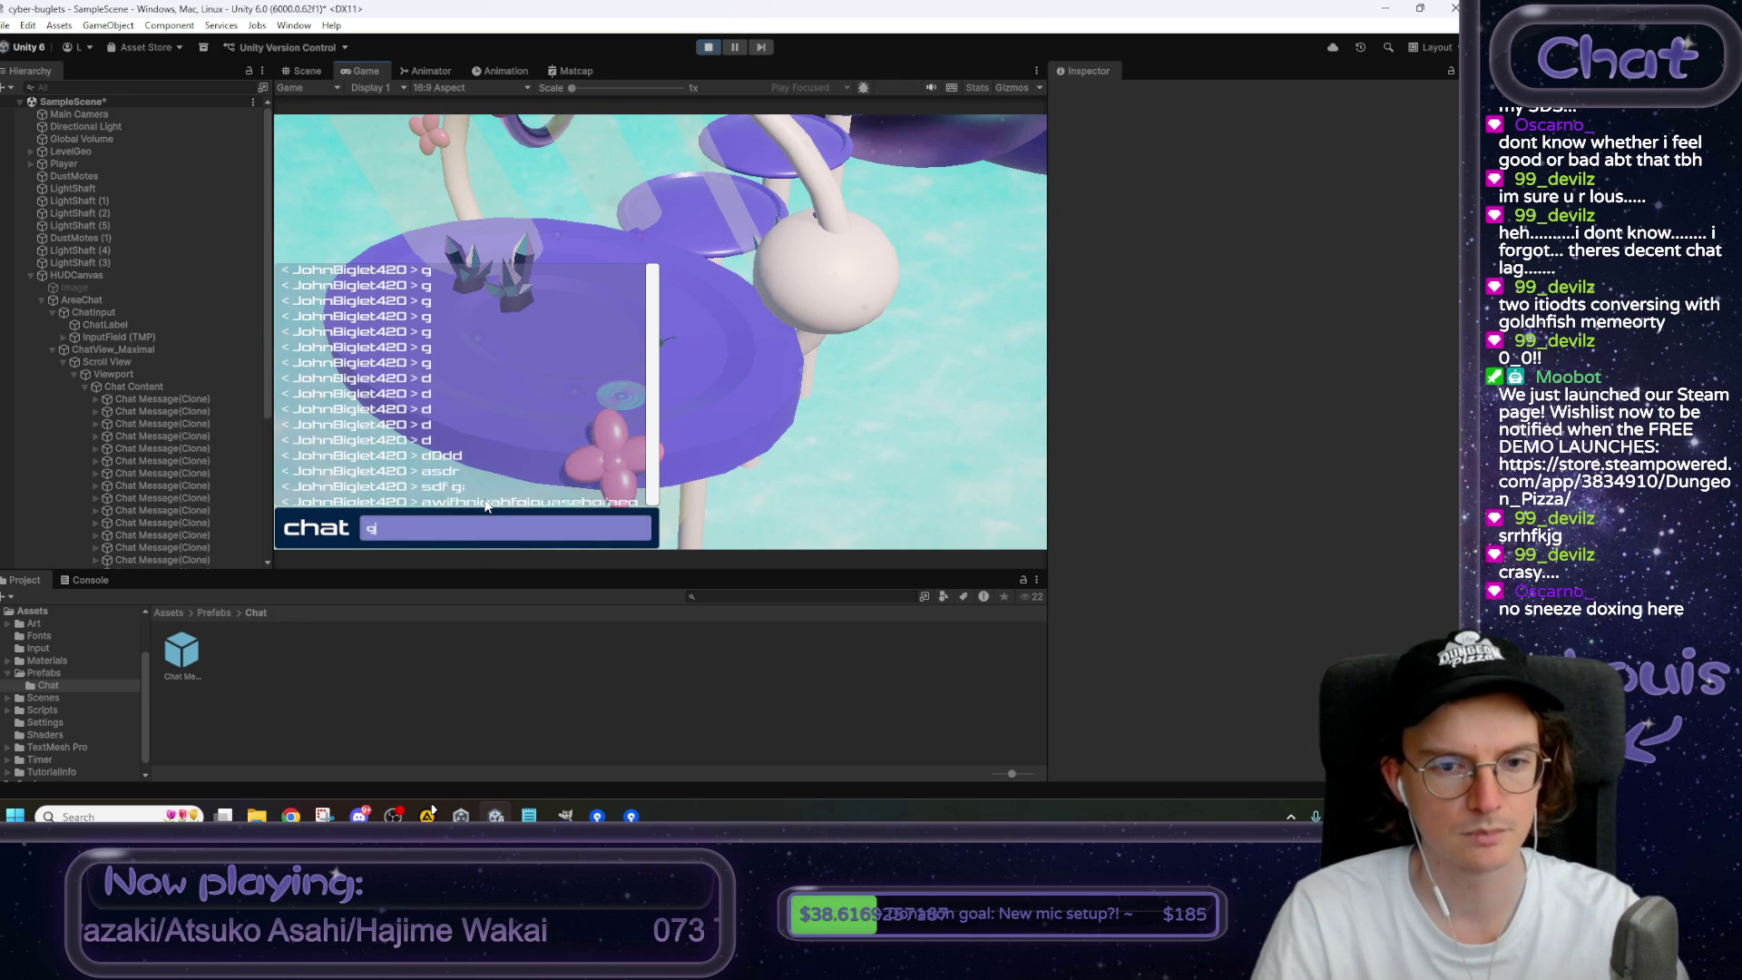
pyautogui.press('Return')
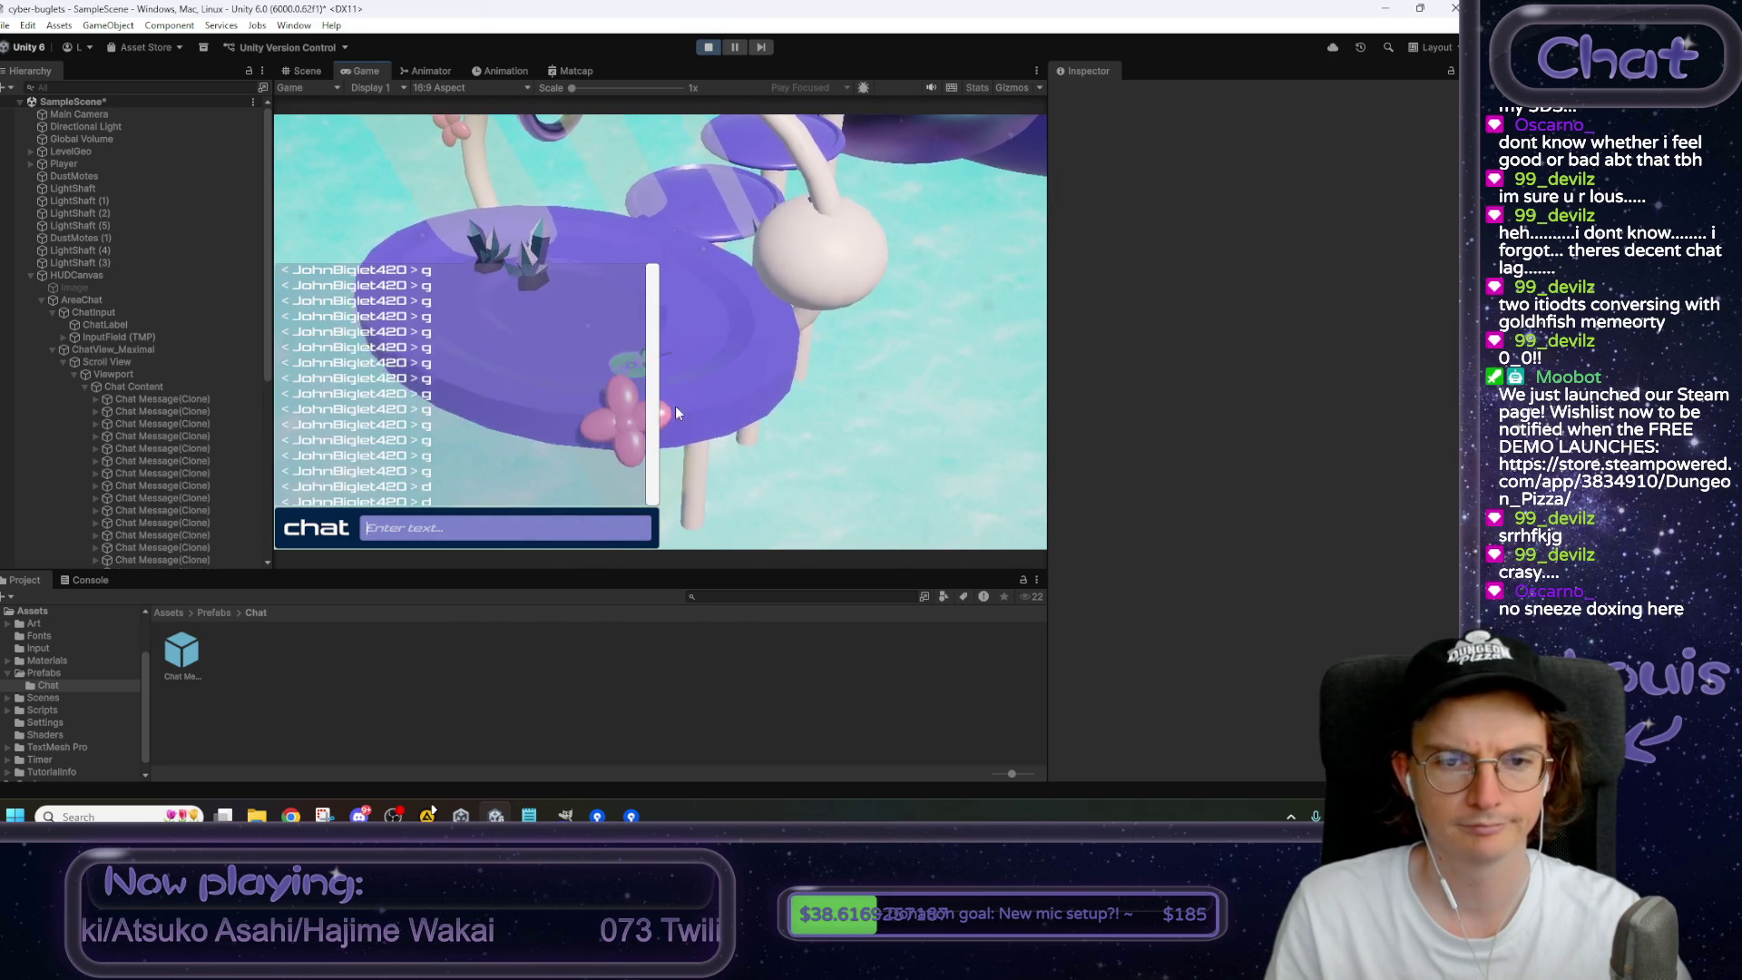
pyautogui.click(672, 414)
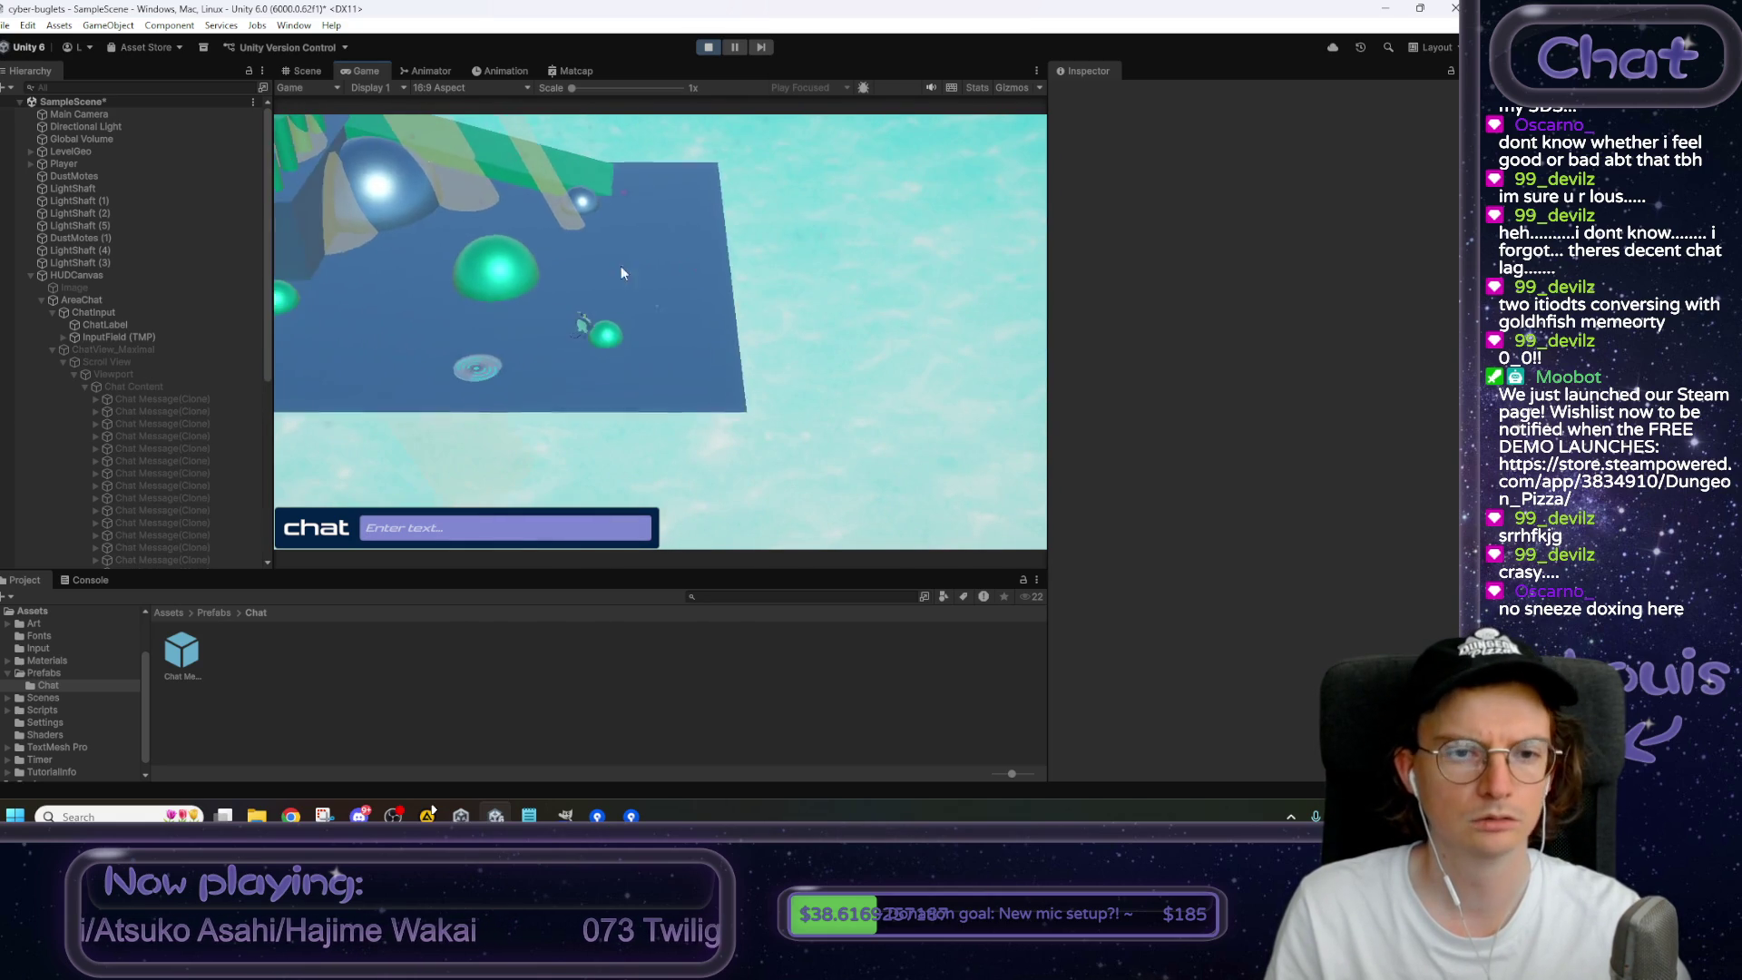
# Stop play and apply Chat Content's removed Content Size Fitter and Layout Element to HUDCanvas.
pyautogui.click(710, 46)
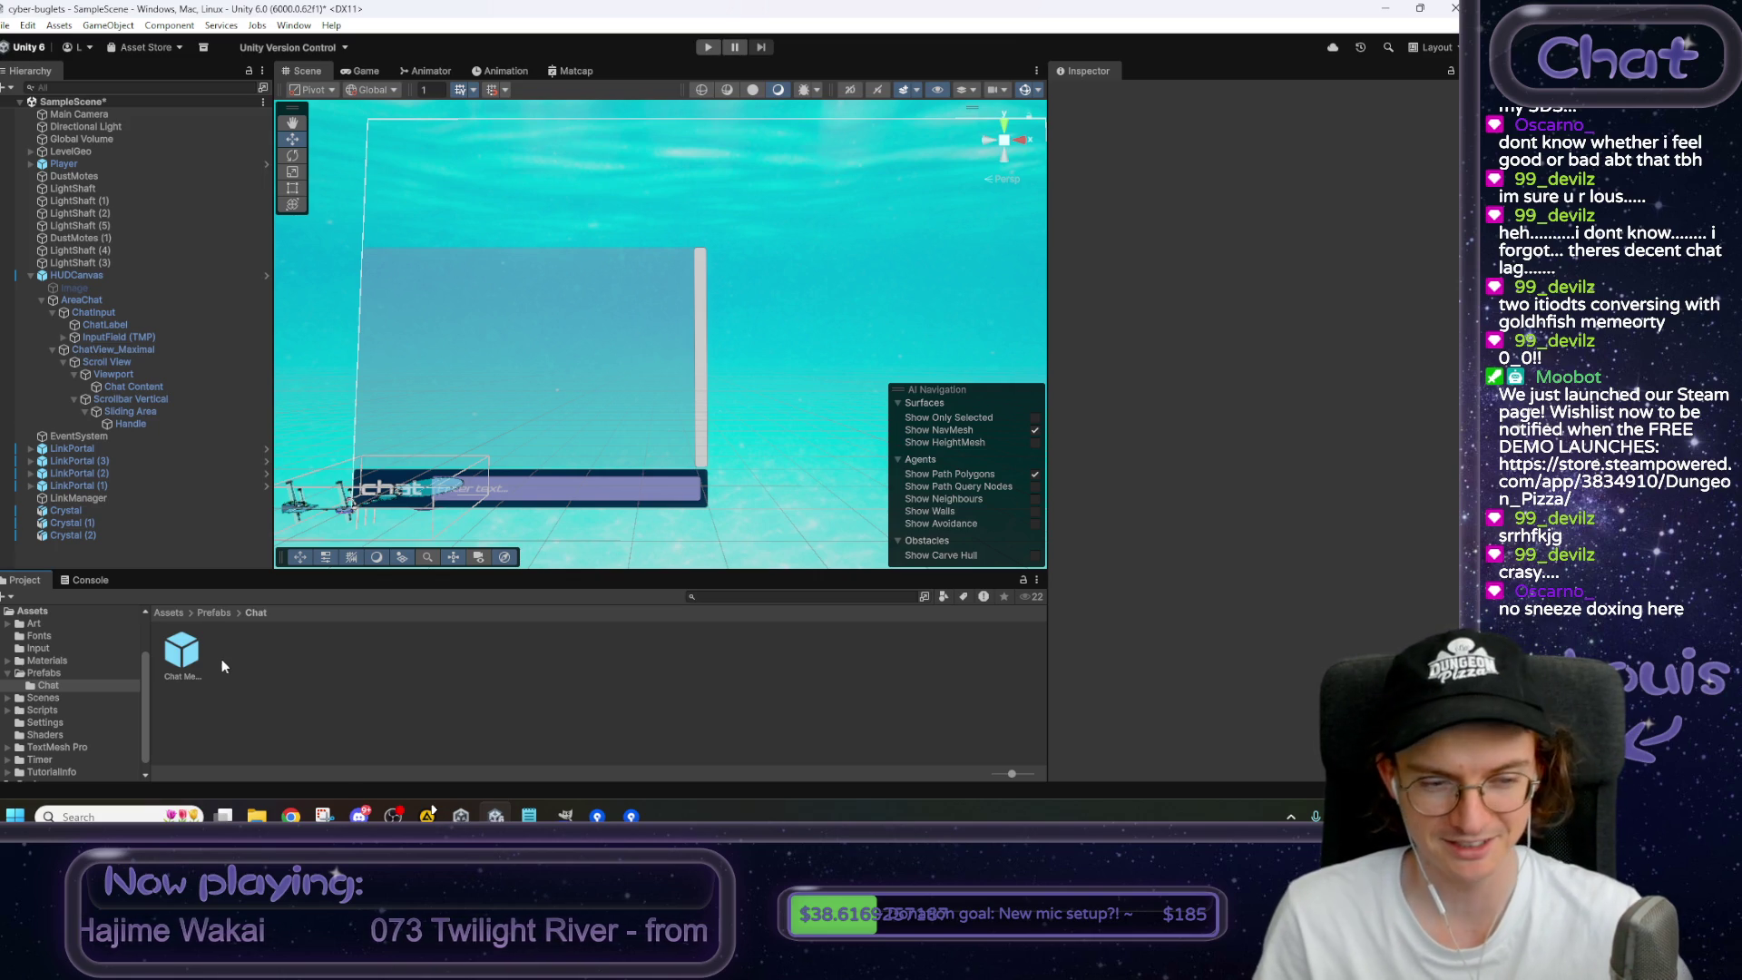
pyautogui.click(141, 388)
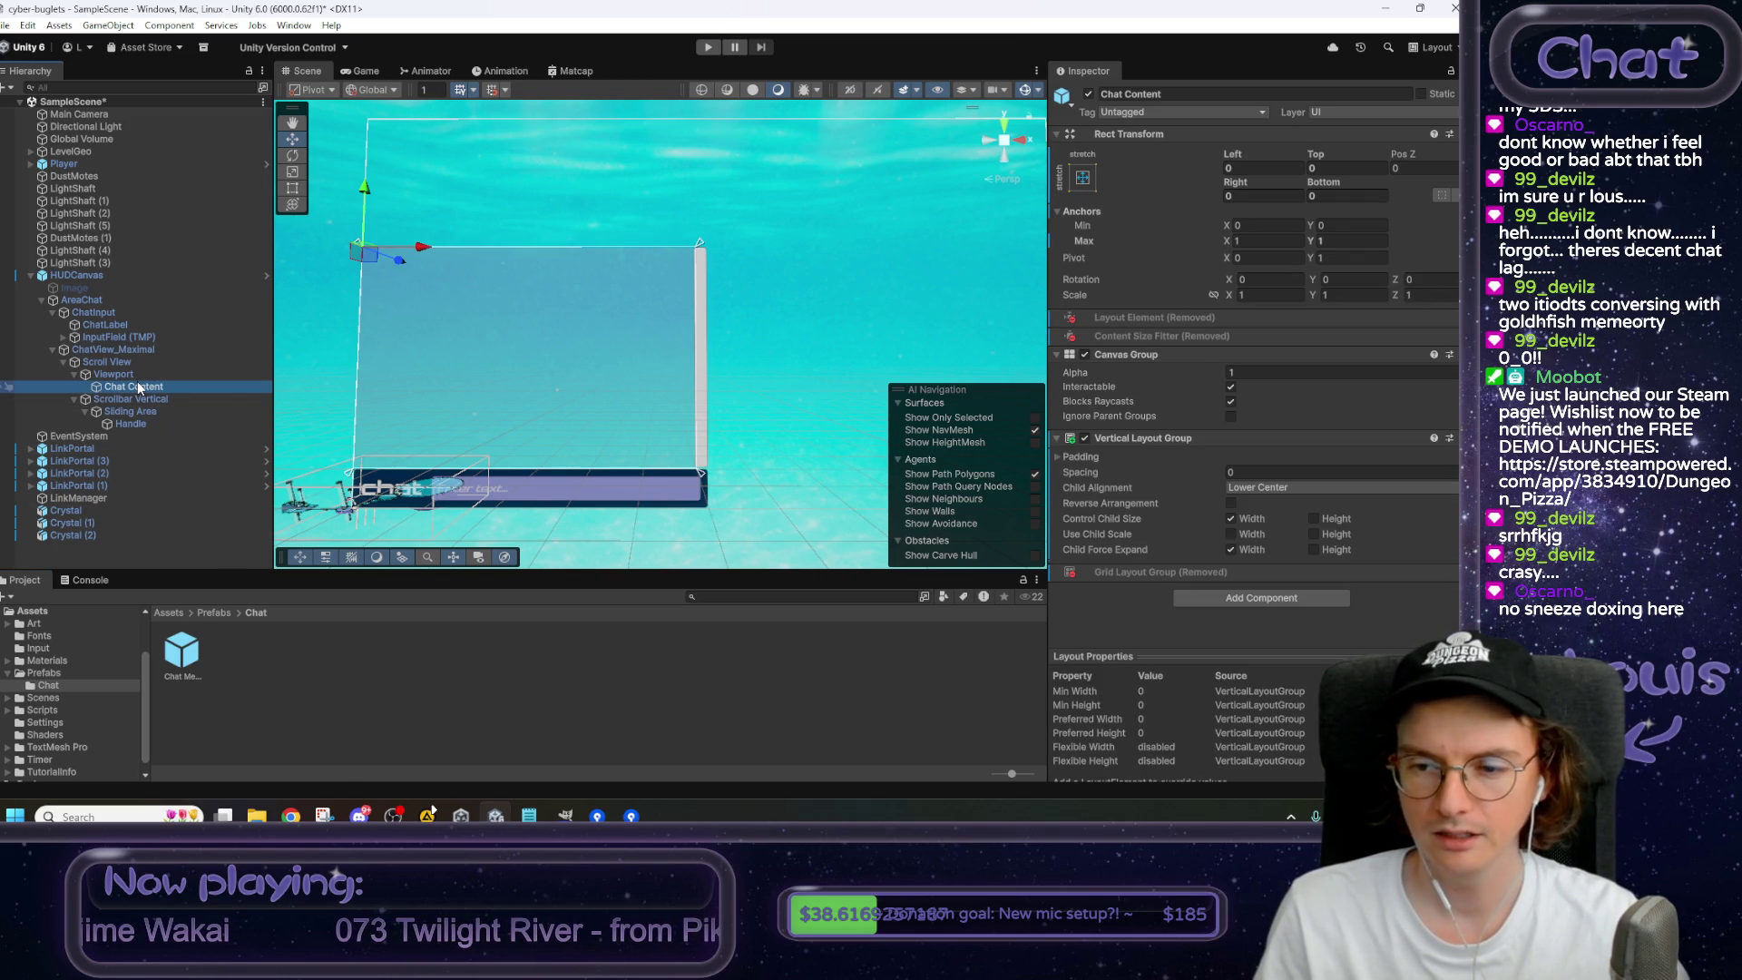
pyautogui.rightClick(1150, 439)
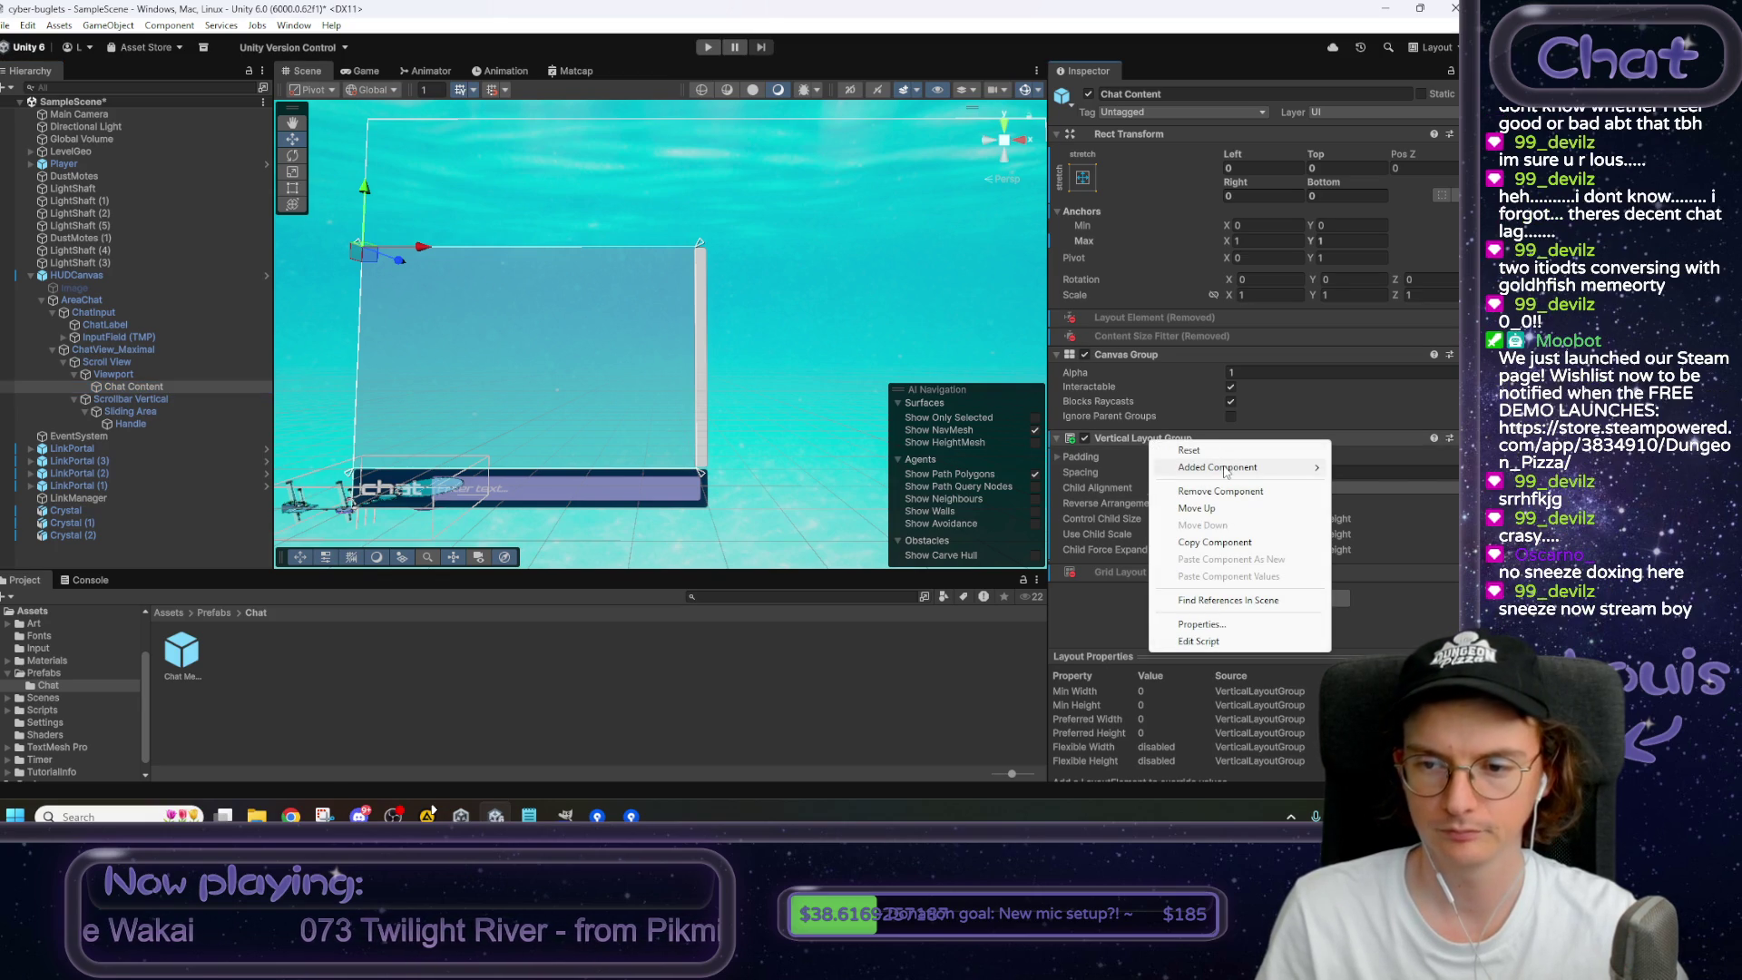
pyautogui.rightClick(1176, 341)
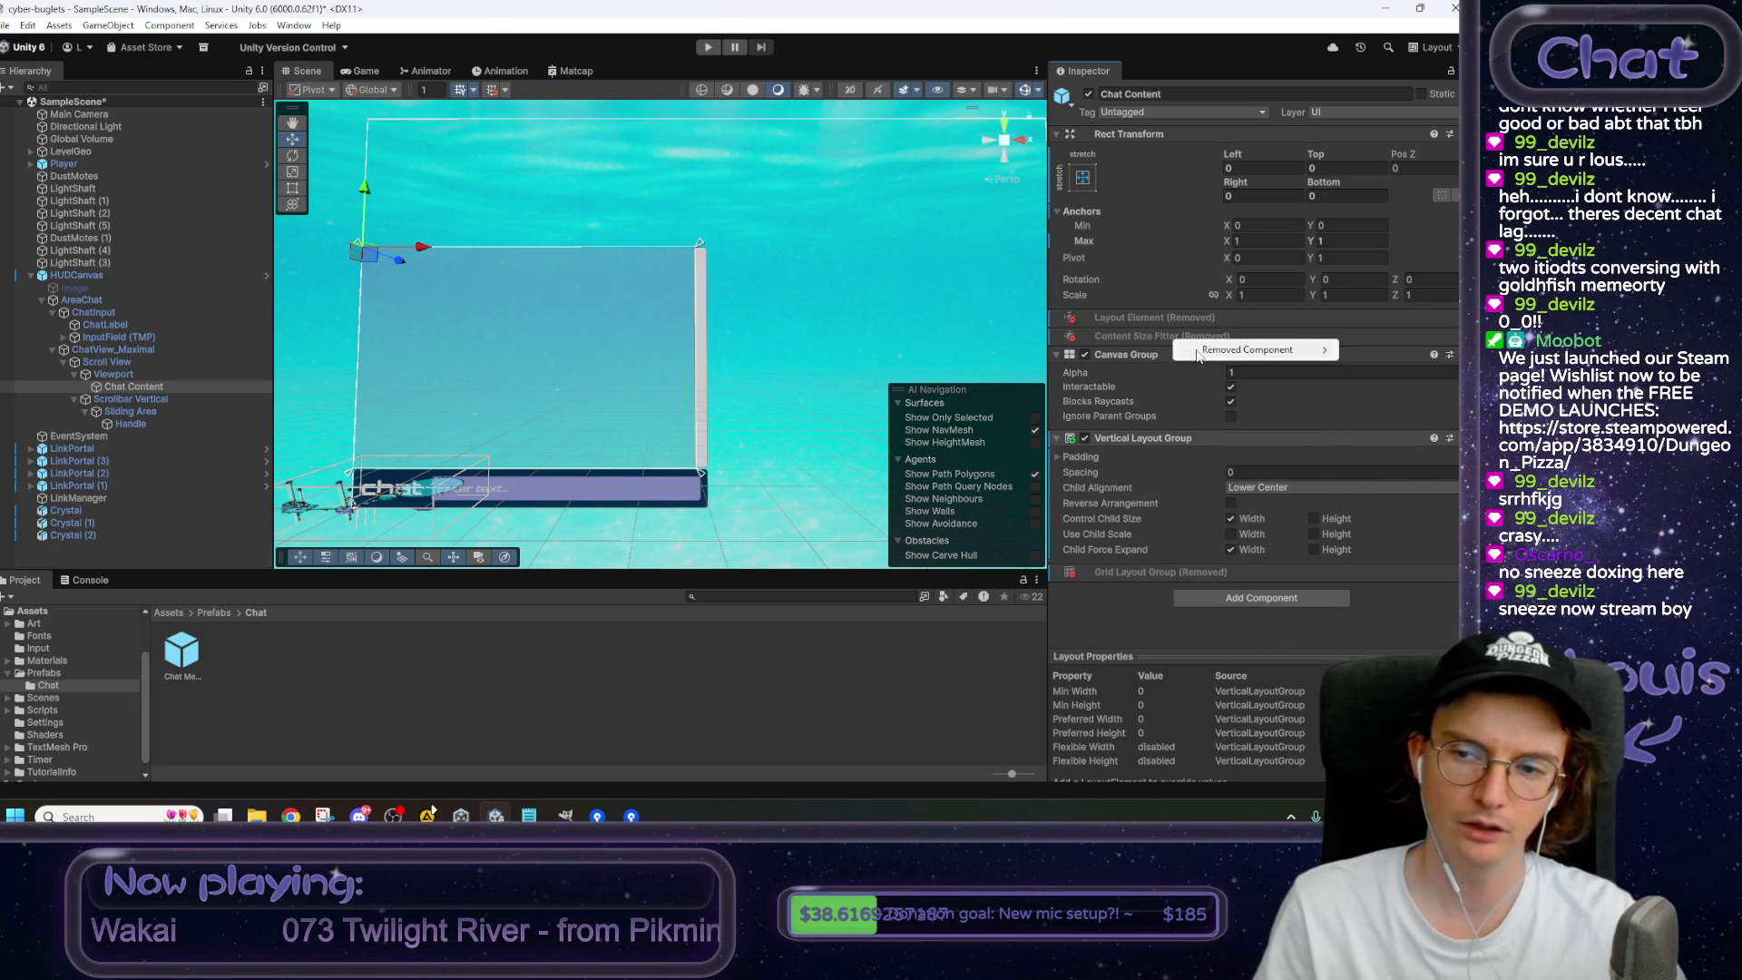
pyautogui.moveTo(1179, 349)
pyautogui.click(1111, 352)
pyautogui.rightClick(1129, 324)
pyautogui.click(1025, 334)
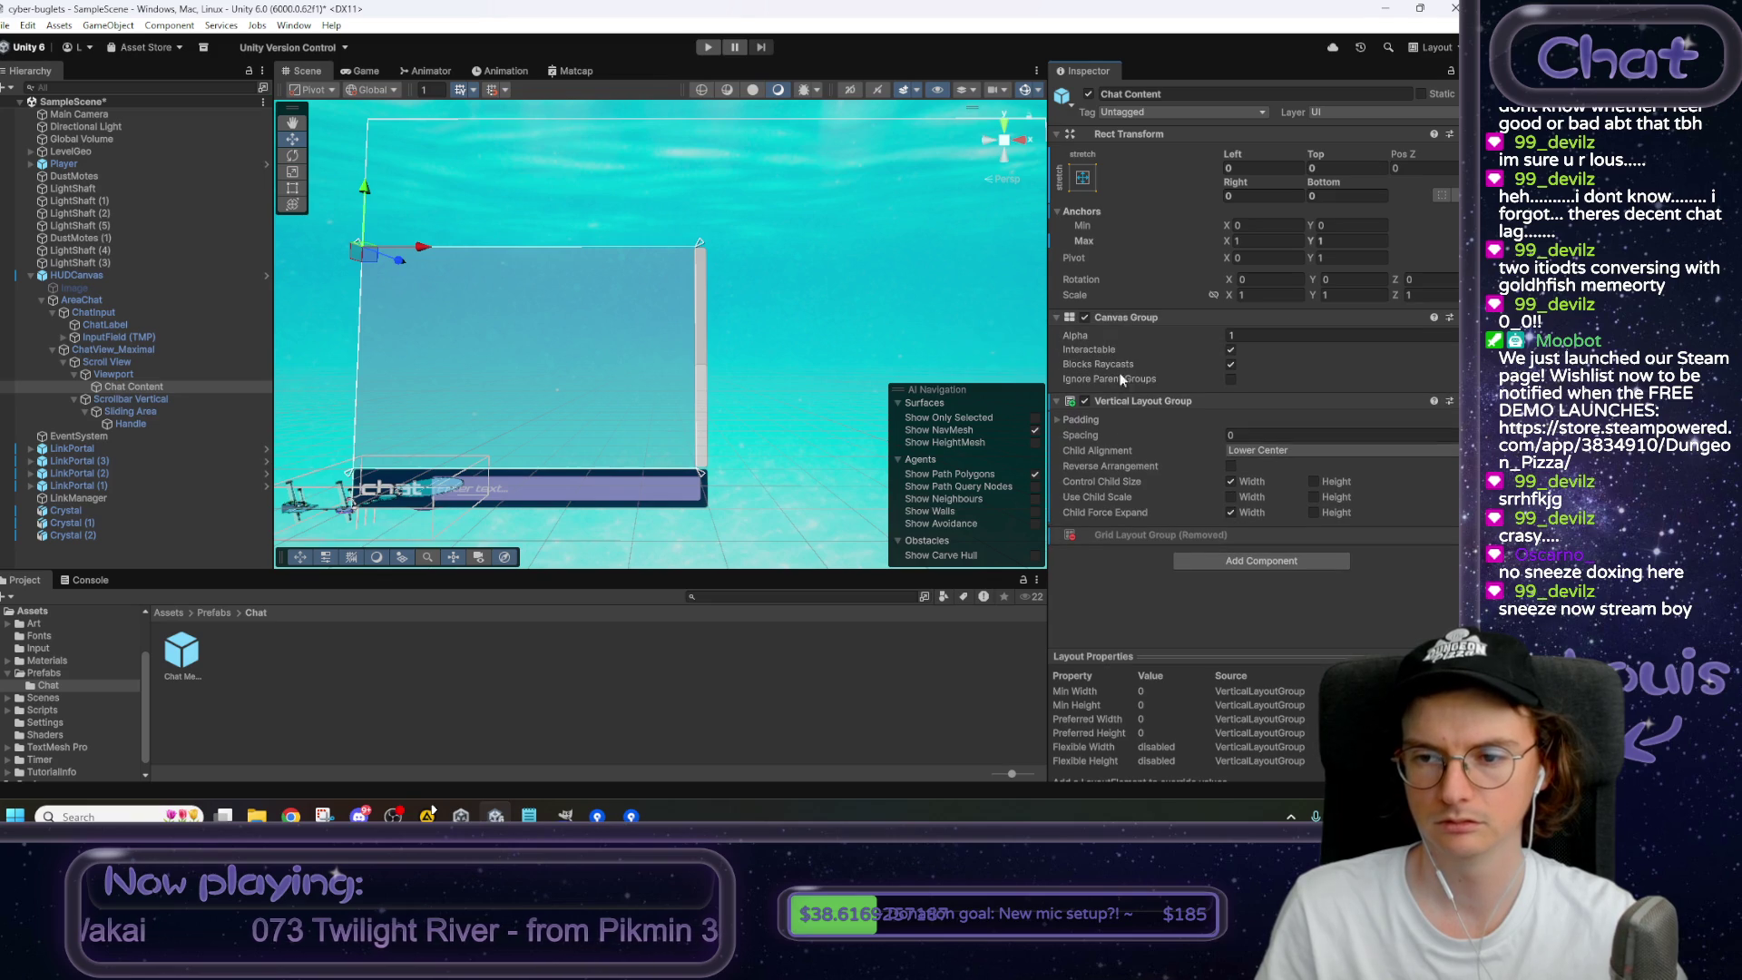
# Apply the removed Grid Layout Group and the added Vertical Layout Group to HUDCanvas.
pyautogui.rightClick(1146, 535)
pyautogui.moveTo(1180, 543)
pyautogui.click(1128, 547)
pyautogui.rightClick(1162, 405)
pyautogui.moveTo(1229, 433)
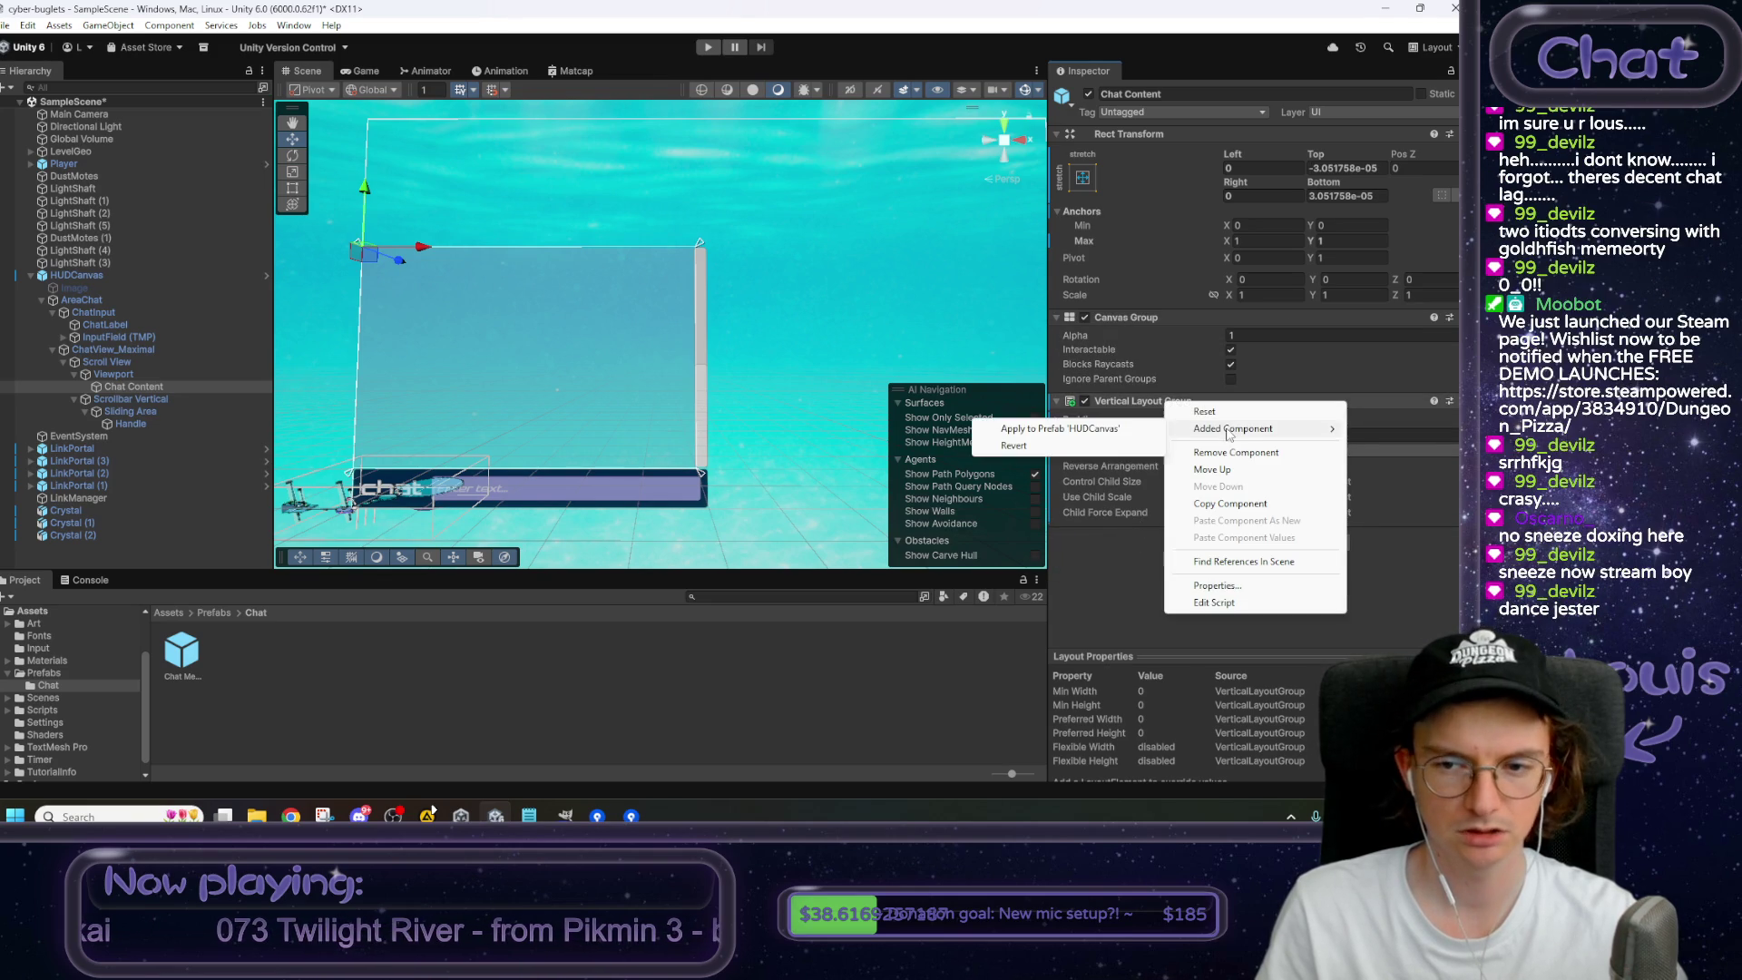
pyautogui.click(1098, 429)
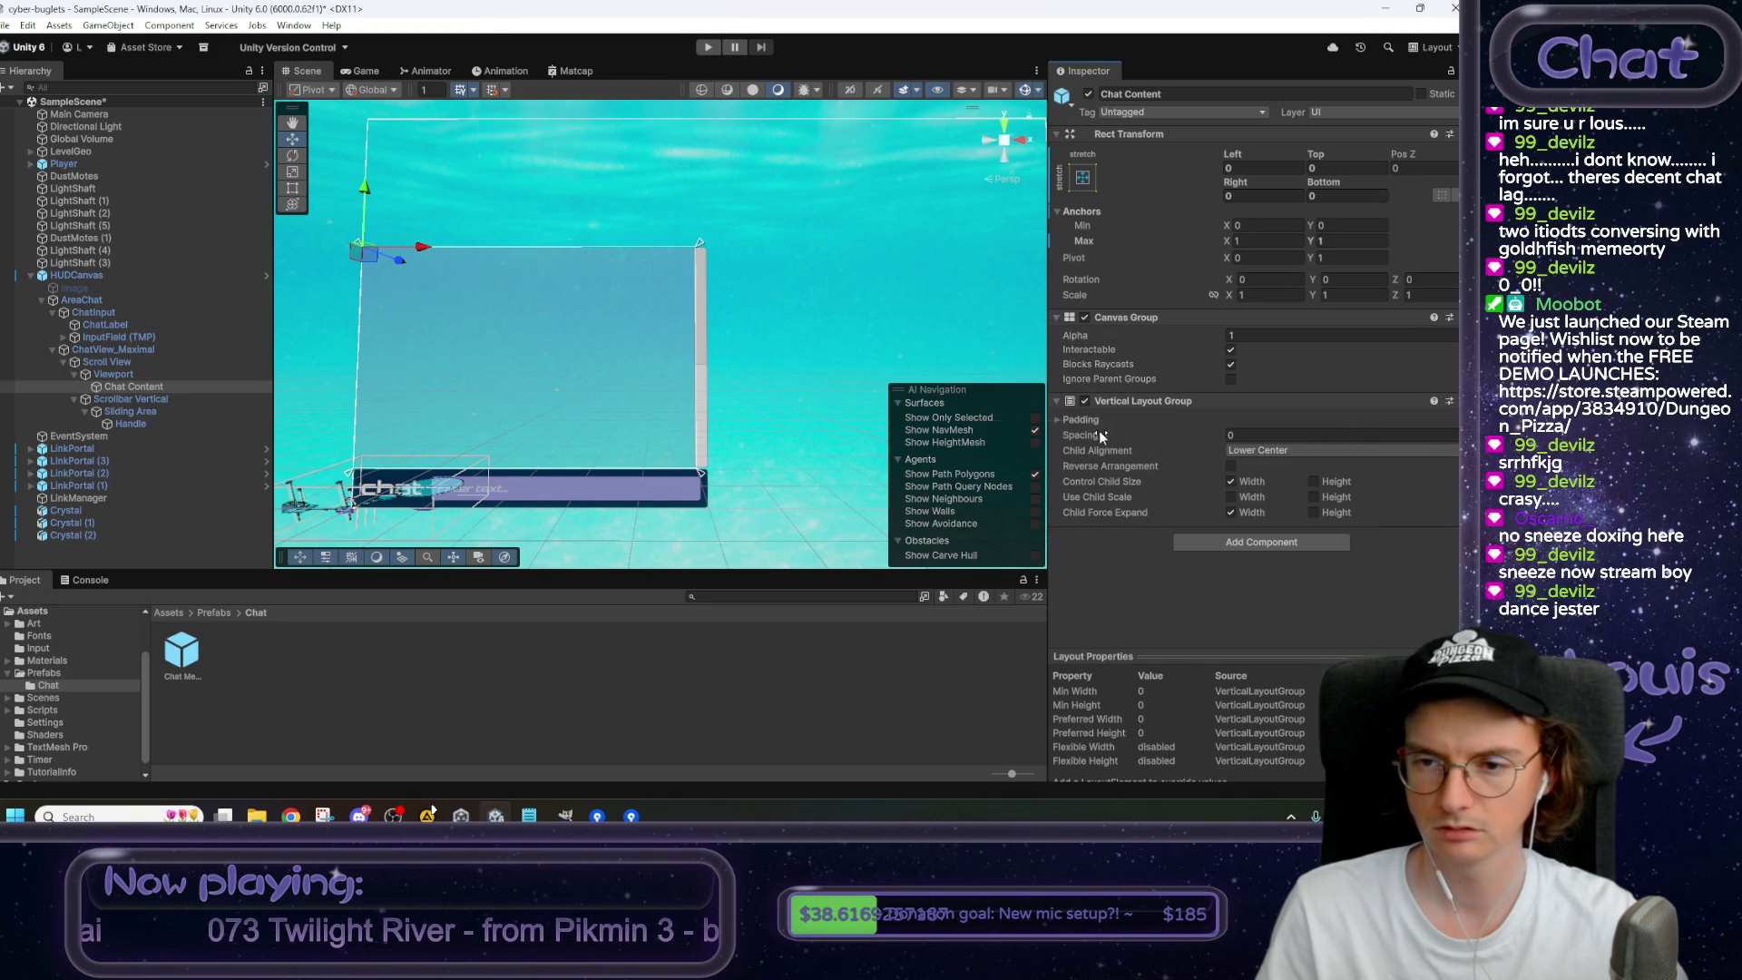
# Enable Reverse Arrangement, apply it to the HUDCanvas prefab, and run the game.
pyautogui.click(1232, 466)
pyautogui.rightClick(1140, 466)
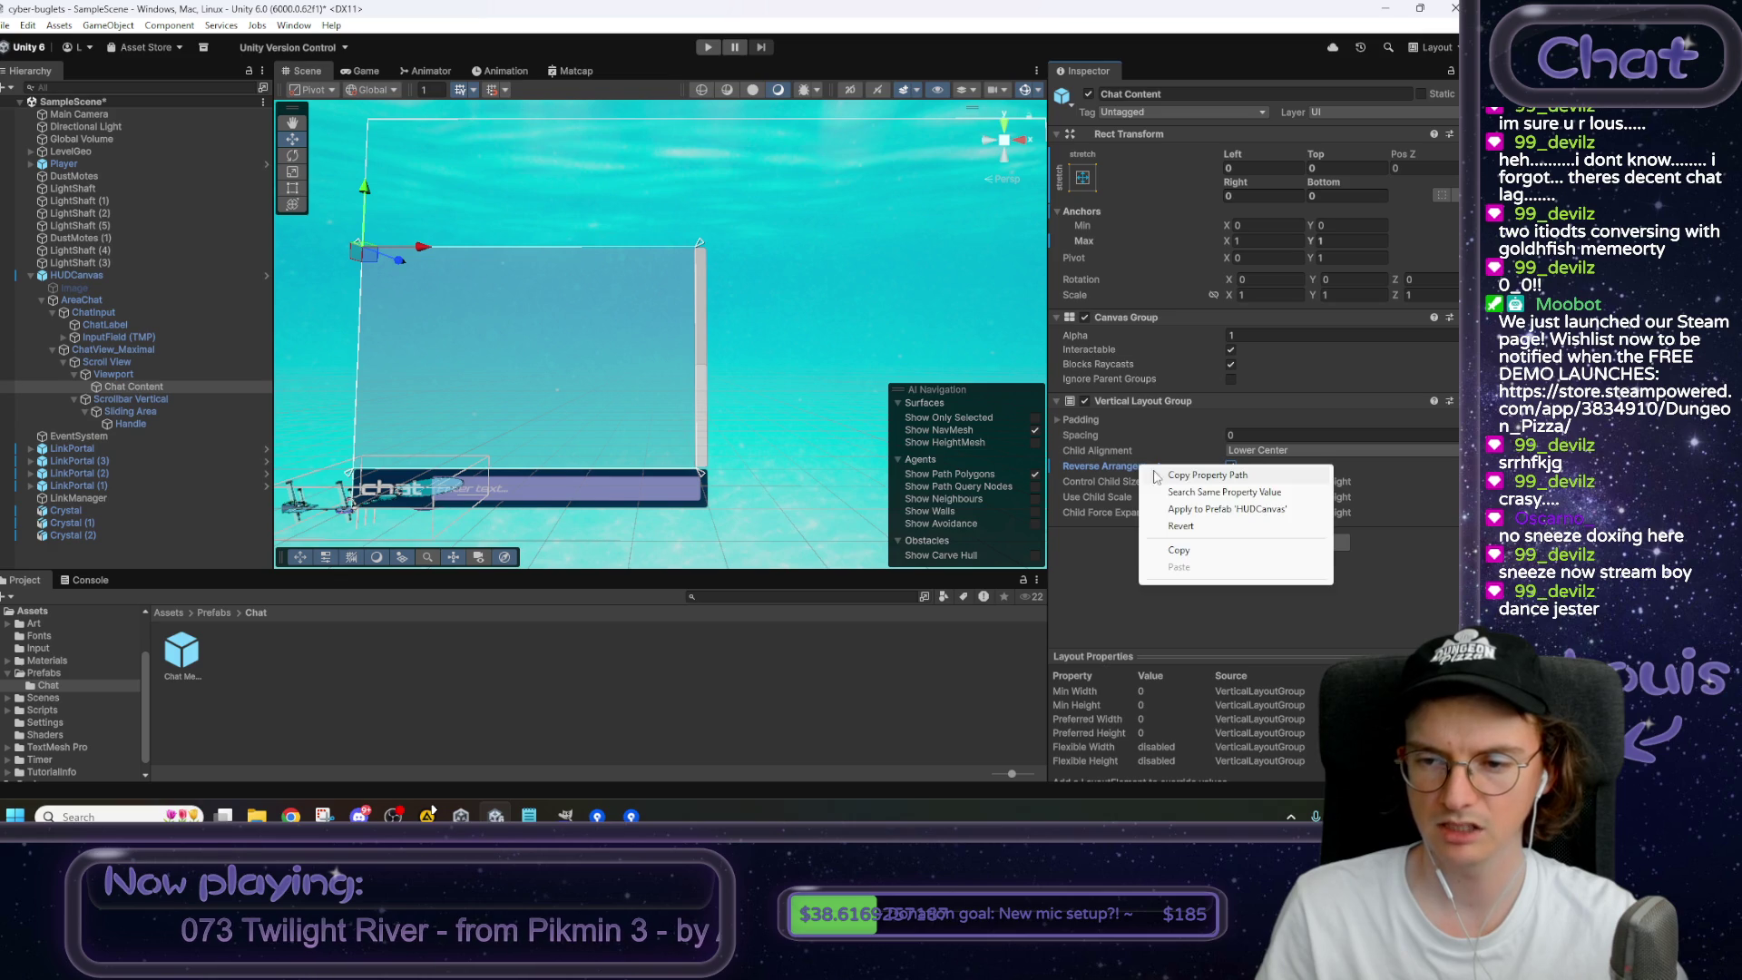
pyautogui.click(1198, 510)
pyautogui.click(708, 47)
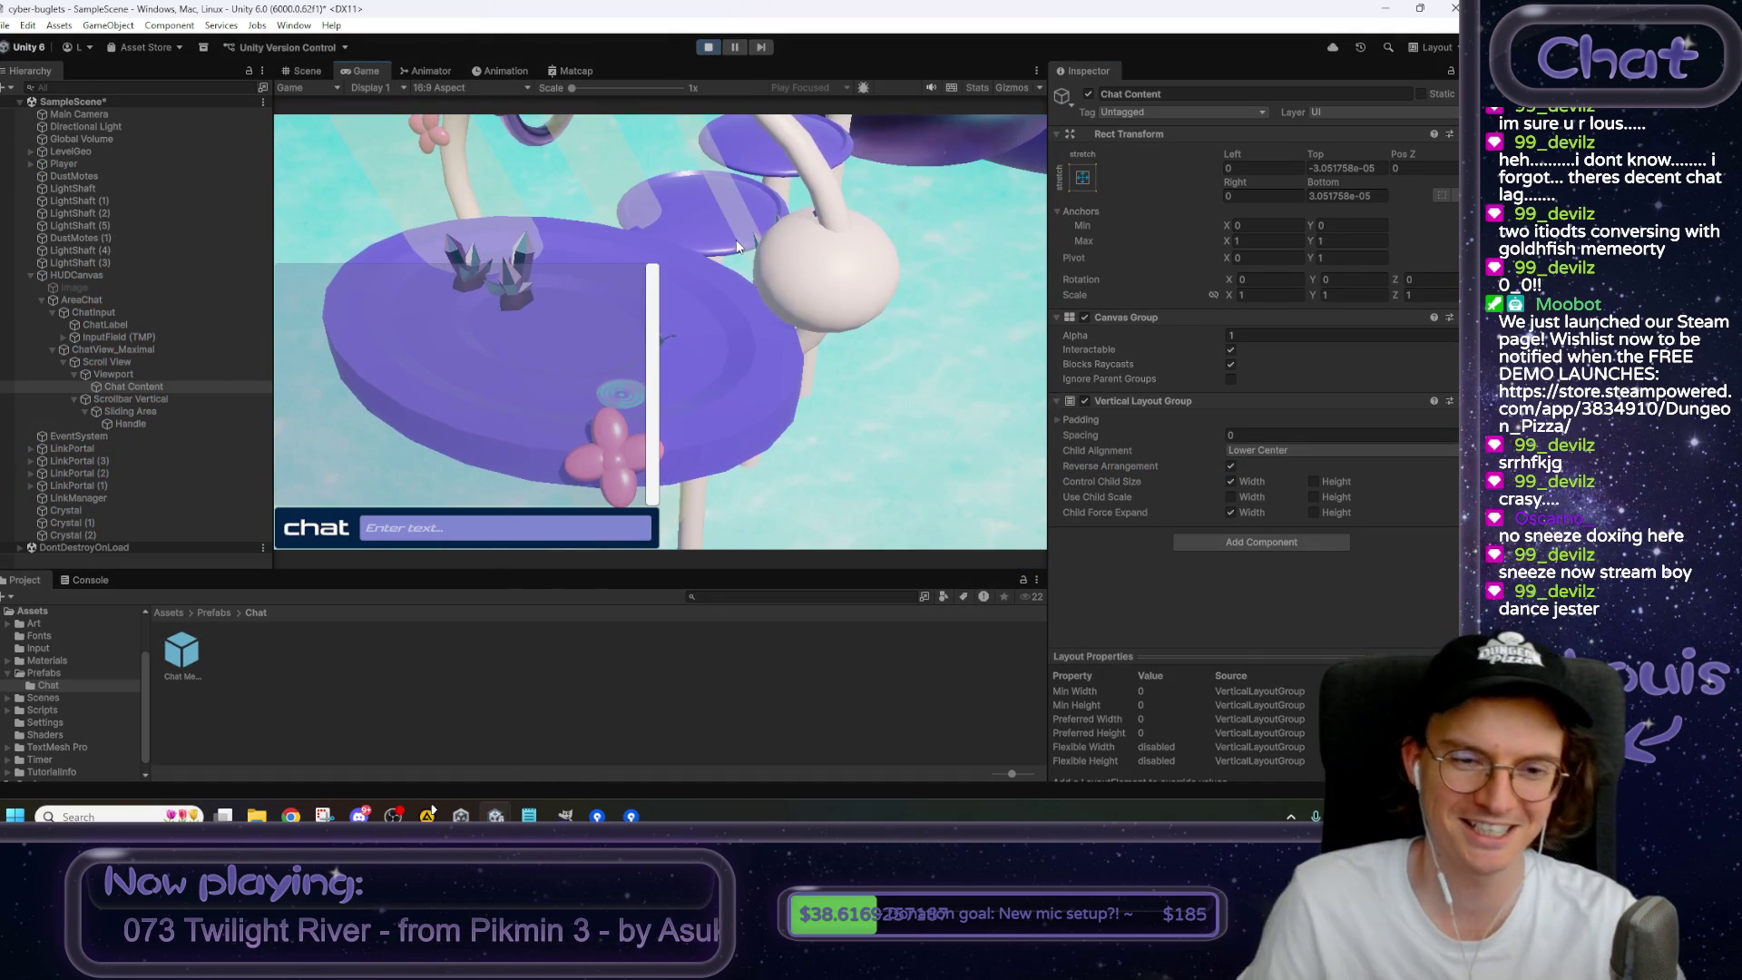
# Send 'NO', 'I wILL NOT SNEZ', 'the chat order is so correct' and 'we love it', then stop play.
pyautogui.click(497, 523)
pyautogui.write('NO')
pyautogui.press('Return')
pyautogui.write('I wILL NOT SNEZ')
pyautogui.press('Return')
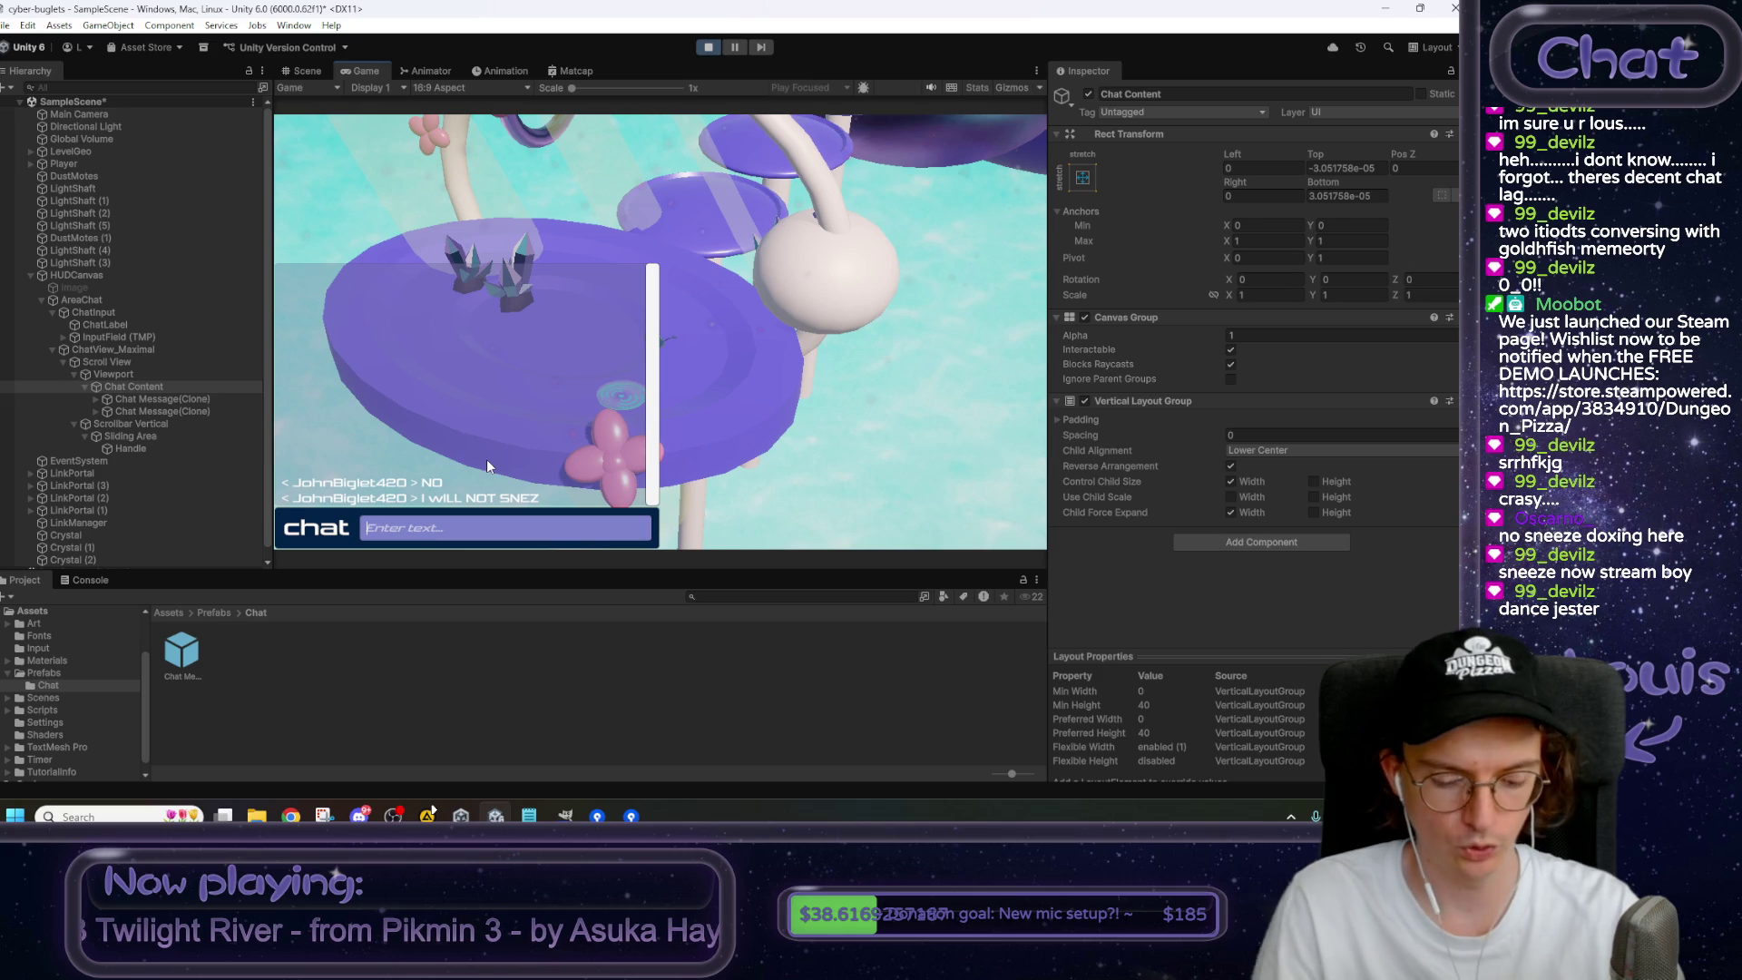
pyautogui.write('the chat order is ')
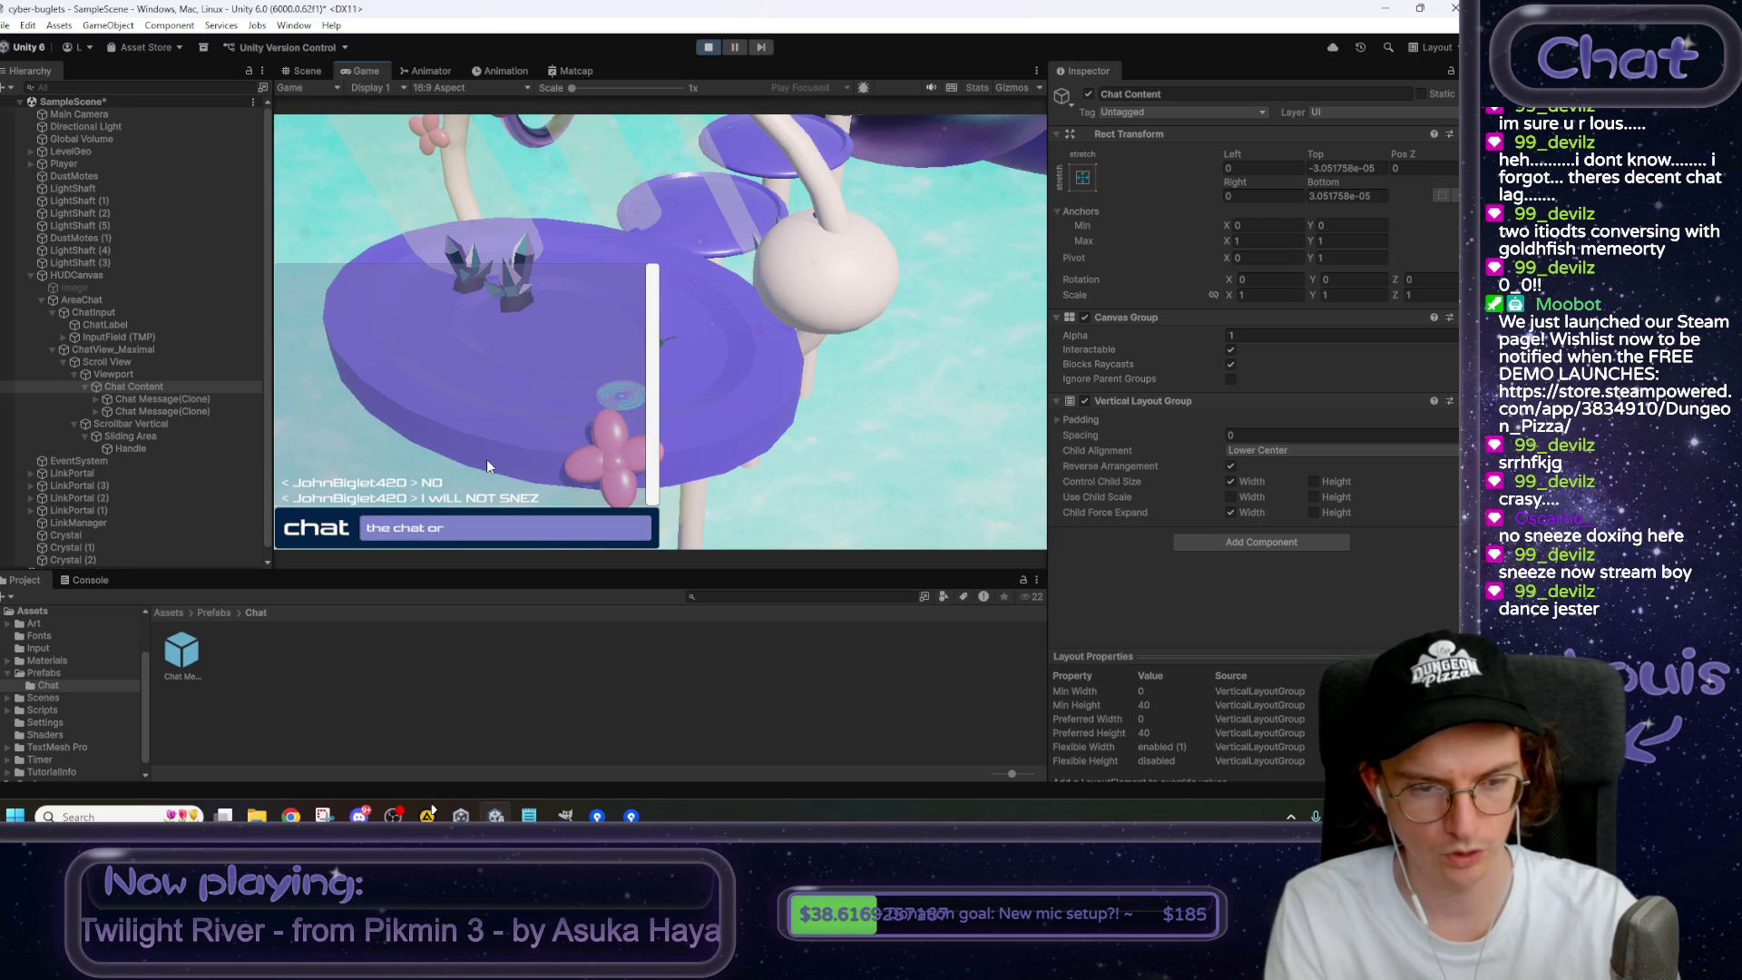
pyautogui.write('so correct')
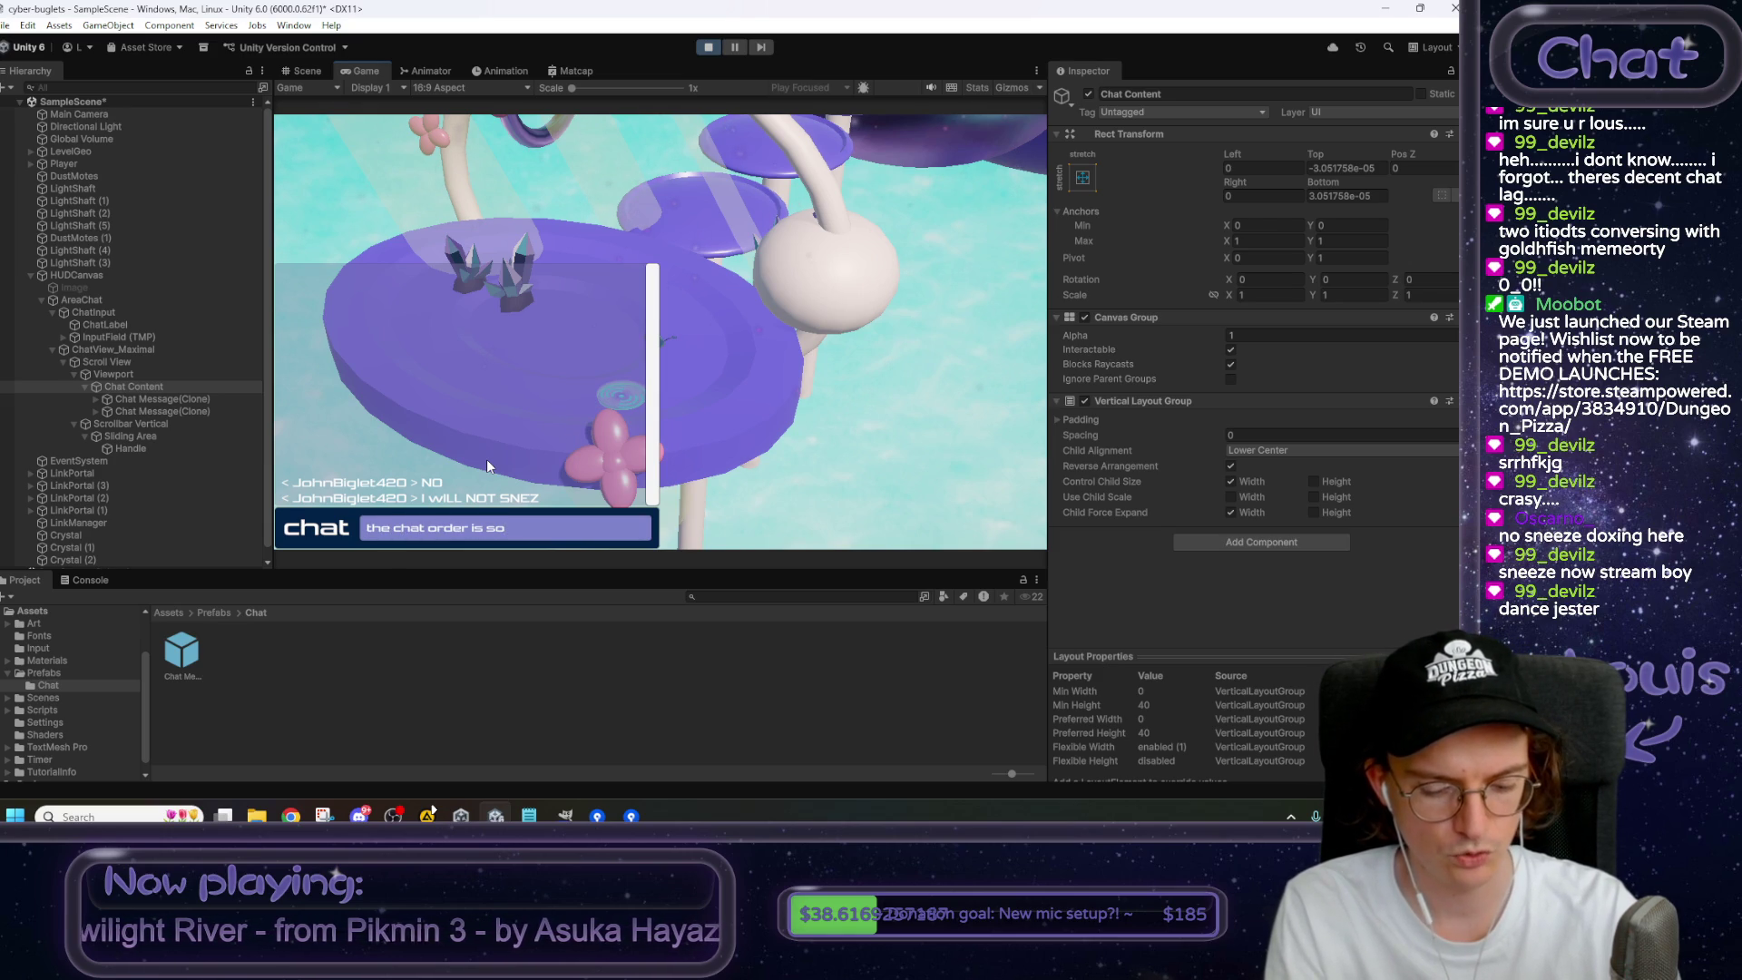
pyautogui.press('Return')
pyautogui.write('we love it')
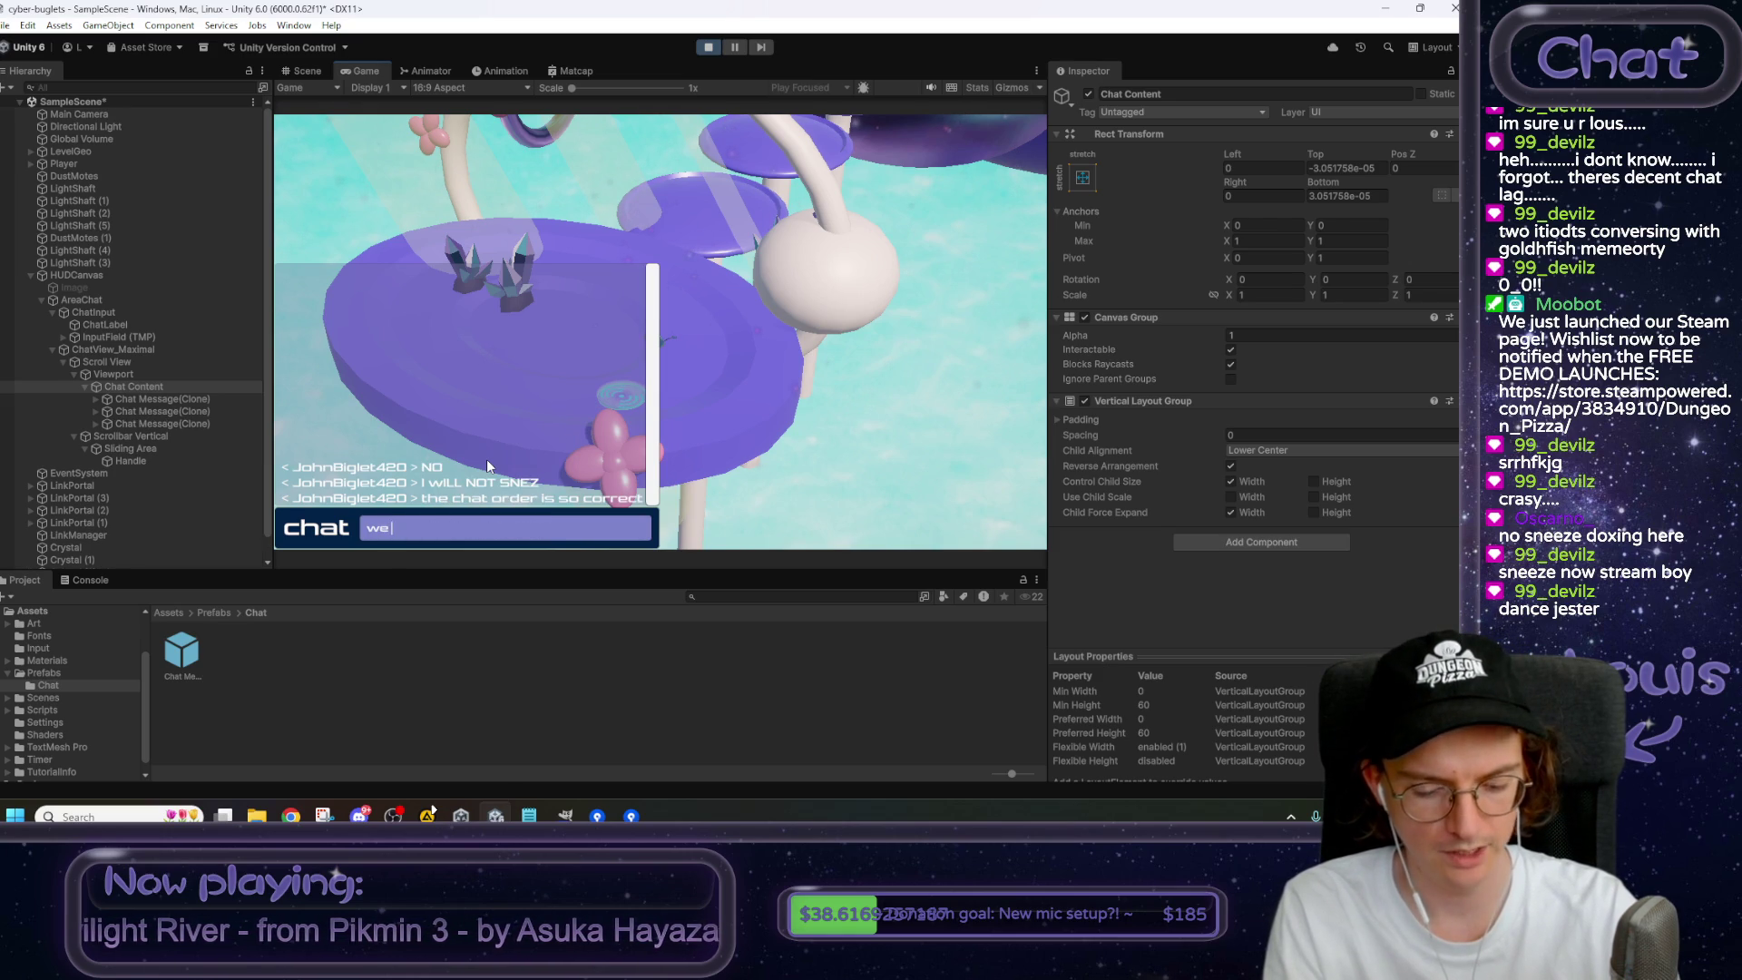
pyautogui.press('Return')
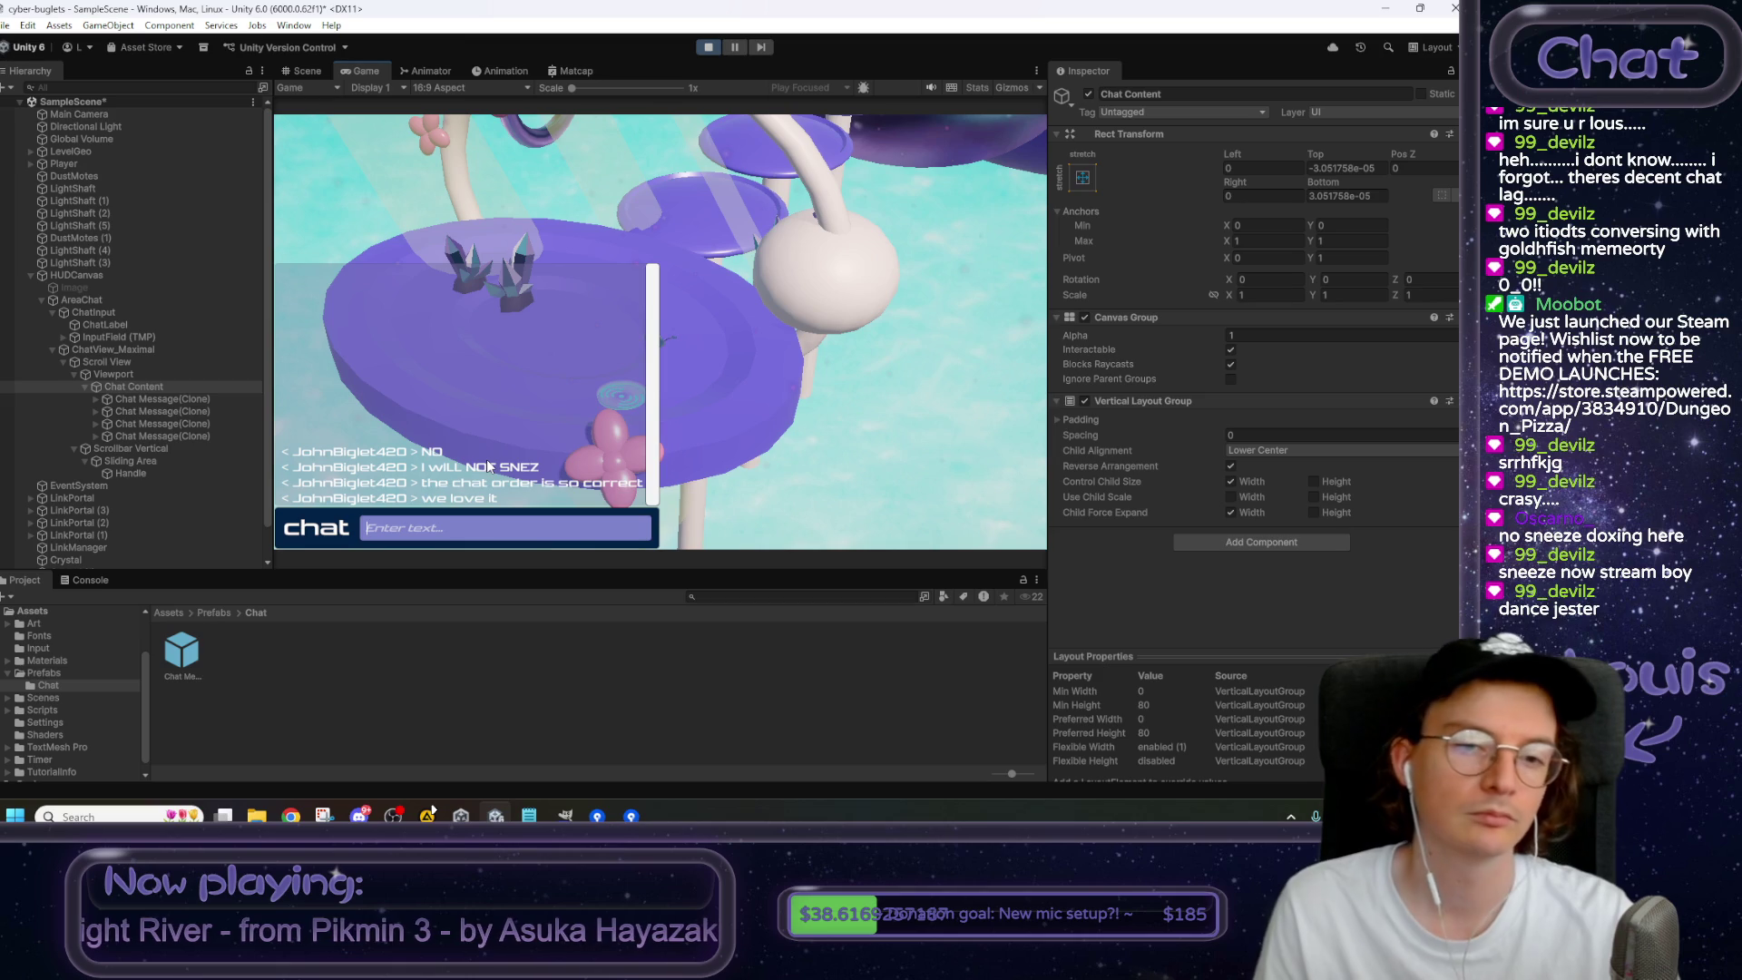
pyautogui.click(642, 337)
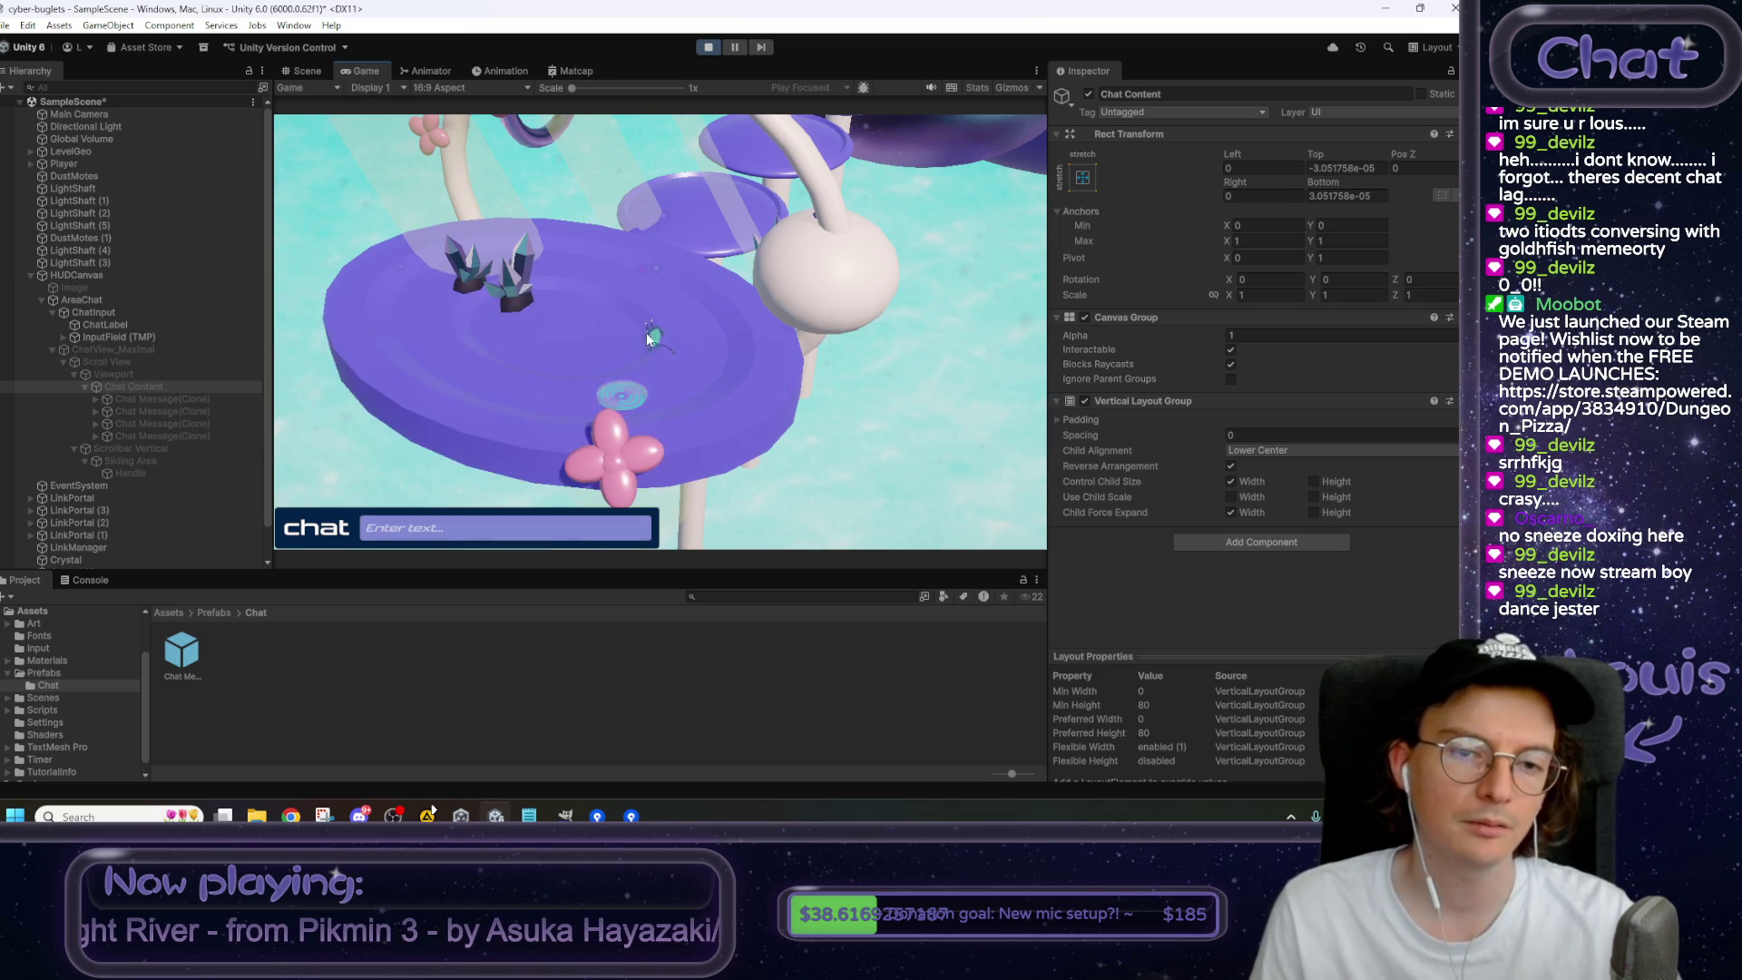
pyautogui.click(513, 536)
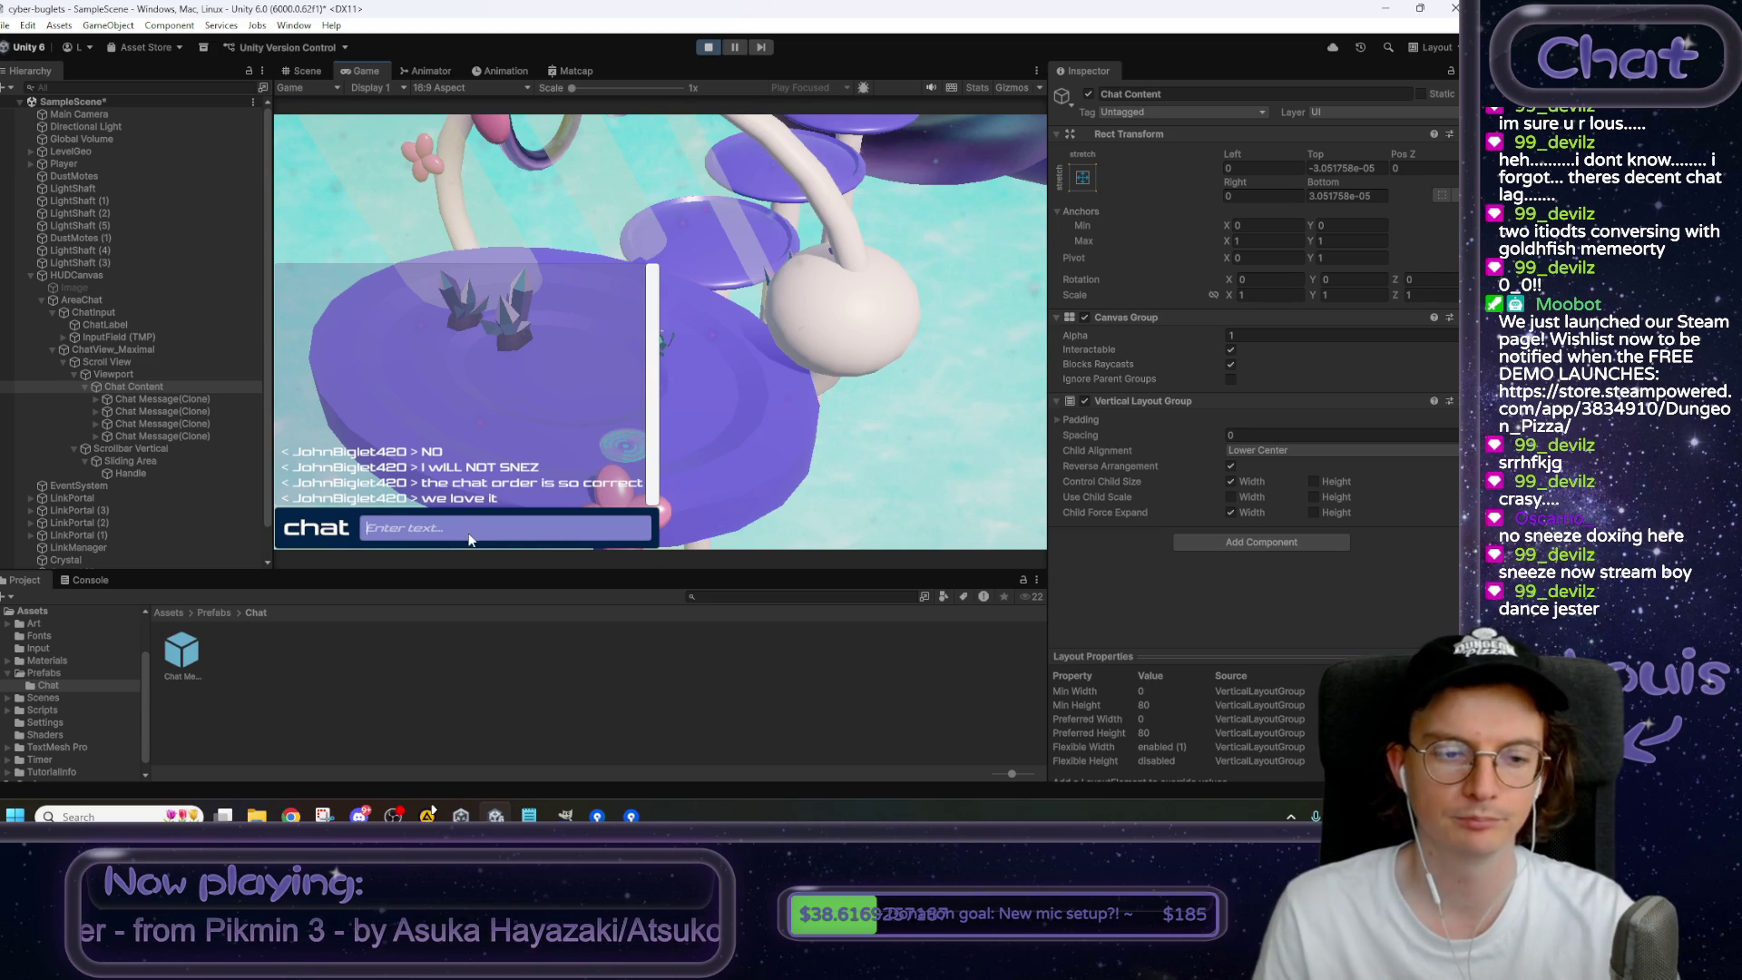
pyautogui.click(702, 48)
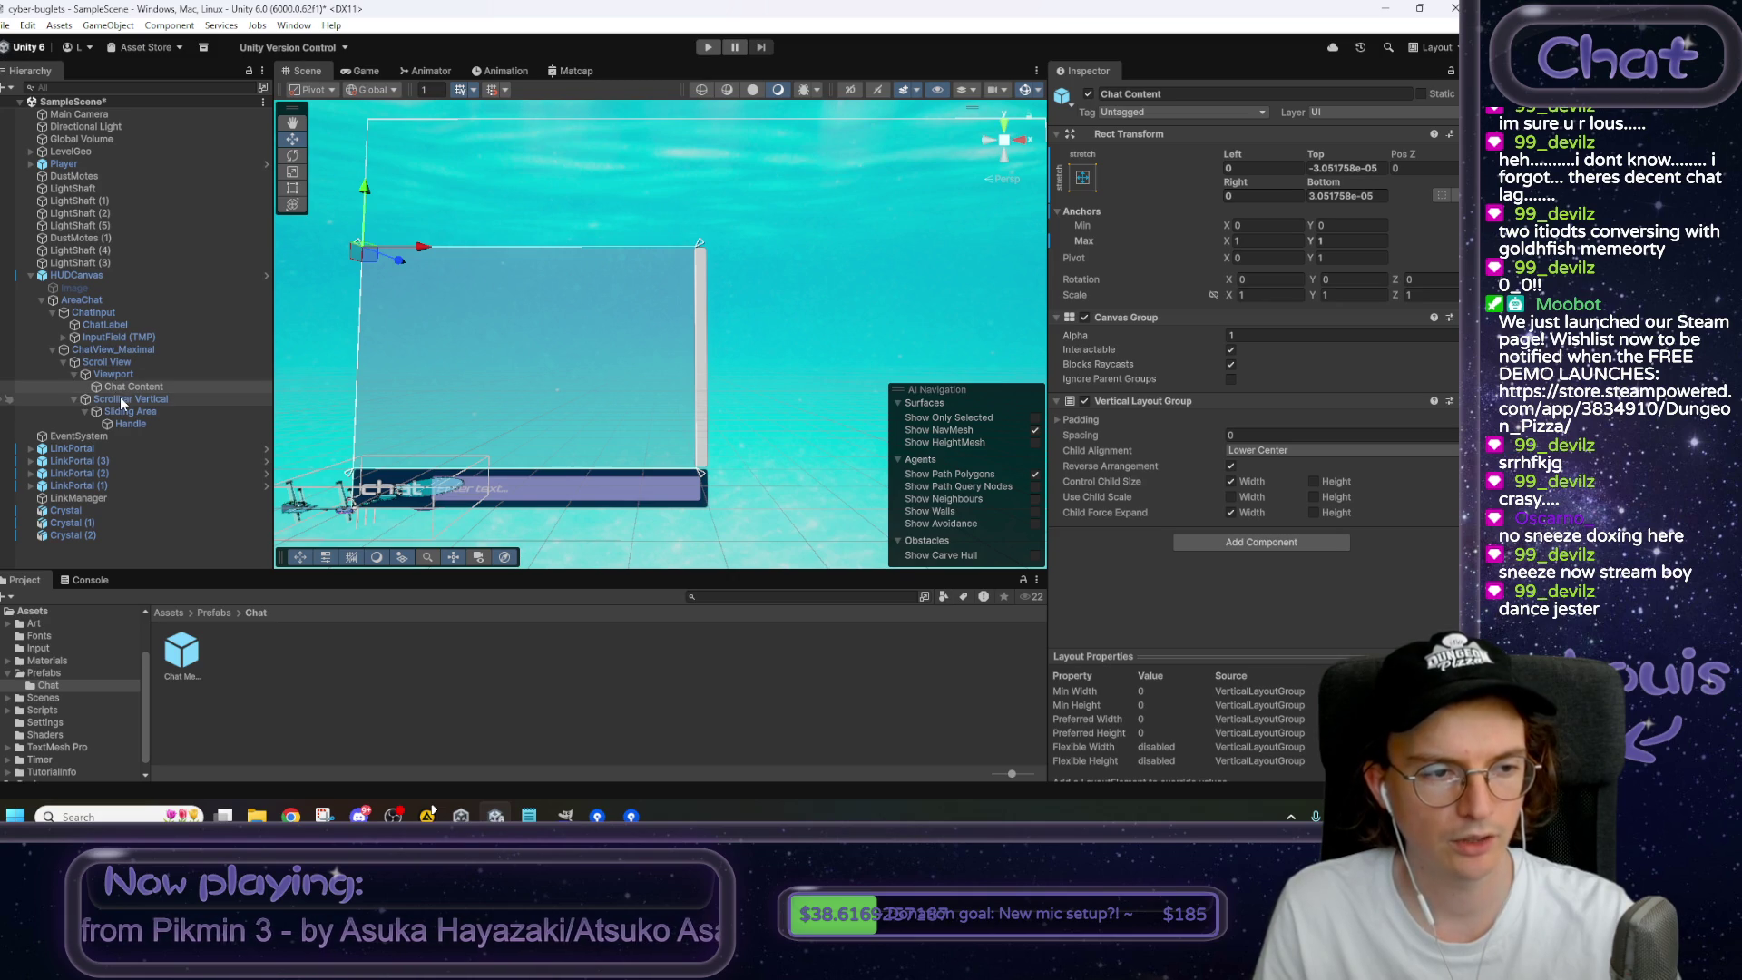
# Set the Scroll View's vertical scrollbar to auto-hide and clear its Vertical Scrollbar reference.
pyautogui.click(120, 400)
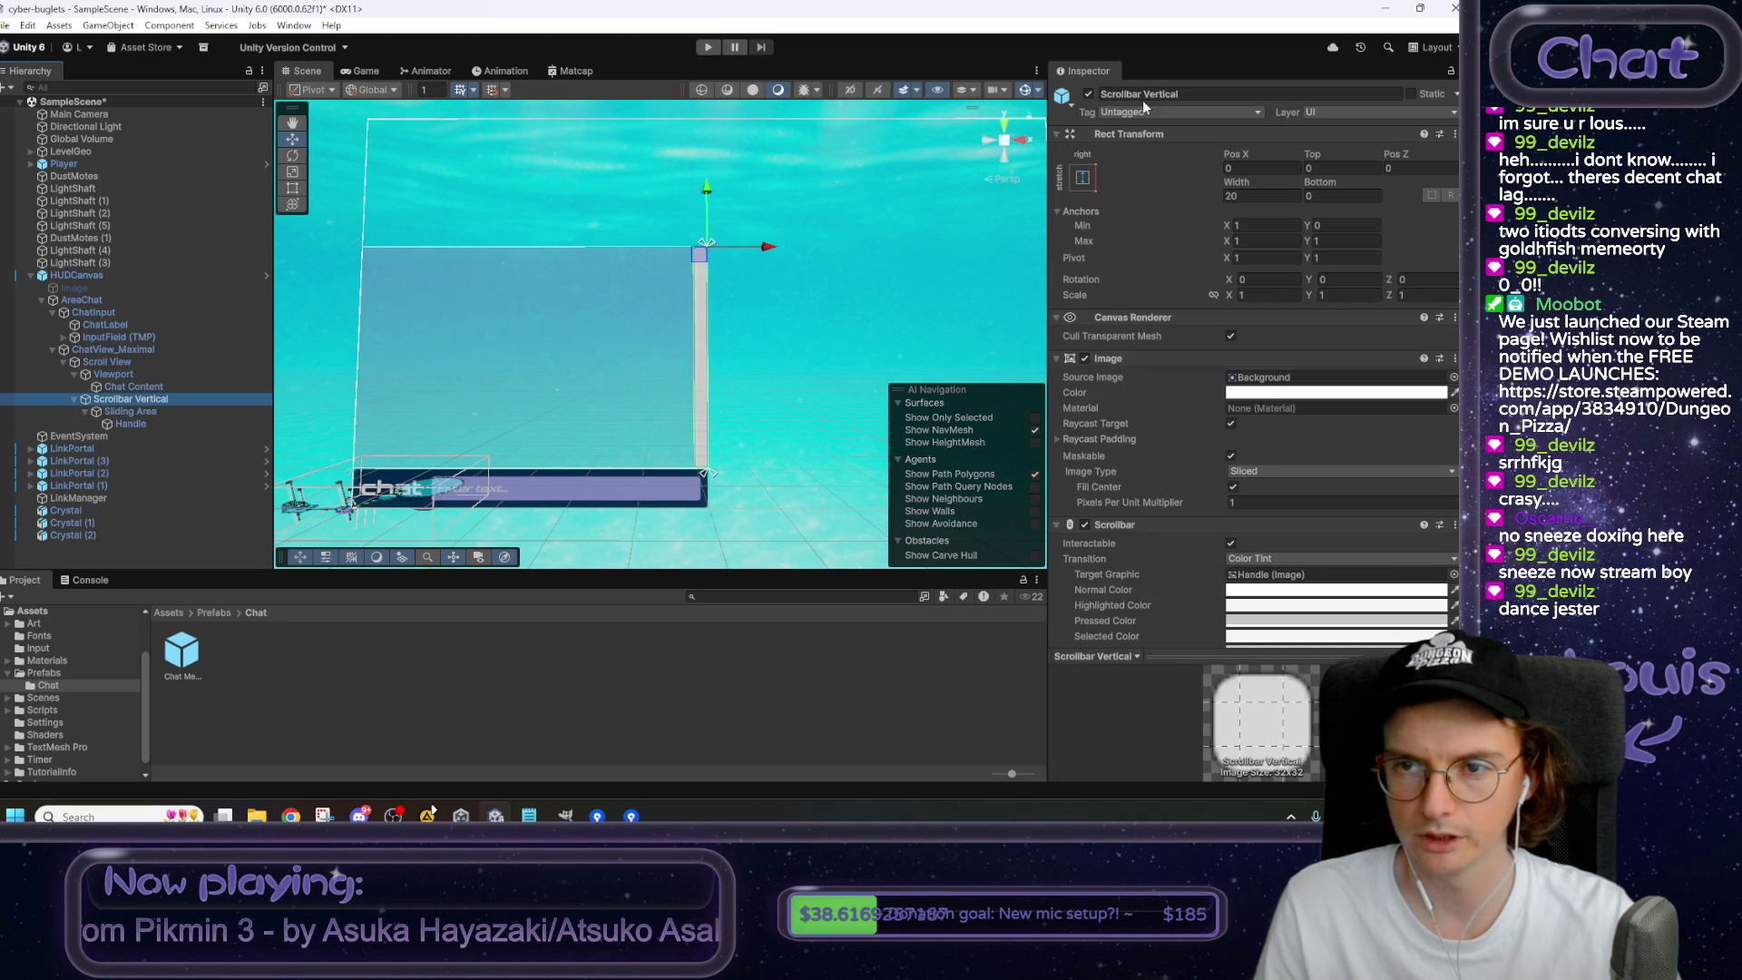
pyautogui.click(1091, 94)
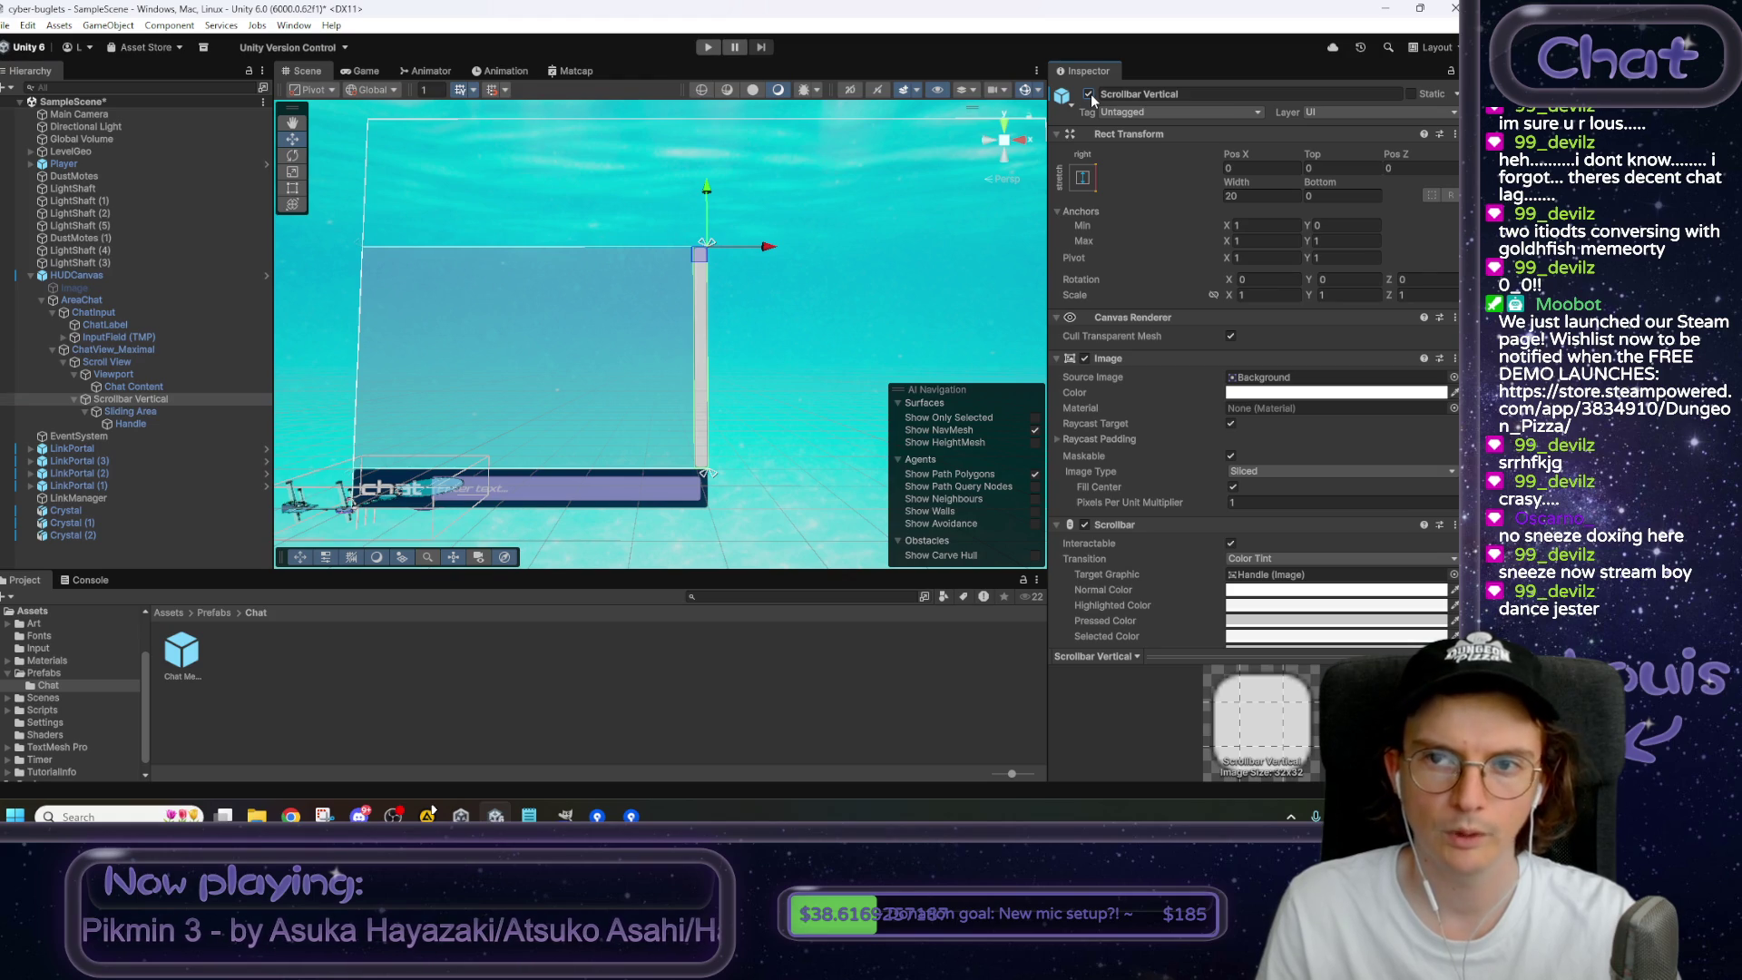
pyautogui.click(187, 361)
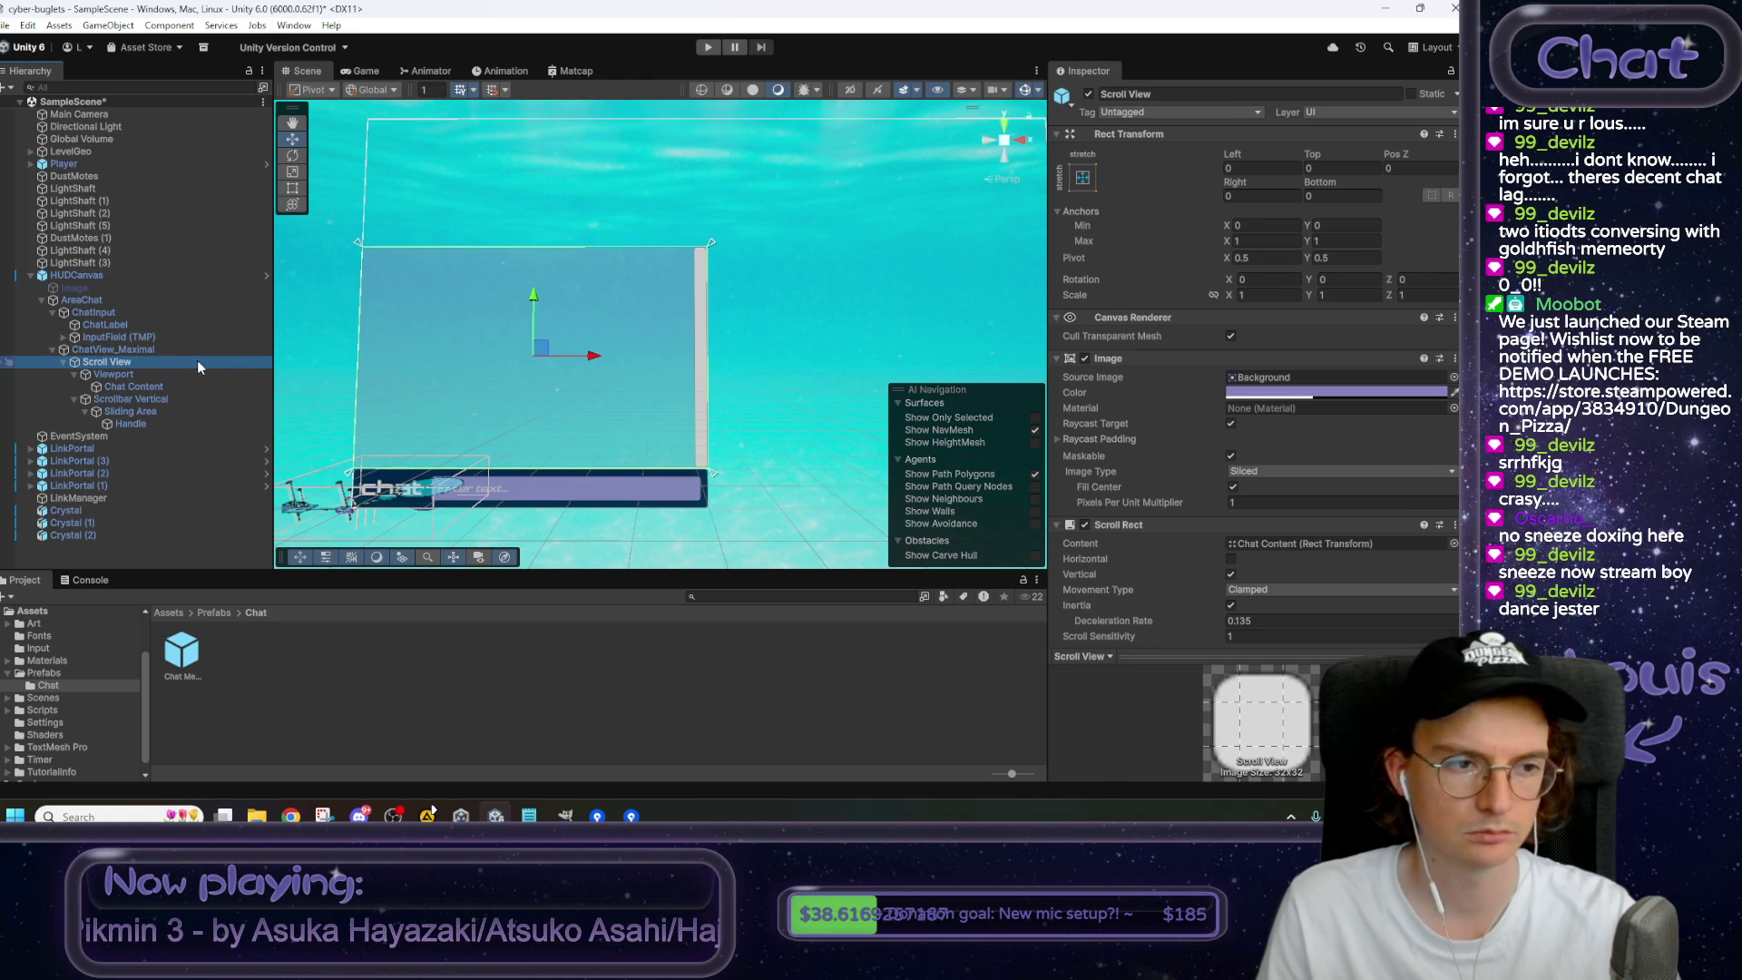
pyautogui.scroll(-3, 1194, 309)
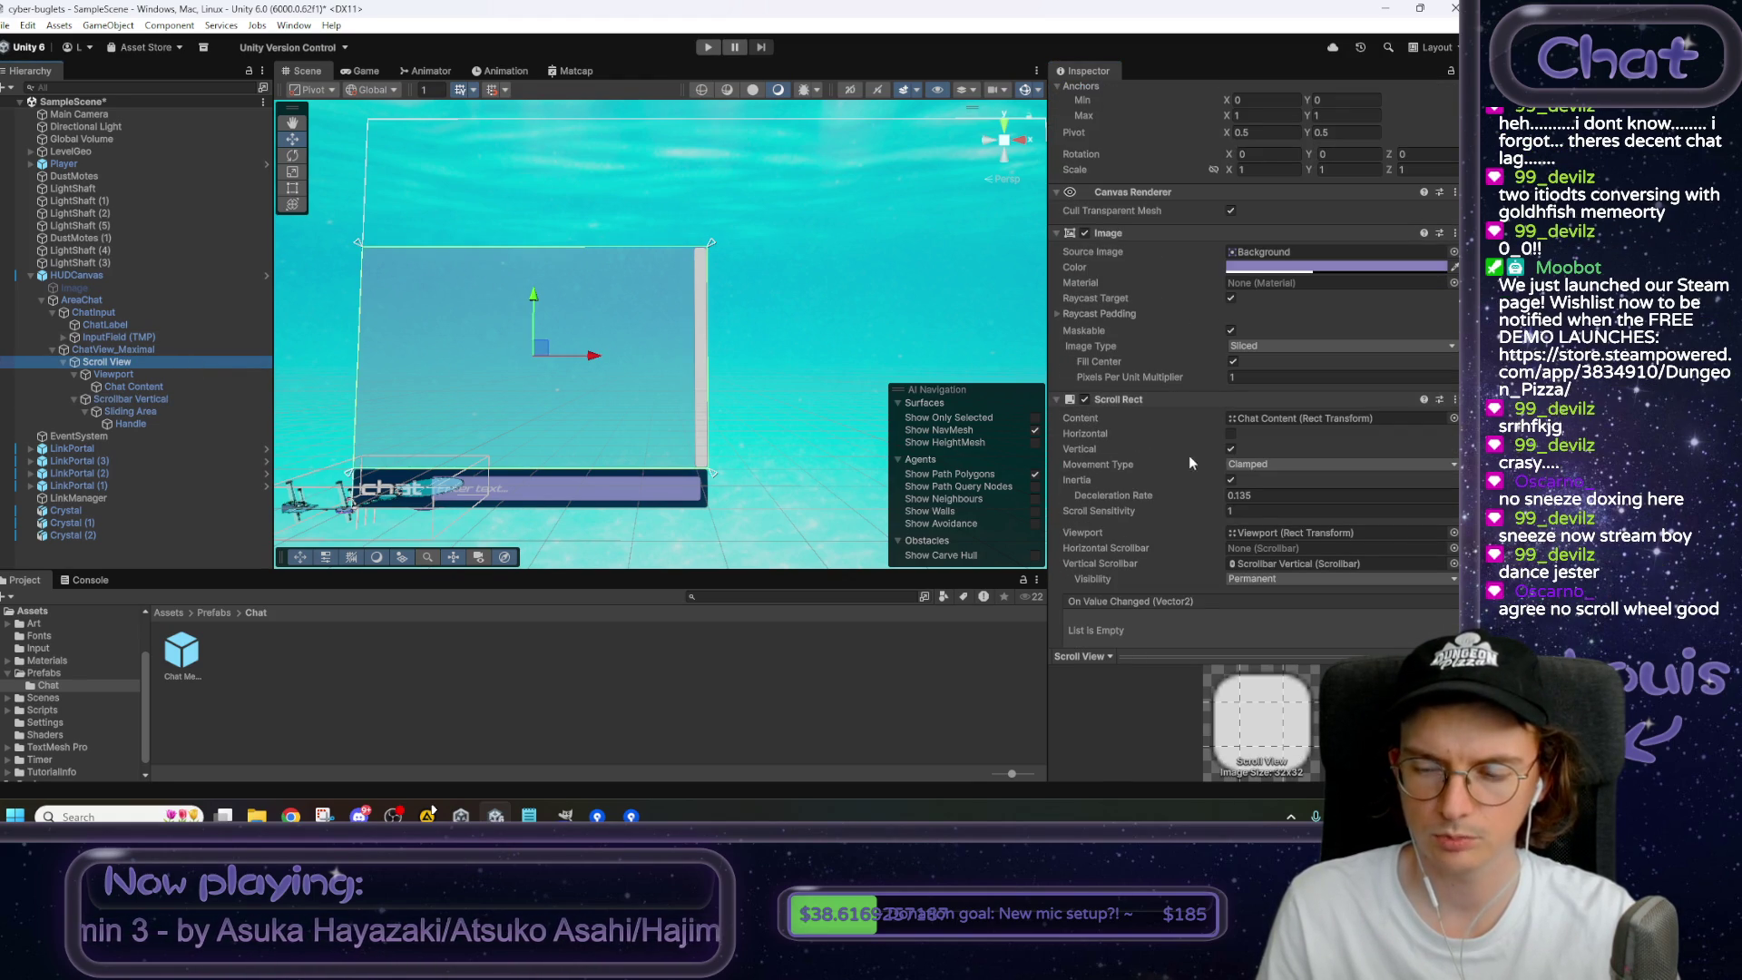
pyautogui.click(1250, 578)
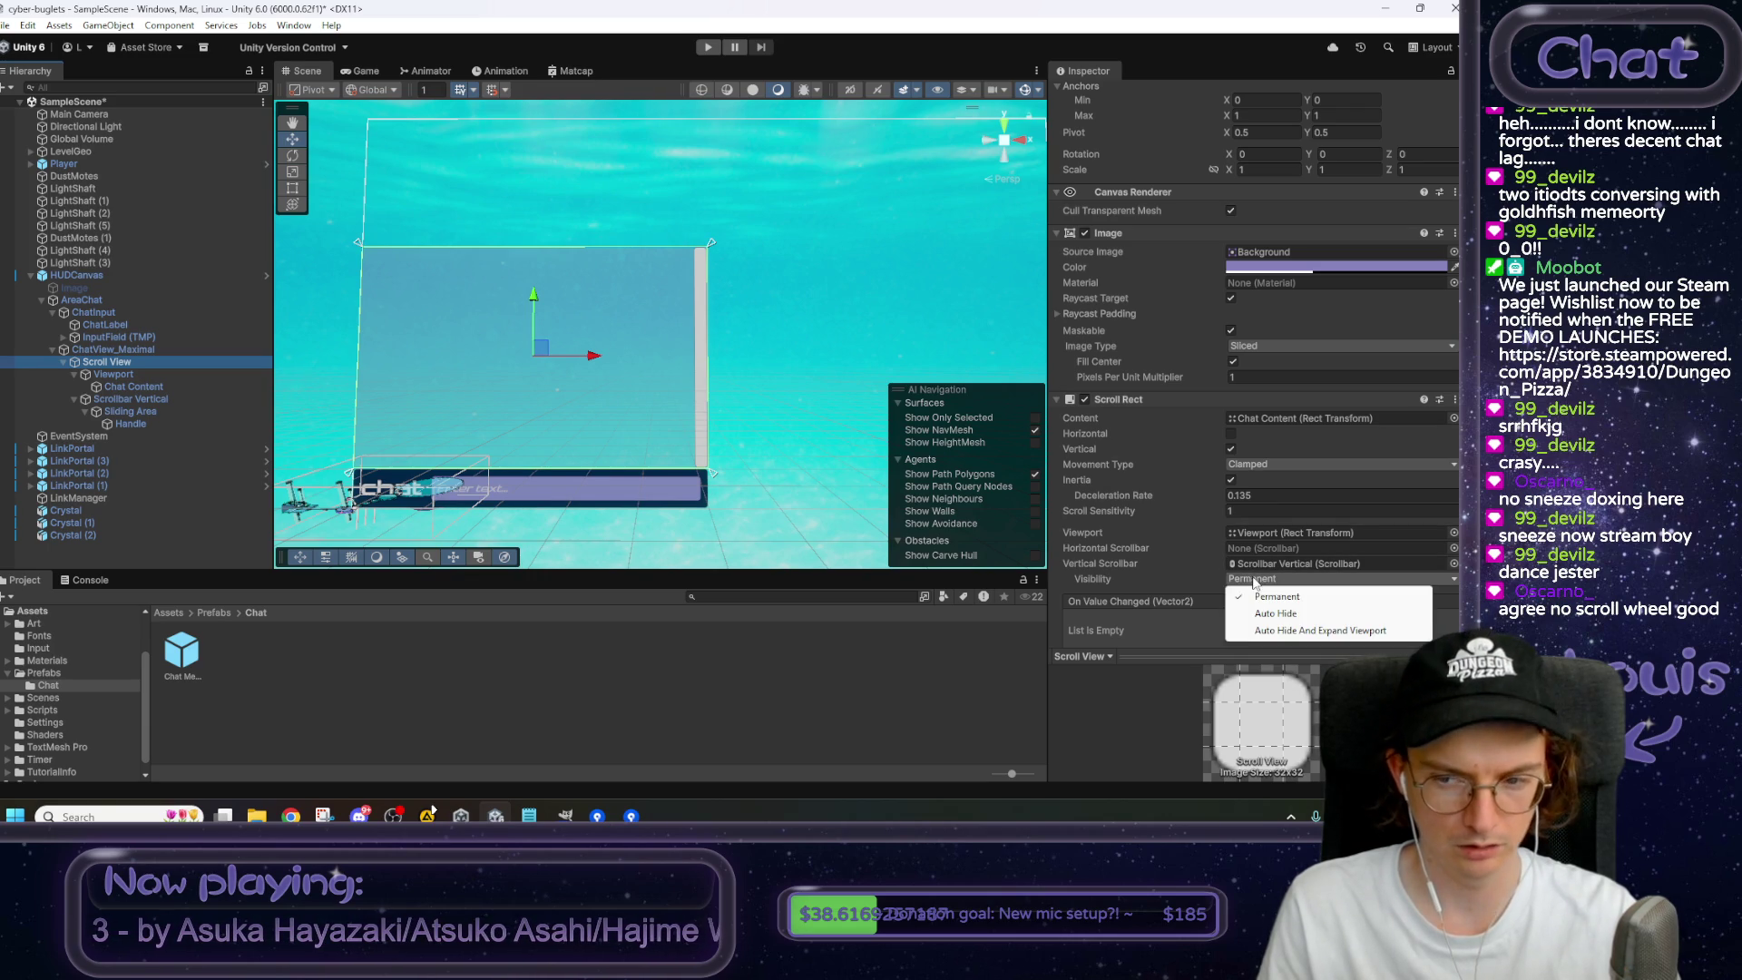
pyautogui.click(1283, 615)
pyautogui.click(1276, 564)
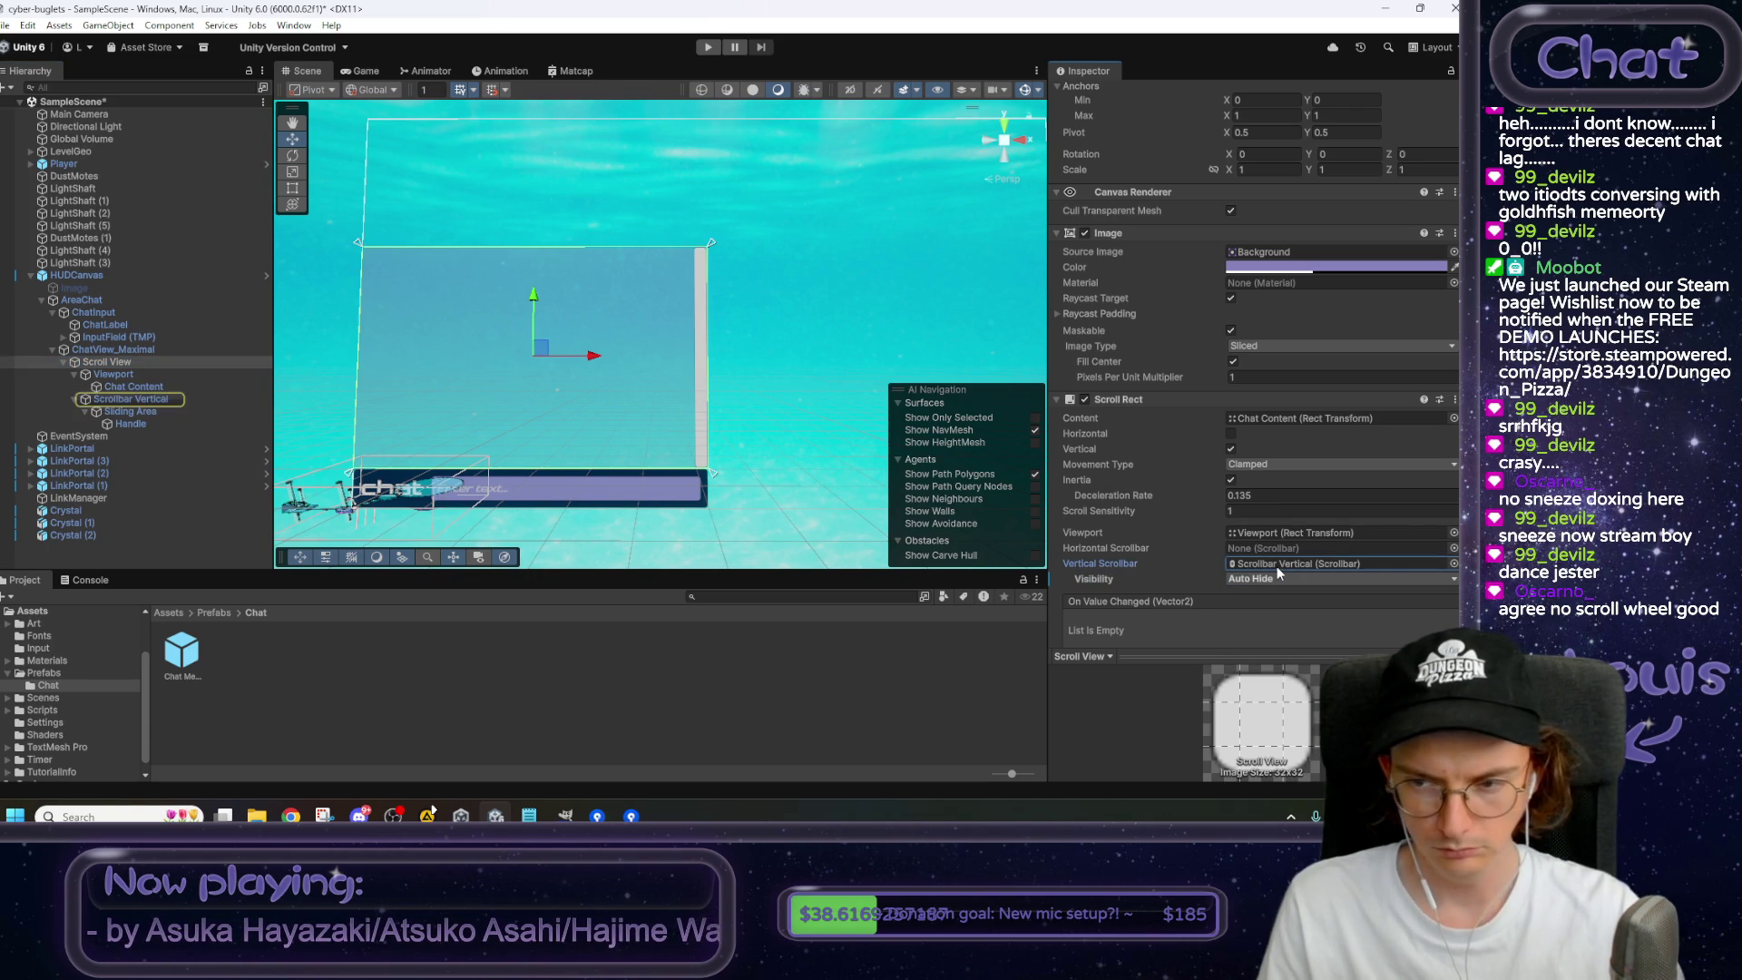
pyautogui.press('Delete')
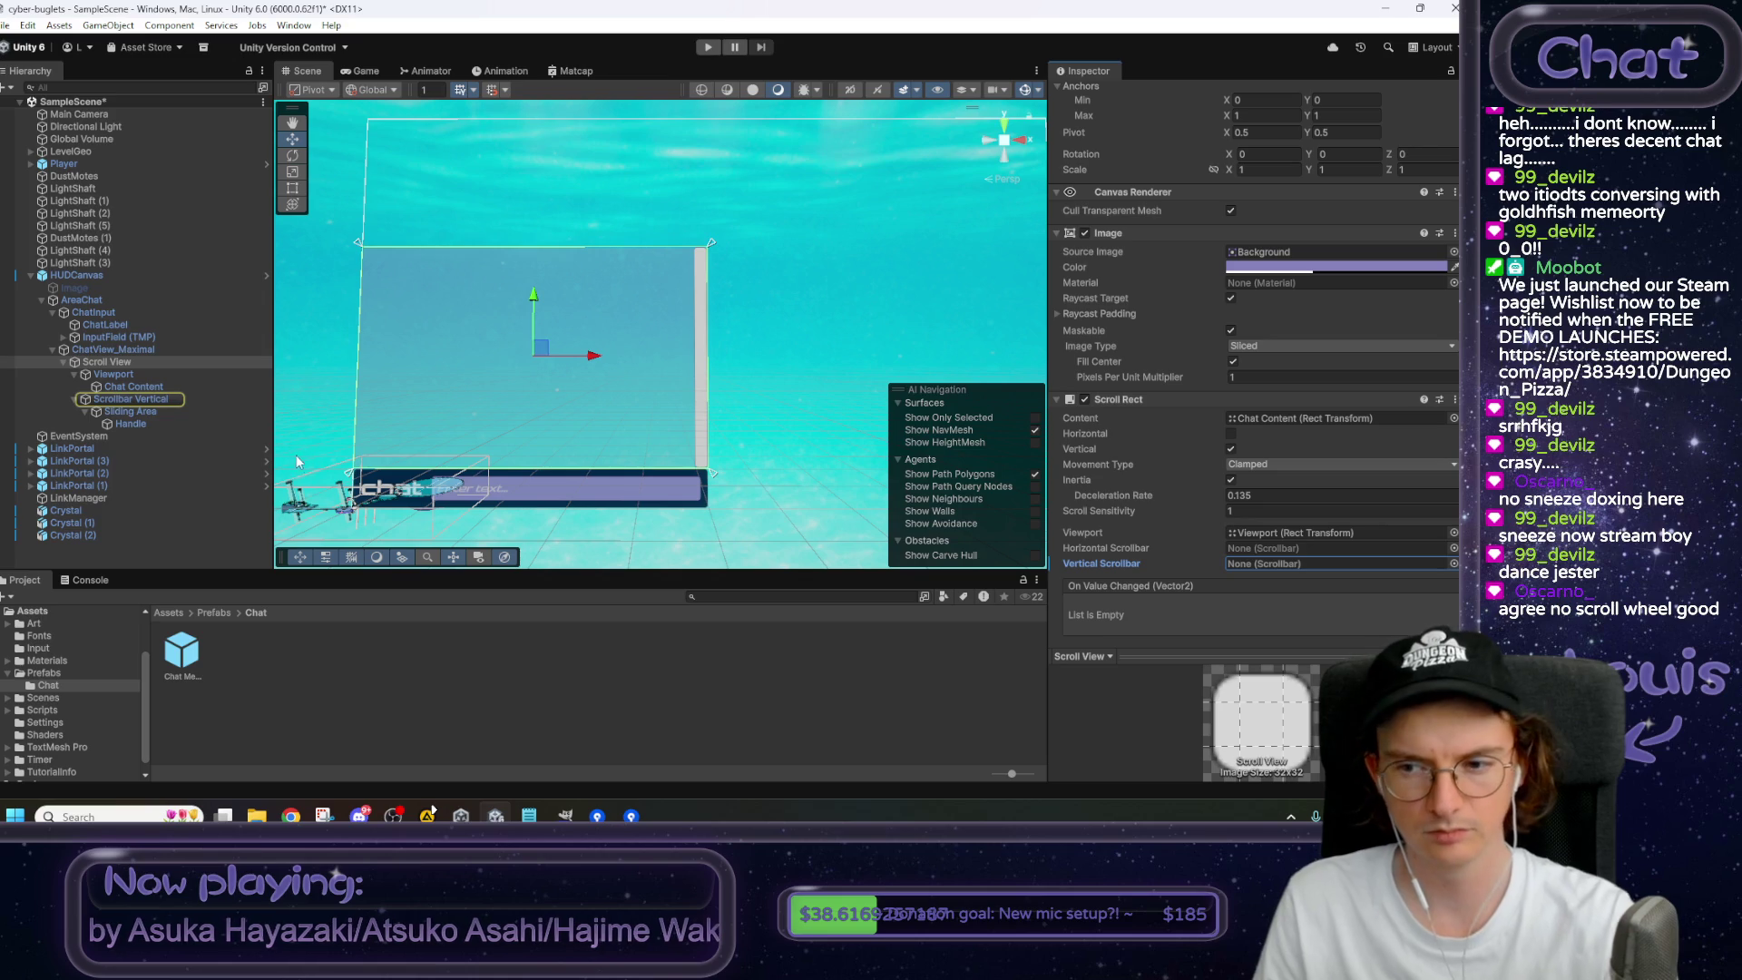
# Delete the Scrollbar Vertical object and start play mode.
pyautogui.click(136, 398)
pyautogui.press('Delete')
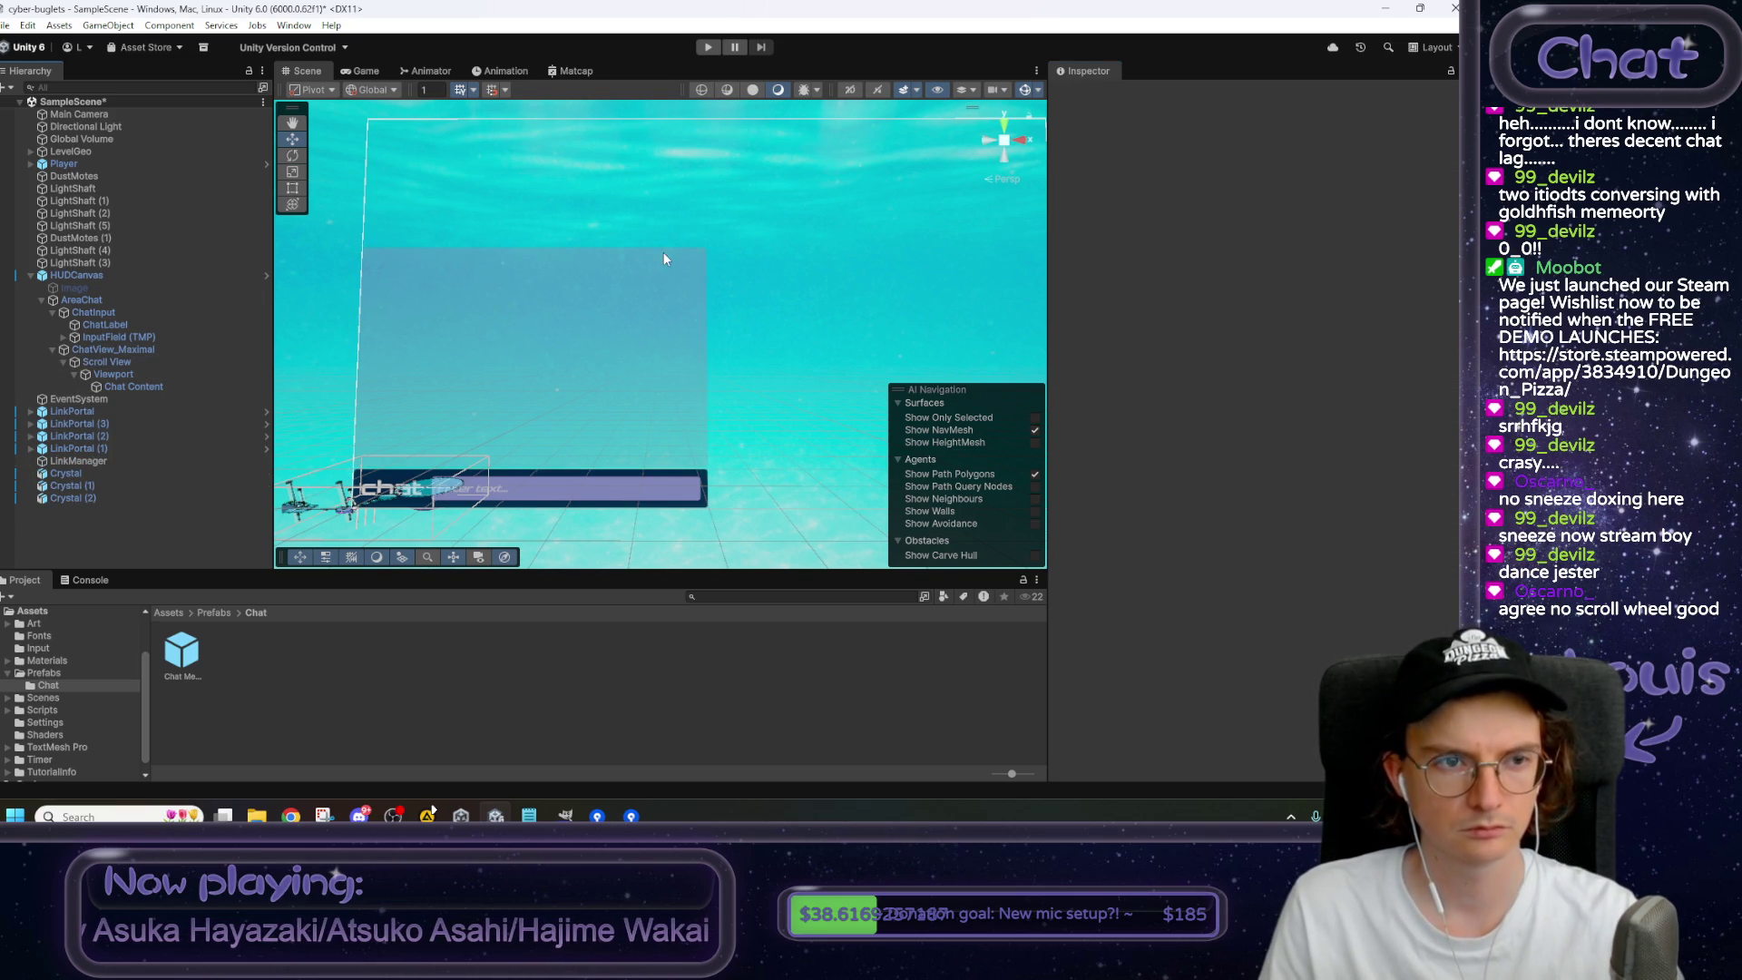
pyautogui.press('Left')
pyautogui.click(707, 47)
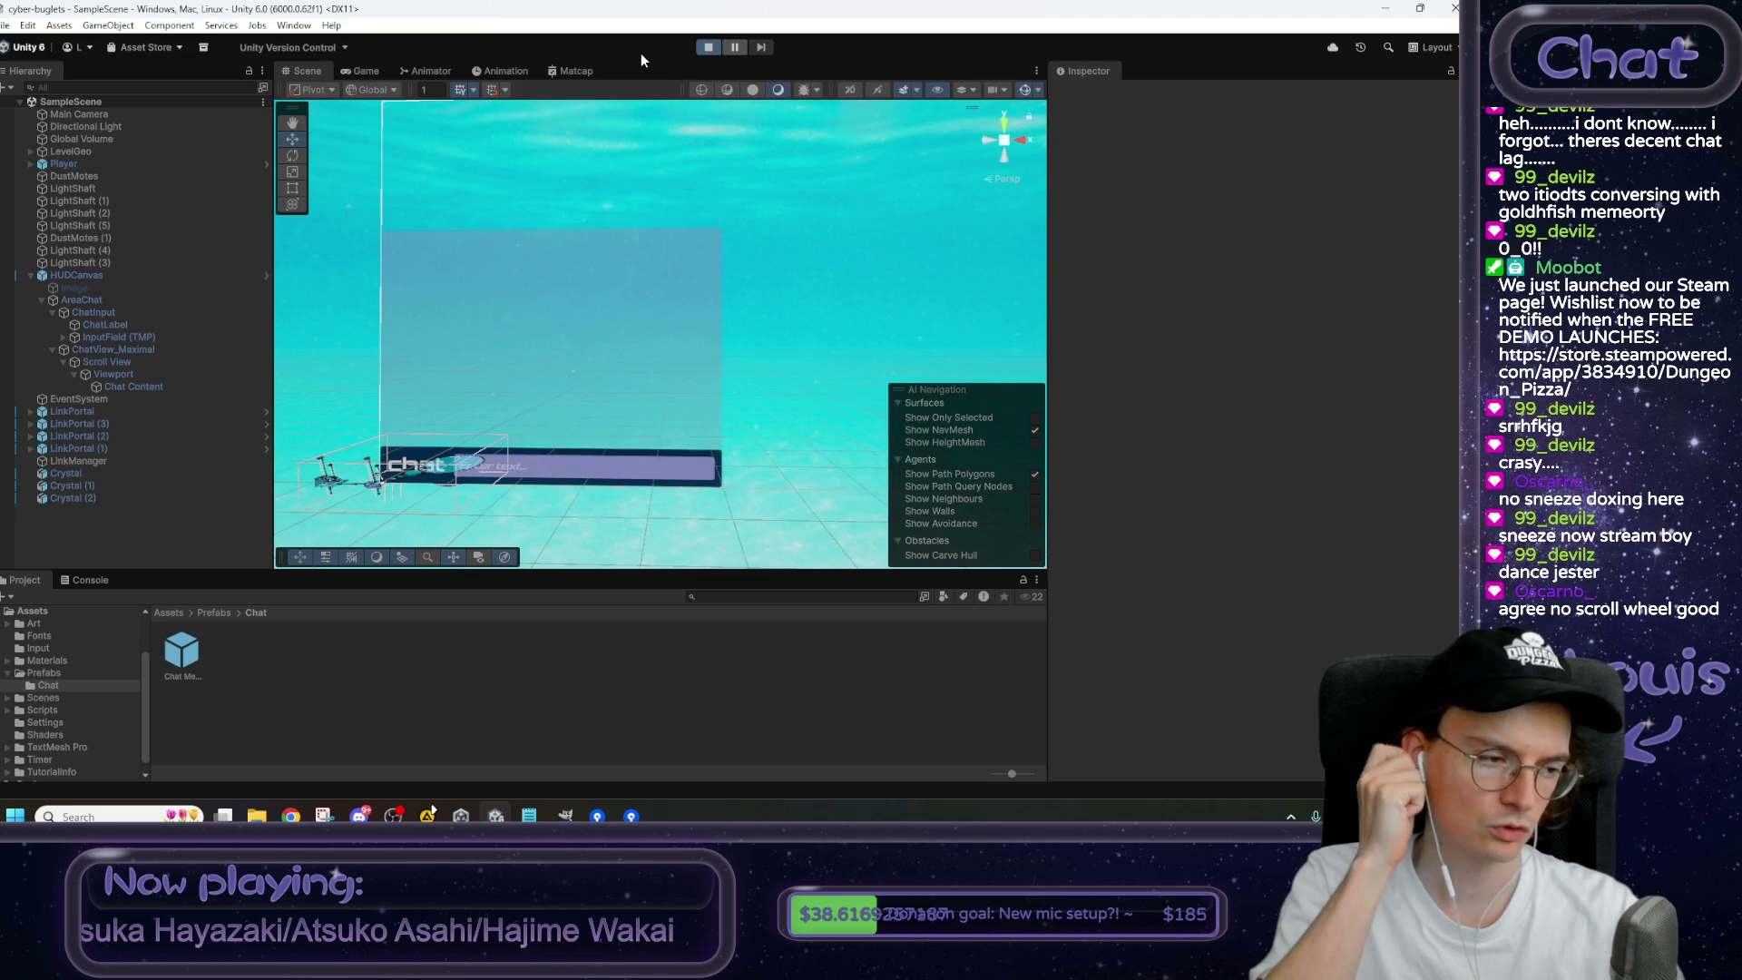
# Send 'less work', 'less danci the jester now', 'ksmdflmsdlfm', 'sd', 'fs' and several 's' messages.
pyautogui.click(501, 524)
pyautogui.write('less work')
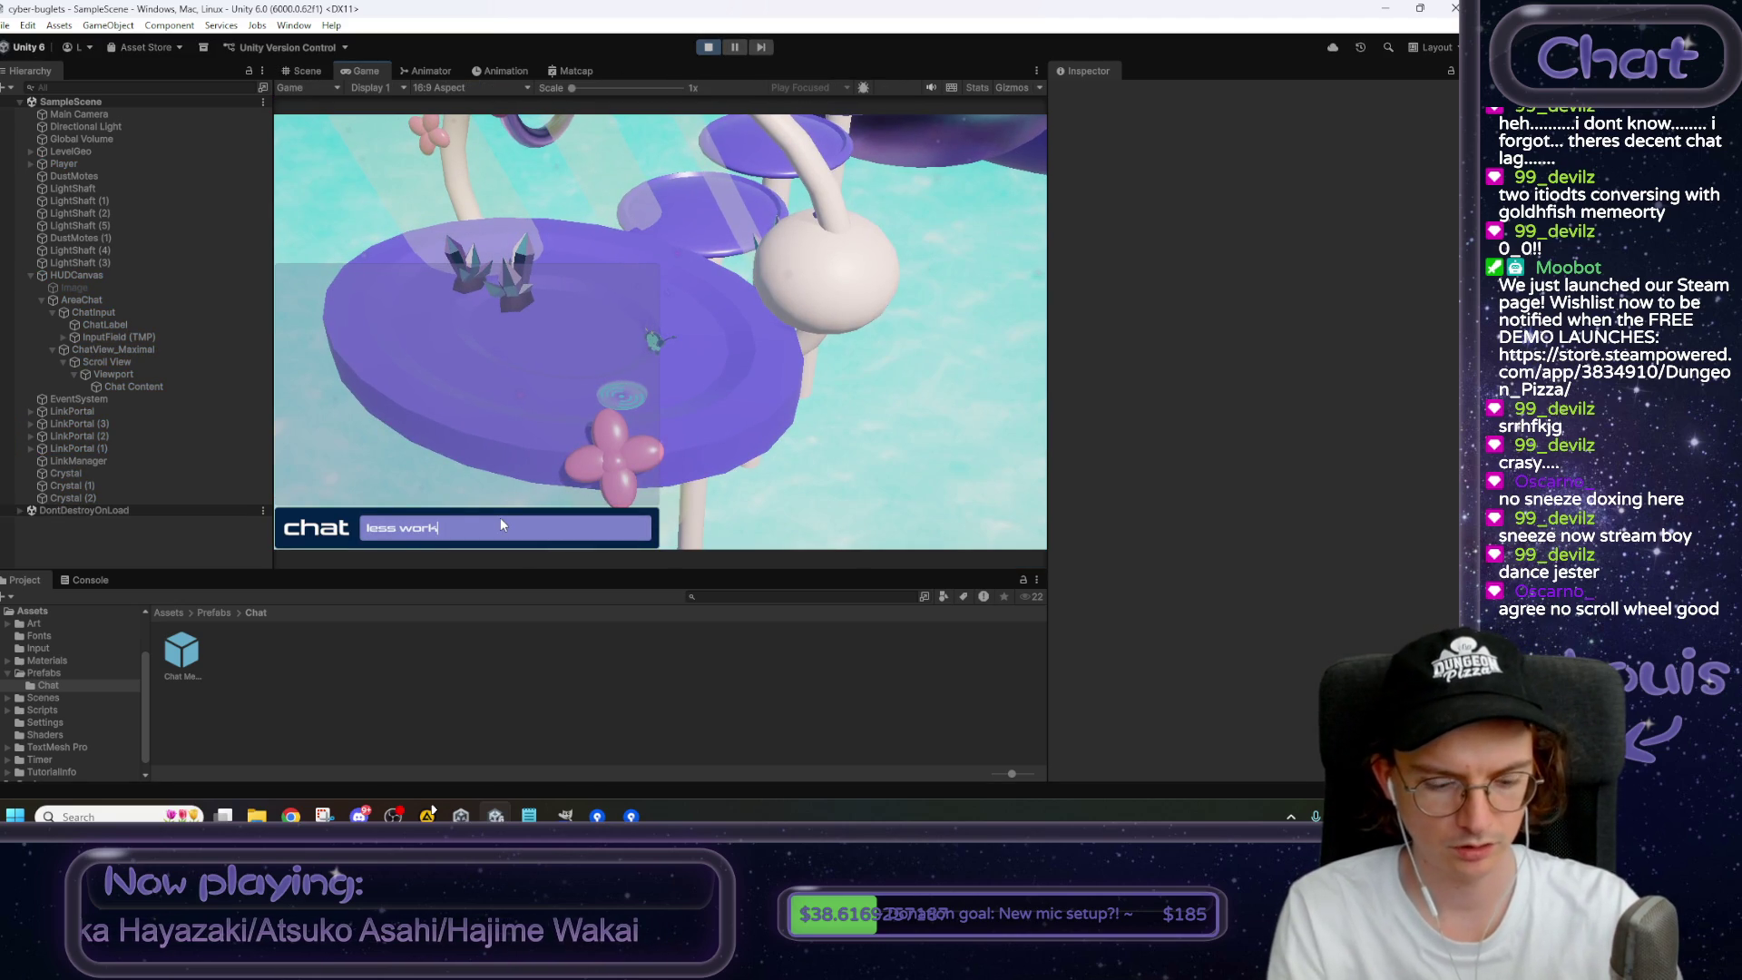
pyautogui.press('Return')
pyautogui.write('less dancing f')
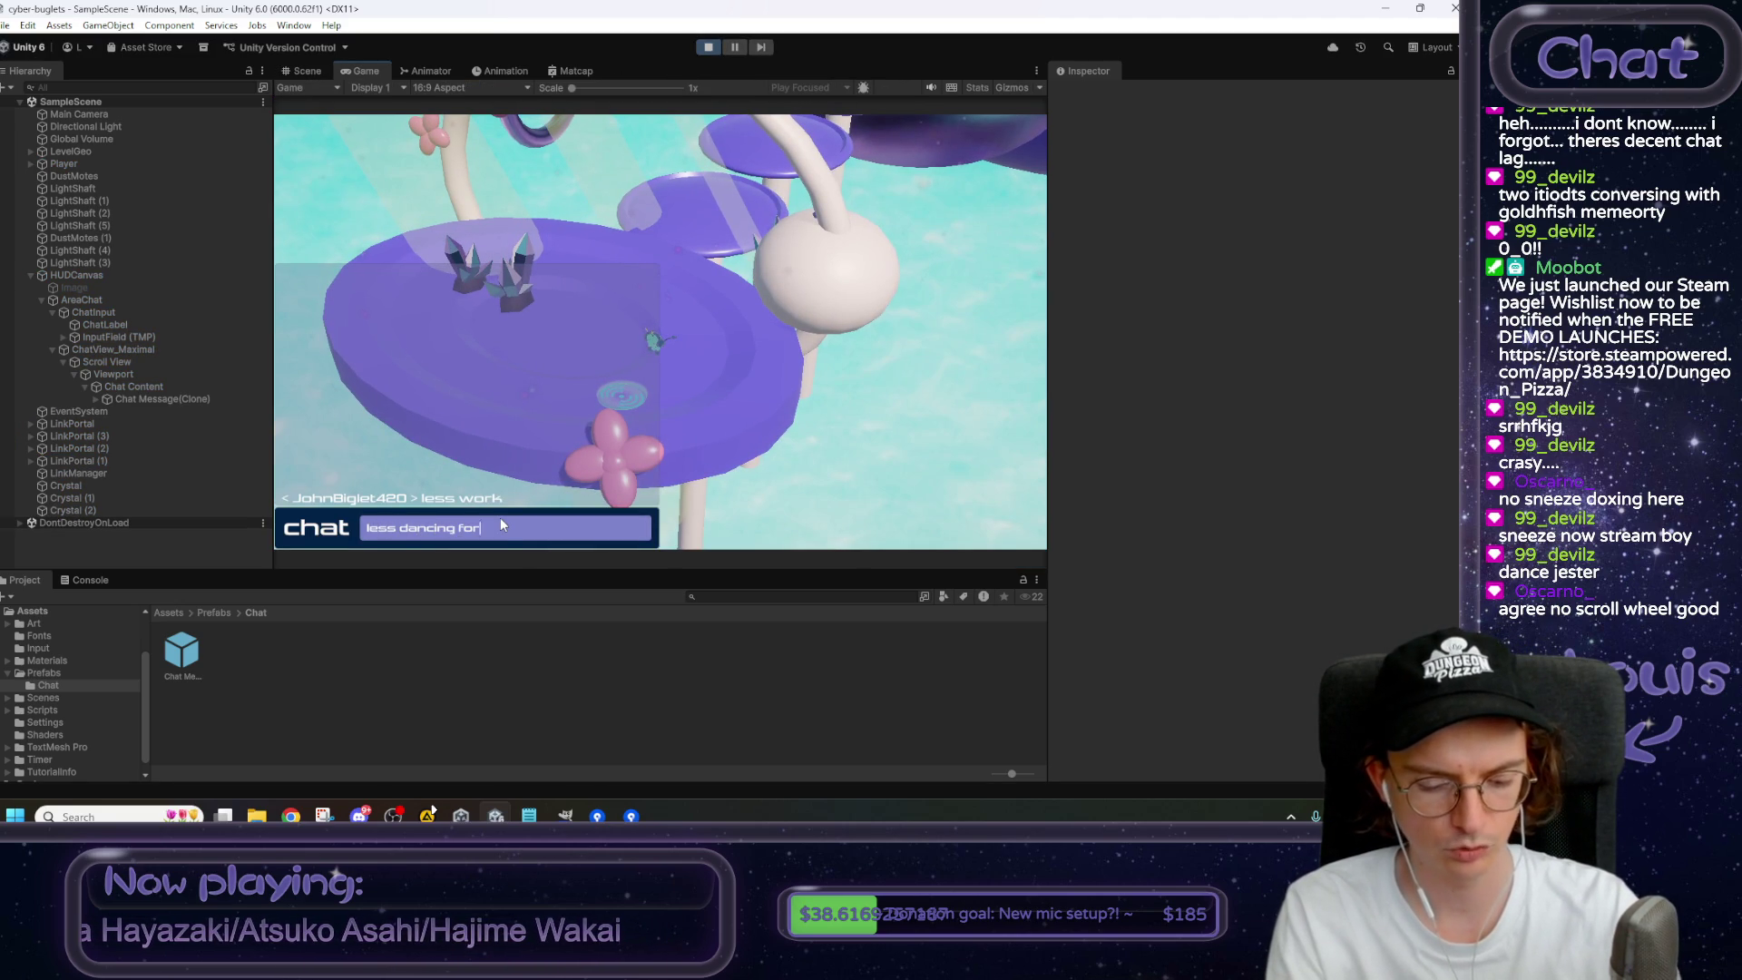
pyautogui.write(' the jester n')
pyautogui.write('ow')
pyautogui.press('Return')
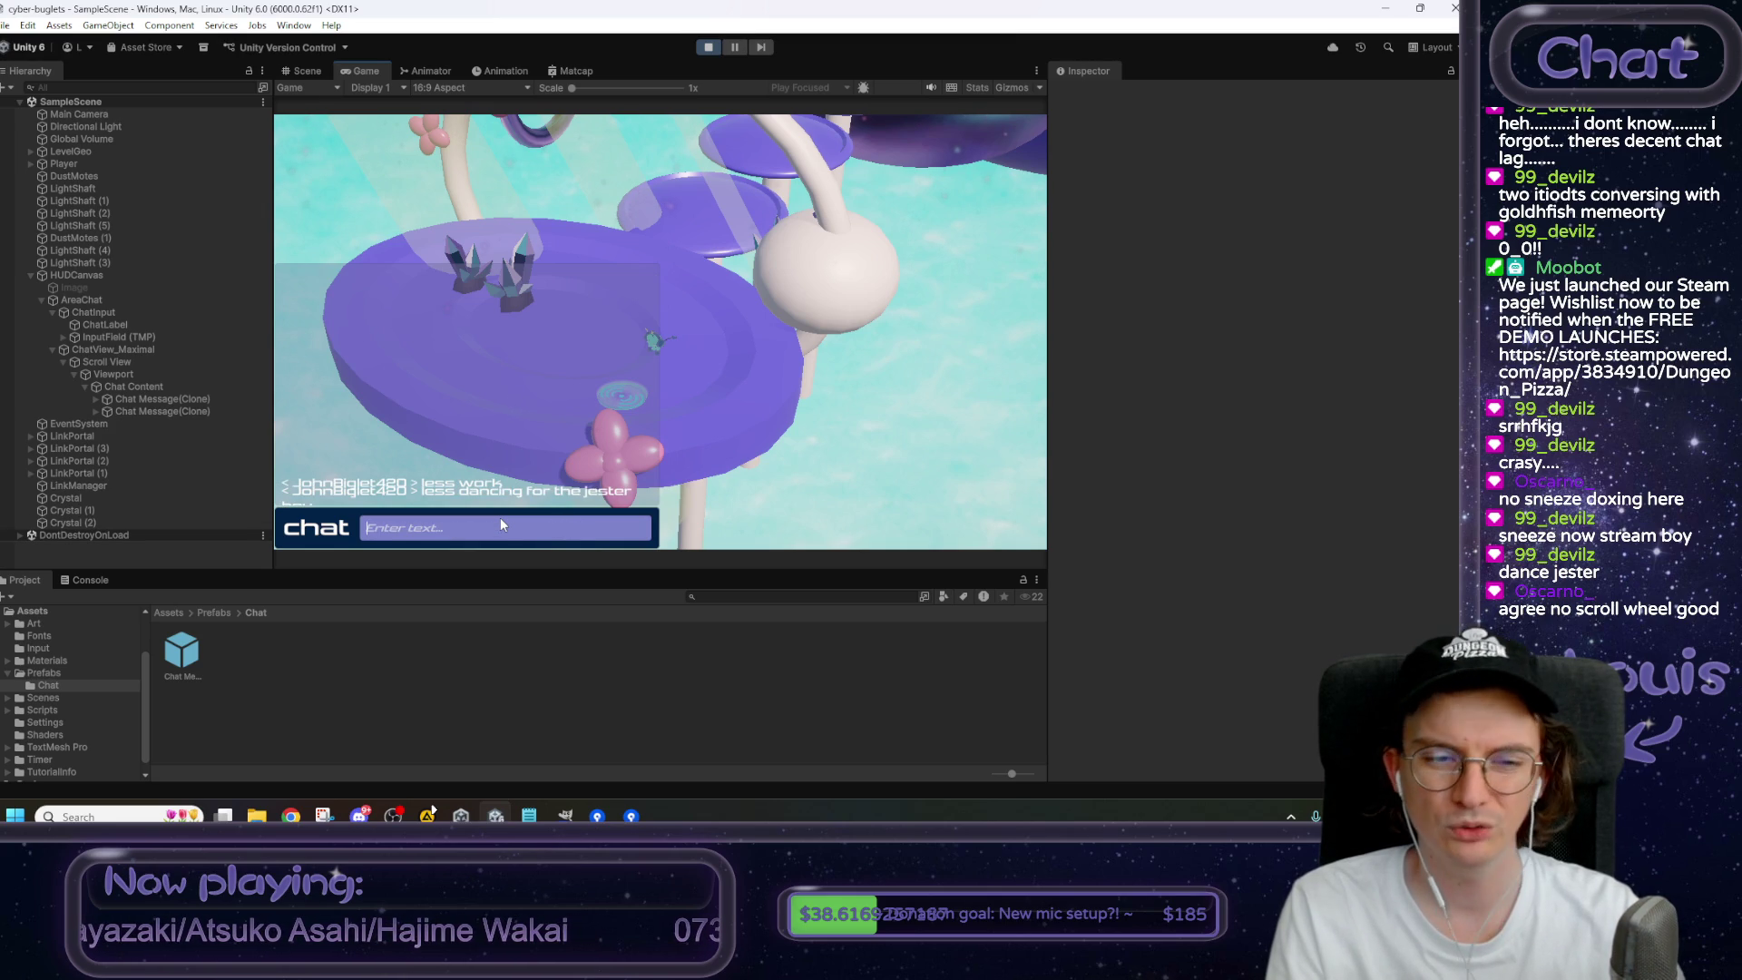
pyautogui.write('ksmdflmsdlfm')
pyautogui.press('Return')
pyautogui.write('sd')
pyautogui.press('Return')
pyautogui.write('fs')
pyautogui.press('Return')
pyautogui.write('s')
pyautogui.press('Return')
pyautogui.write('s')
pyautogui.press('Return')
pyautogui.press('s')
pyautogui.press('Return')
pyautogui.write('s')
pyautogui.press('Return')
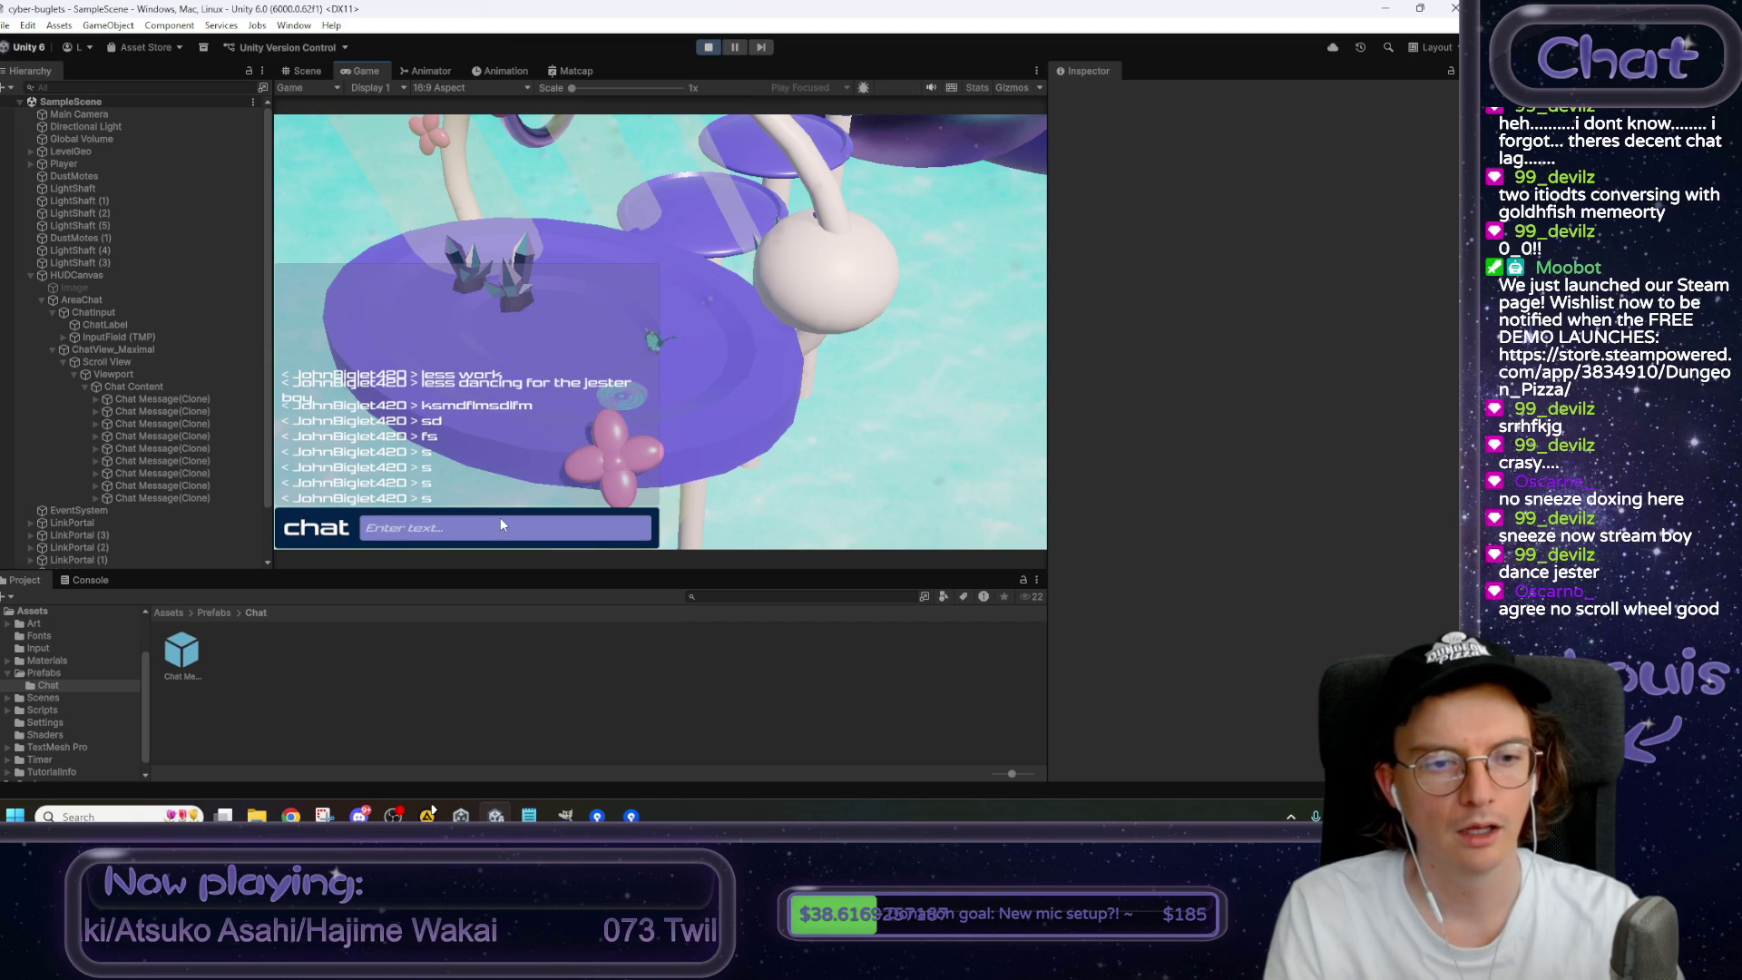
# Send 'dd', three 'd' messages, and finally 'unsolvabl' to the chat.
pyautogui.write('dd')
pyautogui.press('Return')
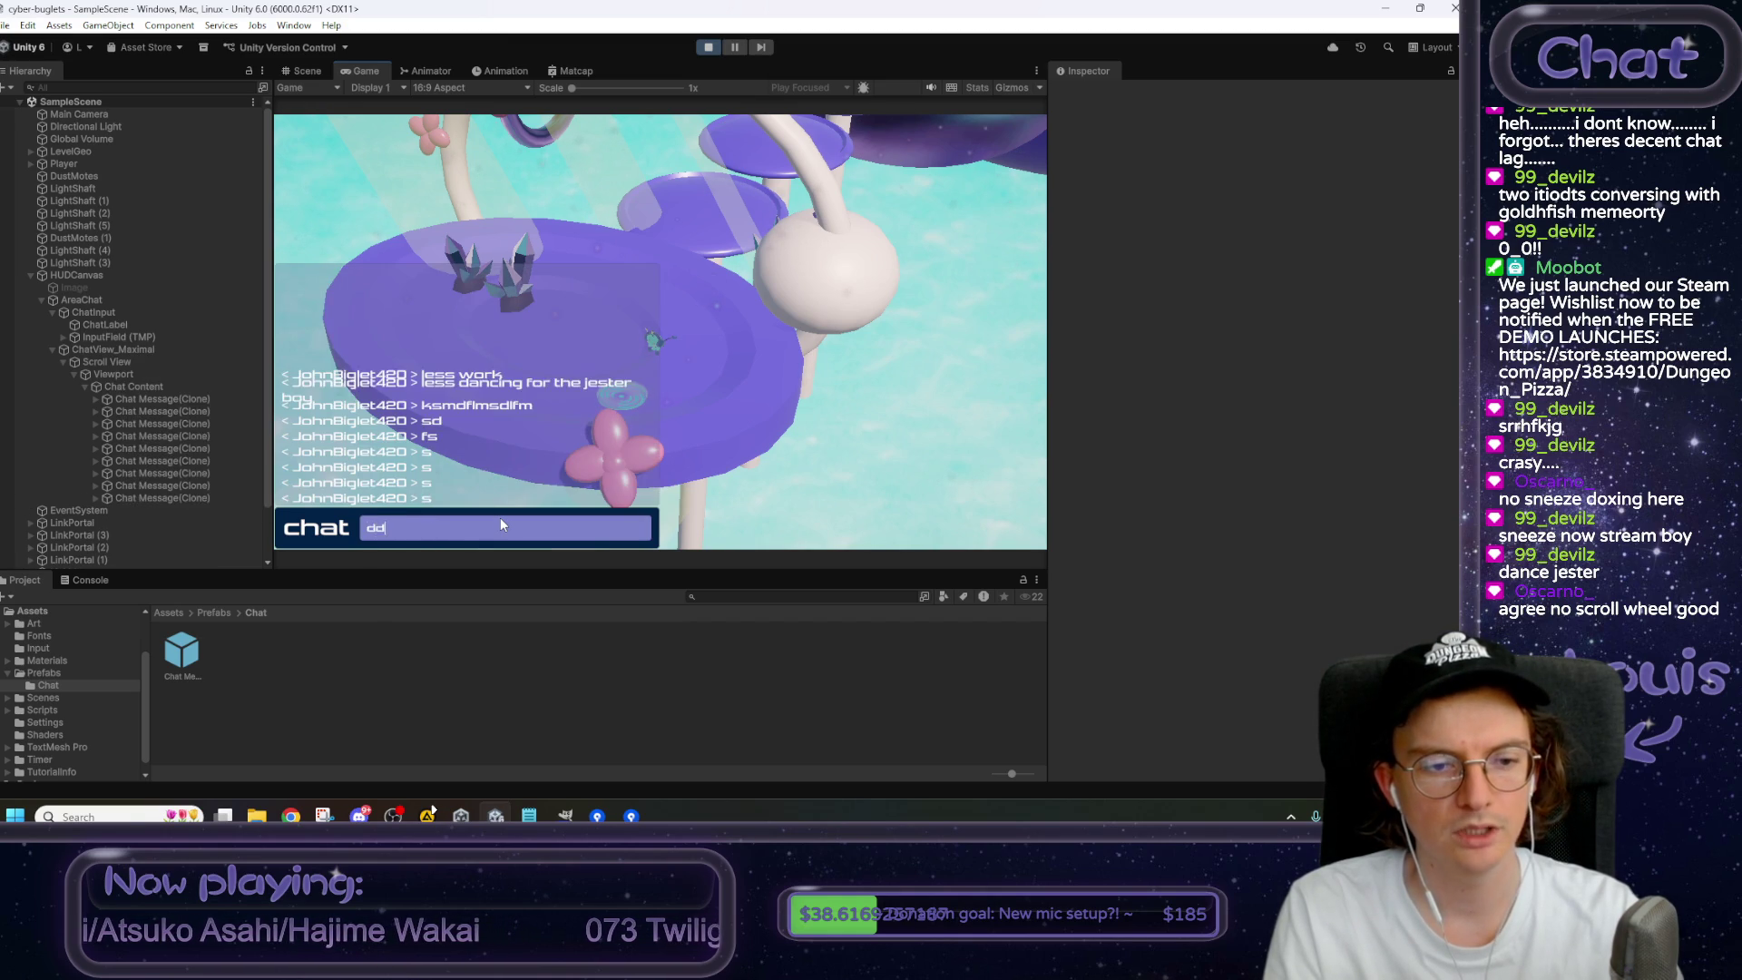
pyautogui.press('d')
pyautogui.press('Return')
pyautogui.press('d')
pyautogui.press('Return')
pyautogui.press('d')
pyautogui.press('Return')
pyautogui.press('d')
pyautogui.press('Return')
pyautogui.press('d')
pyautogui.press('Return')
pyautogui.press('d')
pyautogui.press('Return')
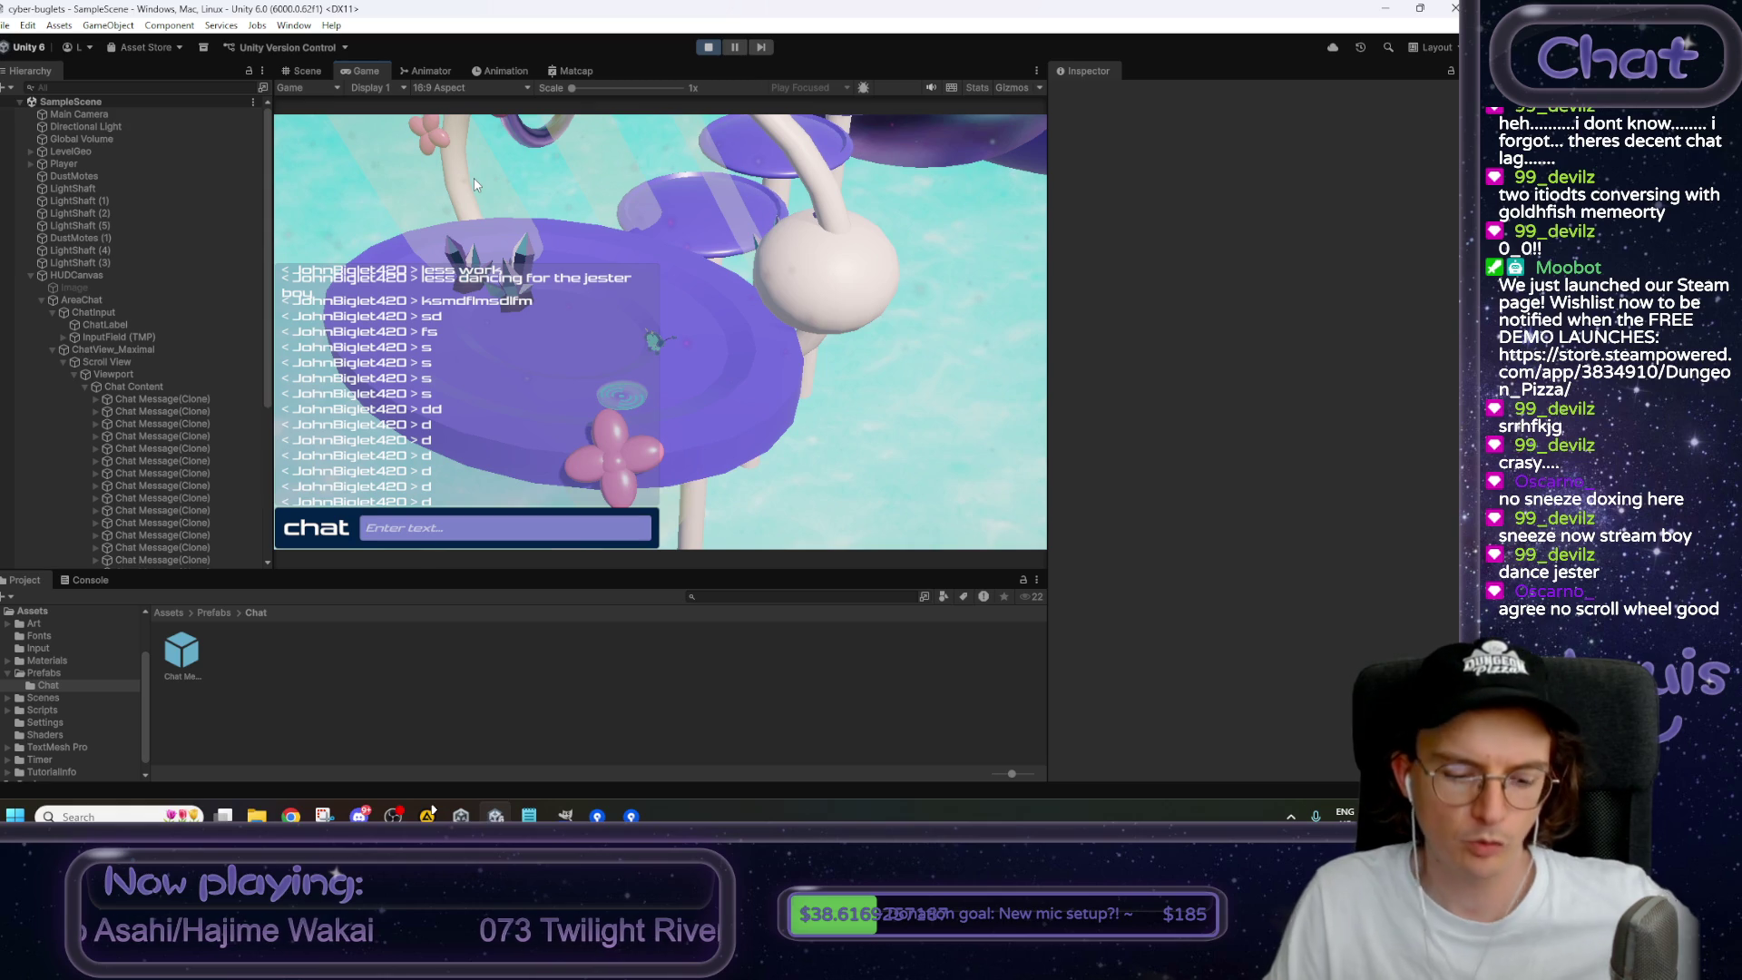
pyautogui.write('unsolvabl')
pyautogui.press('Return')
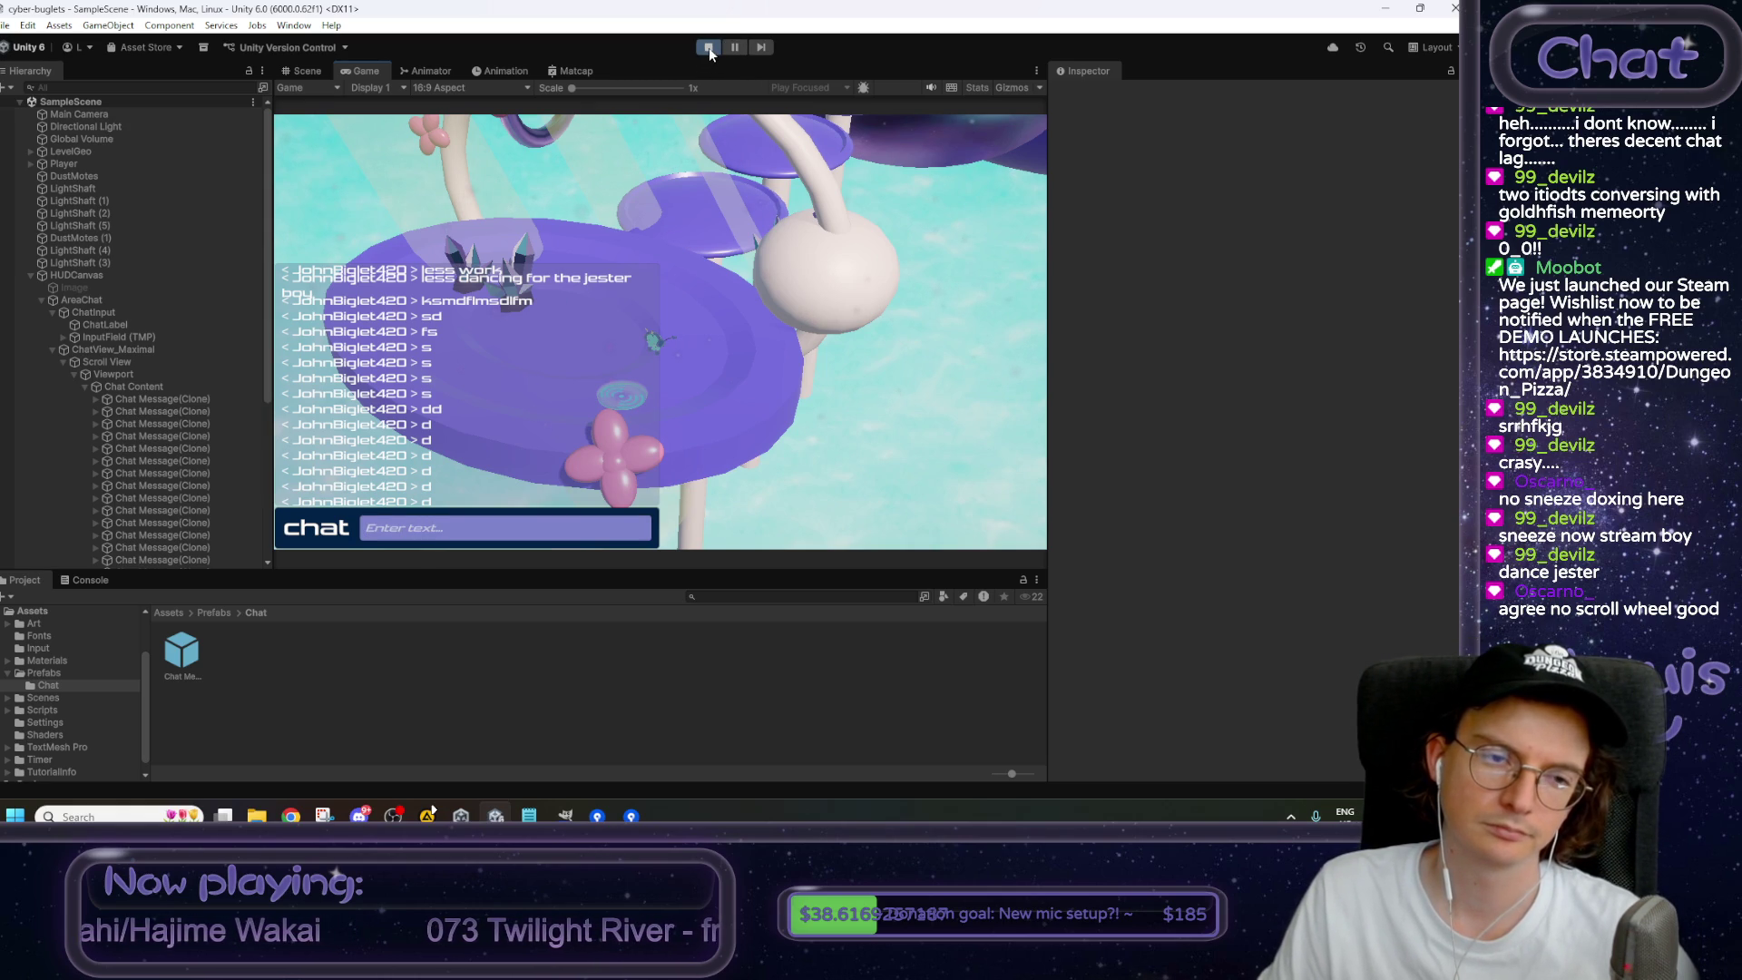
# Set the Scroll View's Movement Type to Unrestricted.
pyautogui.click(136, 376)
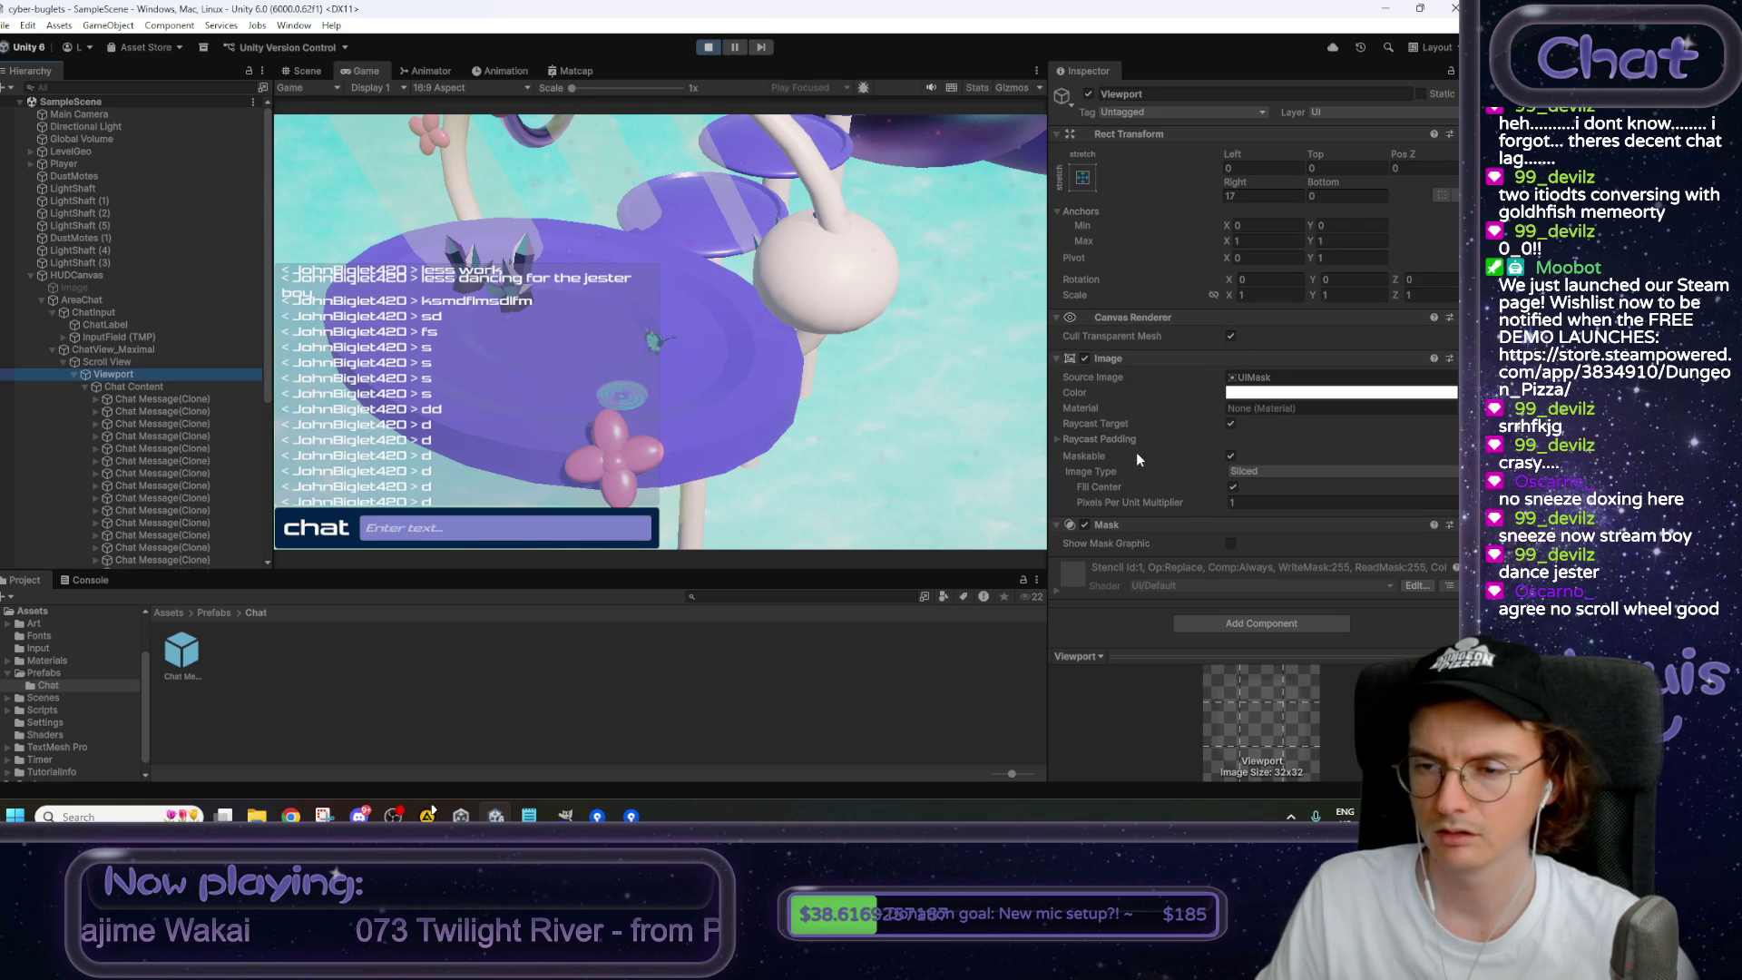
pyautogui.click(128, 385)
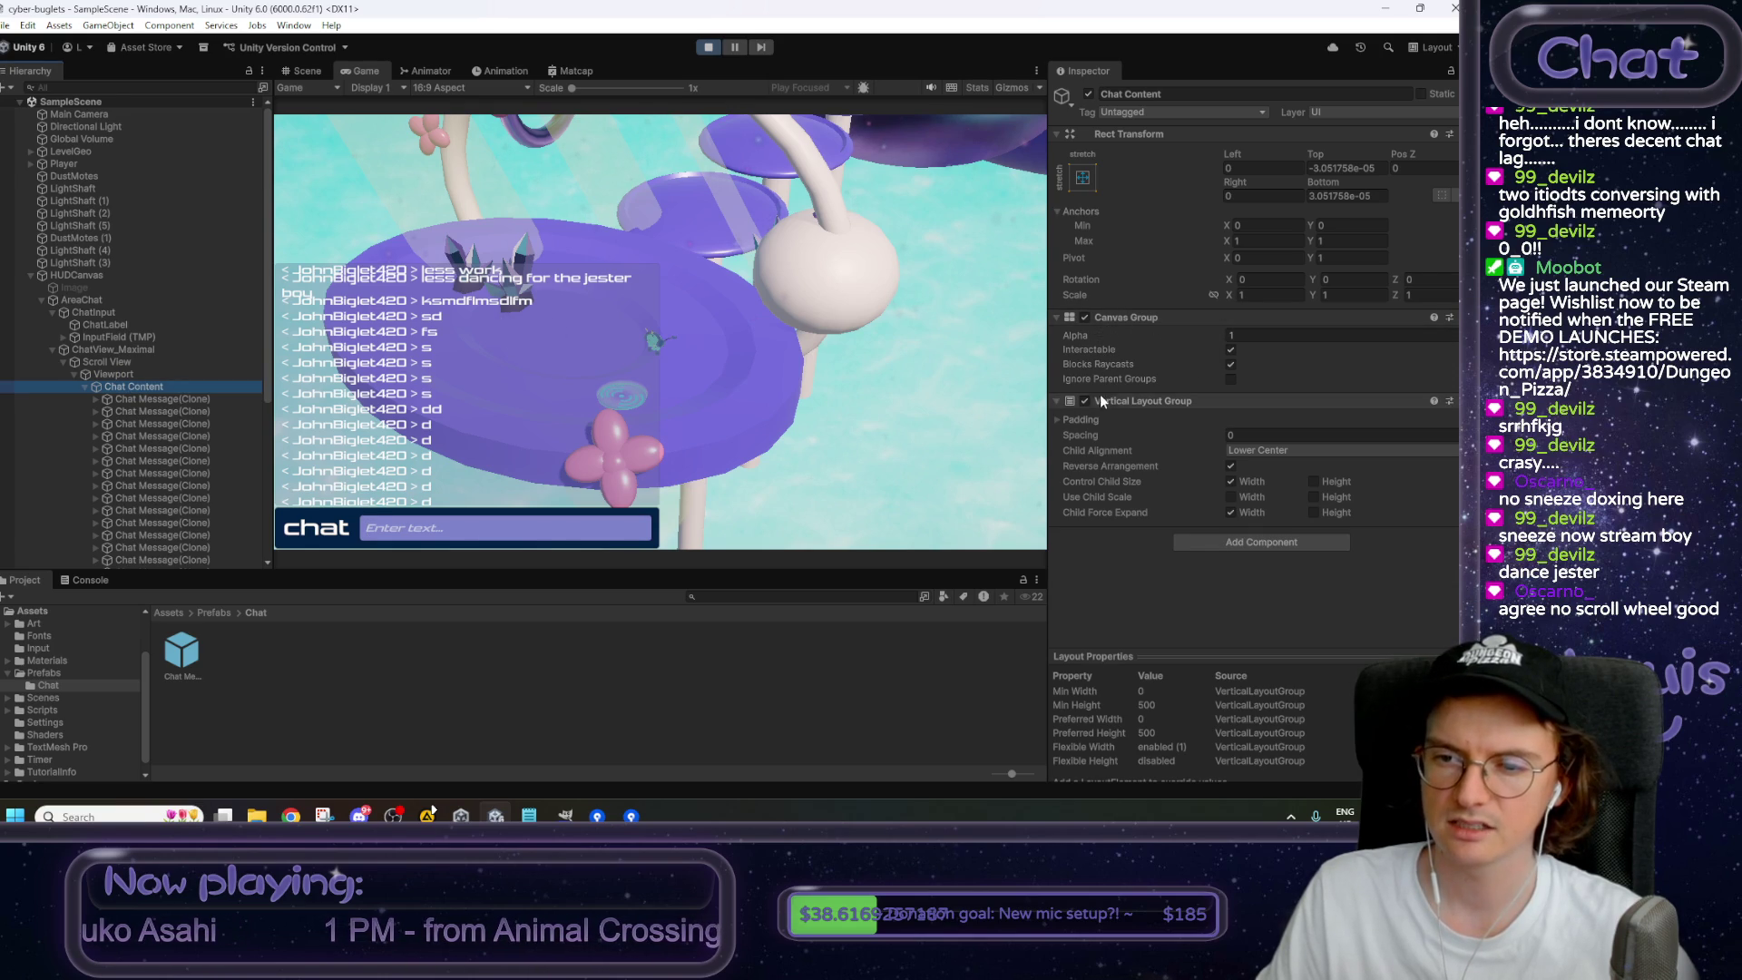
pyautogui.click(109, 362)
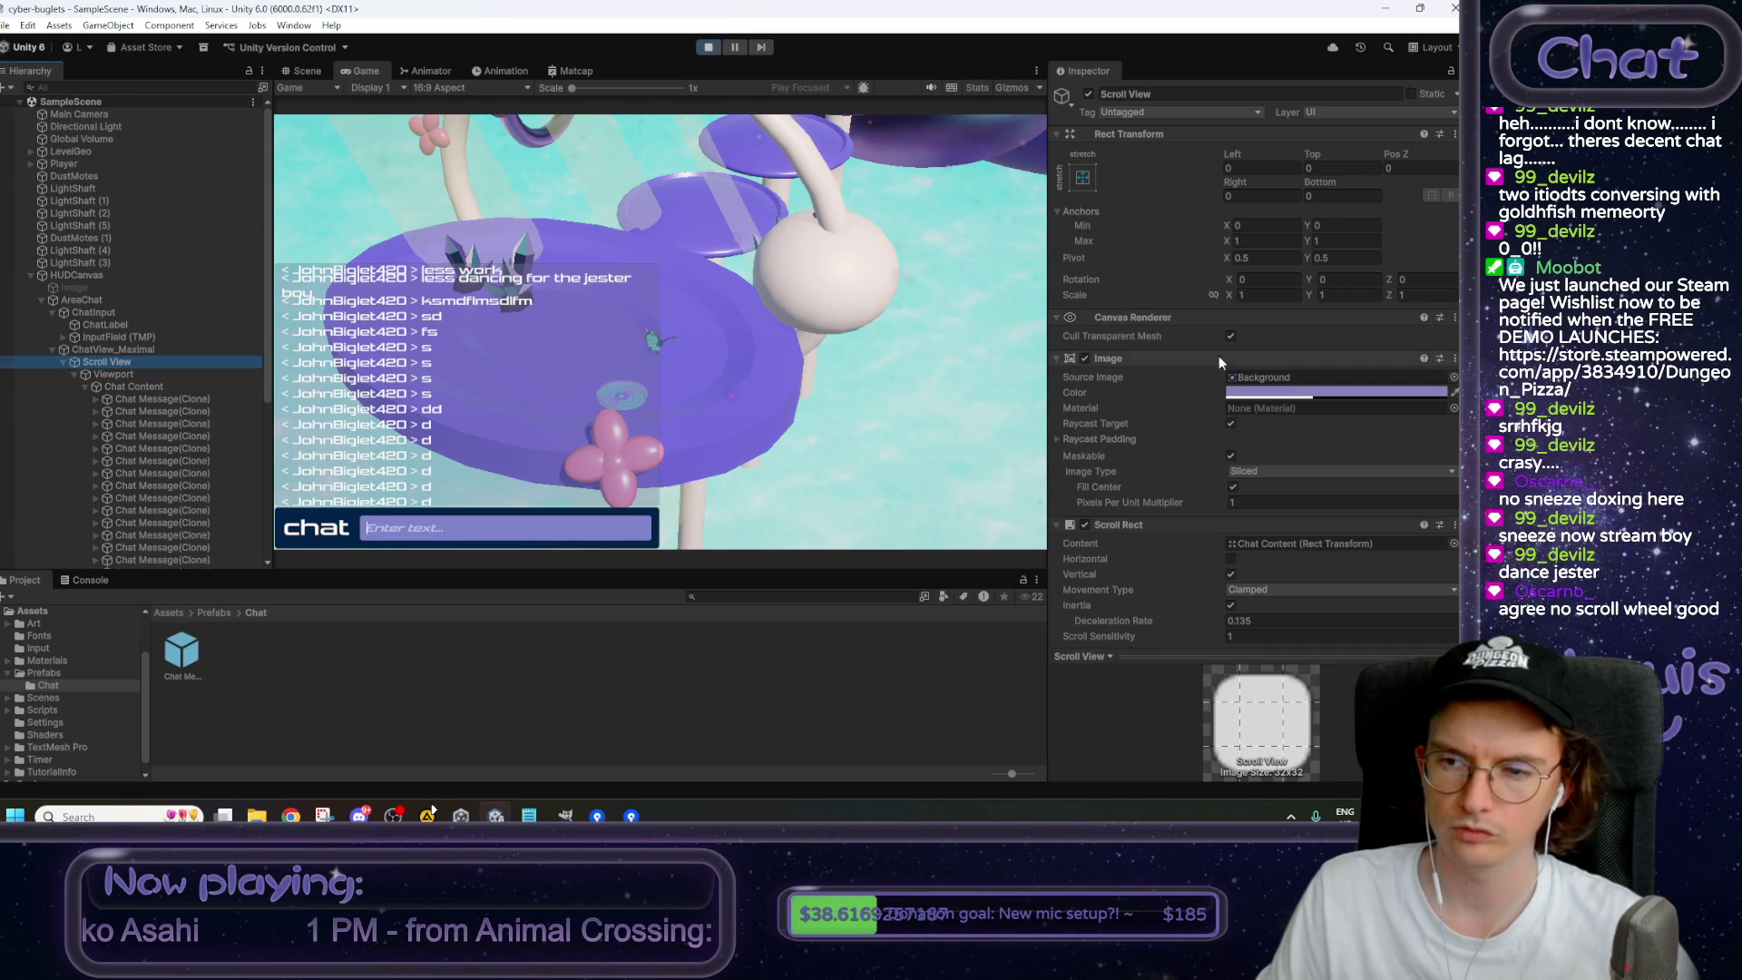
pyautogui.scroll(-2, 1248, 513)
pyautogui.scroll(-1, 1242, 514)
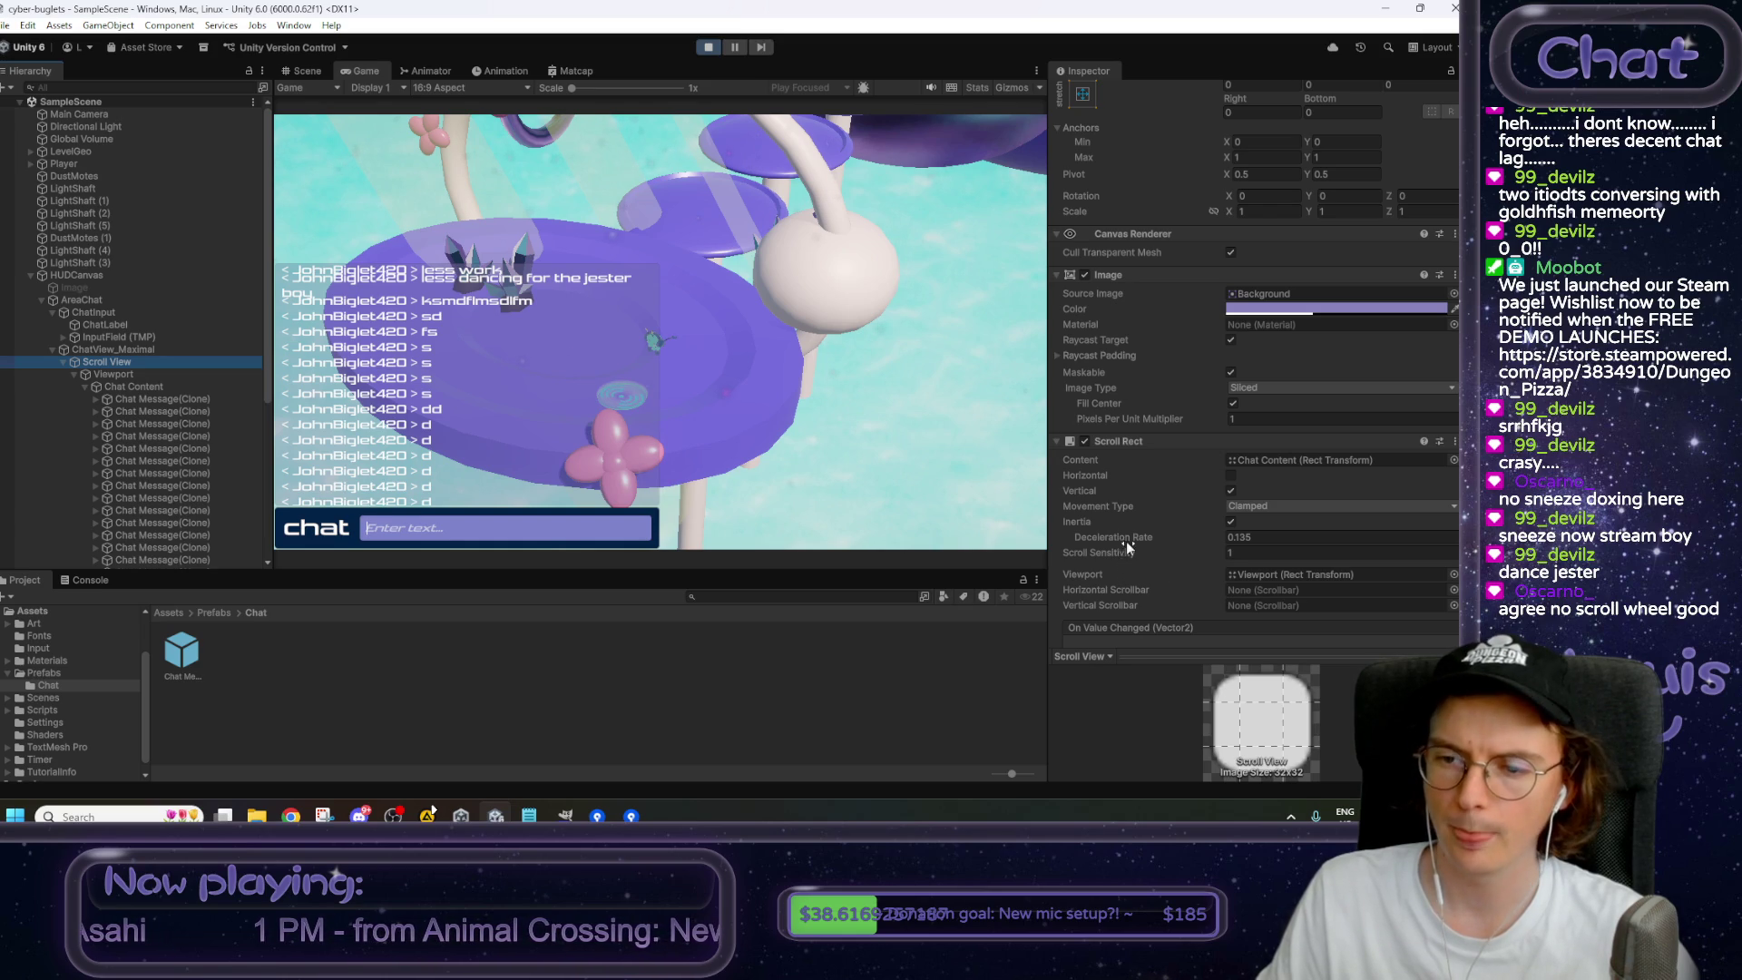
pyautogui.click(1227, 506)
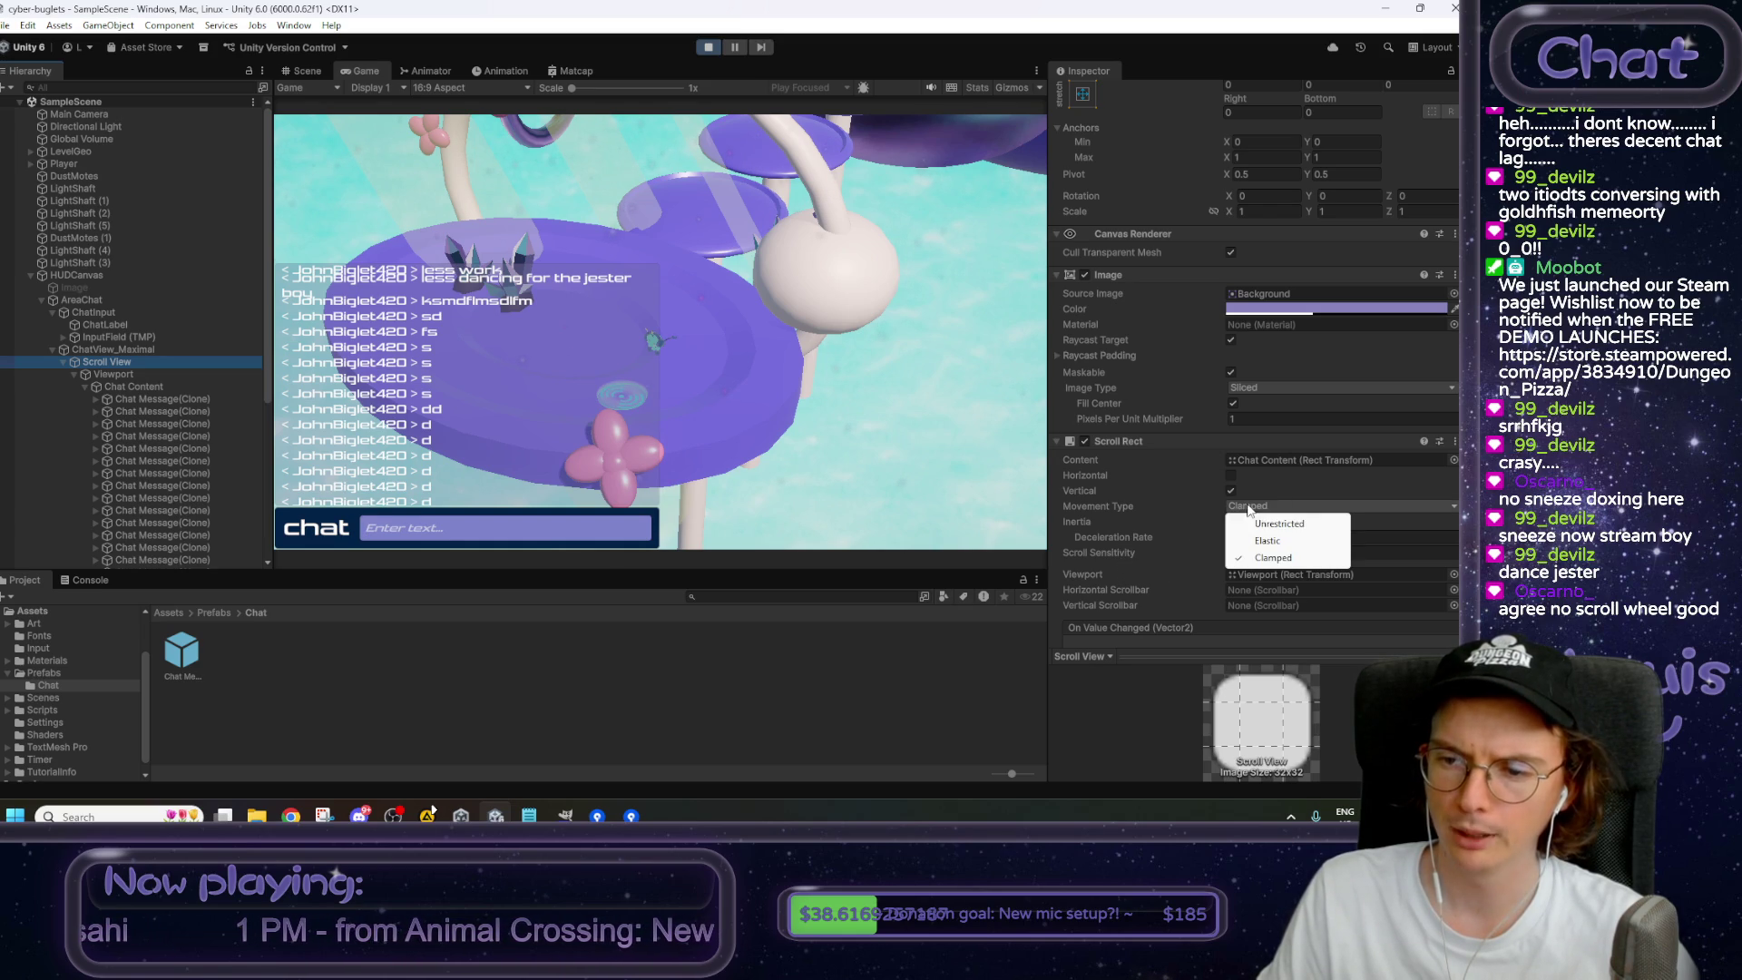
pyautogui.click(1255, 524)
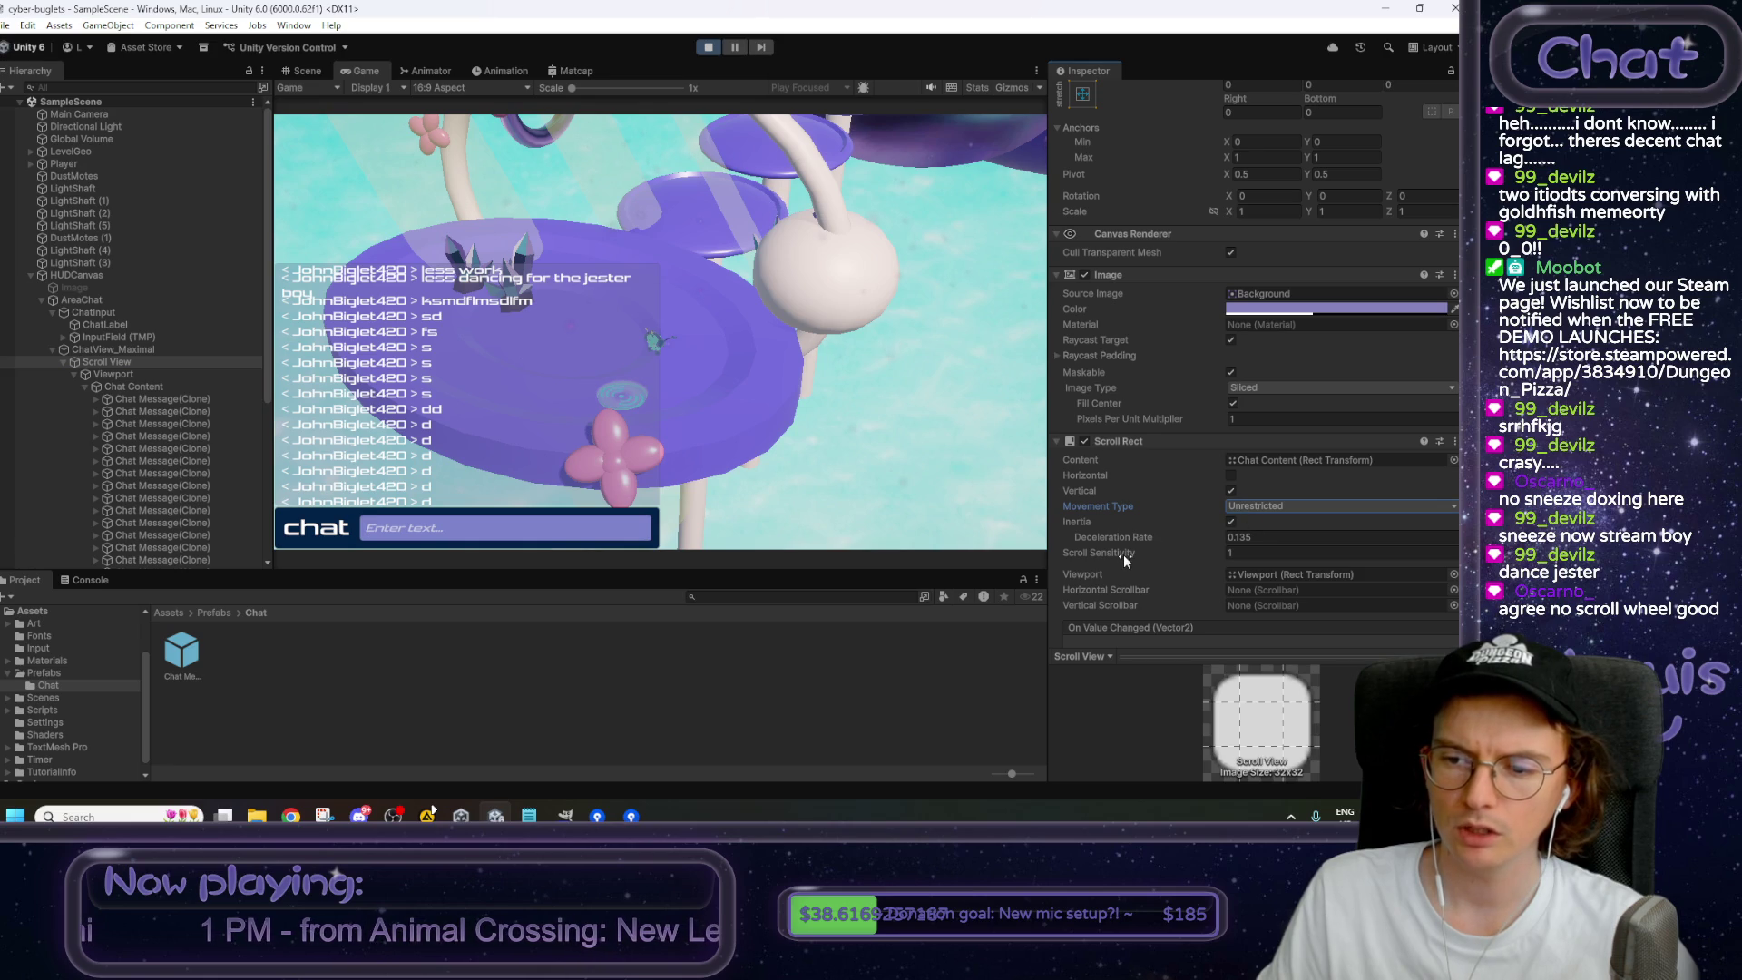
pyautogui.scroll(-3, 1157, 586)
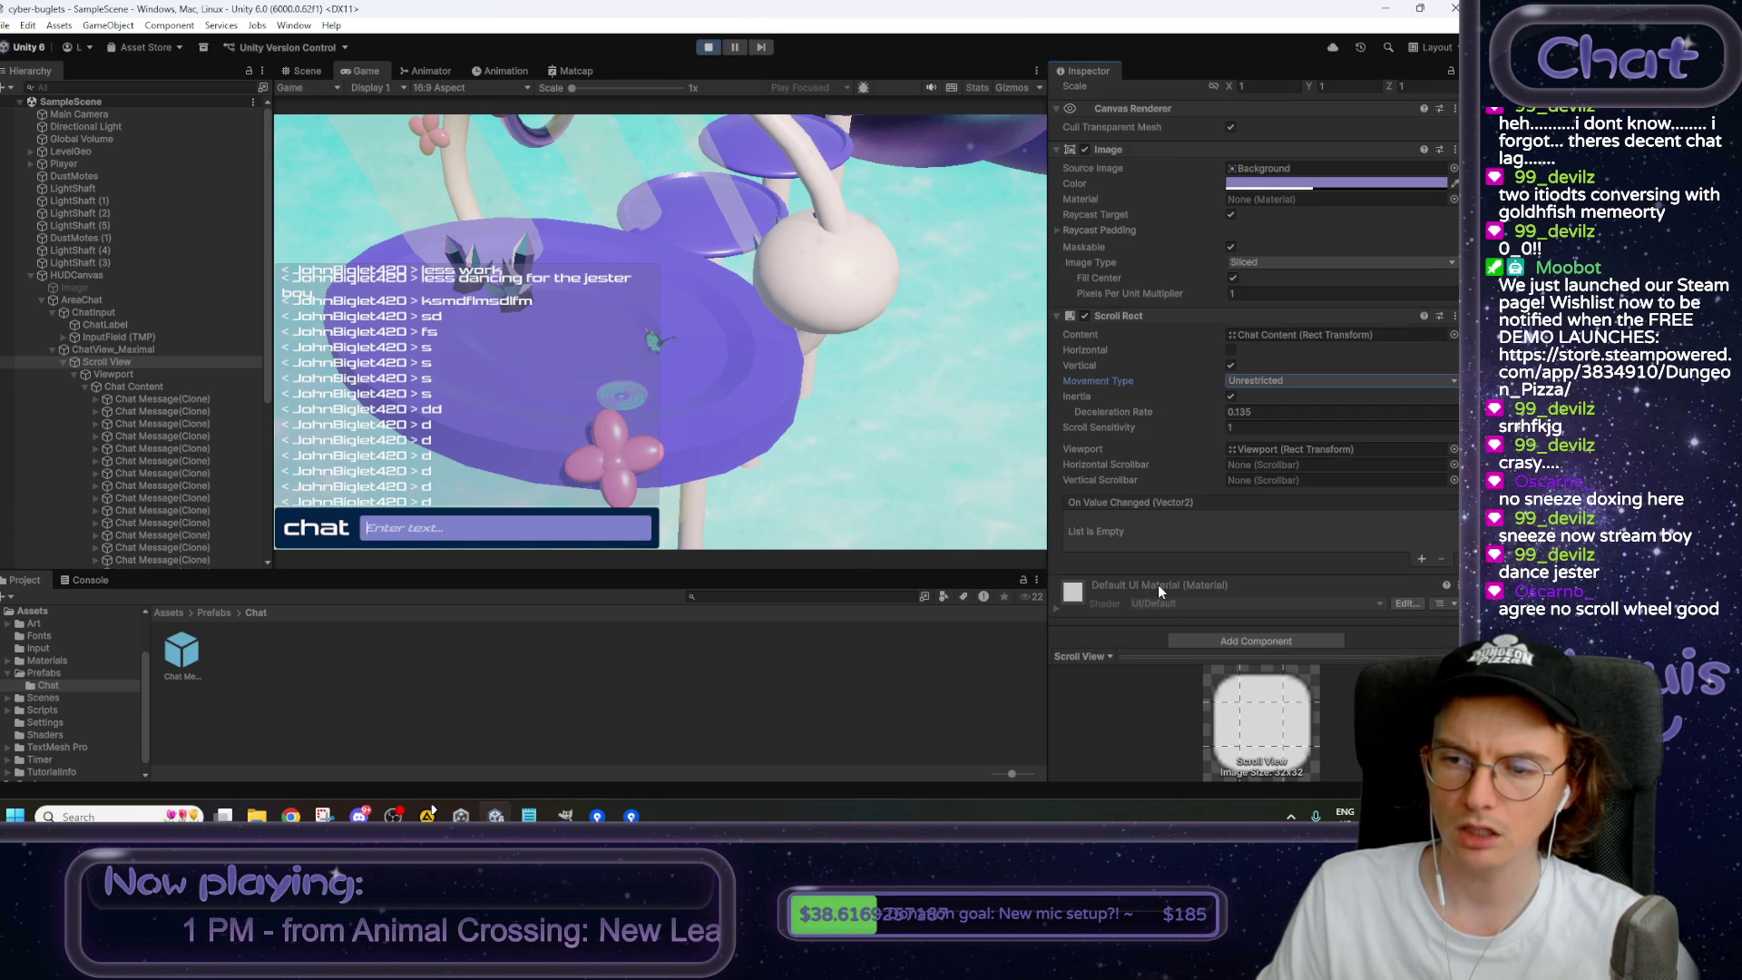
pyautogui.scroll(5, 1157, 586)
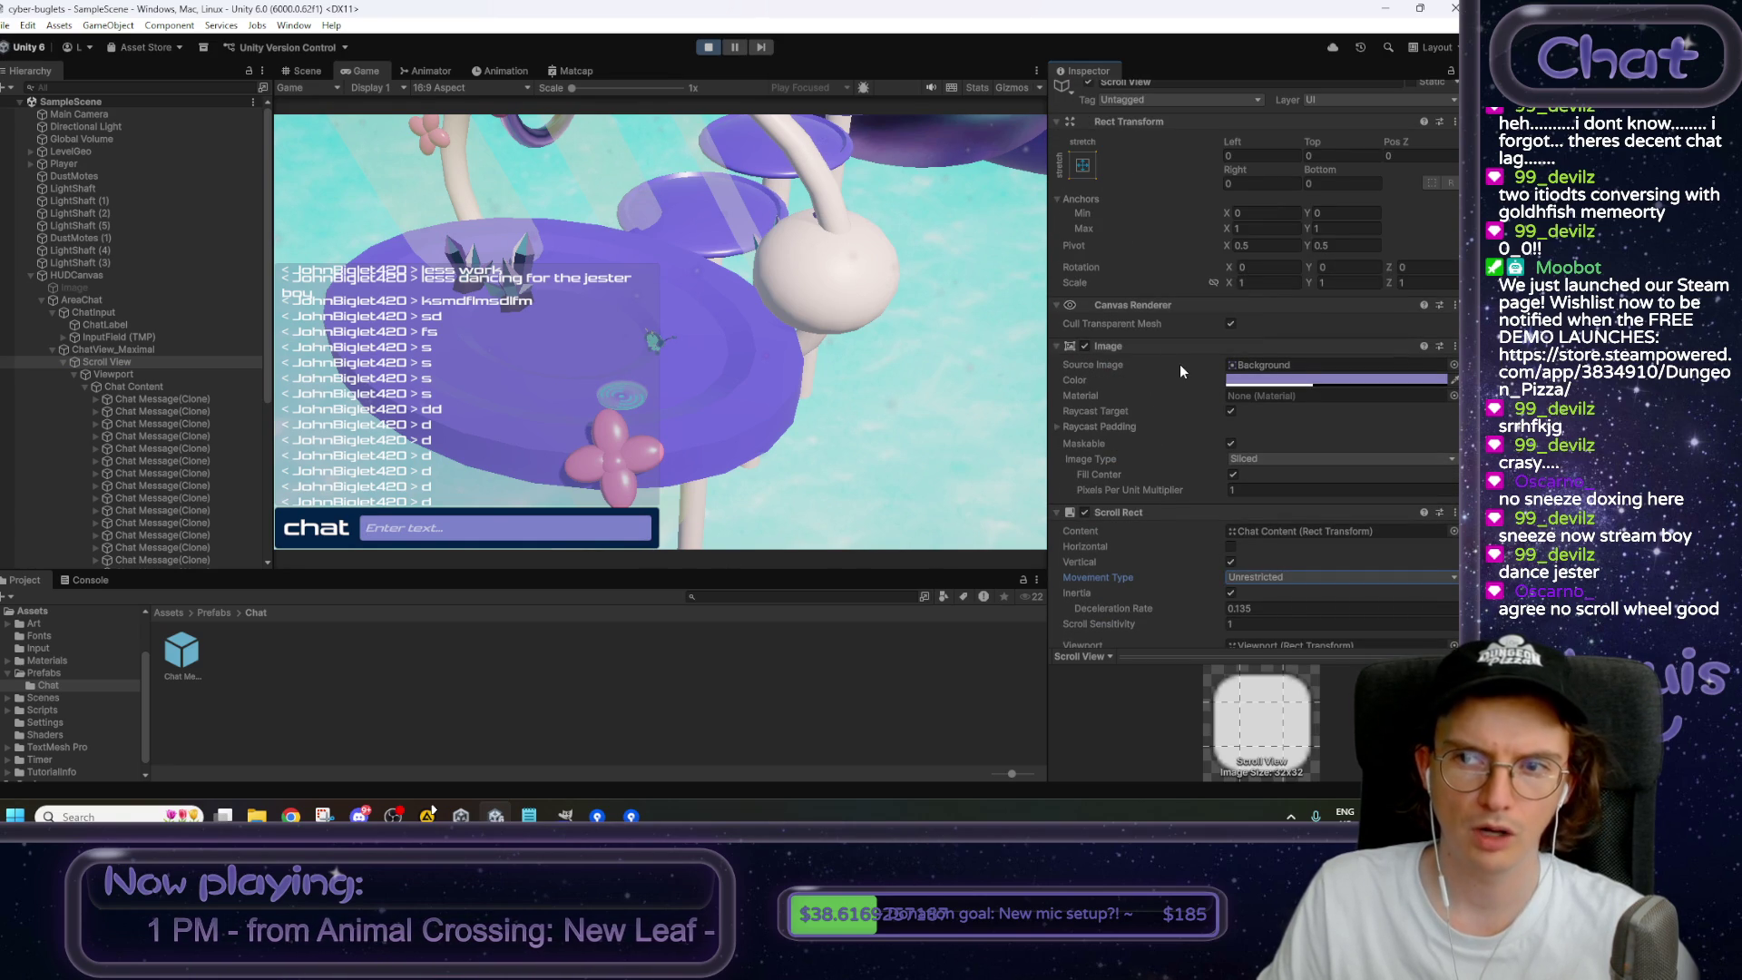
# Scrub Chat Content's Bottom offset in the Rect Transform and switch to the Scene view.
pyautogui.click(1319, 182)
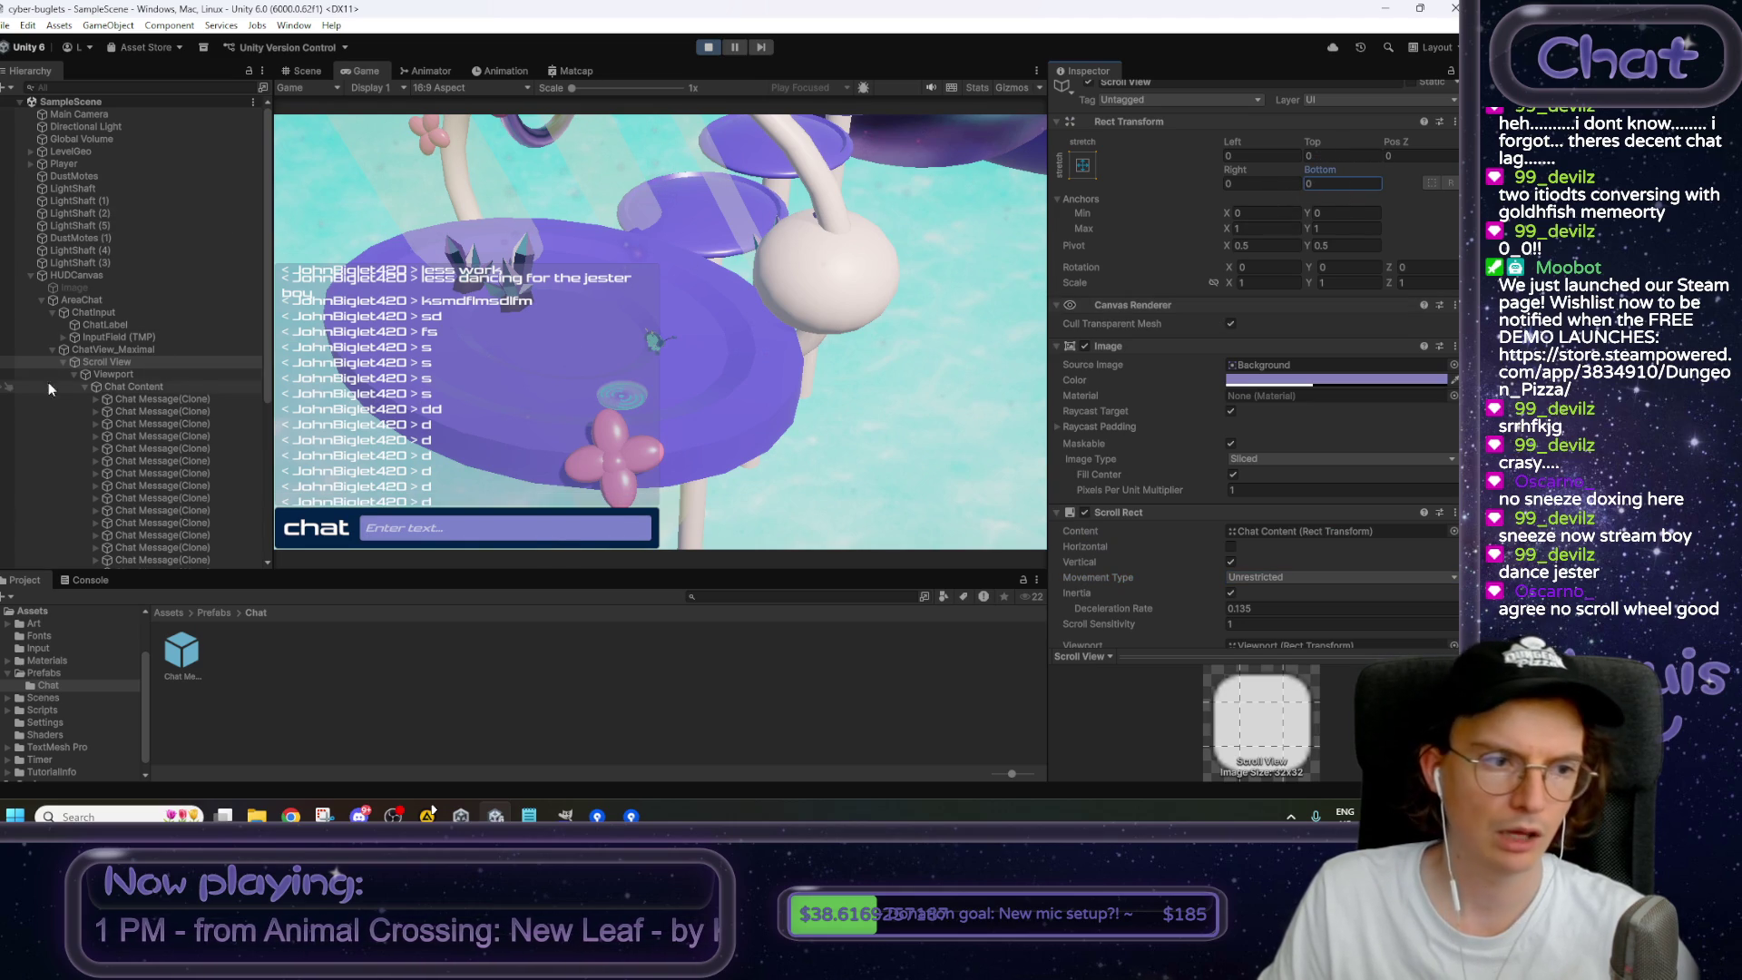
pyautogui.click(118, 374)
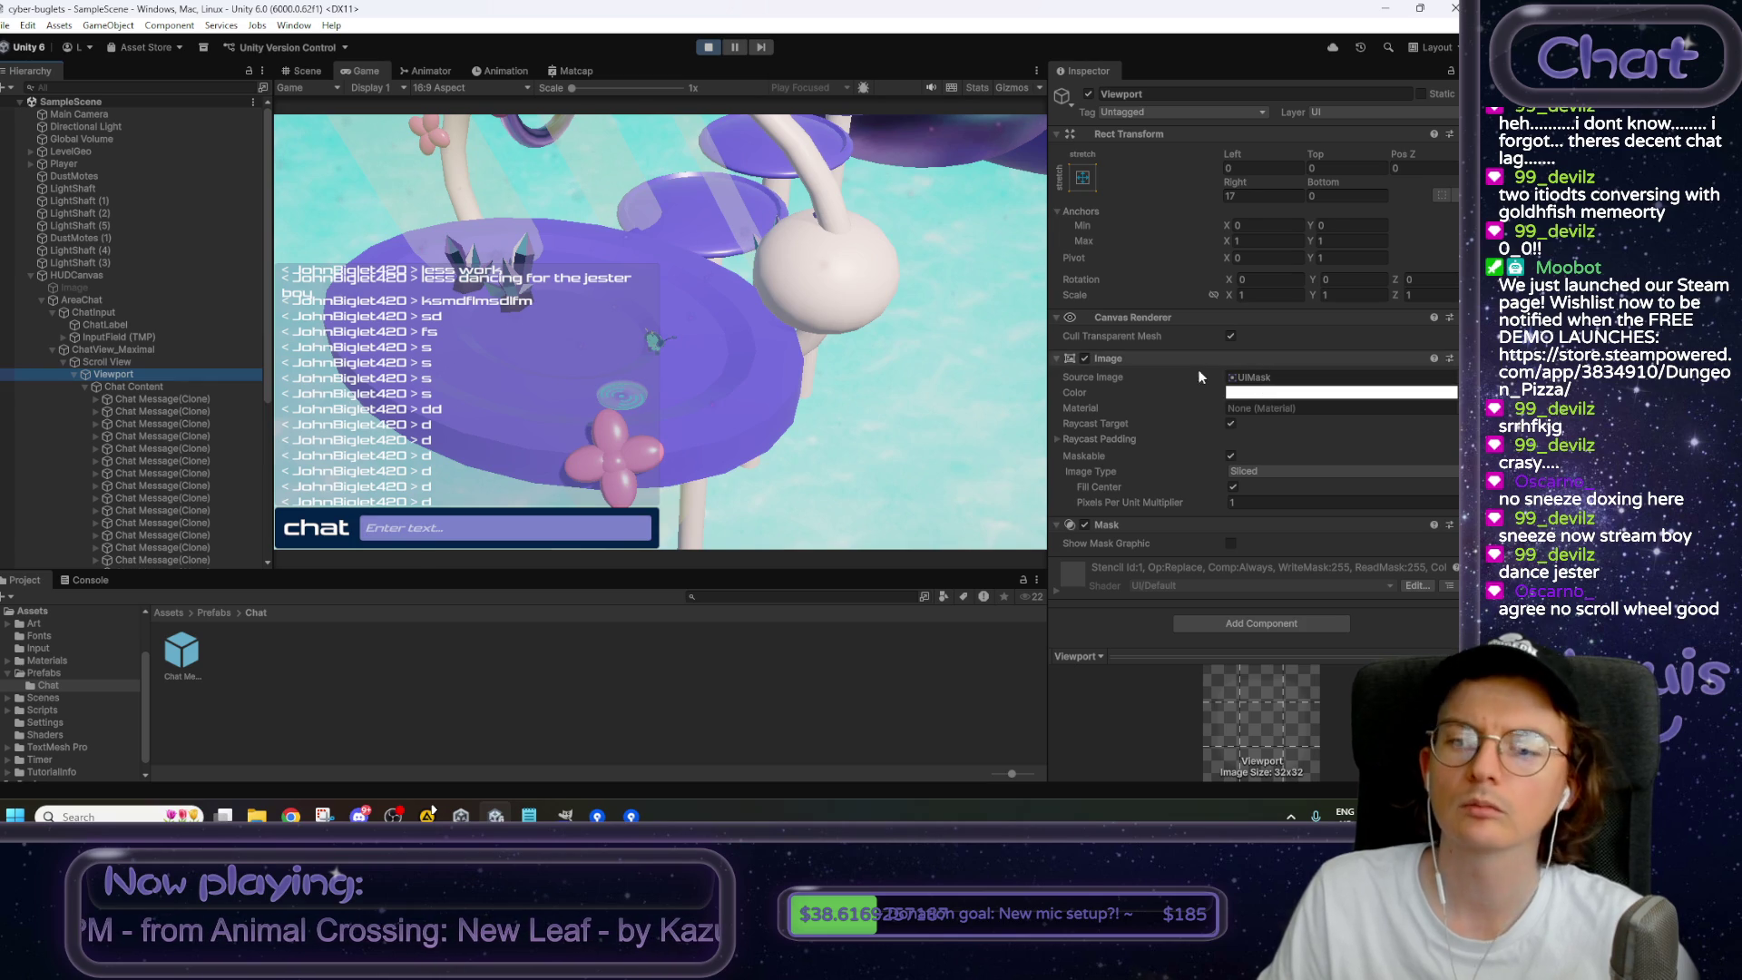
pyautogui.click(127, 387)
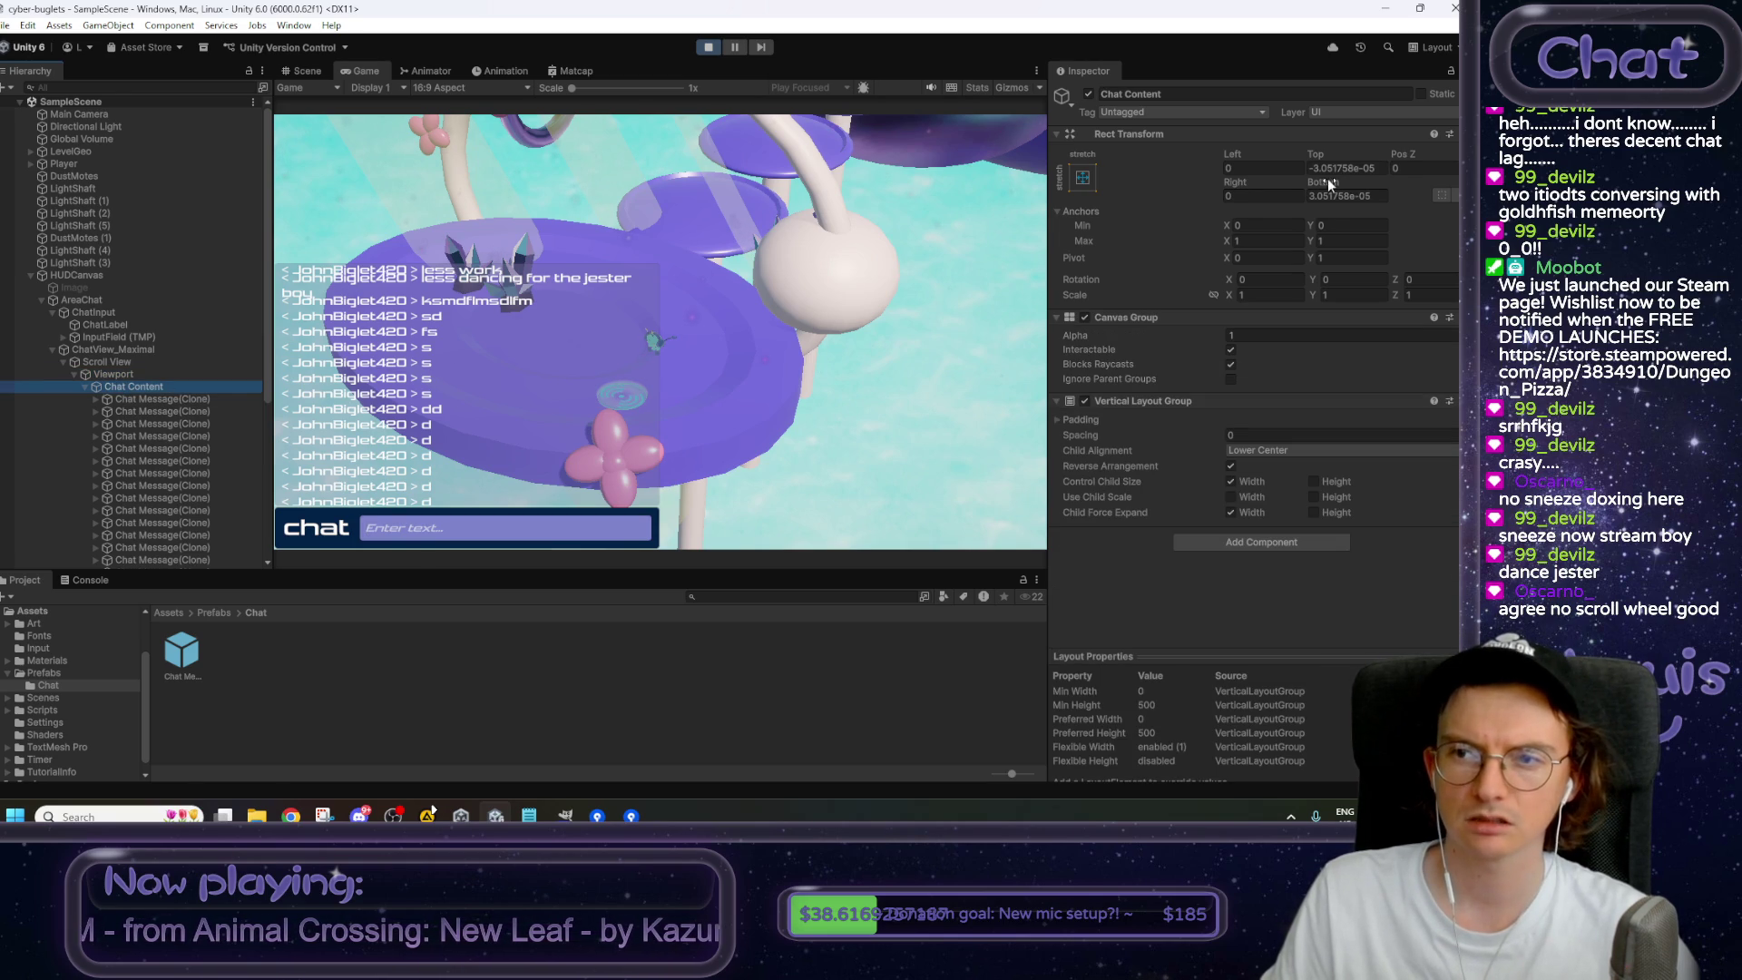
pyautogui.moveTo(1327, 181)
pyautogui.mouseDown()
pyautogui.moveTo(1306, 181)
pyautogui.moveTo(1369, 184)
pyautogui.moveTo(1332, 187)
pyautogui.mouseUp()
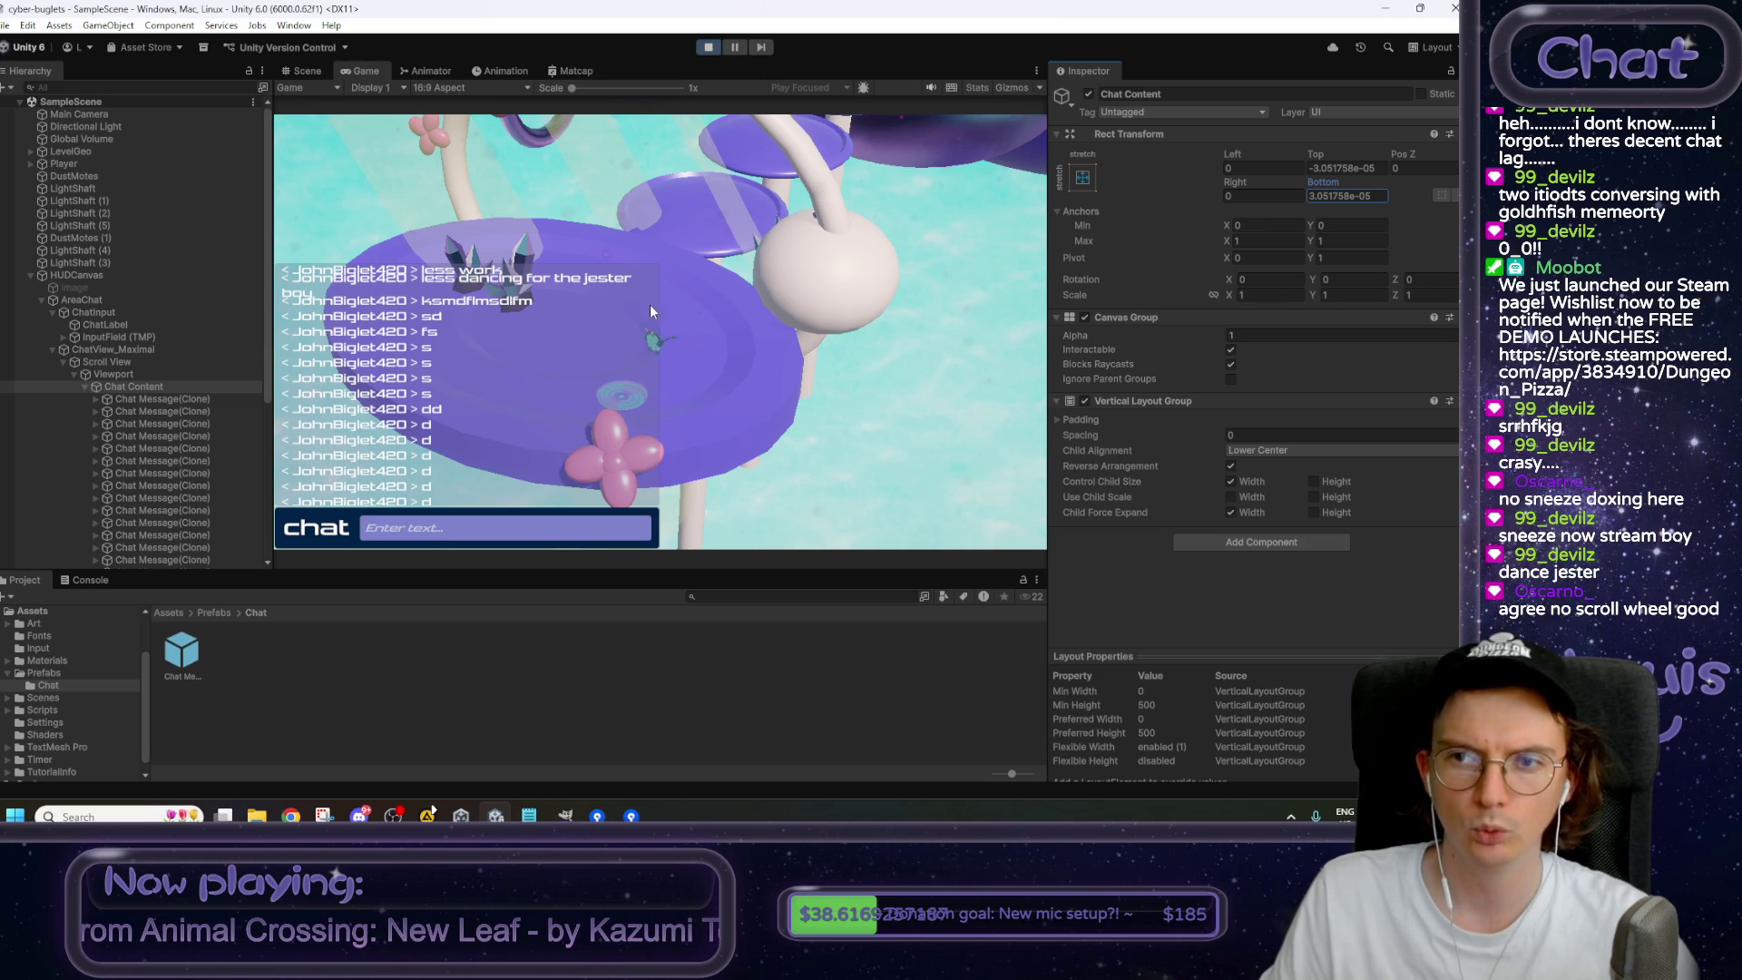
pyautogui.click(308, 70)
# Drag Chat Content's rectangle up and down in the Scene view to try positions.
pyautogui.moveTo(381, 170)
pyautogui.mouseDown()
pyautogui.moveTo(388, 80)
pyautogui.moveTo(394, 162)
pyautogui.moveTo(460, 42)
pyautogui.moveTo(460, 67)
pyautogui.mouseUp()
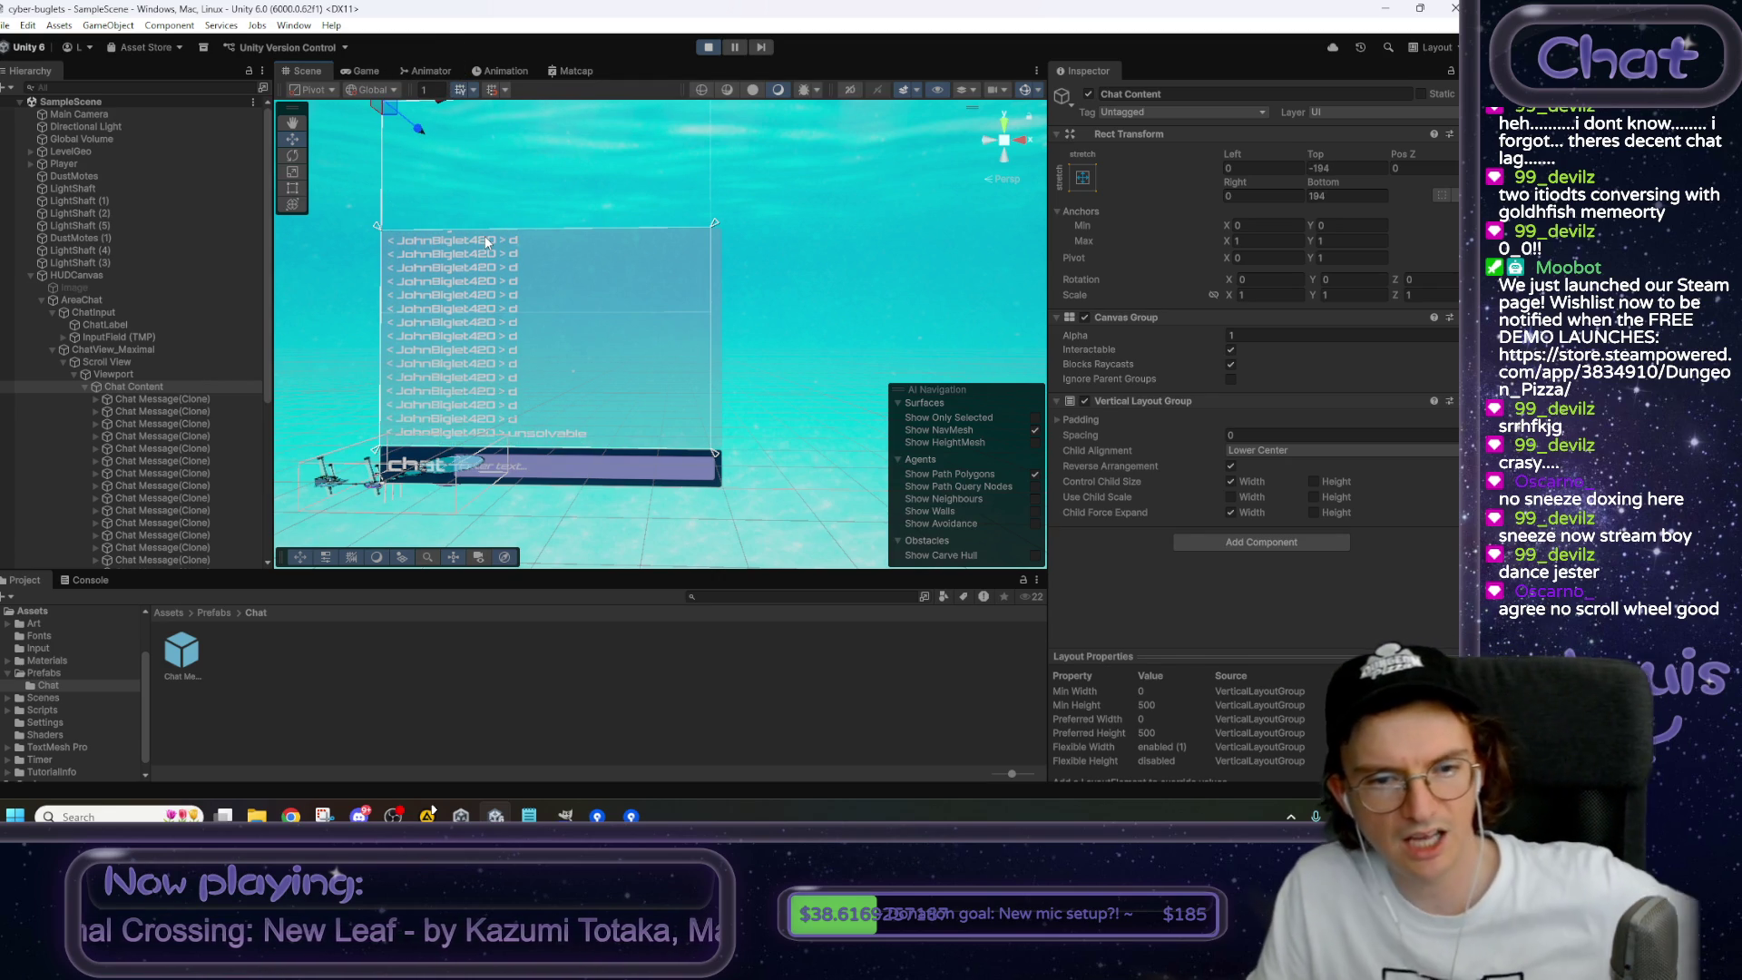
pyautogui.scroll(-2, 497, 243)
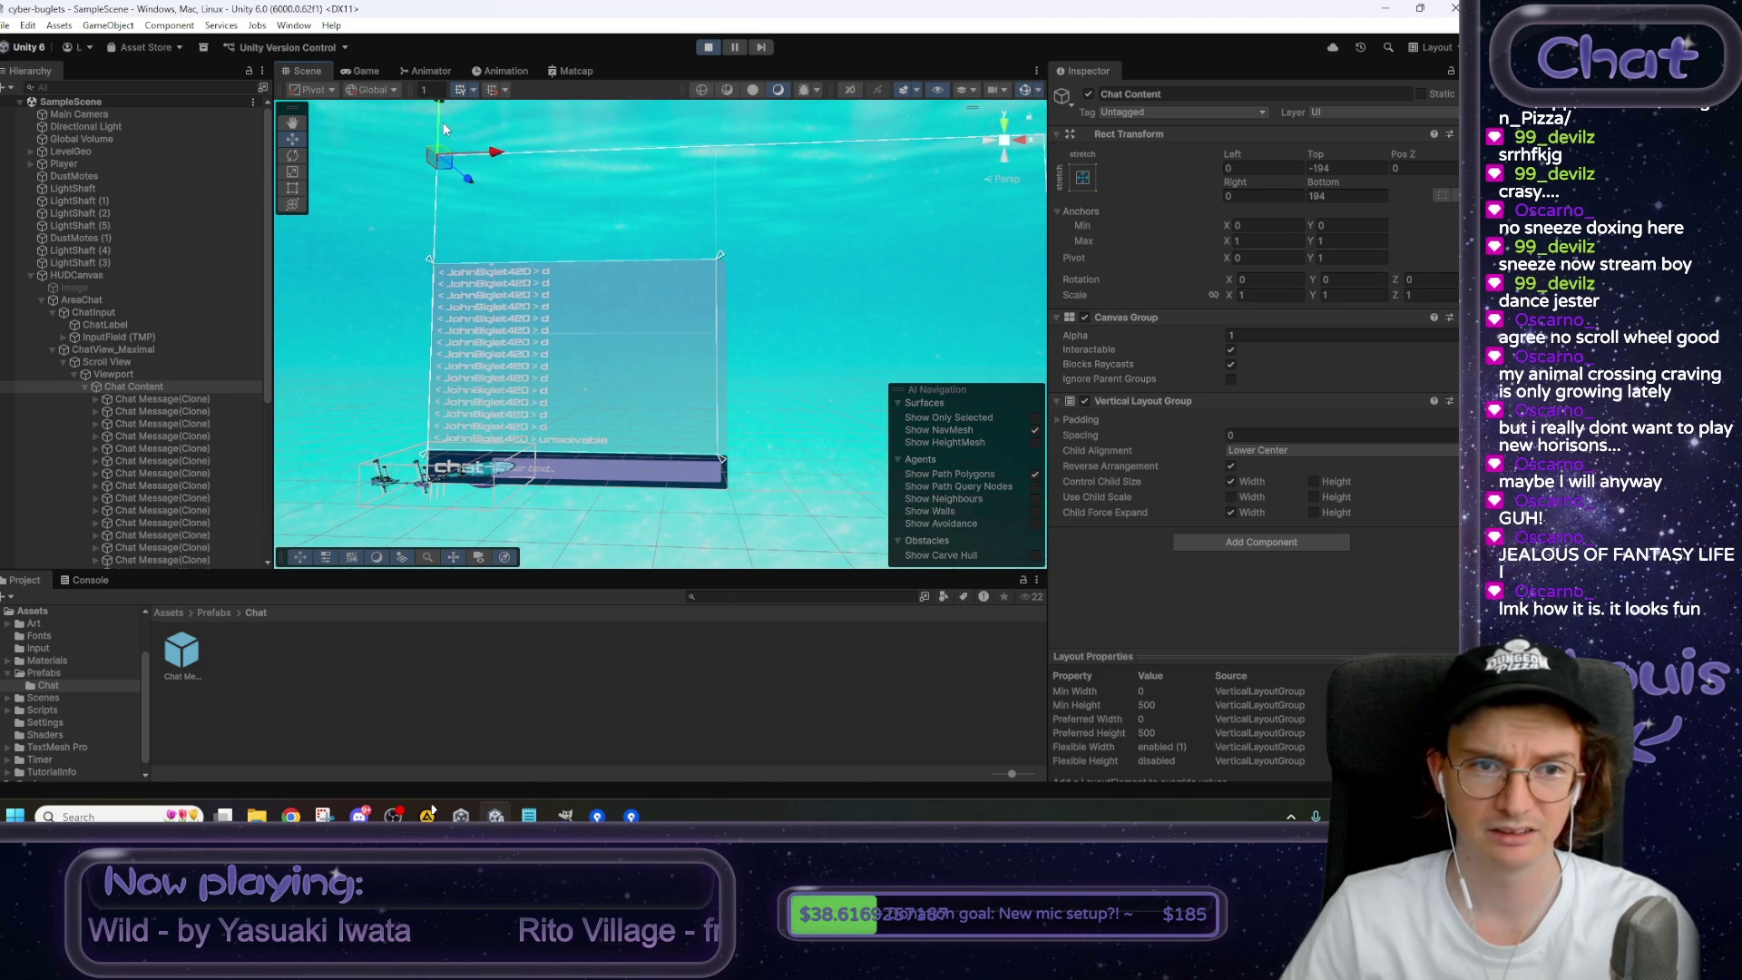
pyautogui.moveTo(437, 204)
pyautogui.mouseDown()
pyautogui.moveTo(439, 236)
pyautogui.moveTo(484, 147)
pyautogui.mouseUp()
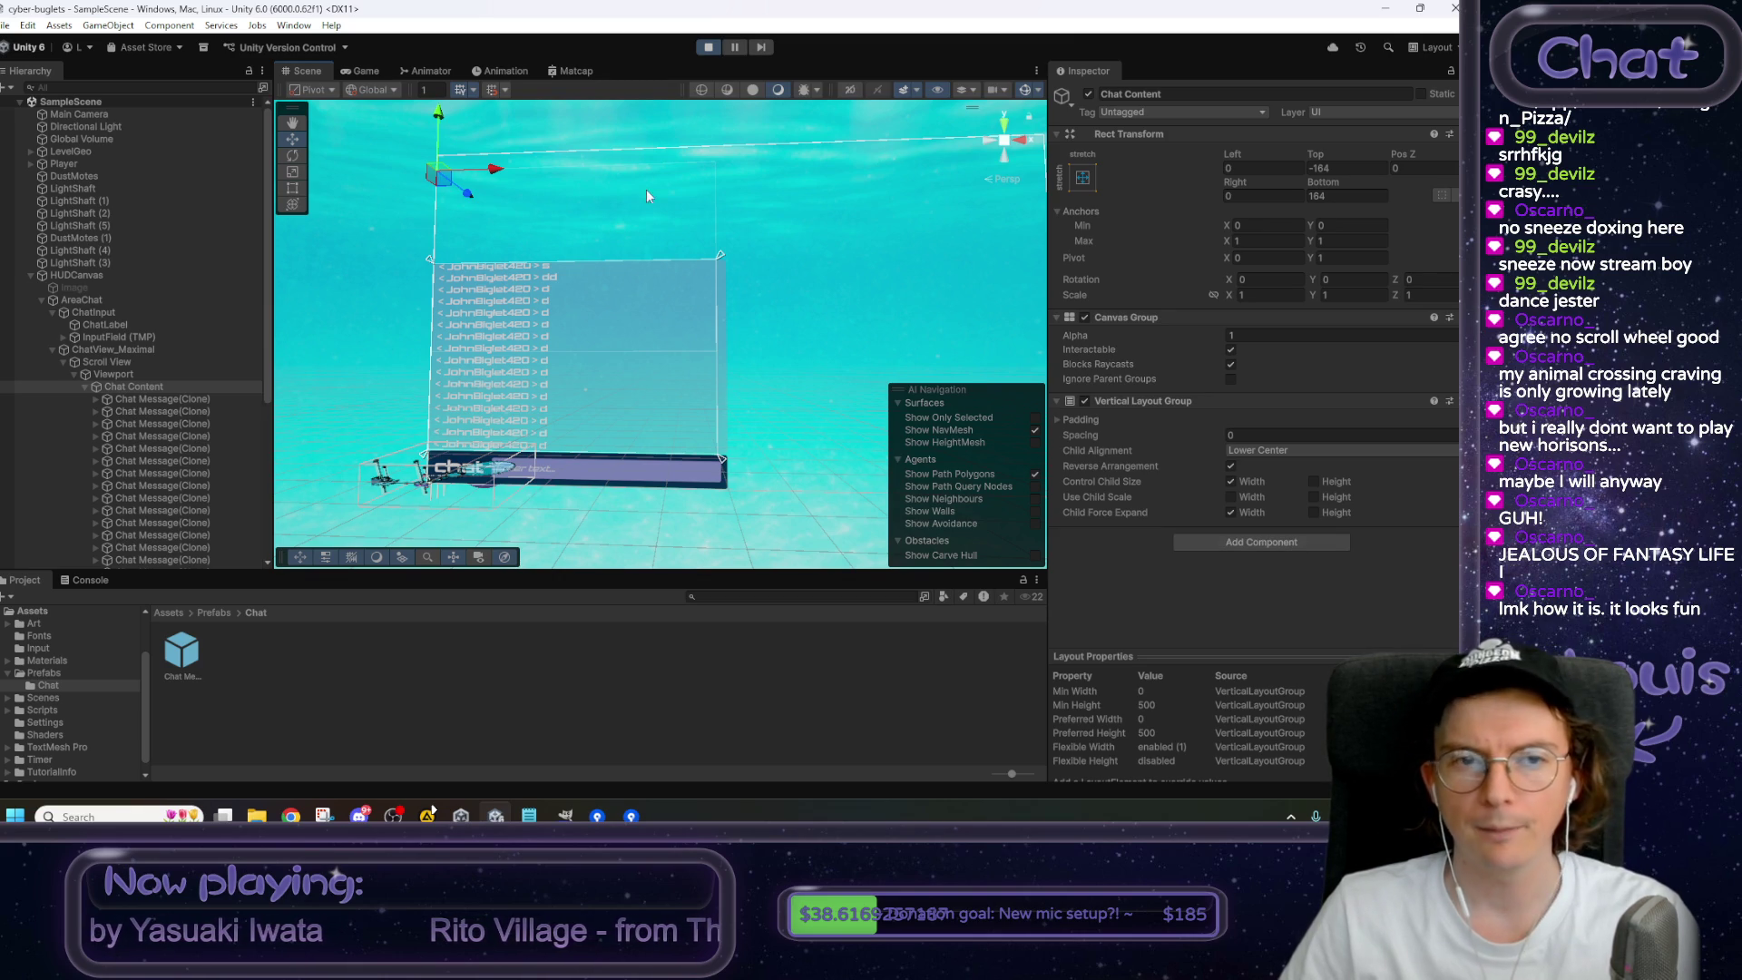
pyautogui.moveTo(438, 116)
pyautogui.mouseDown()
pyautogui.moveTo(442, 232)
pyautogui.moveTo(445, 210)
pyautogui.mouseUp()
# Set Chat Content's Top and Bottom offsets to 0.
pyautogui.click(1366, 170)
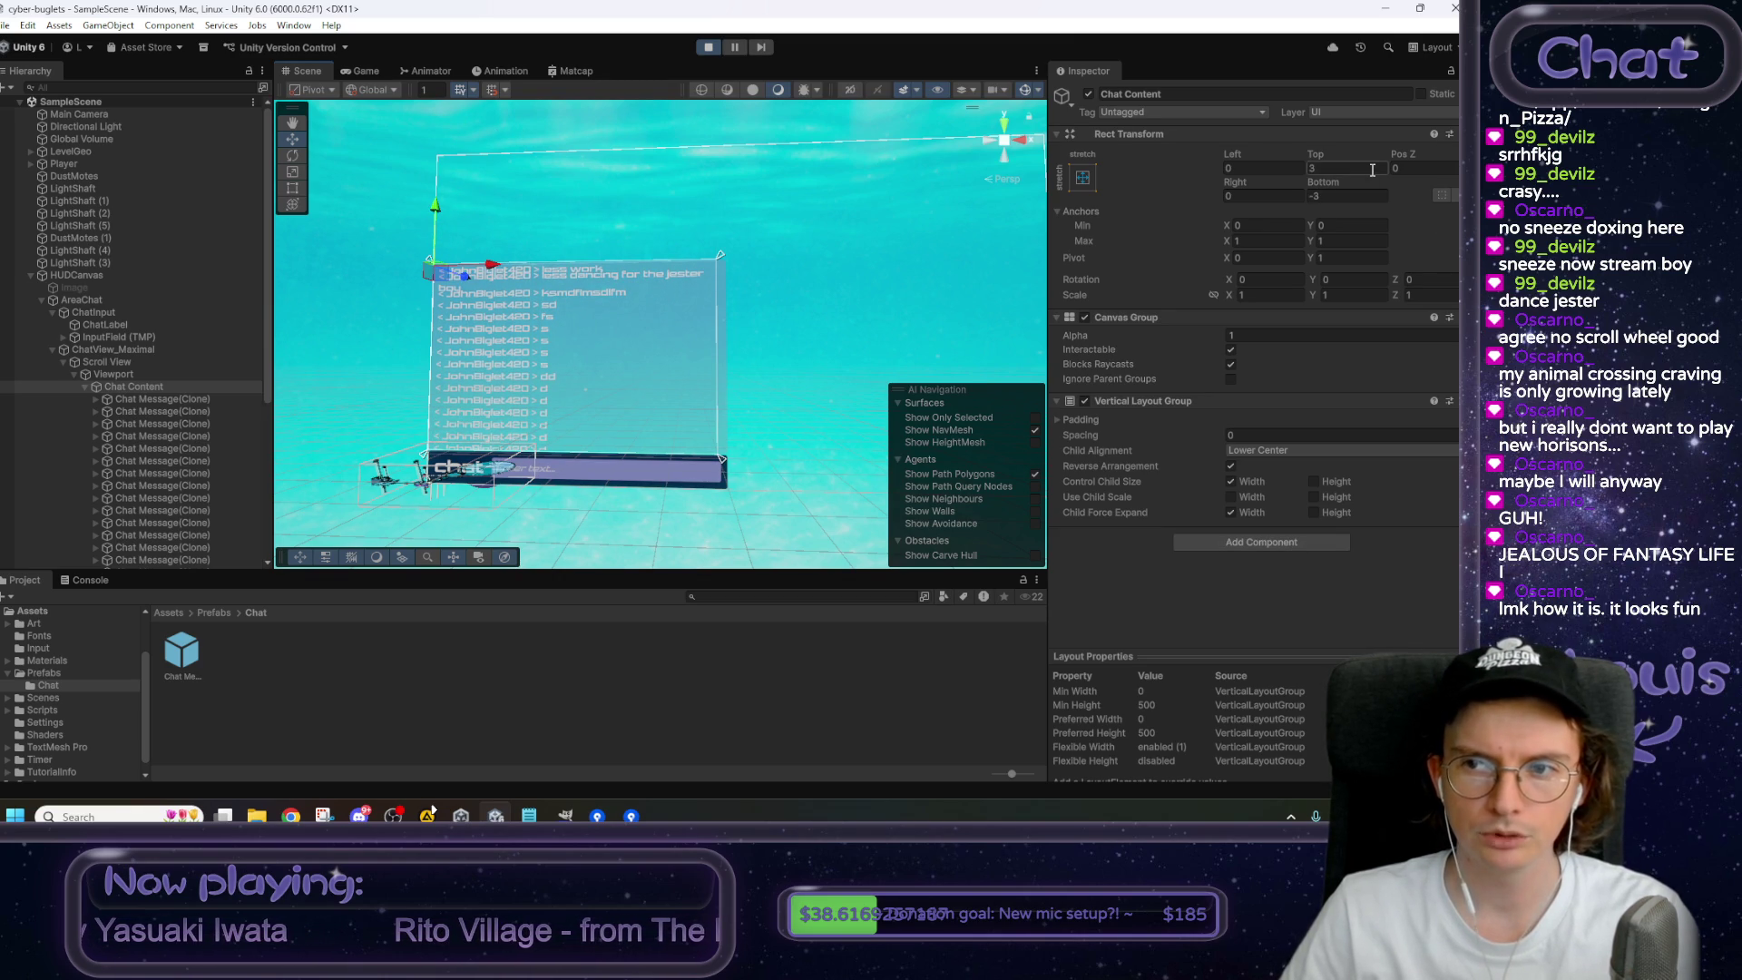
pyautogui.write('0')
pyautogui.press('Tab')
pyautogui.press('Tab')
pyautogui.press('Tab')
pyautogui.write('0')
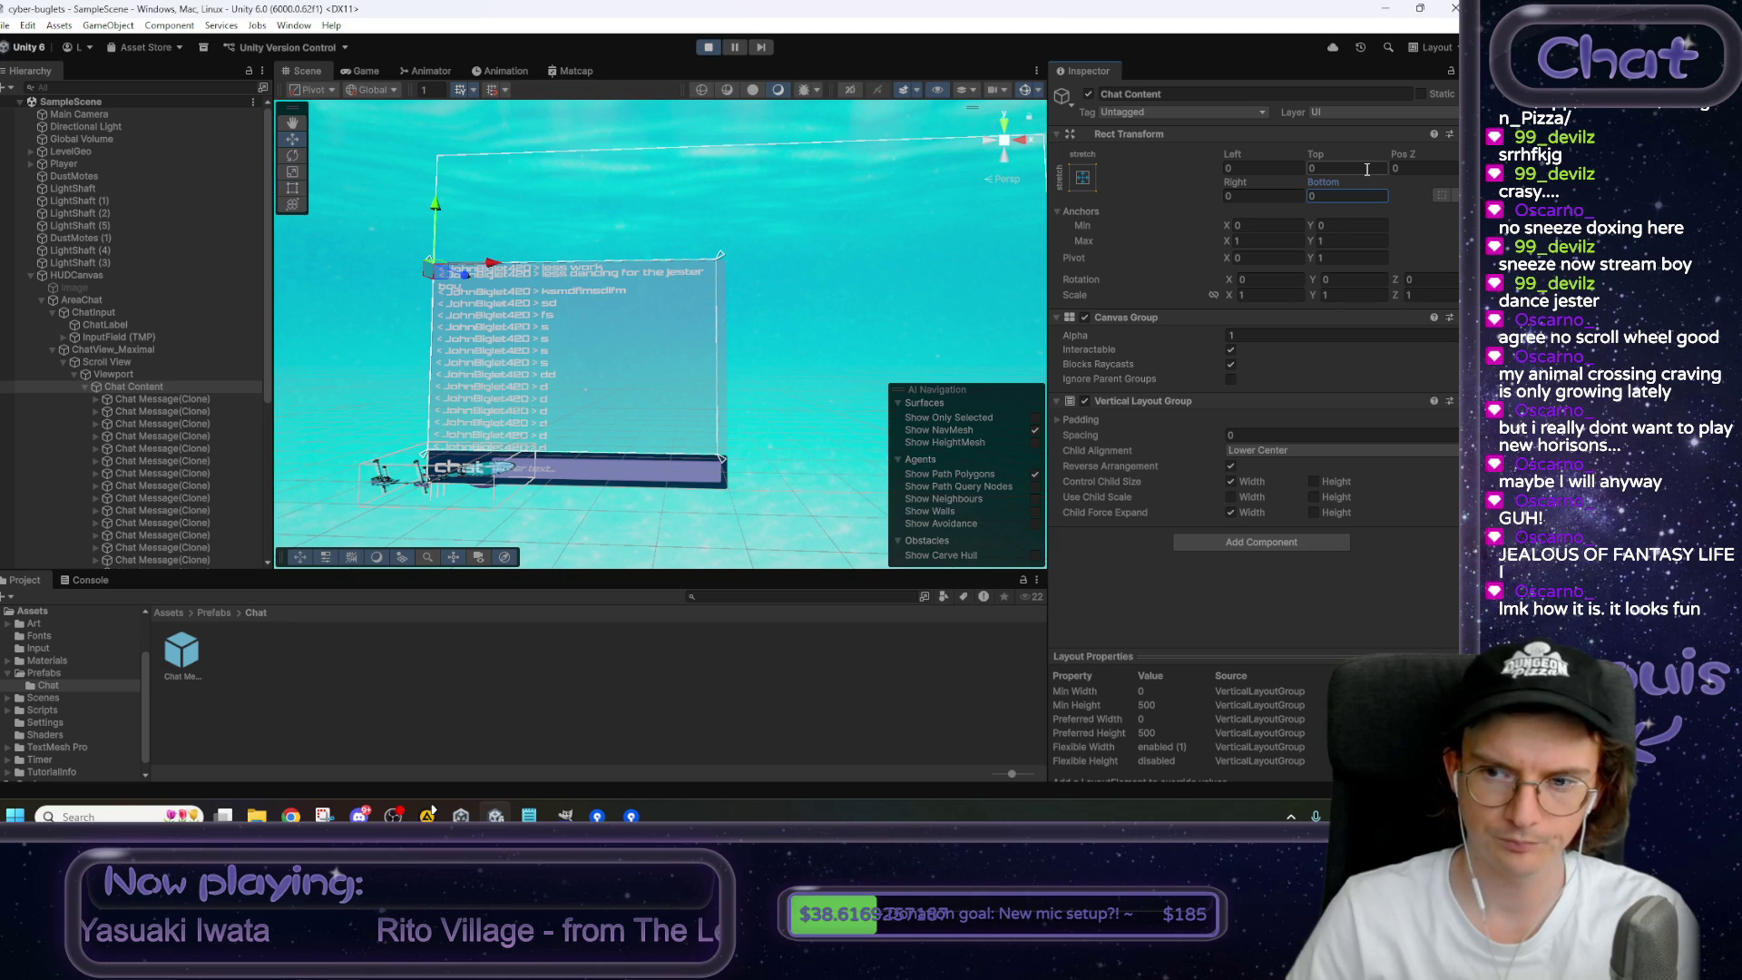
pyautogui.click(1255, 545)
# Add a Content Size Fitter via 'layoutcont' and set its Vertical Fit to Preferred Size.
pyautogui.write('layout')
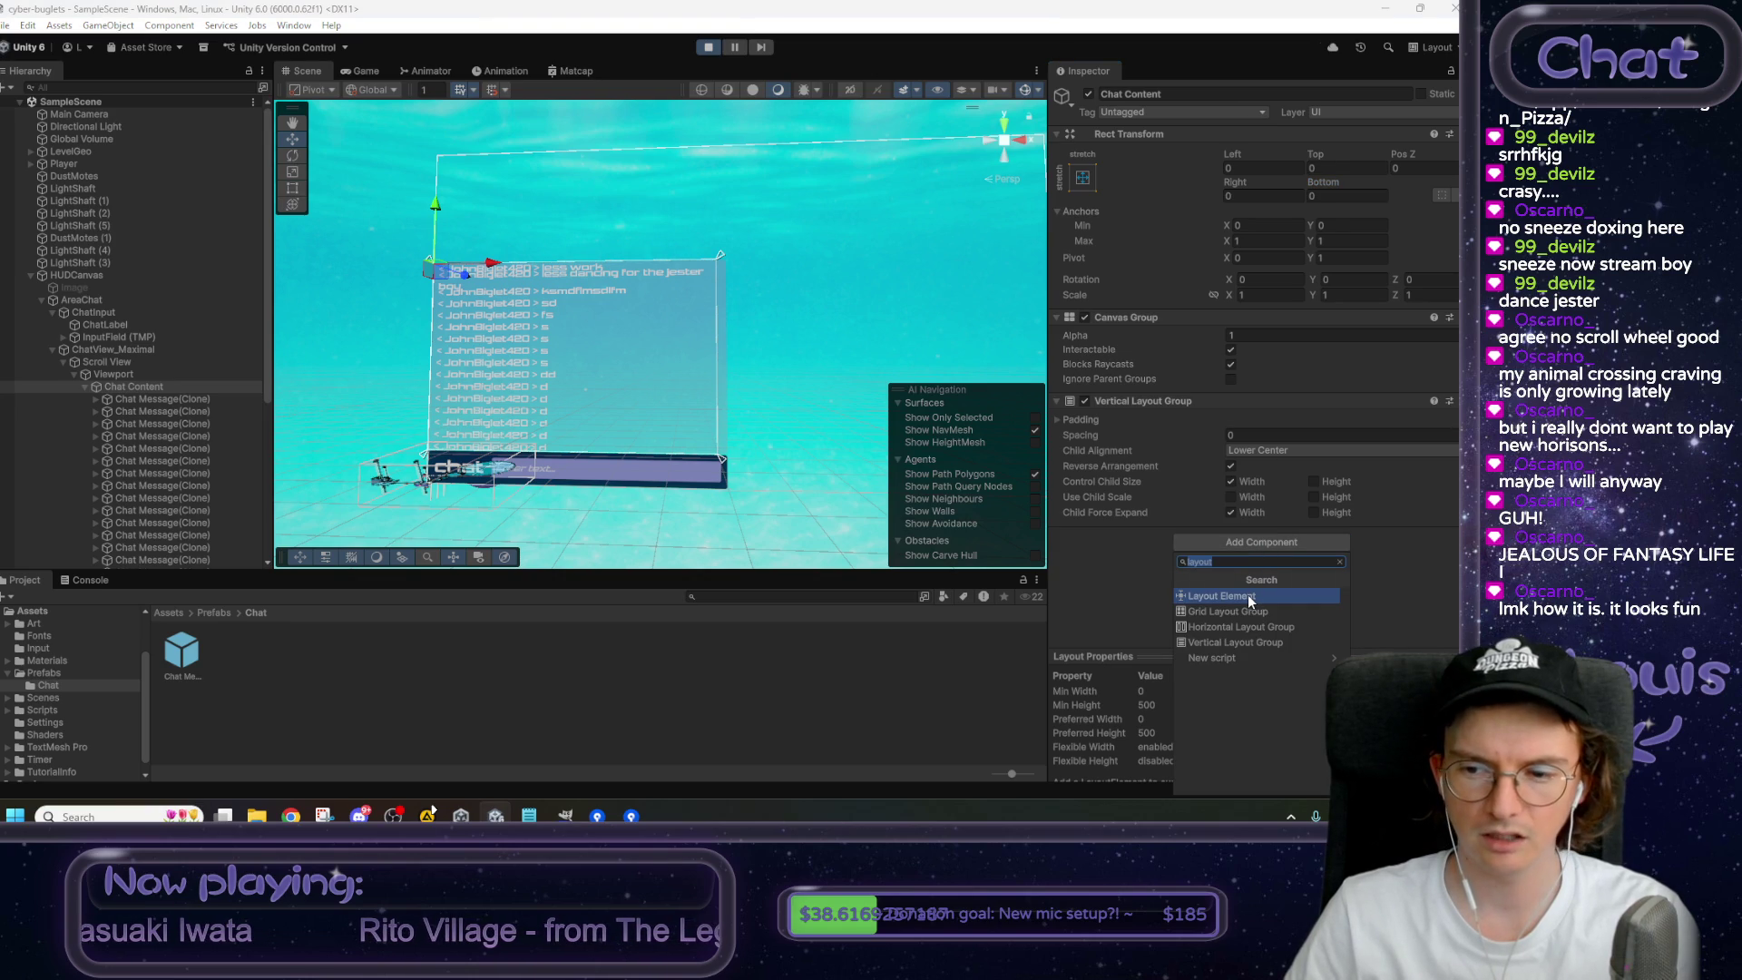
pyautogui.write('cont')
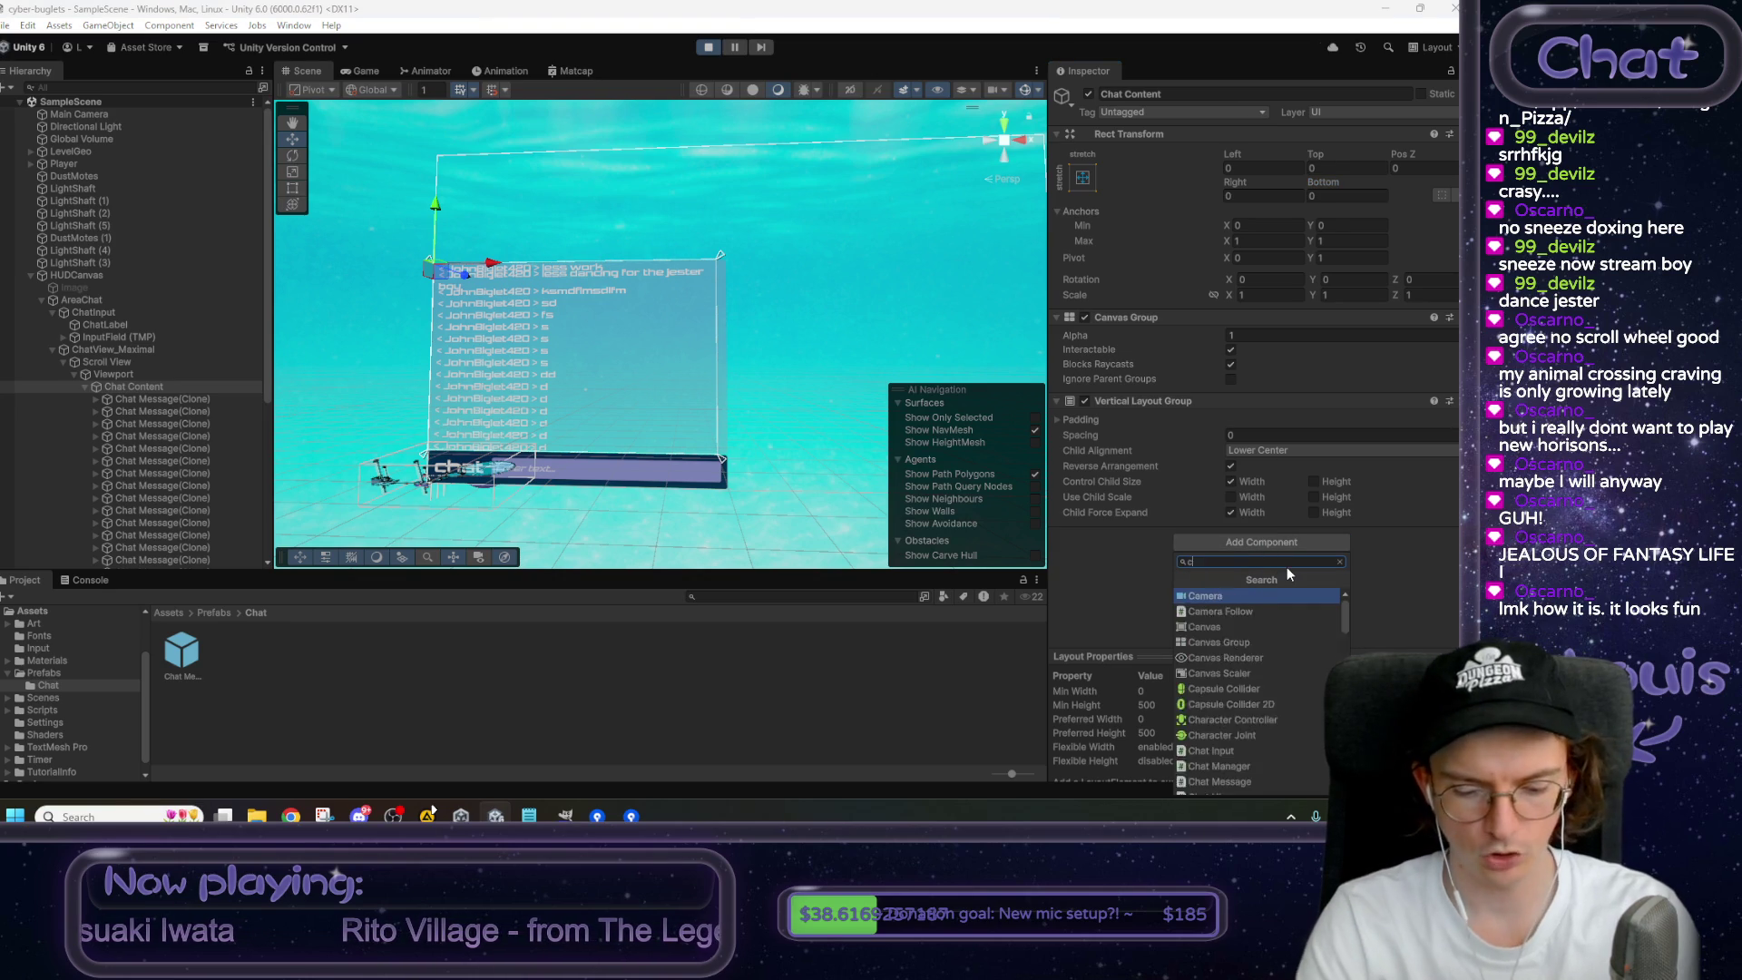
pyautogui.press('Return')
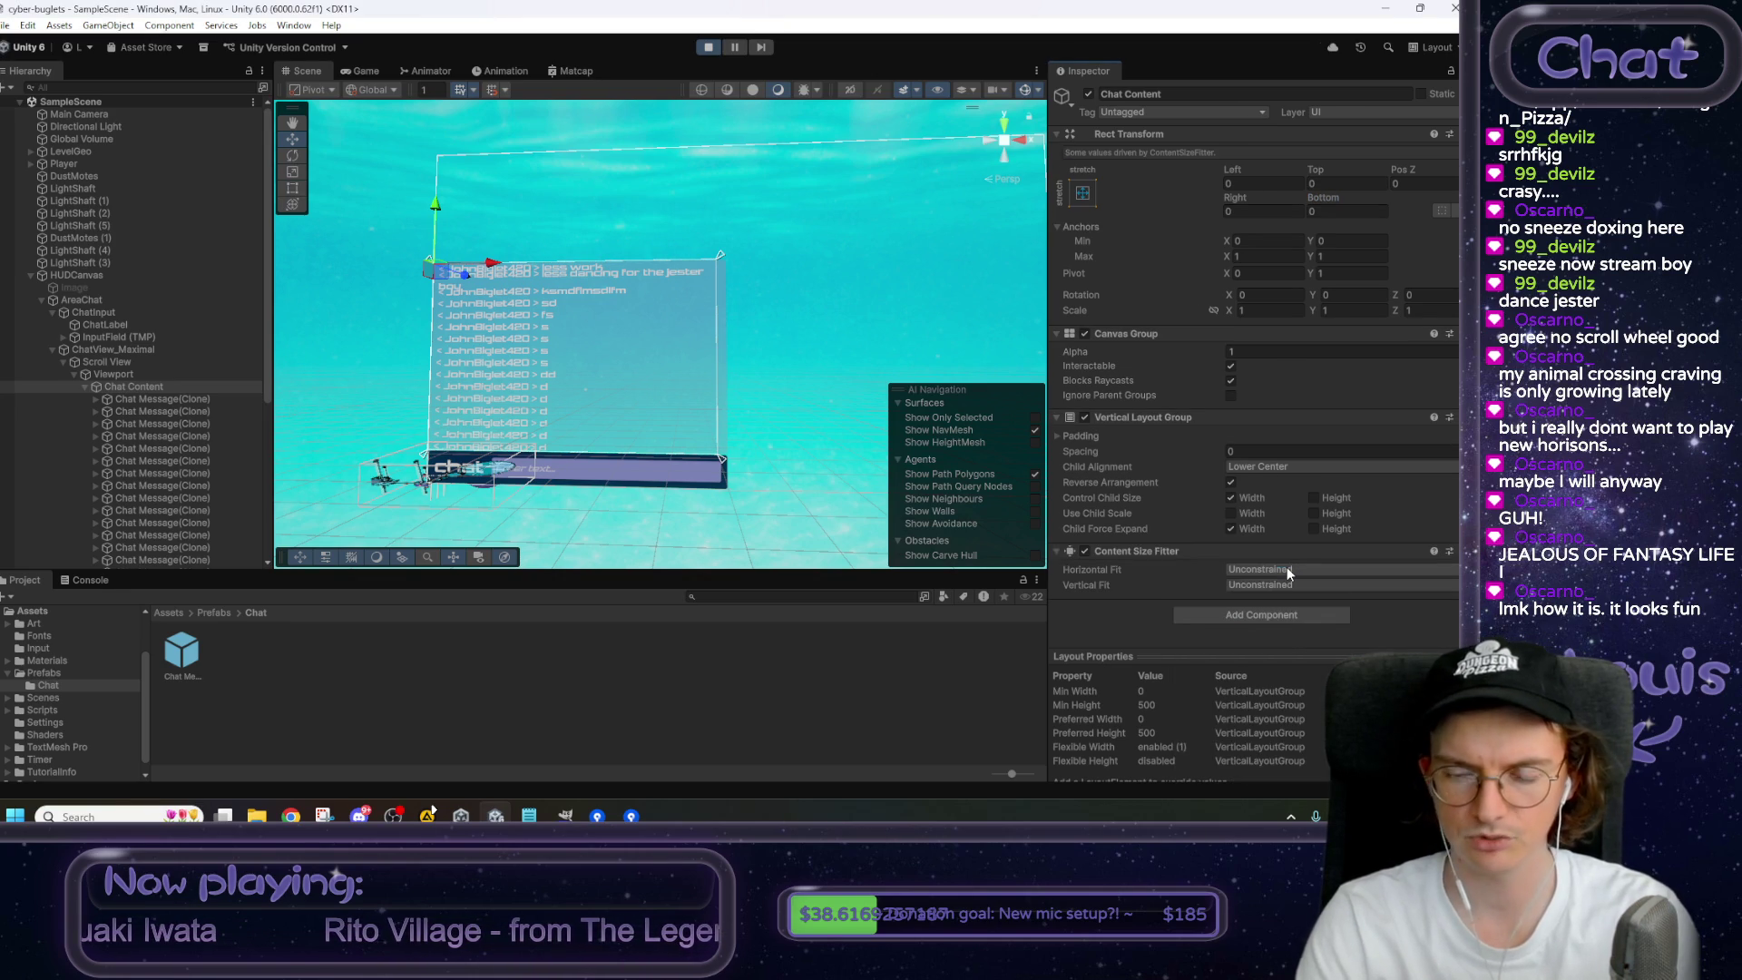
pyautogui.click(1246, 584)
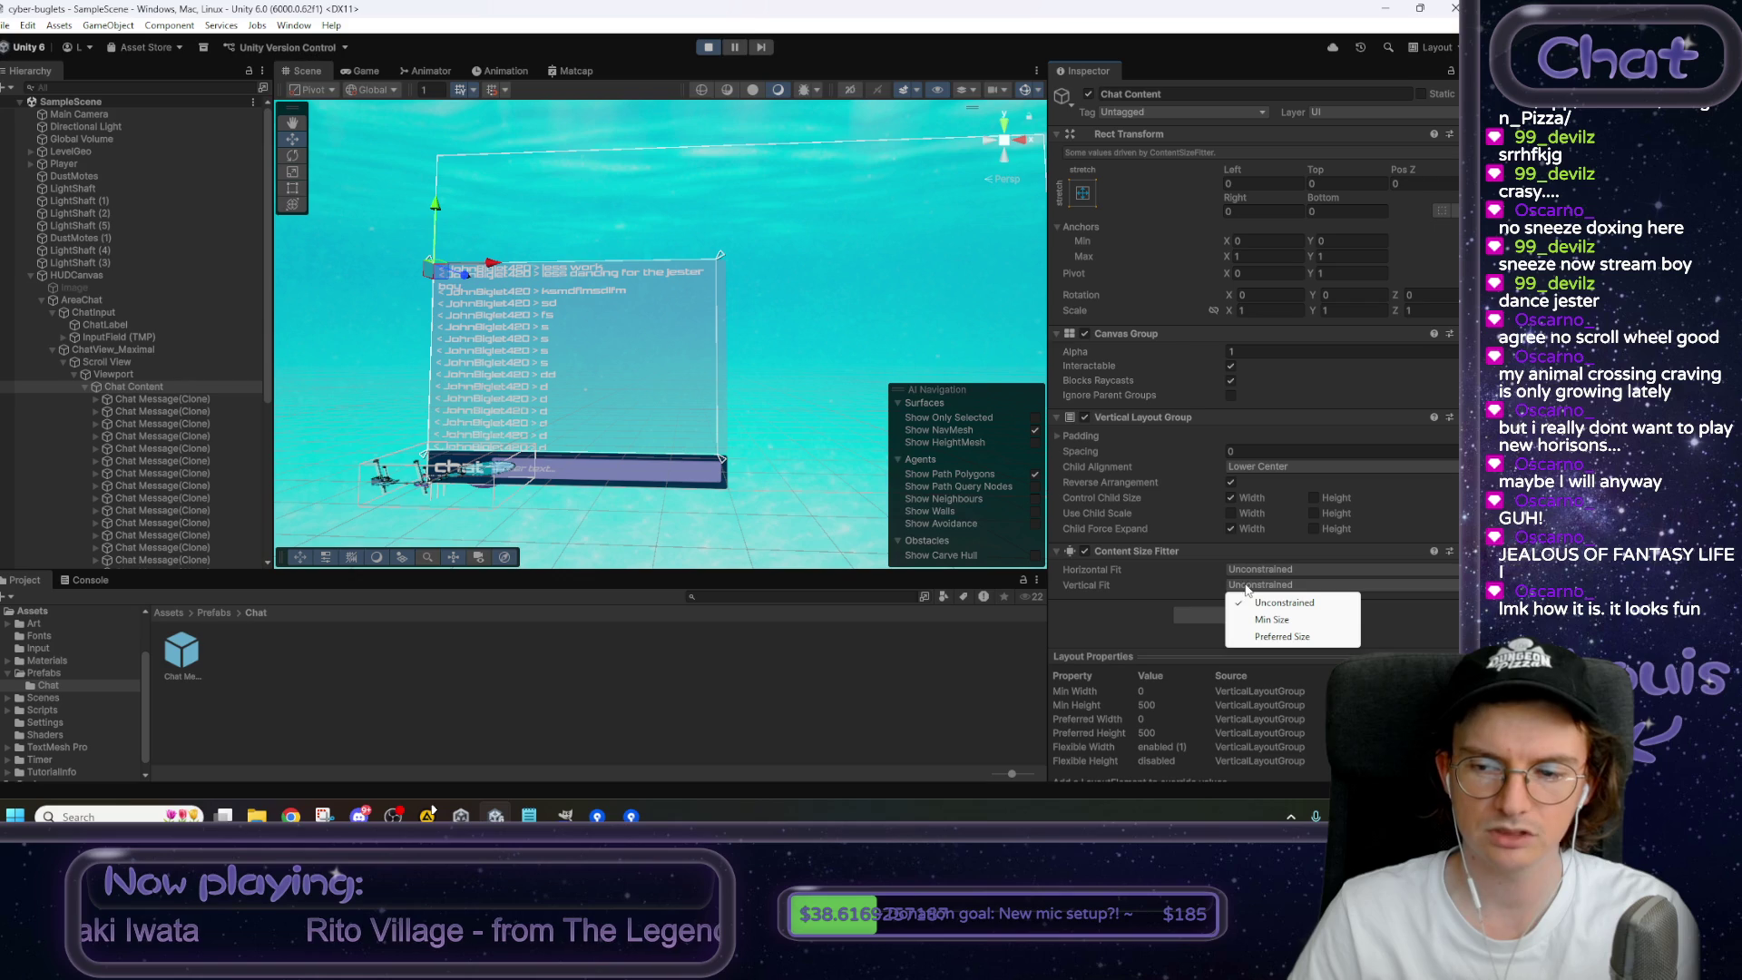
pyautogui.click(1281, 636)
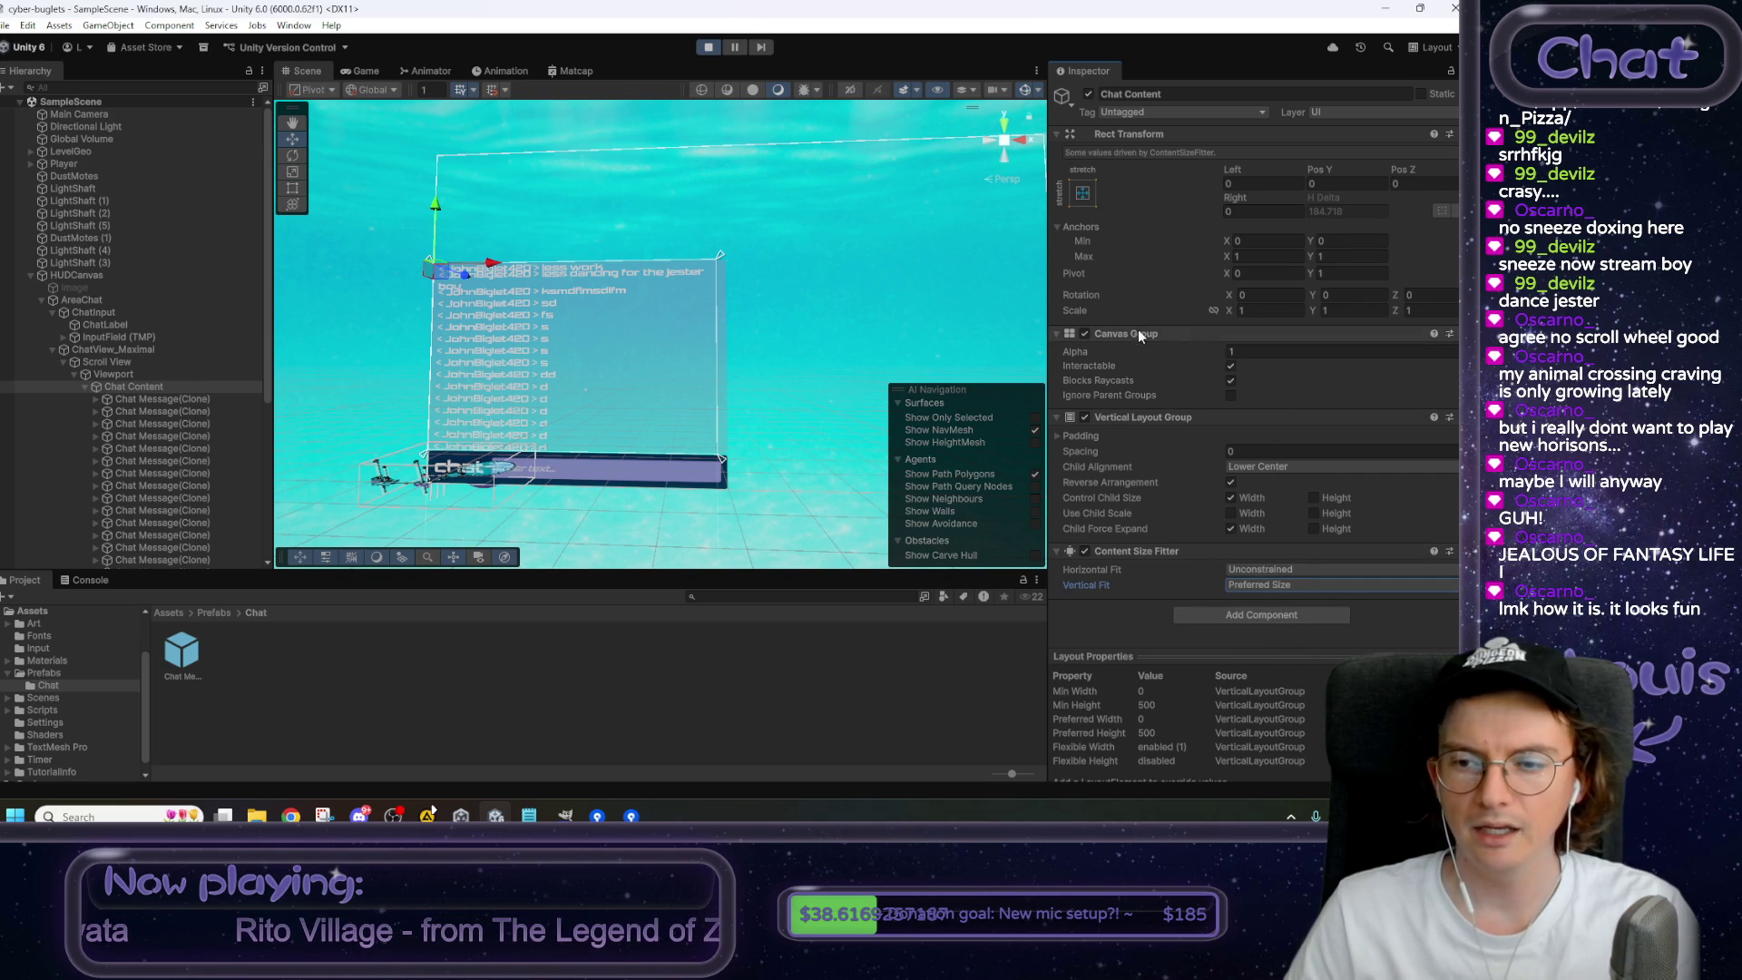
pyautogui.moveTo(1320, 170); pyautogui.dragTo(1359, 191)
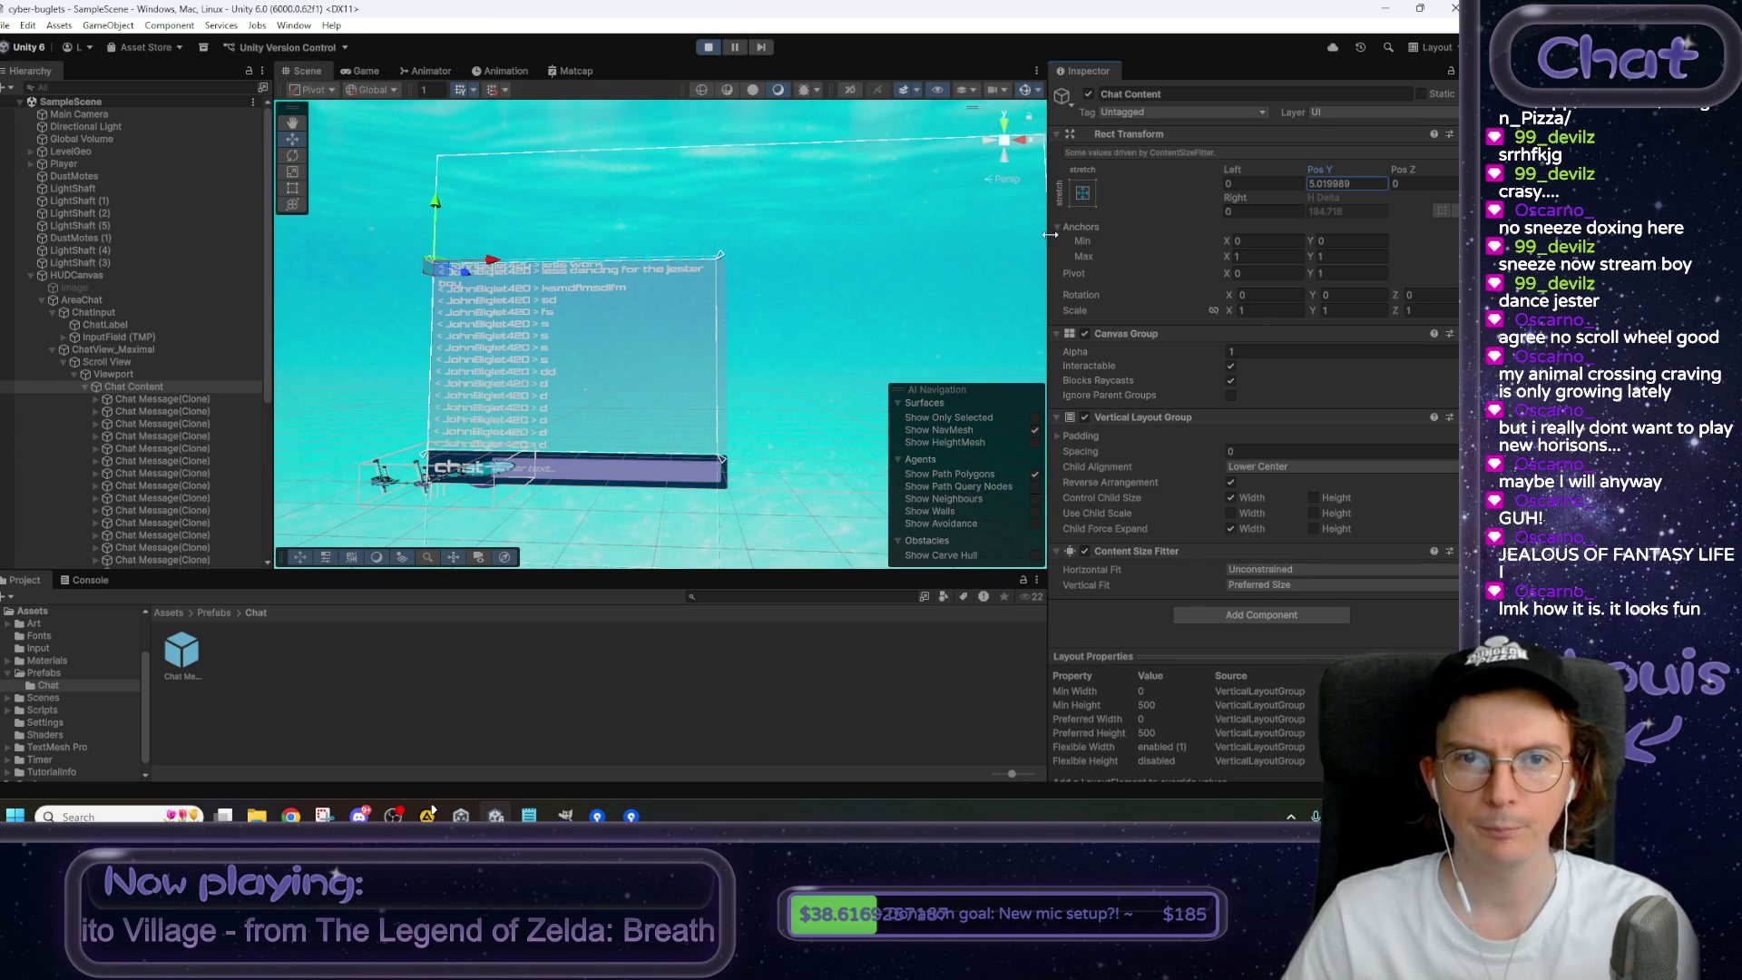
pyautogui.rightClick(1165, 552)
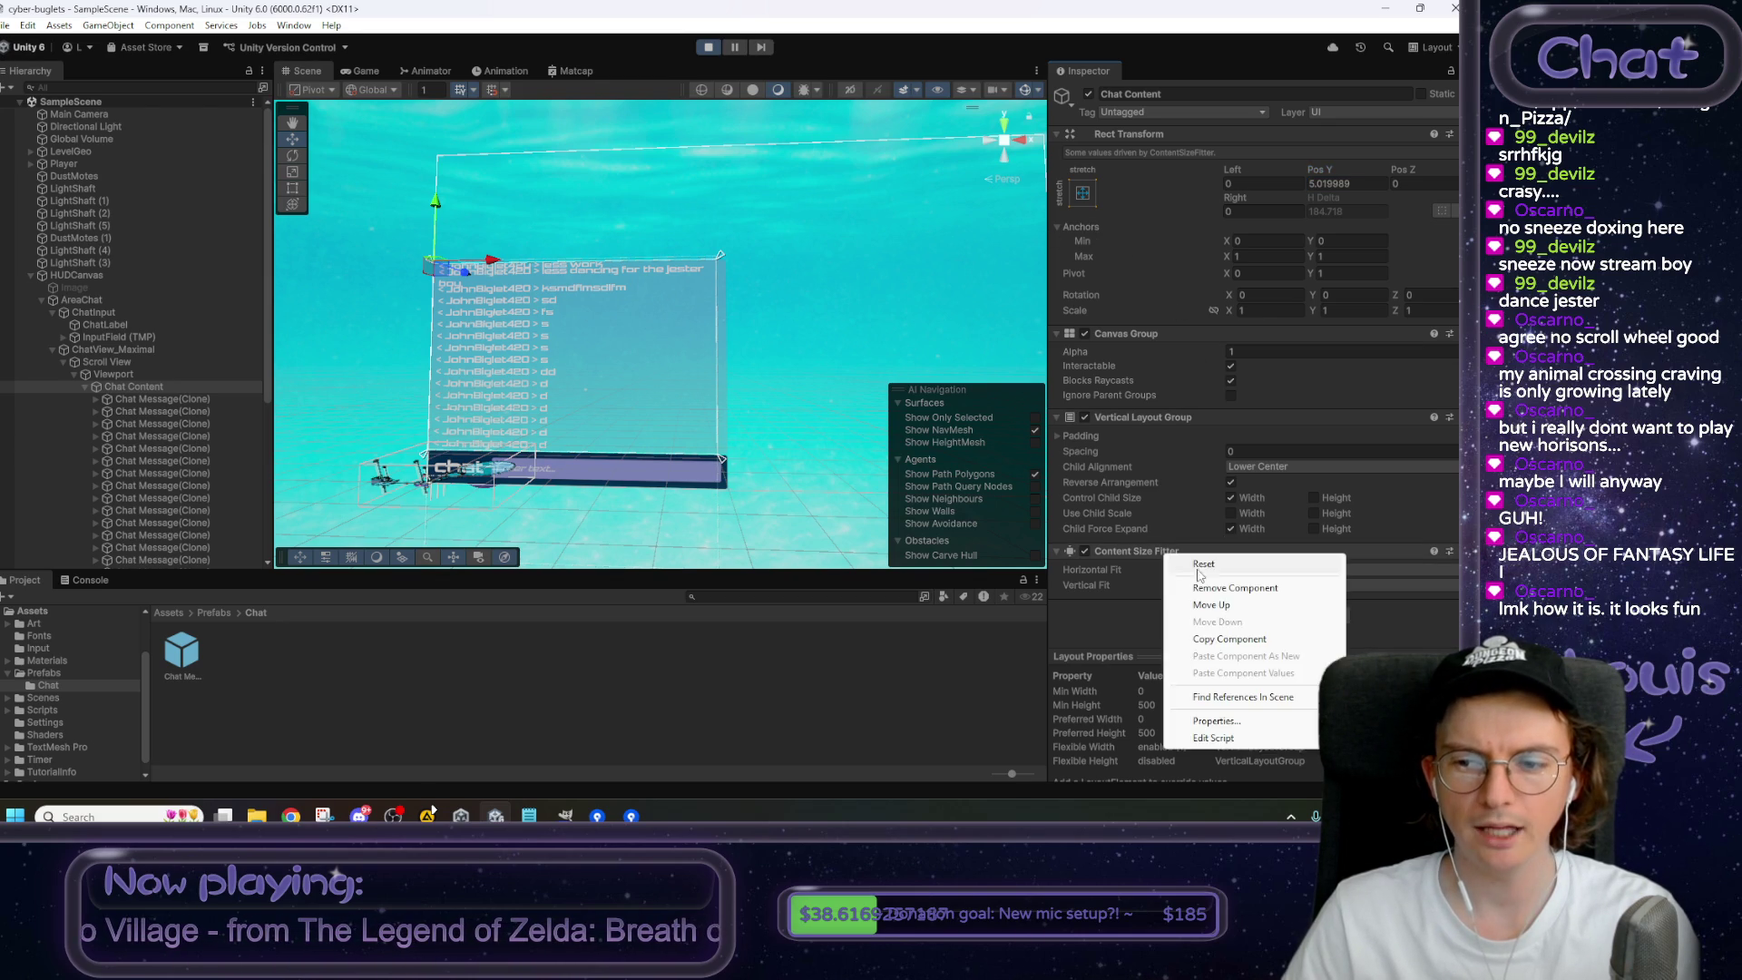
# Copy the Content Size Fitter, stop play, paste it as new, and apply it to HUDCanvas.
pyautogui.click(1227, 640)
pyautogui.click(709, 47)
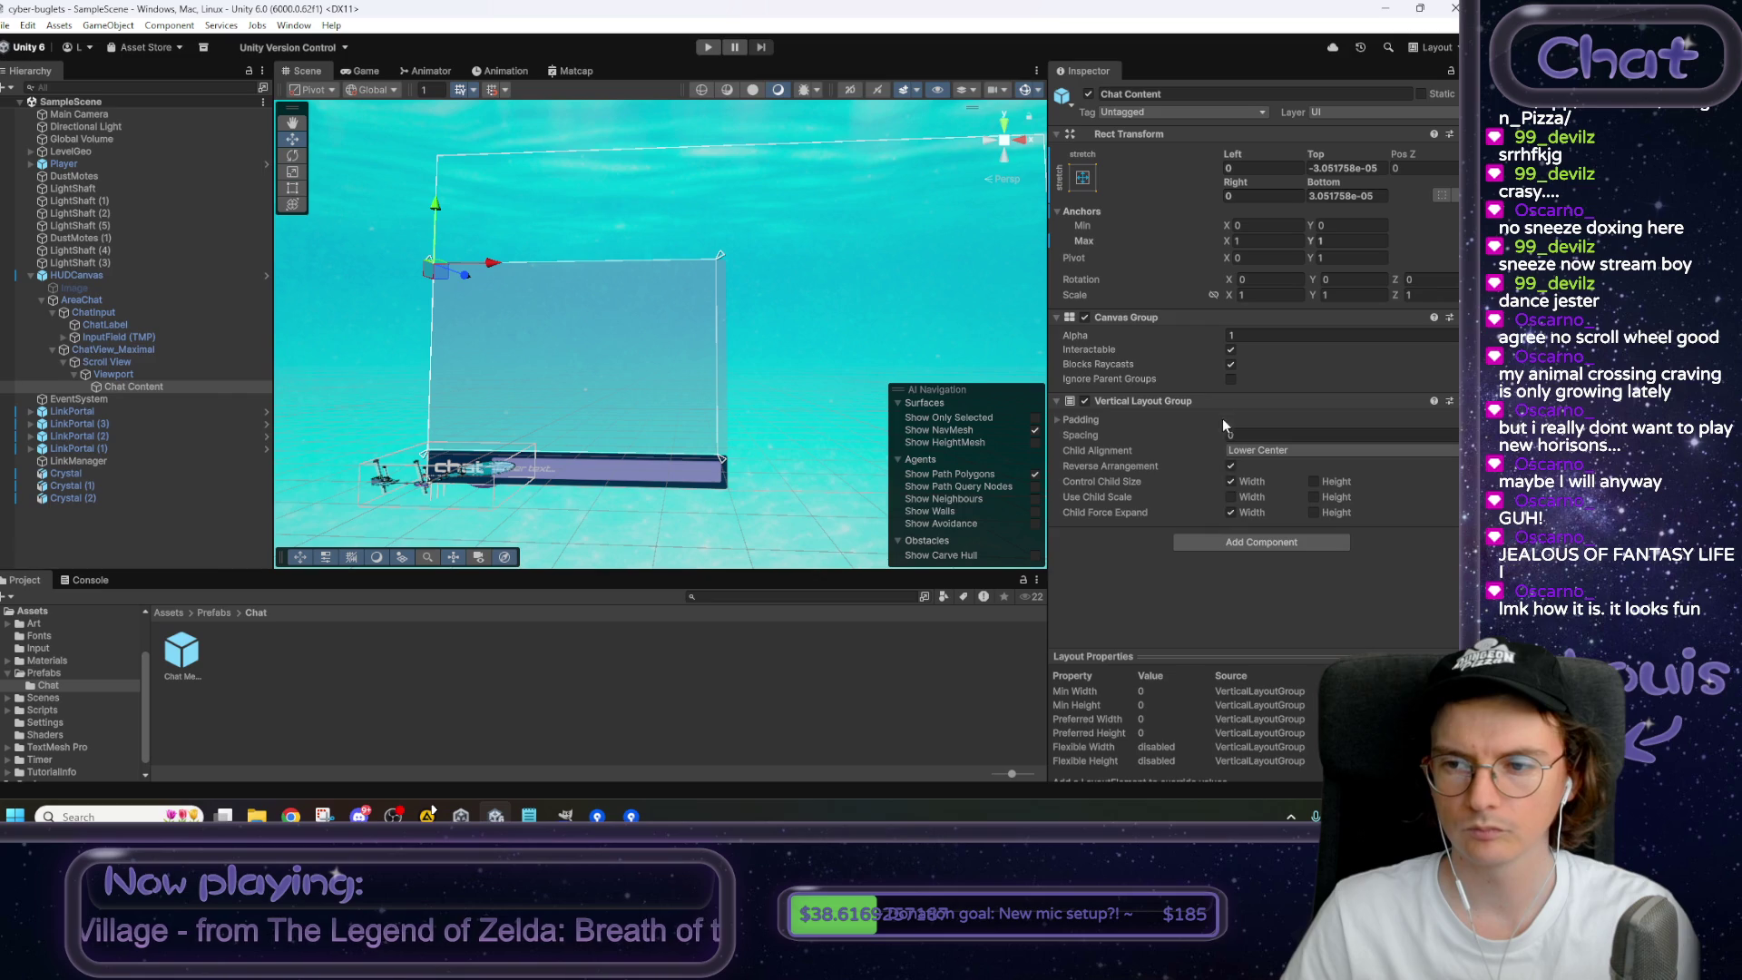
pyautogui.rightClick(1215, 401)
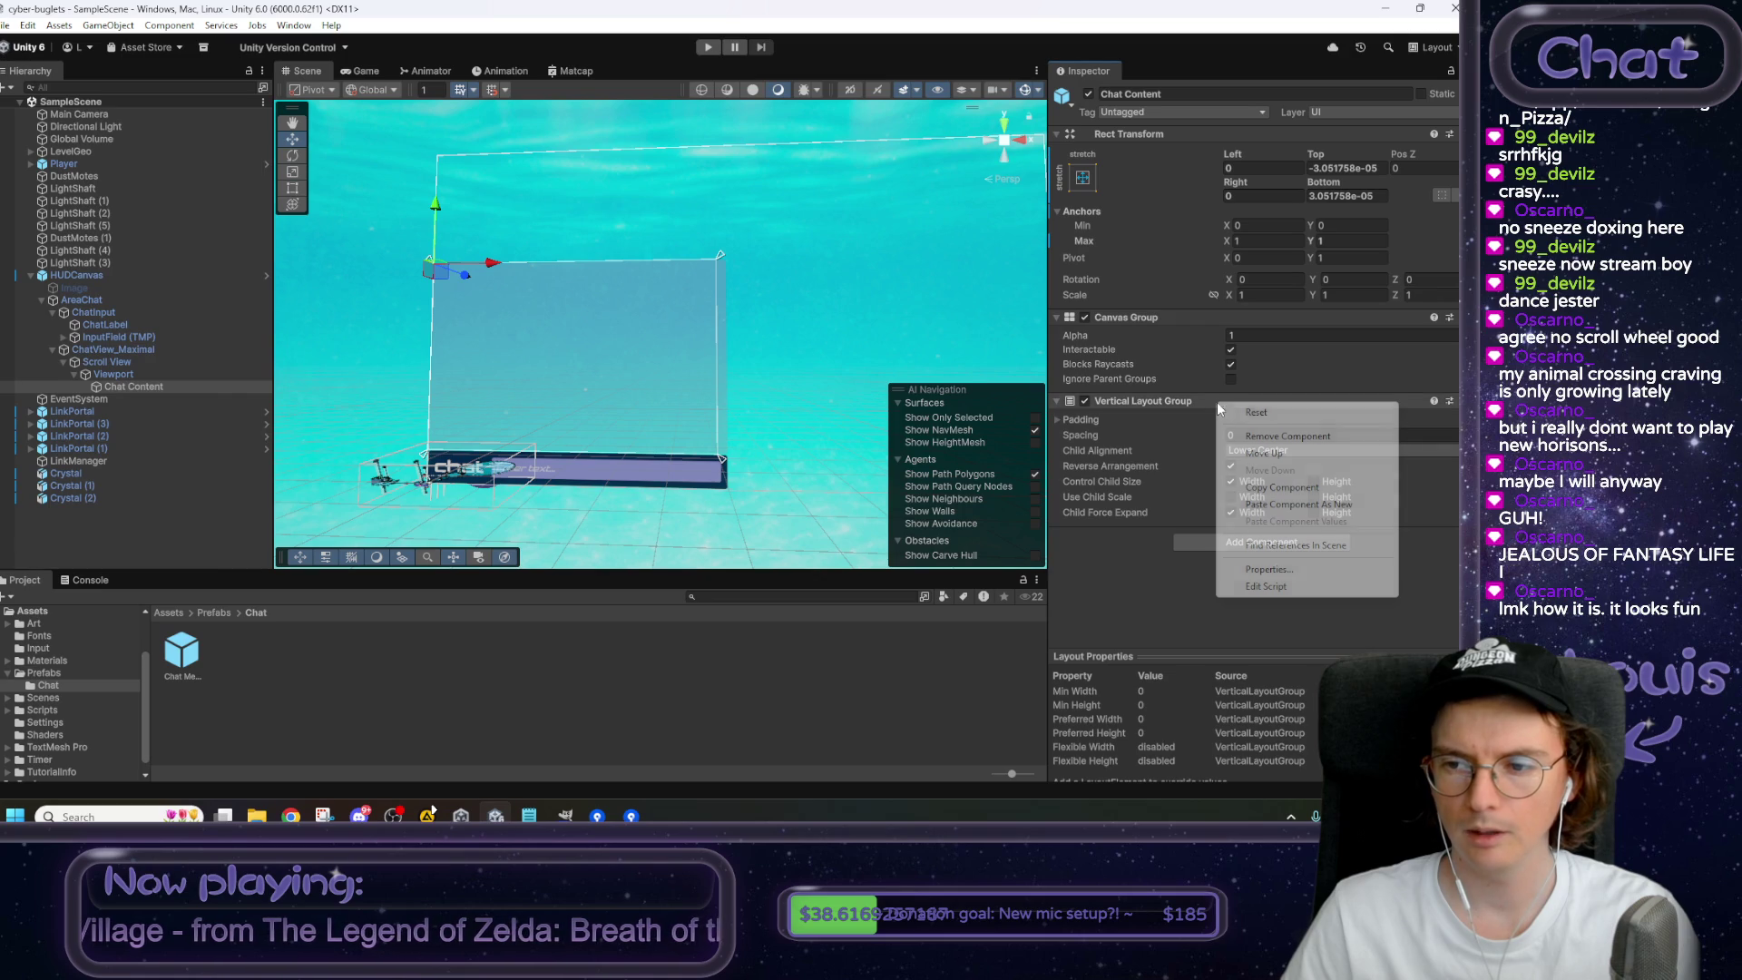
pyautogui.click(1272, 509)
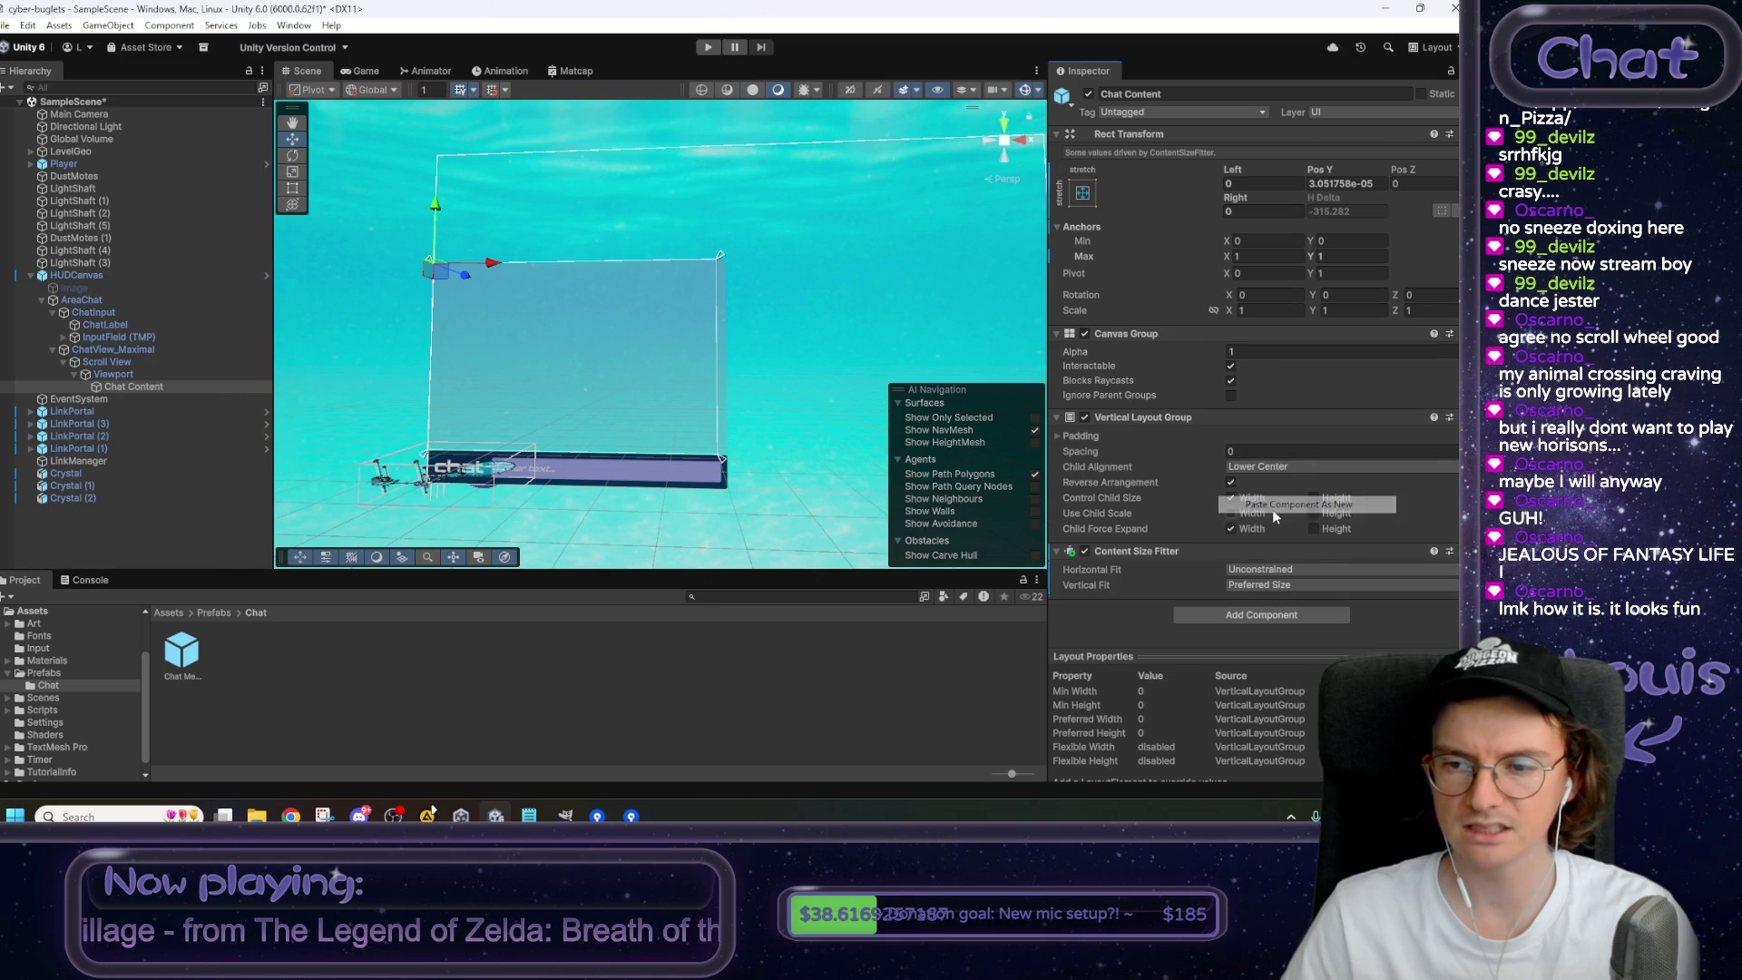
pyautogui.rightClick(1207, 550)
pyautogui.moveTo(1272, 578)
pyautogui.click(1126, 579)
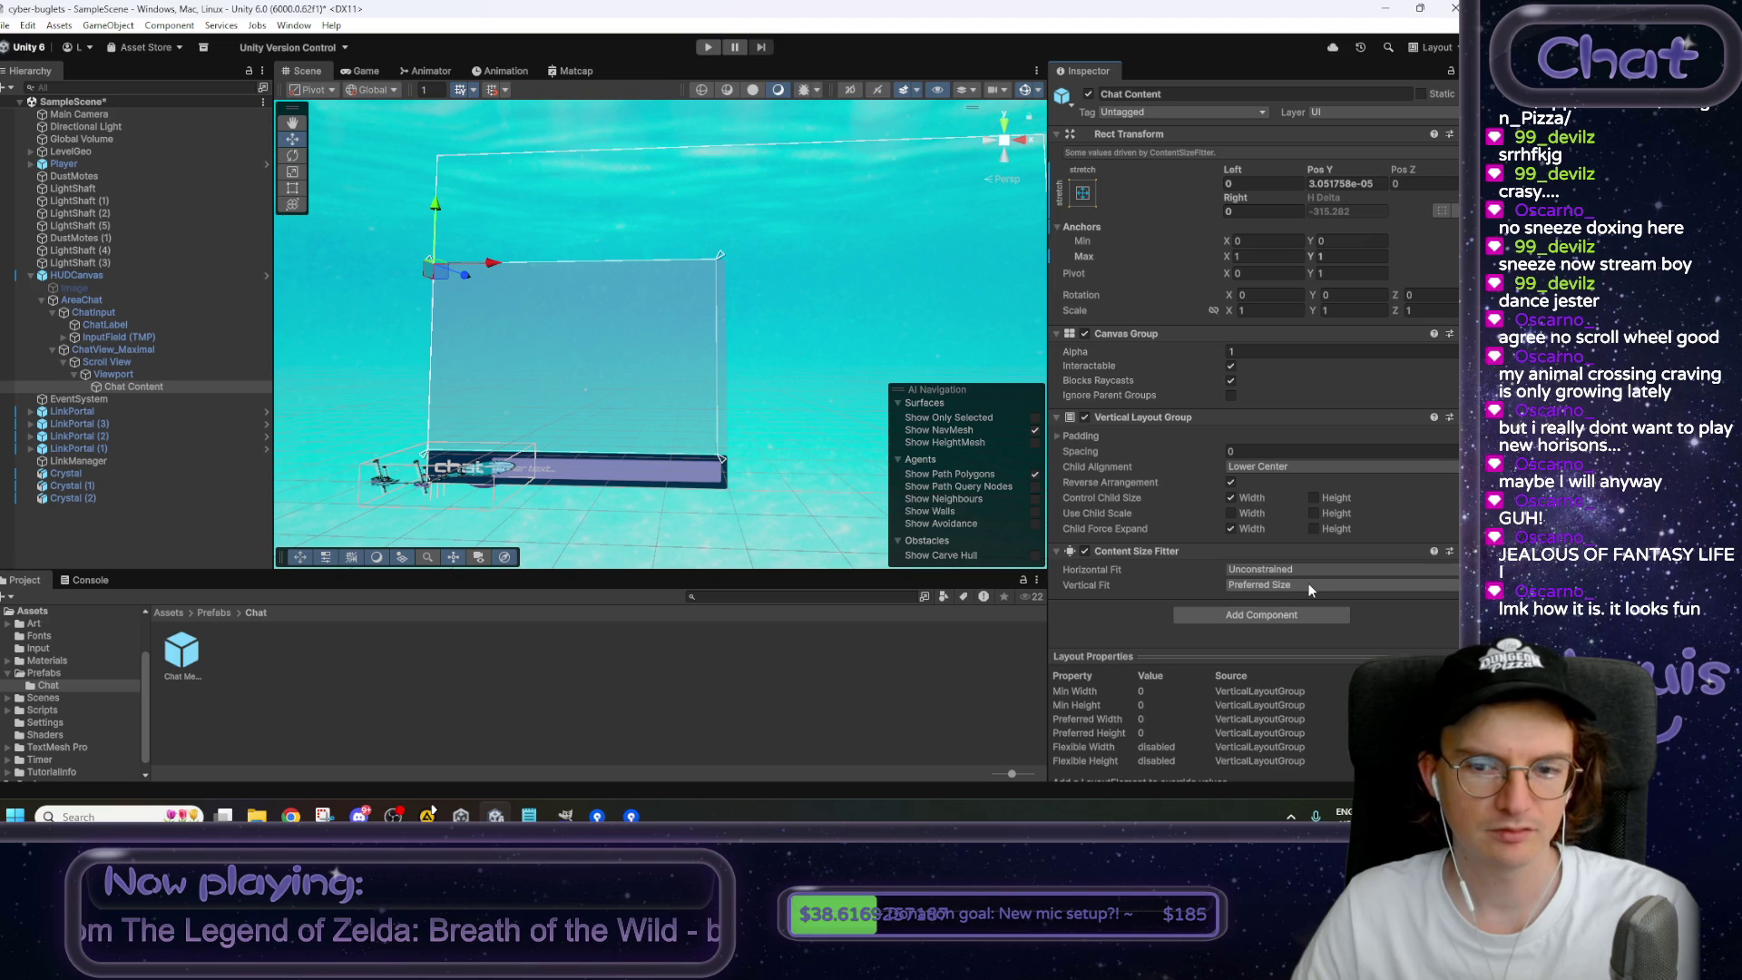
pyautogui.click(713, 49)
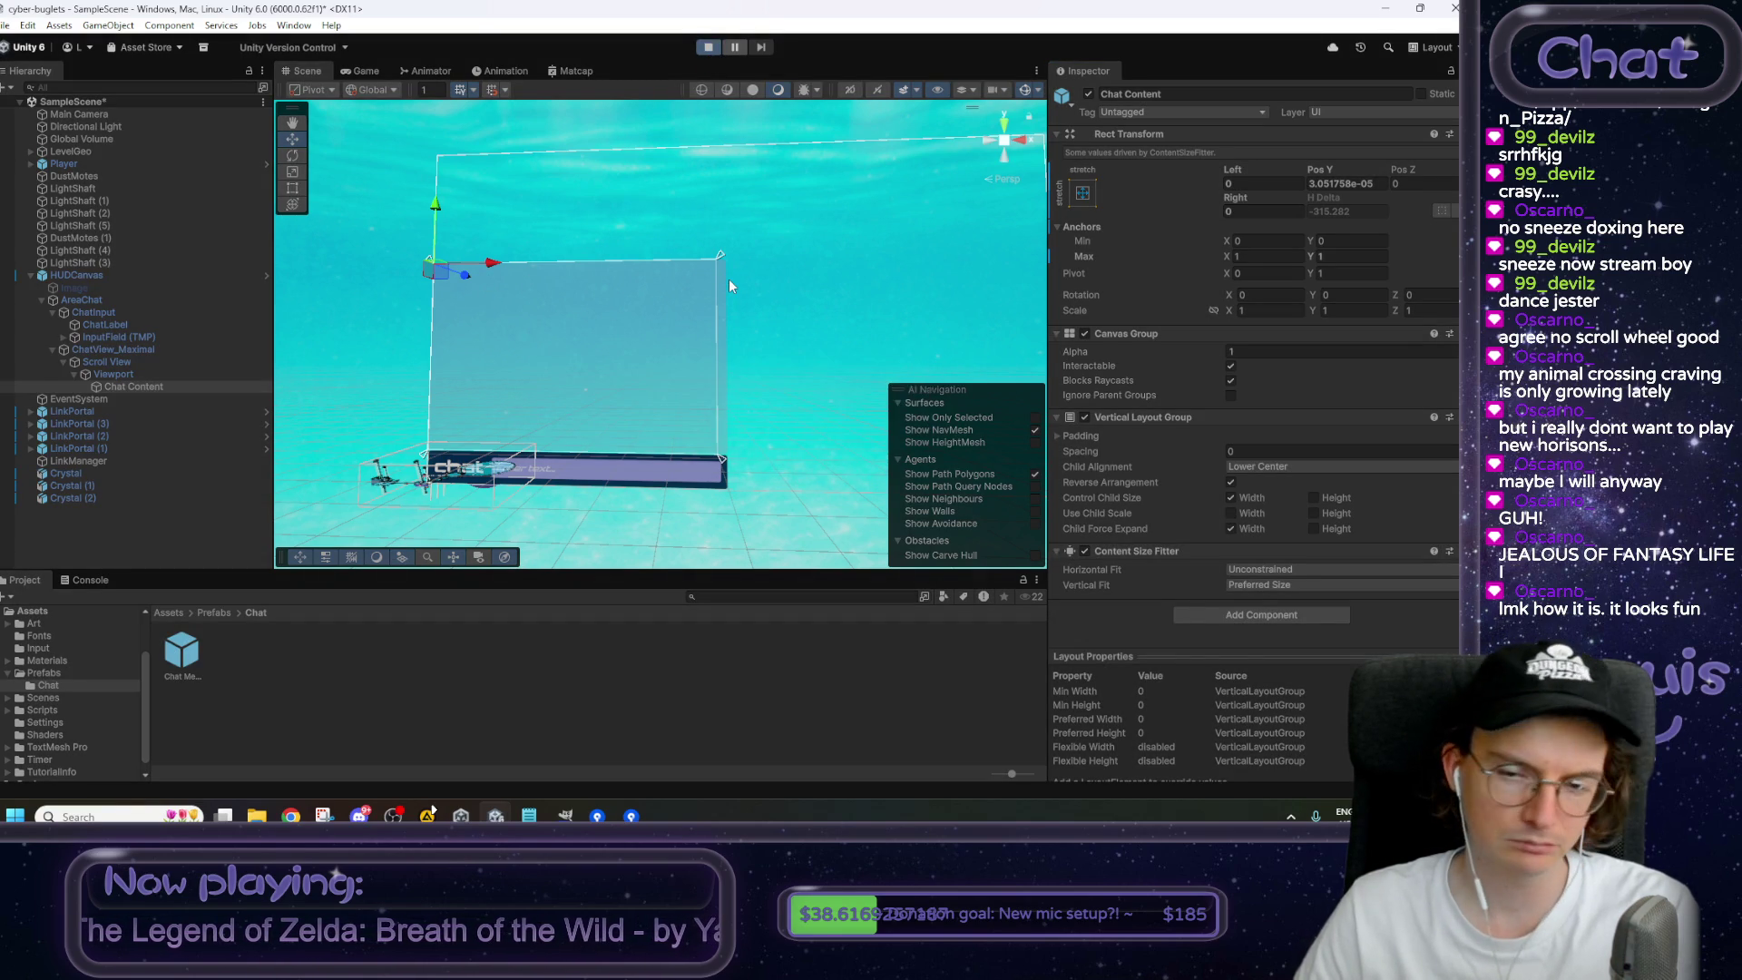
pyautogui.click(449, 525)
pyautogui.write('test')
pyautogui.press('Return')
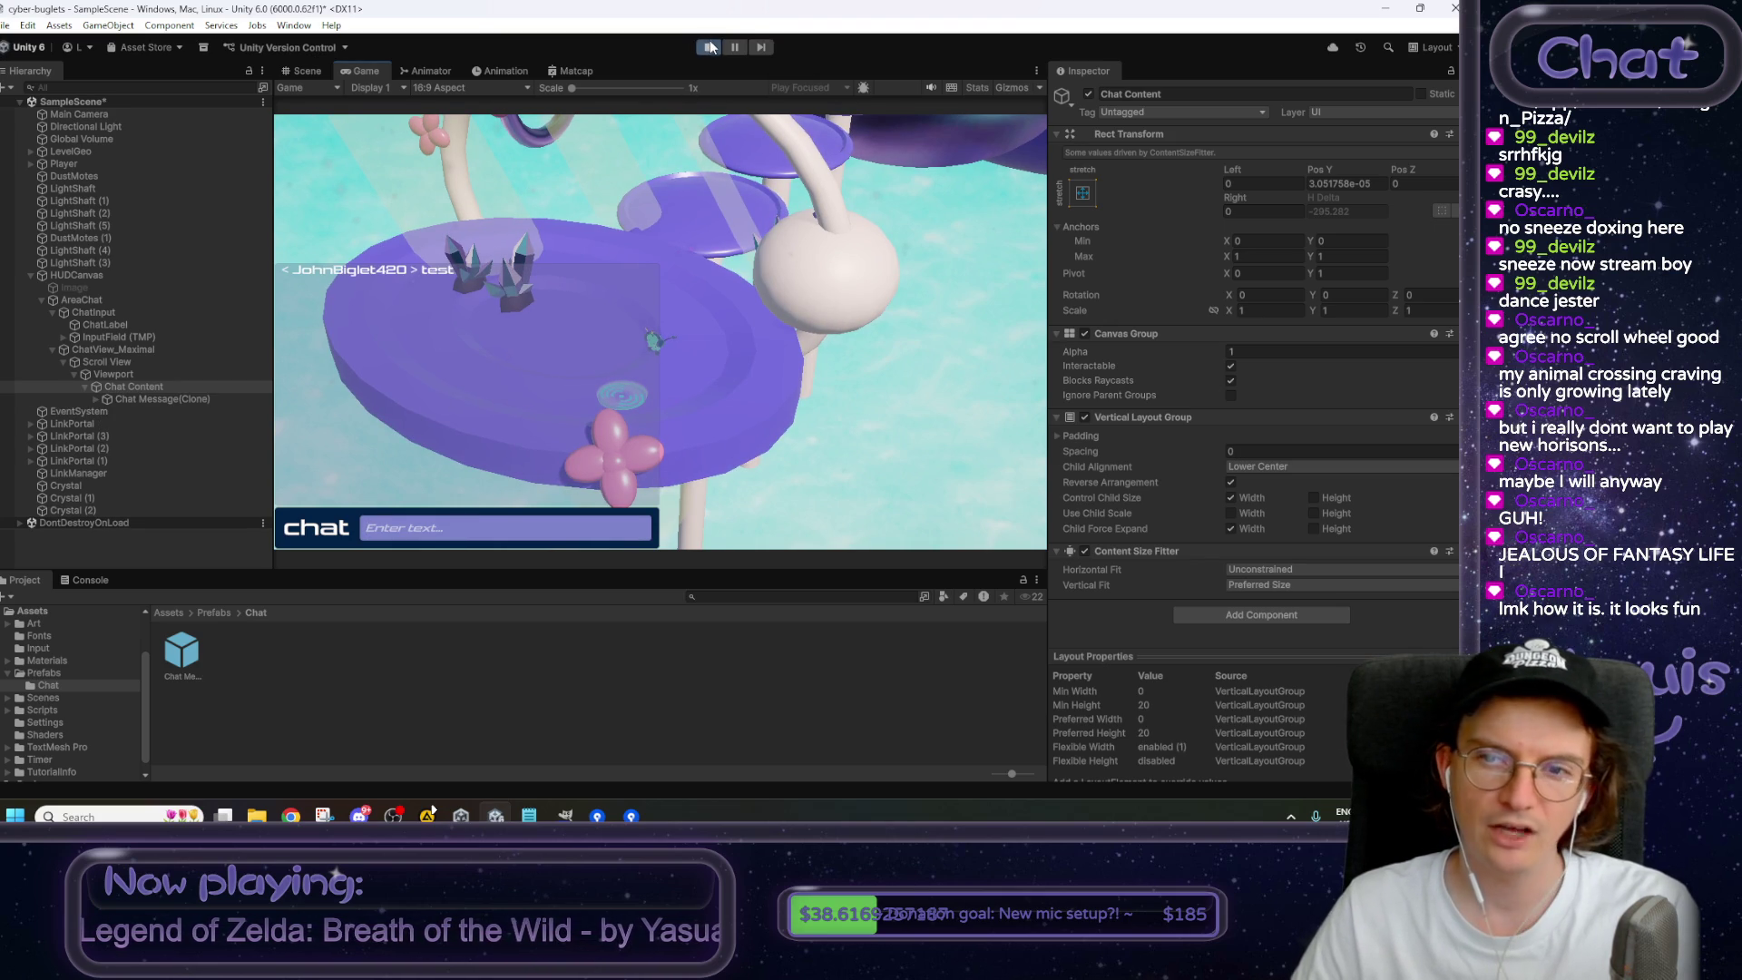
pyautogui.click(1080, 192)
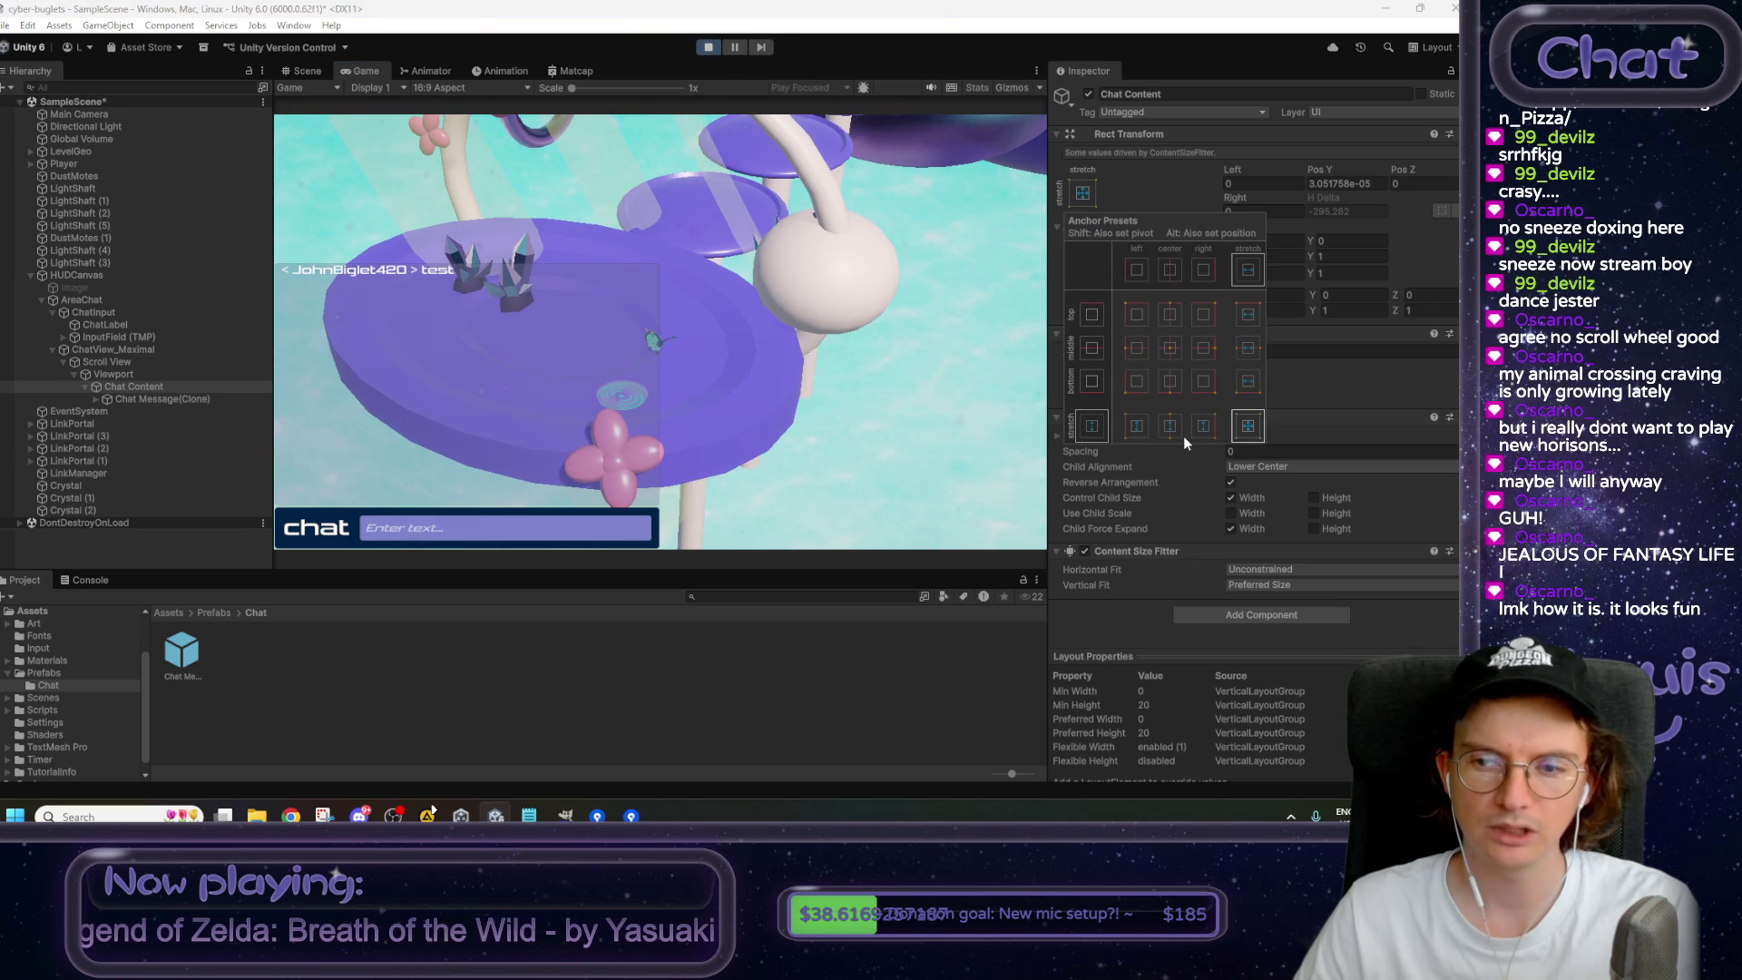
pyautogui.click(1248, 383)
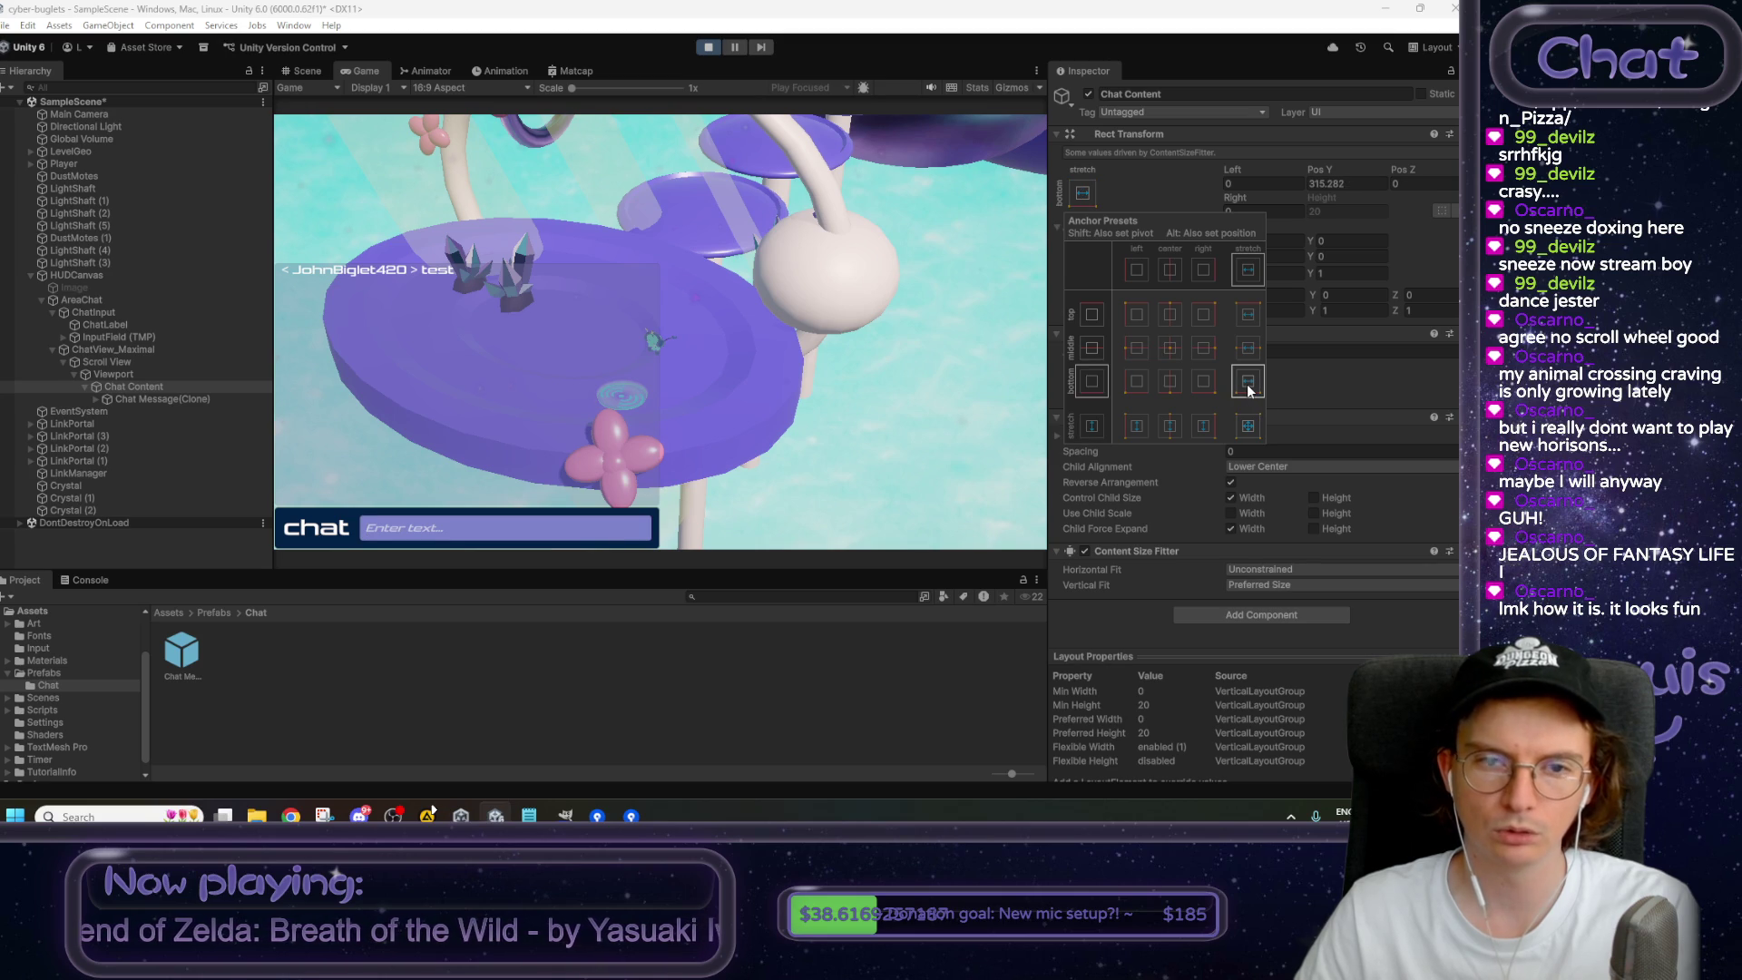
pyautogui.click(1343, 215)
pyautogui.press('Return')
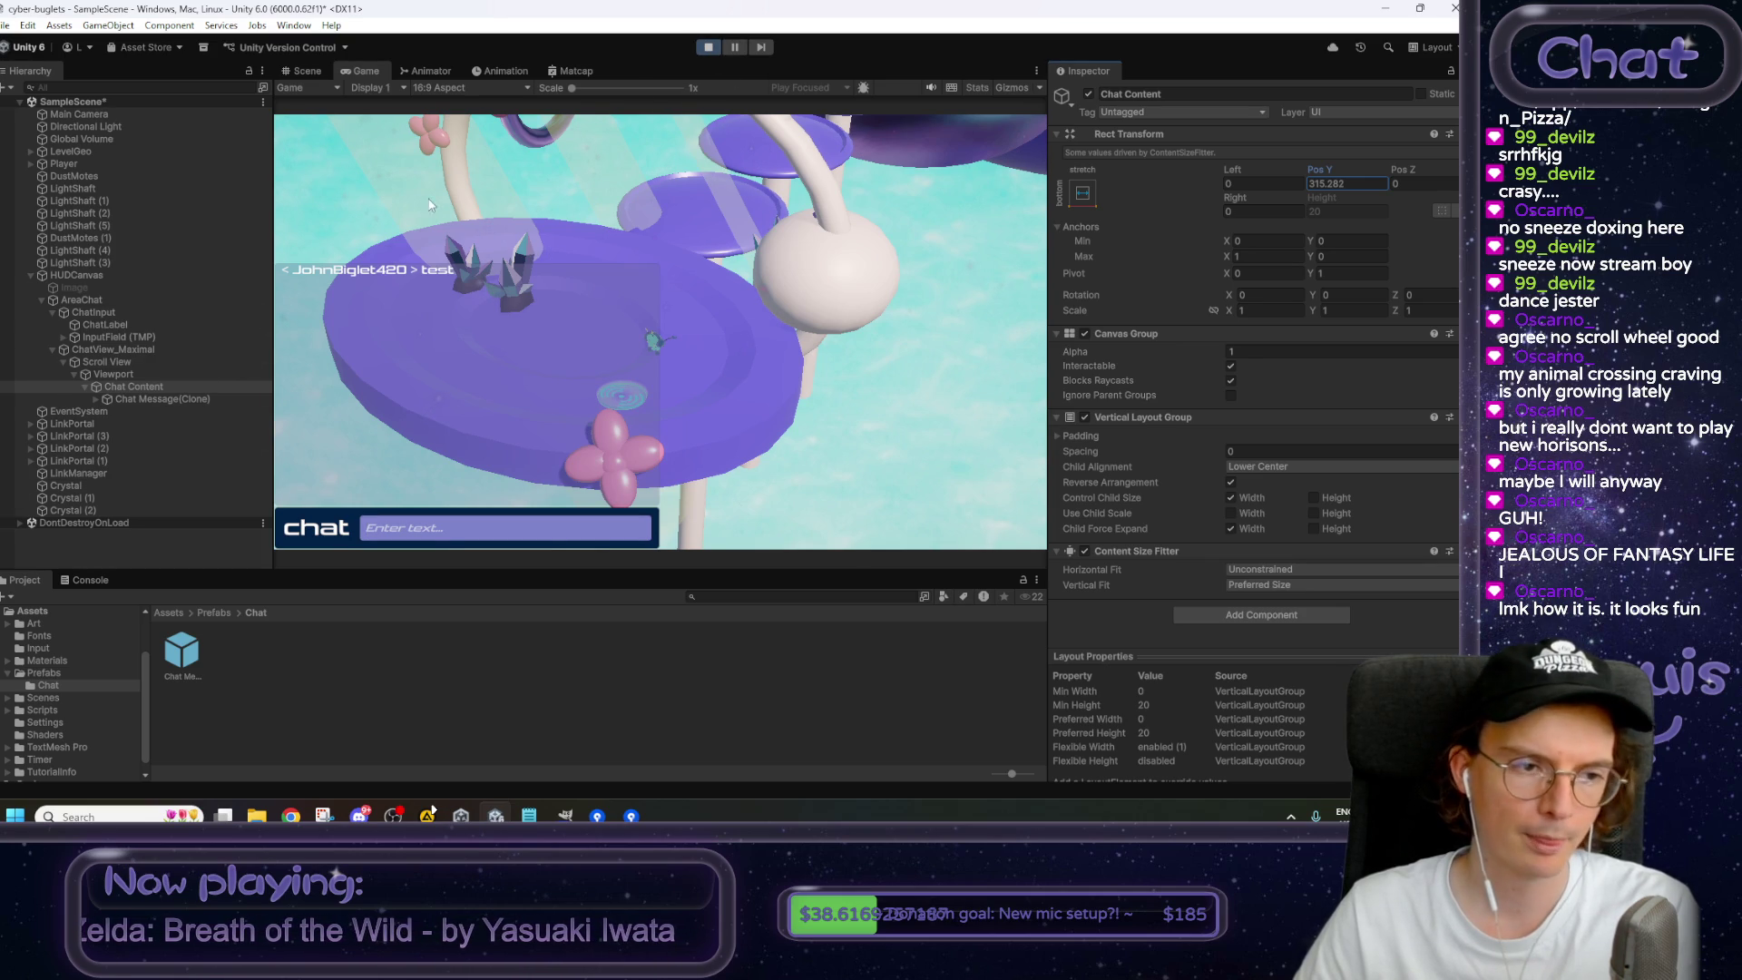
pyautogui.click(708, 48)
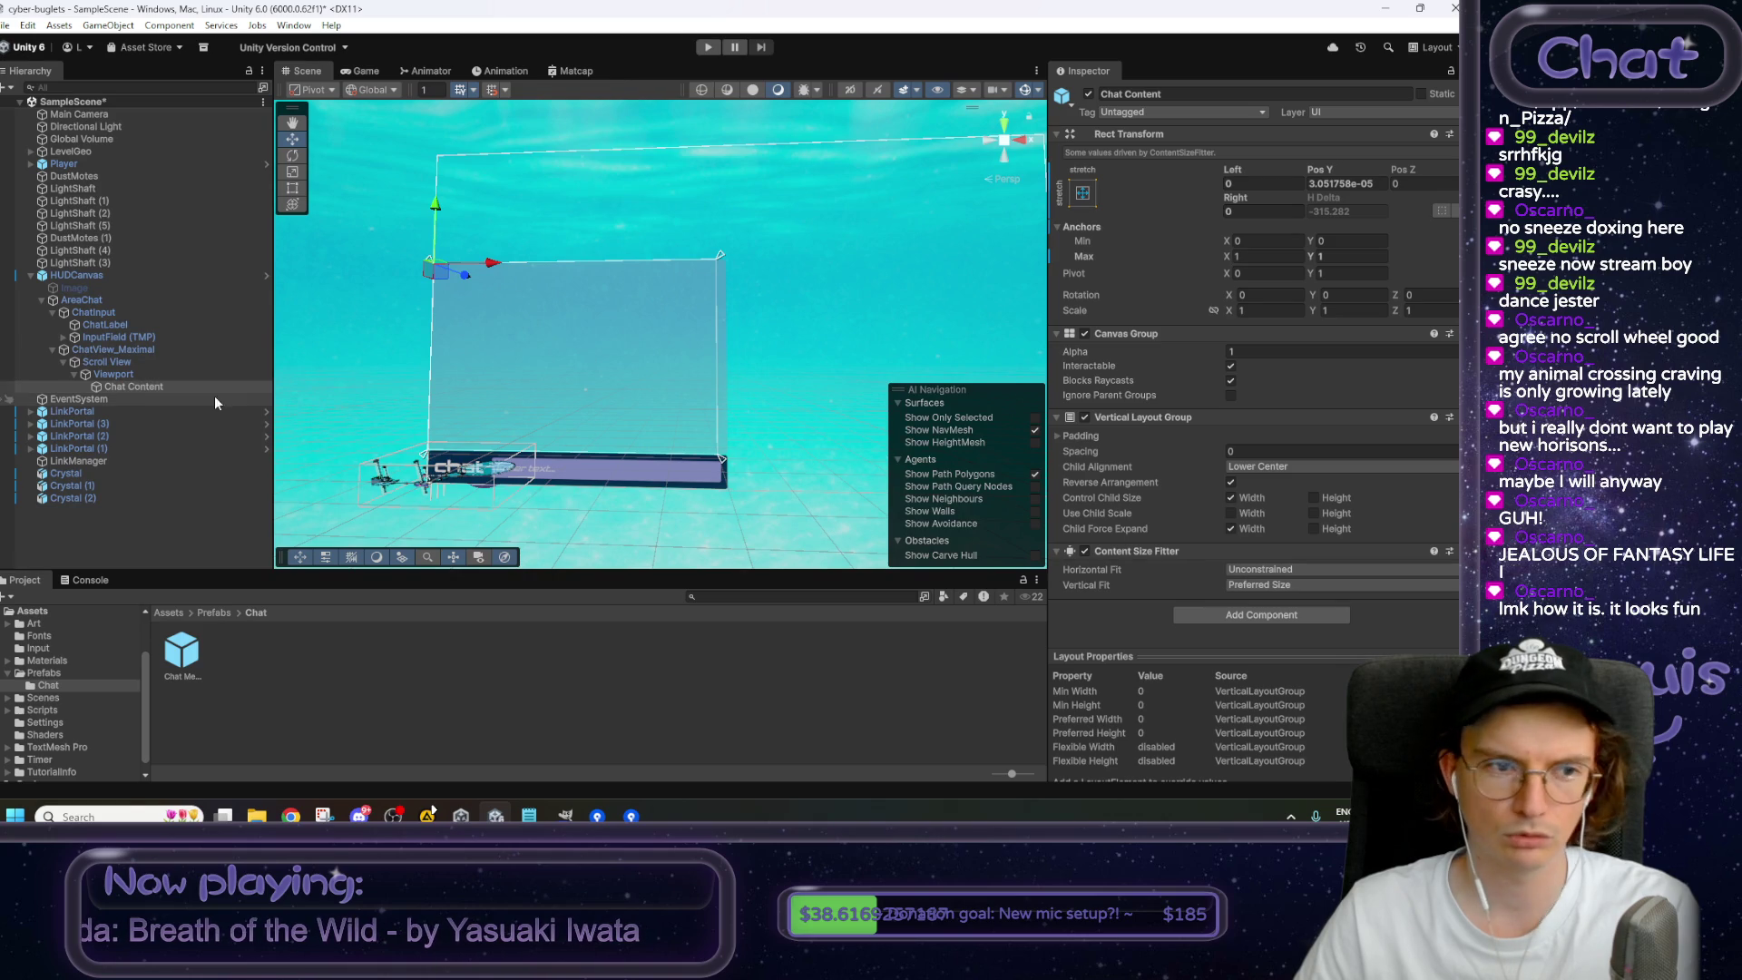
# Check the Viewport and Chat Content settings, then enter play mode again.
pyautogui.click(124, 377)
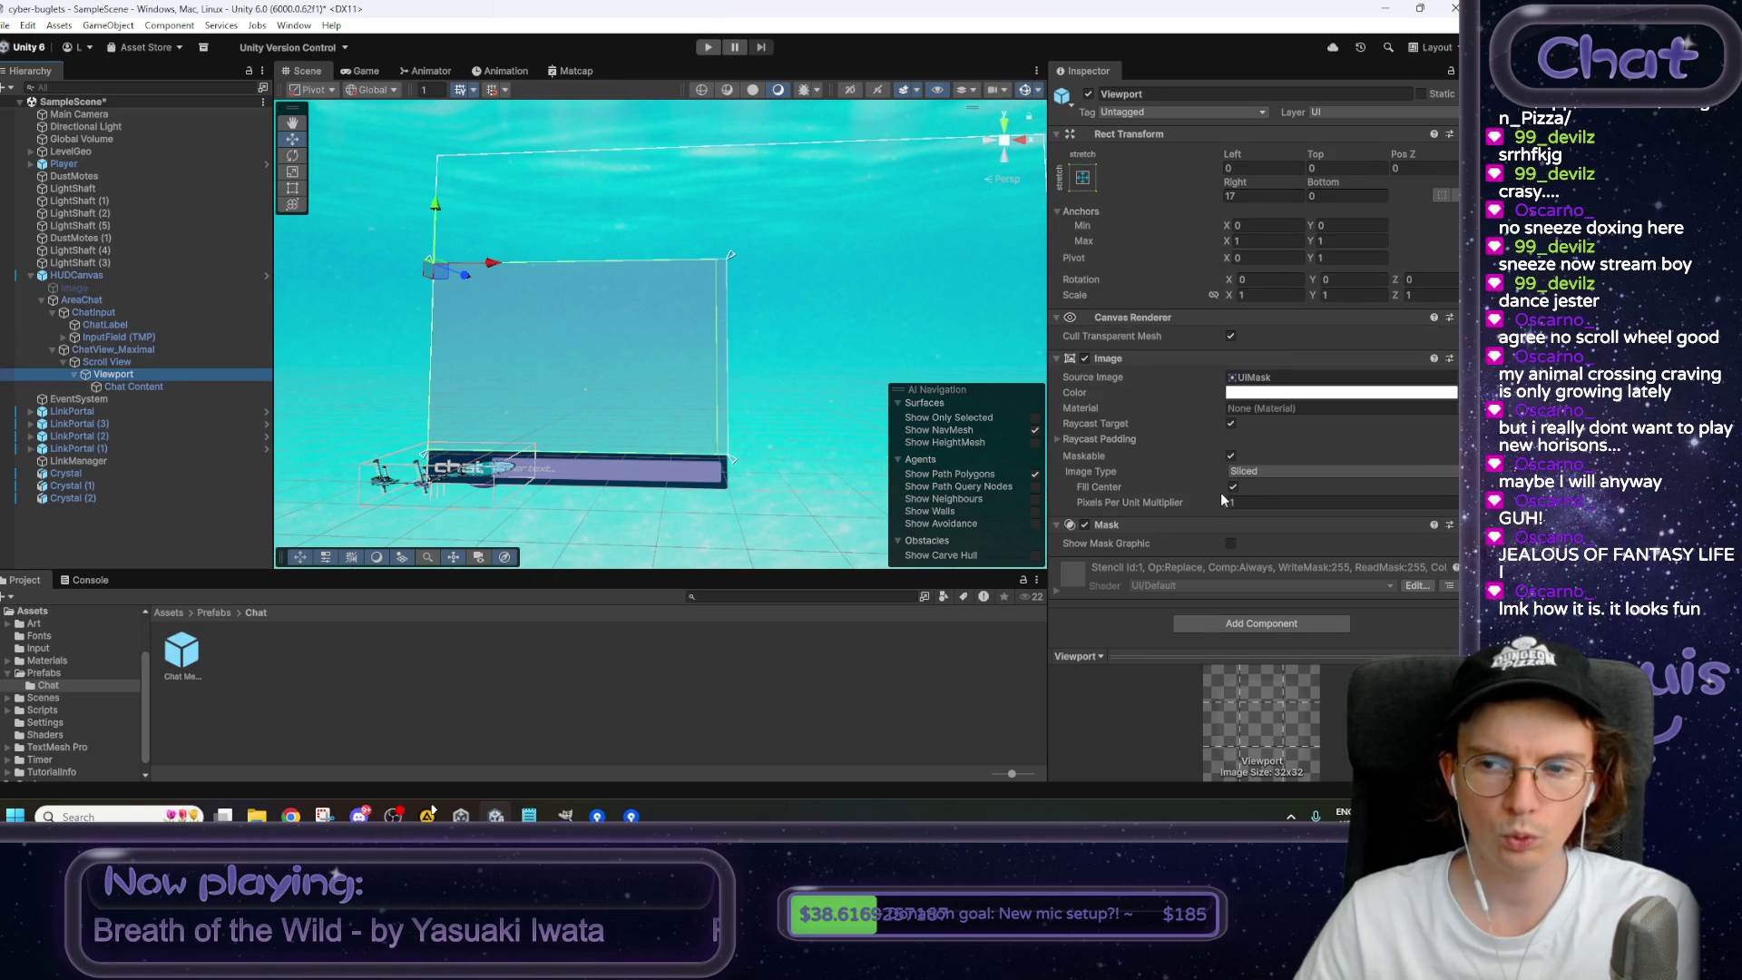
pyautogui.click(115, 387)
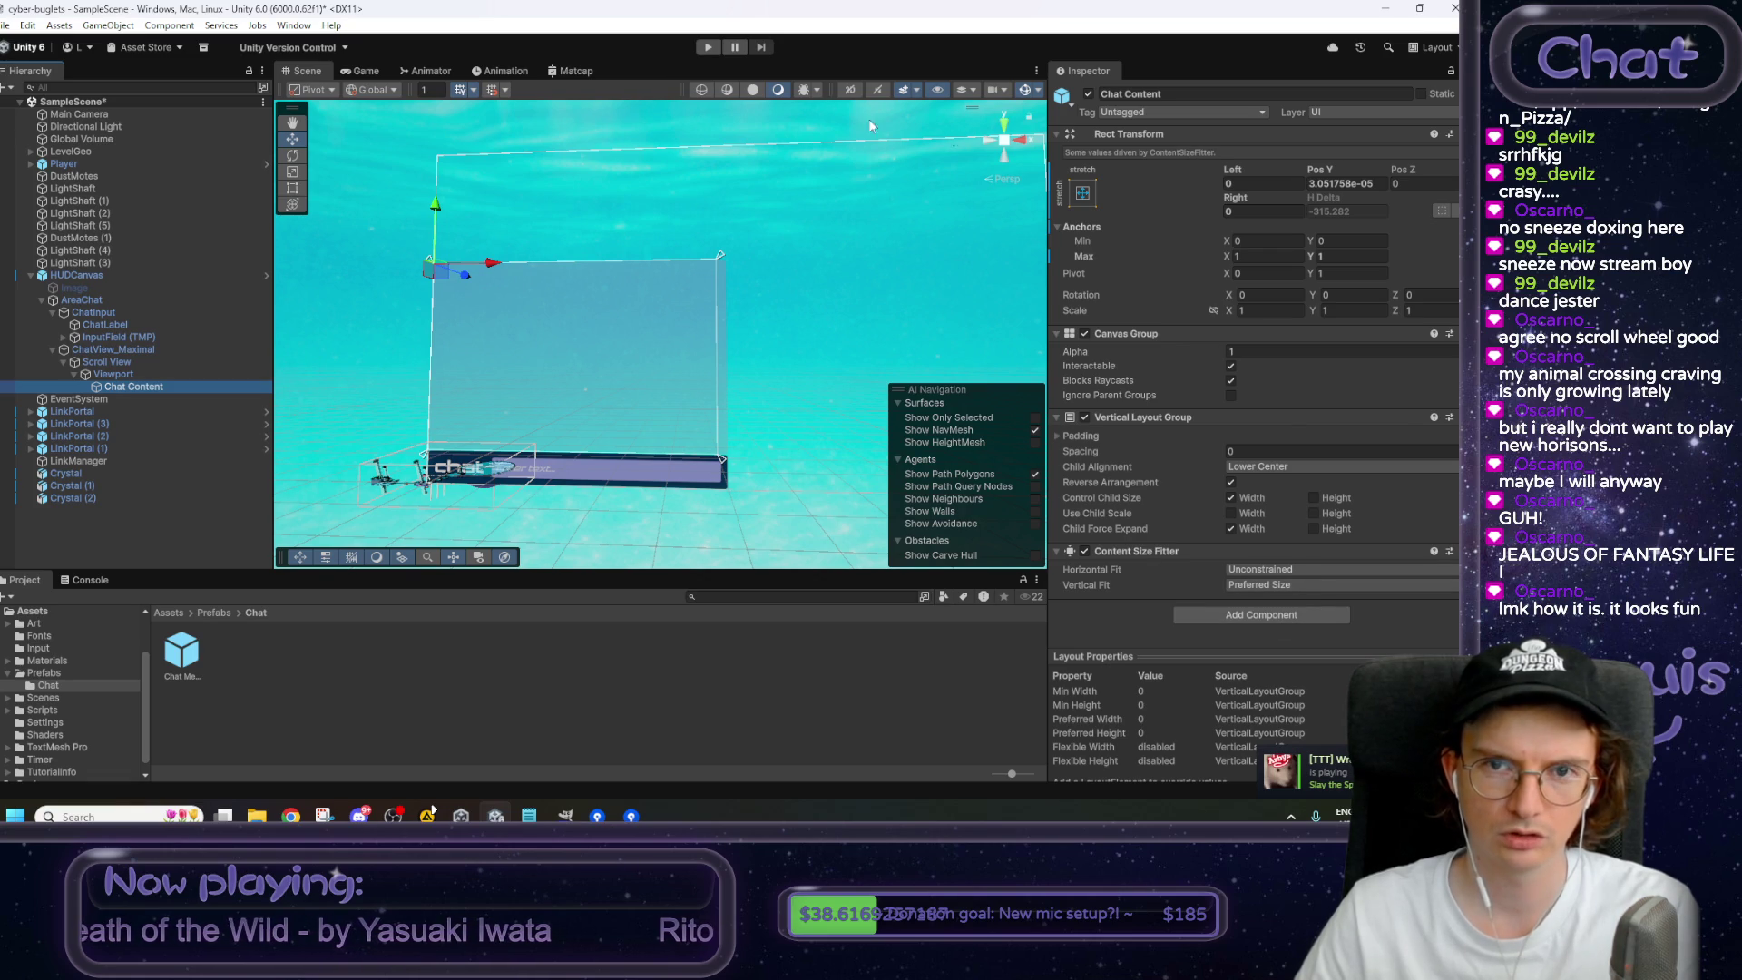
pyautogui.click(706, 48)
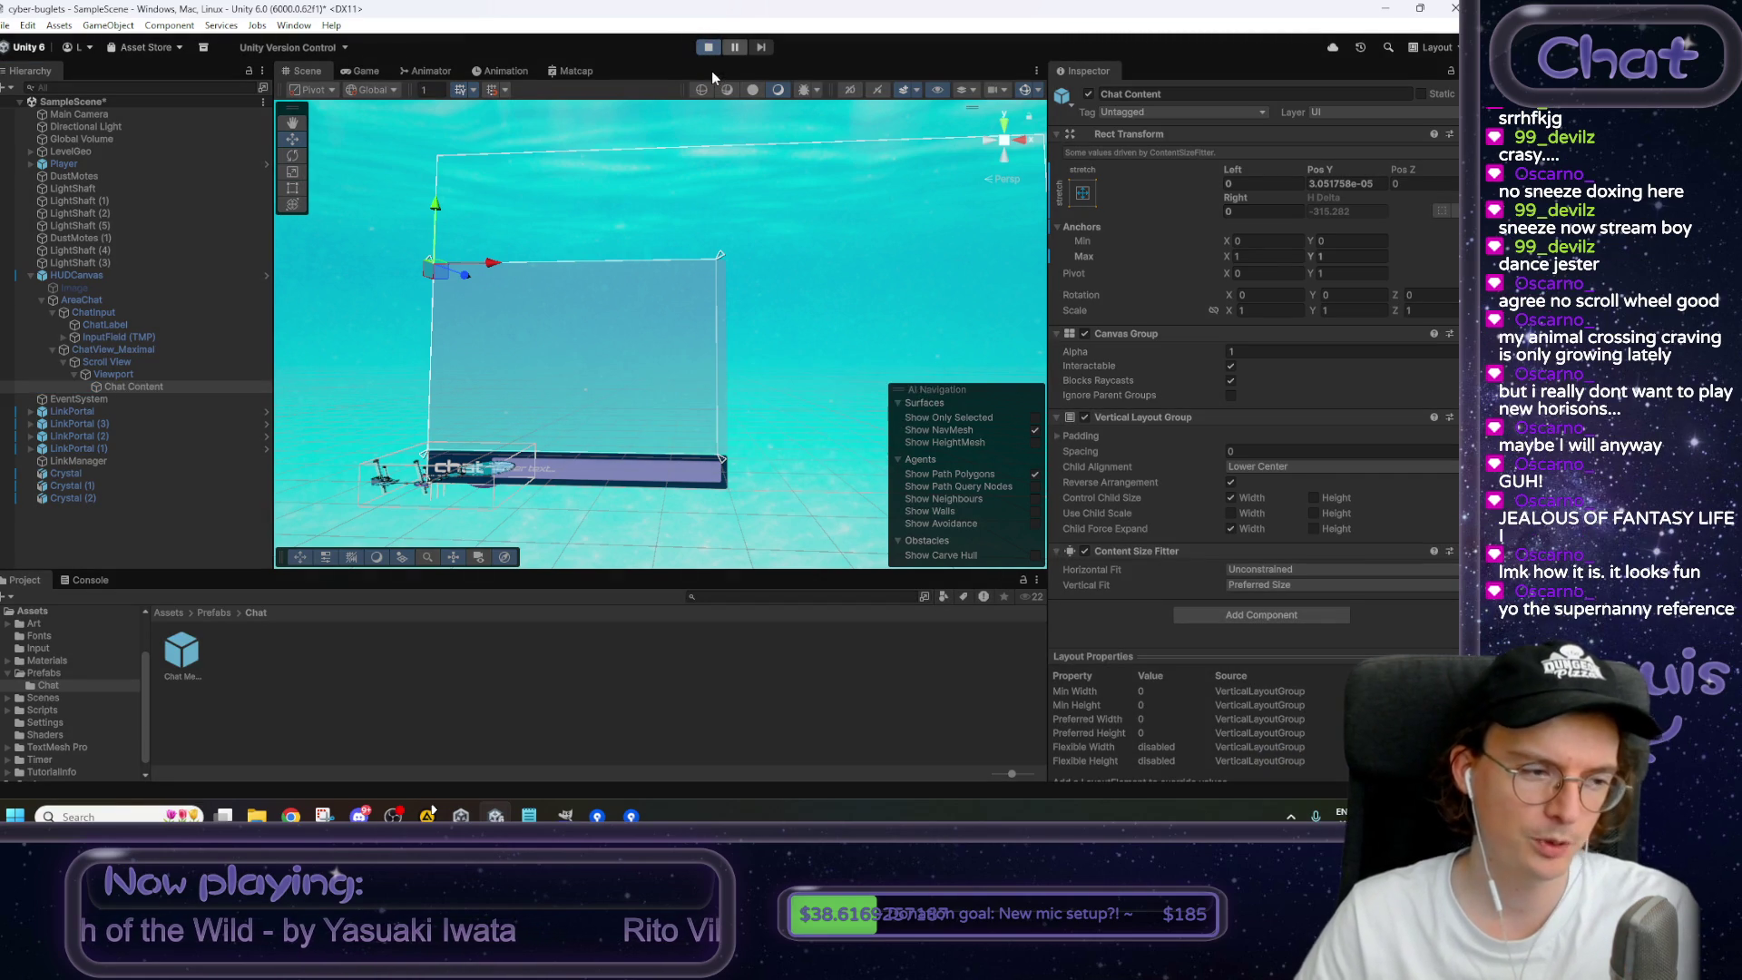
pyautogui.click(487, 534)
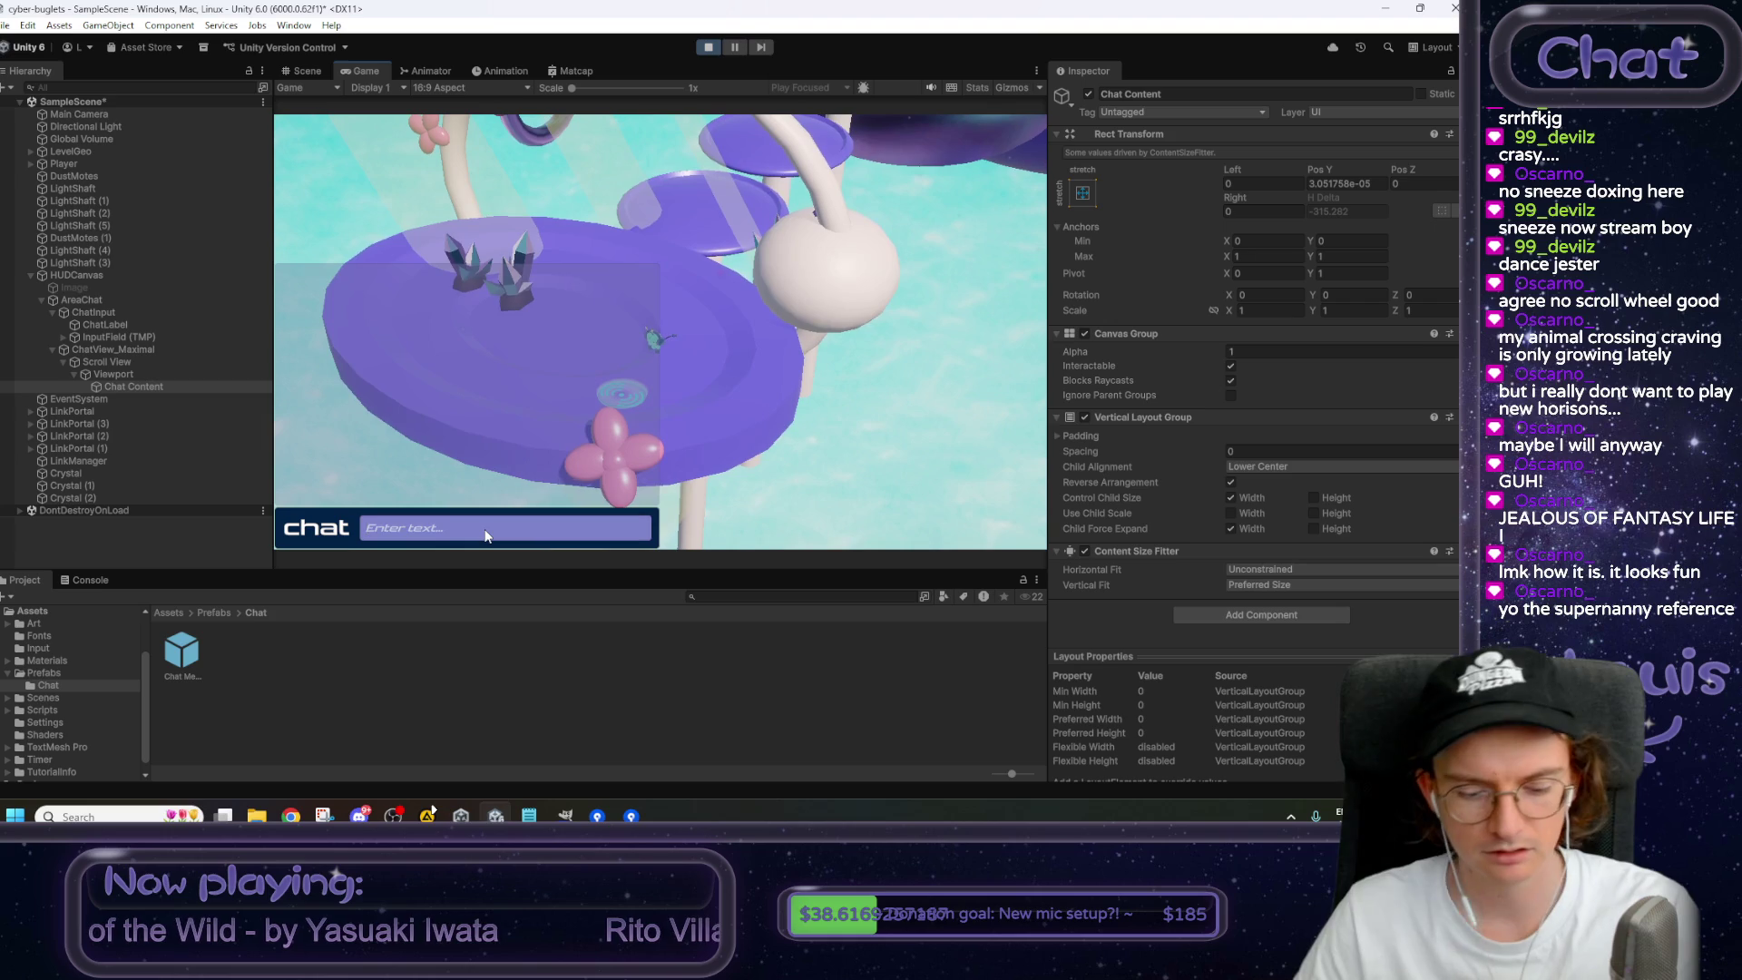
pyautogui.write('test')
pyautogui.press('Return')
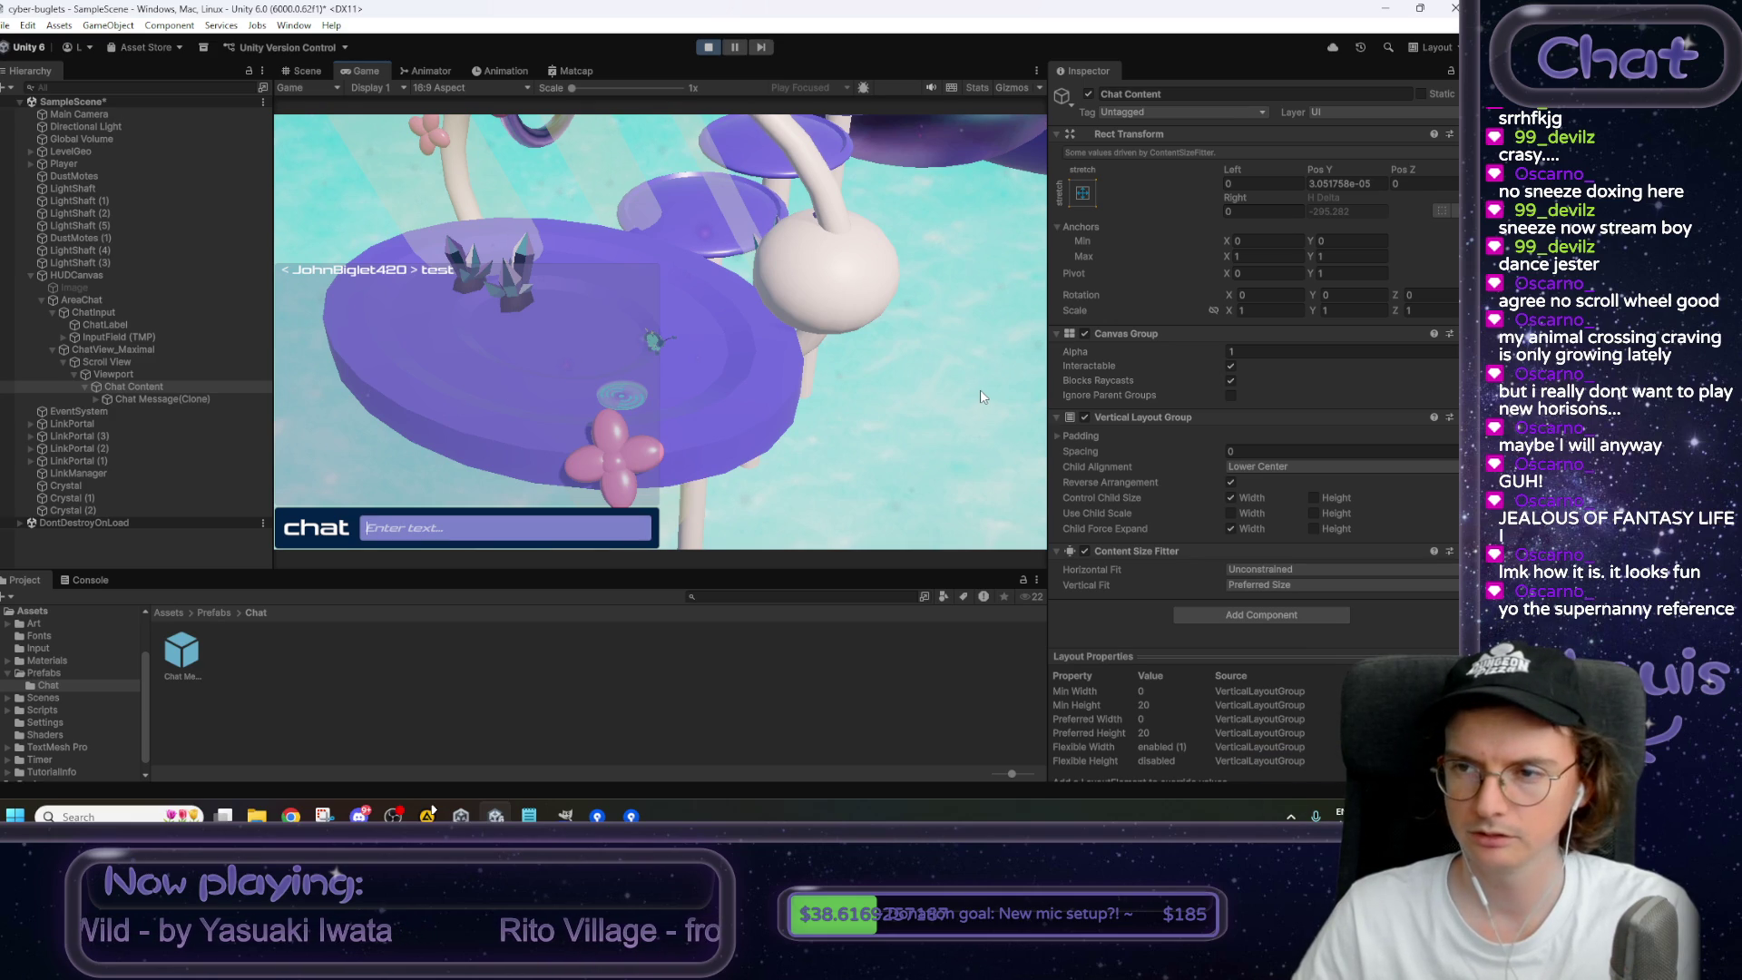
pyautogui.click(137, 376)
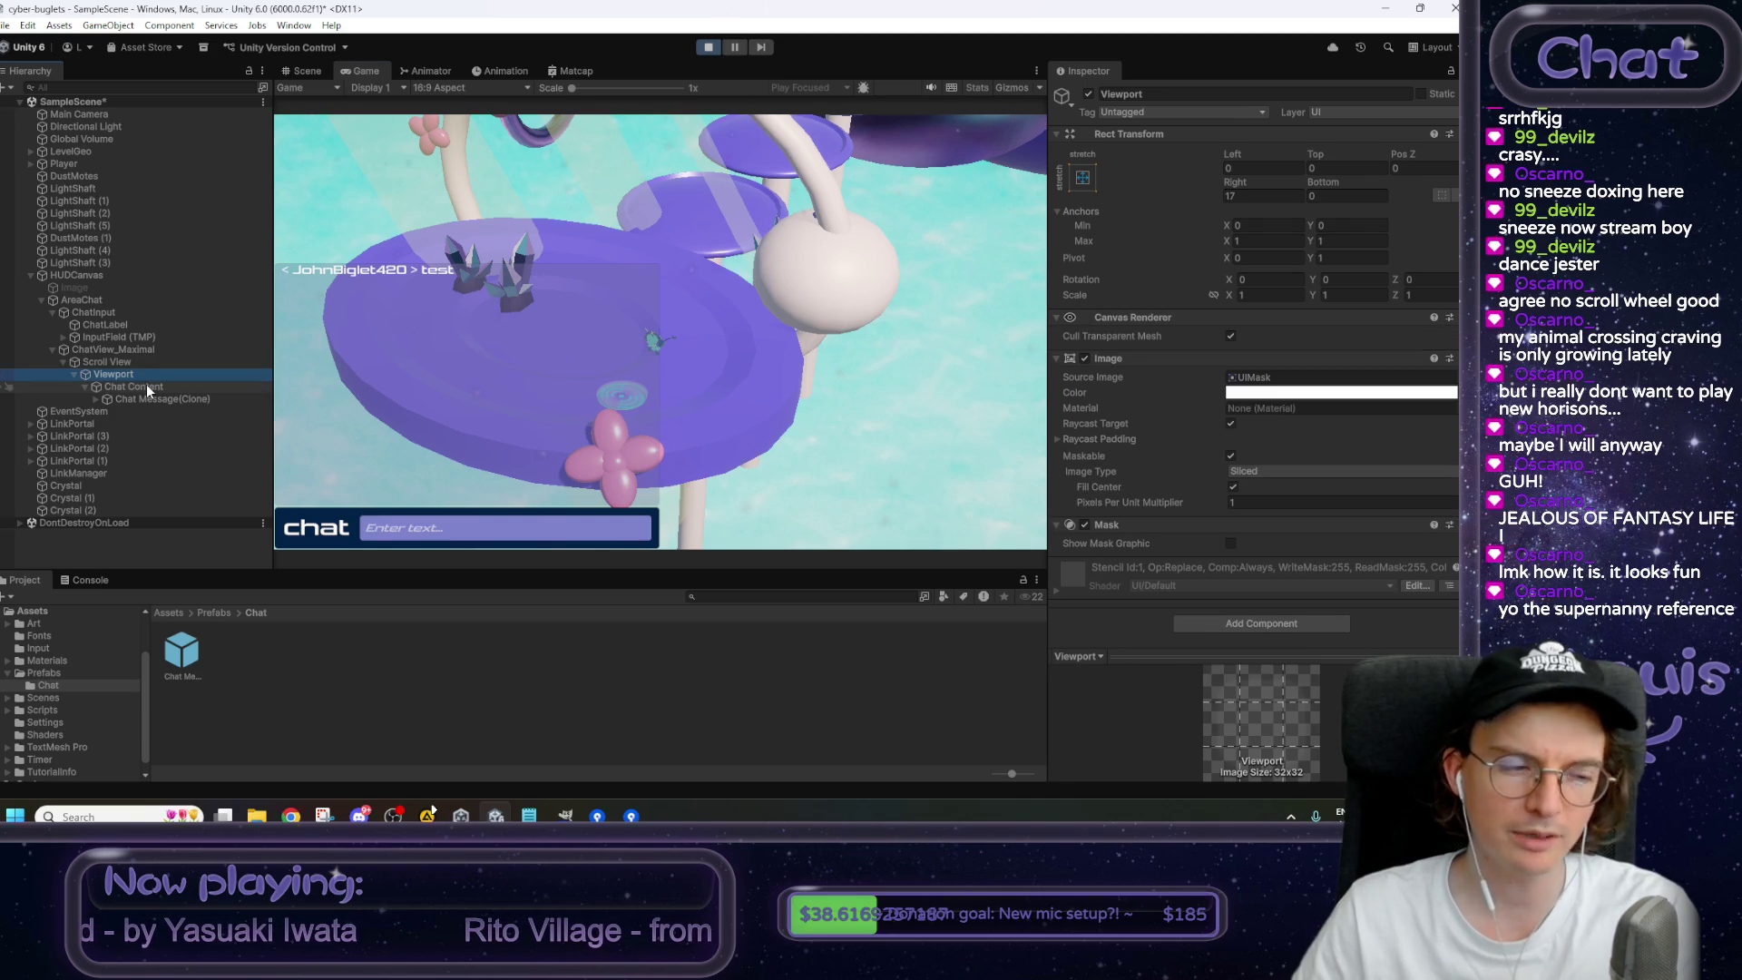
pyautogui.click(145, 383)
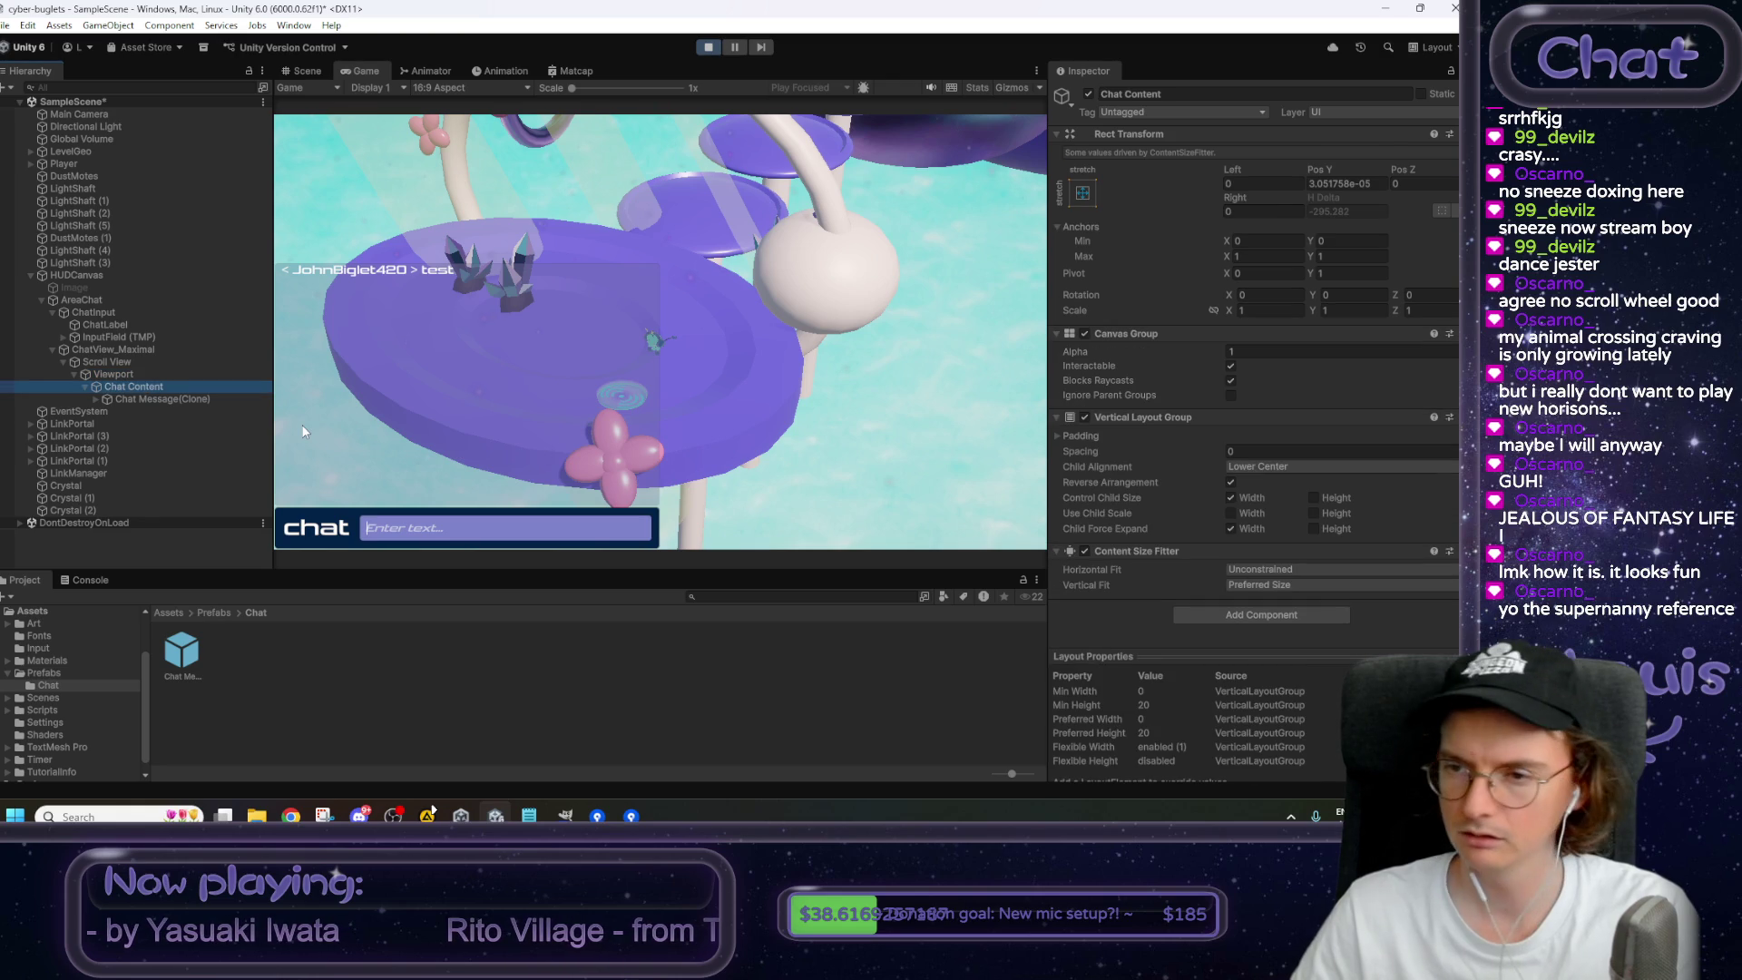
pyautogui.click(136, 372)
pyautogui.click(136, 361)
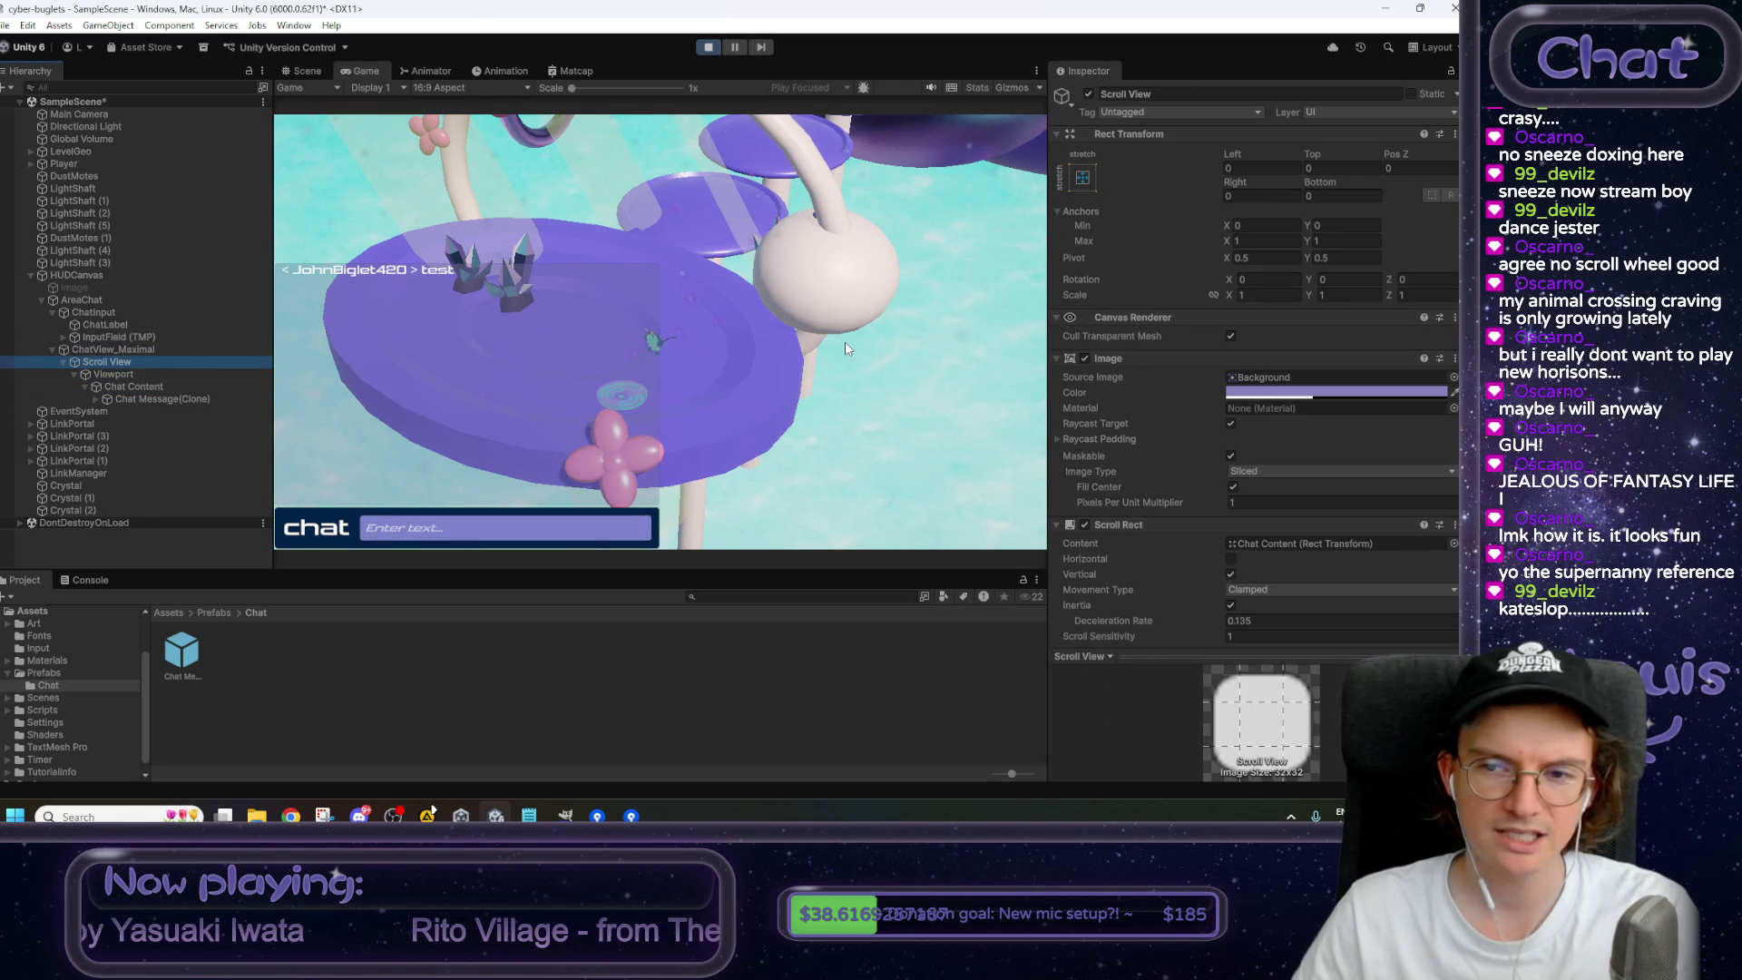
pyautogui.scroll(-3, 1380, 401)
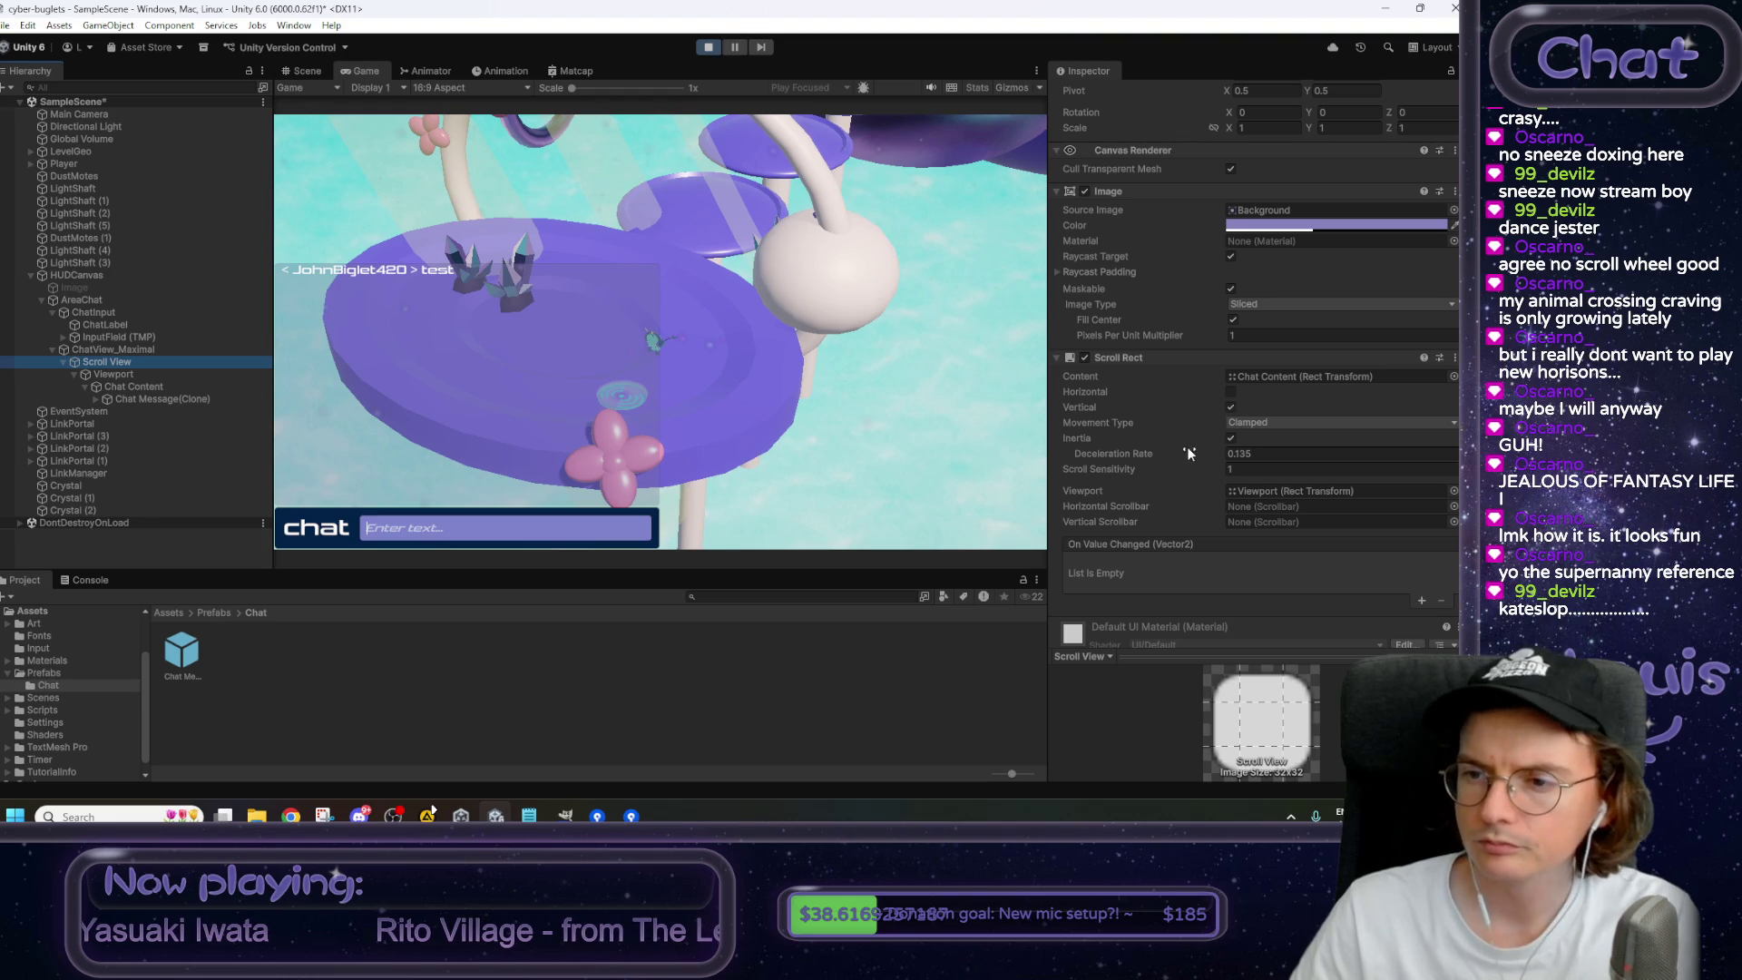
pyautogui.scroll(3, 1188, 447)
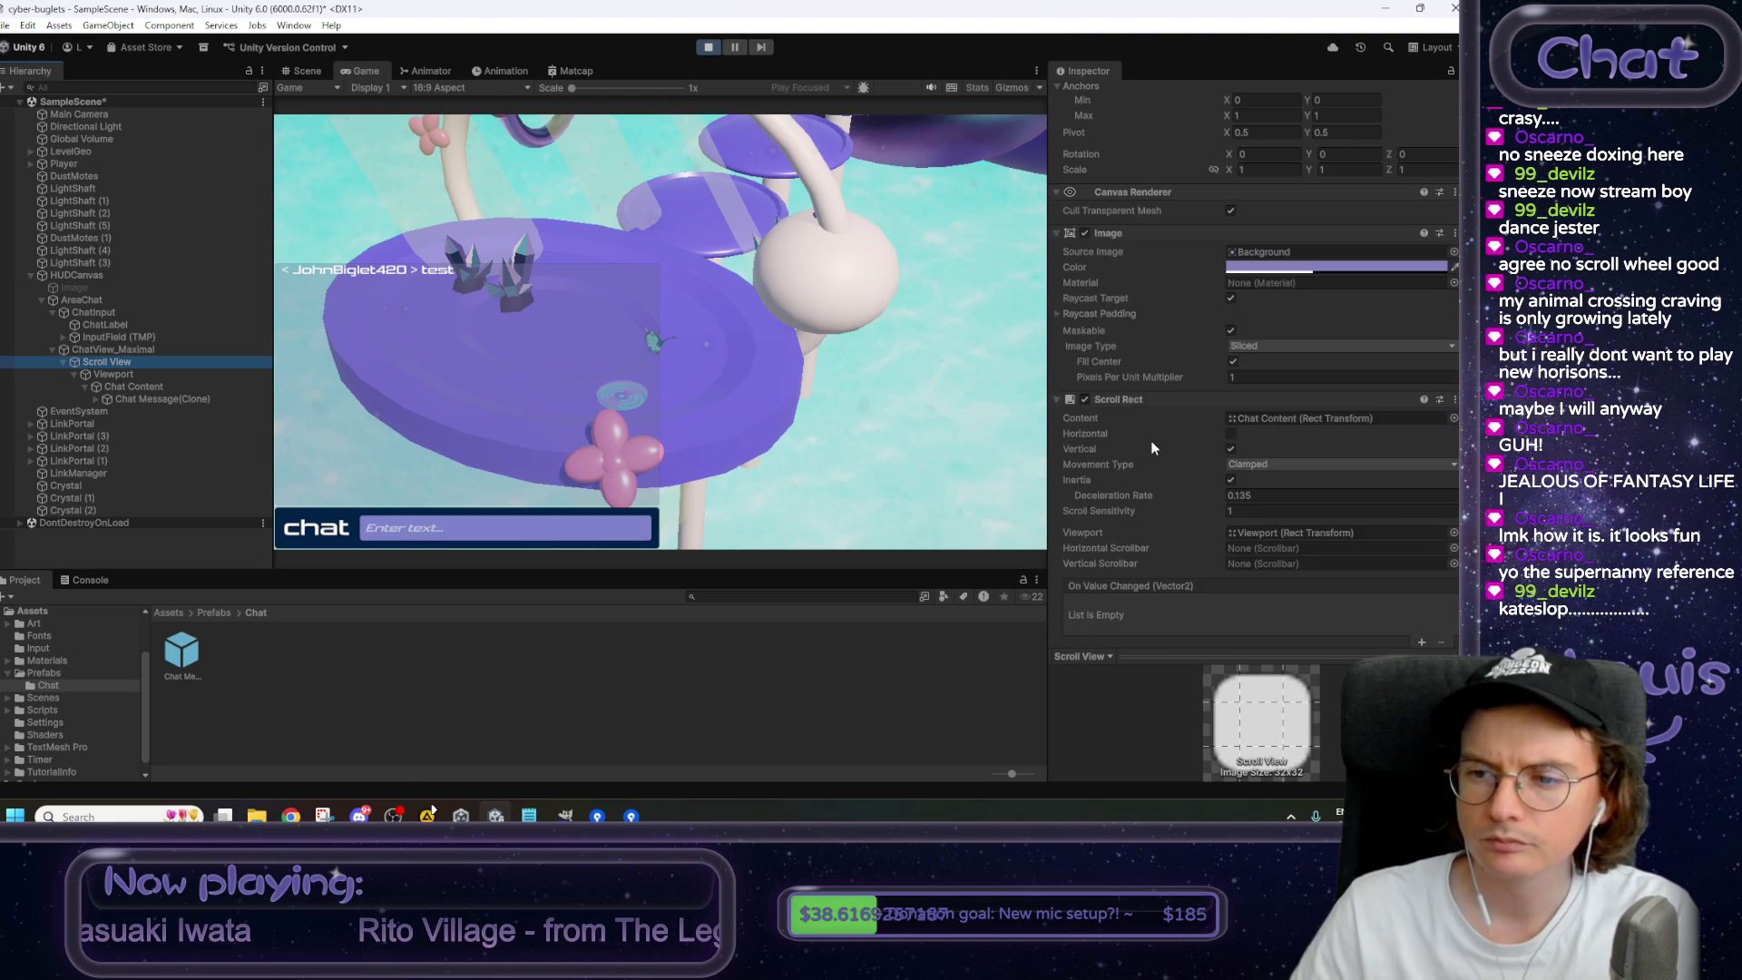
pyautogui.scroll(-4, 1150, 439)
pyautogui.click(96, 351)
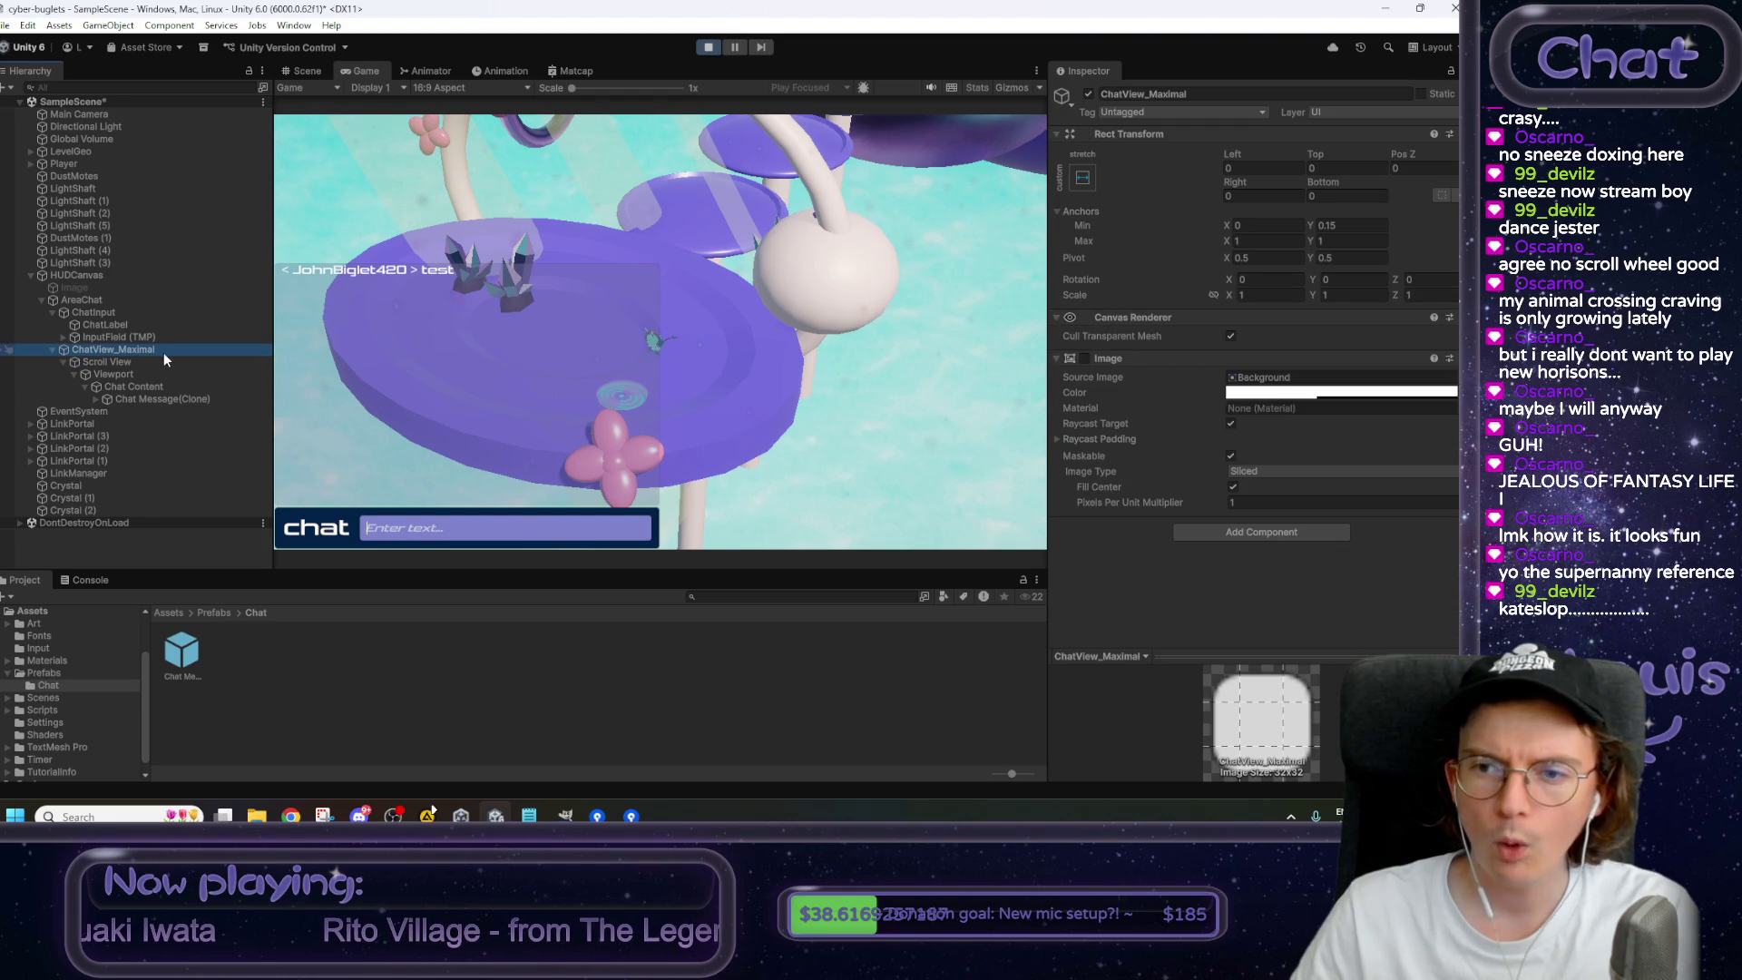
pyautogui.click(148, 363)
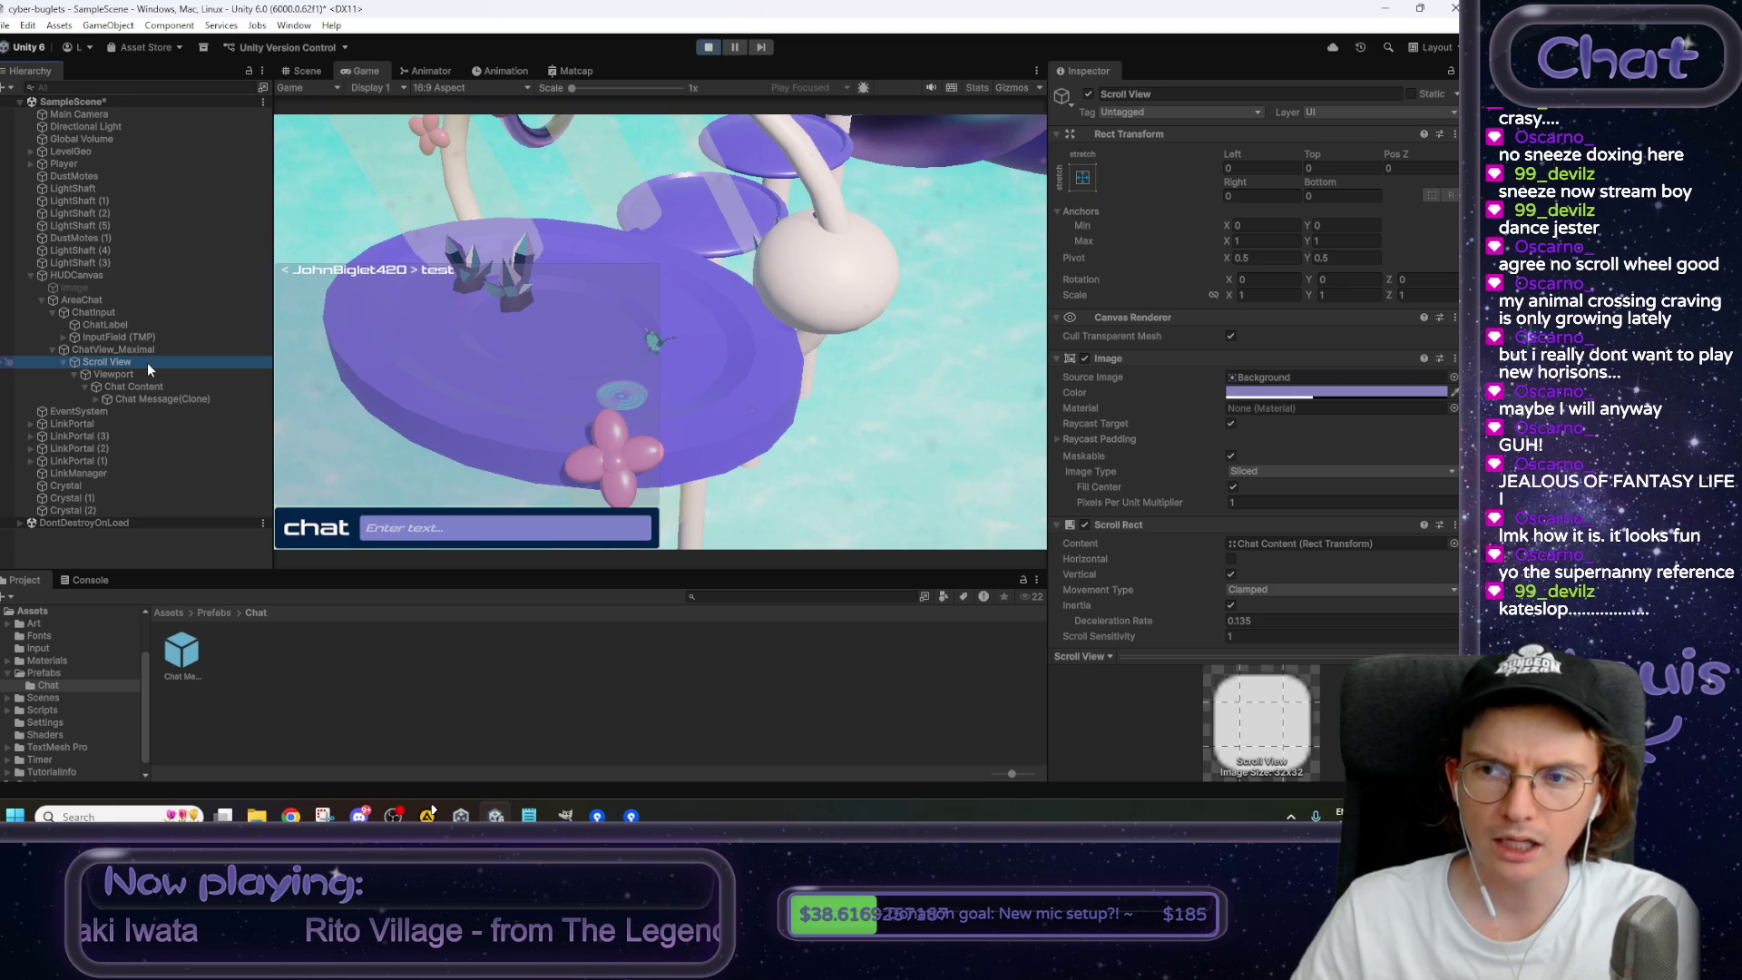
pyautogui.scroll(-2, 1191, 557)
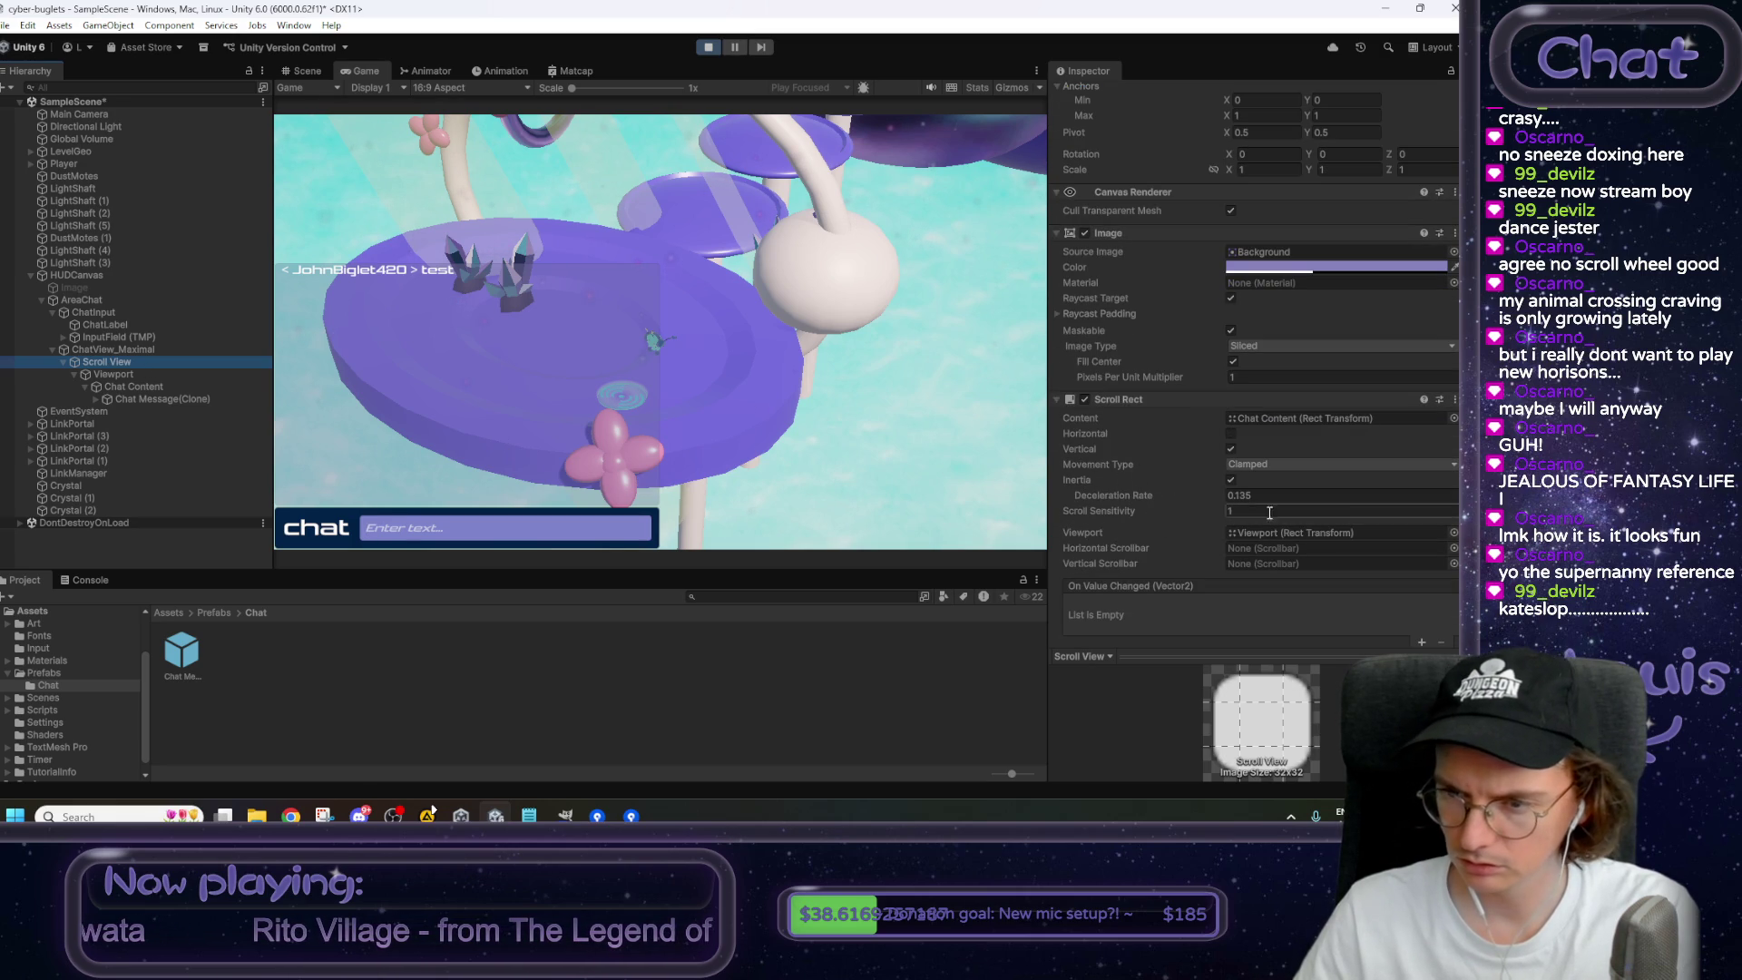
pyautogui.scroll(-2, 1298, 540)
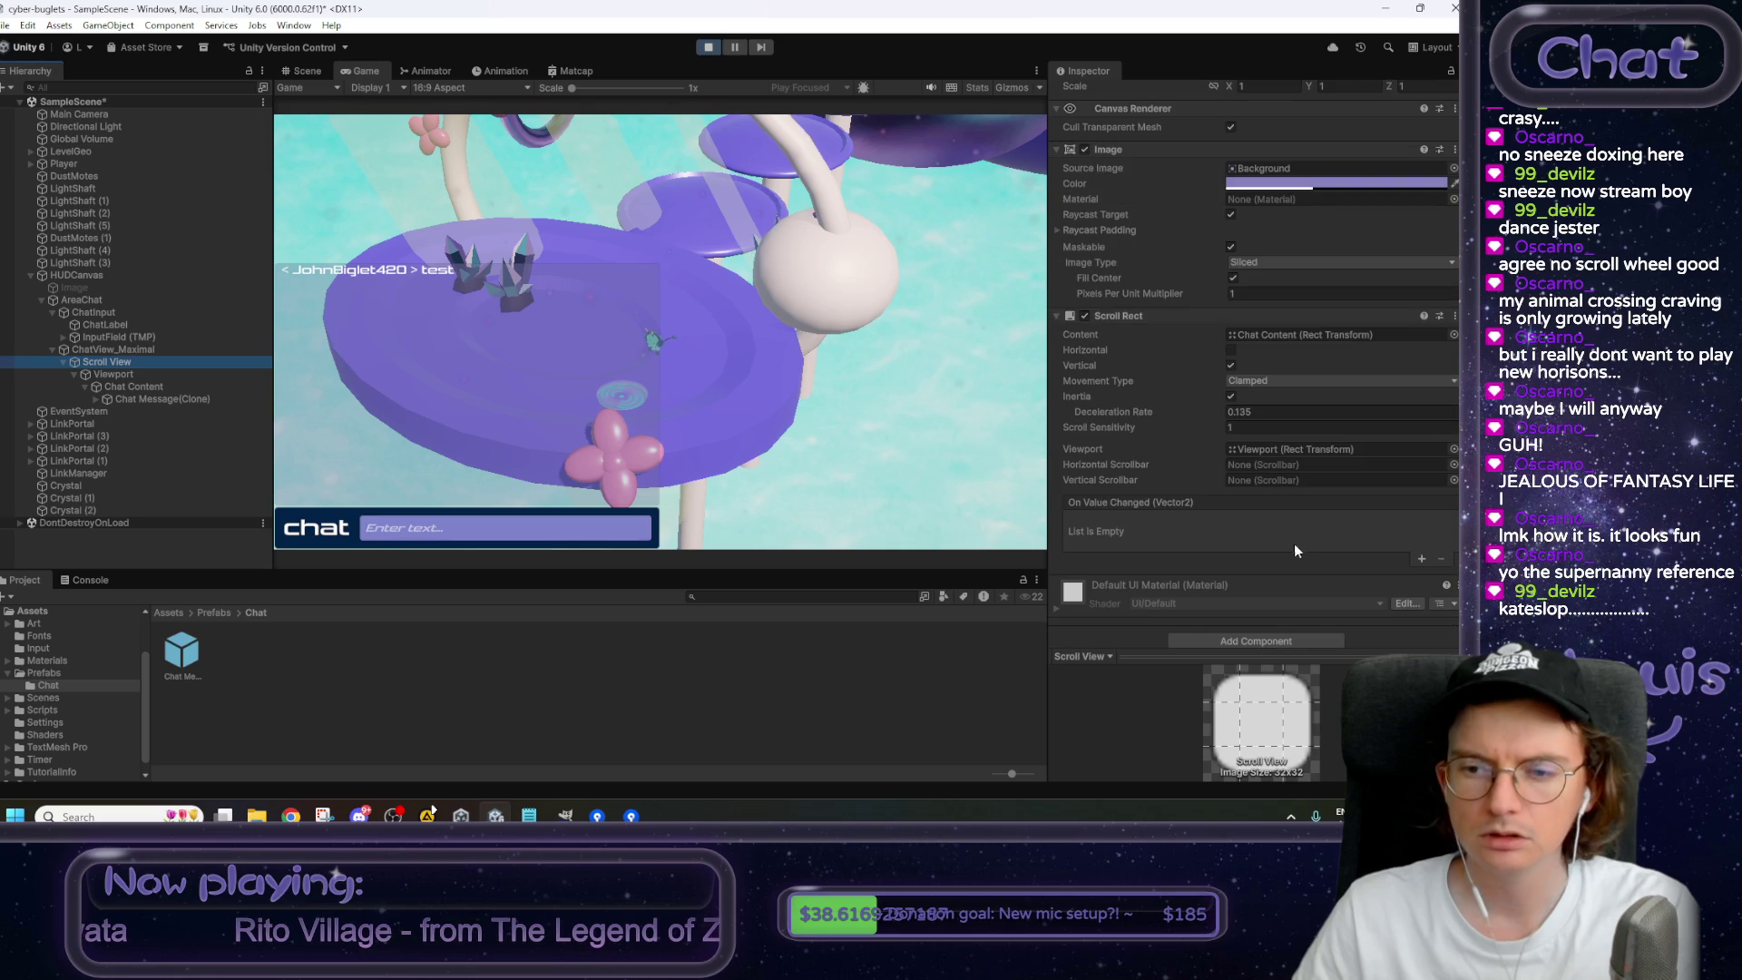
pyautogui.click(164, 387)
pyautogui.click(156, 374)
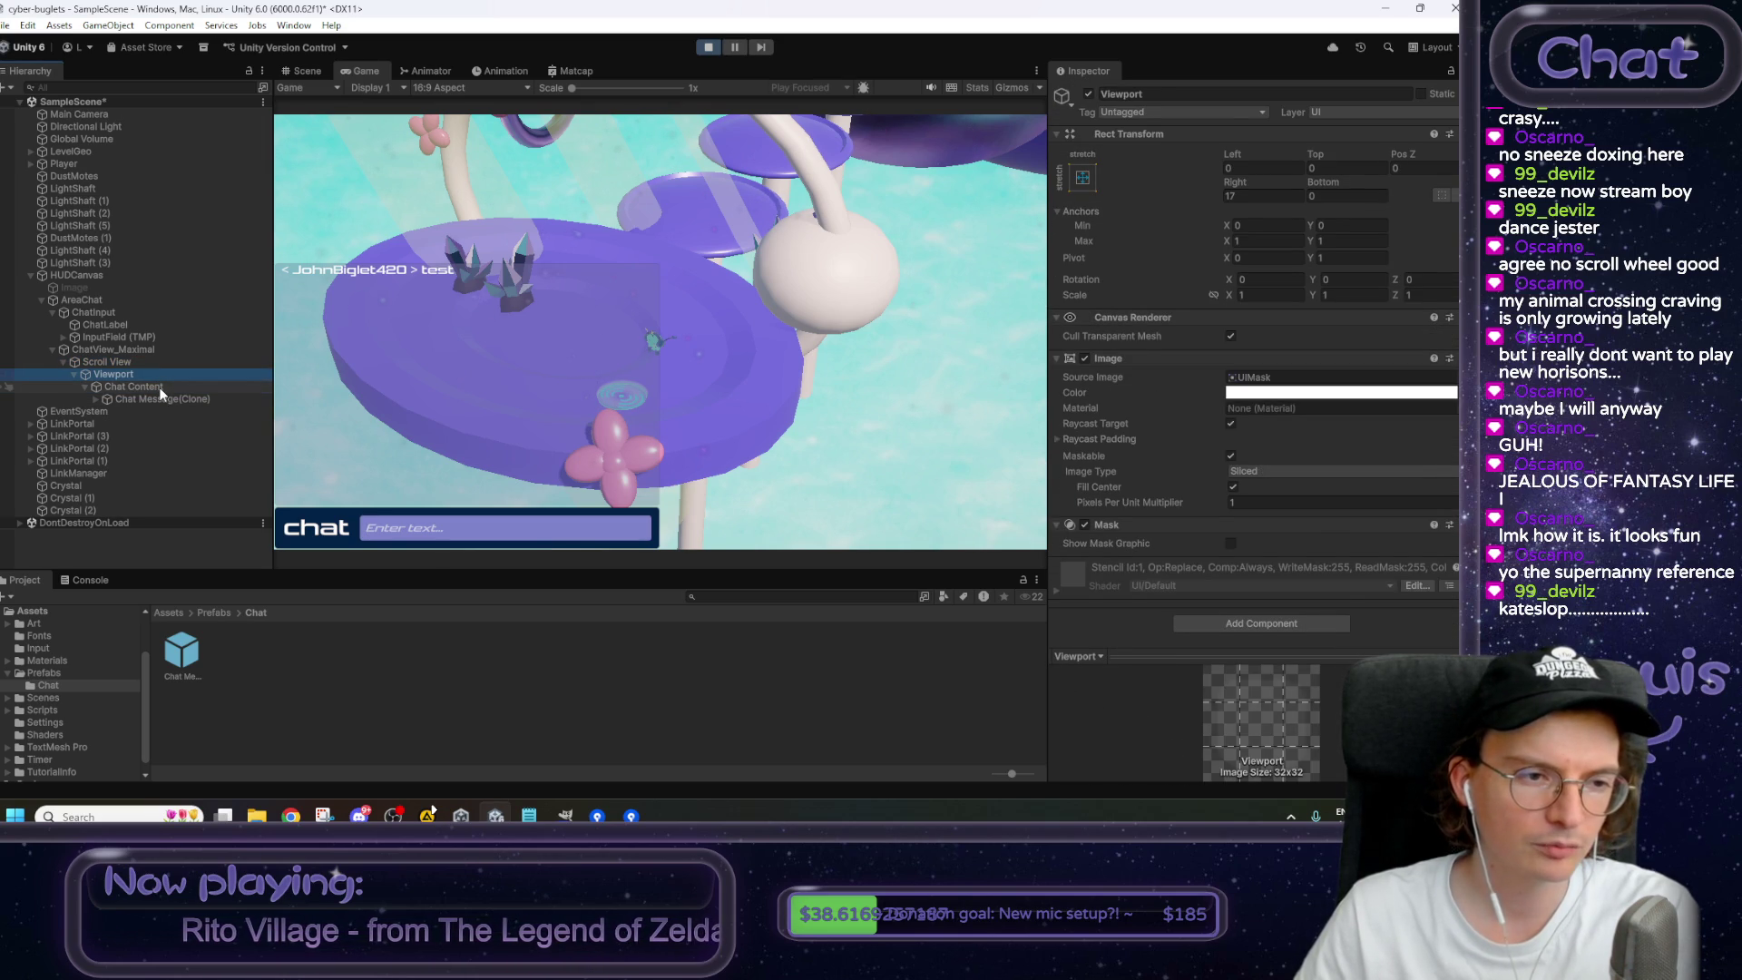
pyautogui.click(162, 392)
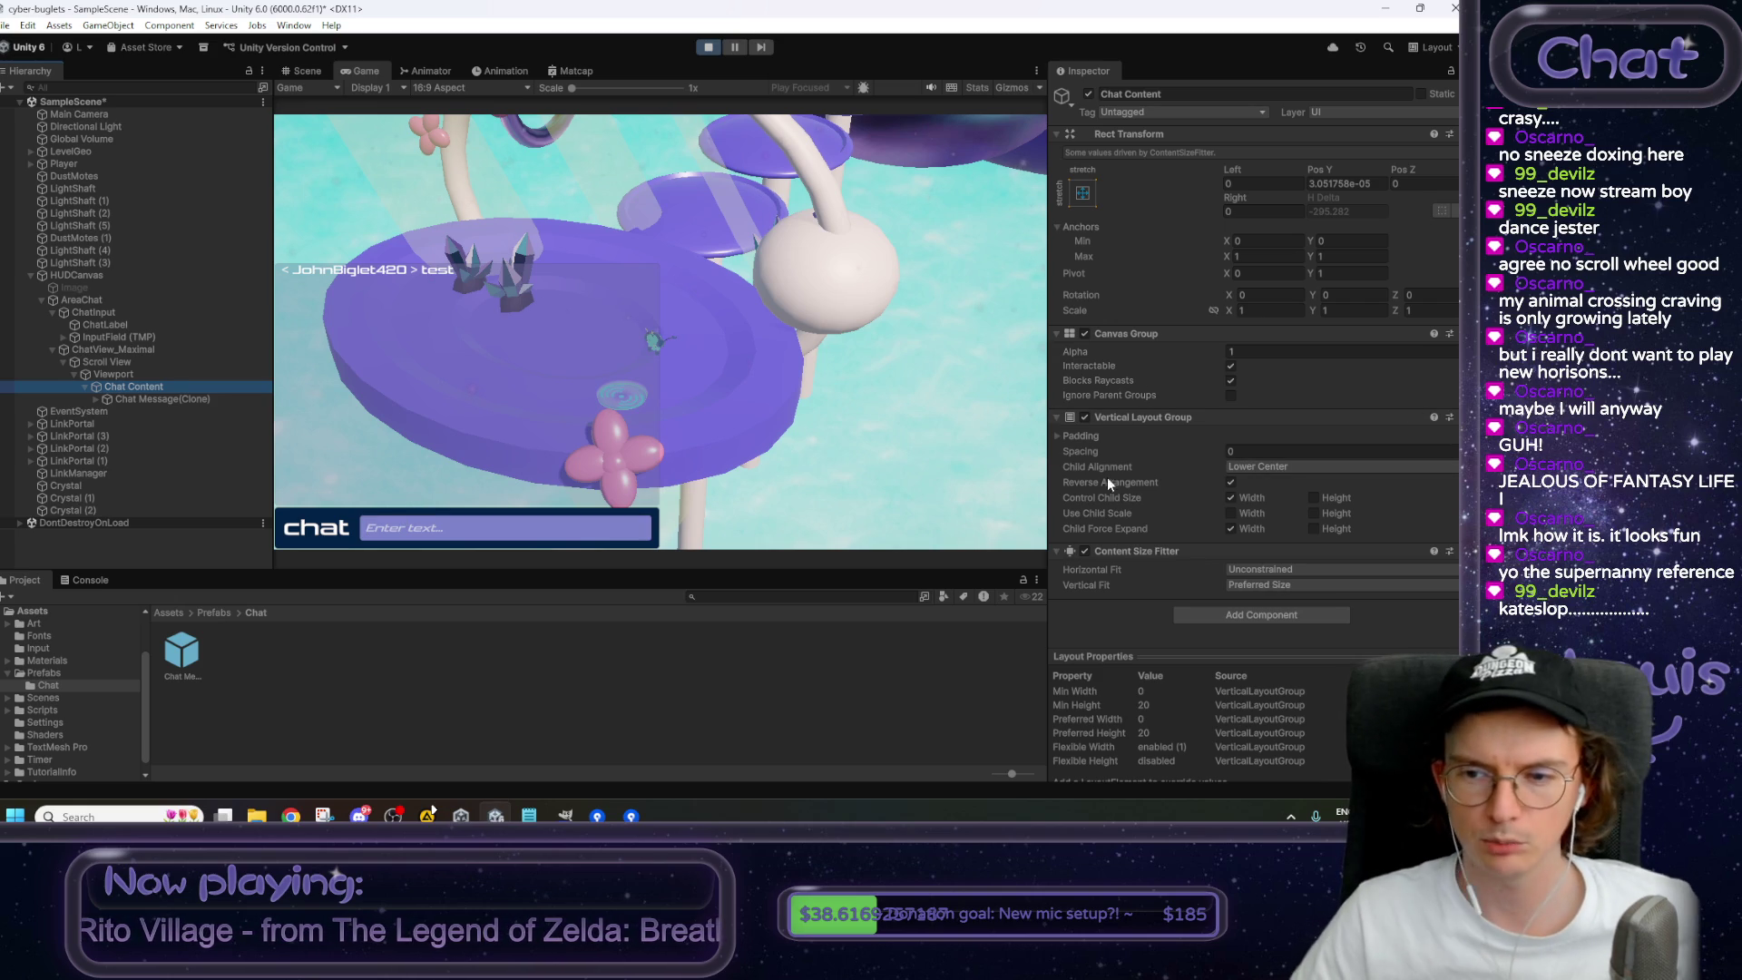
# Tick Reverse Arrangement on Chat Content's Vertical Layout Group and check Chat Message(Clone)'s anchor presets.
pyautogui.click(1230, 481)
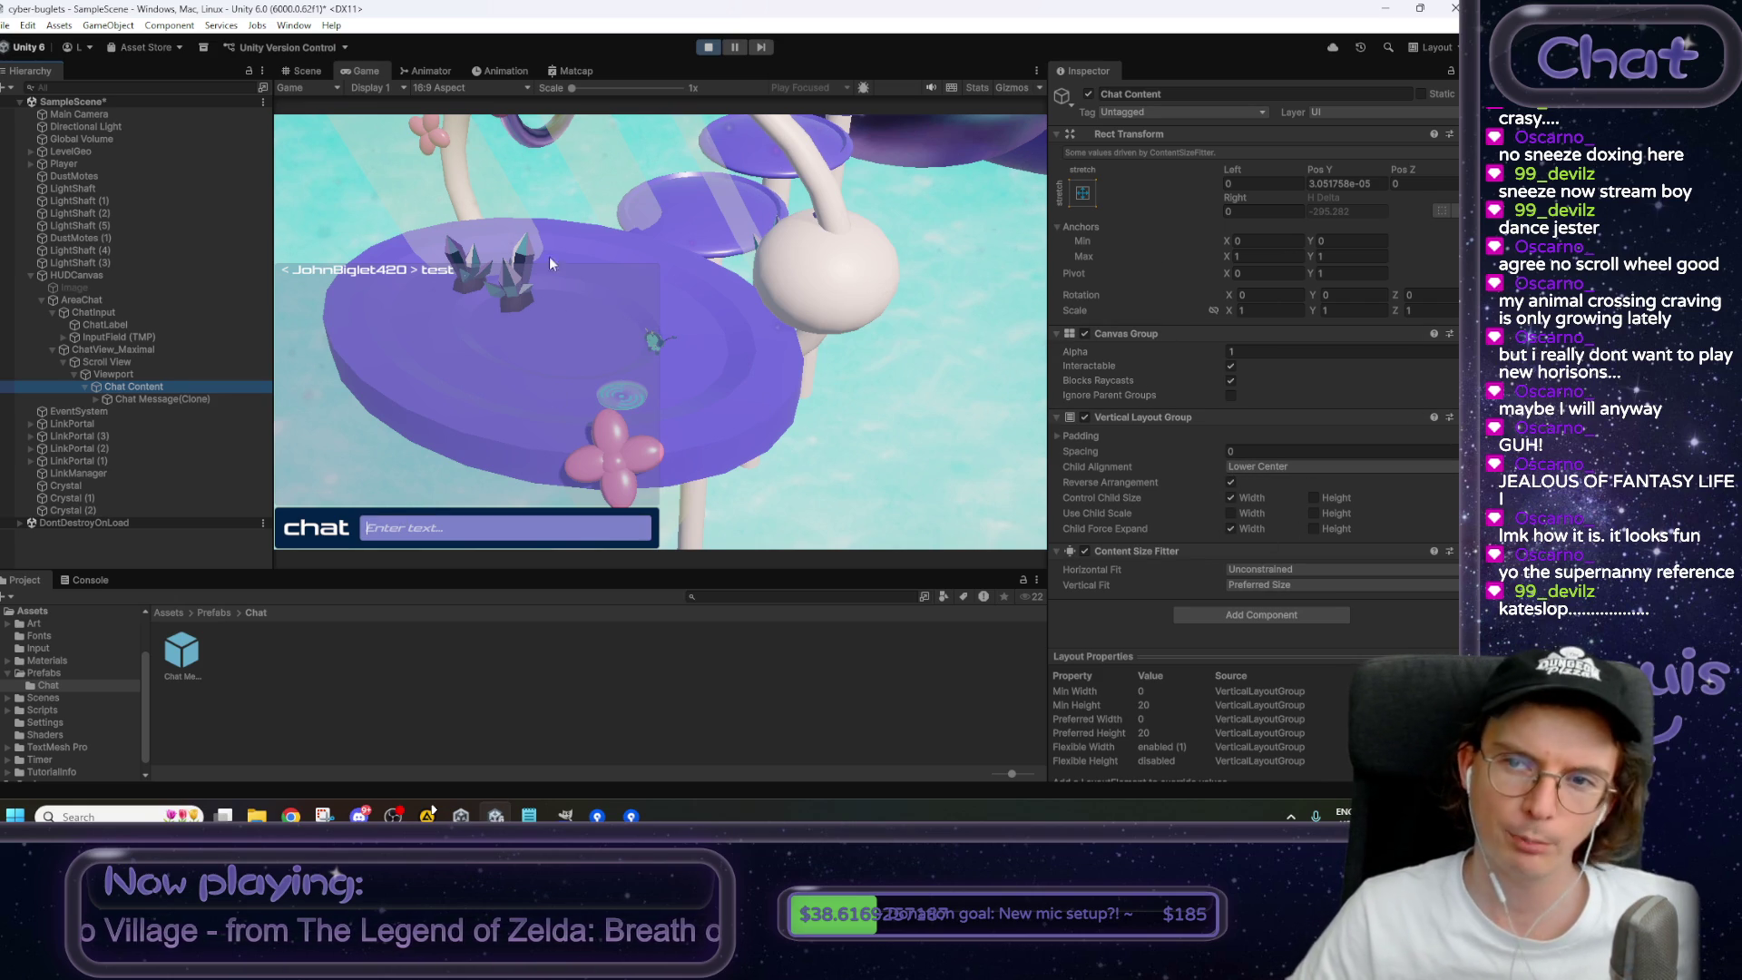
pyautogui.click(144, 400)
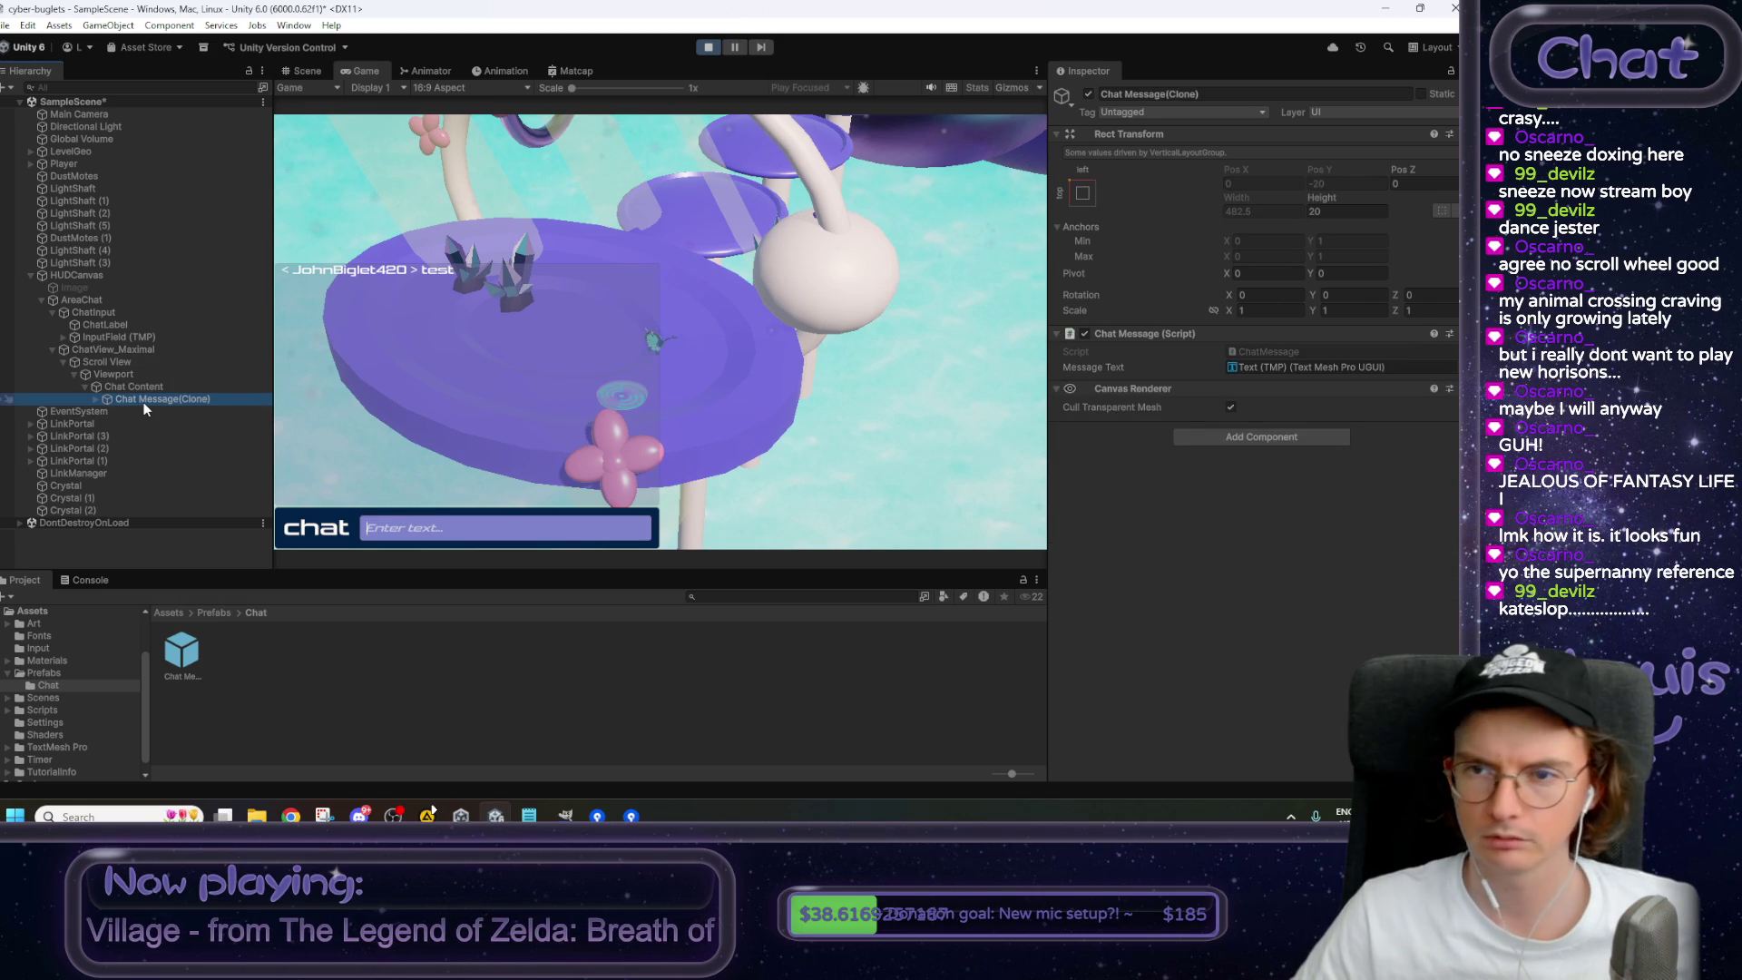
pyautogui.click(1081, 193)
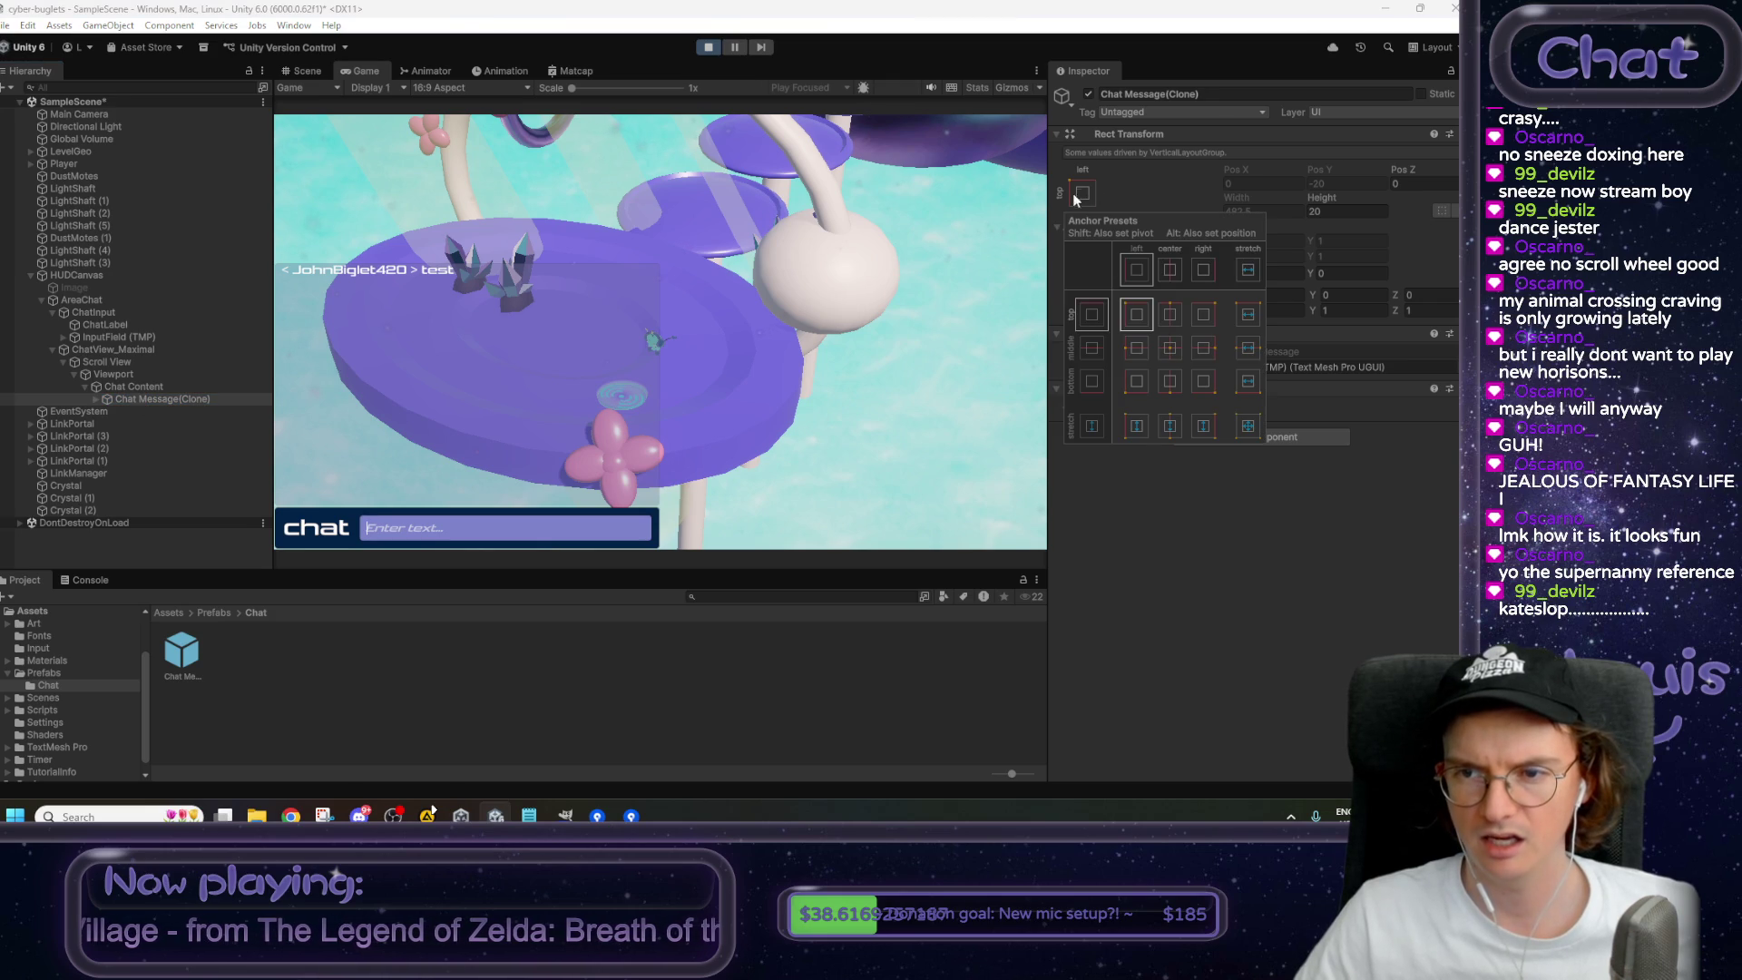
pyautogui.click(1205, 476)
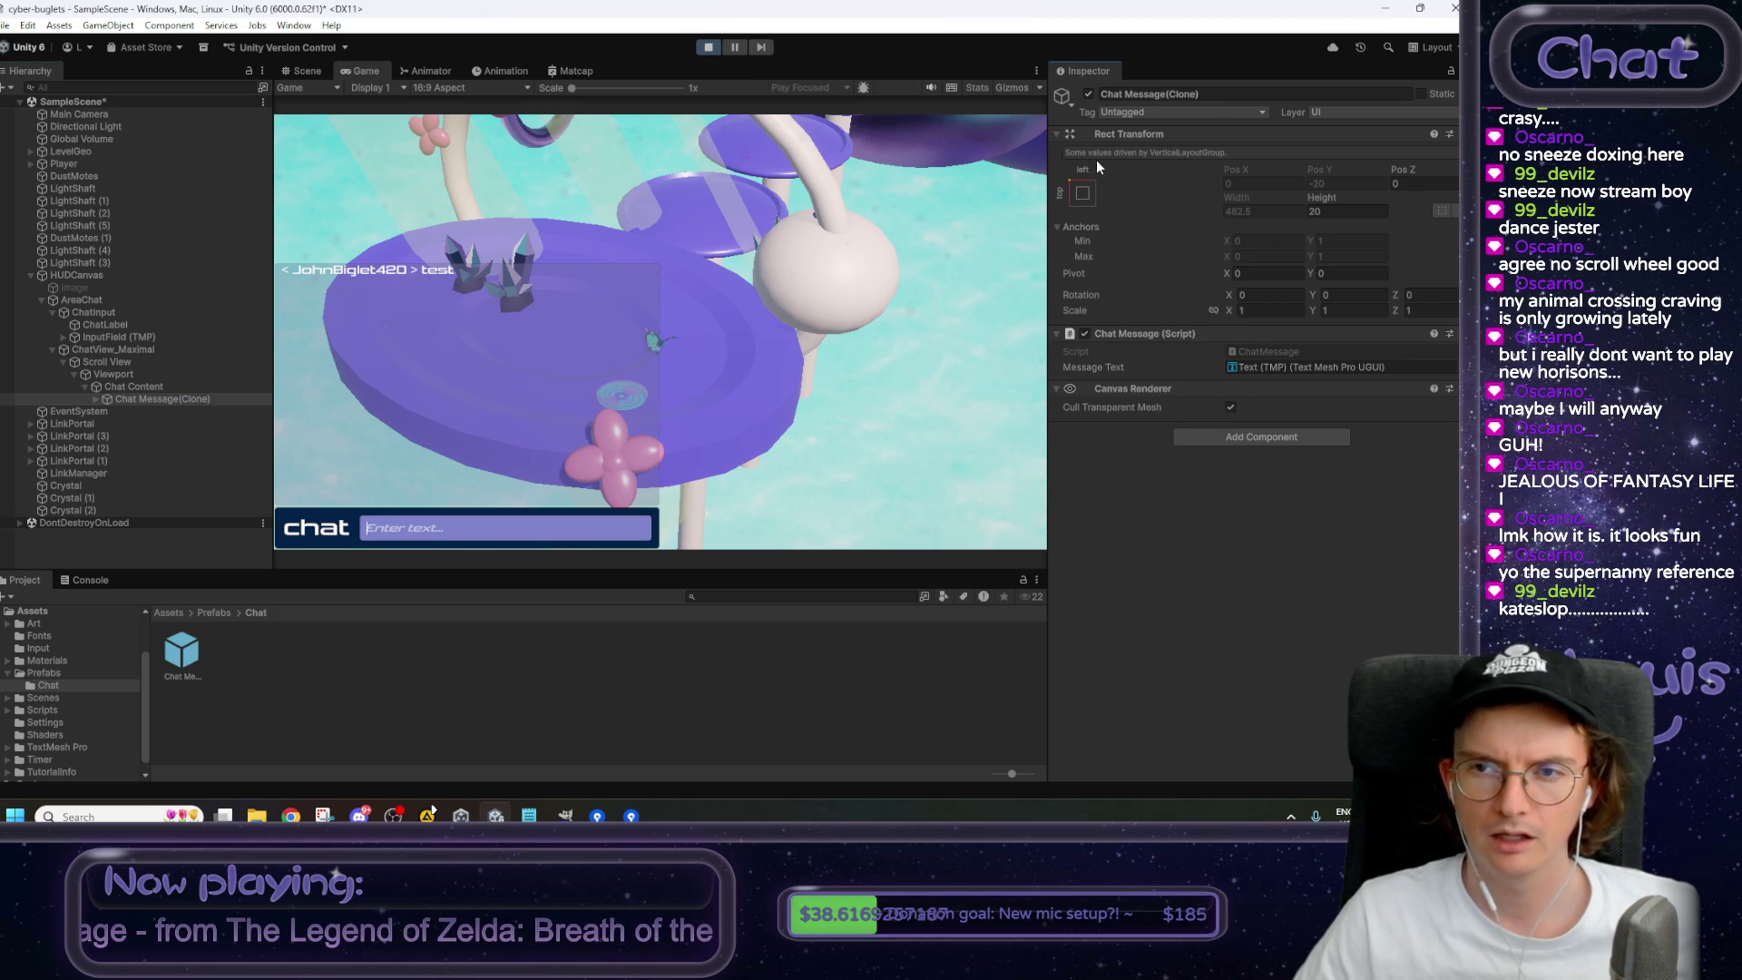
pyautogui.click(133, 387)
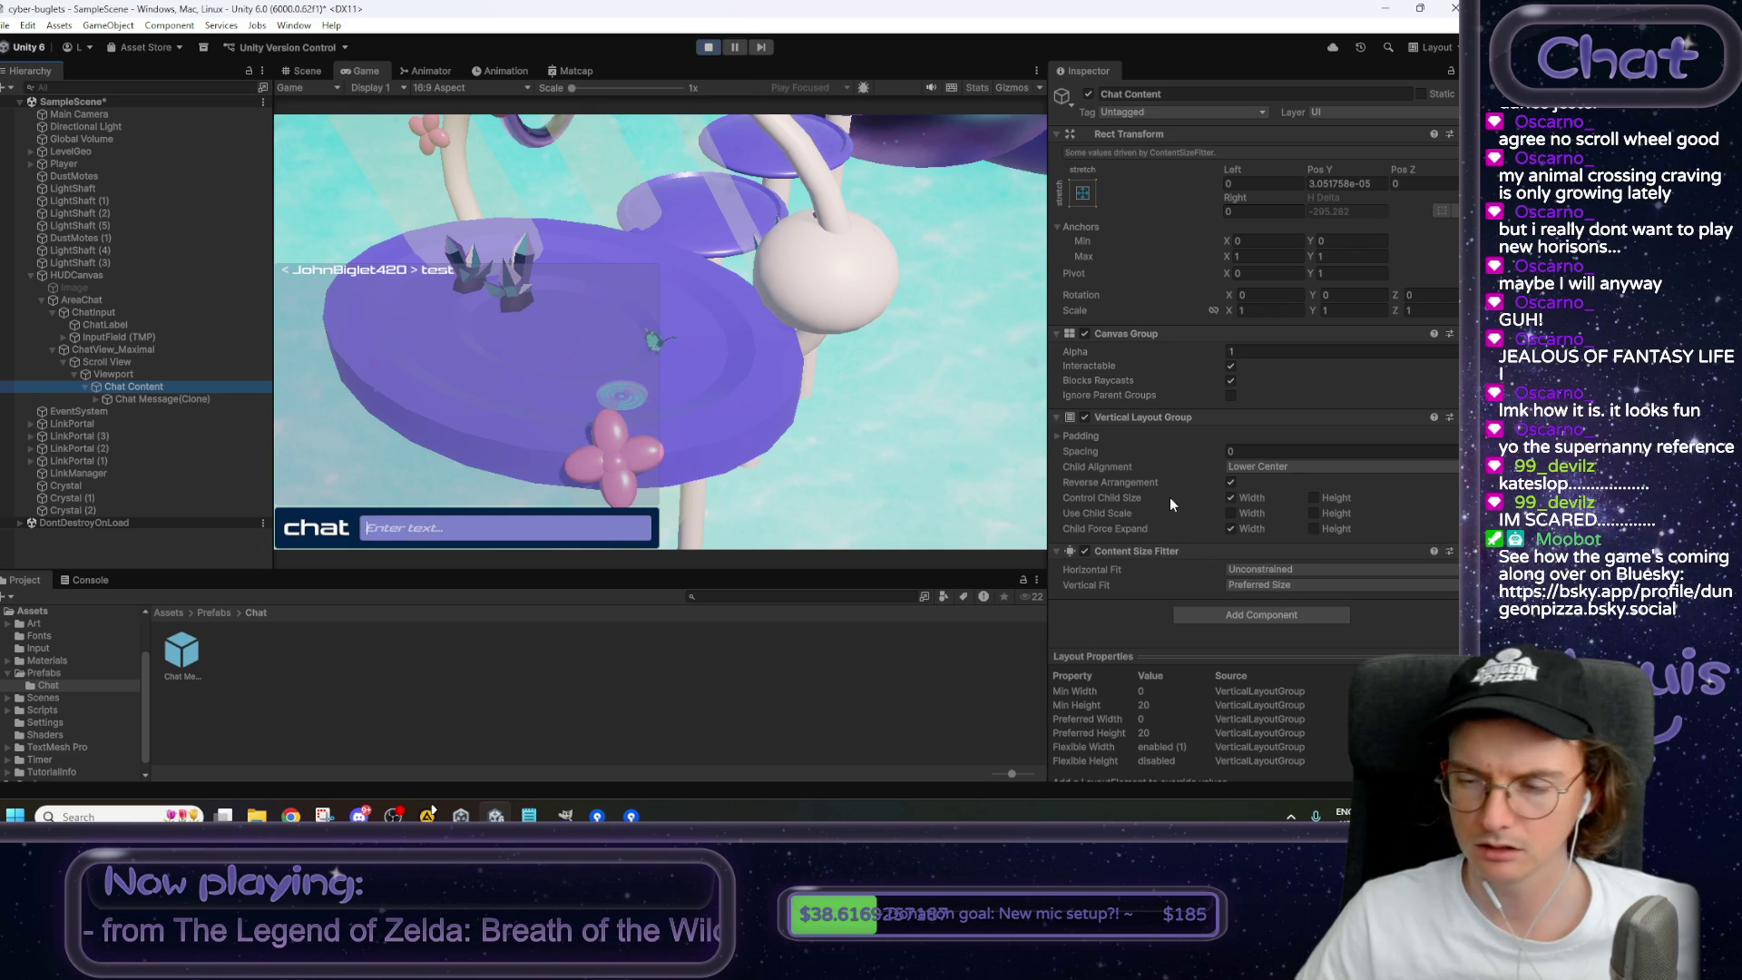
# Stop Play mode and pan the Scene view to frame the chat canvas.
pyautogui.click(1059, 439)
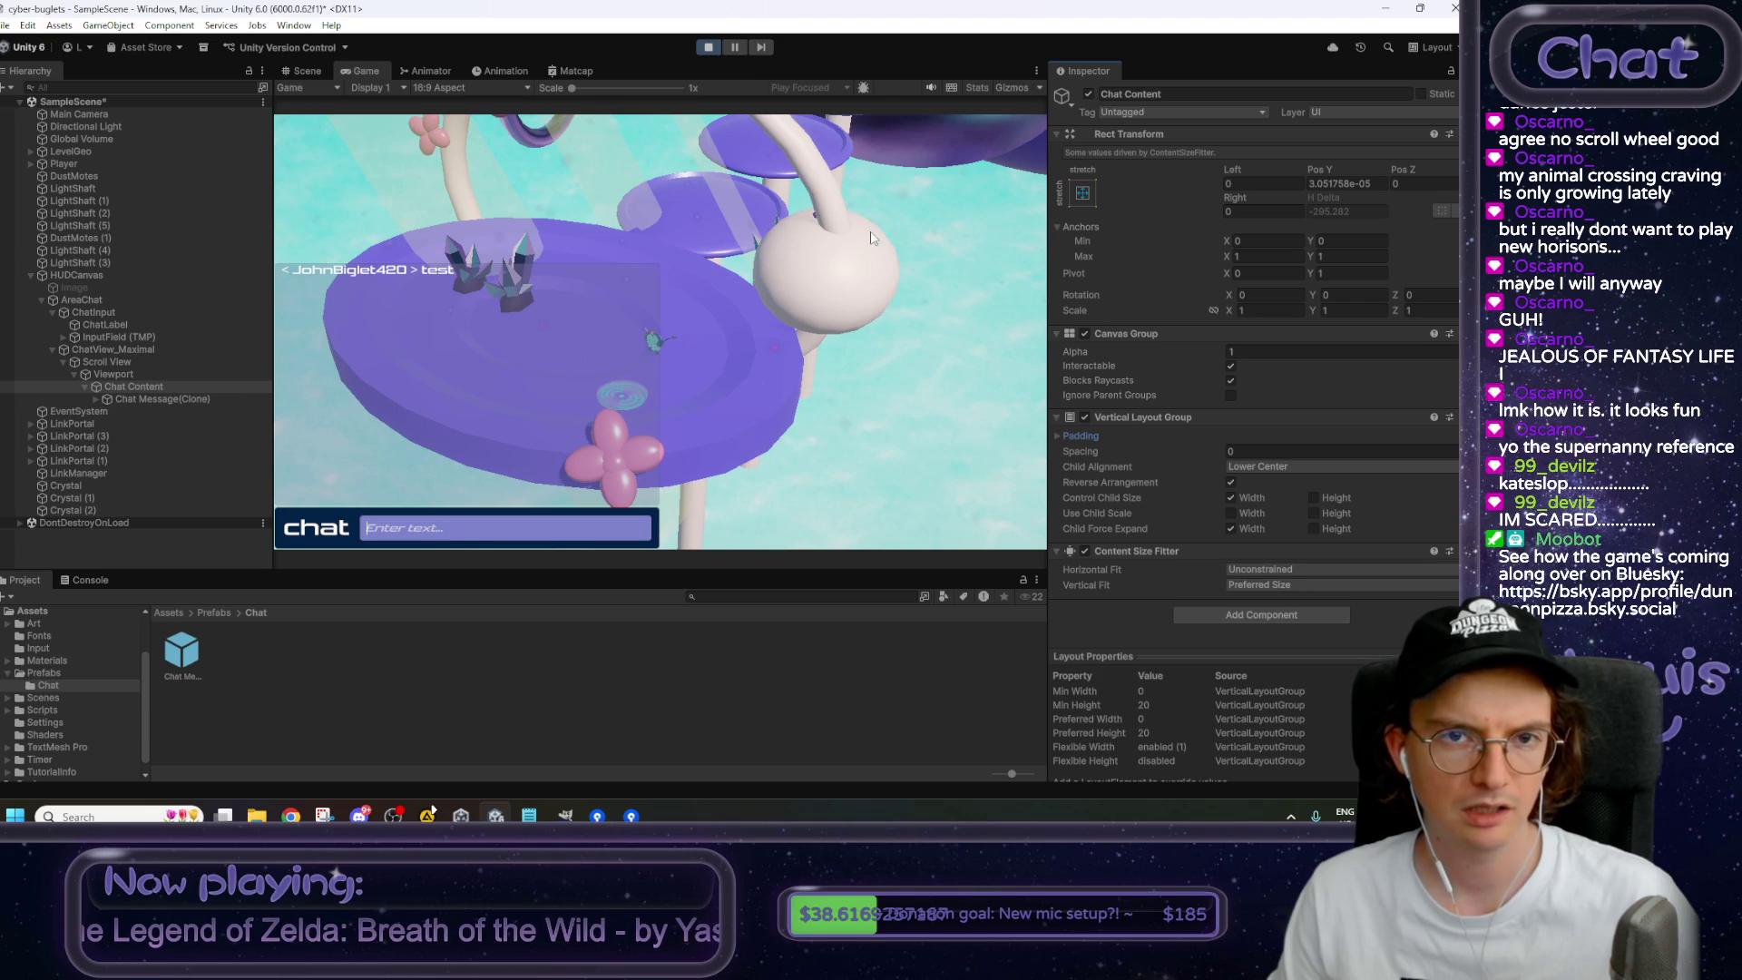
pyautogui.click(709, 48)
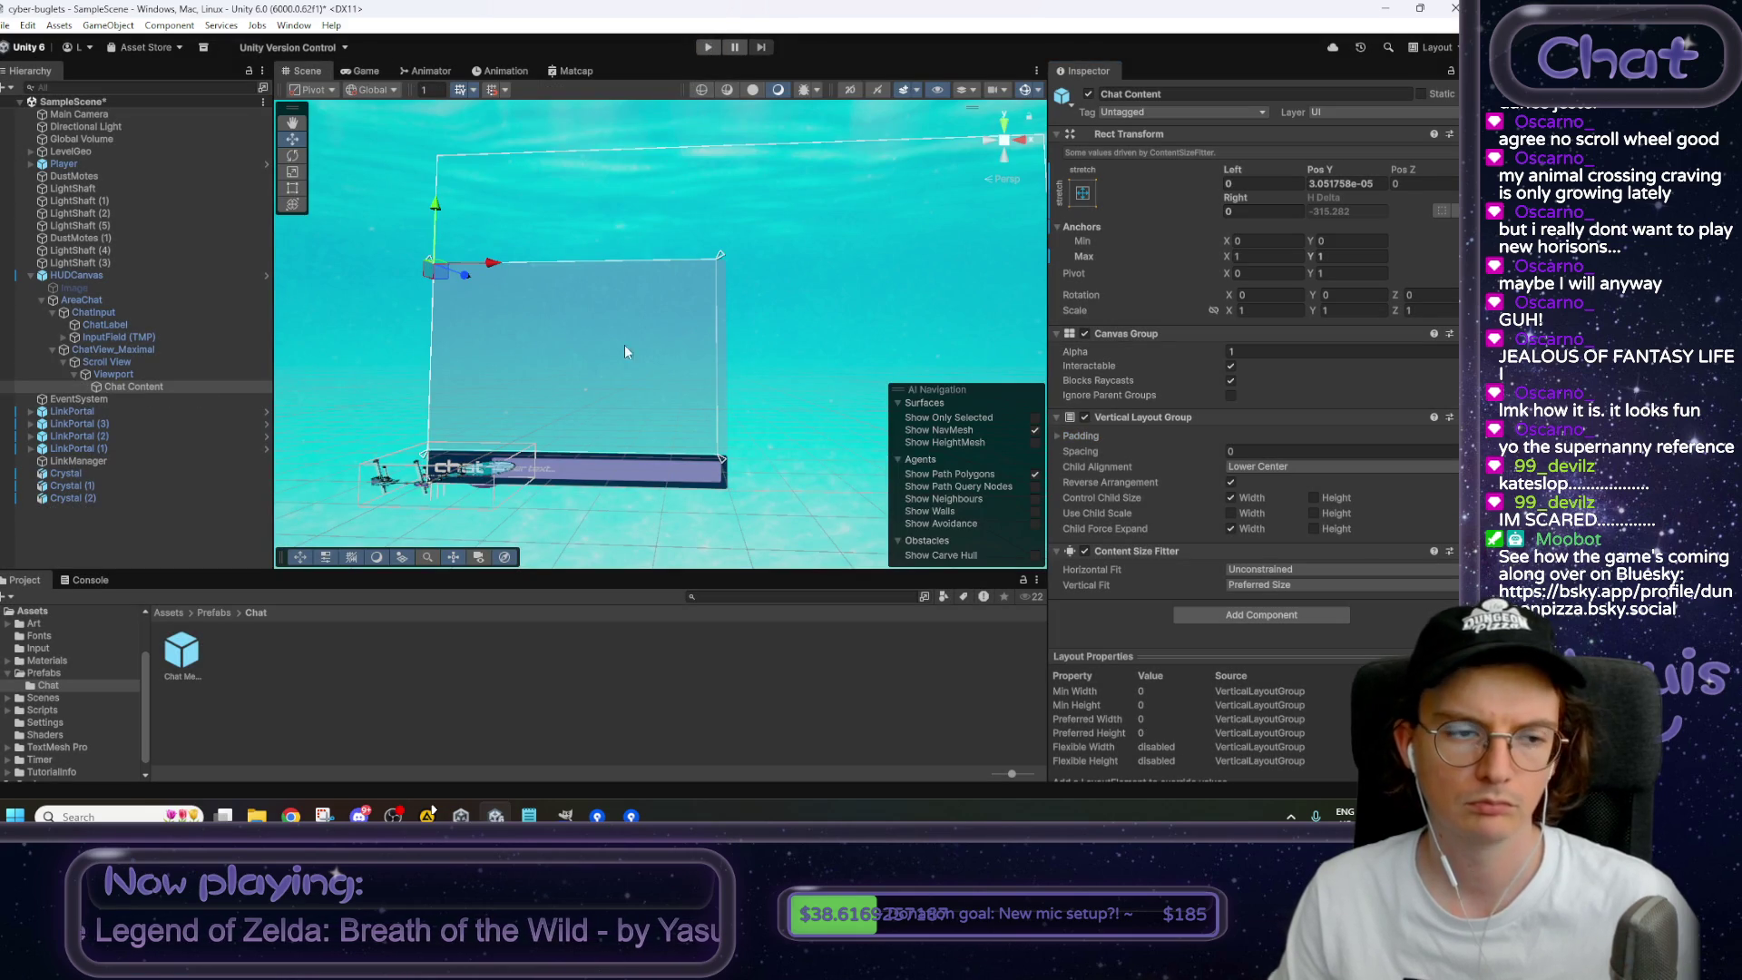
pyautogui.moveTo(569, 357)
pyautogui.mouseDown()
pyautogui.moveTo(655, 344)
pyautogui.moveTo(526, 363)
pyautogui.moveTo(605, 326)
pyautogui.mouseUp()
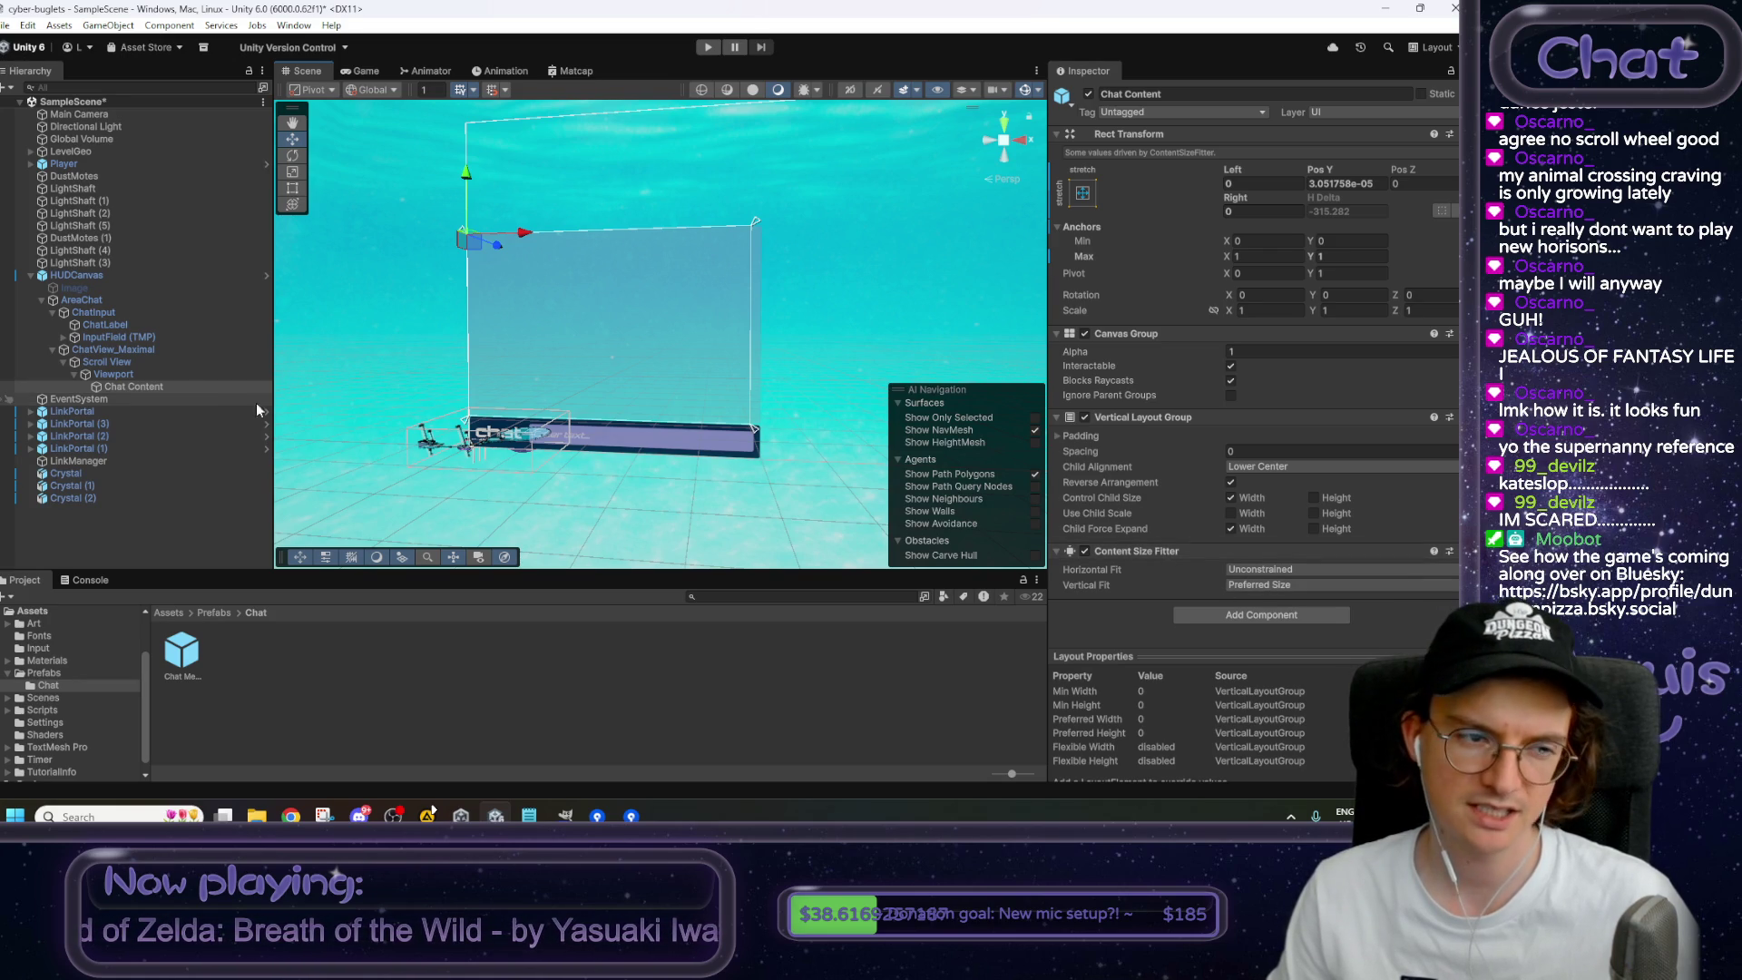
# Add a UI Panel as a child of Viewport, undoing the one added under Chat Content.
pyautogui.rightClick(149, 385)
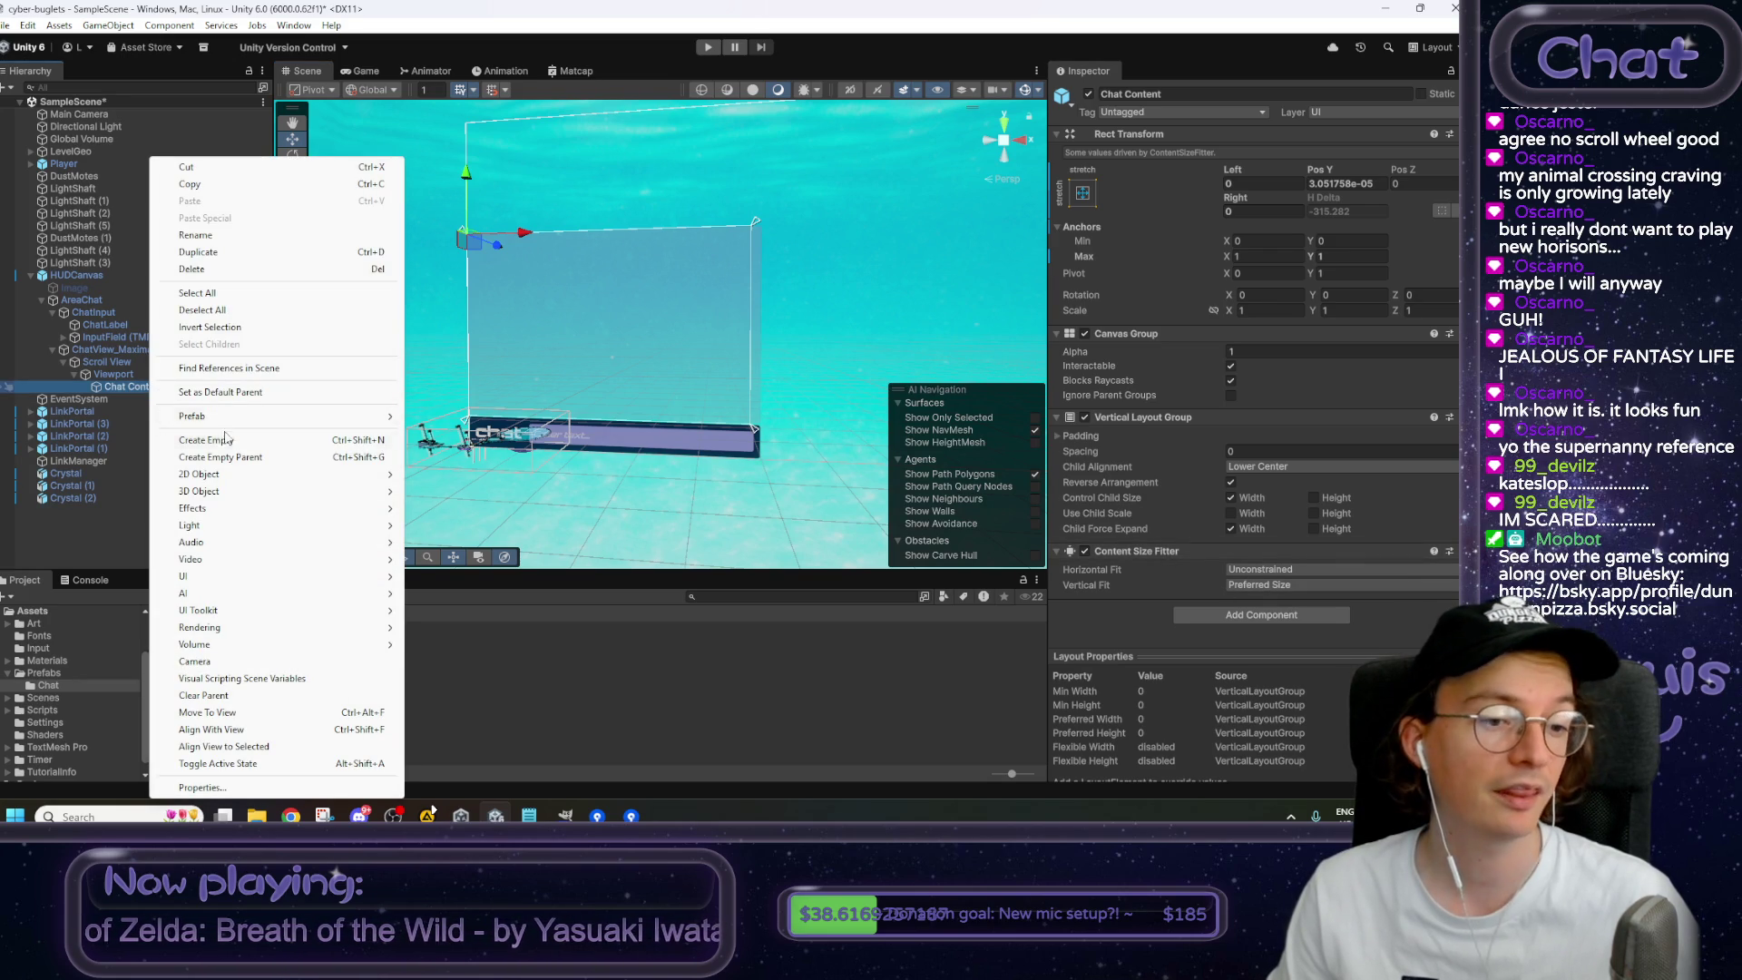
pyautogui.moveTo(291, 577)
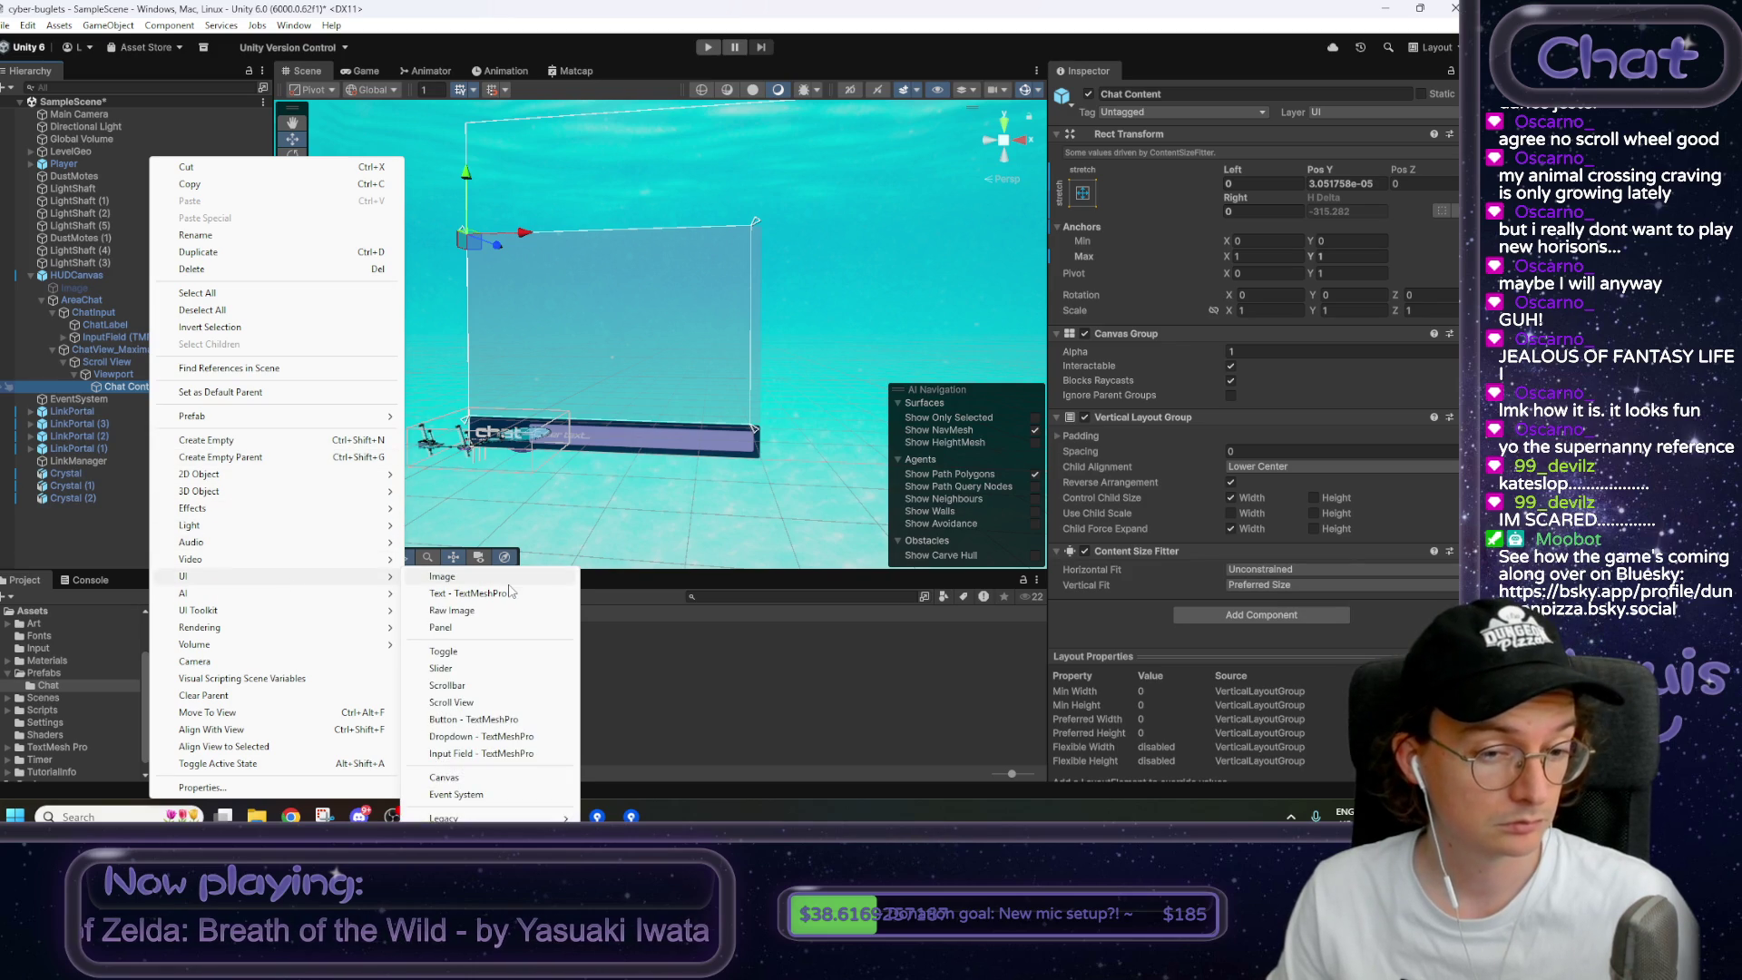
pyautogui.click(481, 628)
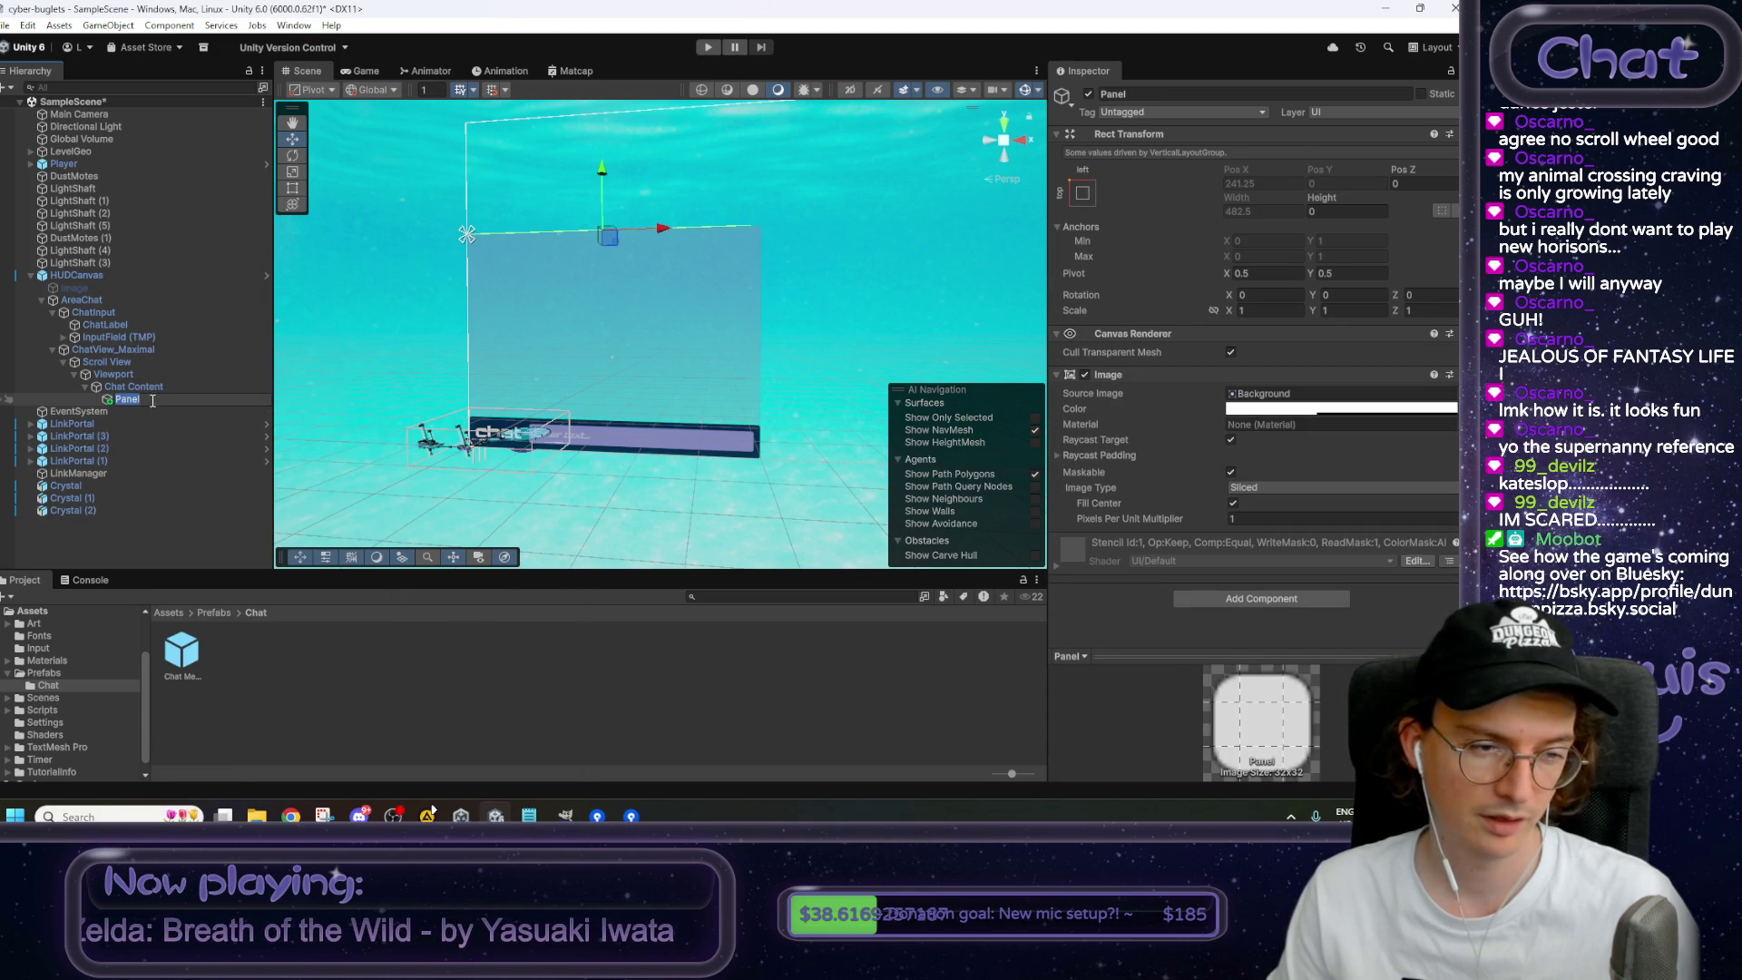
pyautogui.hotkey('ctrl', 'z')
pyautogui.rightClick(127, 376)
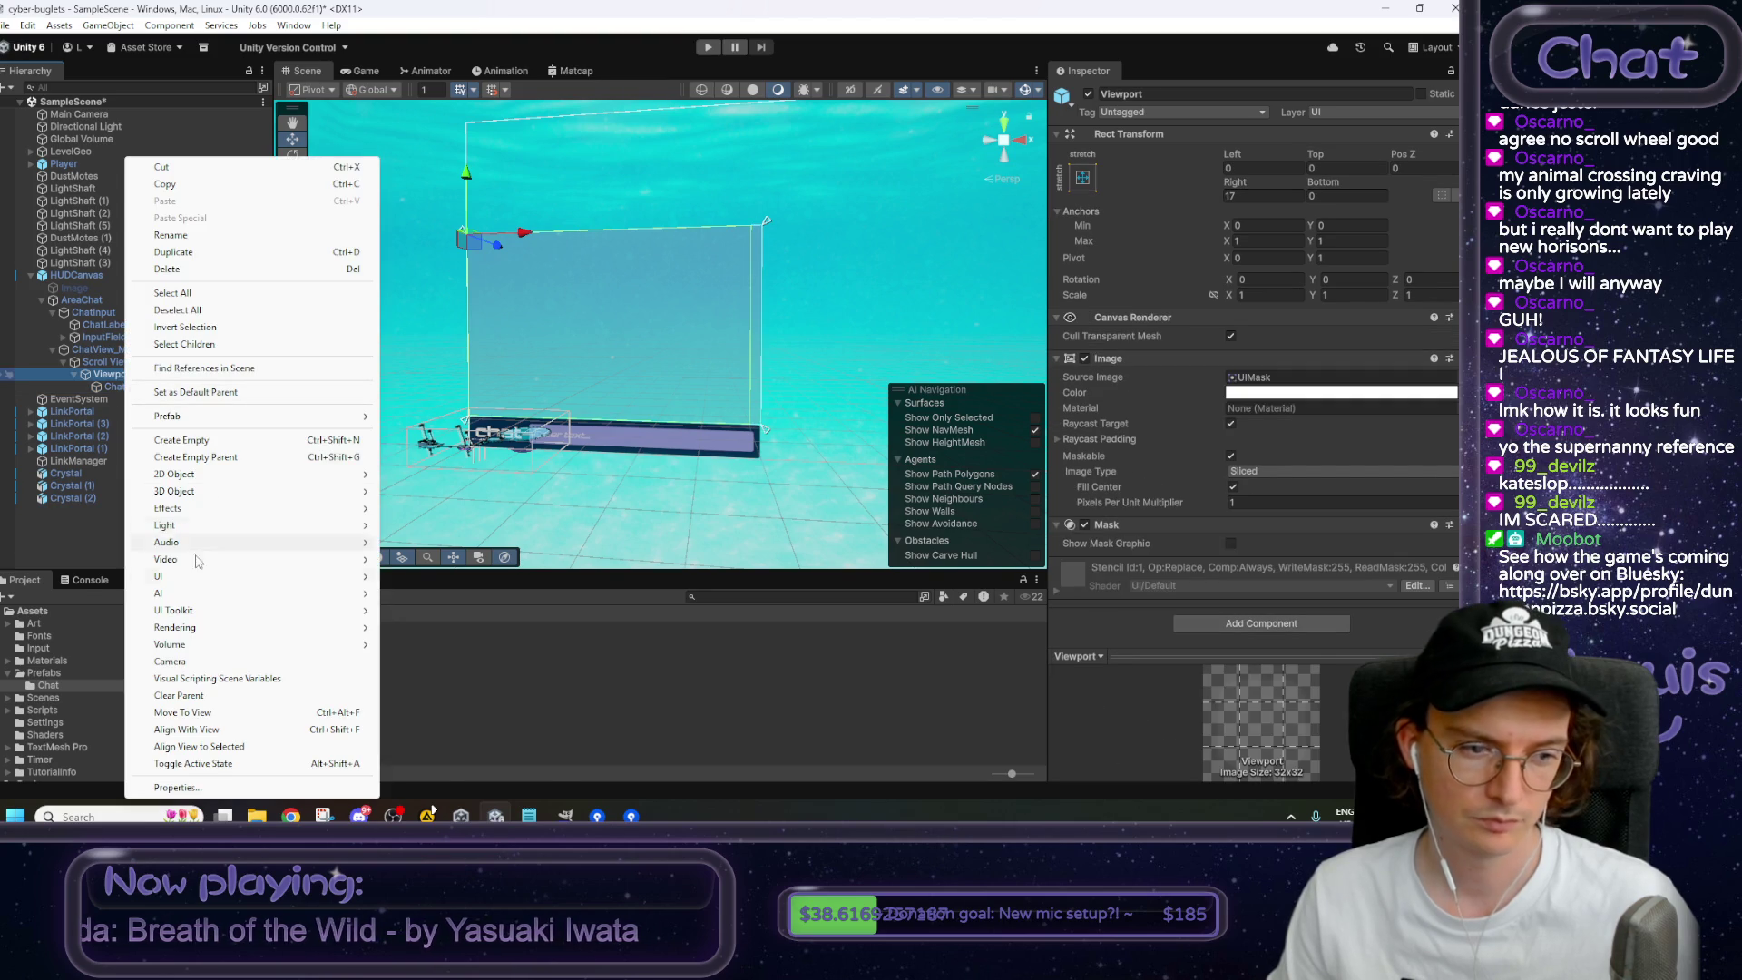
pyautogui.moveTo(263, 578)
pyautogui.click(445, 630)
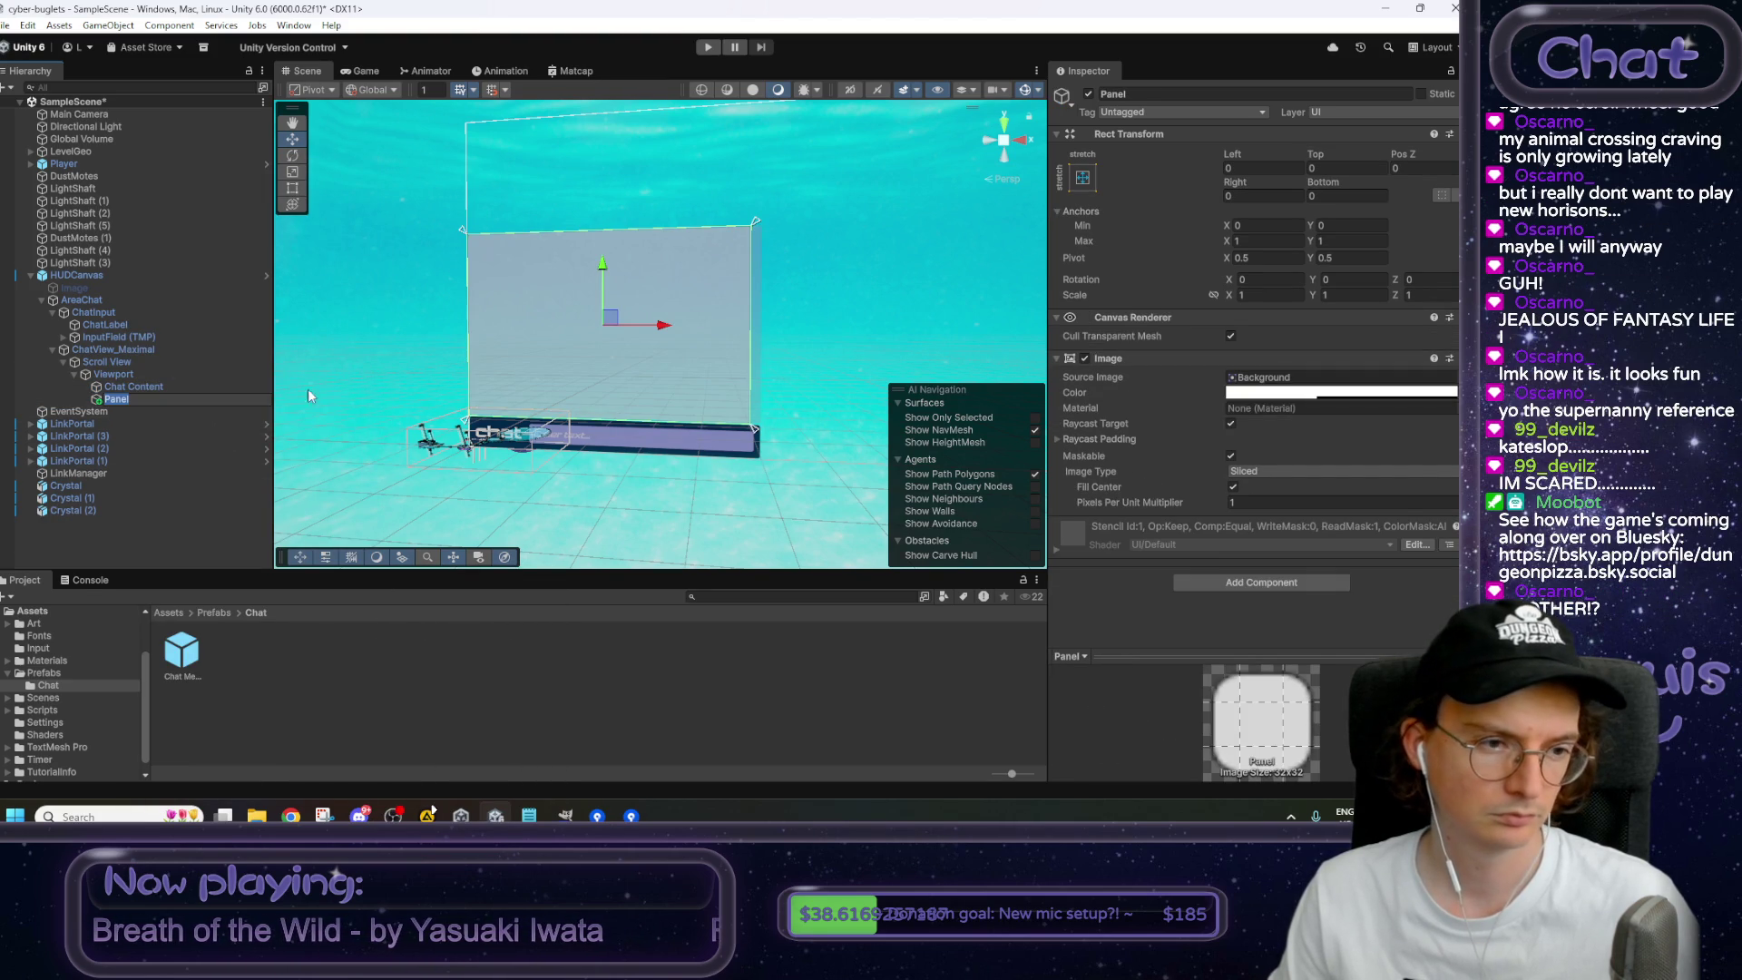
pyautogui.click(343, 379)
pyautogui.click(150, 397)
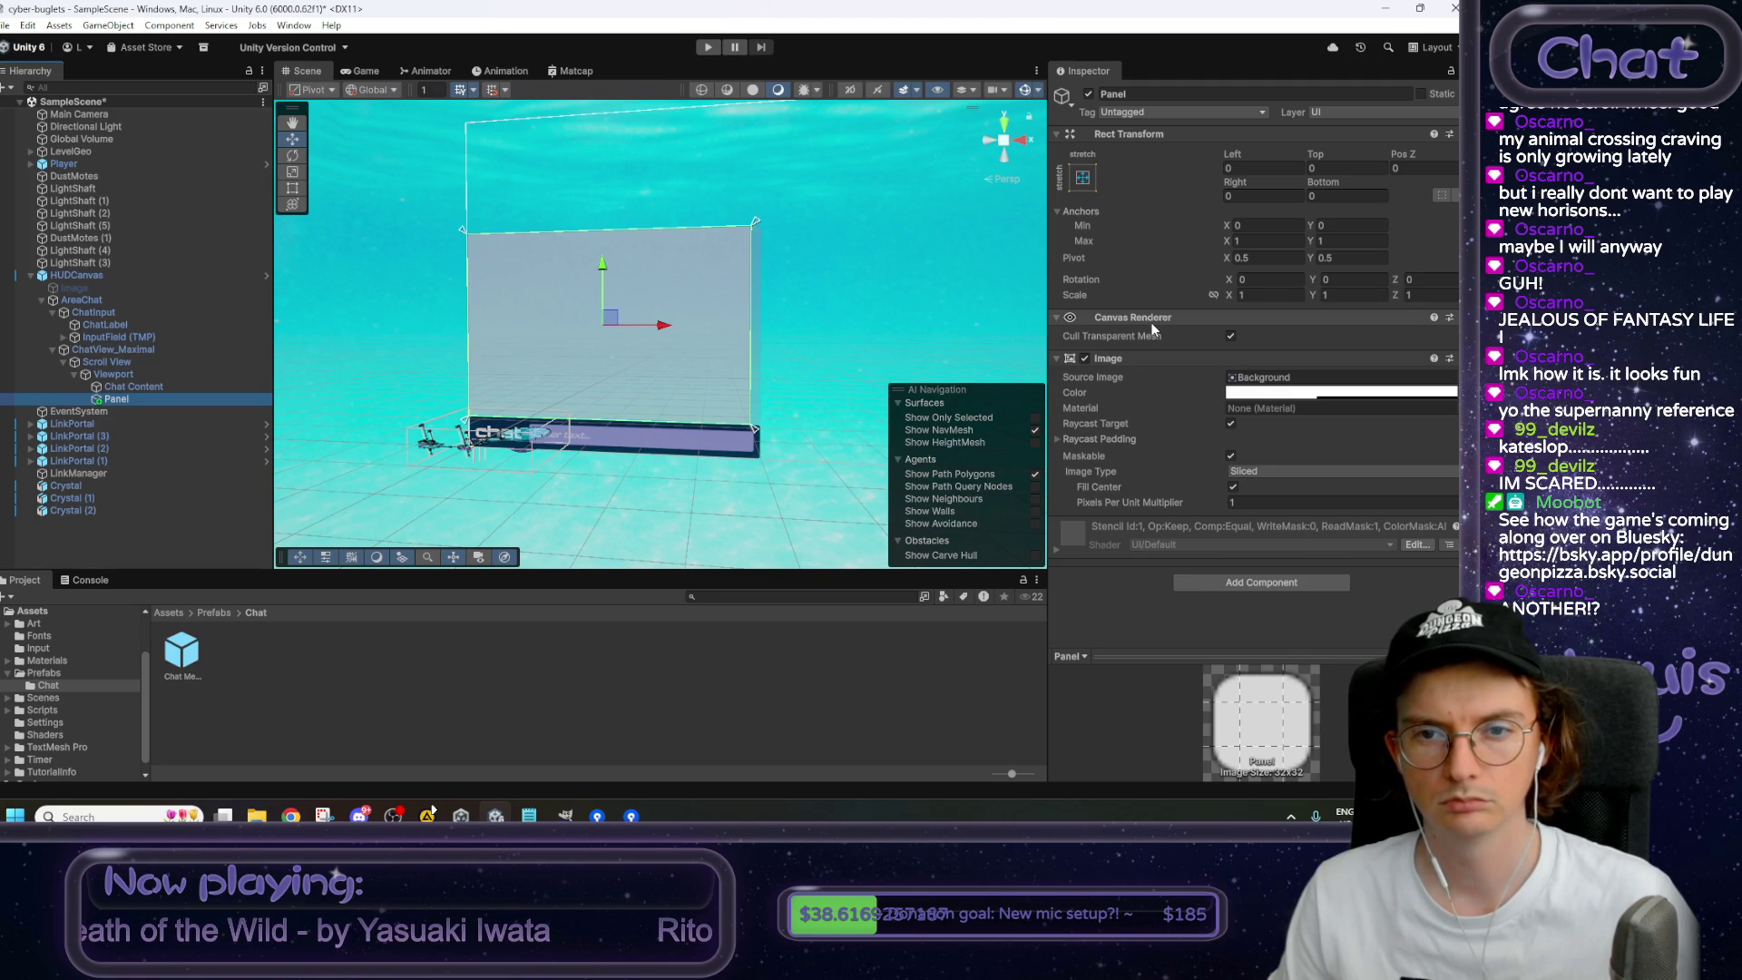
# Give the Panel the bottom-stretch anchor preset and move it under Chat Content, dismissing the prefab warning.
pyautogui.click(1082, 177)
pyautogui.click(1247, 367)
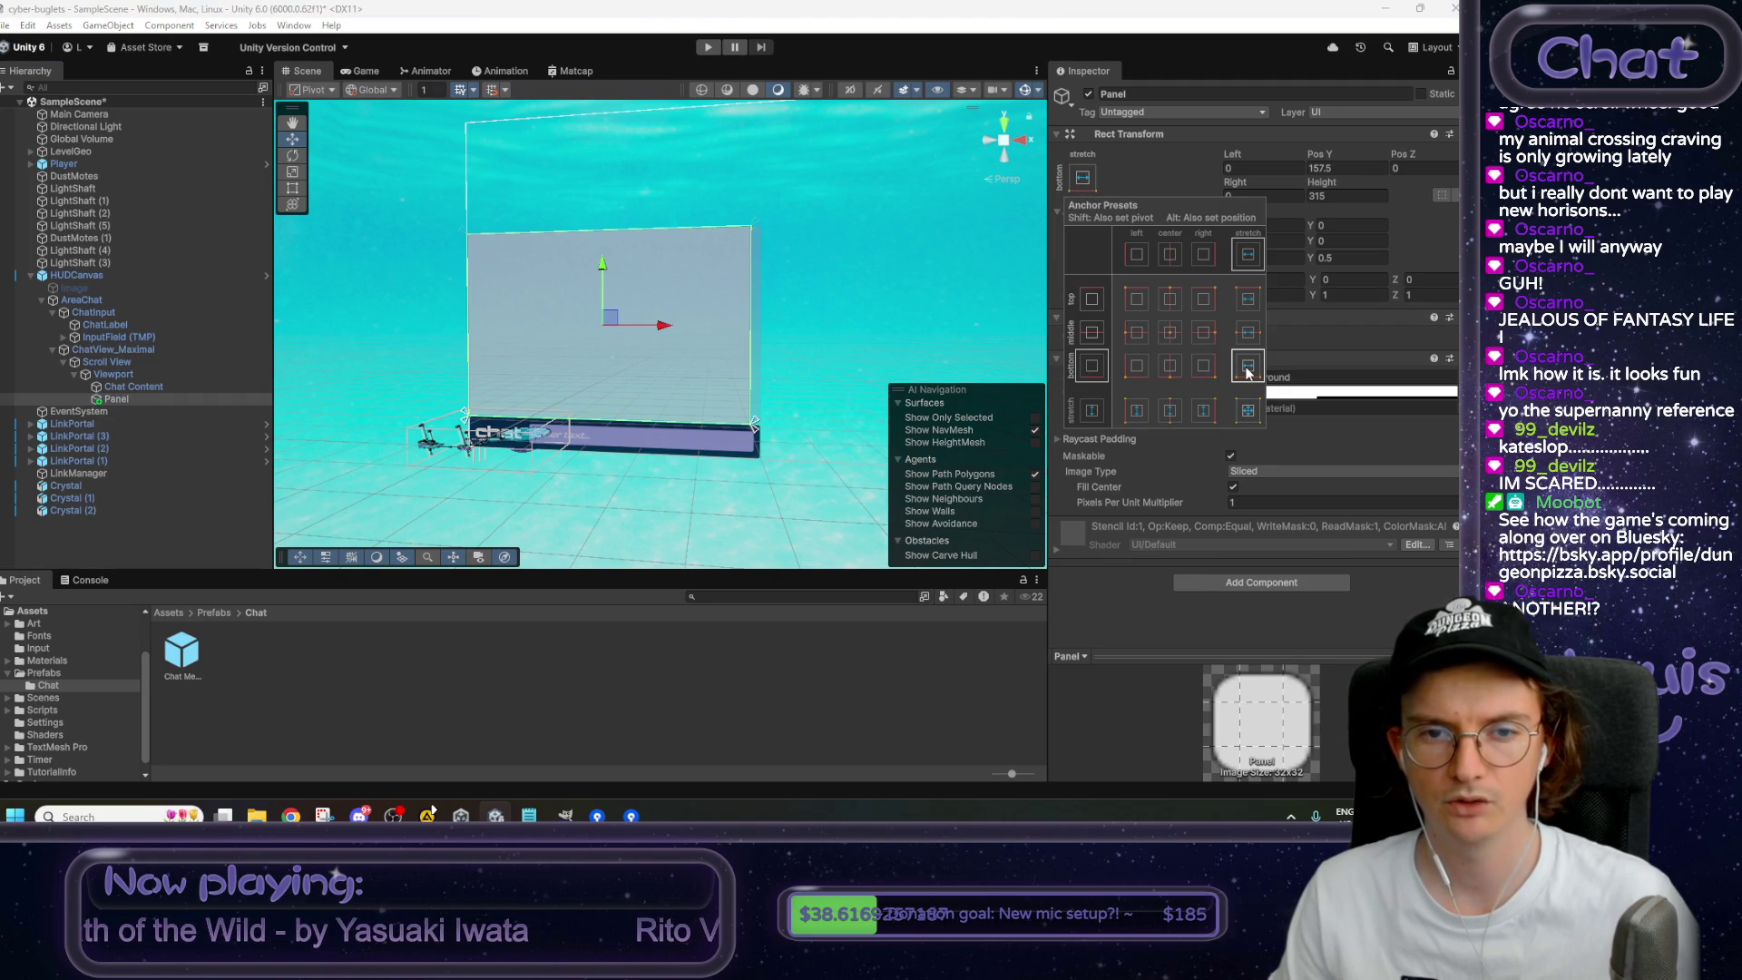
pyautogui.click(954, 254)
pyautogui.moveTo(158, 403); pyautogui.dragTo(144, 397)
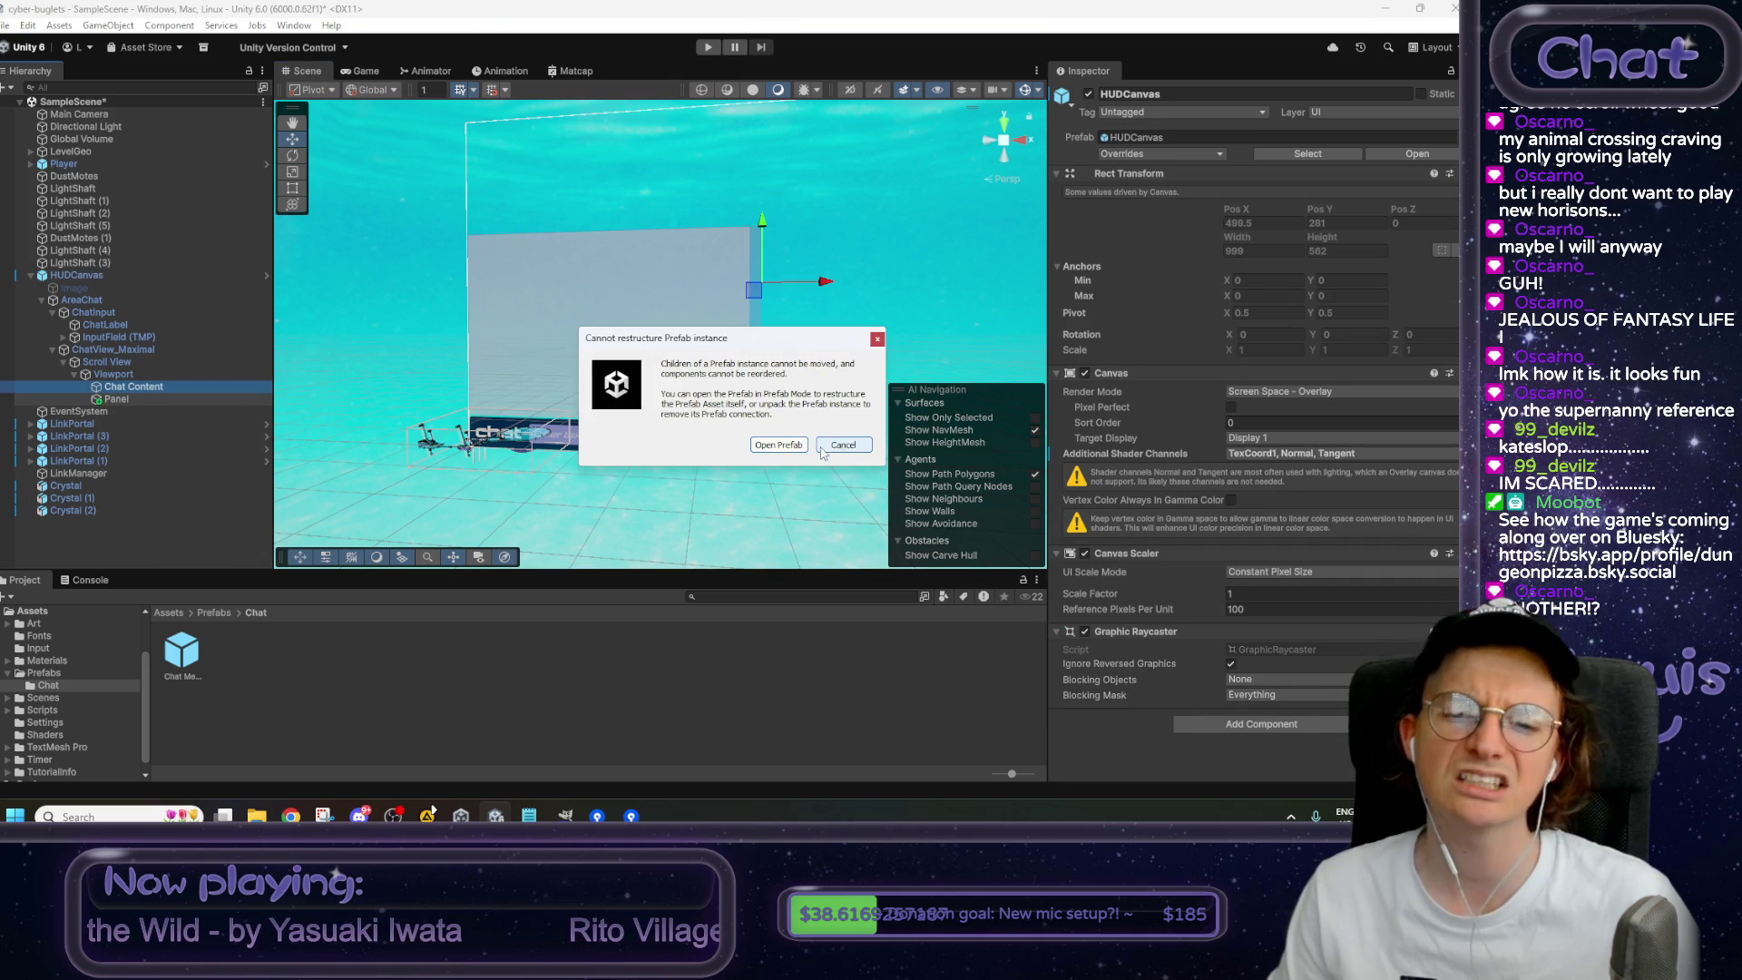
pyautogui.click(839, 444)
# Open the HUDCanvas prefab in context and nest Chat Content inside the Panel.
pyautogui.rightClick(112, 405)
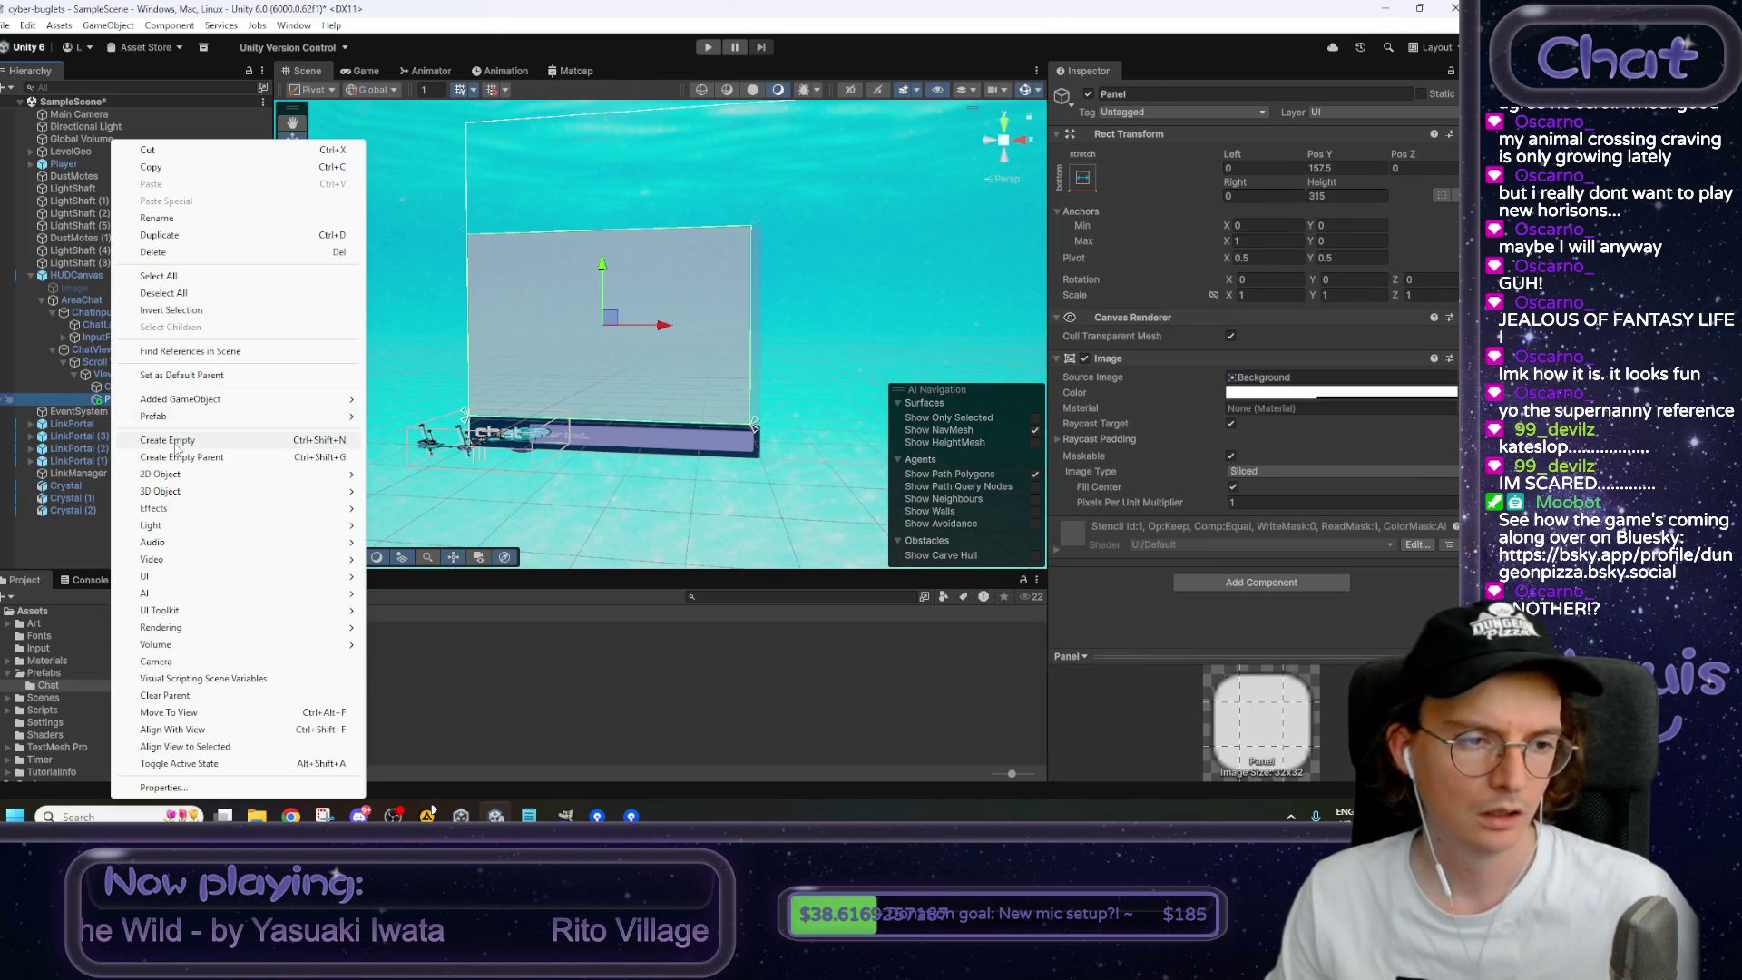
pyautogui.moveTo(272, 399)
pyautogui.click(109, 387)
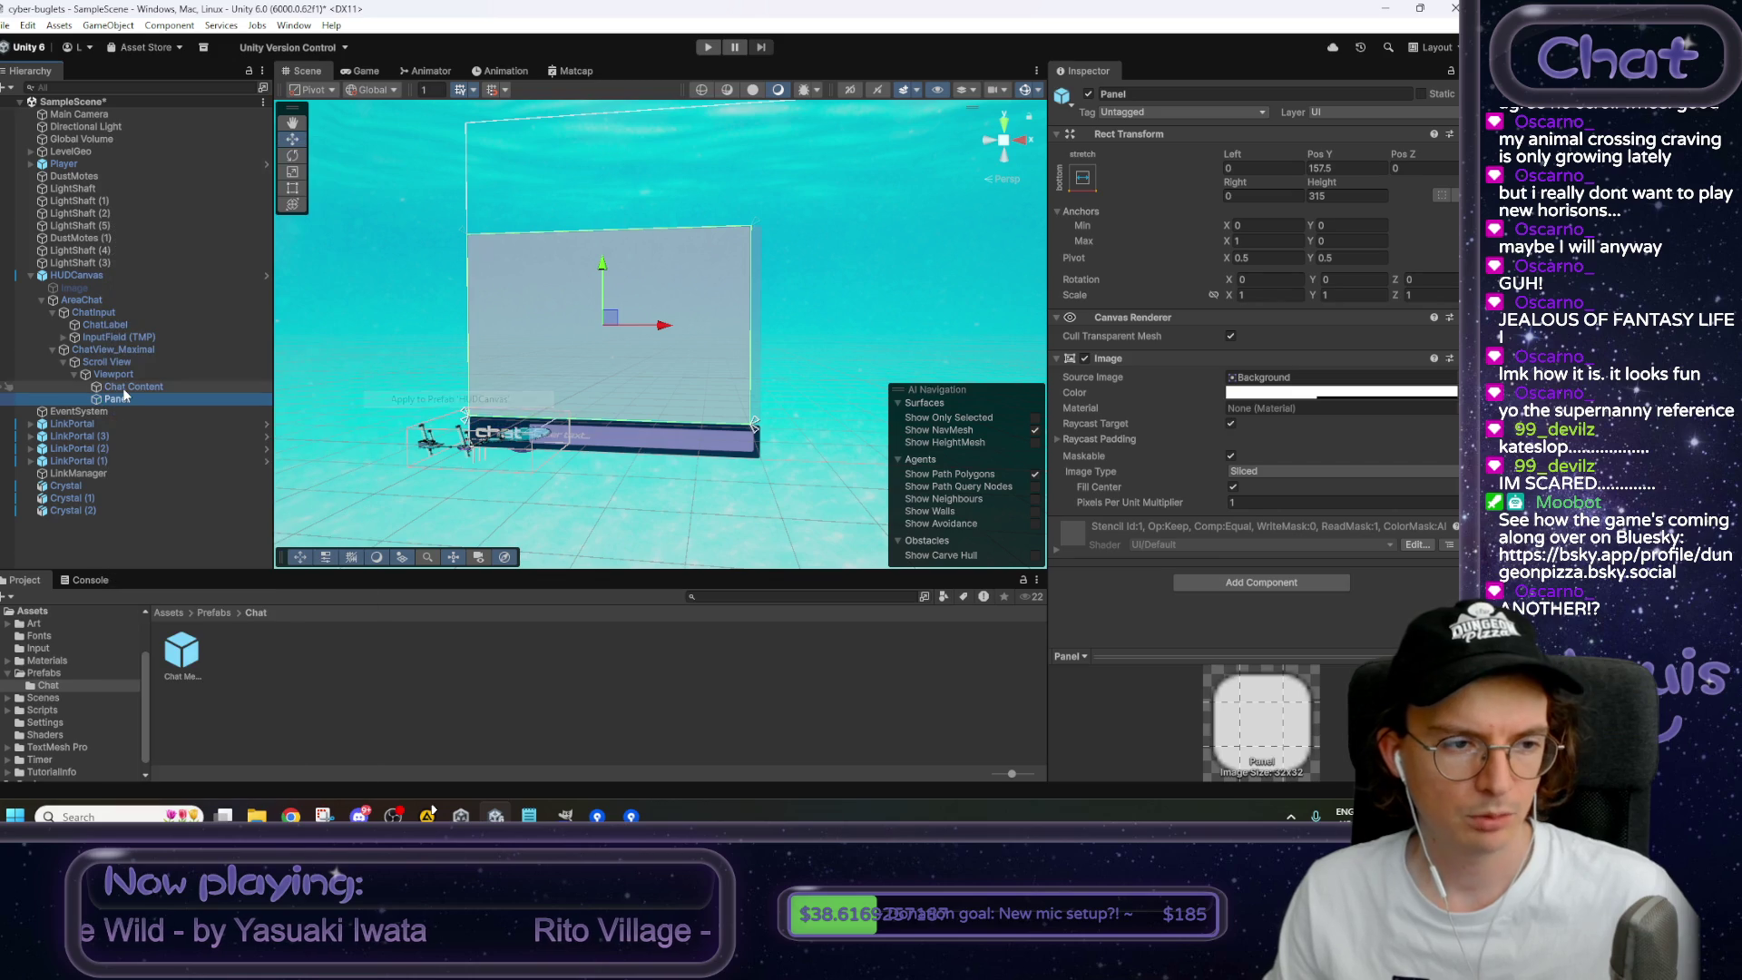
pyautogui.rightClick(122, 386)
pyautogui.moveTo(172, 414)
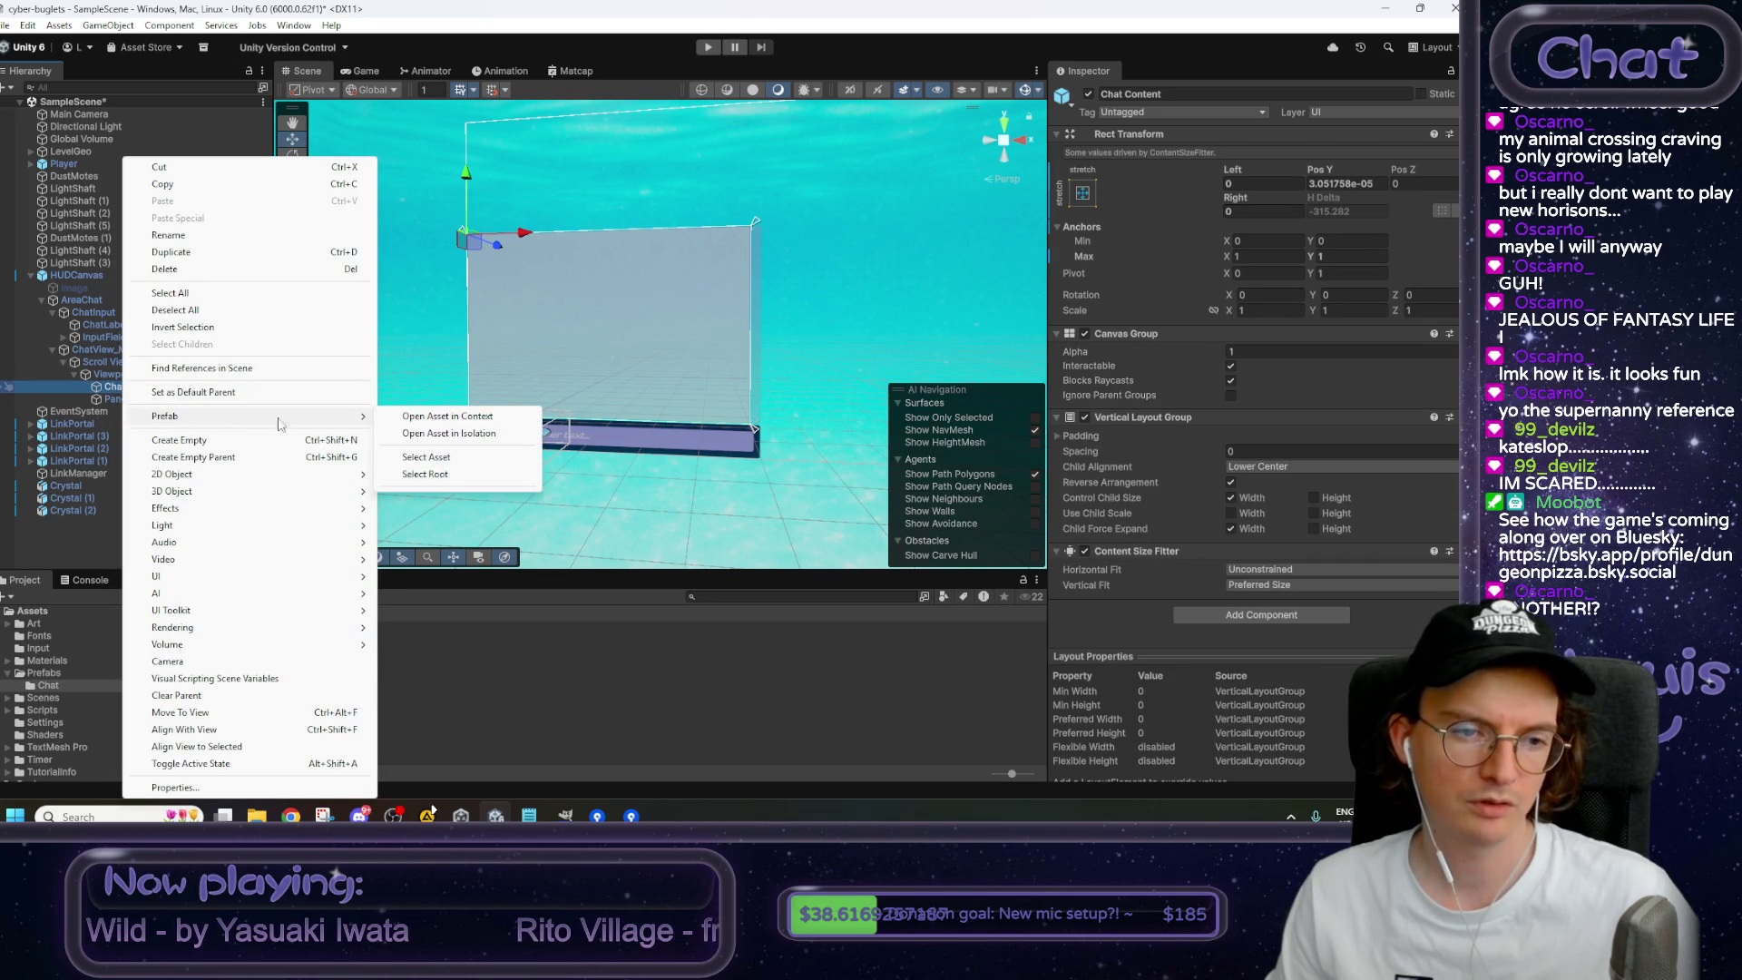
pyautogui.click(427, 416)
pyautogui.click(128, 243)
pyautogui.moveTo(127, 232); pyautogui.dragTo(125, 243)
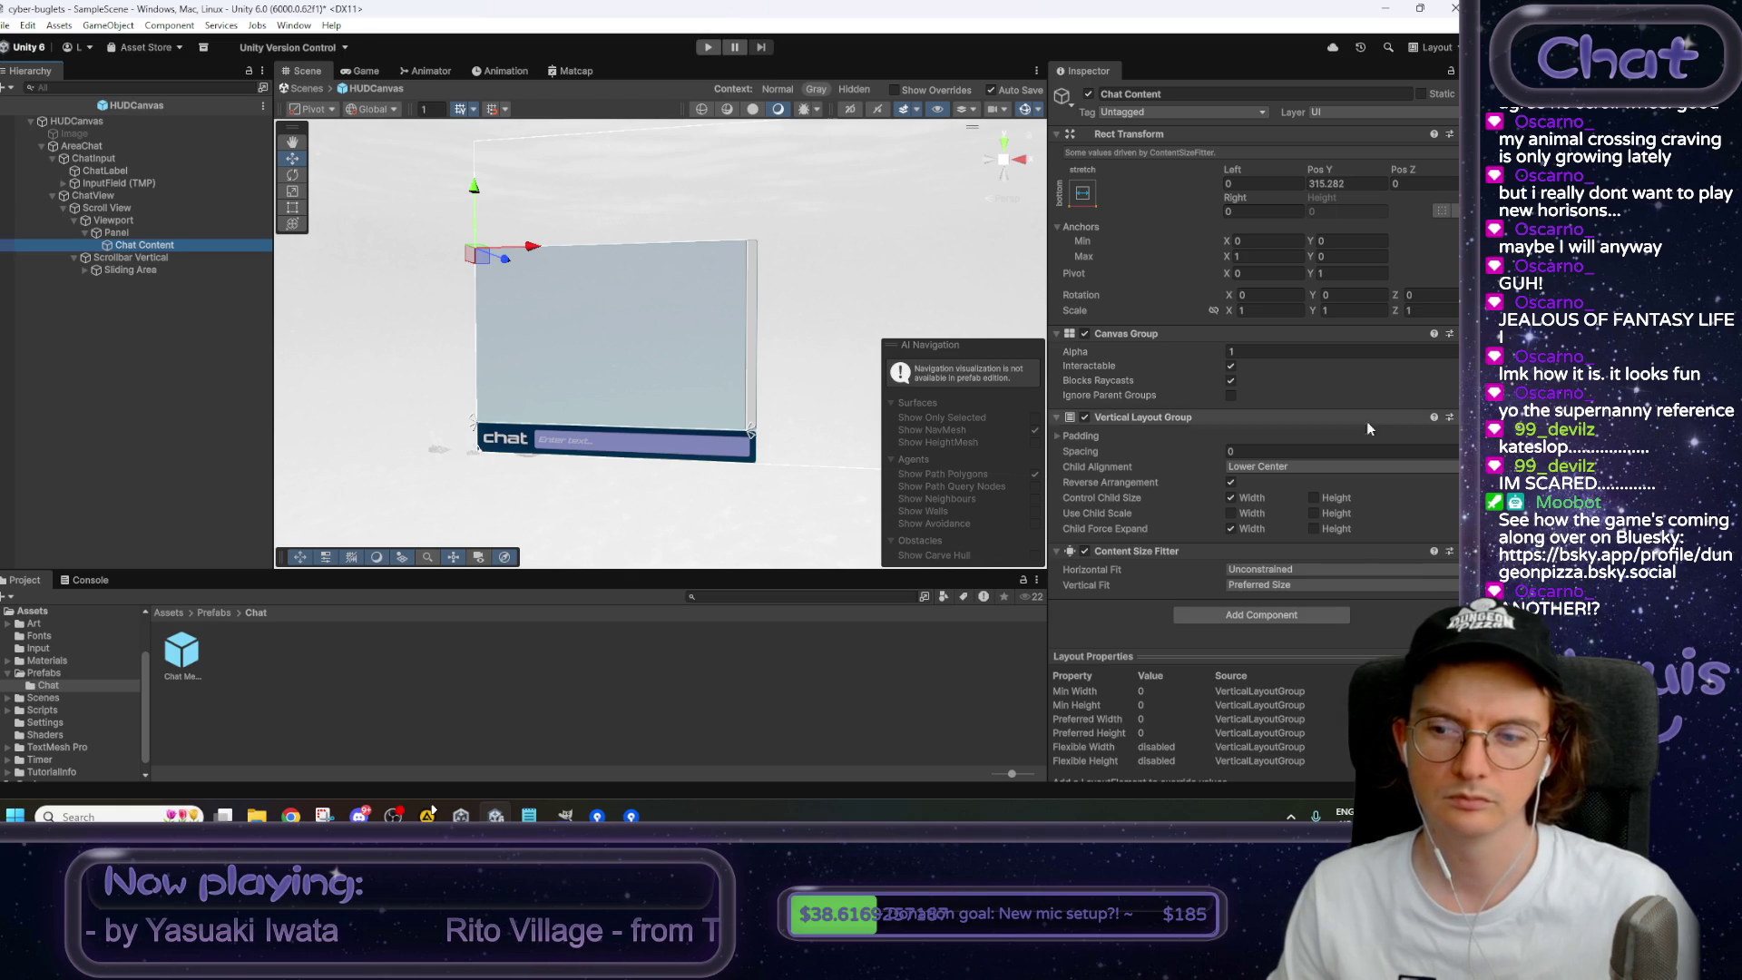
pyautogui.click(1340, 184)
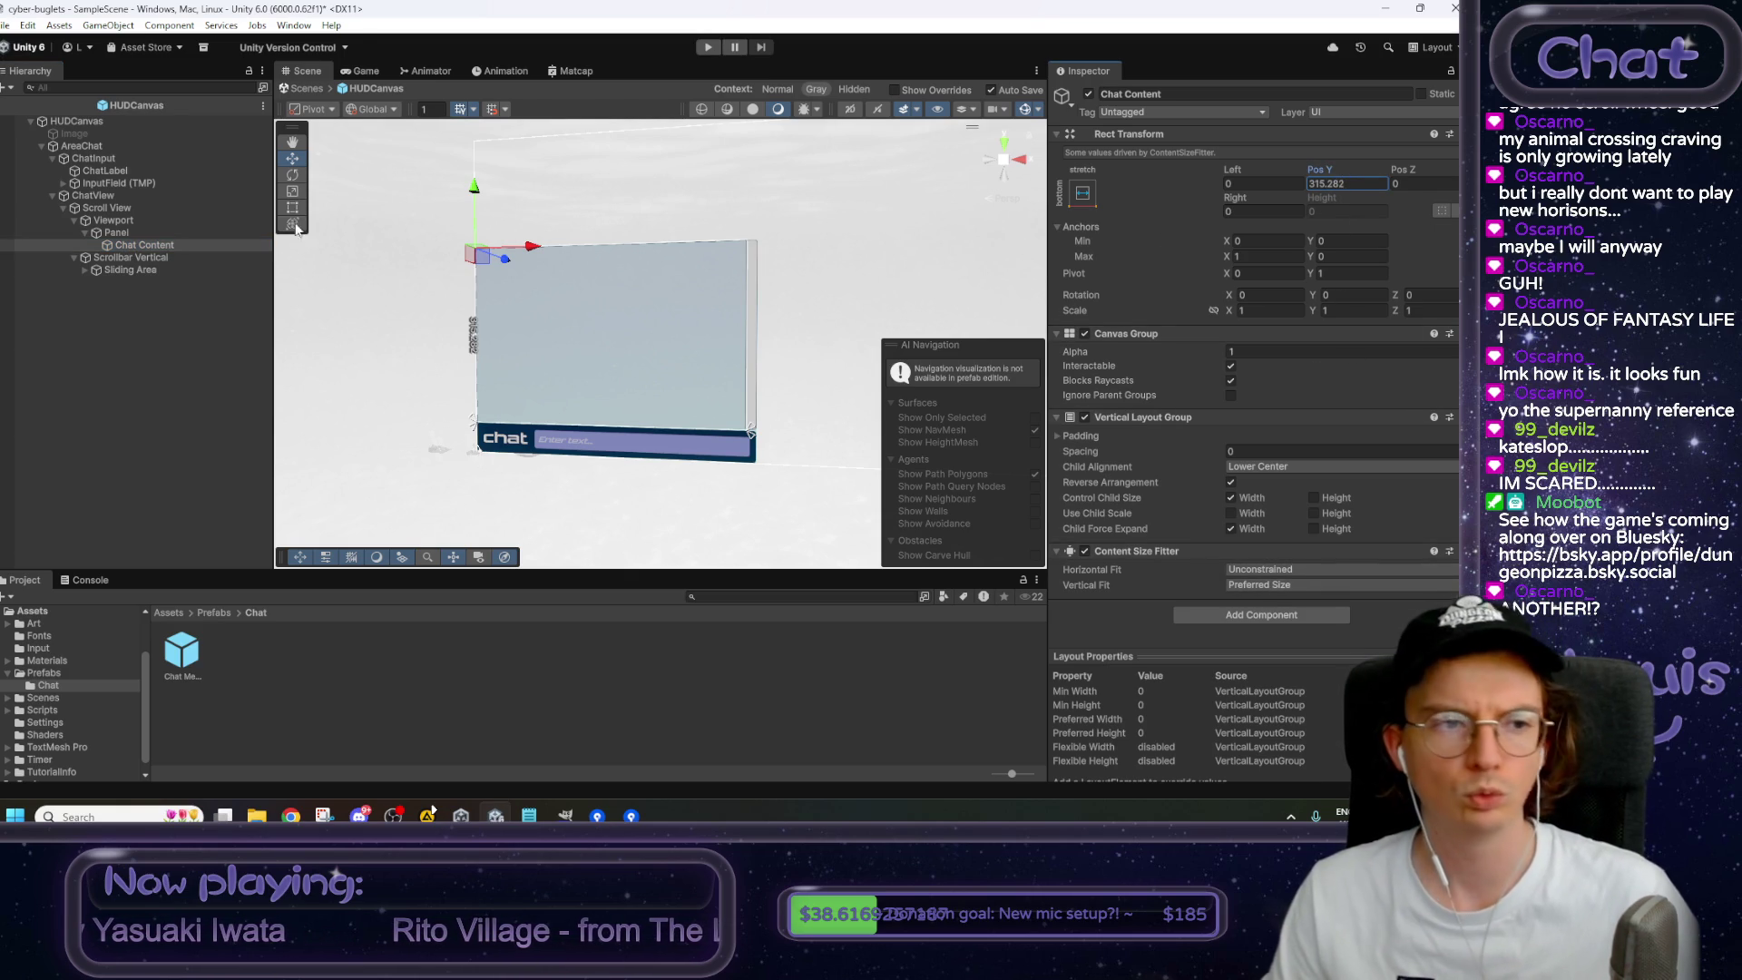
pyautogui.click(140, 234)
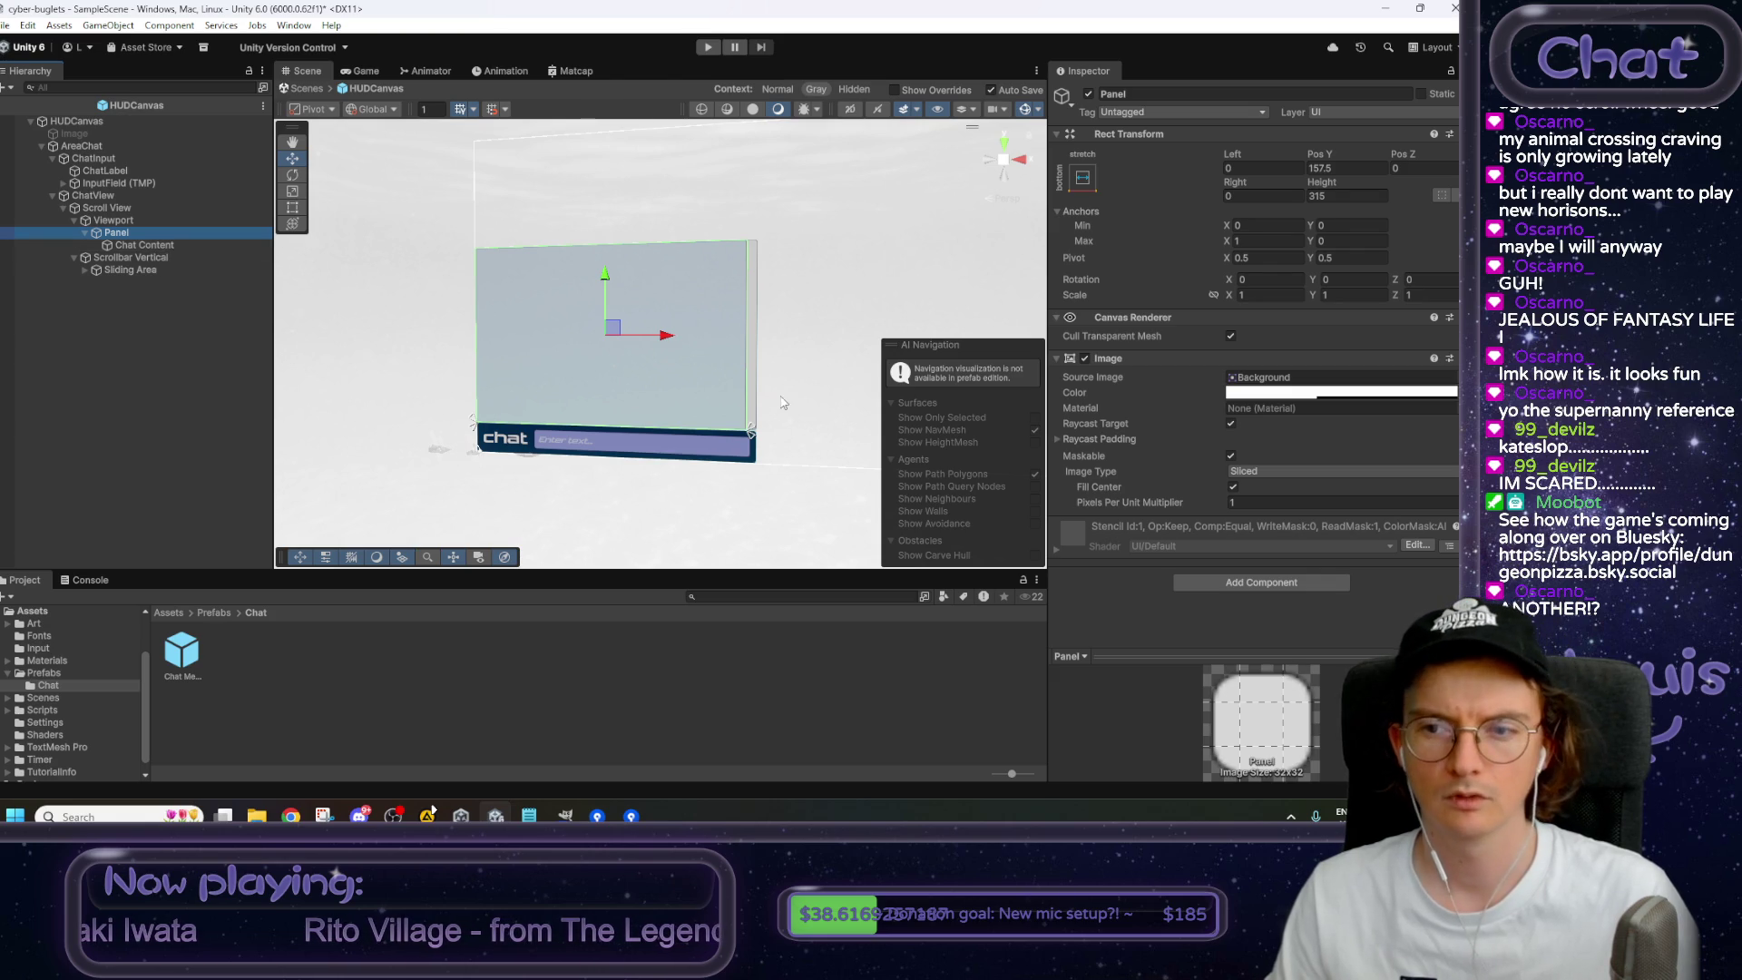
# Remove Chat Content's Content Size Fitter, add it to Panel, and set Panel's Pos Y to 0.
pyautogui.click(158, 245)
pyautogui.rightClick(1190, 548)
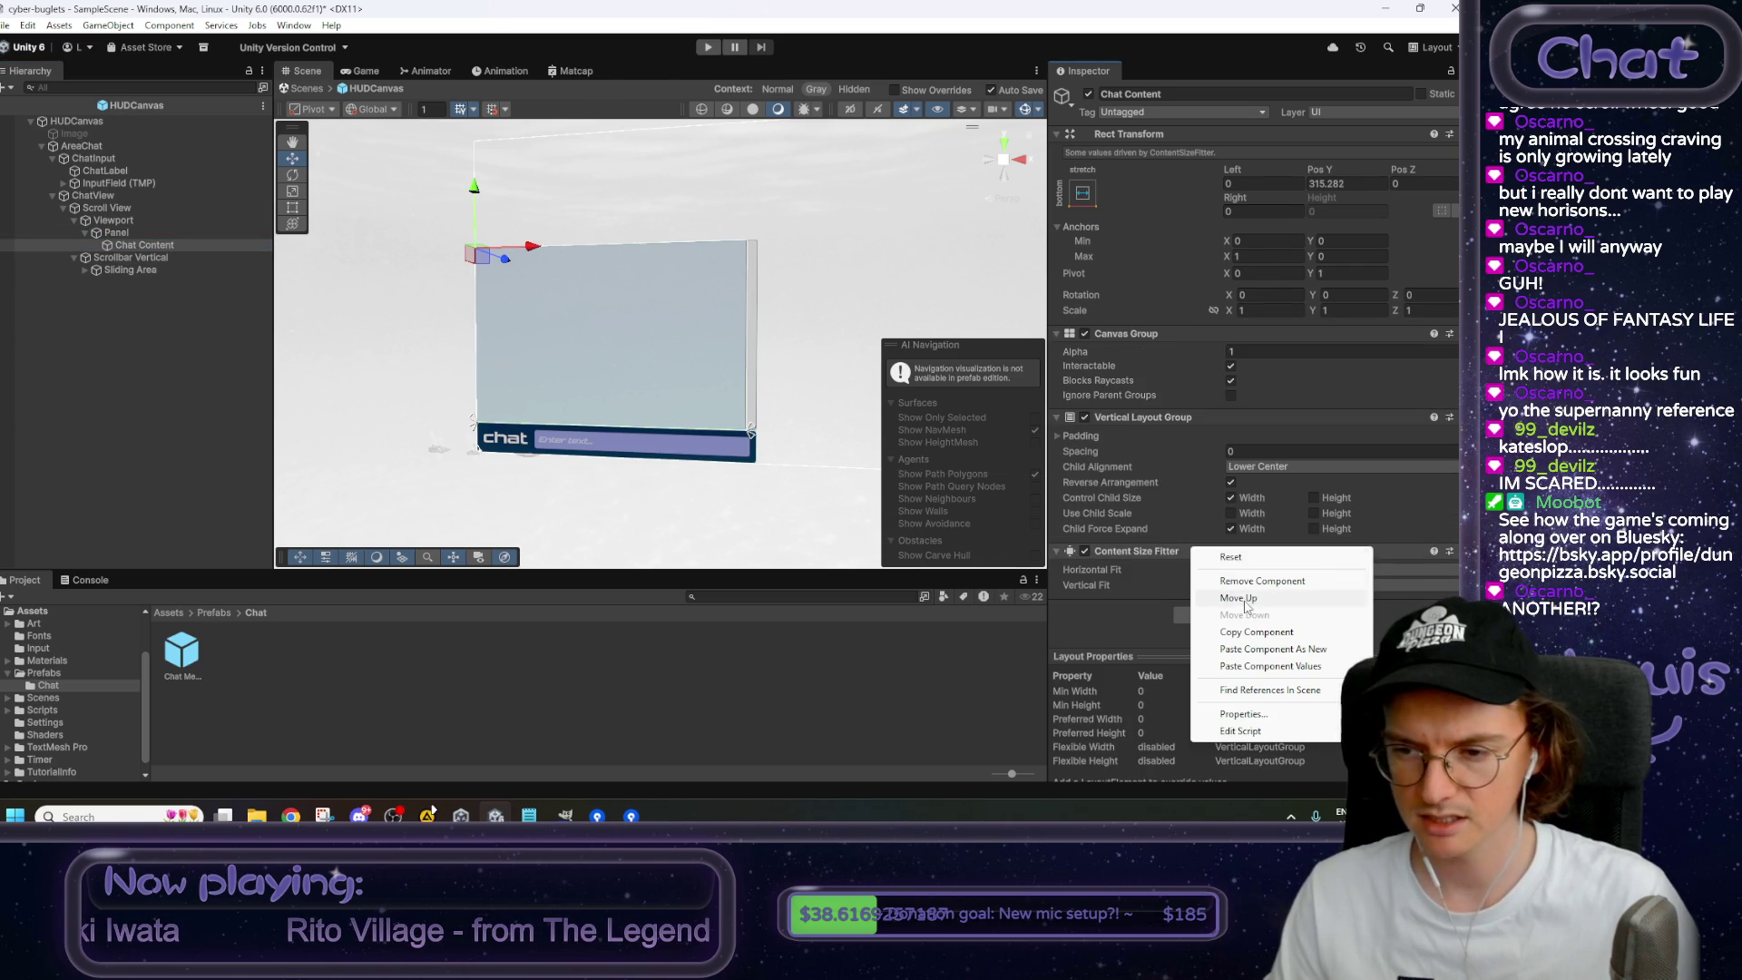
pyautogui.rightClick(1195, 551)
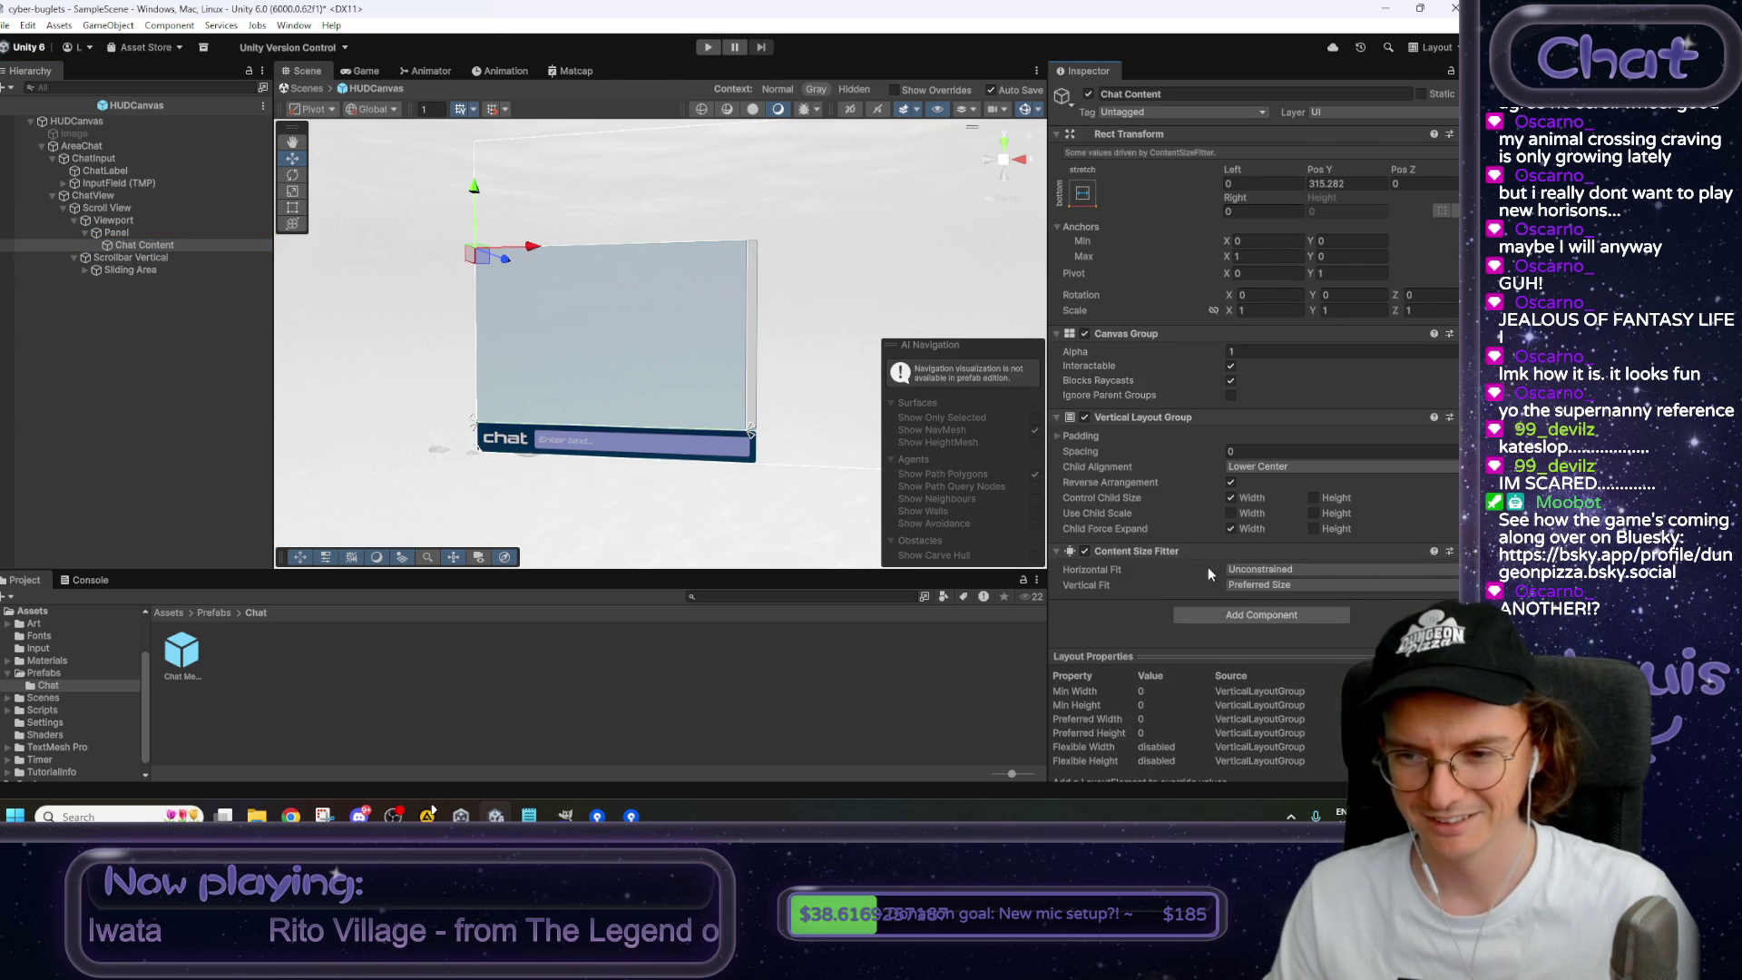
pyautogui.rightClick(1195, 551)
pyautogui.click(1270, 588)
pyautogui.click(147, 231)
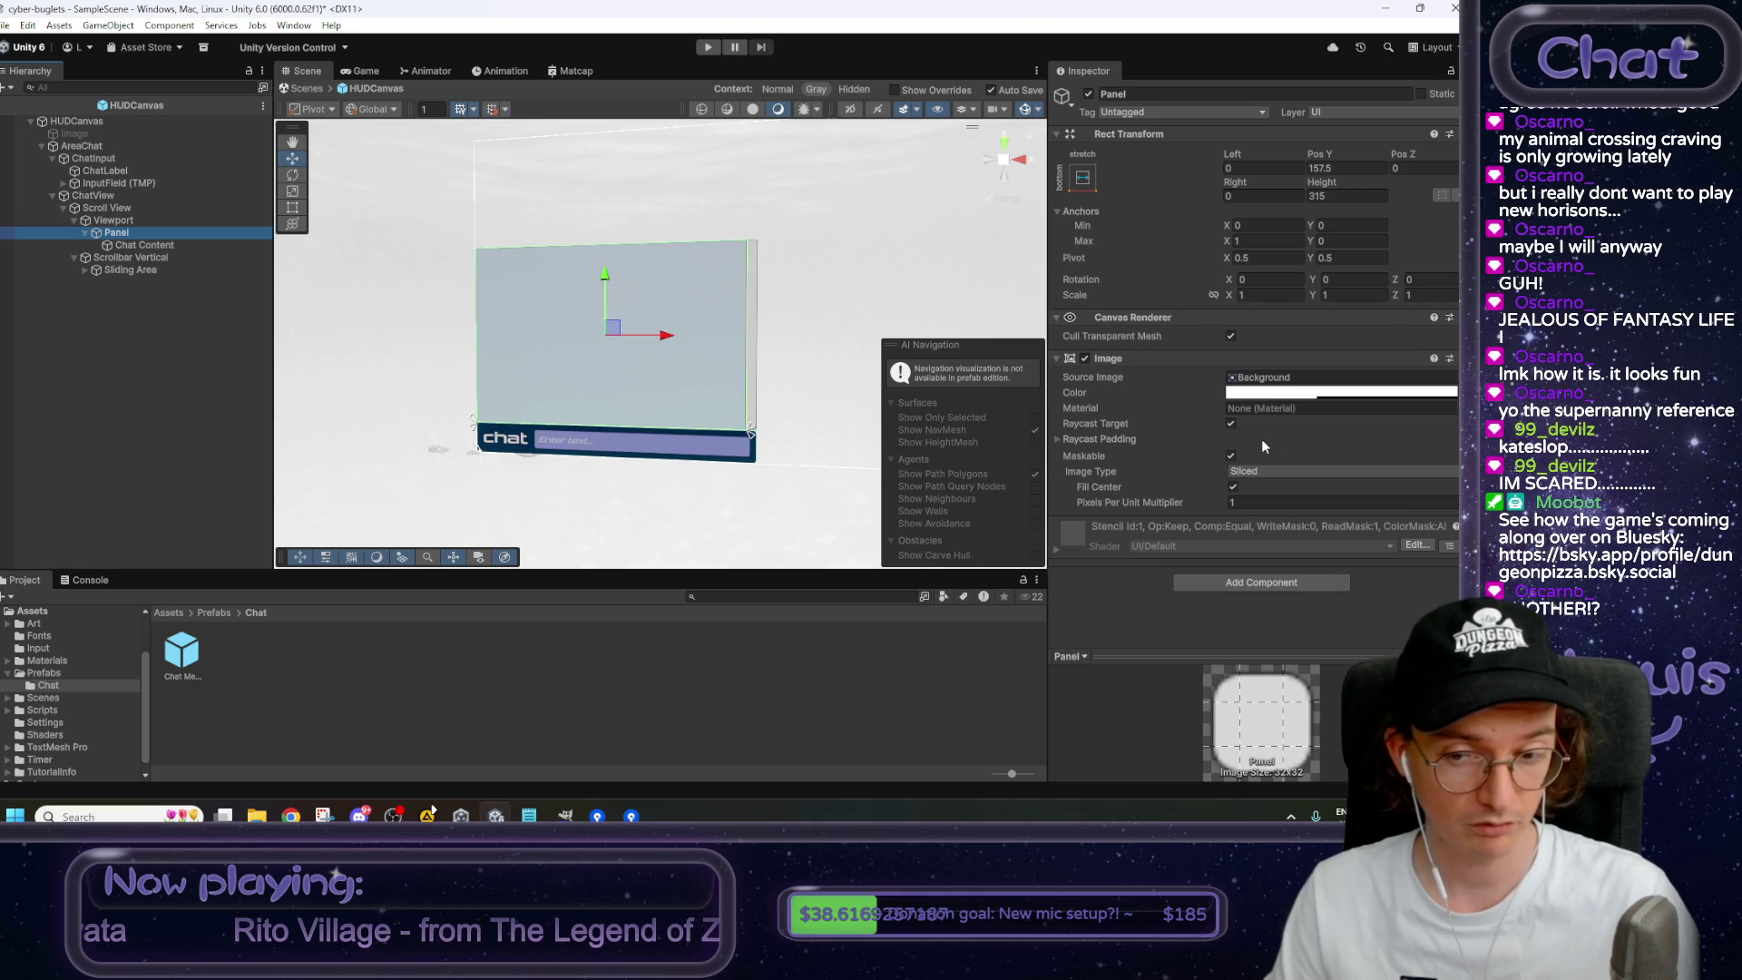
pyautogui.rightClick(1178, 378)
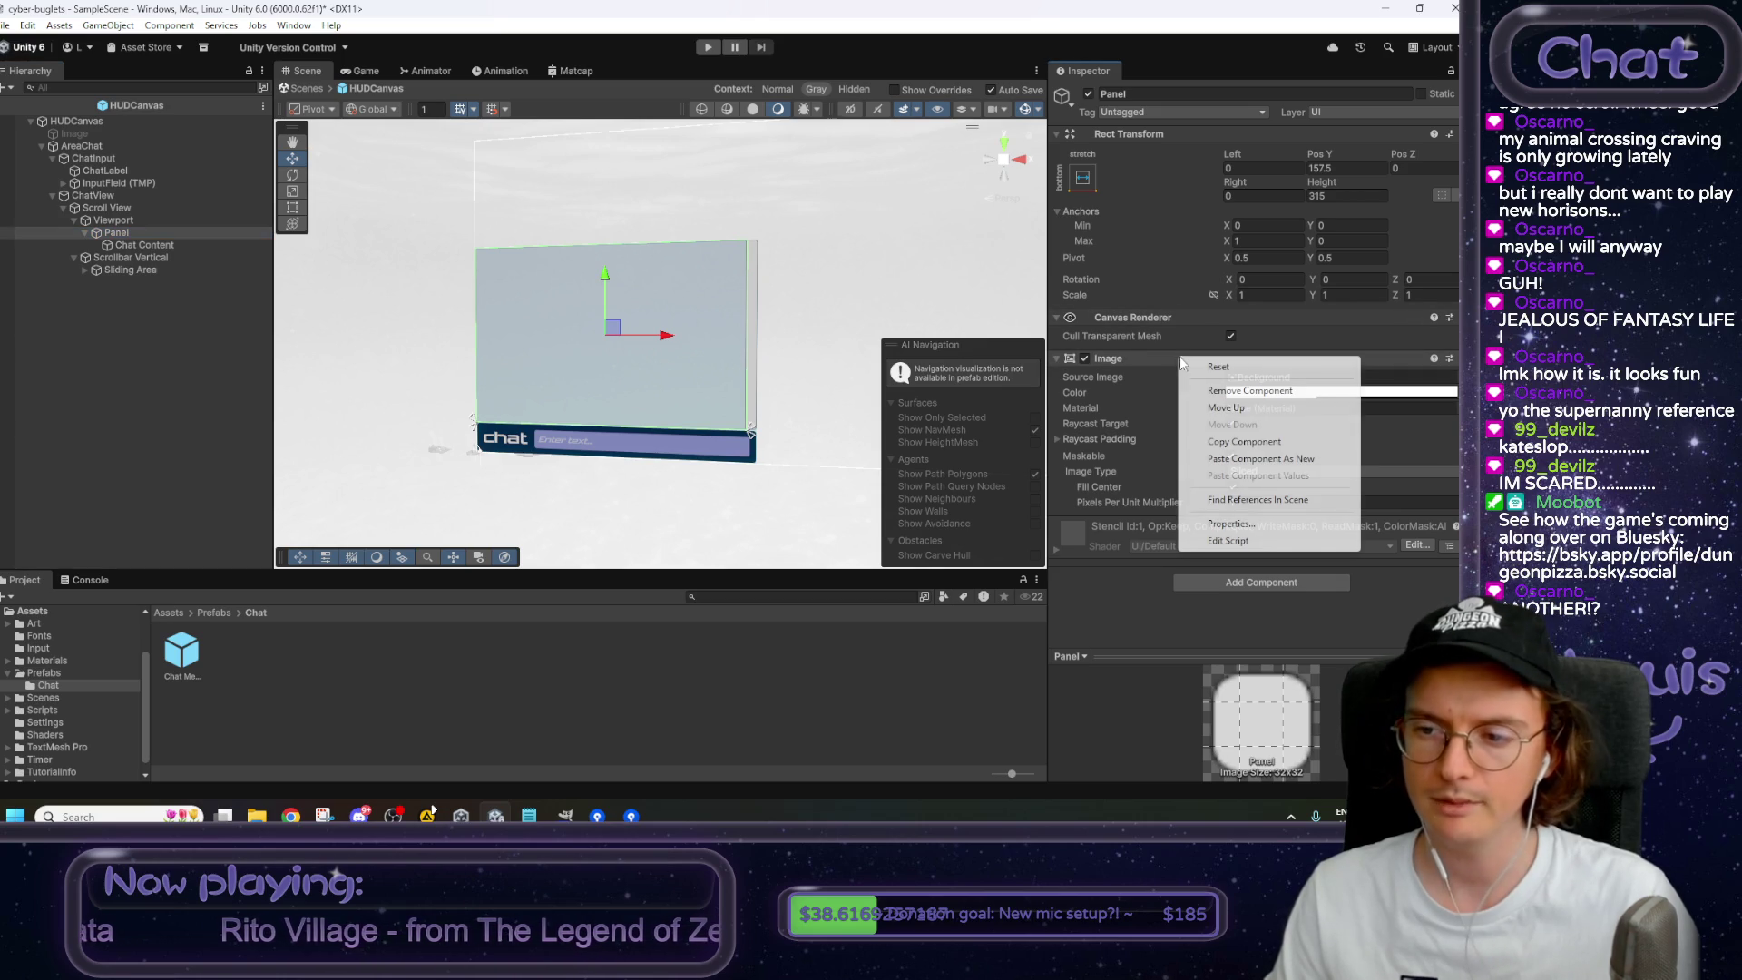
pyautogui.click(1265, 459)
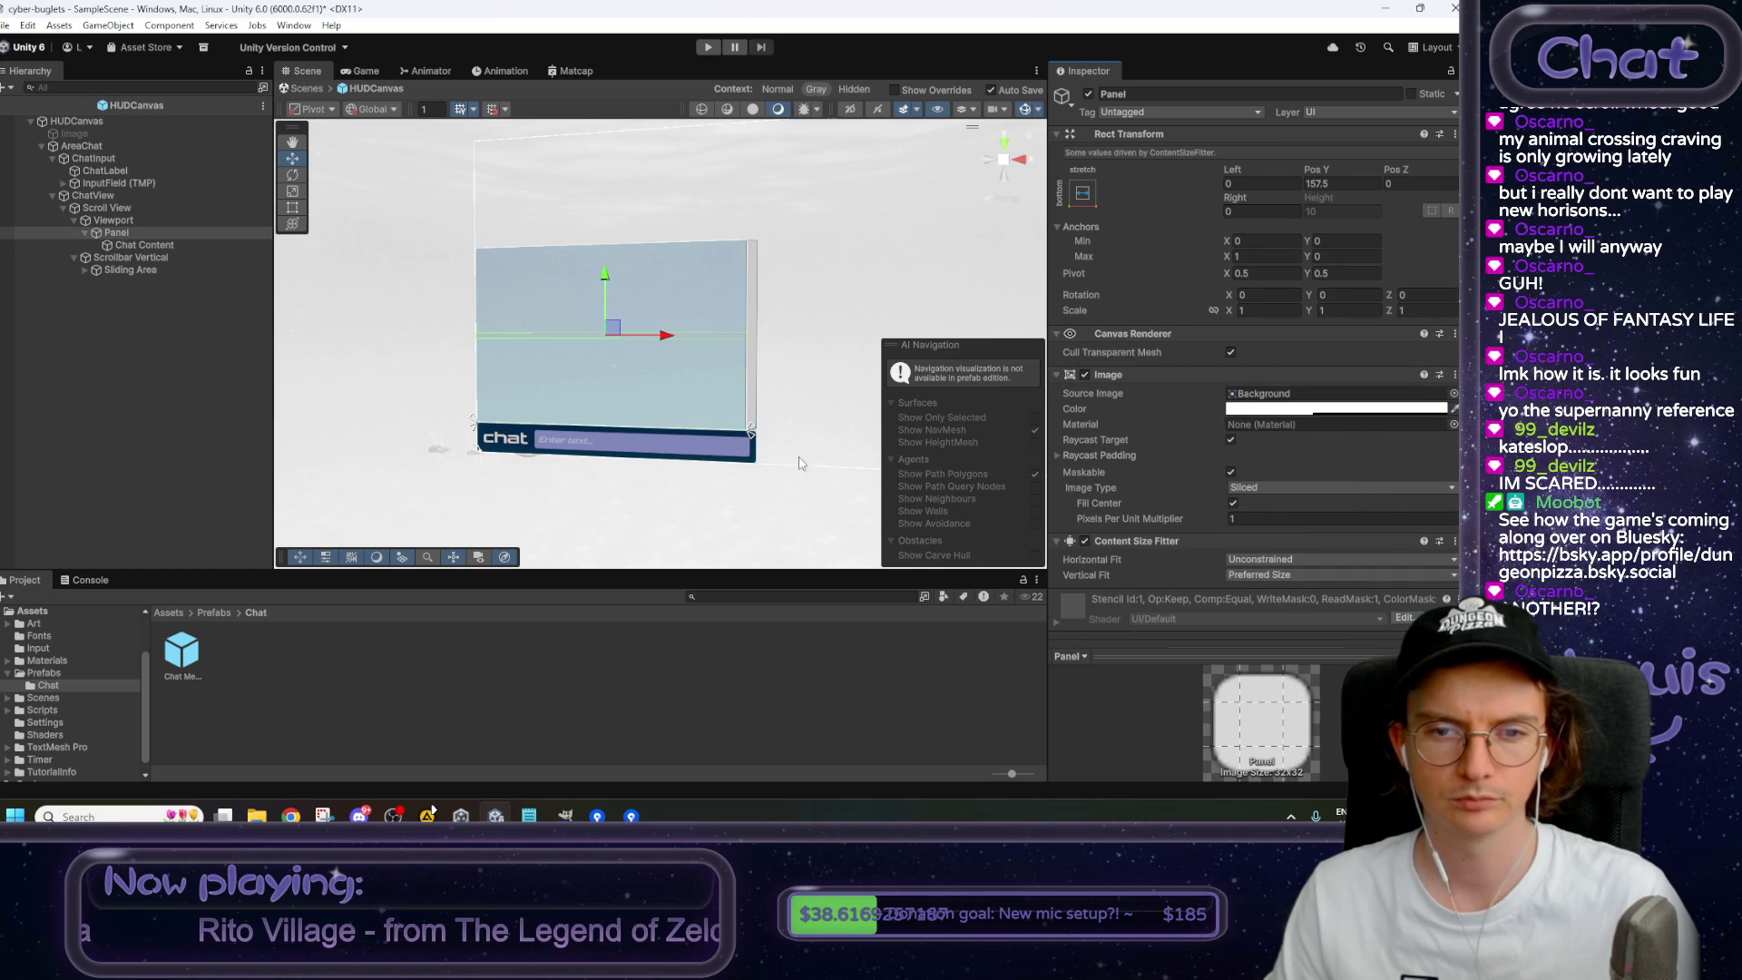
pyautogui.click(1373, 181)
pyautogui.write('0')
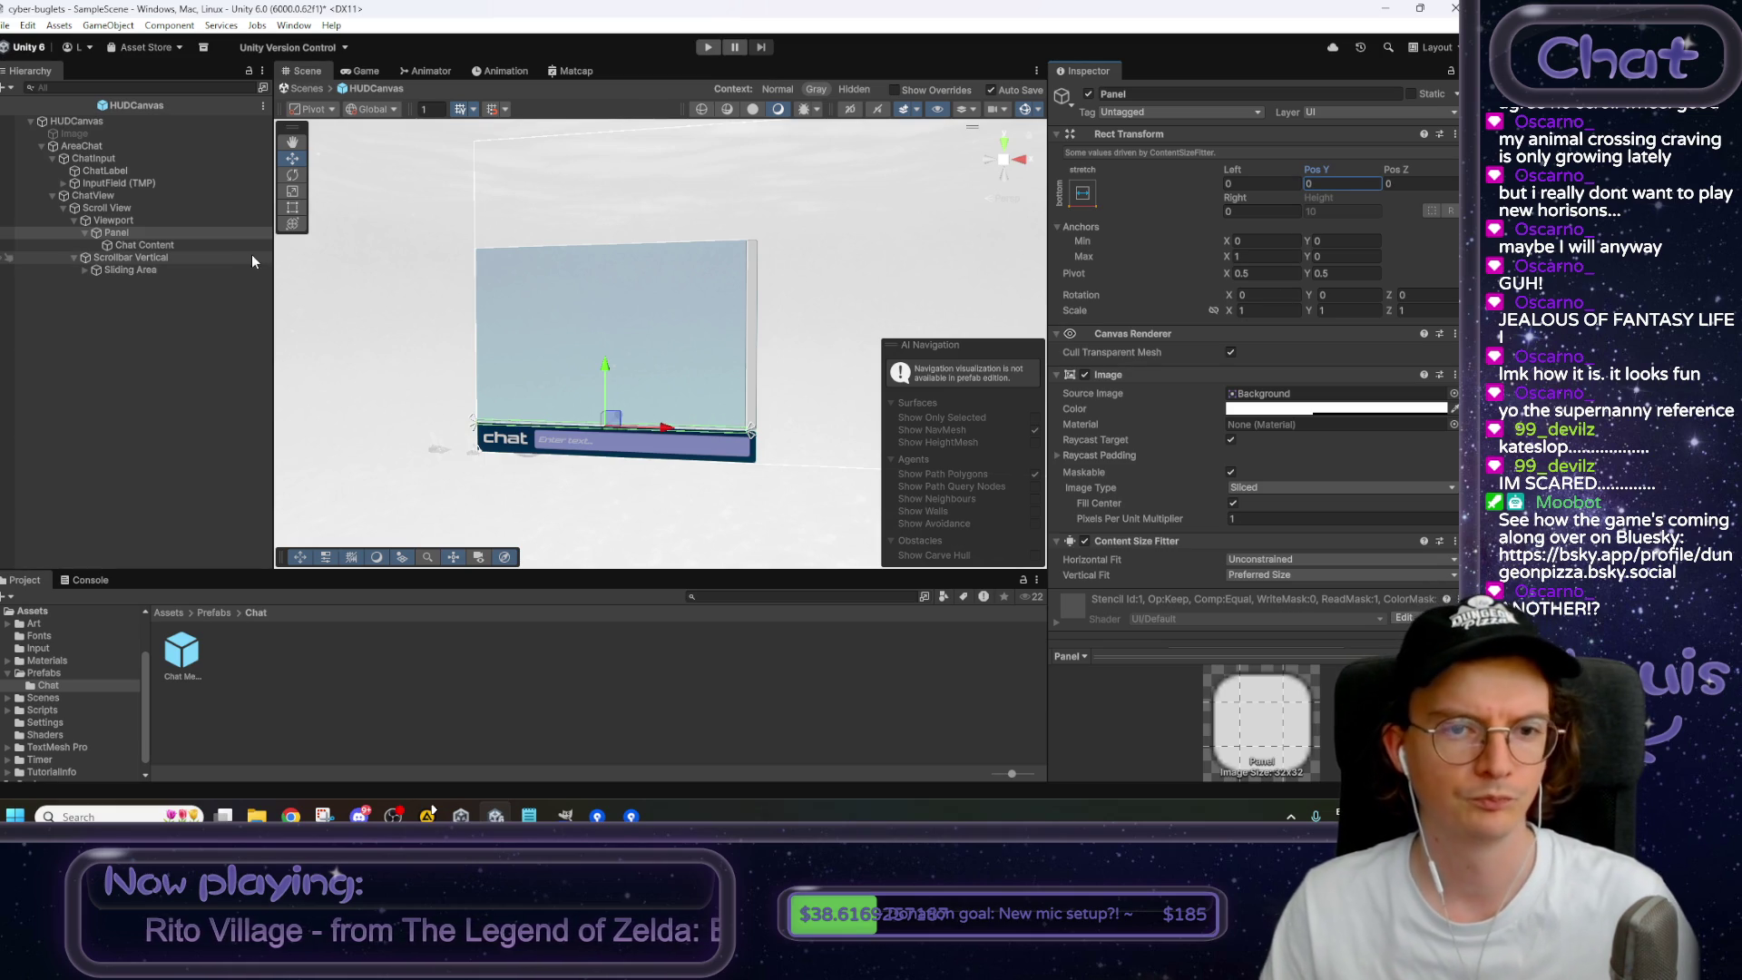
# Add a UI Image, Image (1), inside Chat Content with height 55.32.
pyautogui.click(143, 245)
pyautogui.rightClick(182, 247)
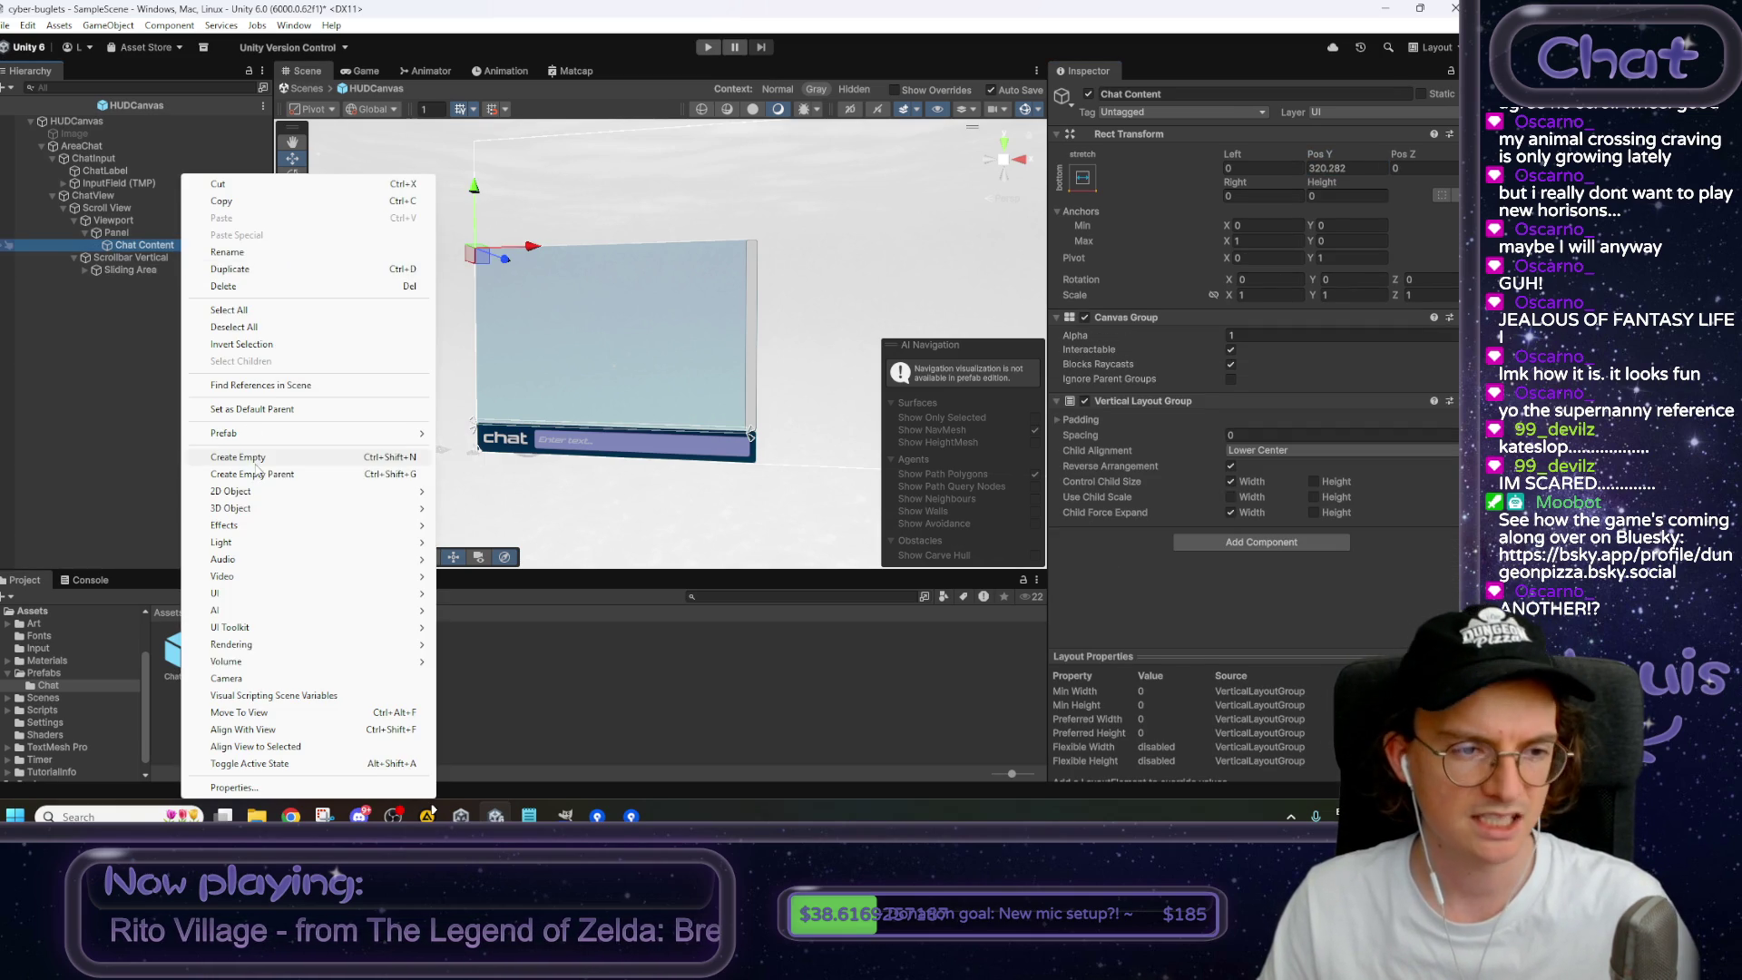
pyautogui.moveTo(253, 599)
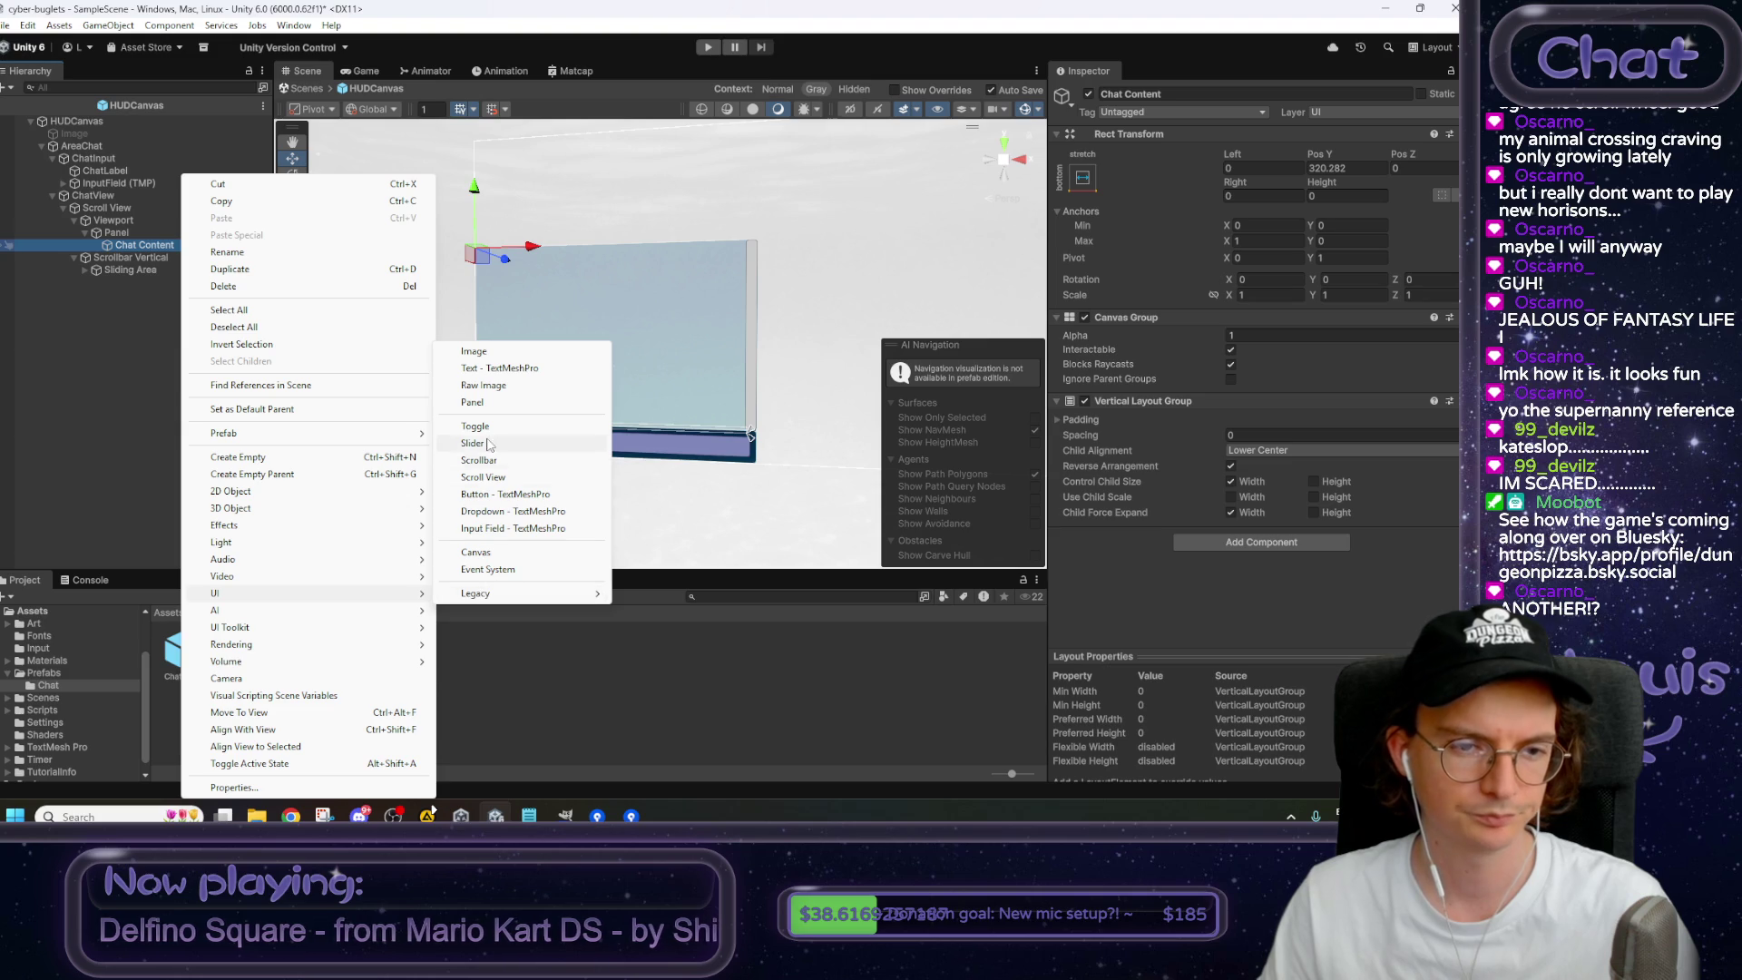
pyautogui.click(487, 353)
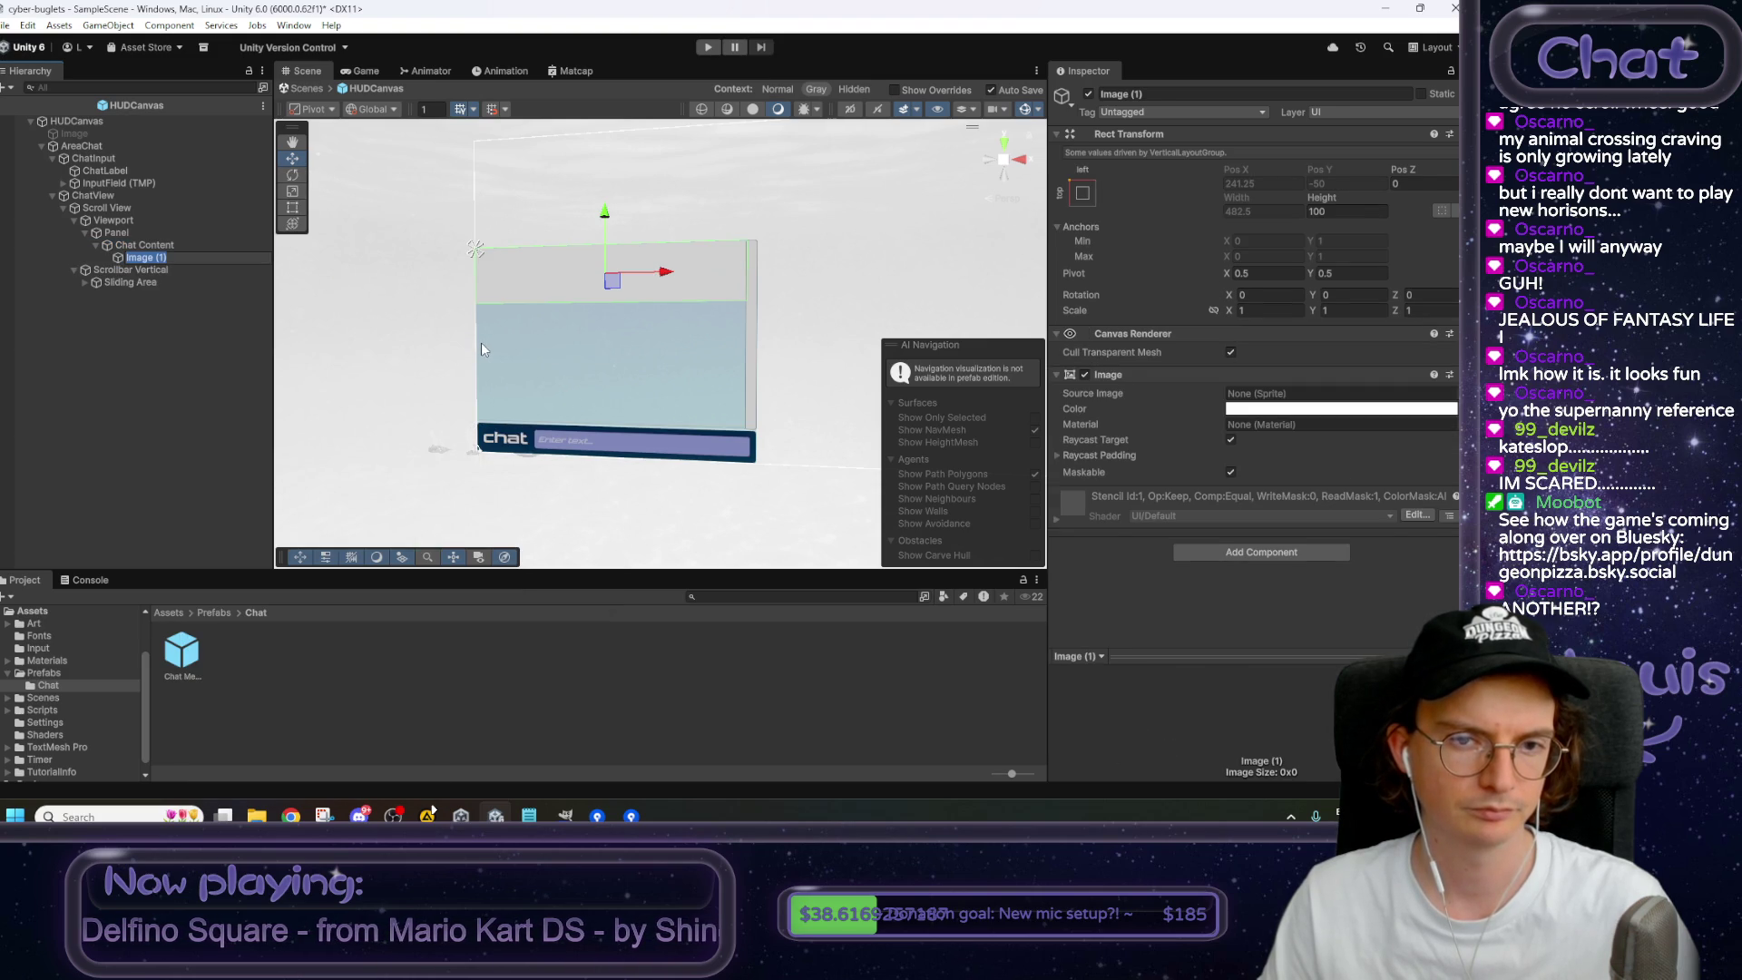
pyautogui.moveTo(1322, 196)
pyautogui.mouseDown()
pyautogui.moveTo(266, 193)
pyautogui.moveTo(227, 225)
pyautogui.mouseUp()
pyautogui.moveTo(617, 245)
pyautogui.keyDown('alt'); pyautogui.mouseDown()
pyautogui.moveTo(678, 260)
pyautogui.moveTo(672, 293)
pyautogui.mouseUp(); pyautogui.keyUp('alt')
# Keep Chat Content's Pos Y at 320.282 and its child alignment at Lower Center.
pyautogui.click(122, 235)
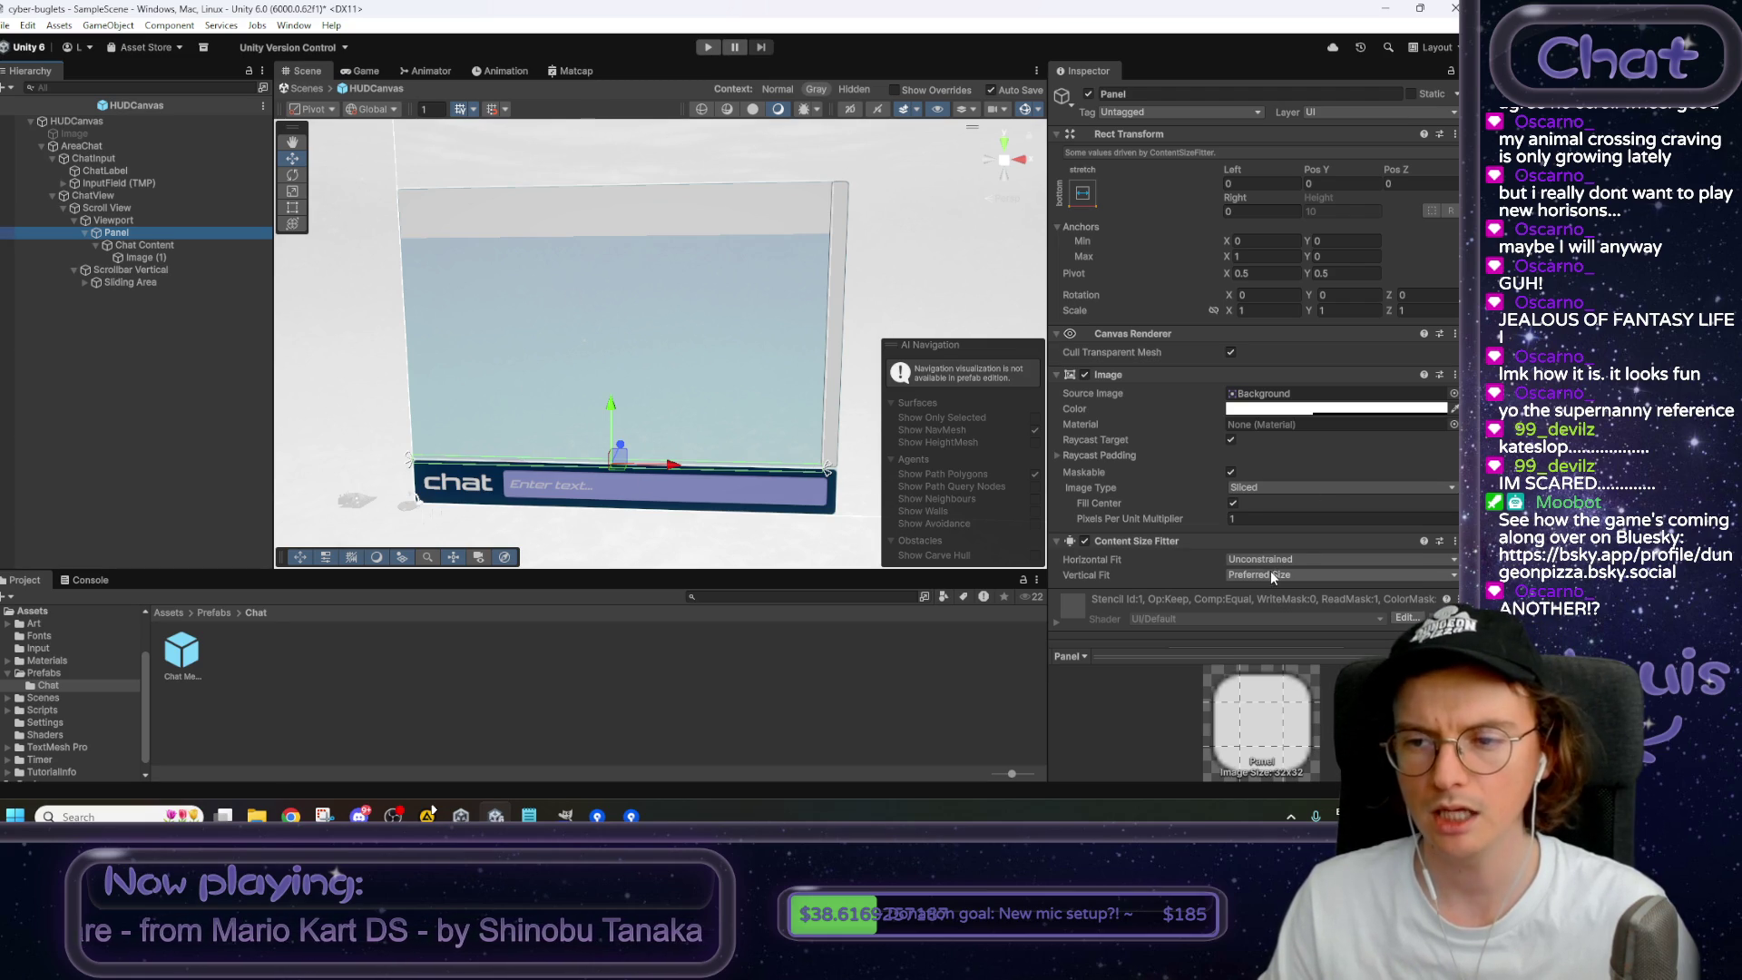
pyautogui.click(142, 245)
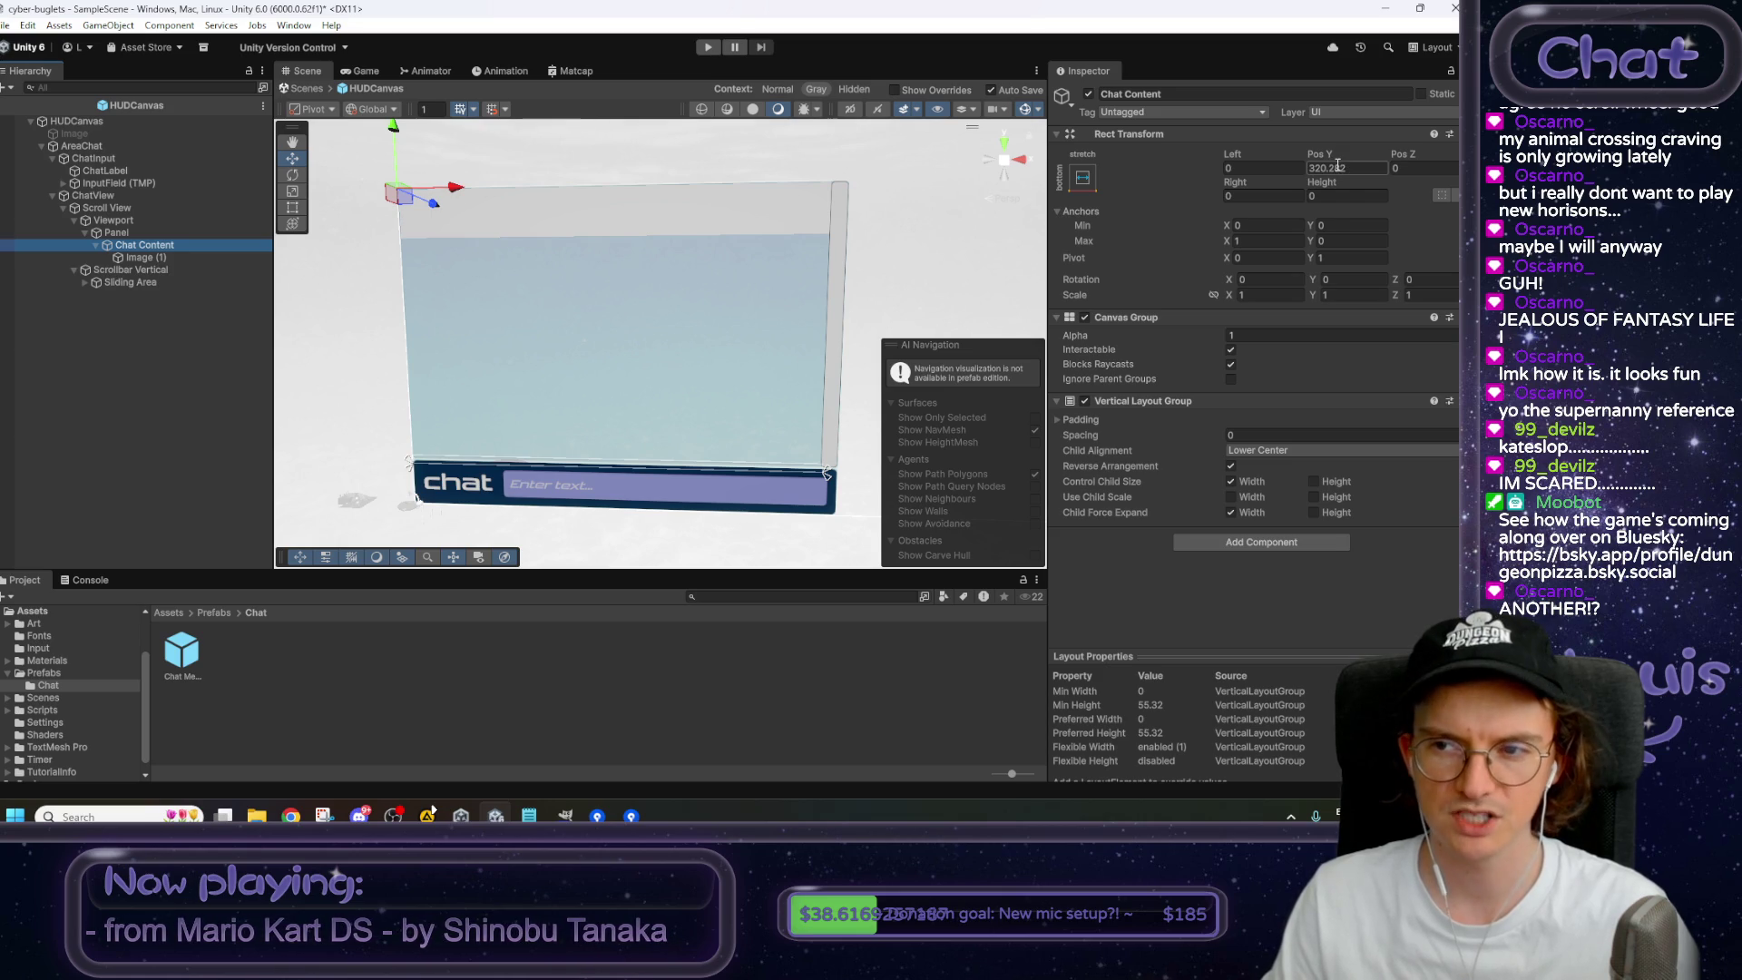
pyautogui.click(1335, 168)
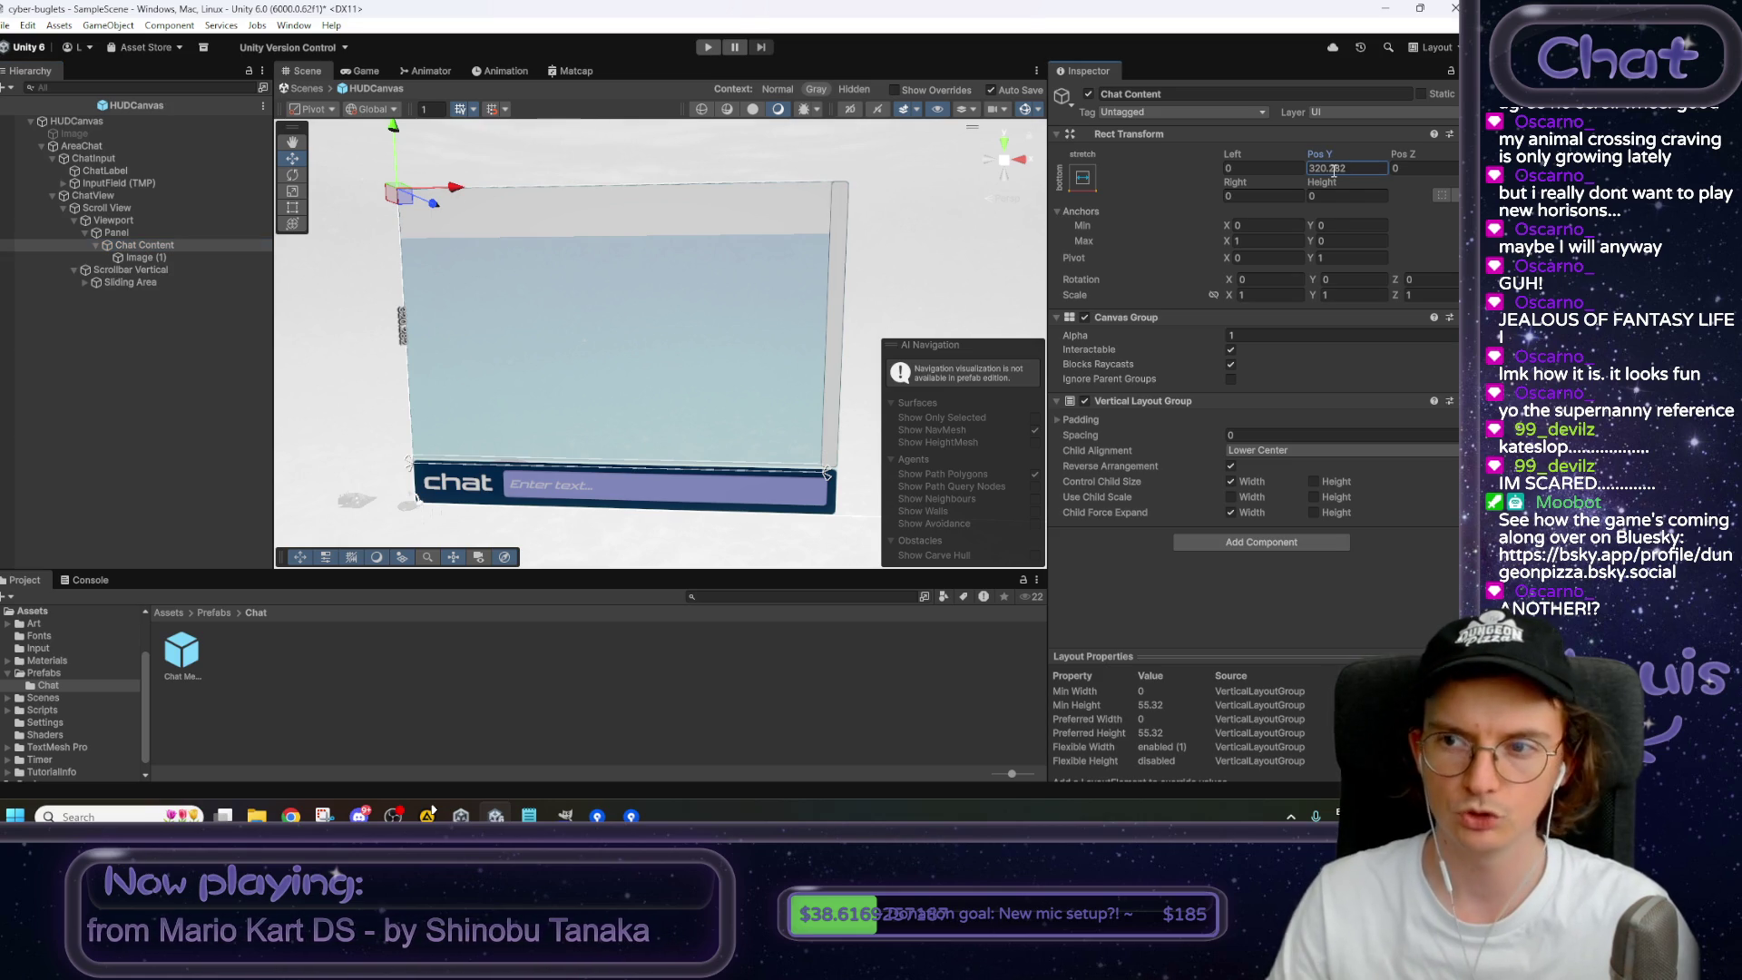
pyautogui.doubleClick(1334, 170)
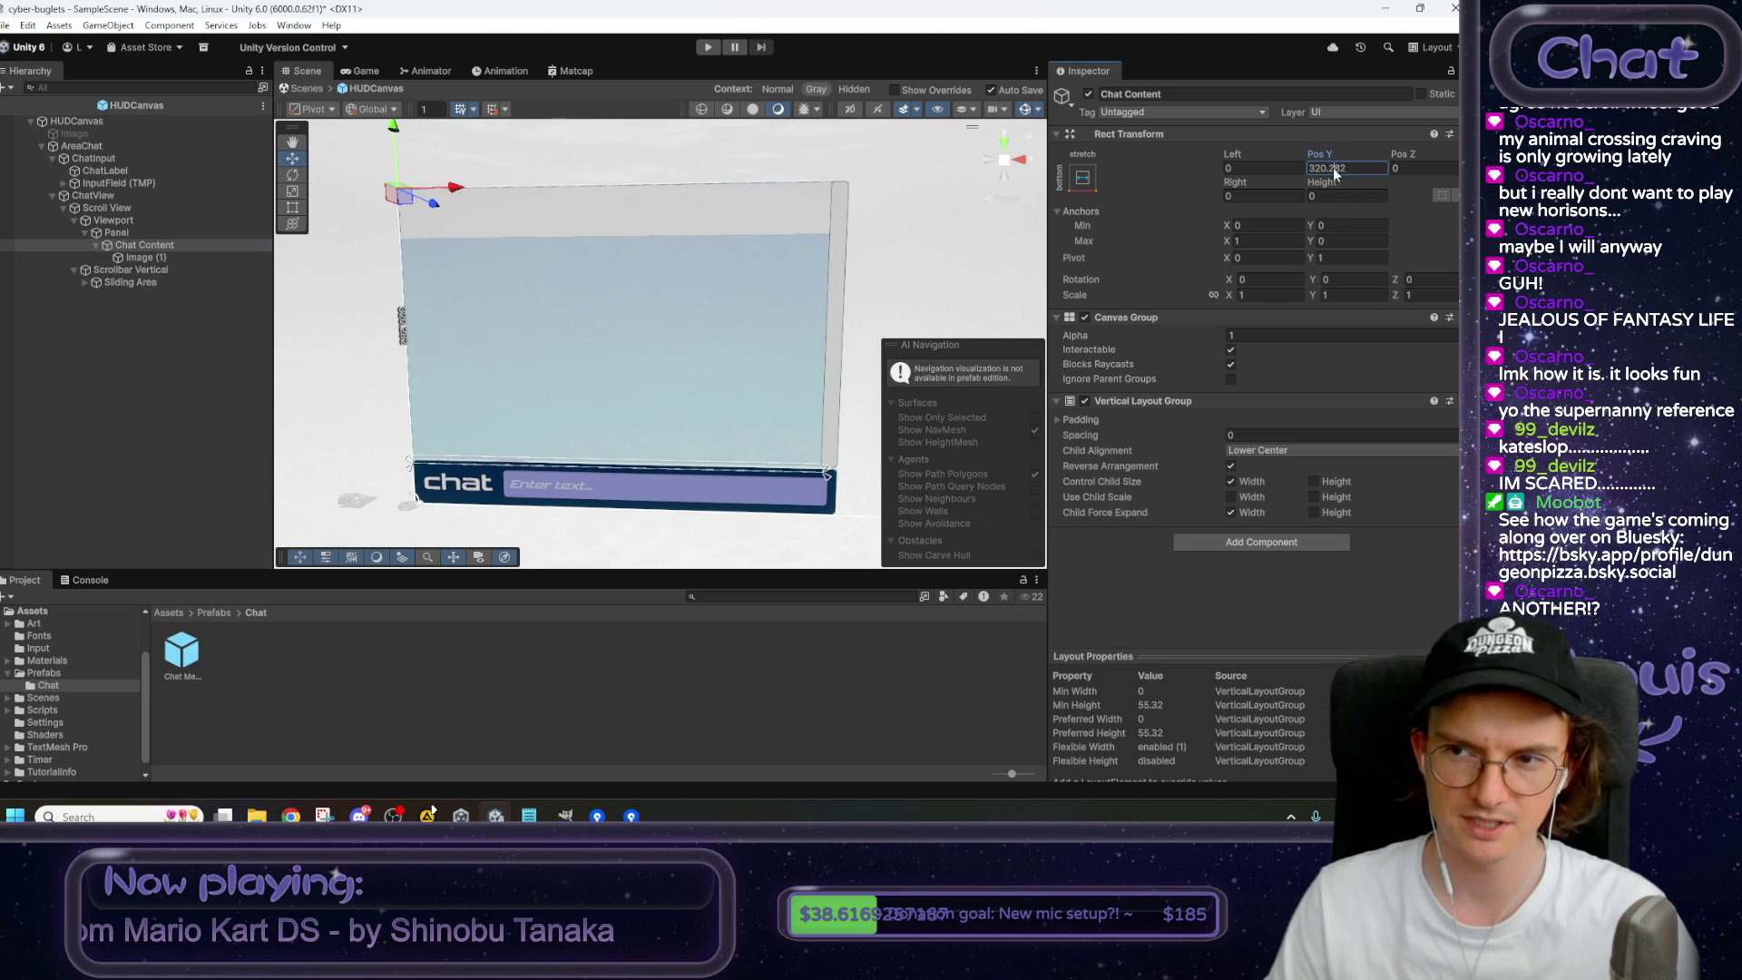
pyautogui.press('Return')
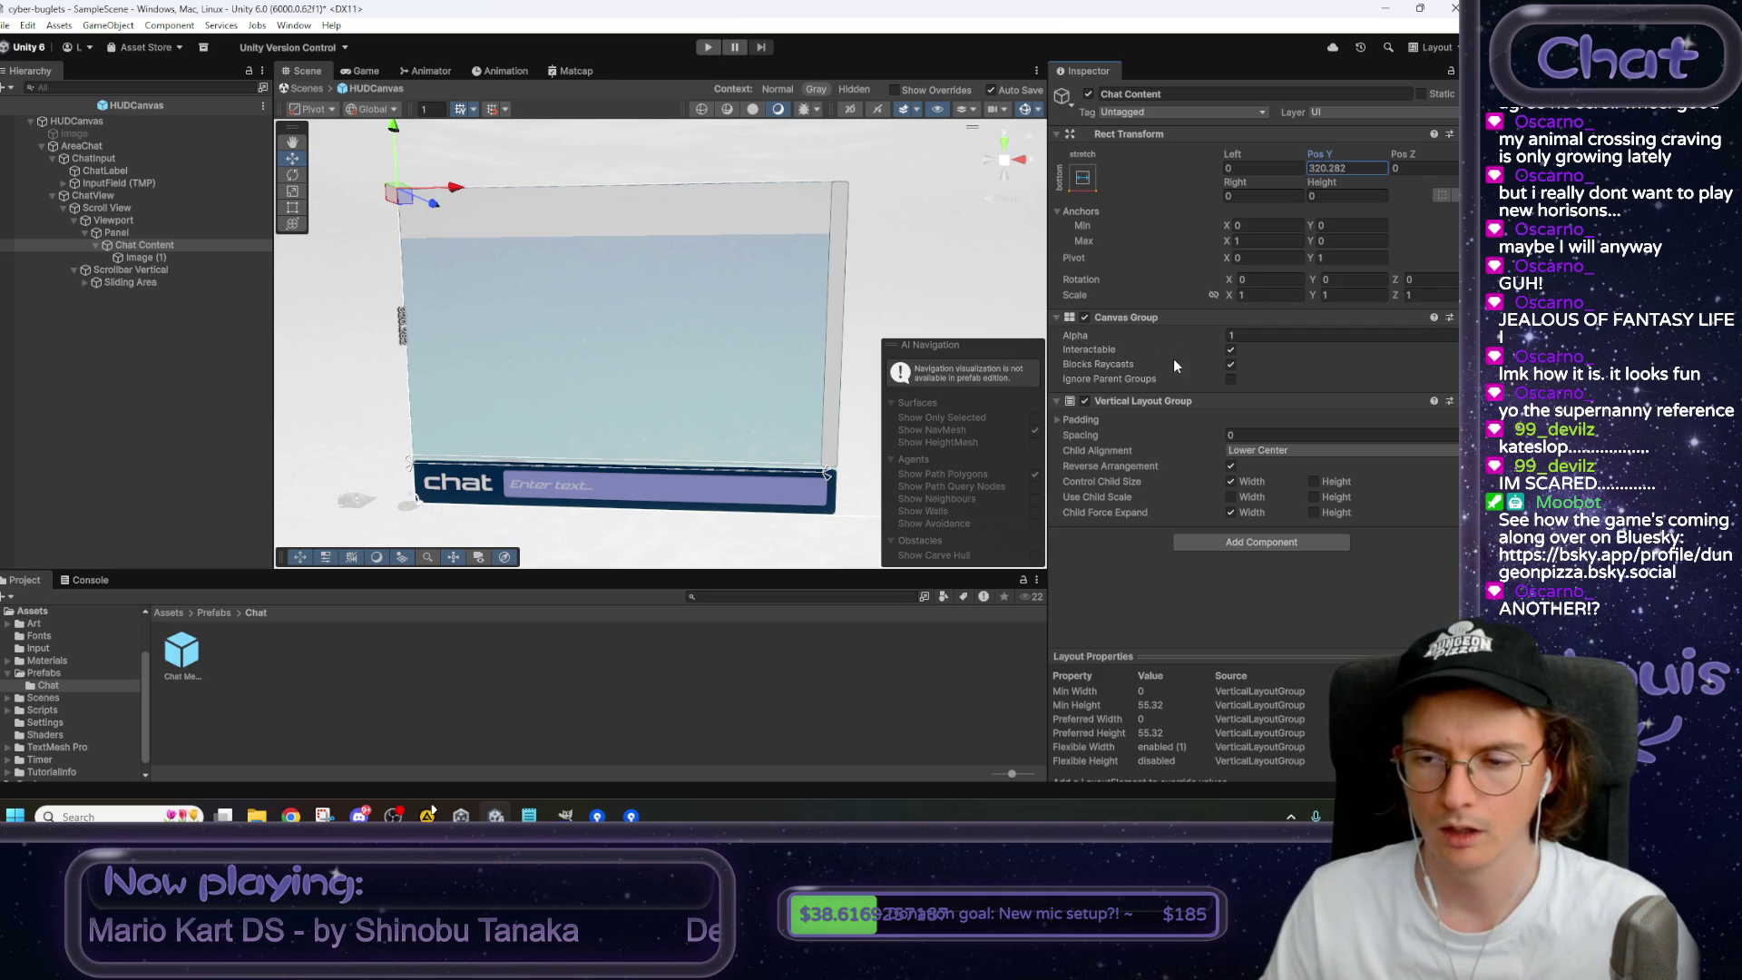
pyautogui.click(1240, 451)
pyautogui.click(1303, 589)
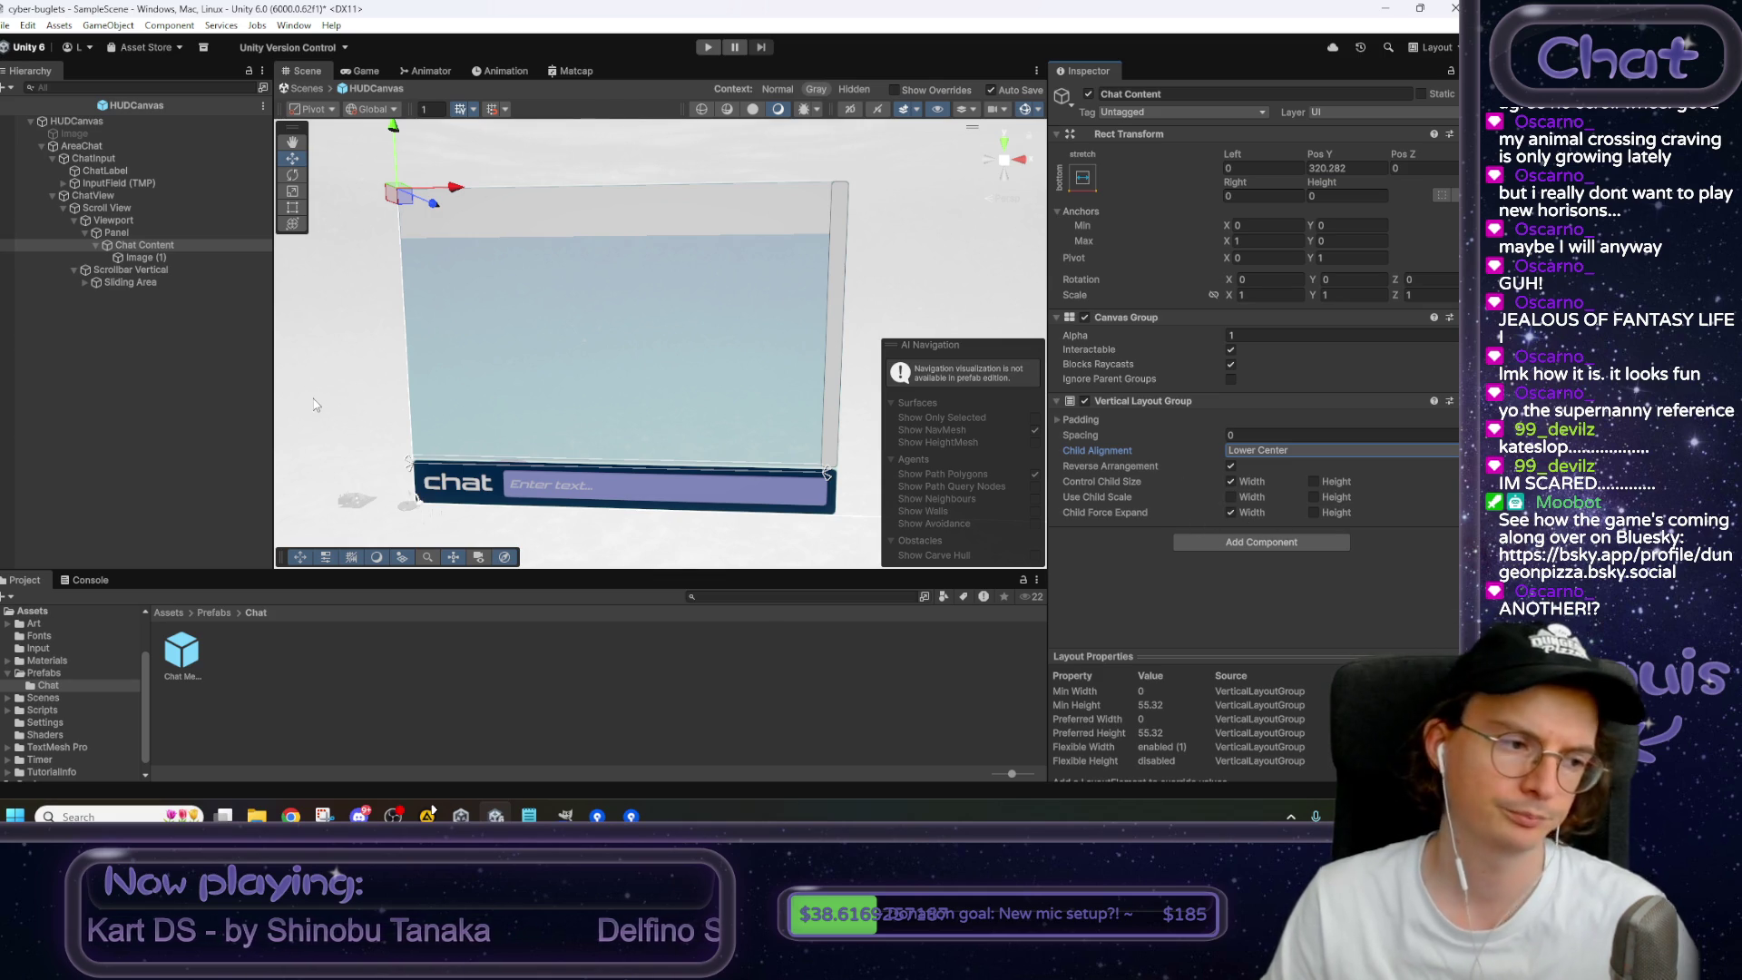
# Review Image (1), Chat Content and Panel settings in the Inspector.
pyautogui.click(144, 262)
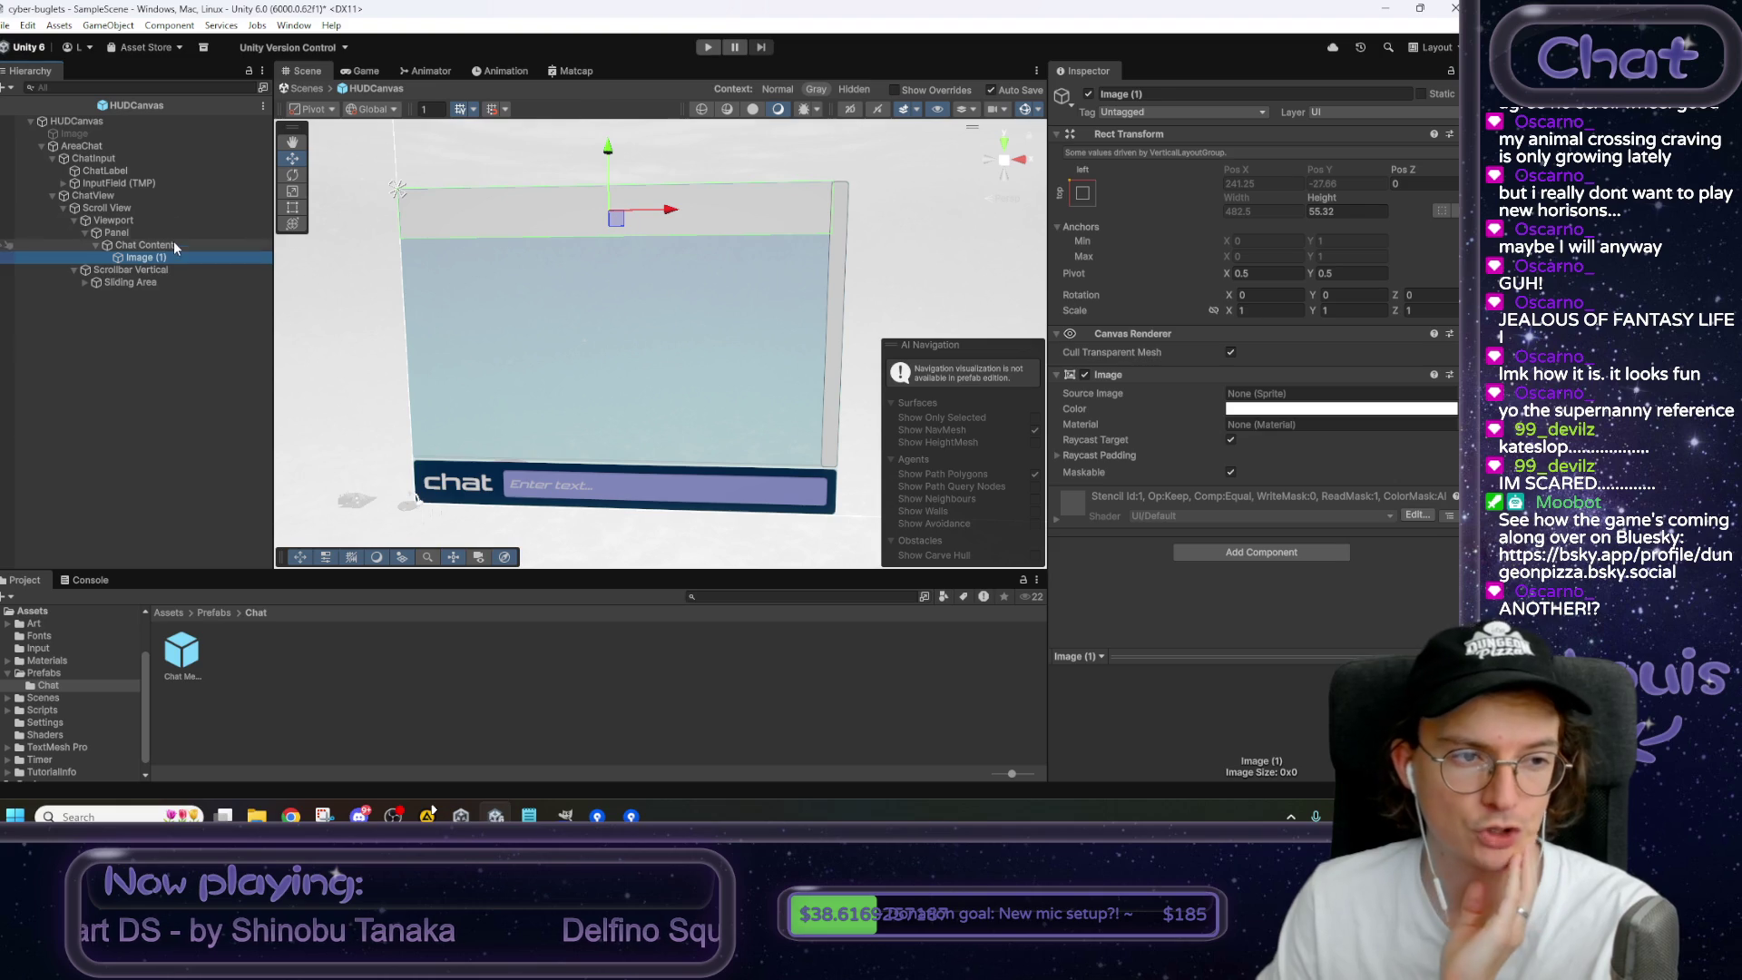
pyautogui.click(168, 245)
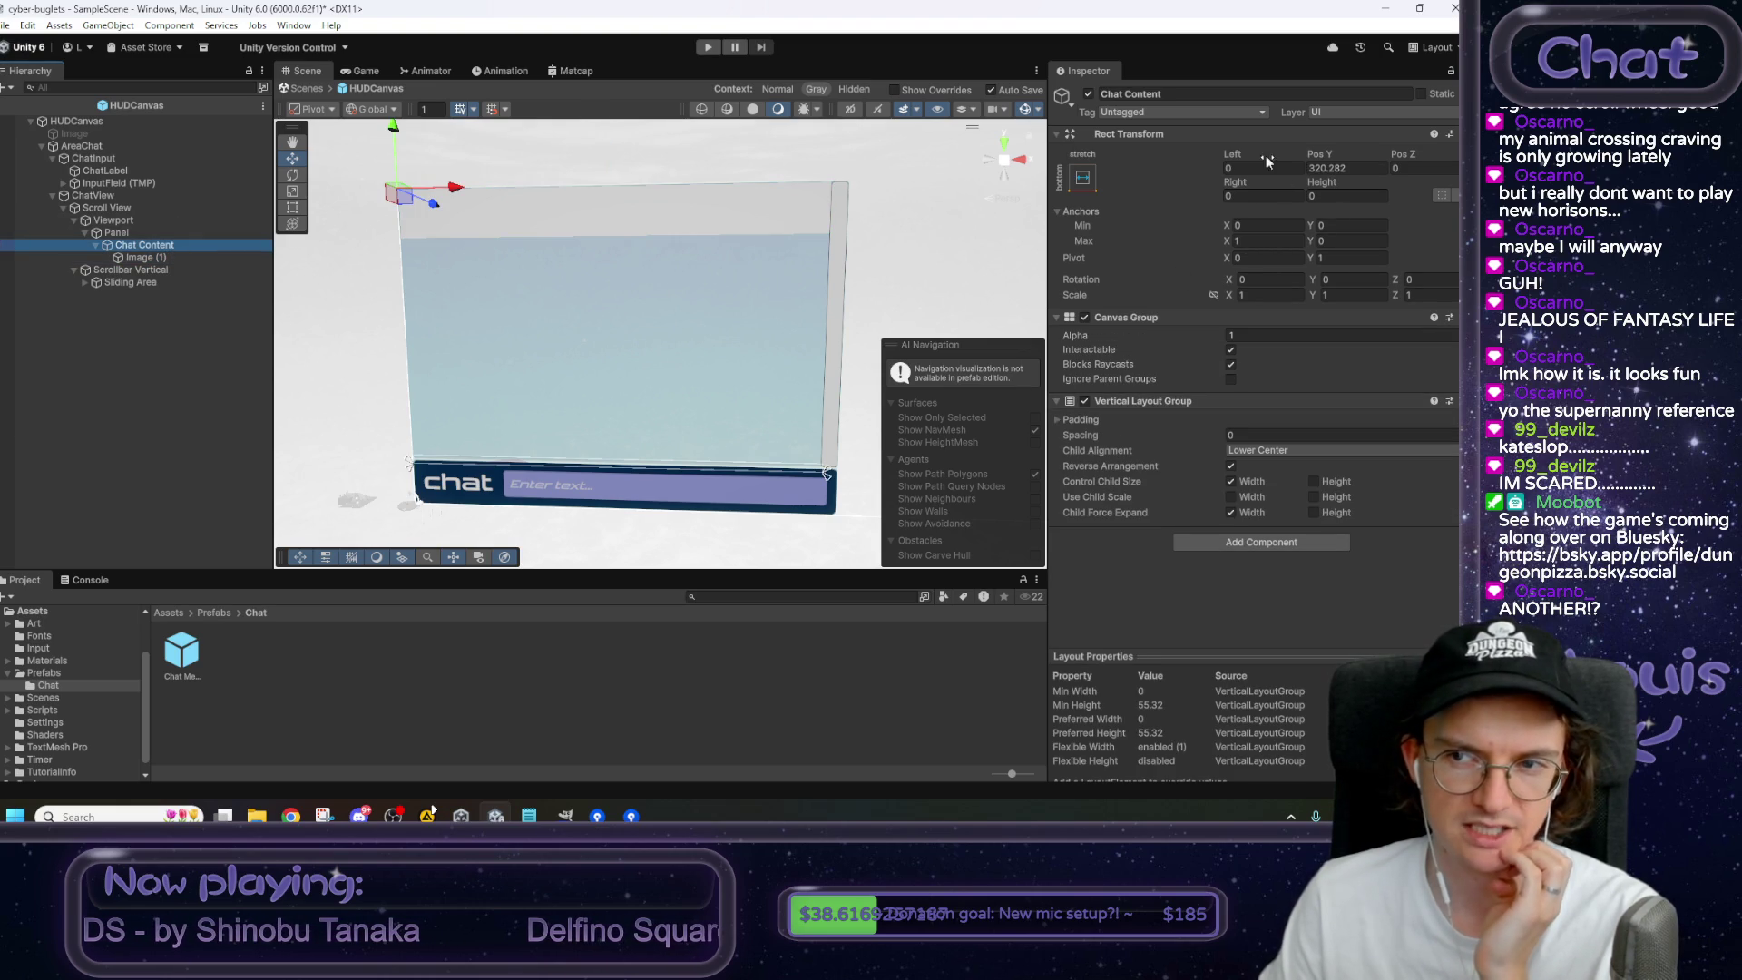
pyautogui.click(1316, 156)
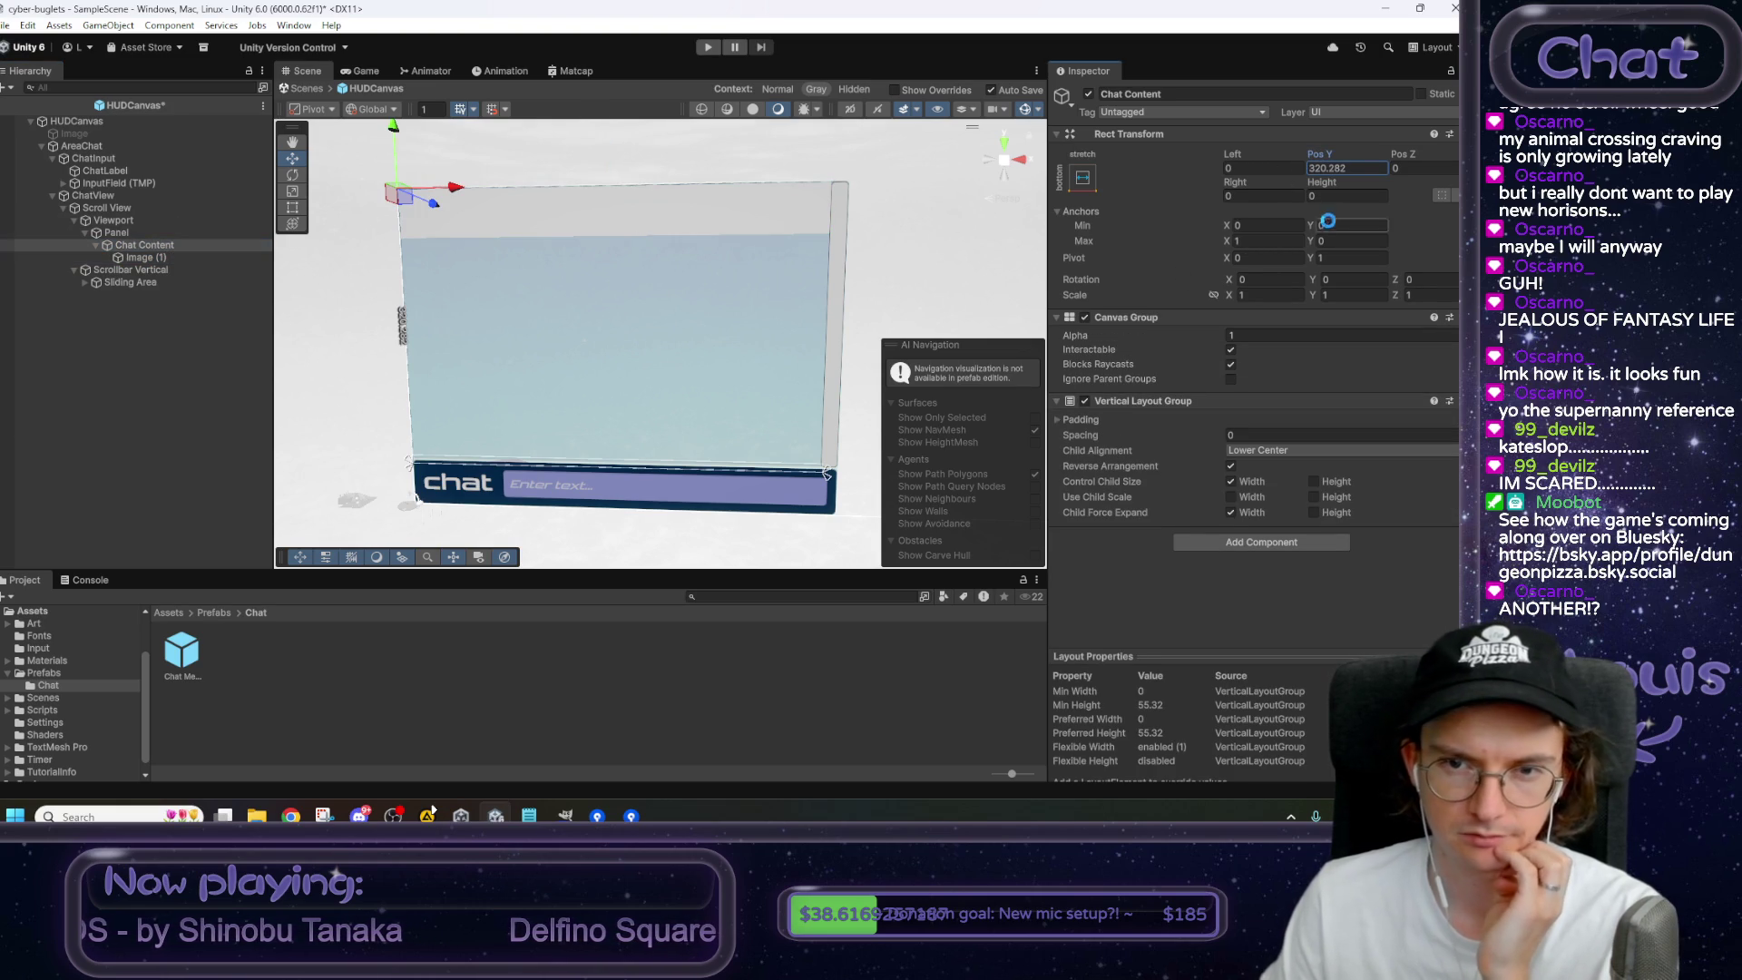
pyautogui.click(145, 232)
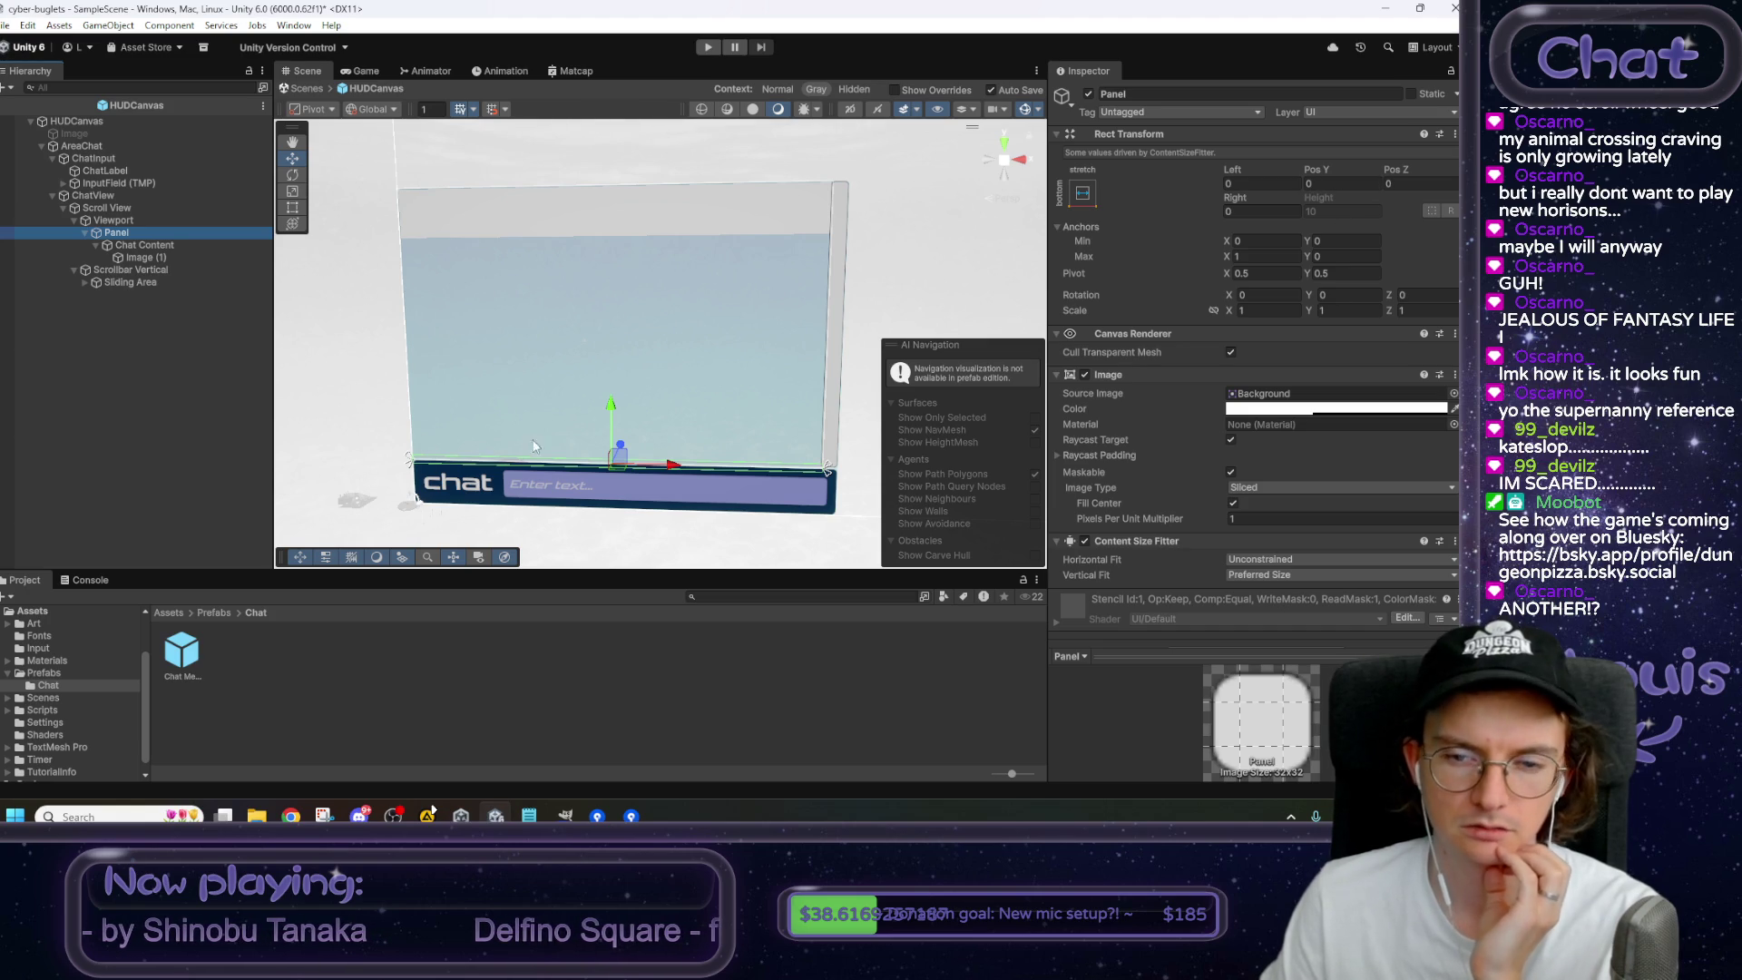
pyautogui.click(137, 245)
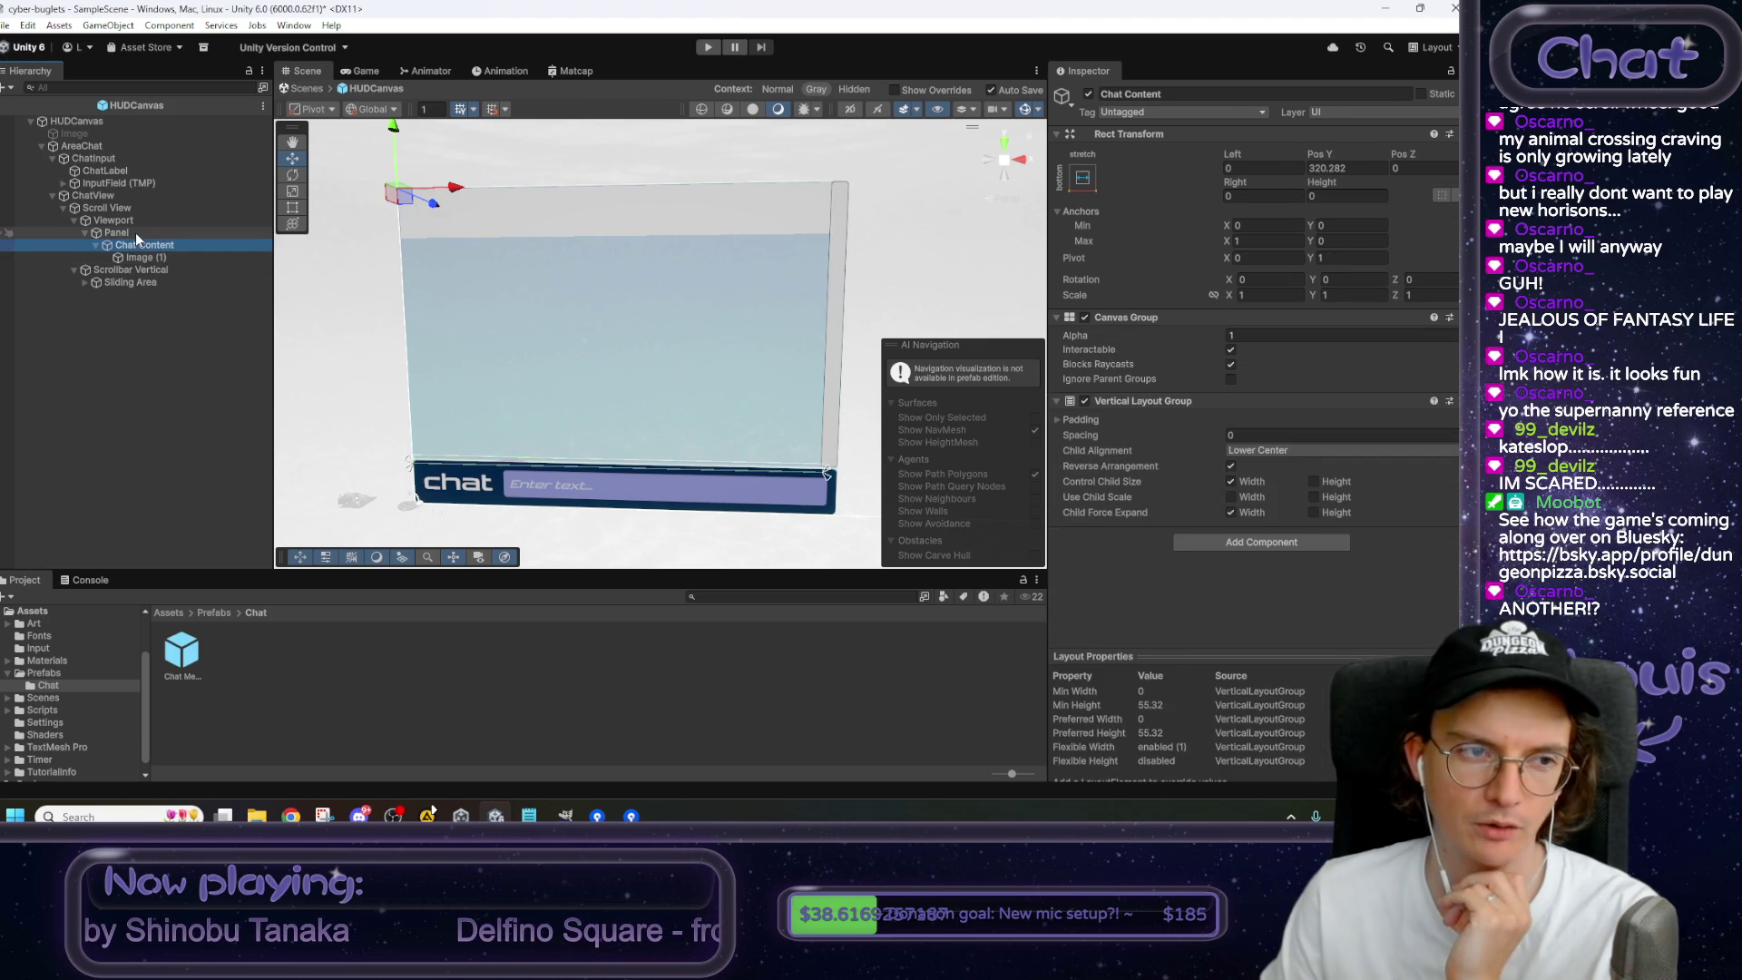
pyautogui.click(162, 232)
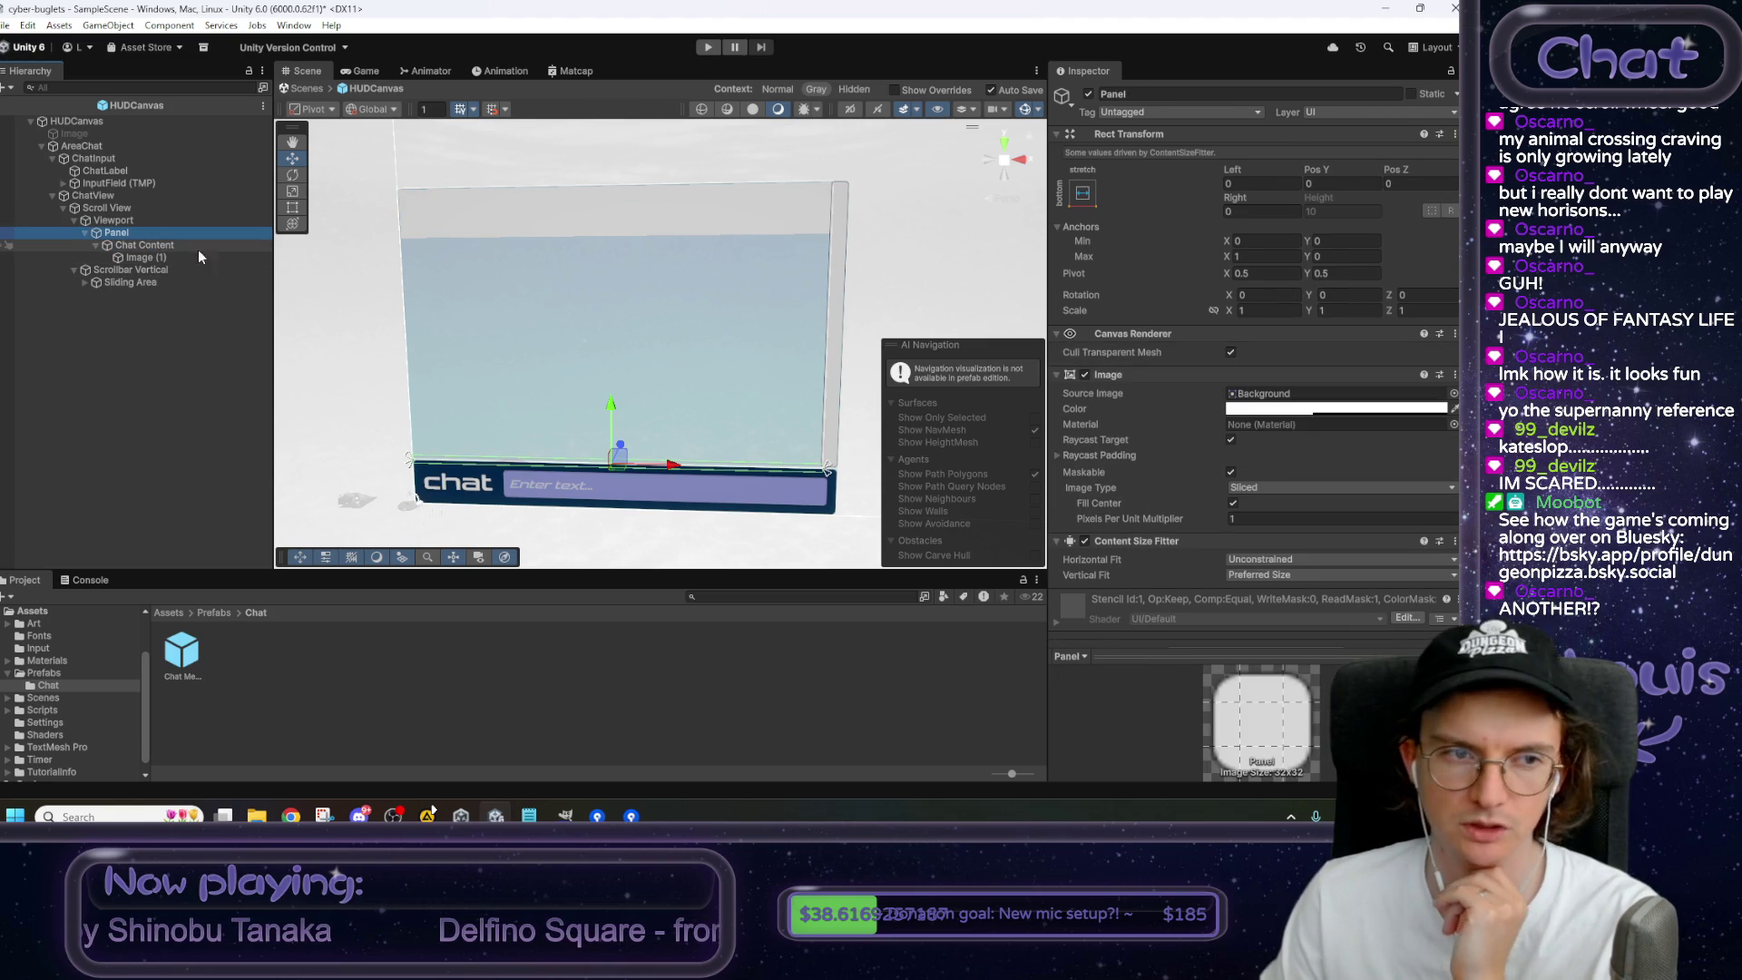
pyautogui.click(165, 243)
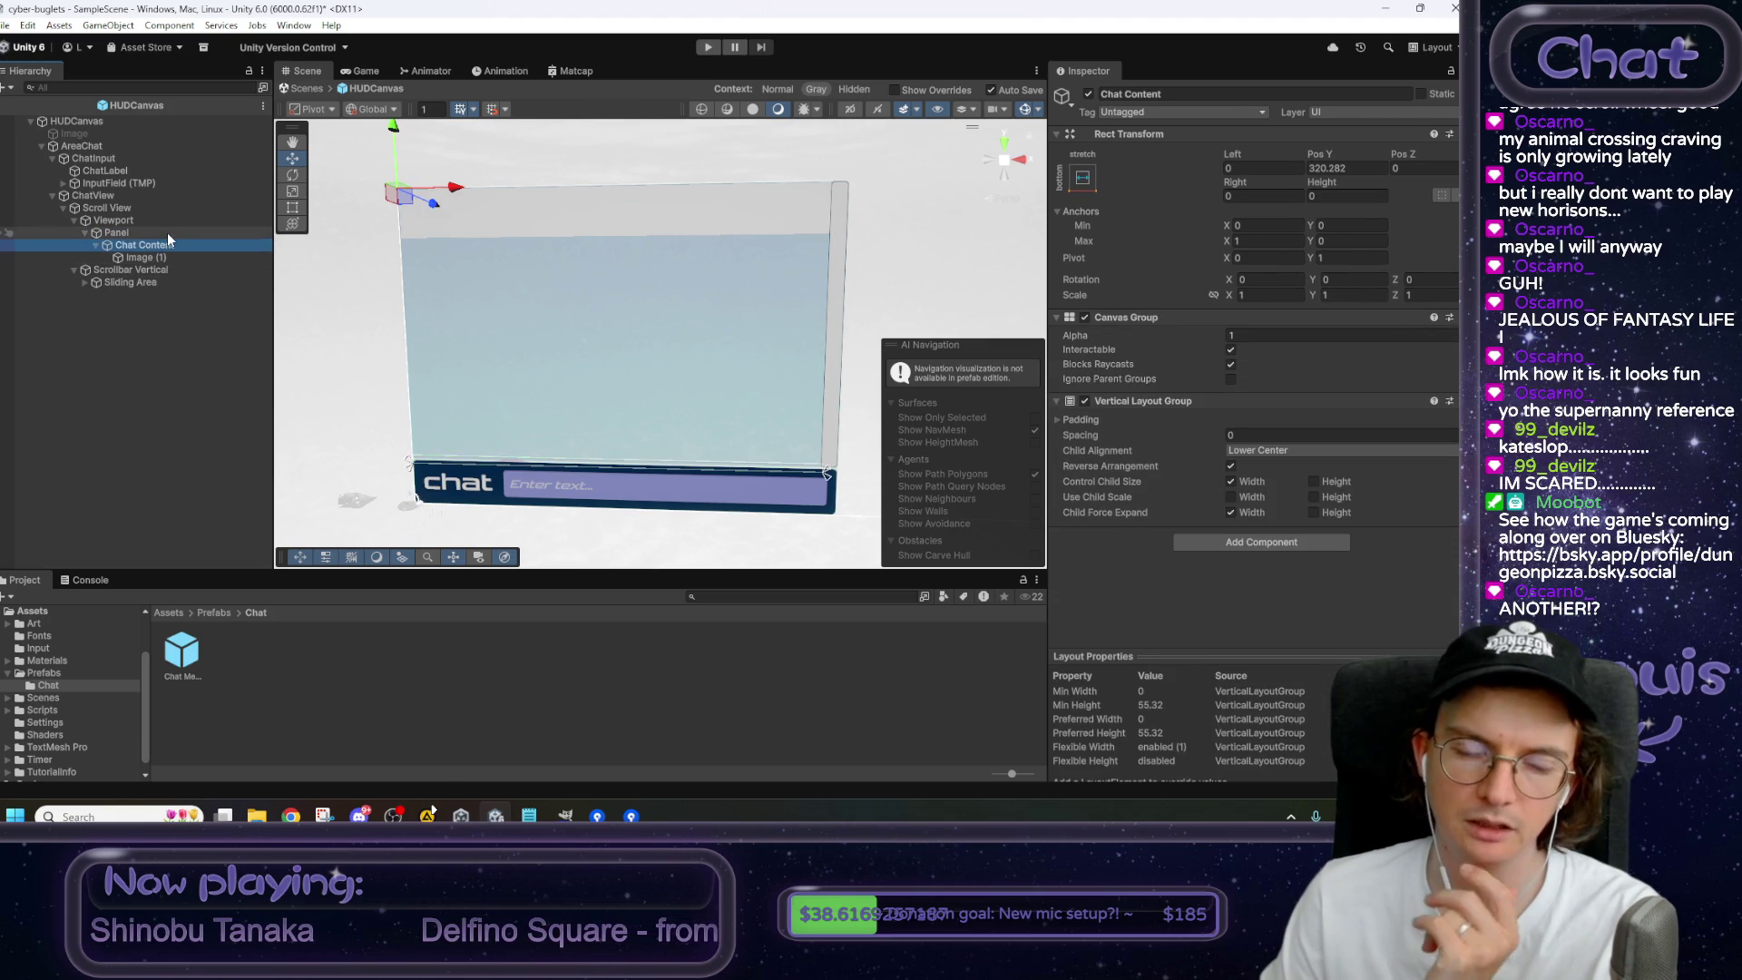
pyautogui.click(167, 233)
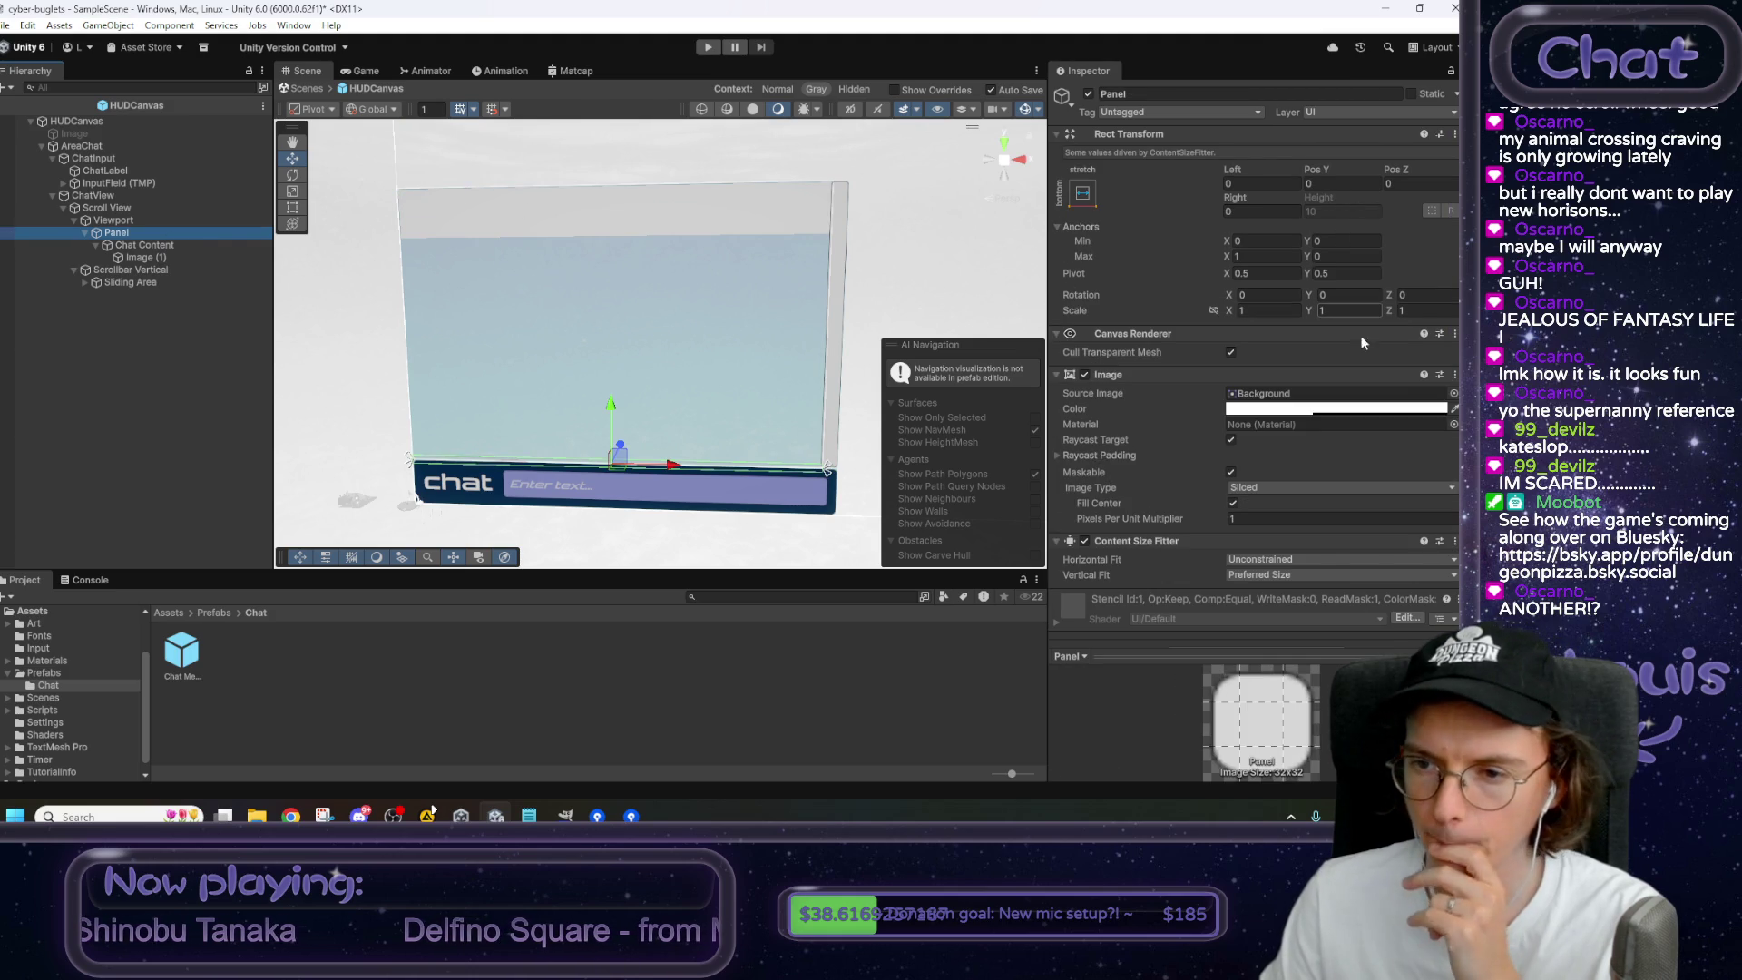
pyautogui.scroll(-1, 1308, 437)
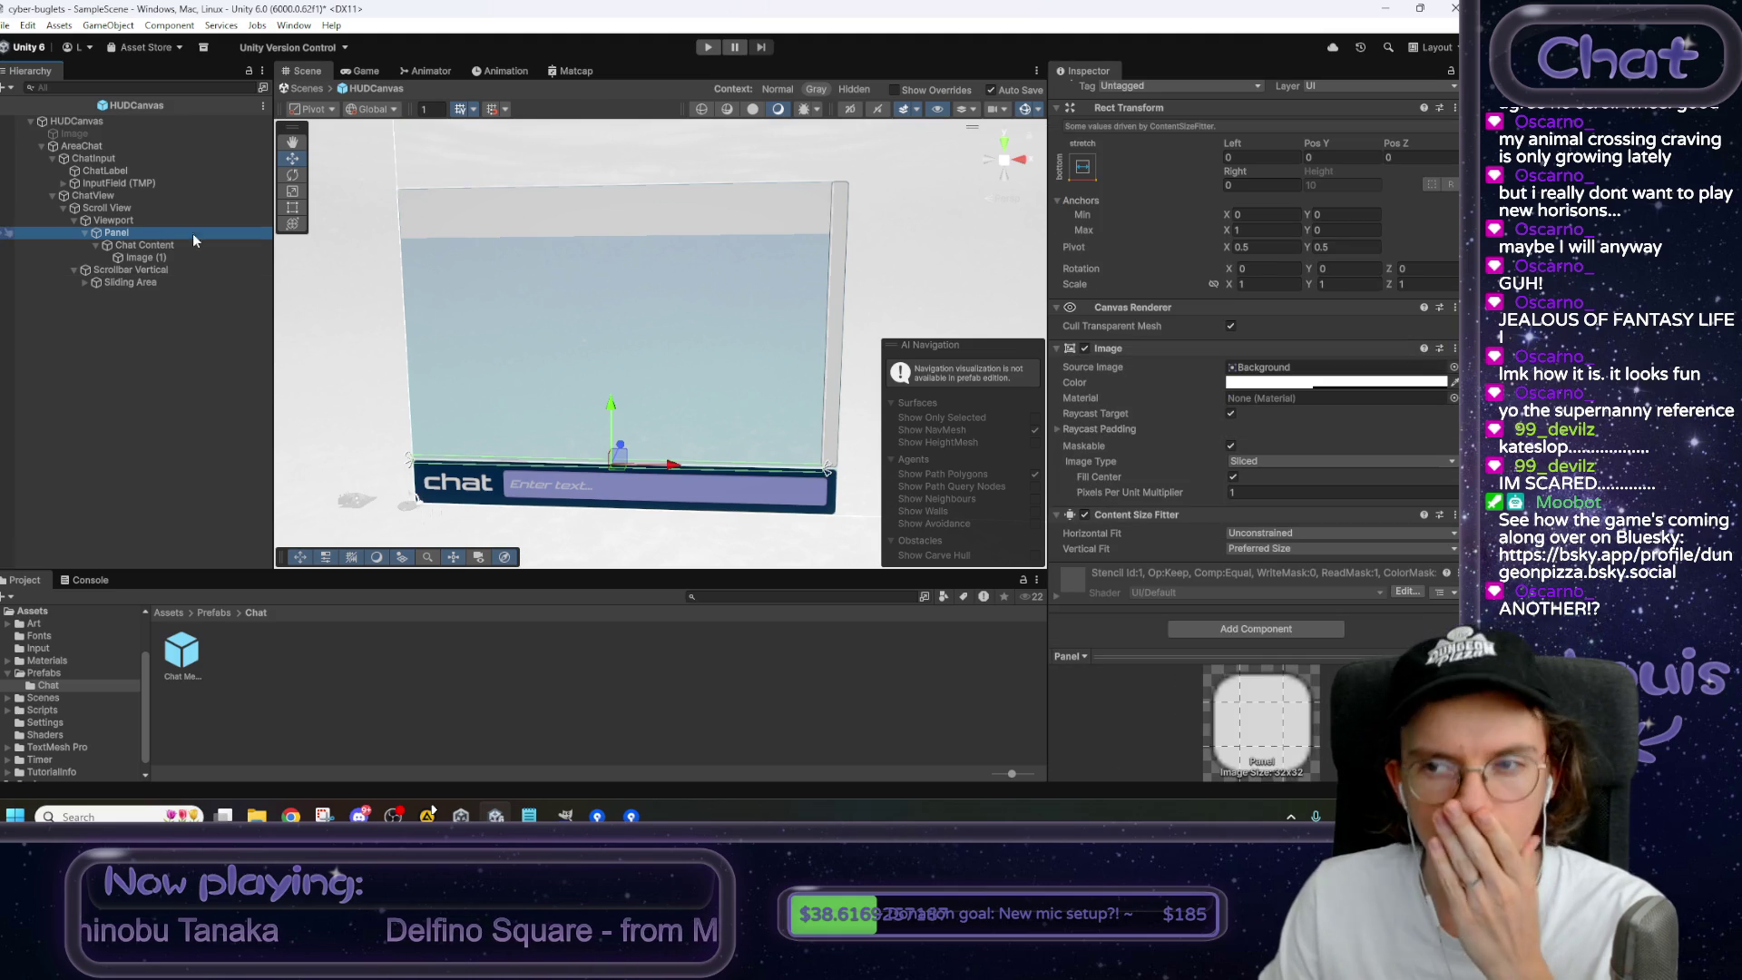
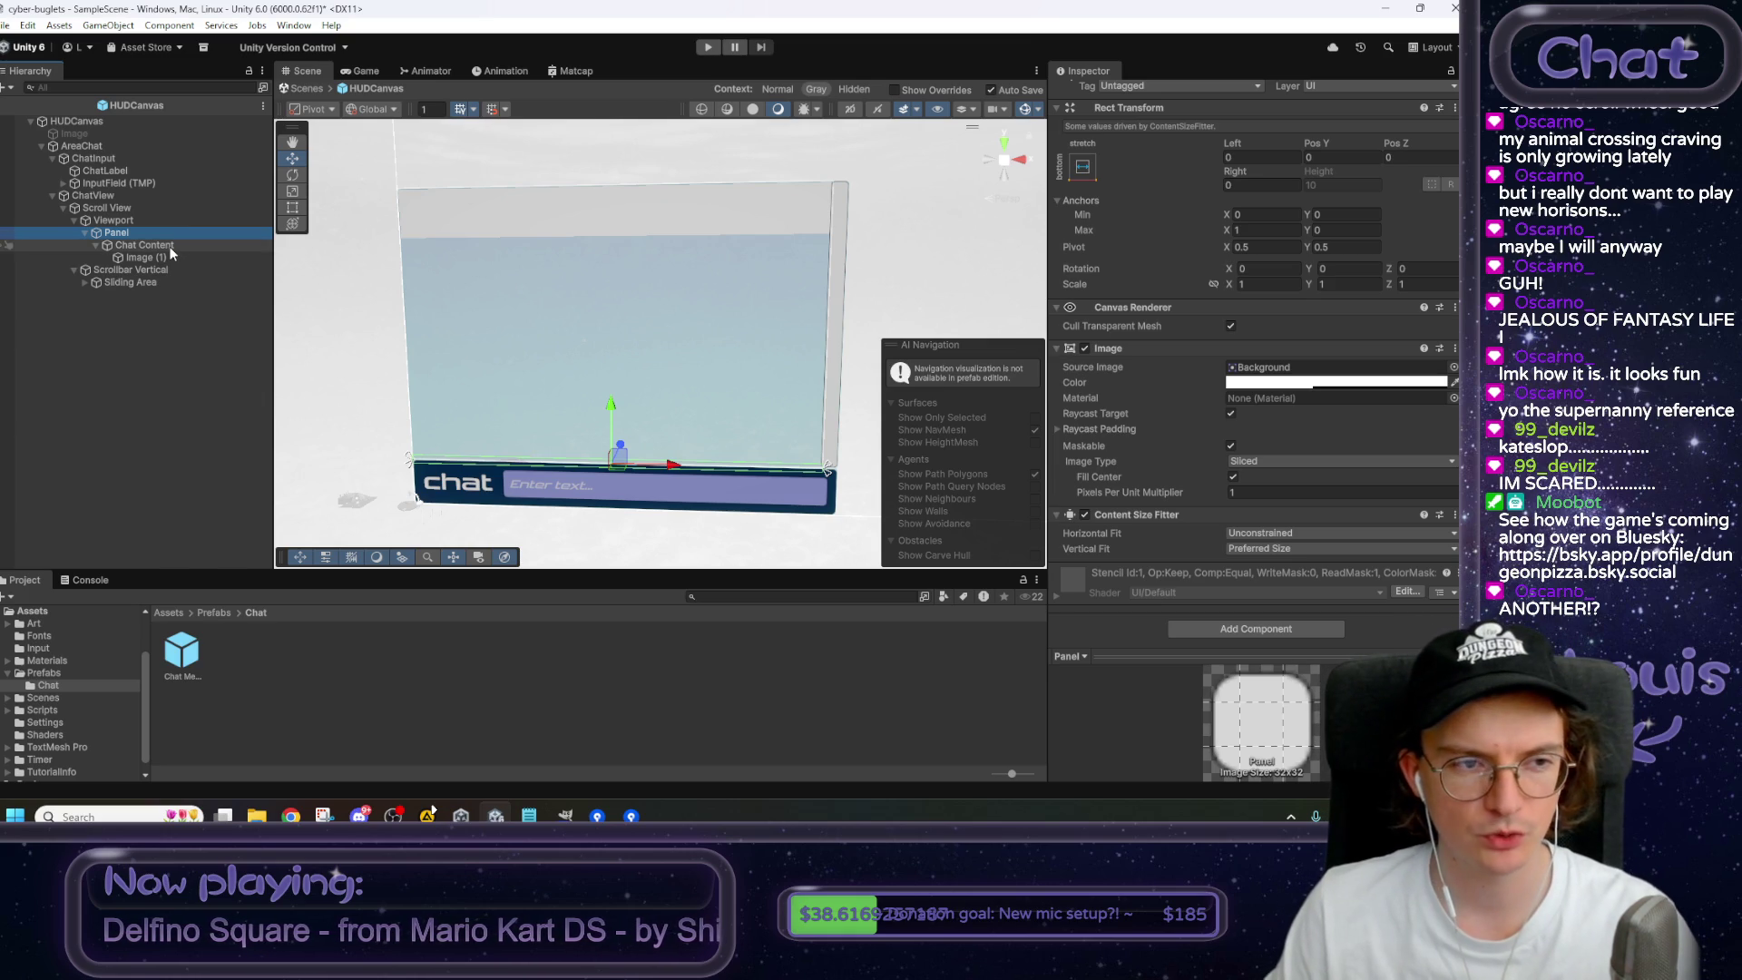
# Nest Chat Content under Viewport, check Image (1)'s component list, then switch to the forum thread.
pyautogui.moveTo(169, 247); pyautogui.dragTo(129, 224)
pyautogui.click(133, 245)
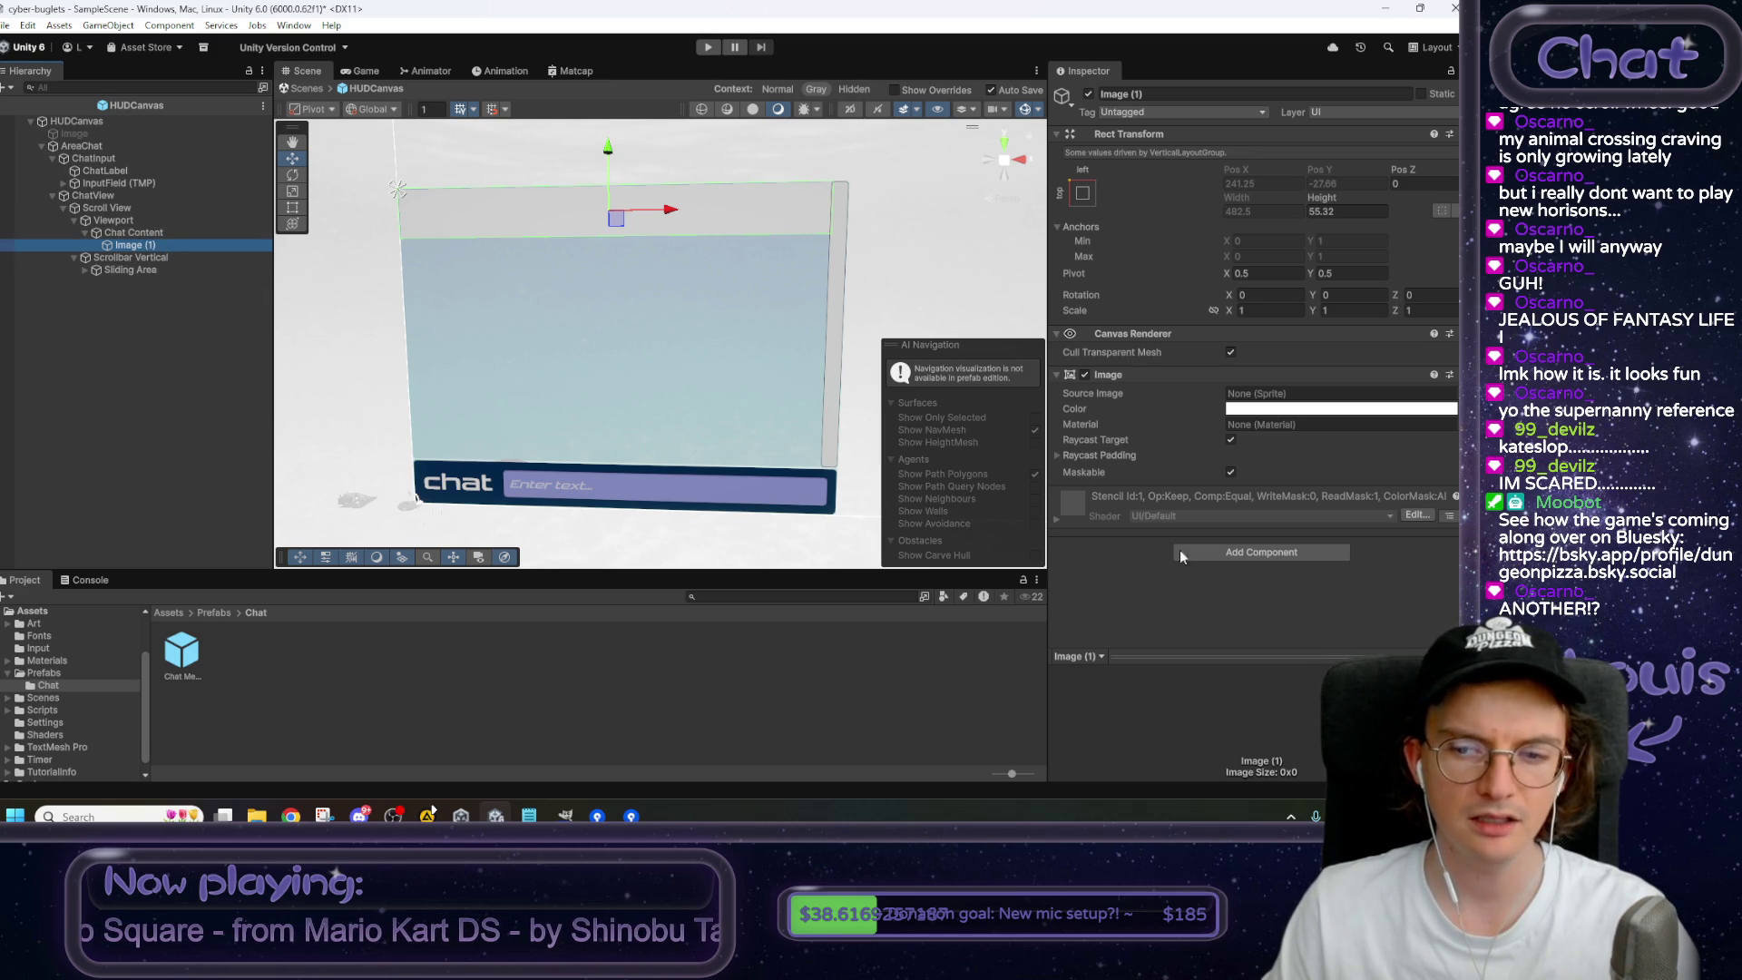
pyautogui.click(1233, 555)
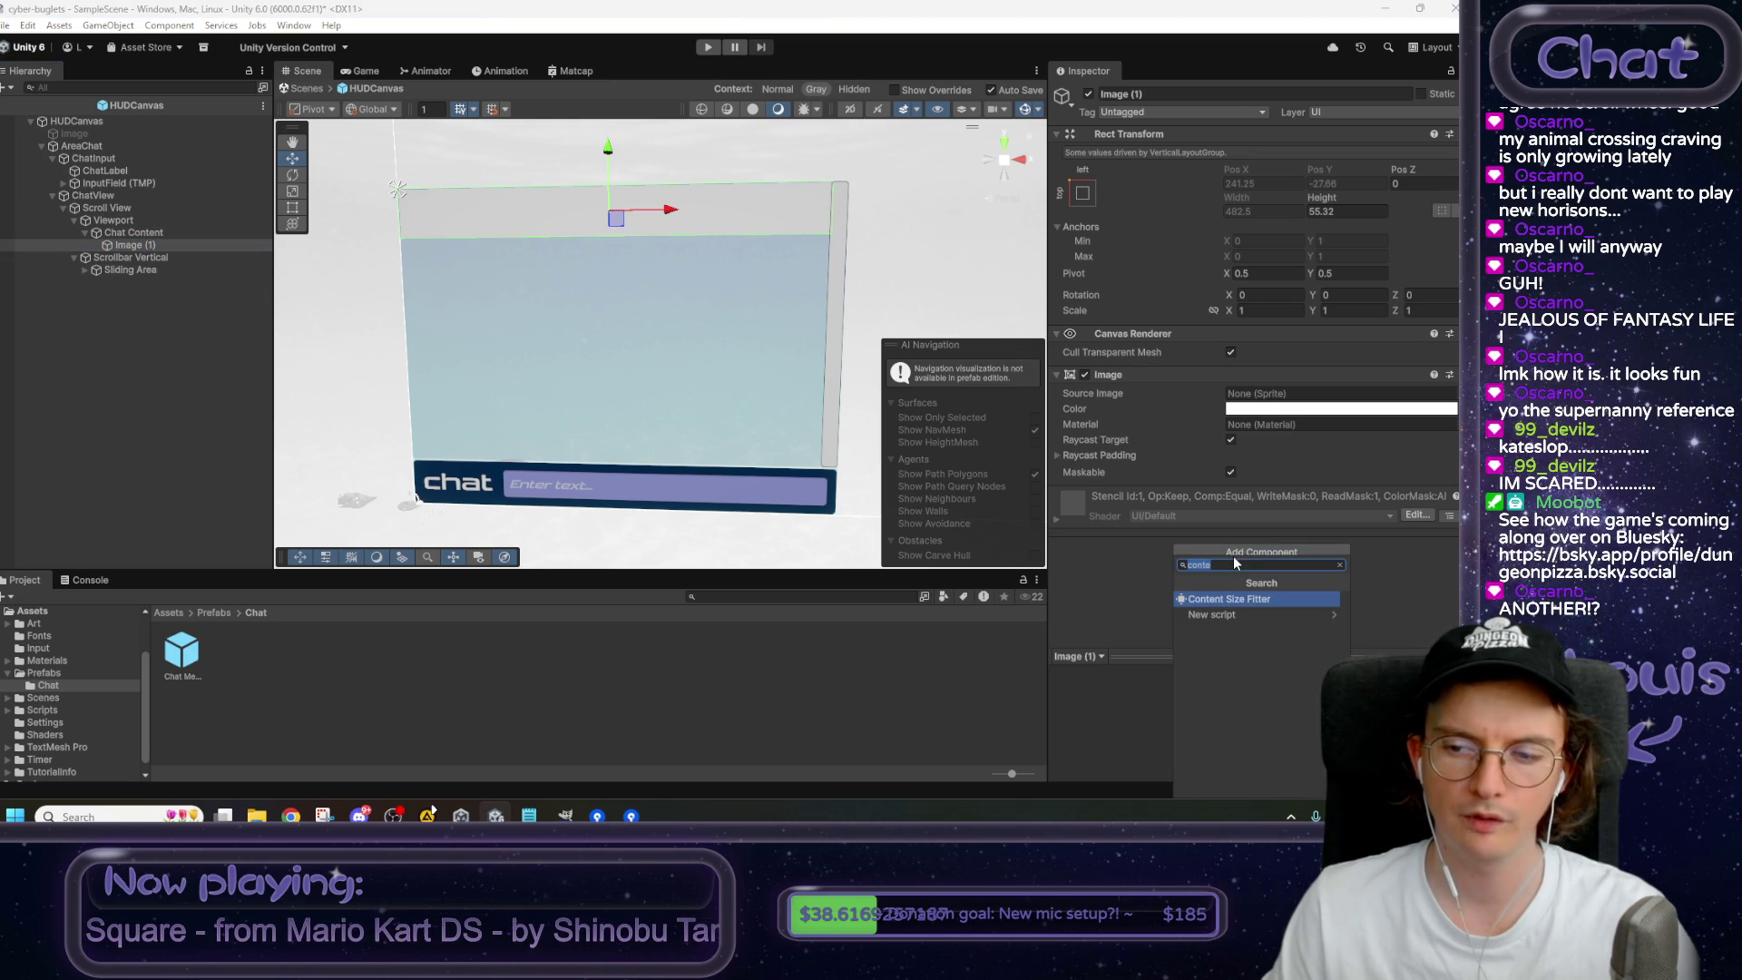
pyautogui.press('Escape')
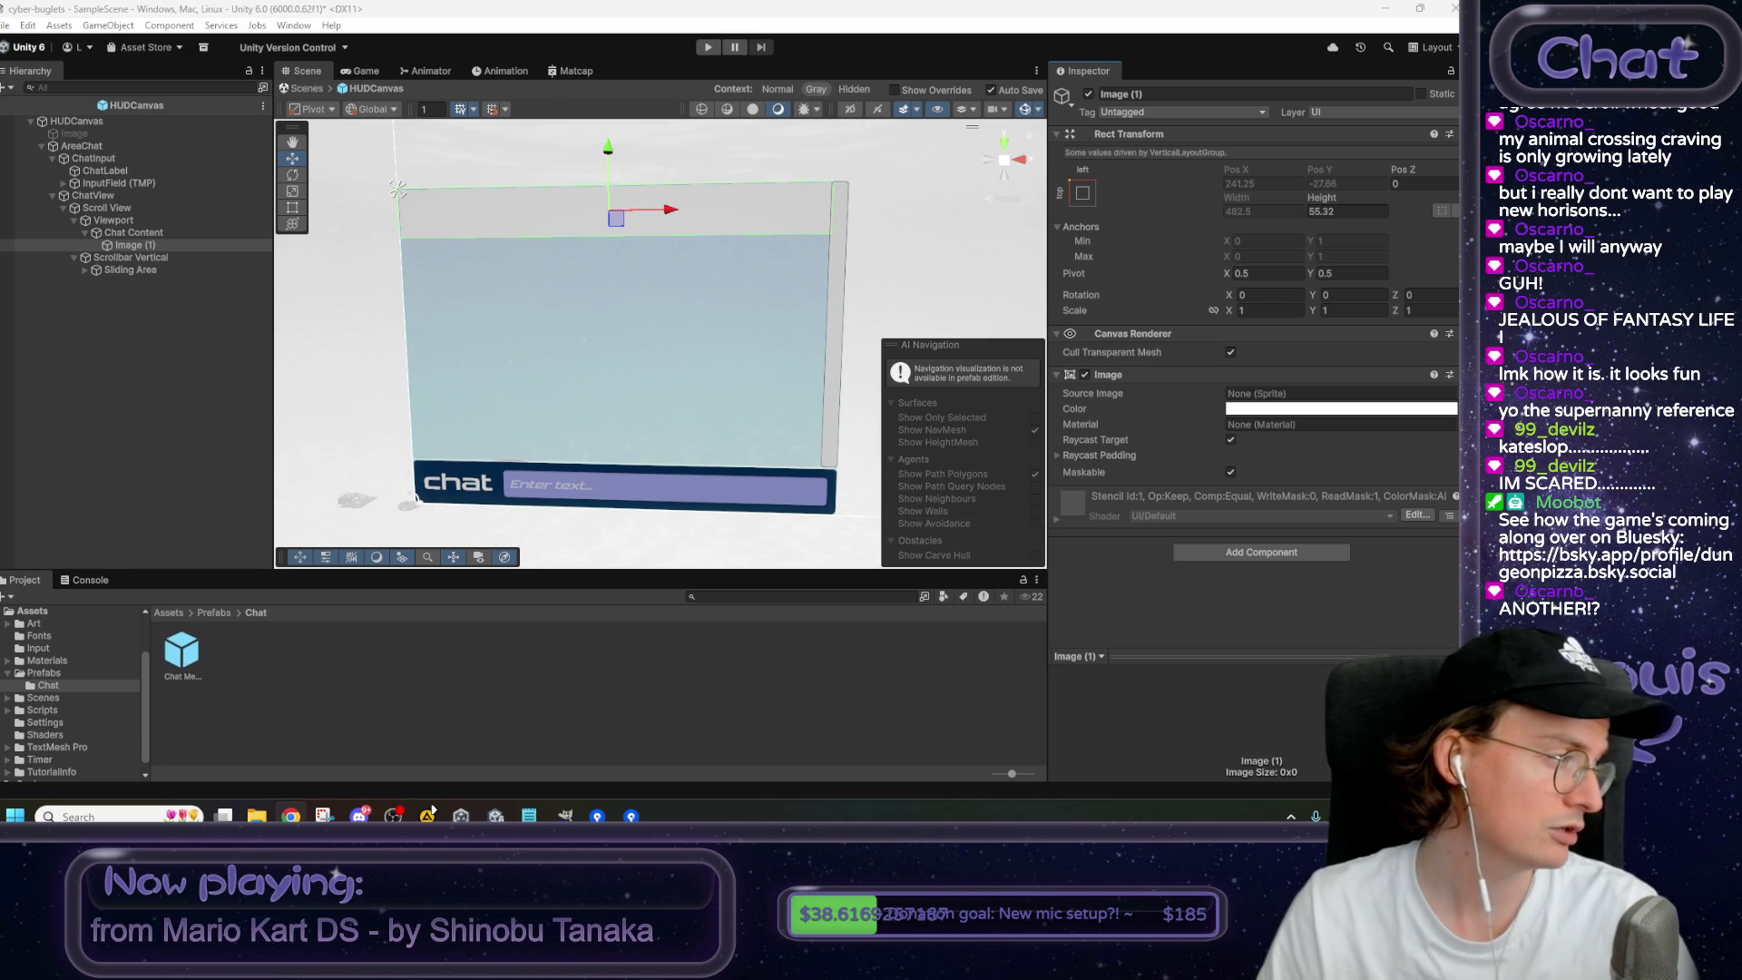
pyautogui.hotkey('alt', 'Tab')
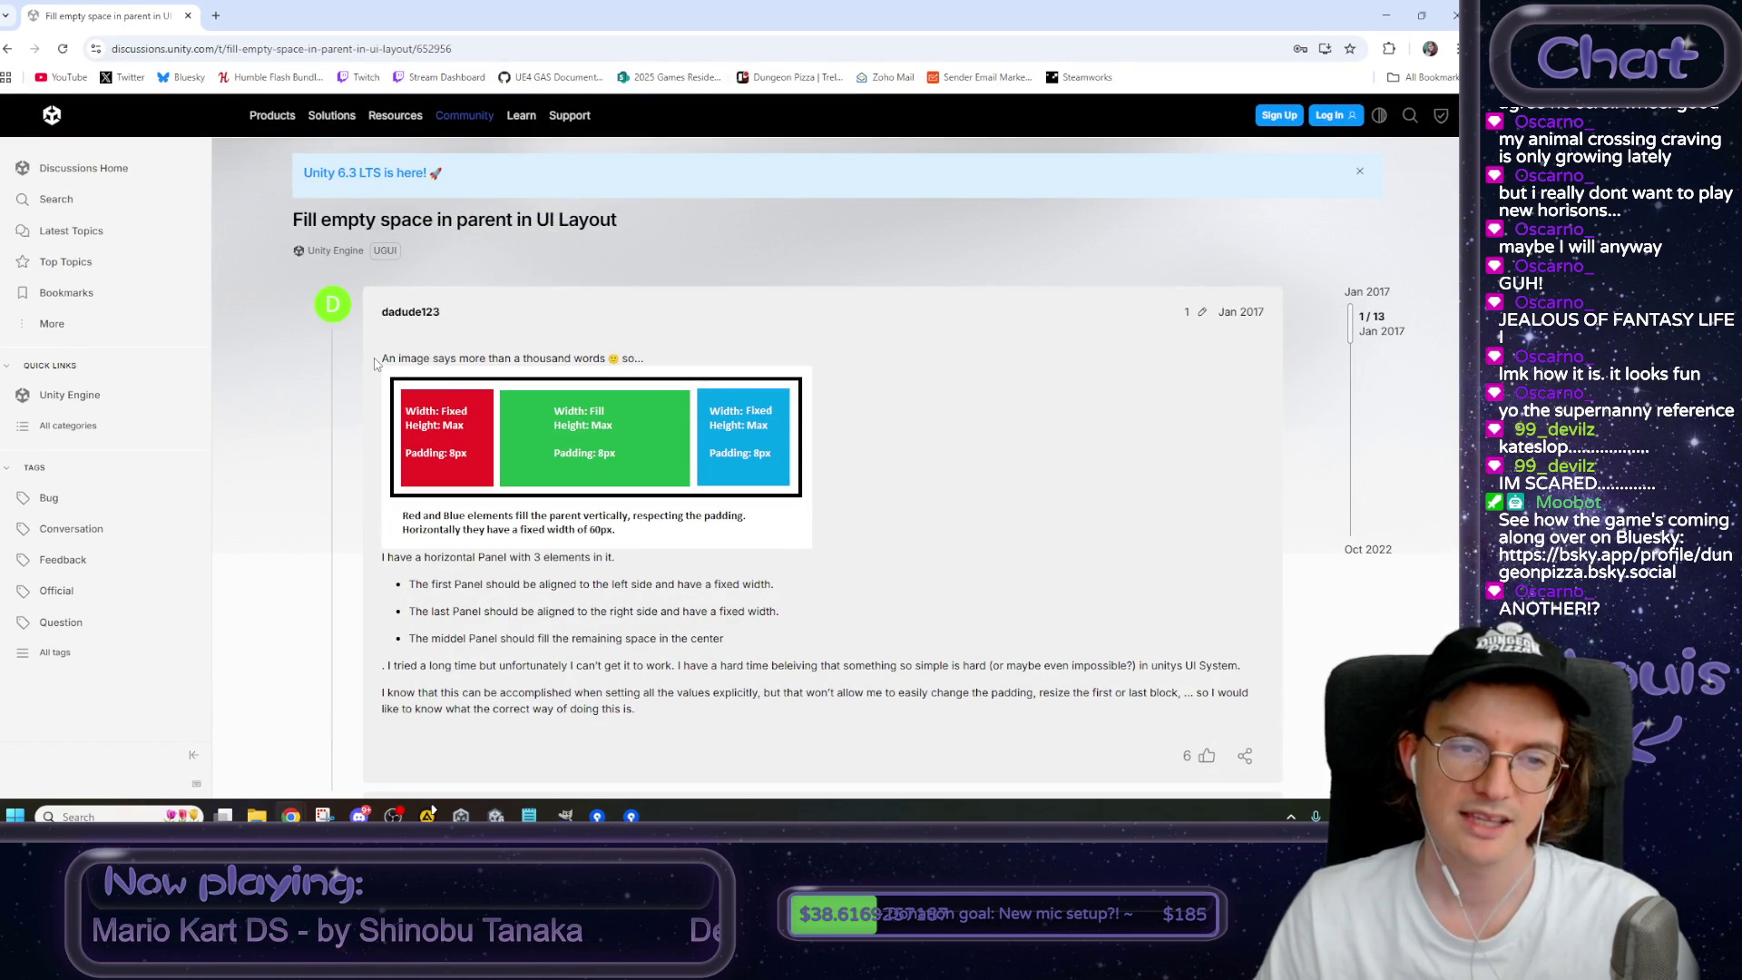
# Read the question and the first step of the suggested LayoutElement setup.
pyautogui.moveTo(378, 364)
pyautogui.mouseDown()
pyautogui.moveTo(612, 337)
pyautogui.moveTo(617, 354)
pyautogui.moveTo(641, 324)
pyautogui.mouseUp()
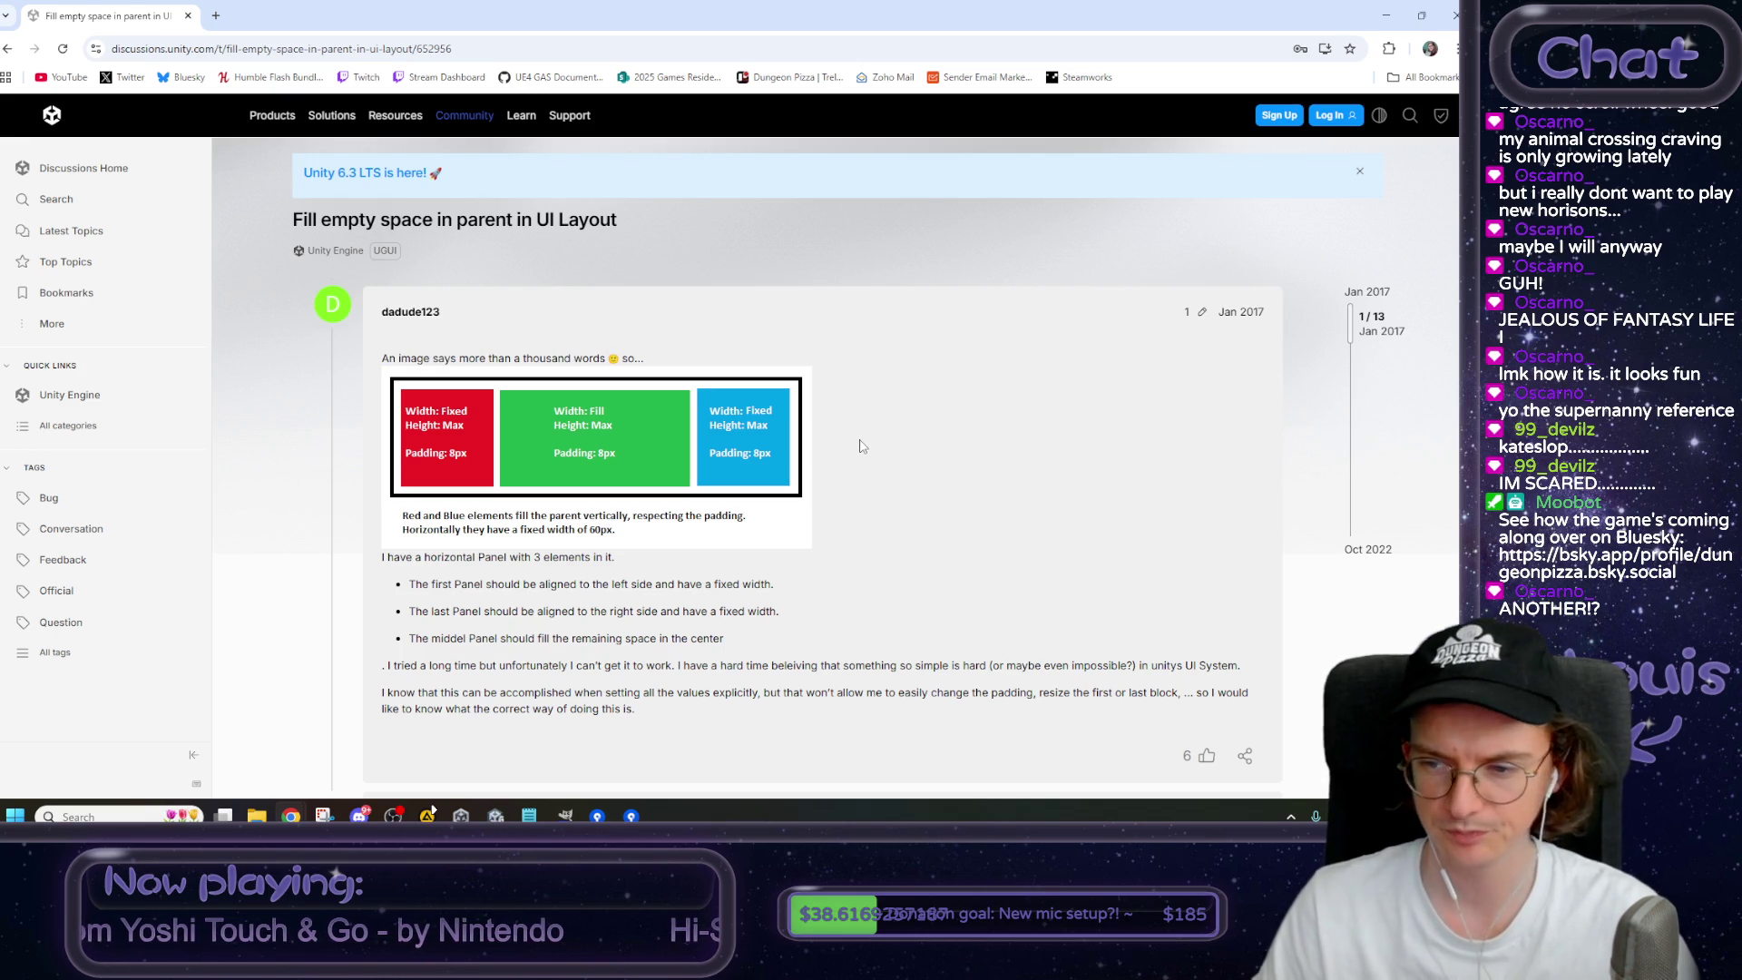
pyautogui.scroll(-1, 862, 447)
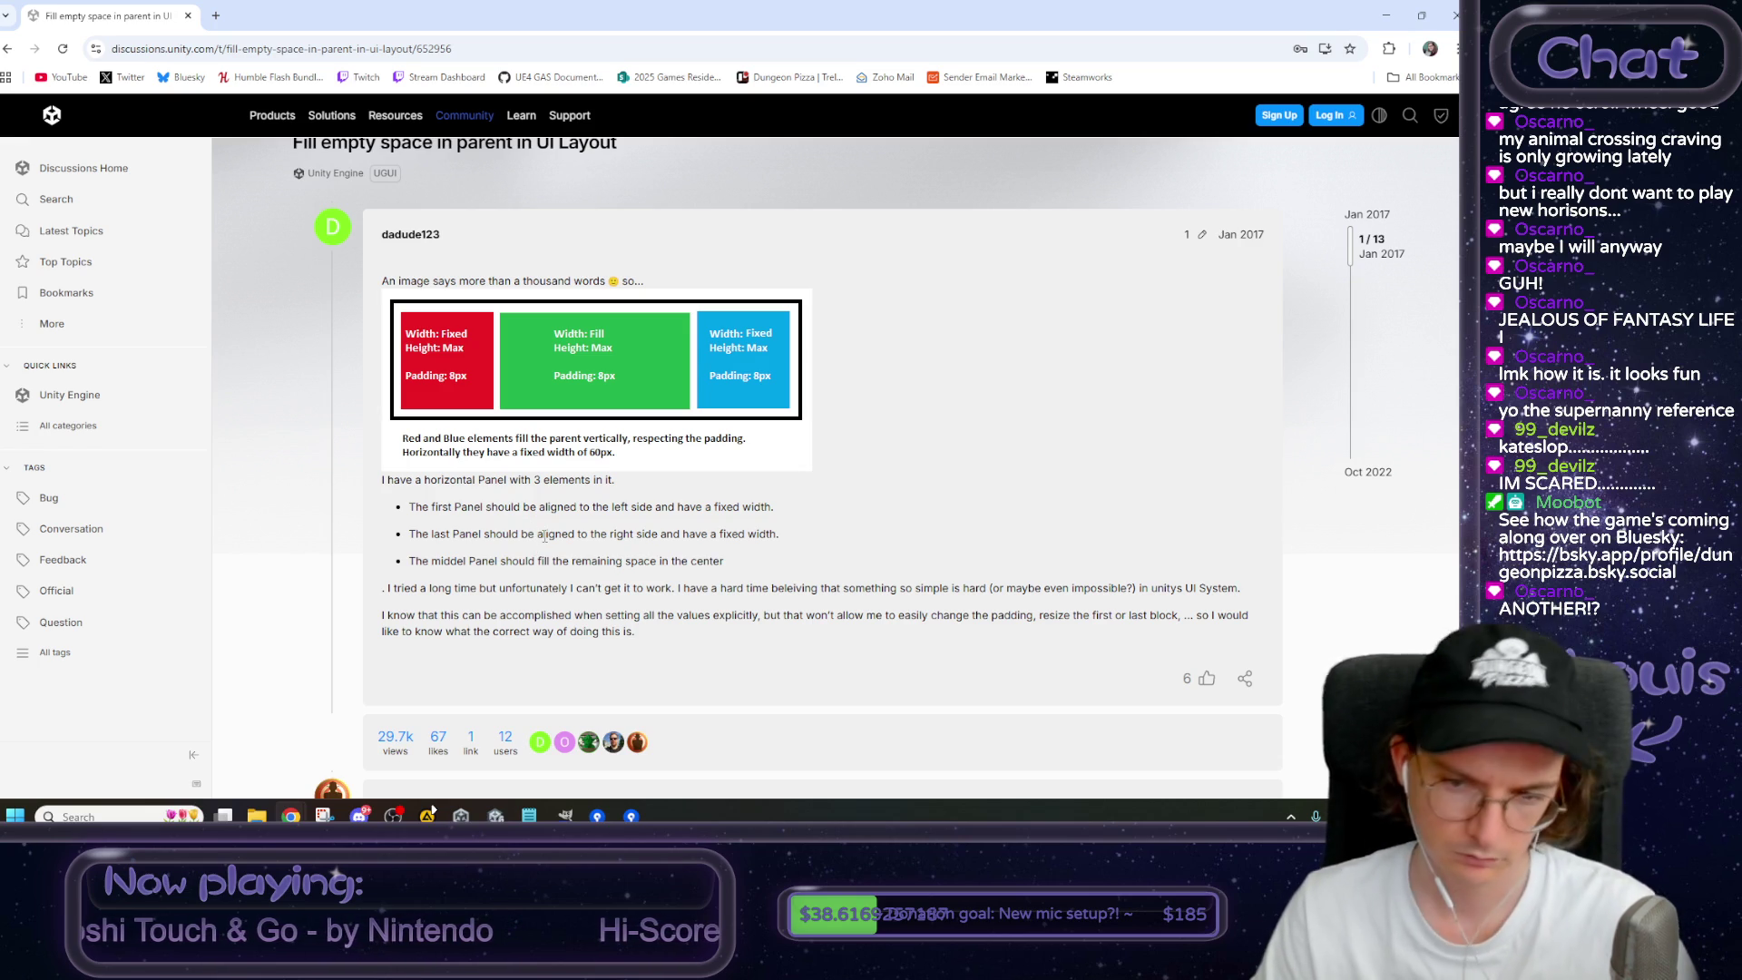
pyautogui.scroll(-3, 544, 536)
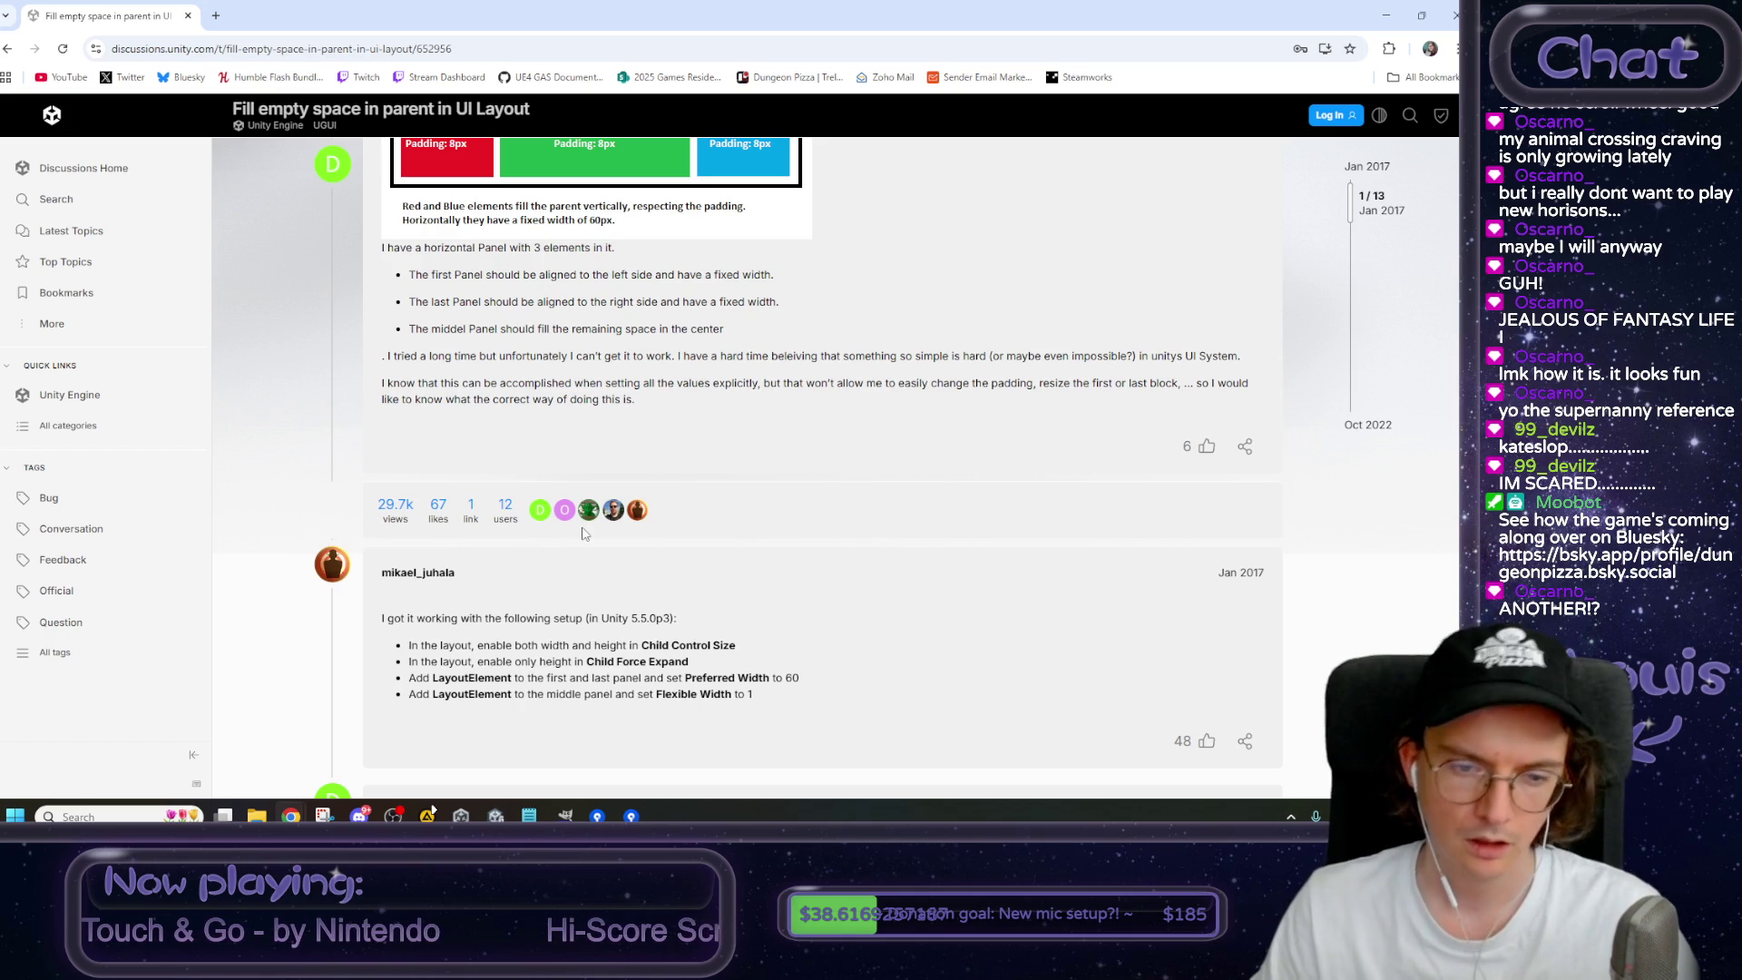
pyautogui.moveTo(421, 645); pyautogui.dragTo(582, 658)
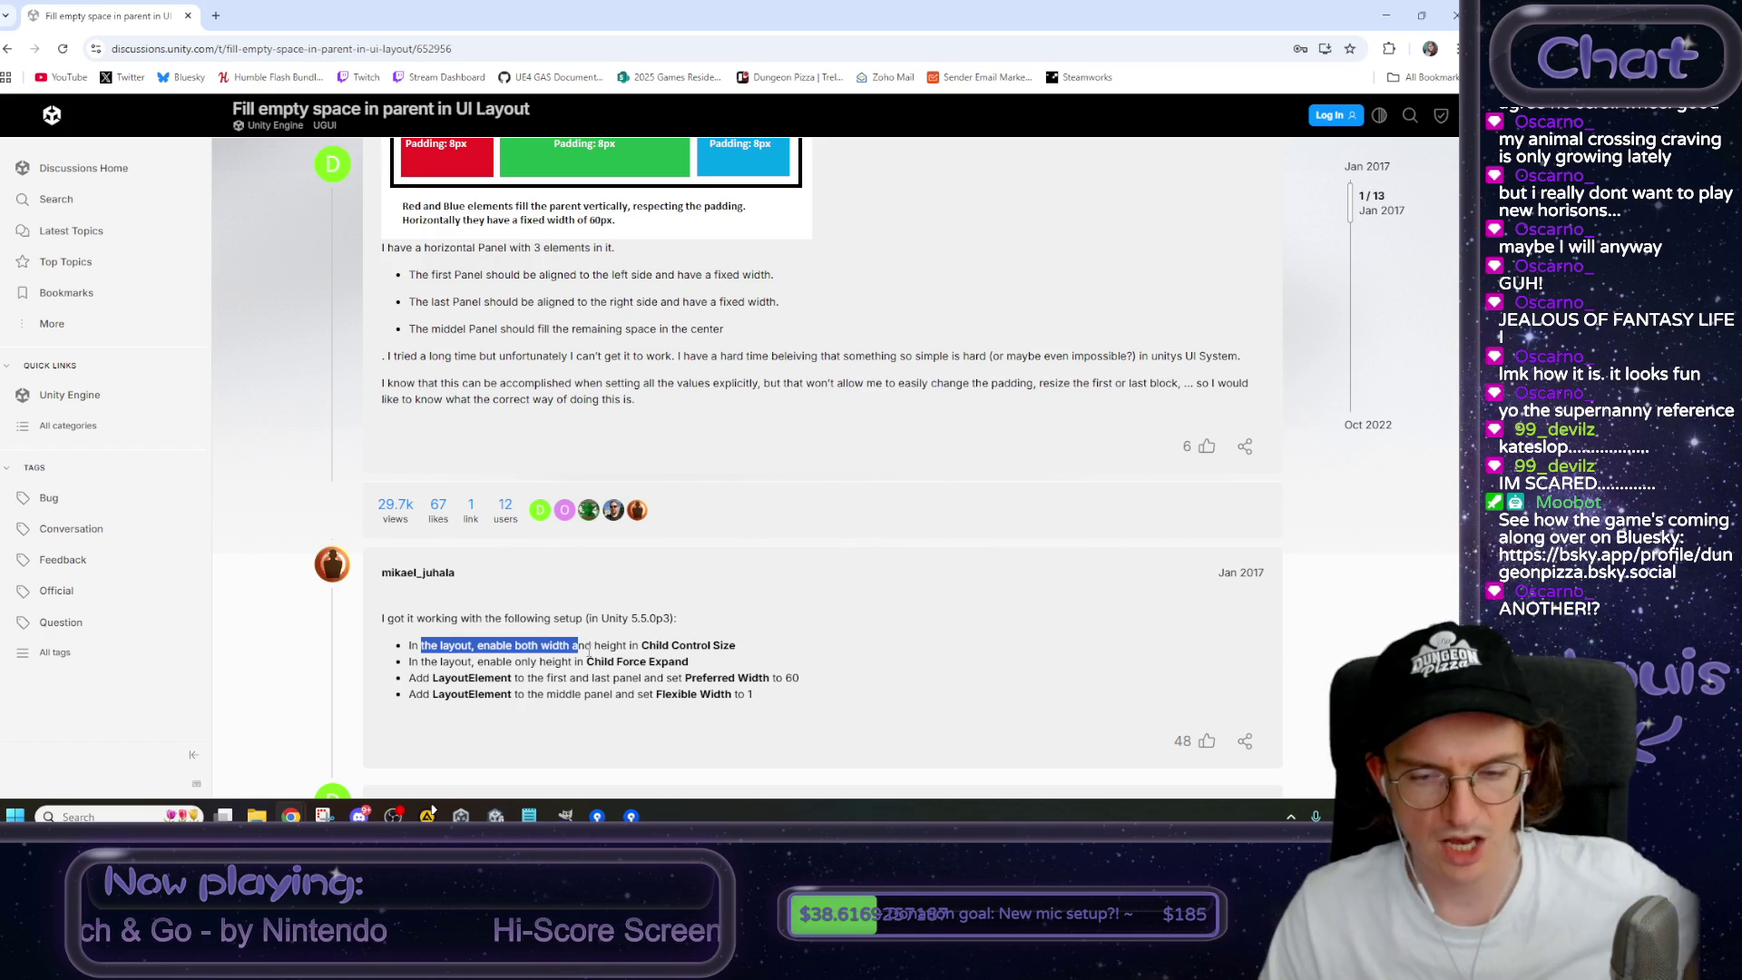
# Review the Child Force Expand and Preferred Width 60 steps, then return to Unity.
pyautogui.scroll(3, 760, 672)
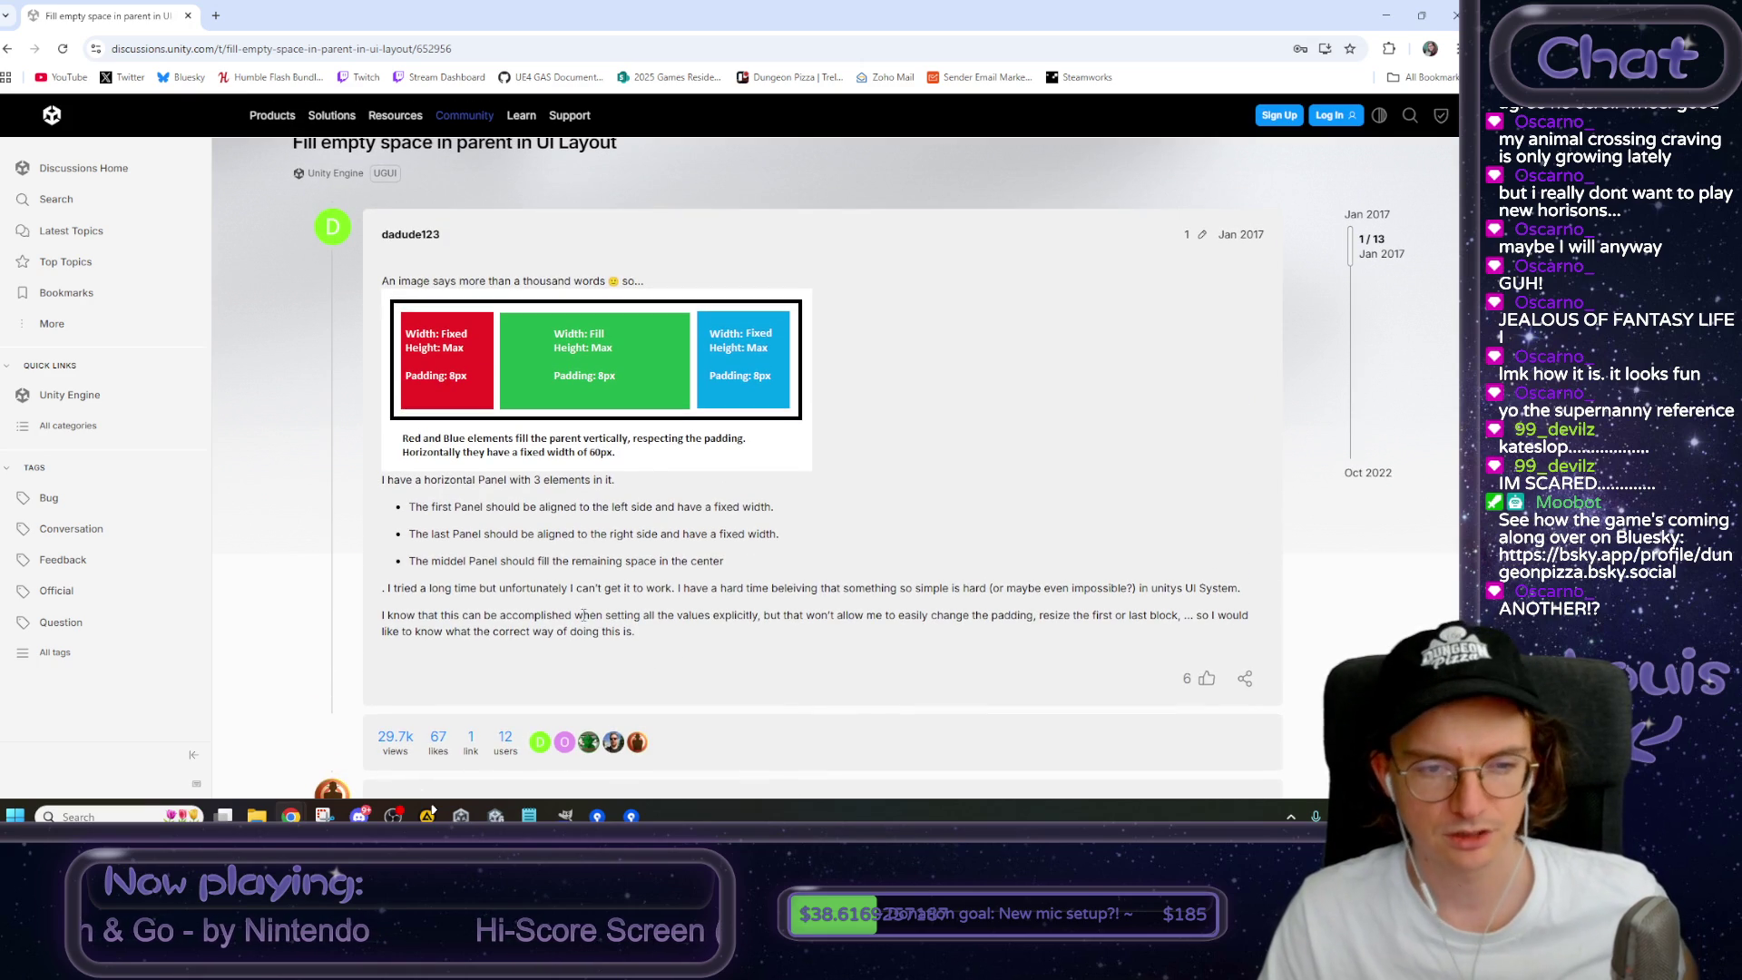
pyautogui.moveTo(392, 480); pyautogui.dragTo(596, 481)
pyautogui.click(596, 481)
pyautogui.scroll(-3, 602, 618)
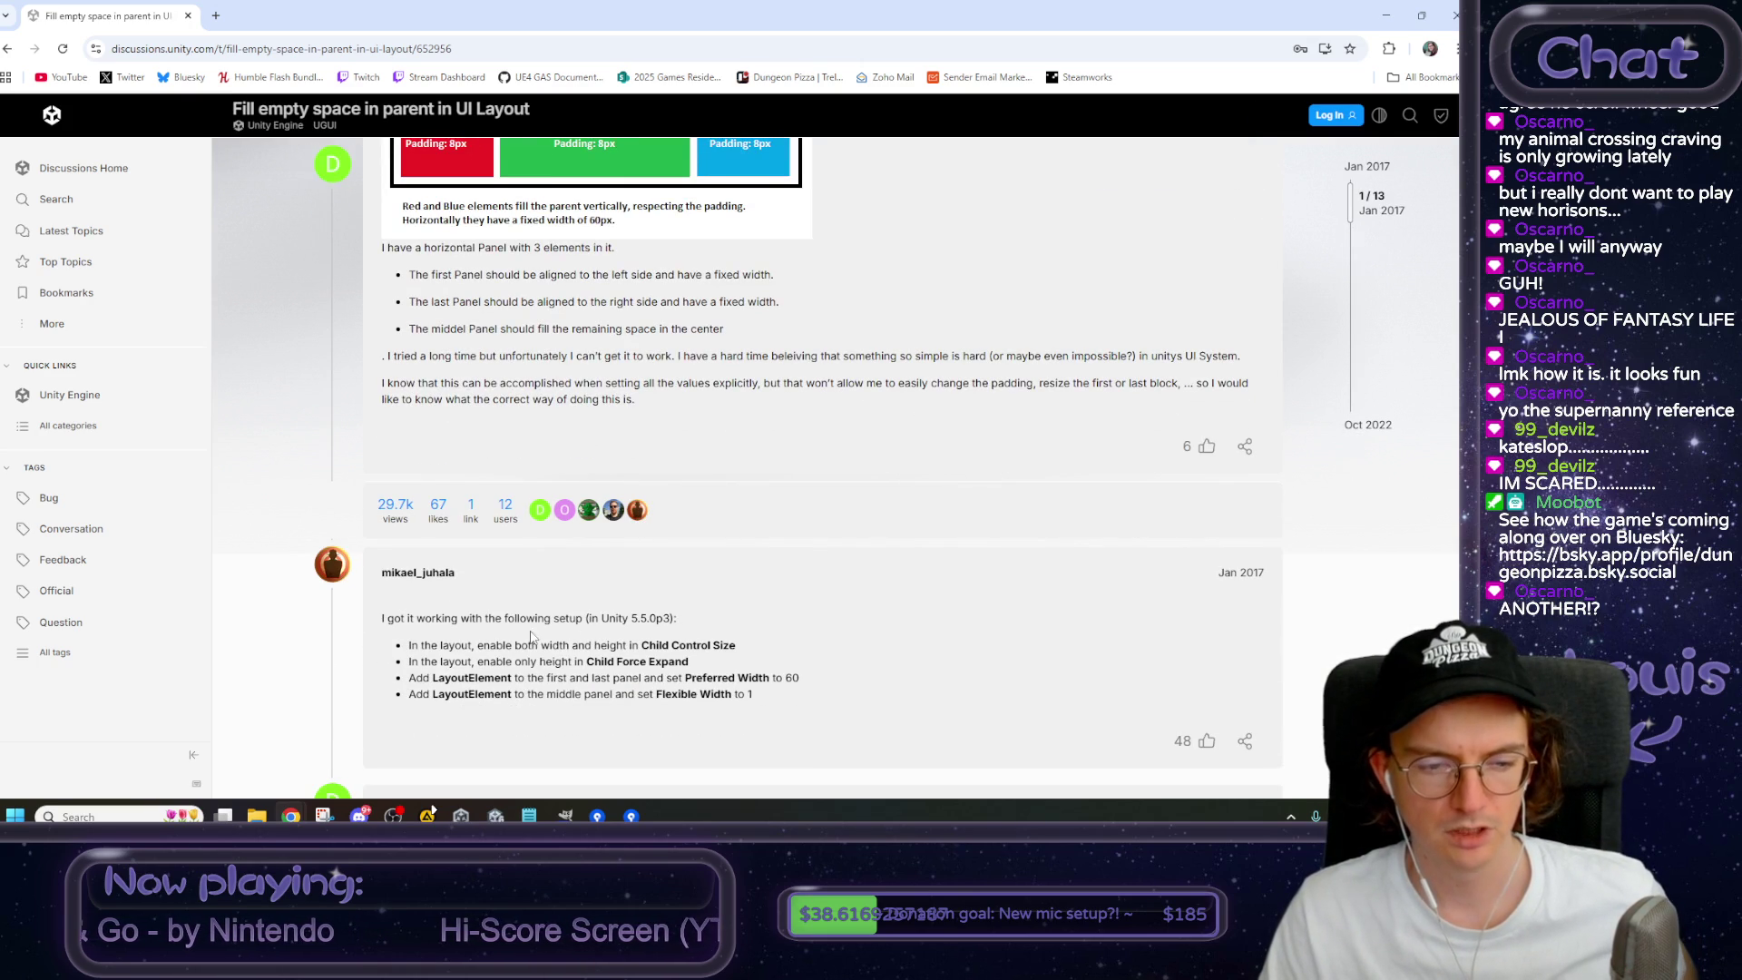
pyautogui.moveTo(424, 662); pyautogui.dragTo(693, 663)
pyautogui.click(691, 661)
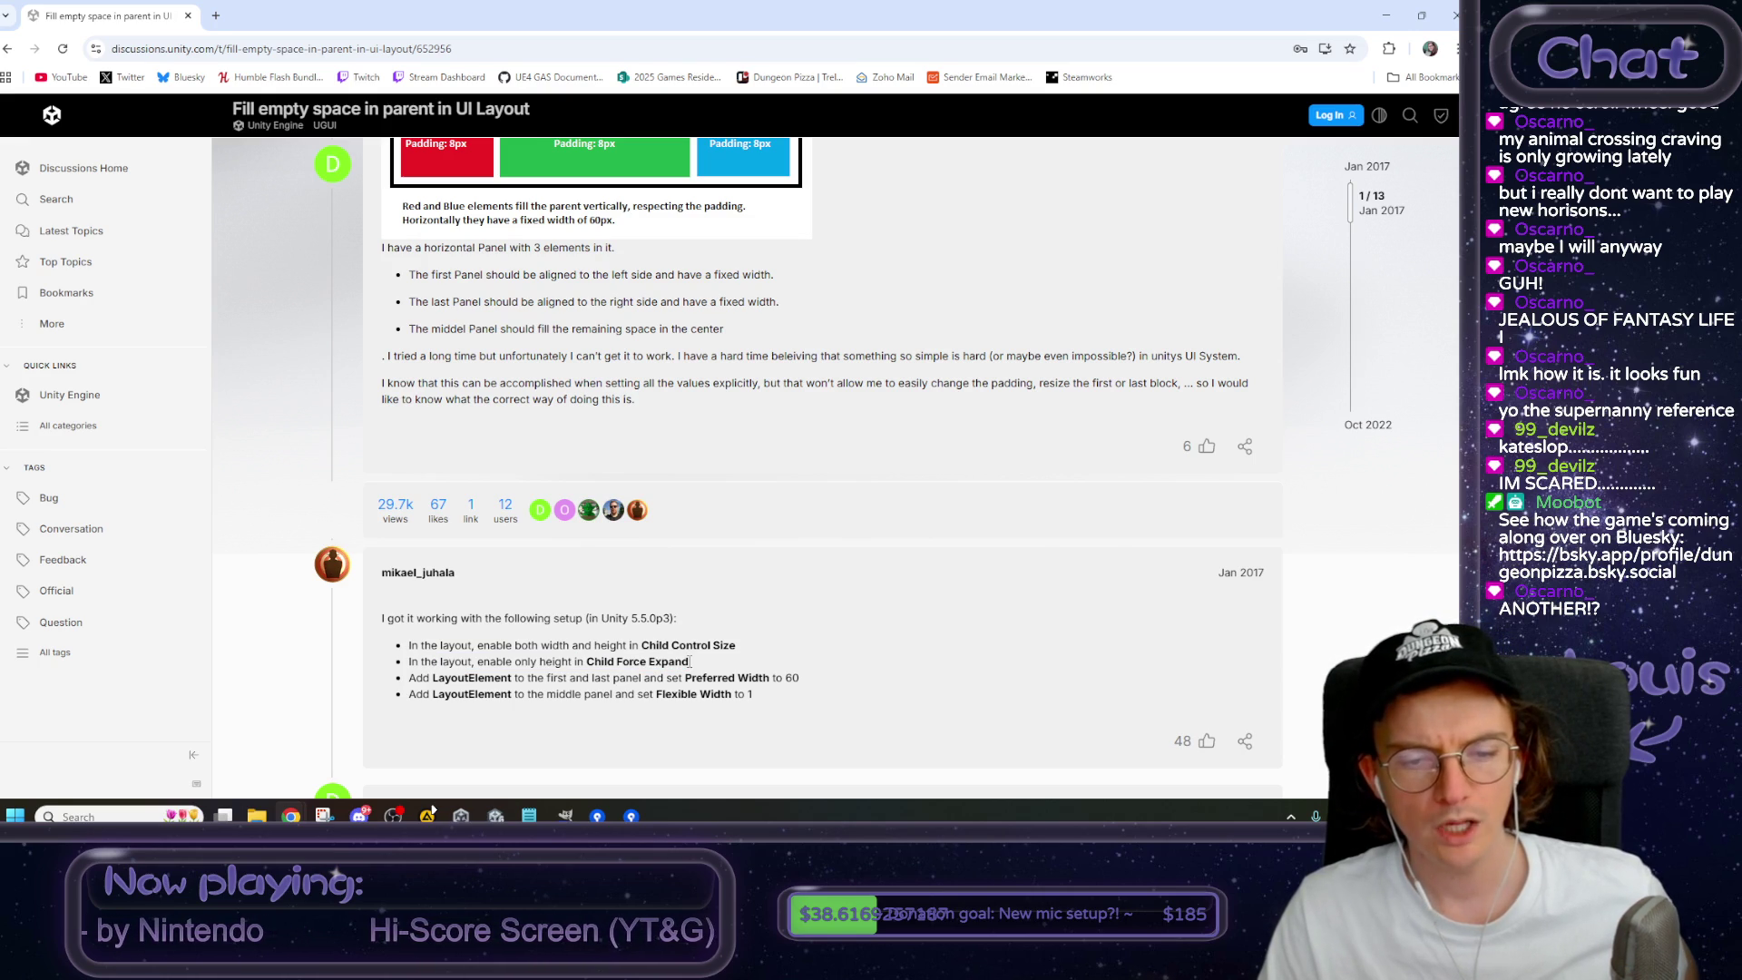
pyautogui.moveTo(478, 677); pyautogui.dragTo(826, 679)
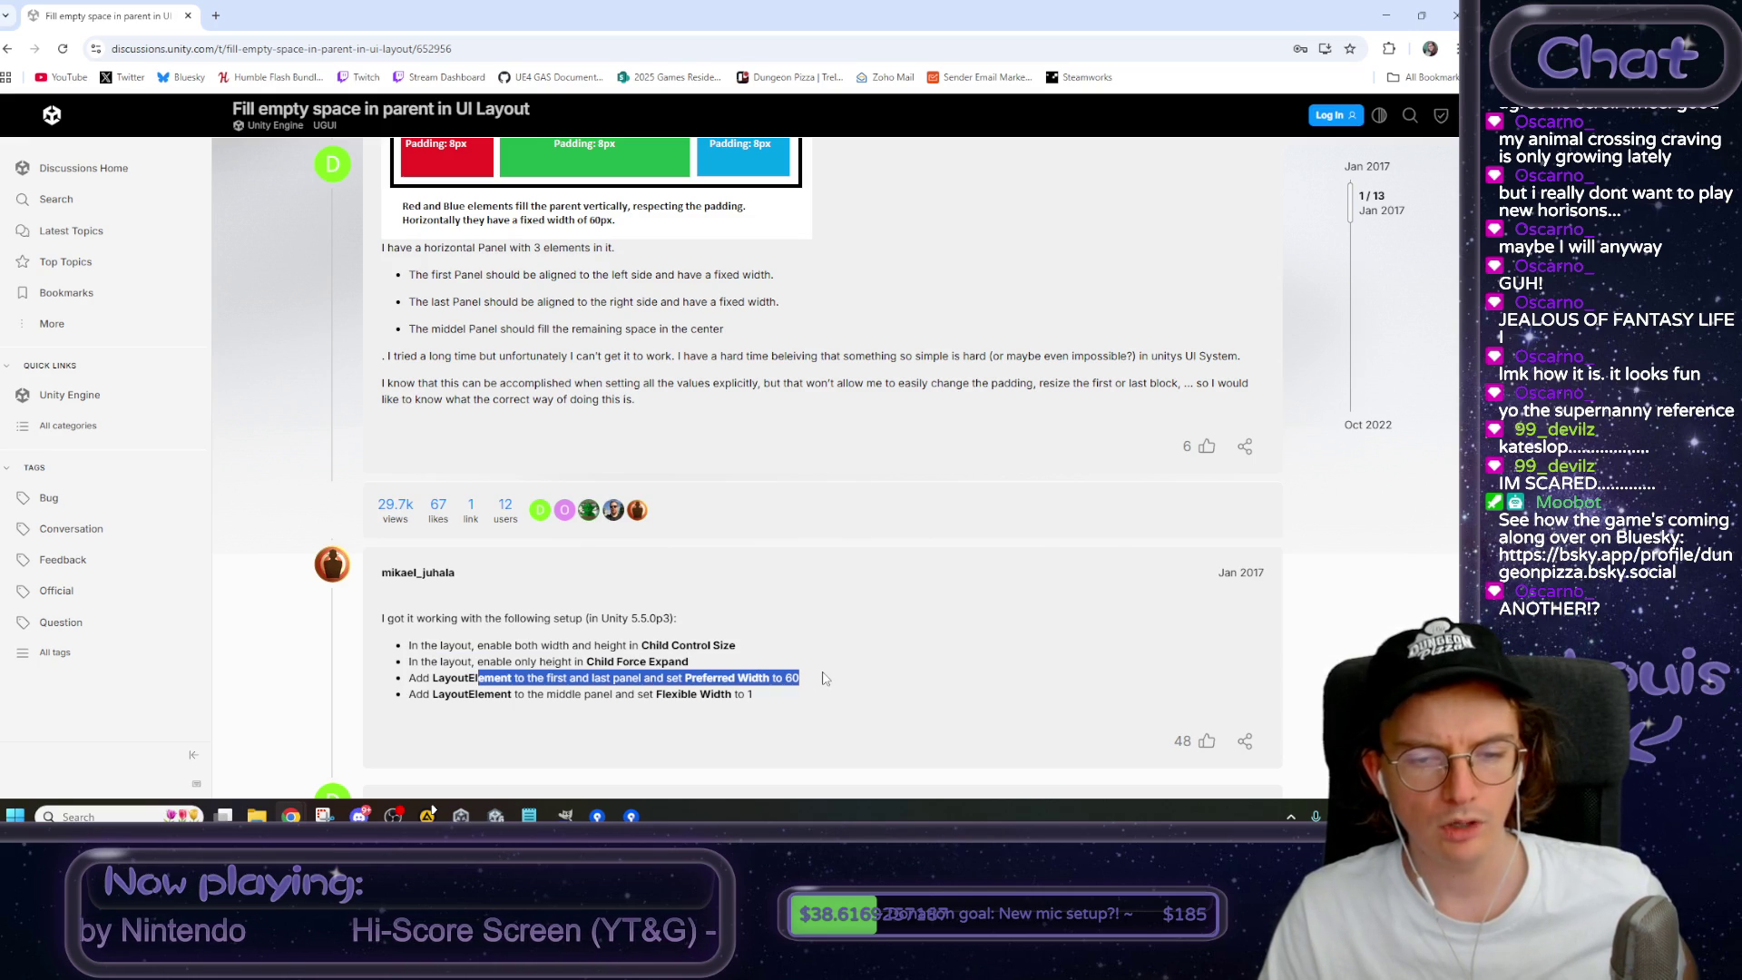
pyautogui.click(826, 679)
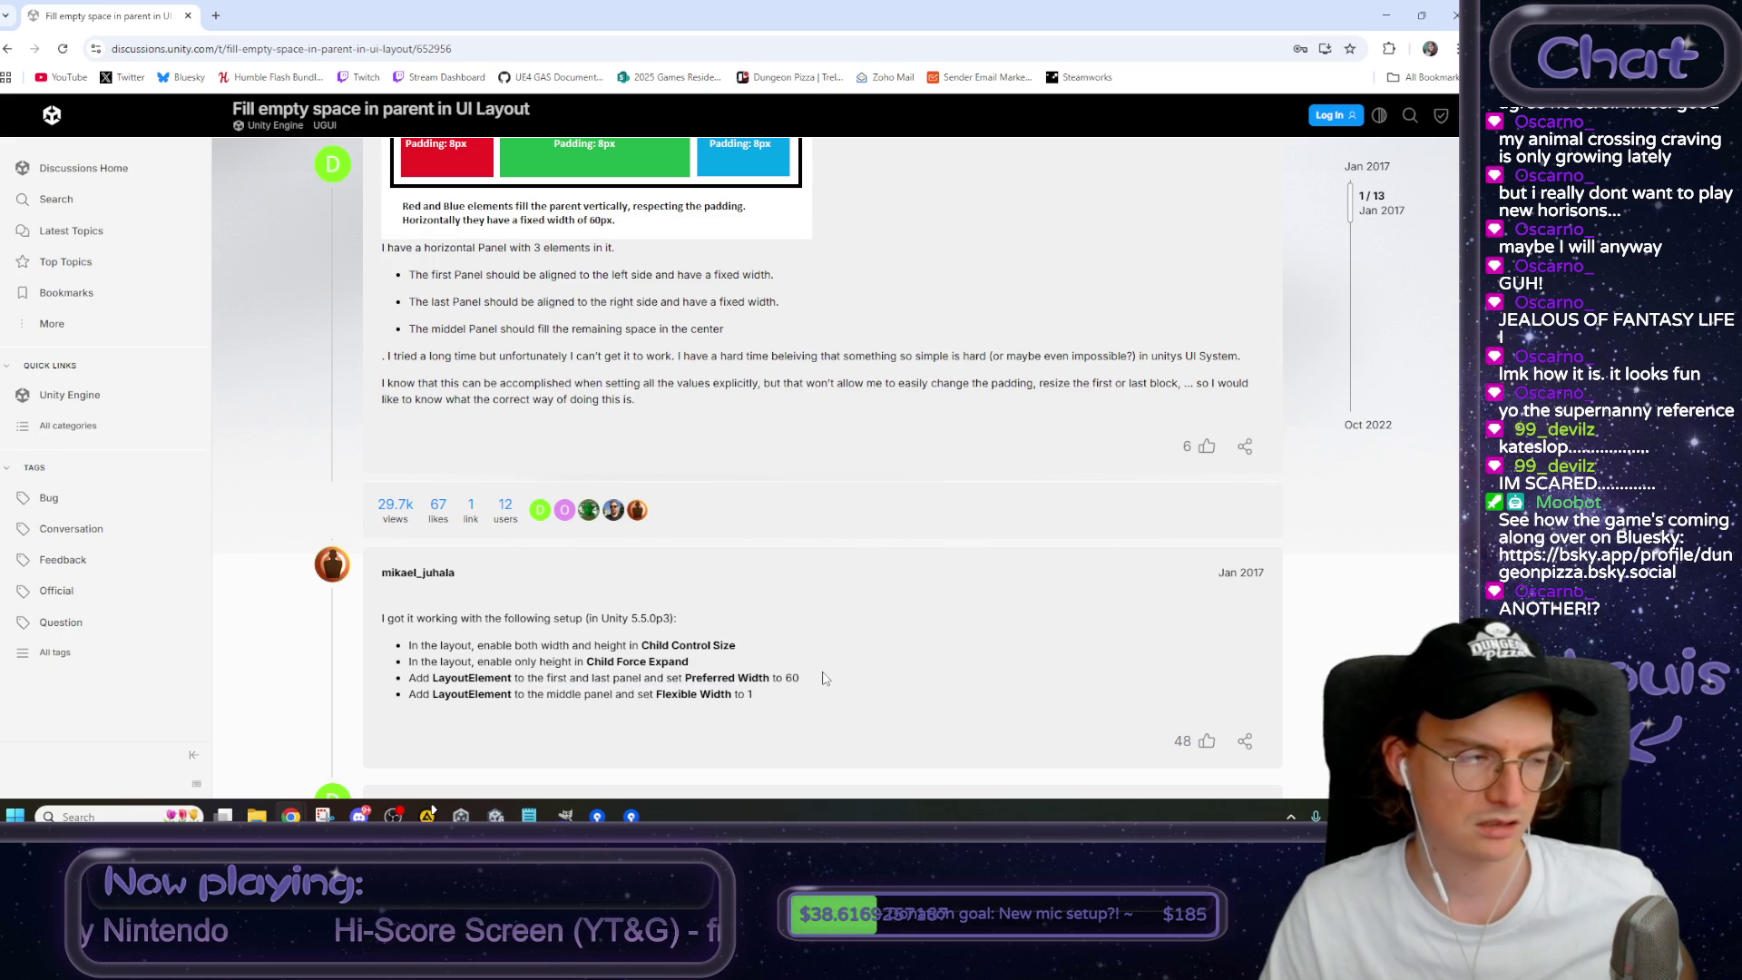
pyautogui.moveTo(442, 645)
pyautogui.mouseDown()
pyautogui.moveTo(740, 718)
pyautogui.moveTo(694, 679)
pyautogui.moveTo(805, 698)
pyautogui.moveTo(661, 696)
pyautogui.moveTo(787, 718)
pyautogui.moveTo(370, 651)
pyautogui.mouseUp()
pyautogui.click(626, 661)
pyautogui.scroll(-2, 679, 151)
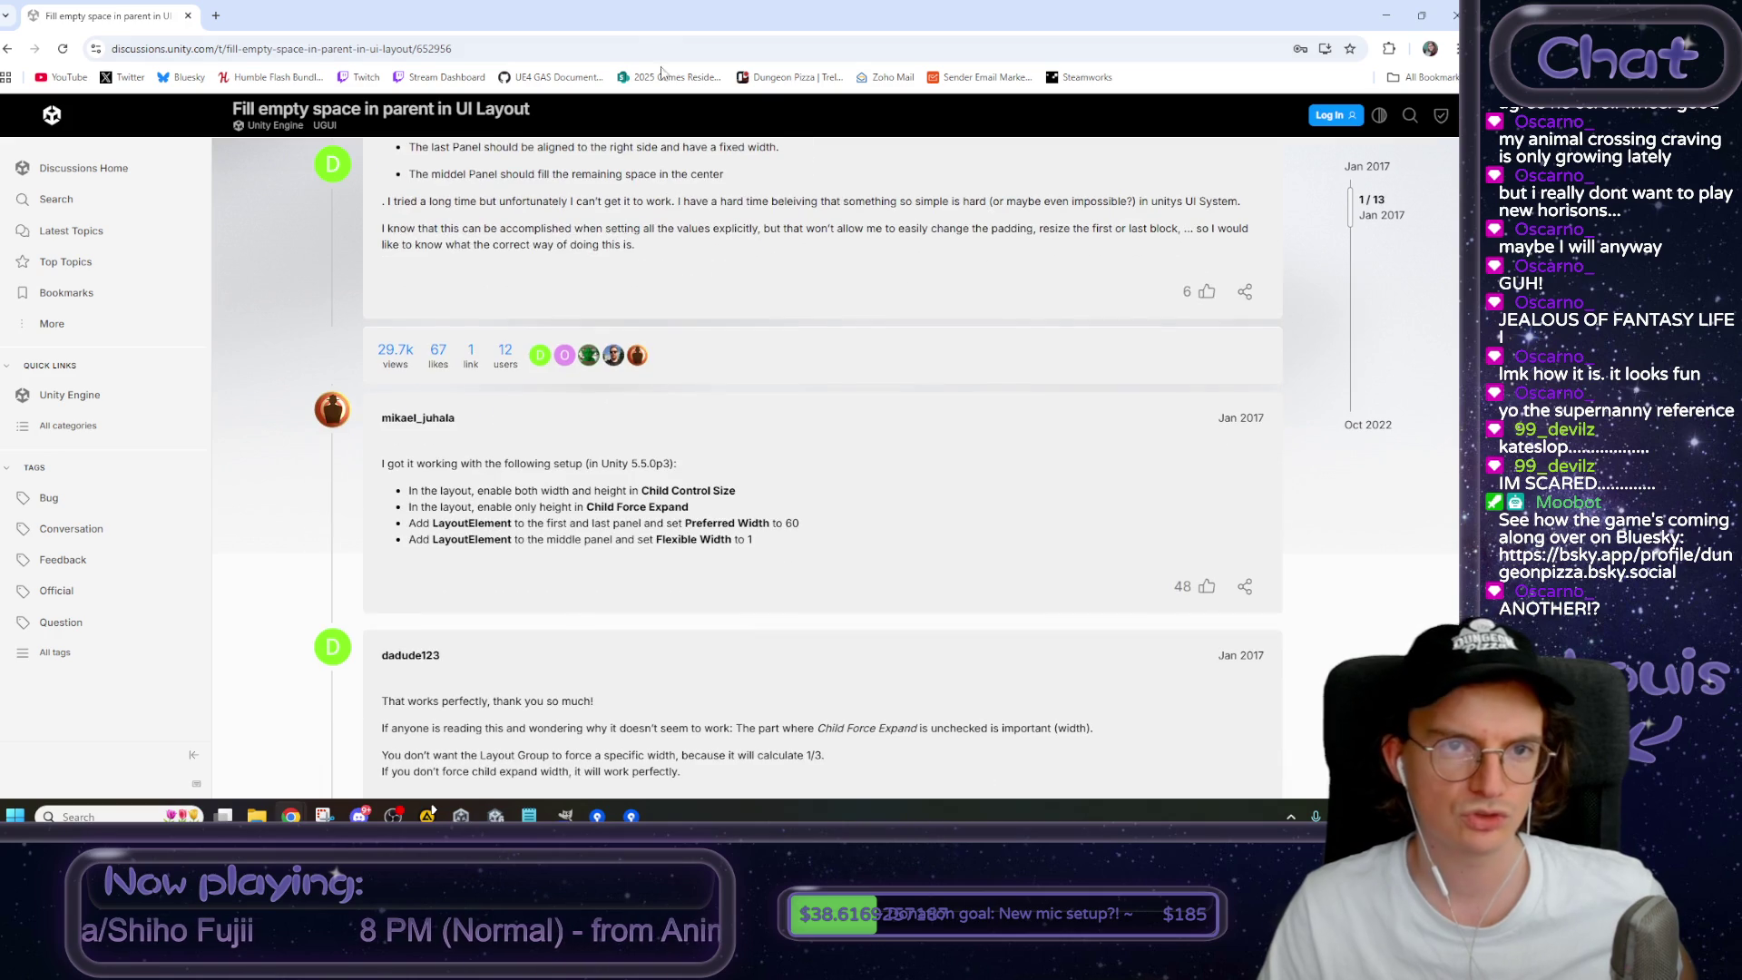
pyautogui.hotkey('alt', 'Tab')
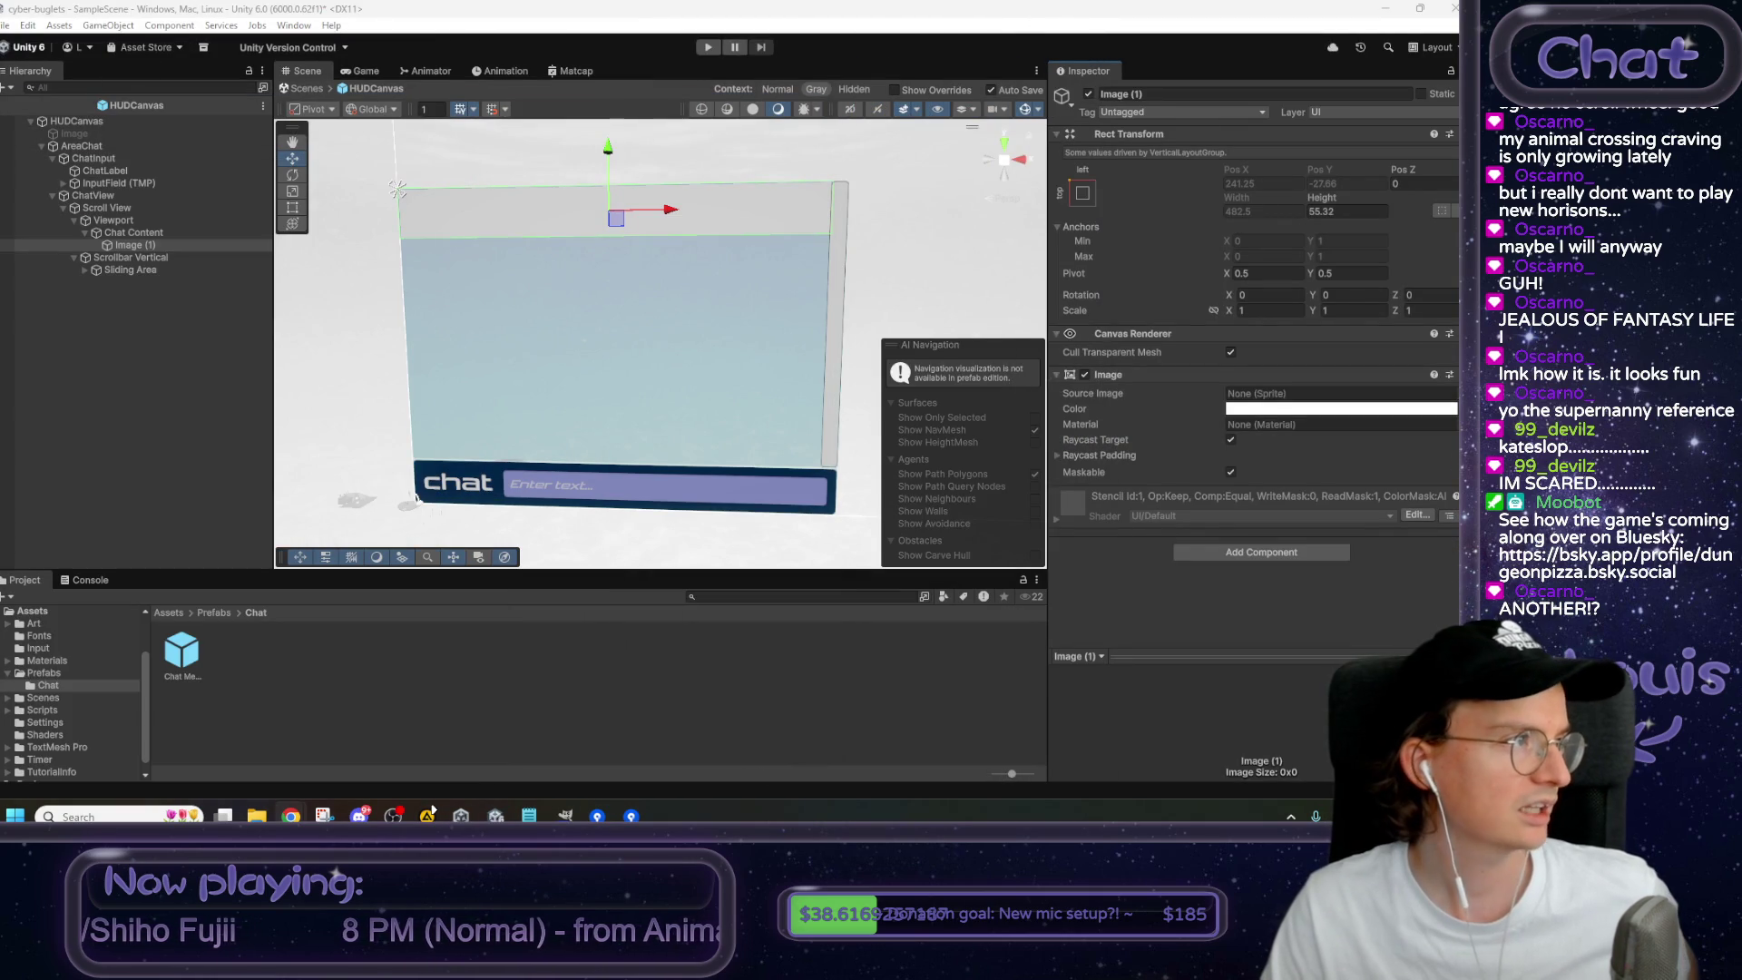
# Remove Image (1), set Chat Message preferred height 20, and add a Panel named Filler under Chat Content.
pyautogui.hotkey('ctrl', 'z')
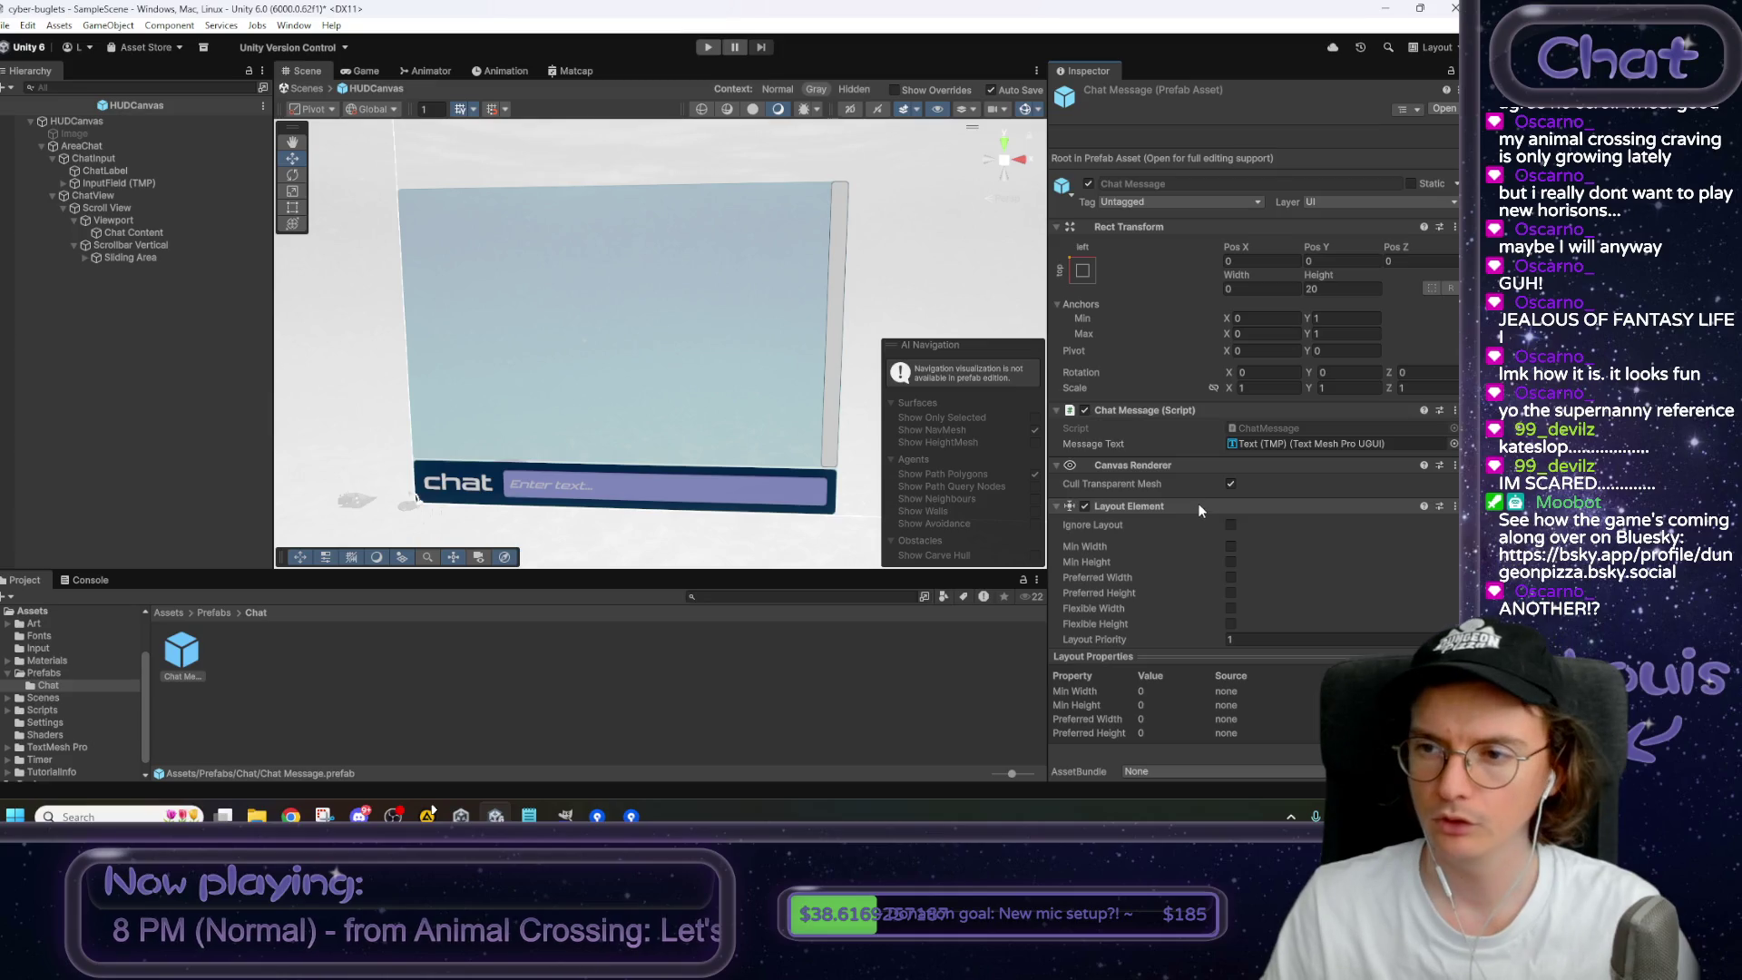
pyautogui.click(1231, 592)
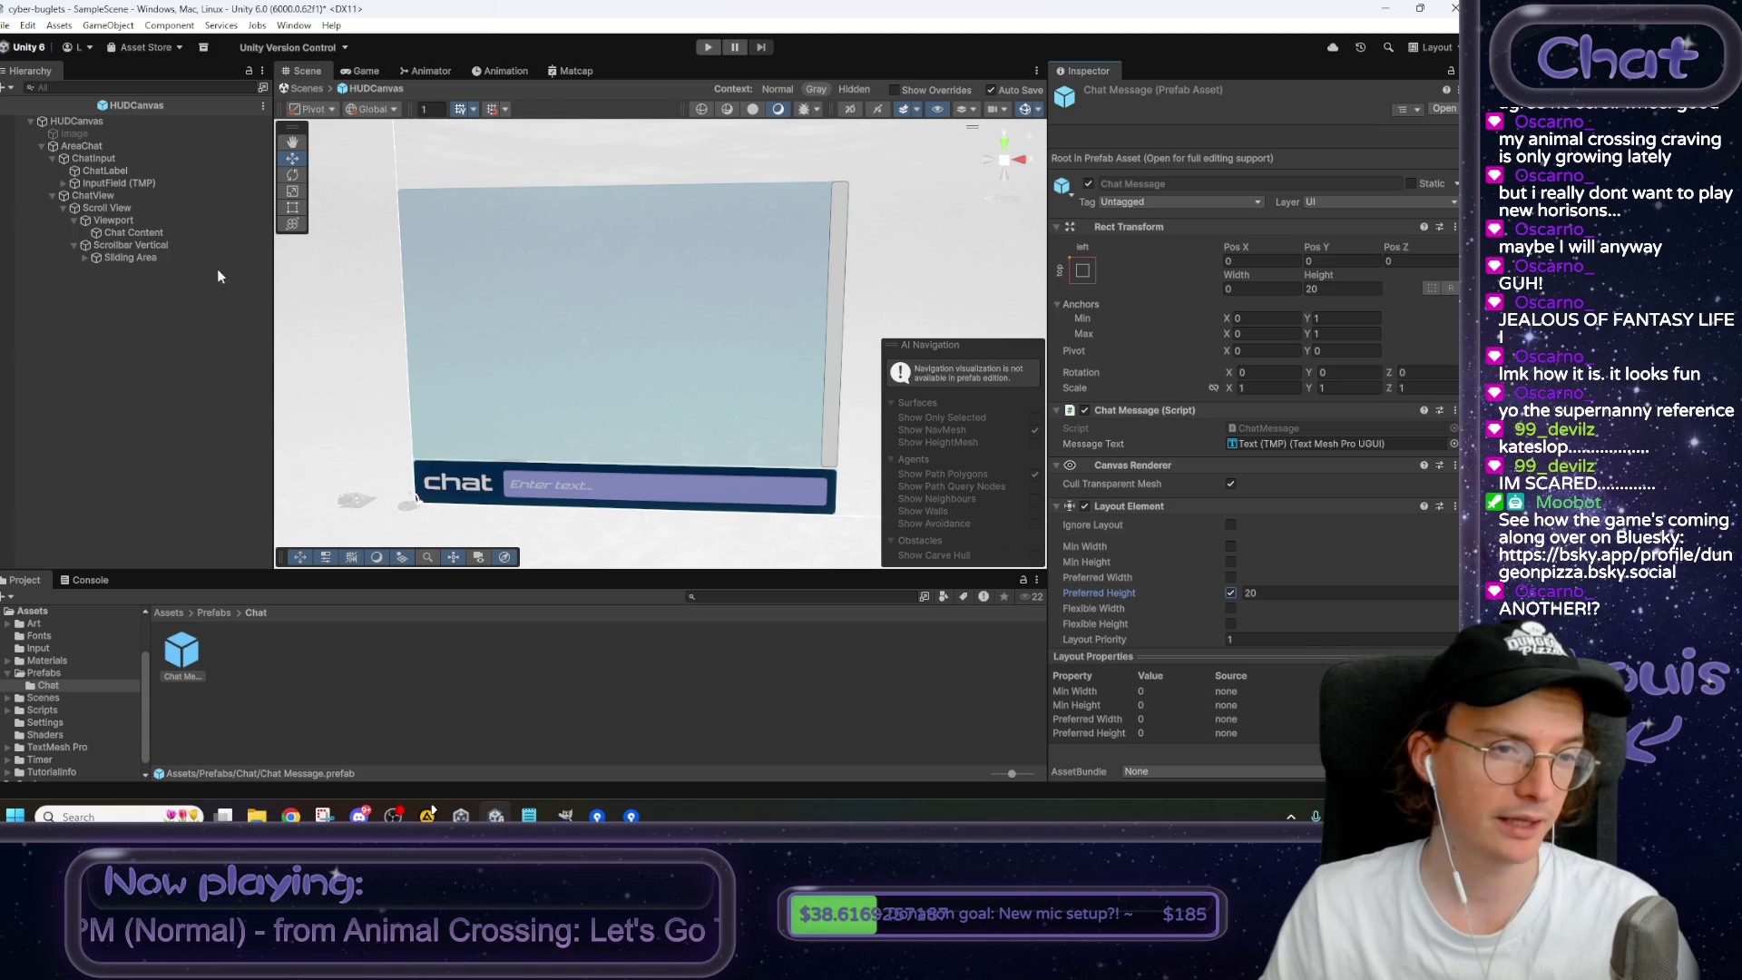
pyautogui.rightClick(134, 232)
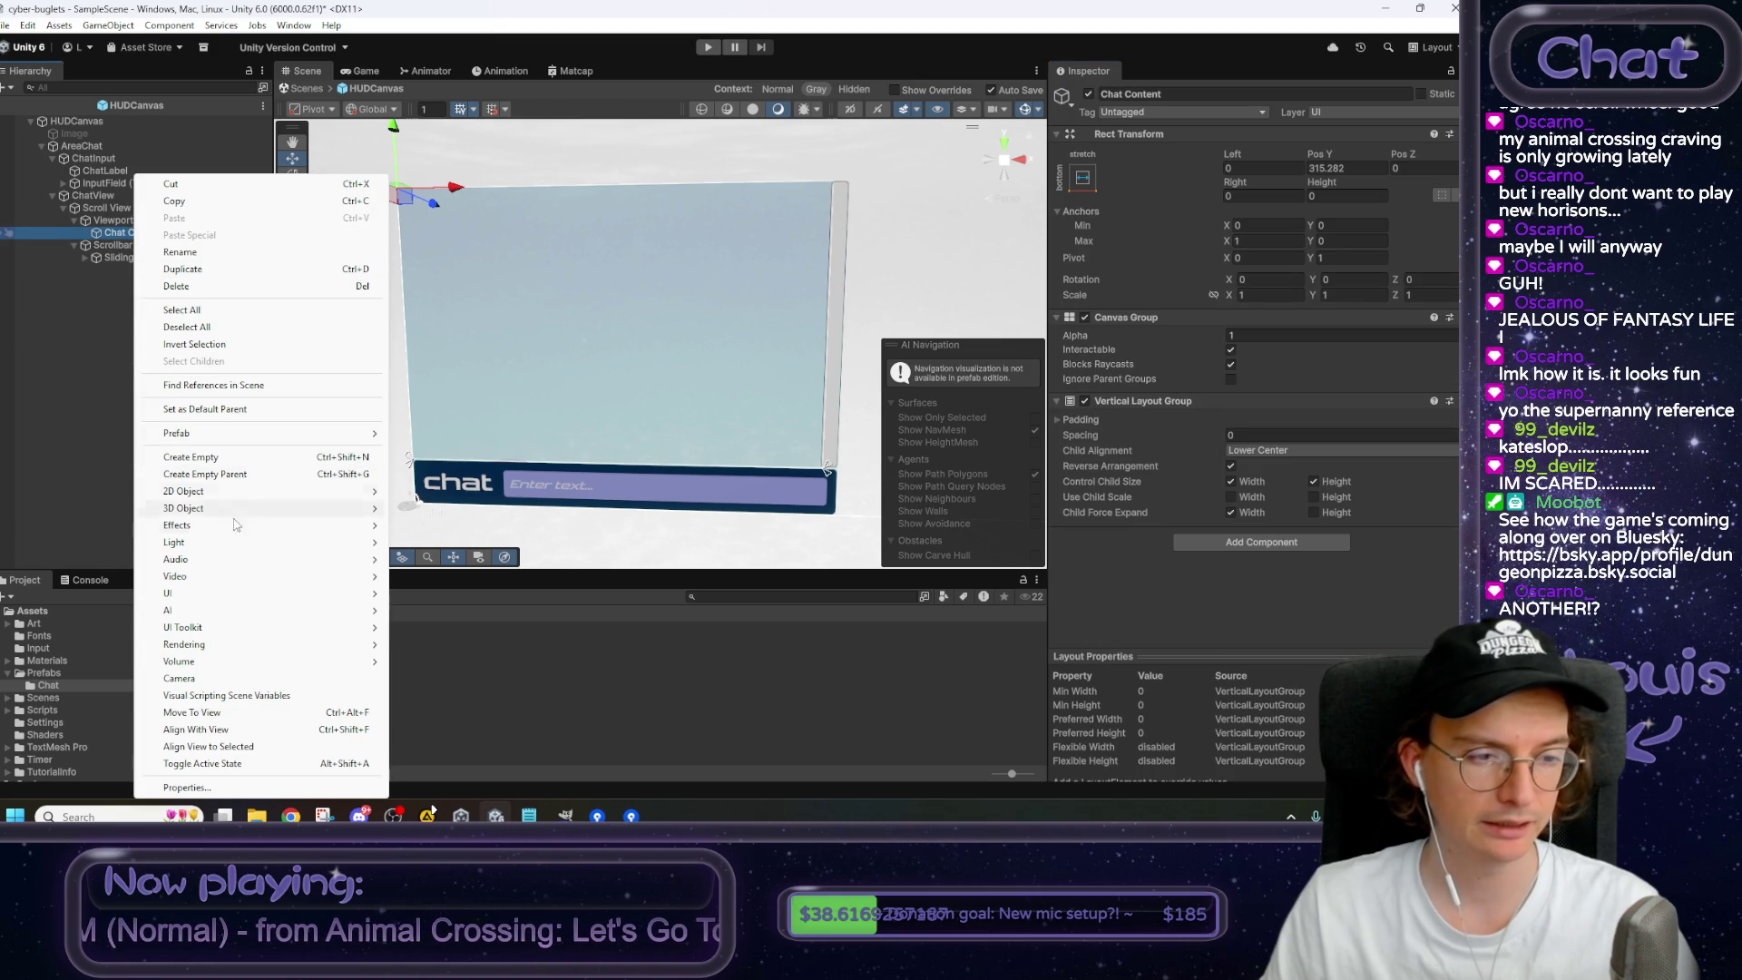
pyautogui.moveTo(226, 592)
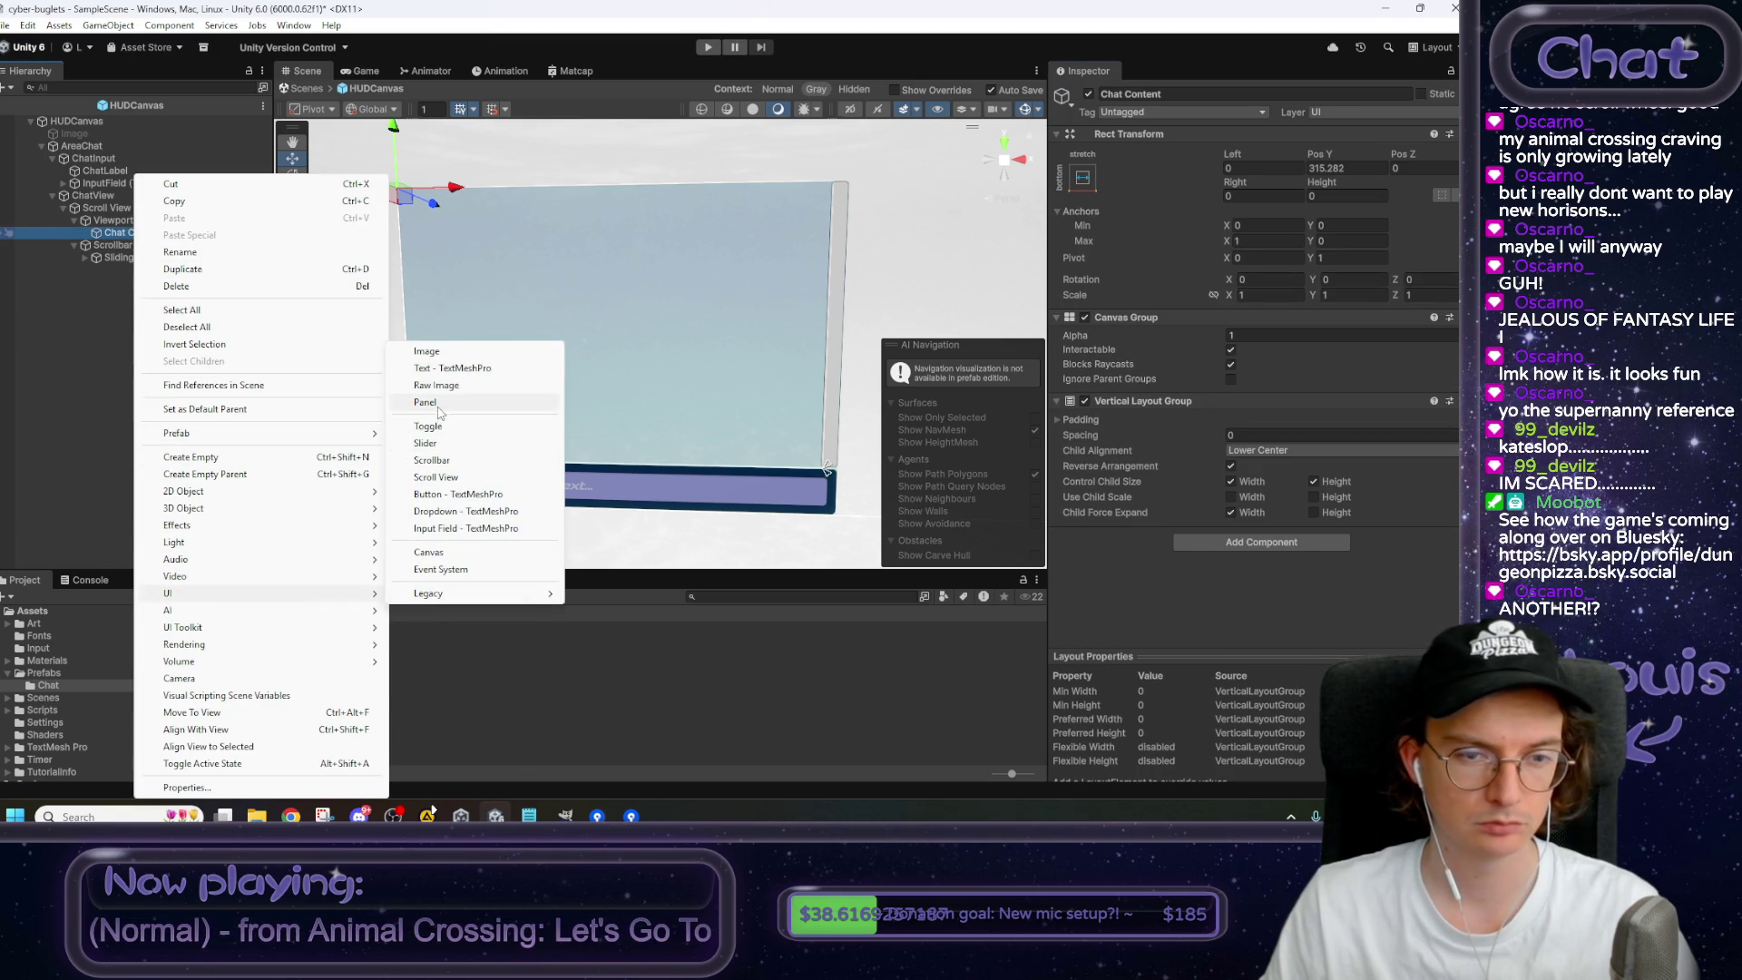
pyautogui.click(427, 402)
pyautogui.write('Filler')
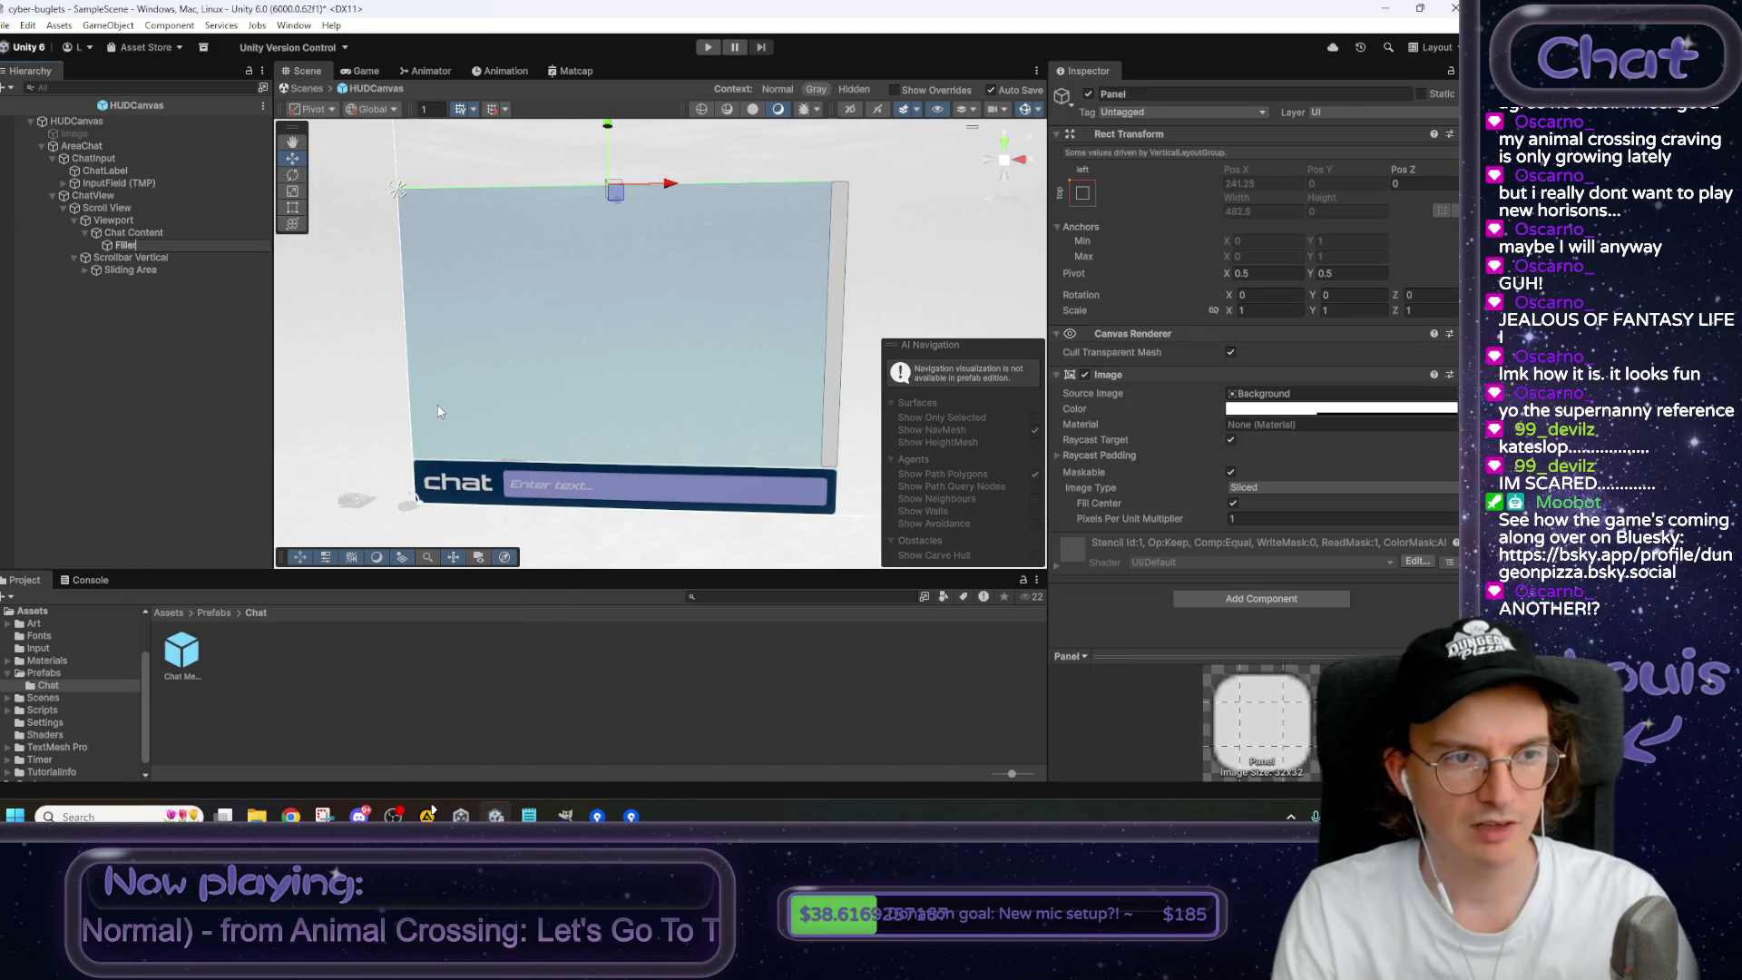
pyautogui.press('Return')
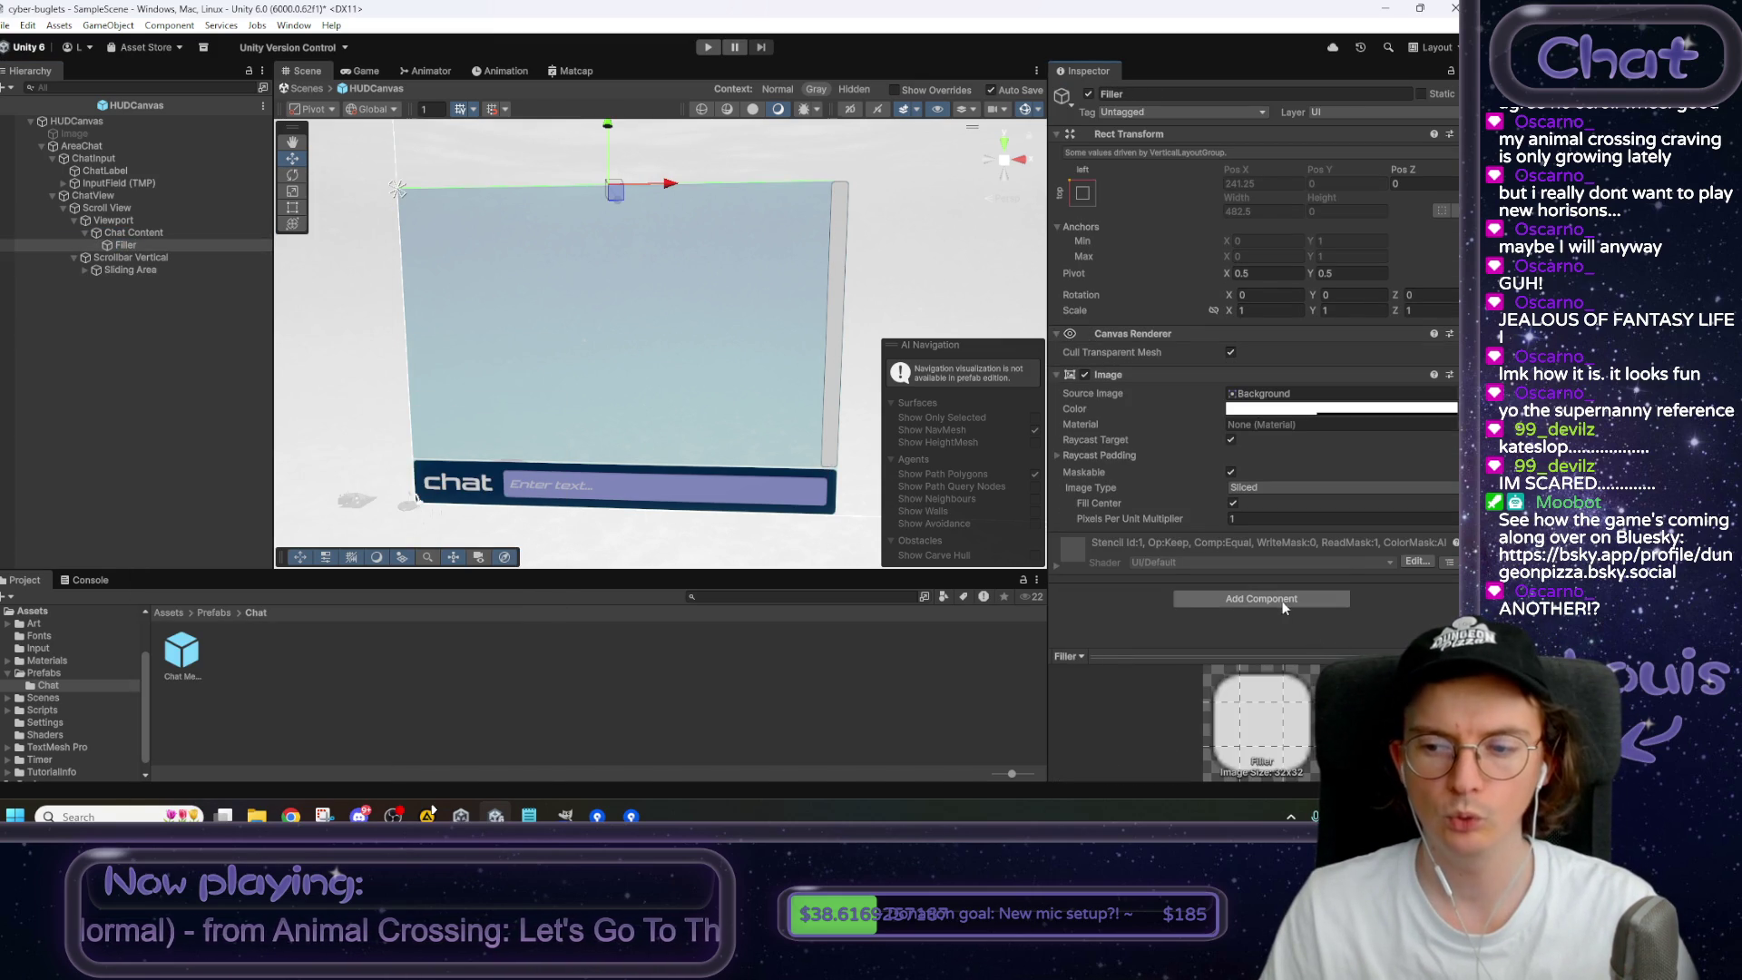
# Give Filler a Layout Element with Flexible Height 1 and return to SampleScene.
pyautogui.click(1261, 597)
pyautogui.click(1244, 602)
pyautogui.scroll(-2, 1259, 596)
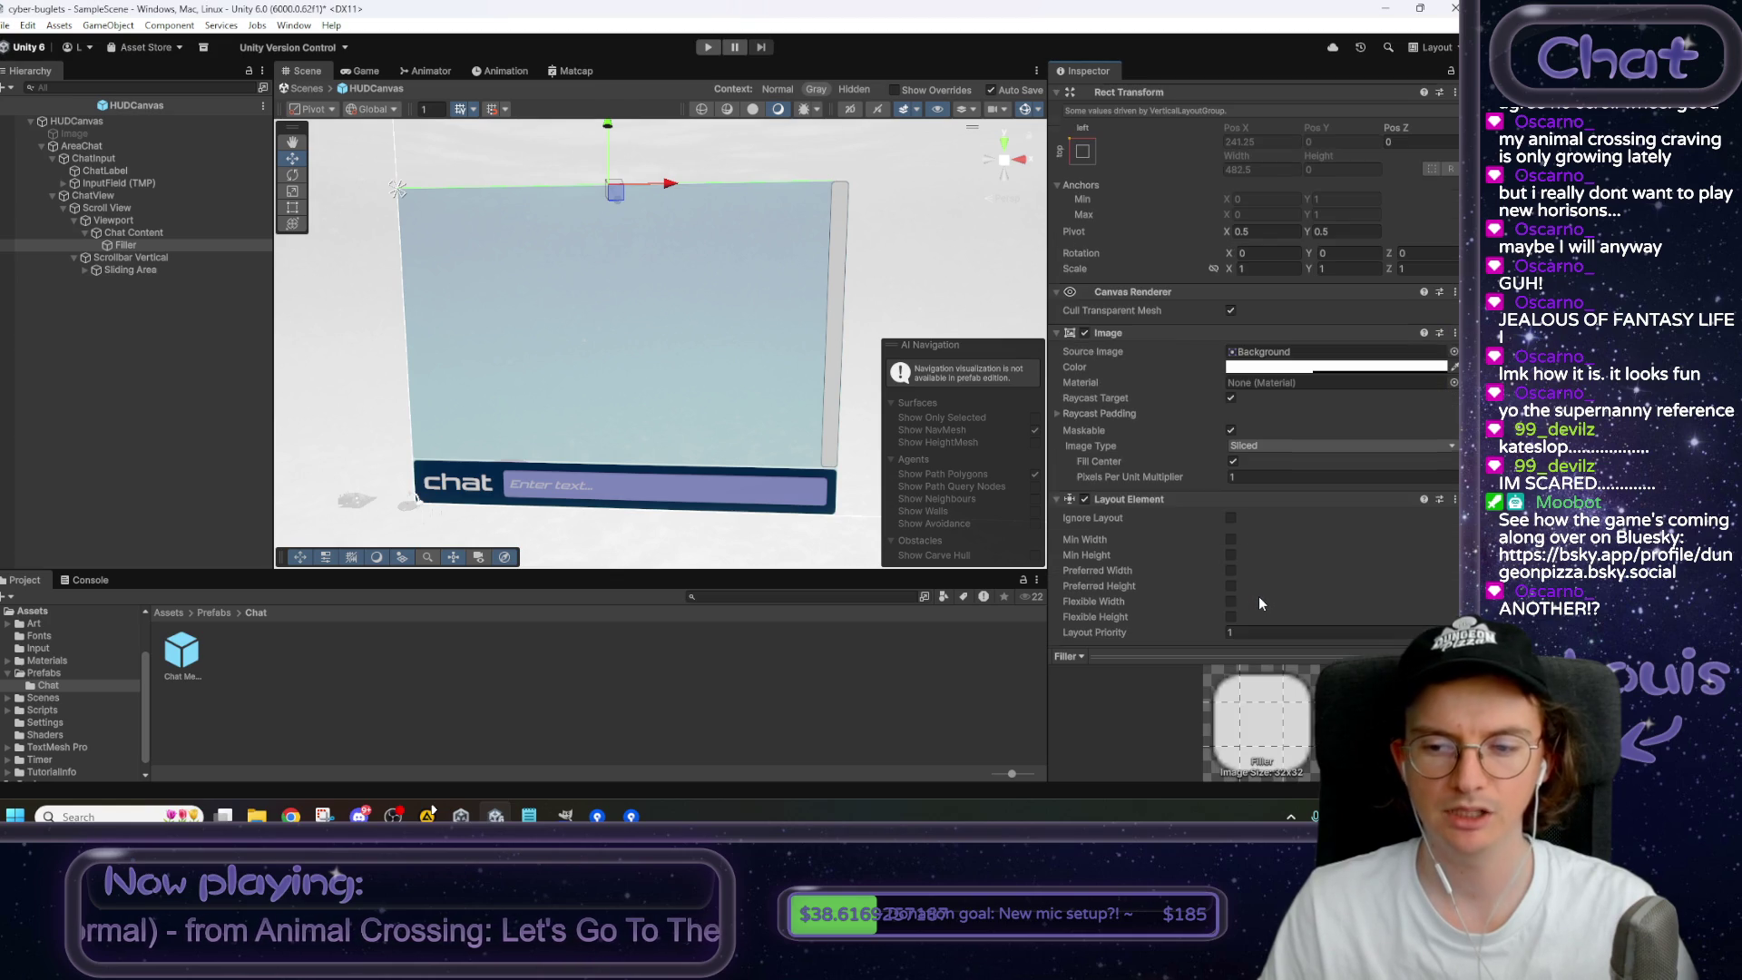
pyautogui.click(1230, 617)
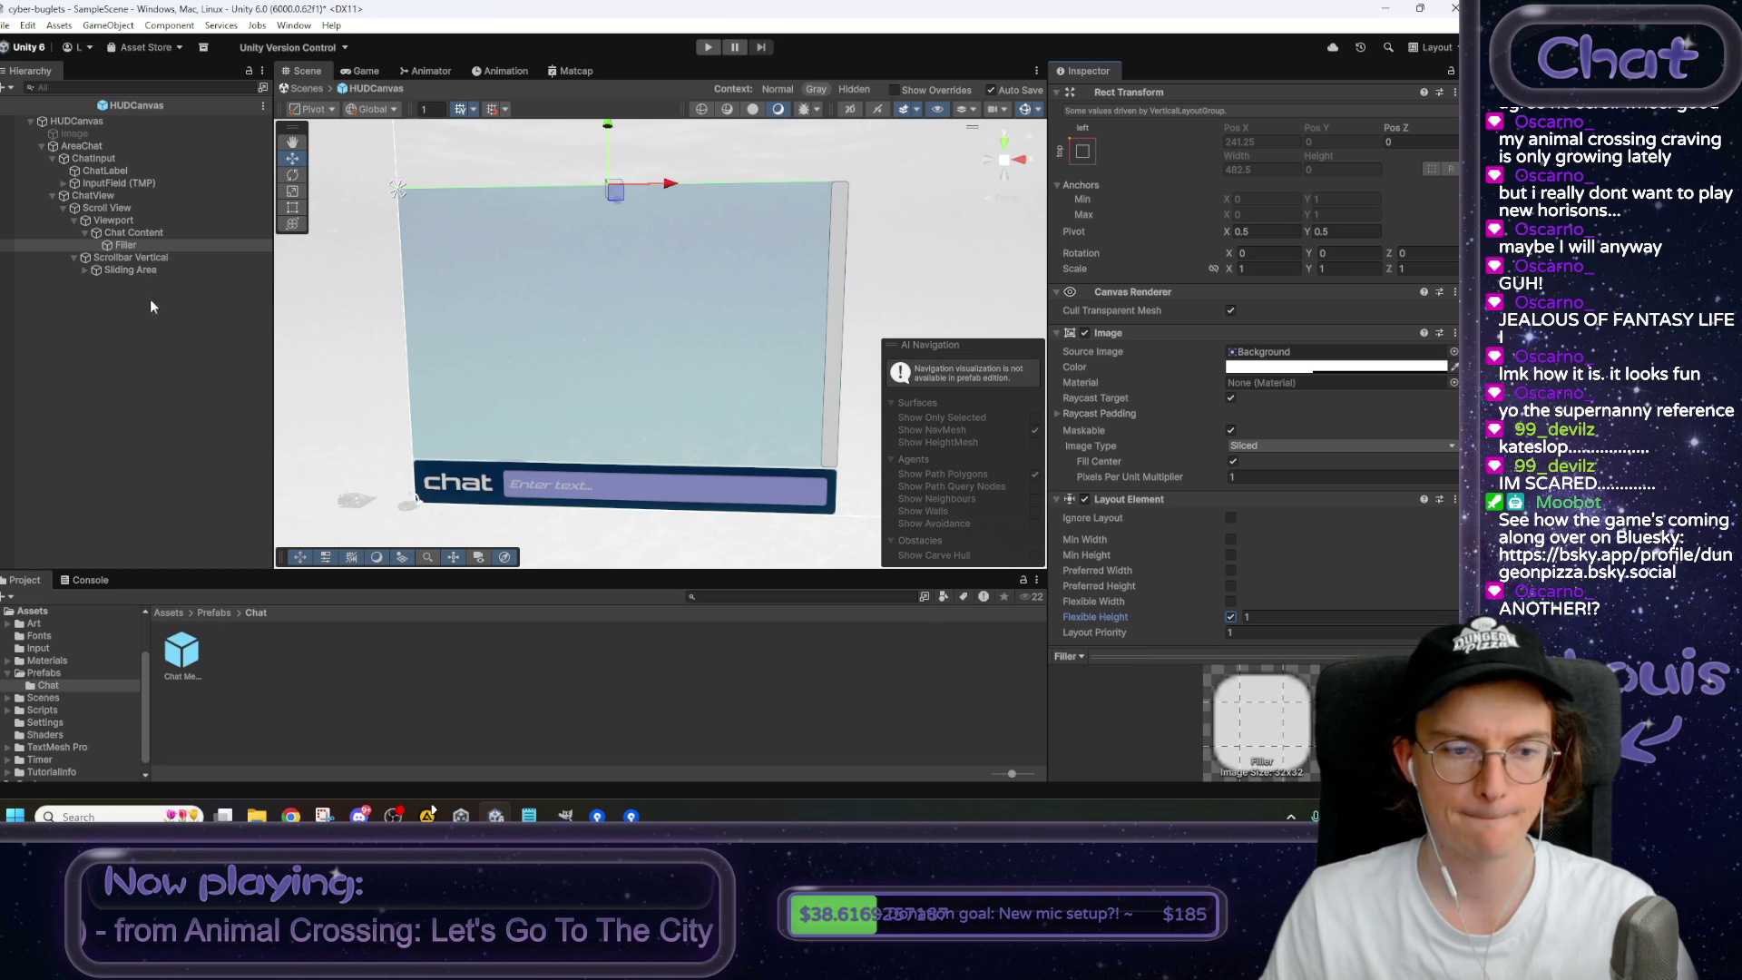
pyautogui.click(182, 653)
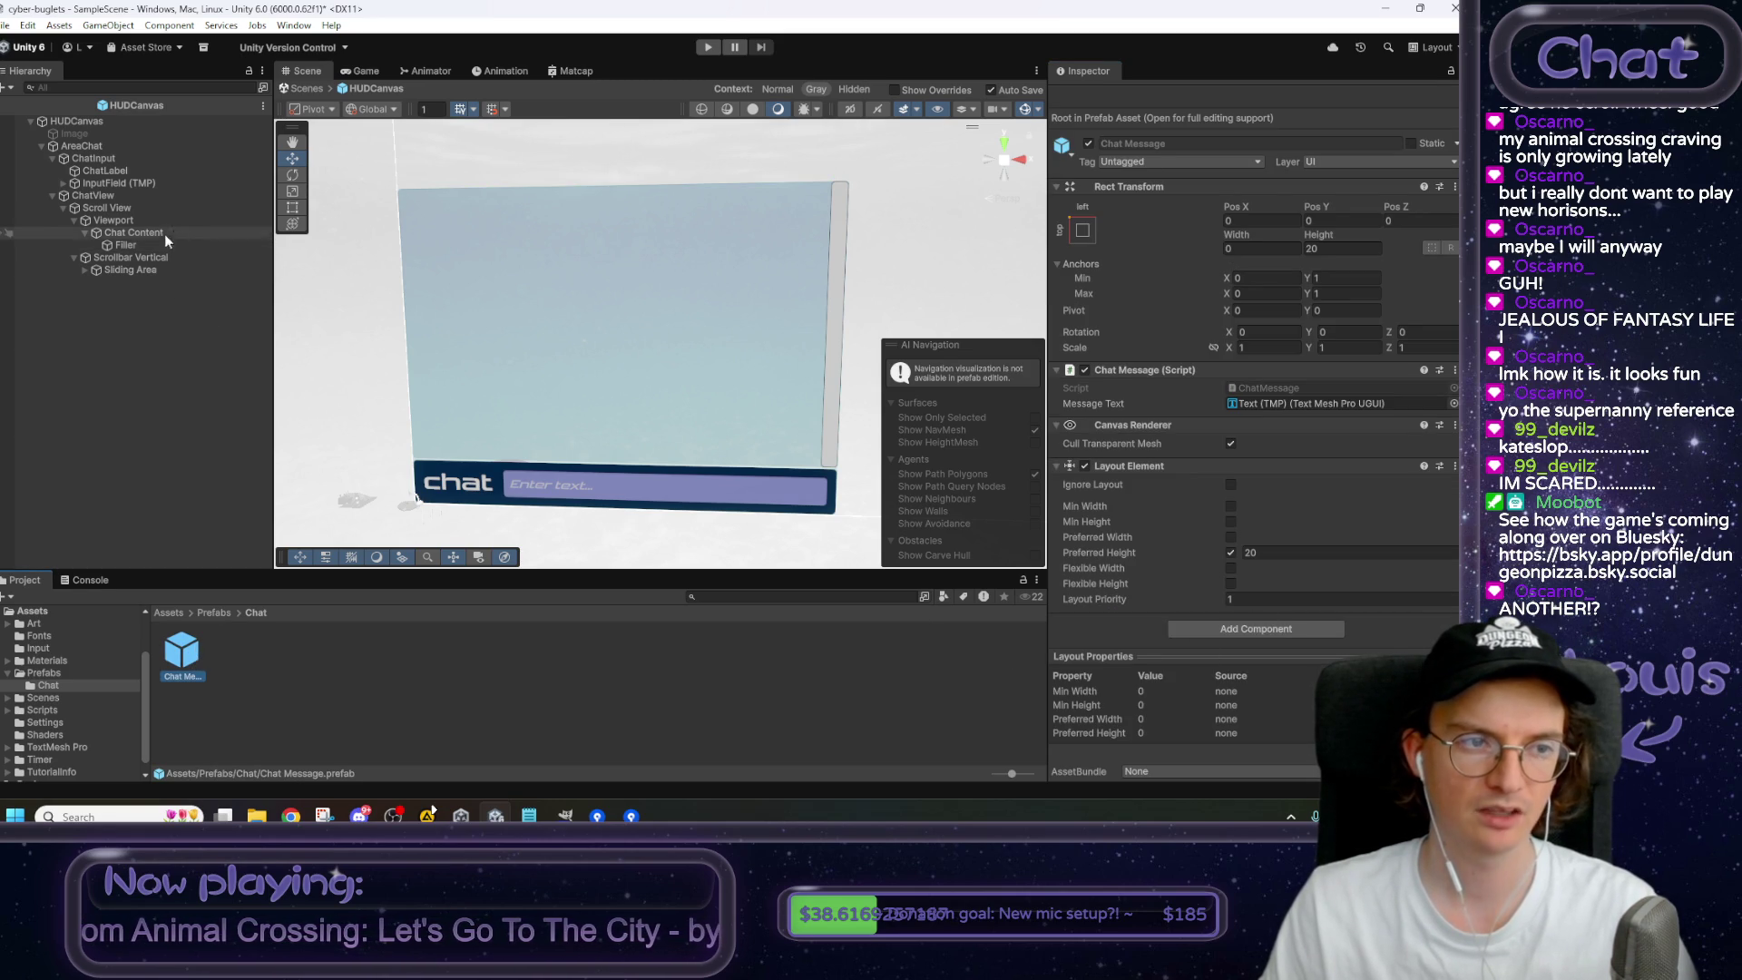
pyautogui.click(317, 90)
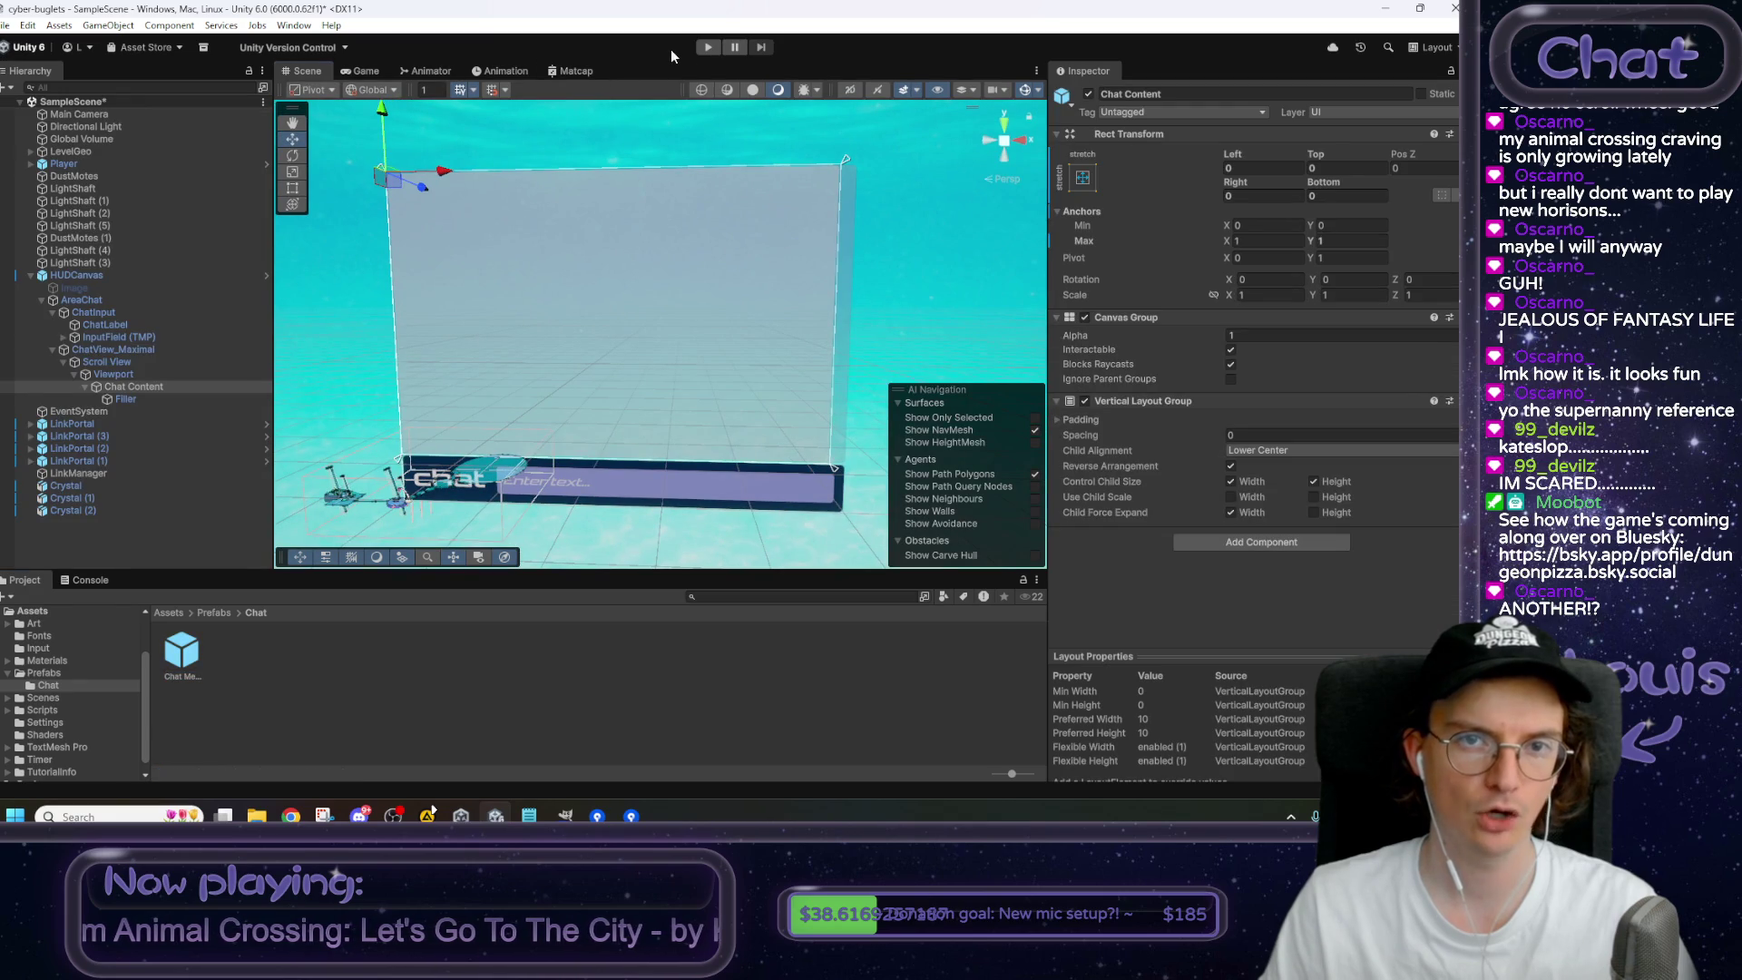
# Run the game and send 'test', 'oh', 'yes indeed', 'i am so great', 'very wise at UI'.
pyautogui.click(708, 47)
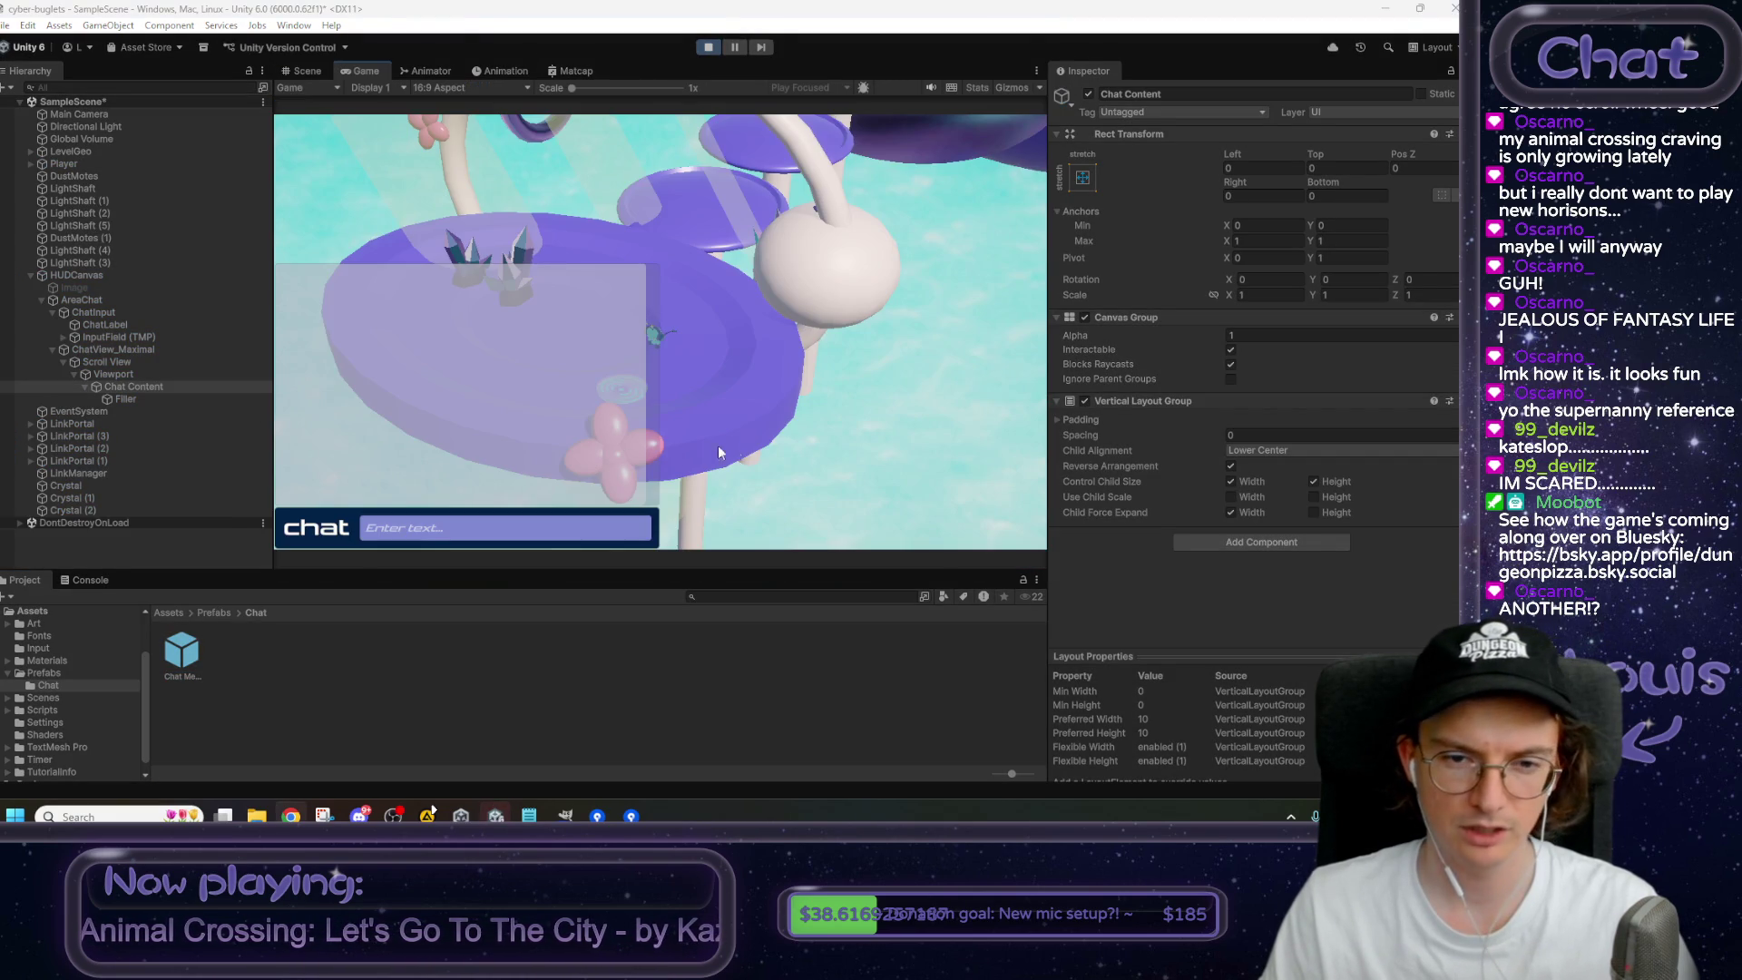
pyautogui.click(490, 521)
pyautogui.write('test')
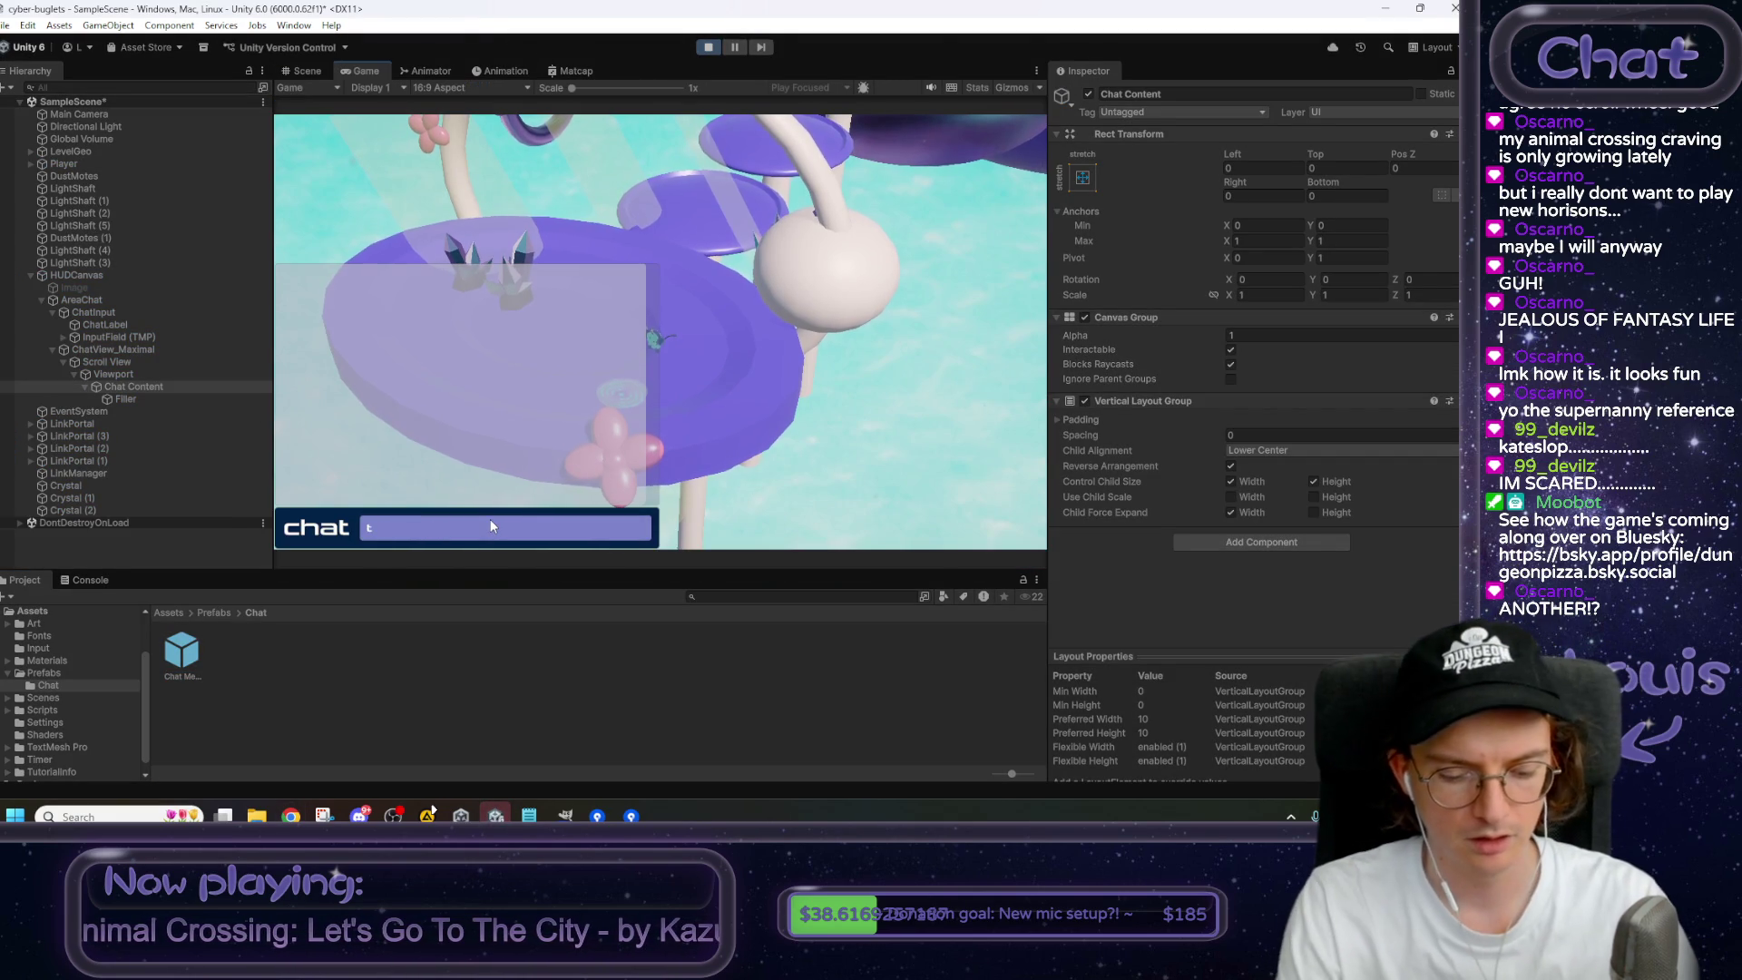
pyautogui.press('Return')
pyautogui.write('oh')
pyautogui.press('Return')
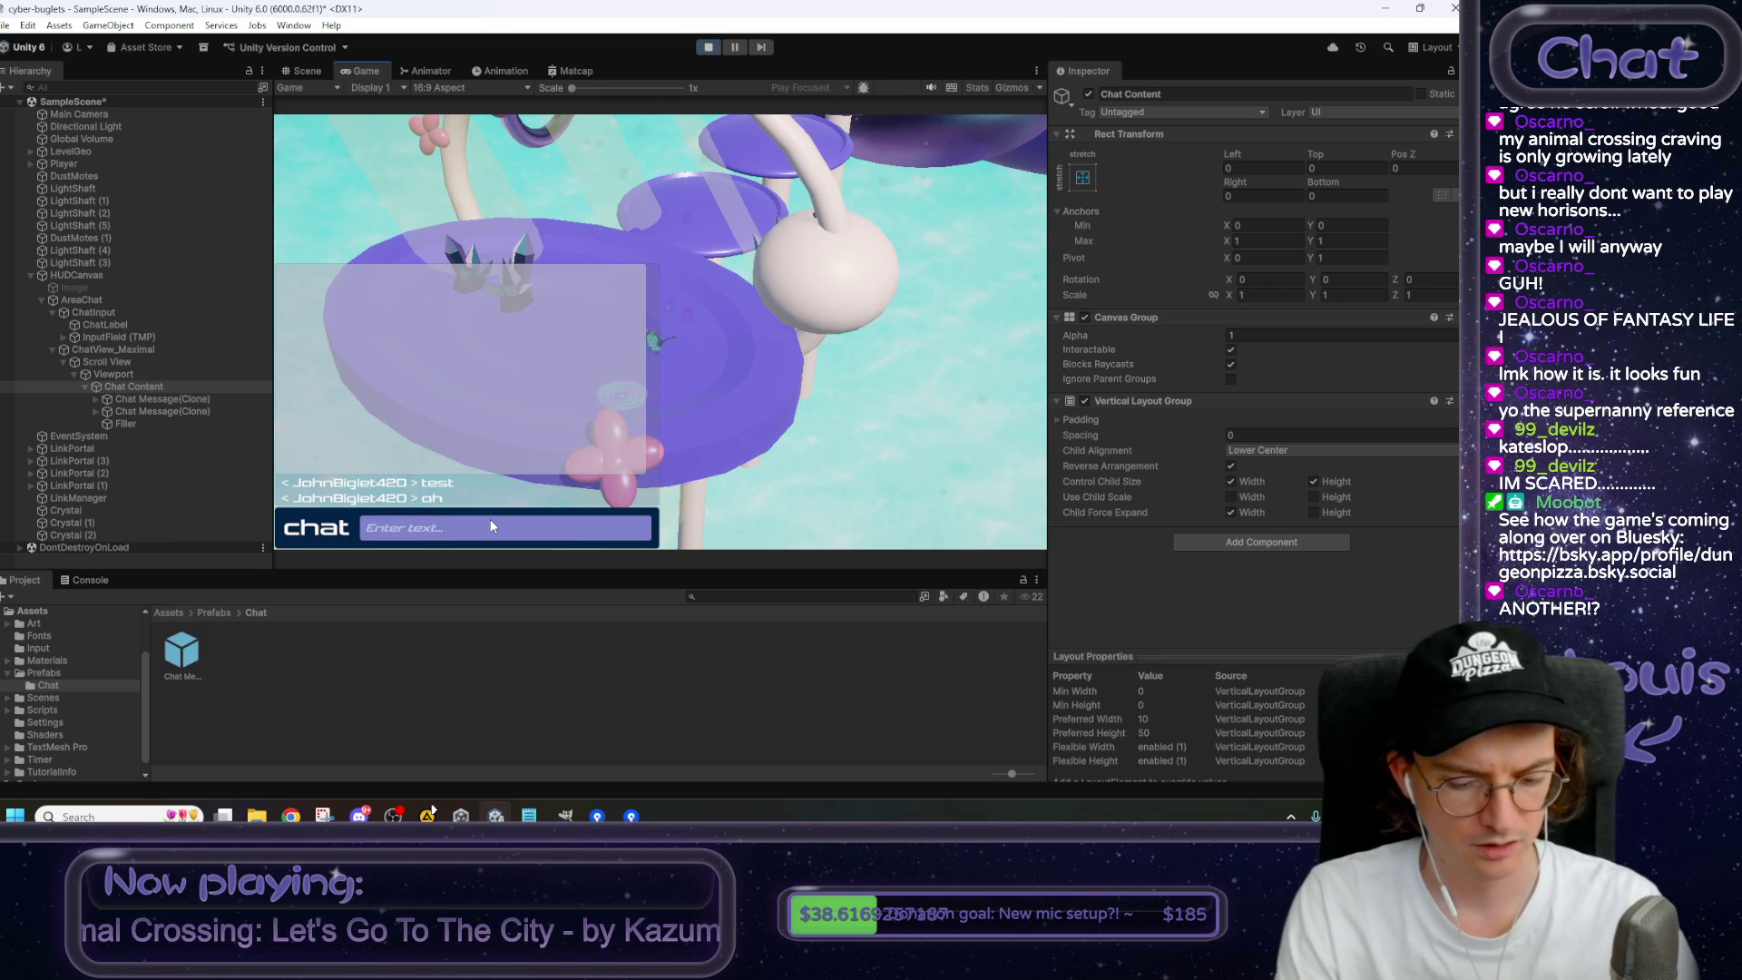
pyautogui.write('yes indeed')
pyautogui.press('Return')
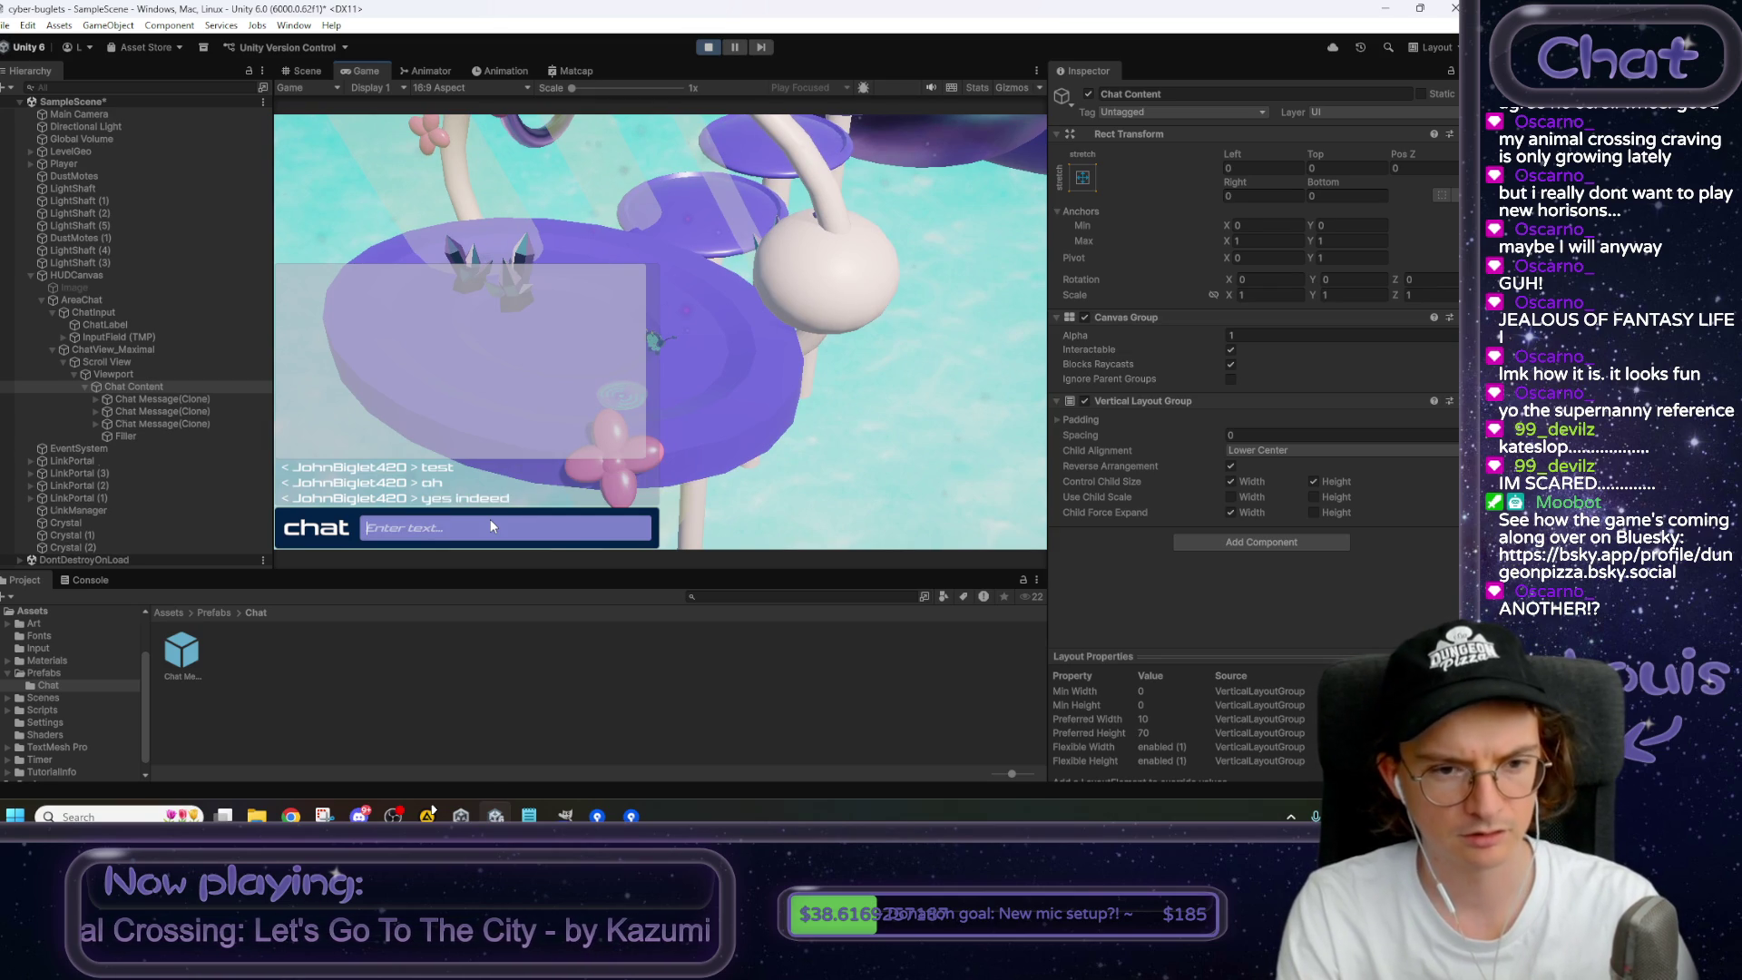
pyautogui.write('i am ')
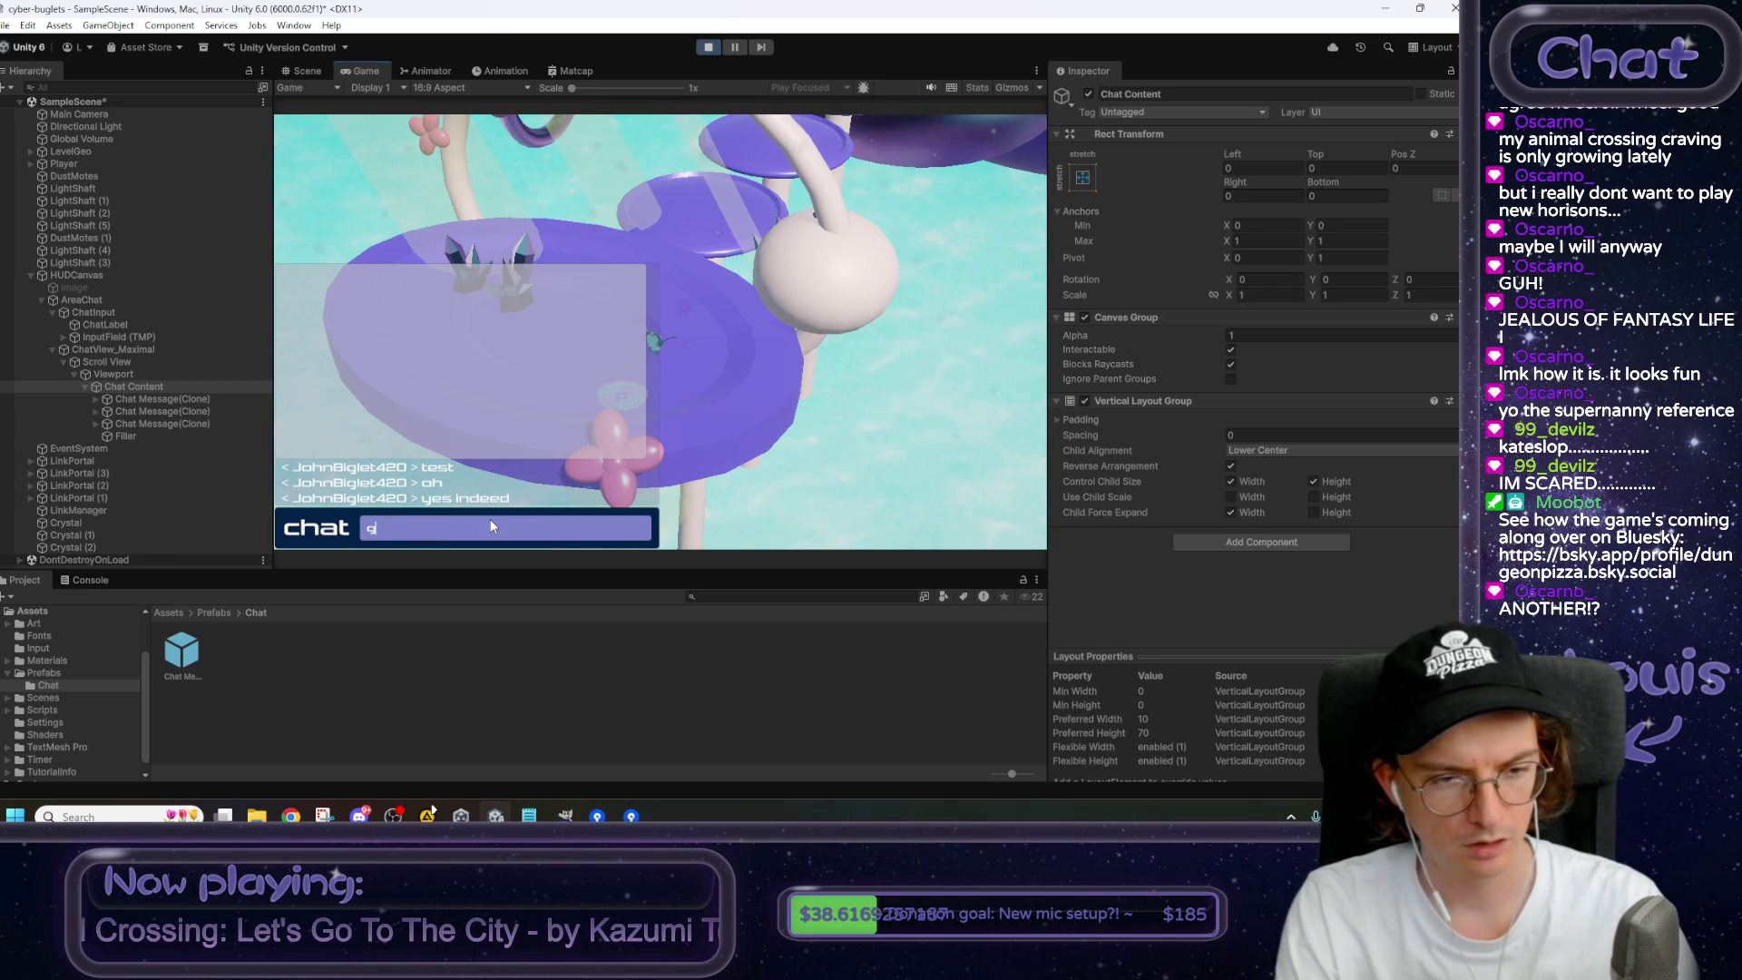
pyautogui.write('so great')
pyautogui.press('Return')
pyautogui.write('very wise at')
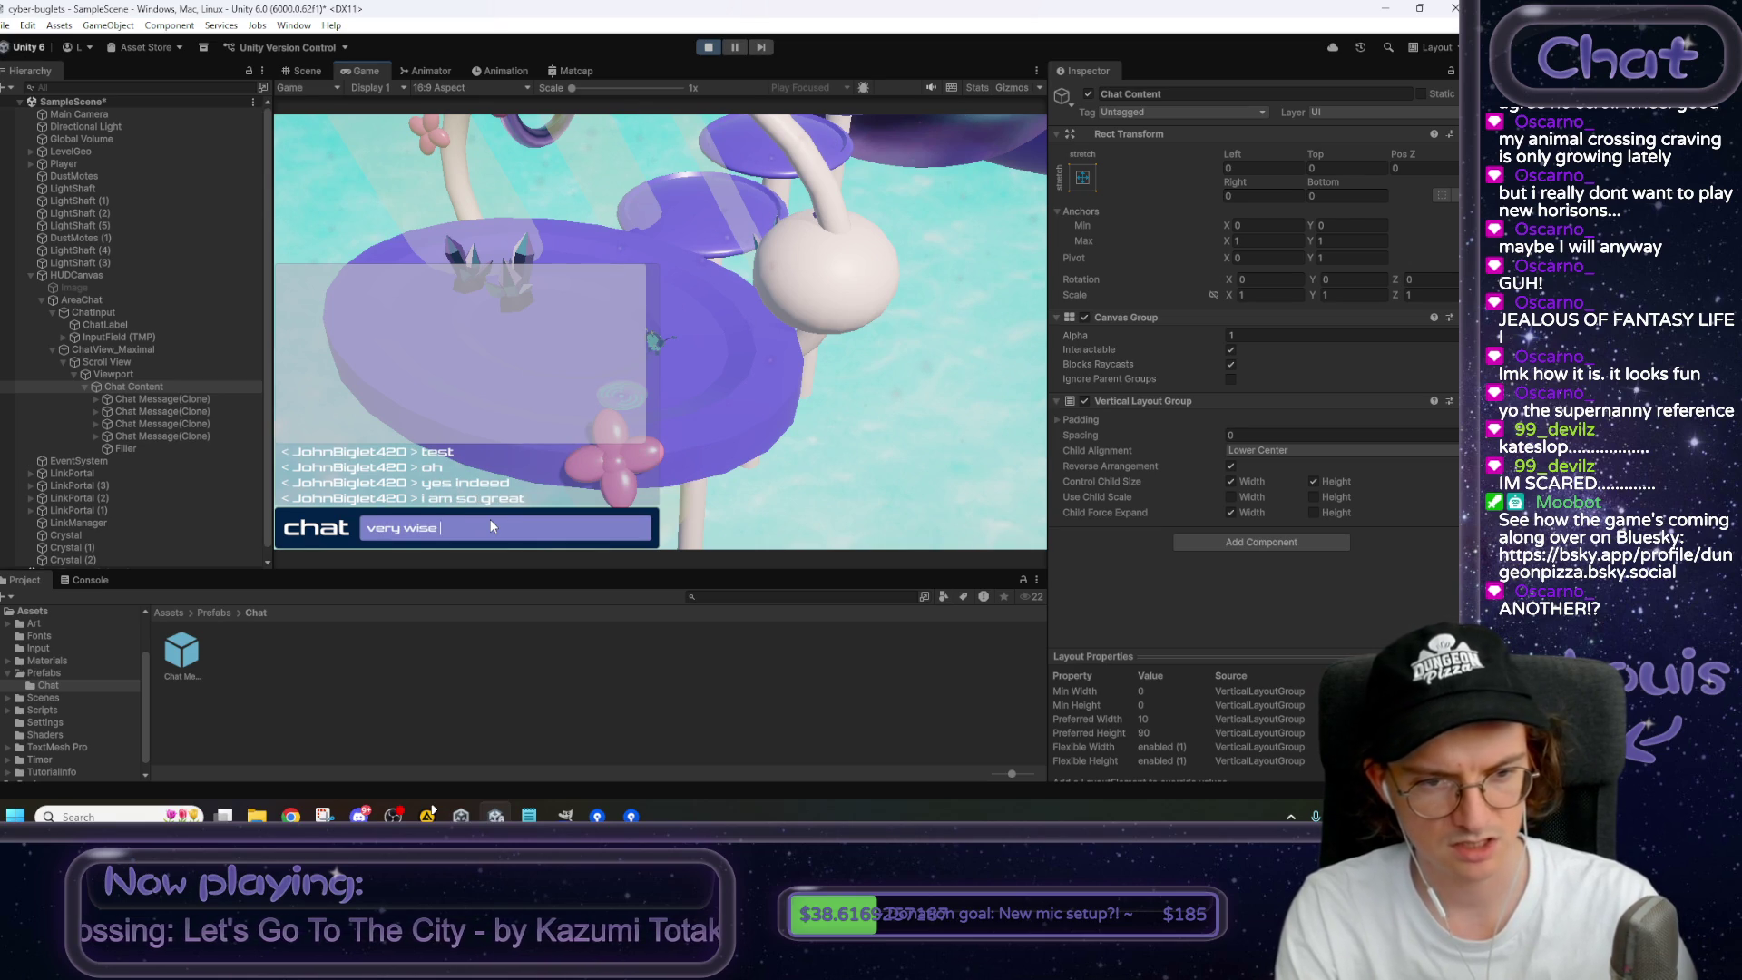
pyautogui.write(' UI')
pyautogui.press('Return')
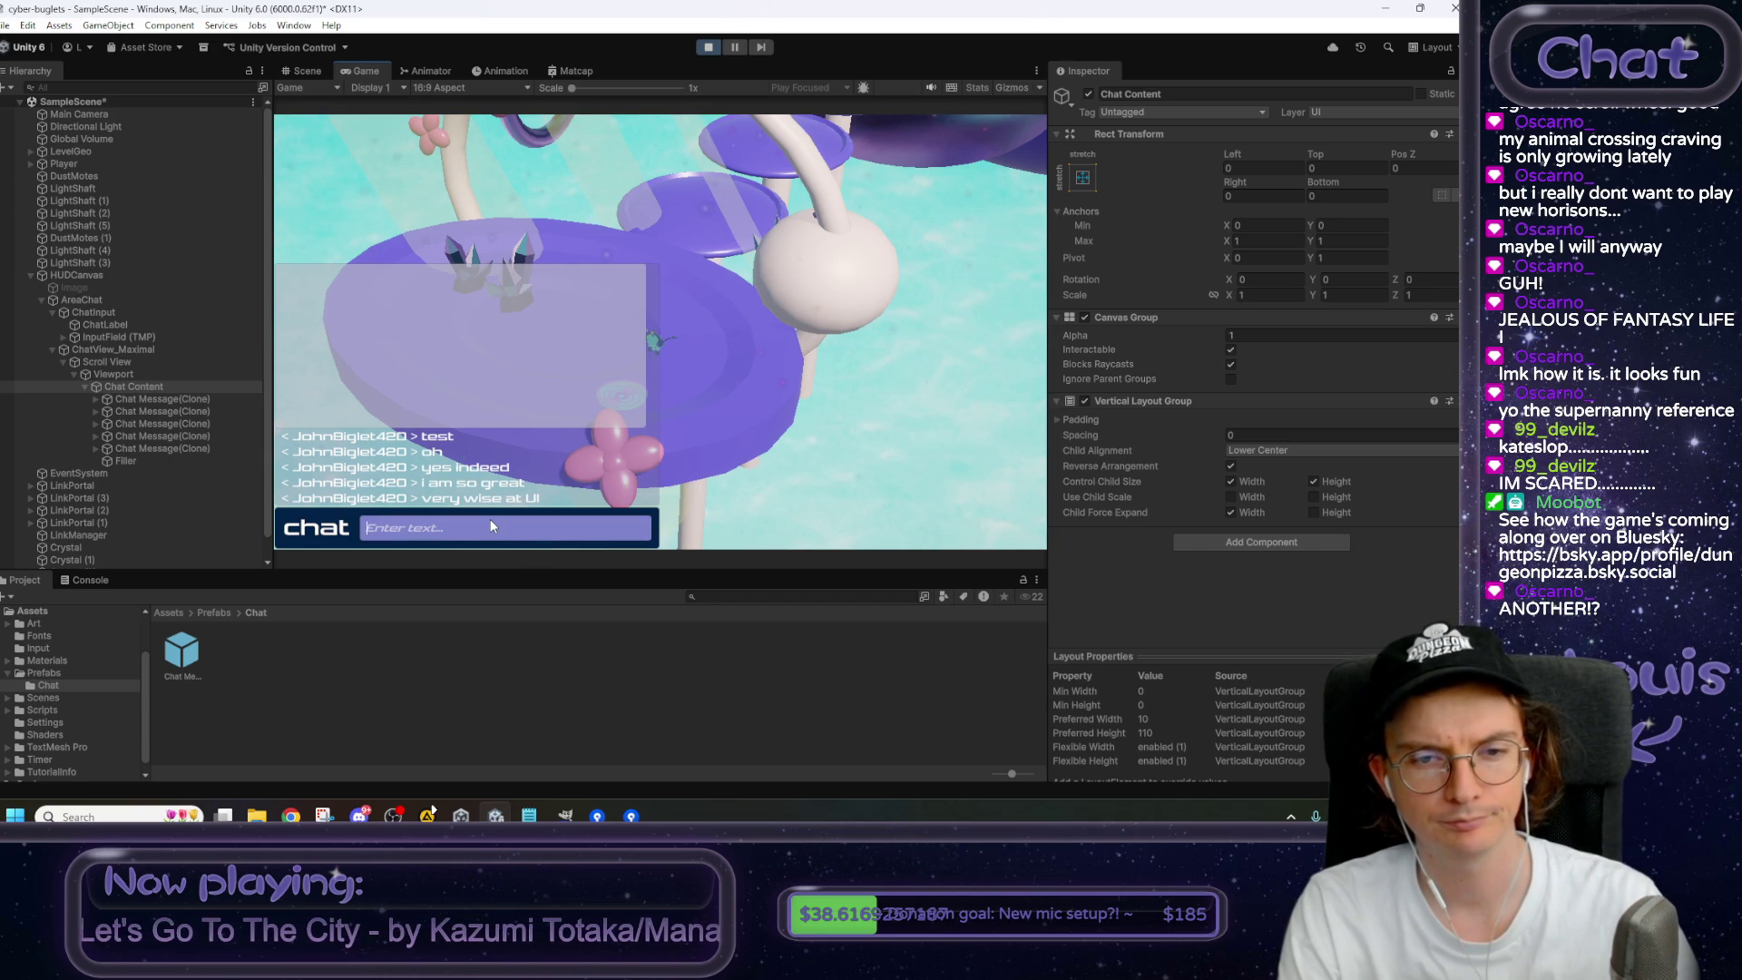
# Flood the chat log with repeated 'd' messages, then stop the game.
pyautogui.write('d')
pyautogui.press('Return')
pyautogui.write('d')
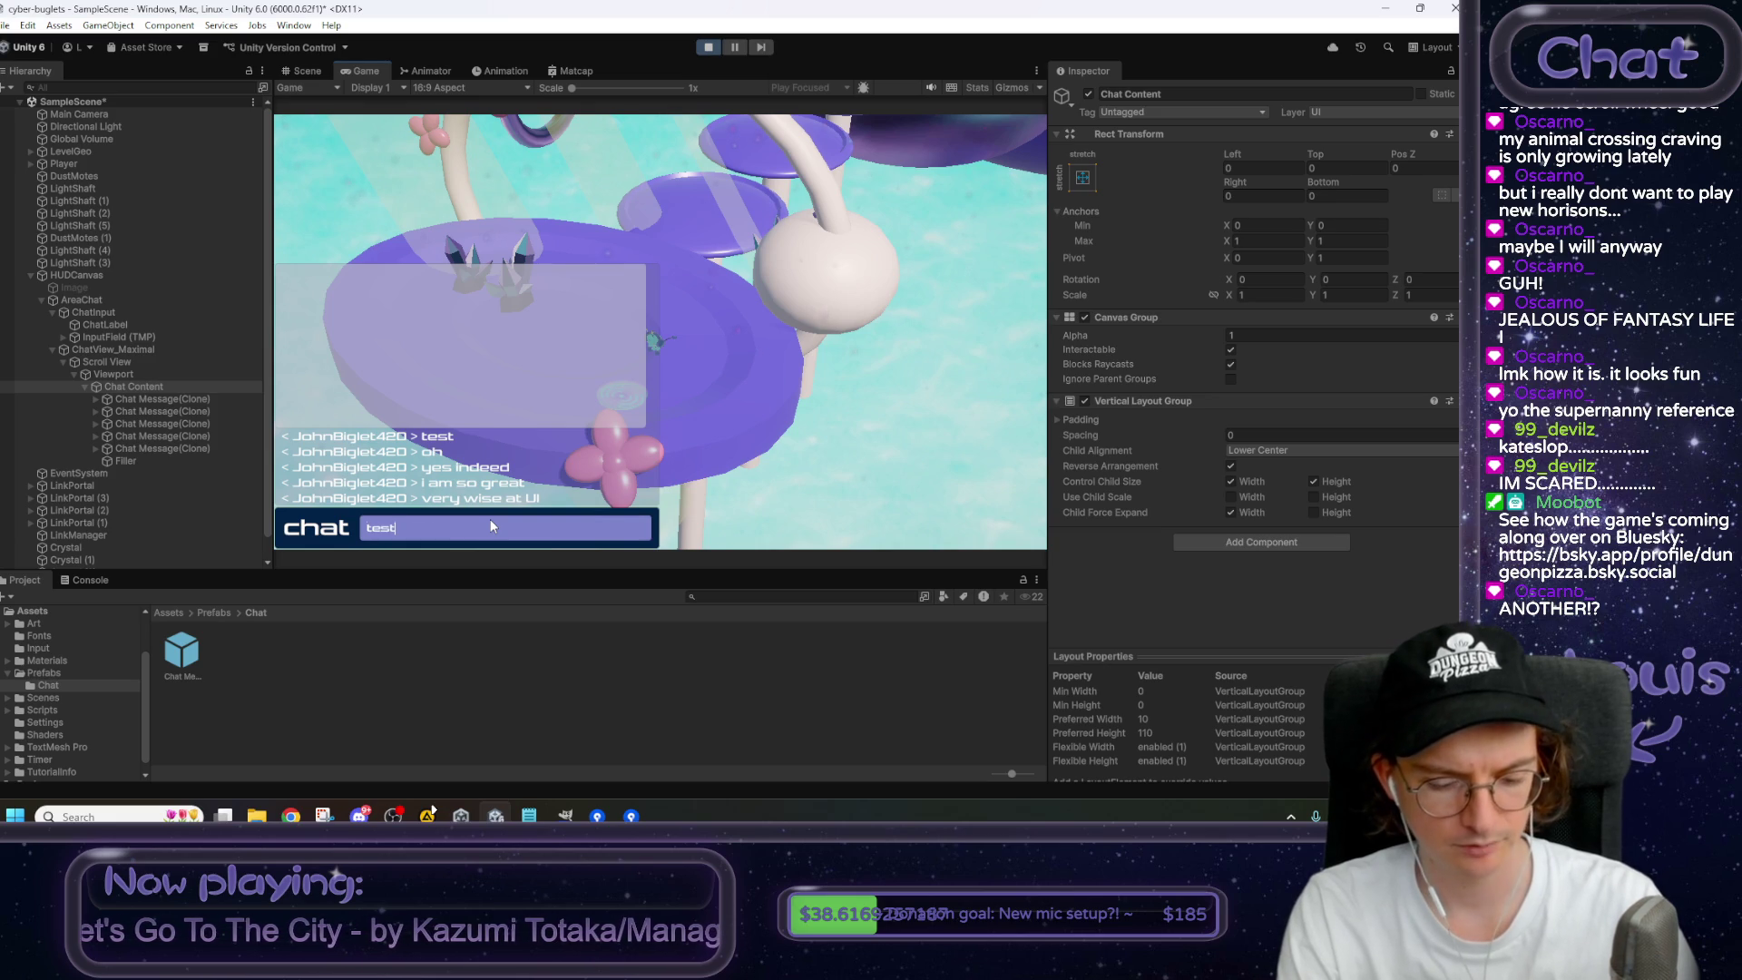
pyautogui.press('Return')
pyautogui.press('d')
pyautogui.press('Return')
pyautogui.press('d')
pyautogui.press('Return')
pyautogui.press('d')
pyautogui.press('Return')
pyautogui.press('d')
pyautogui.press('Return')
pyautogui.press('d')
pyautogui.press('Return')
pyautogui.press('d')
pyautogui.press('Return')
pyautogui.press('d')
pyautogui.press('Return')
pyautogui.press('d')
pyautogui.press('Return')
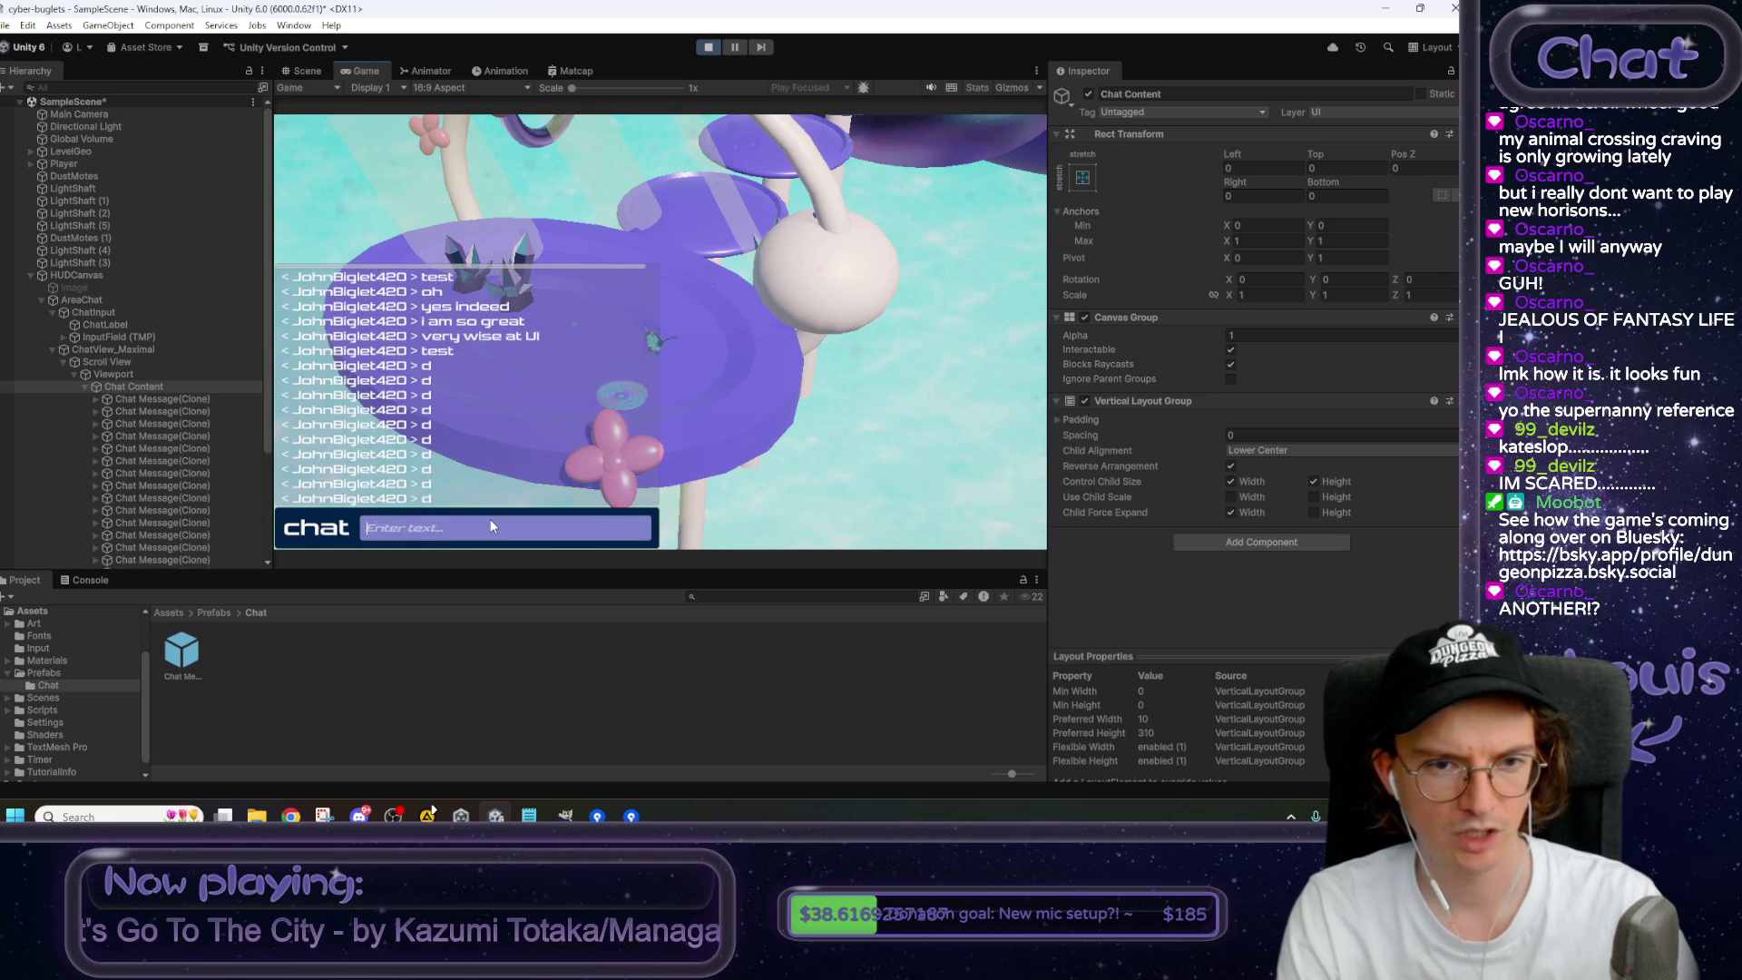
pyautogui.press('d')
pyautogui.press('Return')
pyautogui.press('d')
pyautogui.press('Return')
pyautogui.write('d')
pyautogui.press('Return')
pyautogui.press('d')
pyautogui.press('Return')
pyautogui.press('d')
pyautogui.press('Return')
pyautogui.press('d')
pyautogui.press('Return')
pyautogui.press('d')
pyautogui.press('Return')
pyautogui.press('d')
pyautogui.press('Return')
pyautogui.press('d')
pyautogui.press('Return')
pyautogui.press('d')
pyautogui.press('Return')
pyautogui.press('d')
pyautogui.press('Return')
pyautogui.press('d')
pyautogui.press('Return')
pyautogui.press('d')
pyautogui.press('Return')
pyautogui.press('d')
pyautogui.press('Return')
pyautogui.press('d')
pyautogui.press('Return')
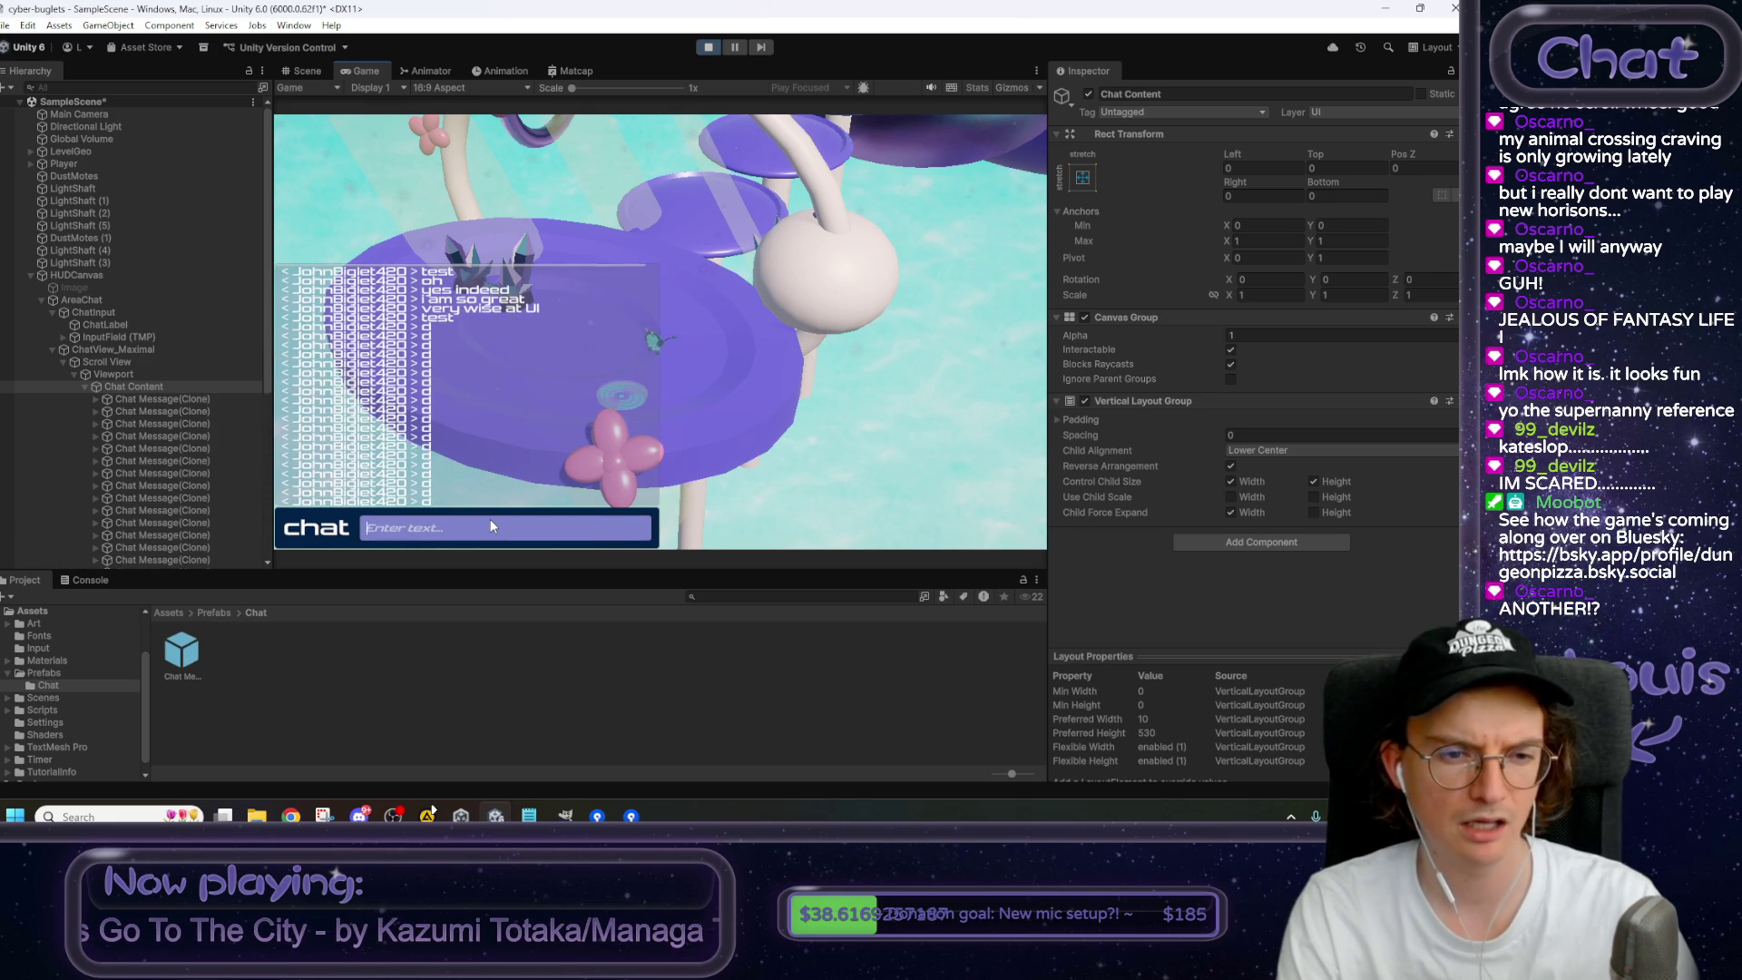
pyautogui.press('d')
pyautogui.press('Return')
pyautogui.press('d')
pyautogui.press('Return')
pyautogui.press('d')
pyautogui.press('Return')
pyautogui.press('d')
pyautogui.press('Return')
pyautogui.press('d')
pyautogui.press('Return')
pyautogui.press('d')
pyautogui.press('Return')
pyautogui.press('d')
pyautogui.press('Return')
pyautogui.press('d')
pyautogui.press('Return')
pyautogui.press('d')
pyautogui.press('Return')
pyautogui.press('d')
pyautogui.press('Return')
pyautogui.press('d')
pyautogui.press('Return')
pyautogui.press('d')
pyautogui.press('Return')
pyautogui.press('d')
pyautogui.press('Return')
pyautogui.press('d')
pyautogui.press('Return')
pyautogui.press('d')
pyautogui.press('Return')
pyautogui.press('d')
pyautogui.press('Return')
pyautogui.press('d')
pyautogui.press('Return')
pyautogui.press('d')
pyautogui.press('Return')
pyautogui.press('d')
pyautogui.press('Return')
pyautogui.press('d')
pyautogui.press('Return')
pyautogui.write('d')
pyautogui.press('Return')
pyautogui.press('d')
pyautogui.press('Return')
pyautogui.press('d')
pyautogui.press('Return')
pyautogui.press('d')
pyautogui.press('Return')
pyautogui.press('d')
pyautogui.press('Return')
pyautogui.press('d')
pyautogui.press('Return')
pyautogui.press('d')
pyautogui.press('Return')
pyautogui.press('d')
pyautogui.press('Return')
pyautogui.press('d')
pyautogui.press('Return')
pyautogui.press('d')
pyautogui.press('Return')
pyautogui.press('d')
pyautogui.press('Return')
pyautogui.press('d')
pyautogui.press('Return')
pyautogui.press('d')
pyautogui.press('Return')
pyautogui.press('d')
pyautogui.press('Return')
pyautogui.press('d')
pyautogui.press('Return')
pyautogui.press('d')
pyautogui.press('Return')
pyautogui.press('d')
pyautogui.press('Return')
pyautogui.press('d')
pyautogui.press('Return')
pyautogui.press('d')
pyautogui.press('Return')
pyautogui.press('d')
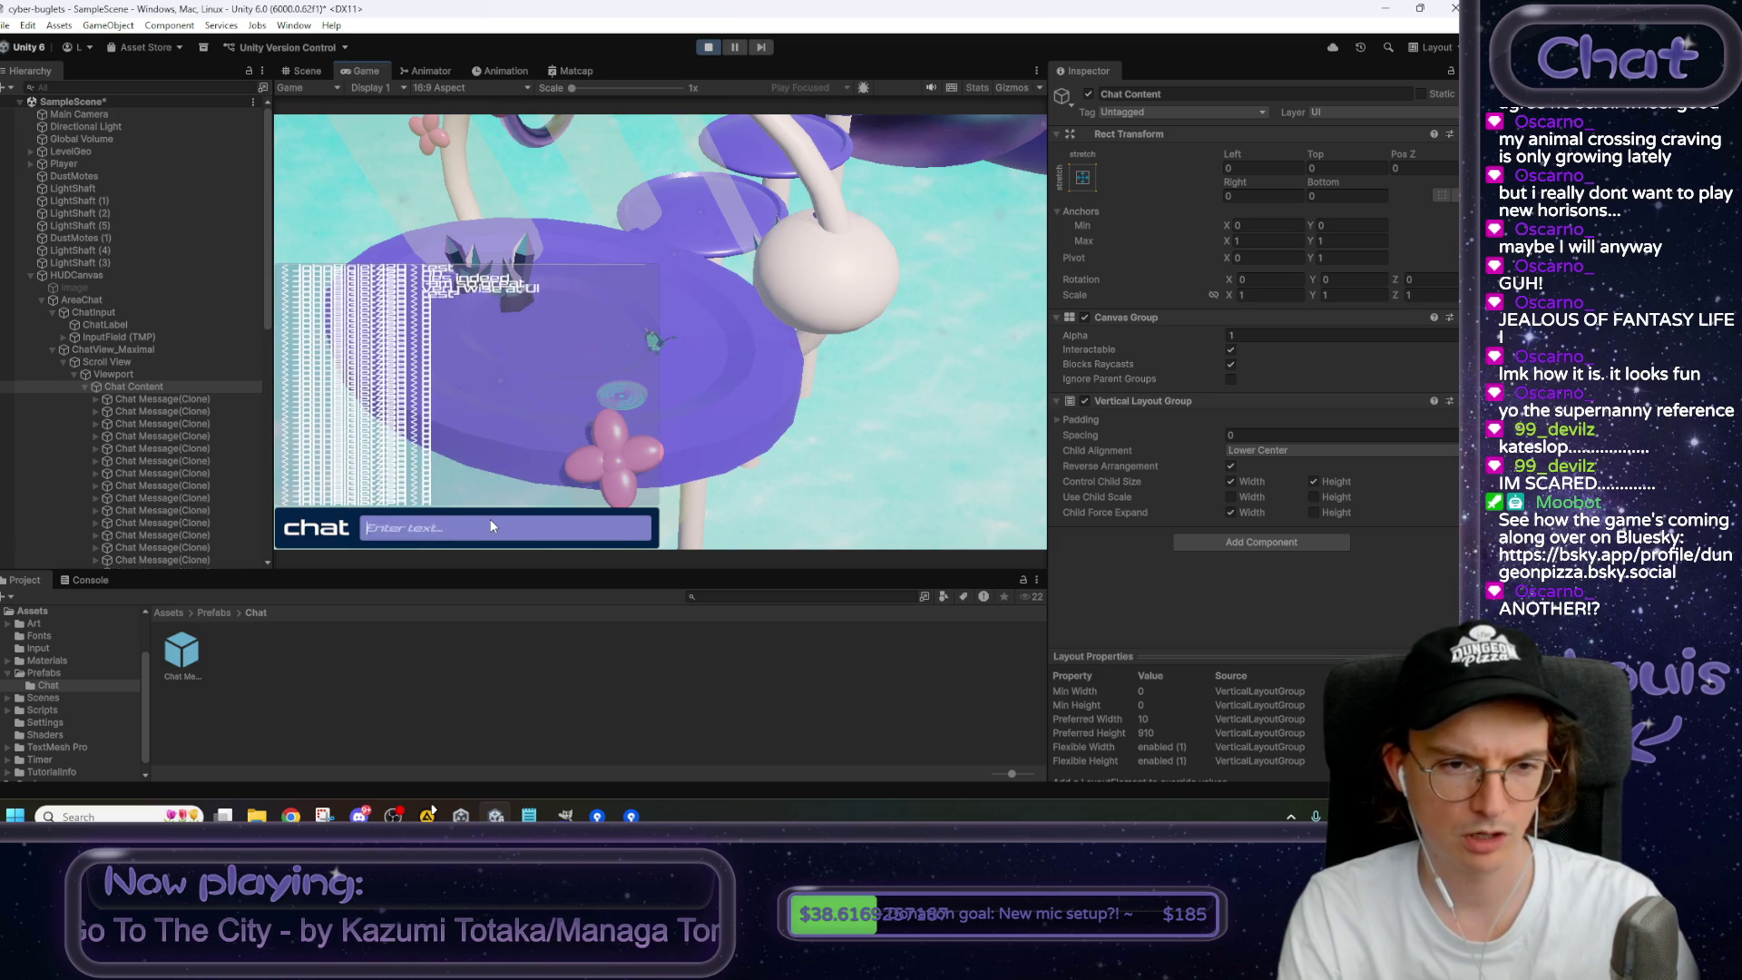
pyautogui.press('Return')
pyautogui.press('d')
pyautogui.press('Return')
pyautogui.press('d')
pyautogui.press('Return')
pyautogui.press('d')
pyautogui.press('Return')
pyautogui.press('d')
pyautogui.press('Return')
pyautogui.press('d')
pyautogui.press('Return')
pyautogui.press('d')
pyautogui.press('Return')
pyautogui.press('d')
pyautogui.press('Return')
pyautogui.press('d')
pyautogui.press('Return')
pyautogui.press('d')
pyautogui.press('Return')
pyautogui.press('d')
pyautogui.press('Return')
pyautogui.press('d')
pyautogui.press('Return')
pyautogui.press('d')
pyautogui.press('Return')
pyautogui.press('d')
pyautogui.press('Return')
pyautogui.press('d')
pyautogui.press('Return')
pyautogui.press('d')
pyautogui.press('Return')
pyautogui.press('d')
pyautogui.press('Return')
pyautogui.press('d')
pyautogui.press('Return')
pyautogui.press('d')
pyautogui.press('Return')
pyautogui.press('d')
pyautogui.press('Return')
pyautogui.press('d')
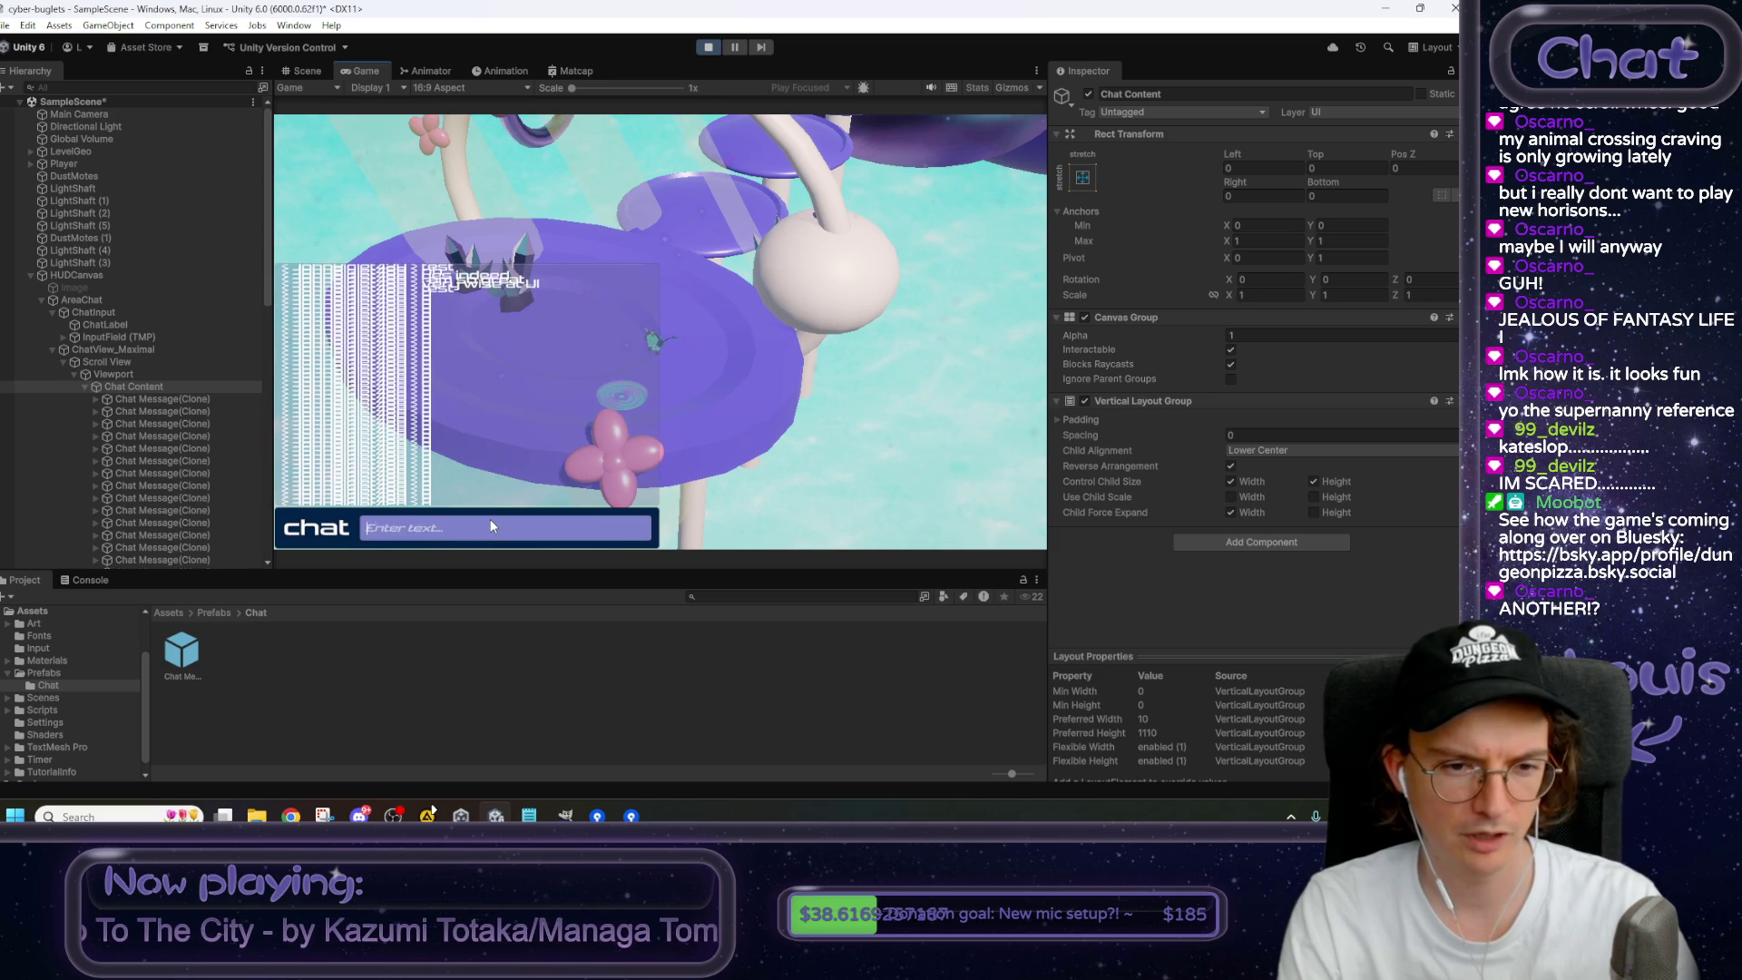
pyautogui.press('Return')
pyautogui.press('d')
pyautogui.press('Return')
pyautogui.press('d')
pyautogui.press('Return')
pyautogui.press('d')
pyautogui.press('Return')
pyautogui.press('d')
pyautogui.press('Return')
pyautogui.press('d')
pyautogui.press('Return')
pyautogui.press('d')
pyautogui.press('Return')
pyautogui.press('d')
pyautogui.press('Return')
pyautogui.press('d')
pyautogui.press('Return')
pyautogui.press('d')
pyautogui.press('Return')
pyautogui.press('d')
pyautogui.press('Return')
pyautogui.press('d')
pyautogui.press('Return')
pyautogui.press('d')
pyautogui.press('Return')
pyautogui.press('d')
pyautogui.press('Return')
pyautogui.press('d')
pyautogui.press('Return')
pyautogui.press('d')
pyautogui.press('Return')
pyautogui.press('d')
pyautogui.press('Return')
pyautogui.press('d')
pyautogui.press('Return')
pyautogui.press('d')
pyautogui.press('Return')
pyautogui.press('d')
pyautogui.press('Return')
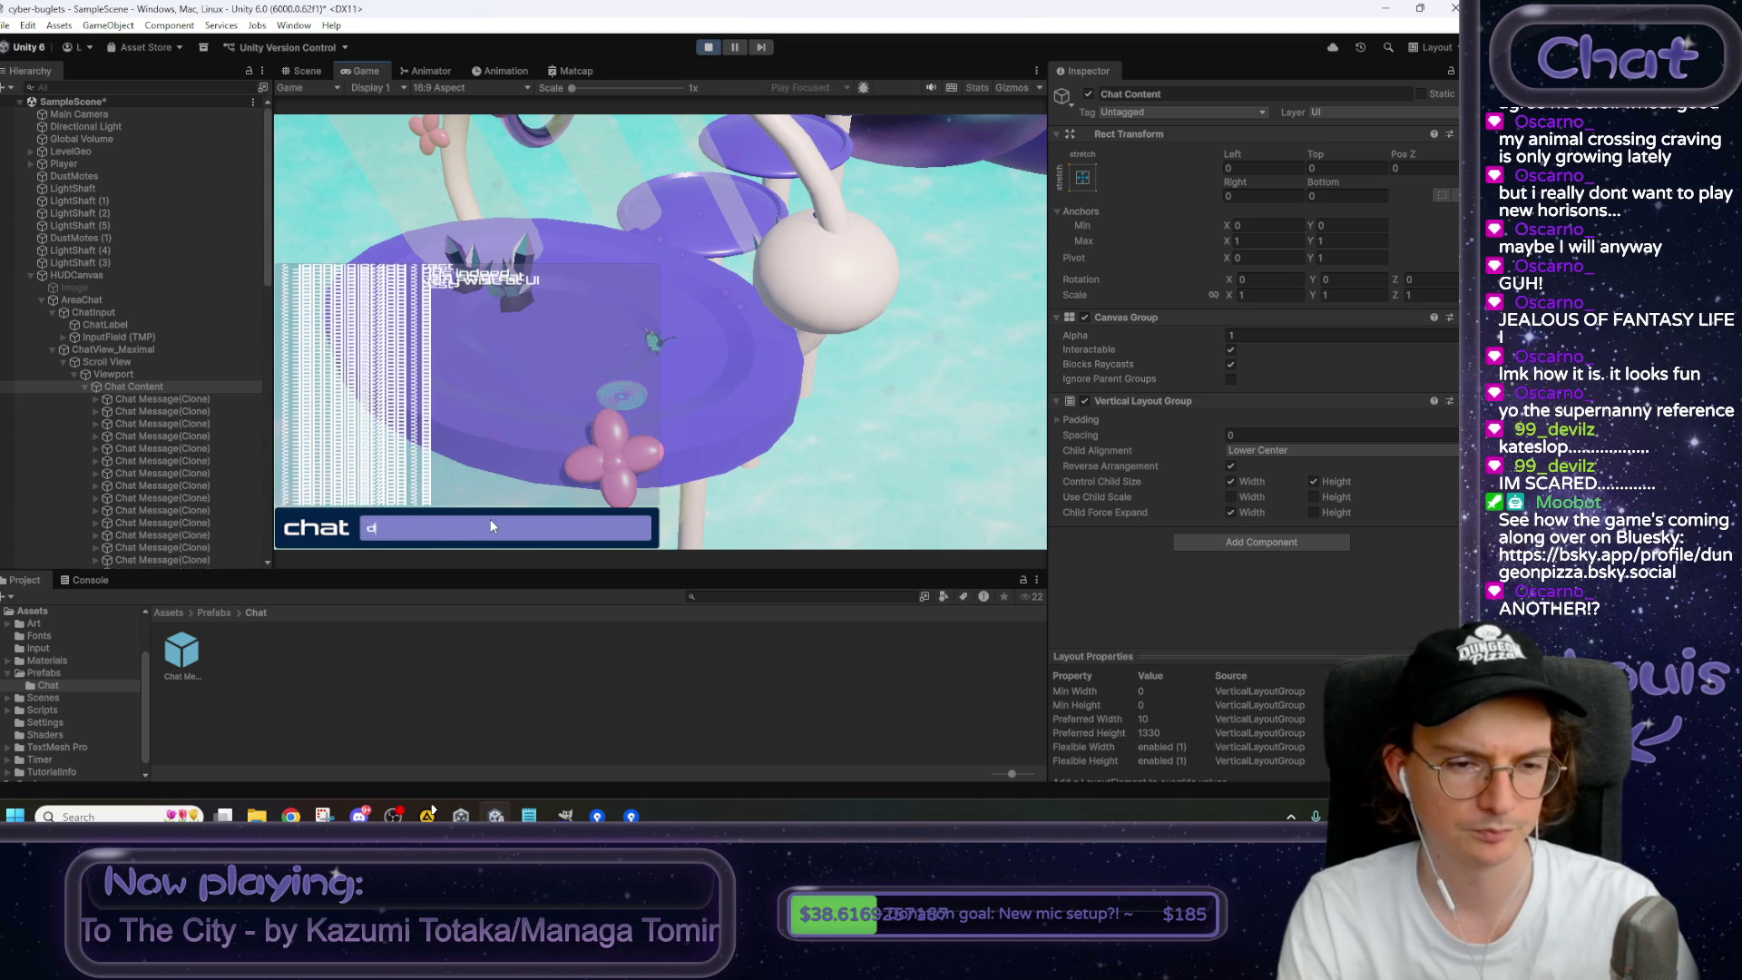
pyautogui.press('d')
pyautogui.press('Return')
pyautogui.press('d')
pyautogui.press('Return')
pyautogui.press('d')
pyautogui.press('Return')
pyautogui.press('d')
pyautogui.press('Return')
pyautogui.press('d')
pyautogui.press('Return')
pyautogui.press('d')
pyautogui.press('Return')
pyautogui.press('d')
pyautogui.press('Return')
pyautogui.press('d')
pyautogui.press('Return')
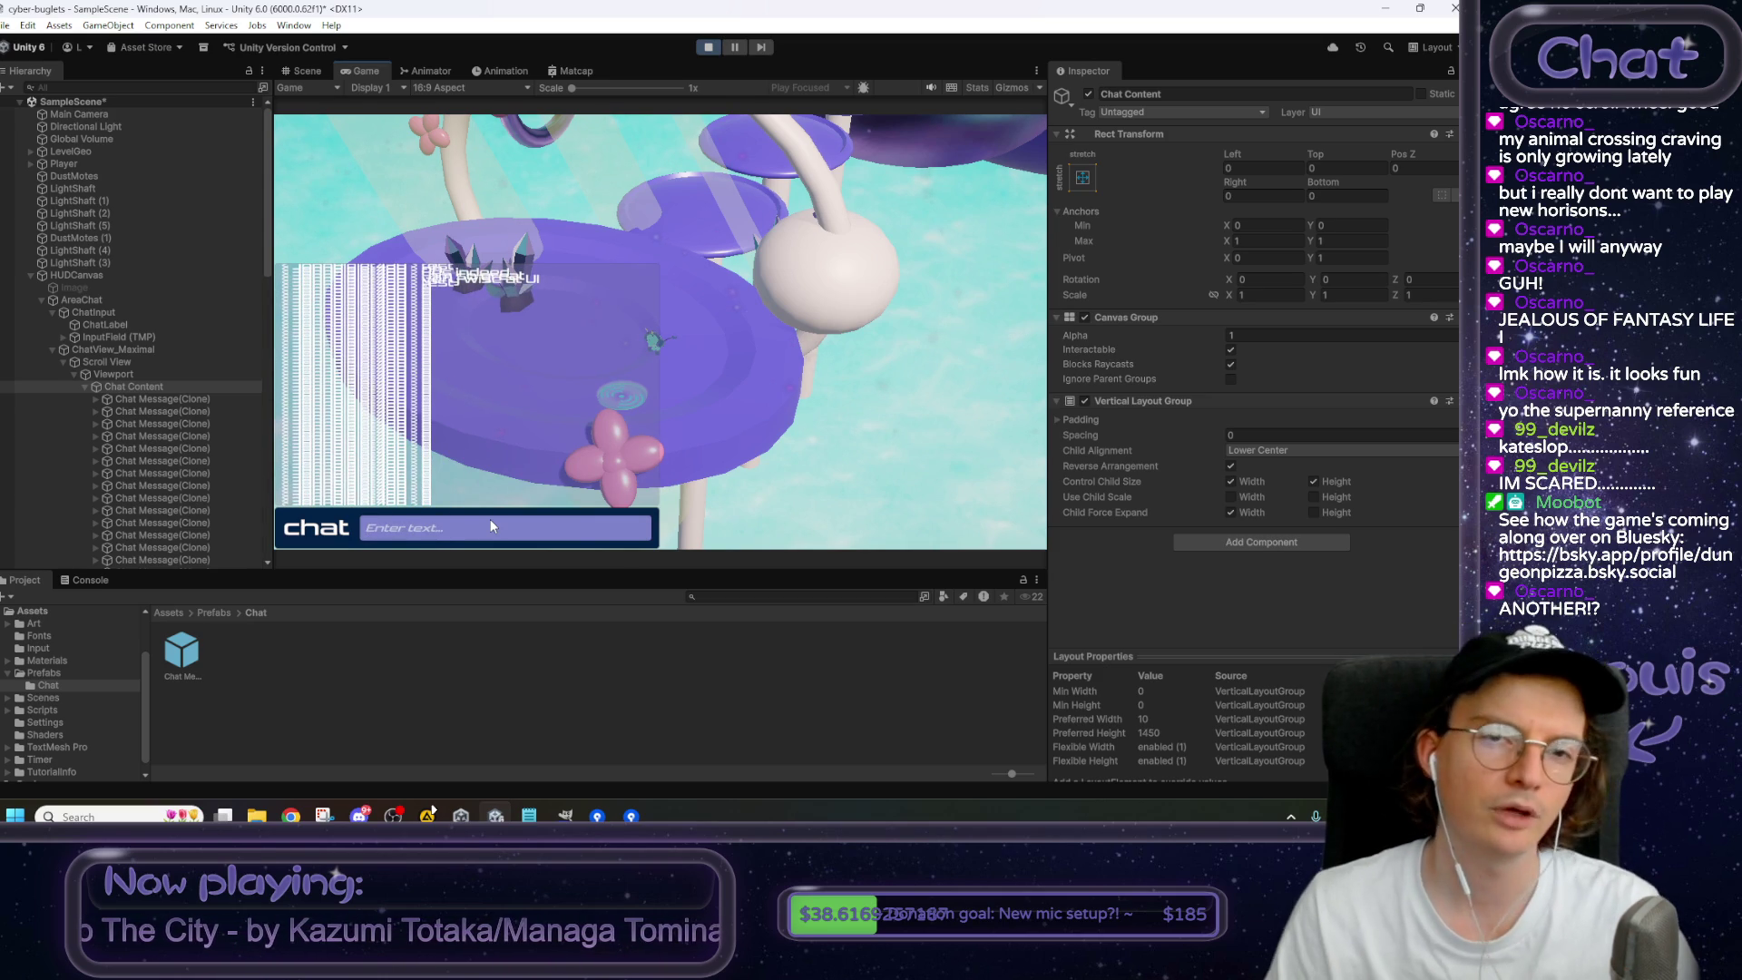
pyautogui.click(711, 49)
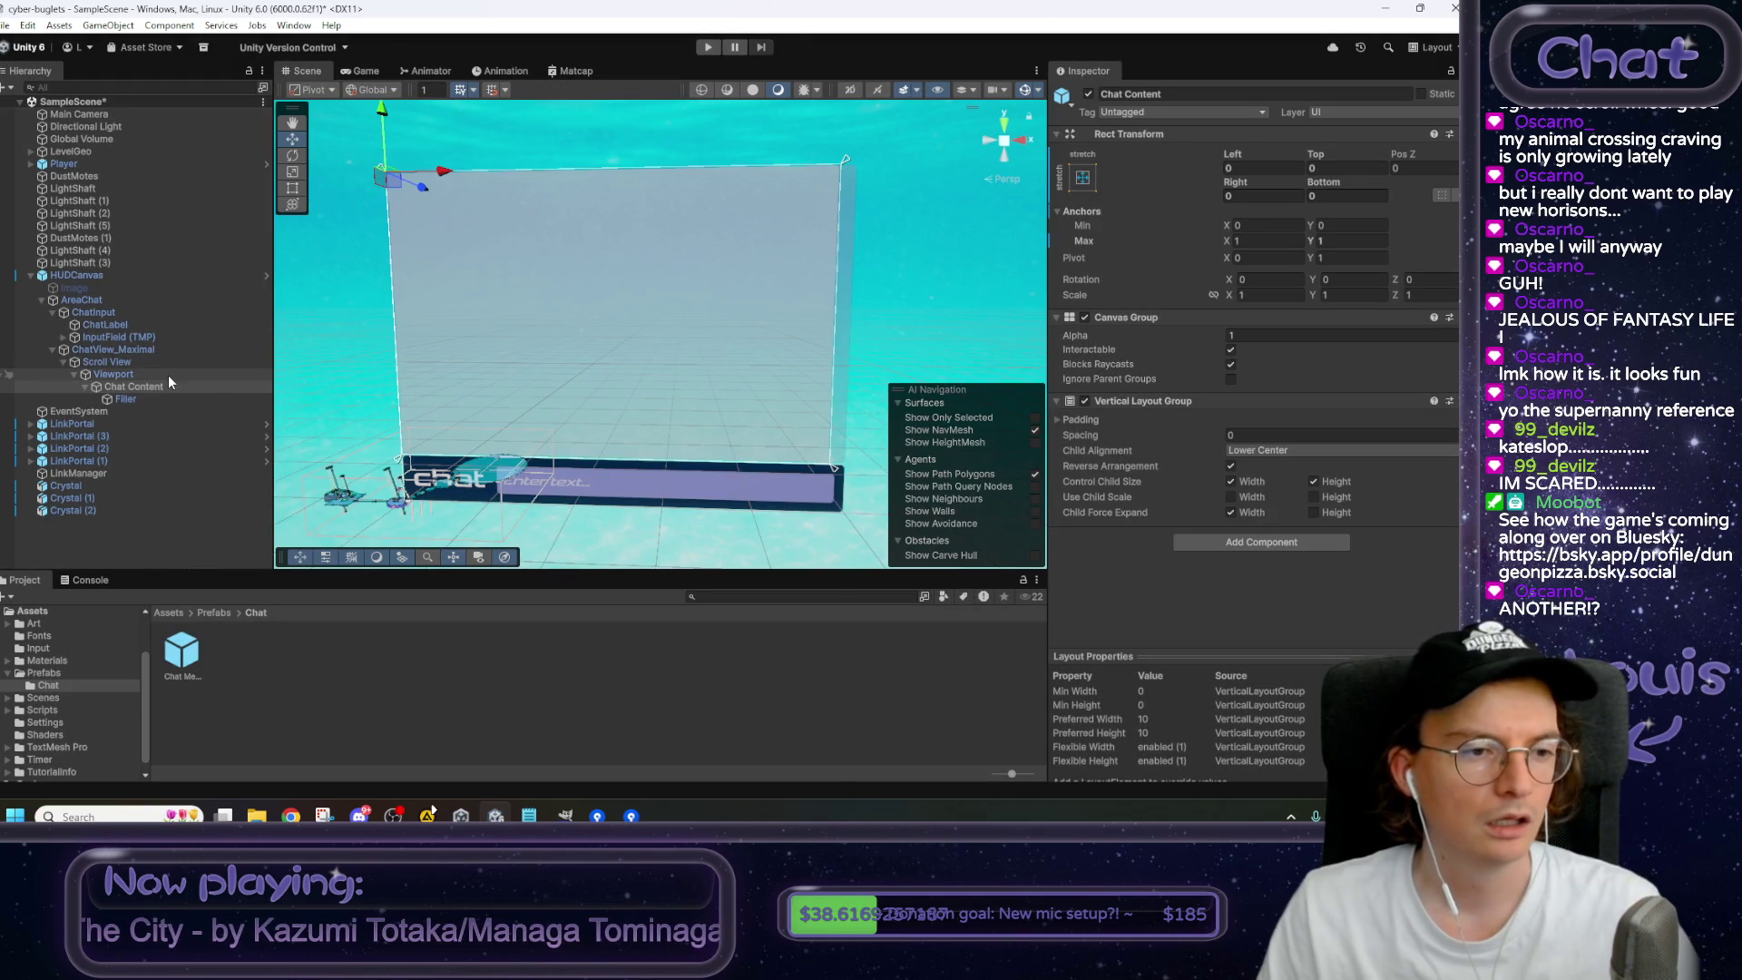
# Inspect the Viewport, Chat Content and Filler objects in the chat hierarchy.
pyautogui.click(167, 375)
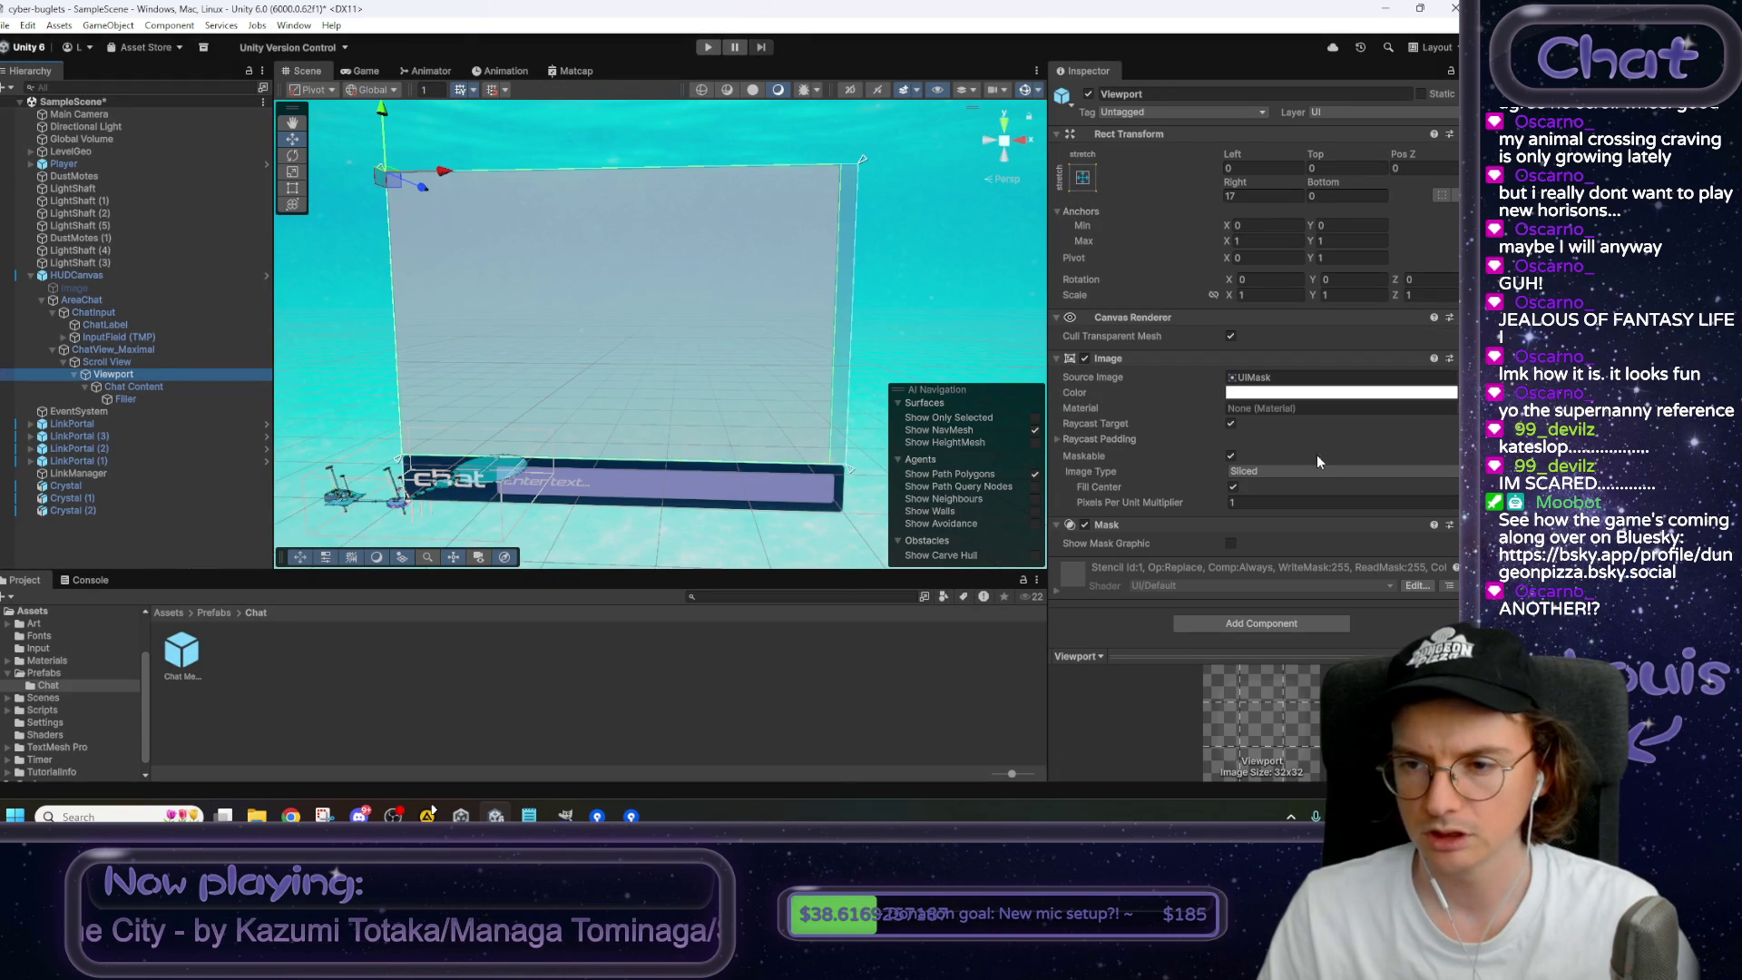
pyautogui.click(134, 387)
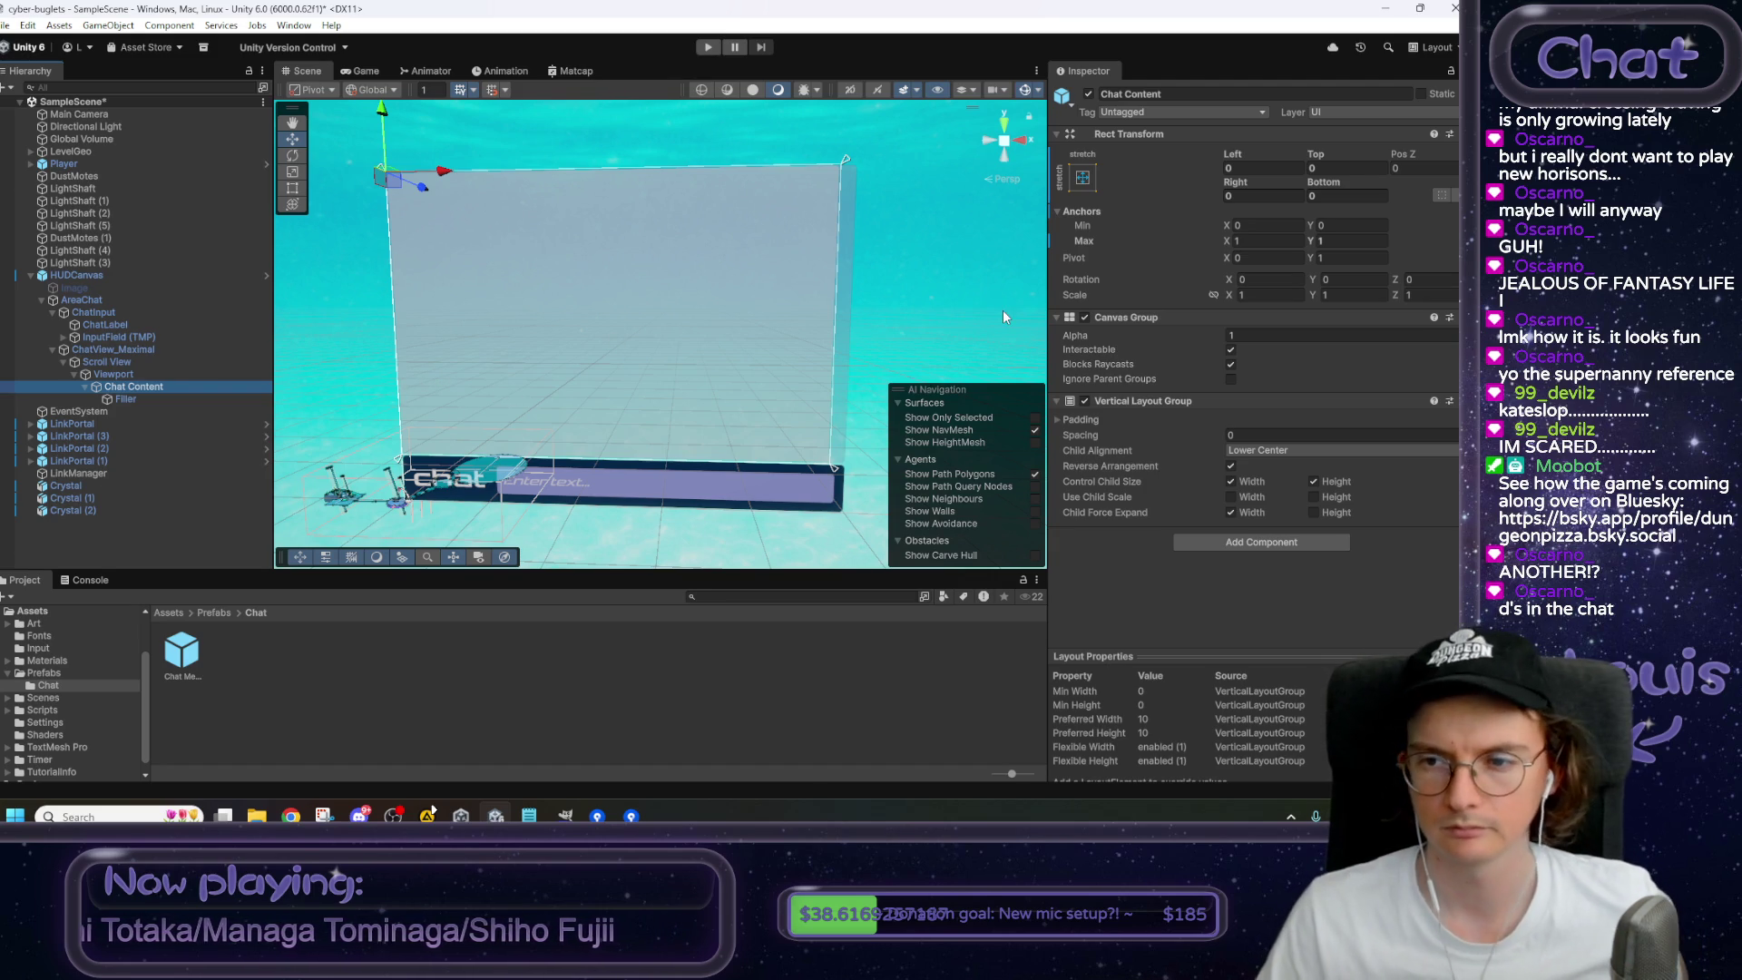
pyautogui.click(159, 399)
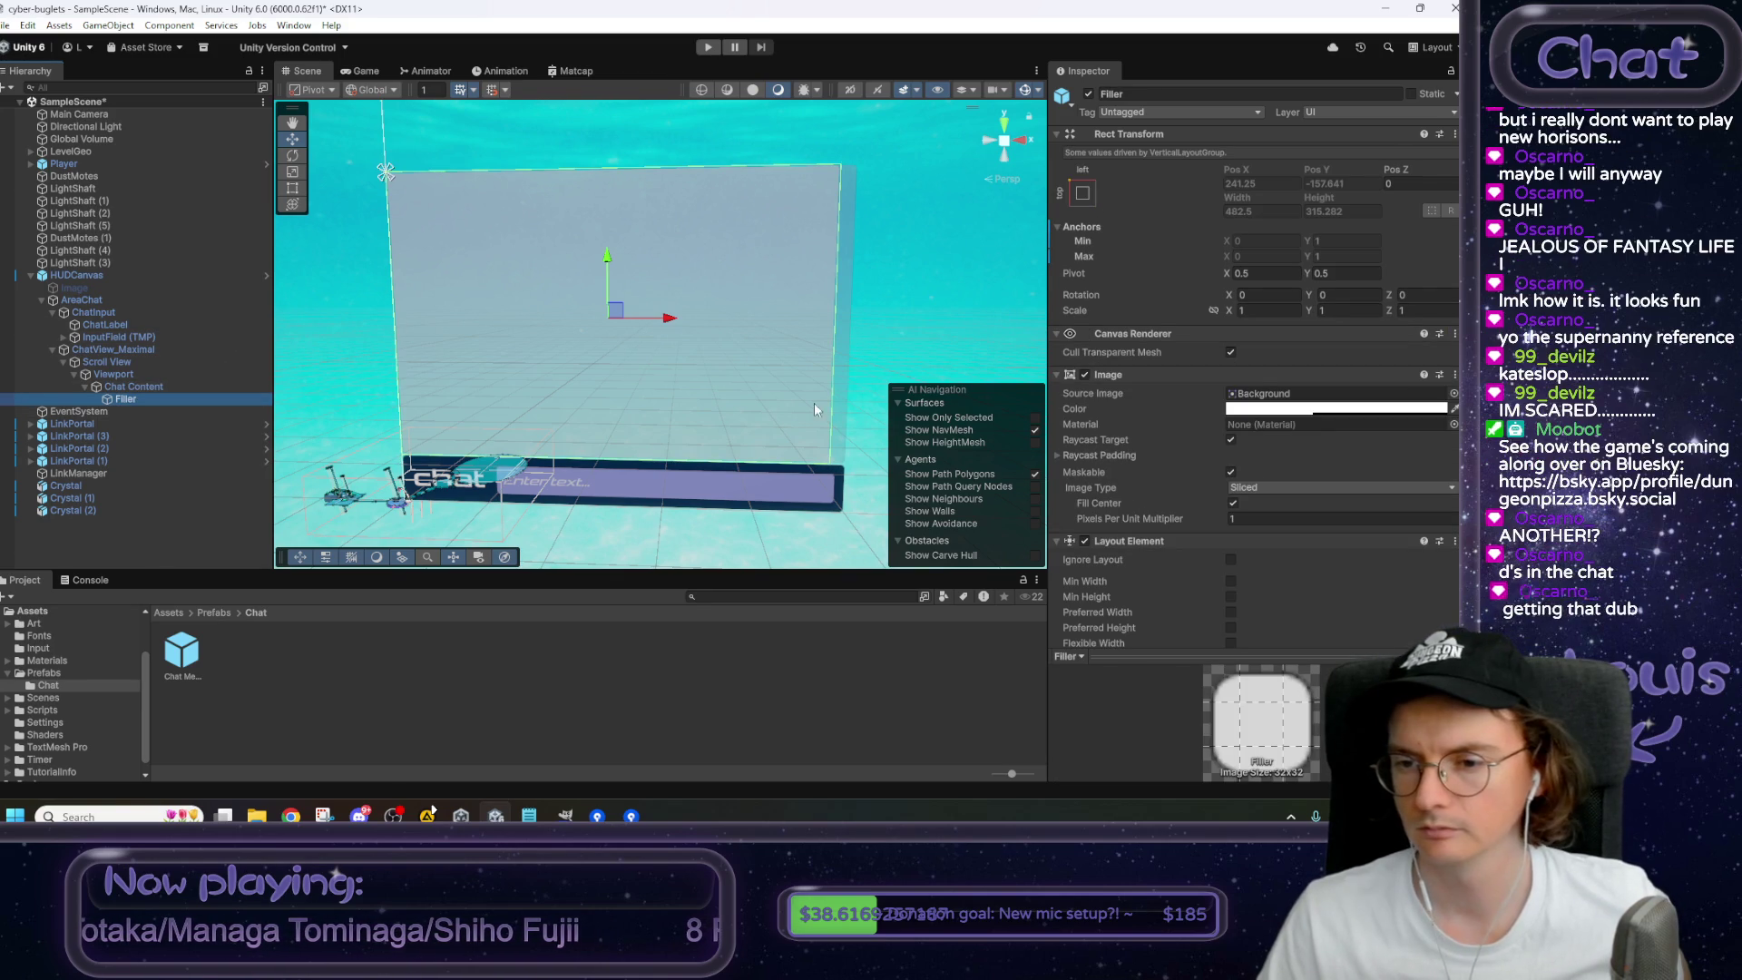
pyautogui.scroll(-3, 1128, 402)
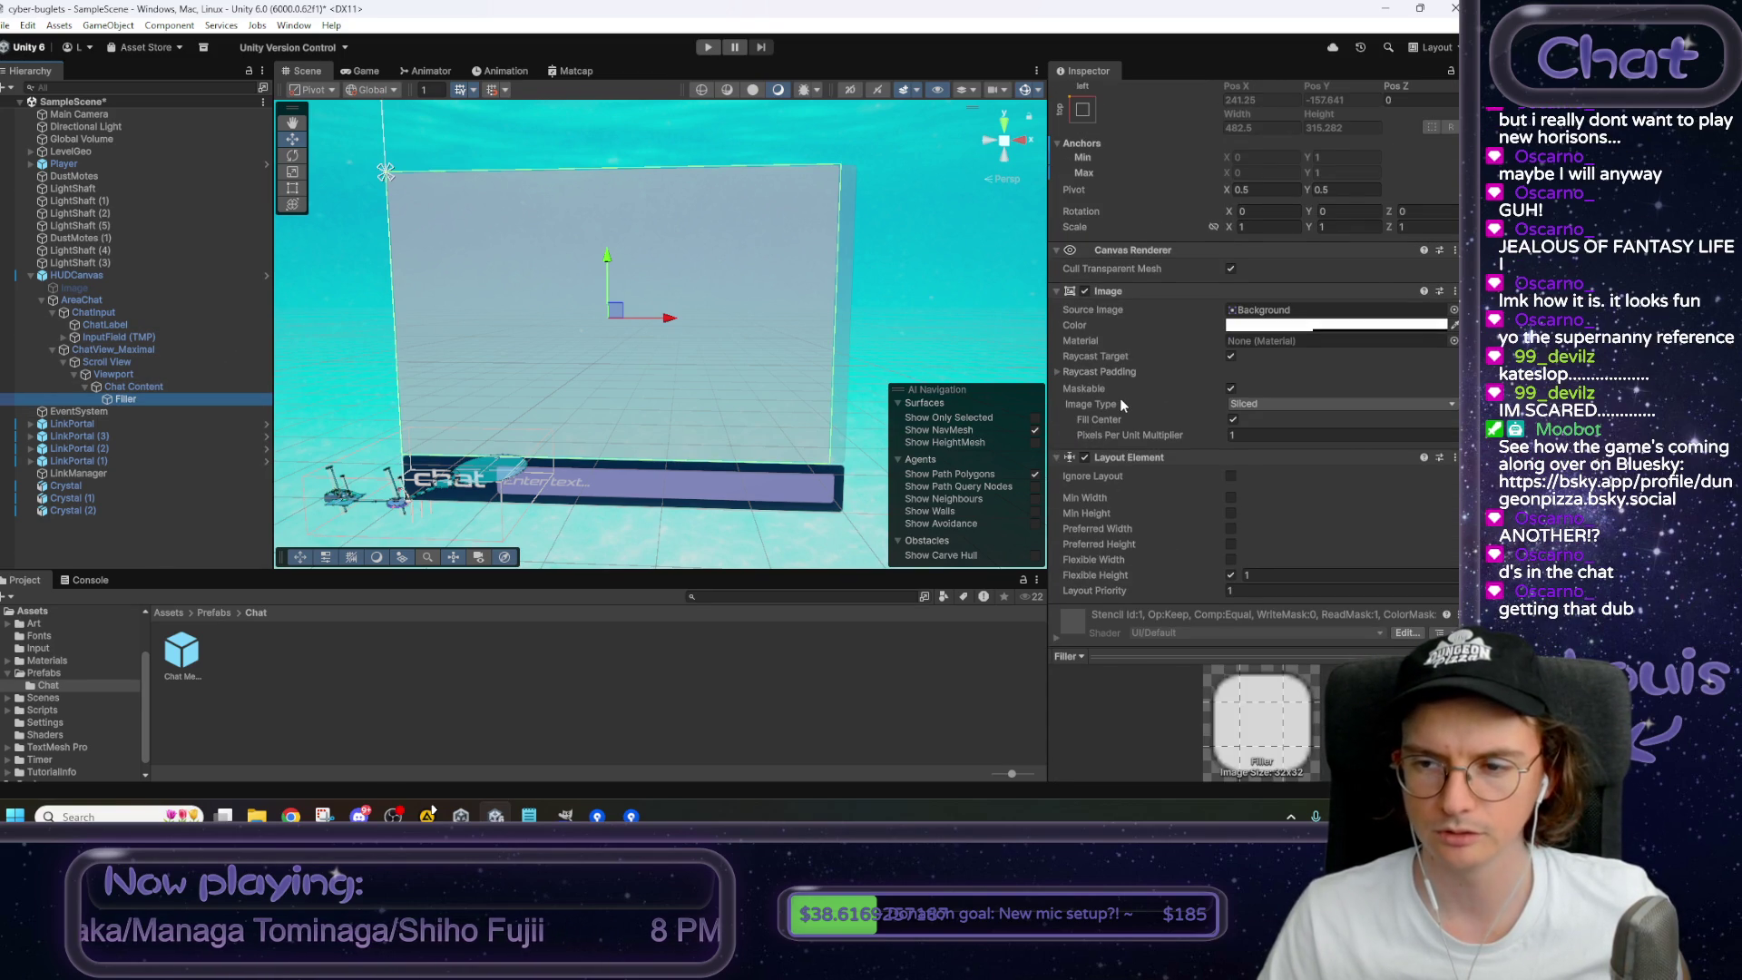
pyautogui.scroll(3, 1119, 398)
pyautogui.press('Up')
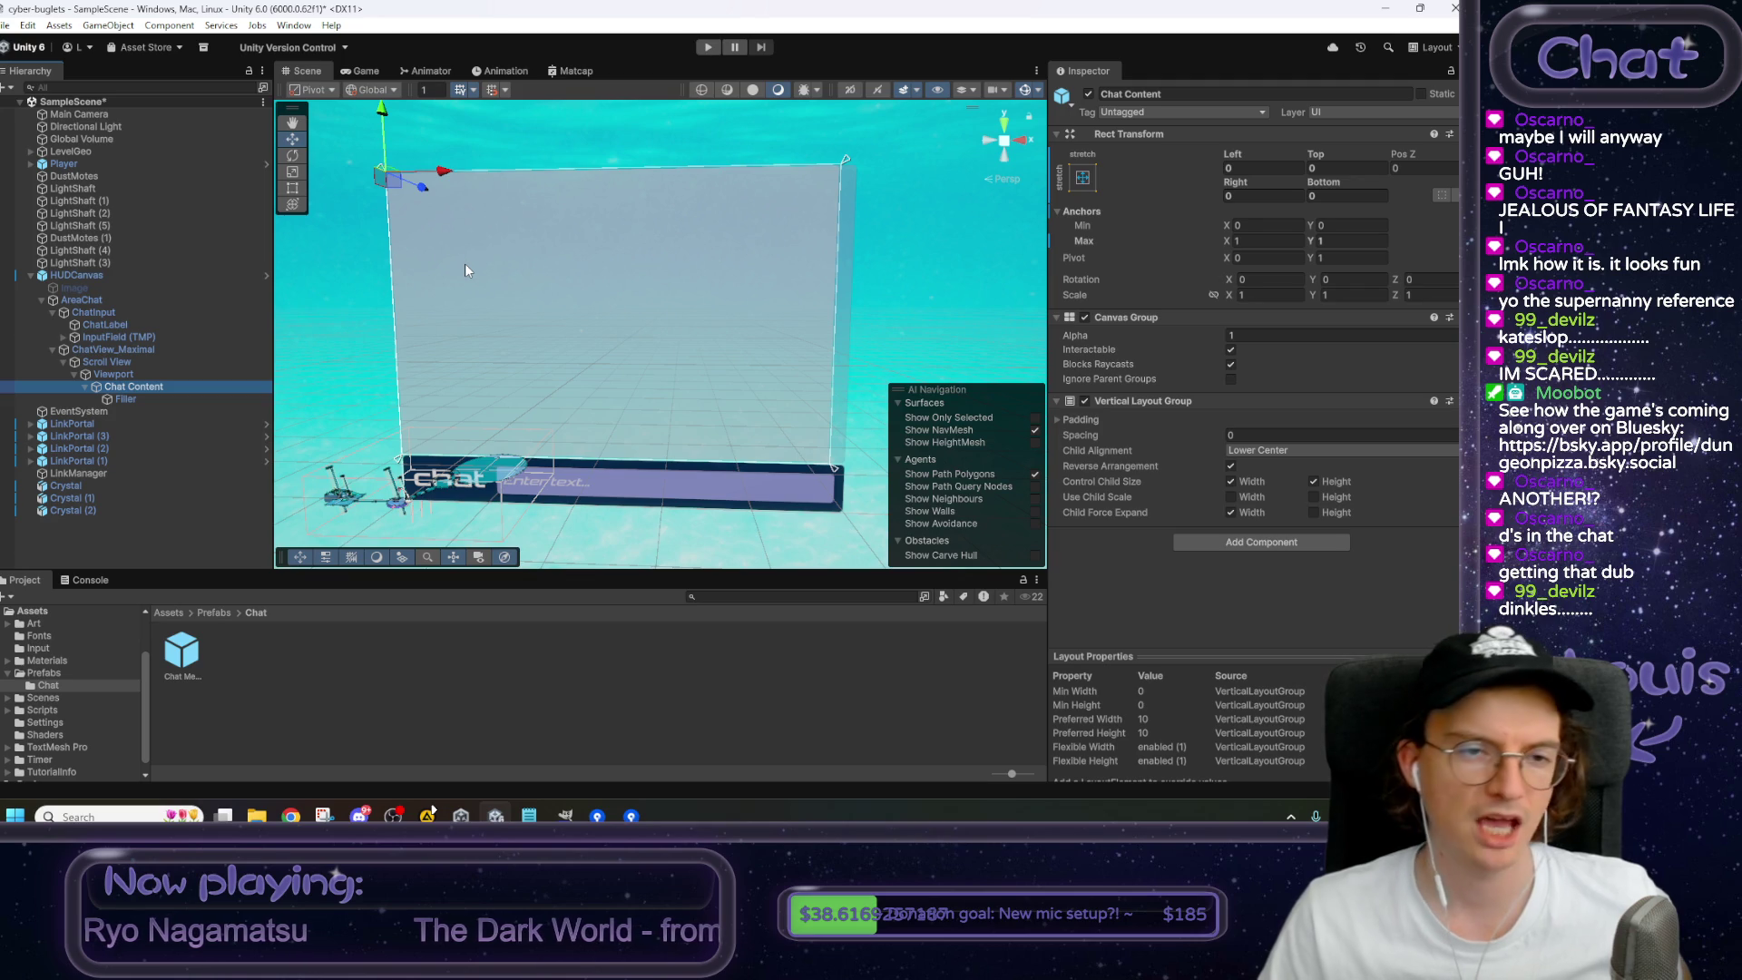
pyautogui.click(127, 400)
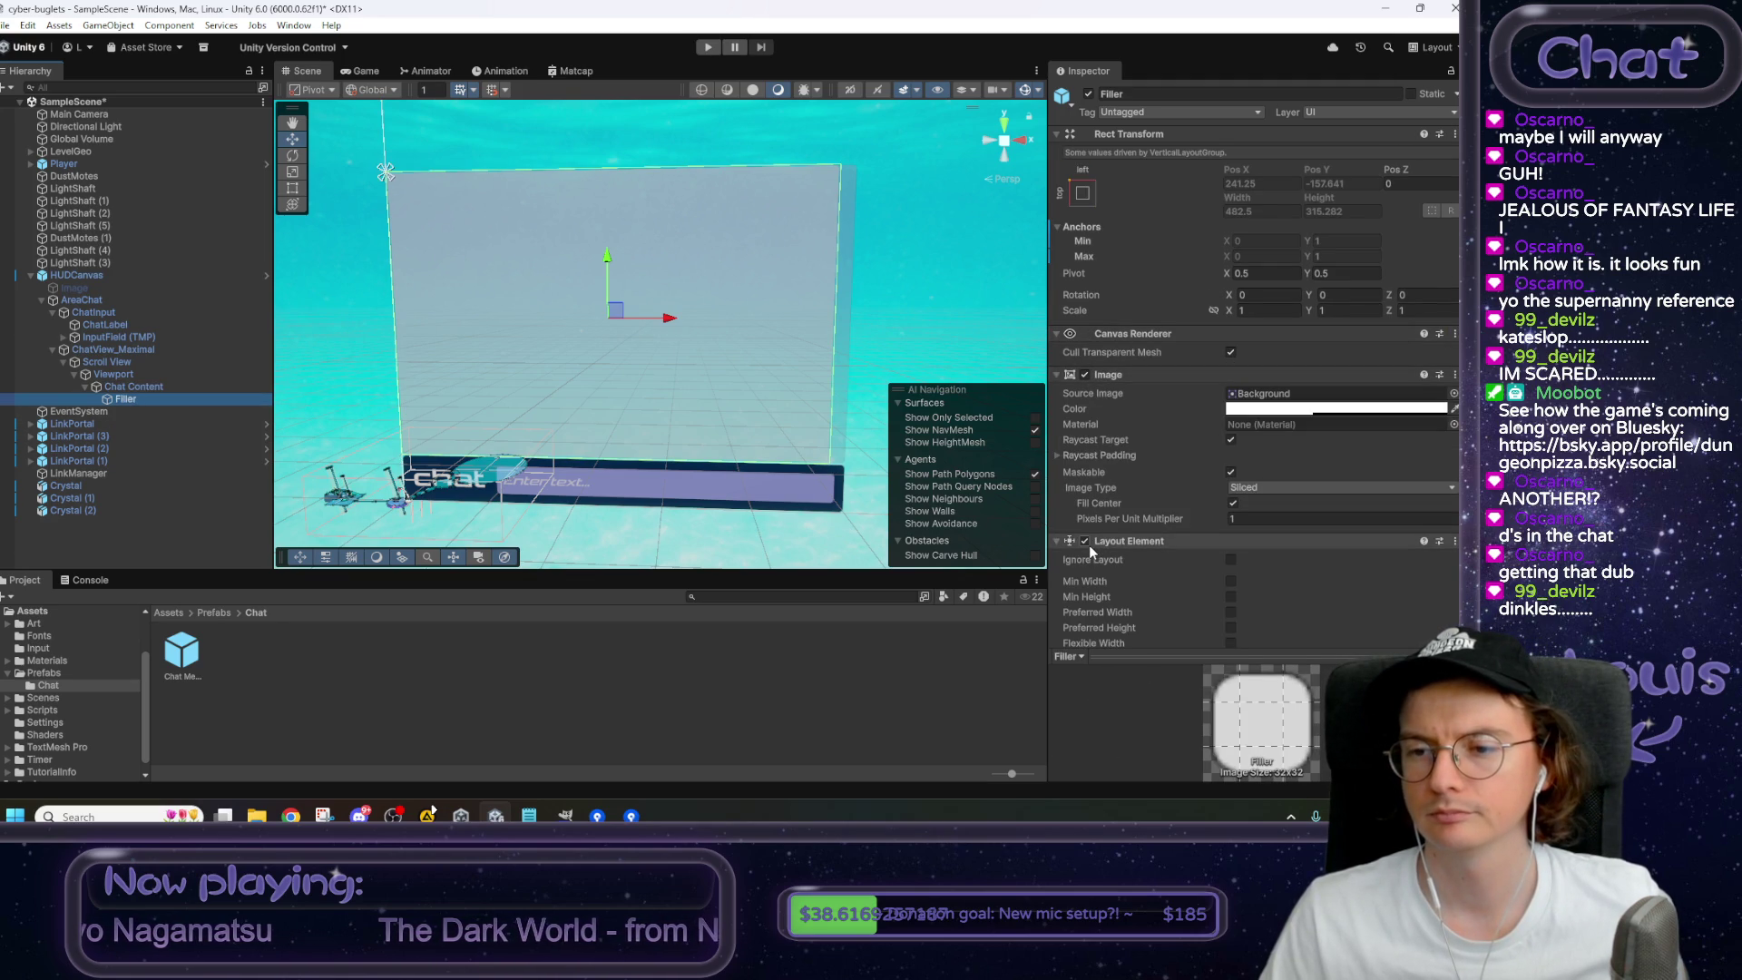
# Remove the Image component from Filler and save the scene.
pyautogui.rightClick(1117, 374)
pyautogui.click(1186, 409)
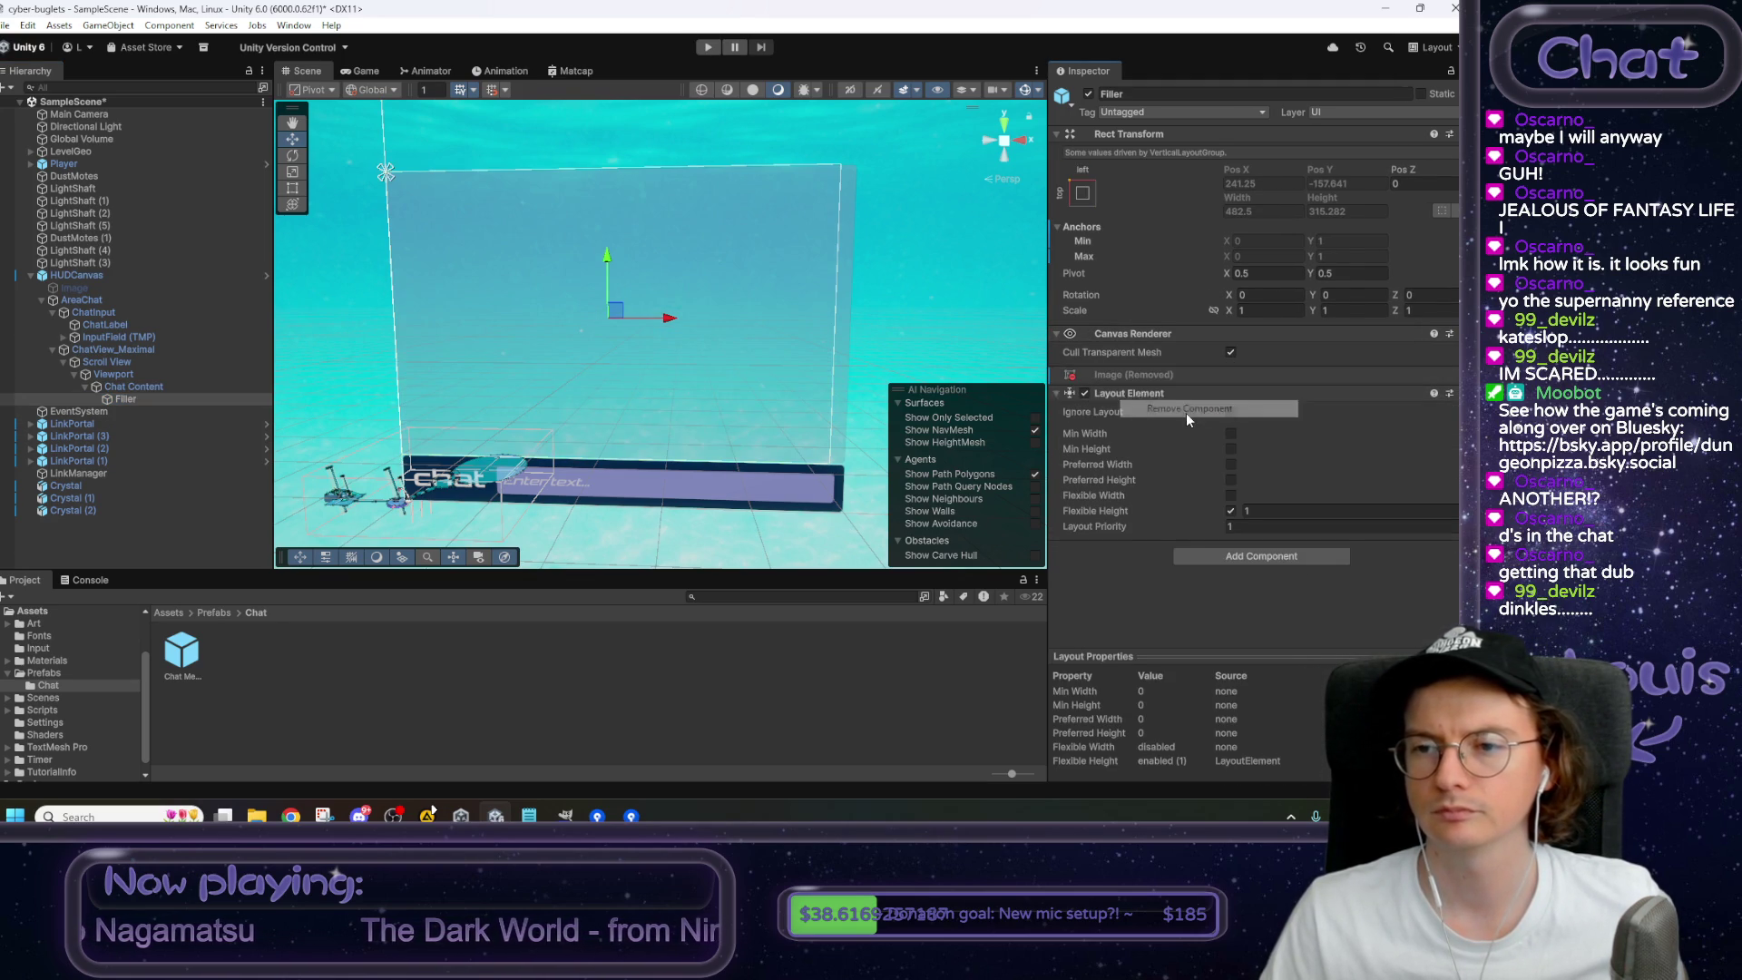
pyautogui.click(937, 253)
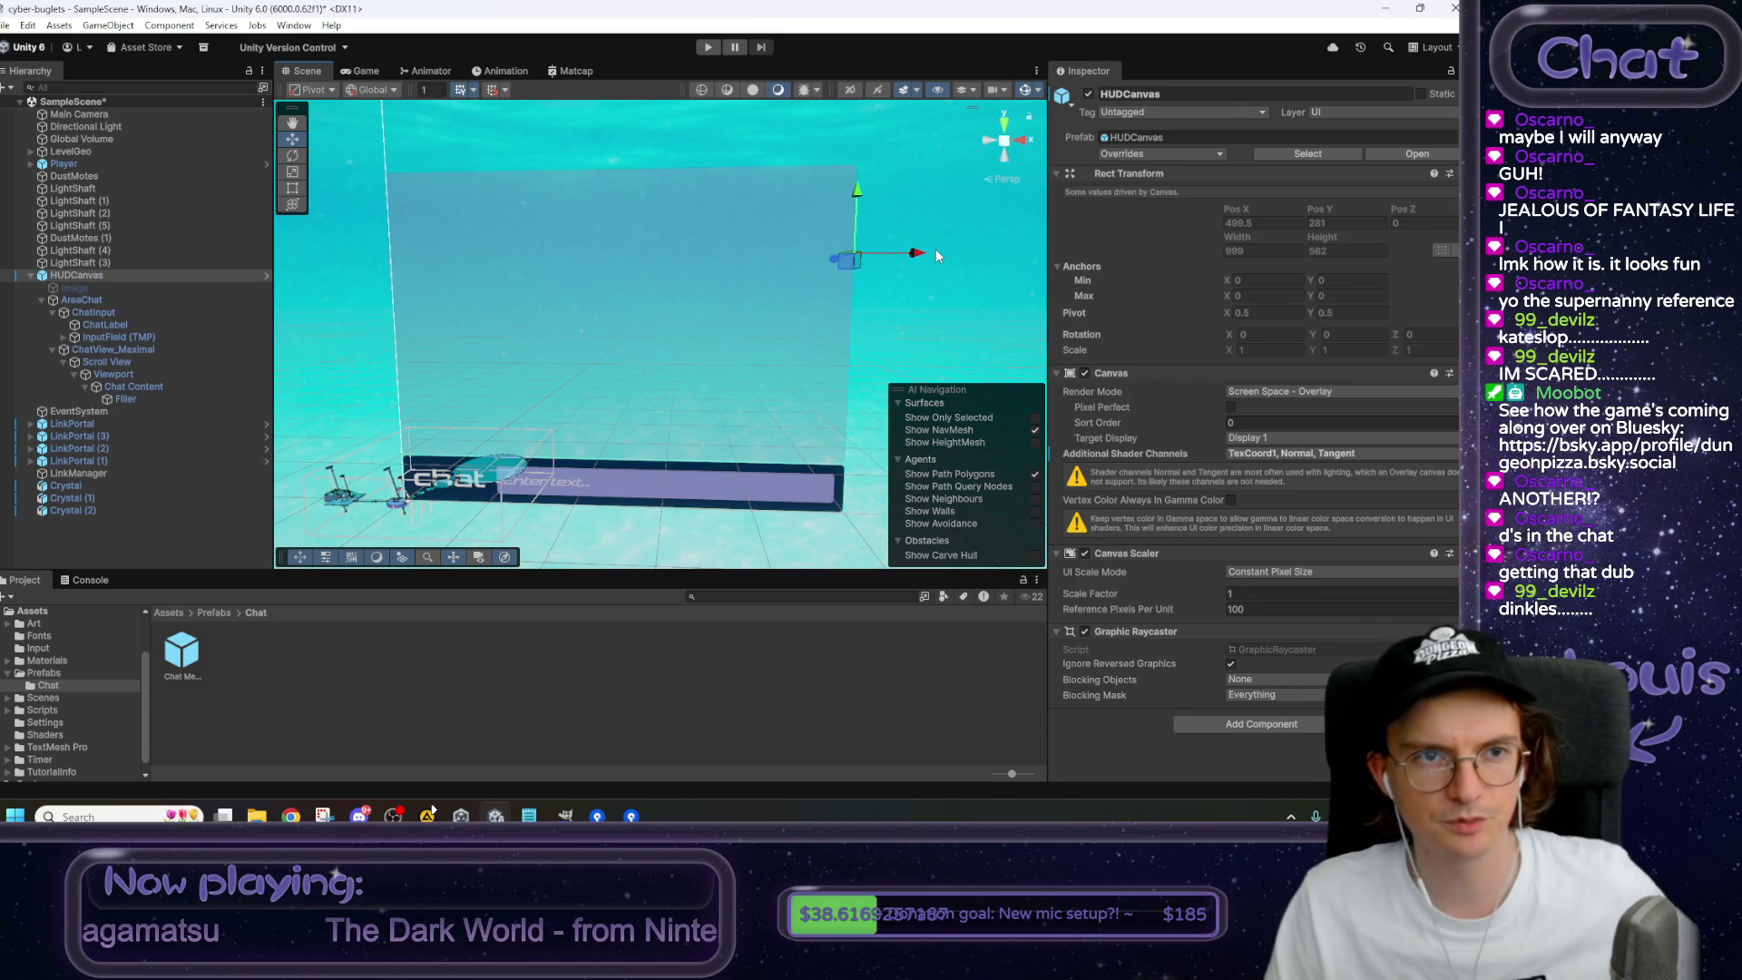
pyautogui.hotkey('ctrl', 's')
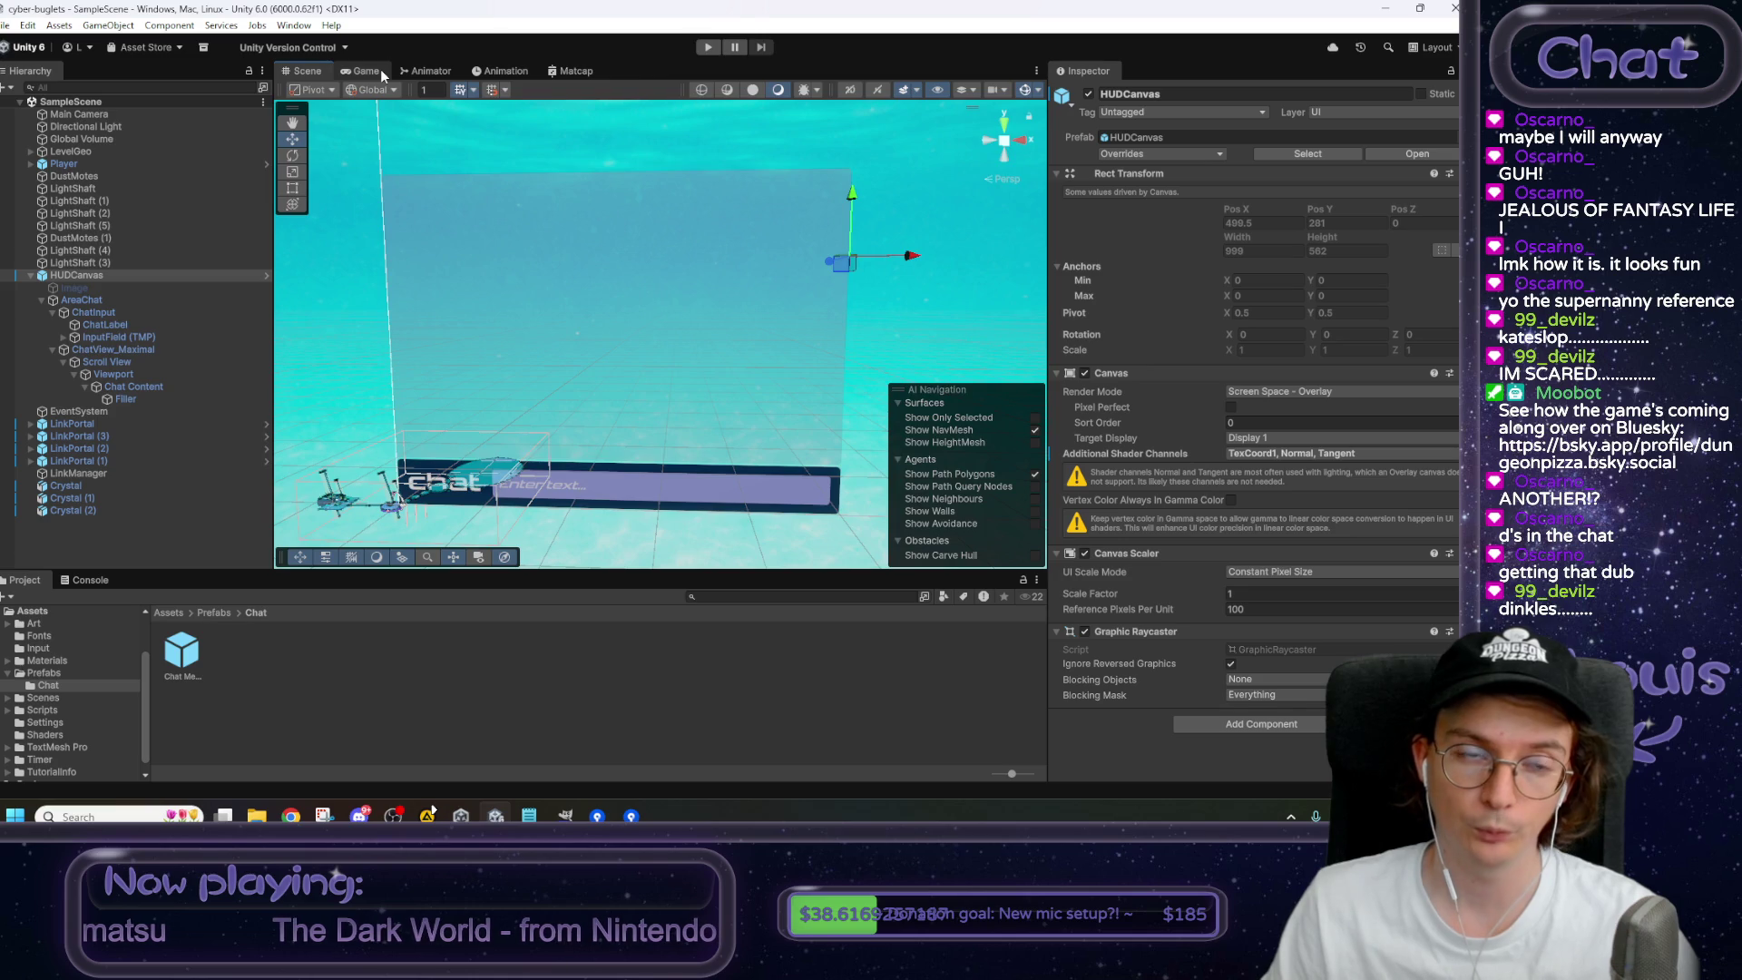
# Maximize the Game view and start the game.
pyautogui.click(380, 71)
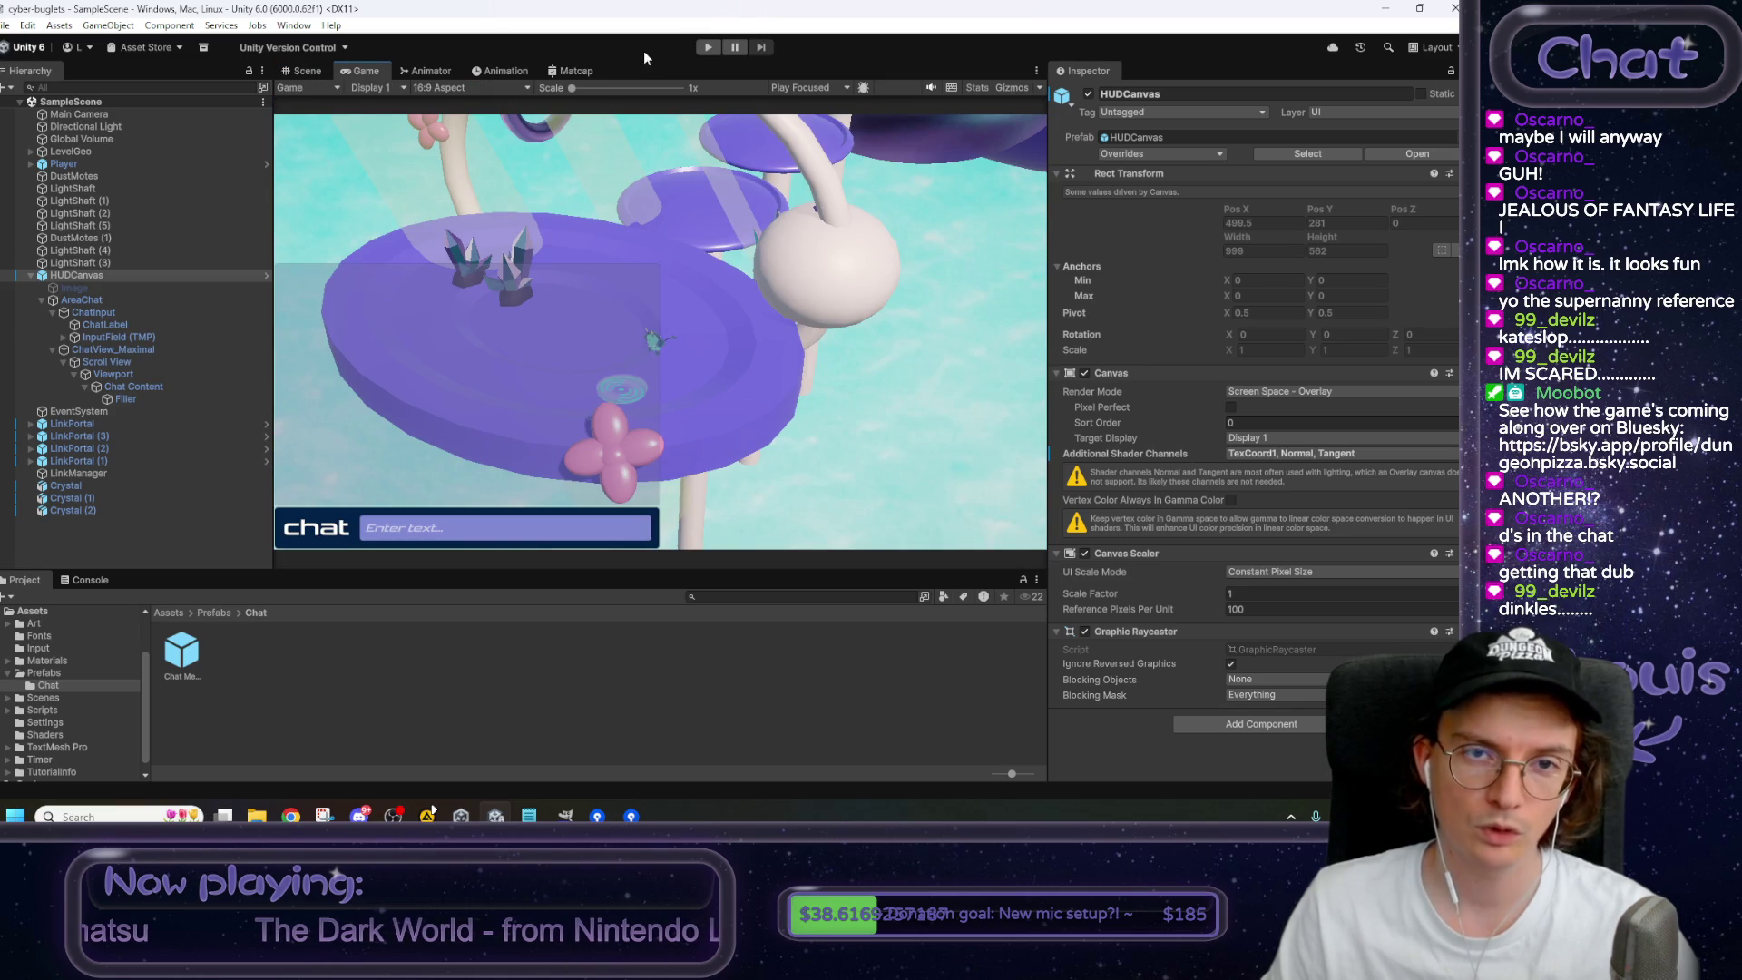
pyautogui.rightClick(366, 73)
pyautogui.click(412, 122)
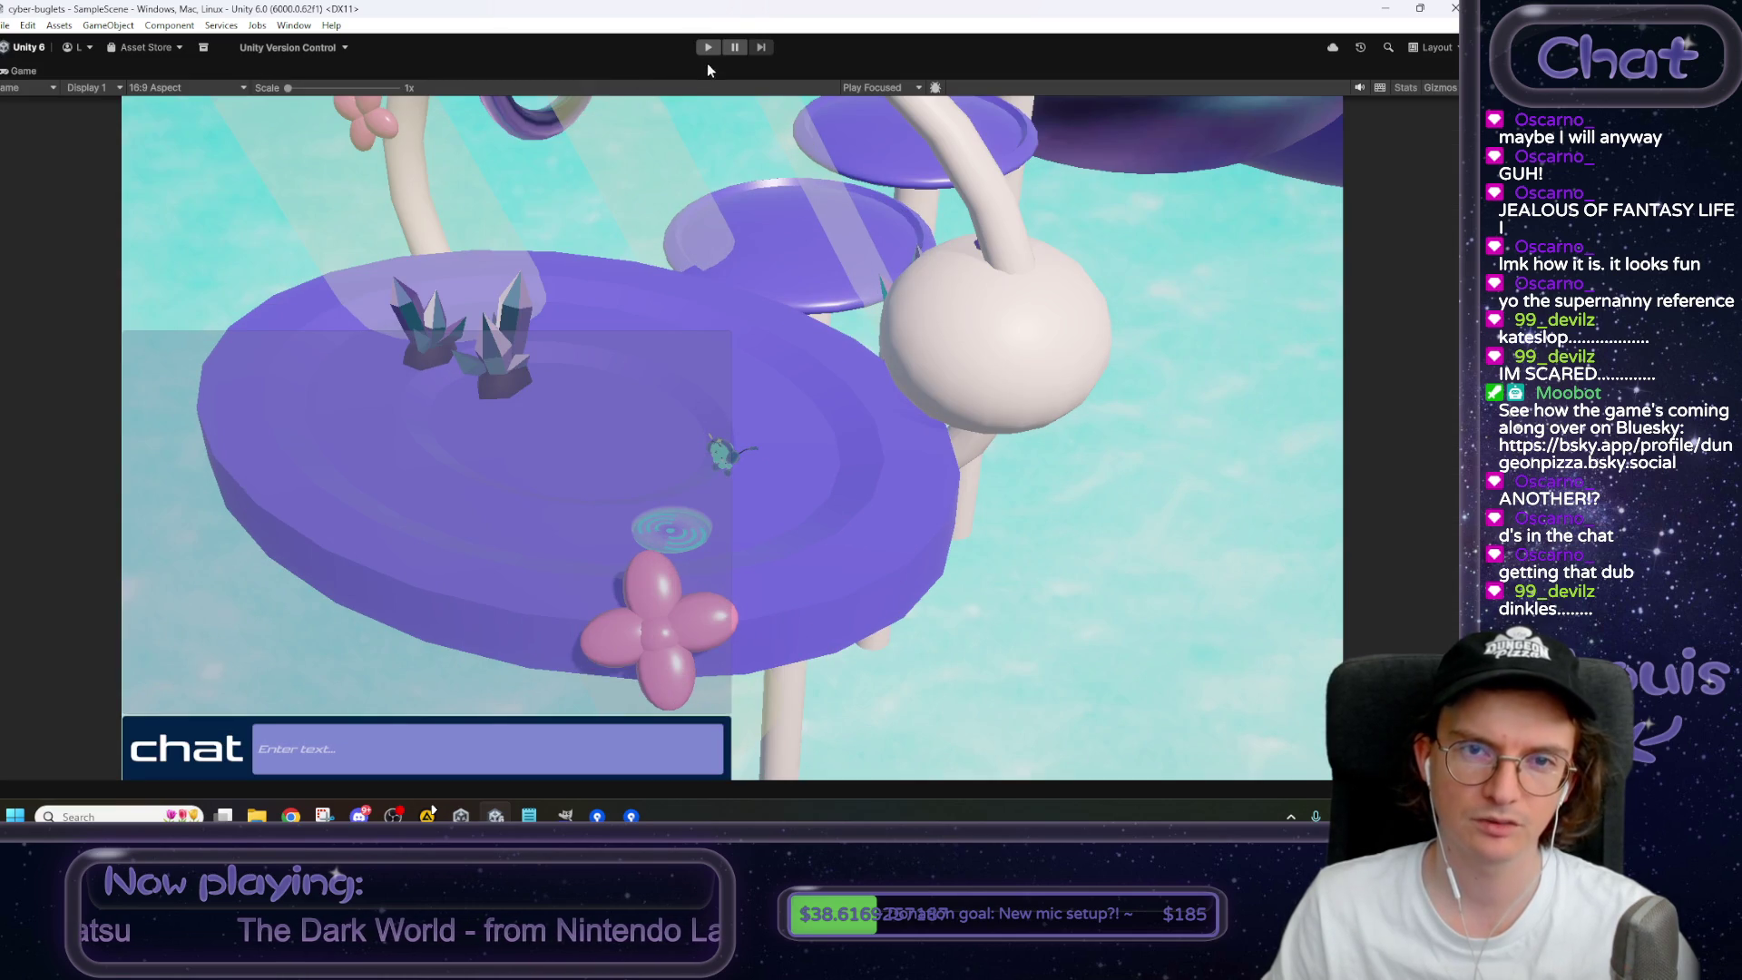
pyautogui.click(708, 48)
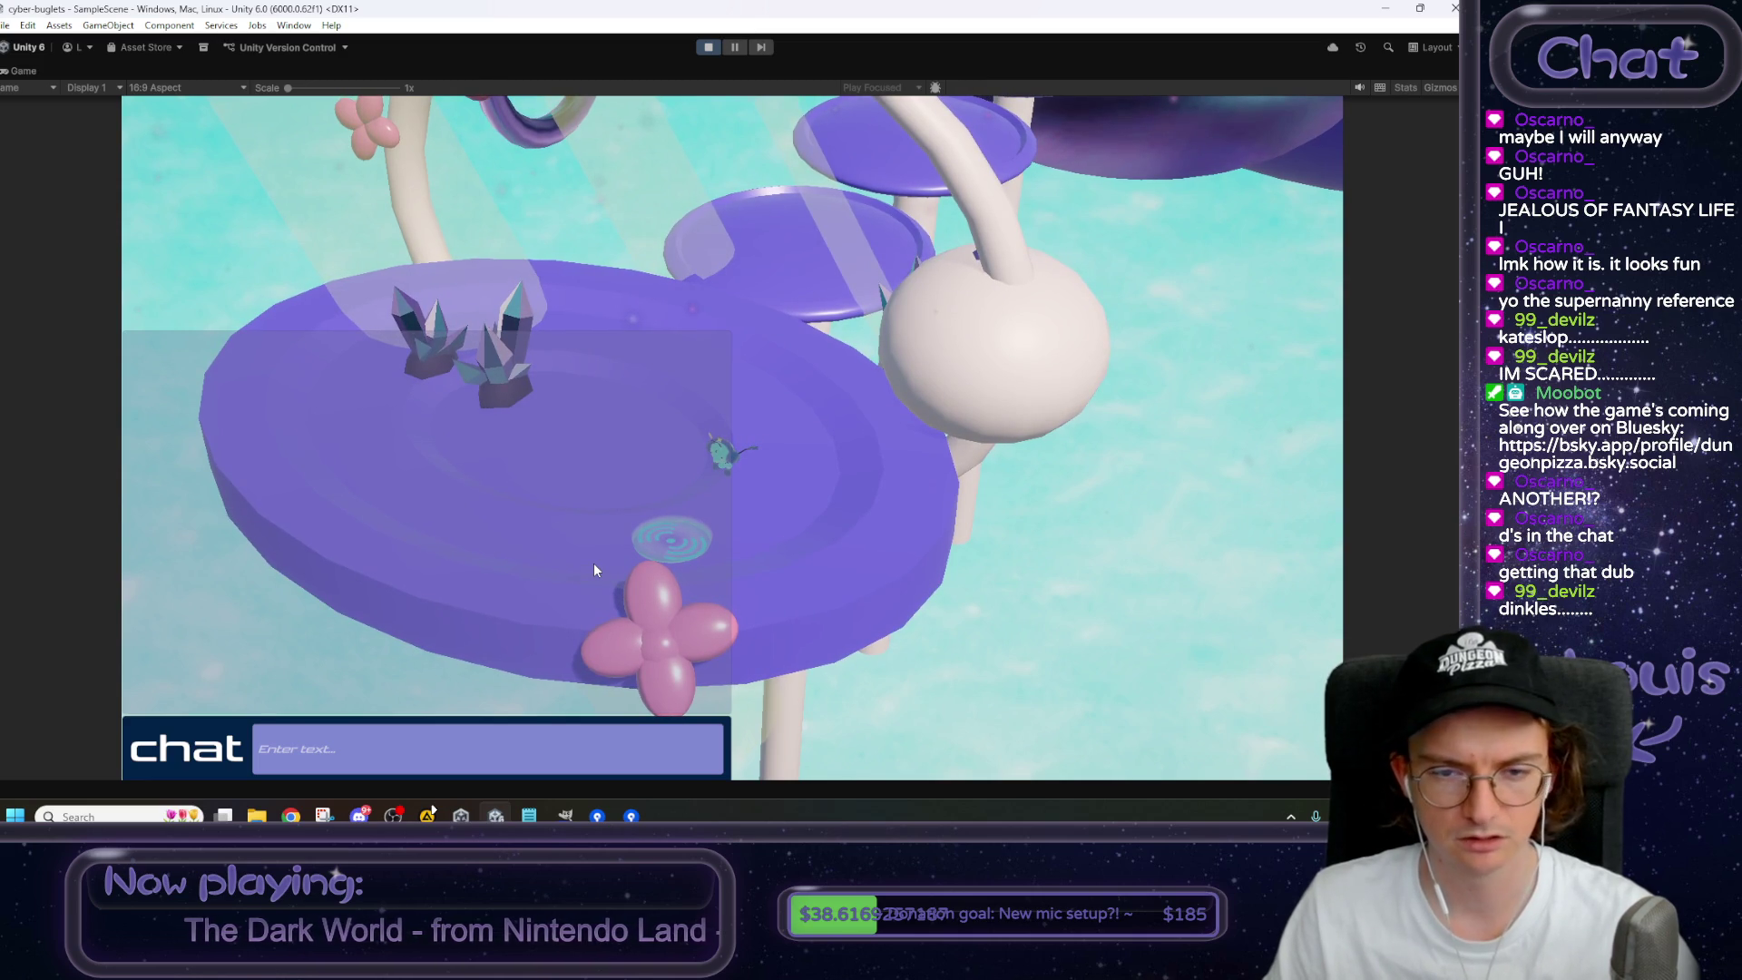
# Send four test chat messages, including 'looks very good' and 'i love gaming', then stop the game.
pyautogui.click(429, 734)
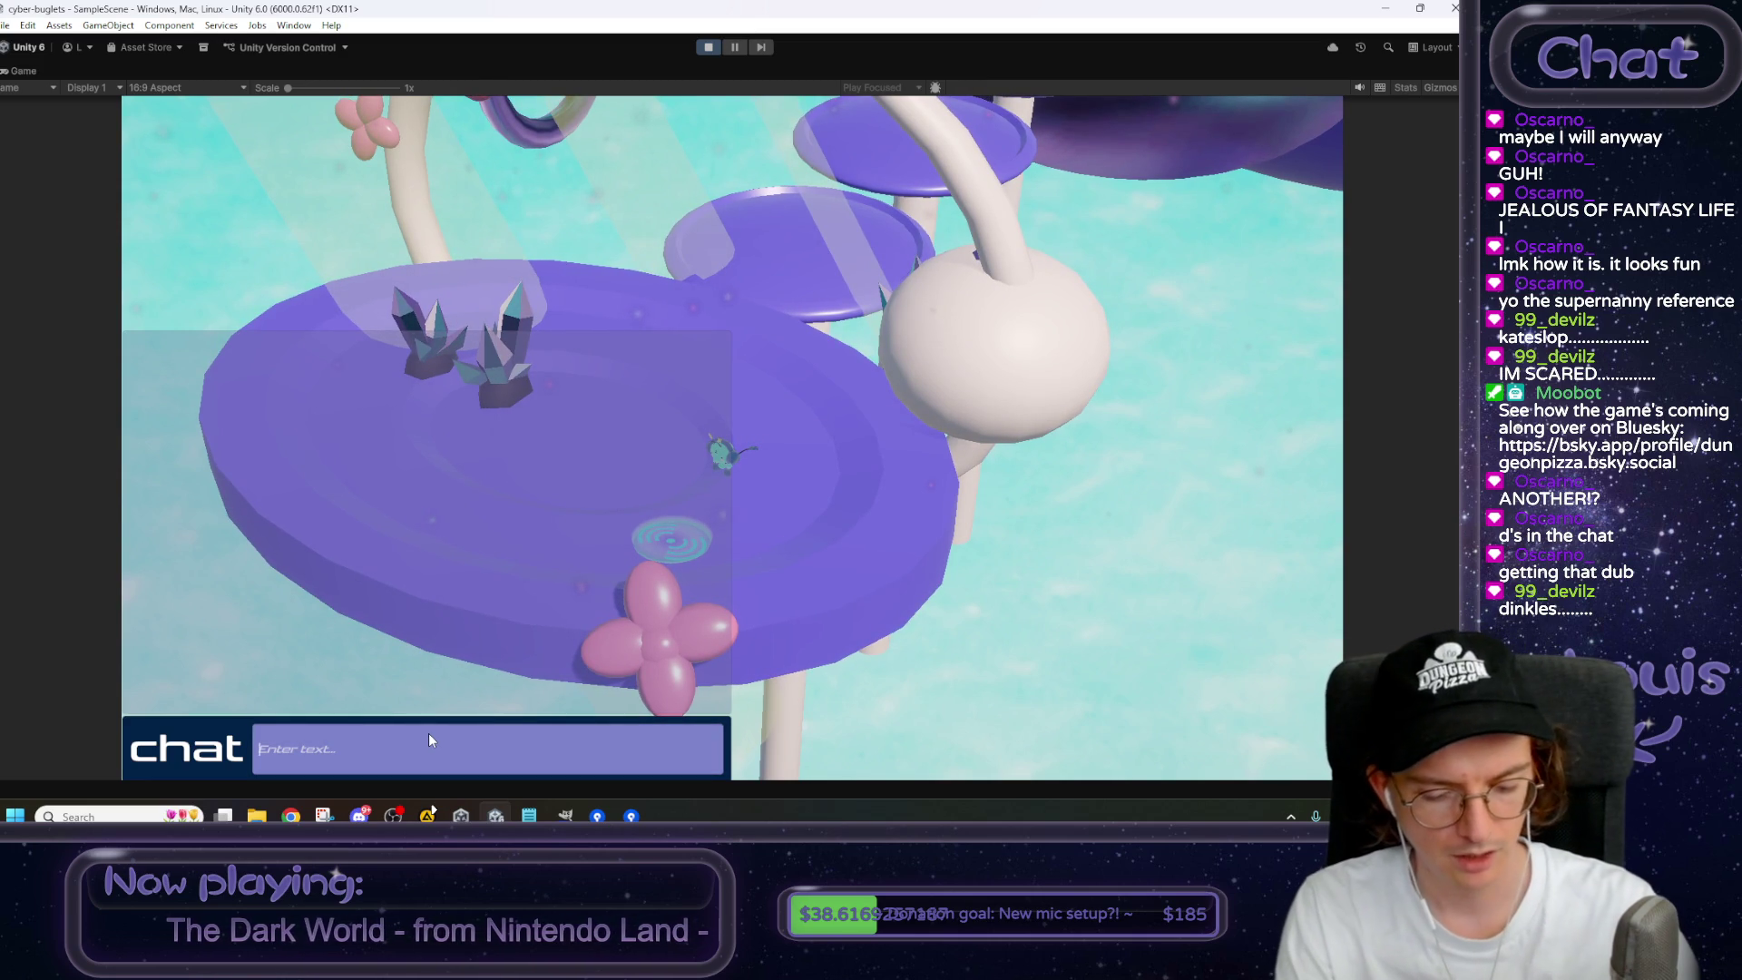
pyautogui.write('hello i am mister john biglet')
pyautogui.press('Return')
pyautogui.write('looks very')
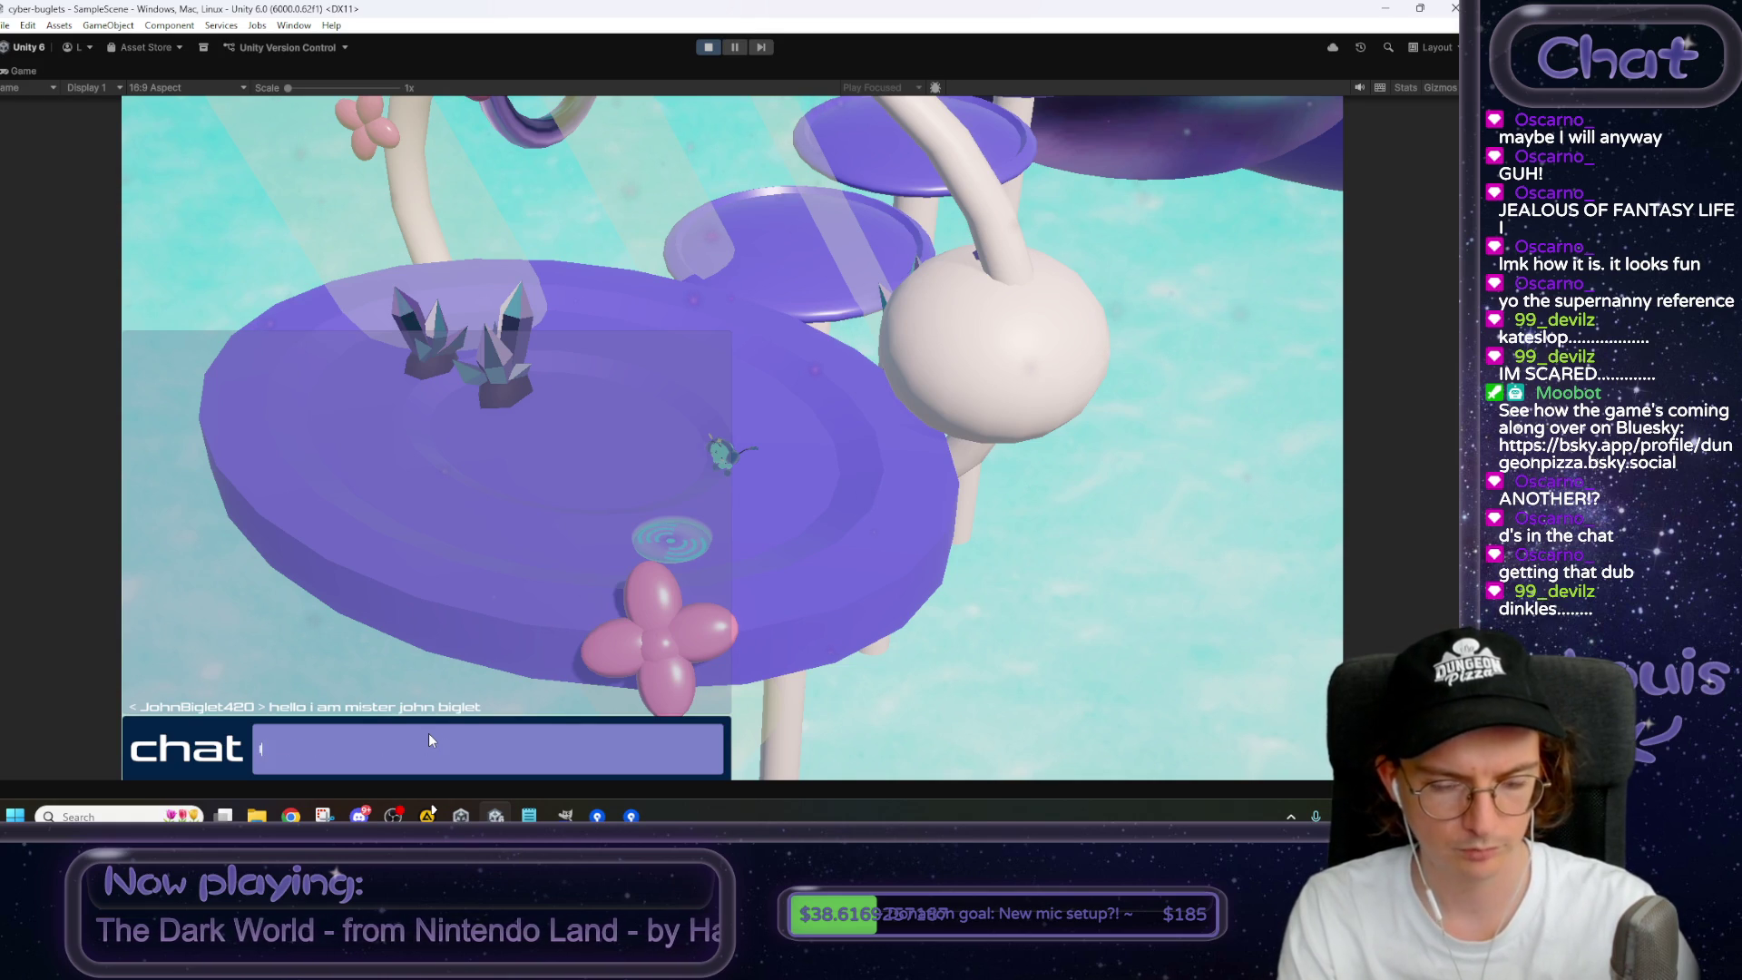
pyautogui.write(' good')
pyautogui.press('Return')
pyautogui.write('i love ga')
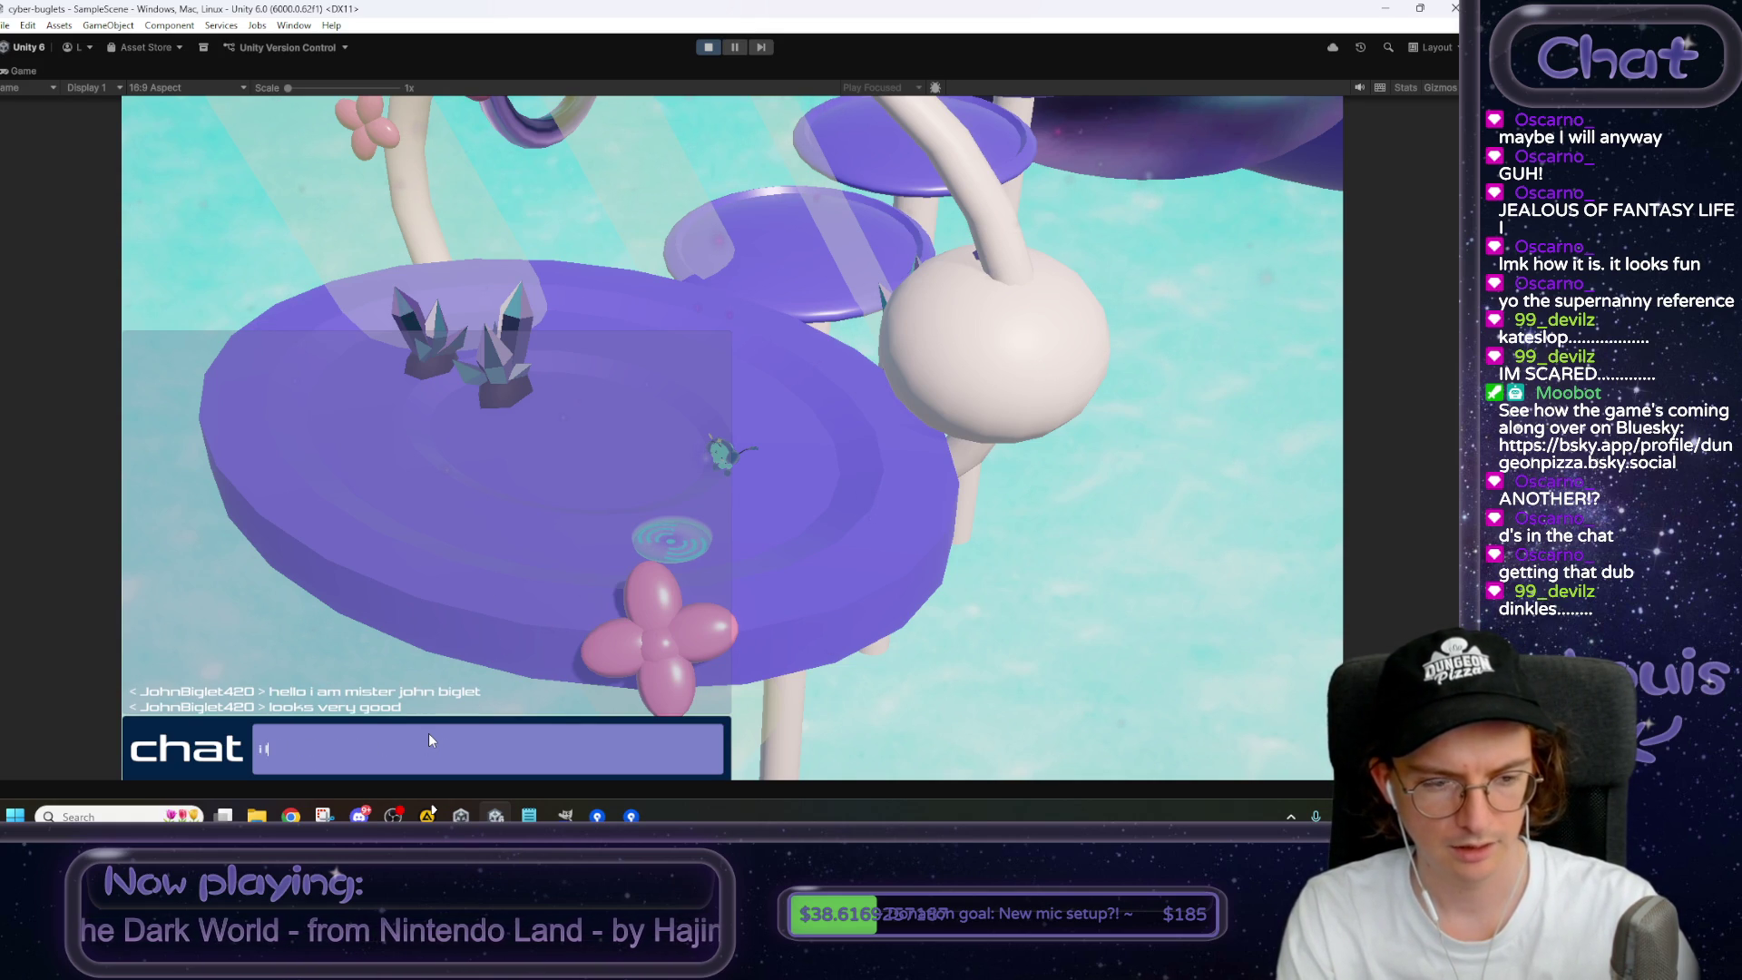
pyautogui.write('ming')
pyautogui.press('Return')
pyautogui.write('and other ')
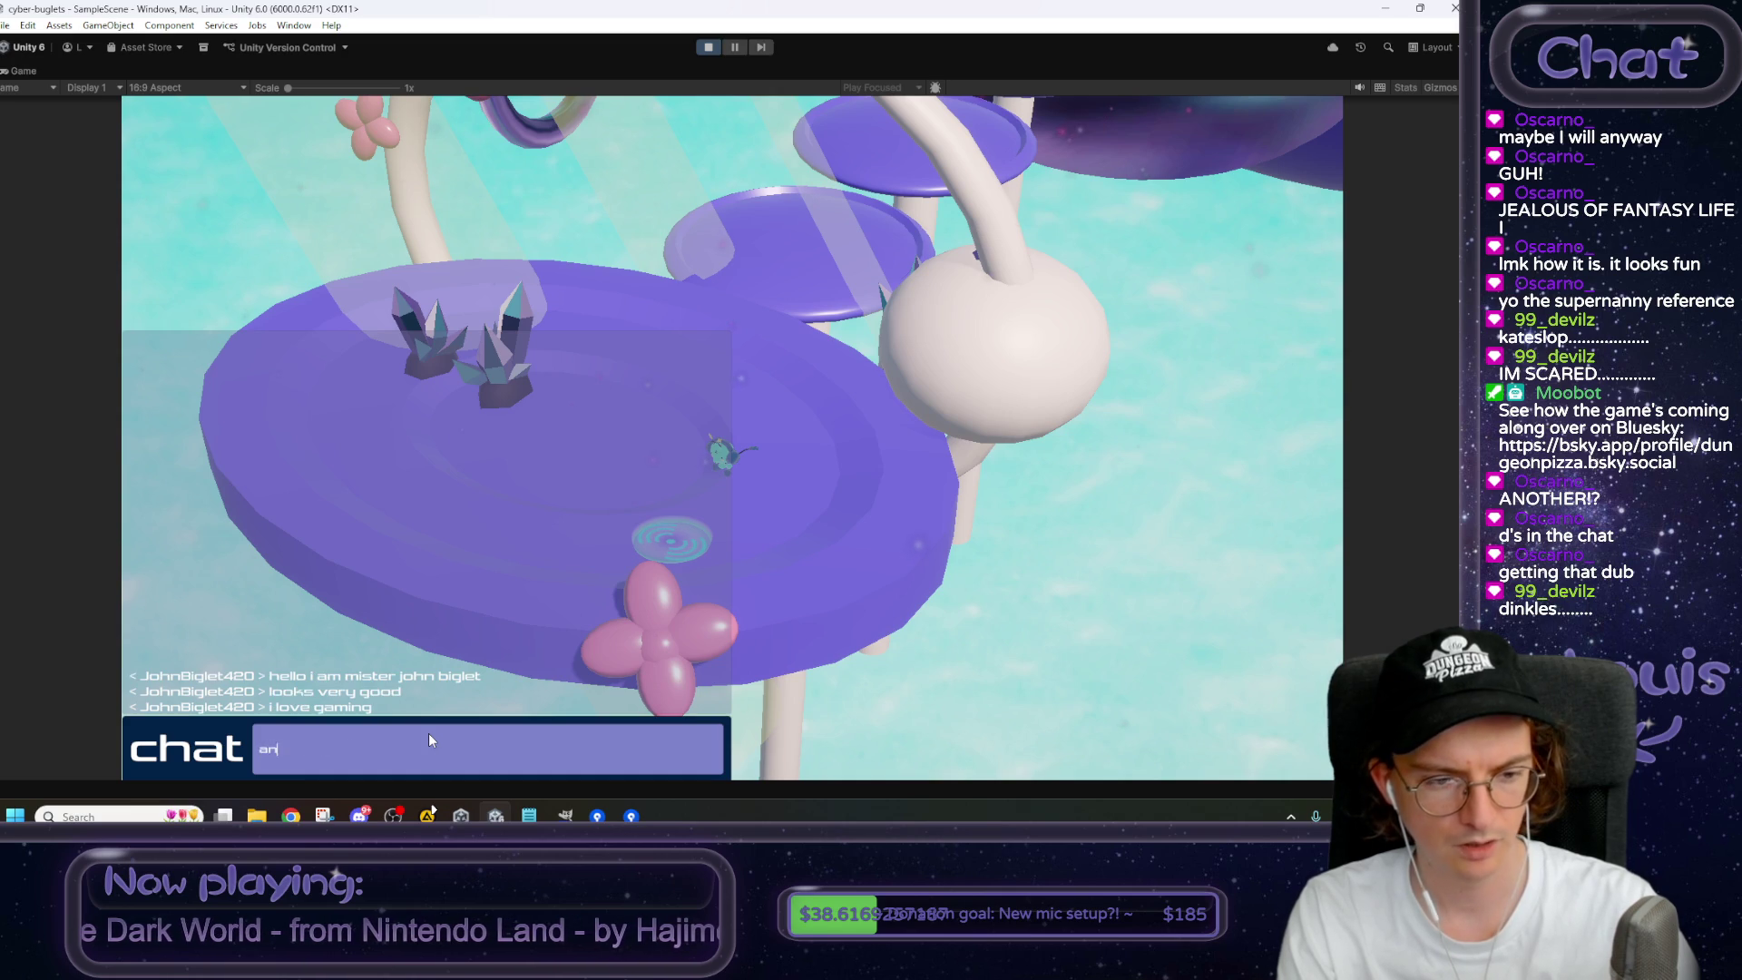
pyautogui.write('such ac')
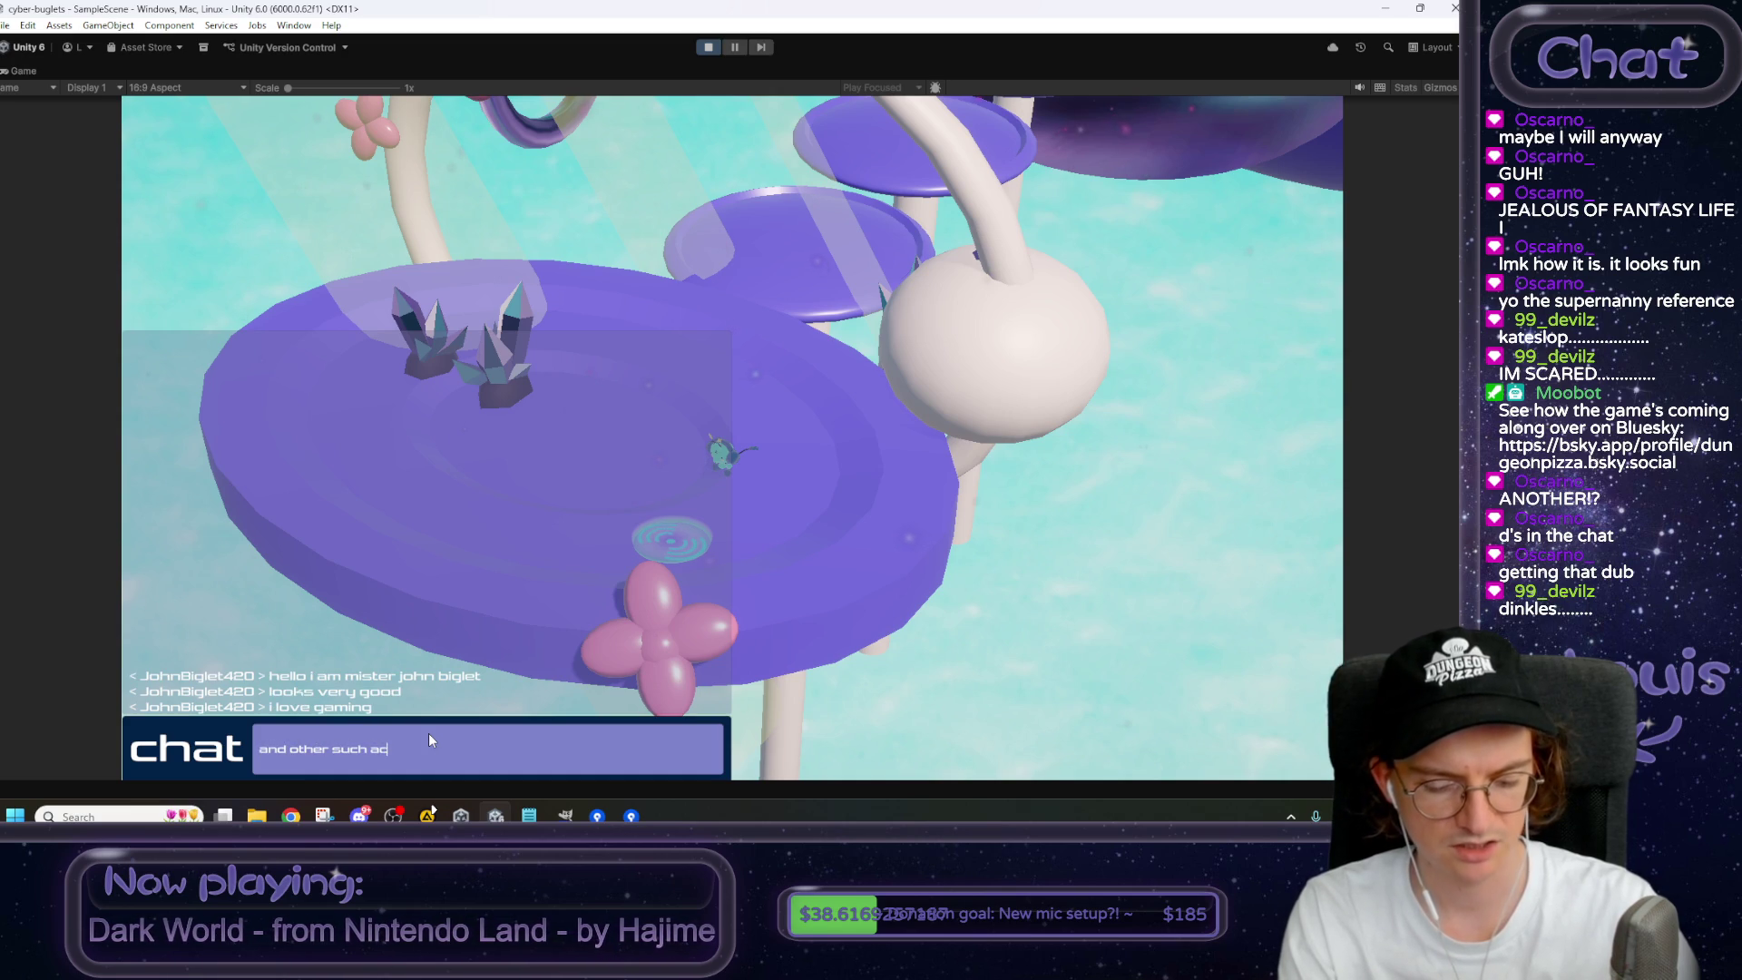
pyautogui.write('tivities')
pyautogui.press('Return')
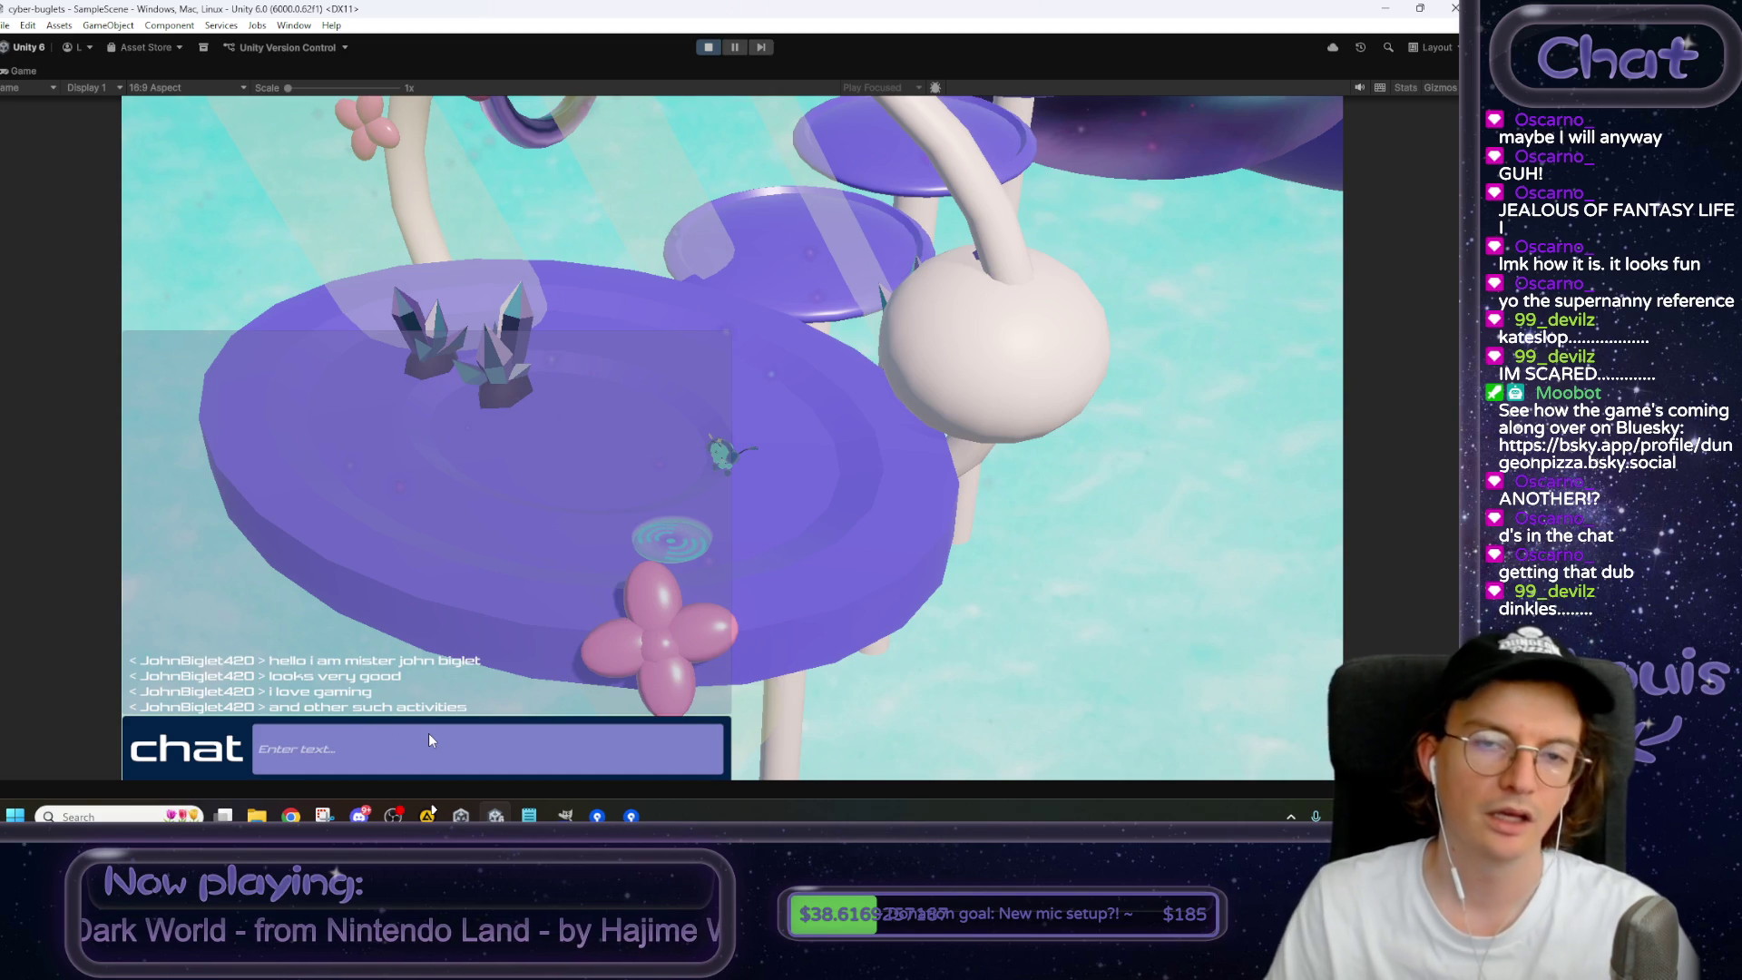
pyautogui.click(722, 51)
# Mark the 'fix chatlog anchor spot' task done with an x in the to-do list.
pyautogui.click(528, 815)
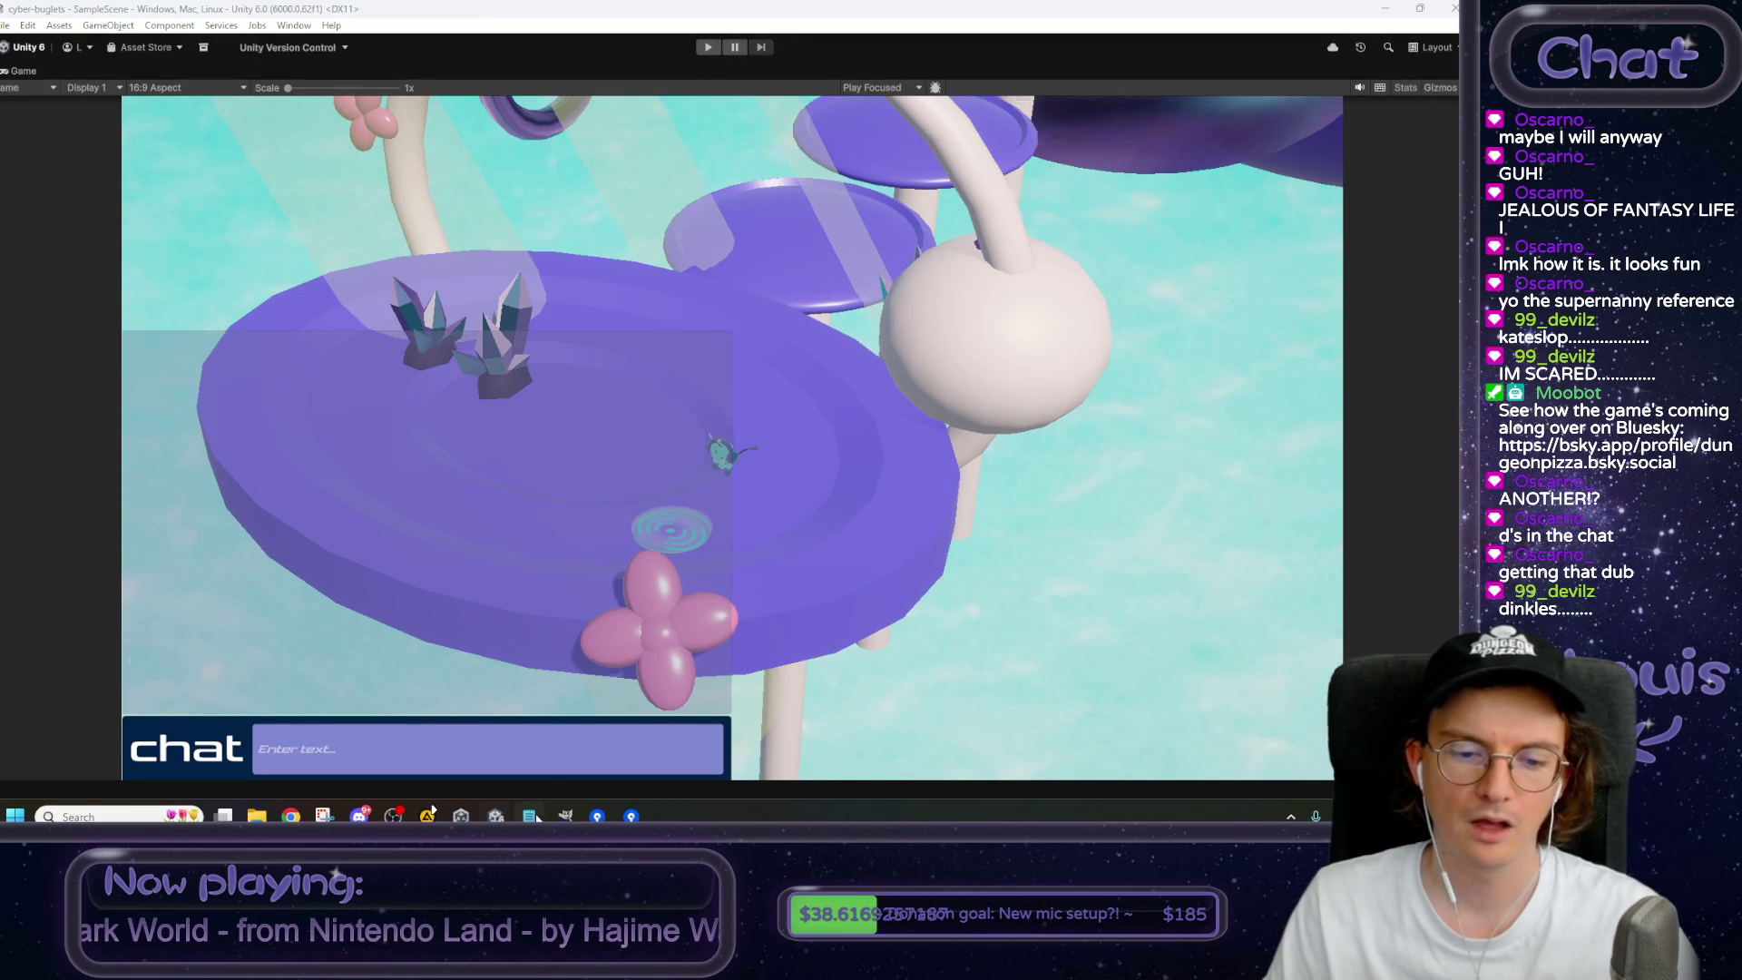
pyautogui.moveTo(981, 289); pyautogui.dragTo(991, 289)
pyautogui.write('x')
pyautogui.rightClick(25, 73)
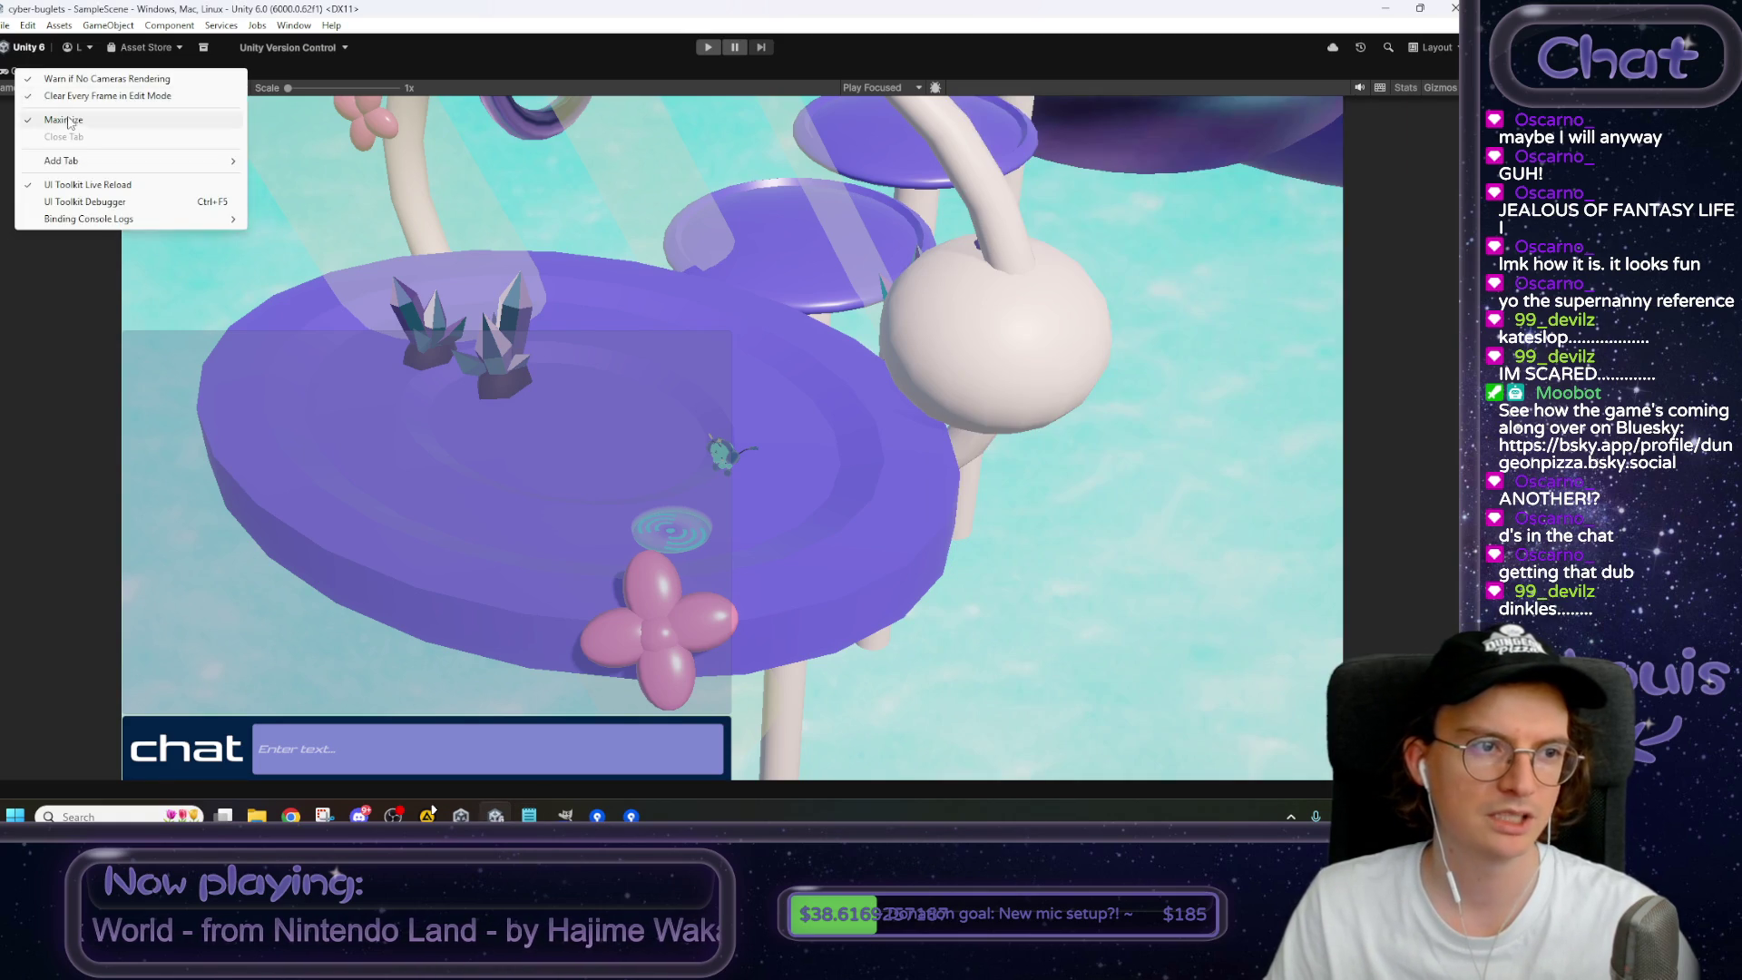
# Un-maximize the Game view and continue sign-in with the chosen GitHub account.
pyautogui.click(69, 120)
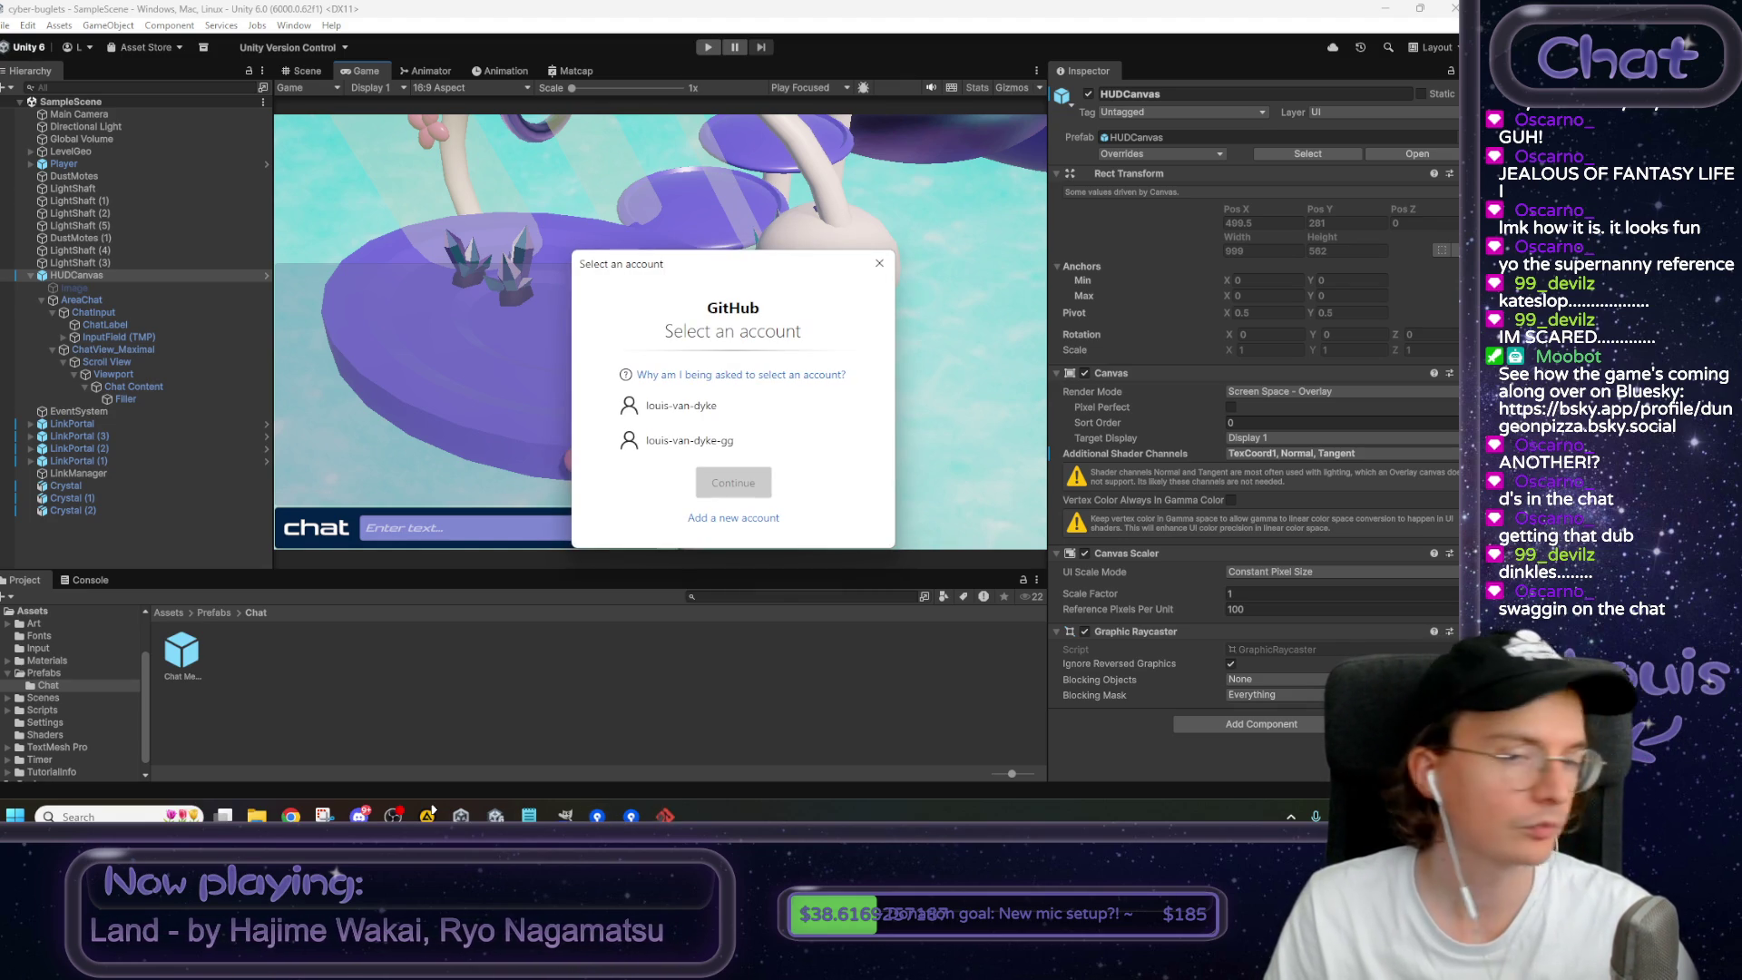
pyautogui.click(703, 407)
pyautogui.click(733, 482)
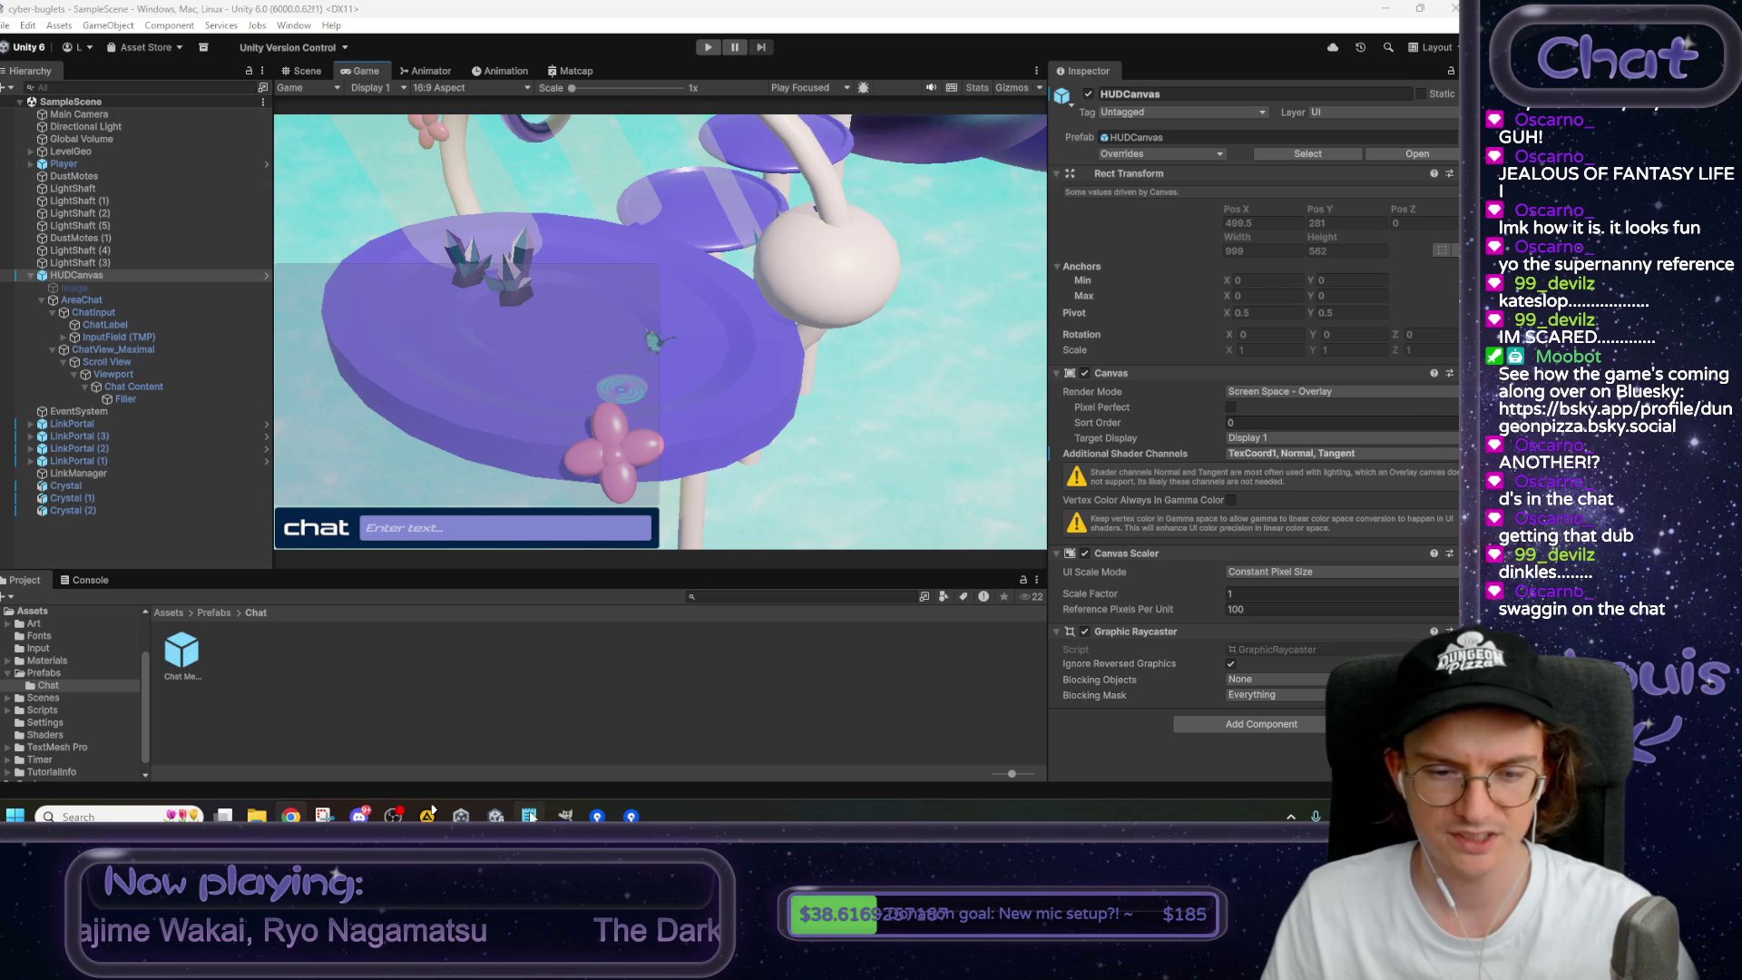
# Check the clickable template item in the to-do list and return to Unity.
pyautogui.hotkey('alt', 'Tab')
pyautogui.moveTo(1285, 311)
pyautogui.mouseDown()
pyautogui.moveTo(1043, 311)
pyautogui.moveTo(1141, 311)
pyautogui.moveTo(970, 334)
pyautogui.moveTo(1084, 334)
pyautogui.mouseUp()
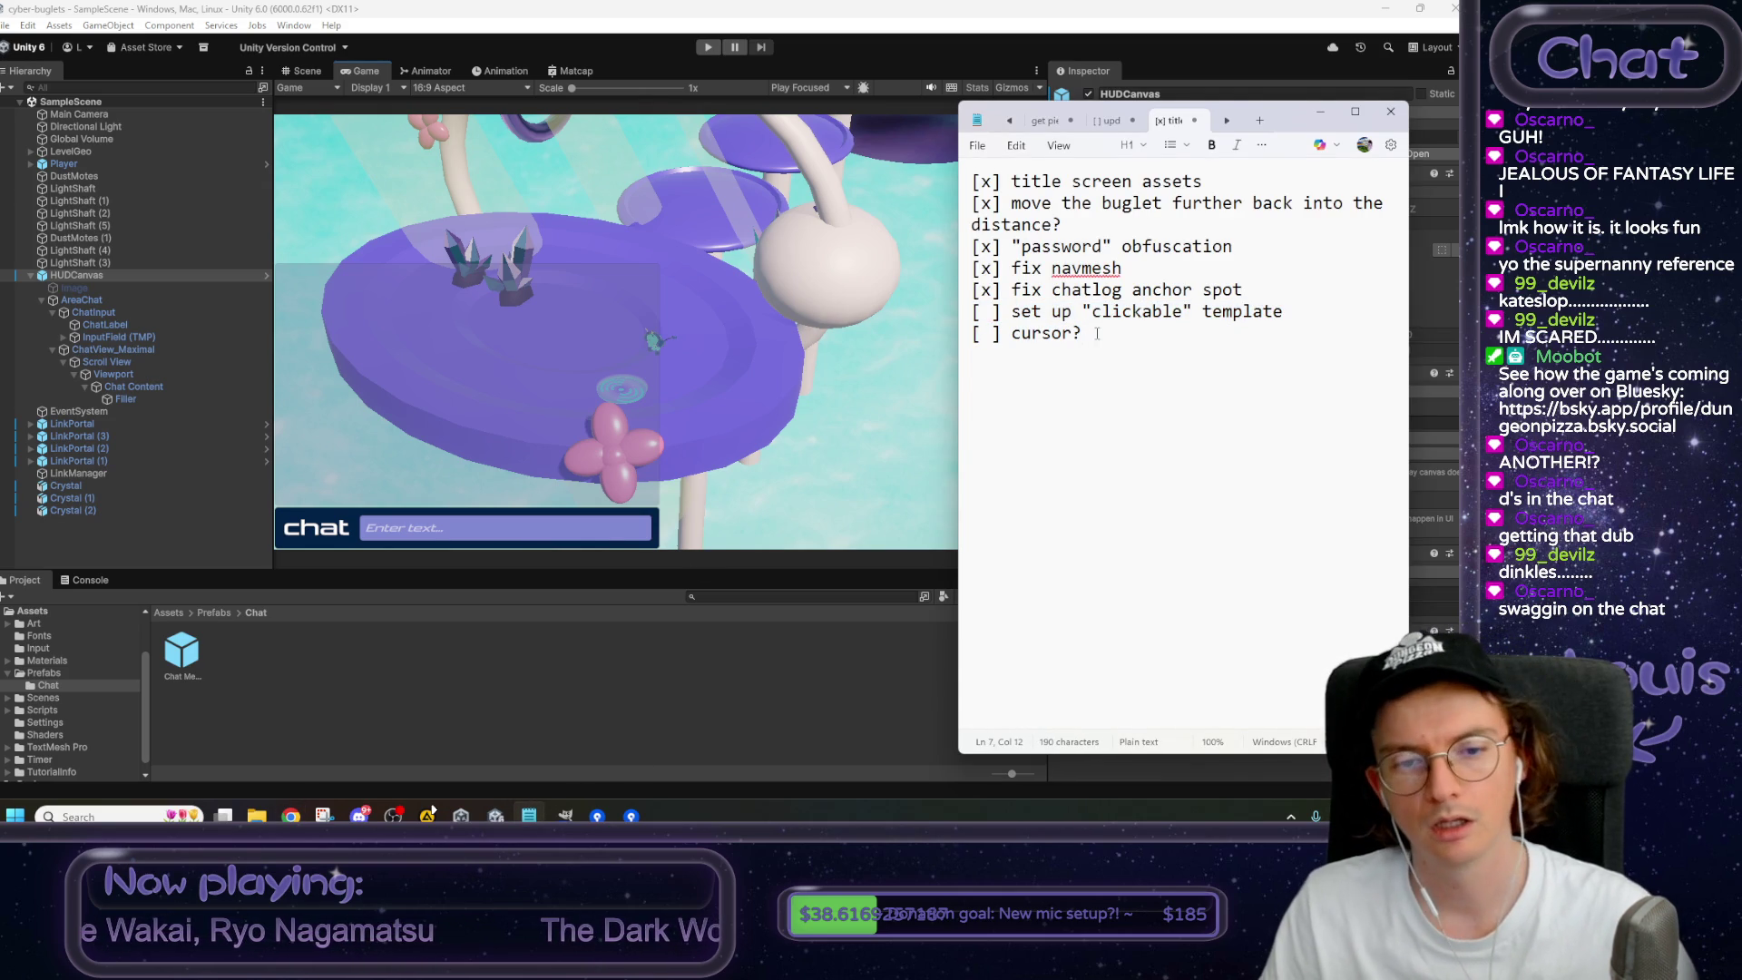
pyautogui.click(256, 664)
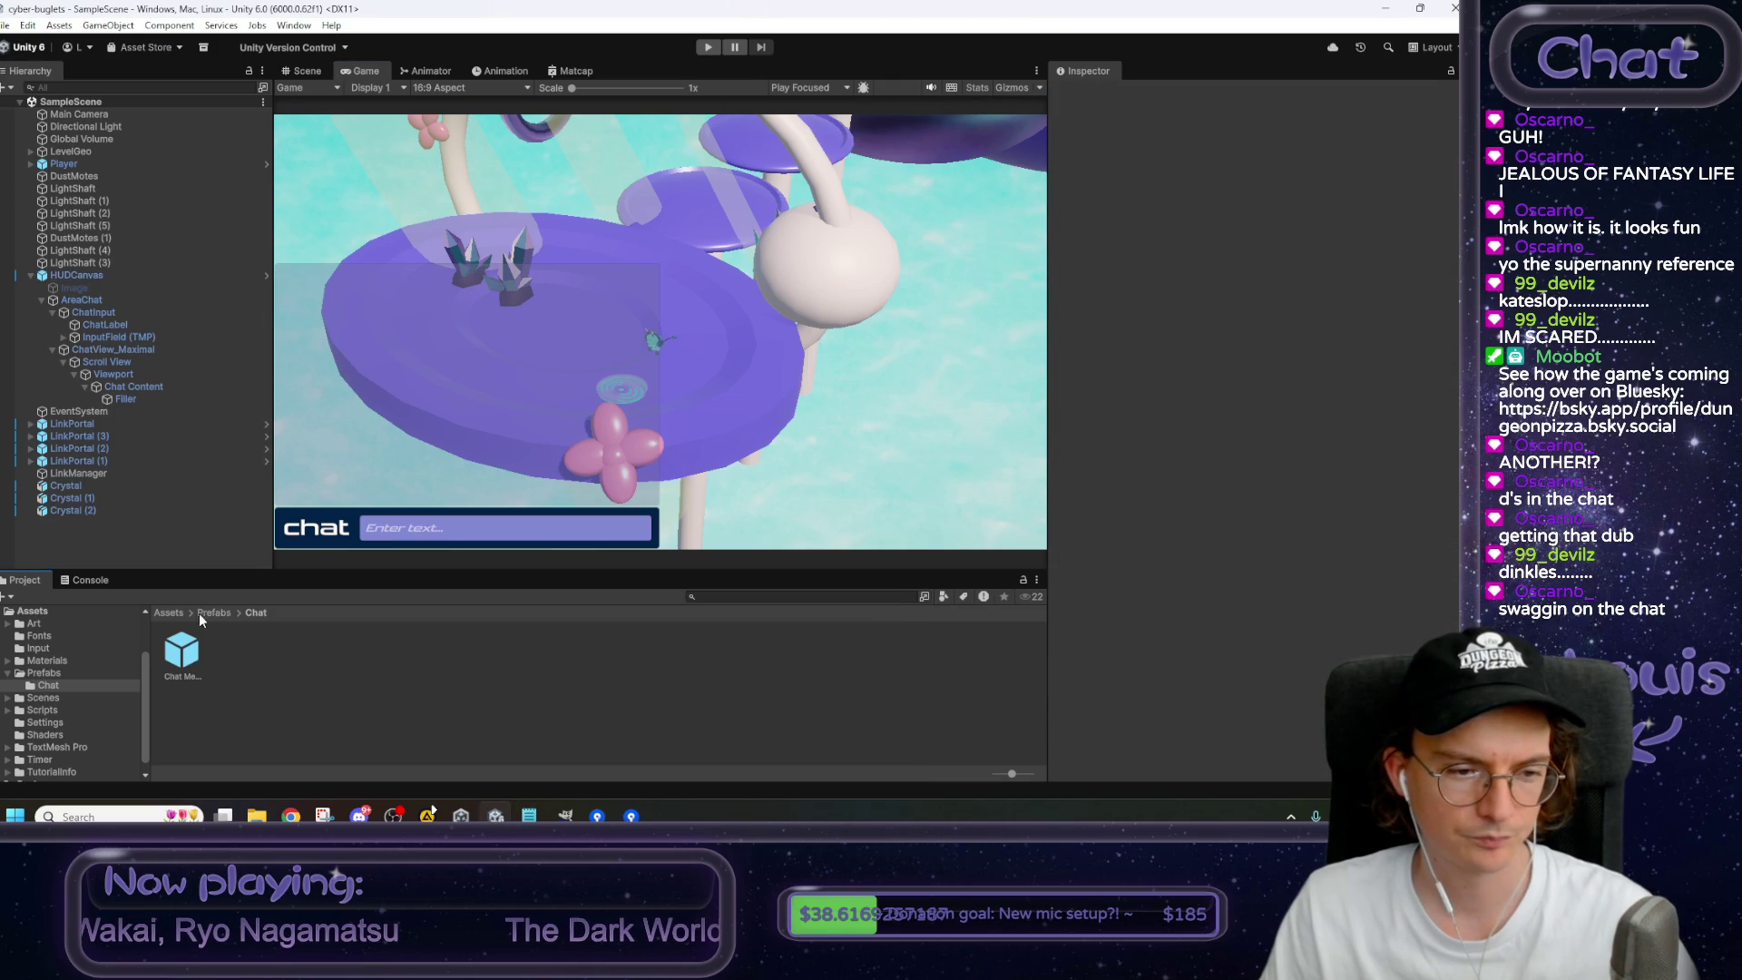
# Browse Assets > Art > UI > Cursor > Glove in the Project window.
pyautogui.click(169, 612)
pyautogui.click(182, 653)
pyautogui.doubleClick(182, 653)
pyautogui.click(181, 653)
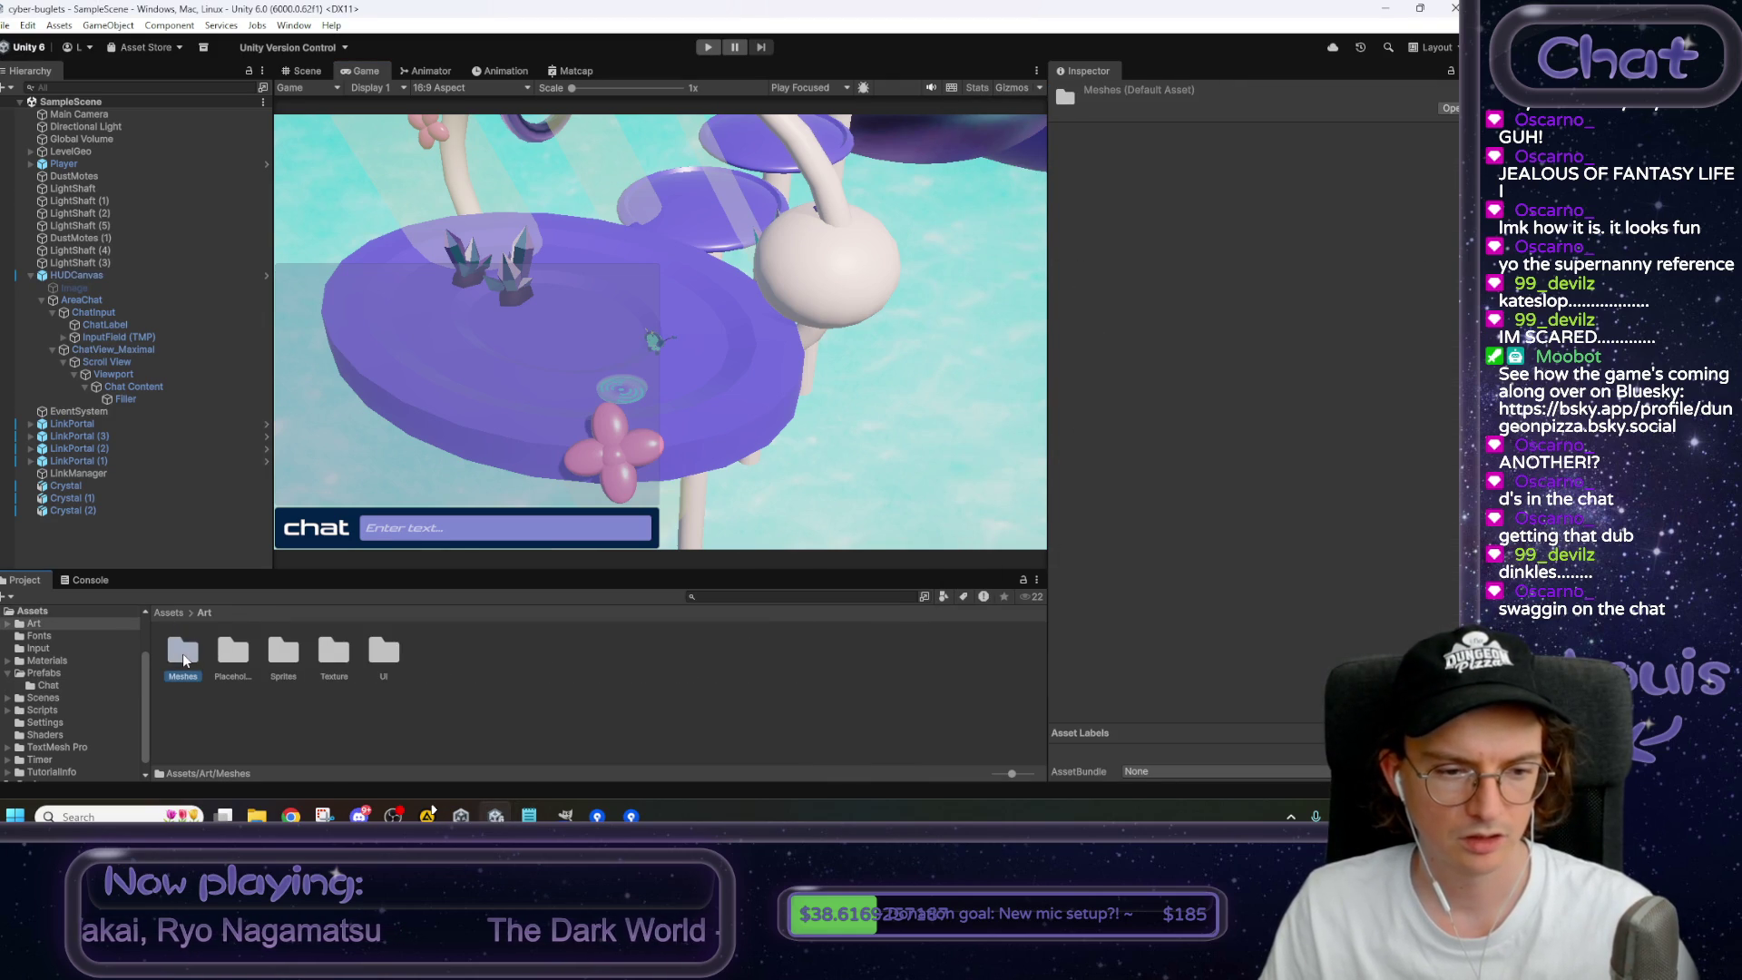
pyautogui.doubleClick(383, 651)
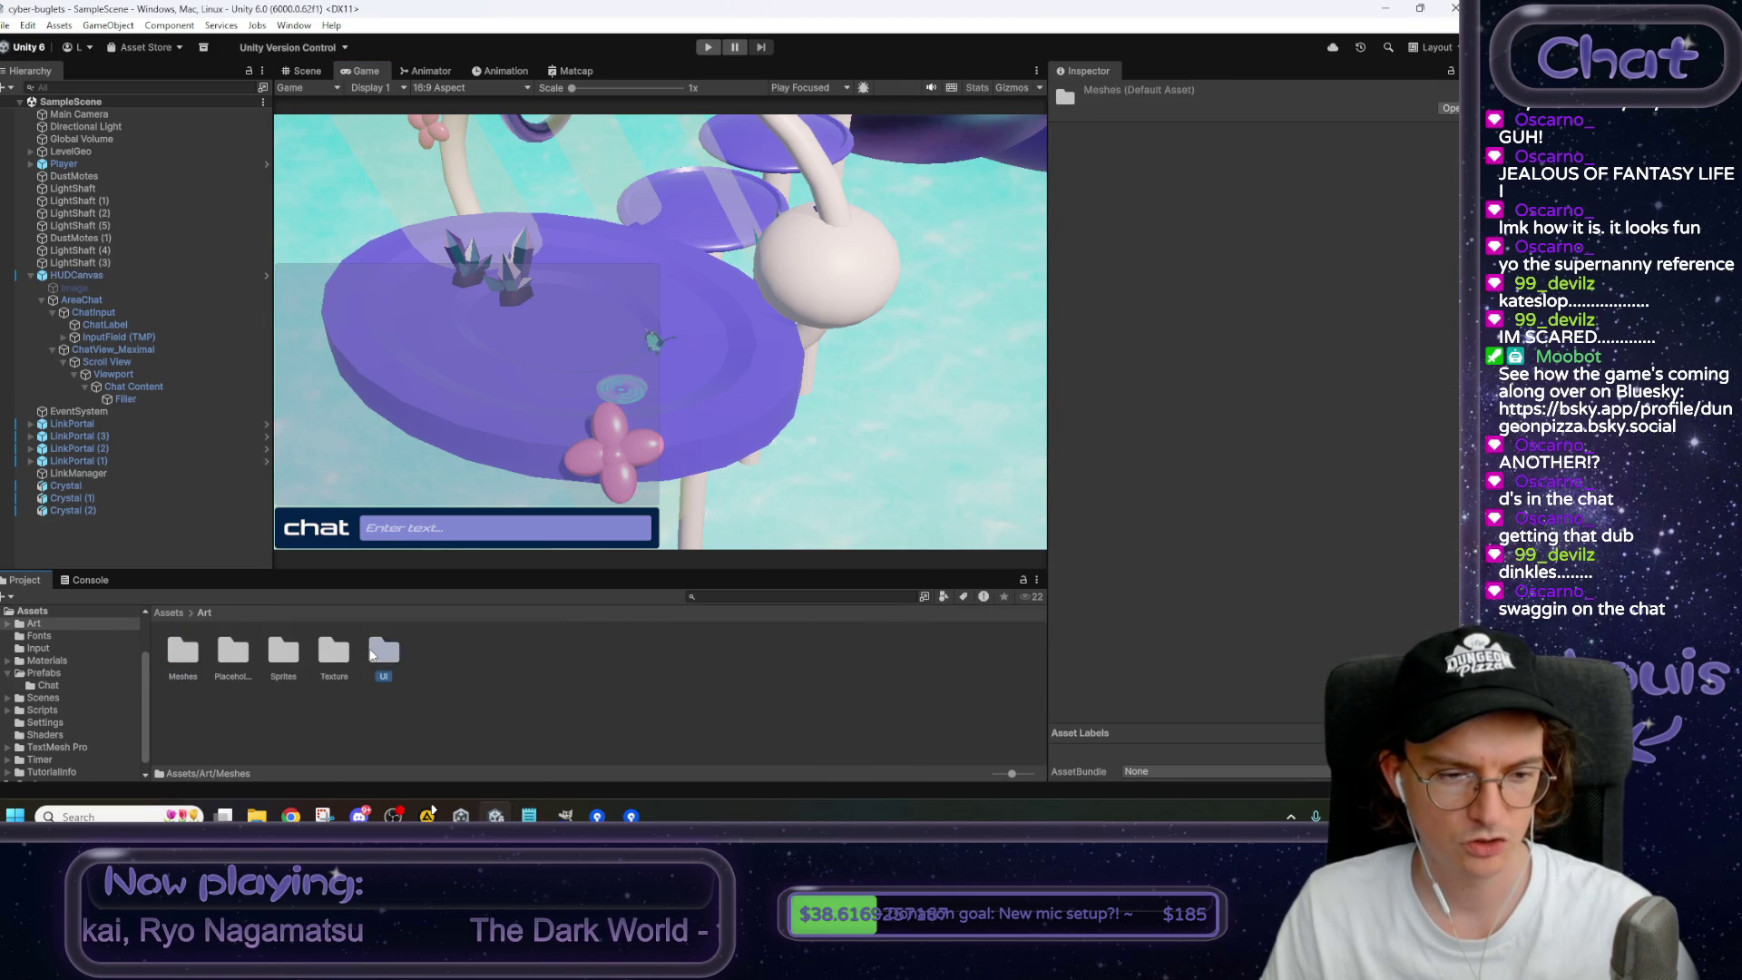
pyautogui.doubleClick(234, 657)
pyautogui.doubleClick(195, 651)
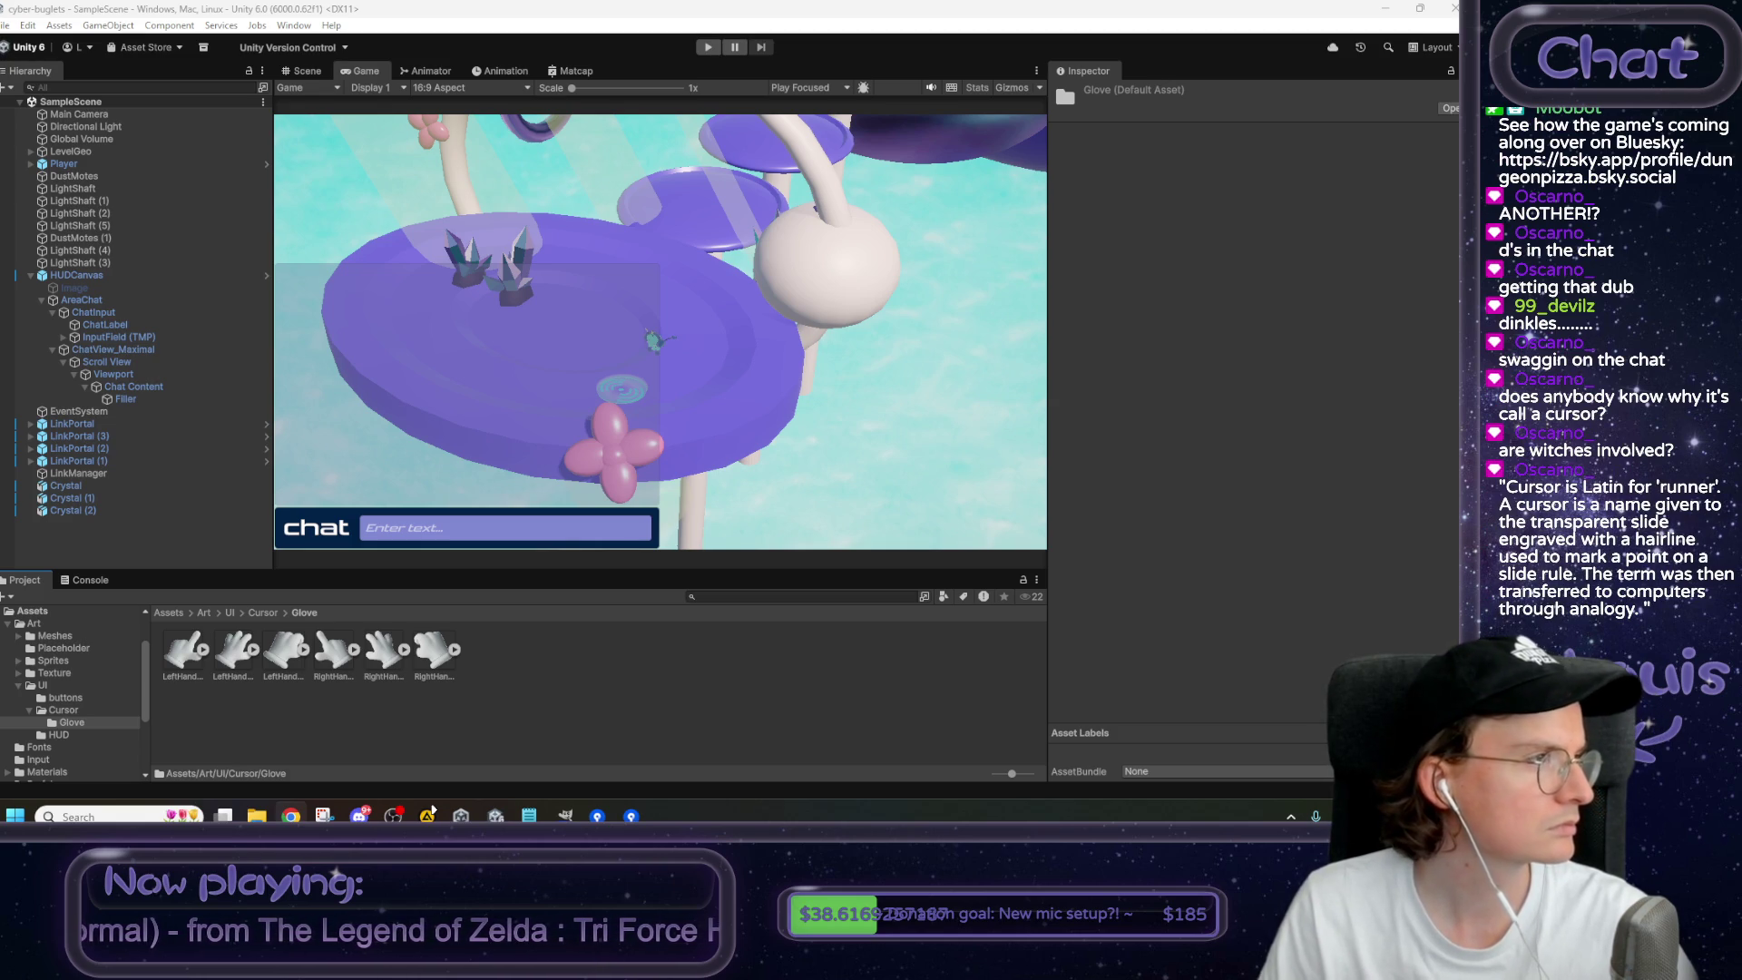
pyautogui.hotkey('alt', 'Tab')
pyautogui.scroll(-1, 177, 508)
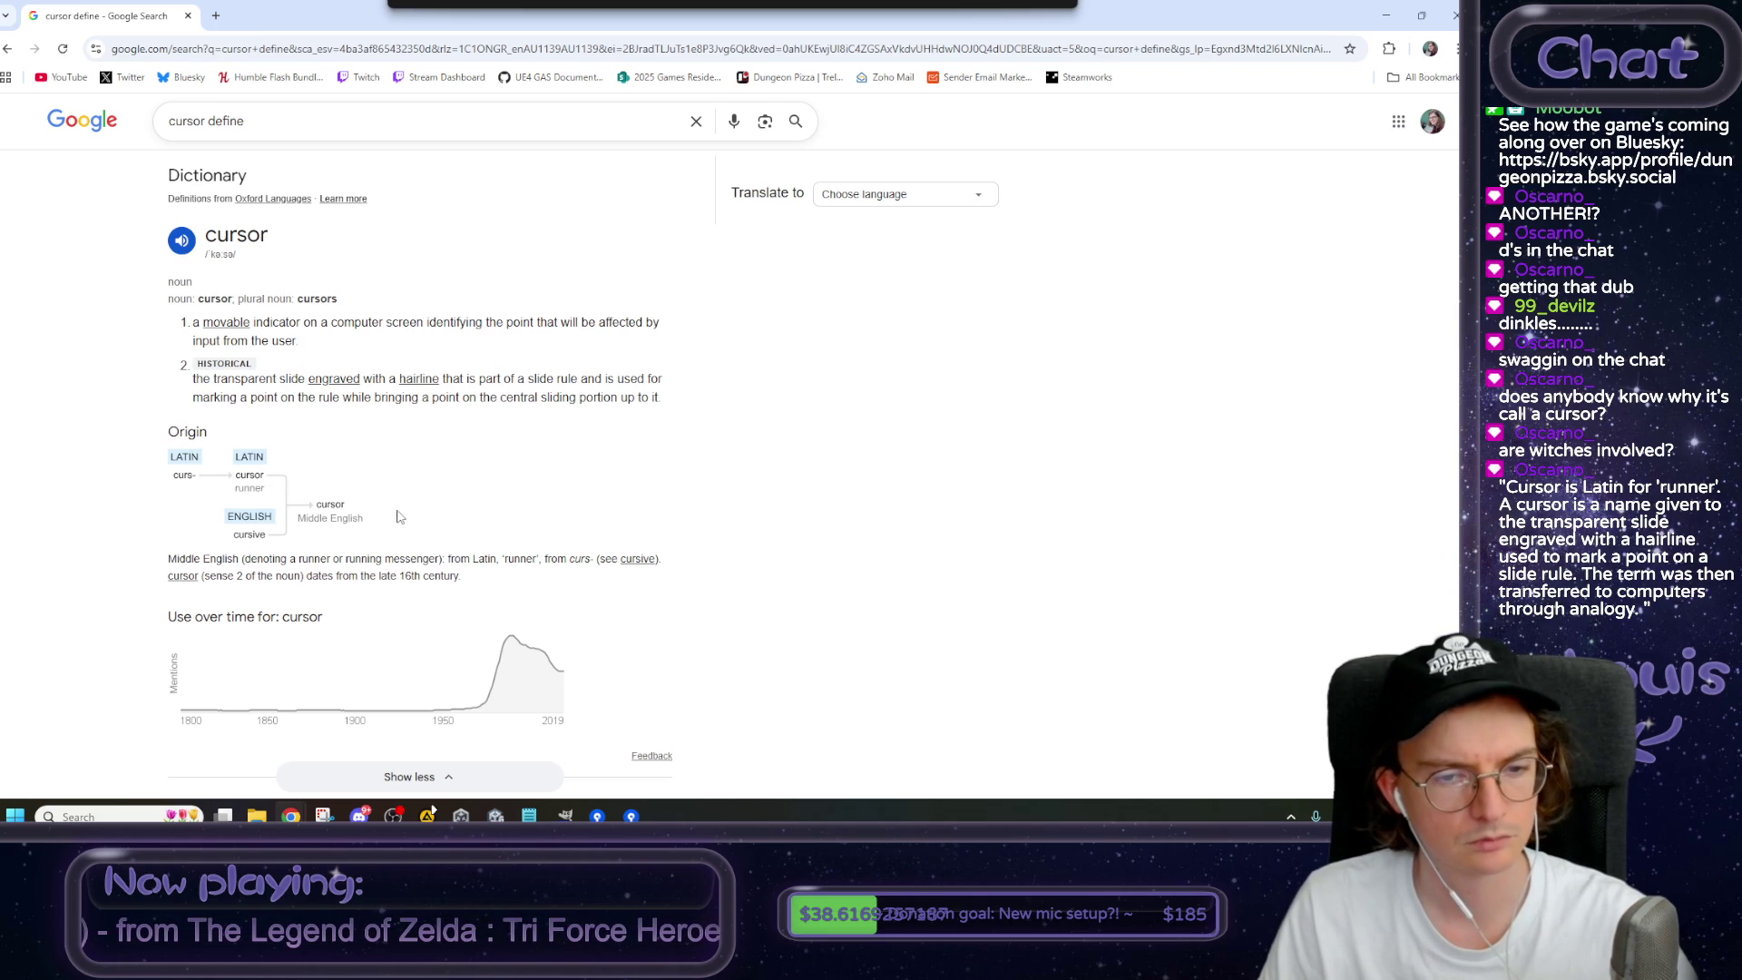
pyautogui.scroll(-3, 408, 522)
pyautogui.scroll(3, 790, 524)
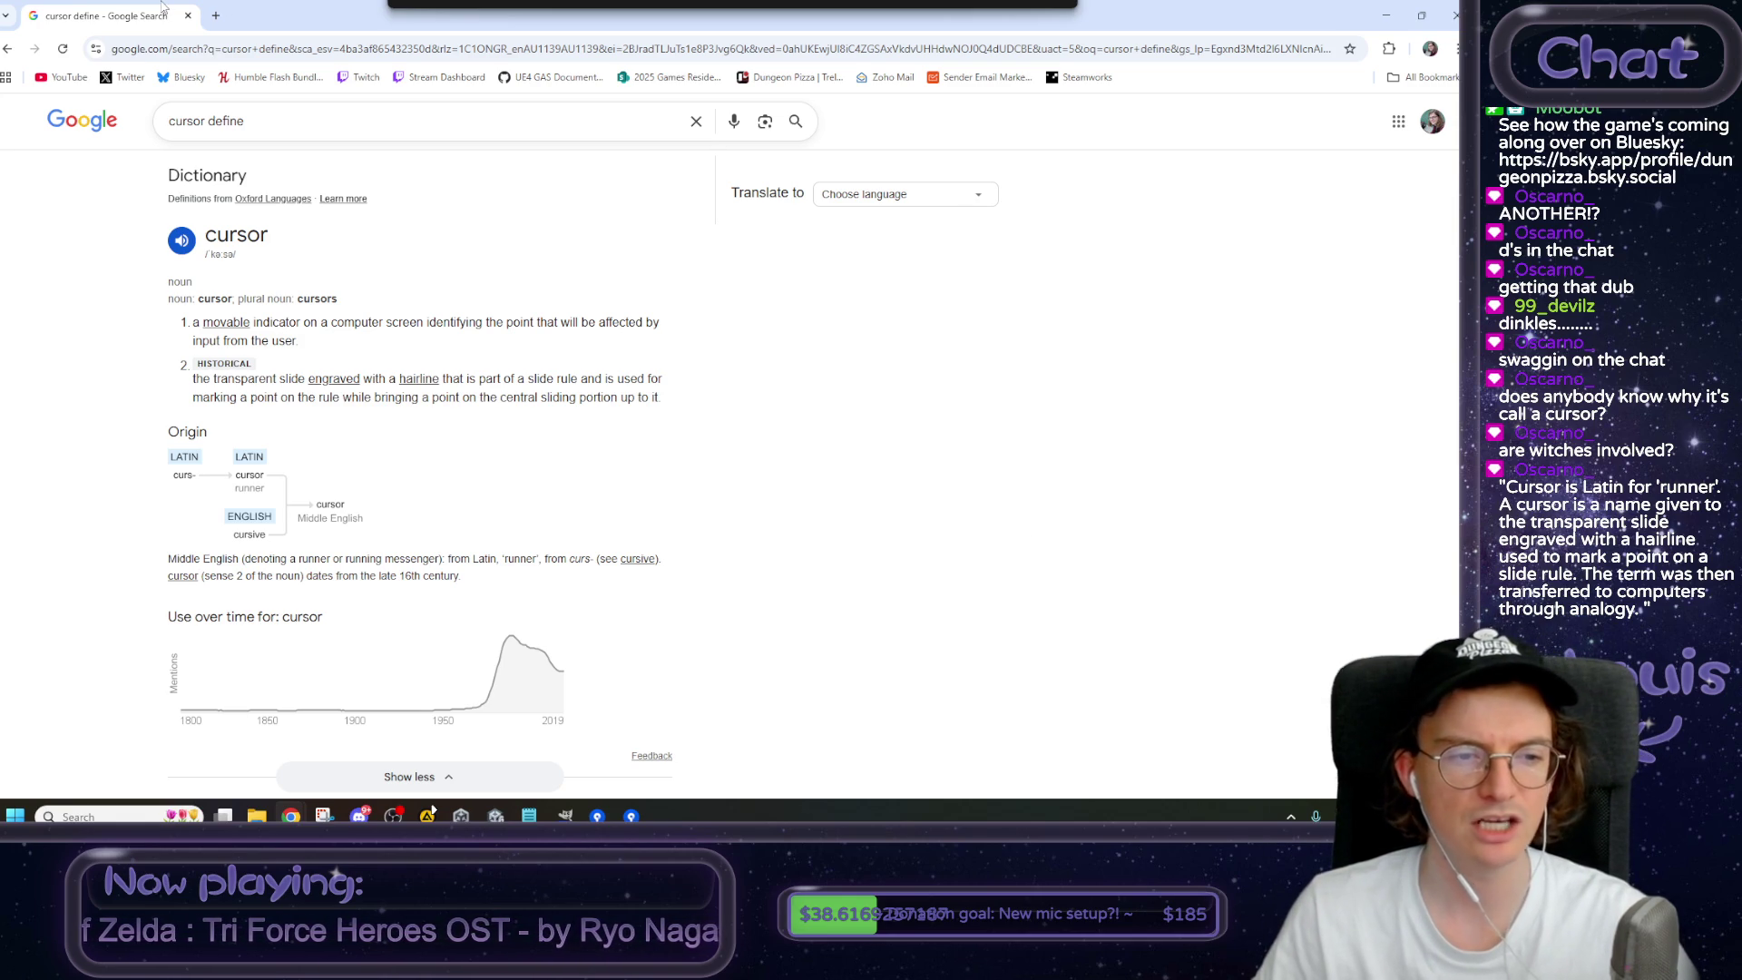
pyautogui.hotkey('alt', 'Tab')
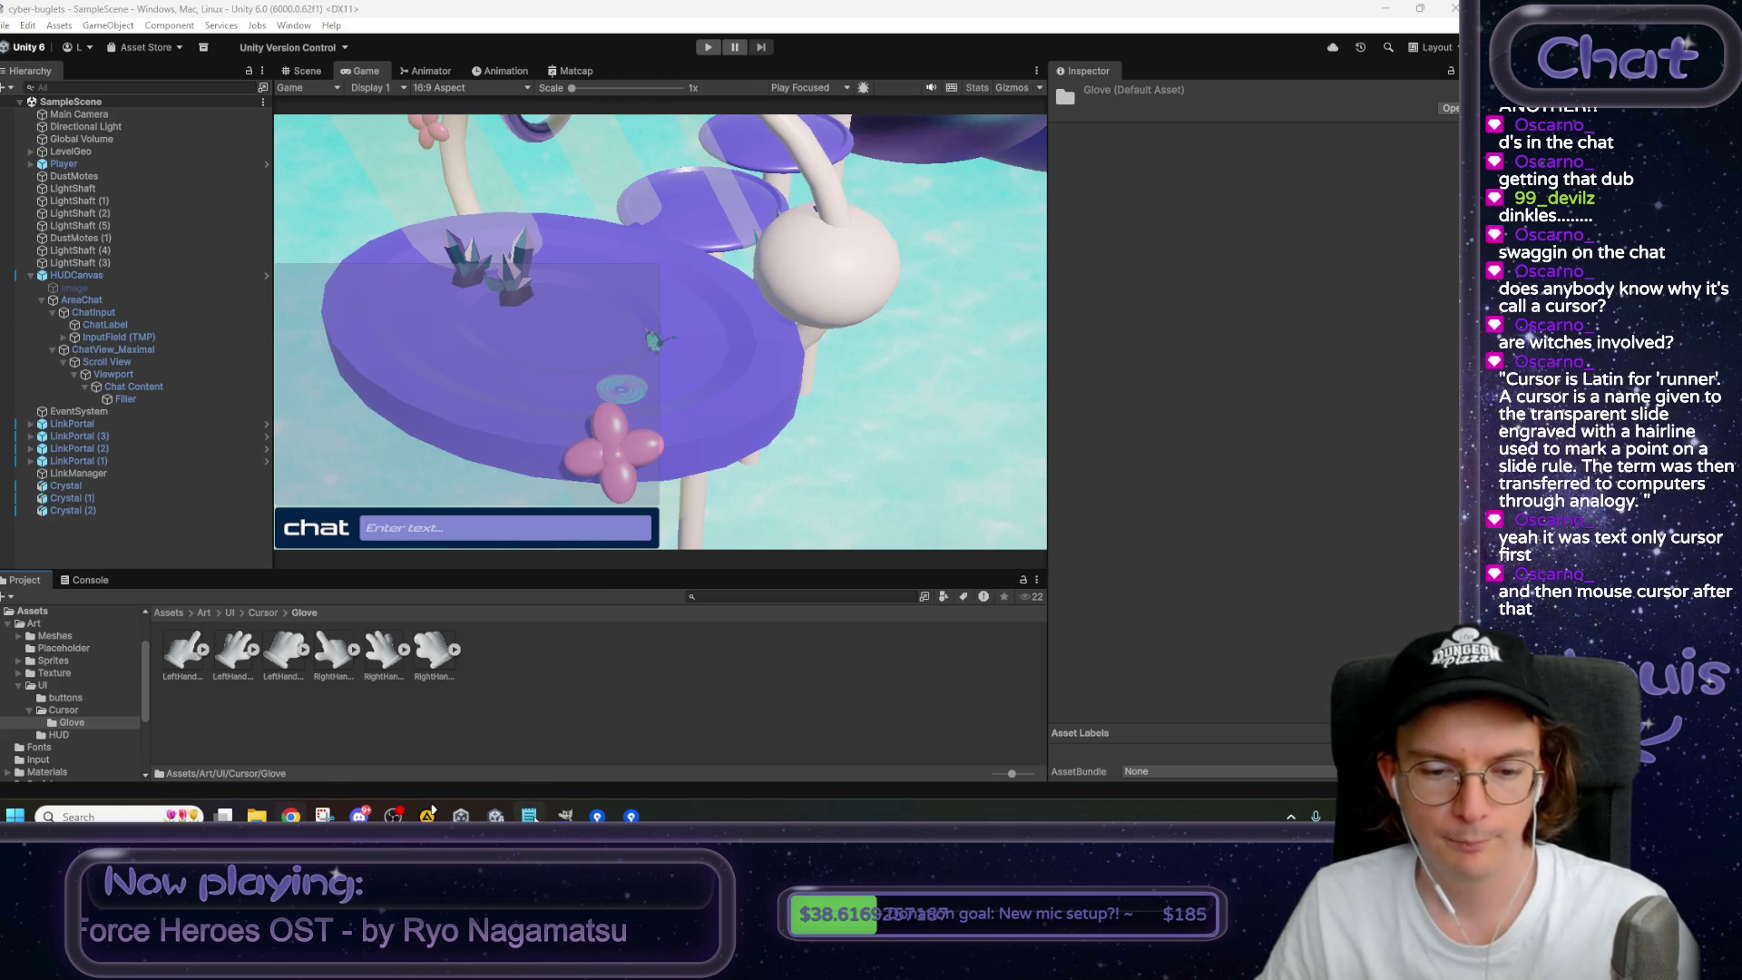
# Review the 'set up clickable template' and 'cursor?' to-do items, then select RightHand_Click01.
pyautogui.hotkey('alt', 'Tab')
pyautogui.moveTo(1284, 317)
pyautogui.mouseDown()
pyautogui.moveTo(998, 318)
pyautogui.moveTo(1081, 334)
pyautogui.moveTo(1009, 334)
pyautogui.mouseUp()
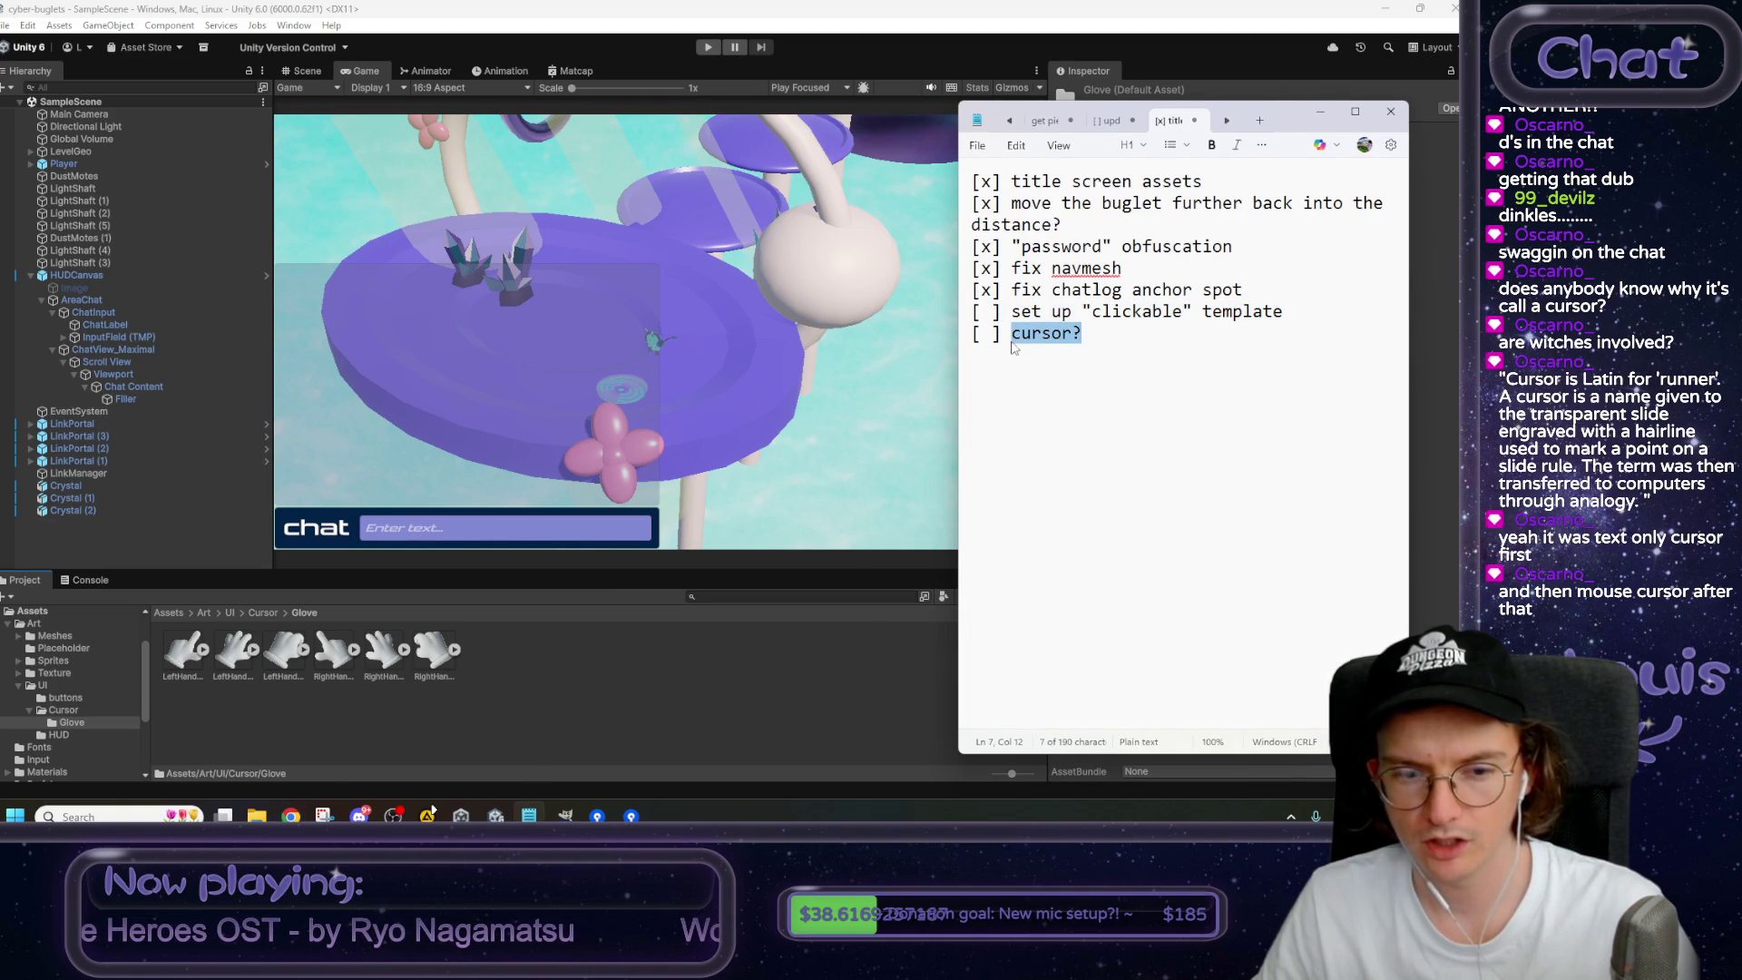
pyautogui.click(1099, 342)
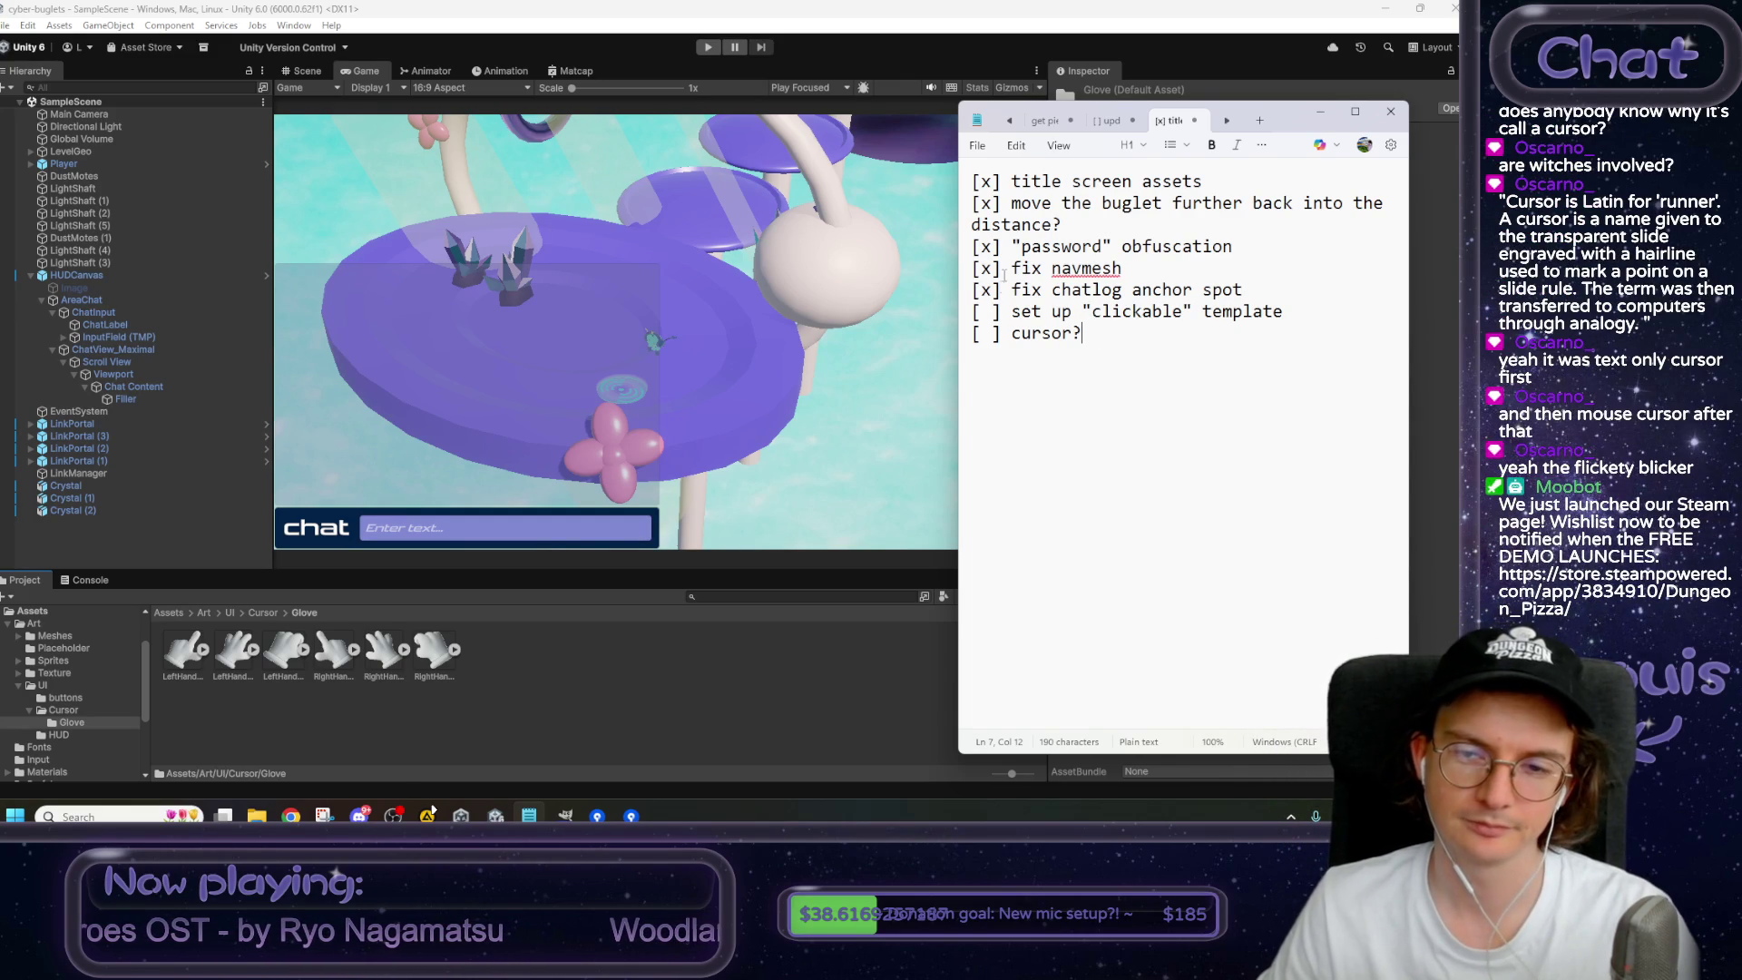
pyautogui.moveTo(1016, 324); pyautogui.dragTo(1083, 338)
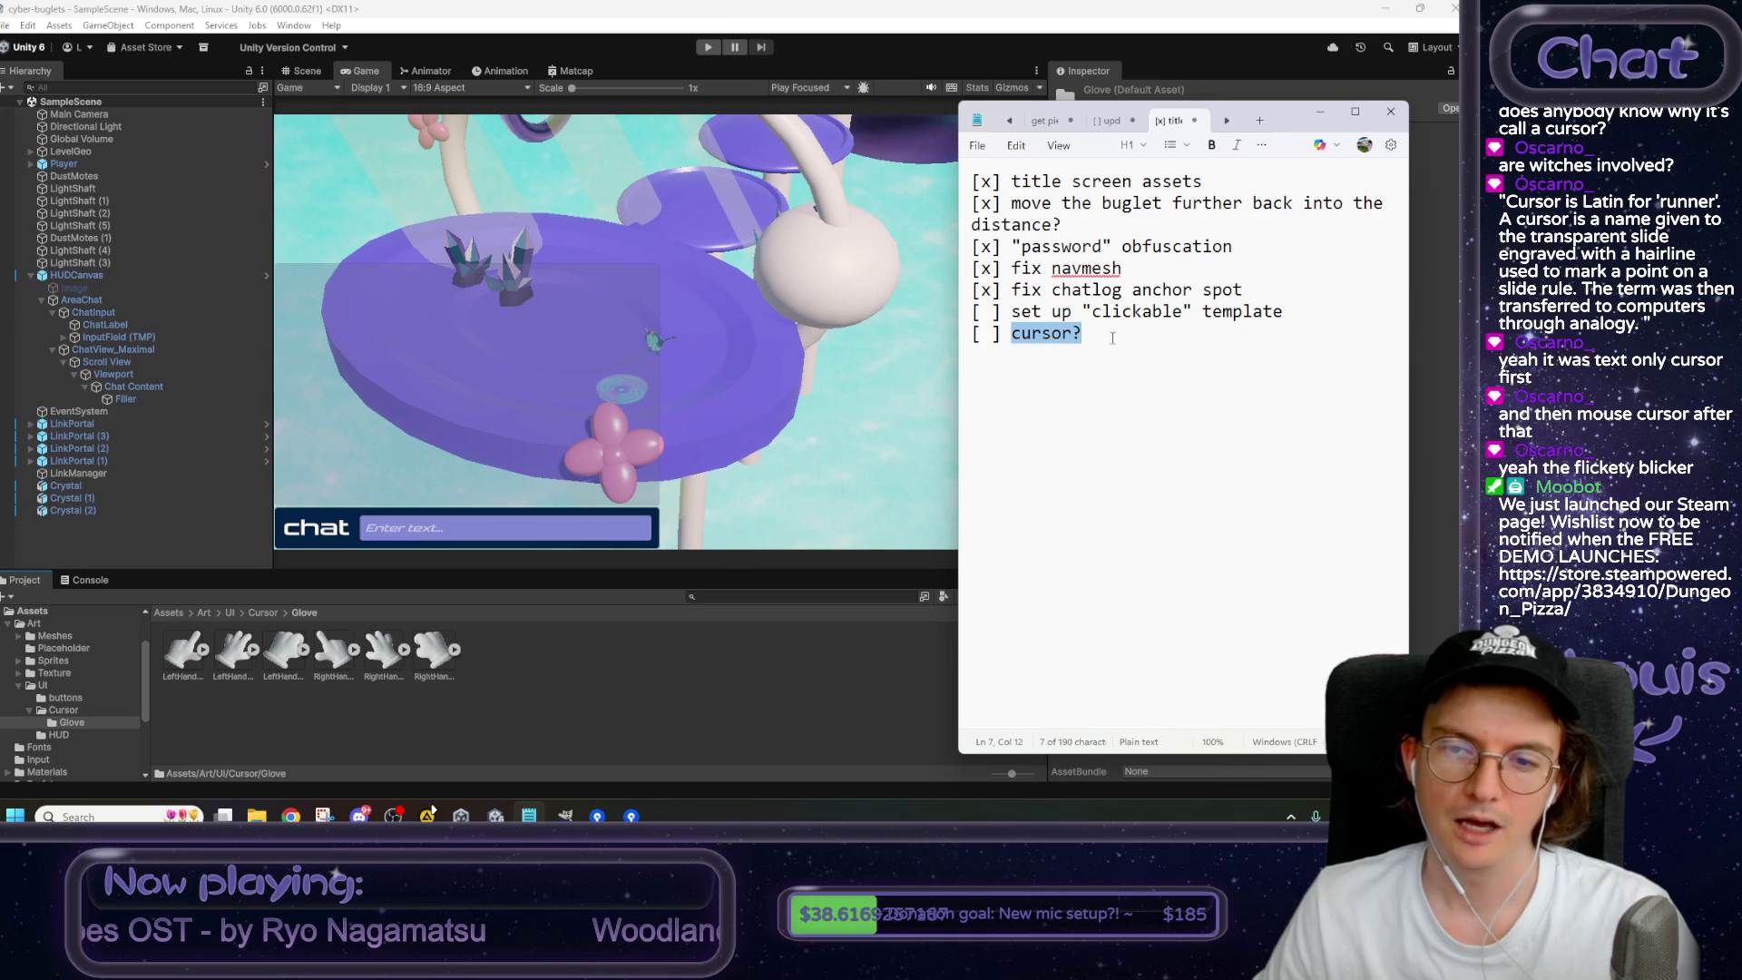
pyautogui.click(1124, 339)
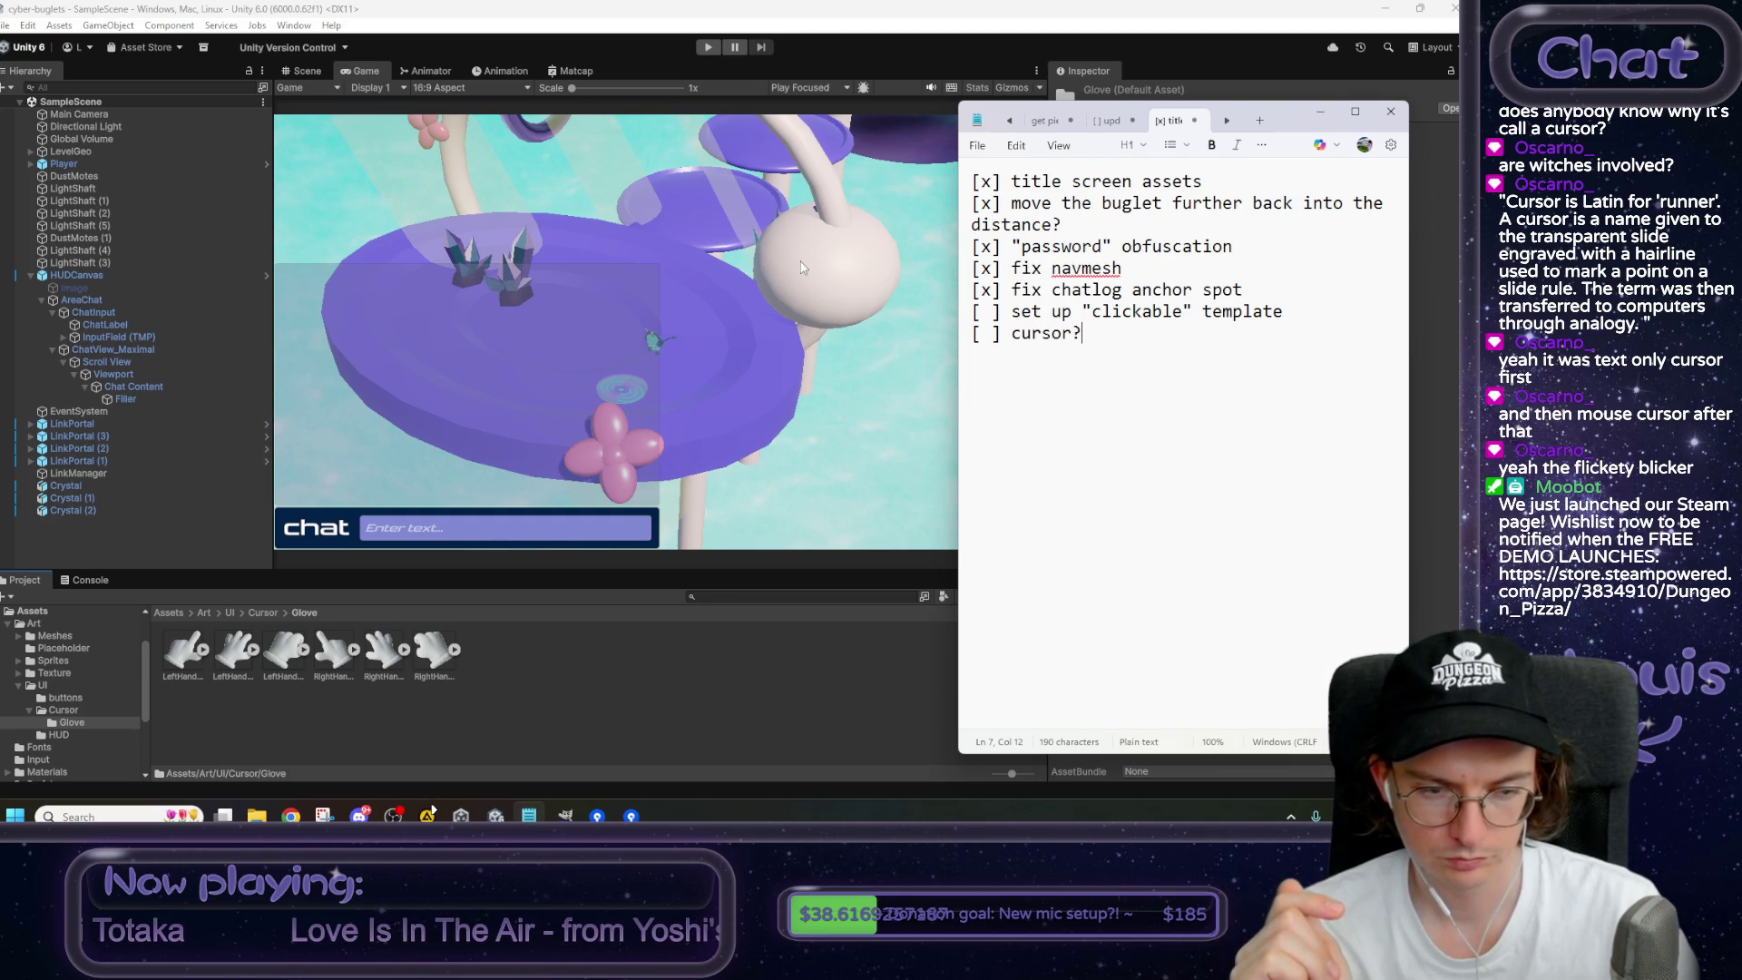
pyautogui.click(328, 663)
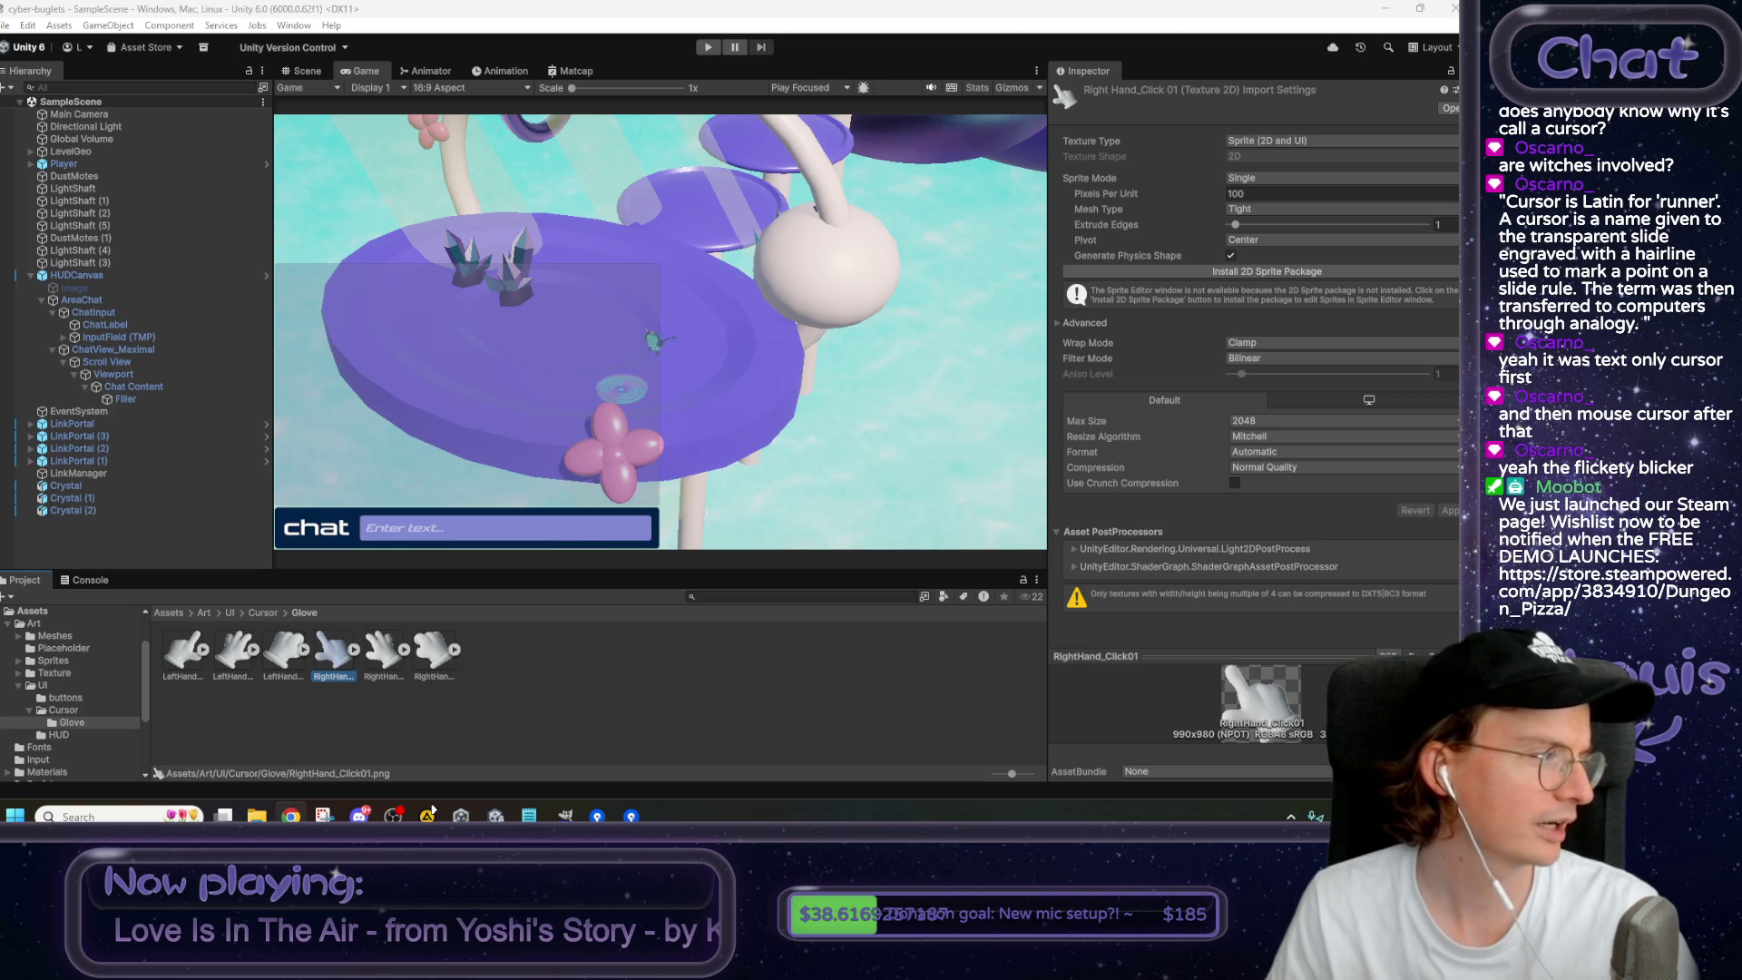
# Switch to the '3d cursor frutiger' Google Images results.
pyautogui.hotkey('alt', 'Tab')
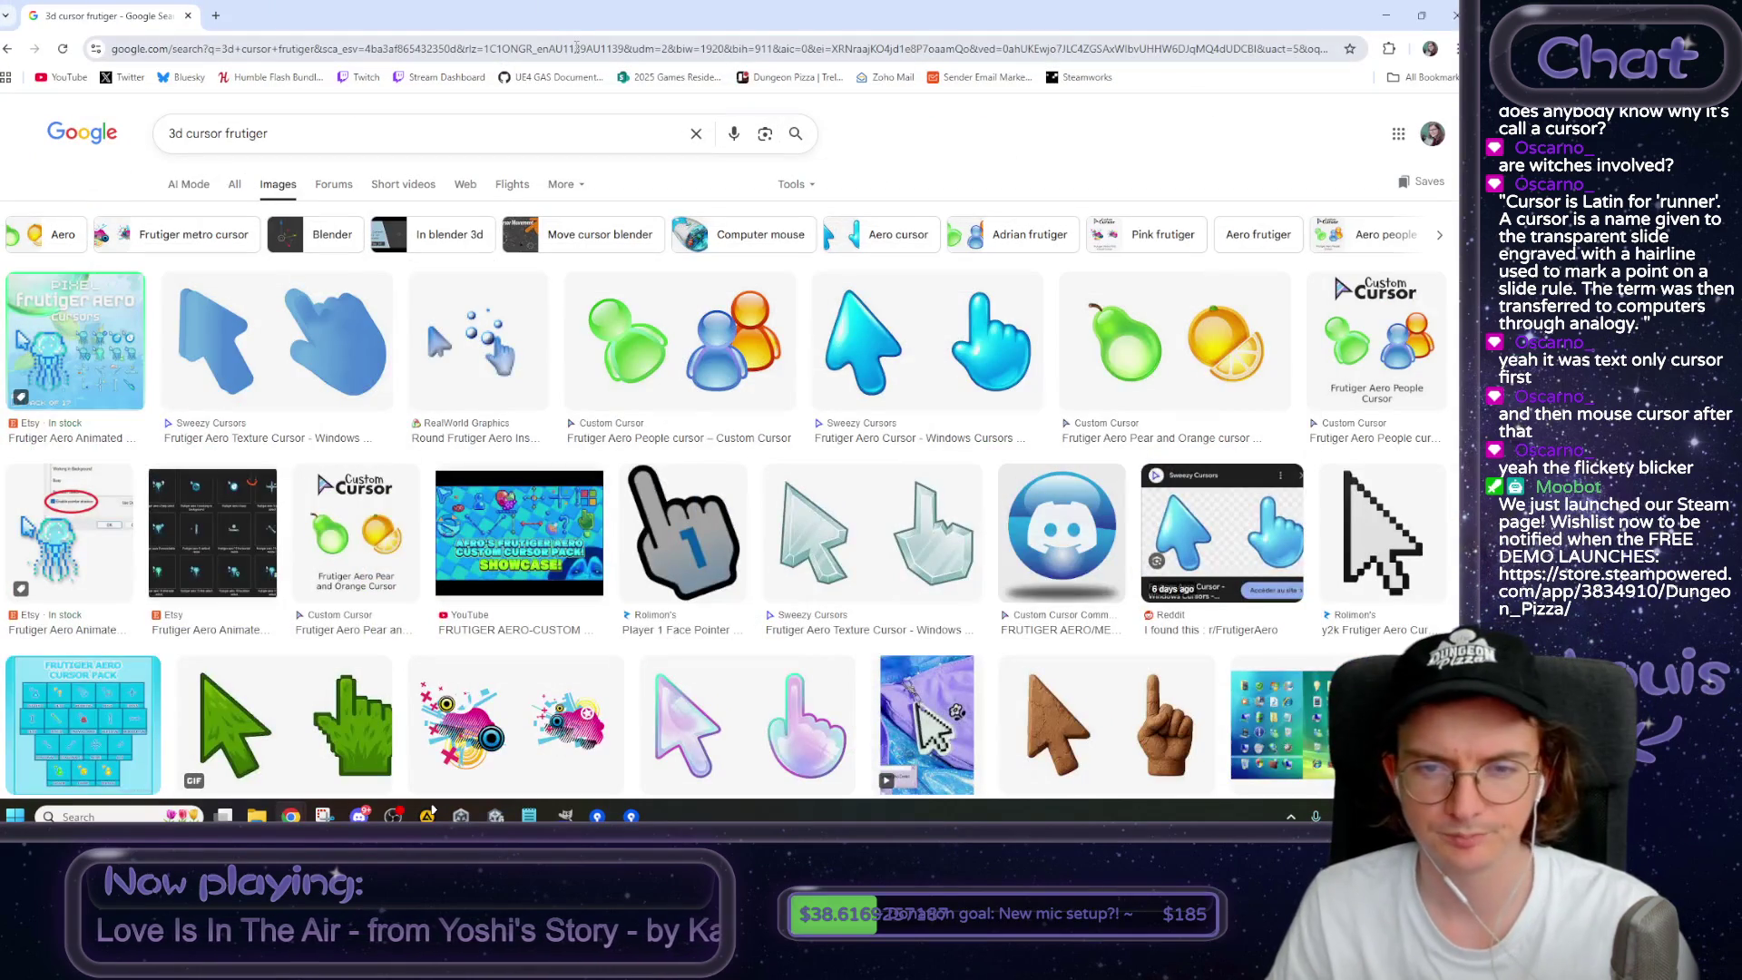
# Browse the 3D Frutiger cursor images, previewing the Clay Texture, 3D Ice Pixel and Reddit Blender examples.
pyautogui.scroll(-5, 897, 202)
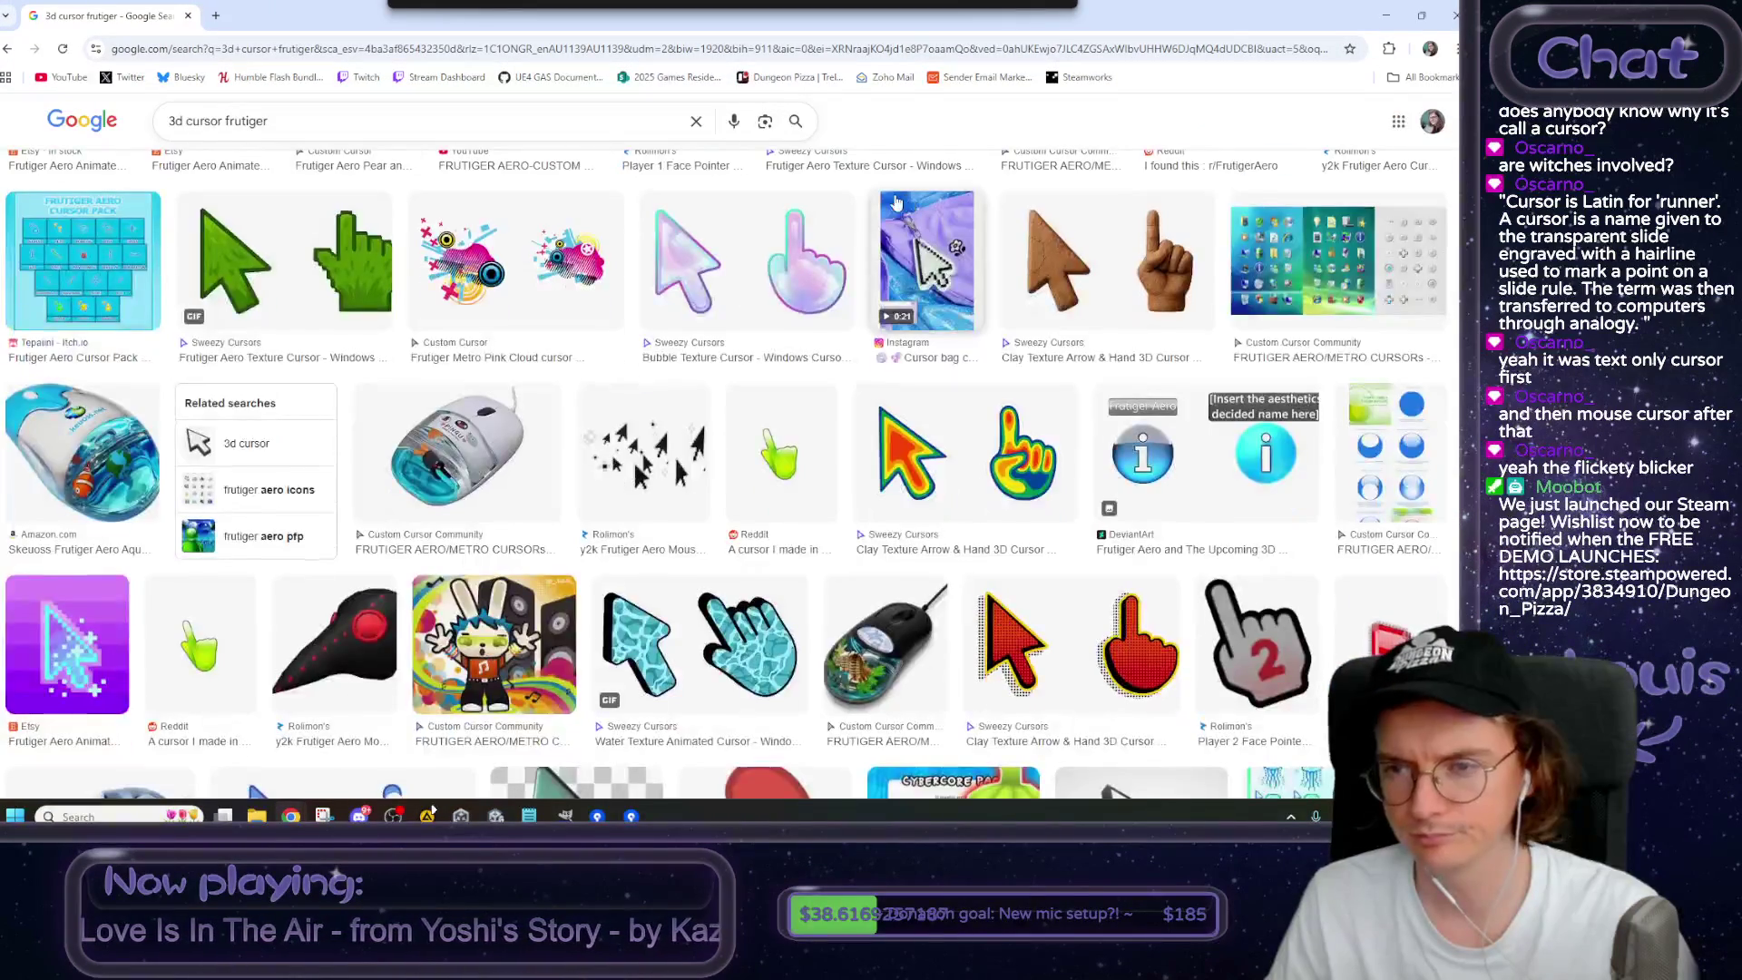
pyautogui.click(1098, 256)
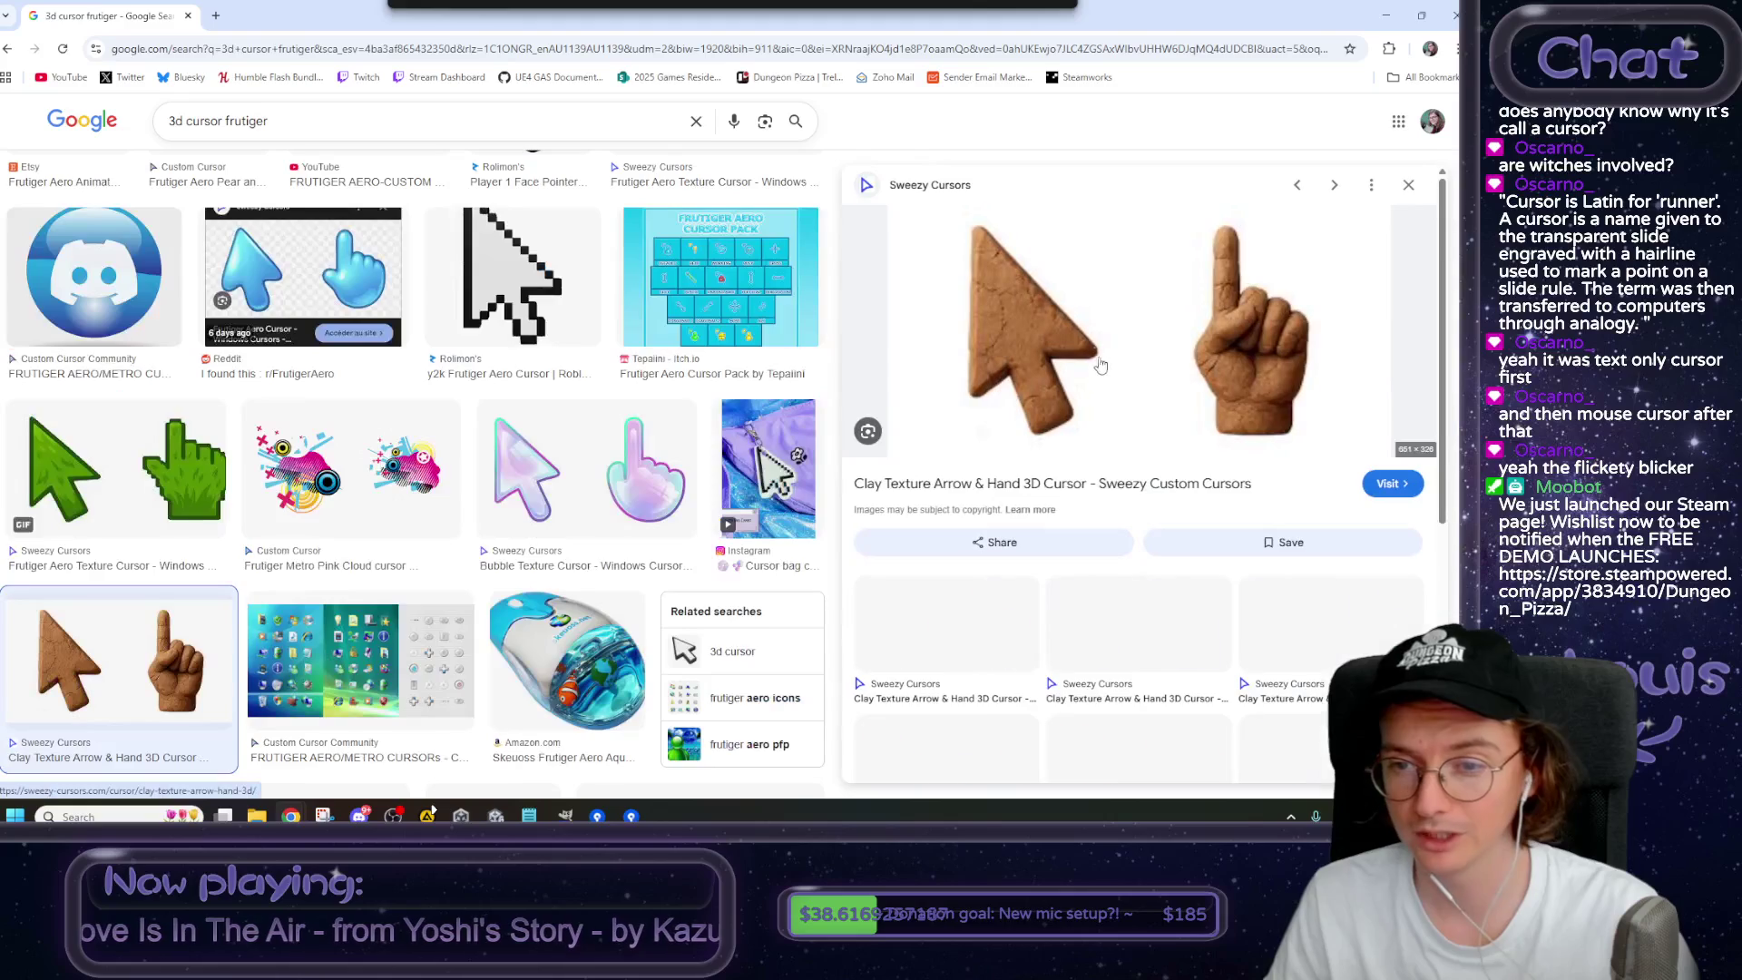
pyautogui.click(1408, 185)
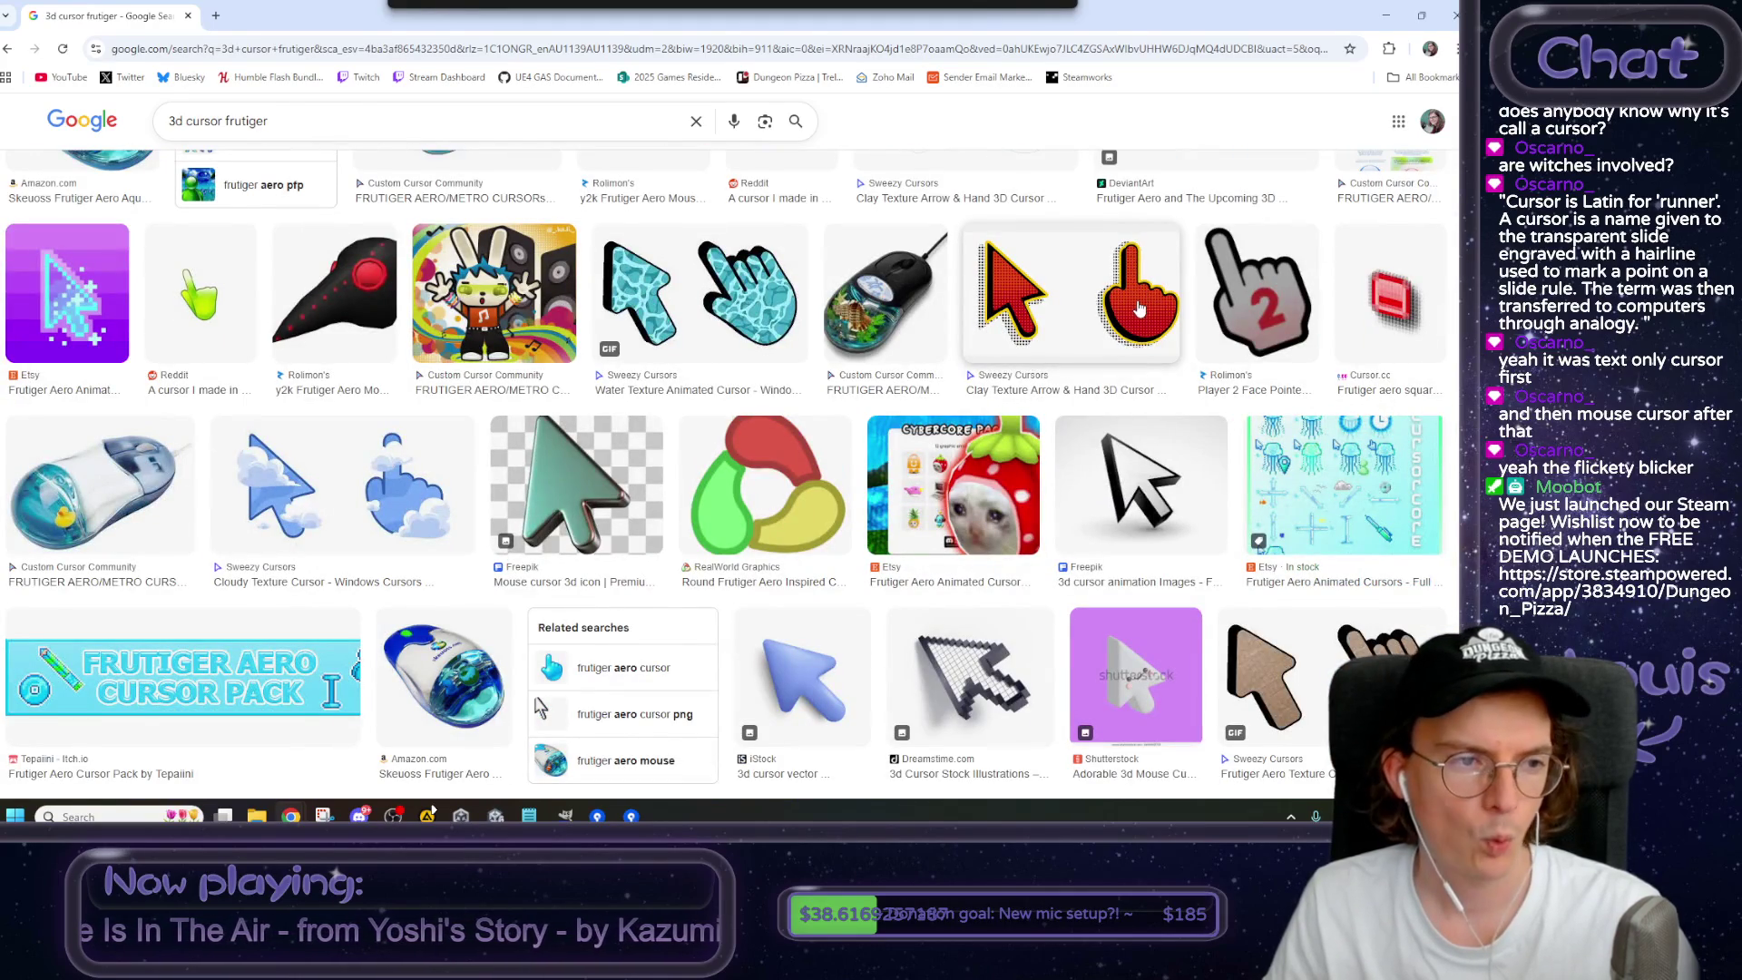
pyautogui.scroll(-3, 1140, 292)
pyautogui.scroll(-3, 1140, 309)
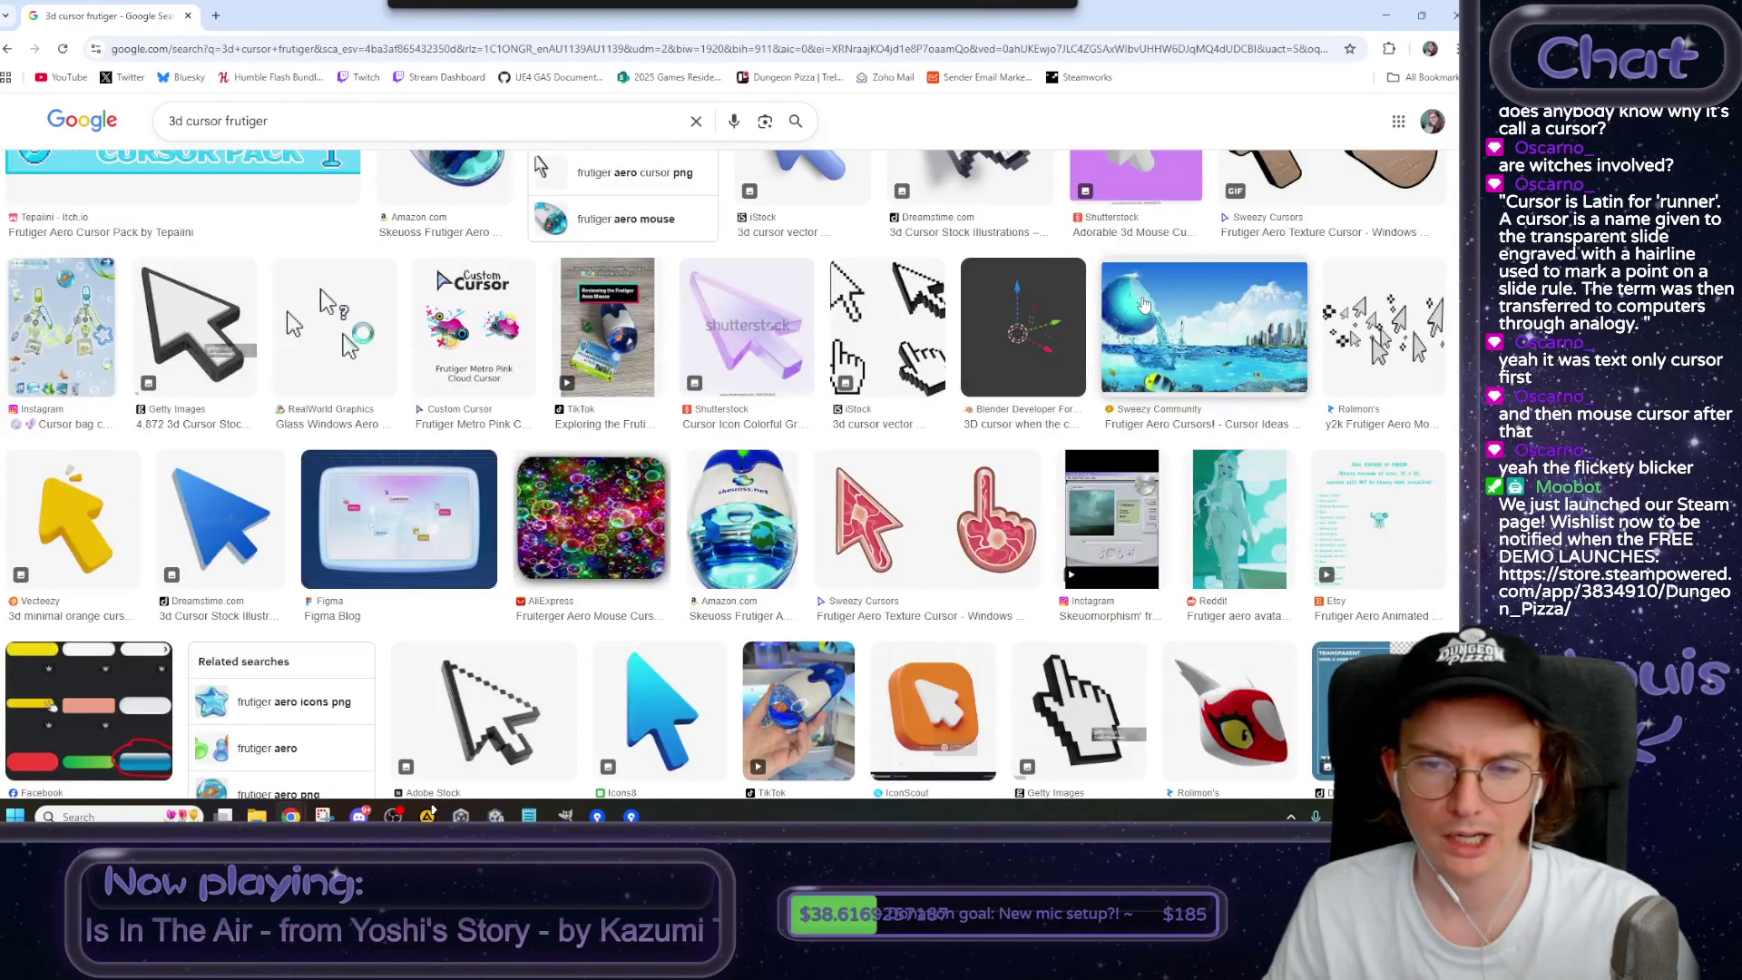
pyautogui.scroll(-3, 1143, 304)
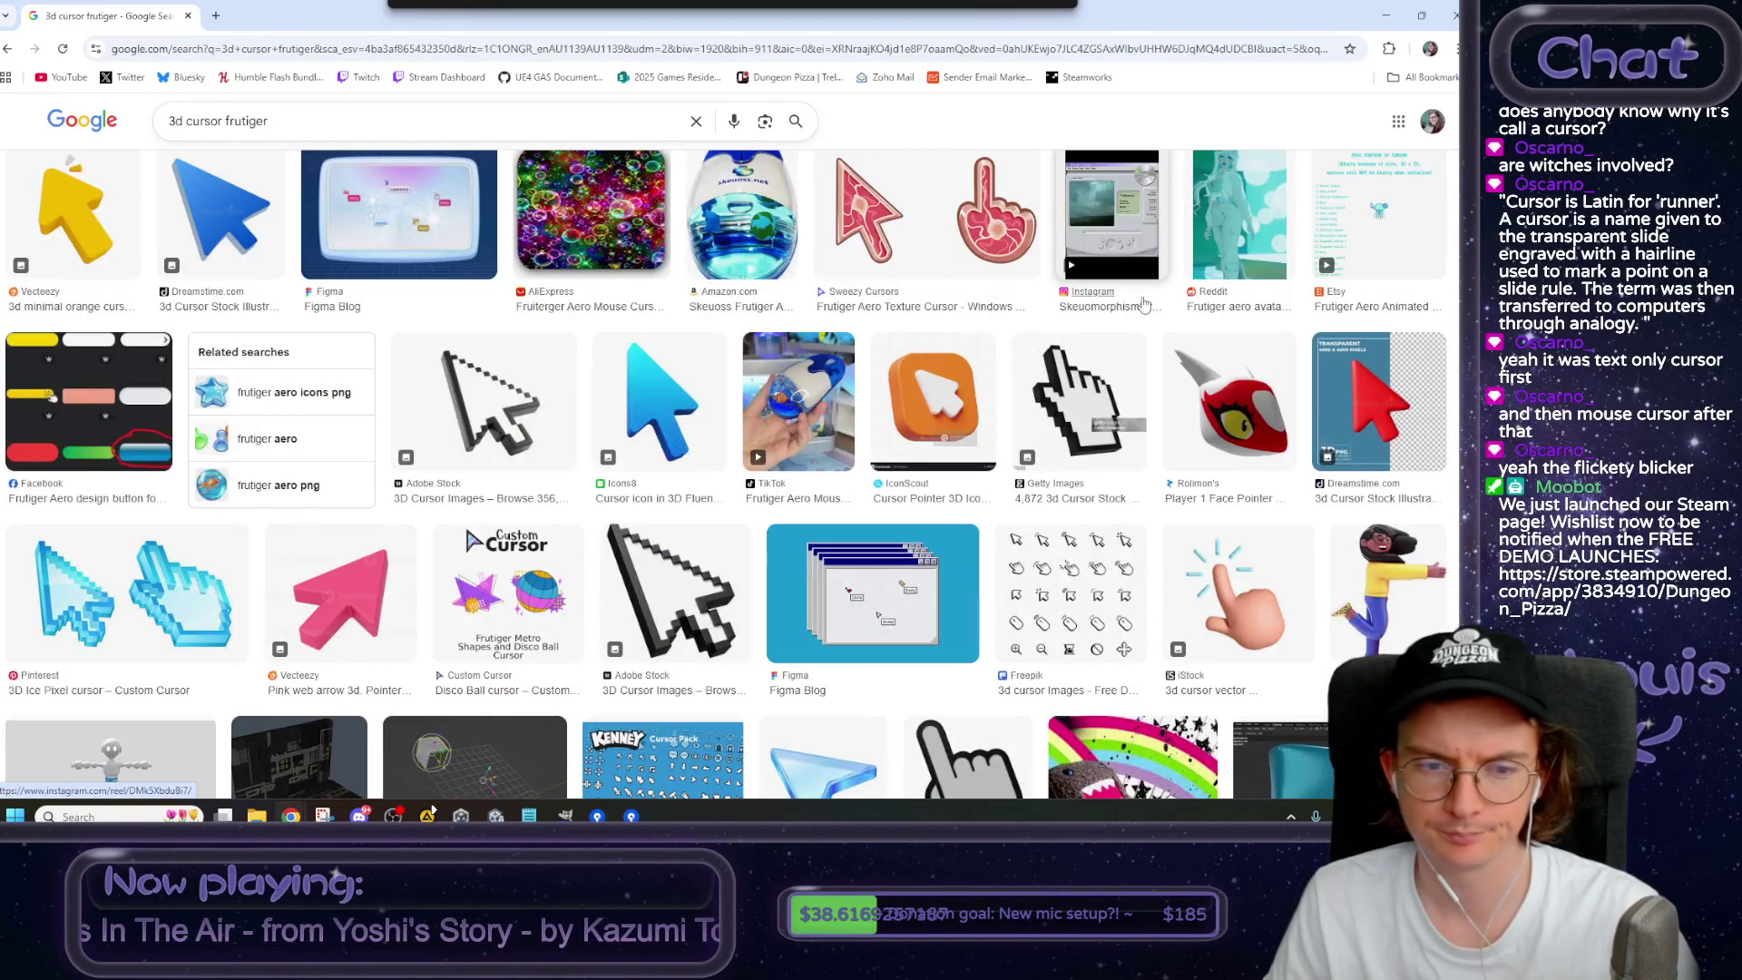
pyautogui.scroll(-3, 1143, 305)
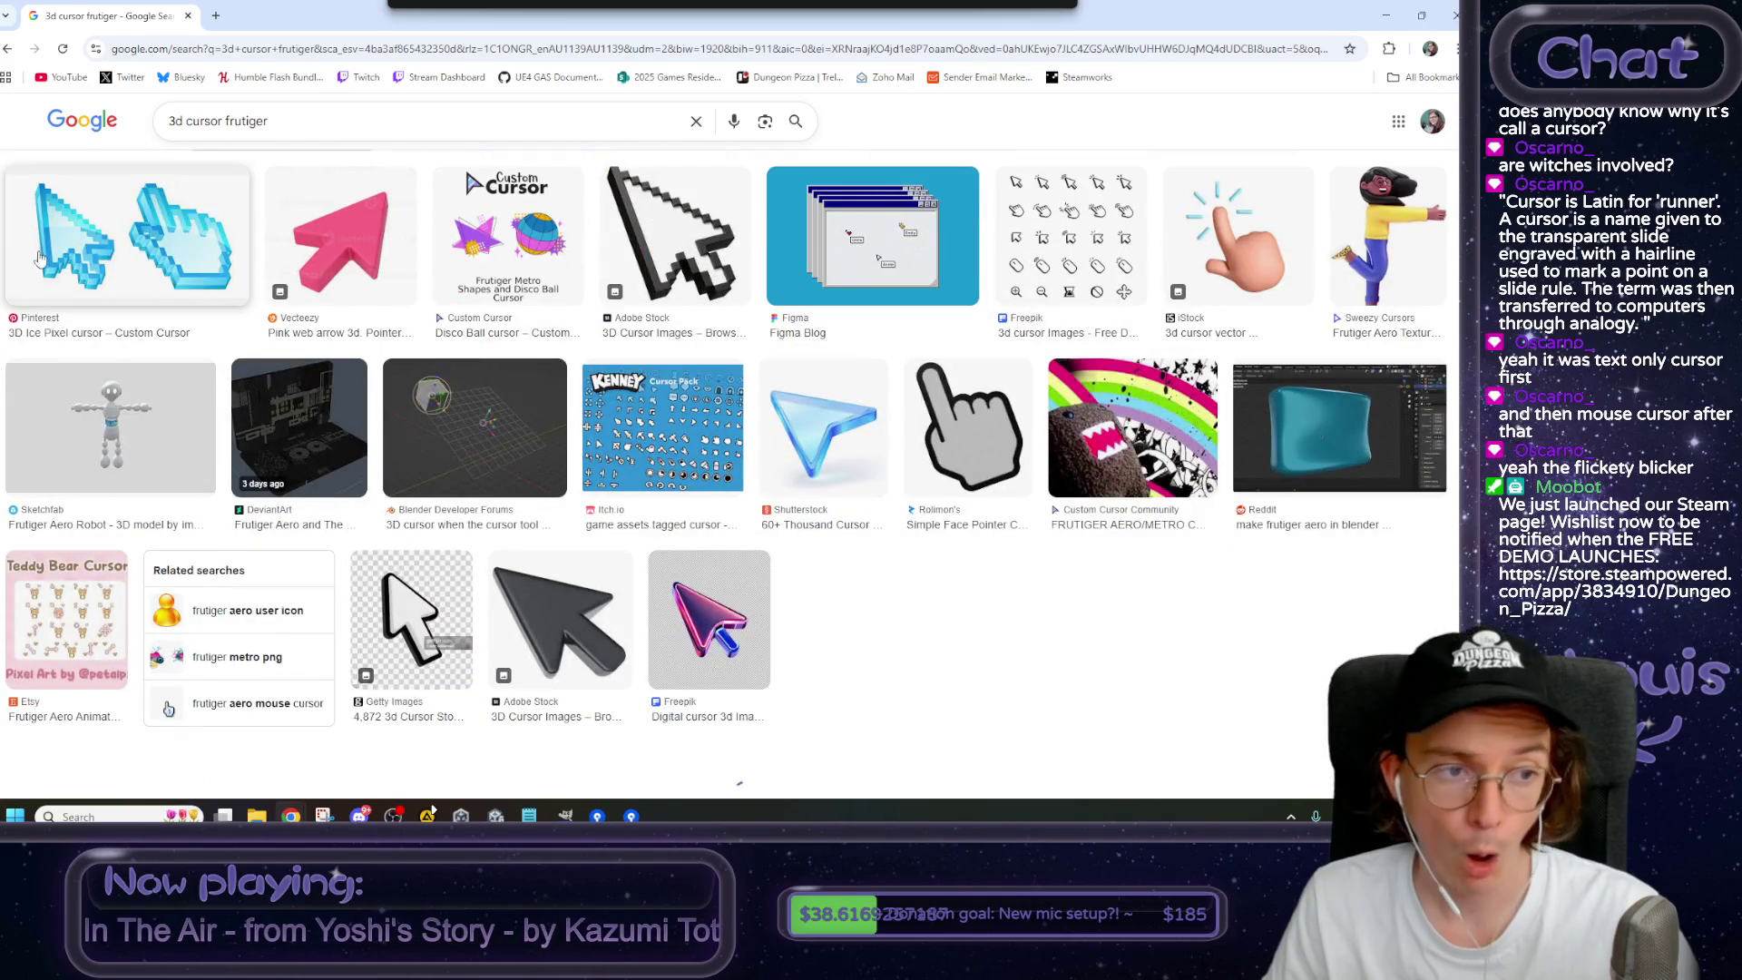
pyautogui.click(40, 256)
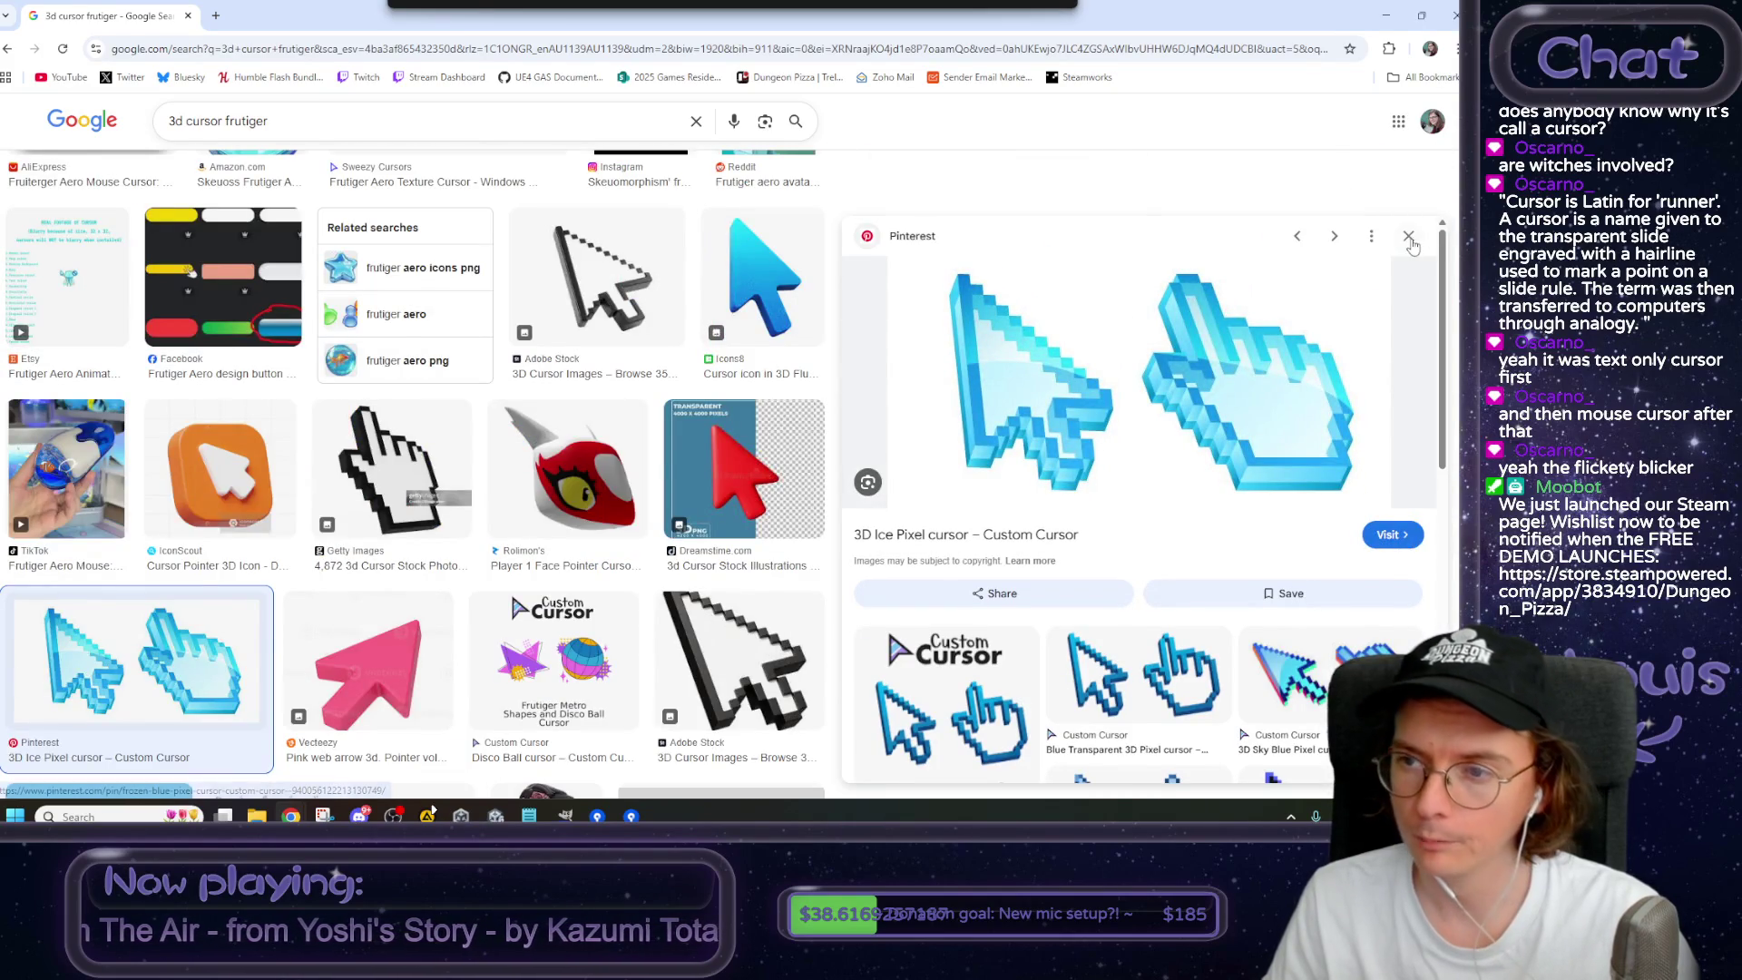
pyautogui.press('Escape')
pyautogui.scroll(-1, 1212, 244)
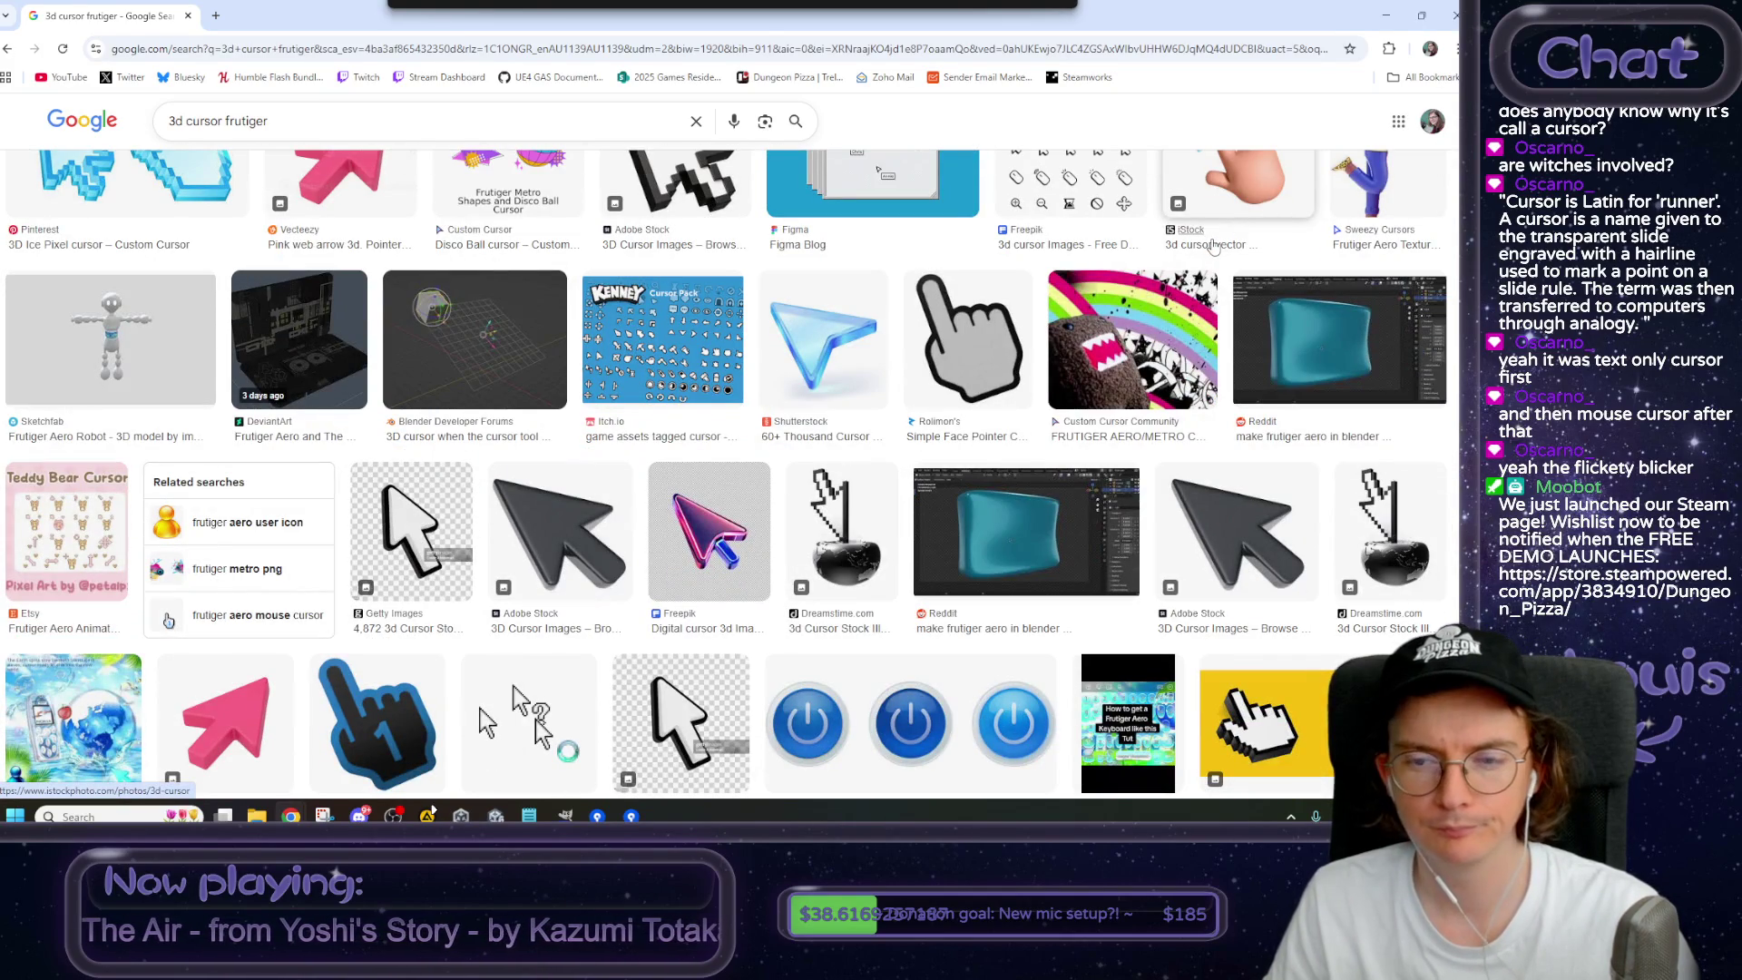
pyautogui.click(1043, 508)
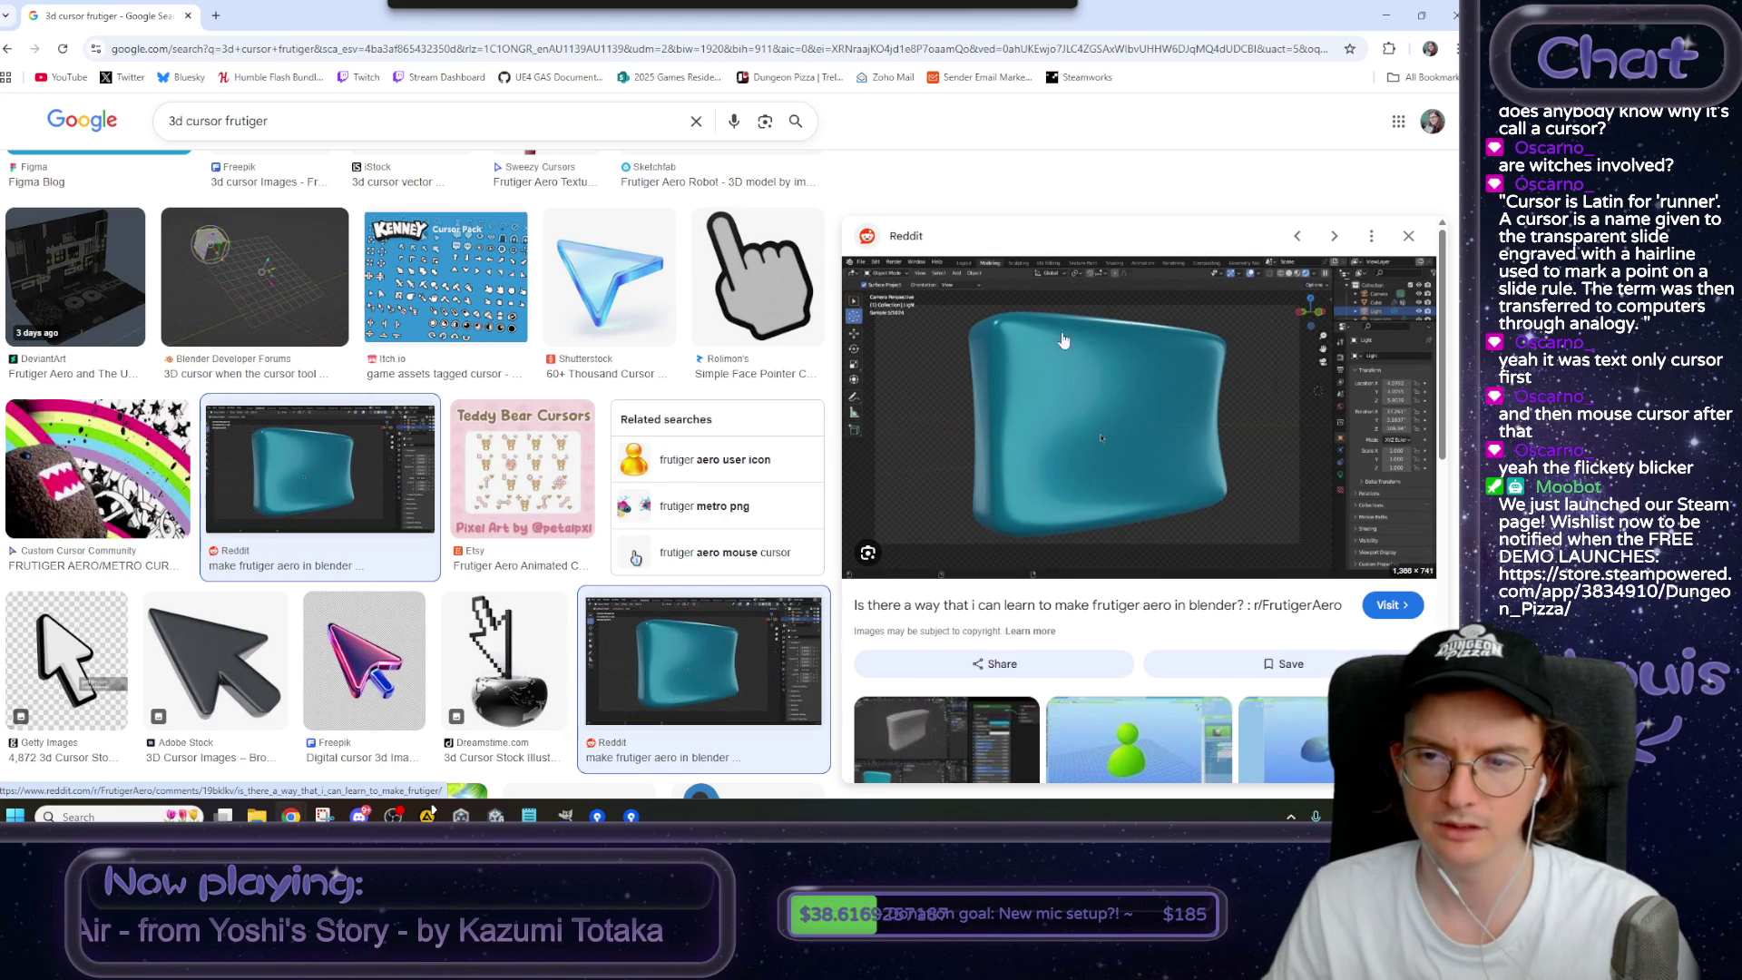
pyautogui.scroll(-2, 1206, 417)
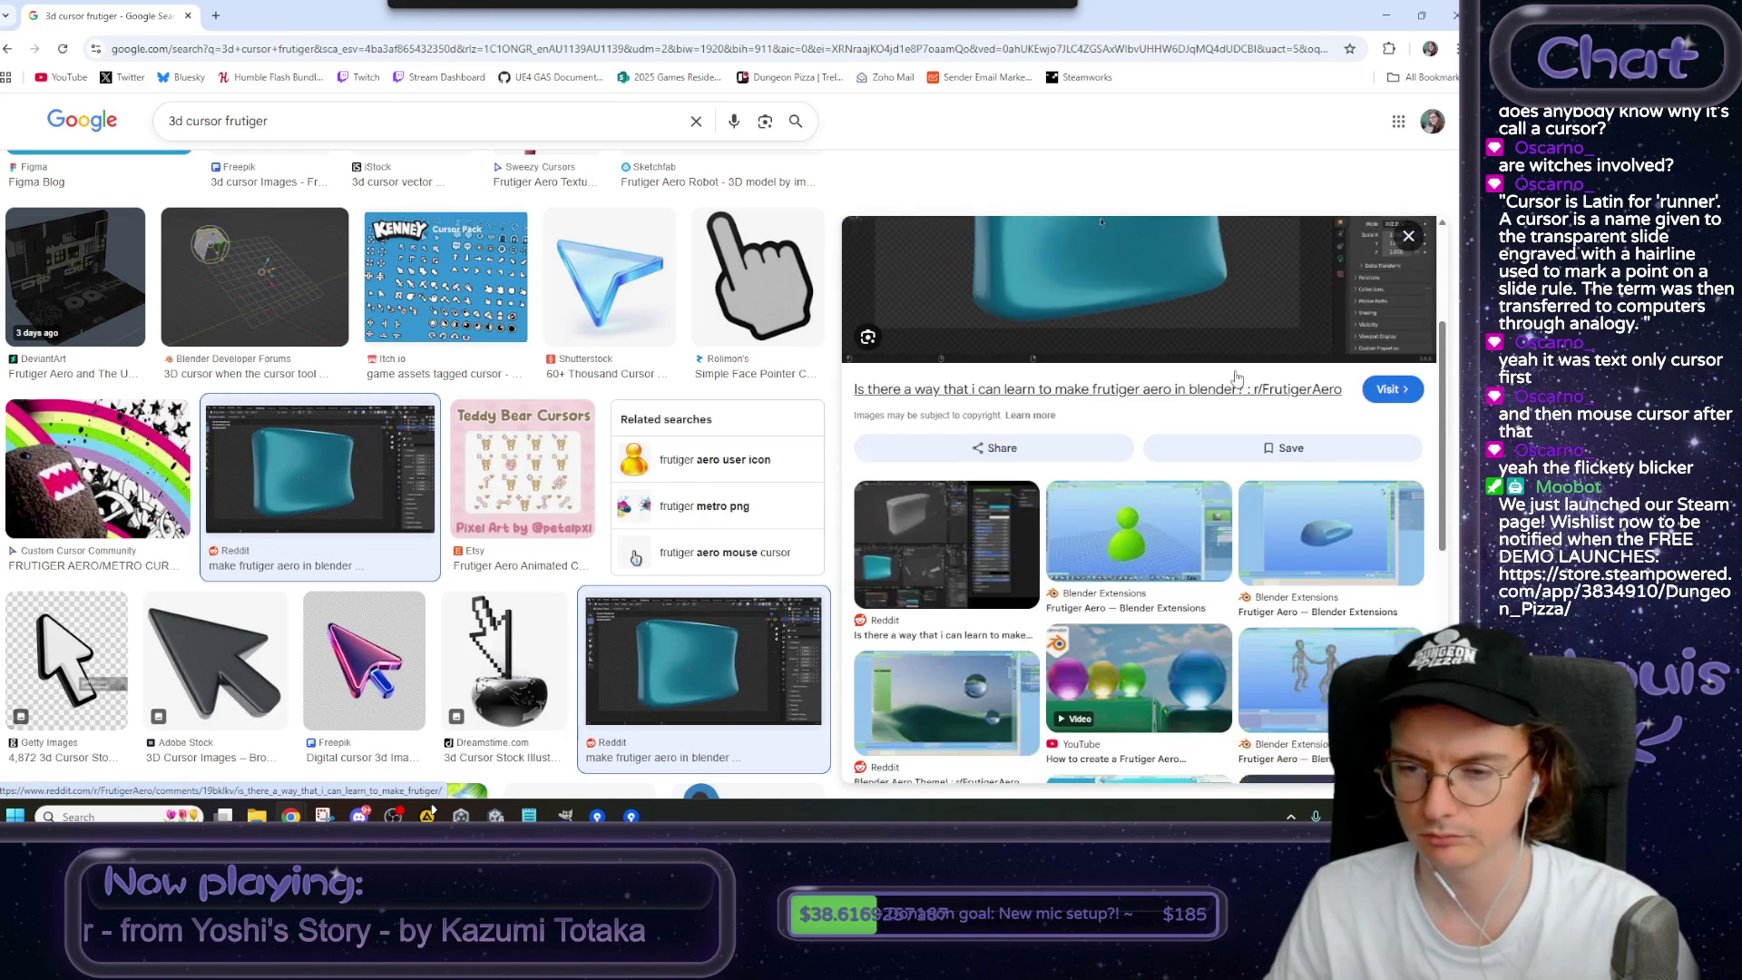
pyautogui.click(946, 683)
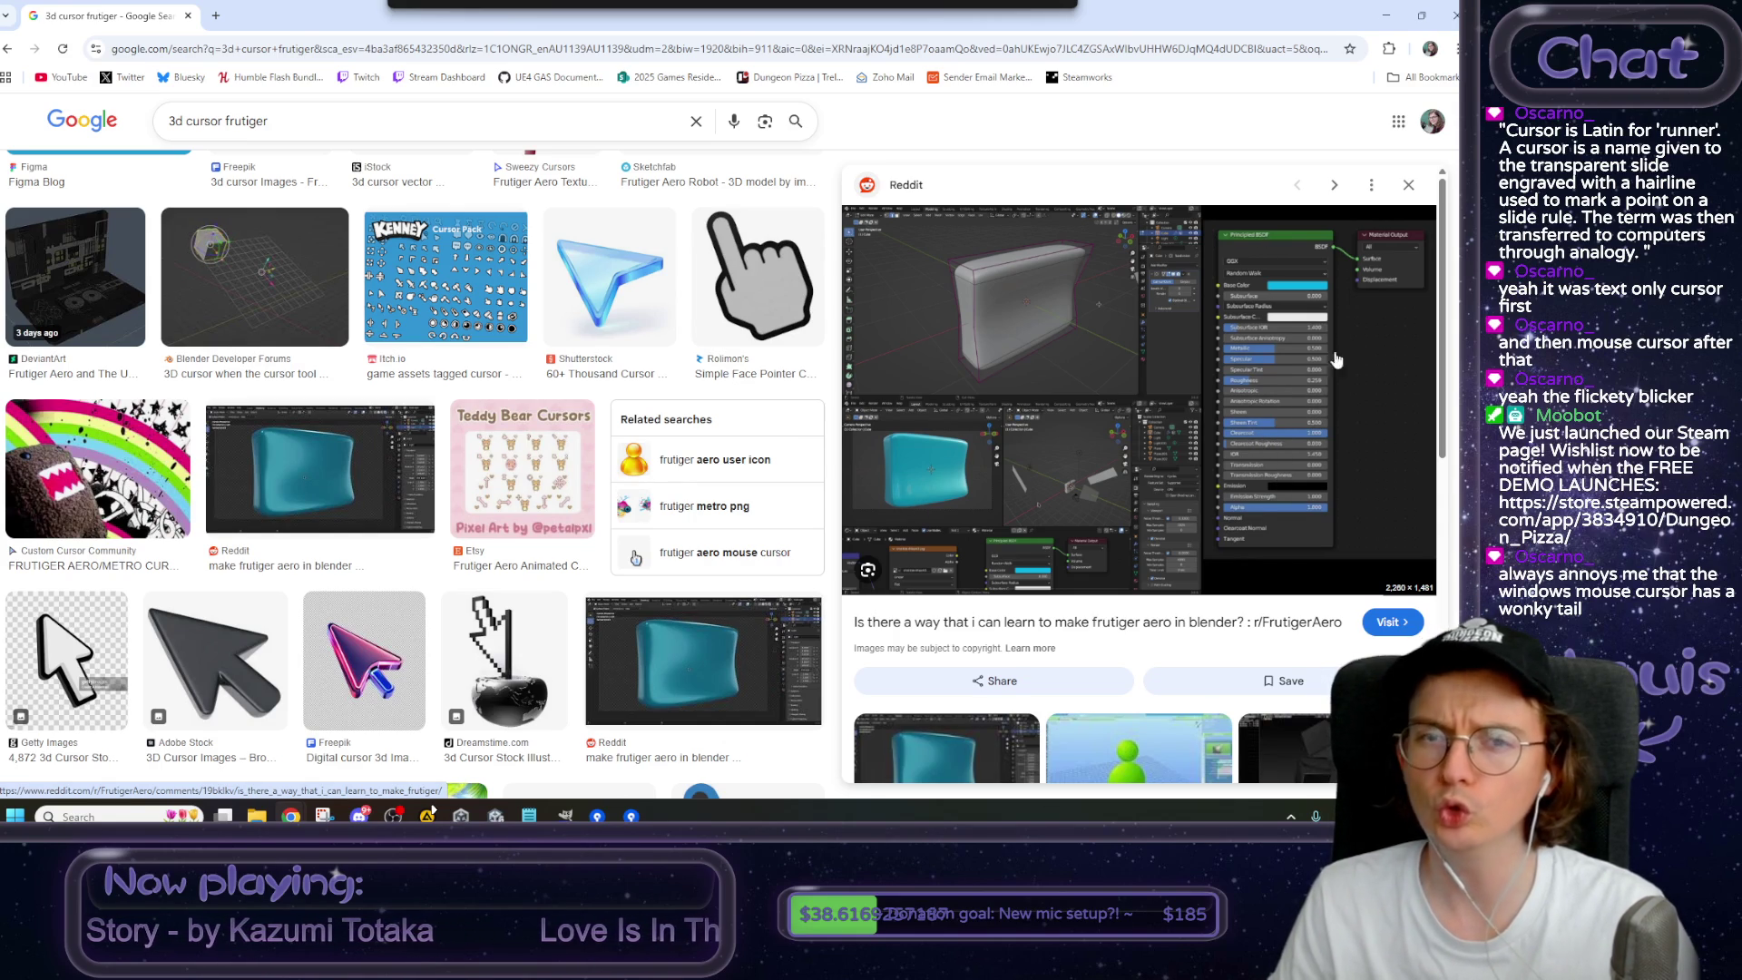
# Search for 'unity shader clearcoat' in a new browser tab.
pyautogui.click(217, 16)
pyautogui.write('unity shader clearc')
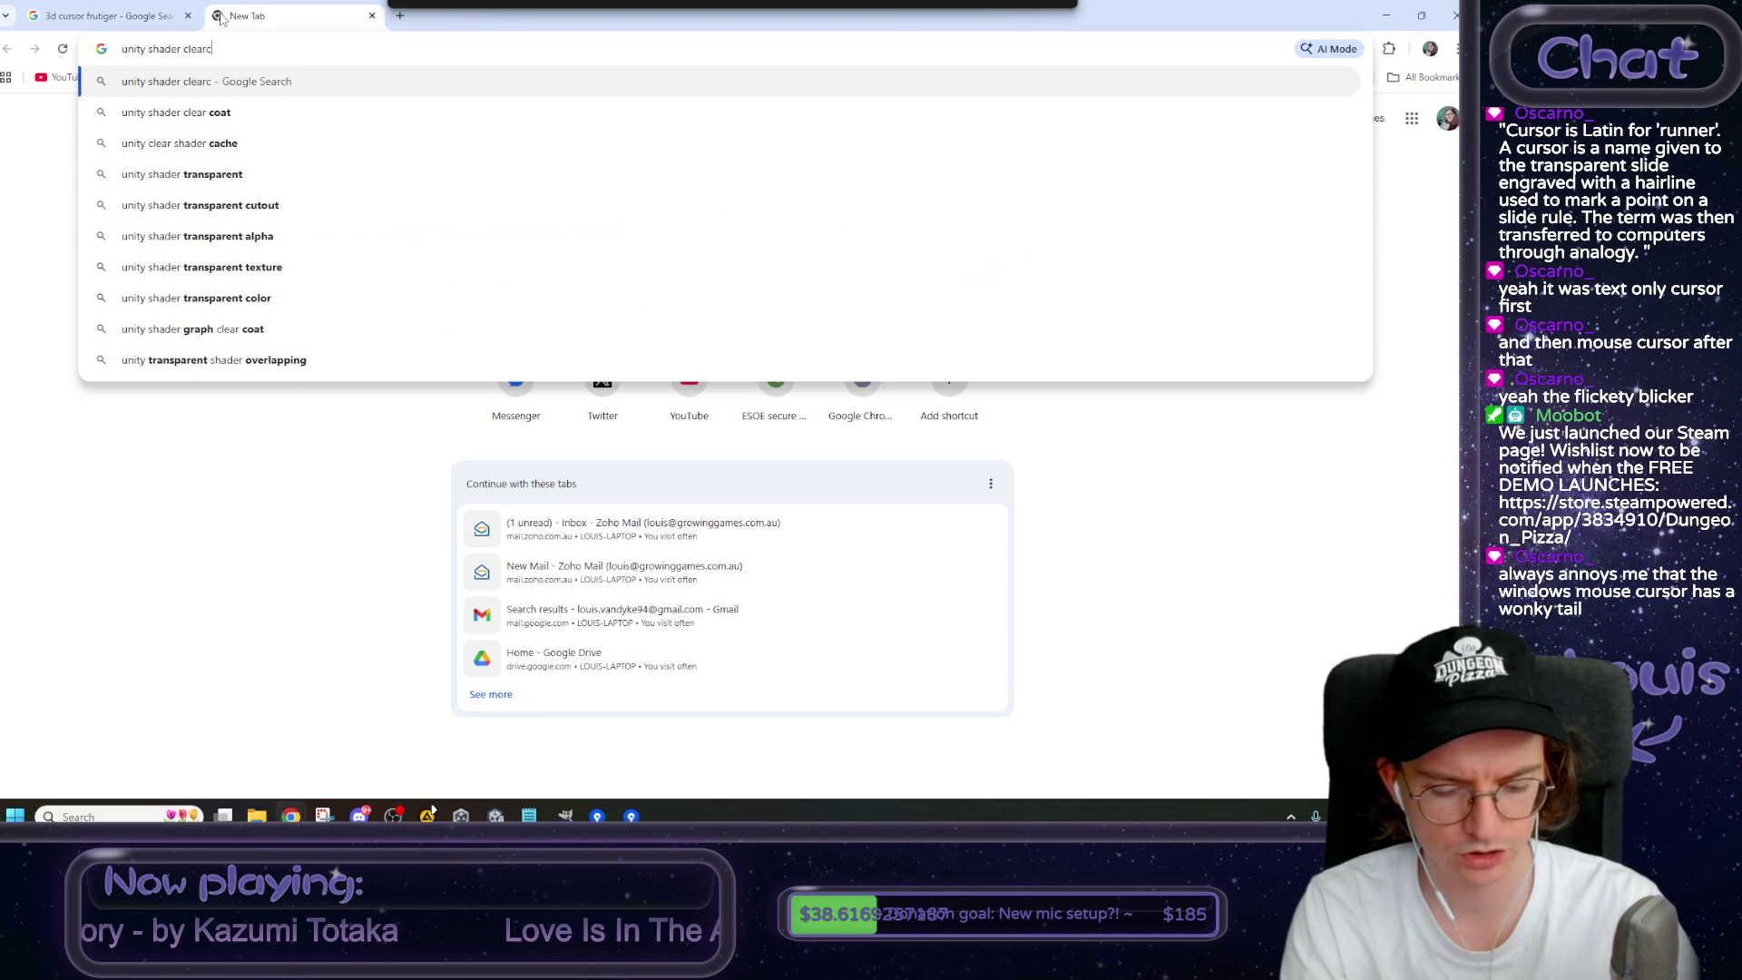
pyautogui.write('oat')
pyautogui.press('Return')
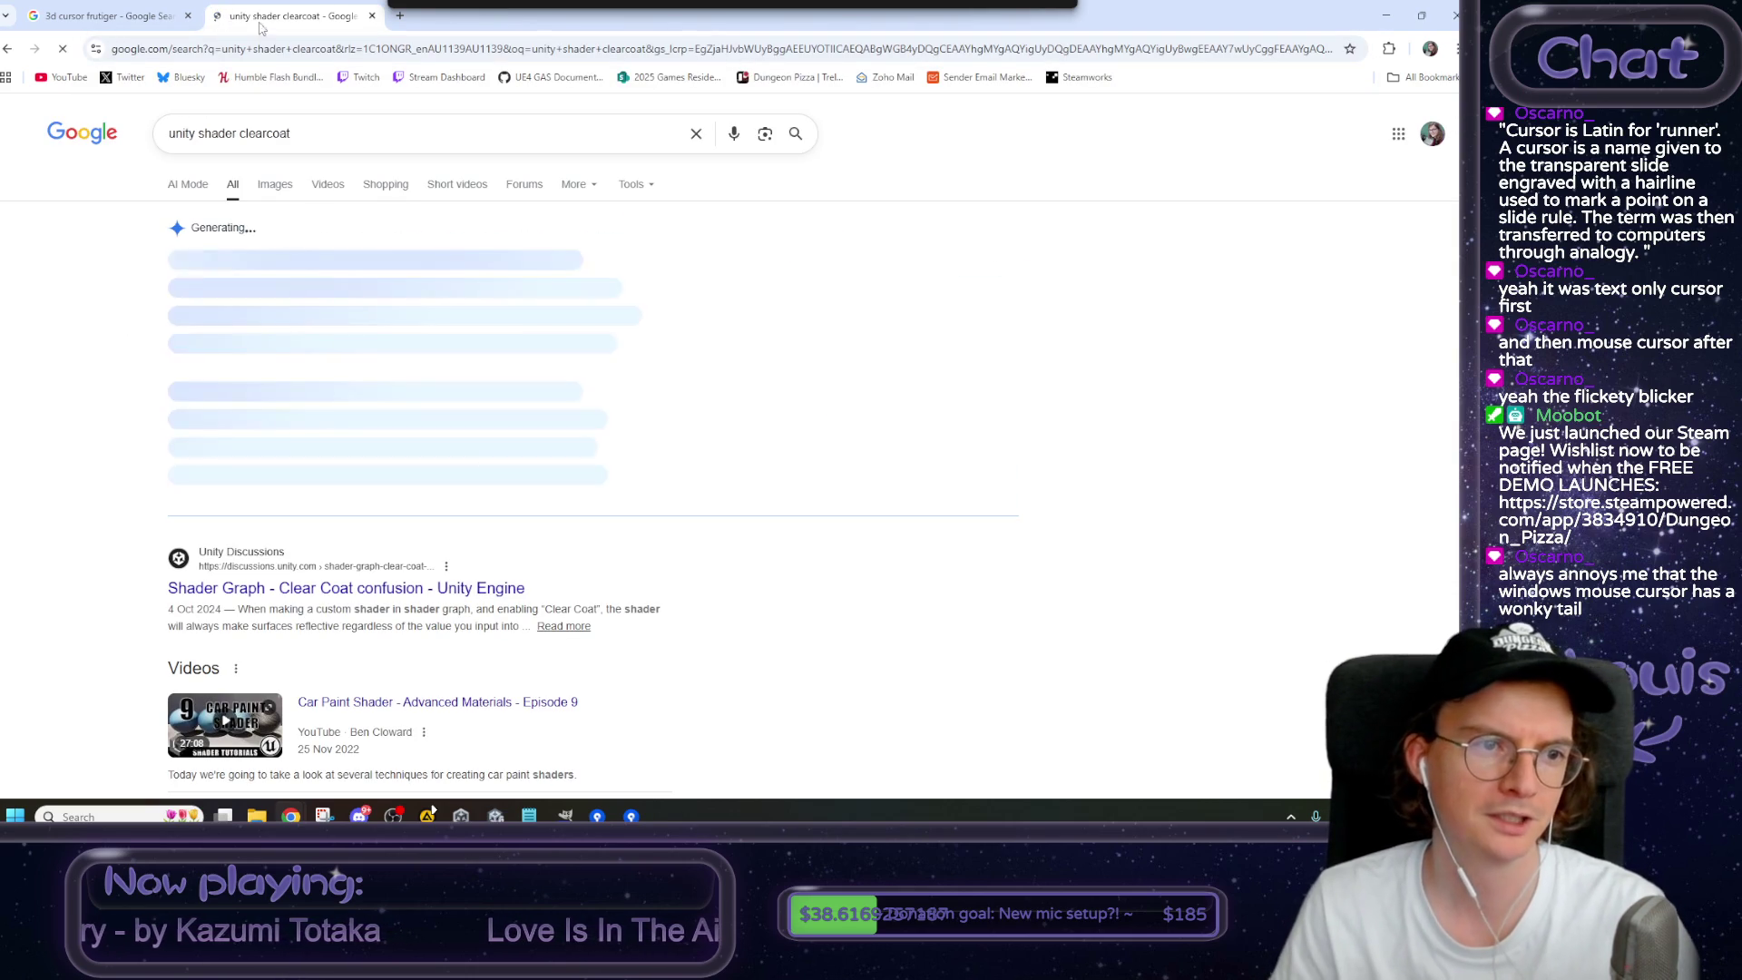
pyautogui.scroll(-1, 856, 457)
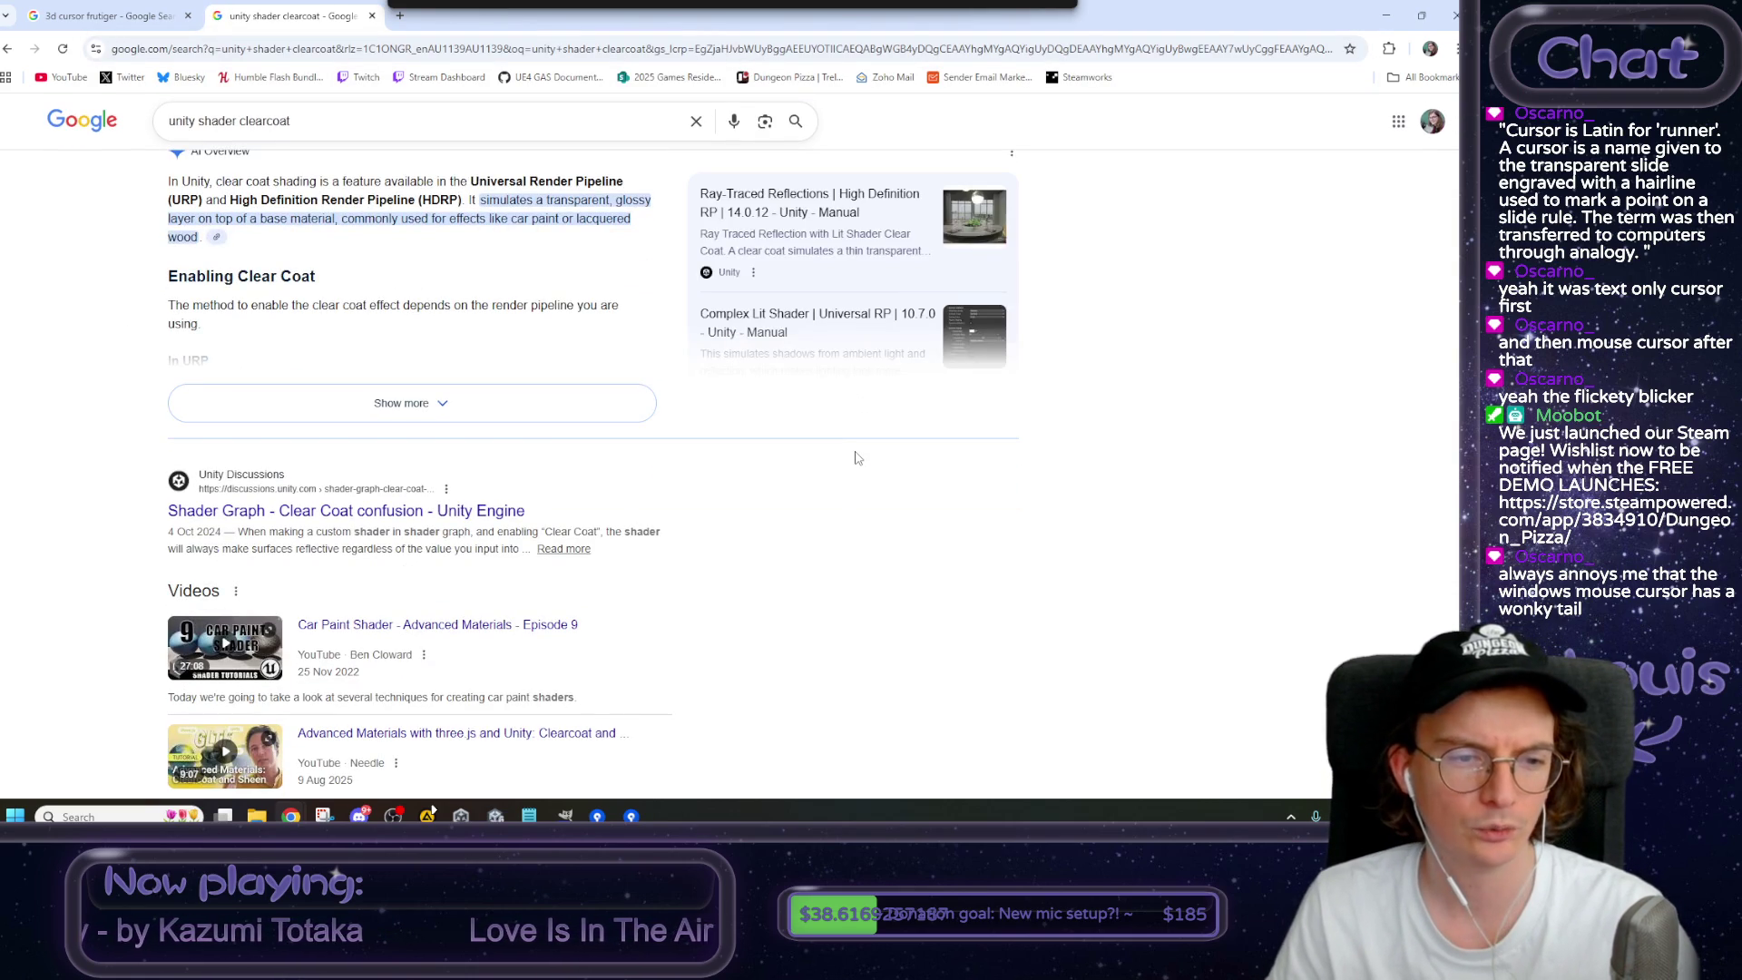
# Scroll the clearcoat results and highlight the snippet phrases about reflective surfaces.
pyautogui.scroll(-1, 855, 457)
pyautogui.moveTo(314, 455); pyautogui.dragTo(610, 461)
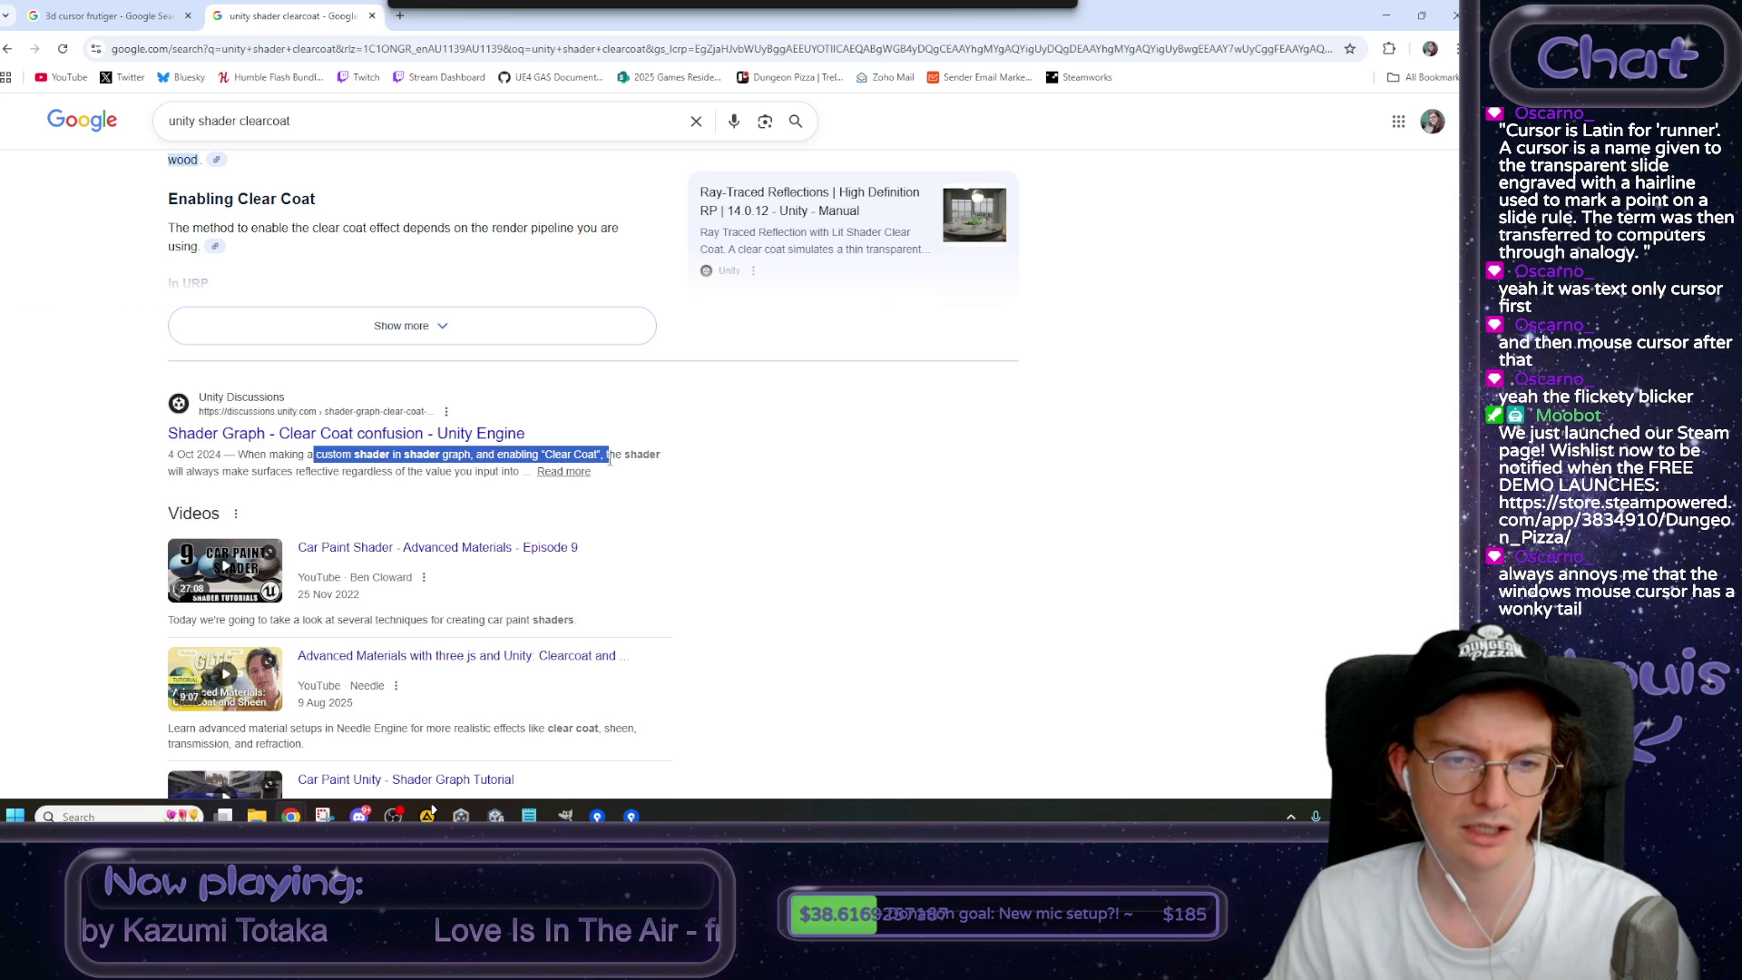
pyautogui.click(610, 461)
pyautogui.moveTo(220, 471); pyautogui.dragTo(420, 472)
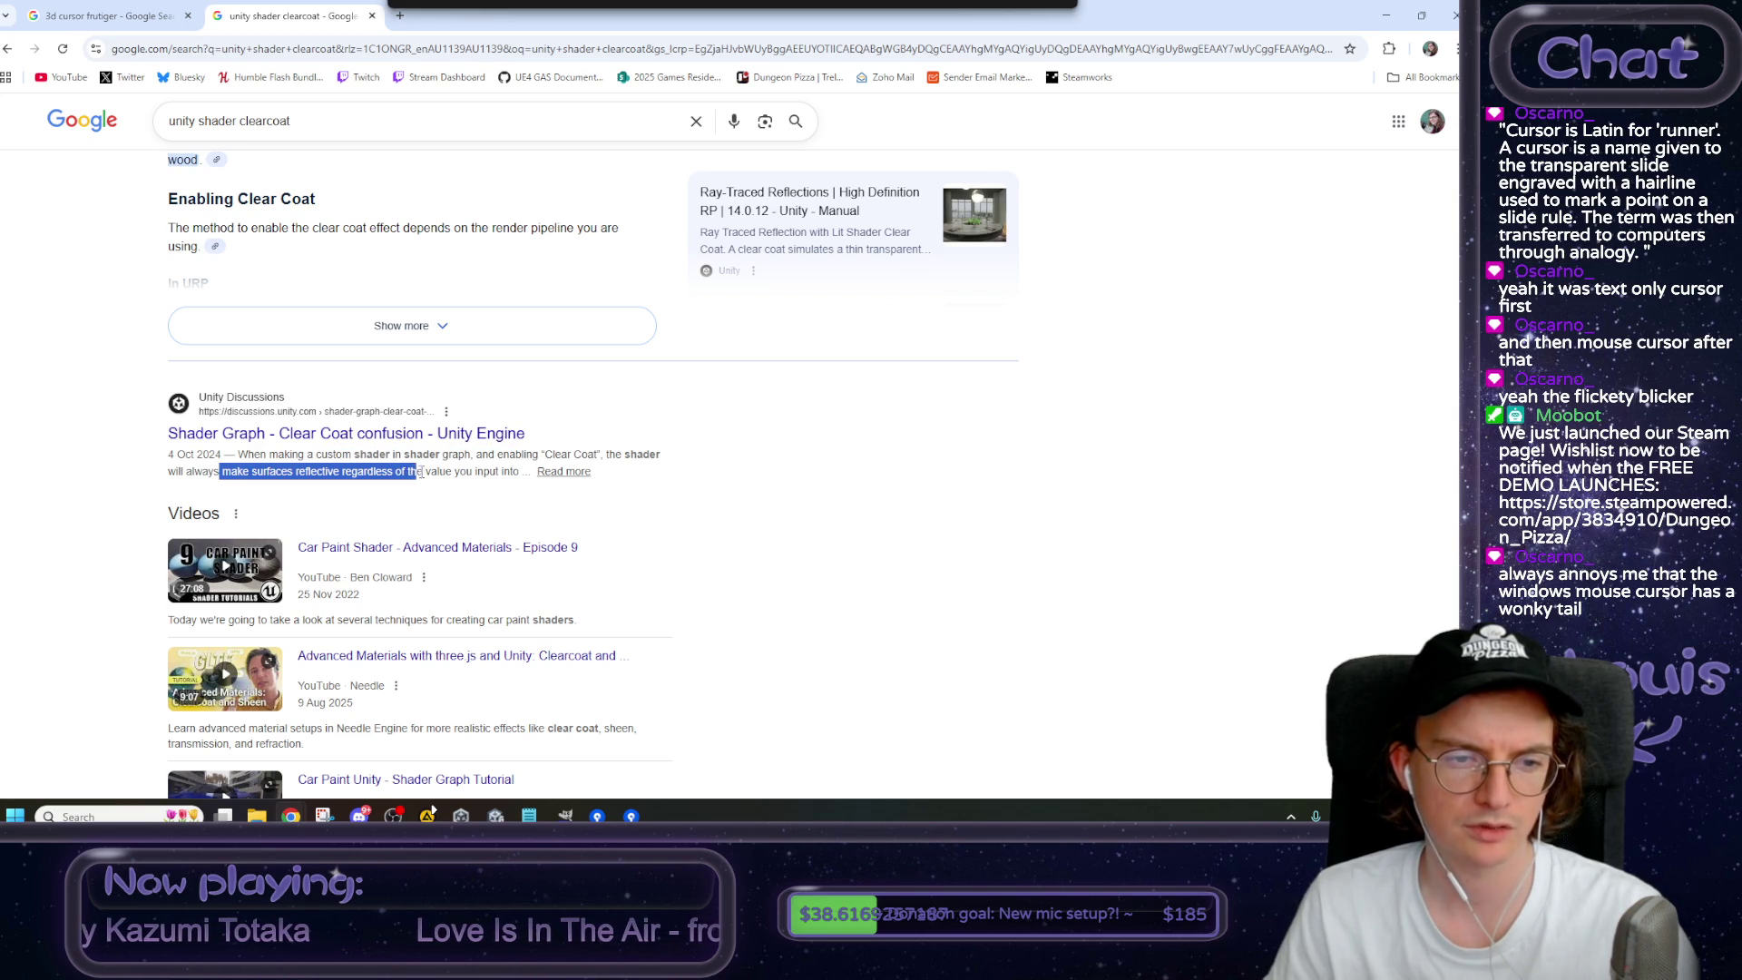
pyautogui.click(427, 471)
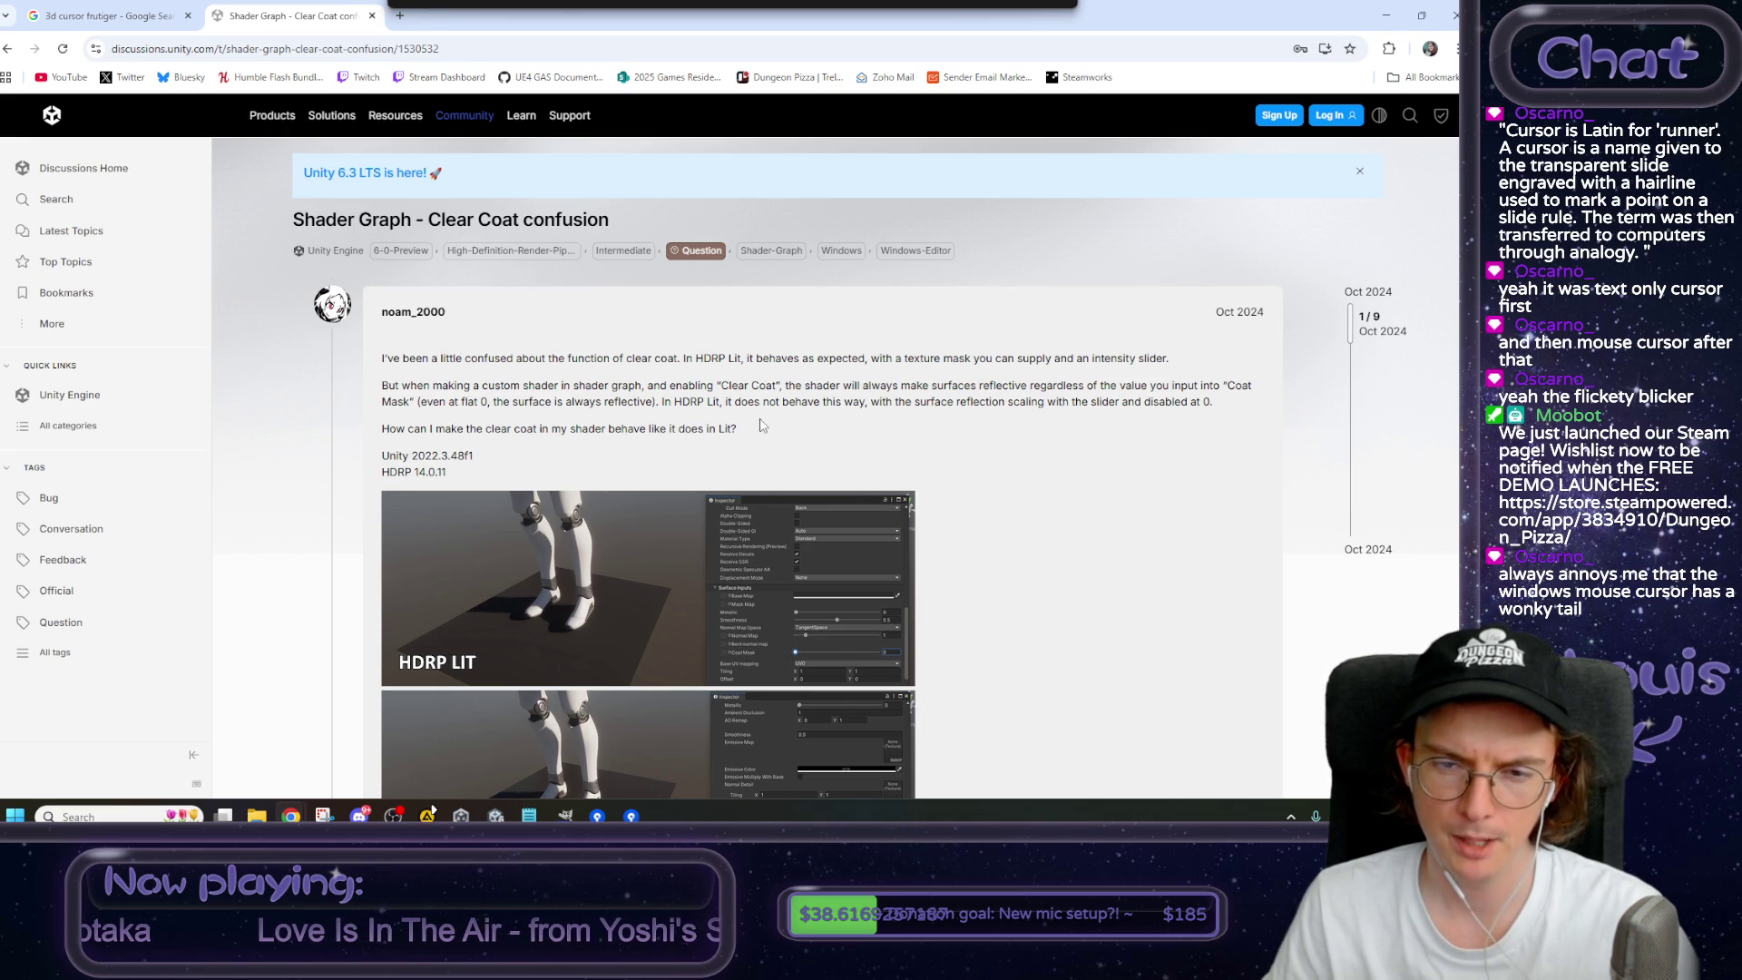
# Read the Clear Coat confusion thread down to its last reply, then close its tab.
pyautogui.scroll(-3, 761, 426)
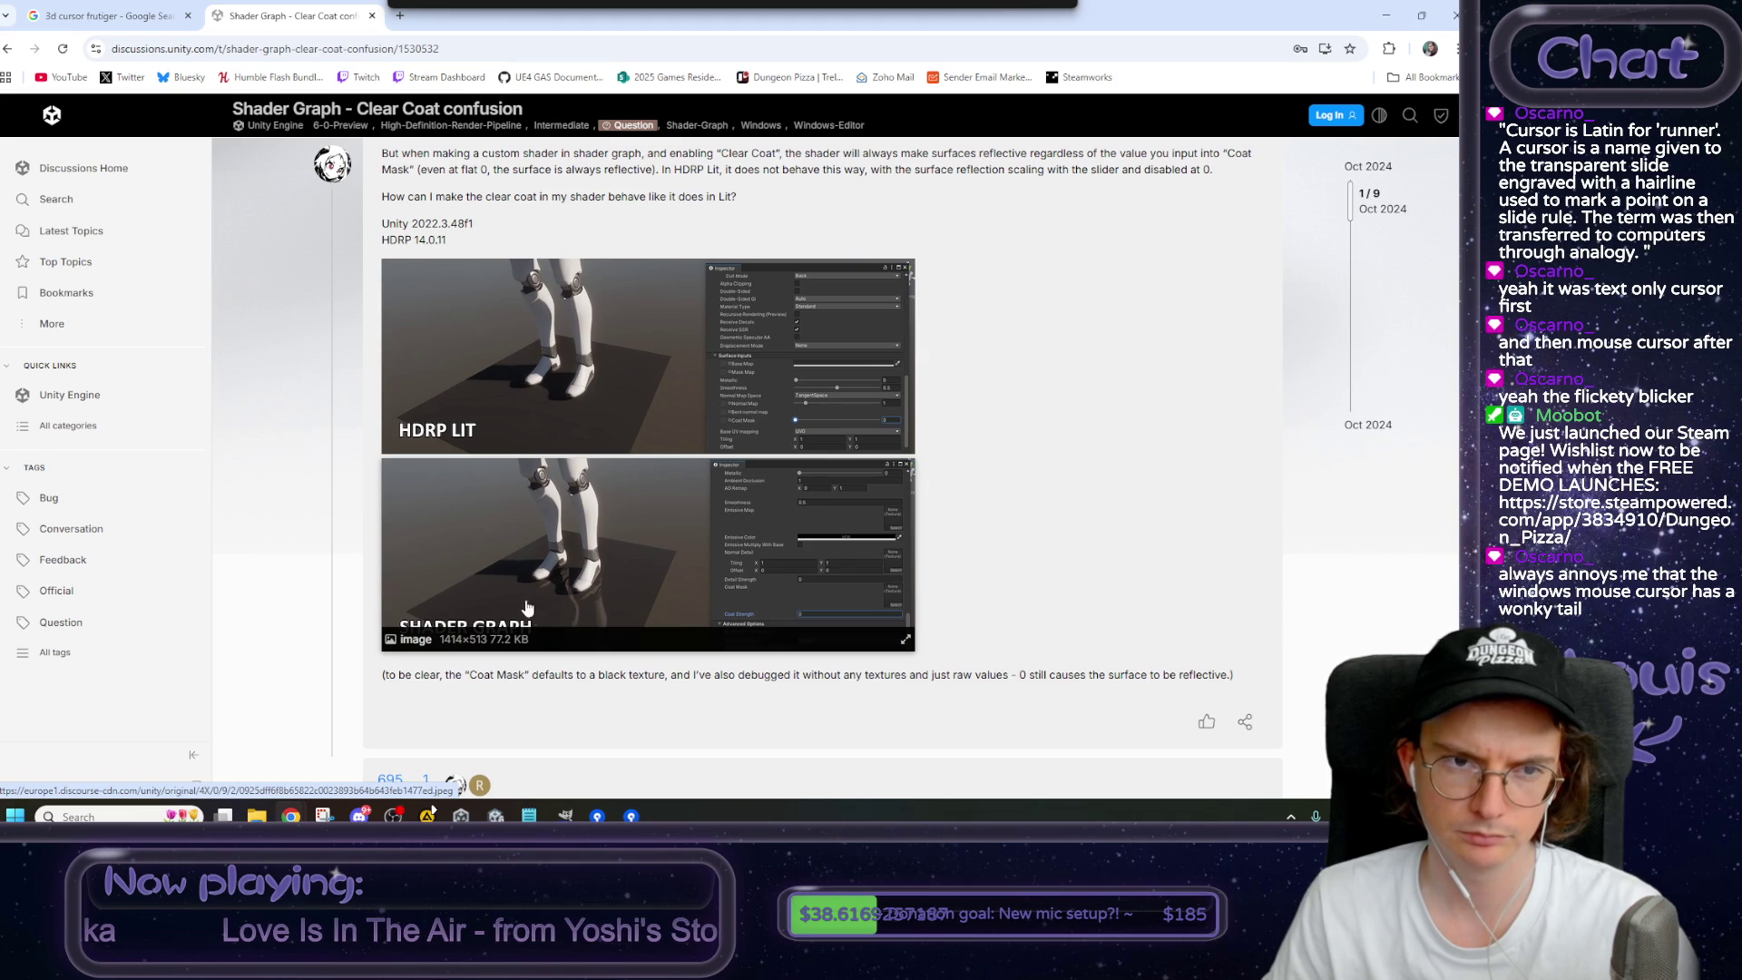
pyautogui.scroll(2, 1018, 567)
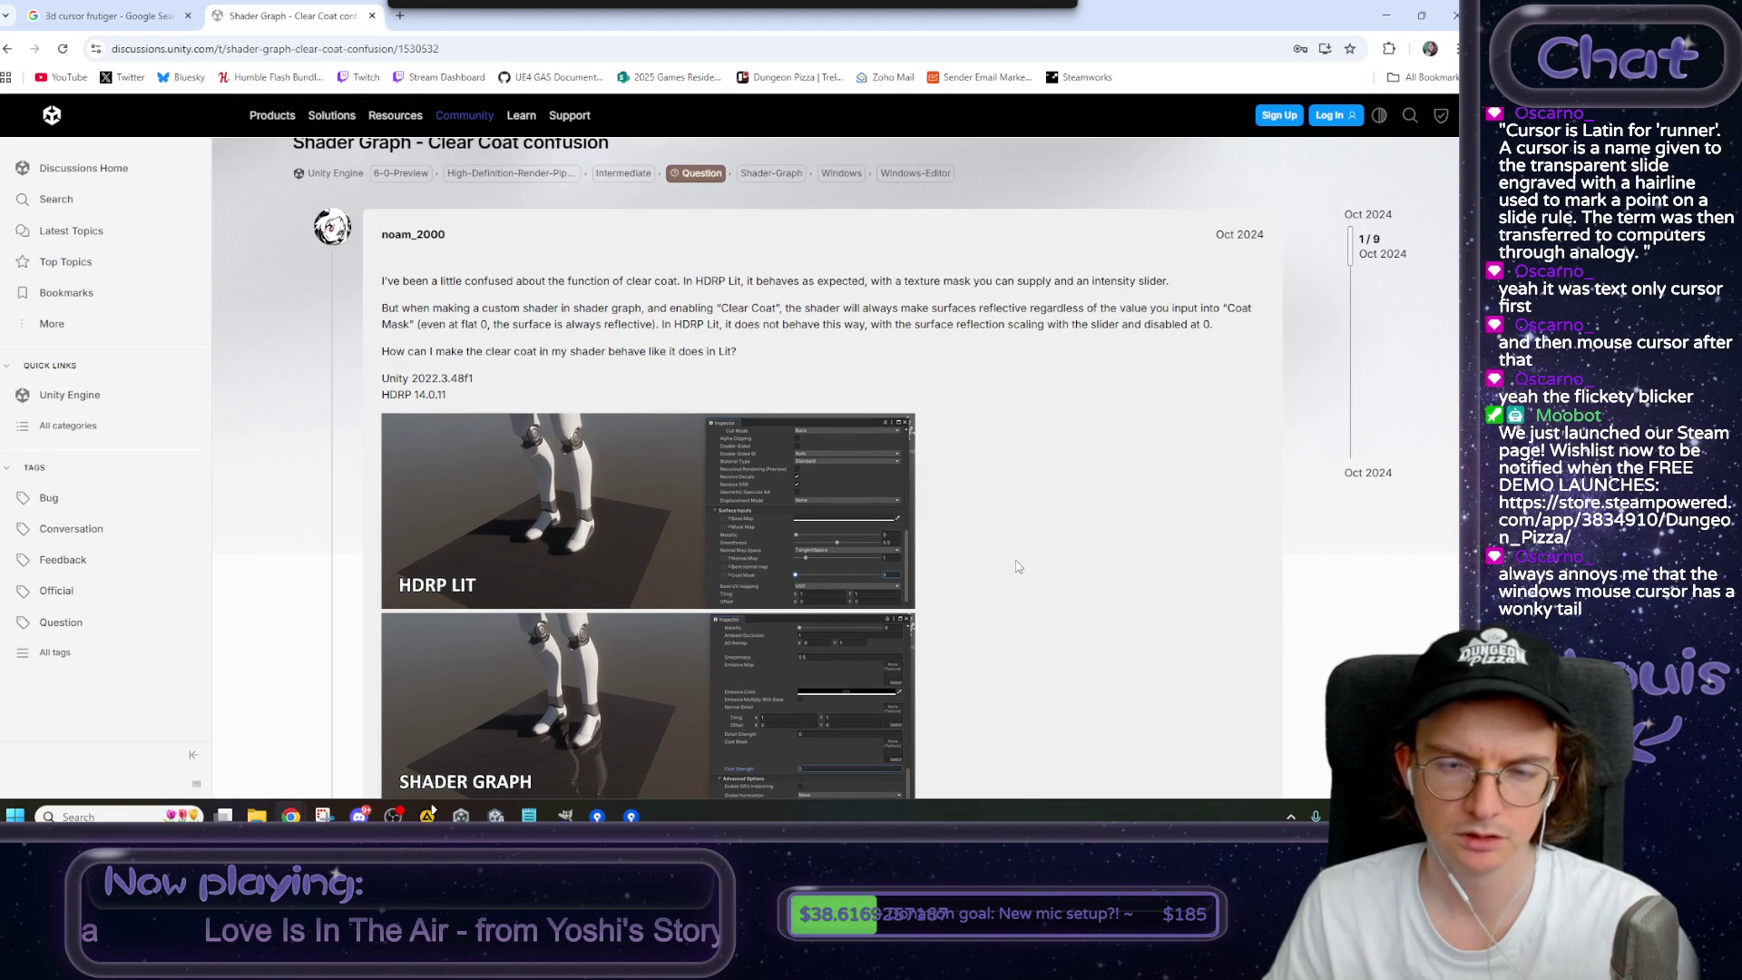
pyautogui.scroll(-1, 1017, 567)
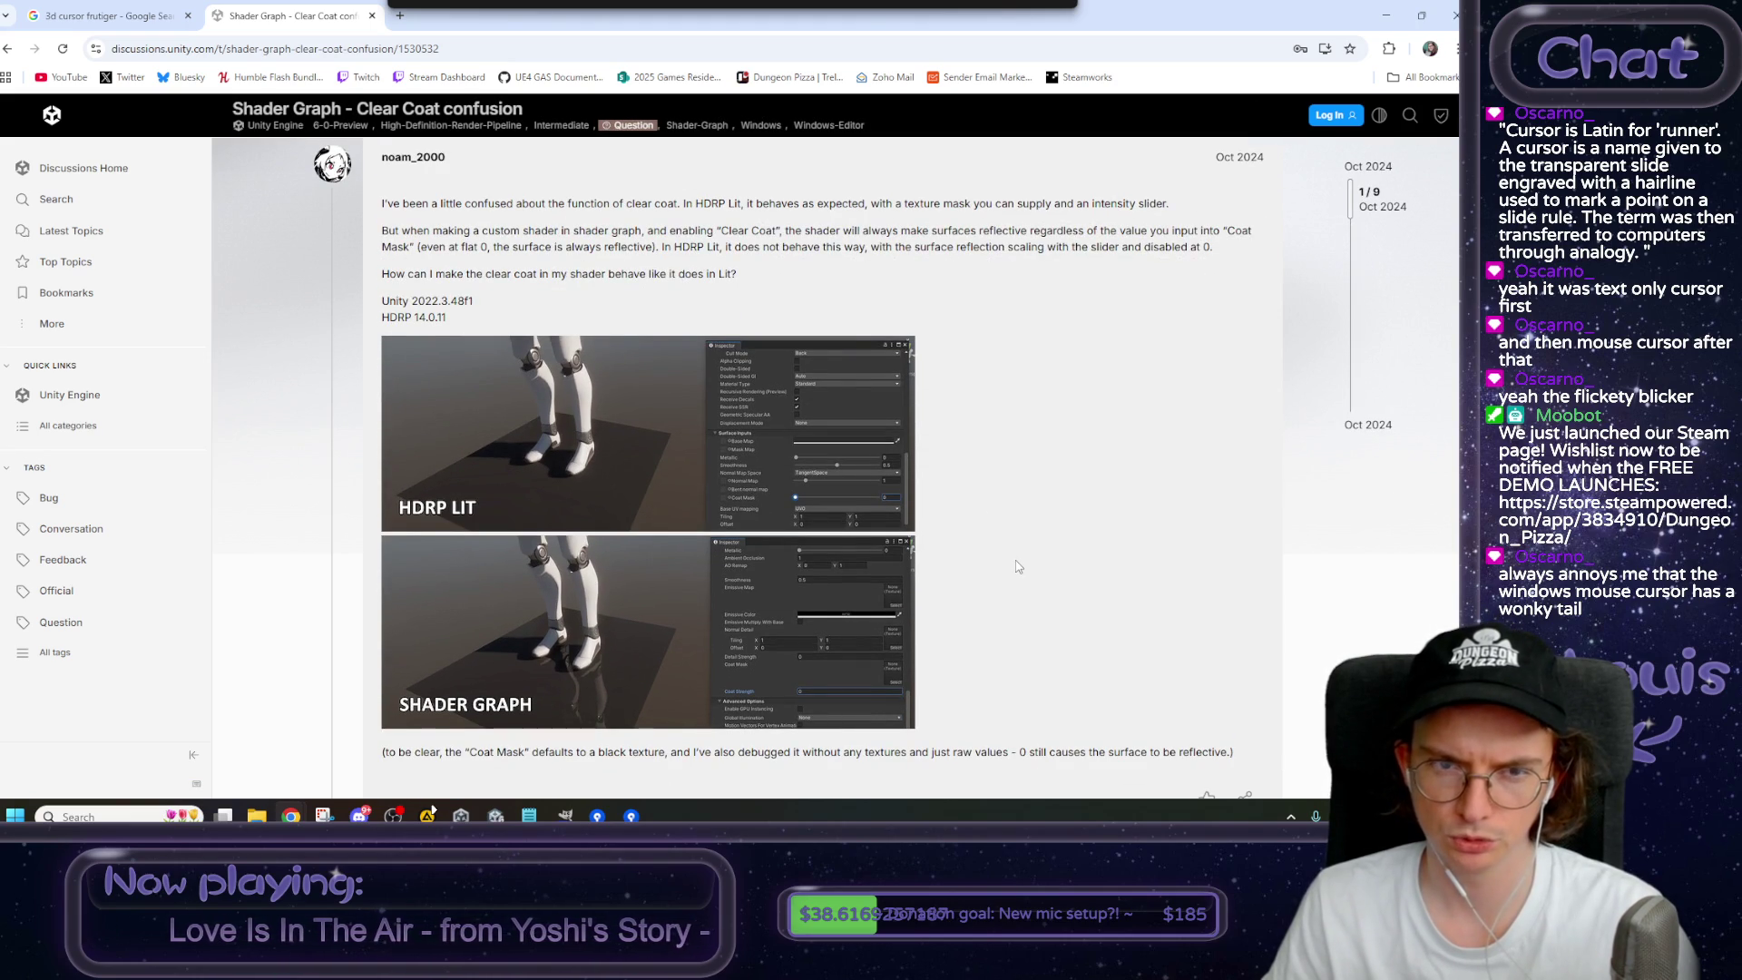
pyautogui.scroll(-6, 1018, 567)
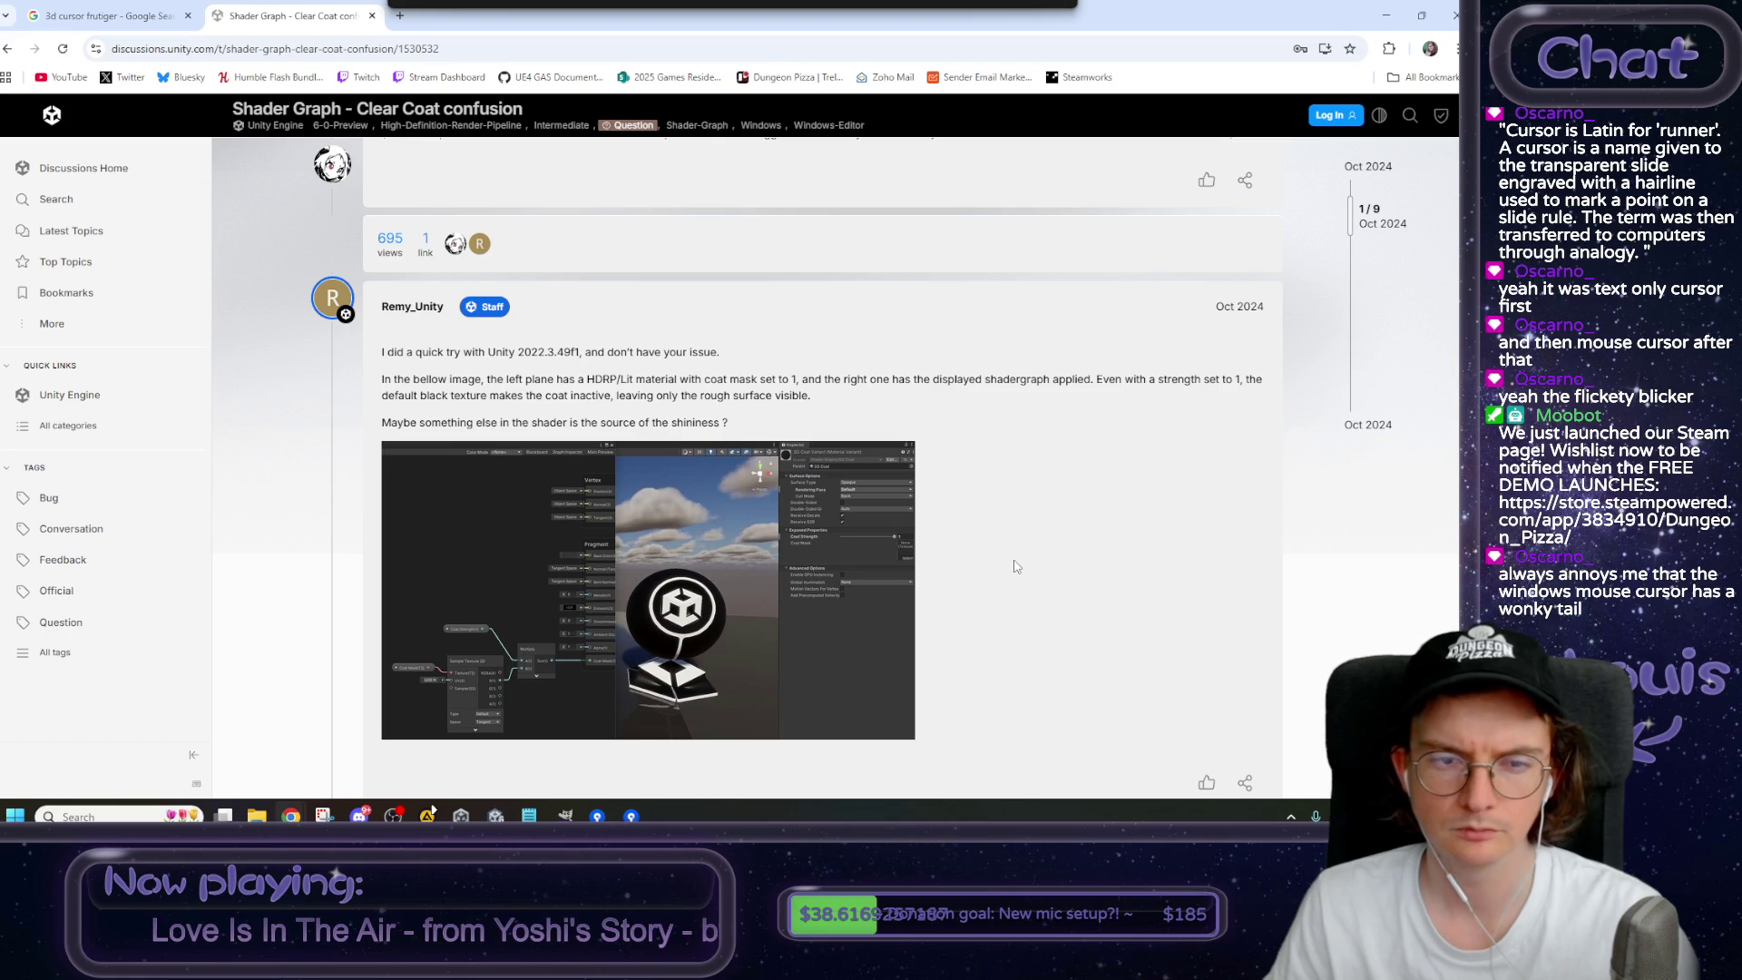
pyautogui.scroll(-2, 1025, 554)
pyautogui.scroll(-2, 1040, 549)
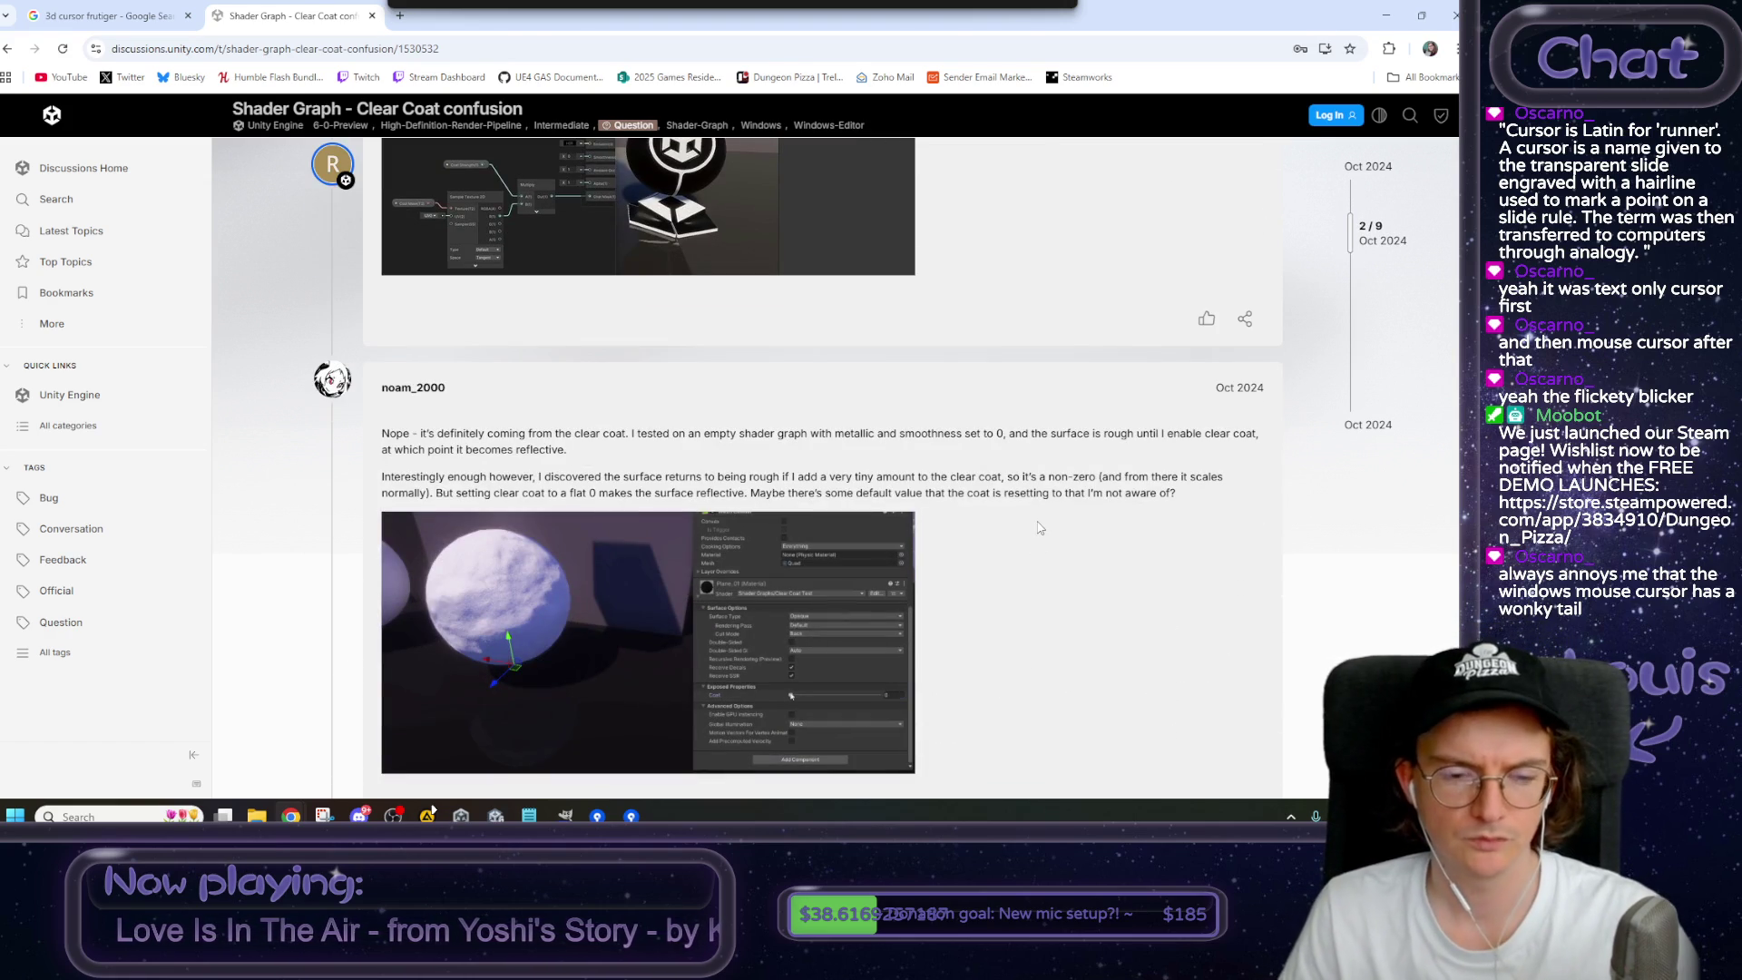
pyautogui.scroll(-4, 1134, 519)
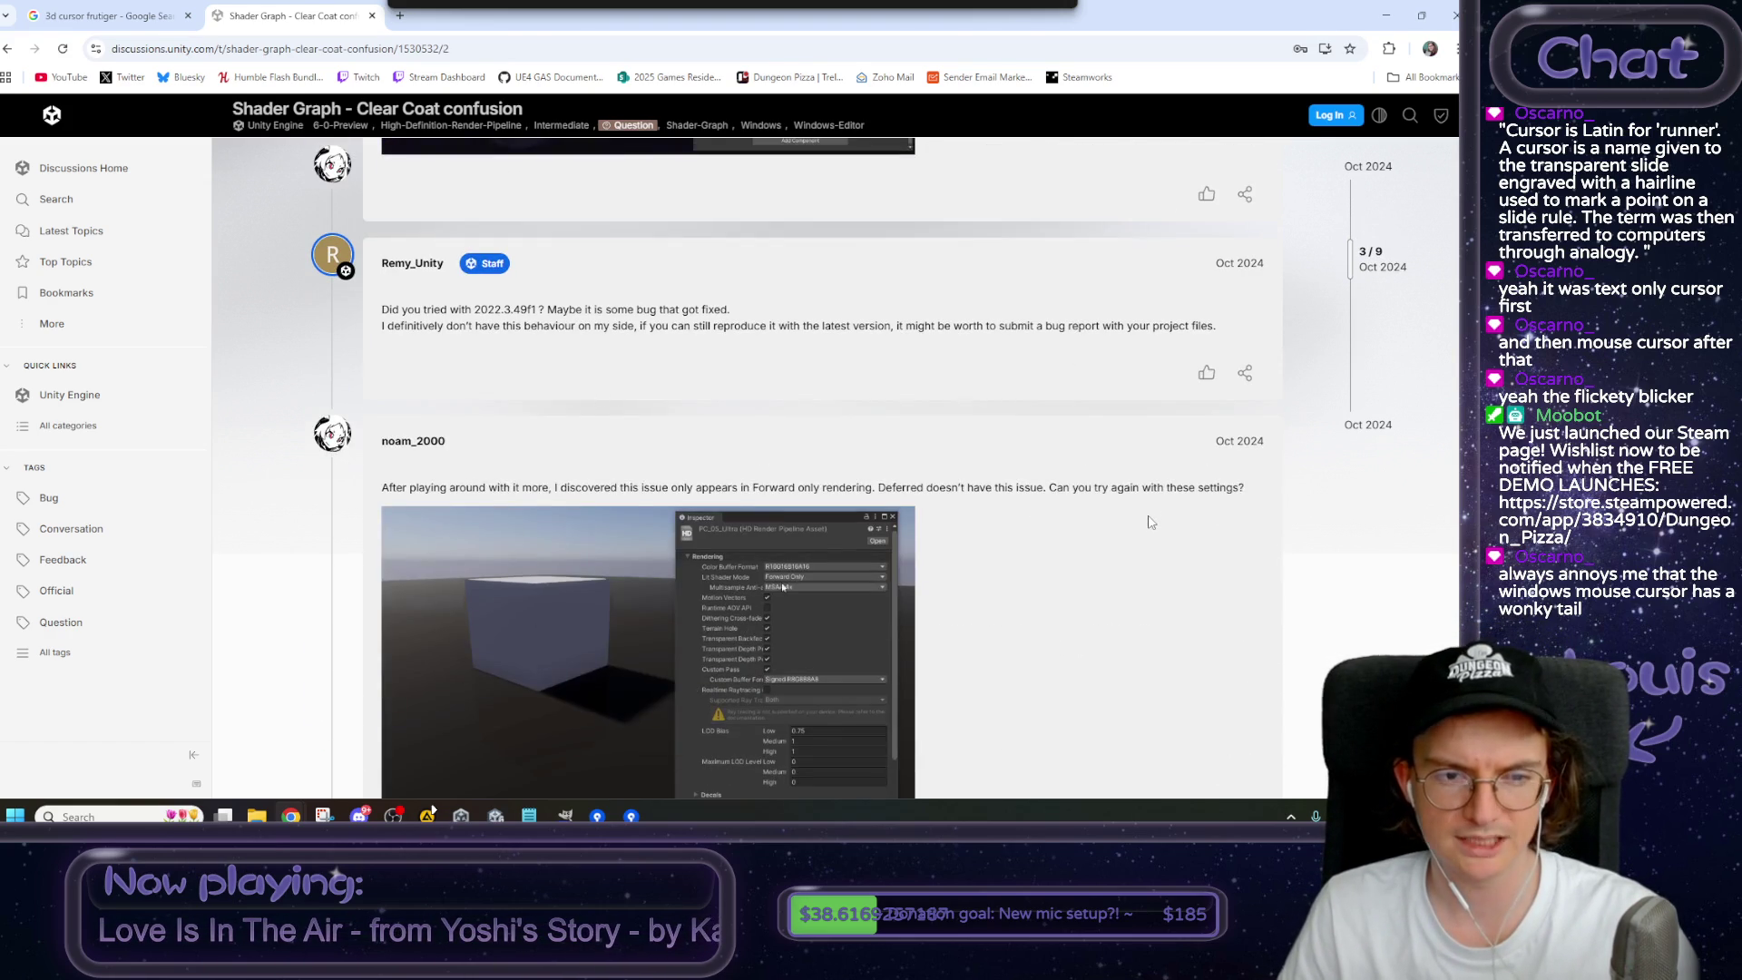
pyautogui.scroll(-2, 1152, 517)
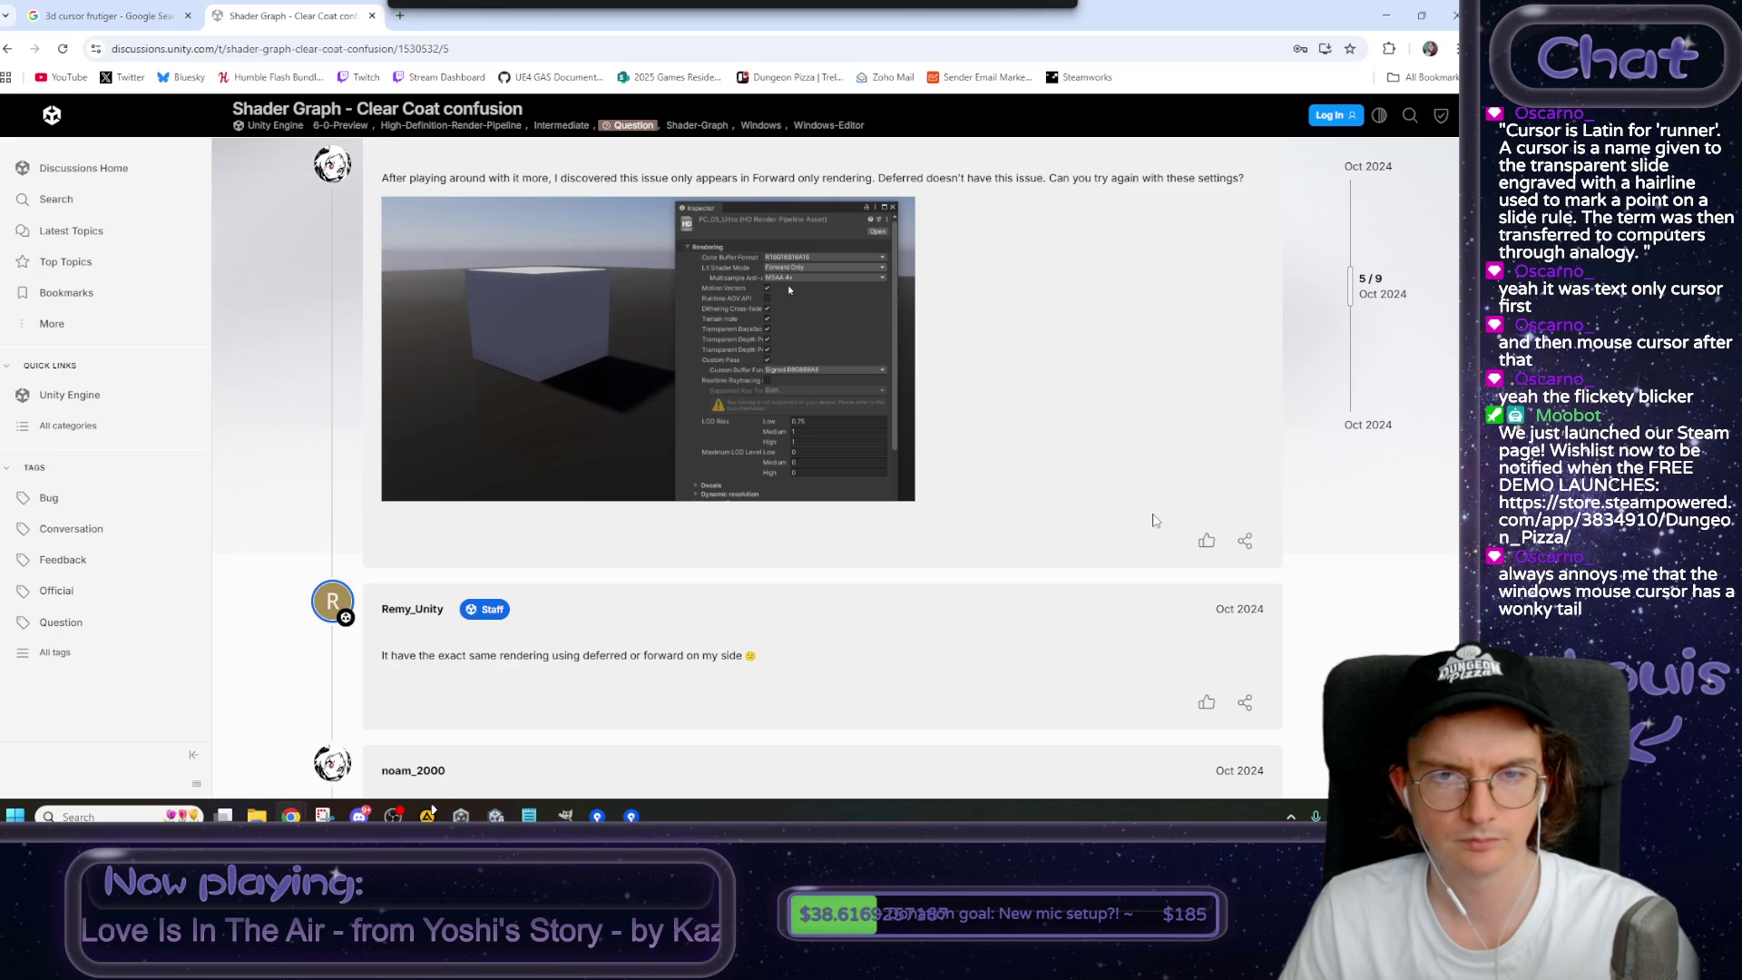
pyautogui.scroll(-3, 1158, 517)
pyautogui.scroll(-3, 1158, 520)
pyautogui.scroll(-5, 1156, 526)
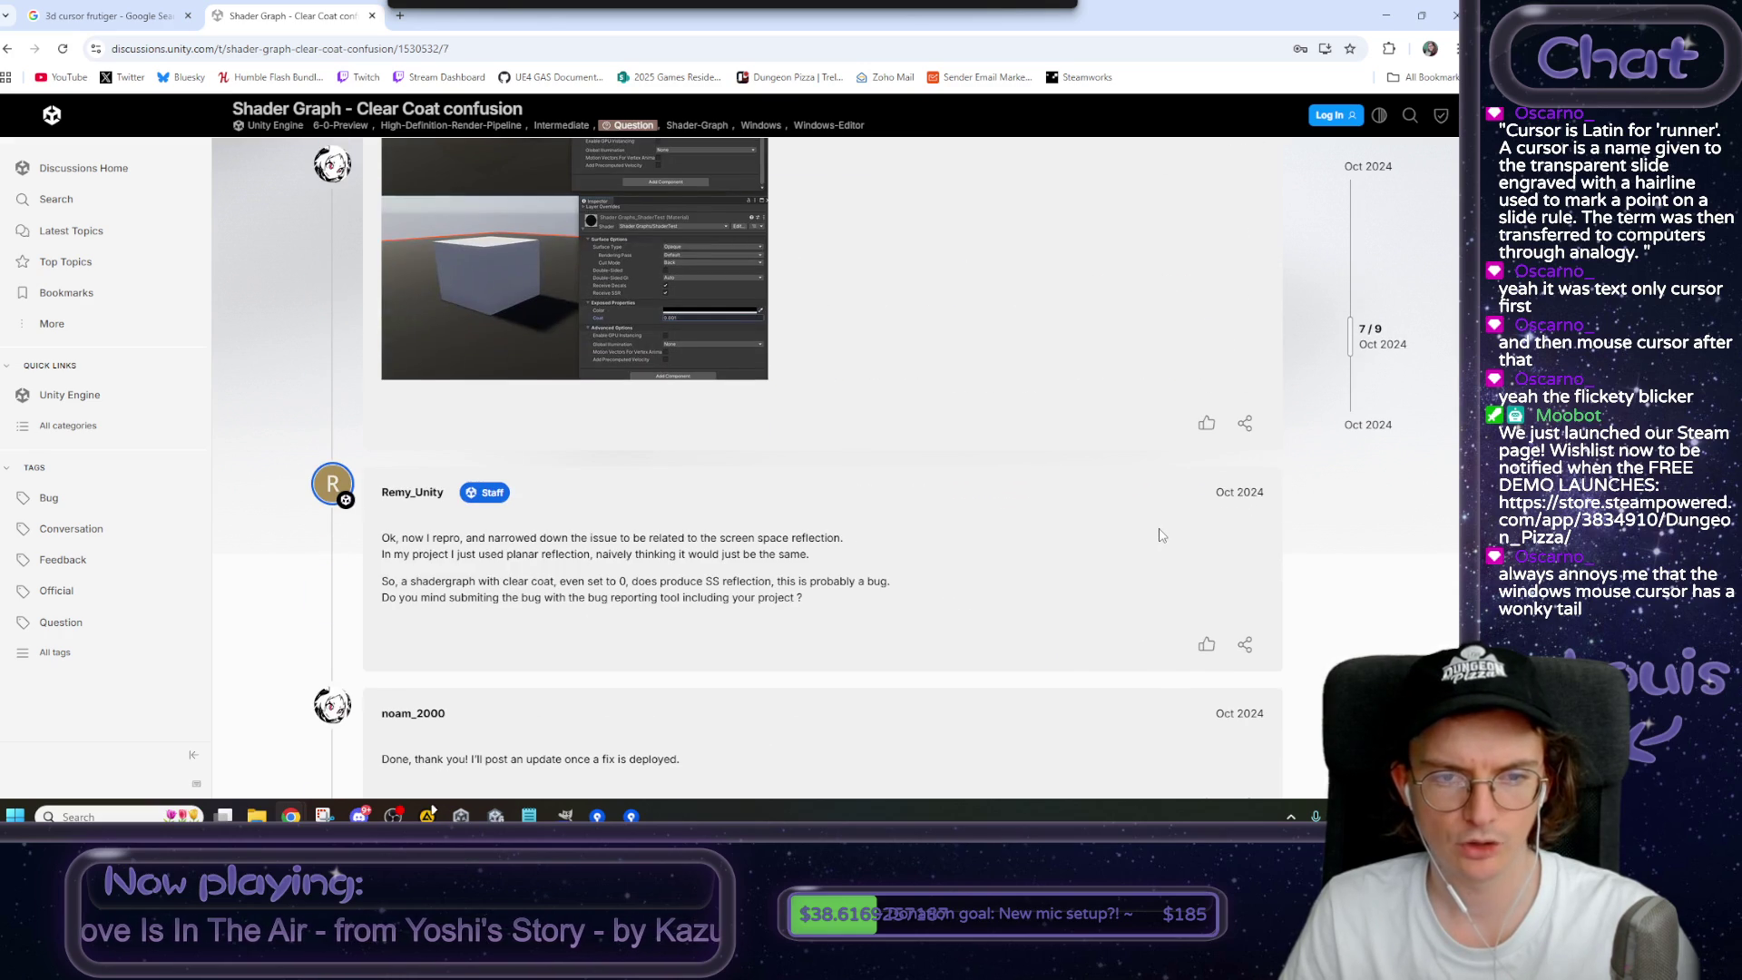
pyautogui.scroll(-2, 1154, 532)
pyautogui.scroll(-2, 1143, 535)
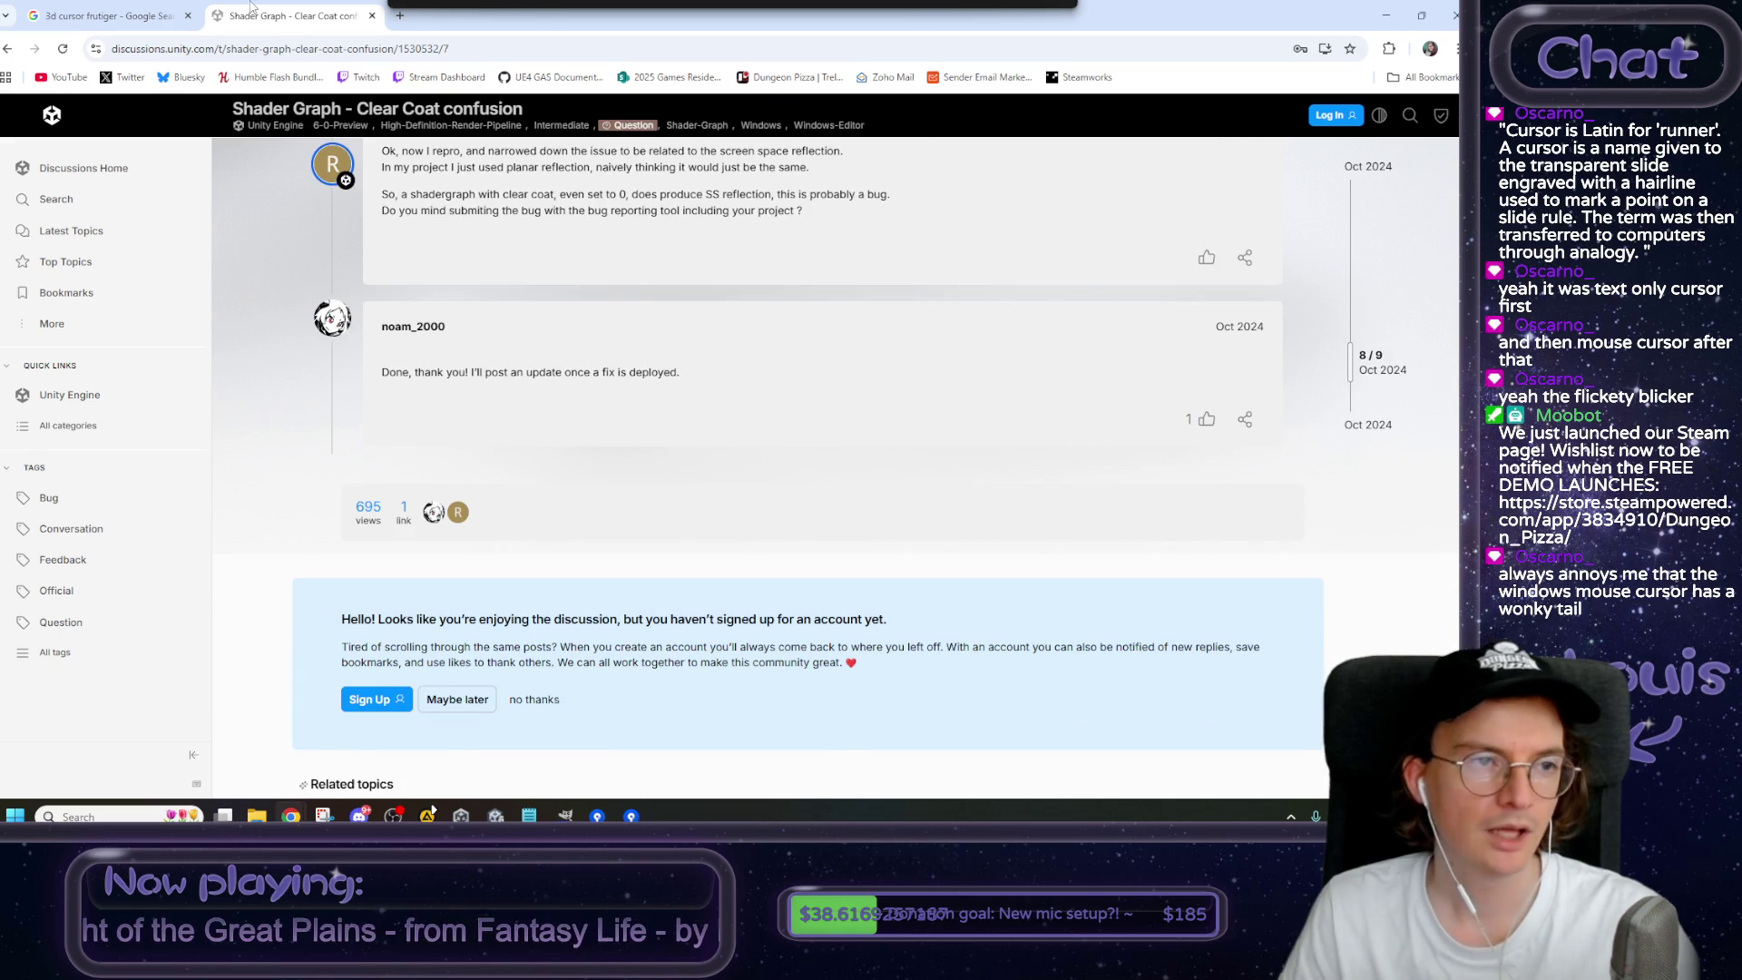
pyautogui.middleClick(251, 7)
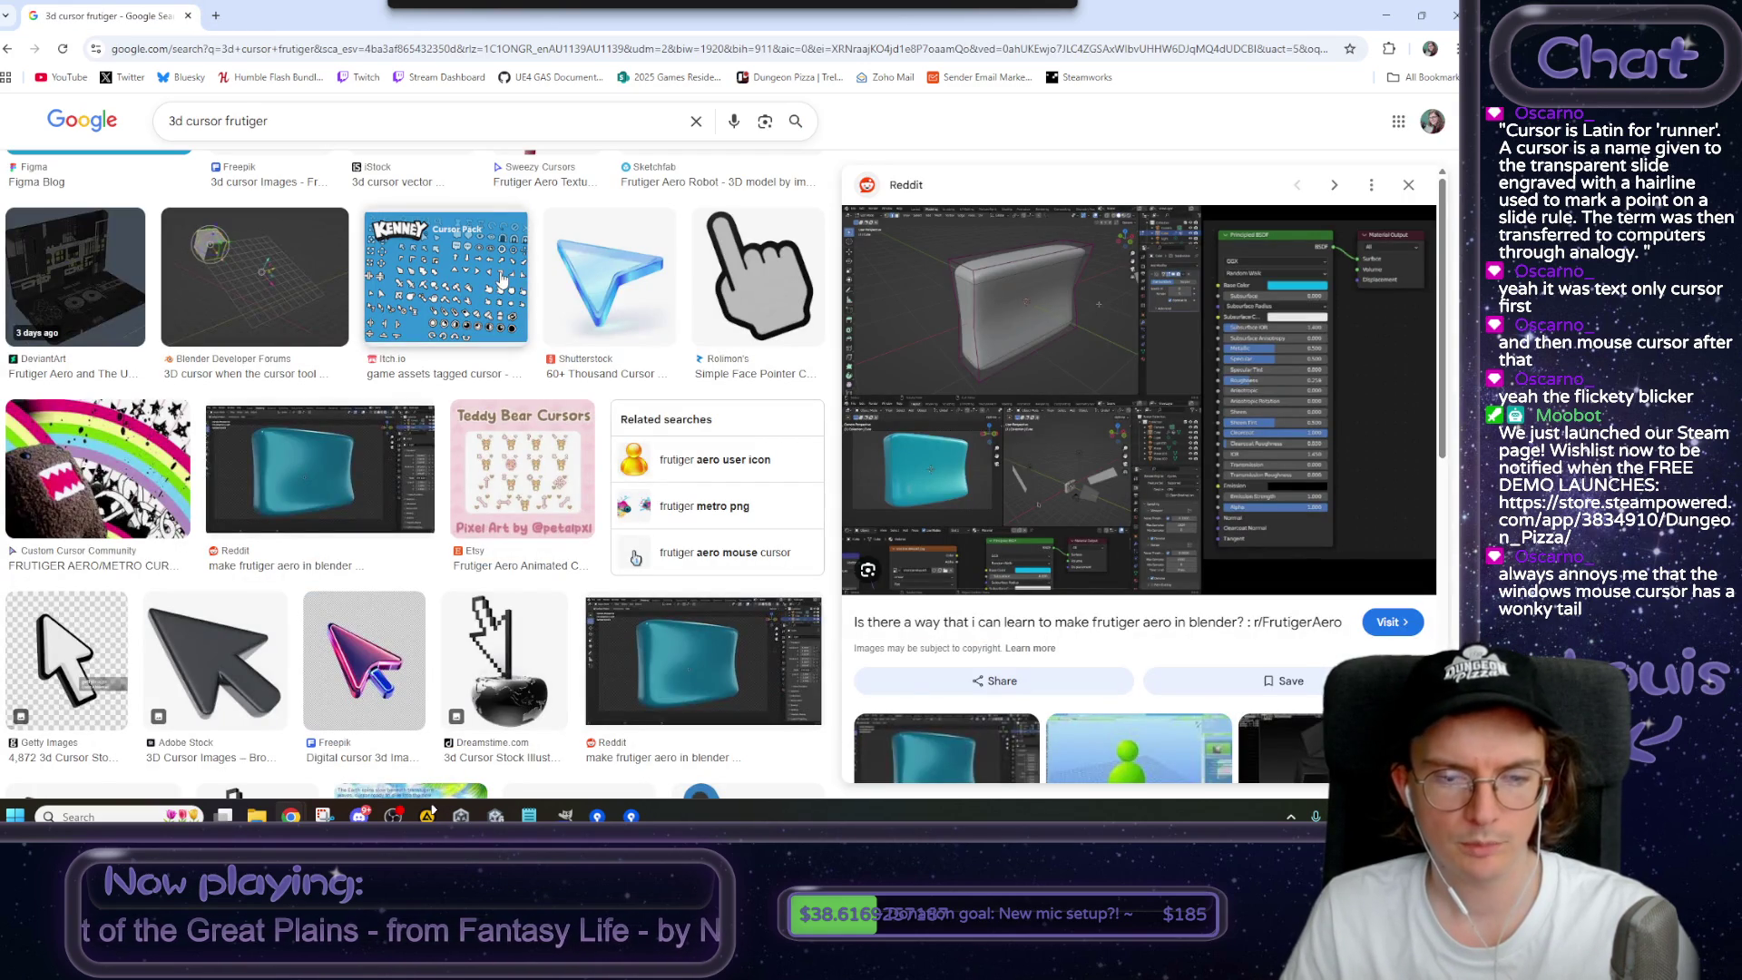
pyautogui.scroll(-5, 635, 345)
pyautogui.scroll(10, 674, 367)
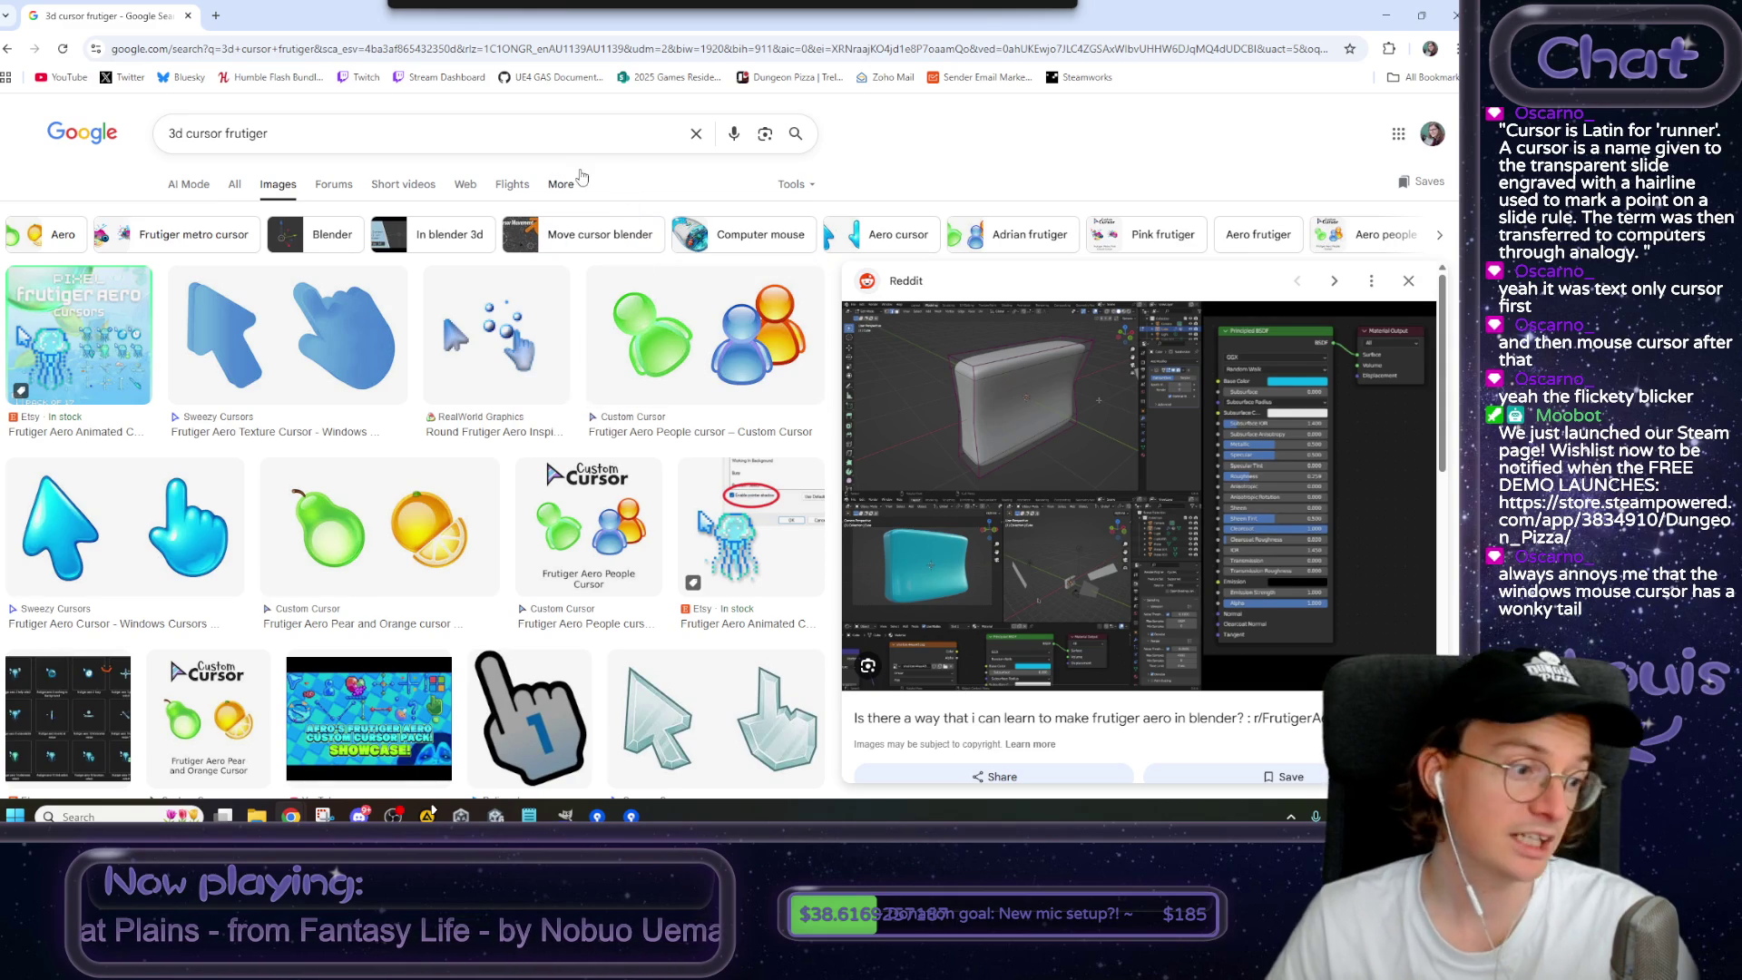
pyautogui.tripleClick(217, 134)
# Search Google Images for 'finding nemo game' and preview the Steam and SteamDB screenshots.
pyautogui.write('finding nem')
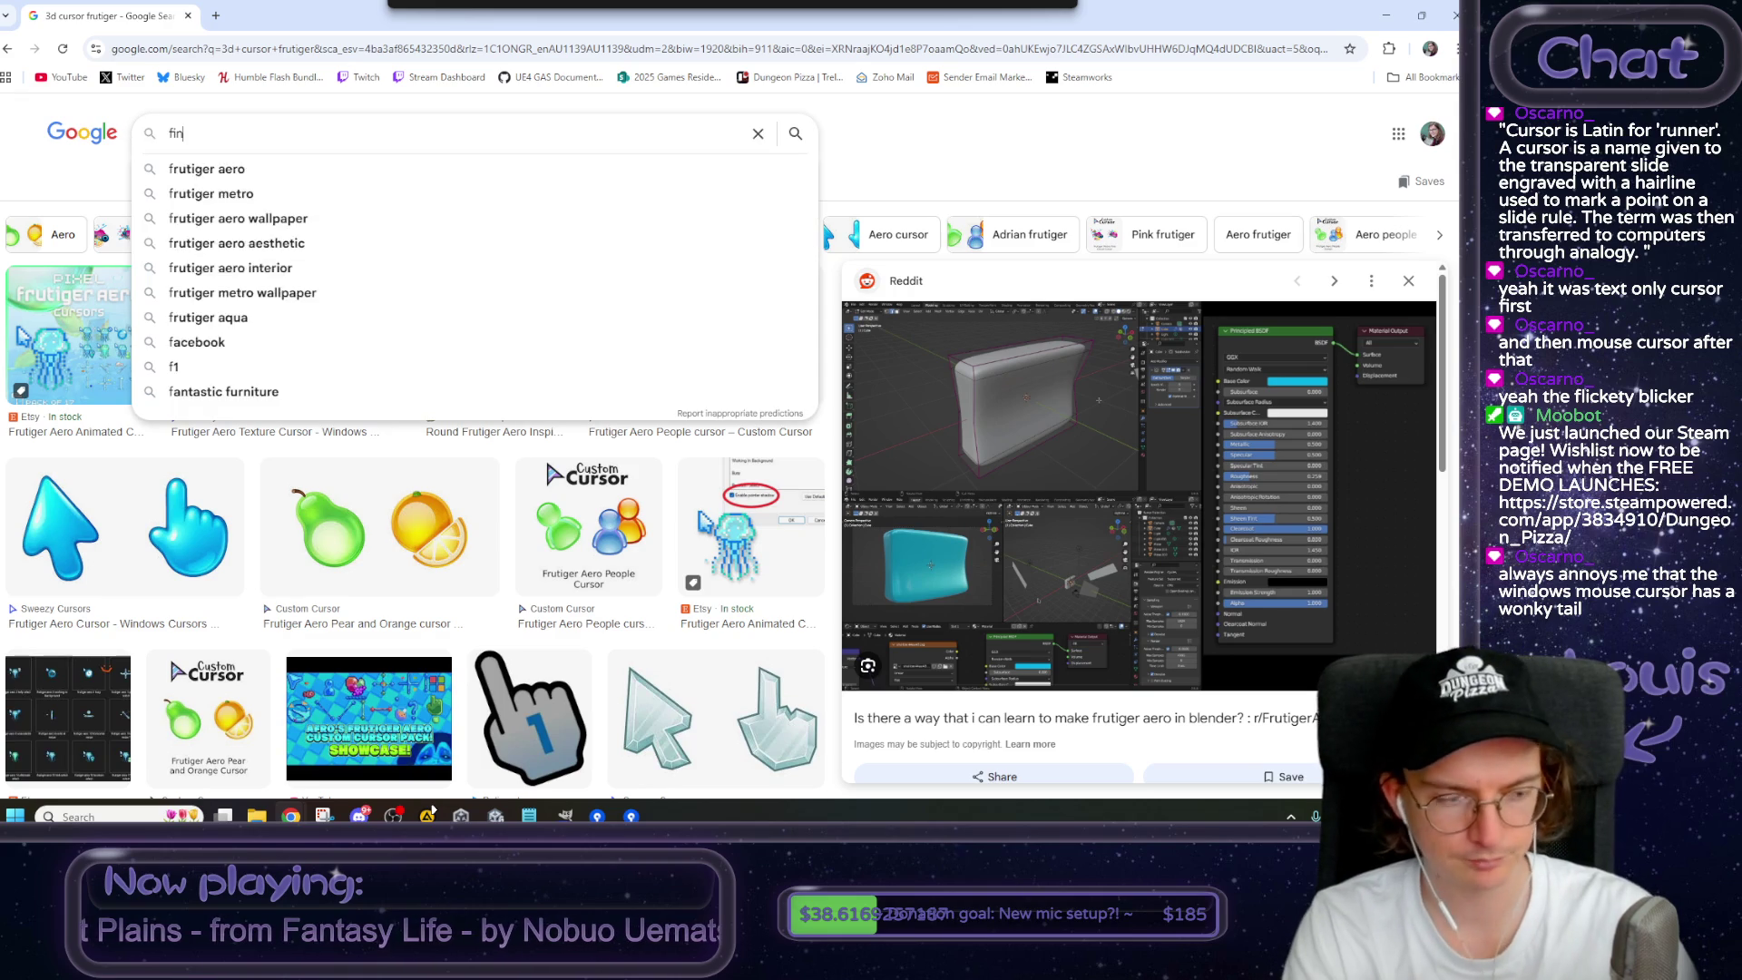
pyautogui.write('o game')
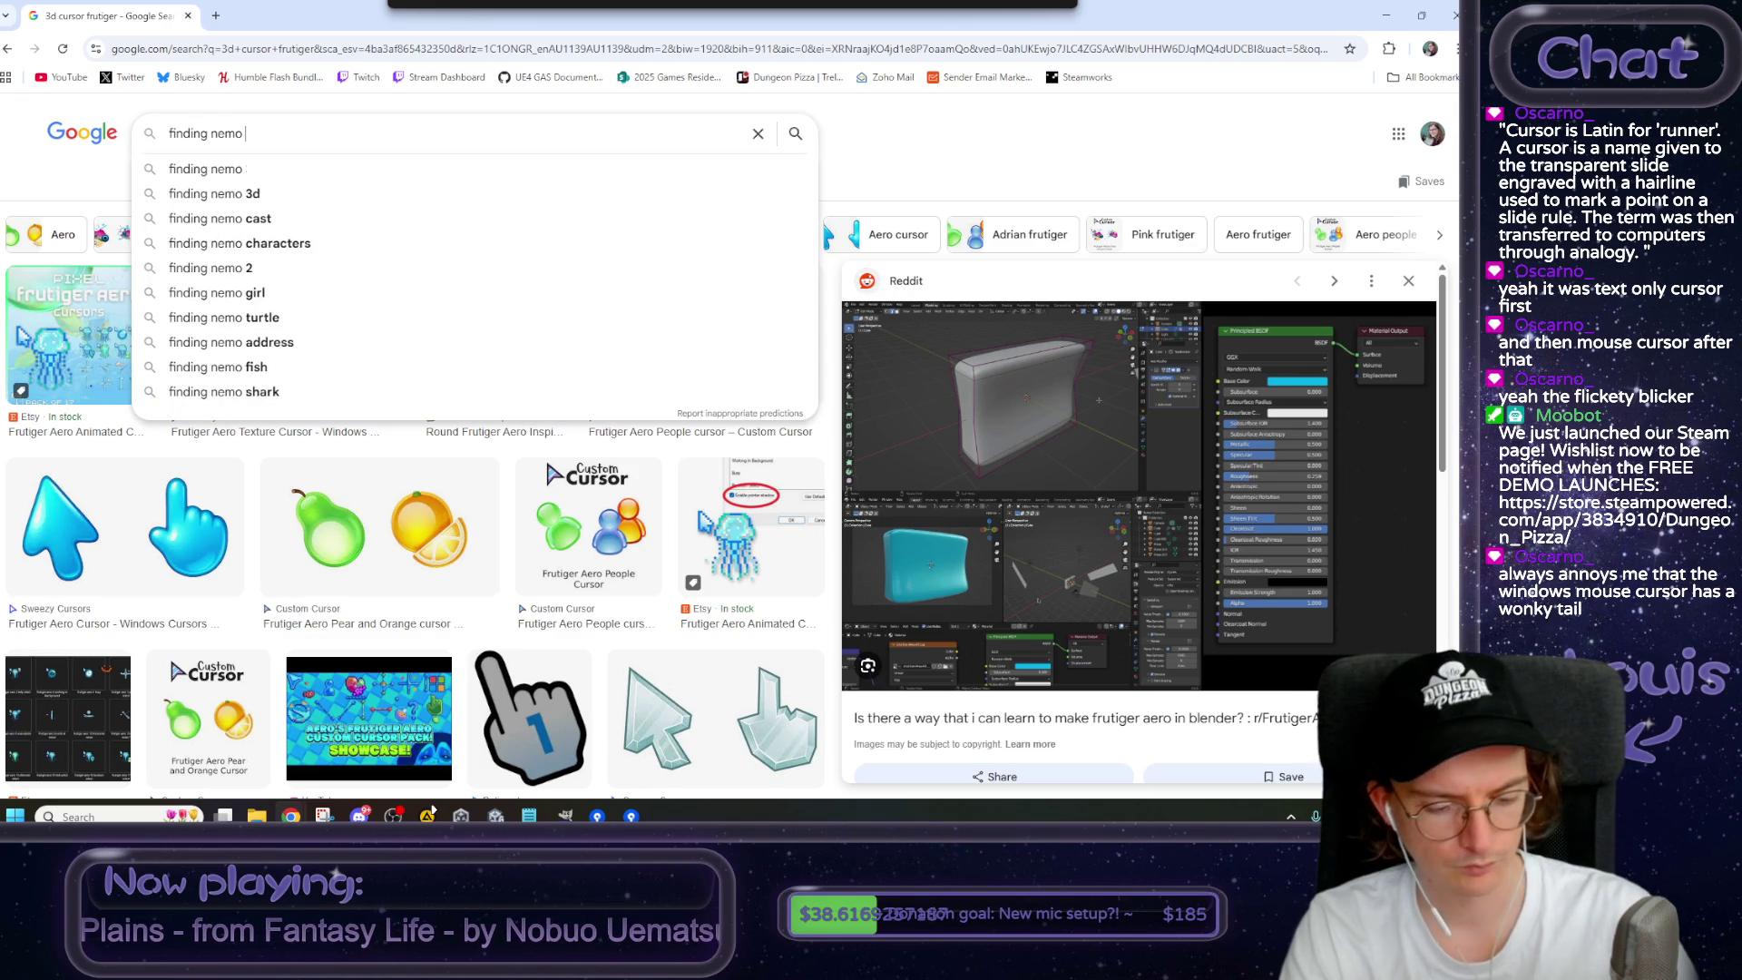
pyautogui.press('Return')
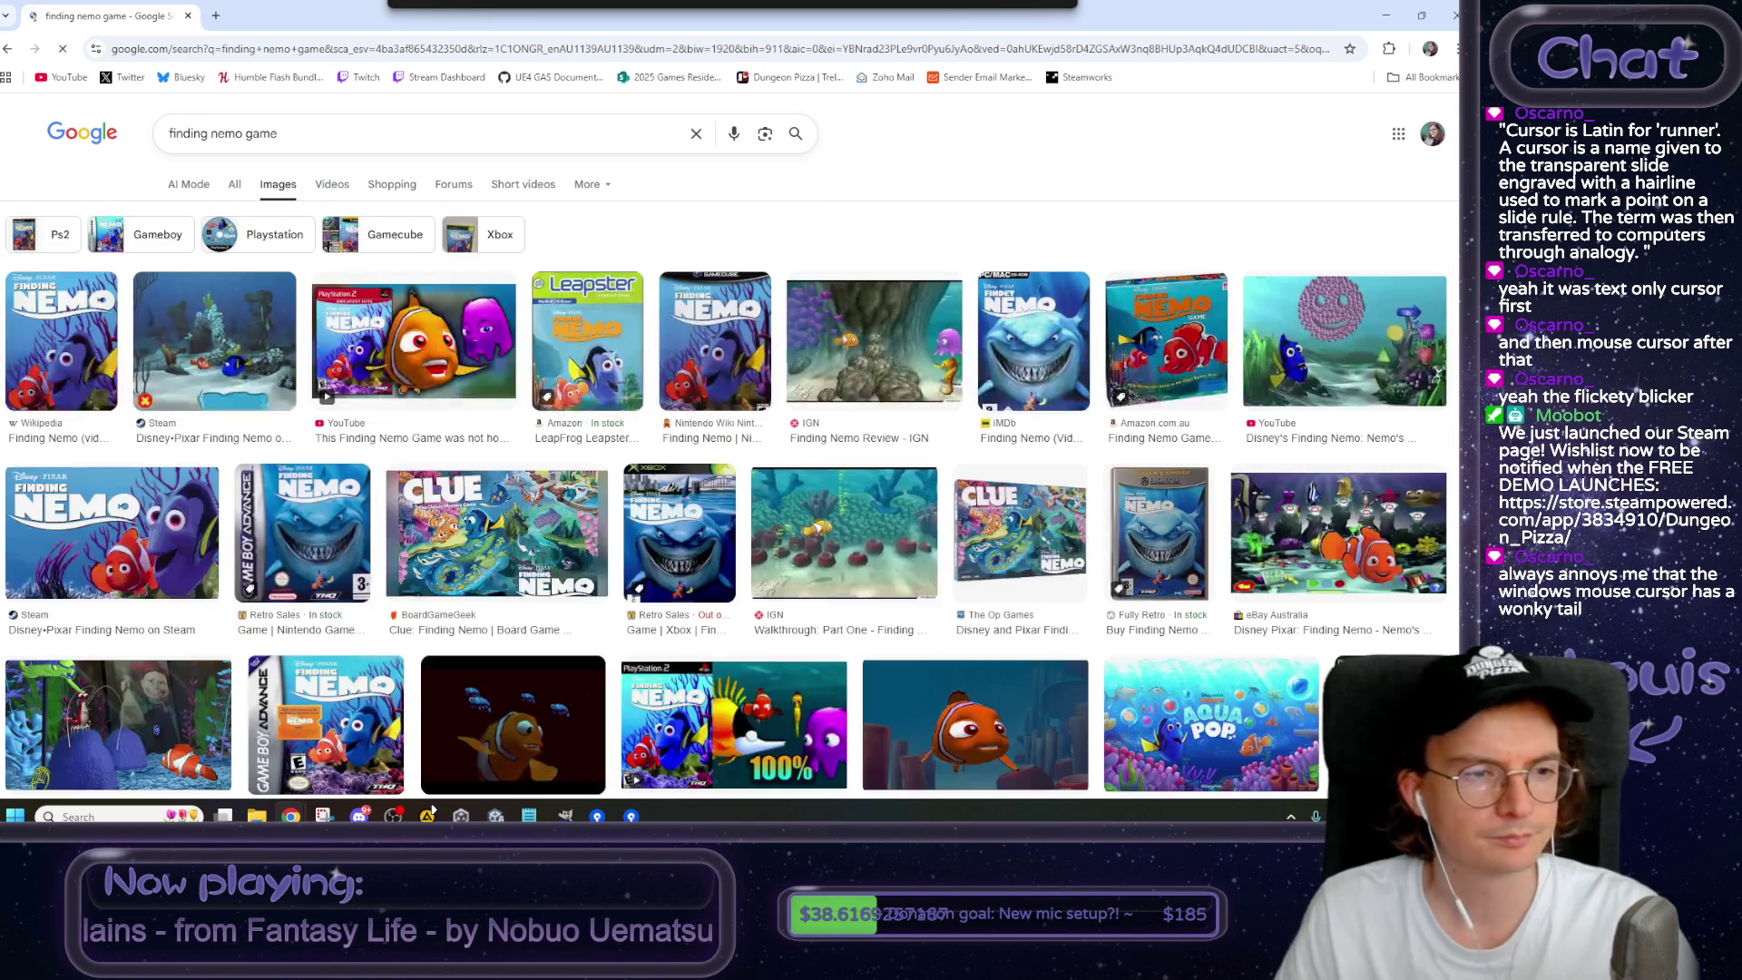
pyautogui.click(205, 328)
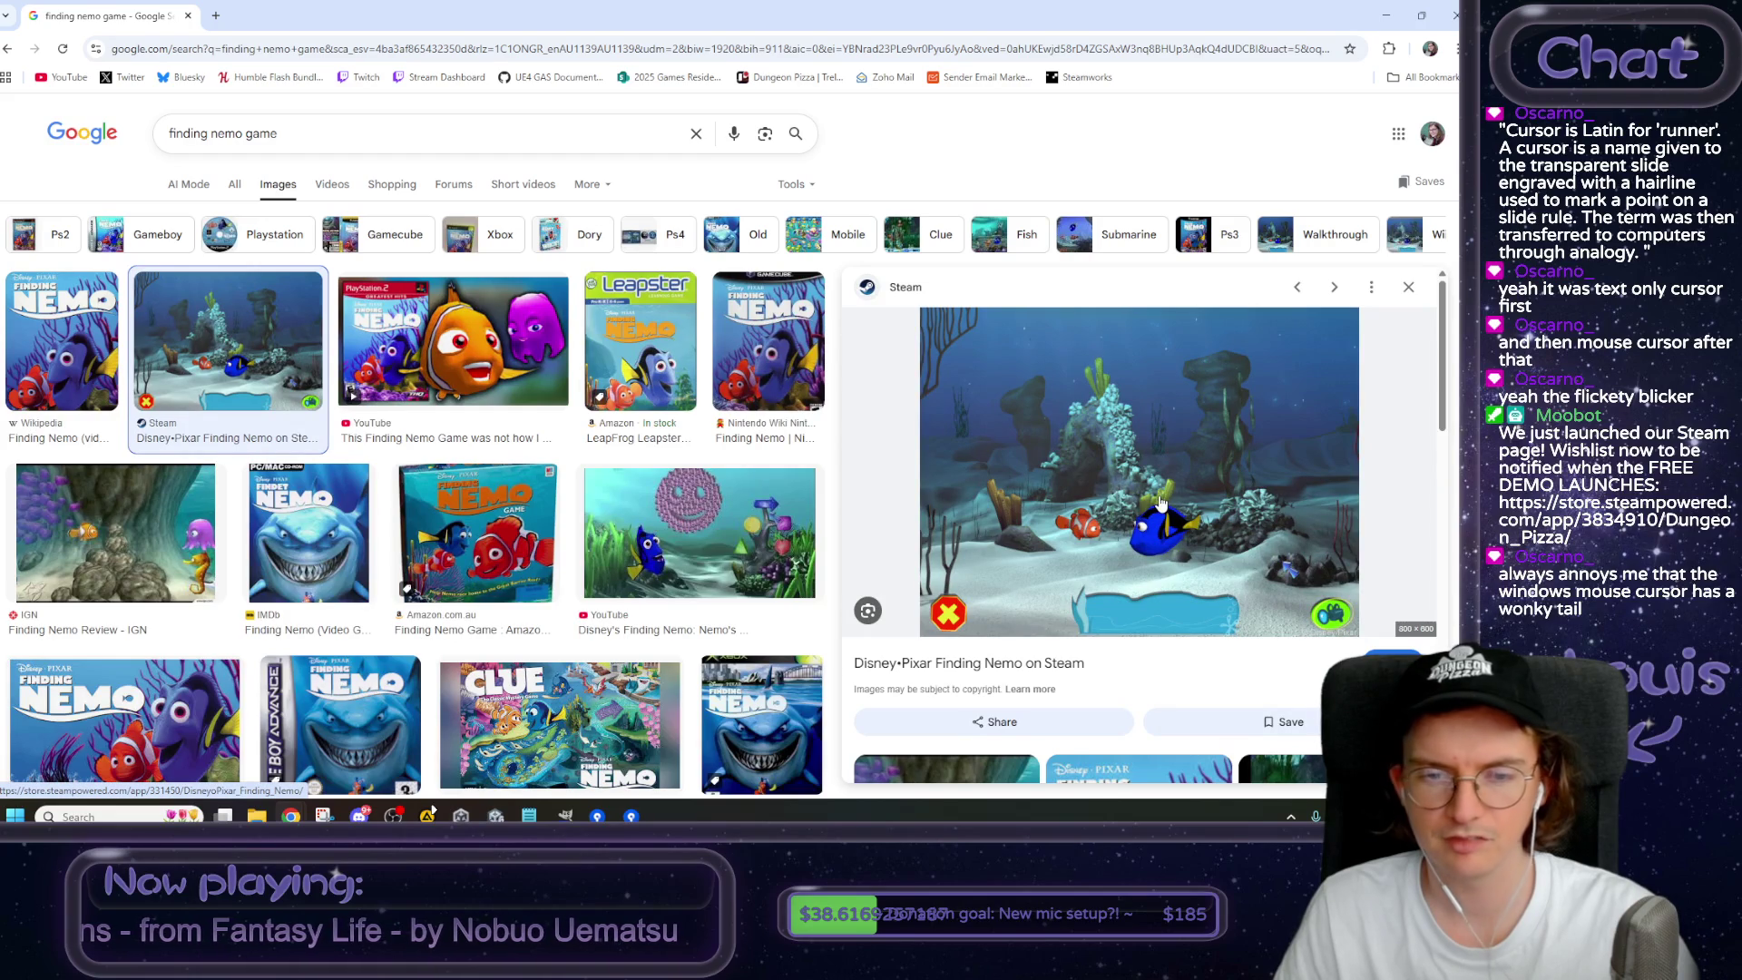
pyautogui.scroll(-2, 490, 488)
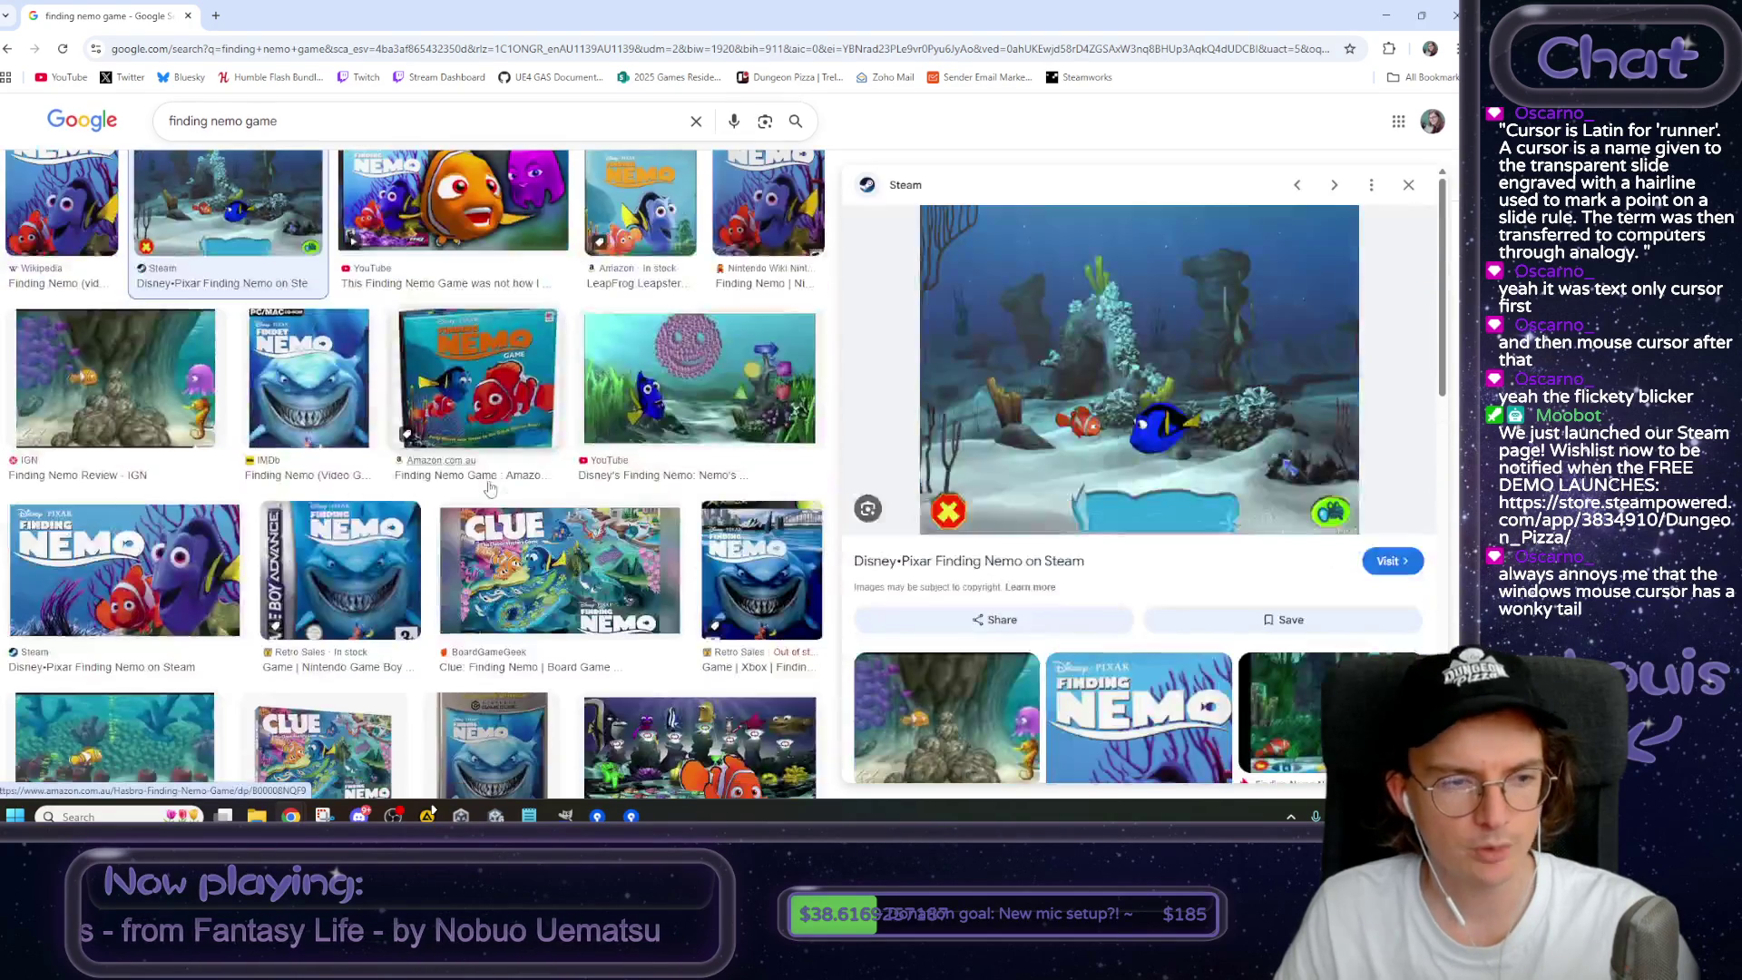
pyautogui.scroll(-3, 490, 488)
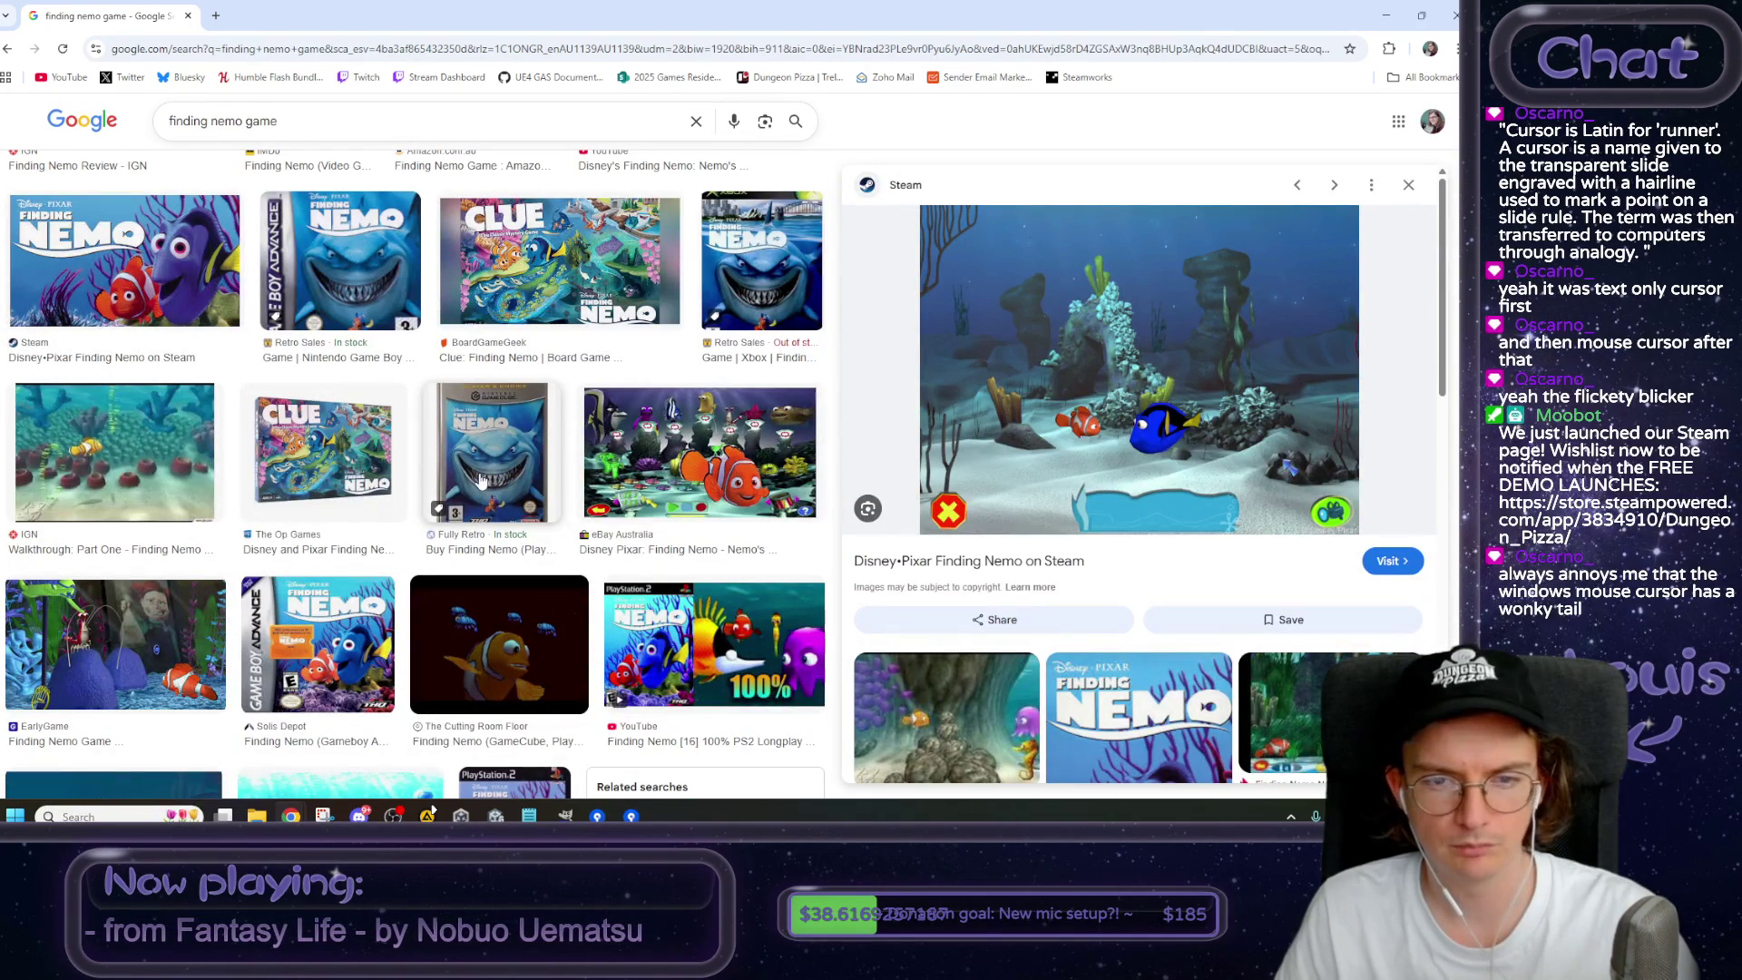
pyautogui.scroll(-3, 481, 480)
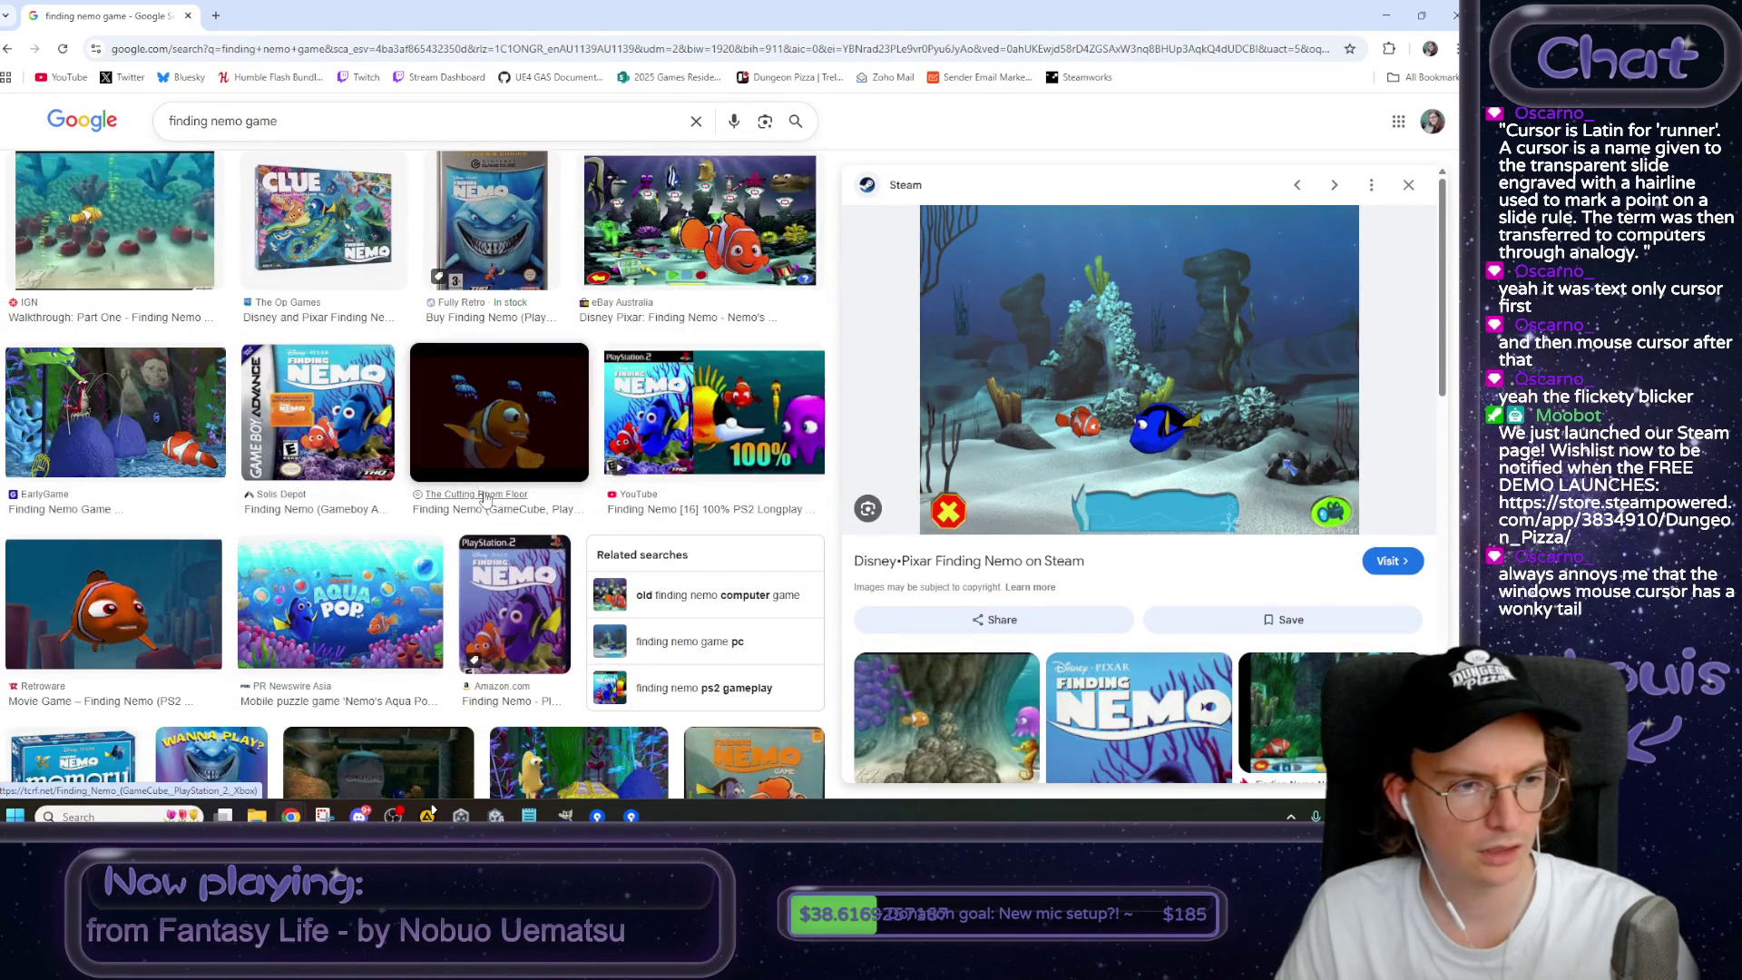
pyautogui.scroll(-2, 624, 481)
pyautogui.scroll(-2, 653, 476)
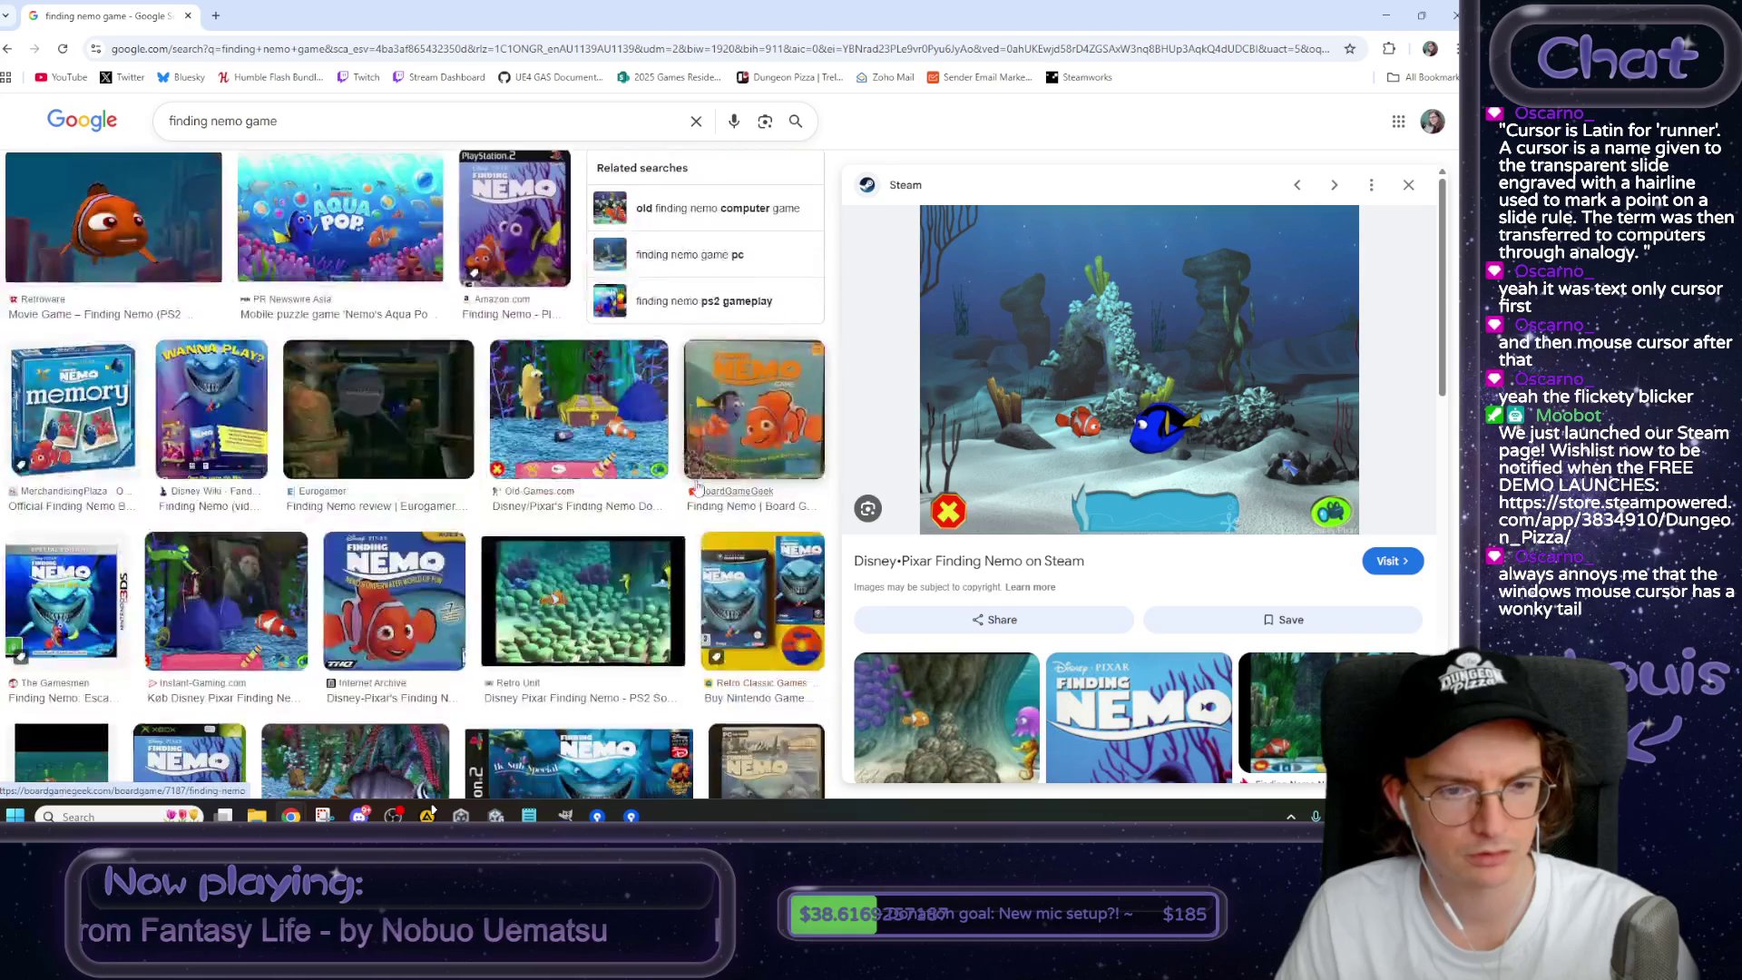
pyautogui.scroll(-3, 692, 492)
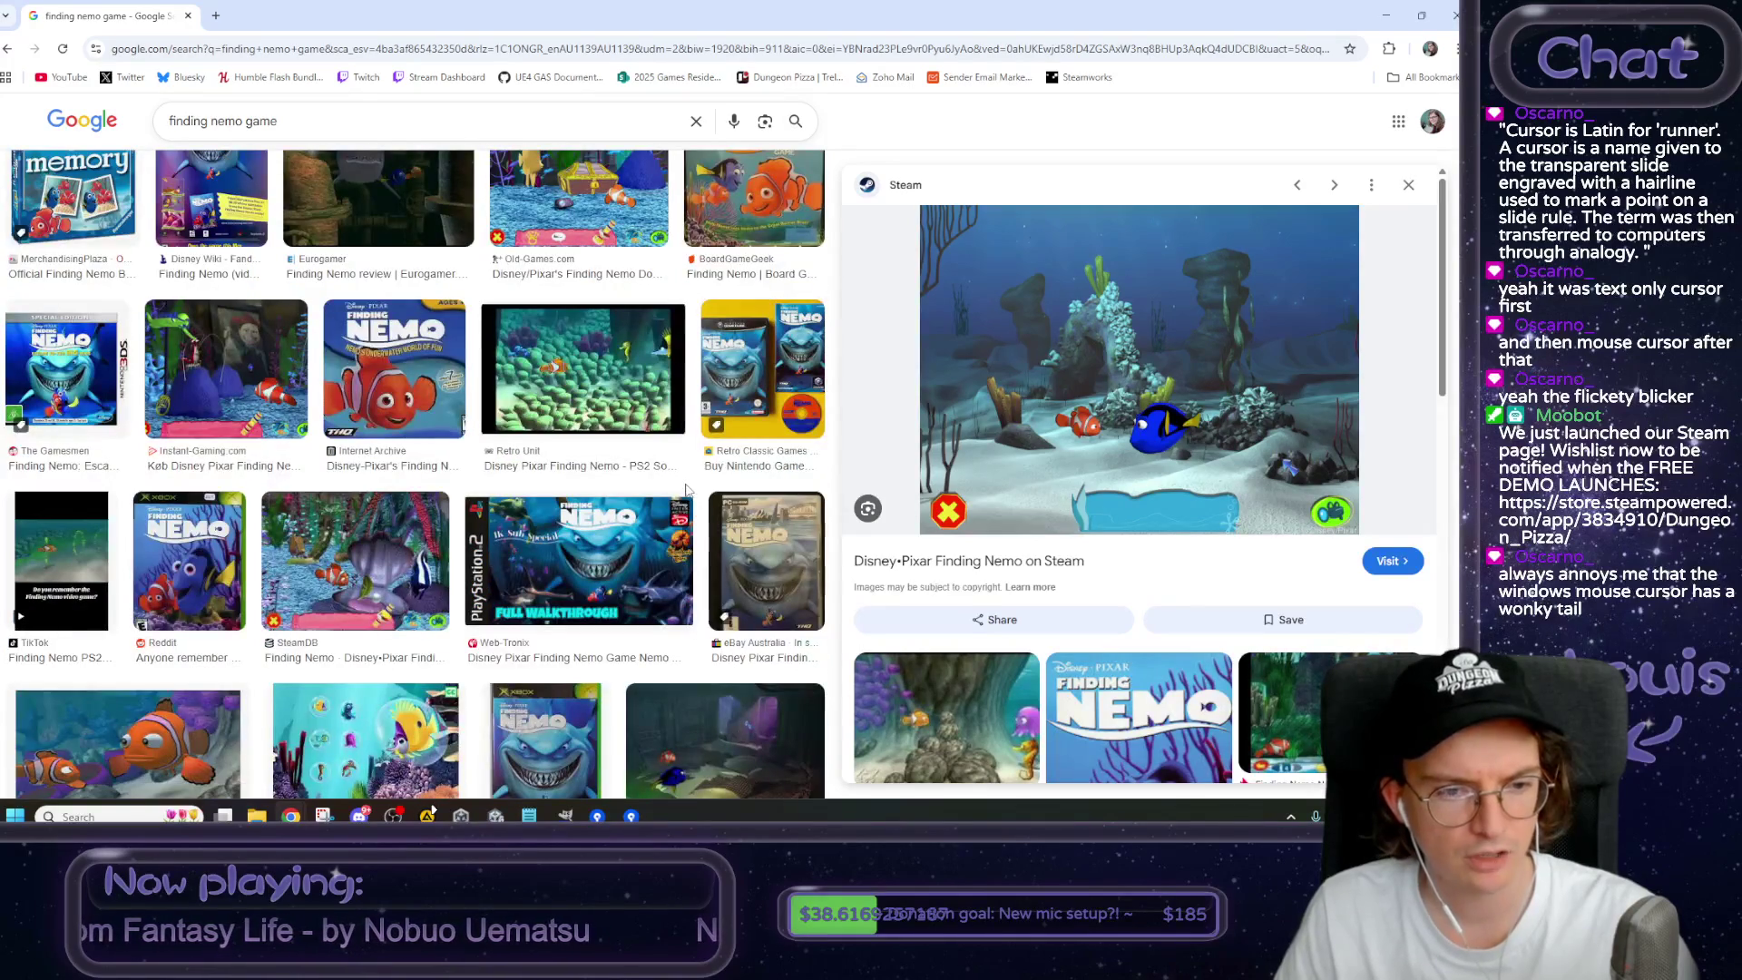
pyautogui.click(392, 551)
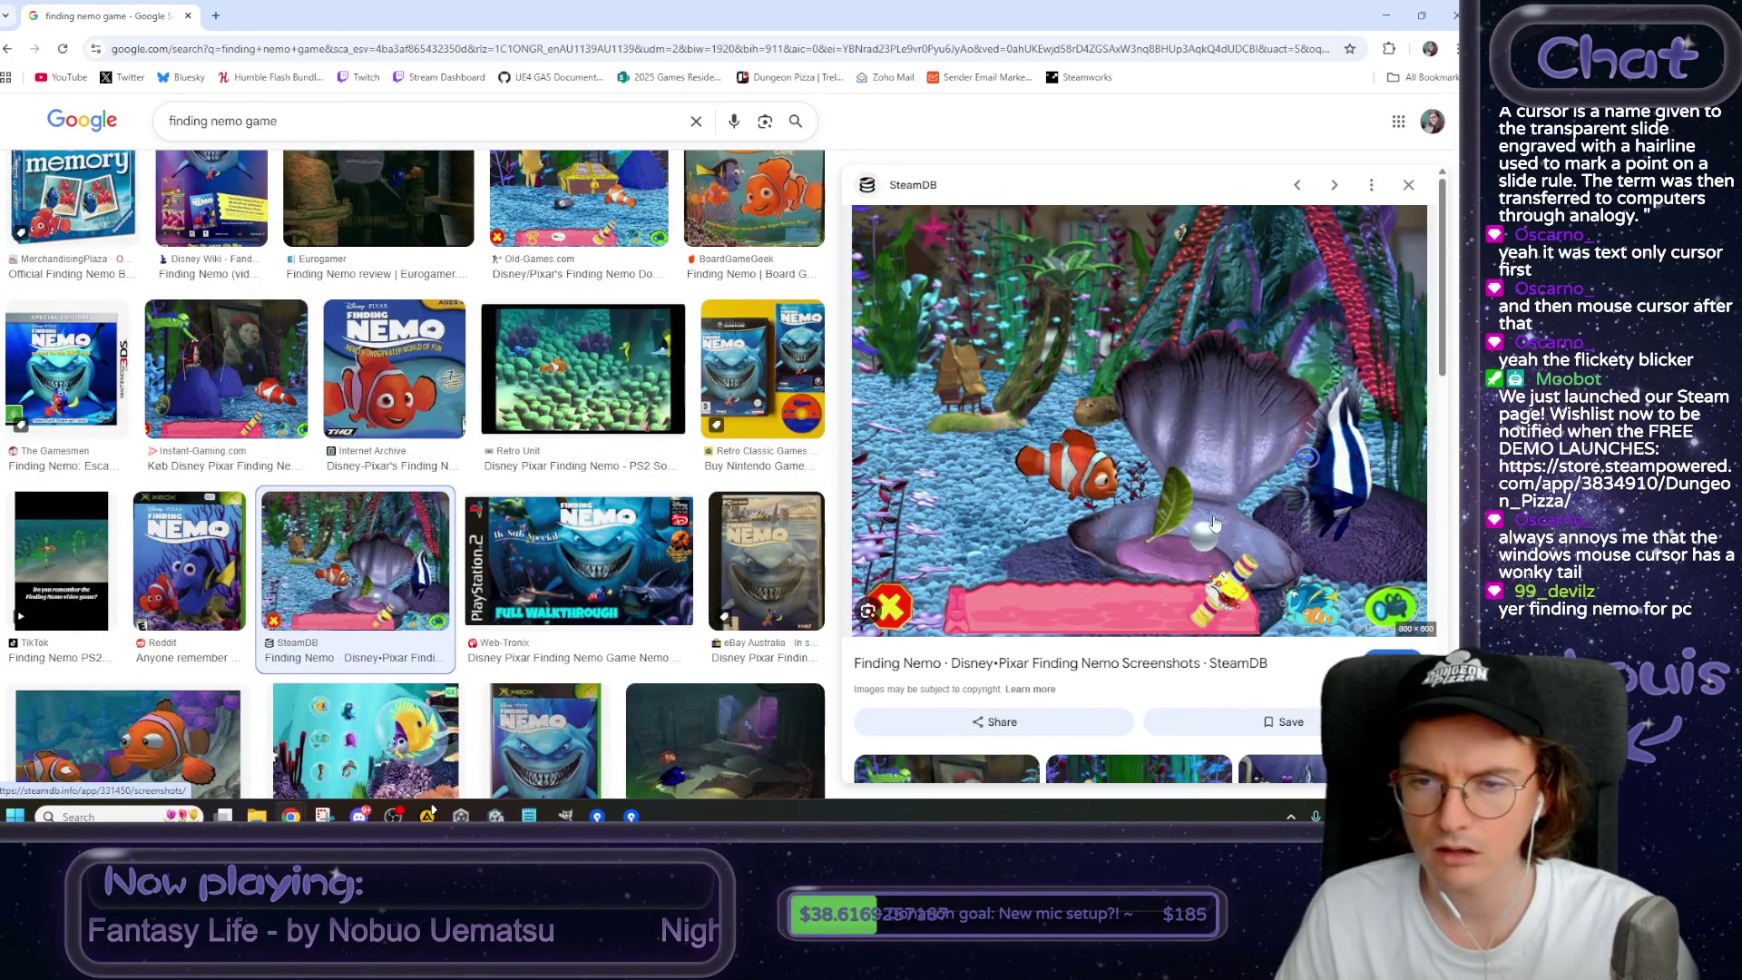
# Preview the GameStop Finding Nemo image, then place the cursor in the search box to refine the query.
pyautogui.scroll(-2, 1226, 515)
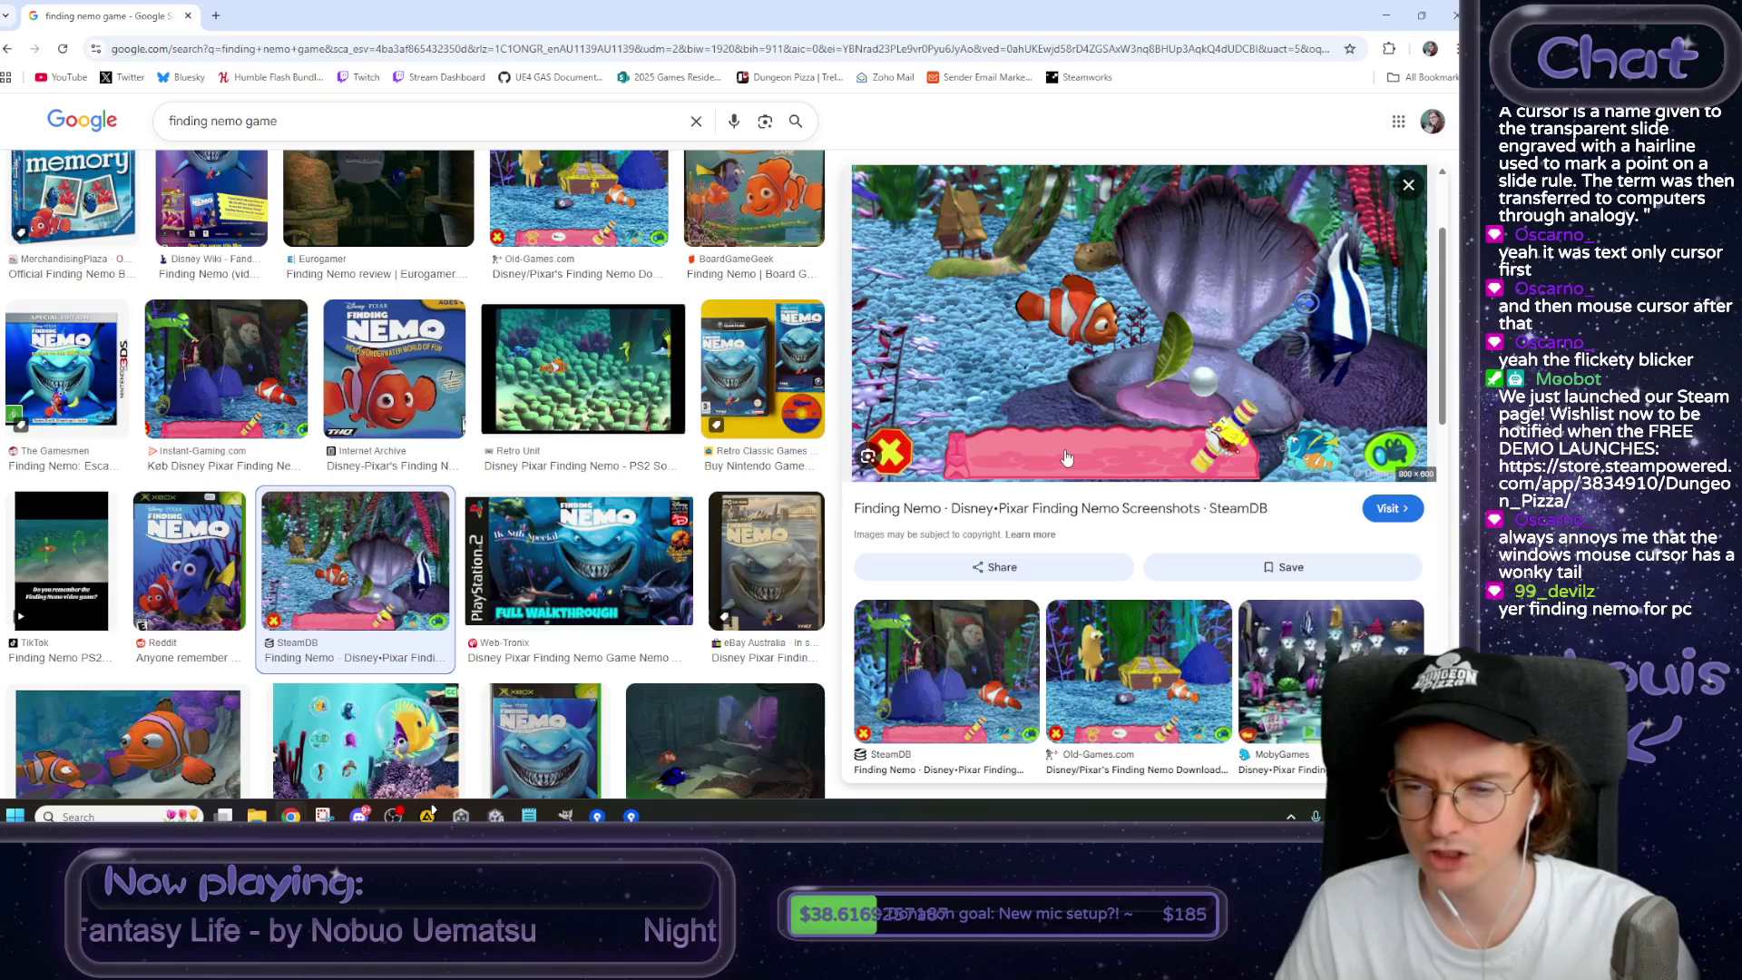
pyautogui.scroll(-3, 640, 468)
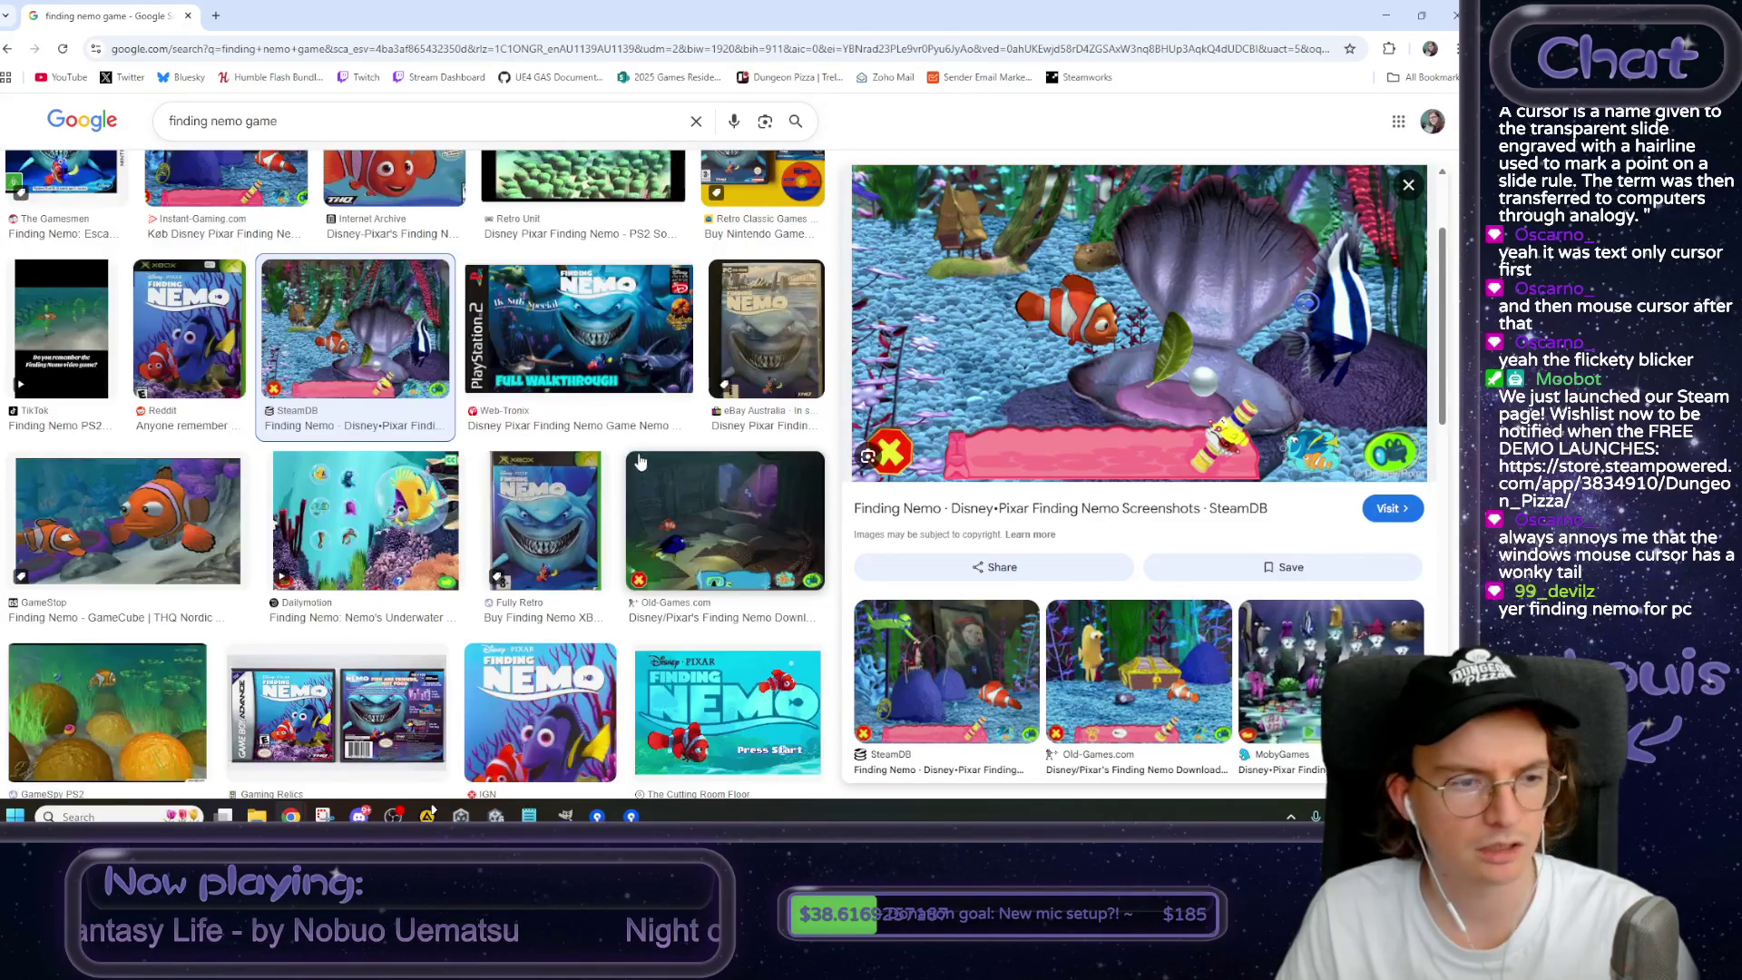
pyautogui.click(127, 519)
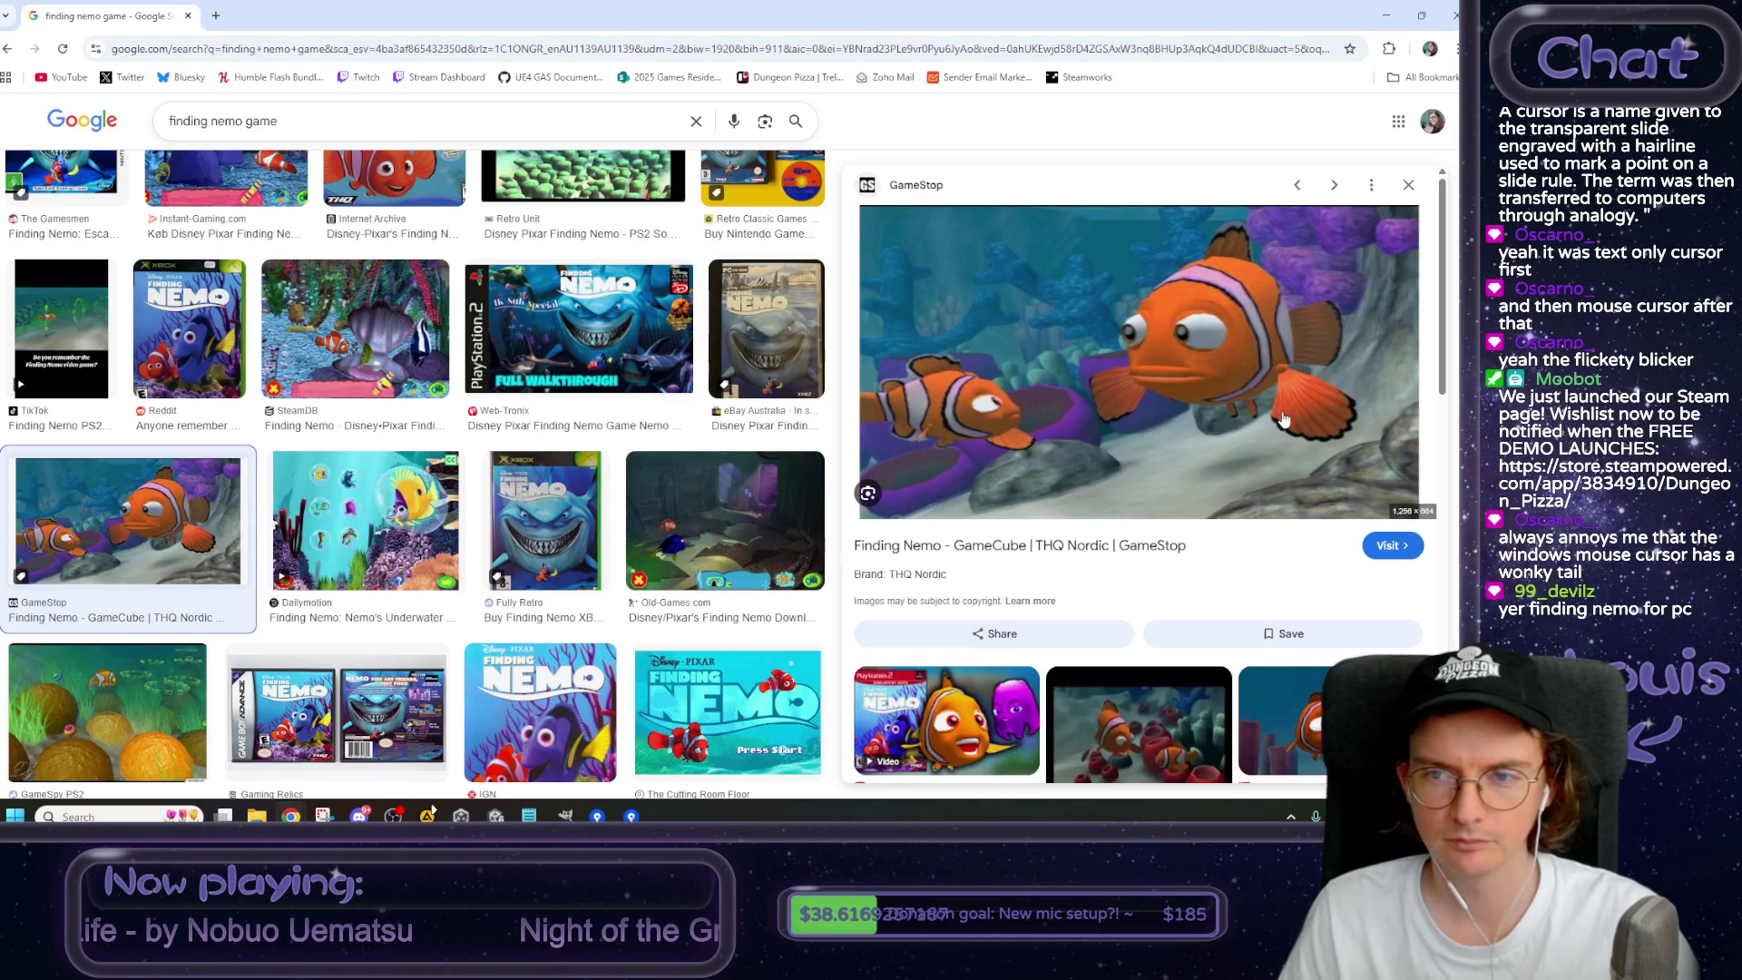
pyautogui.scroll(-4, 698, 414)
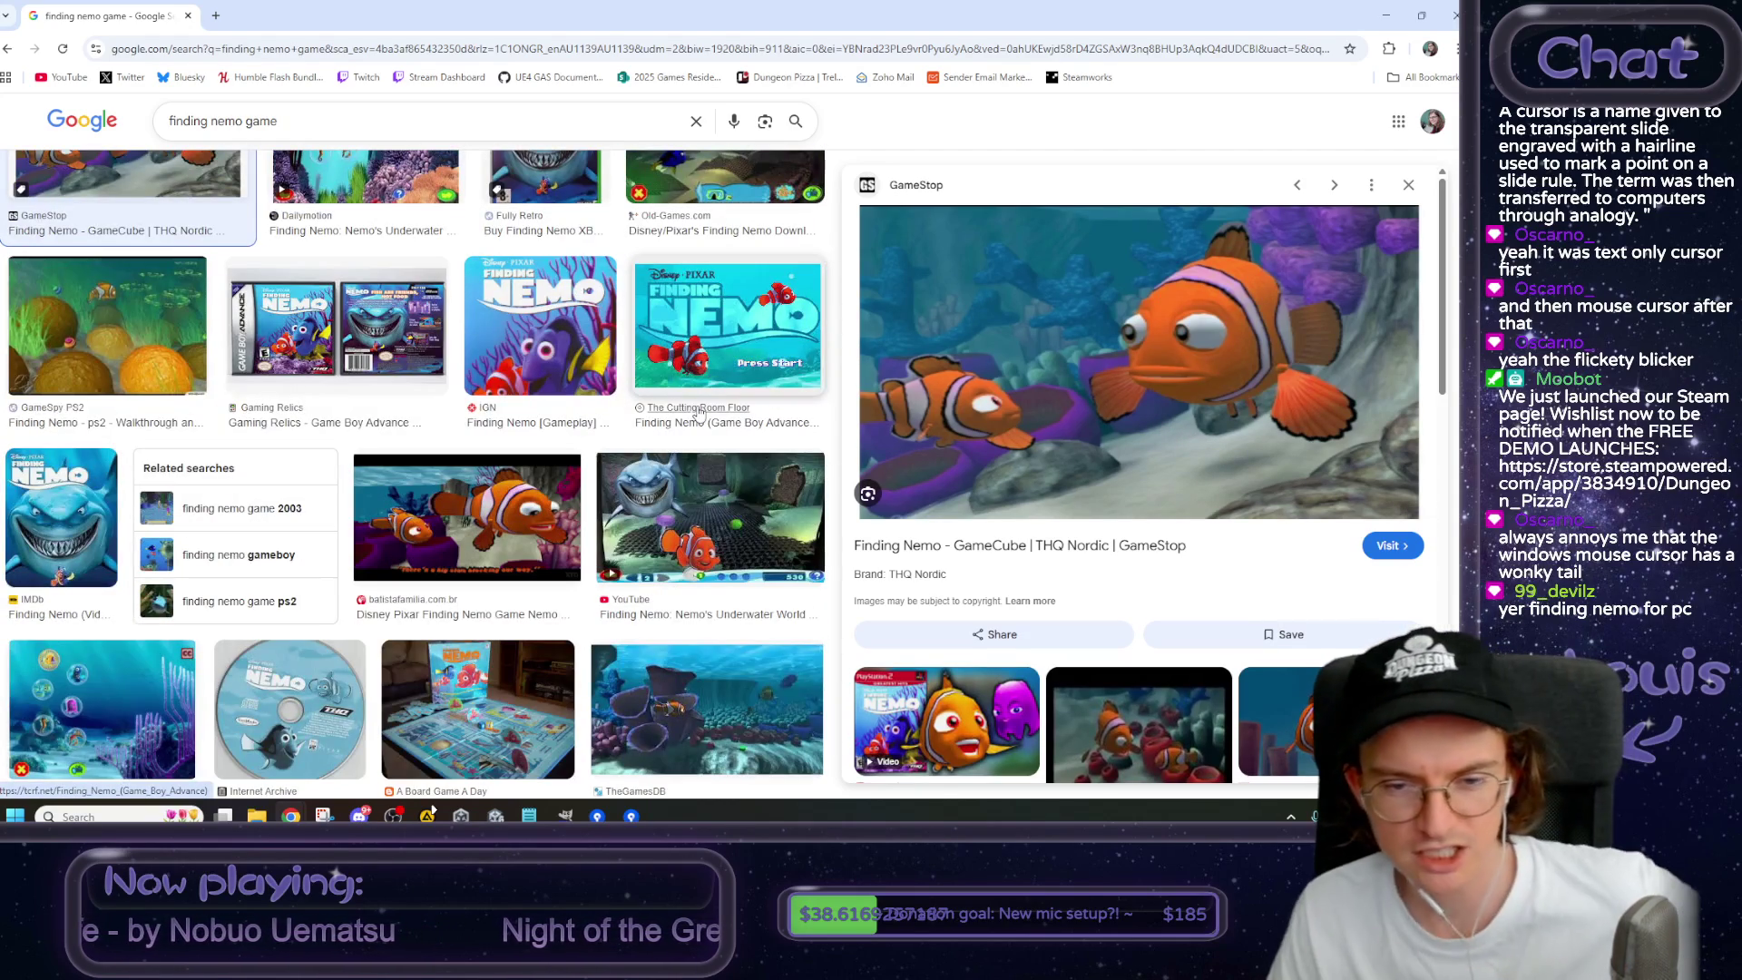
pyautogui.scroll(-3, 698, 414)
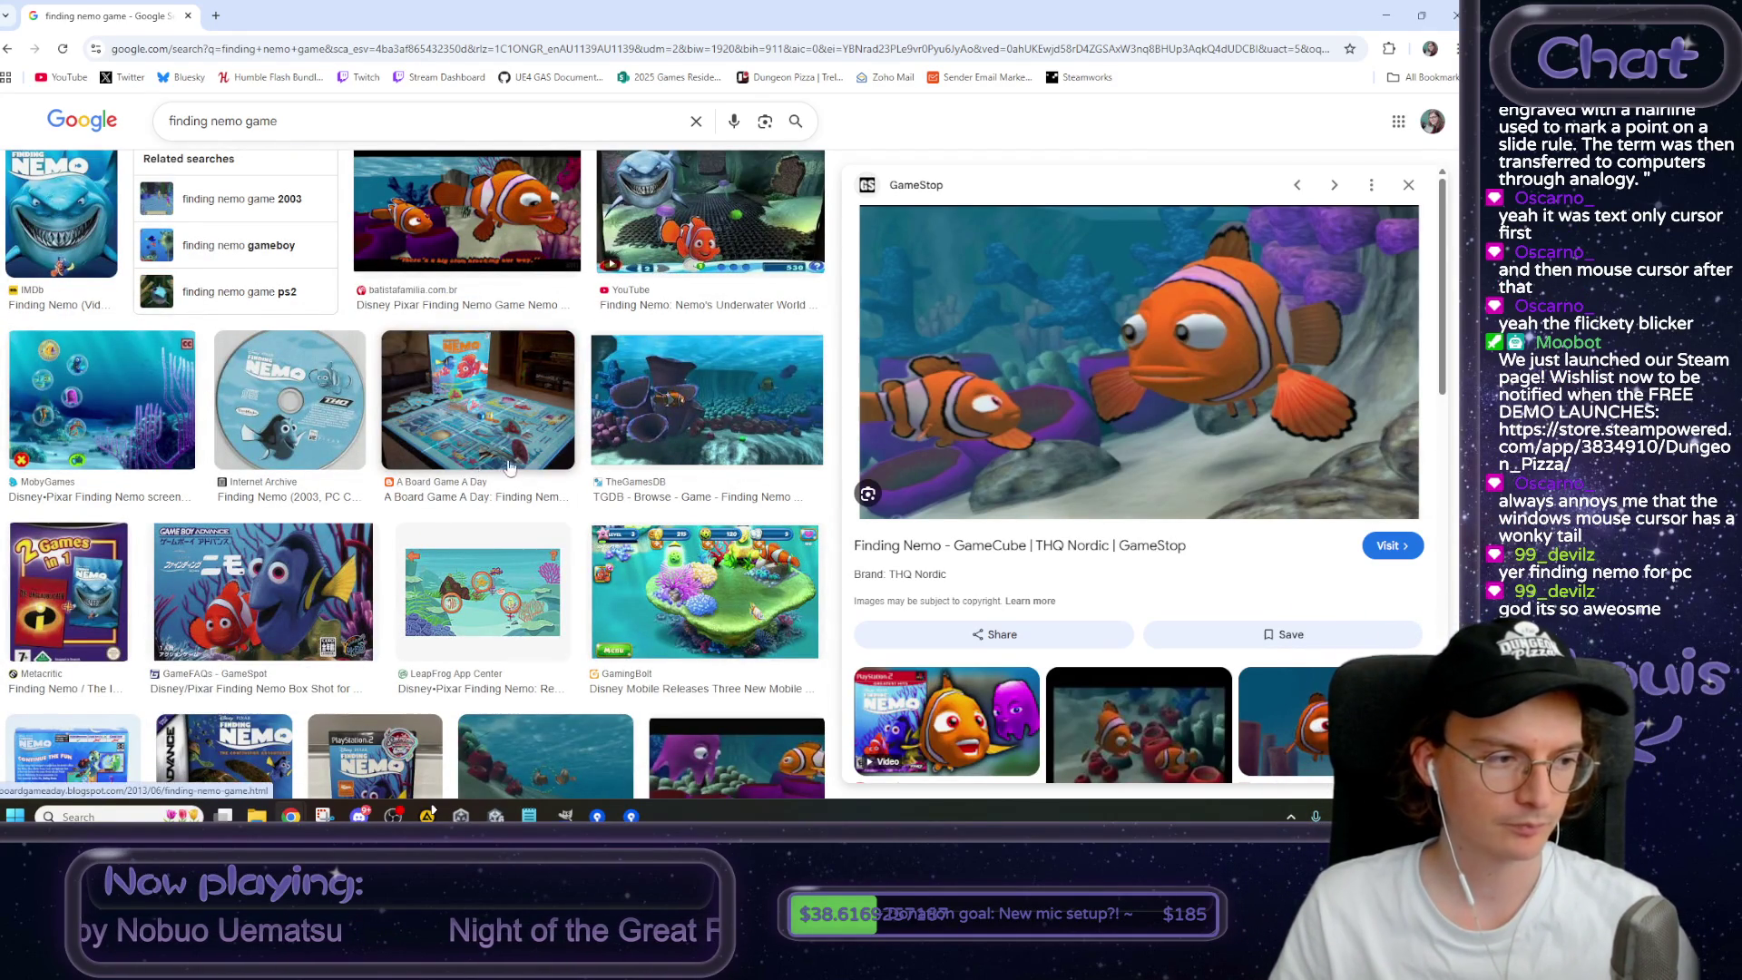
pyautogui.scroll(-2, 532, 467)
pyautogui.scroll(-10, 551, 463)
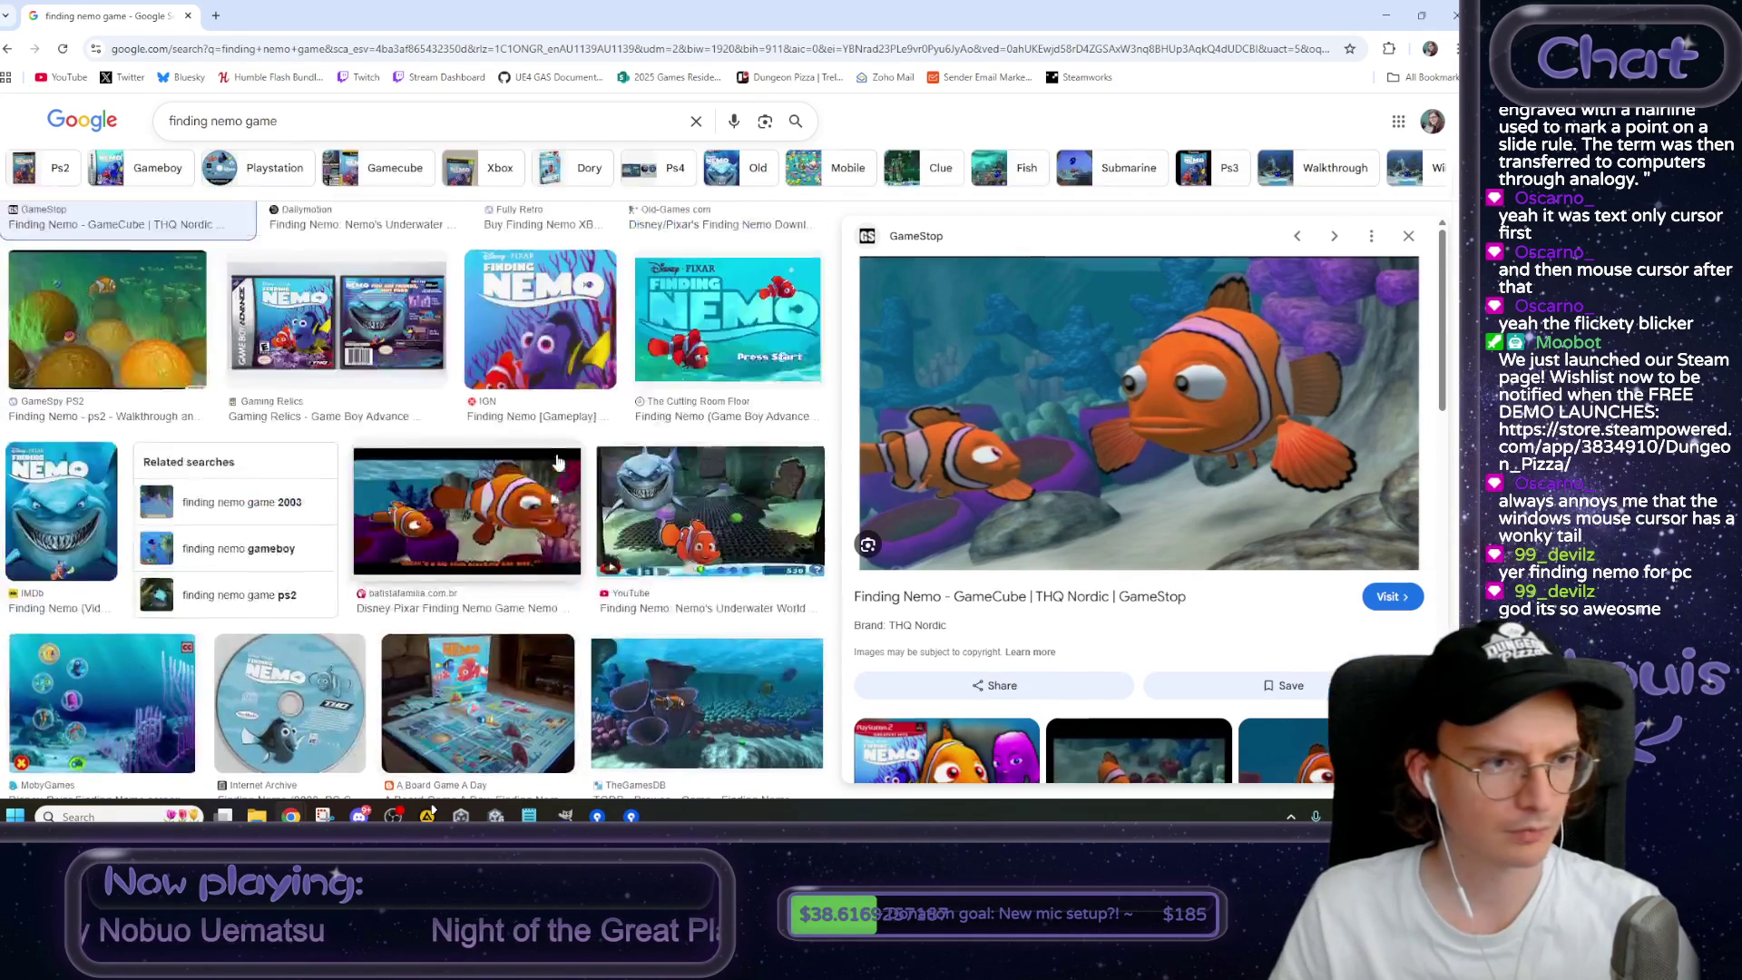
pyautogui.click(314, 109)
# Search 'finding nemo game cursor' and open the Nemo's Underwater World of Fun playthrough on YouTube.
pyautogui.write('cursor')
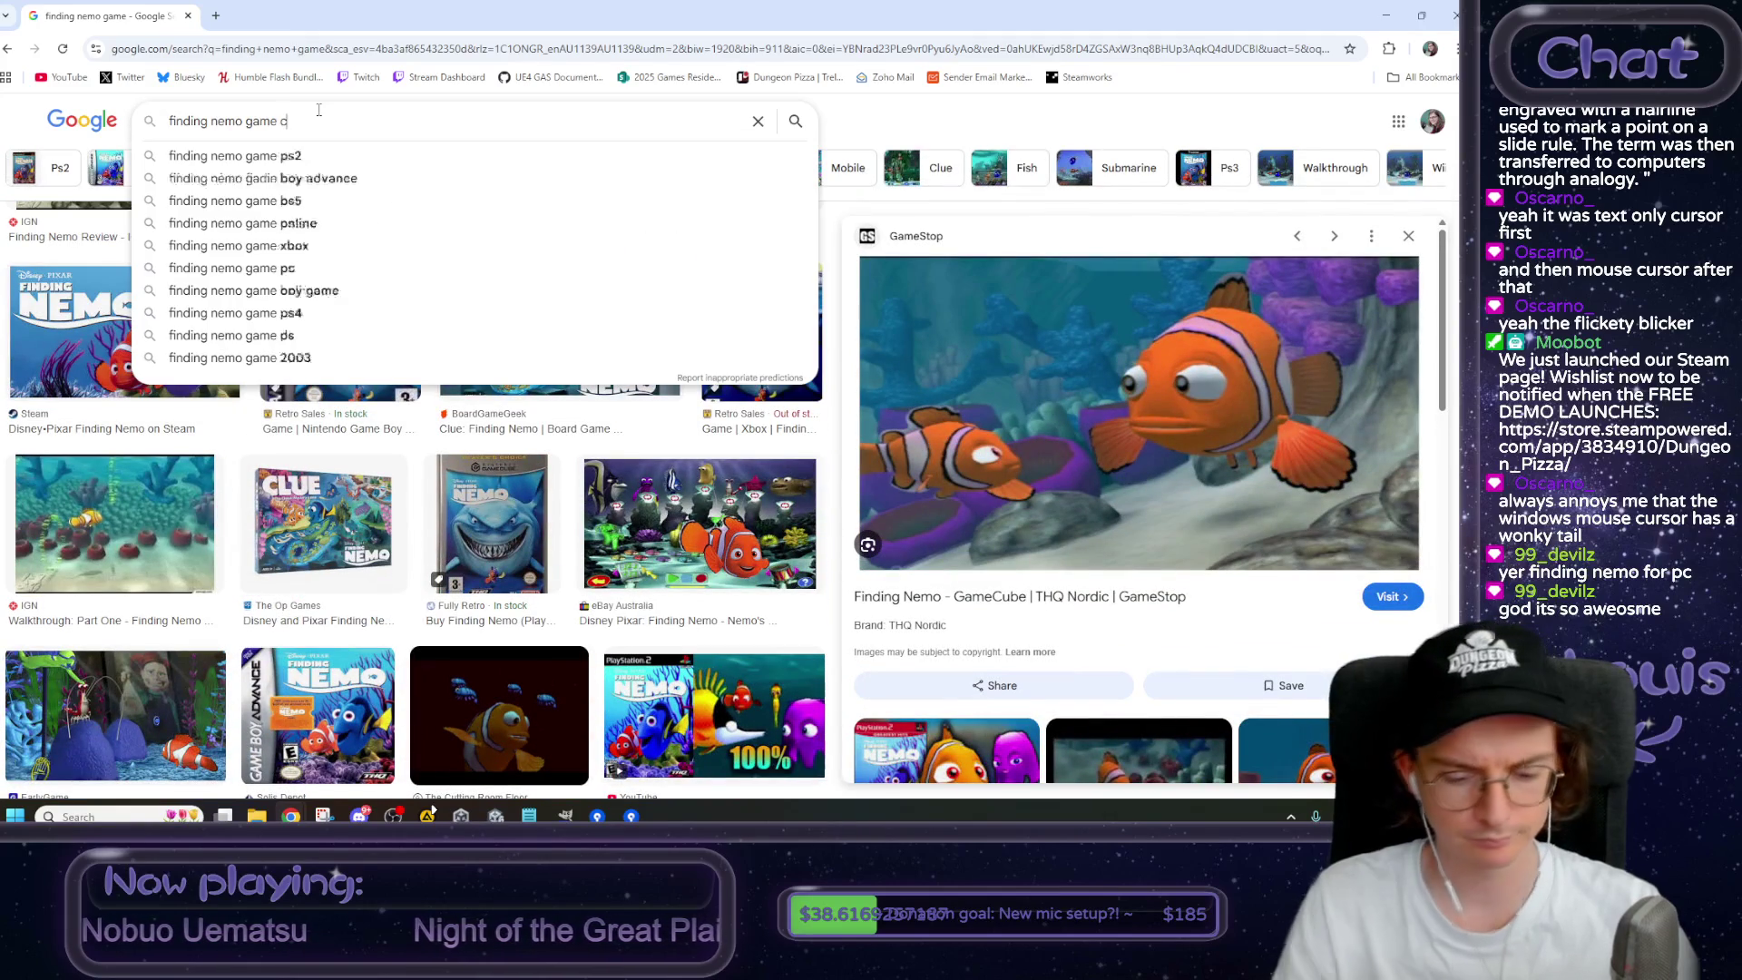
pyautogui.press('Return')
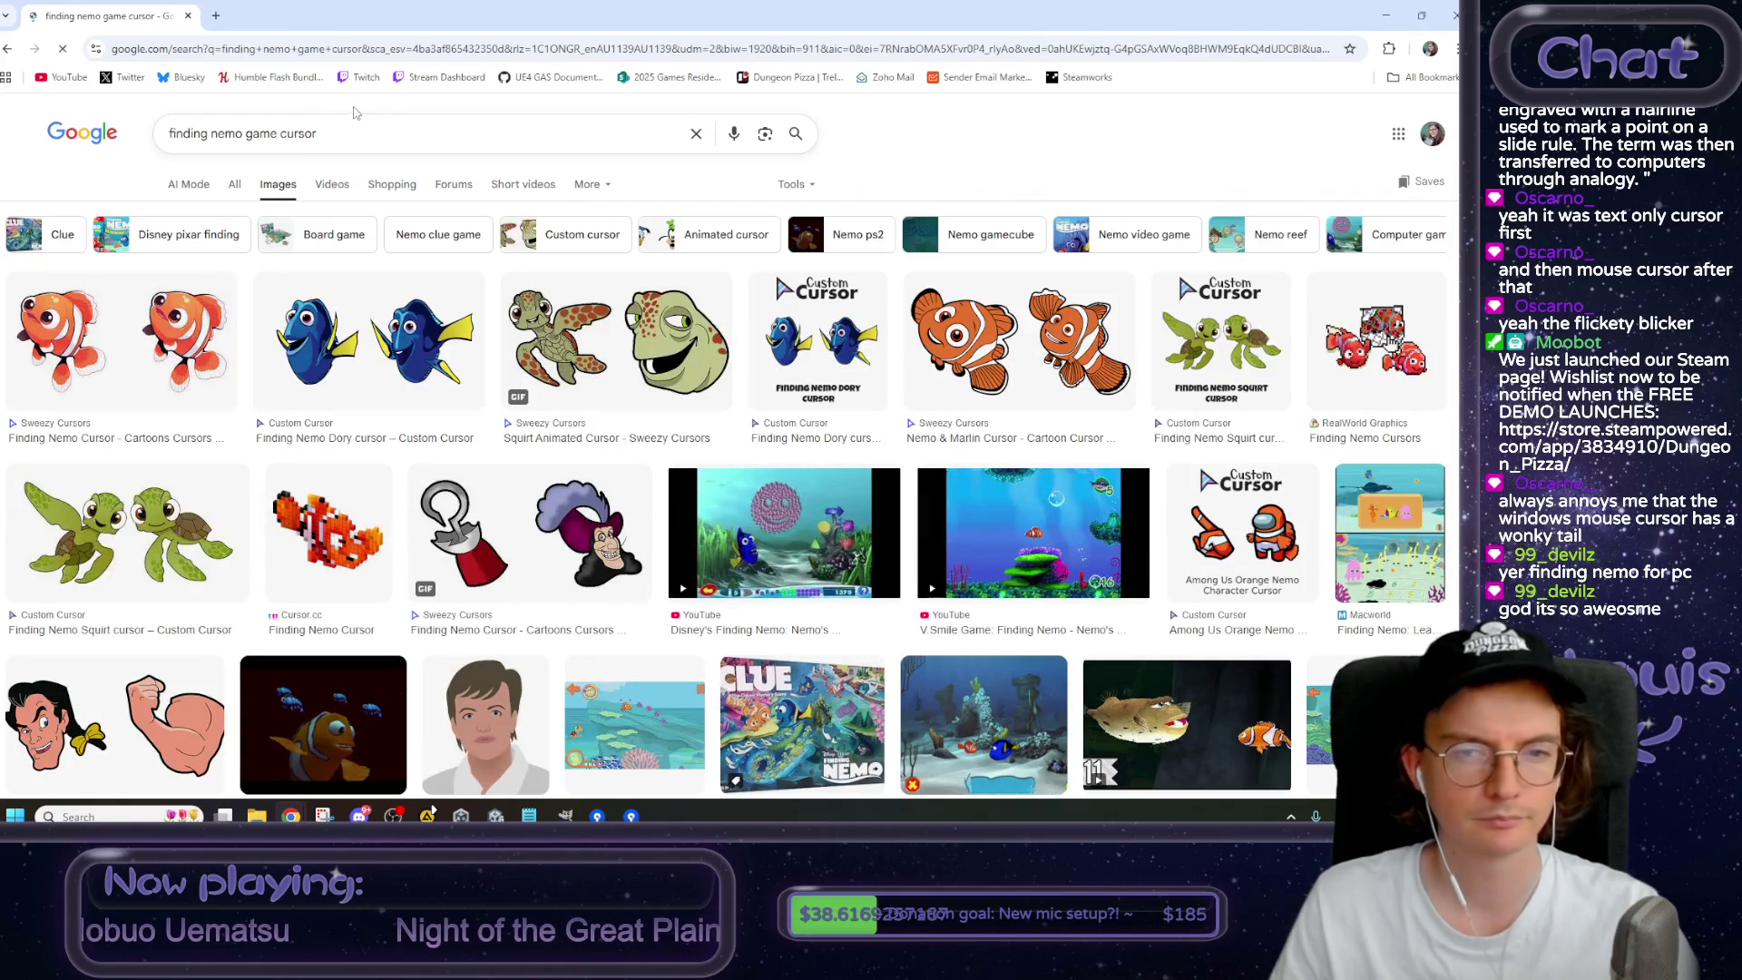
pyautogui.click(1041, 545)
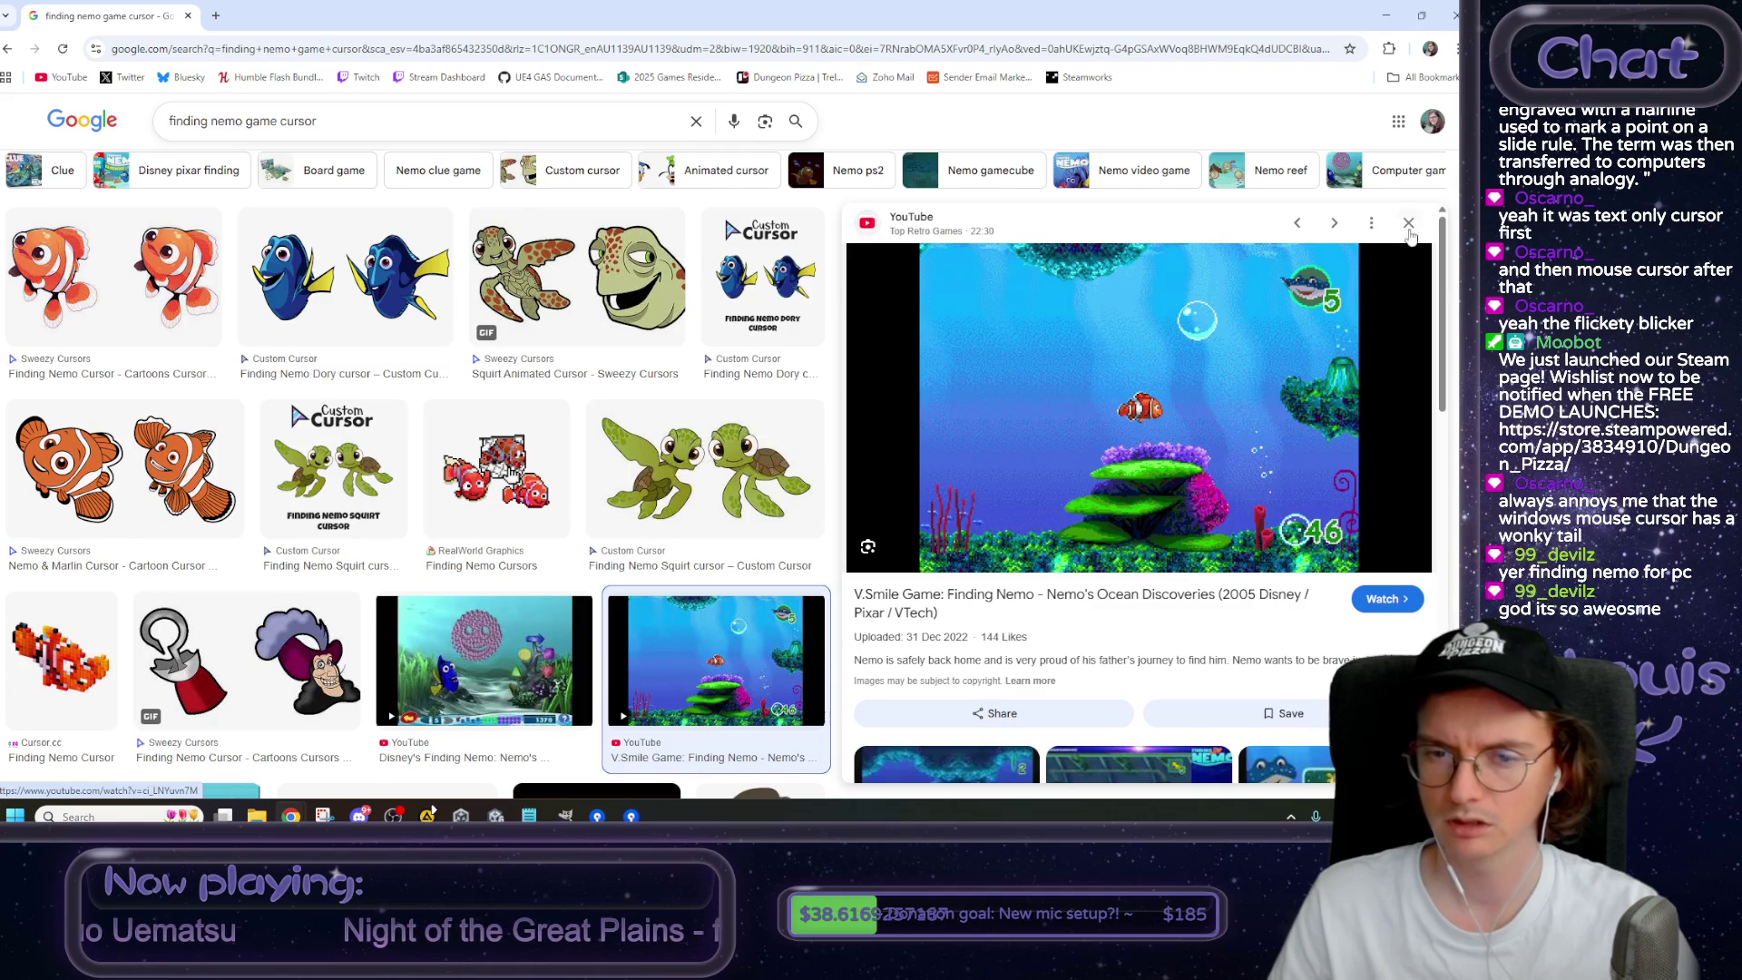
pyautogui.click(1408, 223)
pyautogui.click(797, 499)
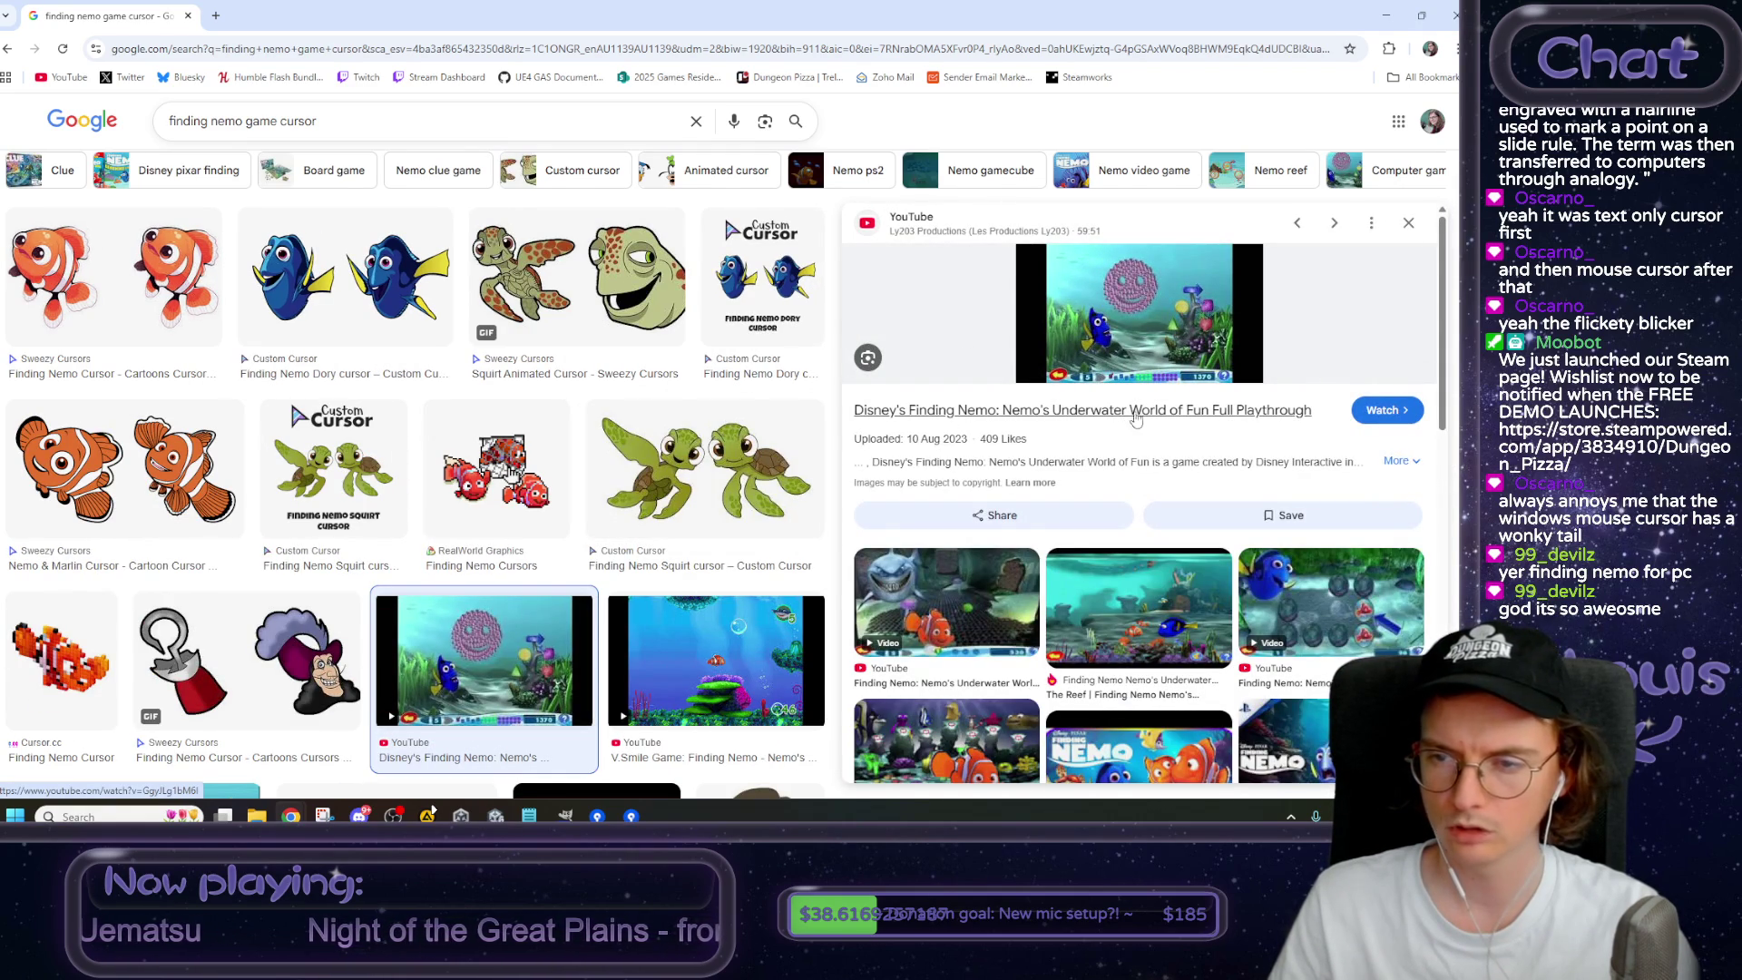
pyautogui.click(1388, 411)
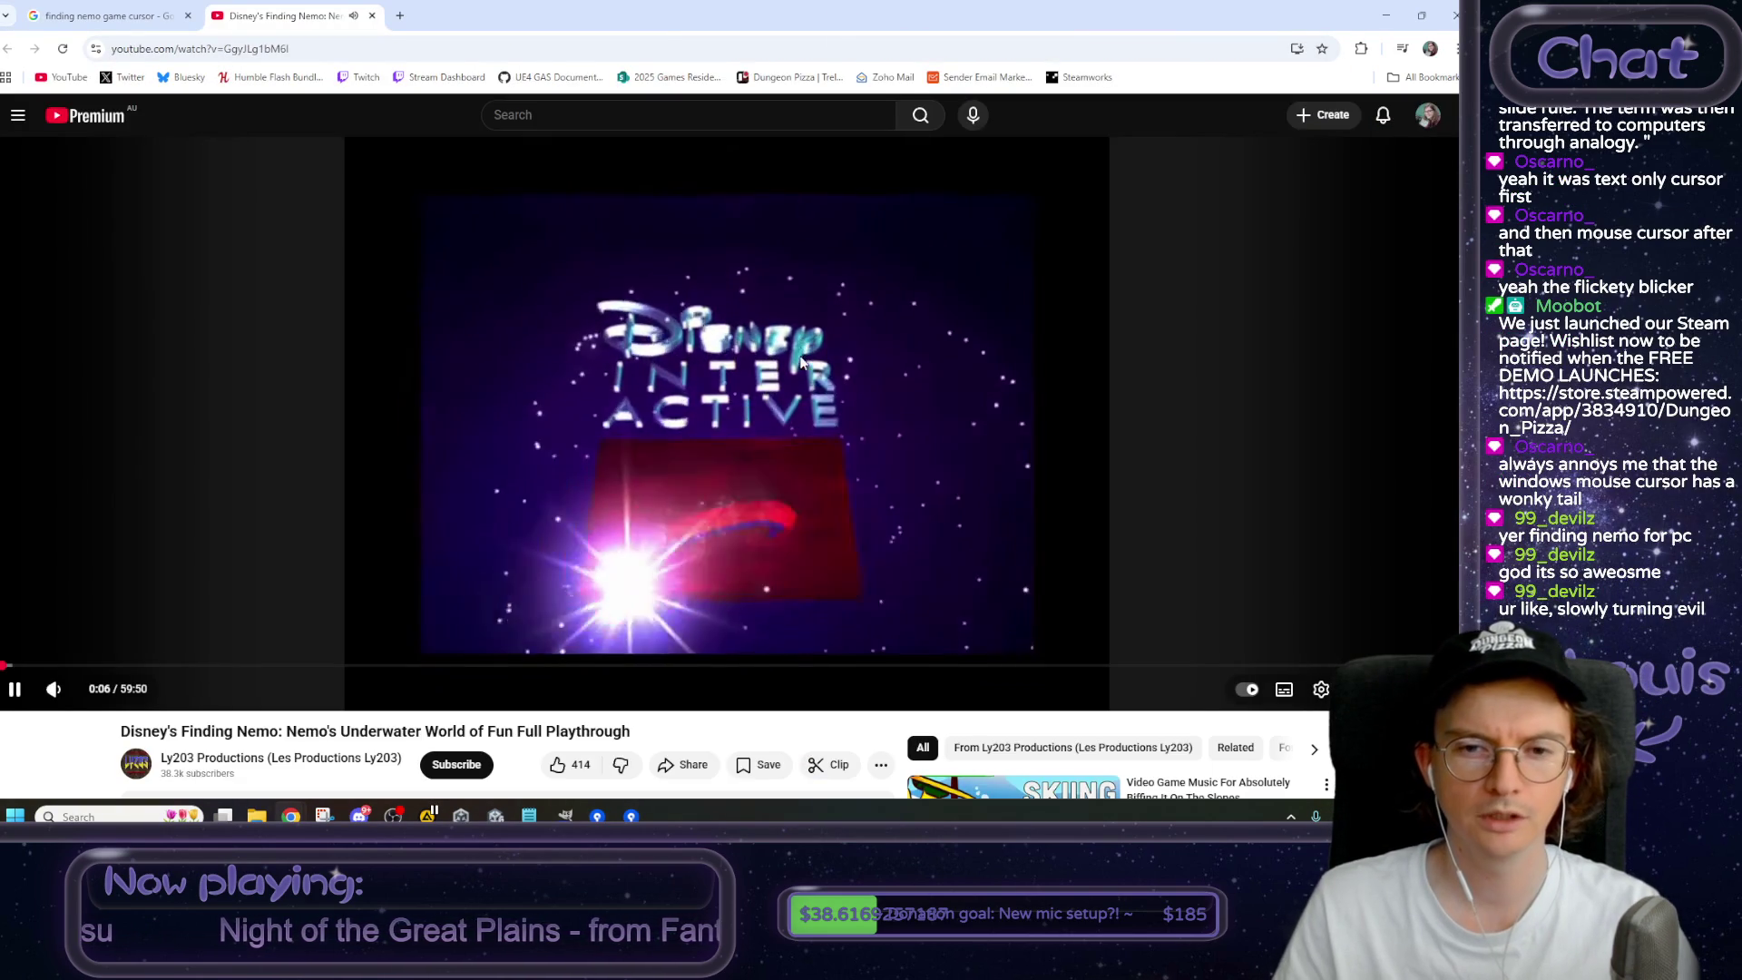
# Pause the full-screen playthrough on the blue arrow cursor and snip that region.
pyautogui.doubleClick(801, 363)
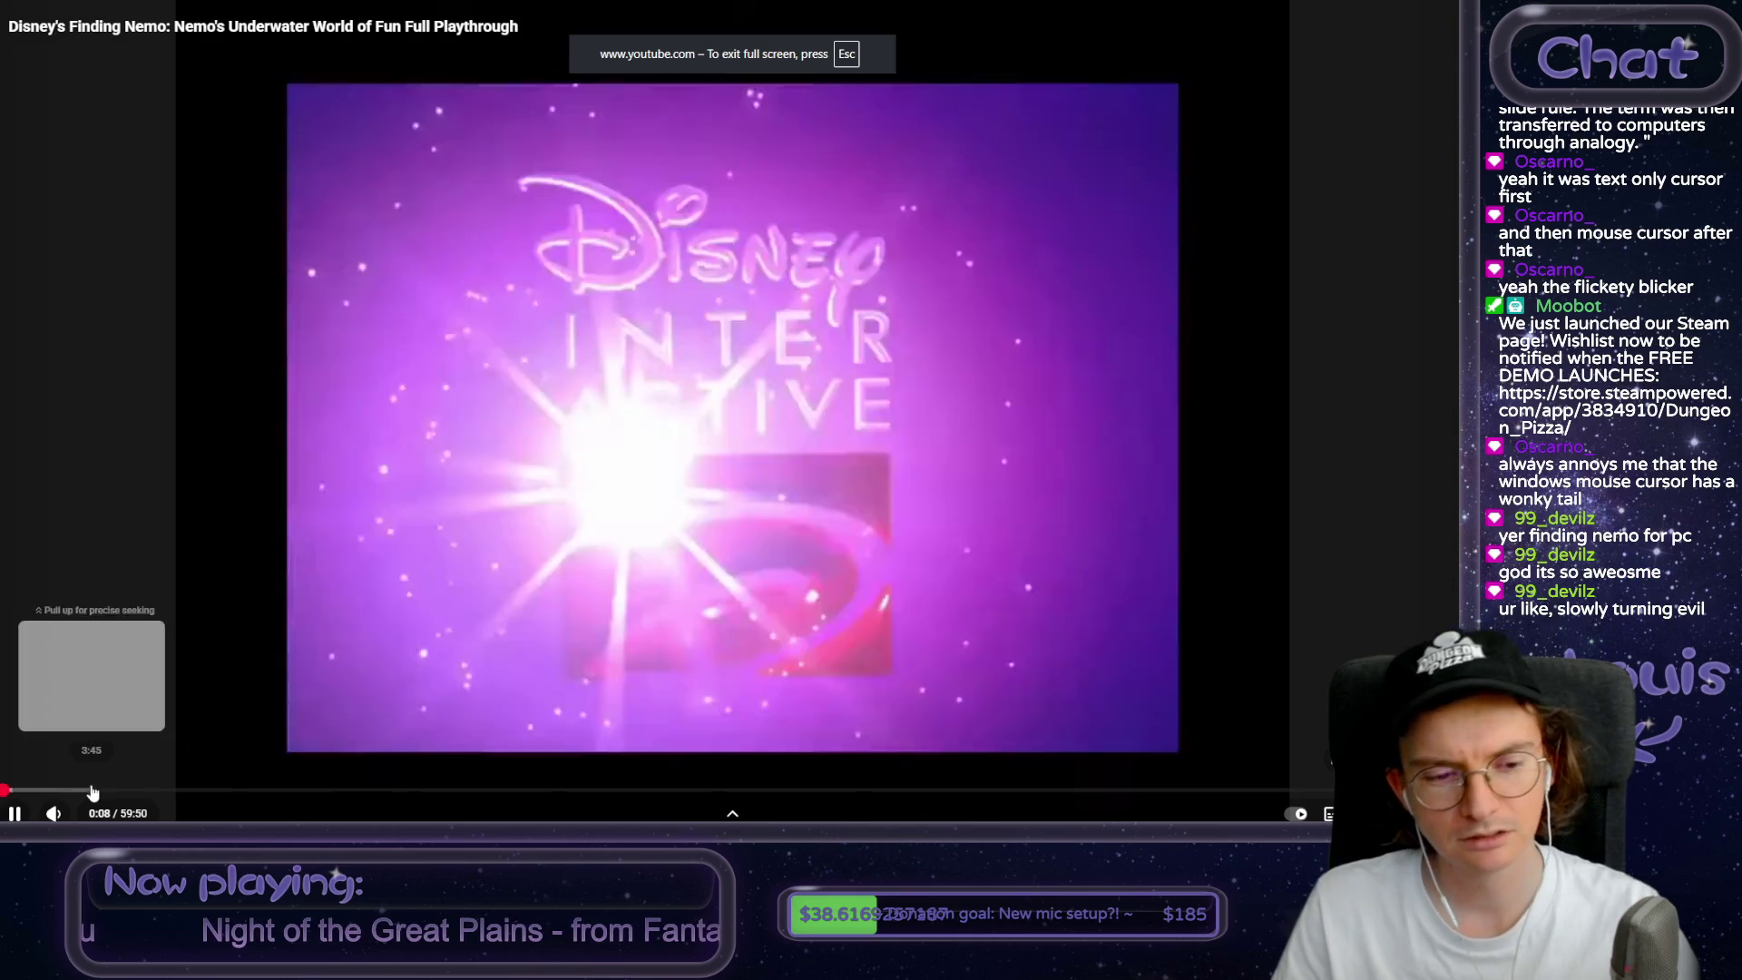
pyautogui.click(90, 790)
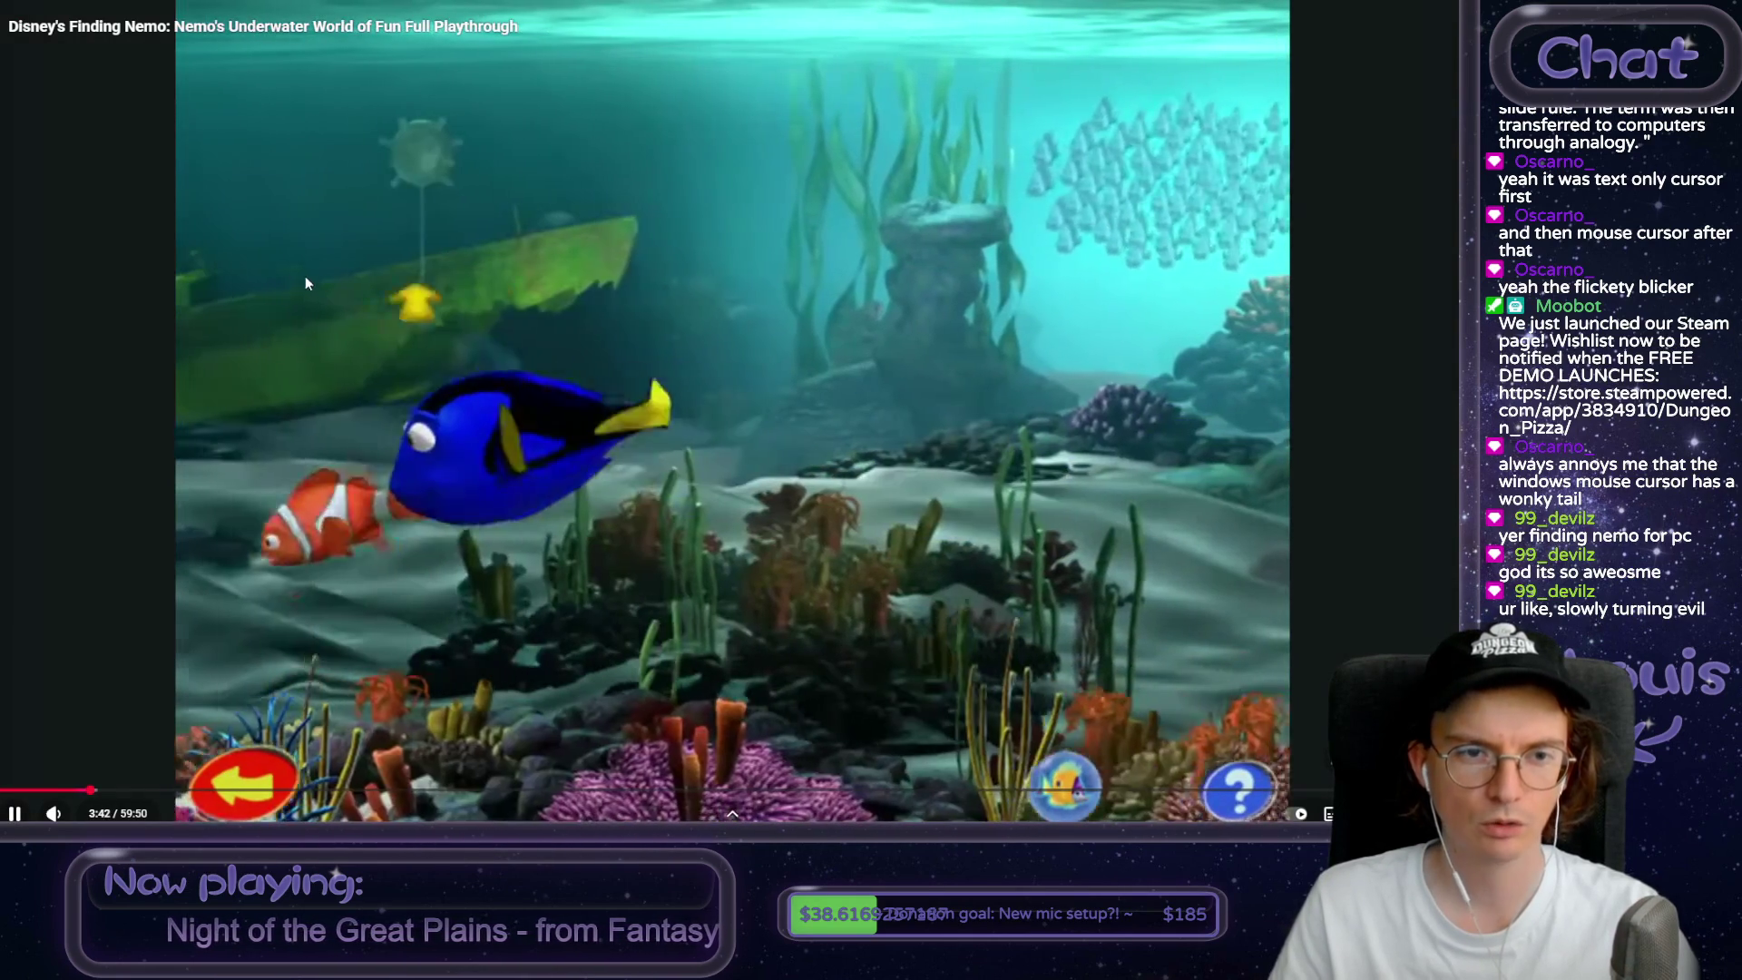
pyautogui.click(999, 353)
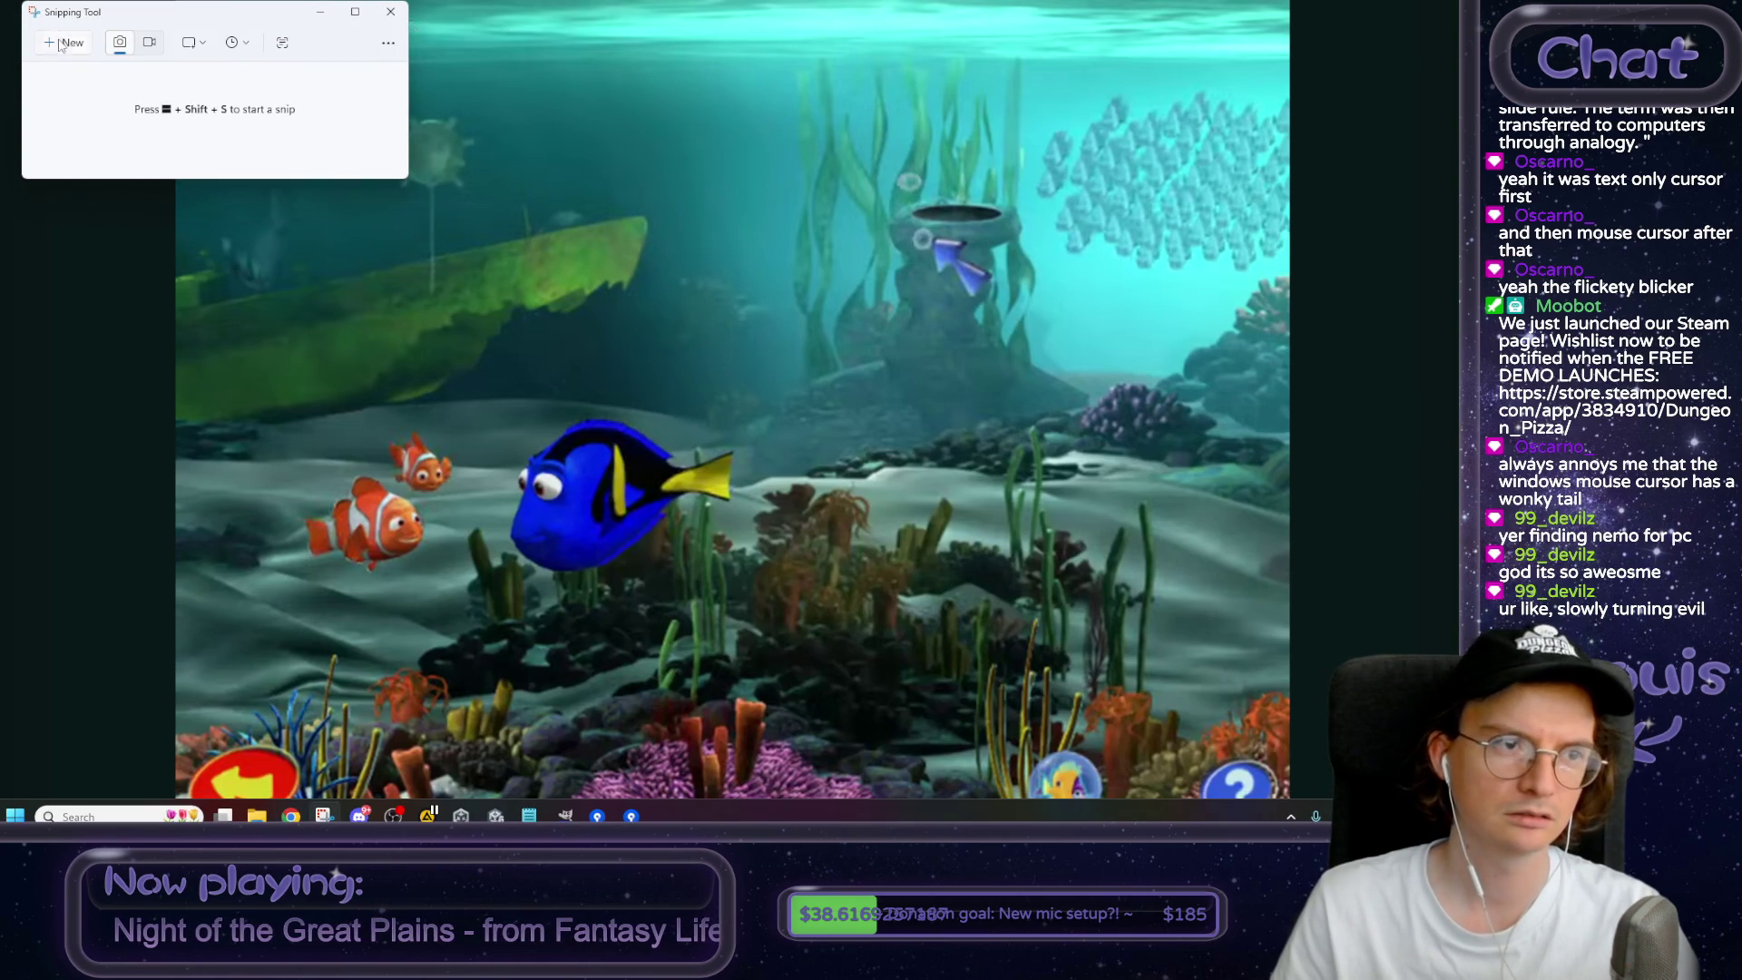
pyautogui.click(64, 40)
pyautogui.moveTo(912, 206); pyautogui.dragTo(1014, 305)
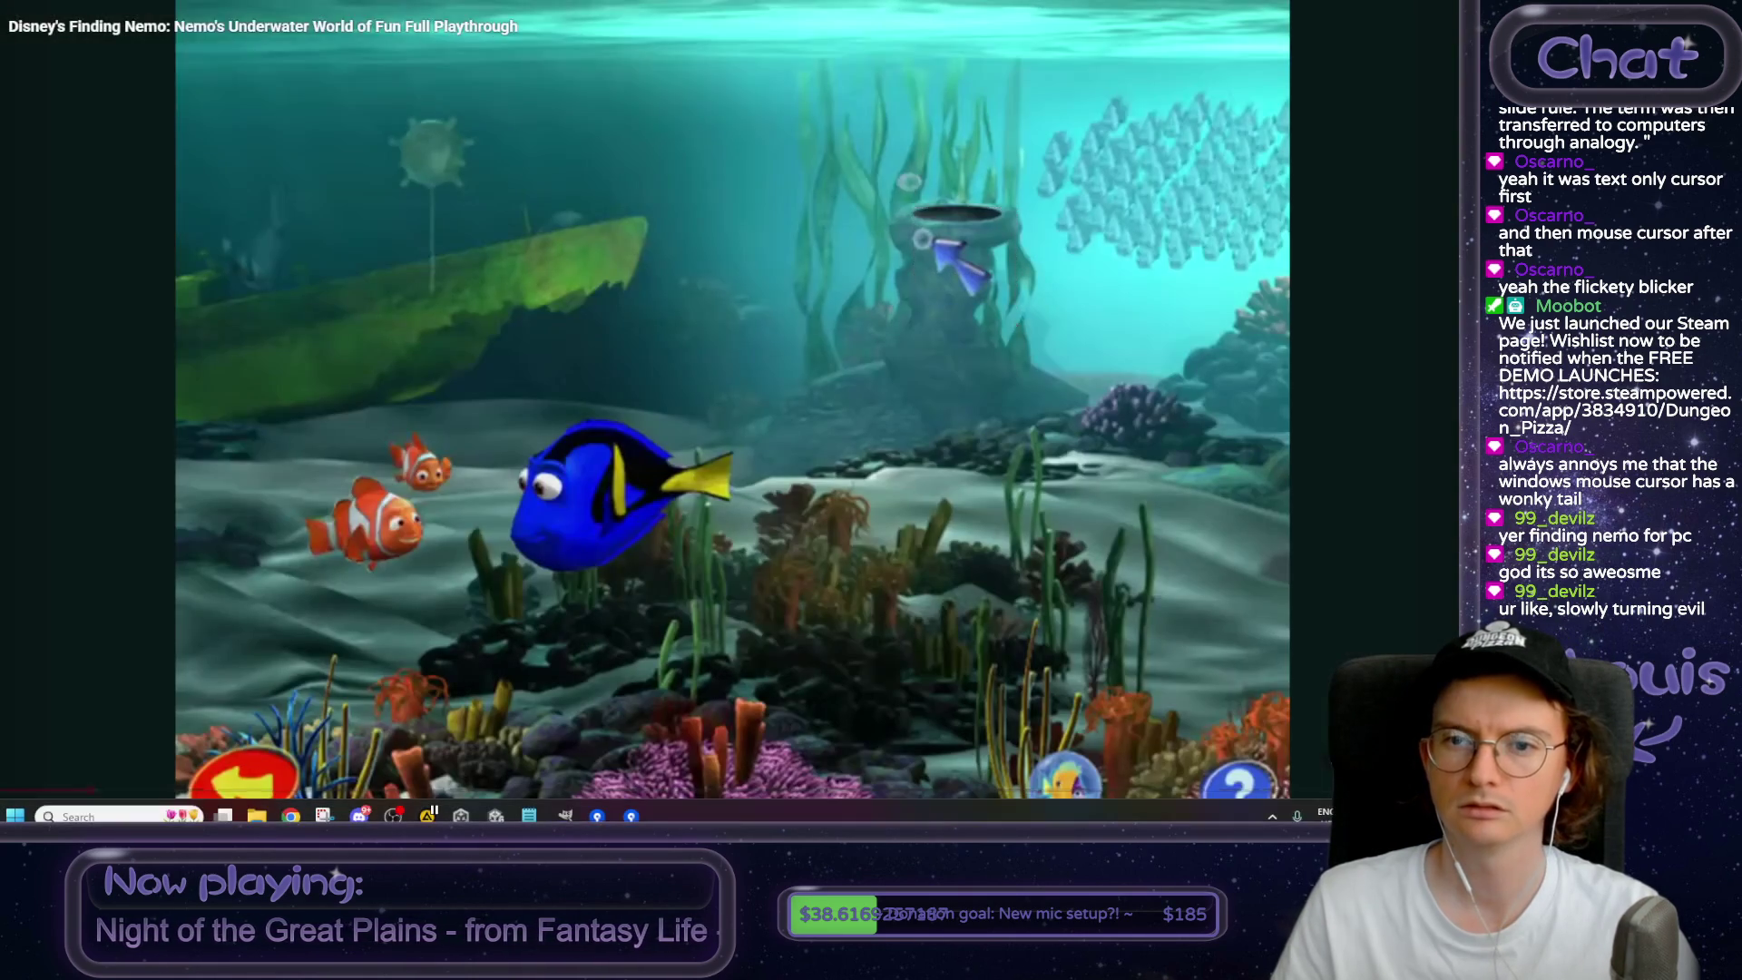
pyautogui.click(844, 14)
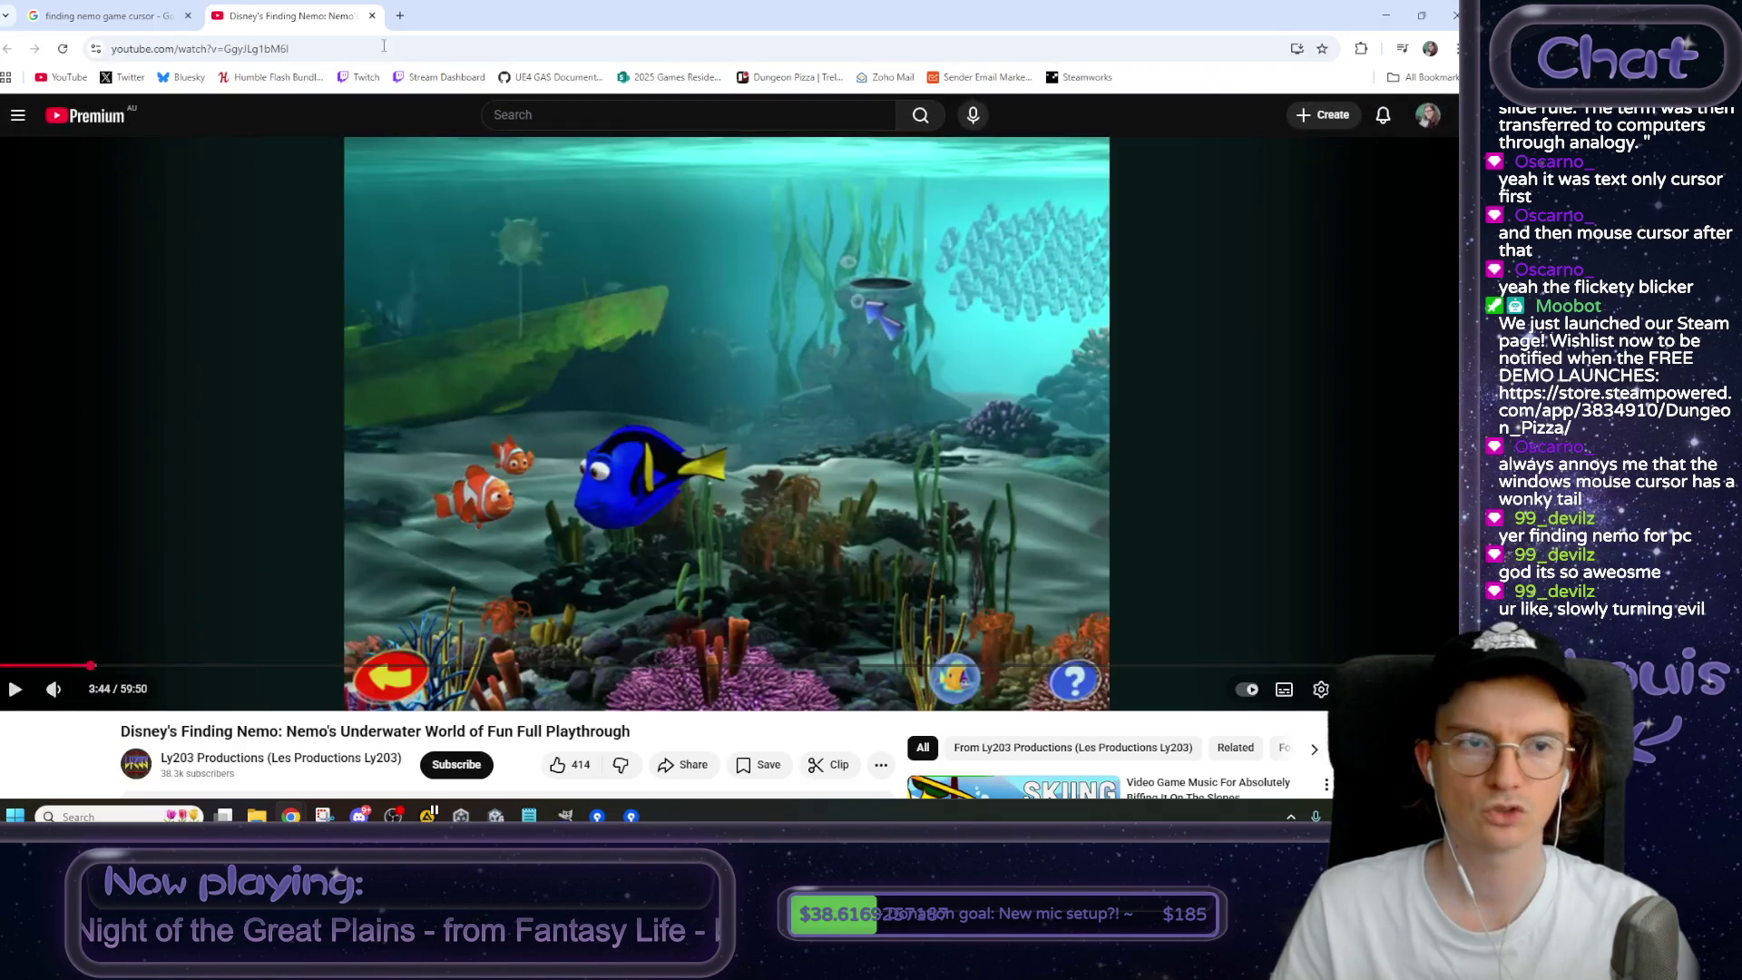
# Close the video tab, switch to GIMP, undo a stray paste and create a new 1252x394 image.
pyautogui.click(372, 16)
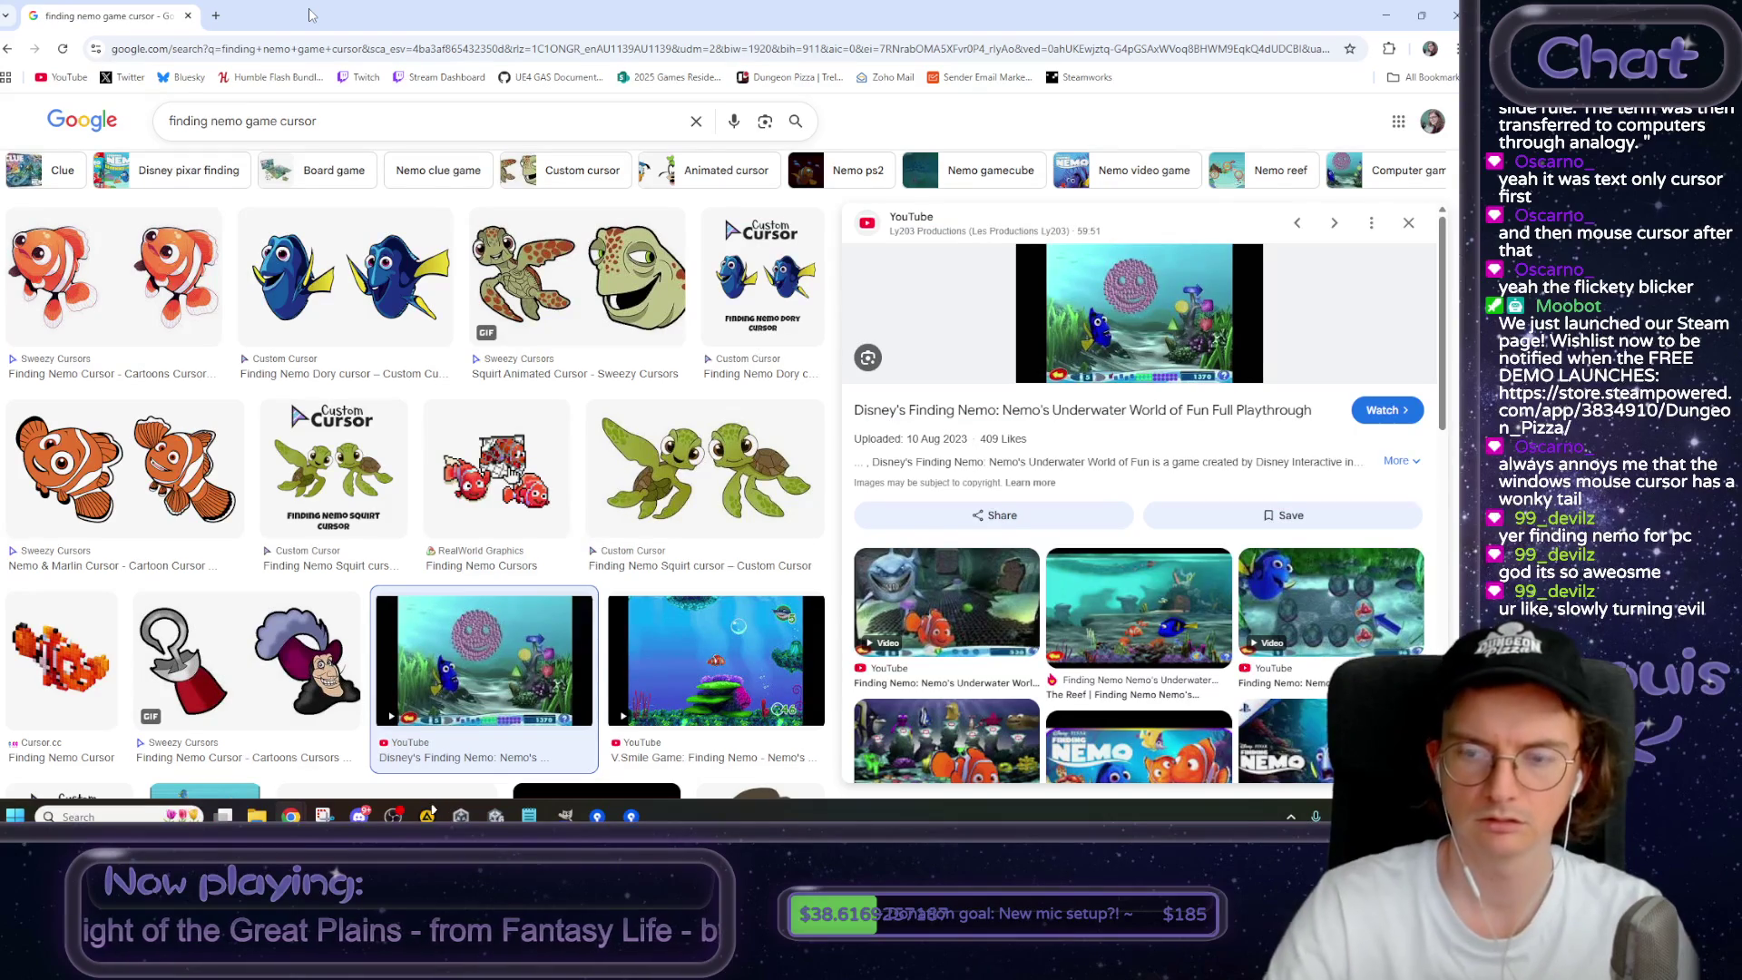
pyautogui.click(187, 16)
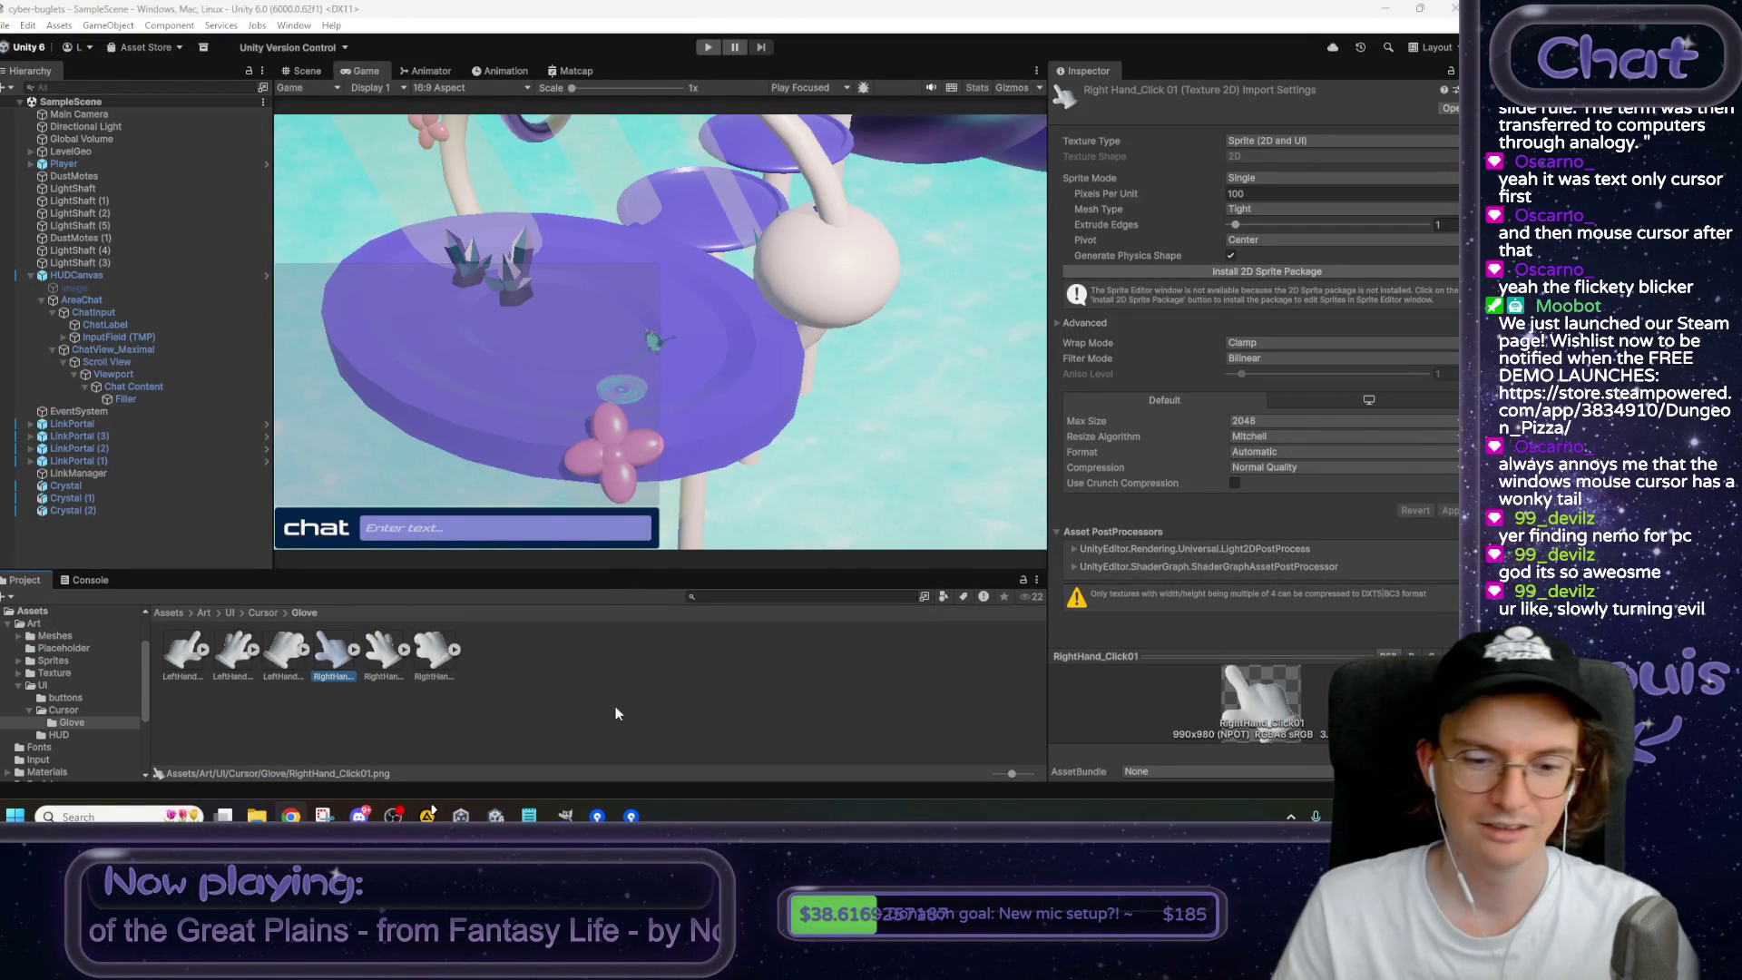
pyautogui.click(565, 816)
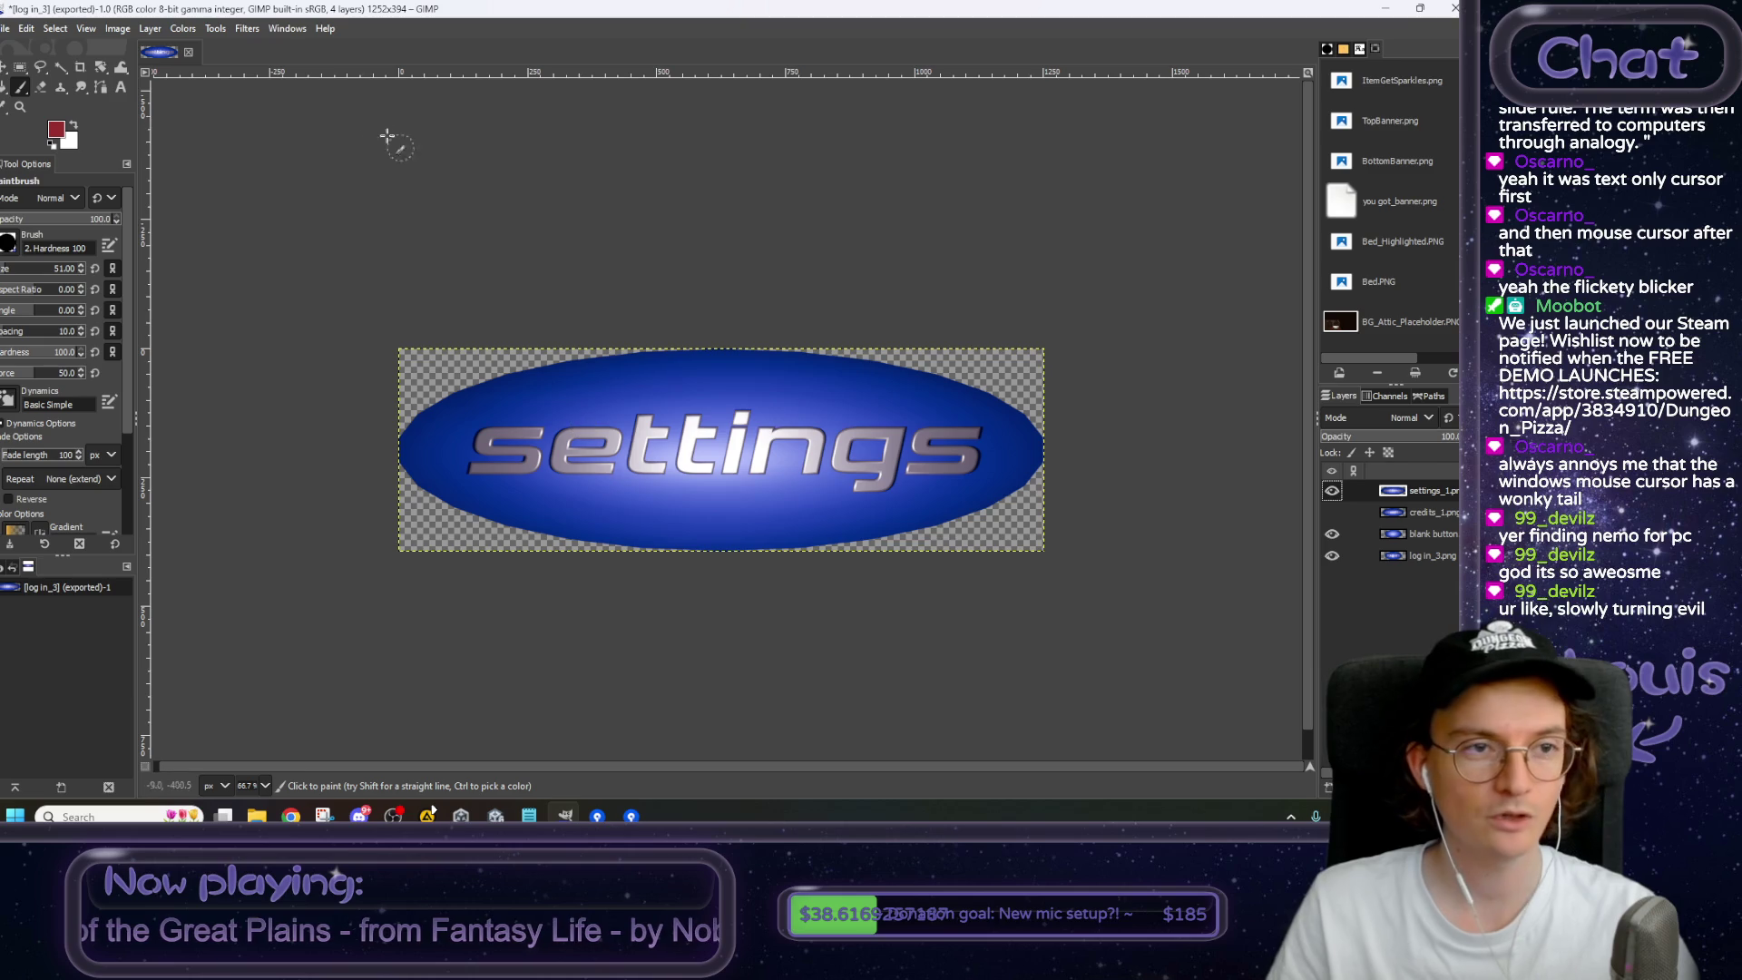
pyautogui.hotkey('ctrl', 'v')
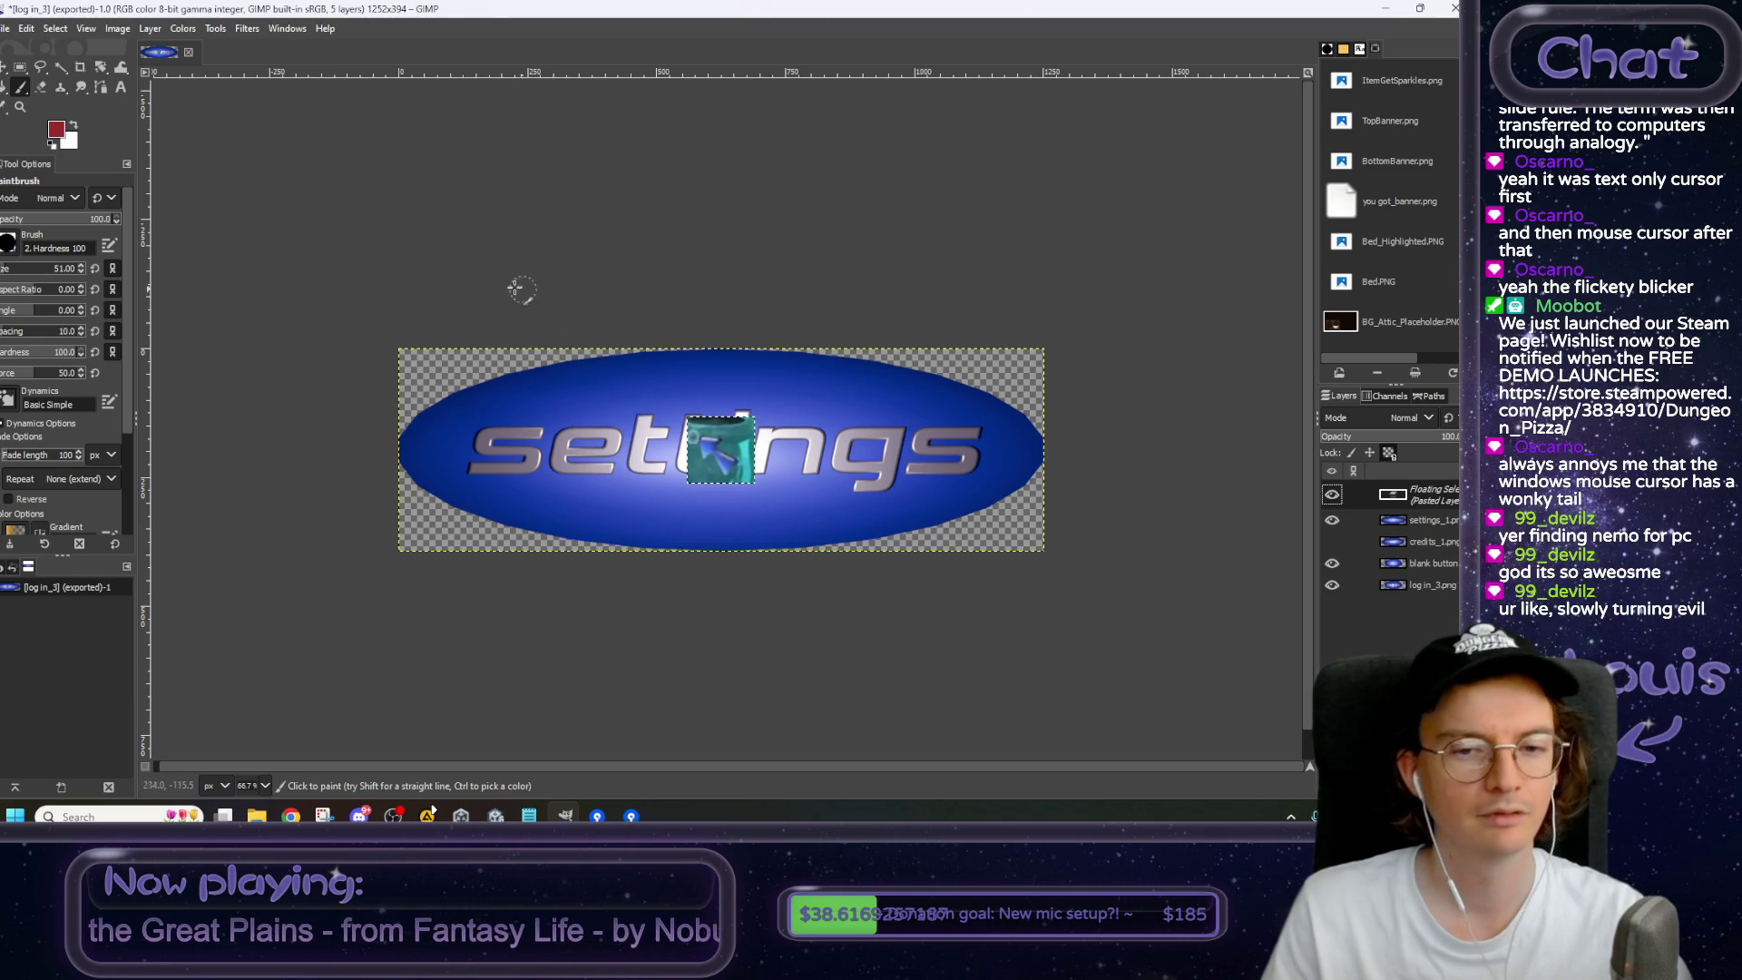
pyautogui.hotkey('ctrl', 'z')
pyautogui.click(8, 28)
pyautogui.click(36, 50)
pyautogui.click(191, 212)
# Paste the captured arrow, delete the white Background layer, and fit the canvas to the layer.
pyautogui.hotkey('ctrl', 'v')
pyautogui.click(1424, 514)
pyautogui.rightClick(1430, 508)
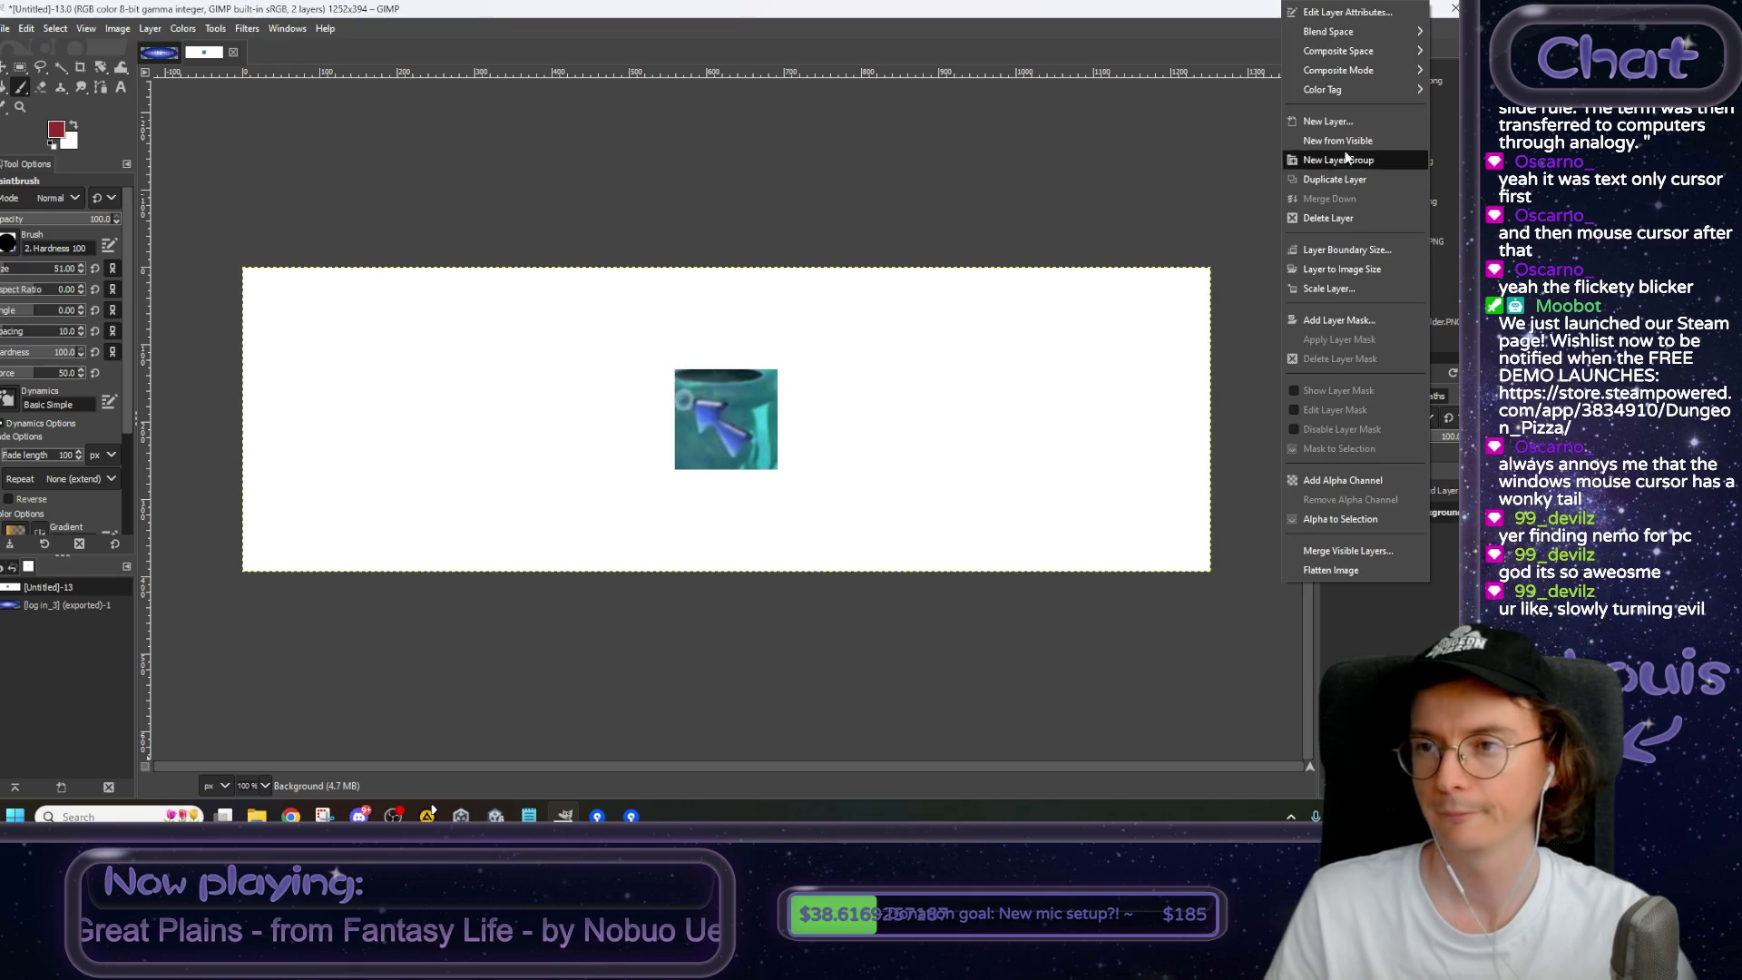
pyautogui.click(1329, 218)
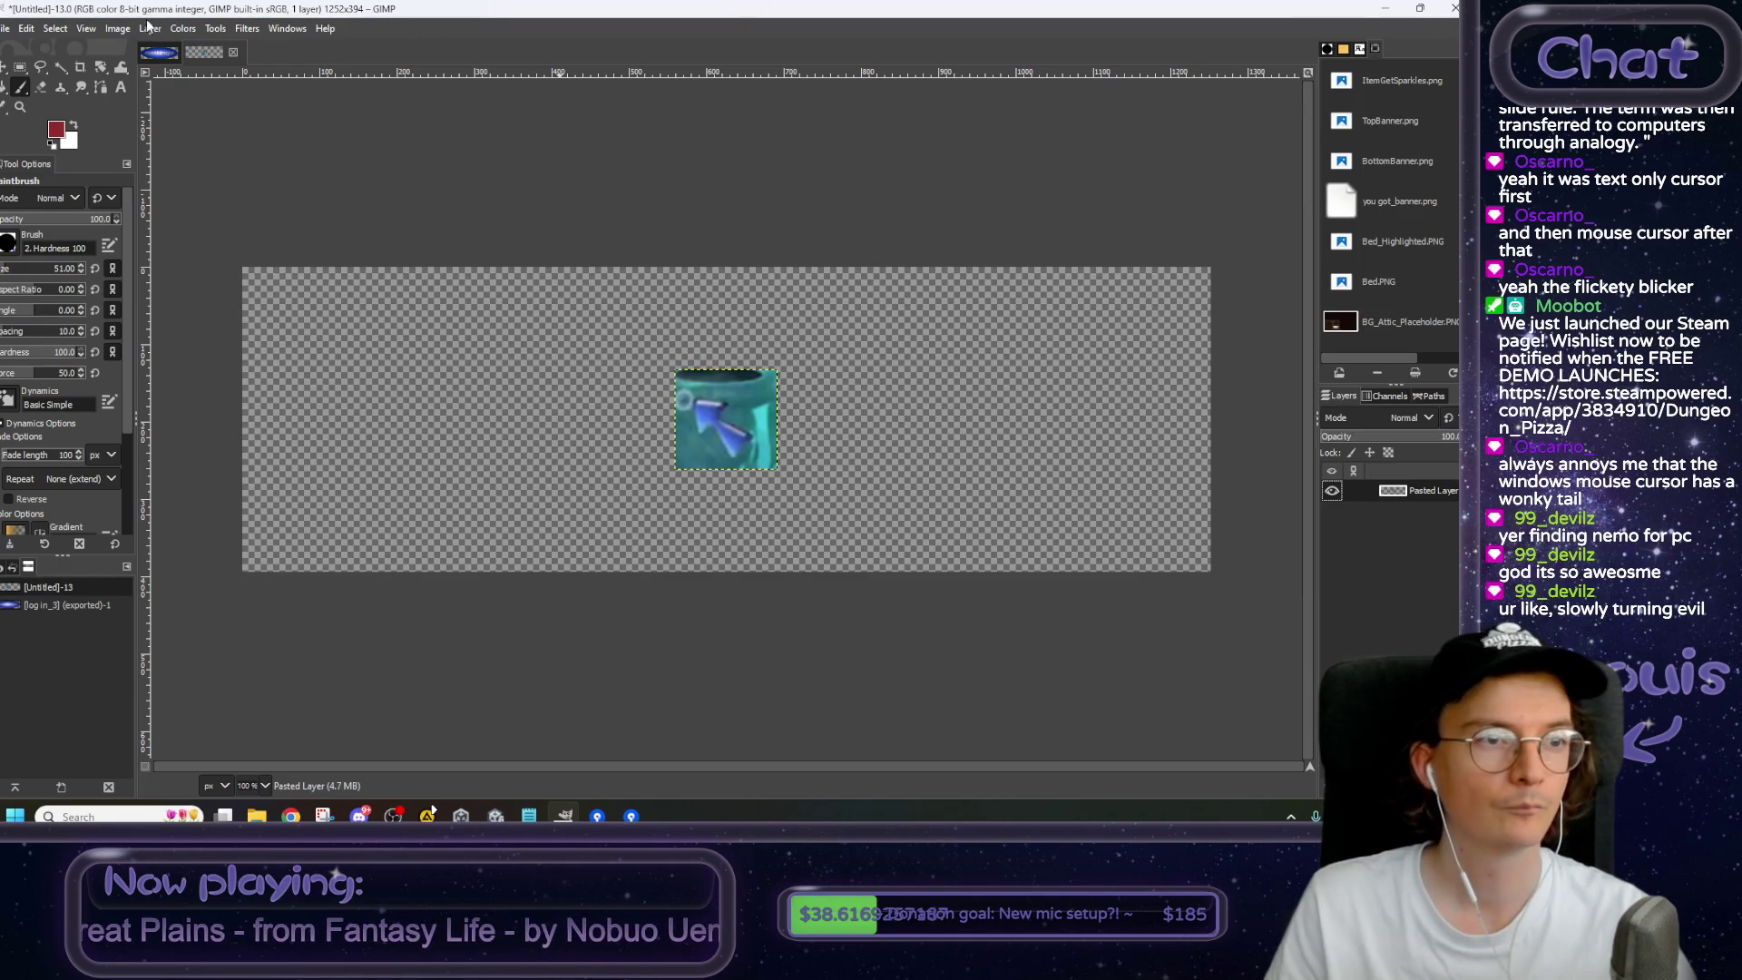
pyautogui.click(116, 29)
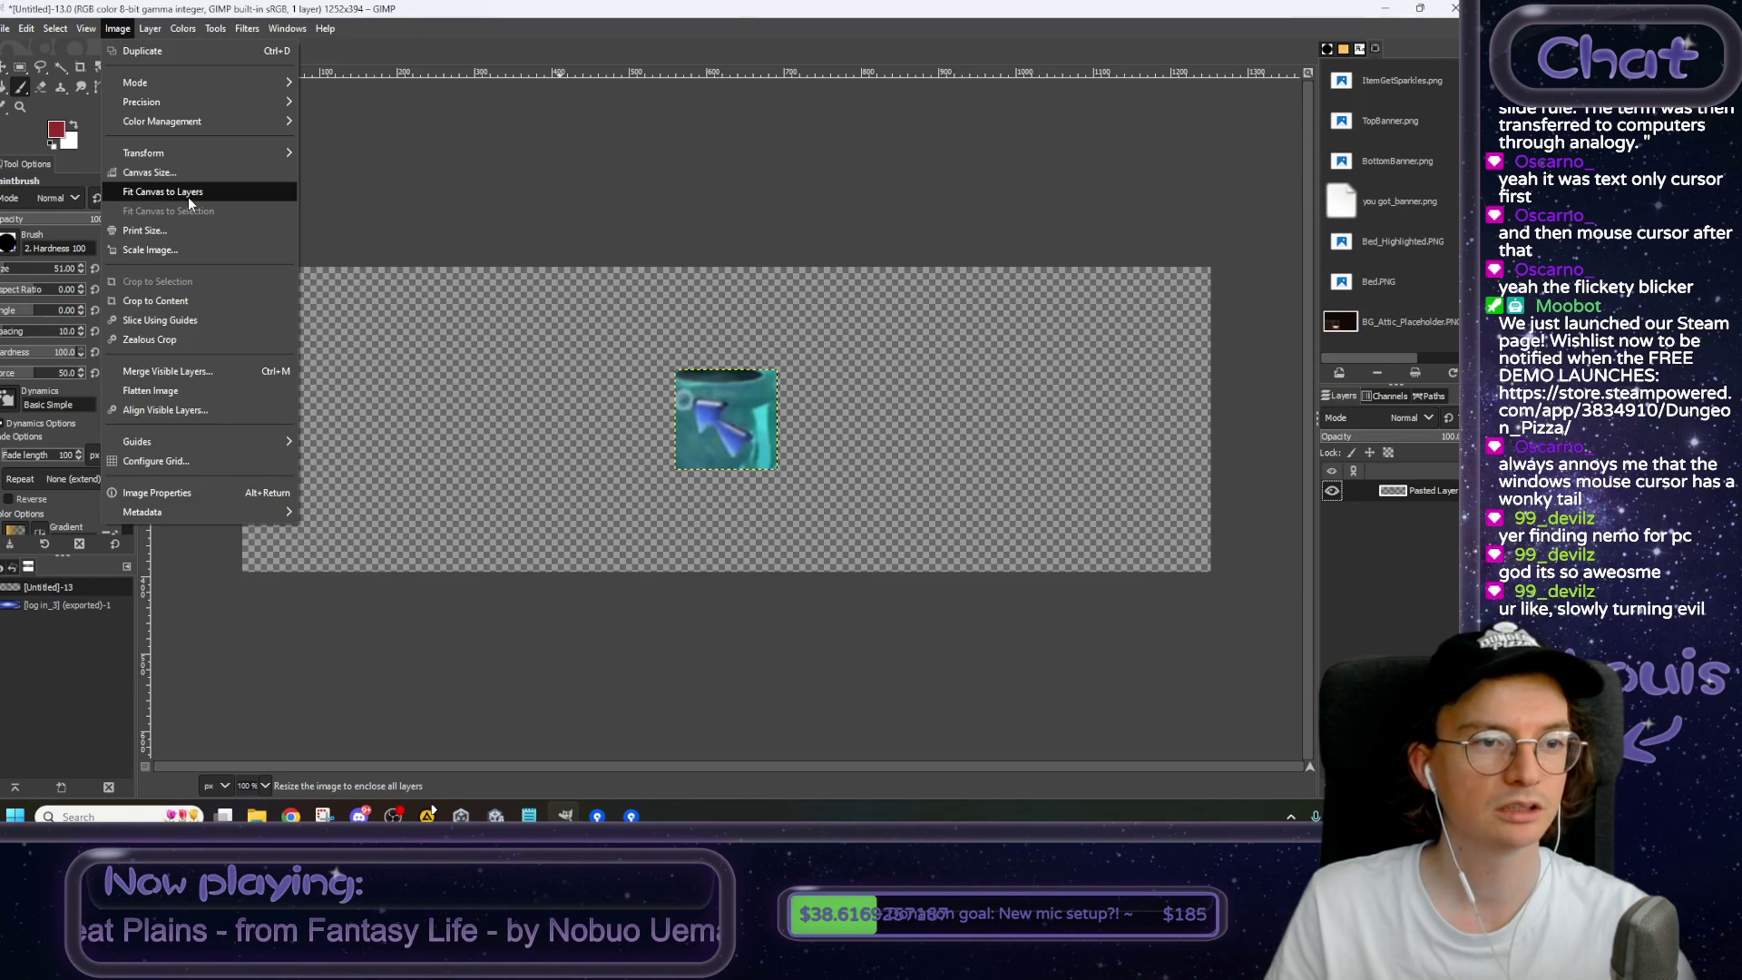
pyautogui.click(177, 301)
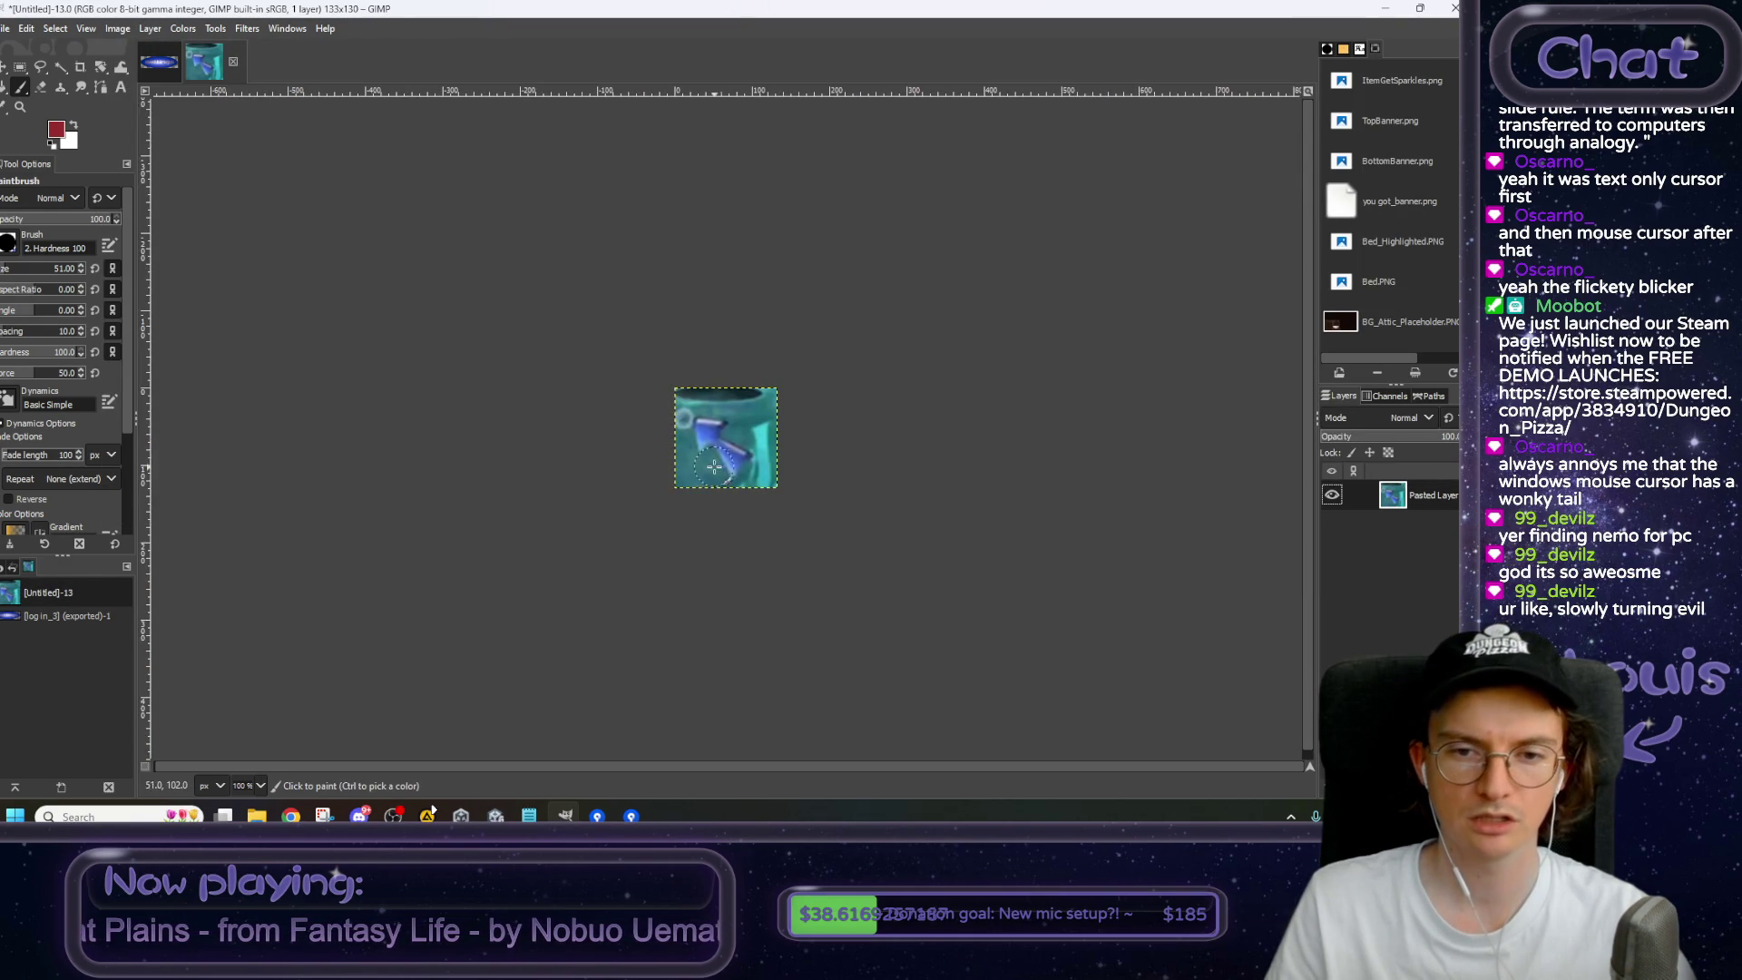
# Trace the blue arrow's outline with the Free Select tool.
pyautogui.scroll(5, 715, 466)
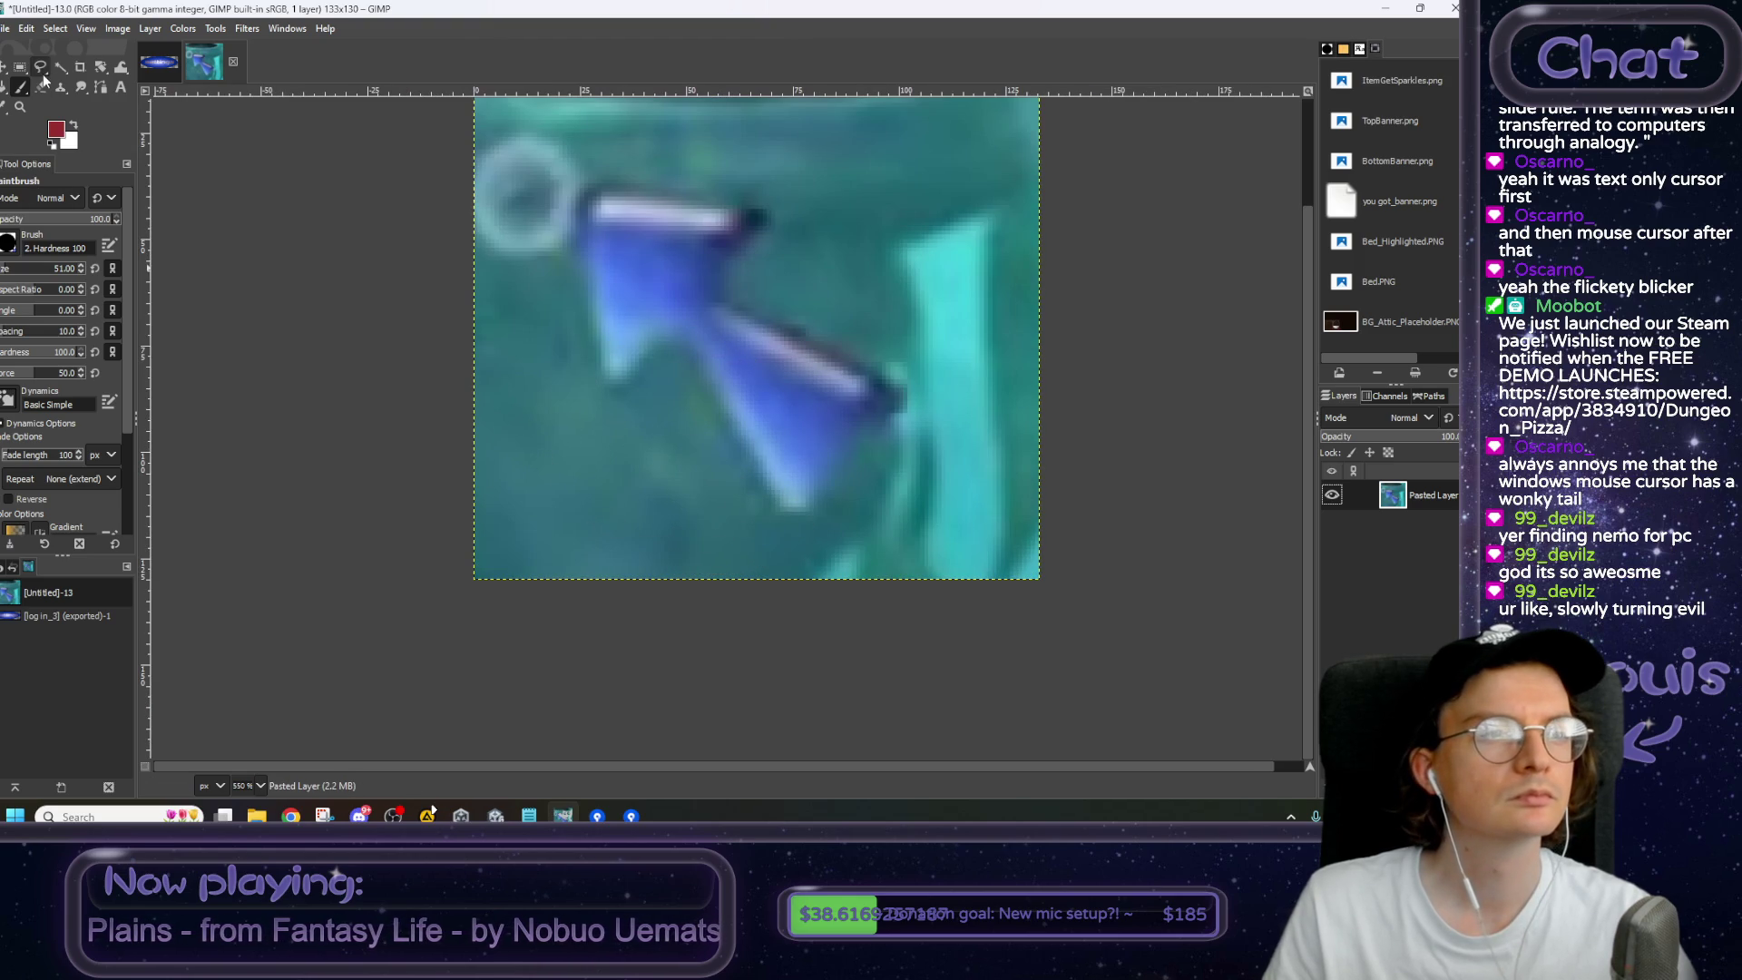
pyautogui.click(40, 67)
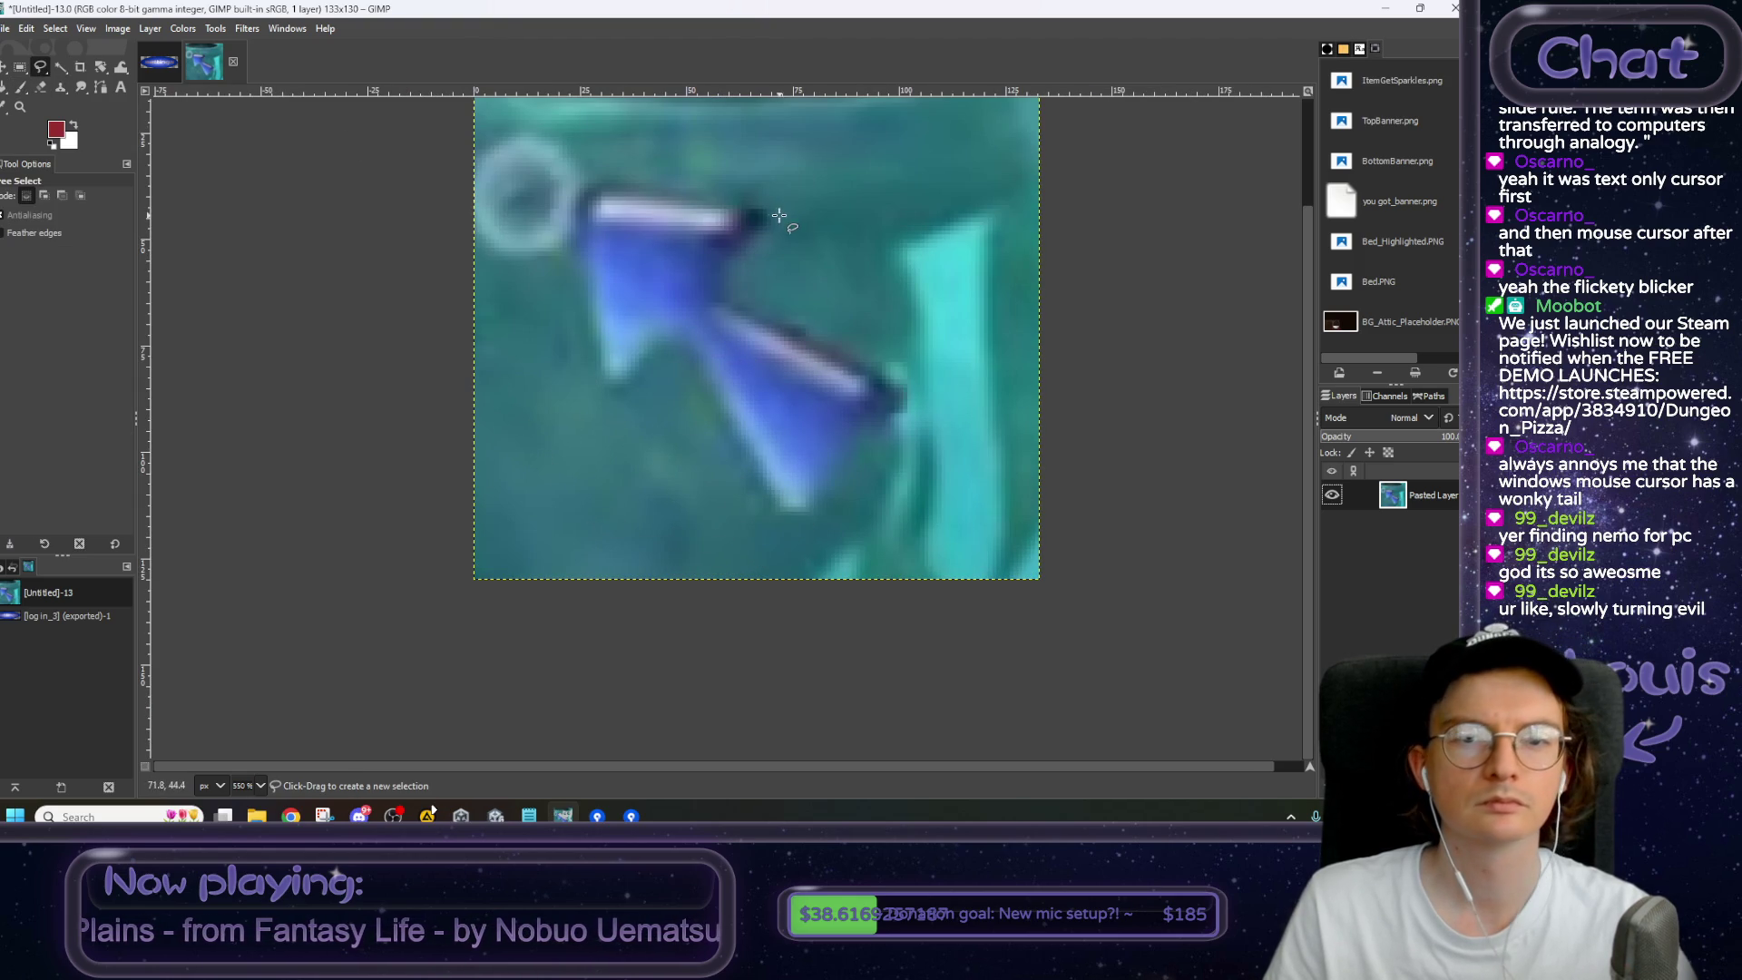
pyautogui.click(766, 210)
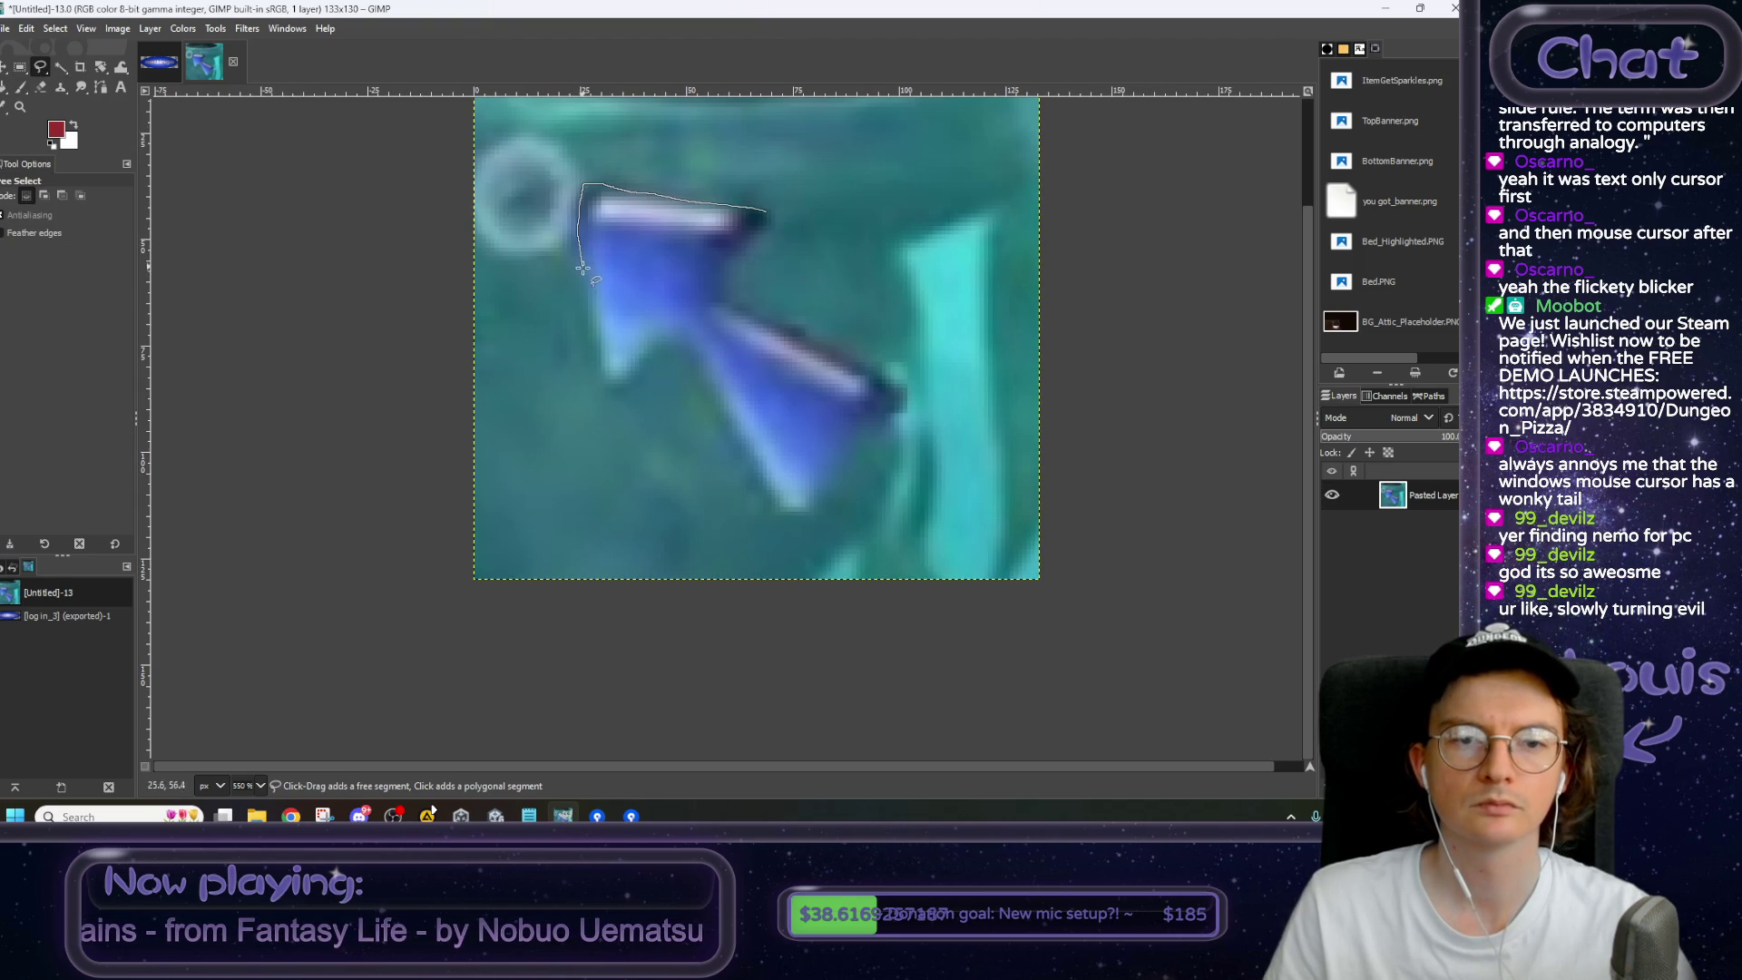
pyautogui.hotkey('ctrl', 'z')
pyautogui.hotkey('ctrl', 'z')
pyautogui.hotkey('ctrl', 'z')
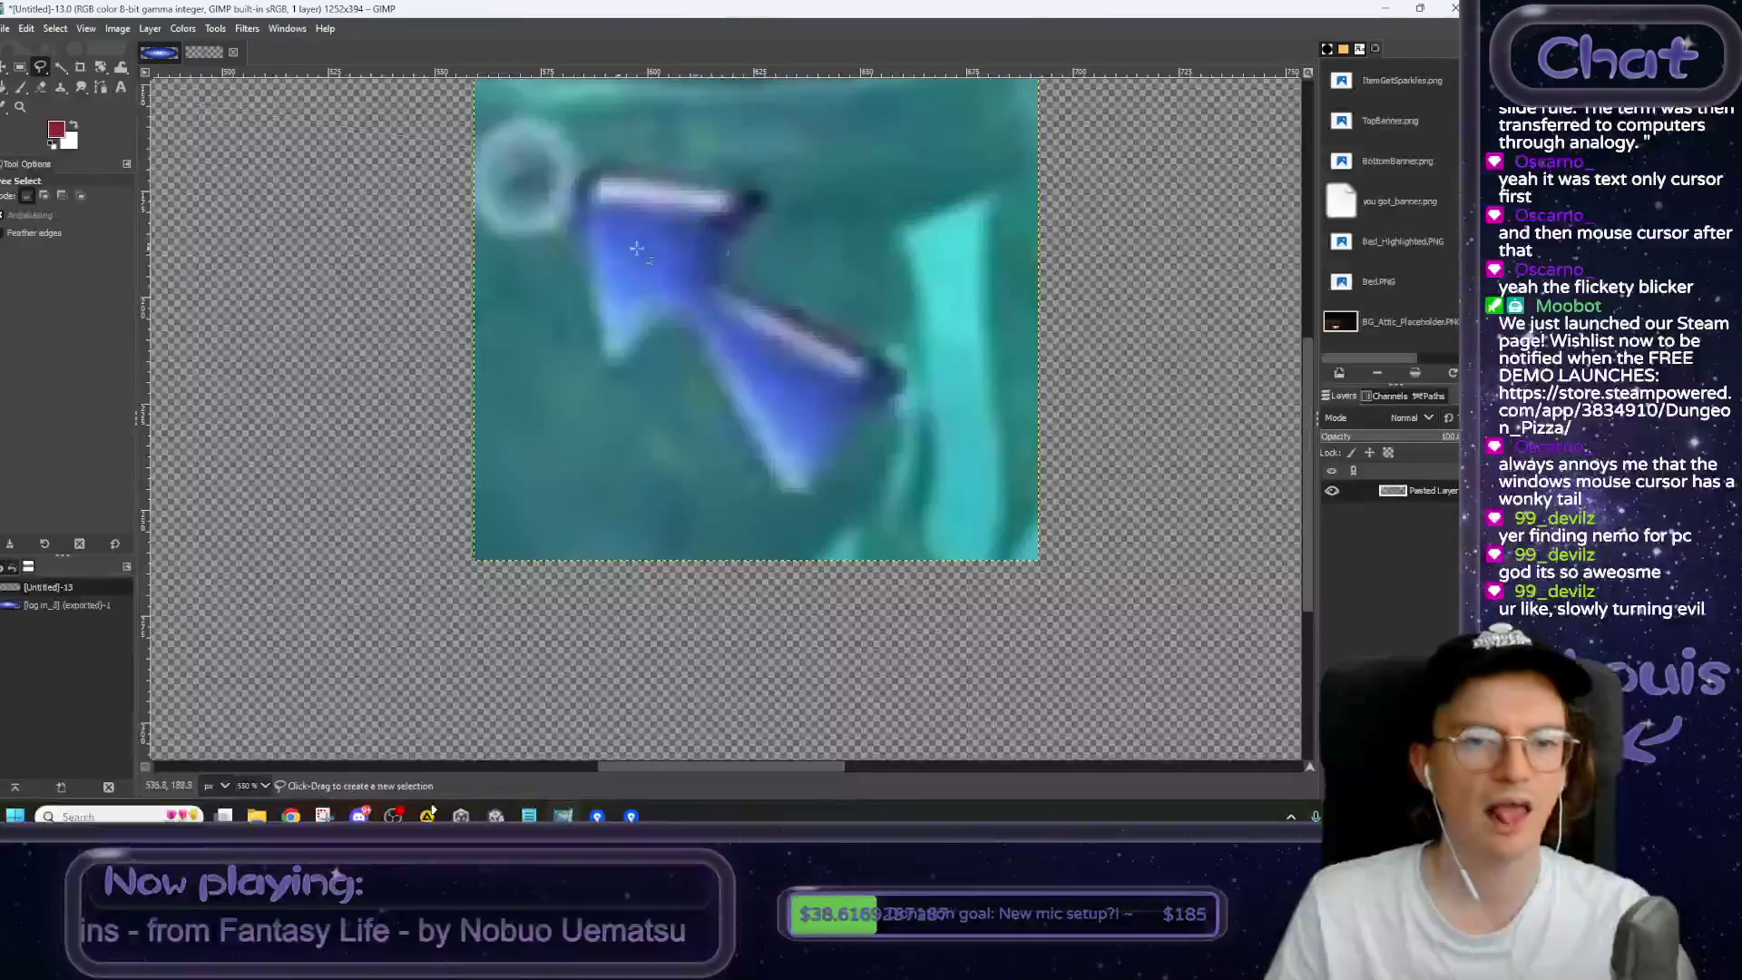
pyautogui.hotkey('ctrl', 'y')
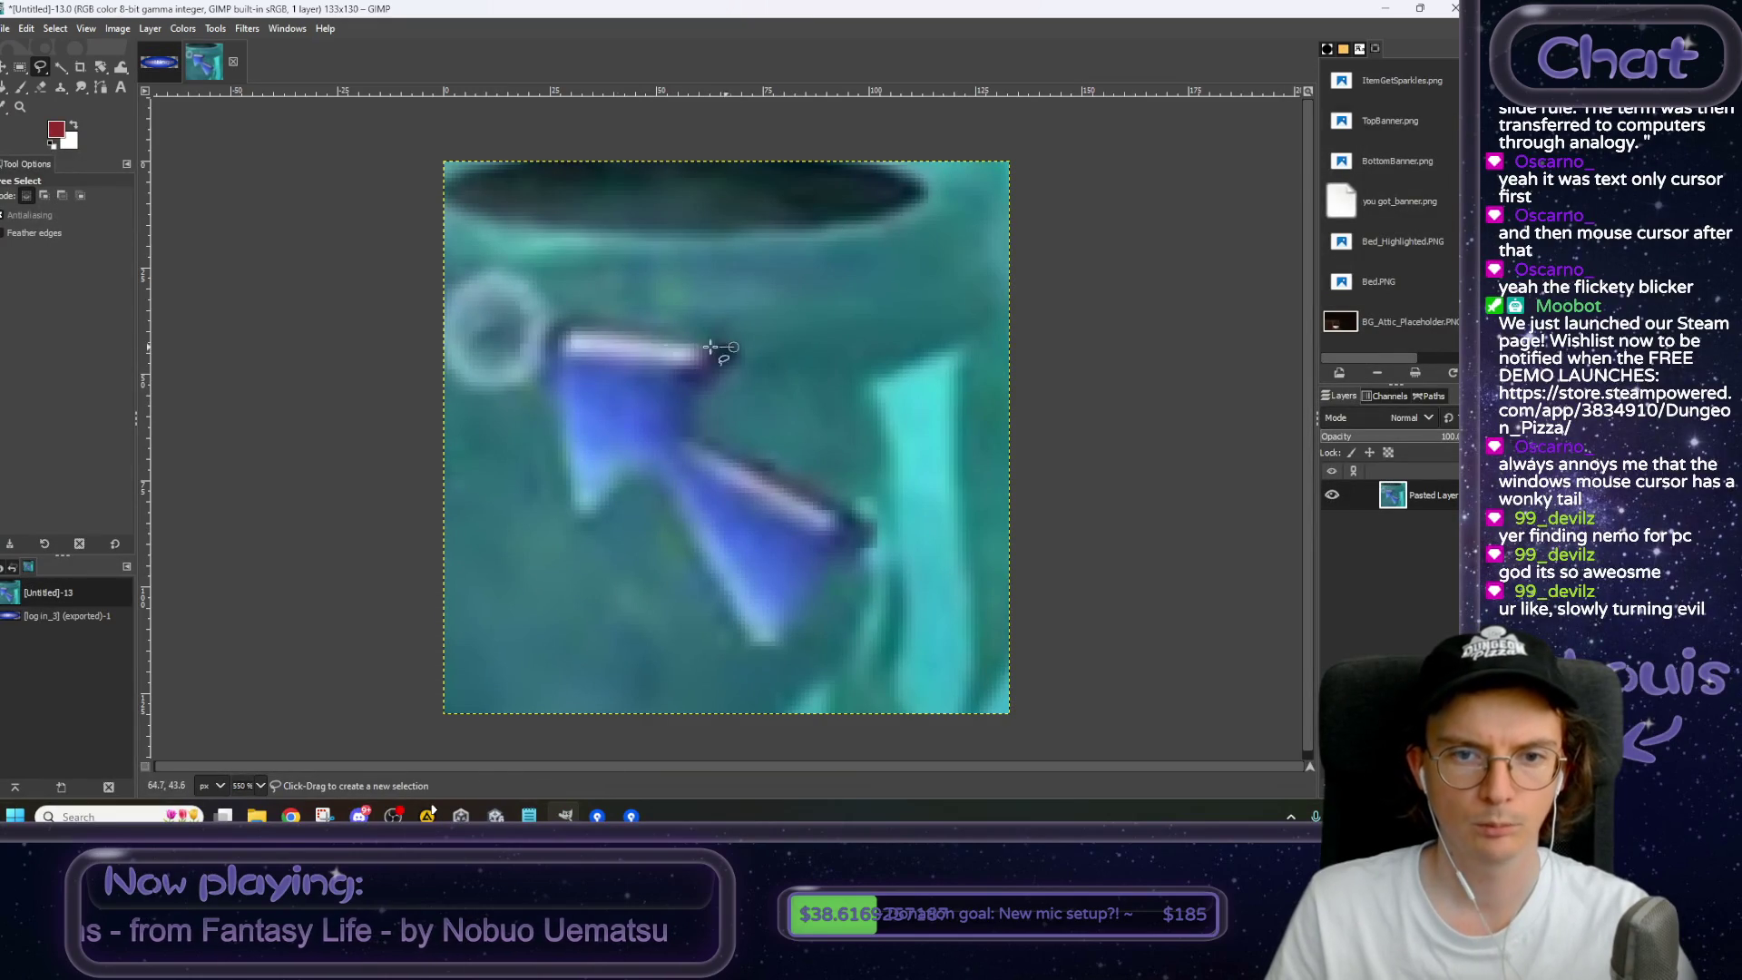
pyautogui.click(733, 346)
pyautogui.click(549, 332)
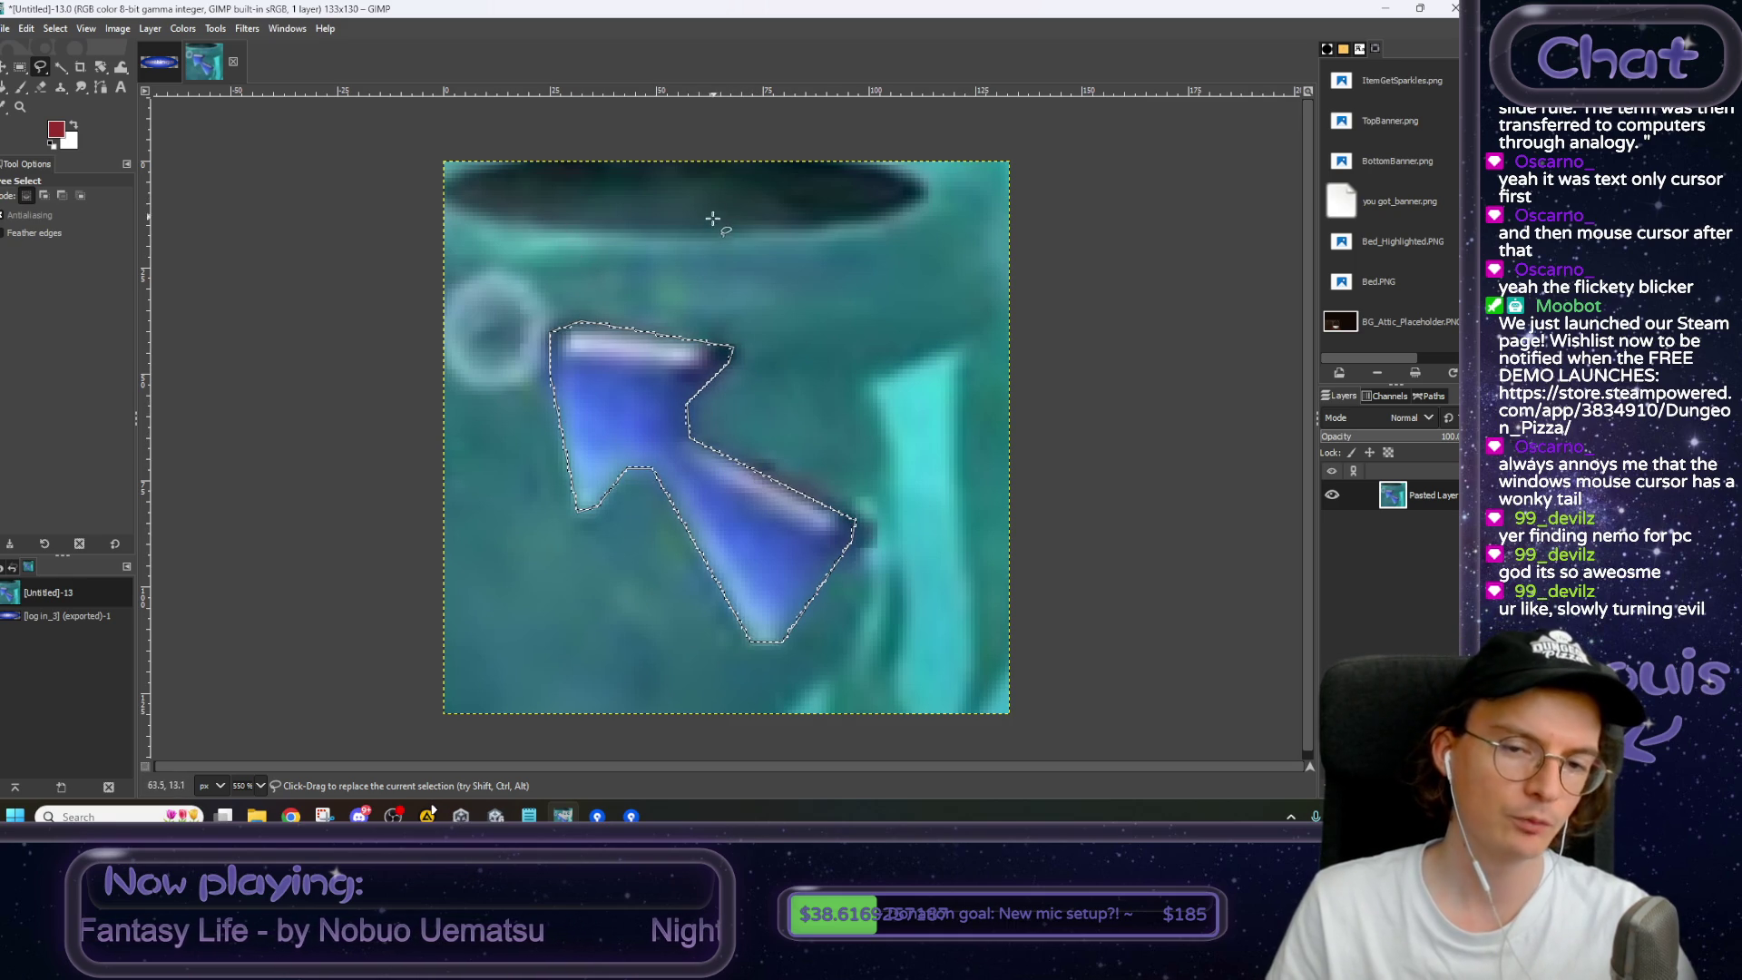
pyautogui.click(112, 30)
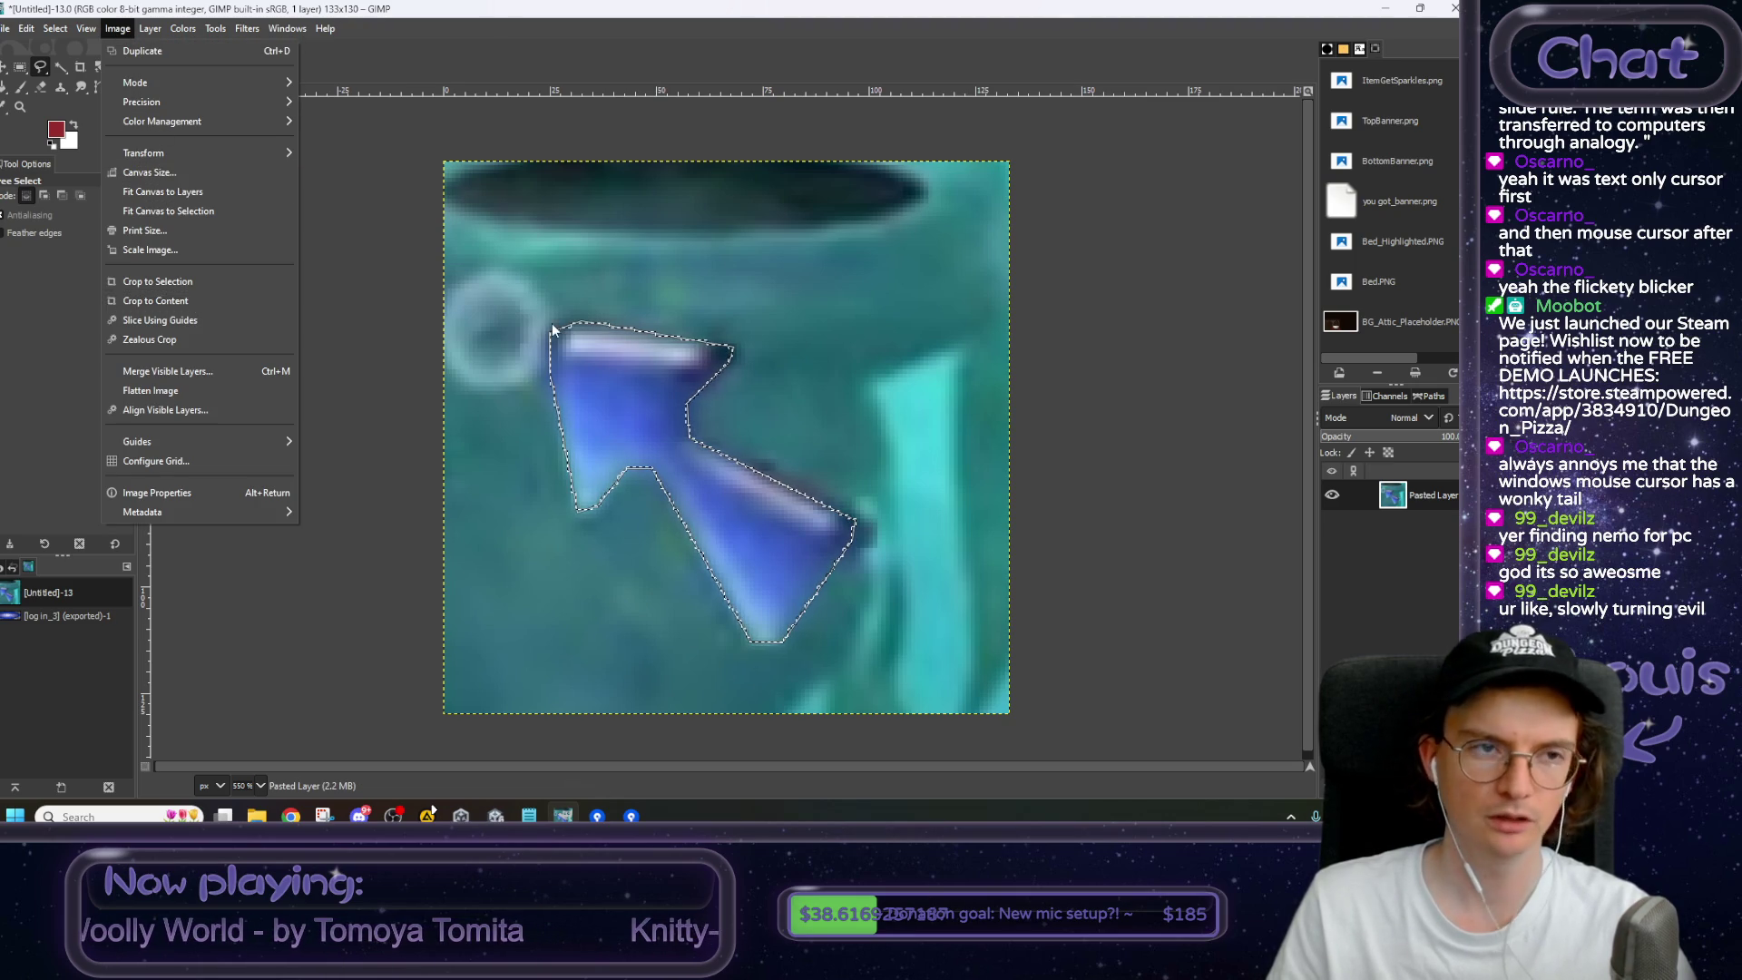
pyautogui.click(523, 8)
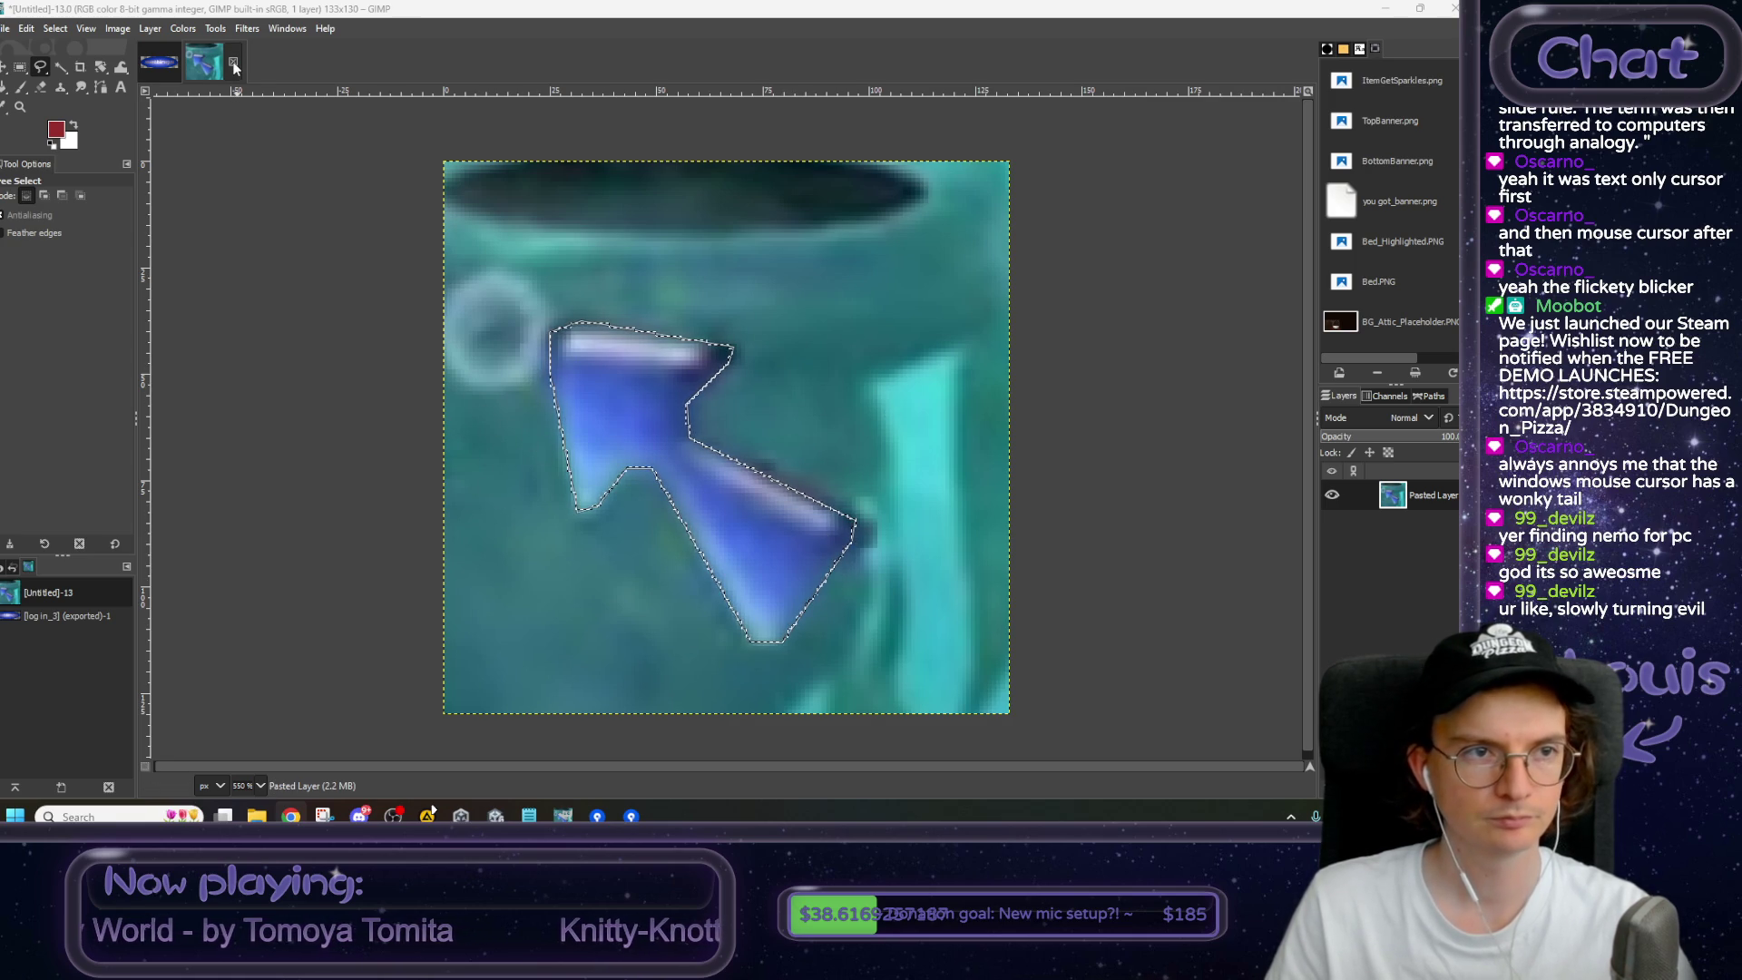
pyautogui.click(56, 28)
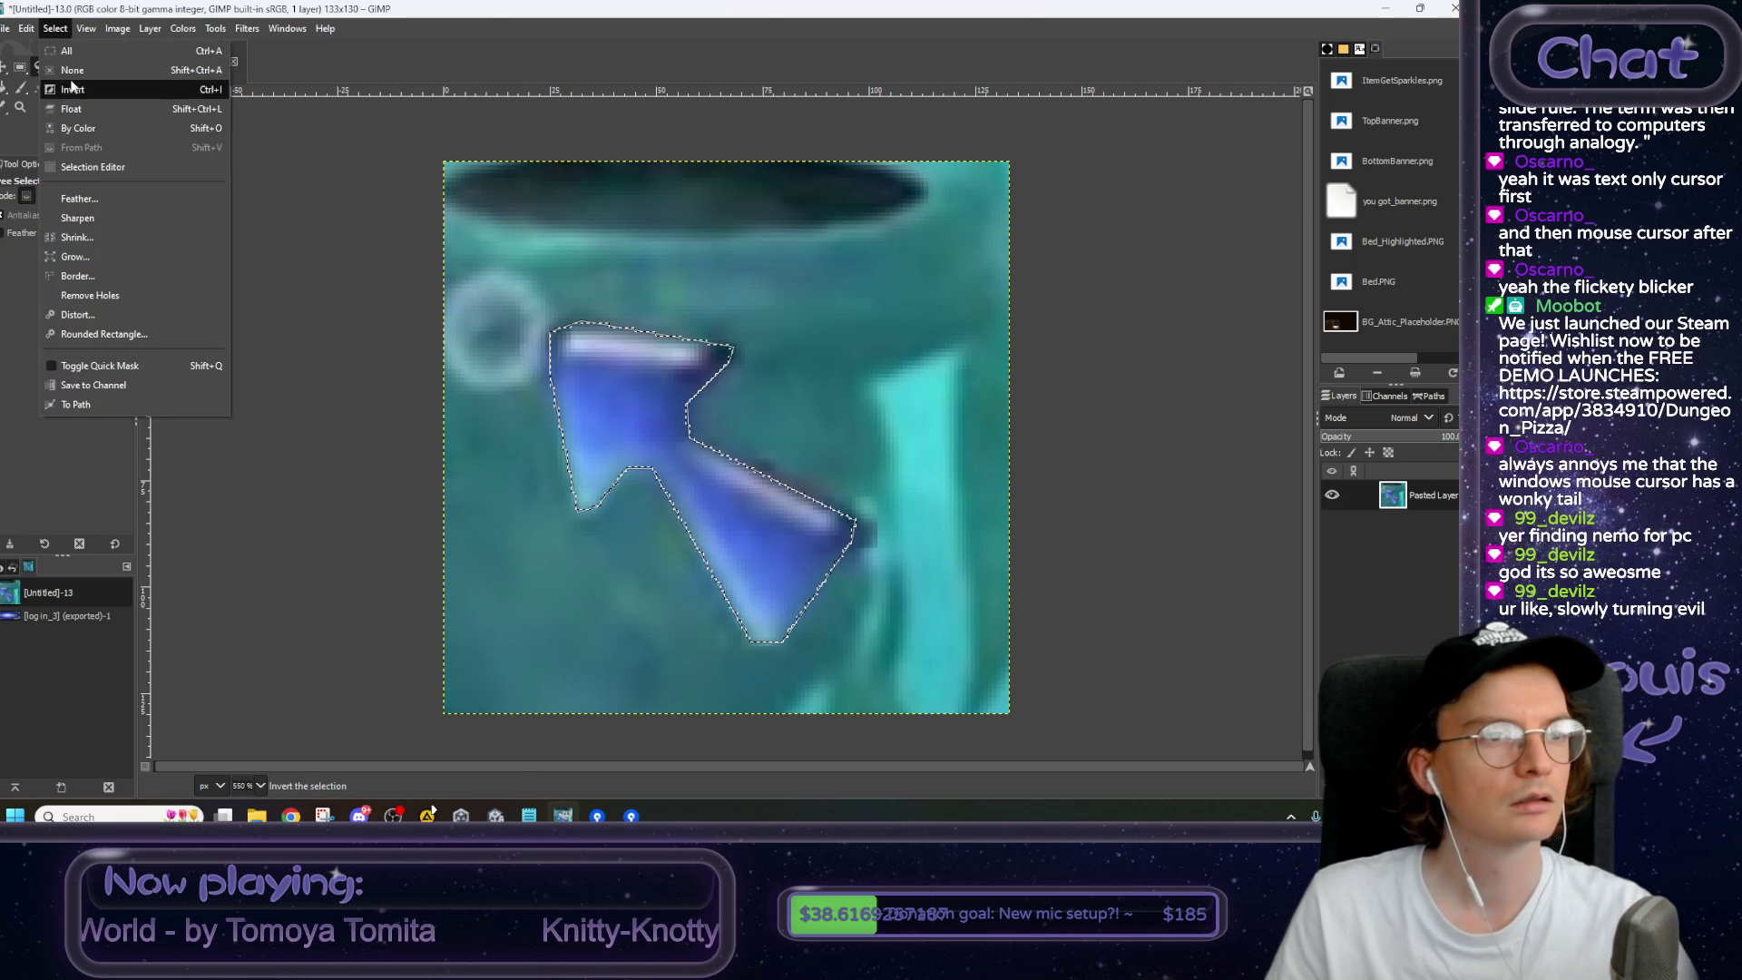
# Clear the selection and add a new empty 'draw' layer.
pyautogui.click(72, 72)
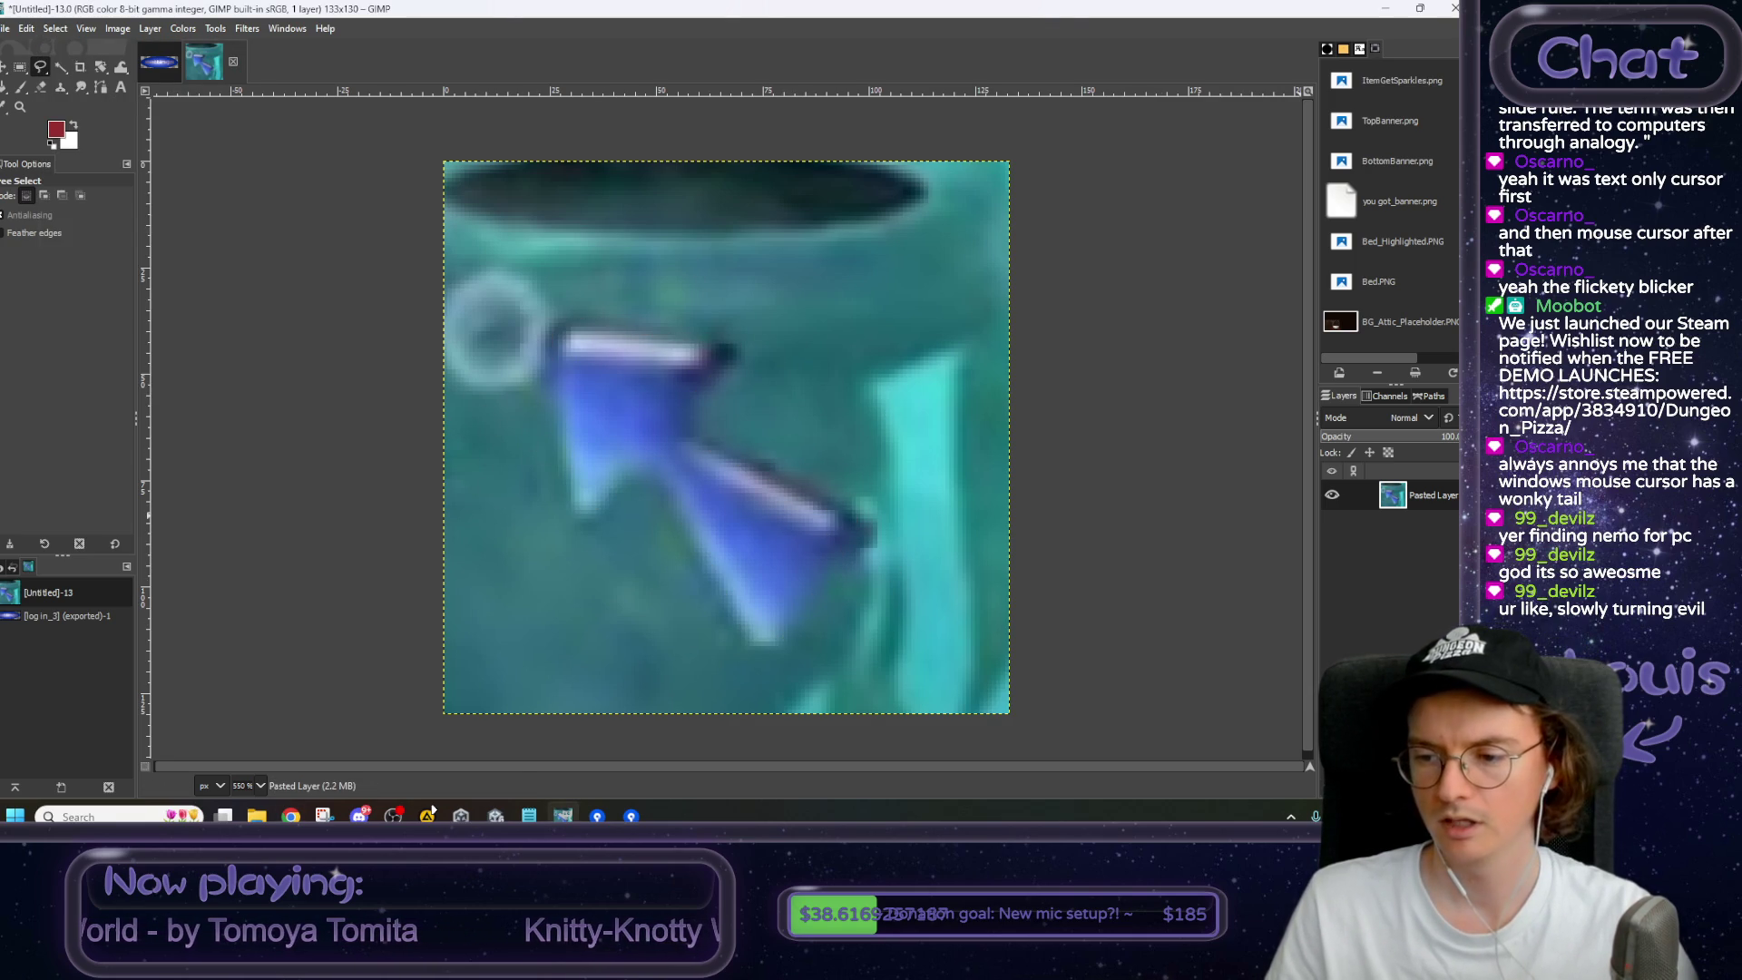
pyautogui.hotkey('shift', 'ctrl', 'n')
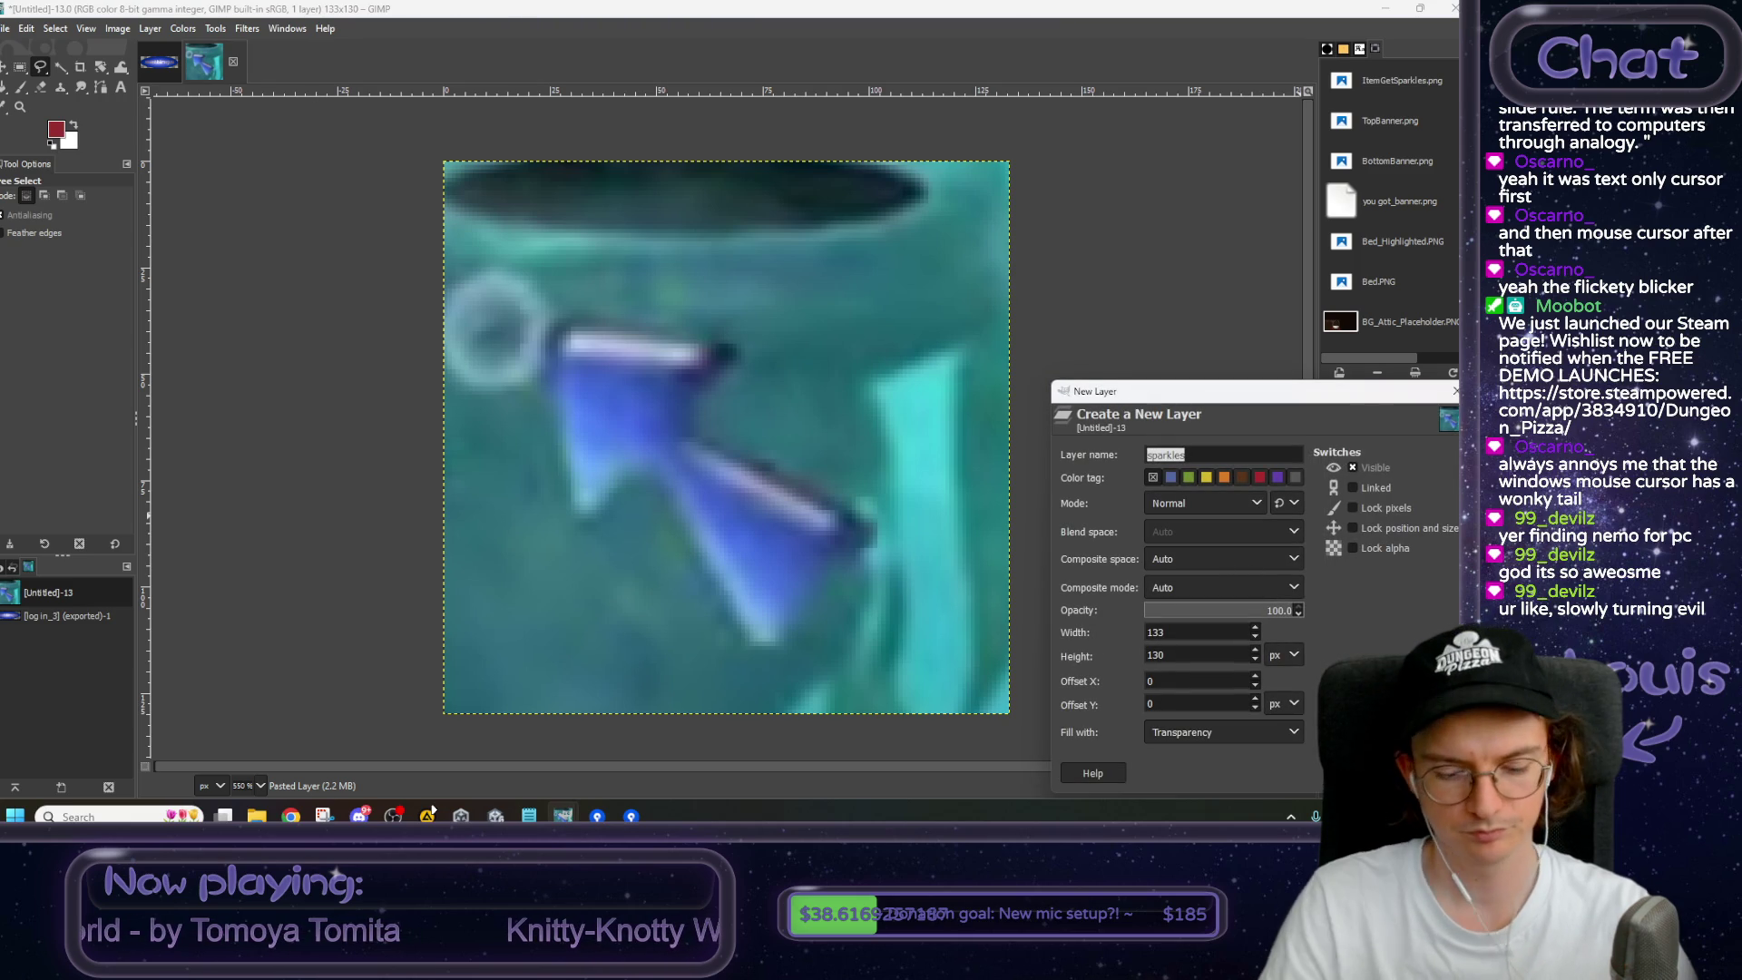
pyautogui.write('c')
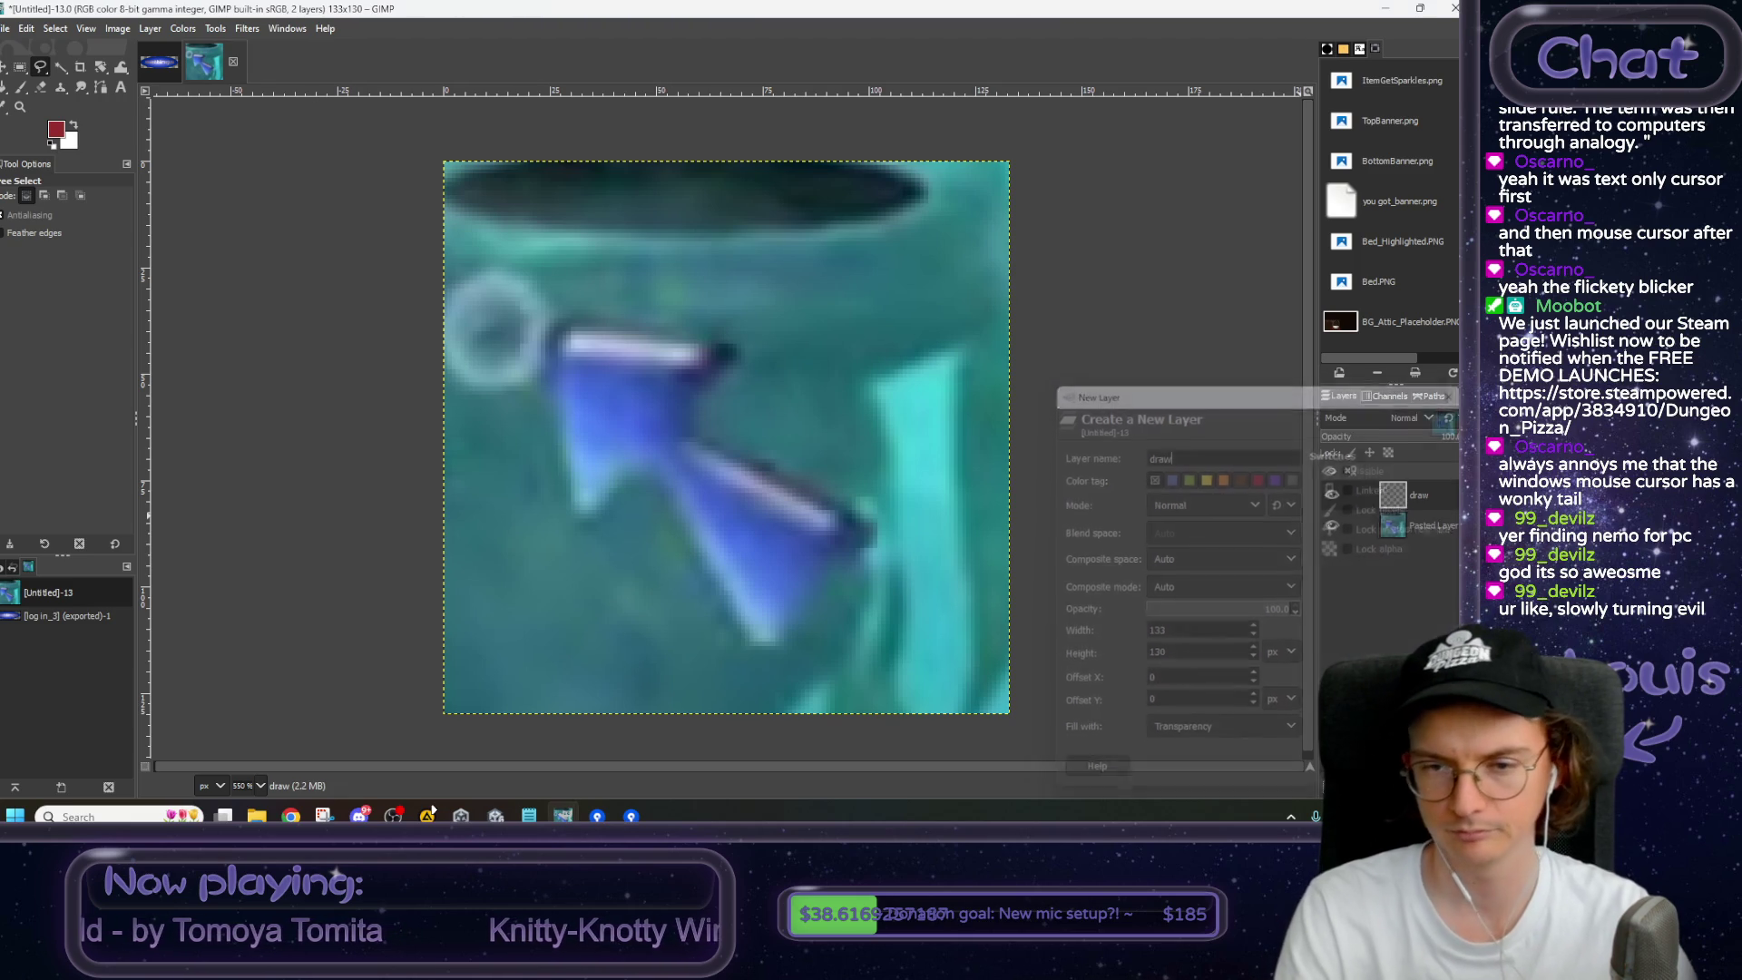
pyautogui.press('Return')
pyautogui.scroll(-3, 836, 591)
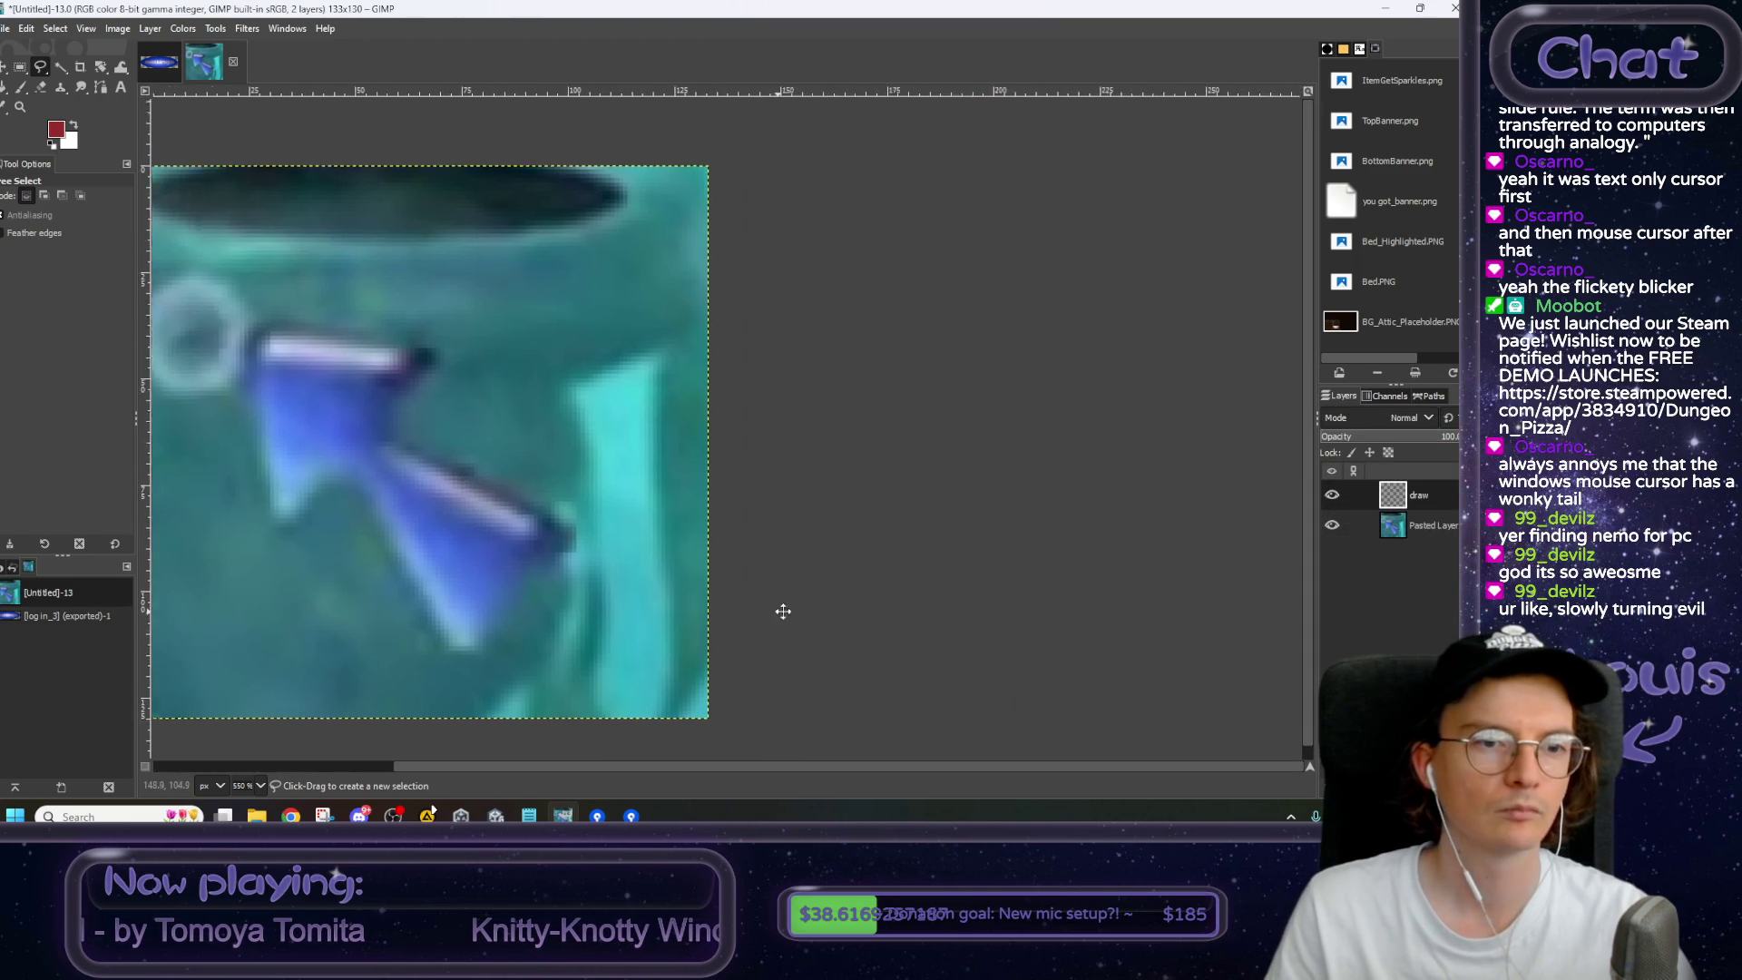
# Widen the canvas to 266x130 by setting the width to 133*2.
pyautogui.click(117, 28)
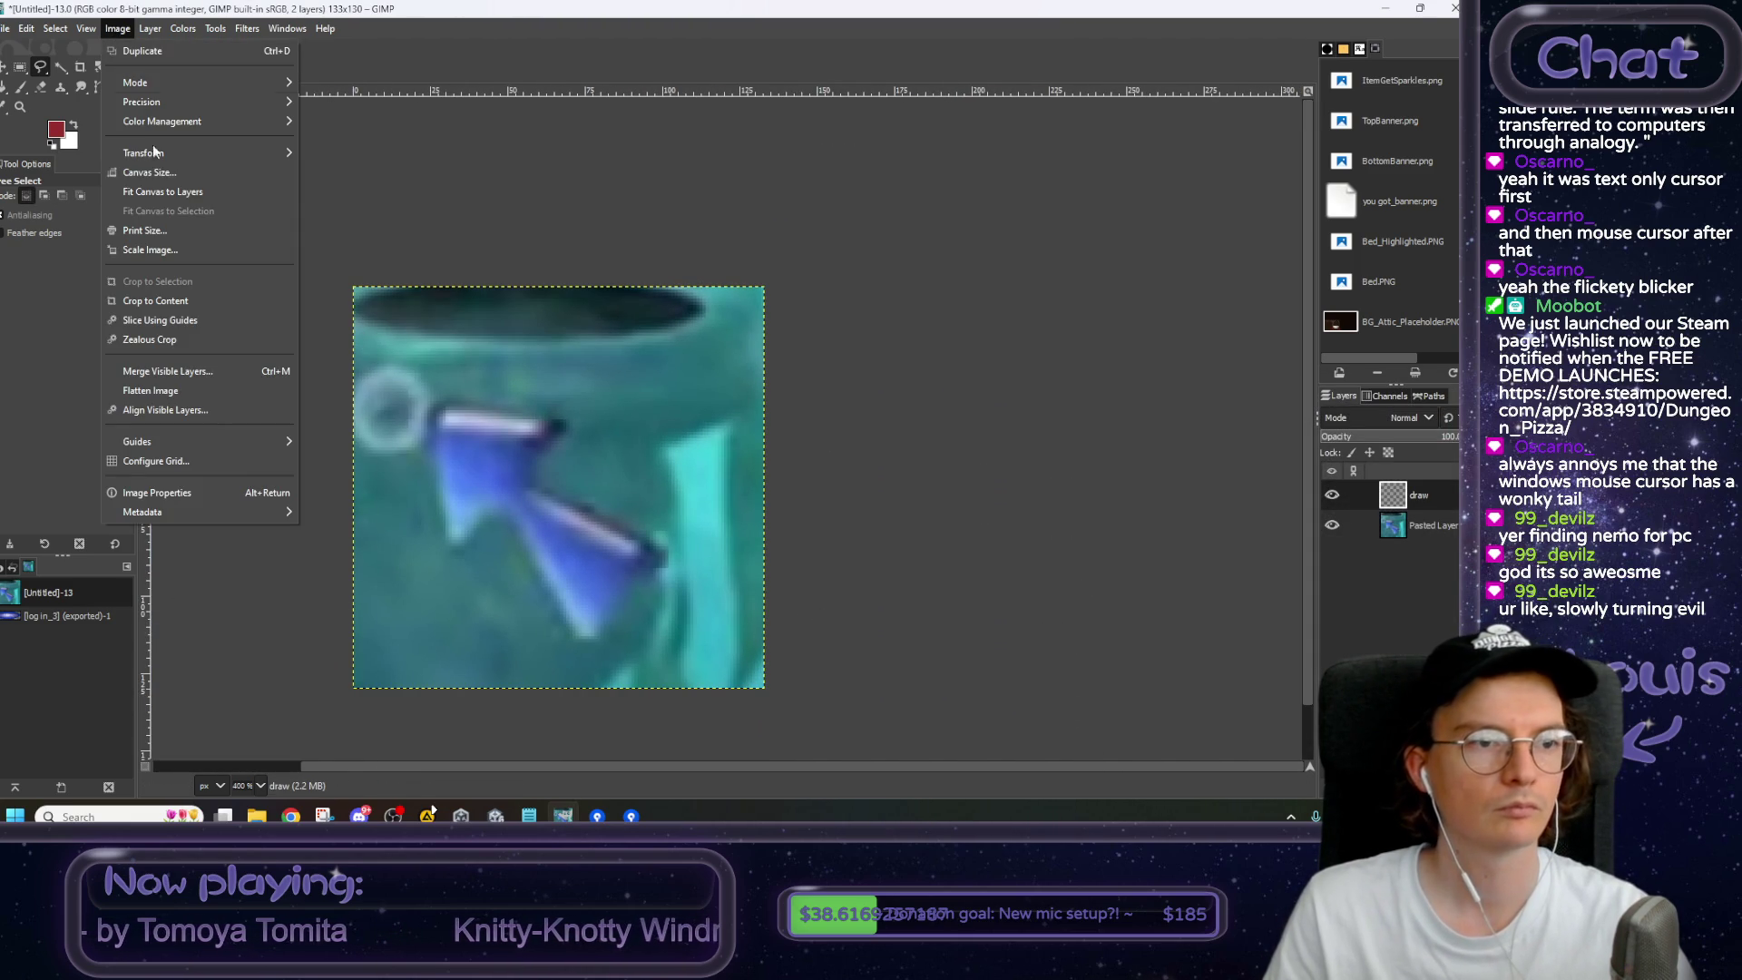
pyautogui.click(169, 180)
pyautogui.write('133*2')
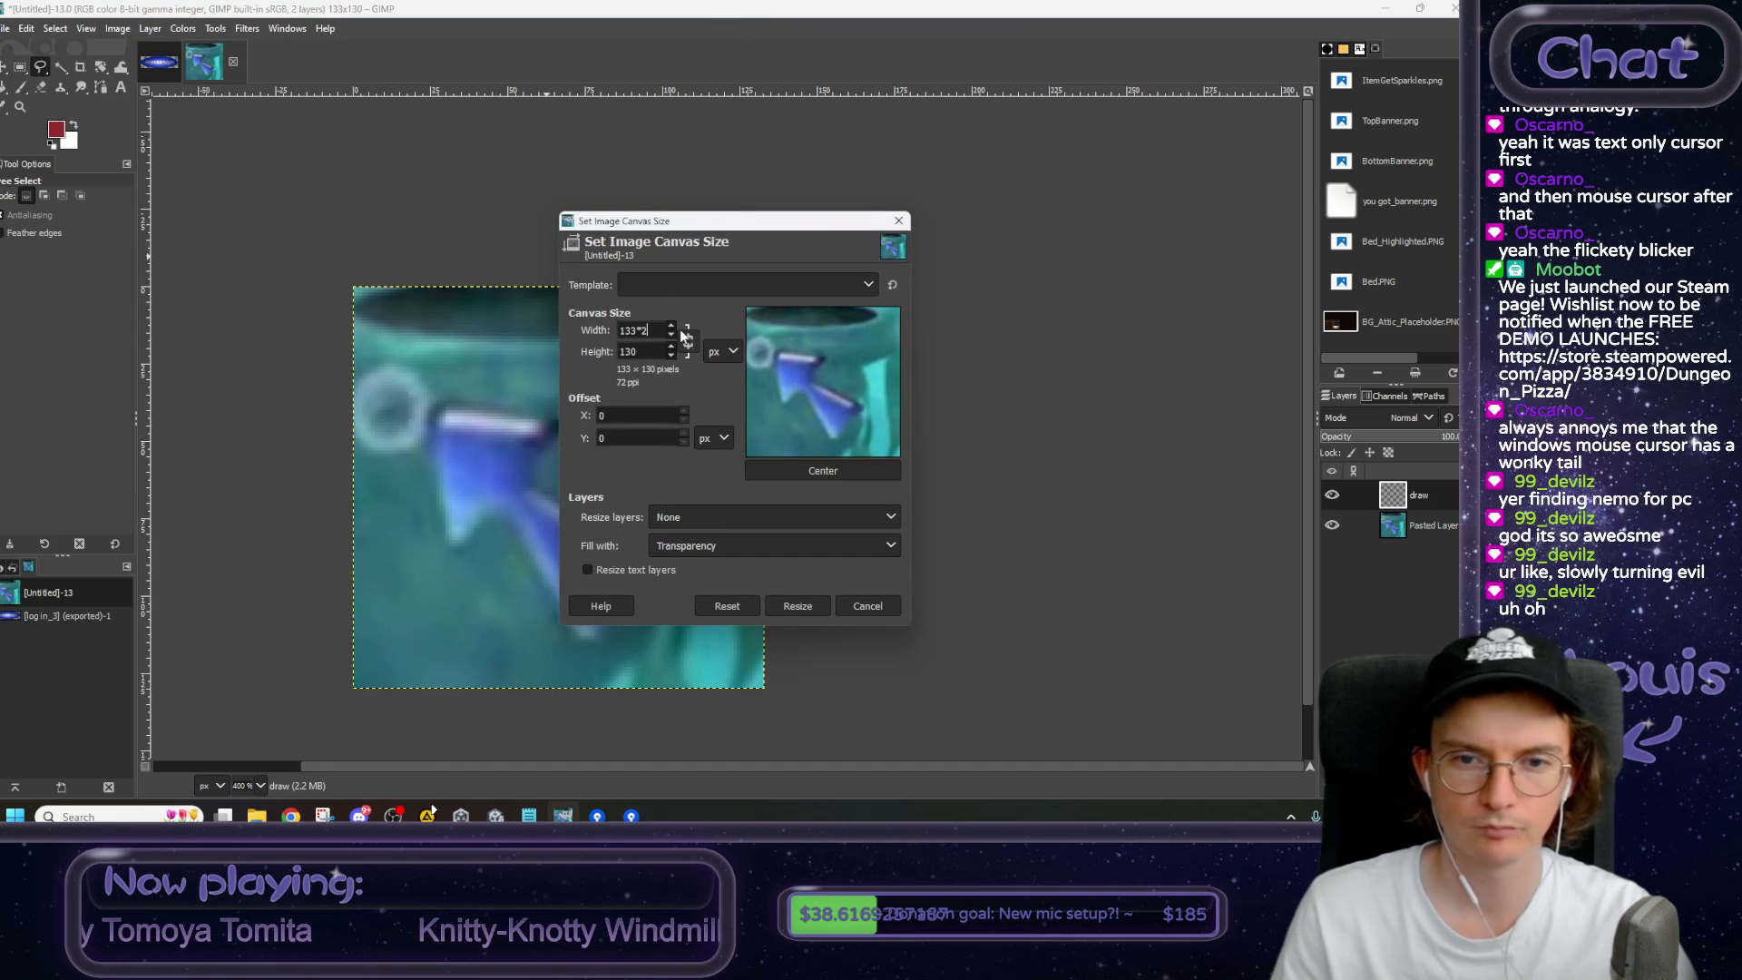
pyautogui.press('Tab')
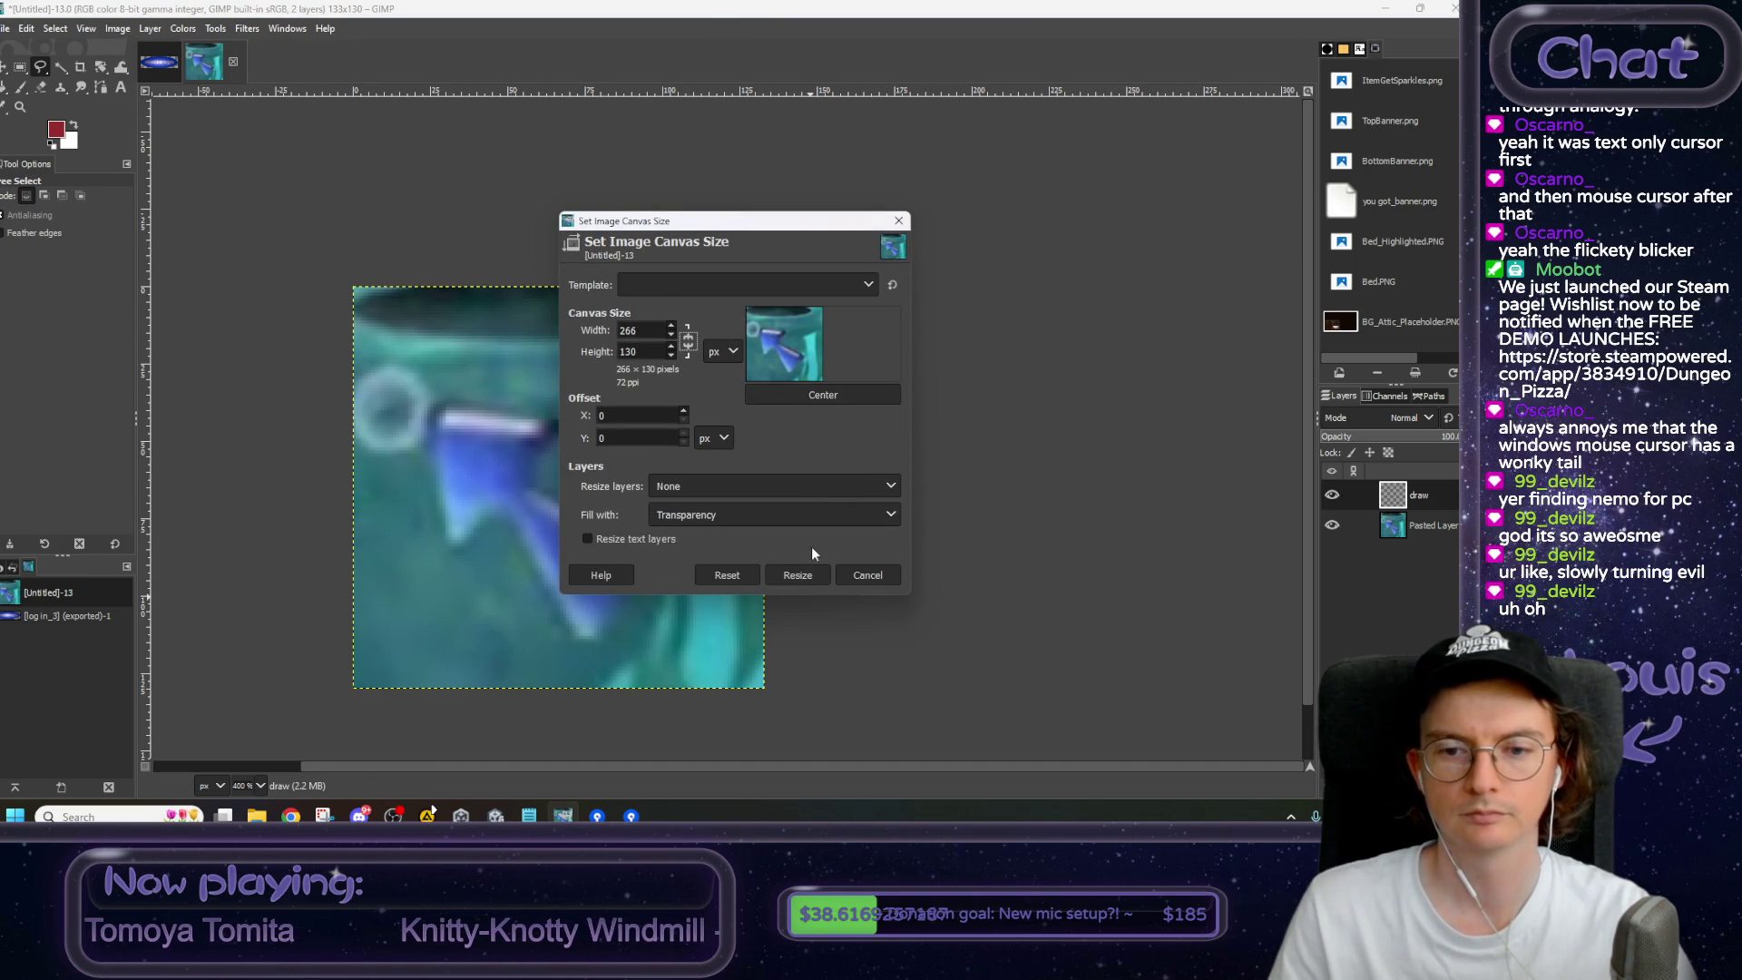
pyautogui.click(810, 574)
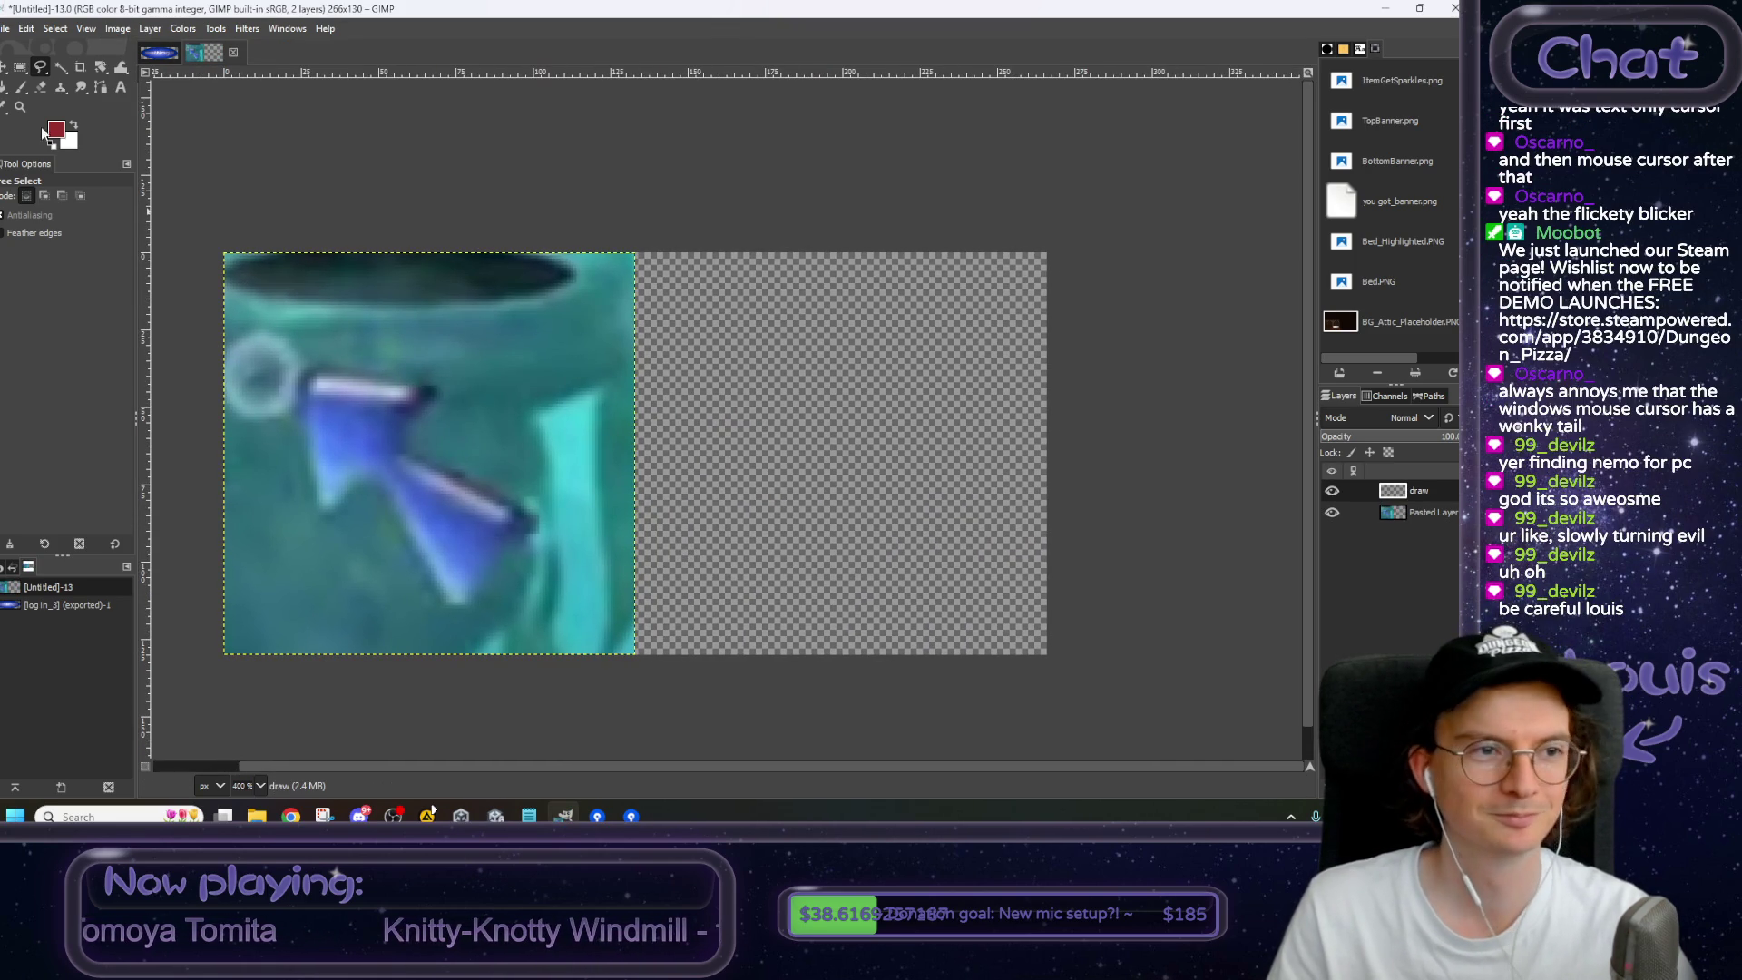
pyautogui.click(23, 88)
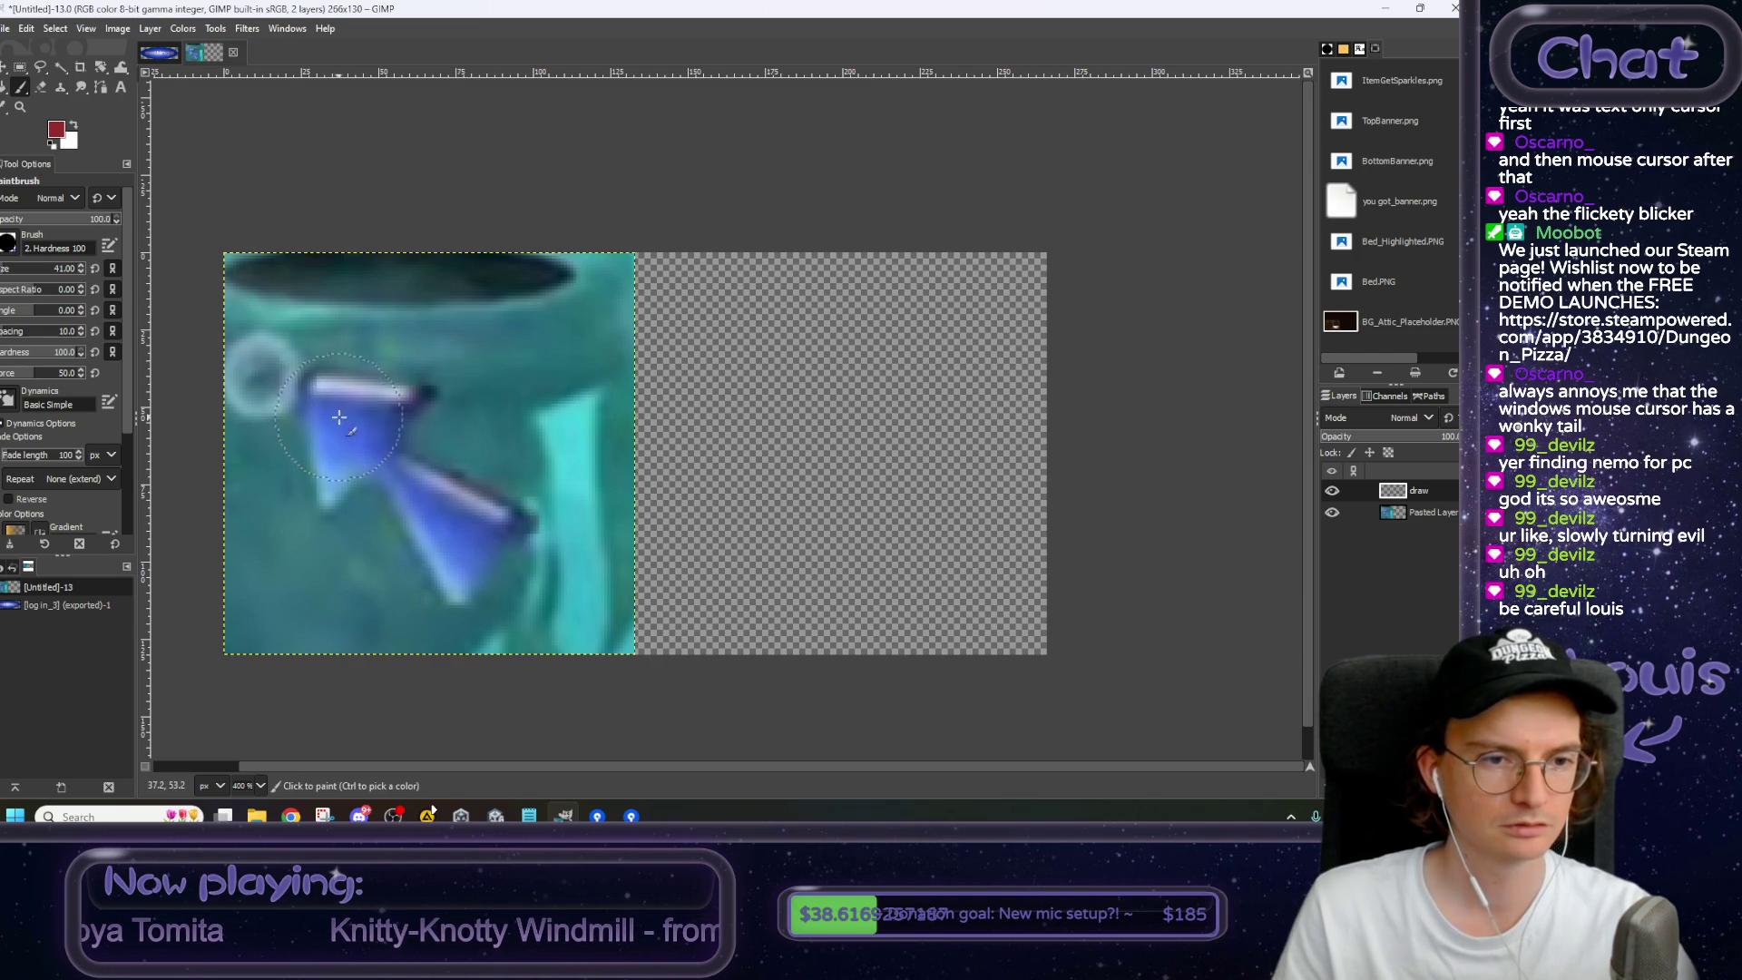
# Pick the arrow's blue from the reference and create a new 'draw #1' layer.
pyautogui.scroll(-2, 82, 272)
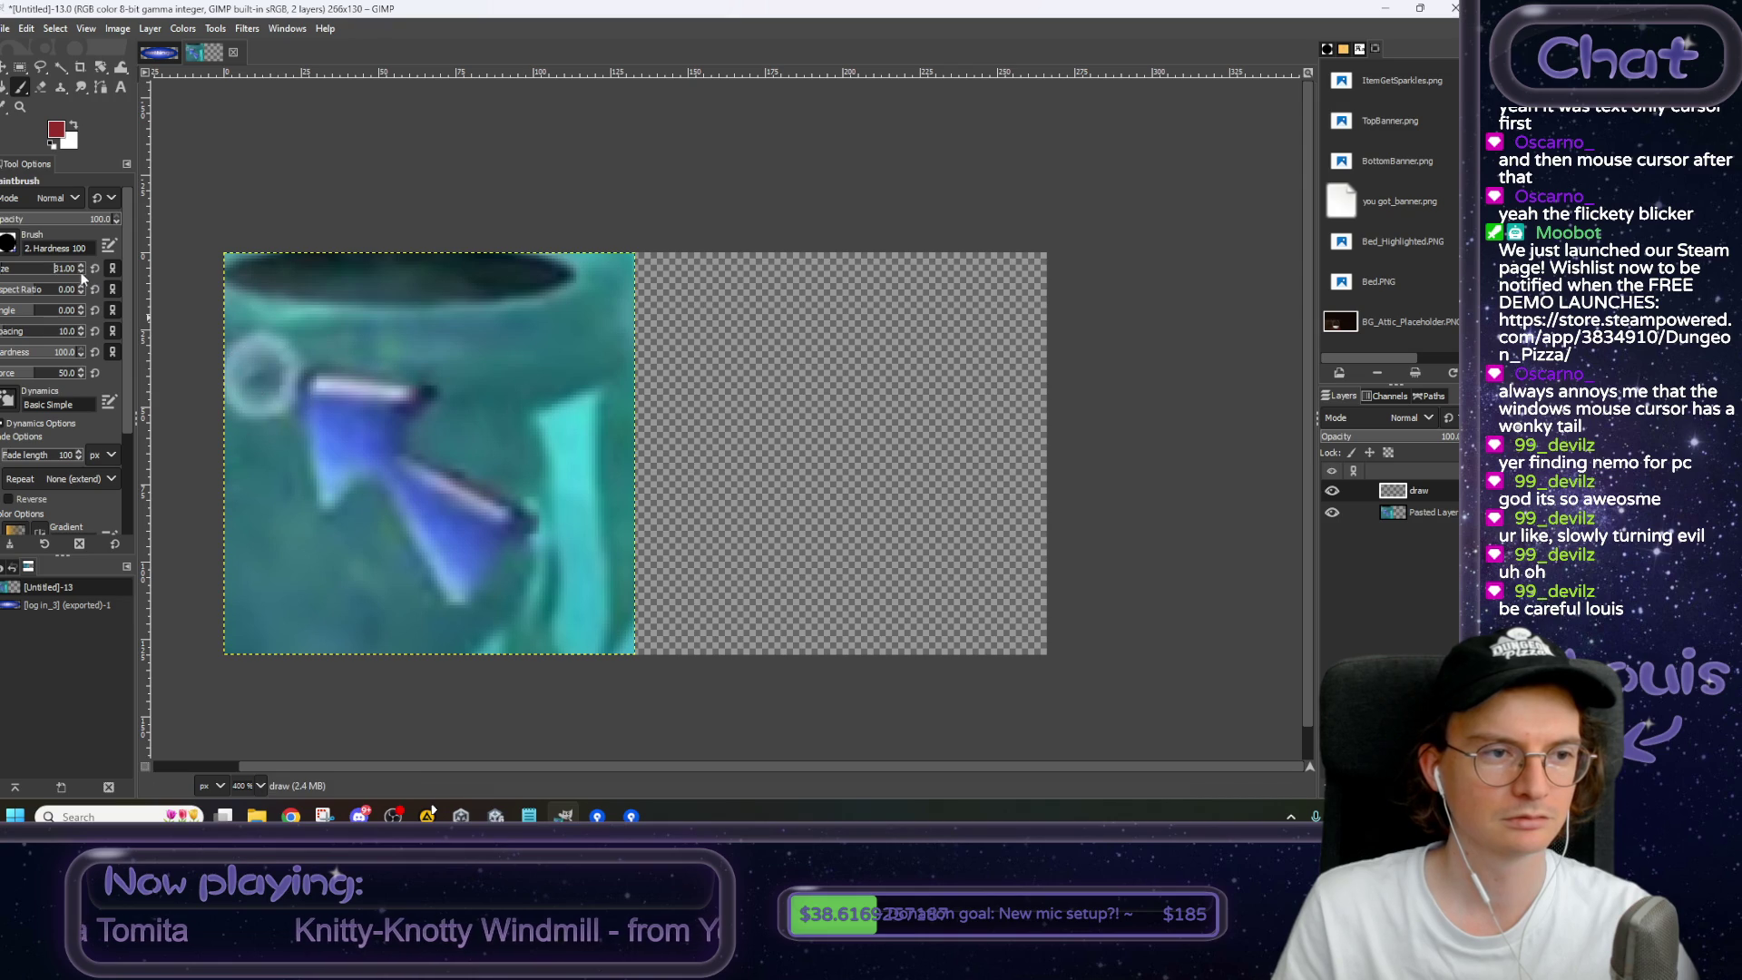
pyautogui.scroll(-17, 83, 268)
pyautogui.keyDown('ctrl'); pyautogui.click(381, 431); pyautogui.keyUp('ctrl')
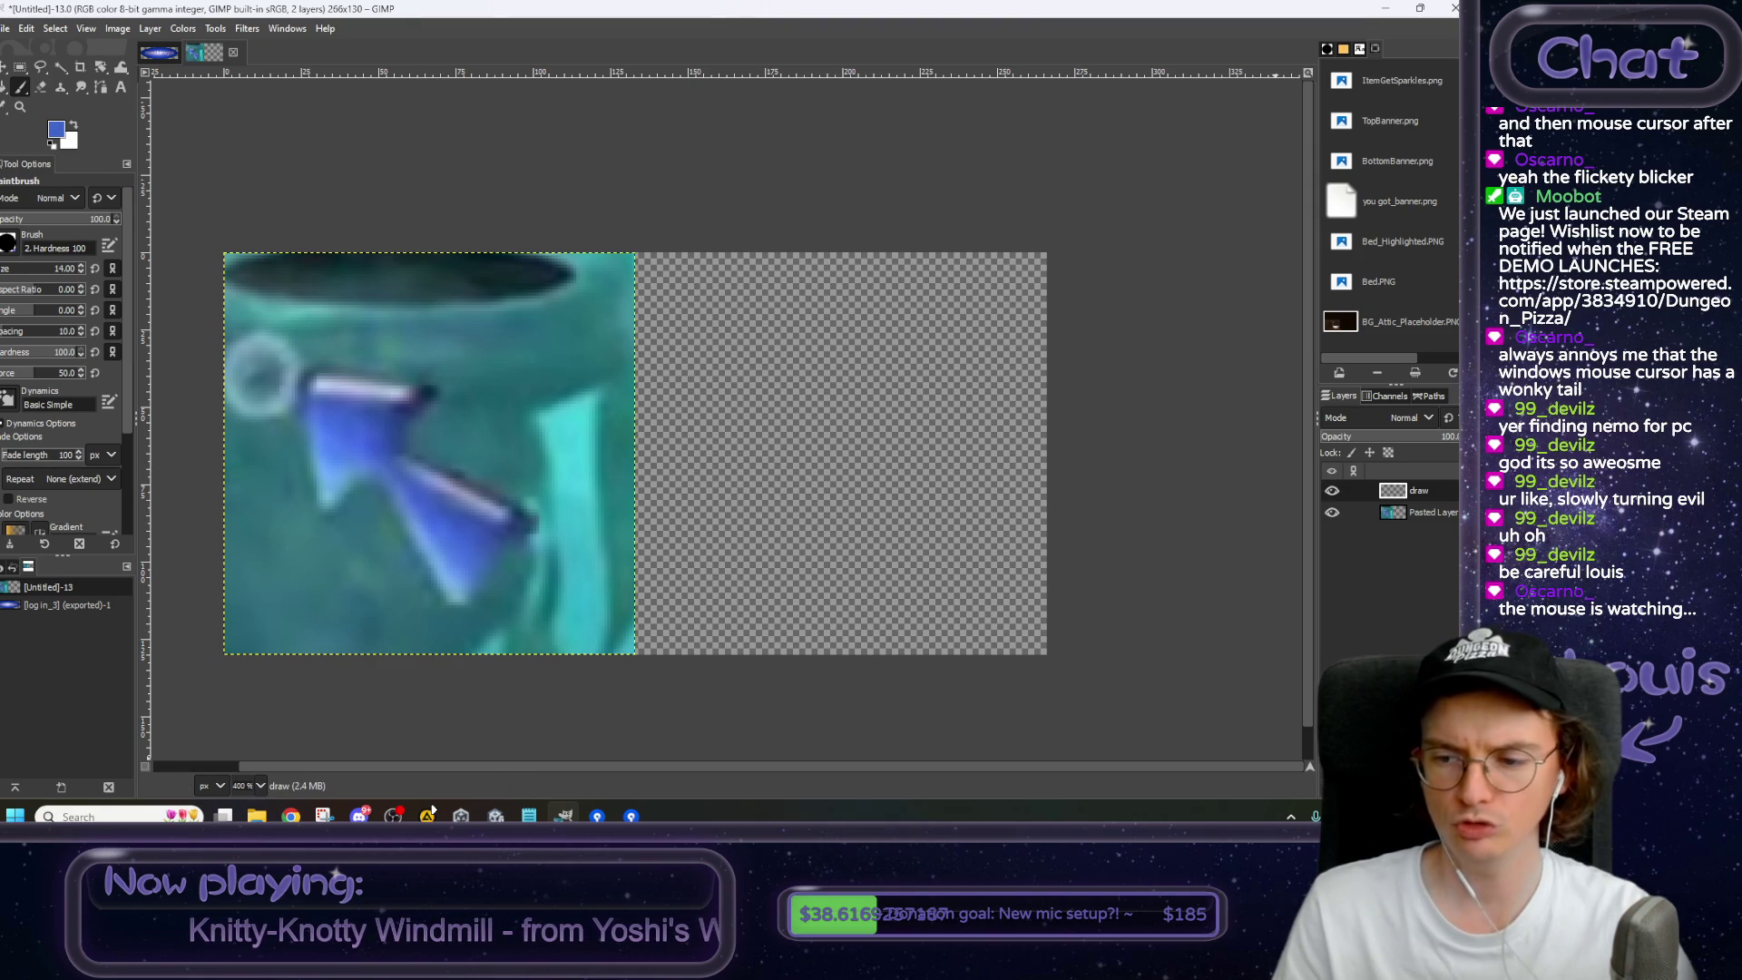
pyautogui.hotkey('ctrl', 'shift', 'n')
pyautogui.press('Return')
pyautogui.moveTo(644, 503)
pyautogui.mouseDown()
pyautogui.moveTo(926, 395)
pyautogui.moveTo(839, 452)
pyautogui.moveTo(924, 490)
pyautogui.mouseUp()
pyautogui.hotkey('ctrl', 'z')
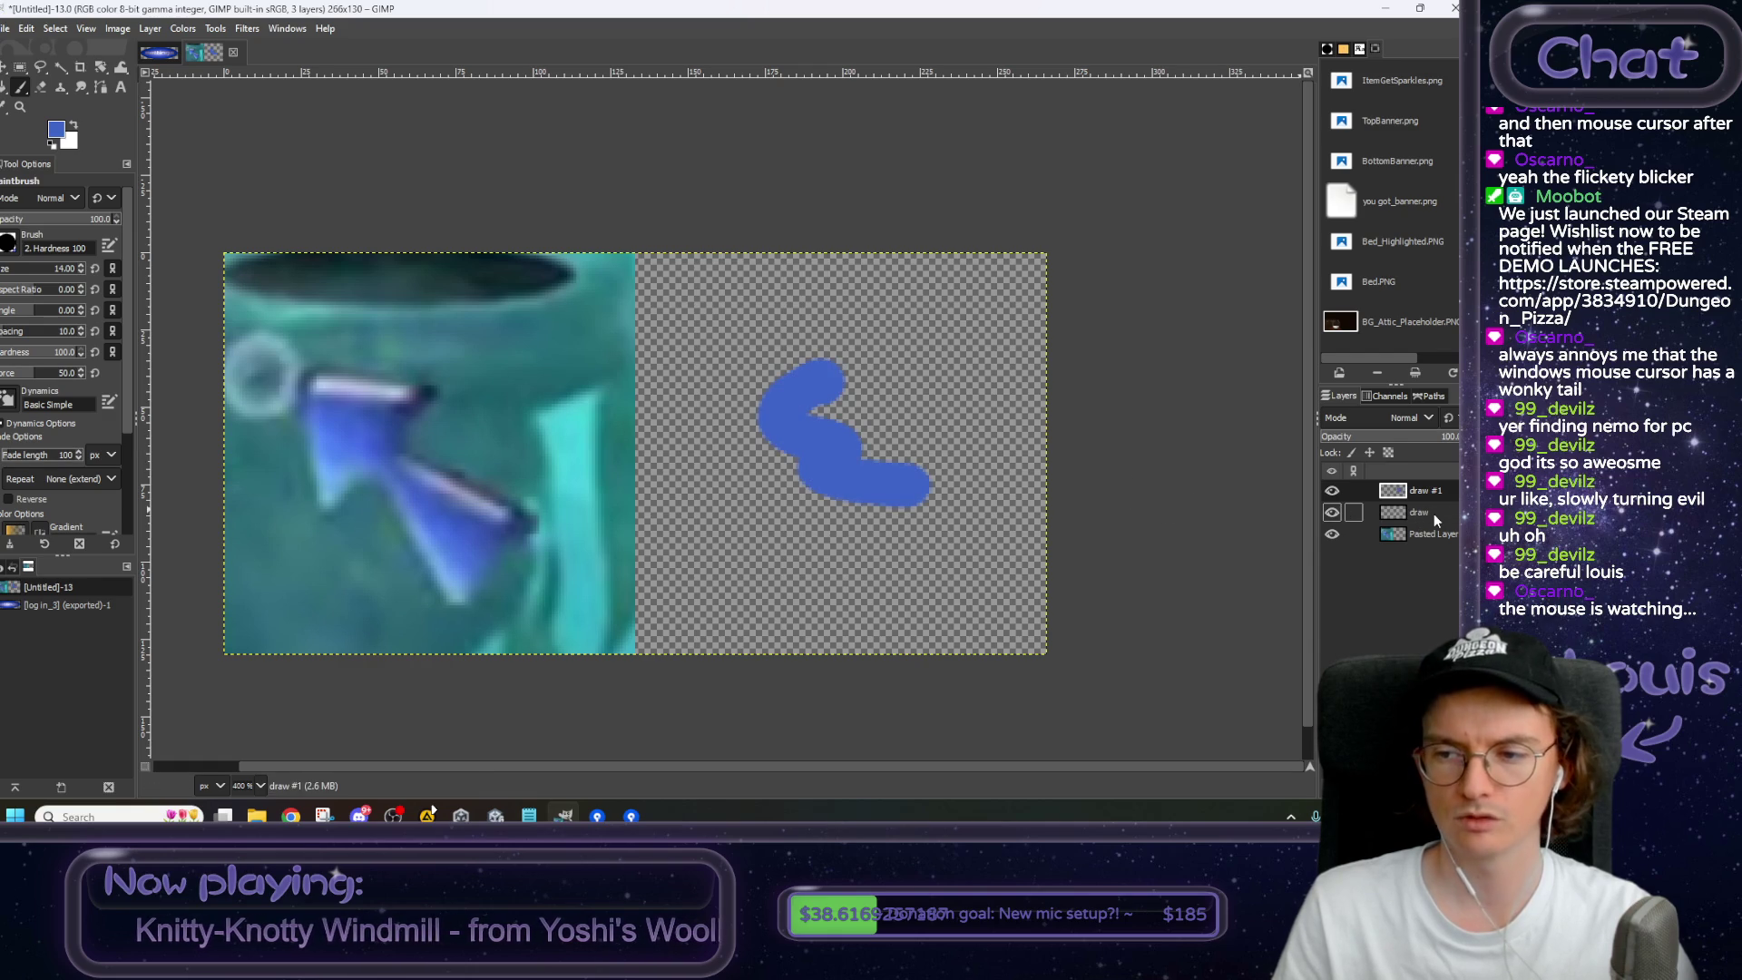
# Delete the old draw layer, erase the blue test strokes, and dot the arrow's tip.
pyautogui.rightClick(1433, 512)
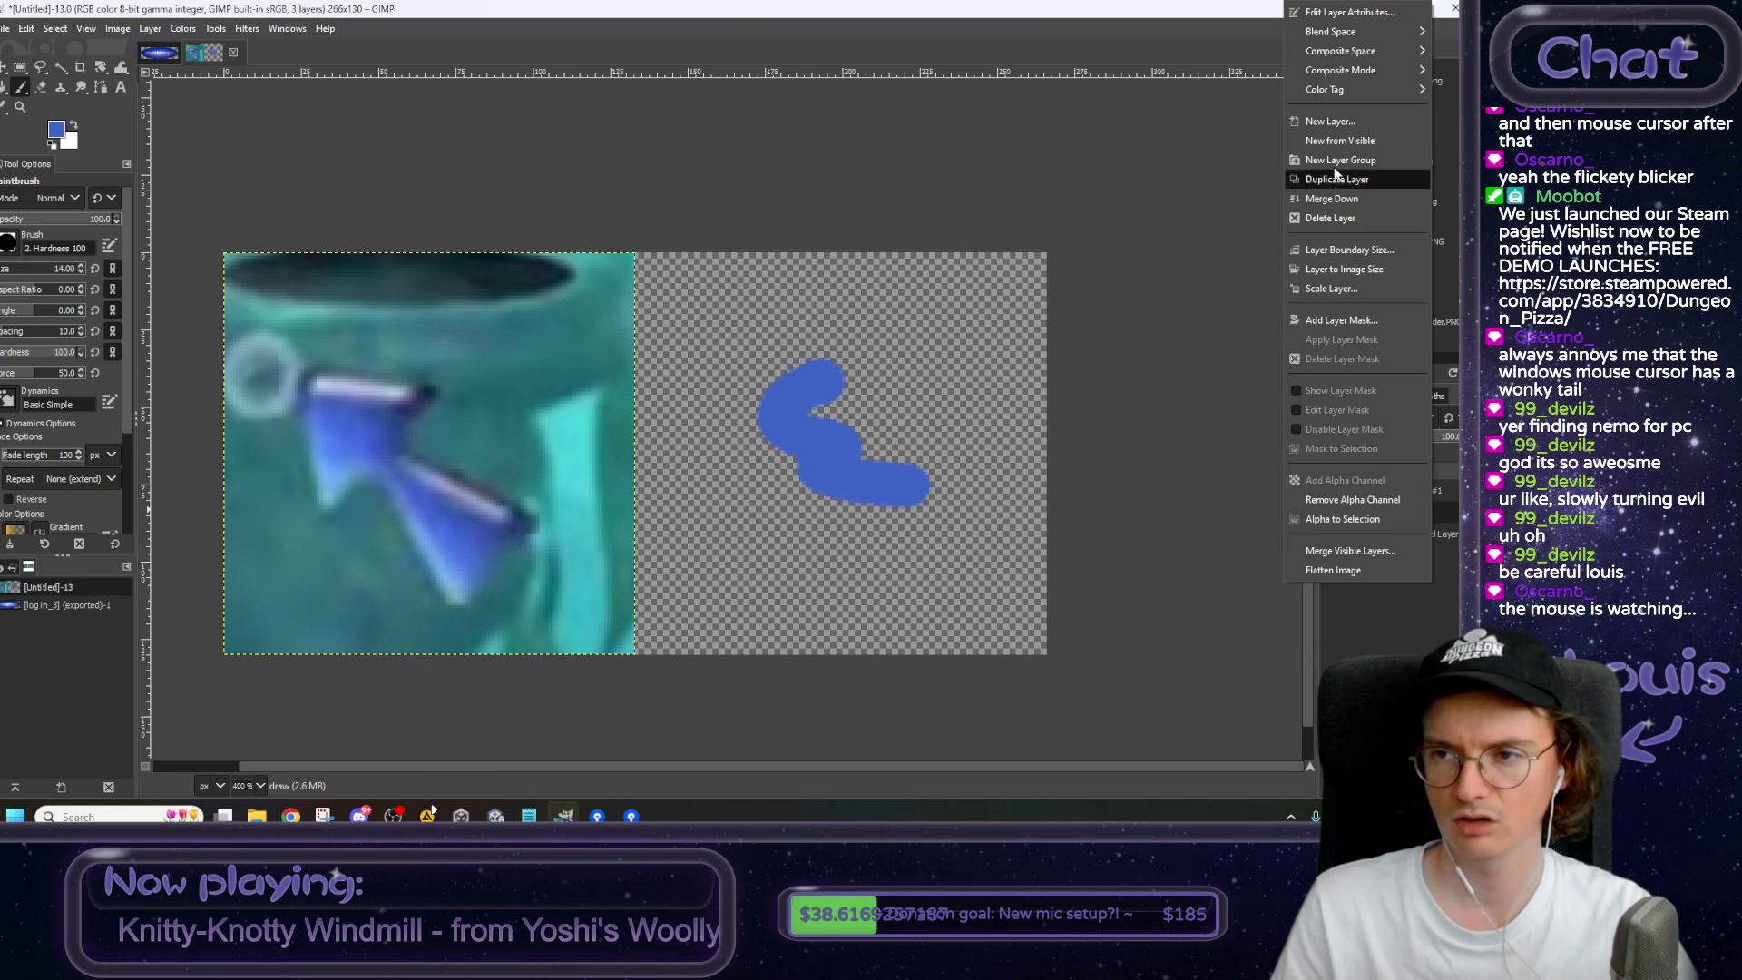
pyautogui.press('Escape')
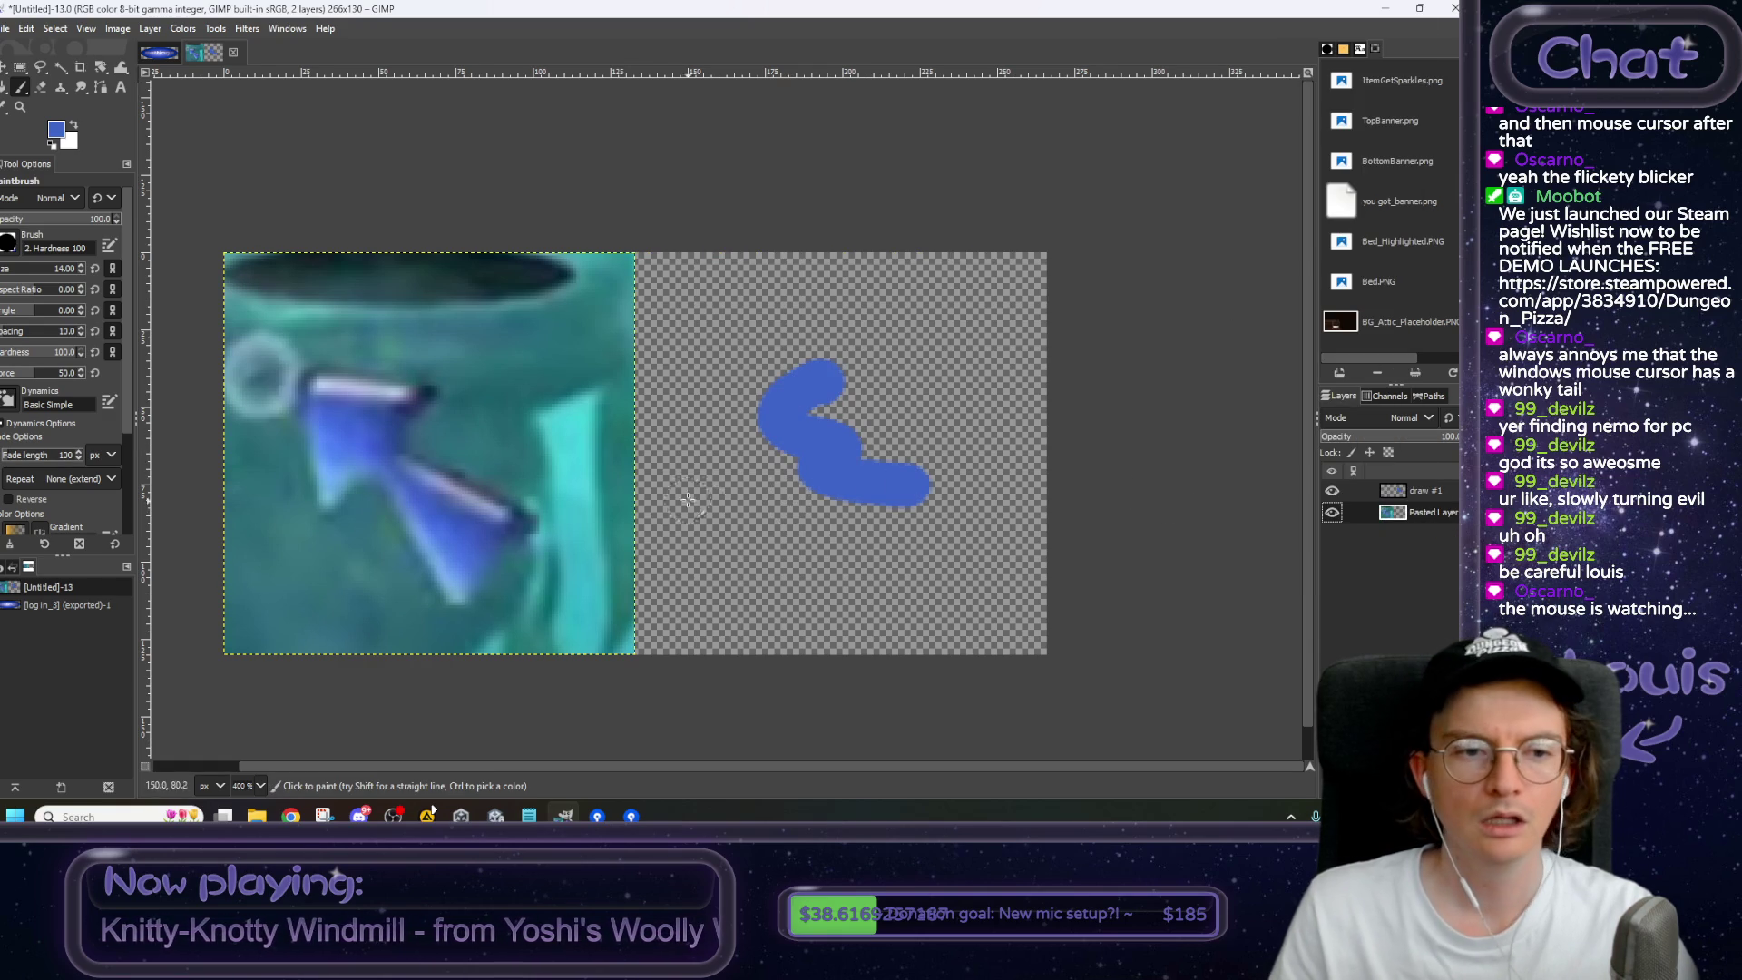
pyautogui.hotkey('shift', 'ctrl', 'e')
pyautogui.click(1397, 490)
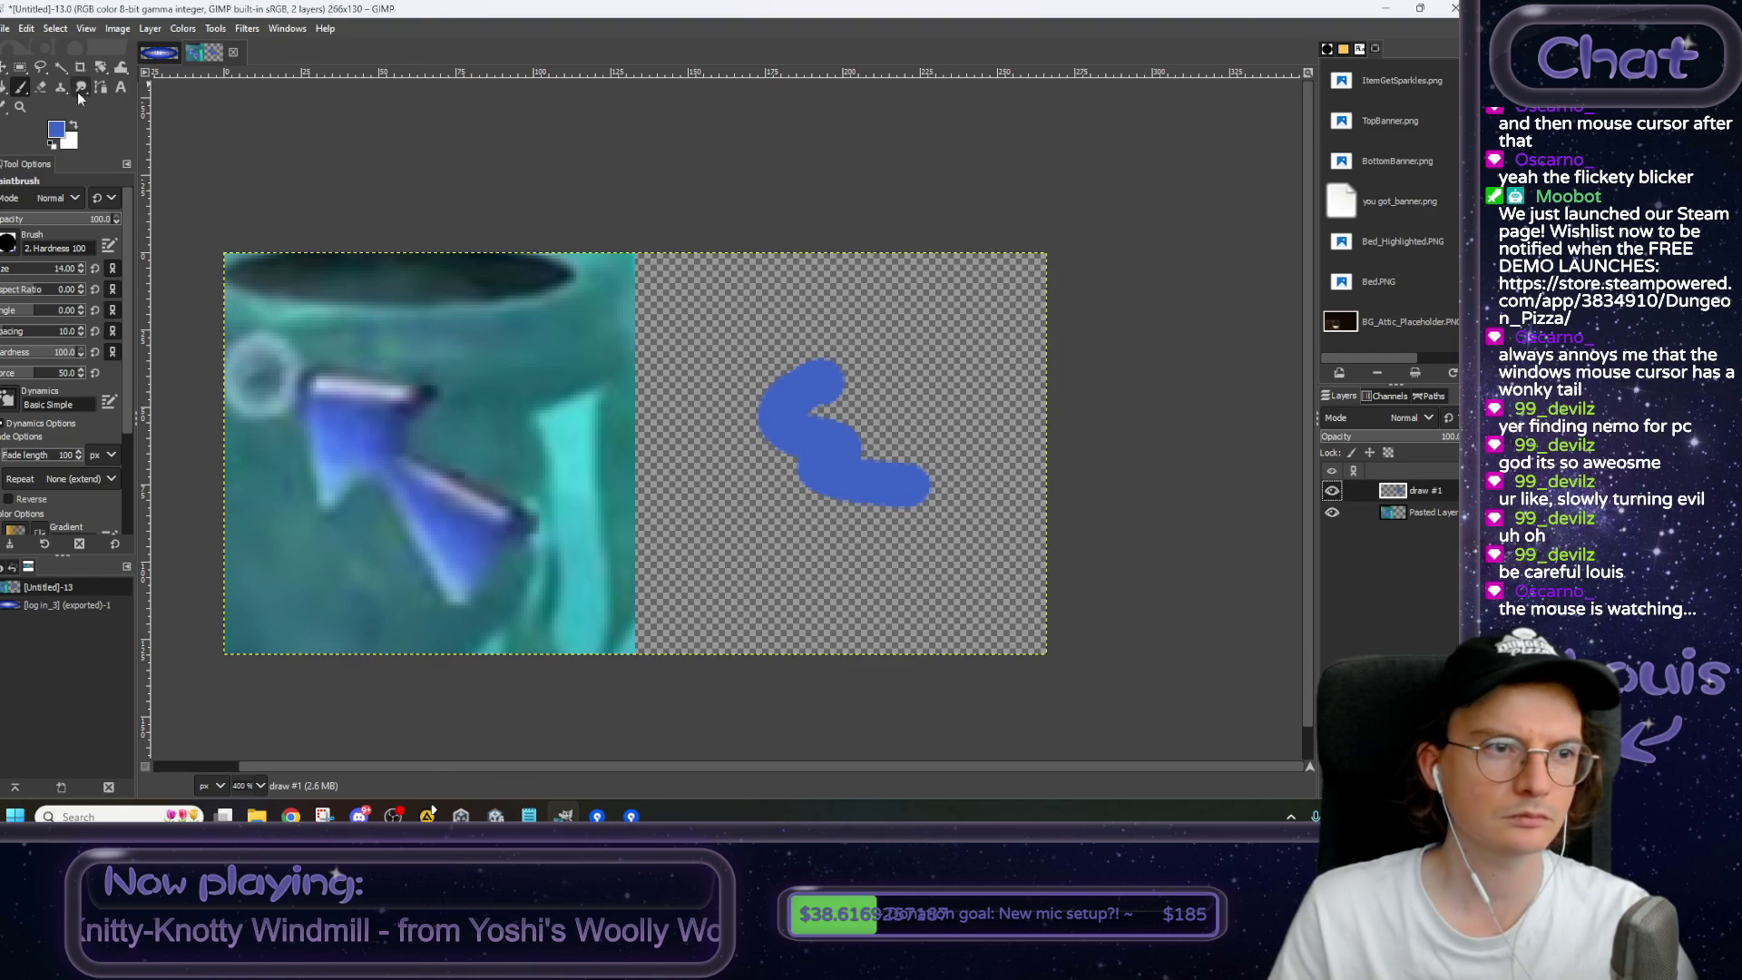
pyautogui.click(41, 87)
pyautogui.moveTo(816, 419)
pyautogui.mouseDown()
pyautogui.moveTo(830, 408)
pyautogui.moveTo(799, 381)
pyautogui.moveTo(898, 514)
pyautogui.mouseUp()
pyautogui.click(853, 443)
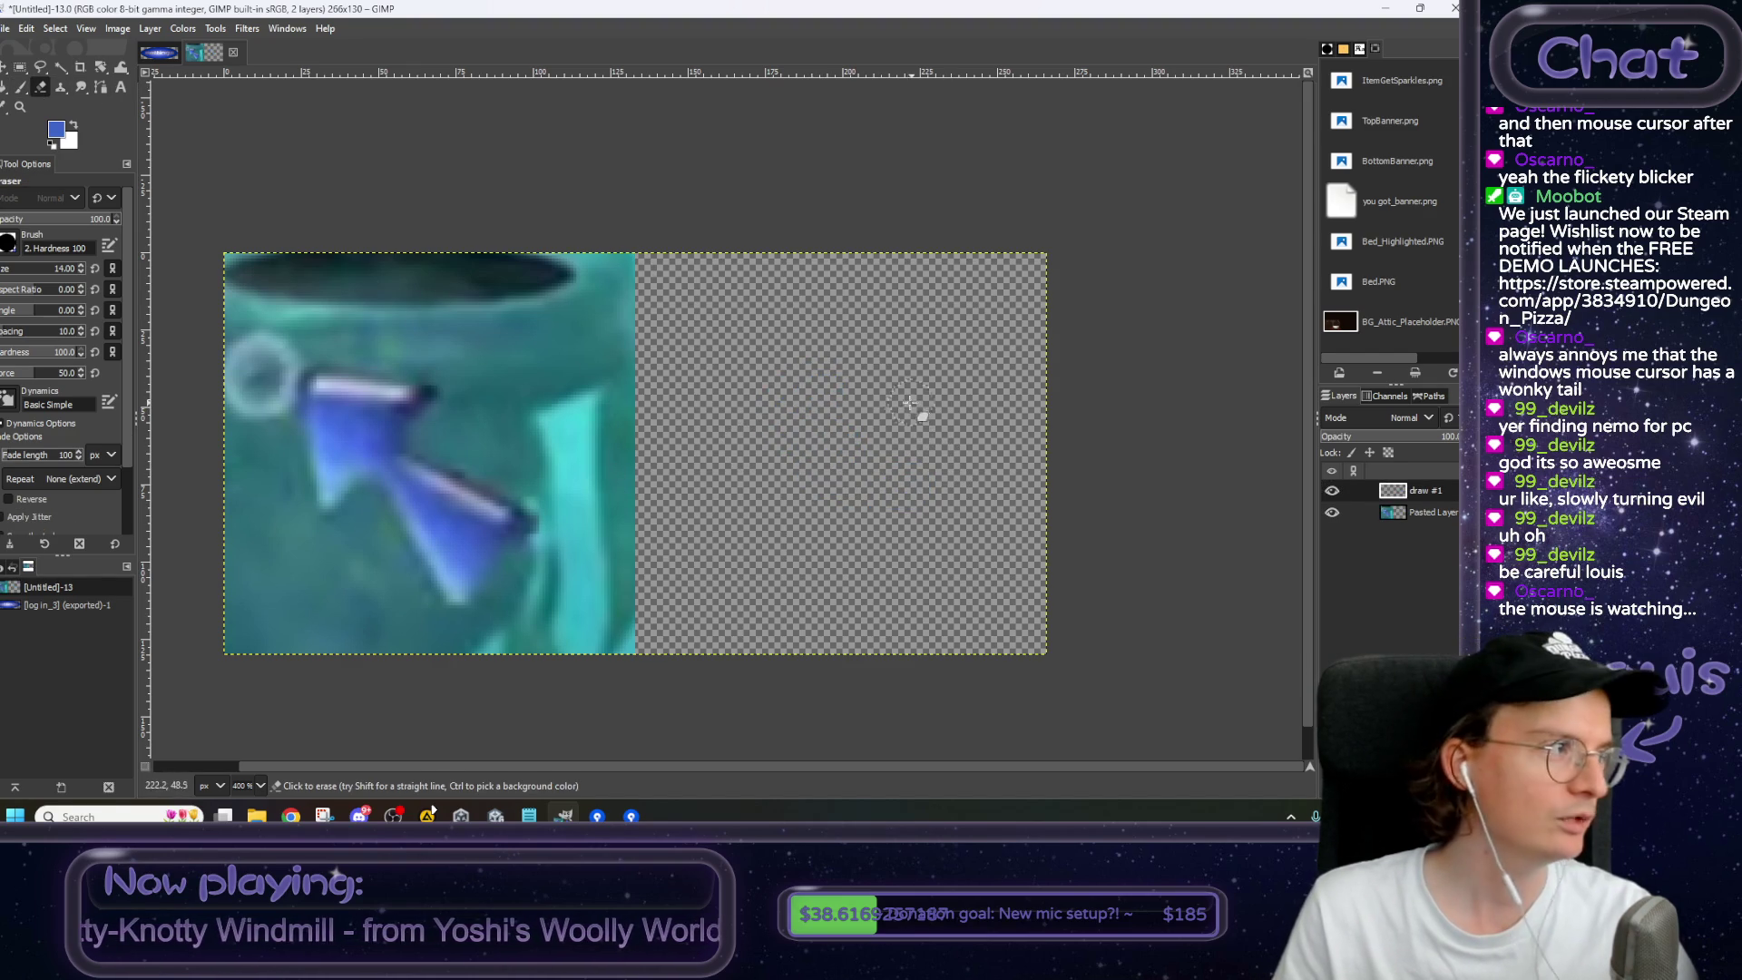
pyautogui.click(21, 87)
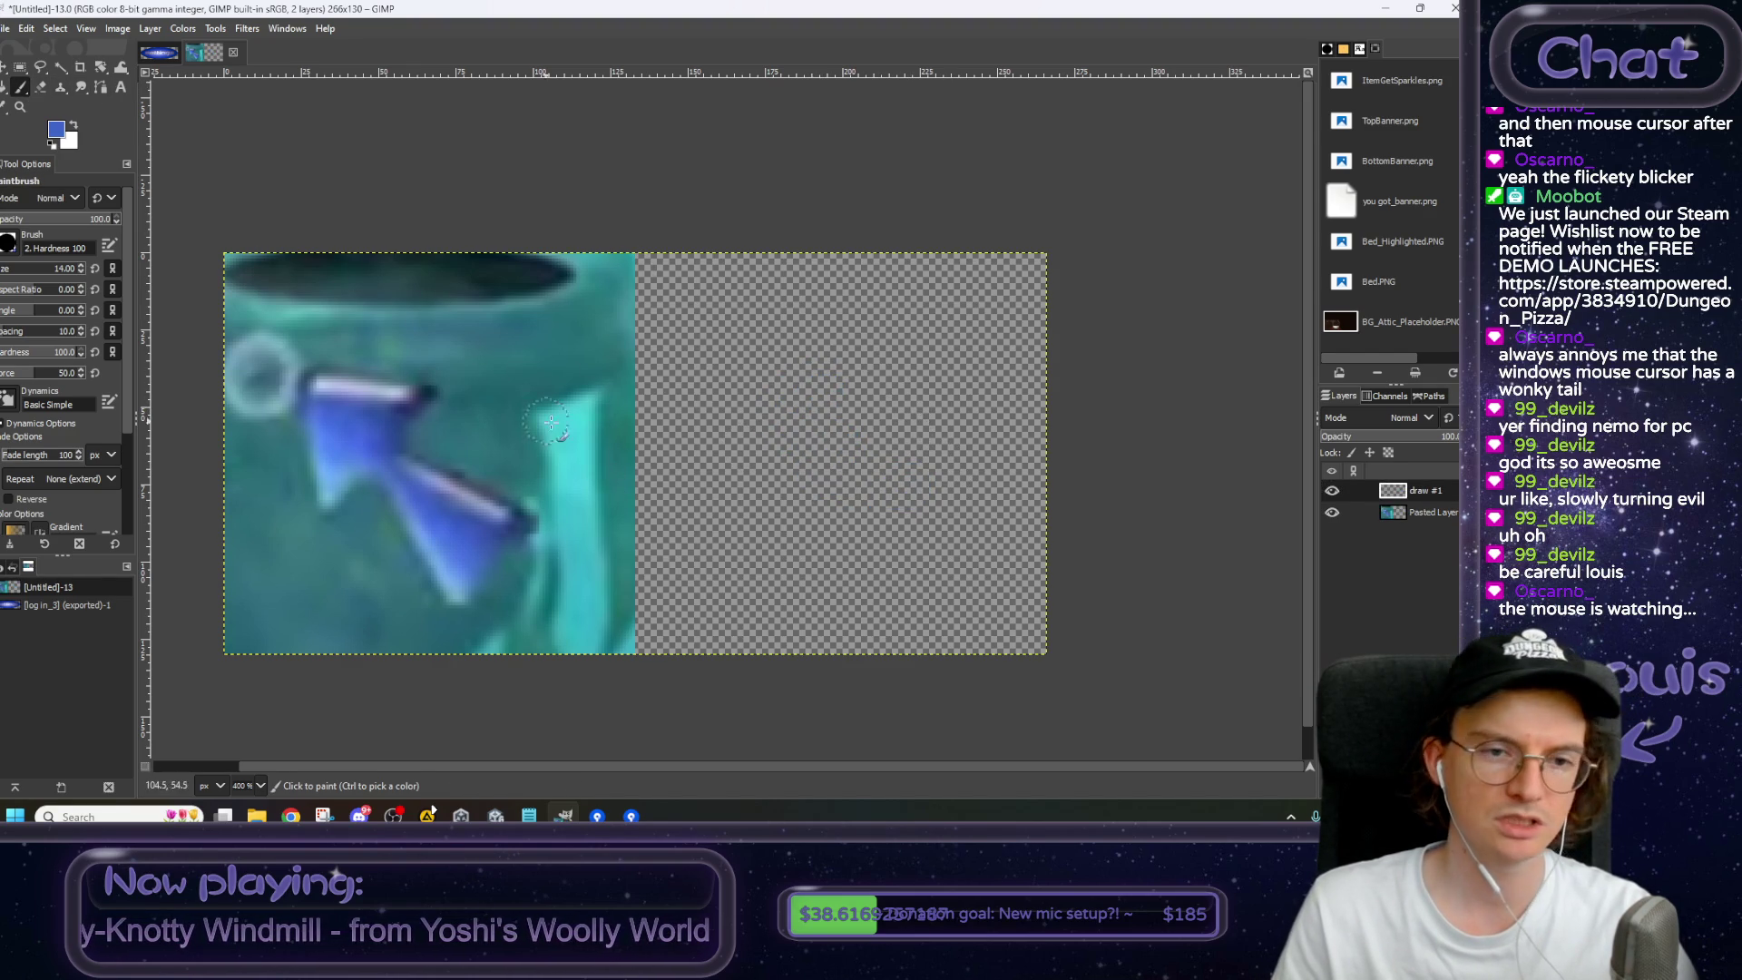
pyautogui.click(784, 419)
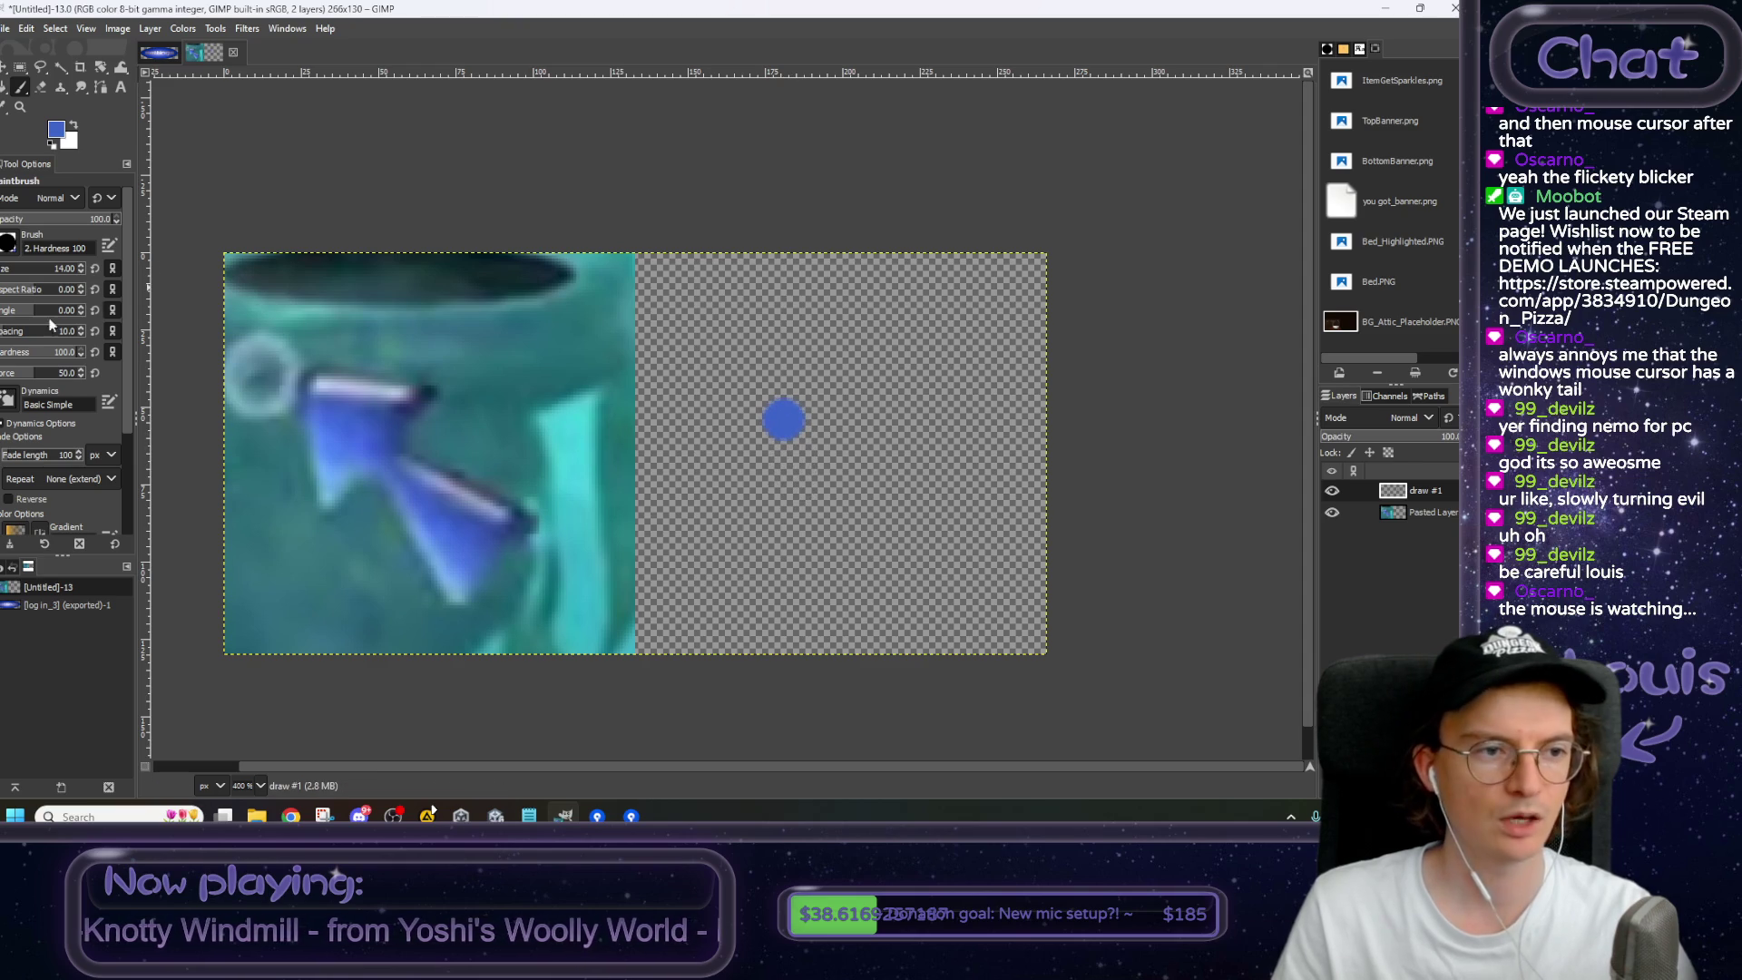
# Paint the blue arrow's head and stem with straight brush lines.
pyautogui.keyDown('shift'); pyautogui.click(802, 477); pyautogui.keyUp('shift')
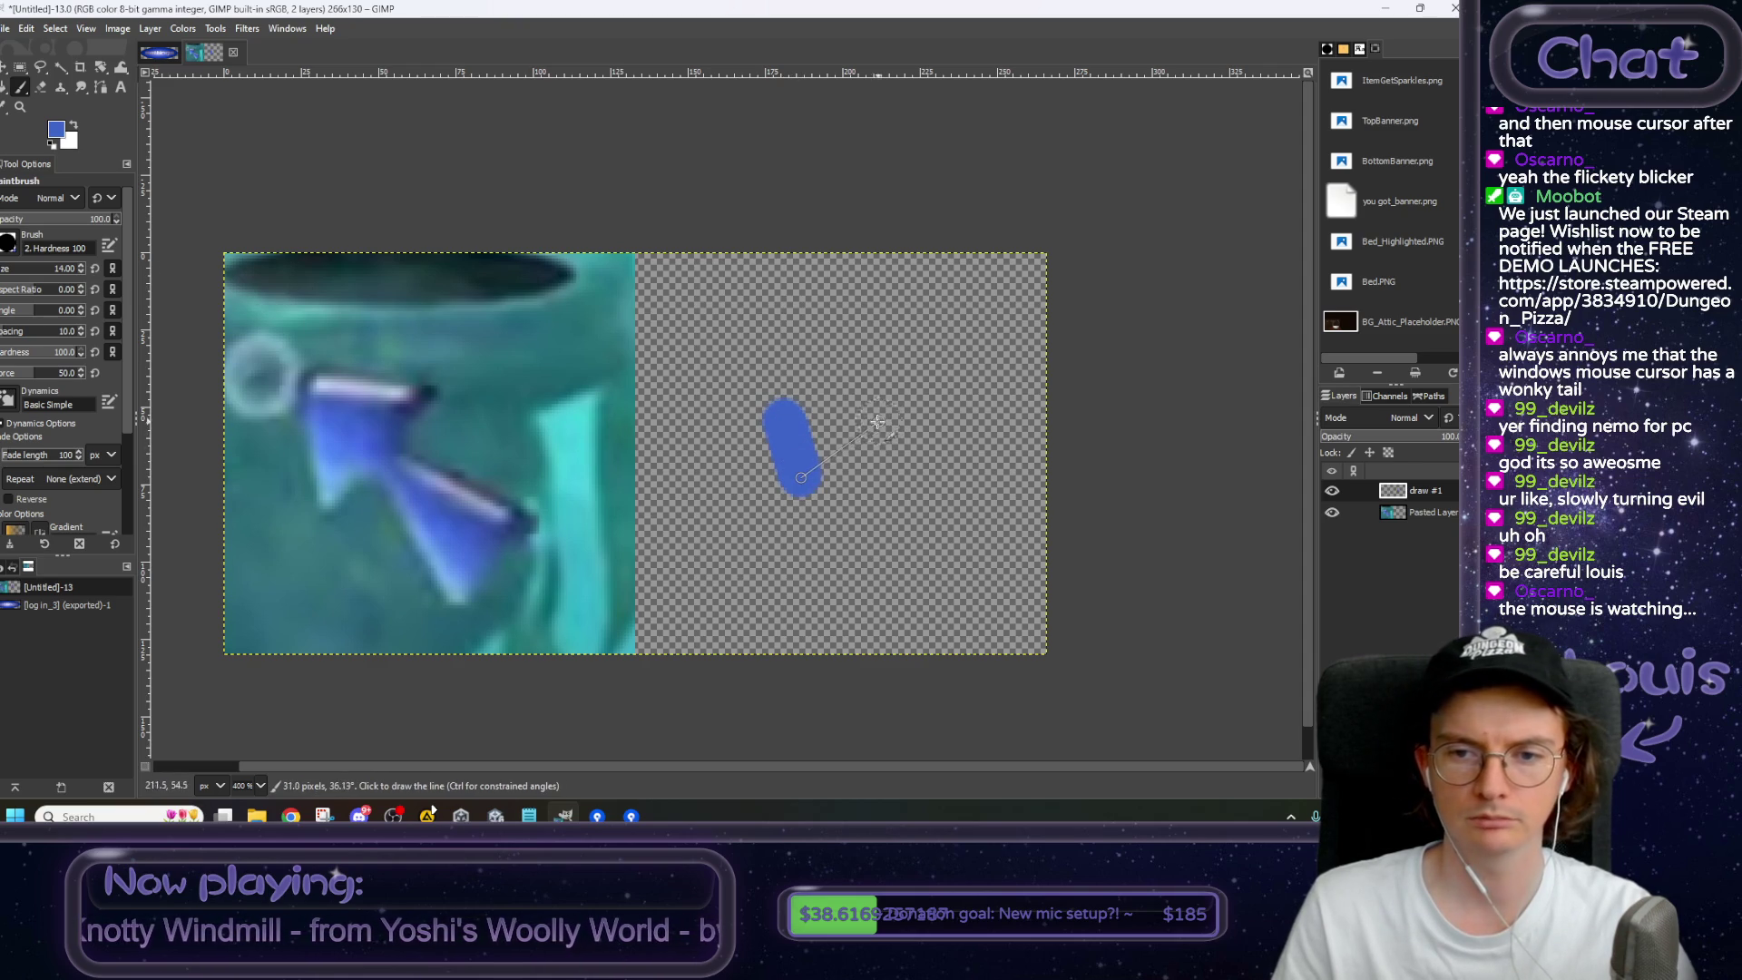
pyautogui.keyDown('shift'); pyautogui.click(859, 432); pyautogui.keyUp('shift')
pyautogui.keyDown('shift'); pyautogui.click(789, 405); pyautogui.keyUp('shift')
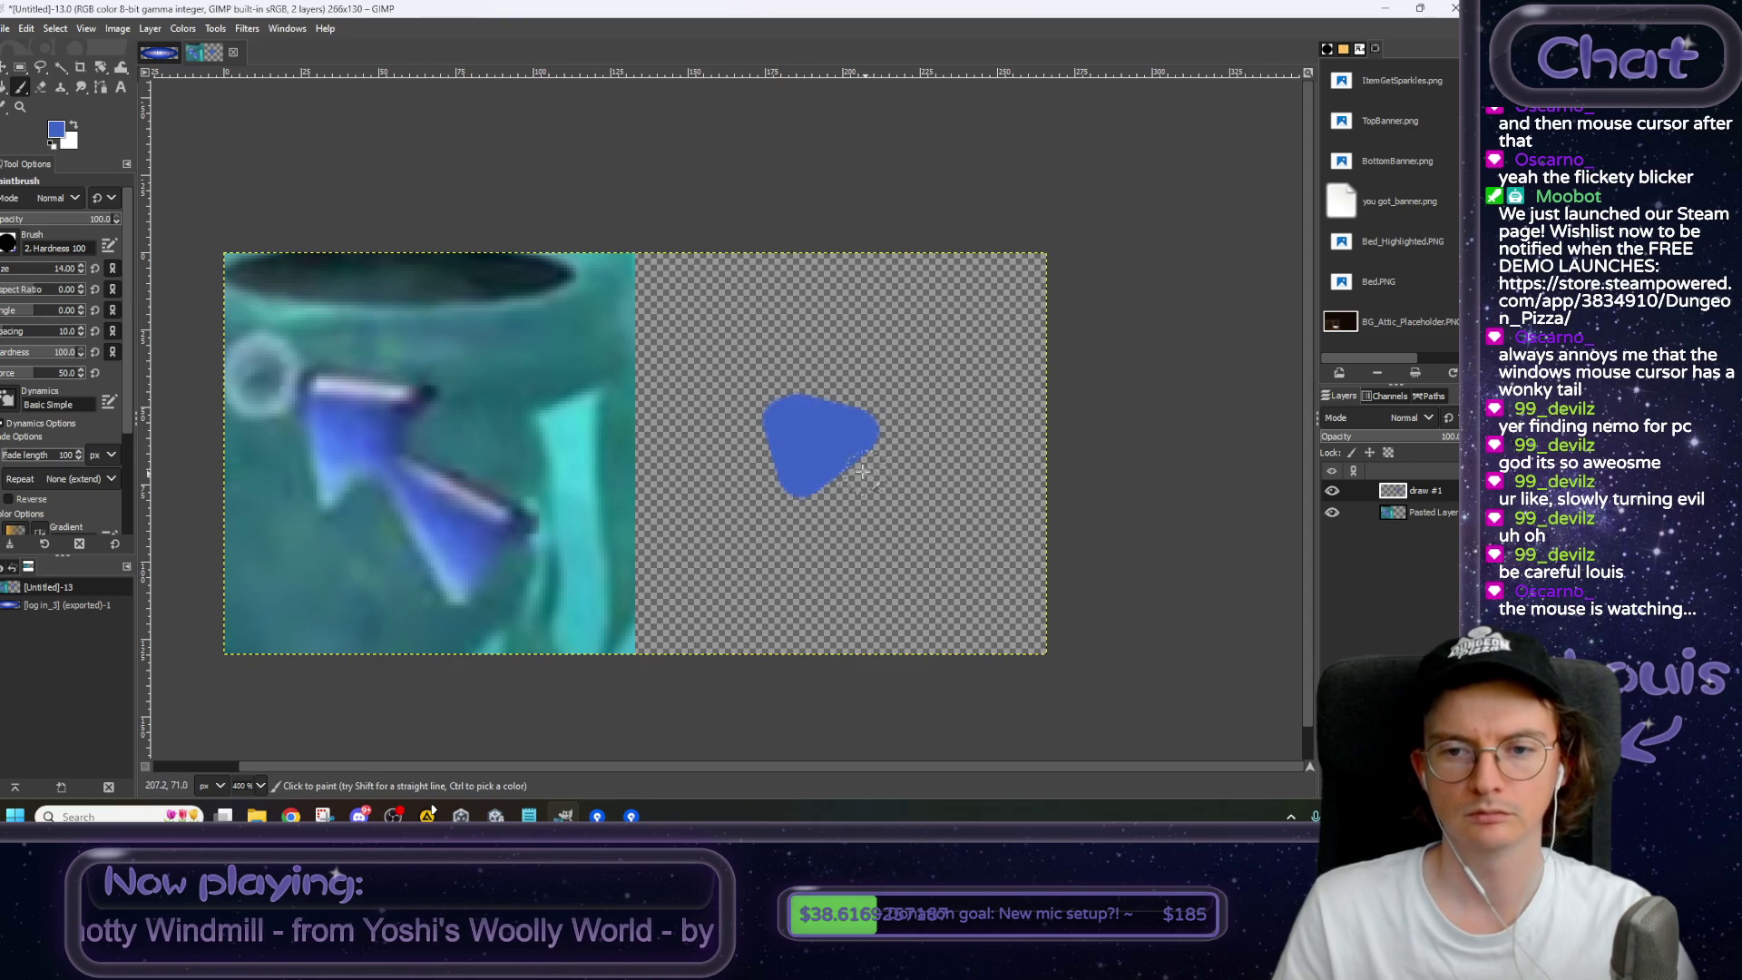
pyautogui.keyDown('shift'); pyautogui.click(881, 553); pyautogui.keyUp('shift')
pyautogui.moveTo(908, 526)
pyautogui.mouseDown()
pyautogui.moveTo(941, 514)
pyautogui.moveTo(864, 494)
pyautogui.mouseUp()
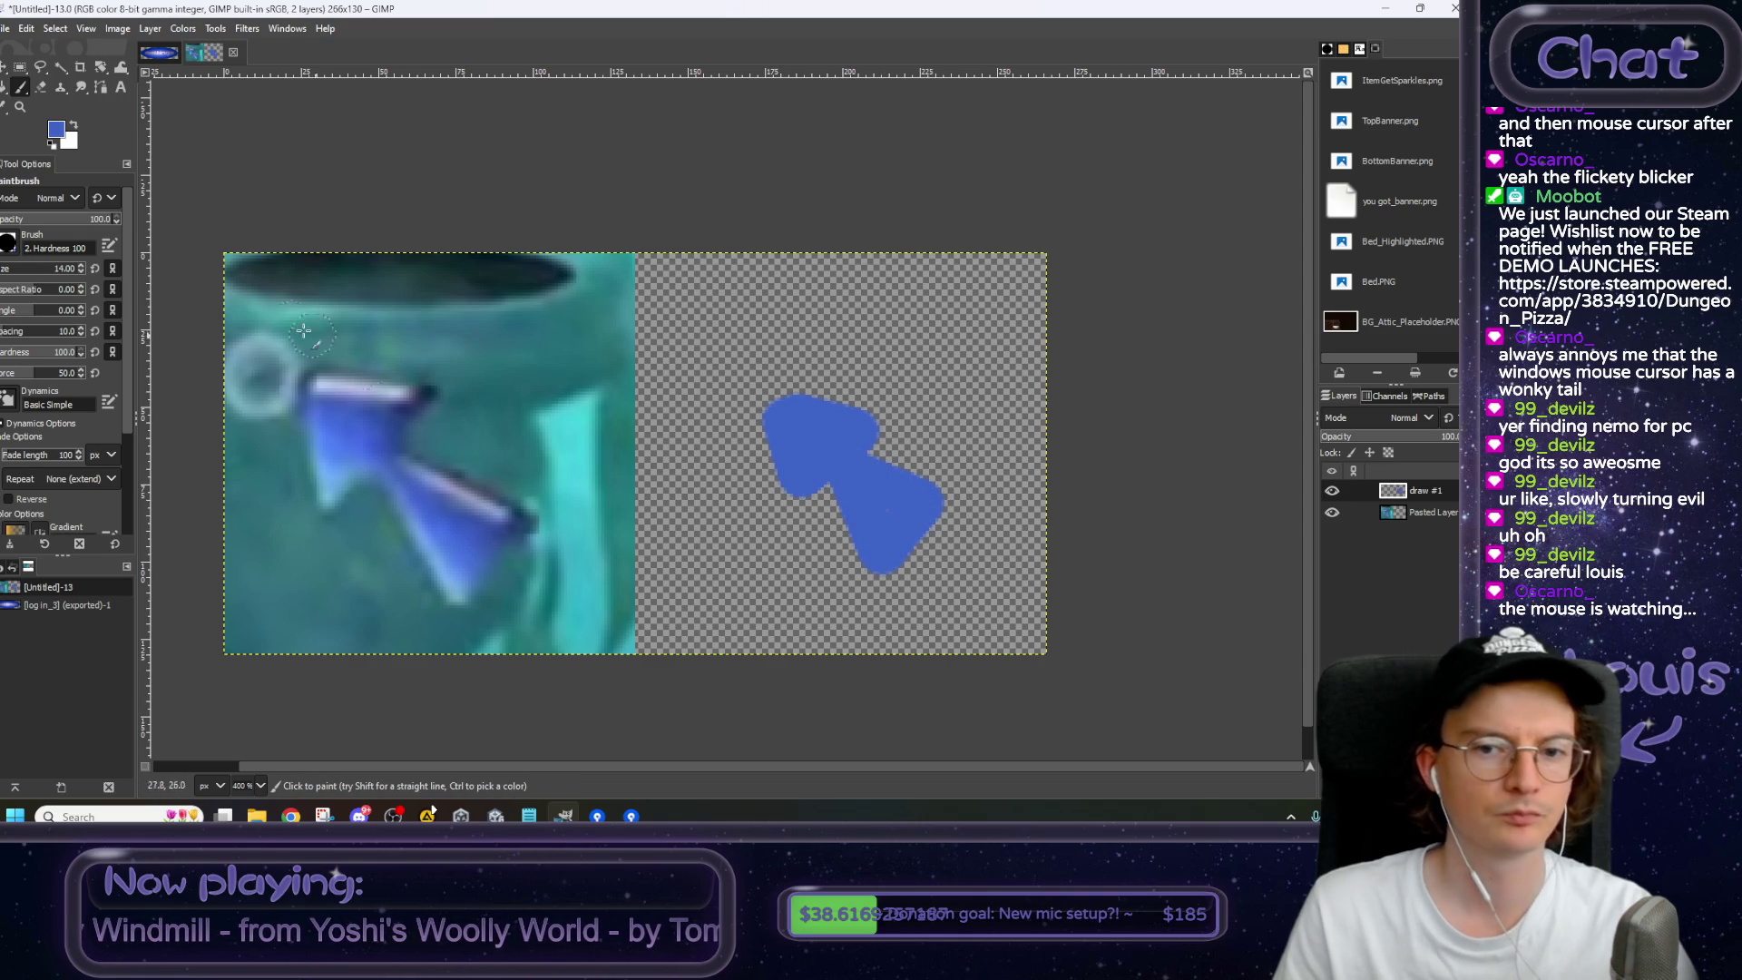
# Pick navy from the reference and paint stripes along the top edge and lower arm.
pyautogui.keyDown('ctrl'); pyautogui.click(383, 394); pyautogui.keyUp('ctrl')
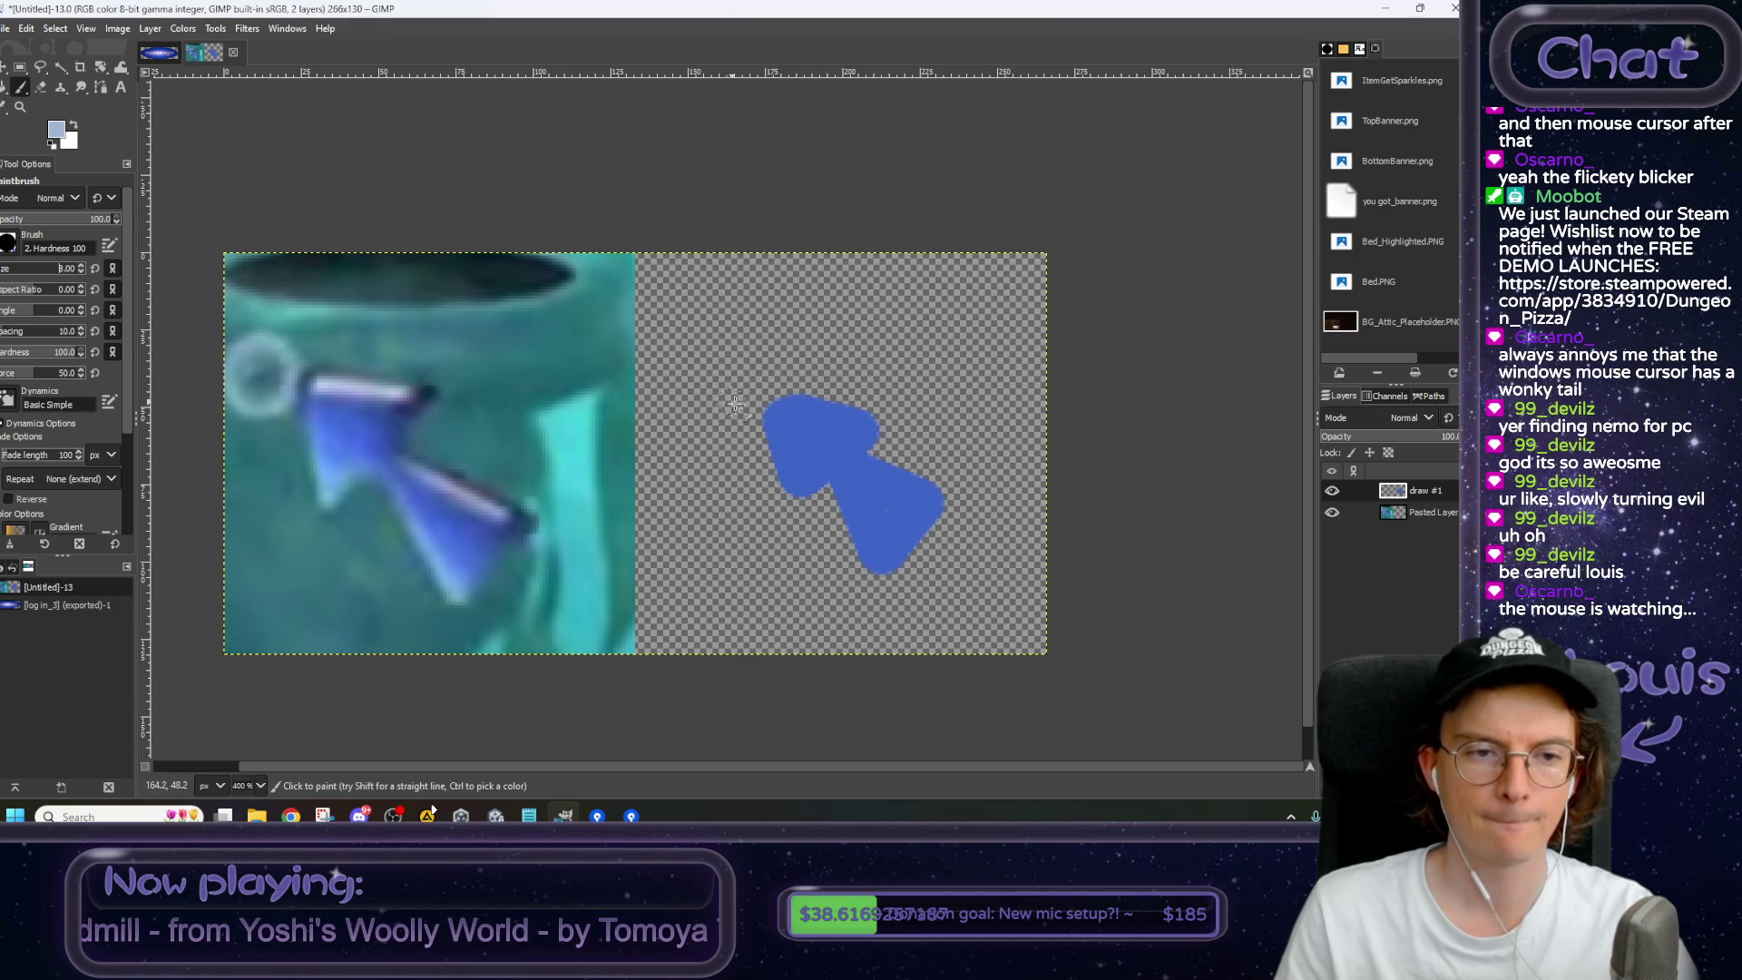
pyautogui.keyDown('ctrl'); pyautogui.click(428, 394); pyautogui.keyUp('ctrl')
pyautogui.click(872, 430)
pyautogui.keyDown('shift'); pyautogui.click(775, 404); pyautogui.keyUp('shift')
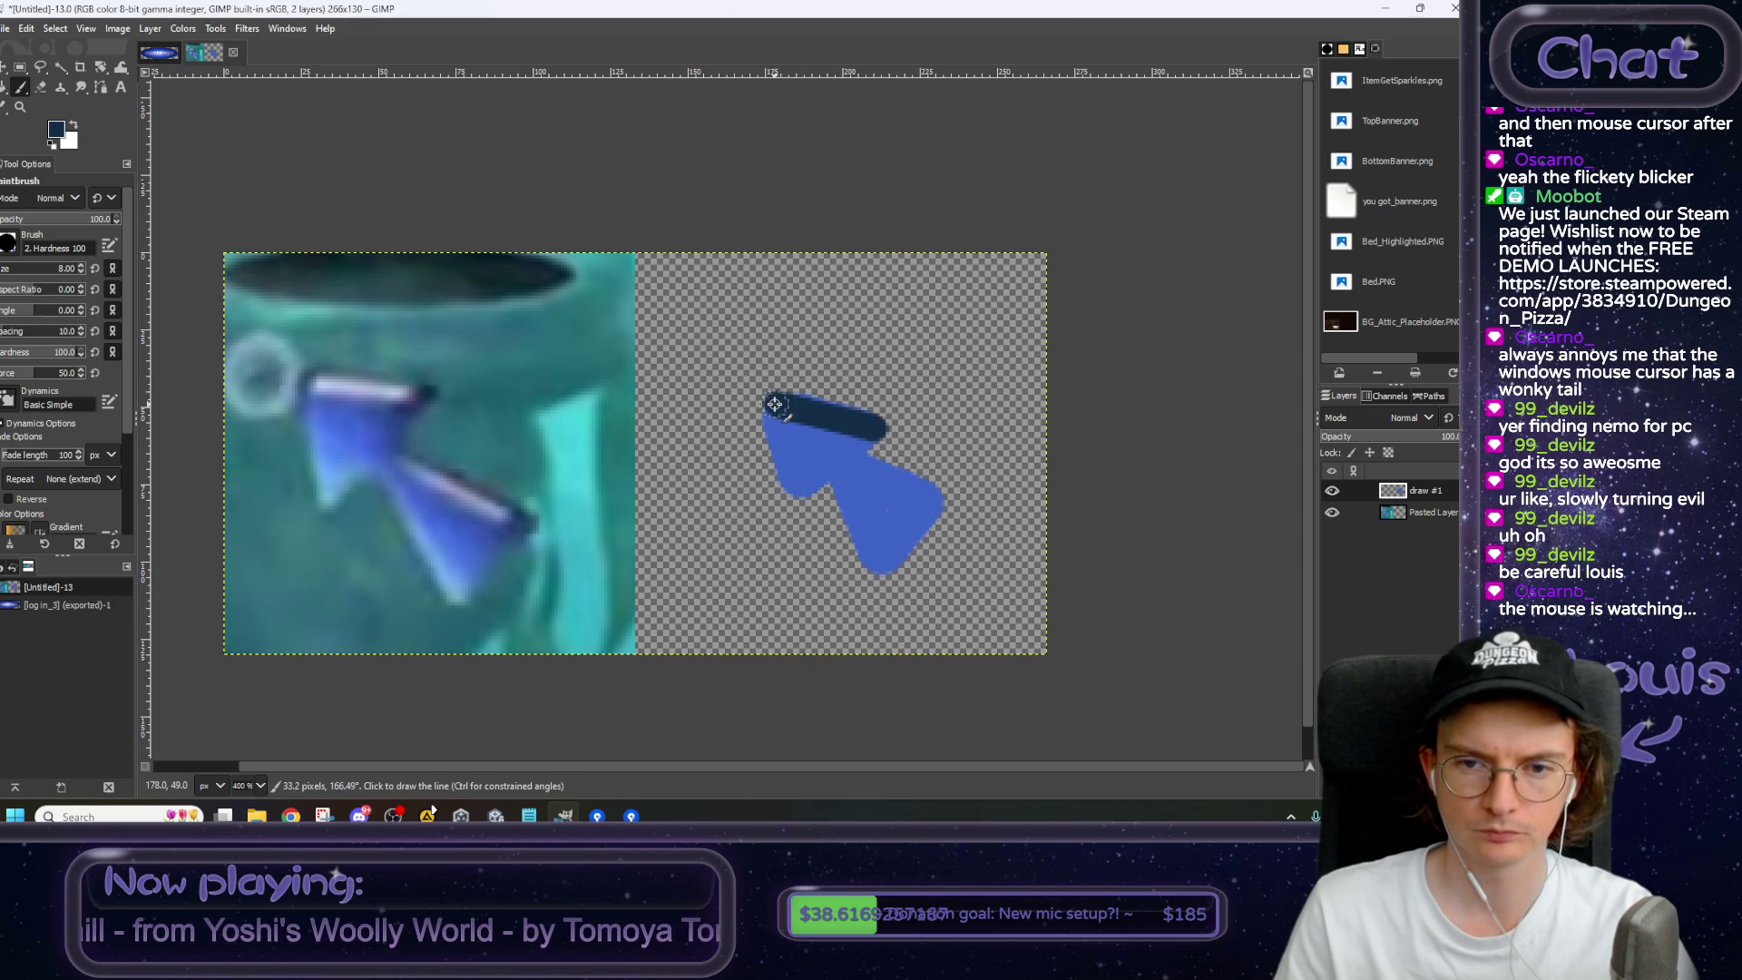
pyautogui.click(869, 466)
pyautogui.keyDown('shift'); pyautogui.click(940, 492); pyautogui.keyUp('shift')
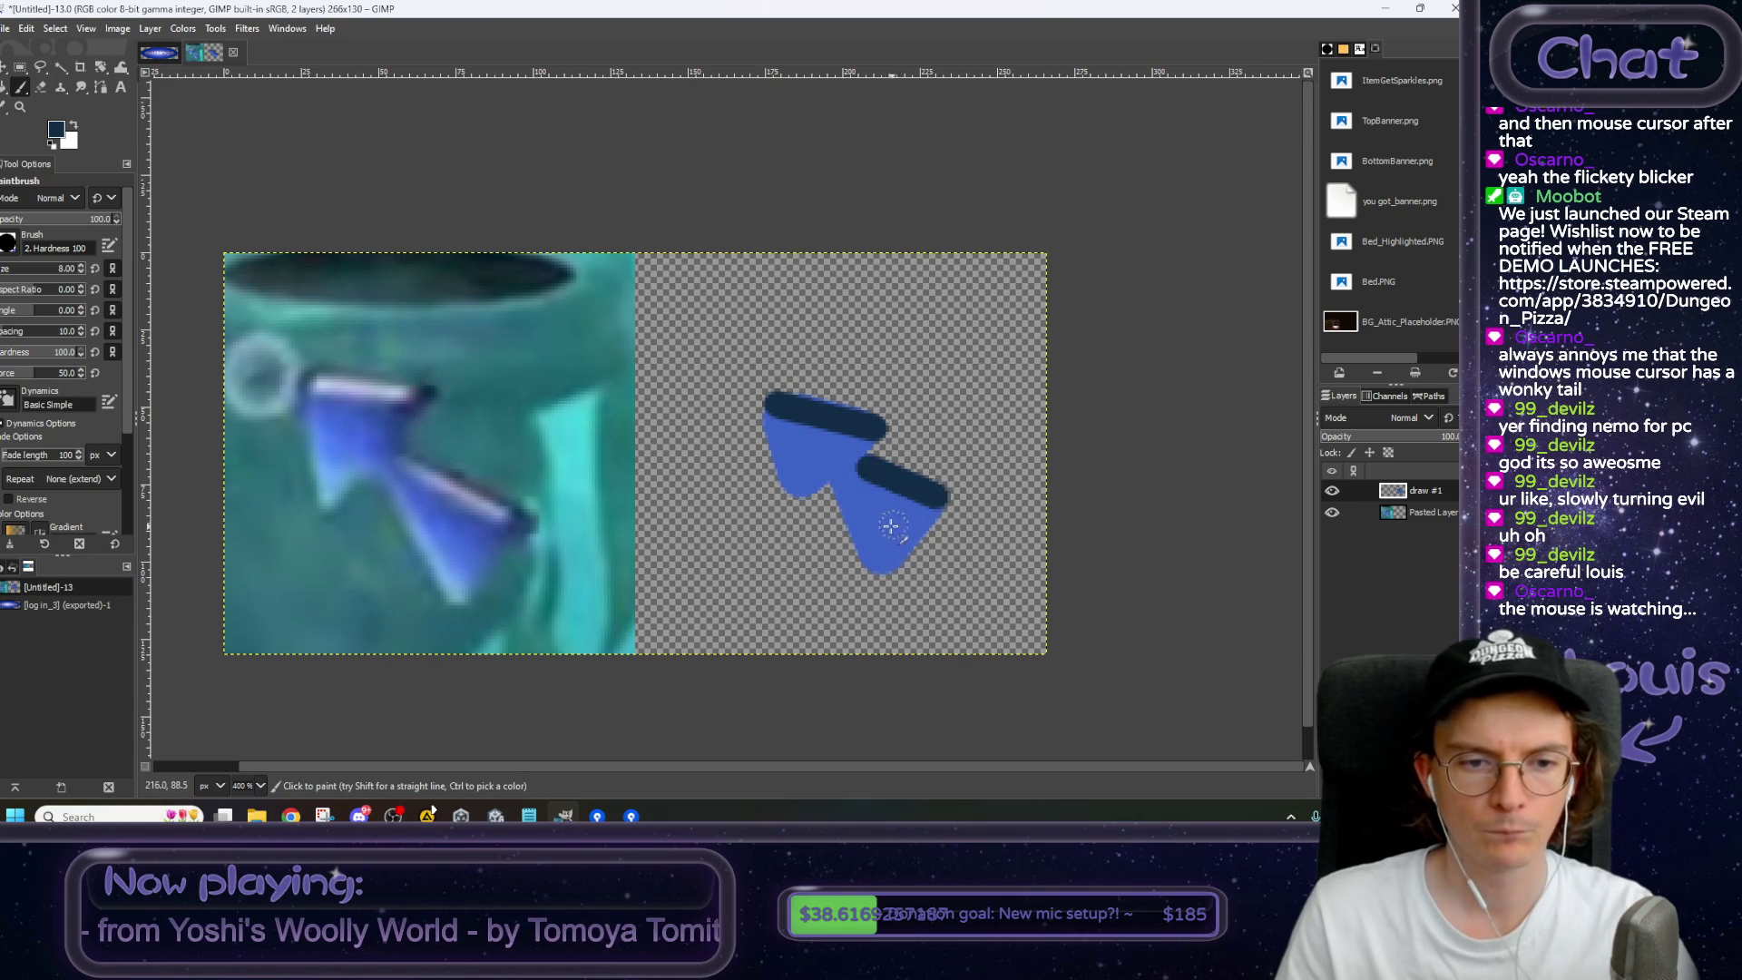
# Add pale lavender edge highlights with a size 5 brush, then reselect blue at 53.5 opacity.
pyautogui.keyDown('ctrl'); pyautogui.click(345, 387); pyautogui.keyUp('ctrl')
pyautogui.click(82, 272)
pyautogui.doubleClick(81, 272)
pyautogui.click(773, 399)
pyautogui.keyDown('shift'); pyautogui.click(883, 425); pyautogui.keyUp('shift')
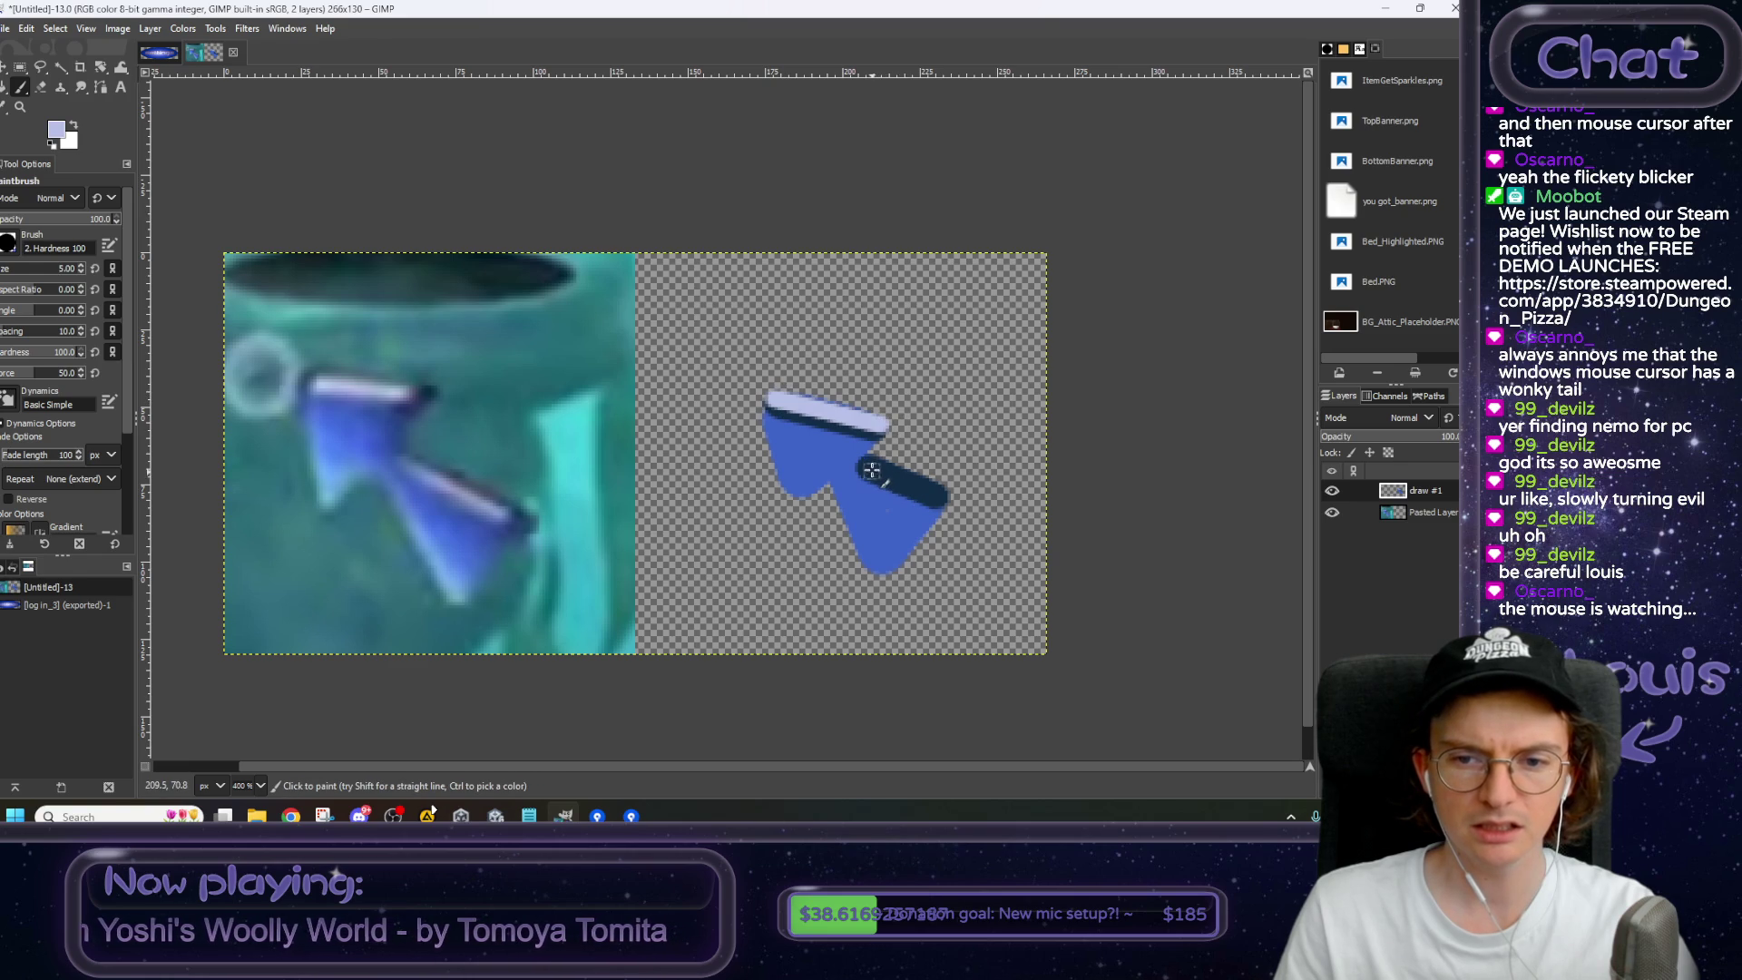
pyautogui.click(867, 463)
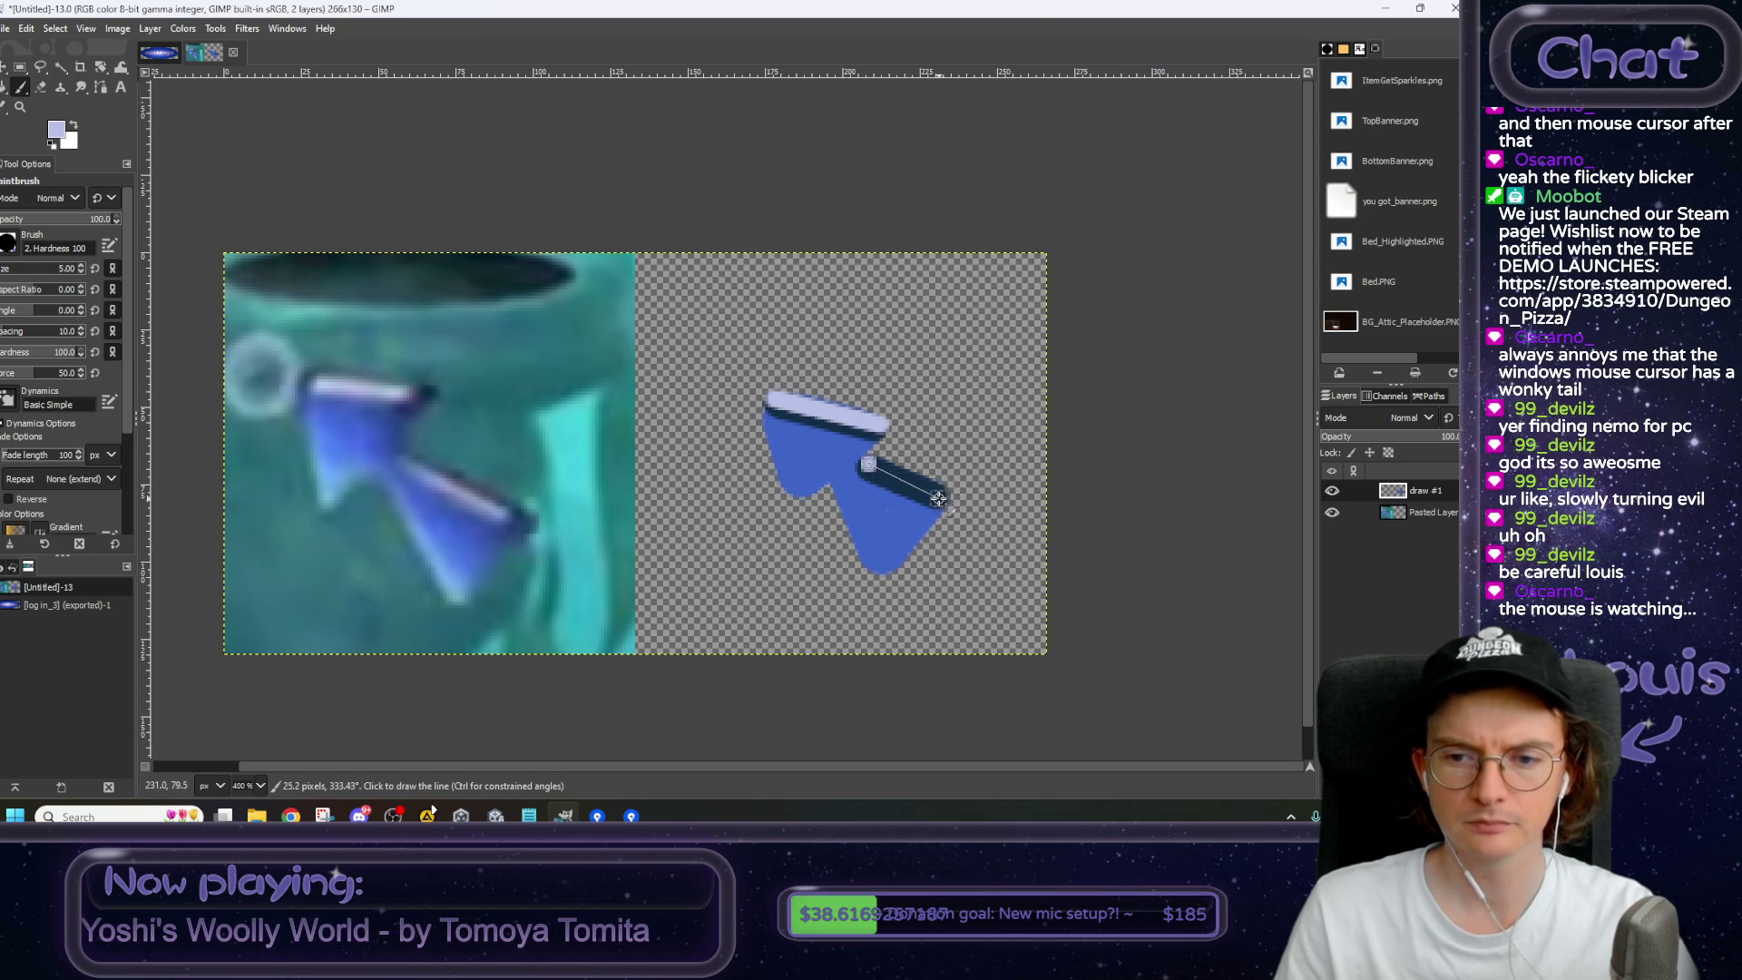
pyautogui.keyDown('shift'); pyautogui.click(945, 496); pyautogui.keyUp('shift')
pyautogui.moveTo(778, 465)
pyautogui.mouseDown()
pyautogui.moveTo(798, 501)
pyautogui.moveTo(825, 479)
pyautogui.mouseUp()
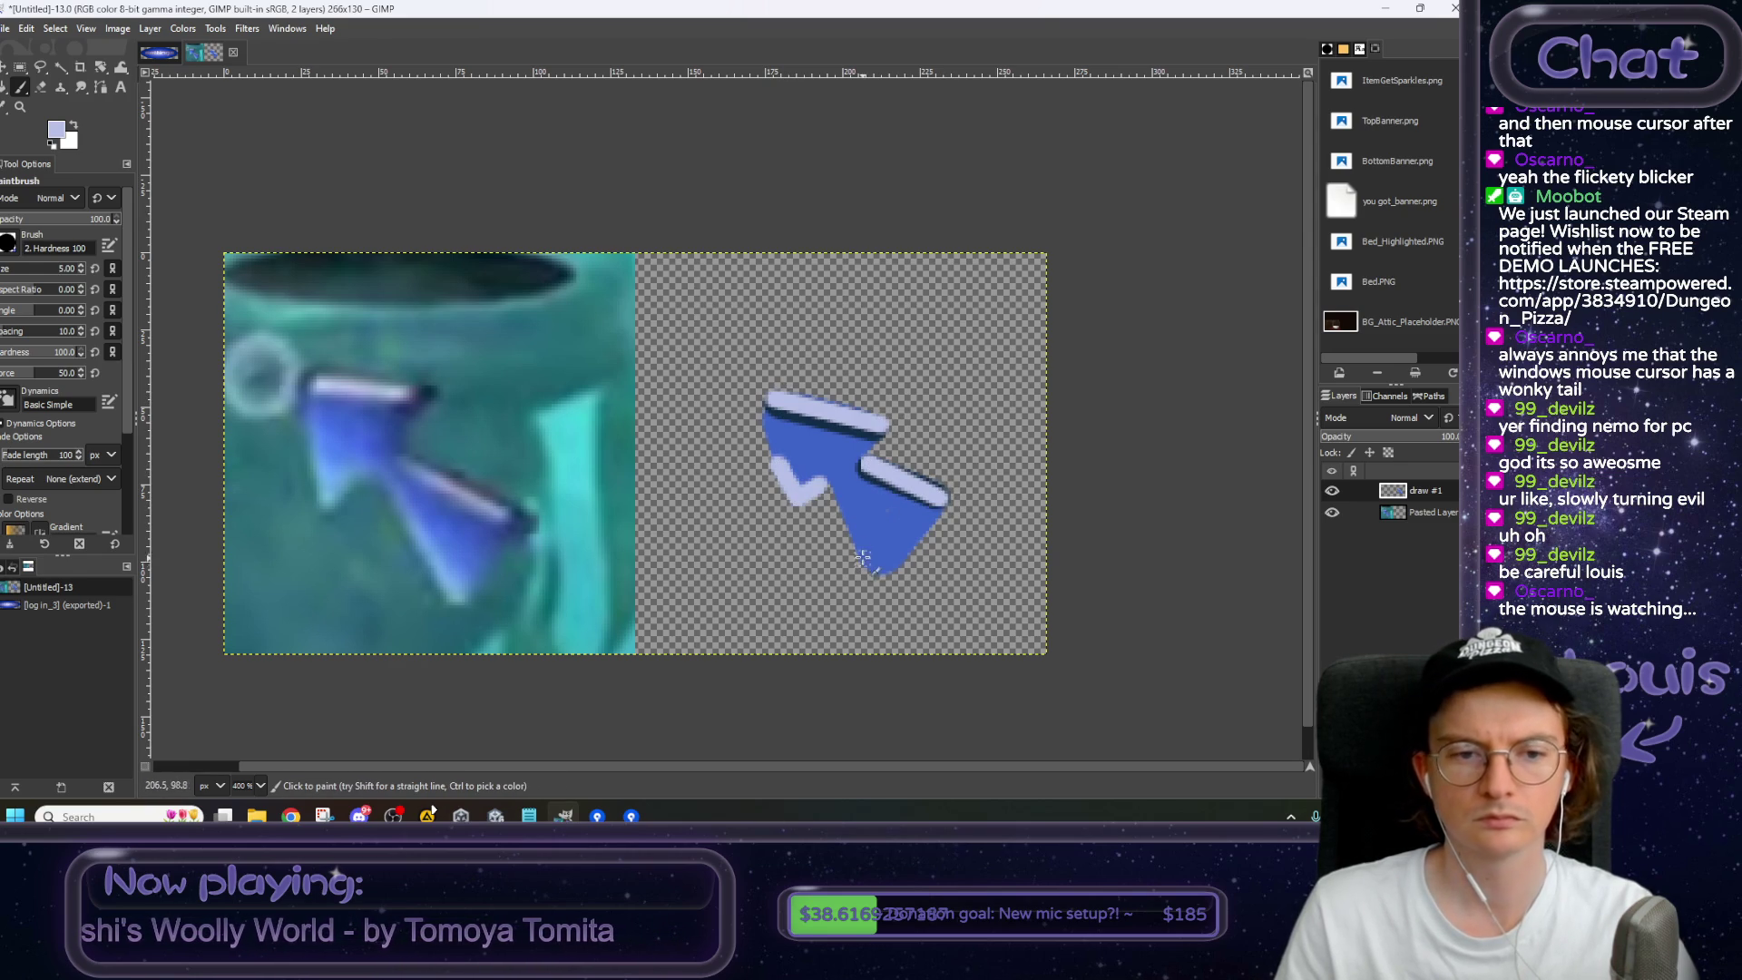
pyautogui.click(840, 507)
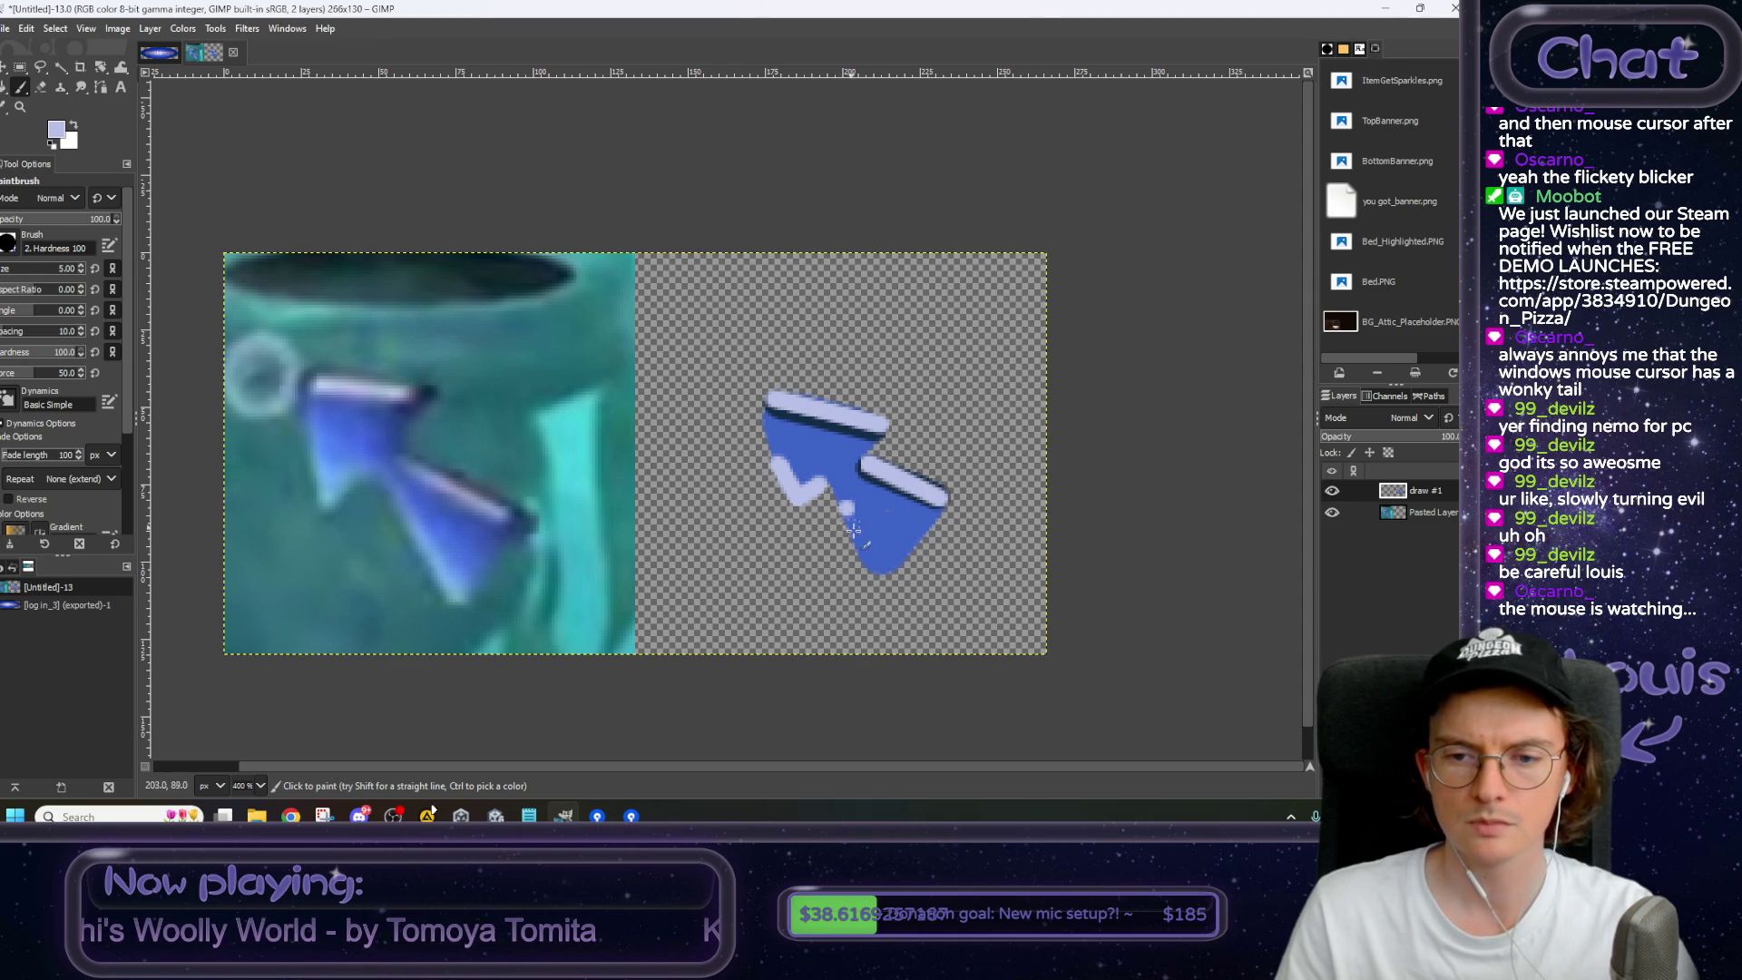
pyautogui.keyDown('shift'); pyautogui.click(878, 566); pyautogui.keyUp('shift')
pyautogui.keyDown('ctrl'); pyautogui.click(905, 533); pyautogui.keyUp('ctrl')
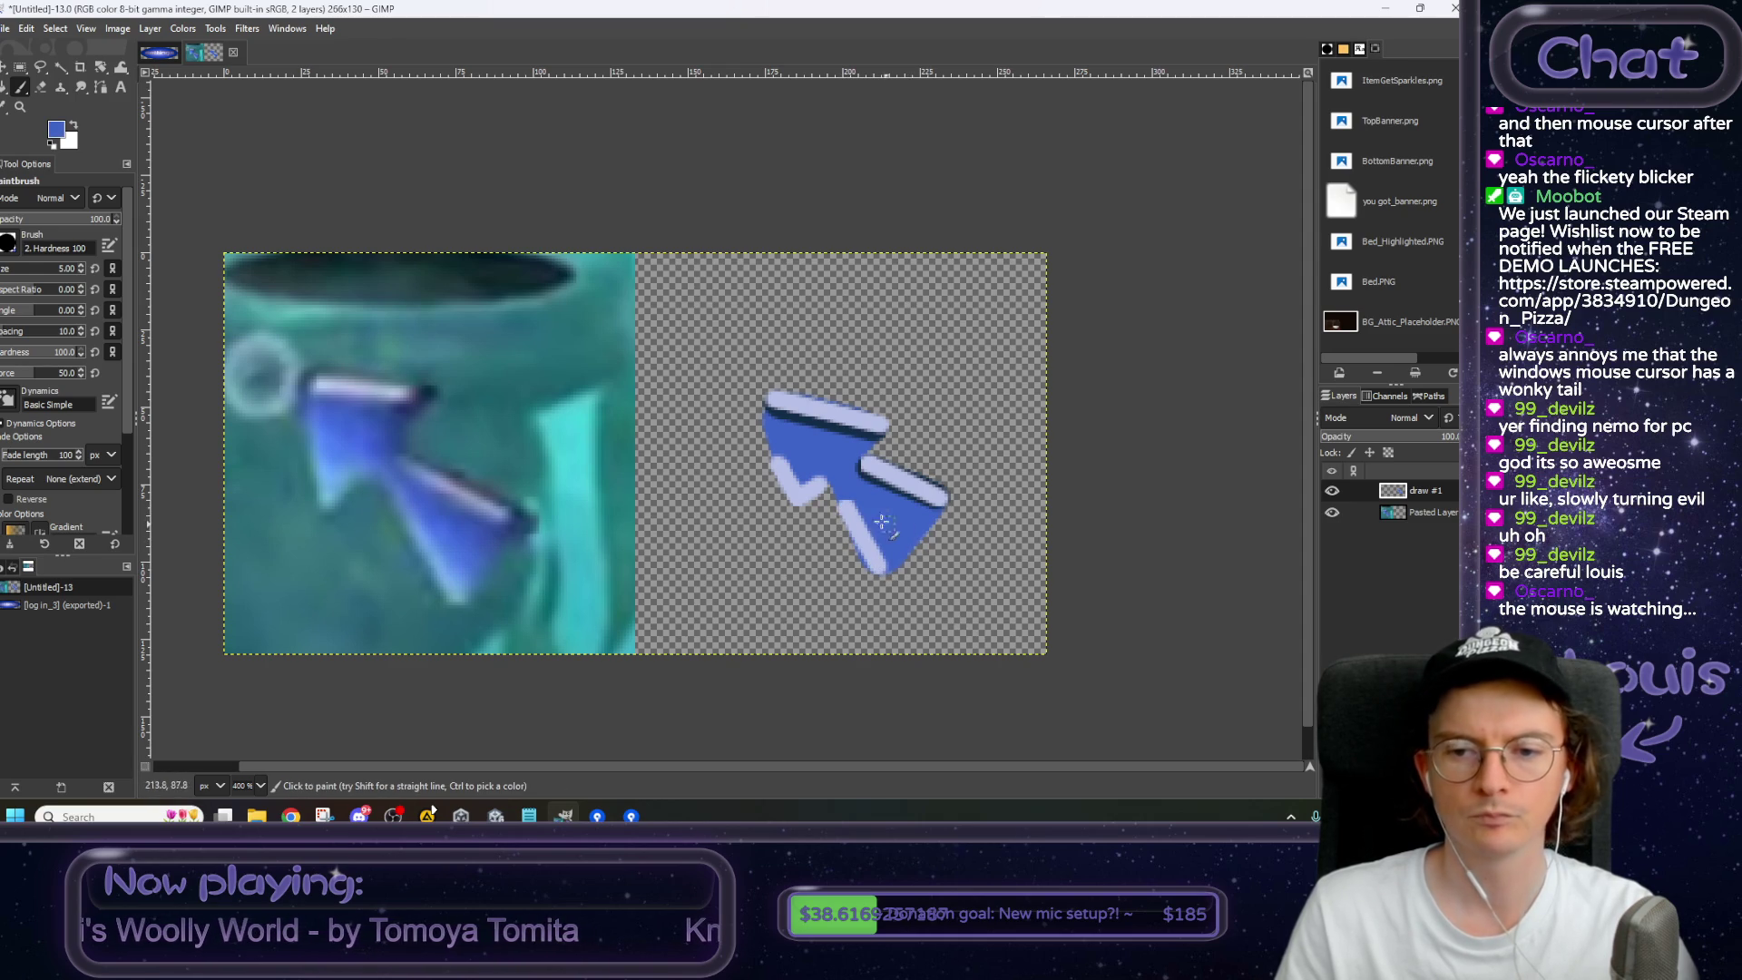
pyautogui.click(60, 220)
pyautogui.scroll(2, 869, 480)
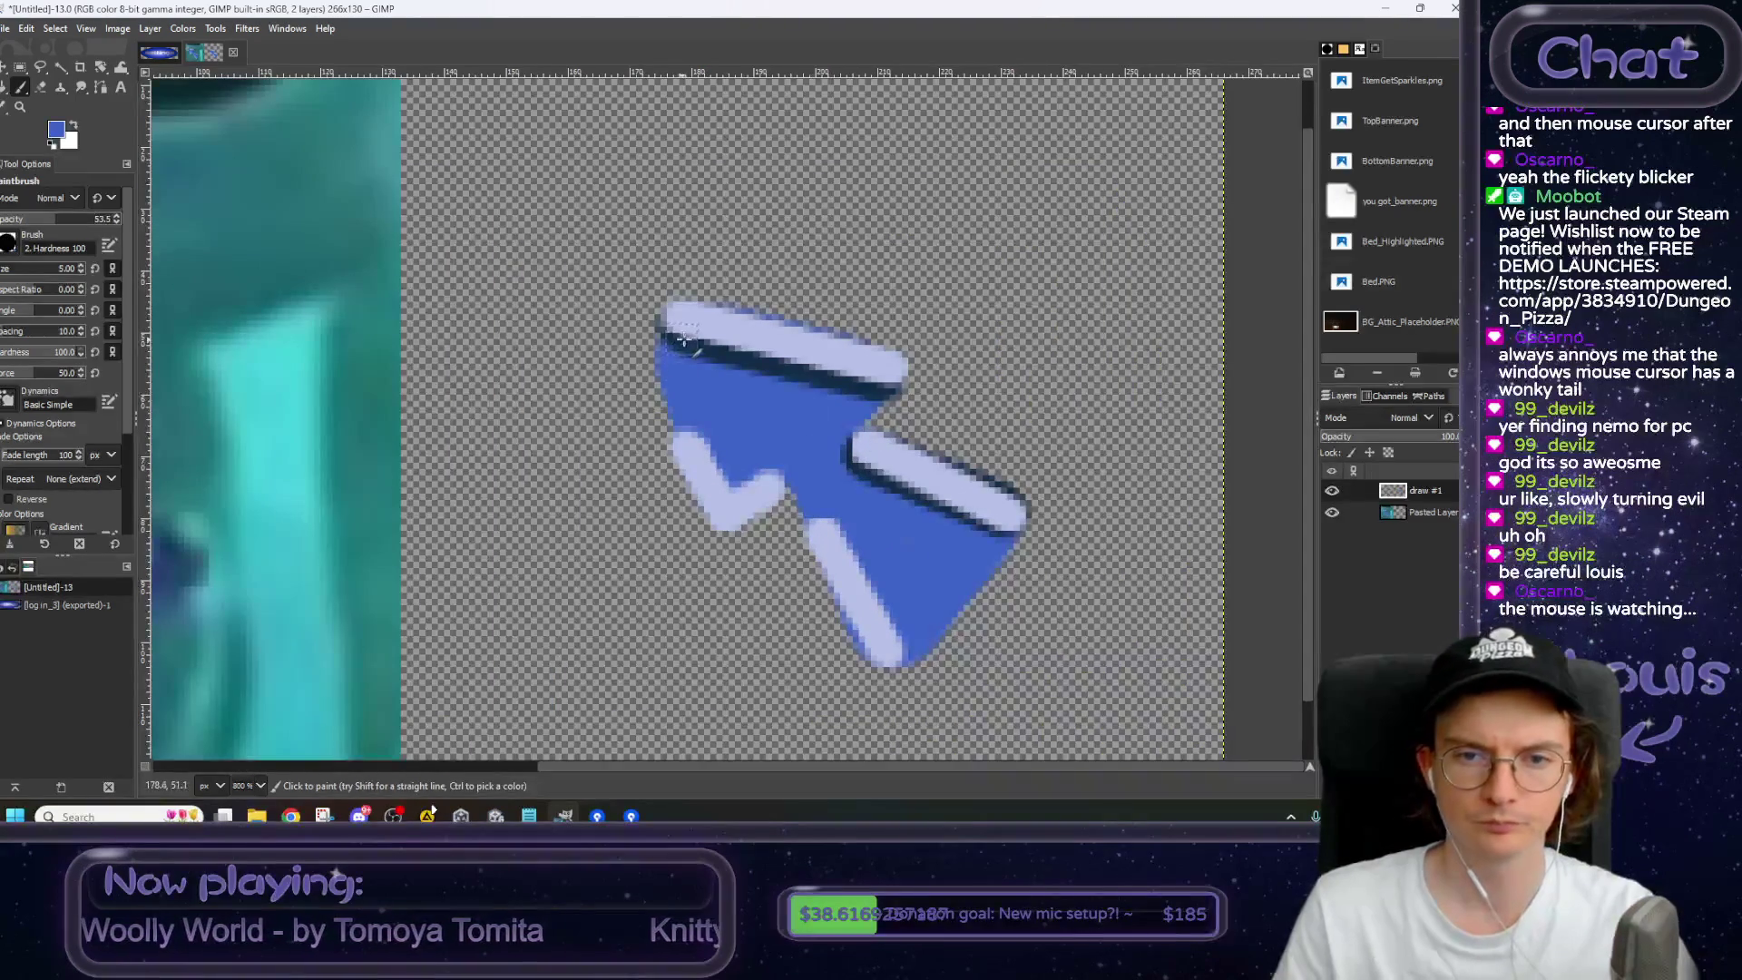
# Paint blue over the arrow's light stripes, notch and pale left and top edges.
pyautogui.moveTo(714, 356); pyautogui.dragTo(671, 317)
pyautogui.moveTo(898, 390)
pyautogui.mouseDown()
pyautogui.moveTo(771, 389)
pyautogui.moveTo(694, 361)
pyautogui.moveTo(798, 376)
pyautogui.mouseUp()
pyautogui.moveTo(748, 454)
pyautogui.mouseDown()
pyautogui.moveTo(689, 436)
pyautogui.moveTo(766, 467)
pyautogui.moveTo(735, 478)
pyautogui.moveTo(769, 501)
pyautogui.mouseUp()
pyautogui.moveTo(925, 521)
pyautogui.mouseDown()
pyautogui.moveTo(853, 454)
pyautogui.moveTo(898, 509)
pyautogui.moveTo(984, 526)
pyautogui.moveTo(882, 476)
pyautogui.mouseUp()
pyautogui.moveTo(834, 531)
pyautogui.mouseDown()
pyautogui.moveTo(875, 590)
pyautogui.moveTo(816, 517)
pyautogui.moveTo(855, 545)
pyautogui.mouseUp()
pyautogui.moveTo(753, 476); pyautogui.dragTo(685, 417)
pyautogui.scroll(-3, 856, 478)
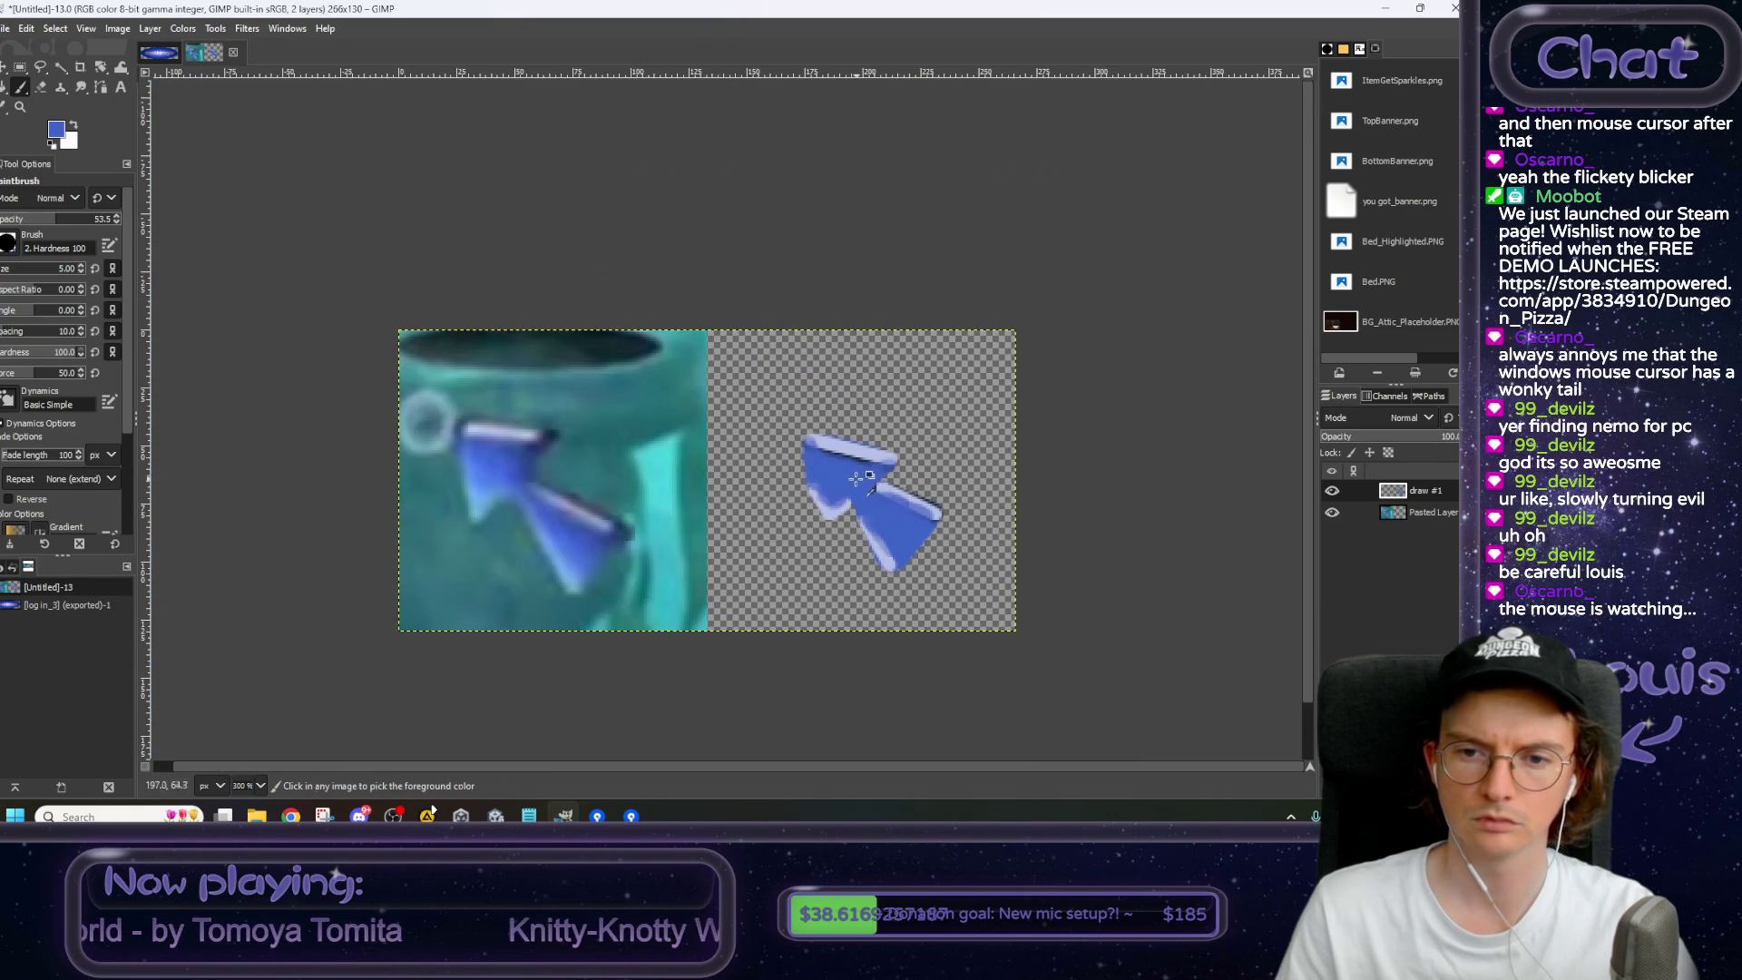
pyautogui.scroll(3, 857, 478)
pyautogui.moveTo(844, 472)
pyautogui.mouseDown()
pyautogui.moveTo(780, 399)
pyautogui.moveTo(853, 412)
pyautogui.mouseUp()
# Try darker shading along the arrow's top edge, then undo that stroke.
pyautogui.scroll(-4, 863, 529)
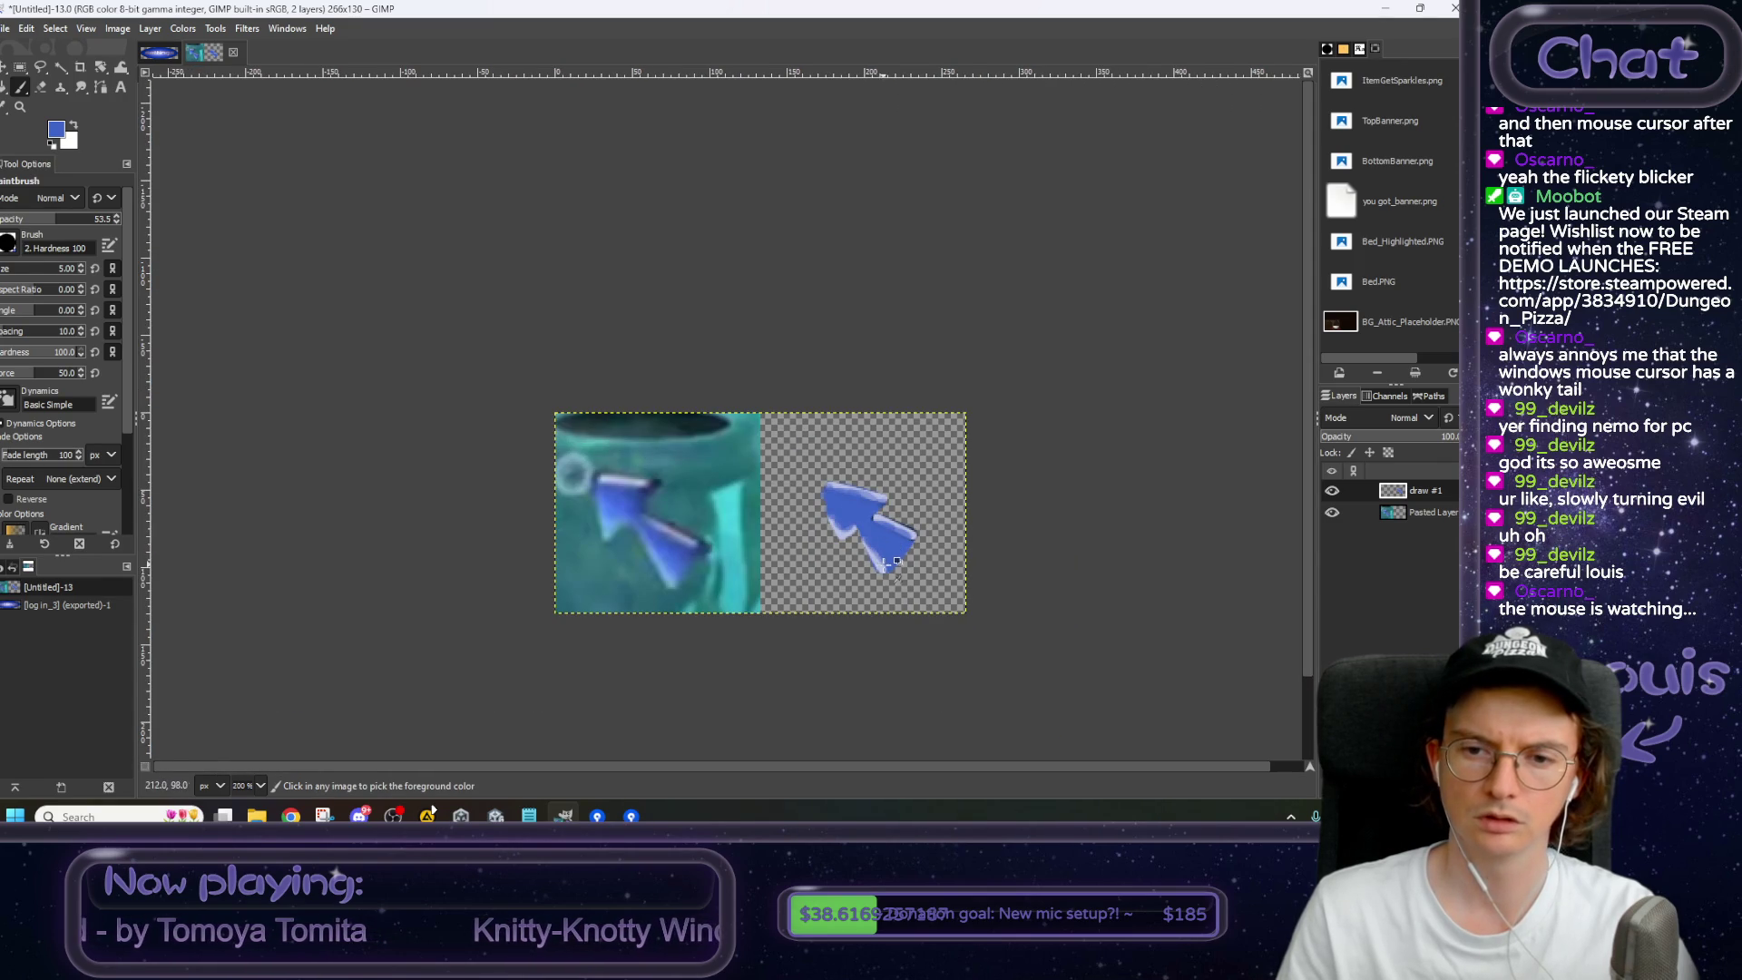
pyautogui.hscroll(3, 772, 448)
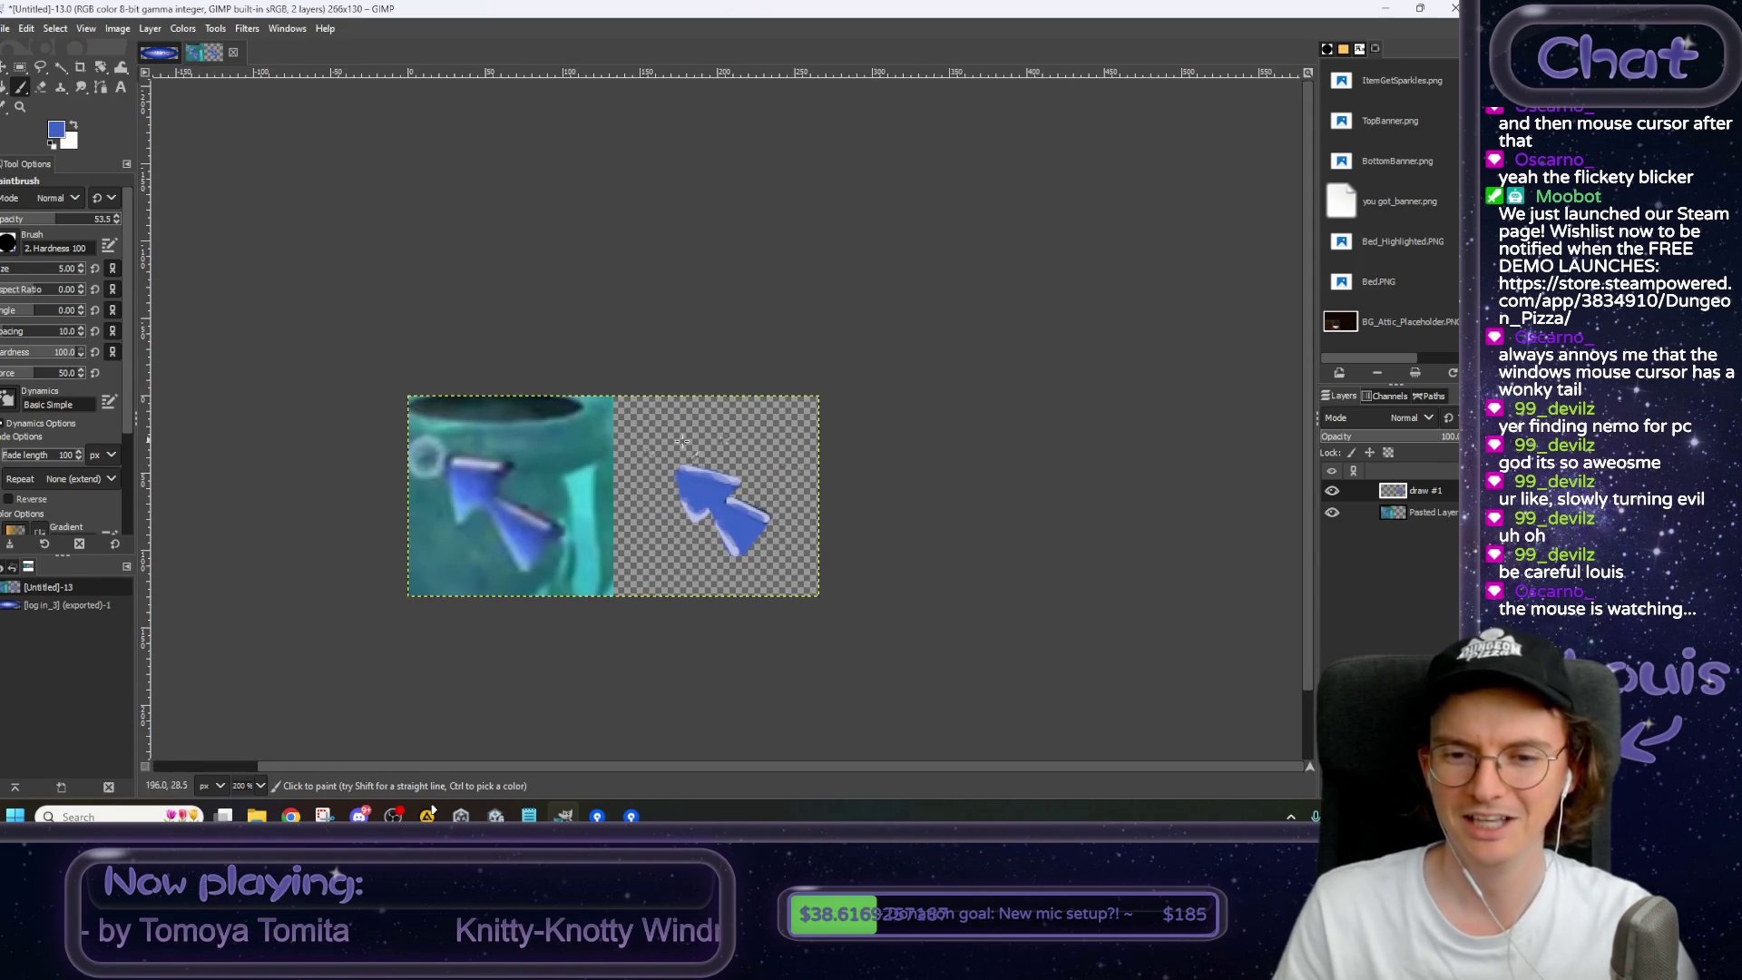
pyautogui.scroll(4, 681, 474)
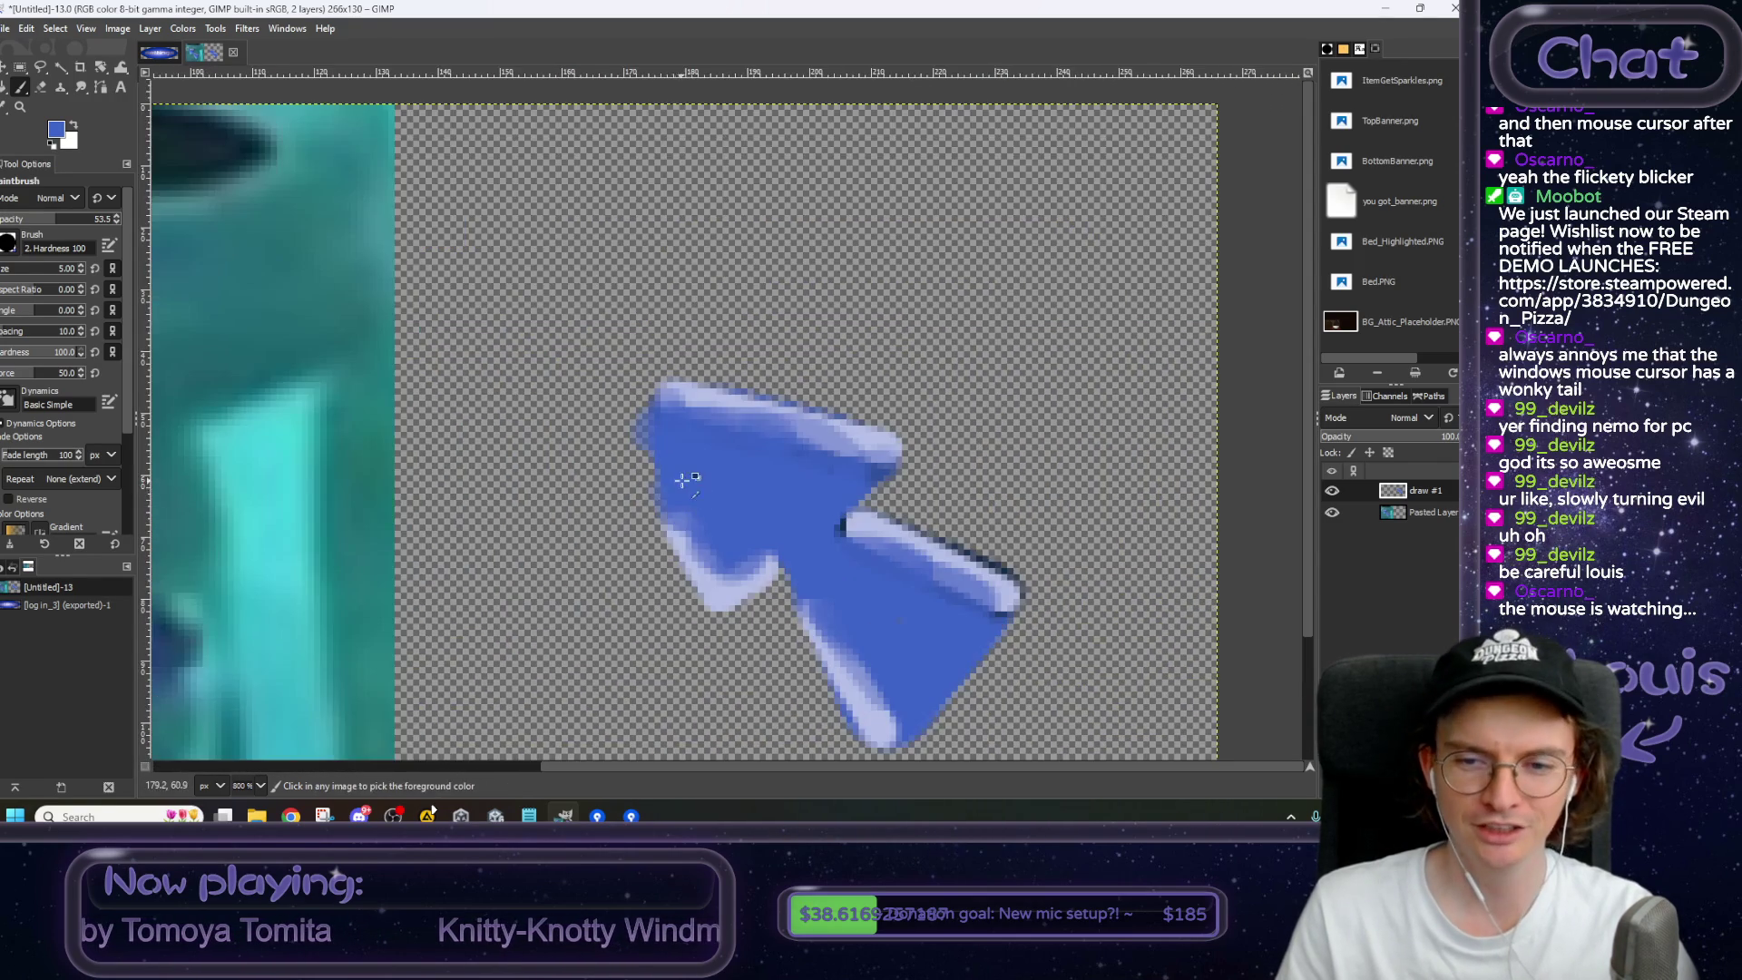
pyautogui.scroll(-2, 681, 478)
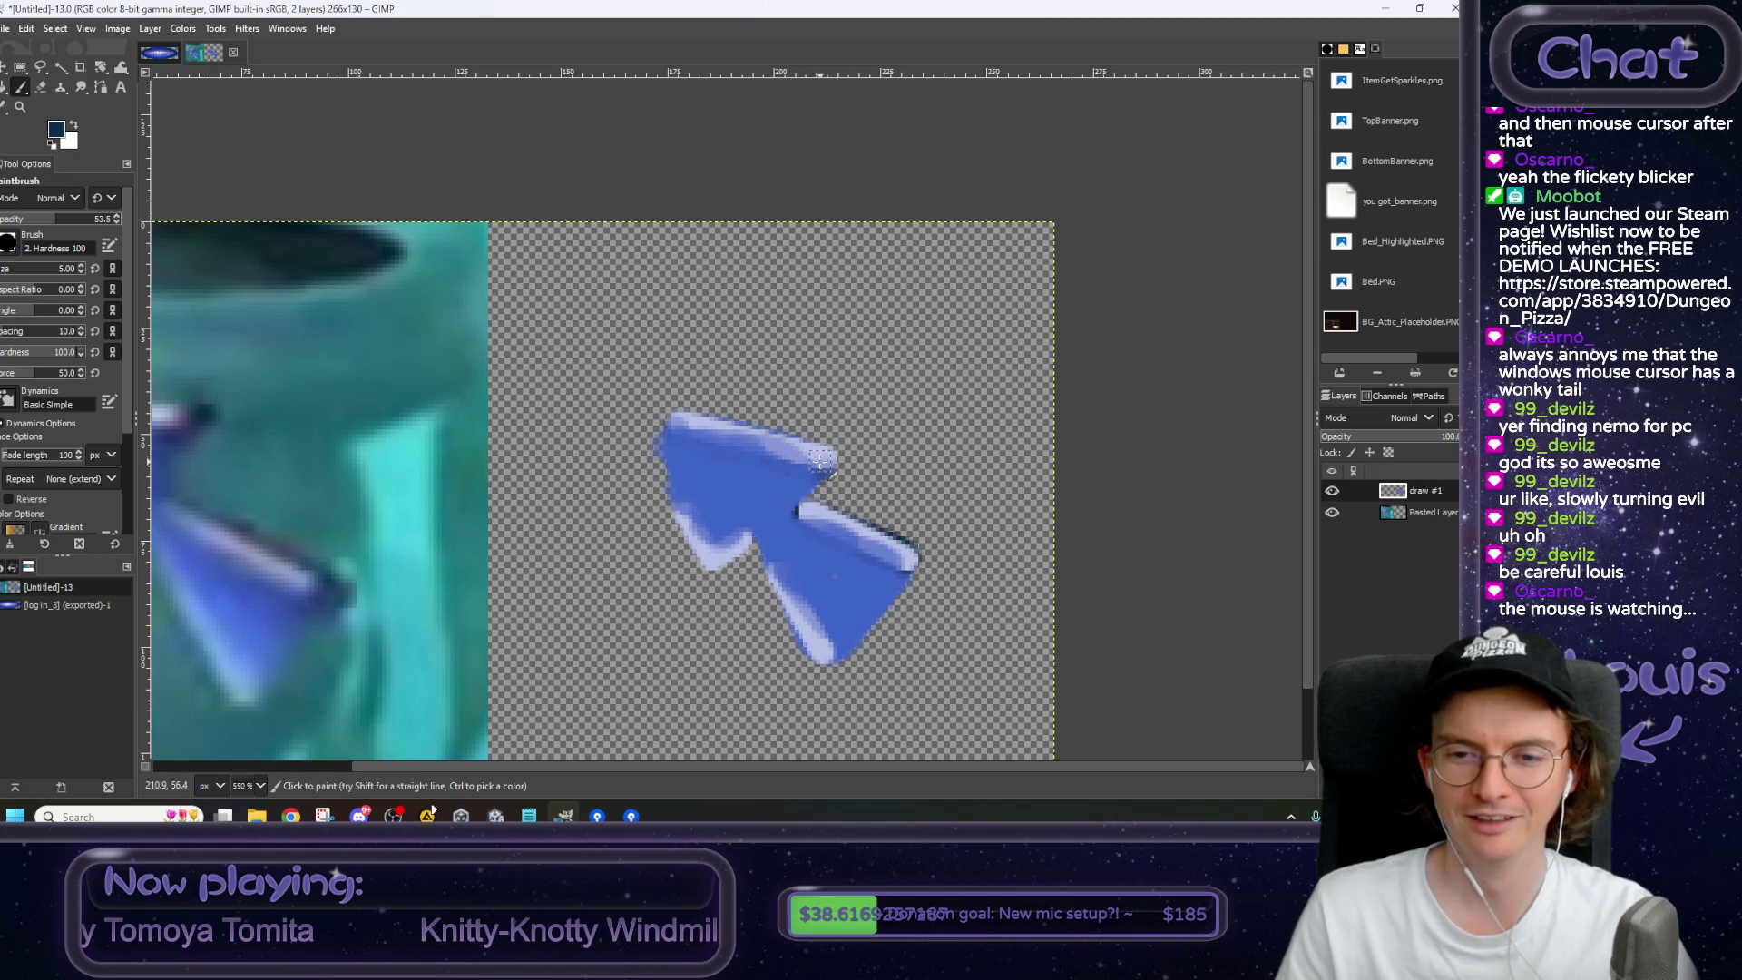
pyautogui.moveTo(834, 477); pyautogui.dragTo(694, 436)
pyautogui.hotkey('ctrl', 'z')
pyautogui.hscroll(-1, 816, 453)
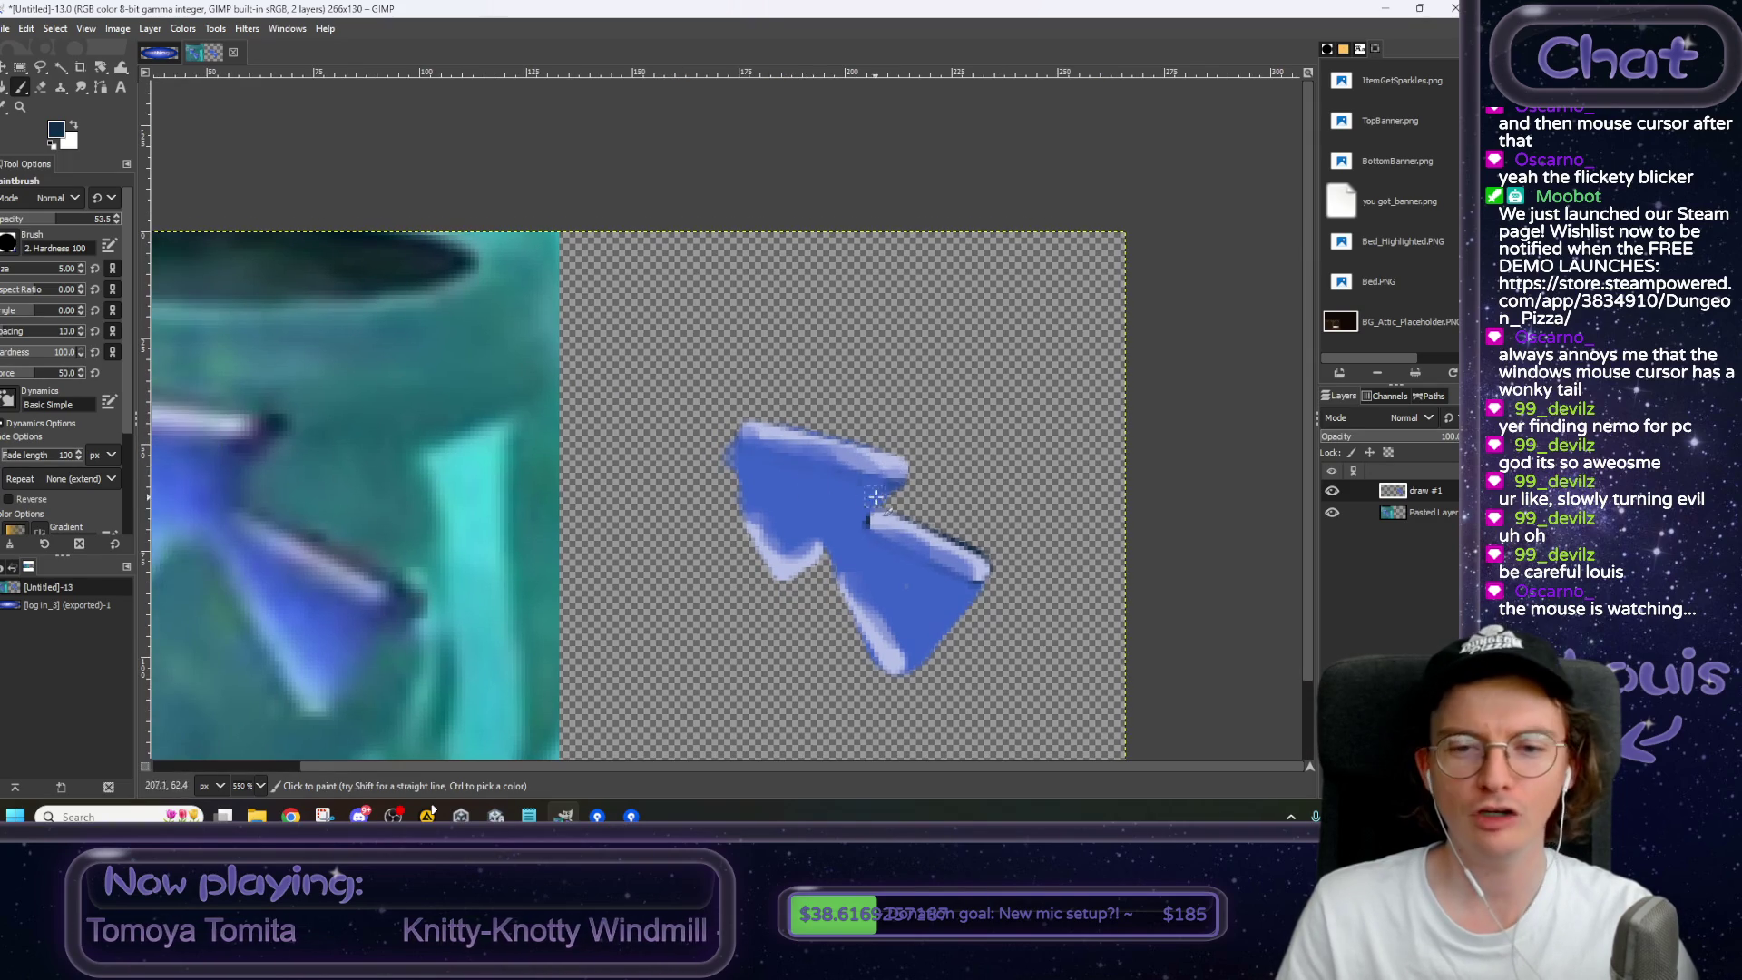
pyautogui.hscroll(-3, 893, 470)
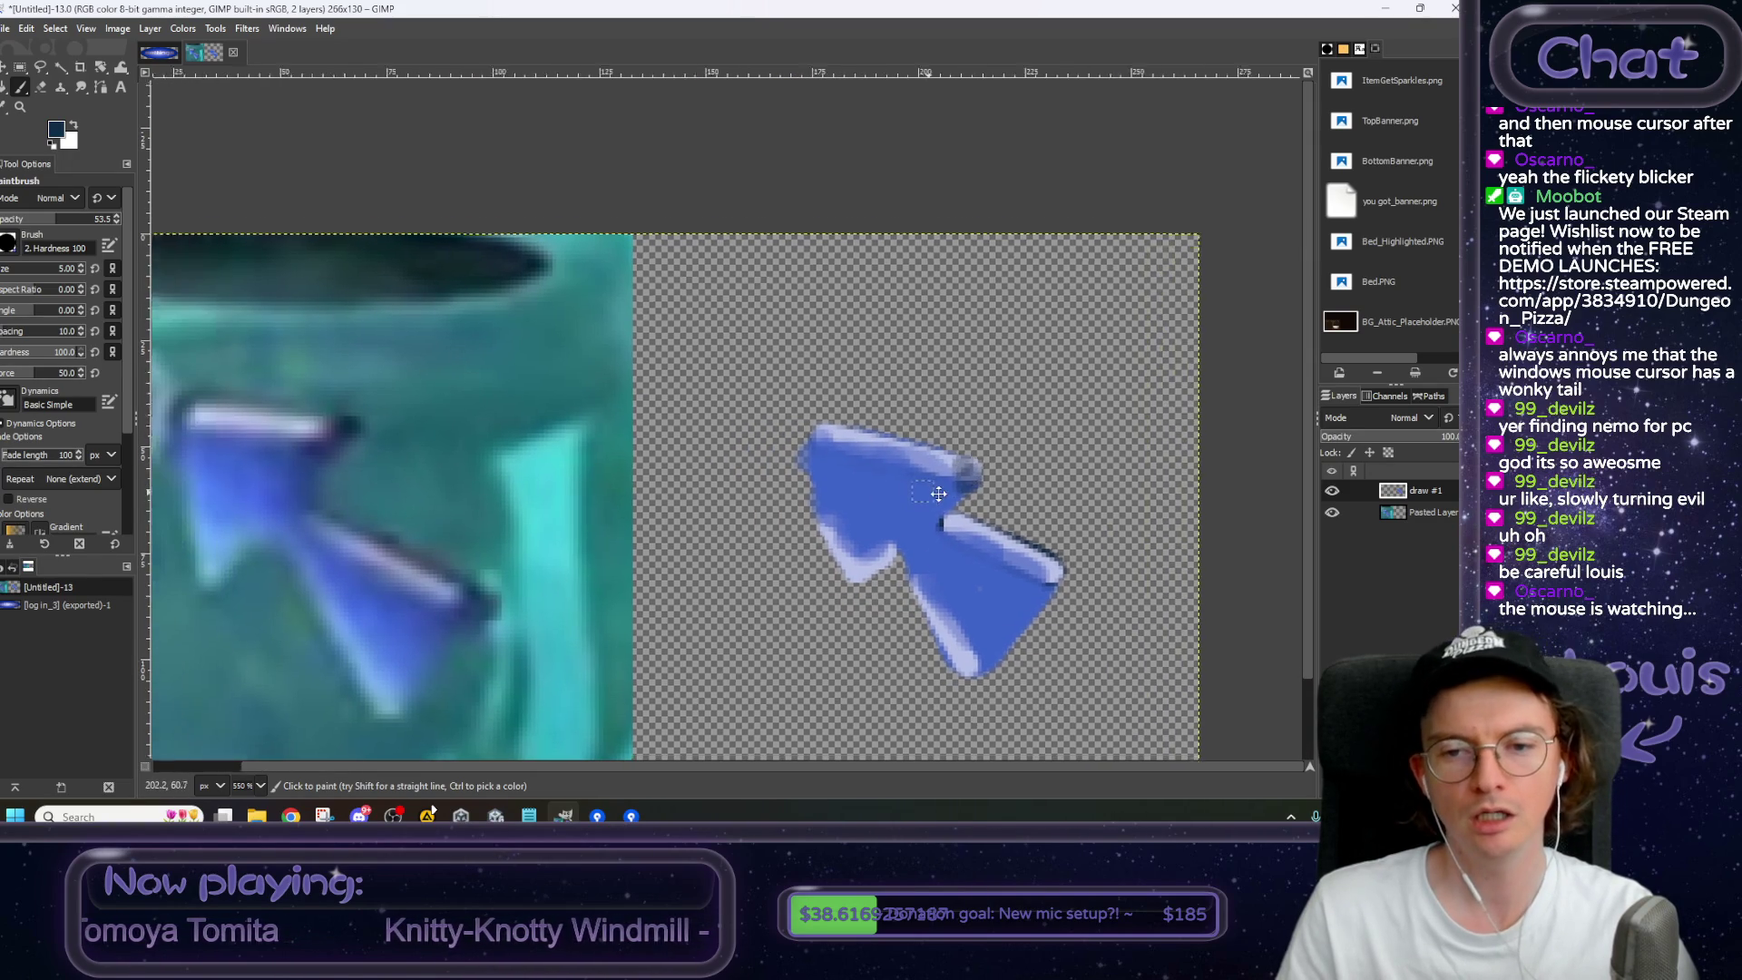
# Sample the arrow's blue, paint over the pale top-left tip, and select the reference screenshot layer.
pyautogui.keyDown('ctrl'); pyautogui.click(984, 518); pyautogui.keyUp('ctrl')
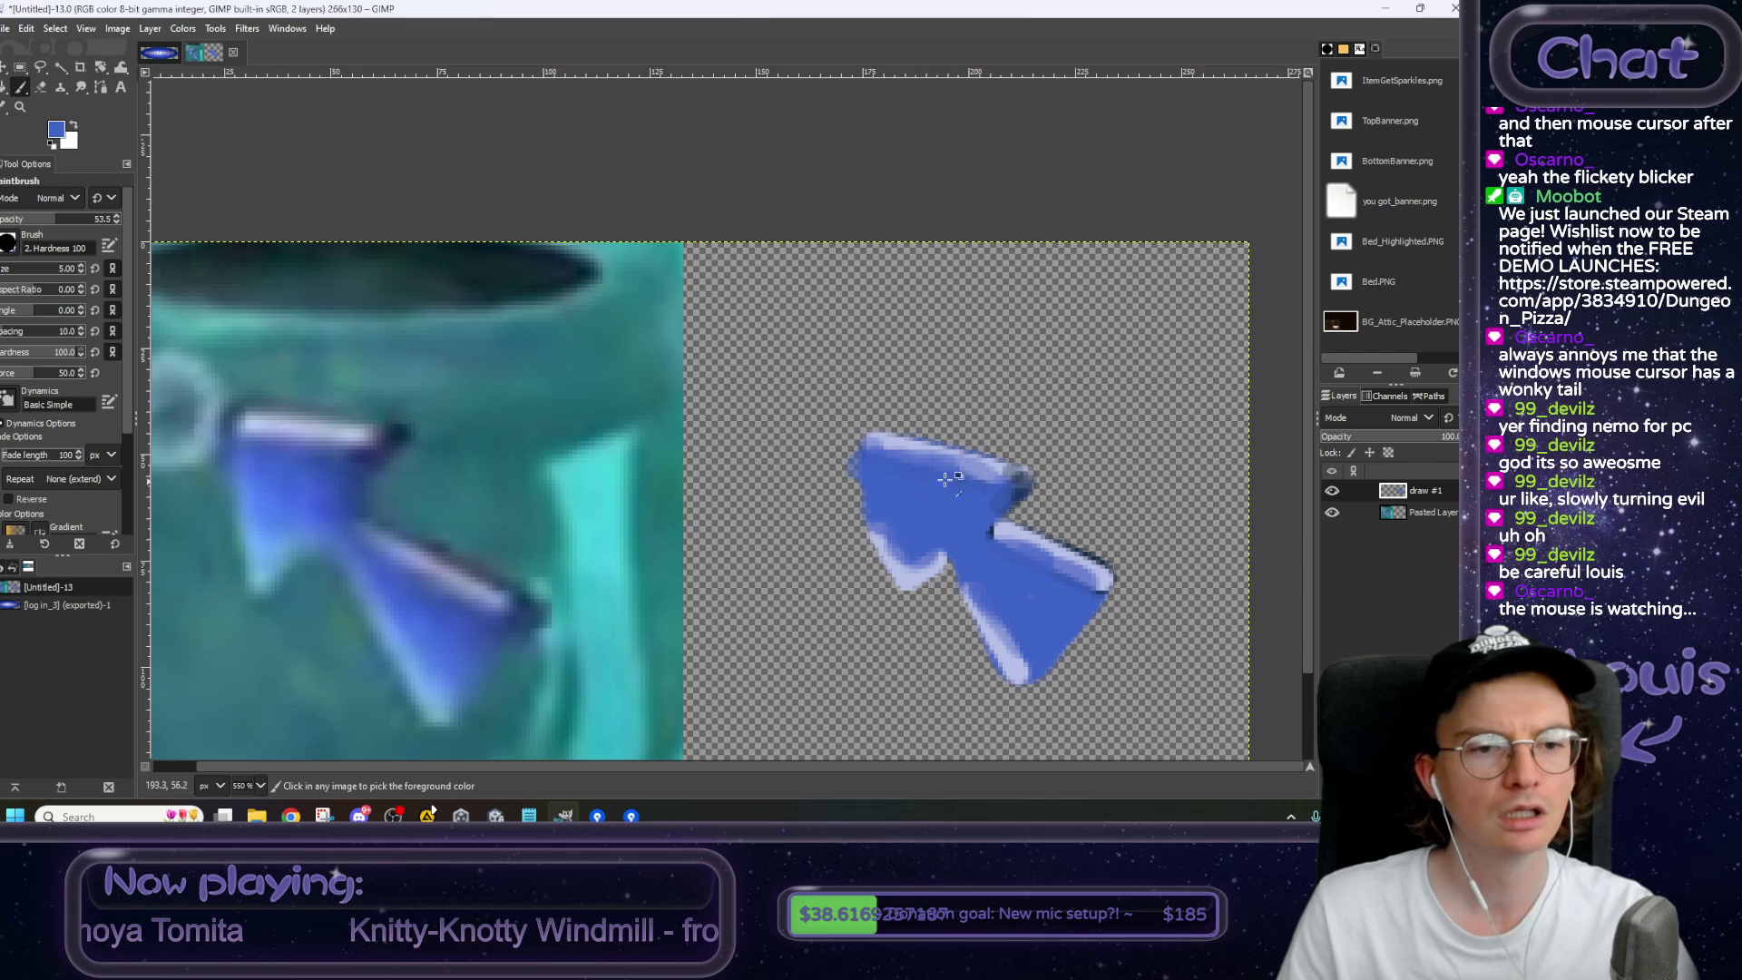
pyautogui.keyDown('ctrl'); pyautogui.click(994, 530); pyautogui.keyUp('ctrl')
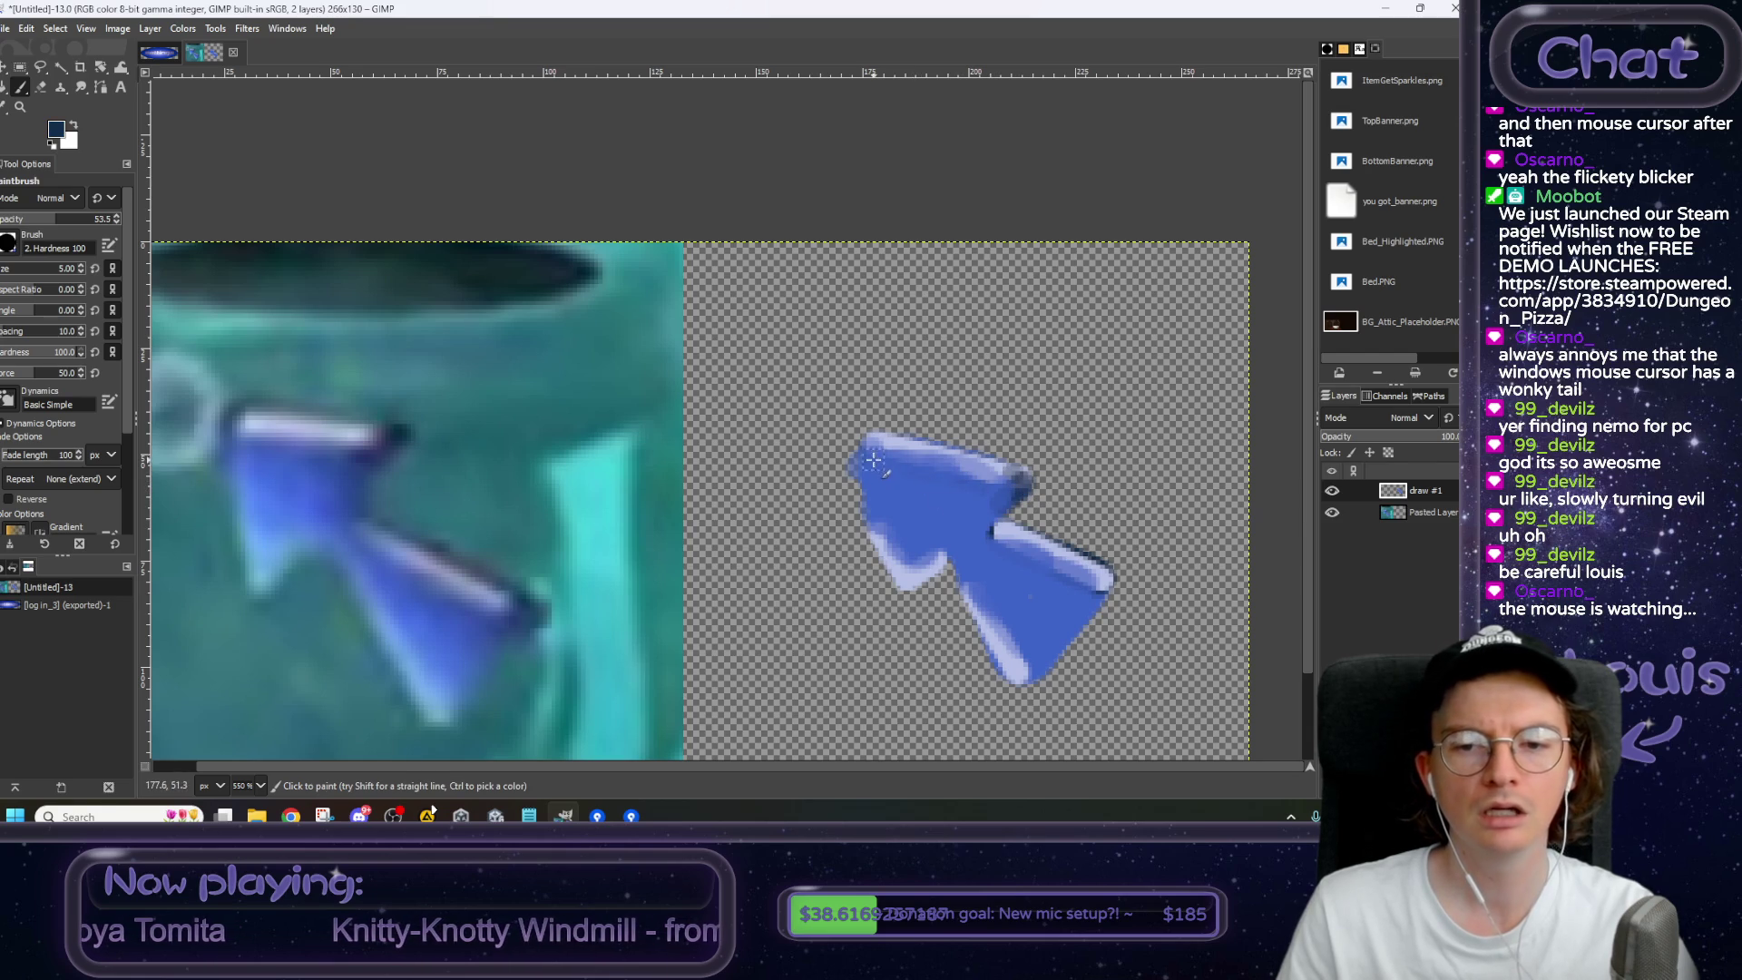
pyautogui.keyDown('ctrl'); pyautogui.click(878, 444); pyautogui.keyUp('ctrl')
pyautogui.keyDown('ctrl'); pyautogui.click(898, 459); pyautogui.keyUp('ctrl')
pyautogui.moveTo(894, 449); pyautogui.dragTo(869, 442)
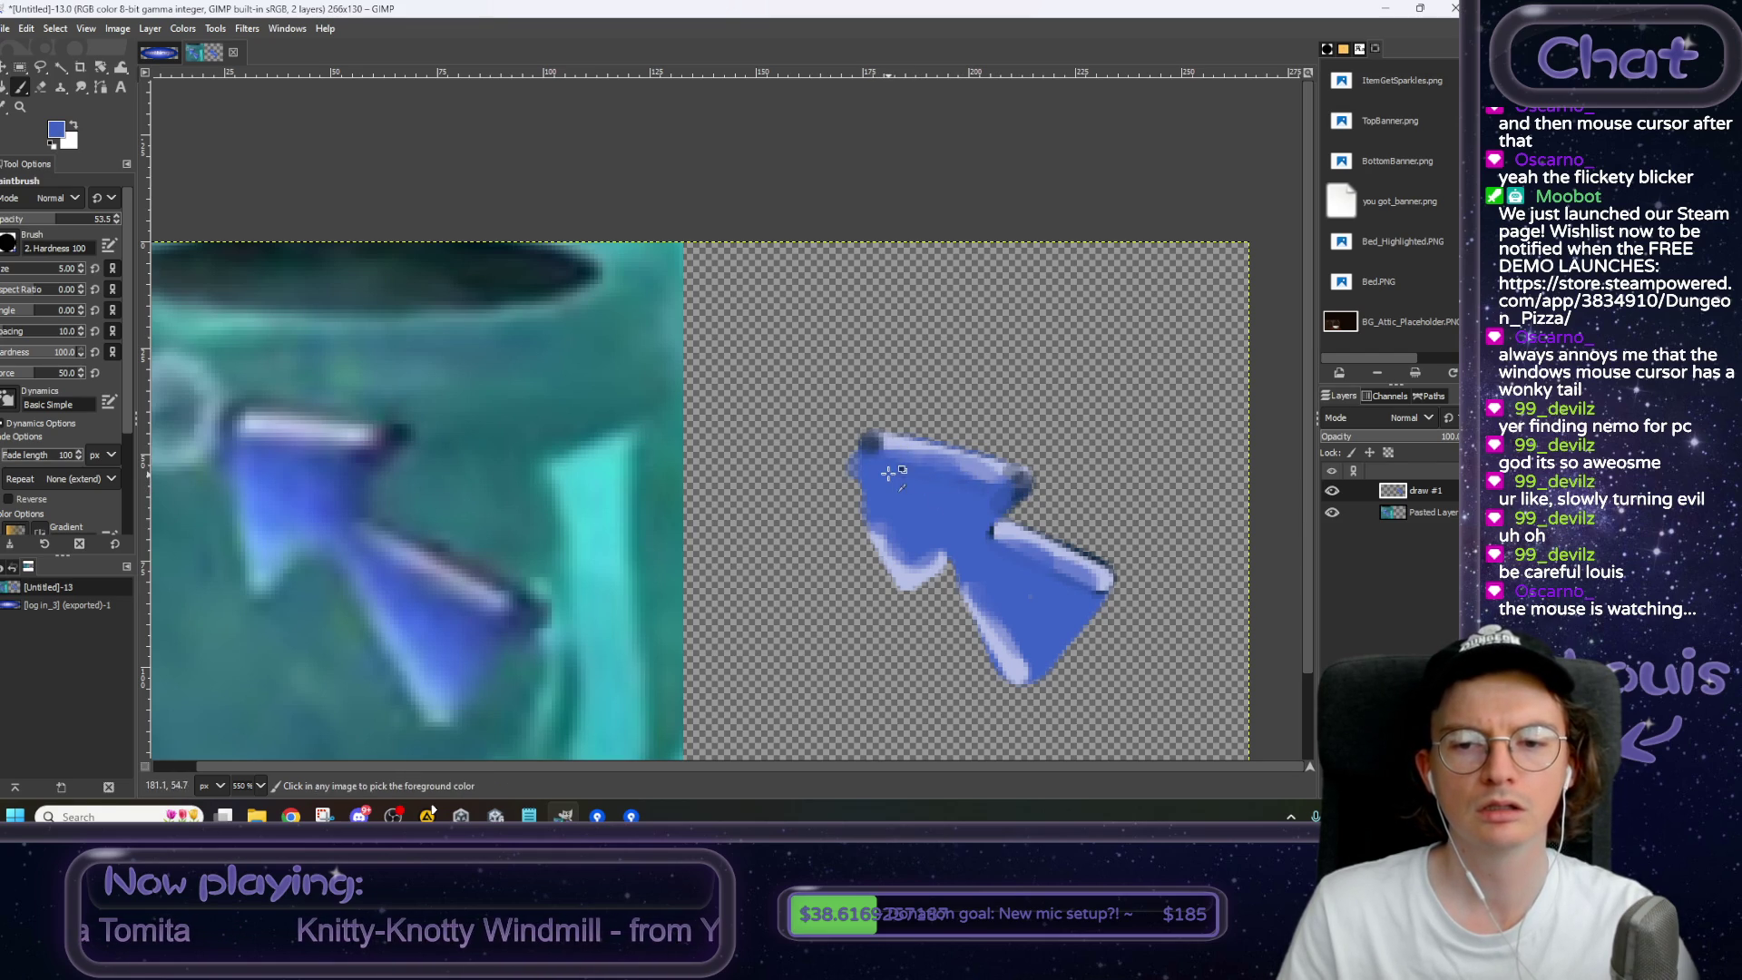
pyautogui.keyDown('ctrl'); pyautogui.scroll(-1, 900, 492); pyautogui.keyUp('ctrl')
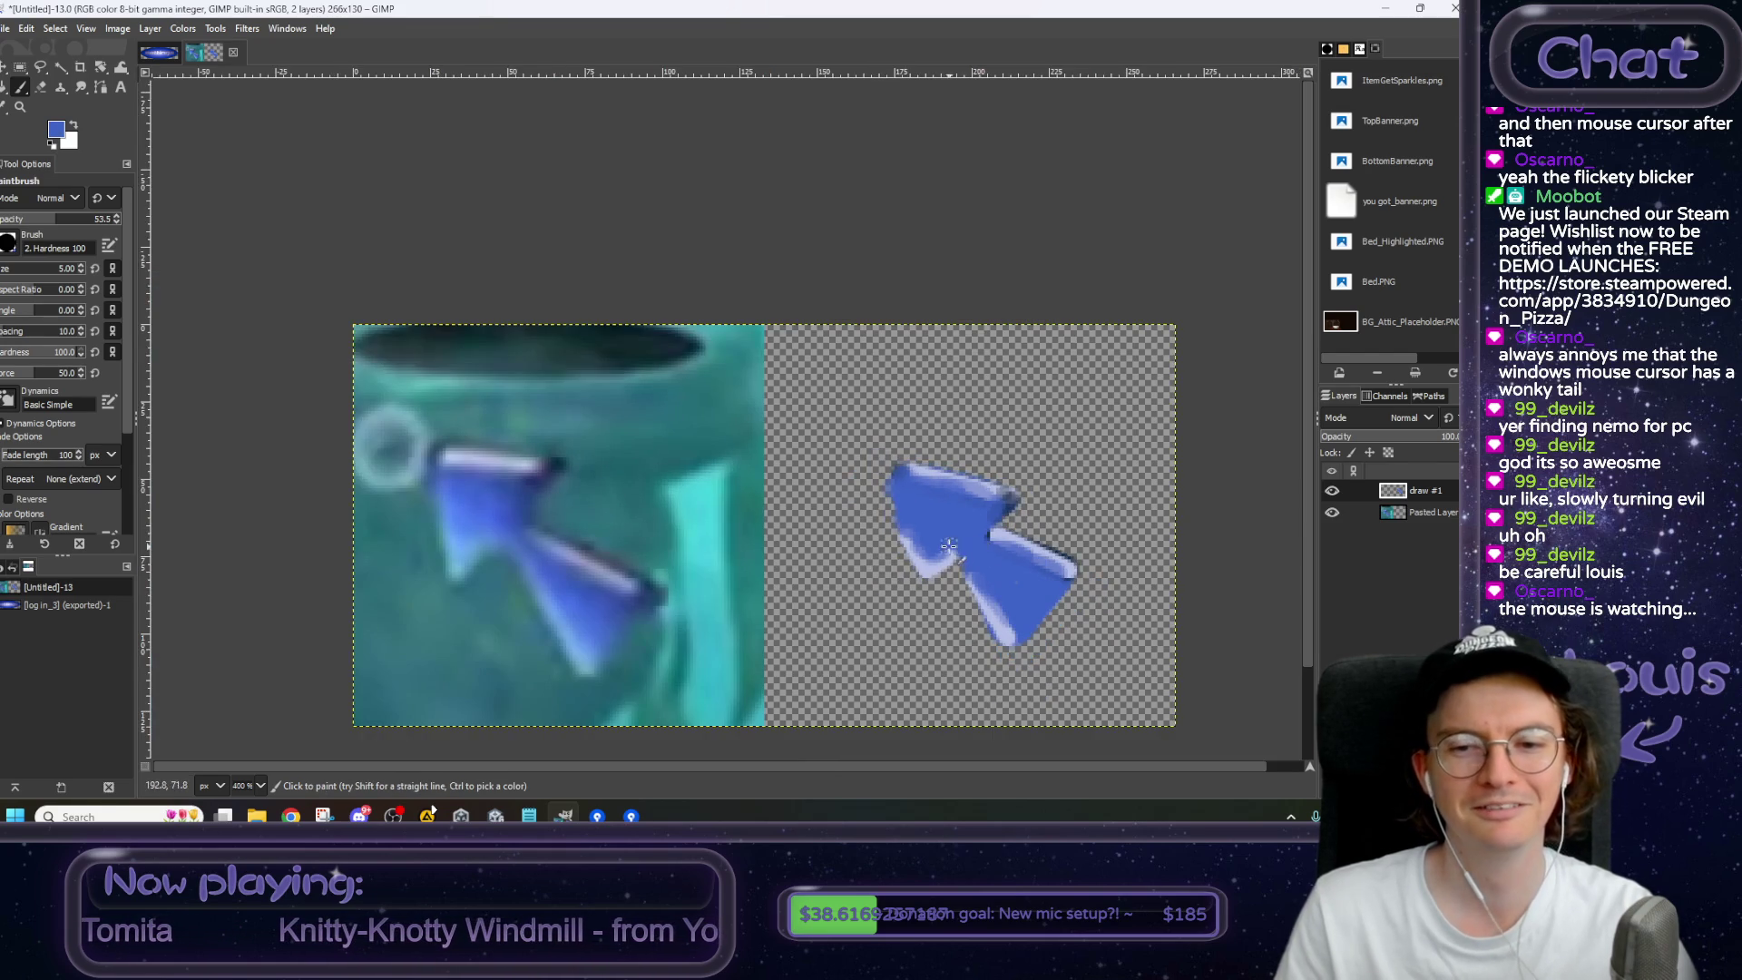
pyautogui.click(1424, 511)
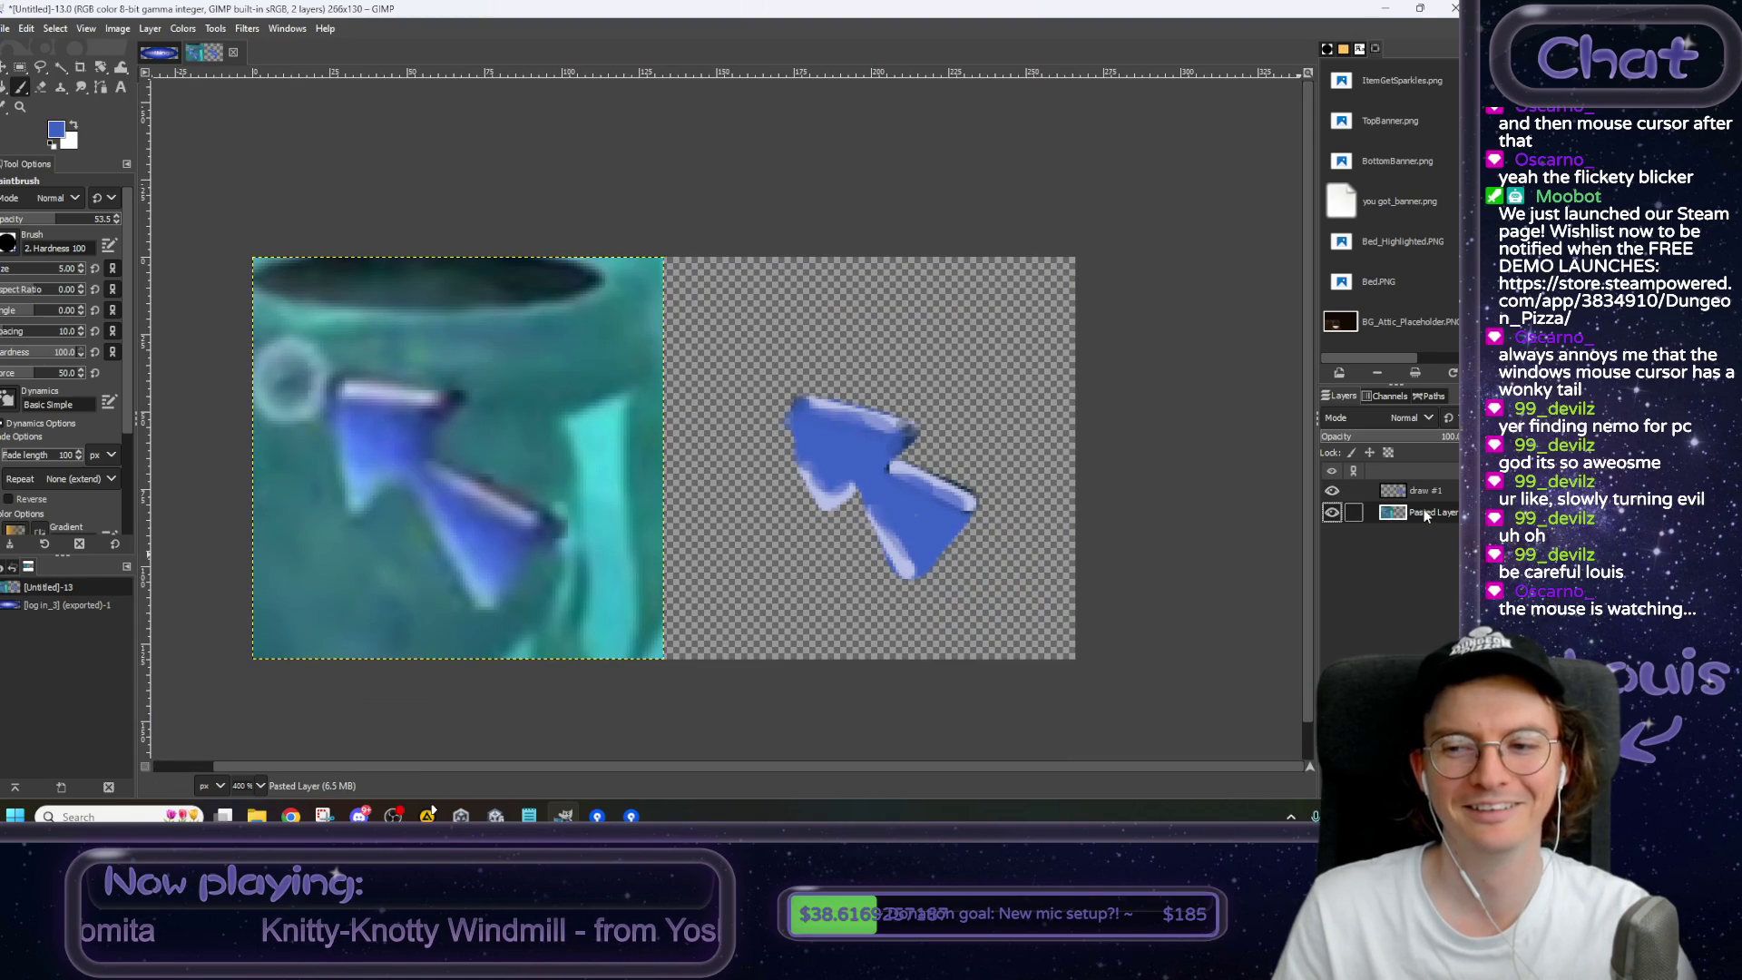
# Delete the Pasted Layer, crop the image to the 64x61 arrow, and open Export As.
pyautogui.rightClick(1423, 511)
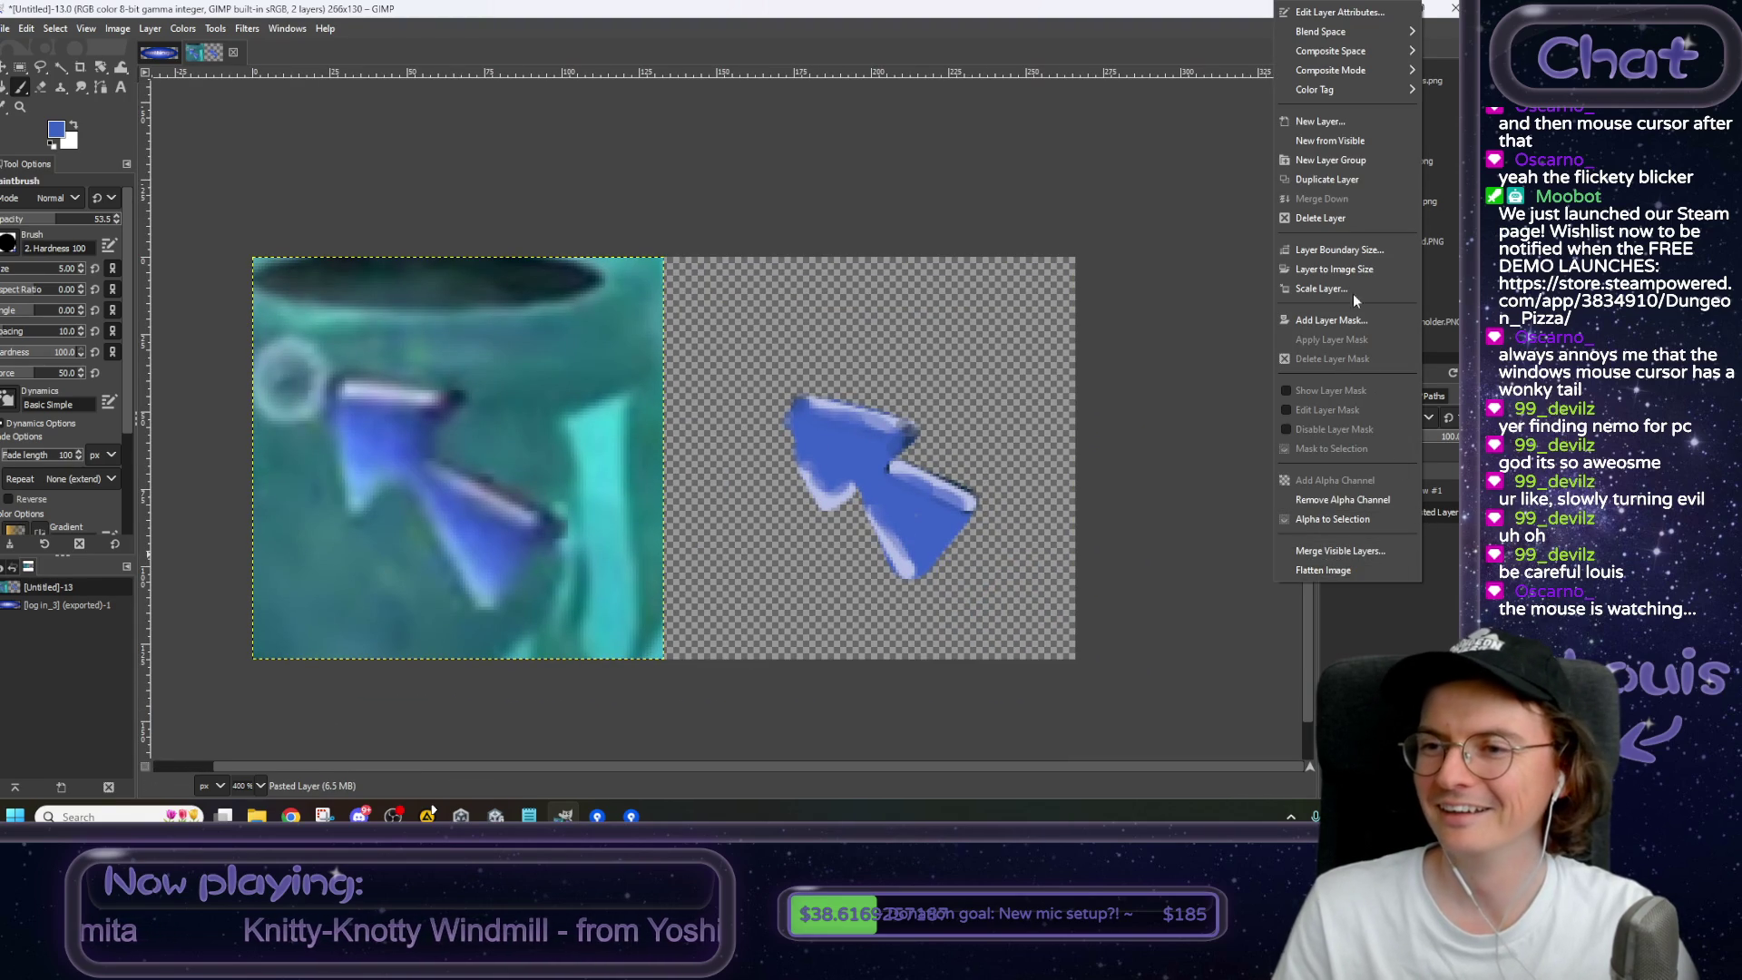
pyautogui.click(1320, 218)
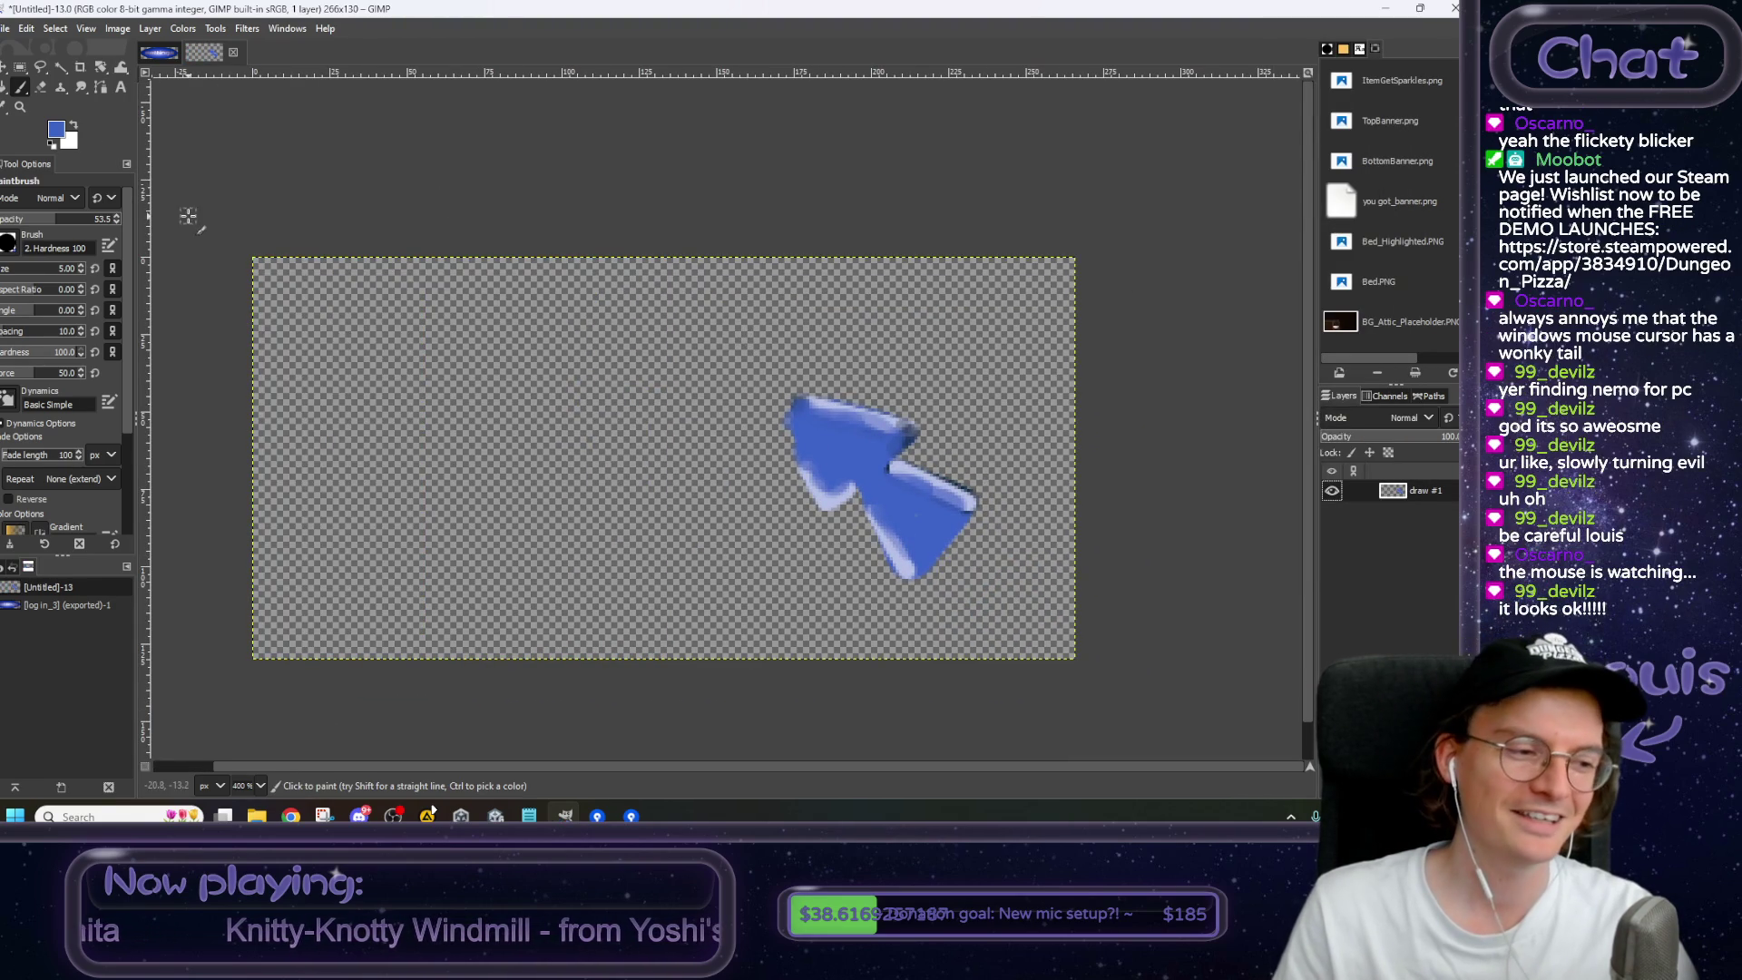
pyautogui.click(3, 28)
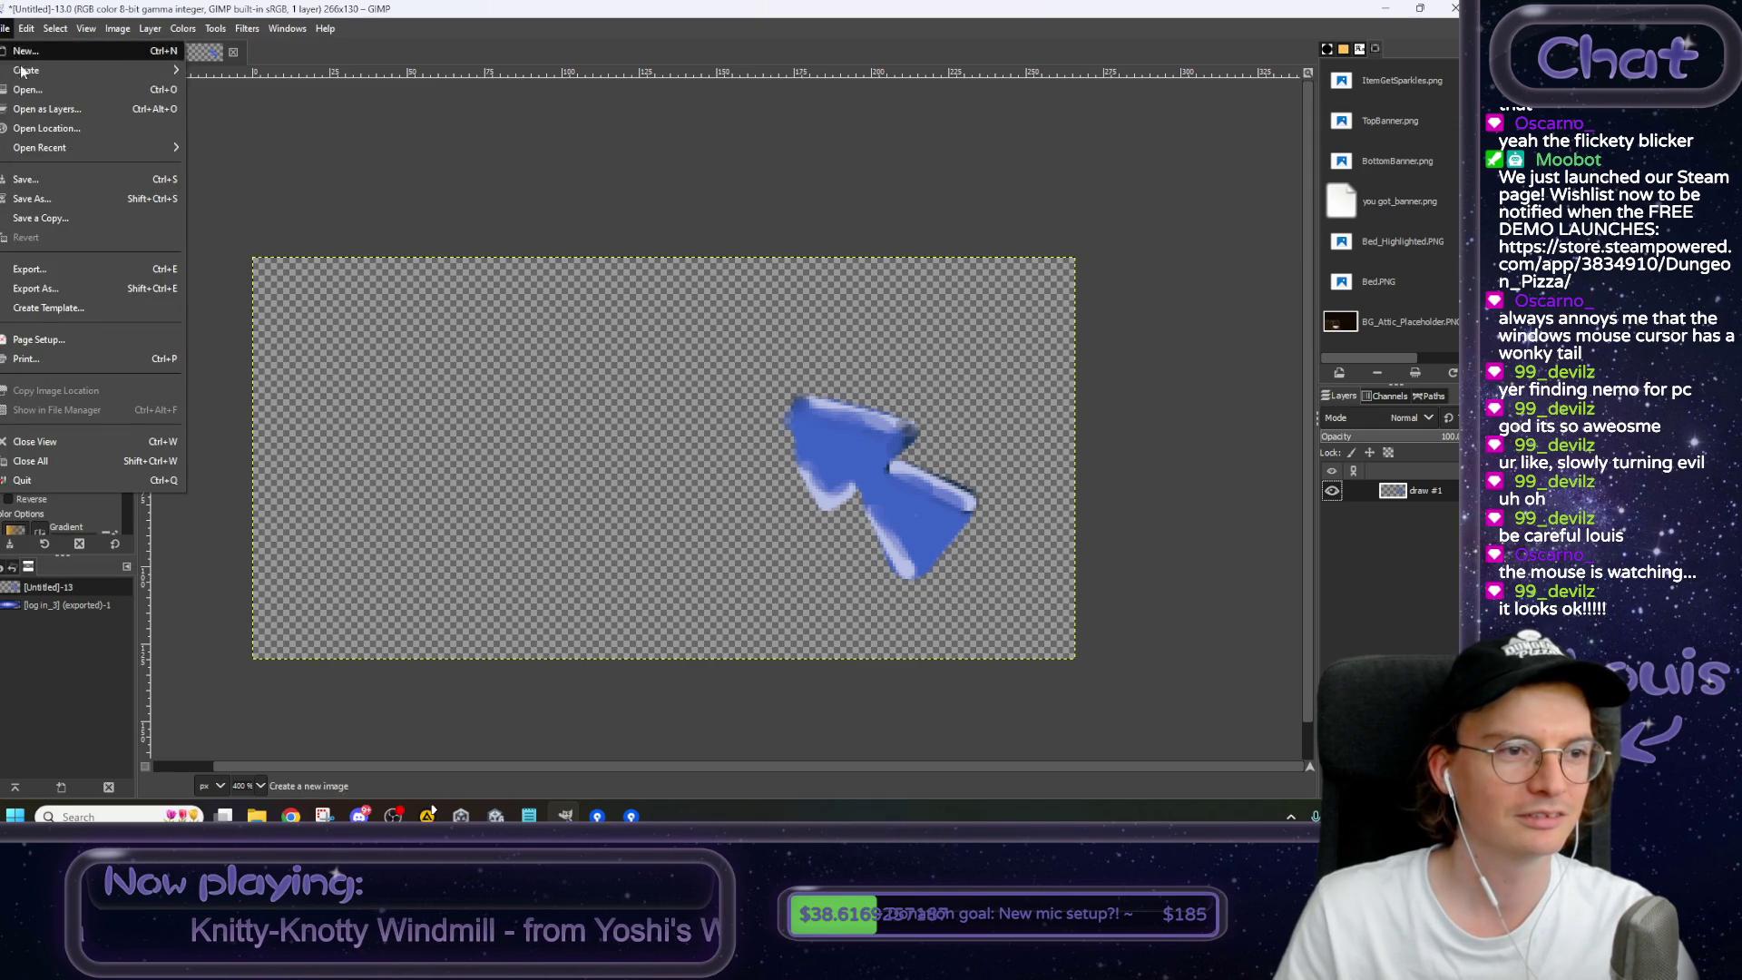
pyautogui.moveTo(116, 33)
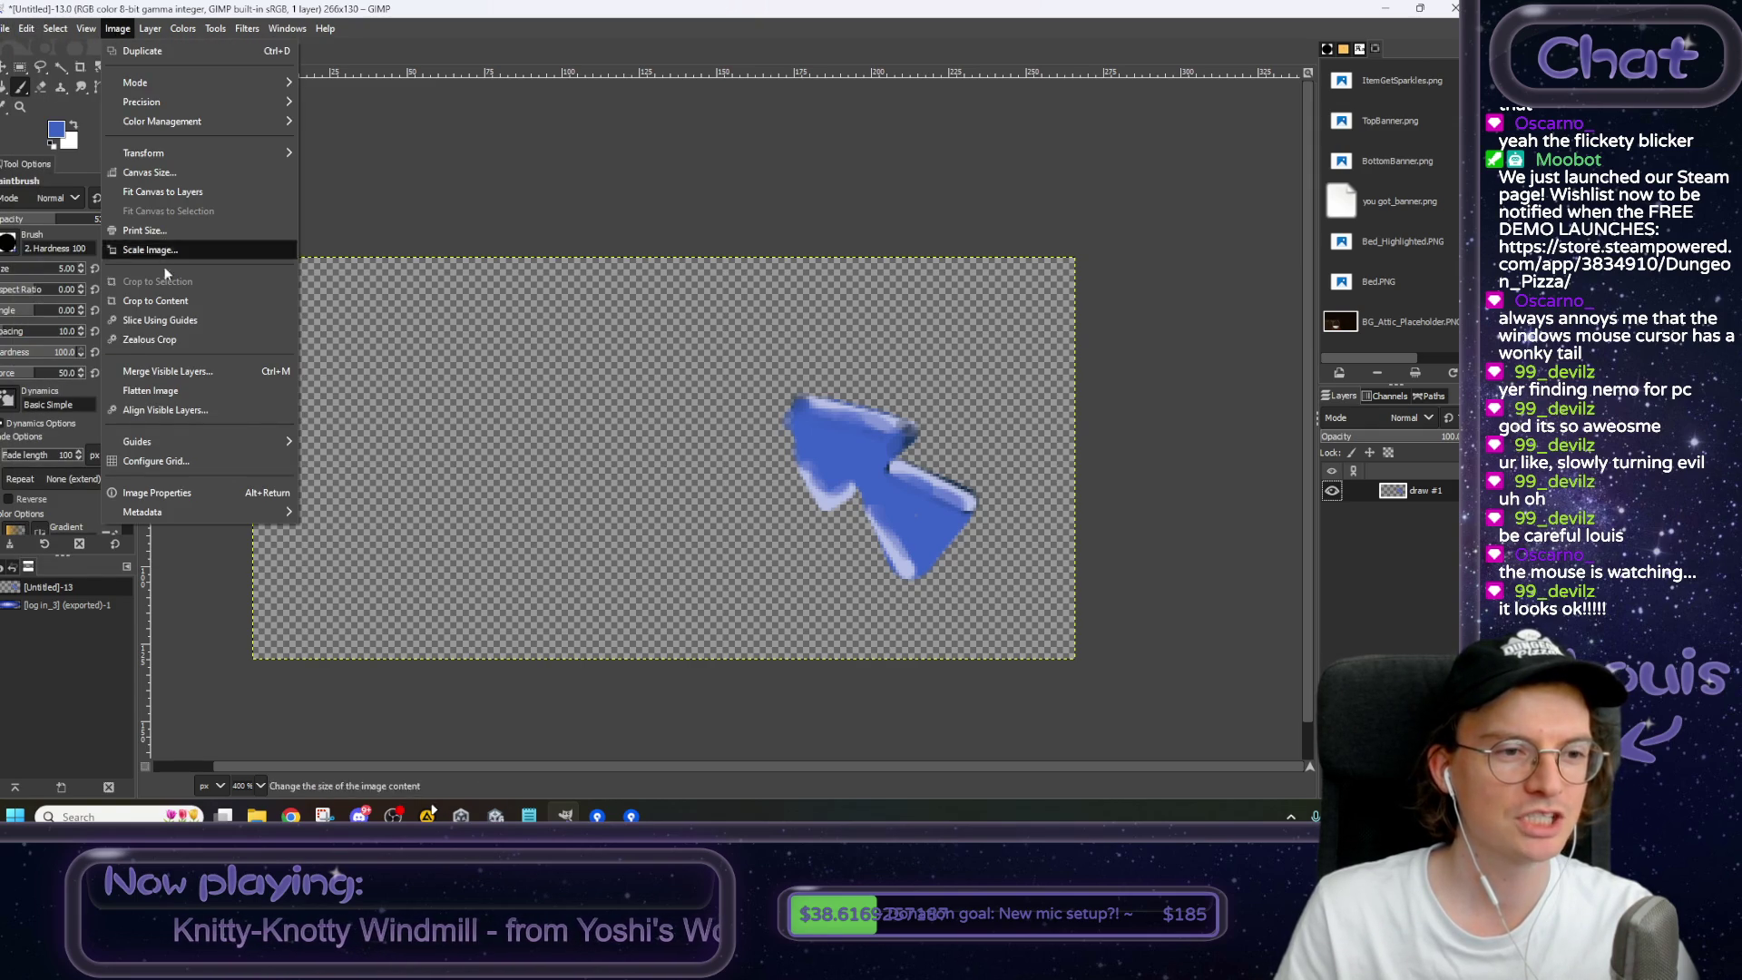
pyautogui.click(156, 301)
pyautogui.click(3, 28)
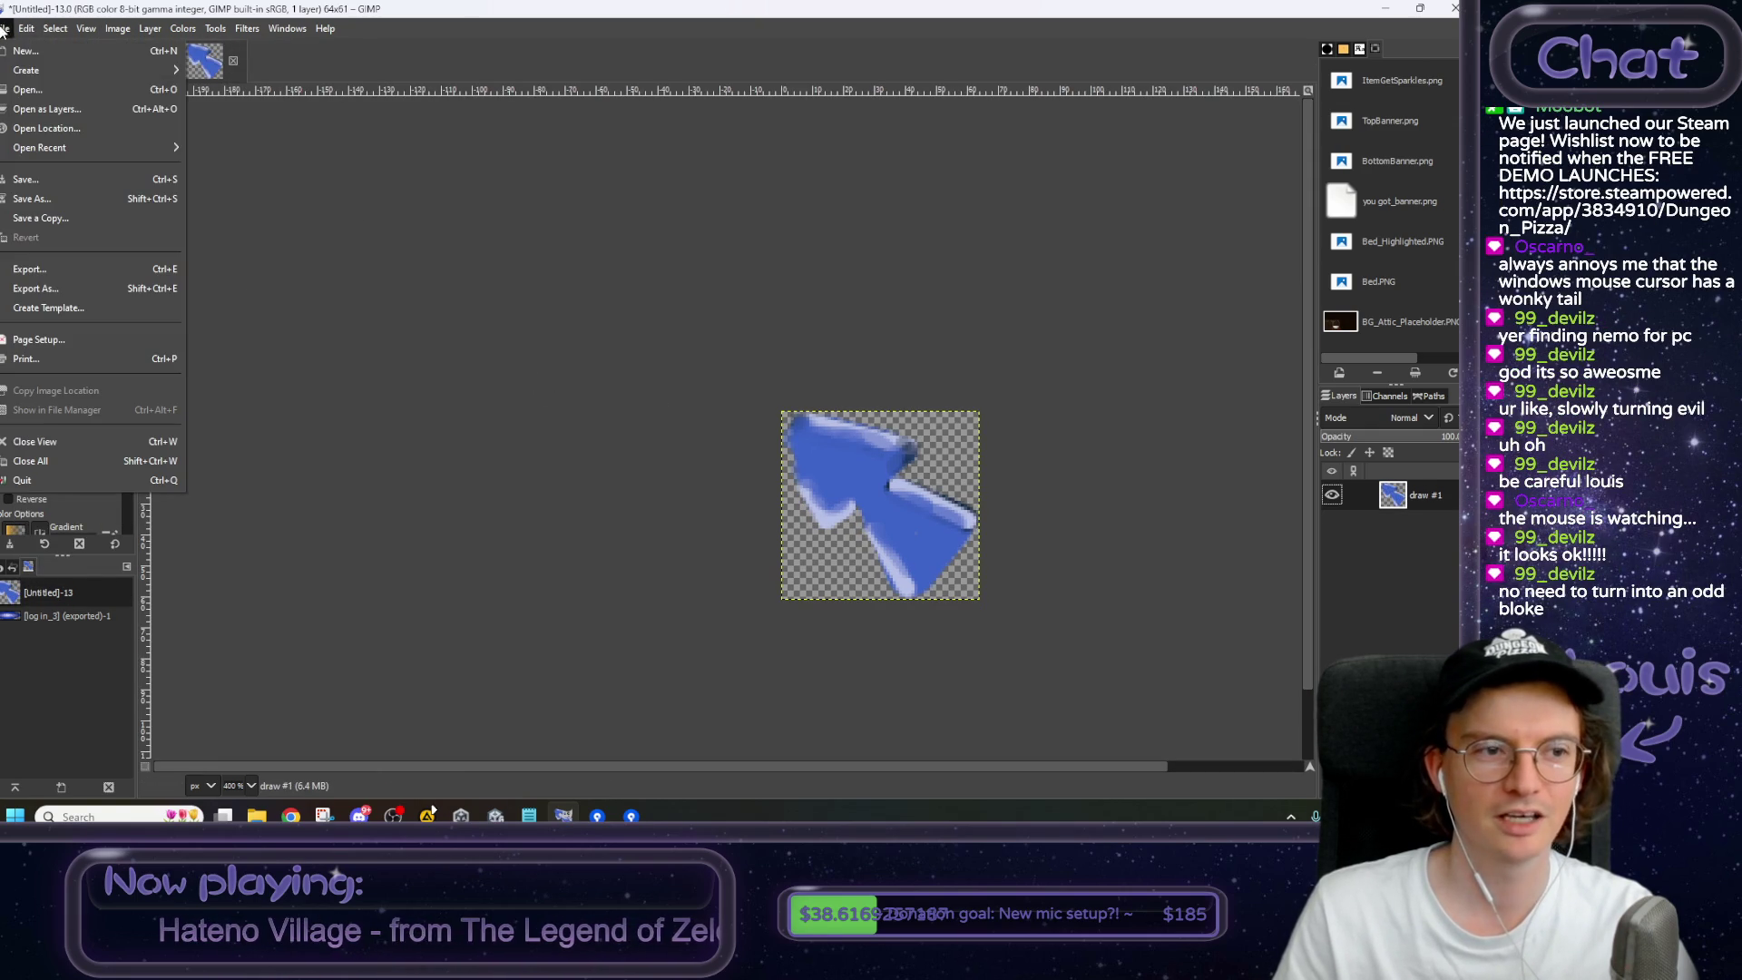
pyautogui.click(37, 307)
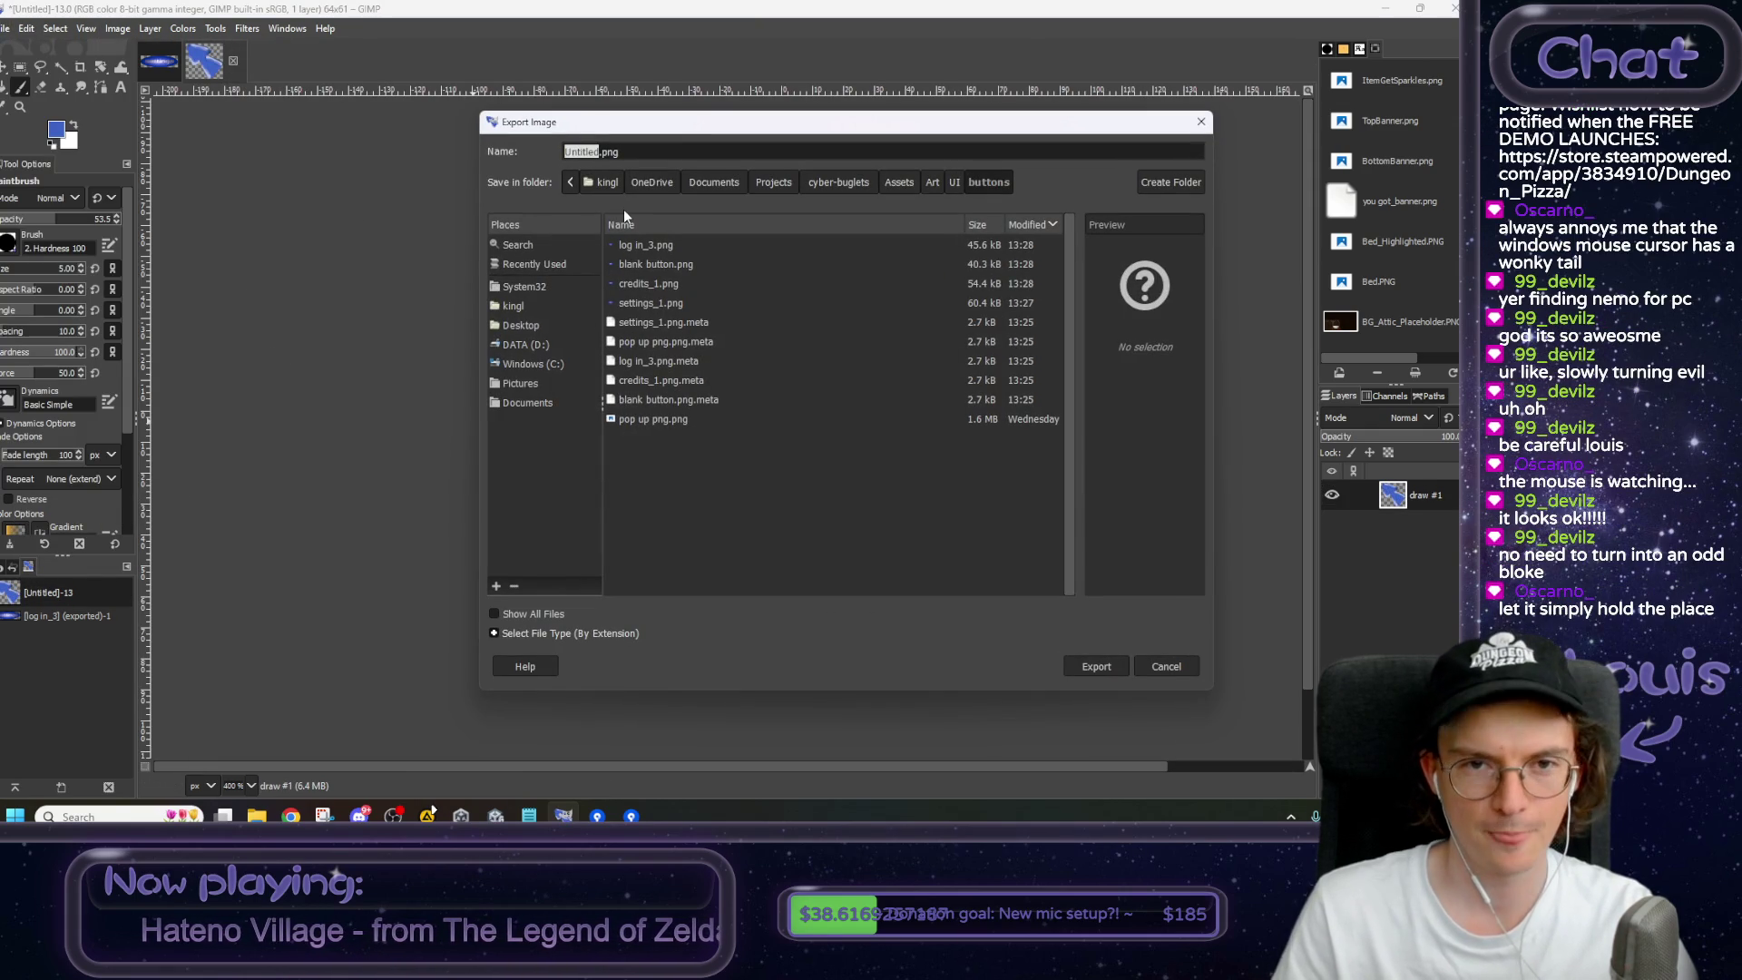
# Export reallybadcursor.png into Assets > Art > Placeholder with default PNG settings, then minimize GIMP.
pyautogui.click(935, 183)
pyautogui.doubleClick(634, 324)
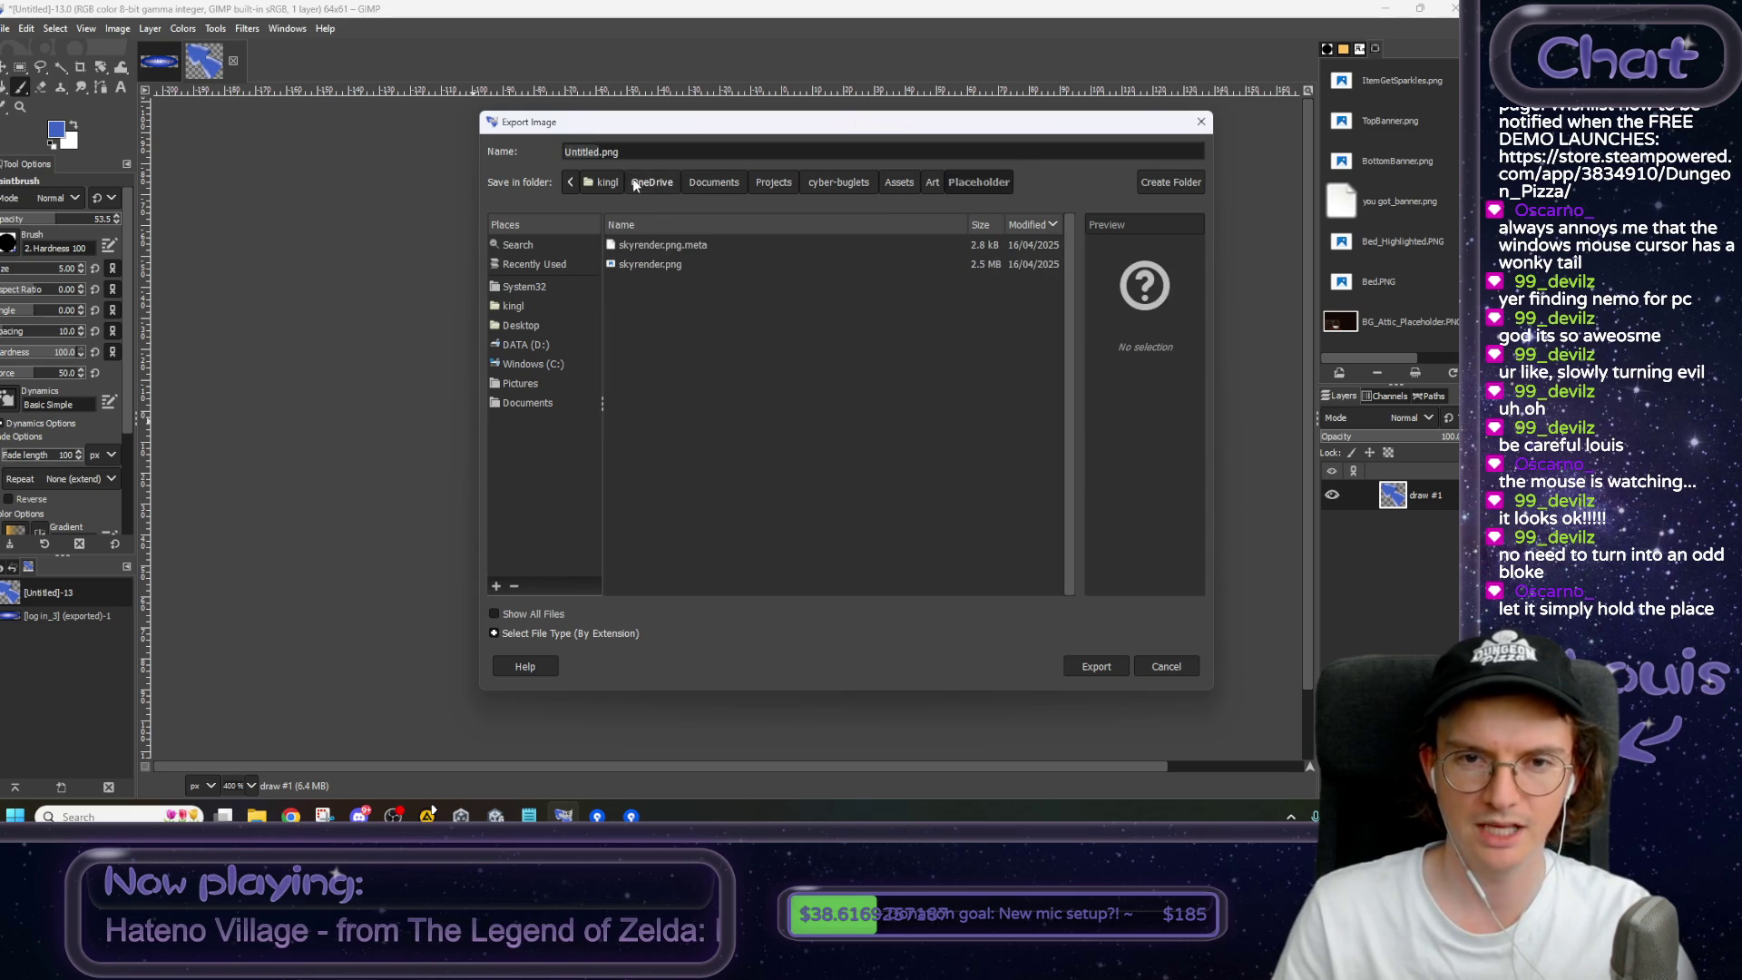
pyautogui.write('reallybadcursor')
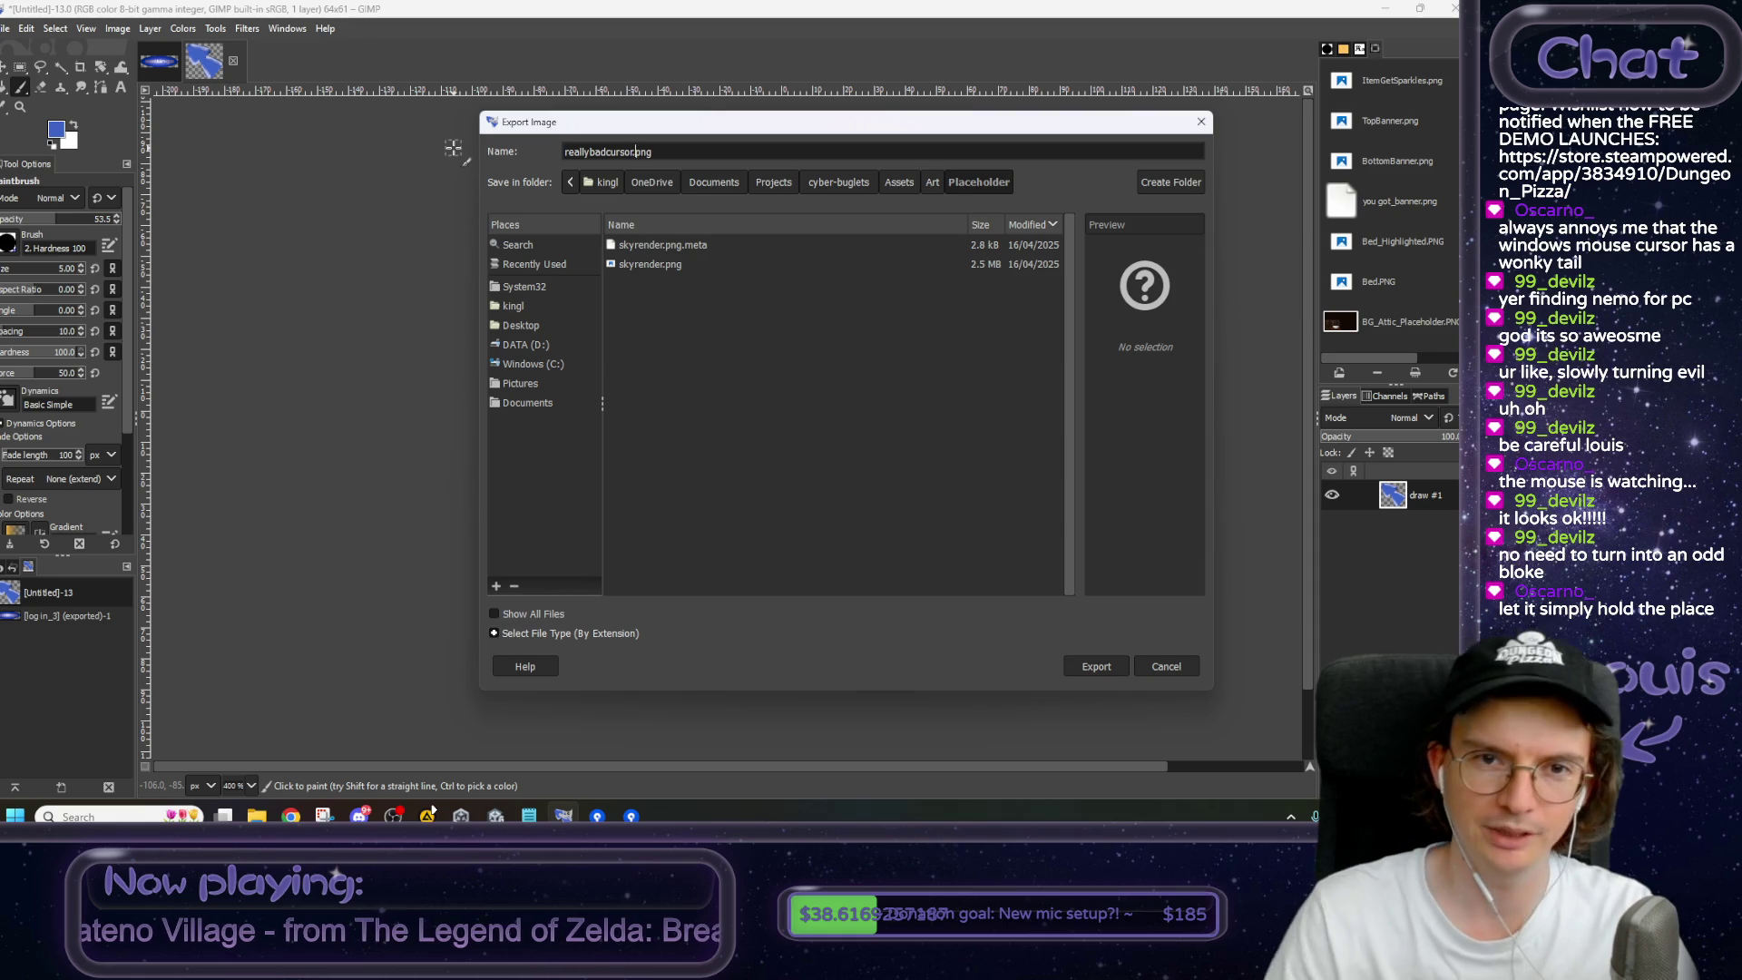
pyautogui.click(1096, 668)
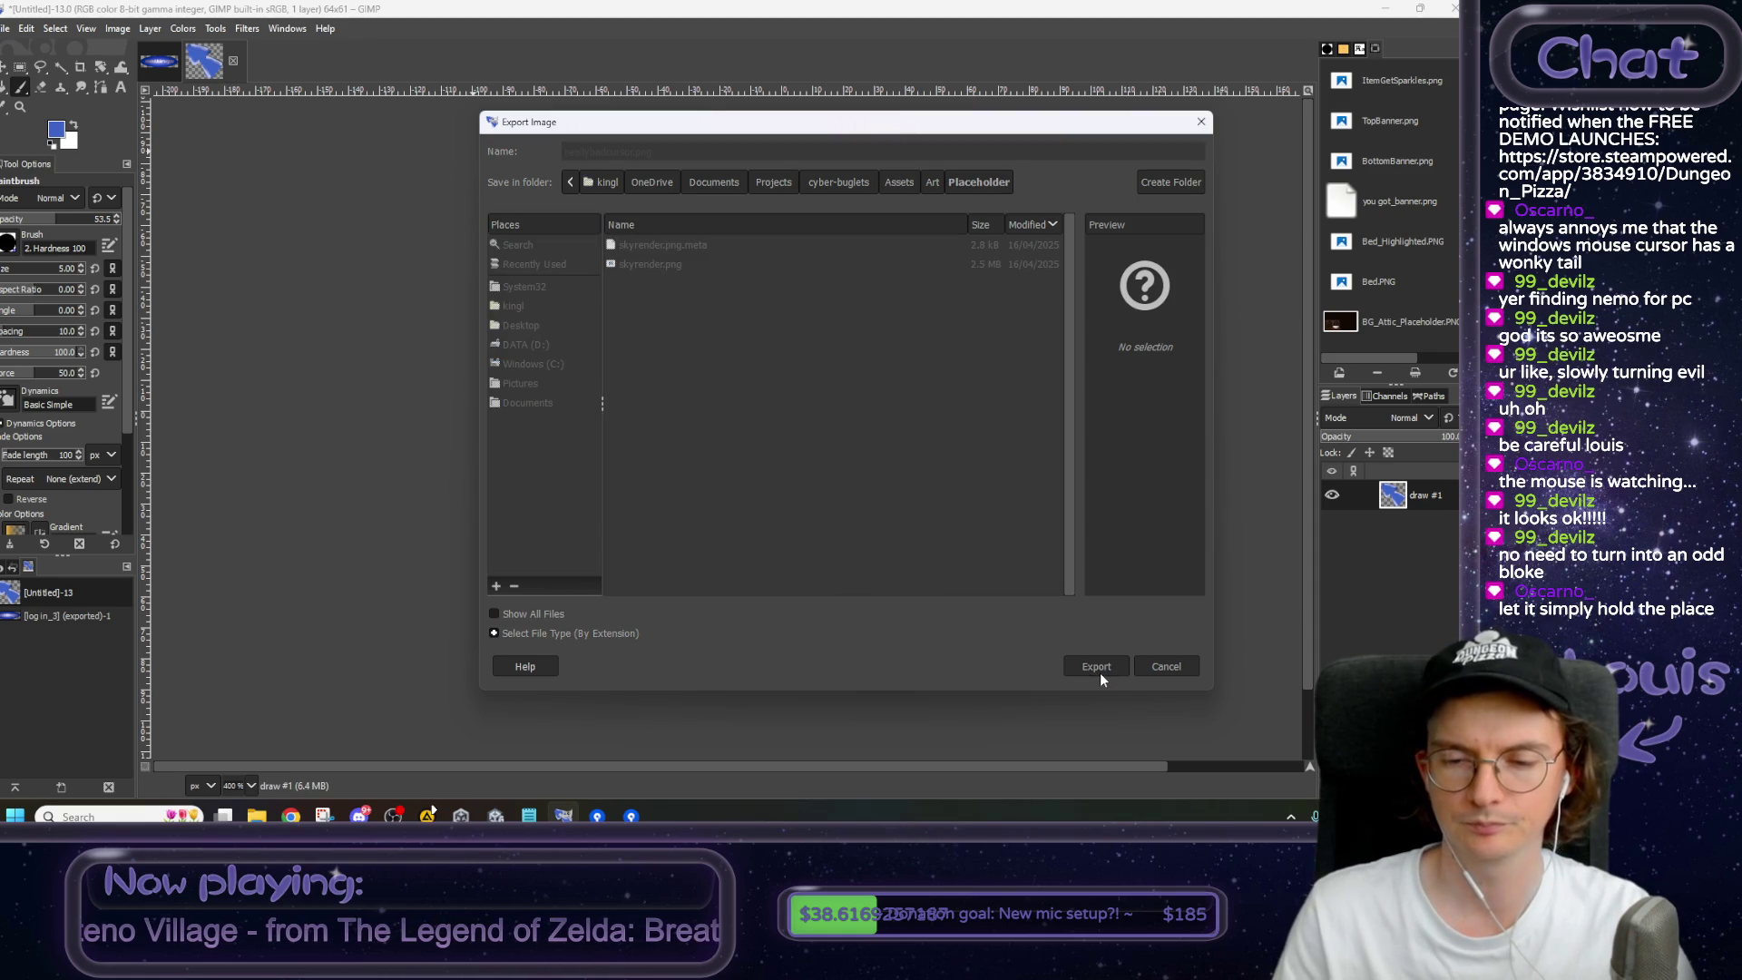
pyautogui.click(738, 604)
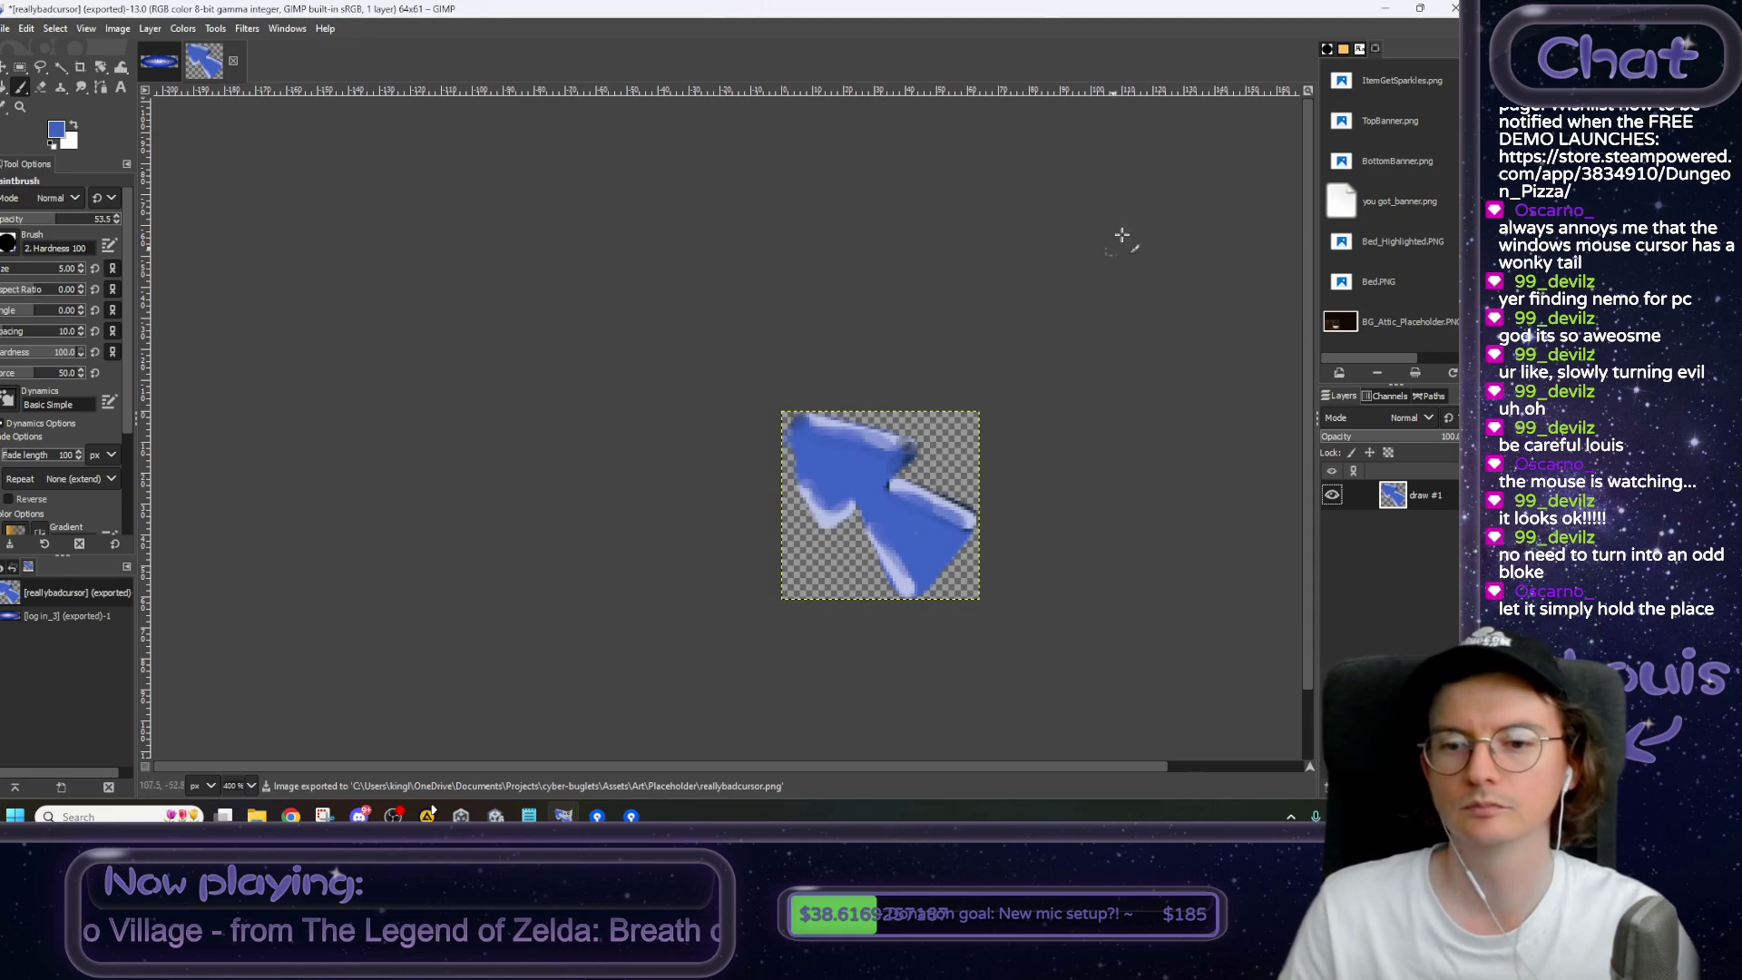
pyautogui.click(1385, 8)
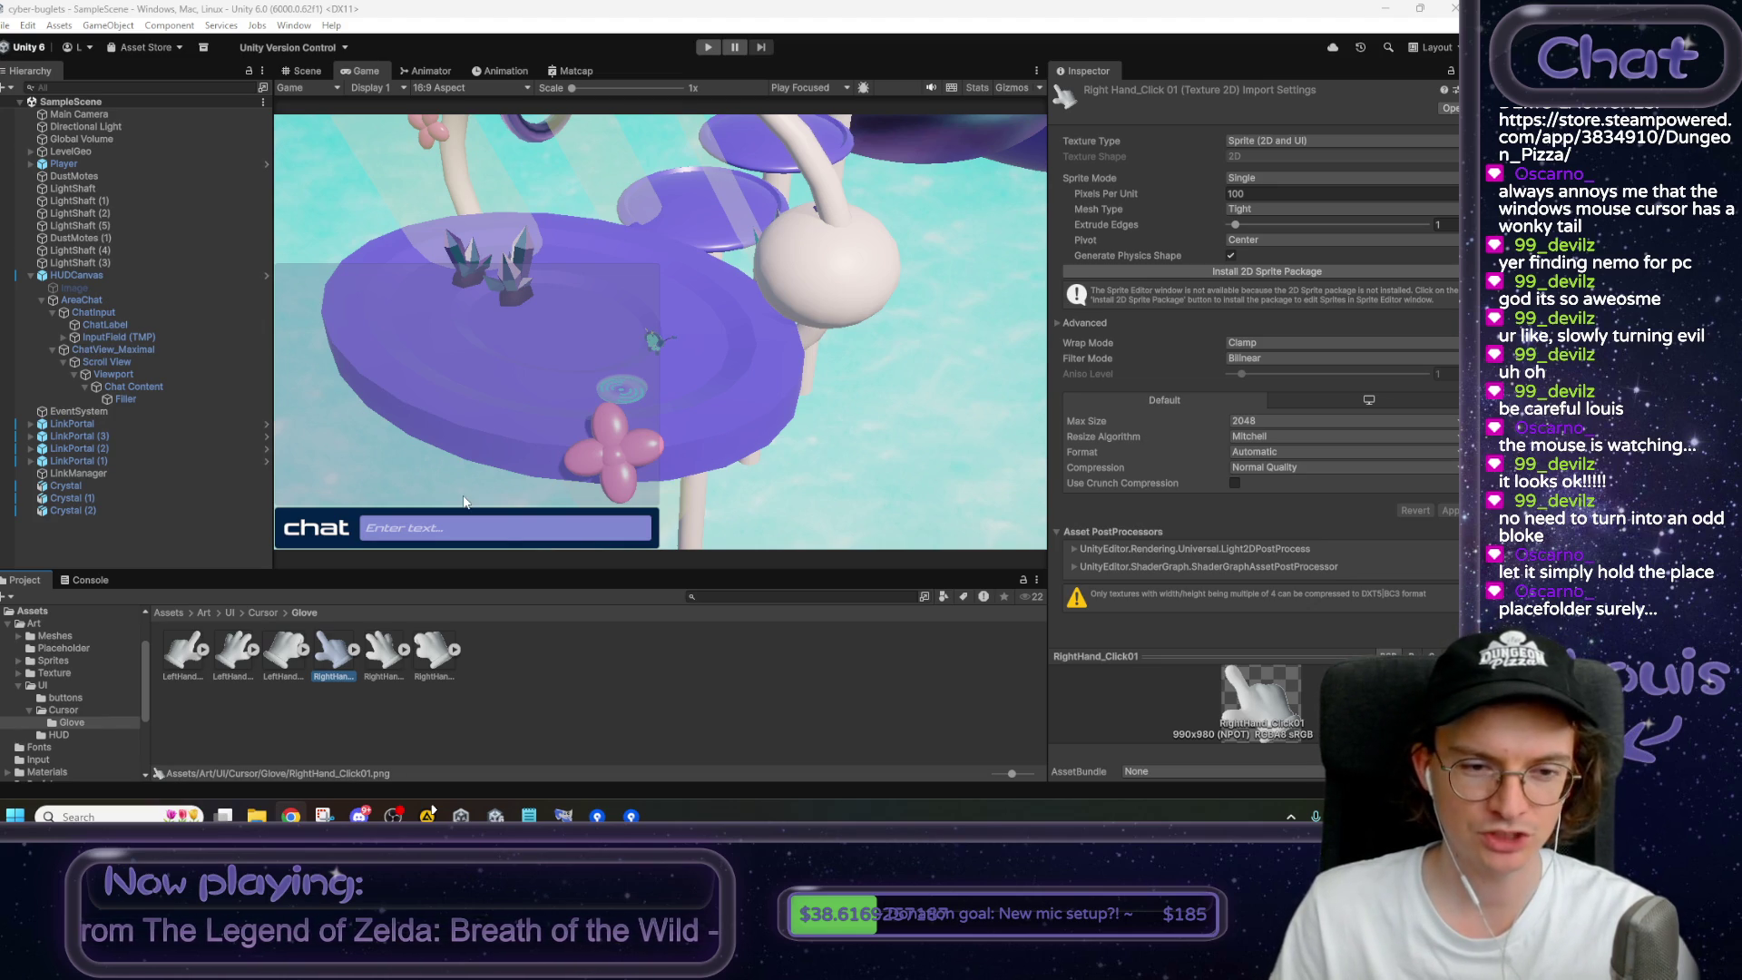
# Deselect the RightHand_Click01 asset in the Glove folder, then switch to the Cursor.SetCursor docs.
pyautogui.click(652, 647)
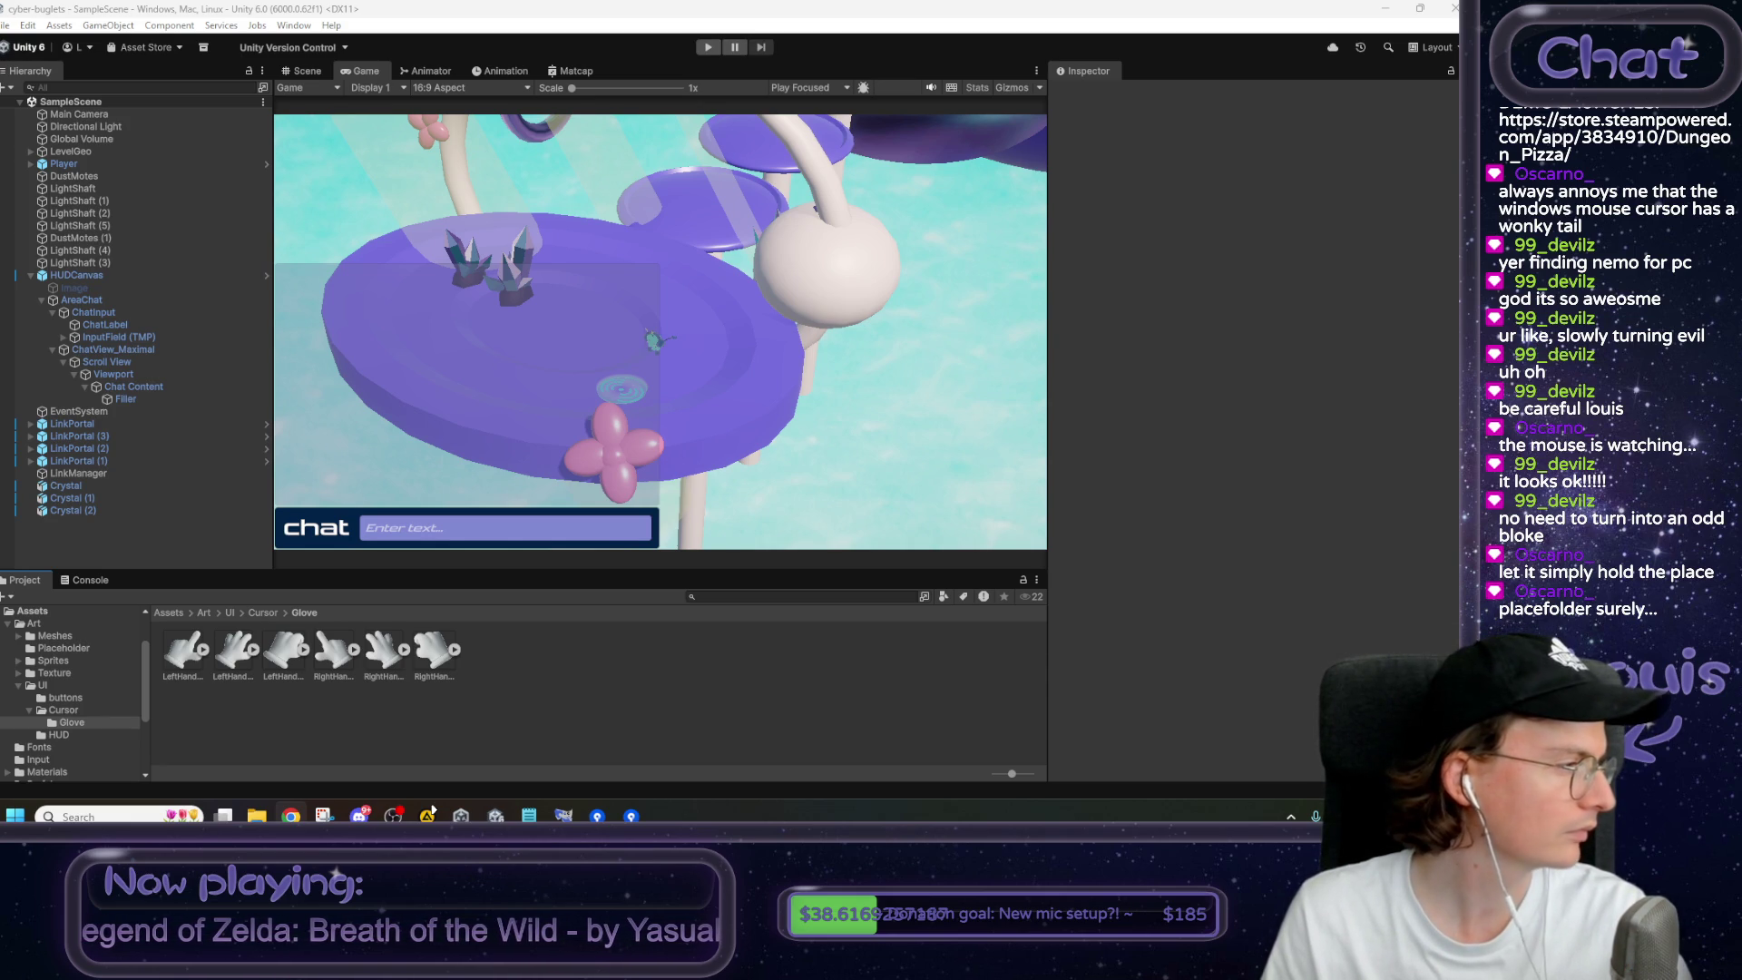
pyautogui.hotkey('alt', 'Tab')
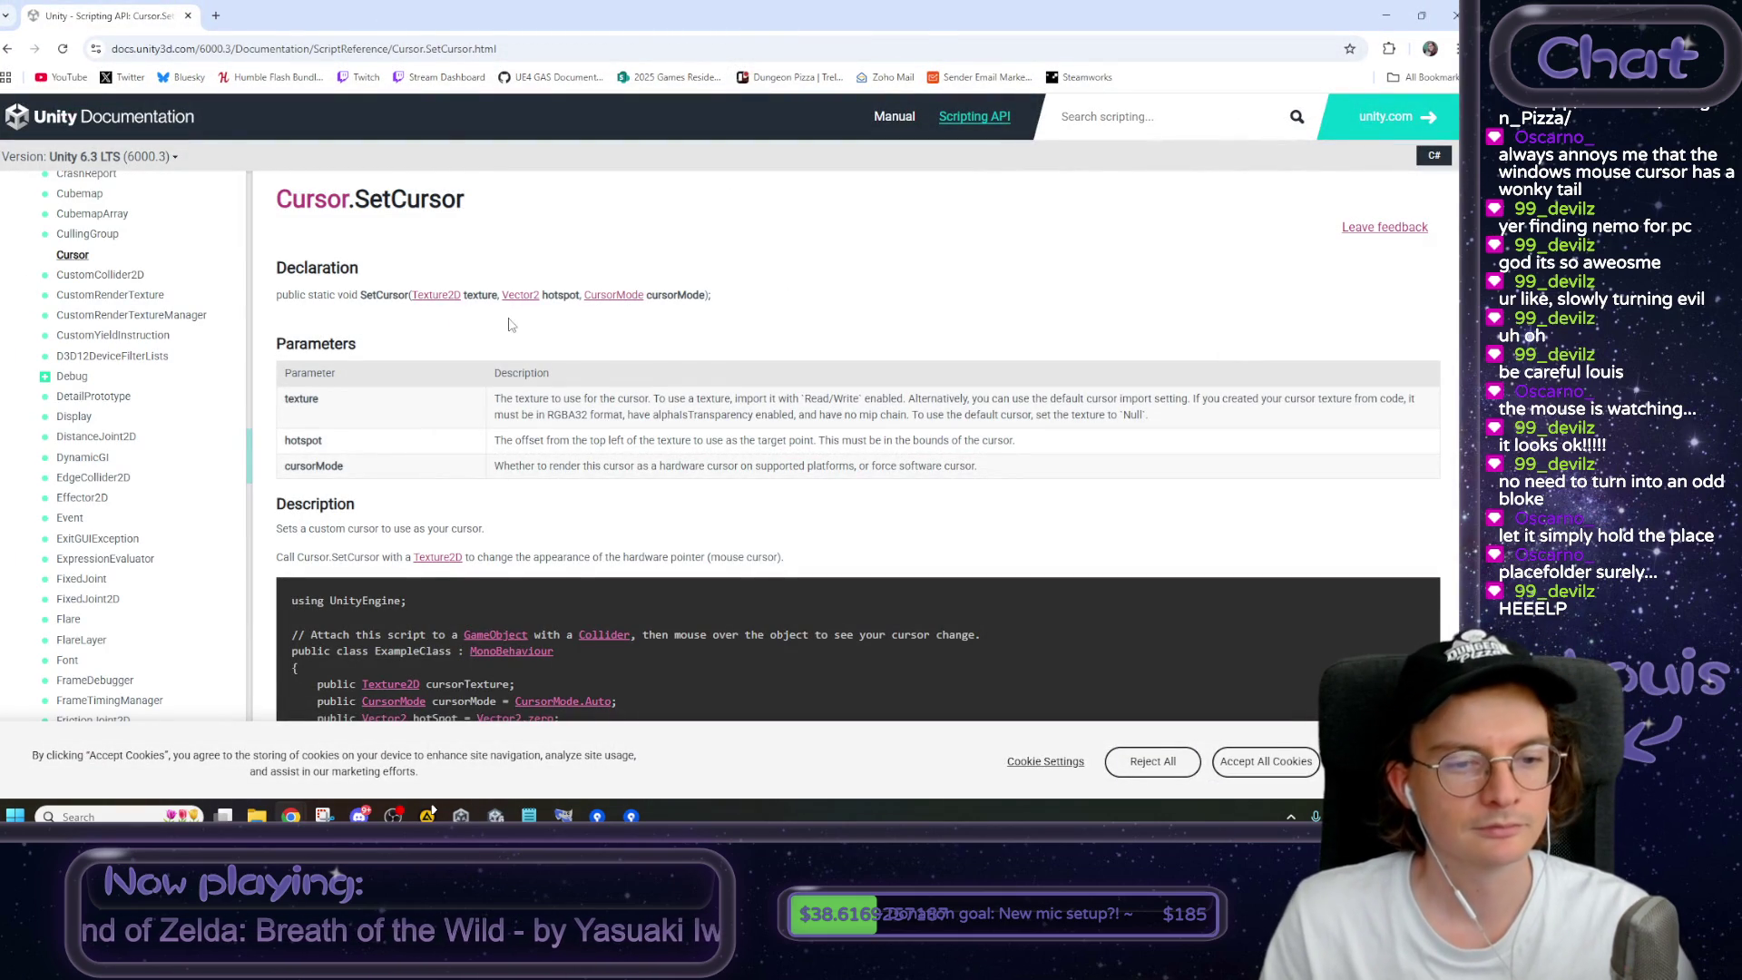
# Scroll to the Cursor.SetCursor example and highlight its OnMouseEnter and OnMouseExit code.
pyautogui.scroll(-1, 511, 323)
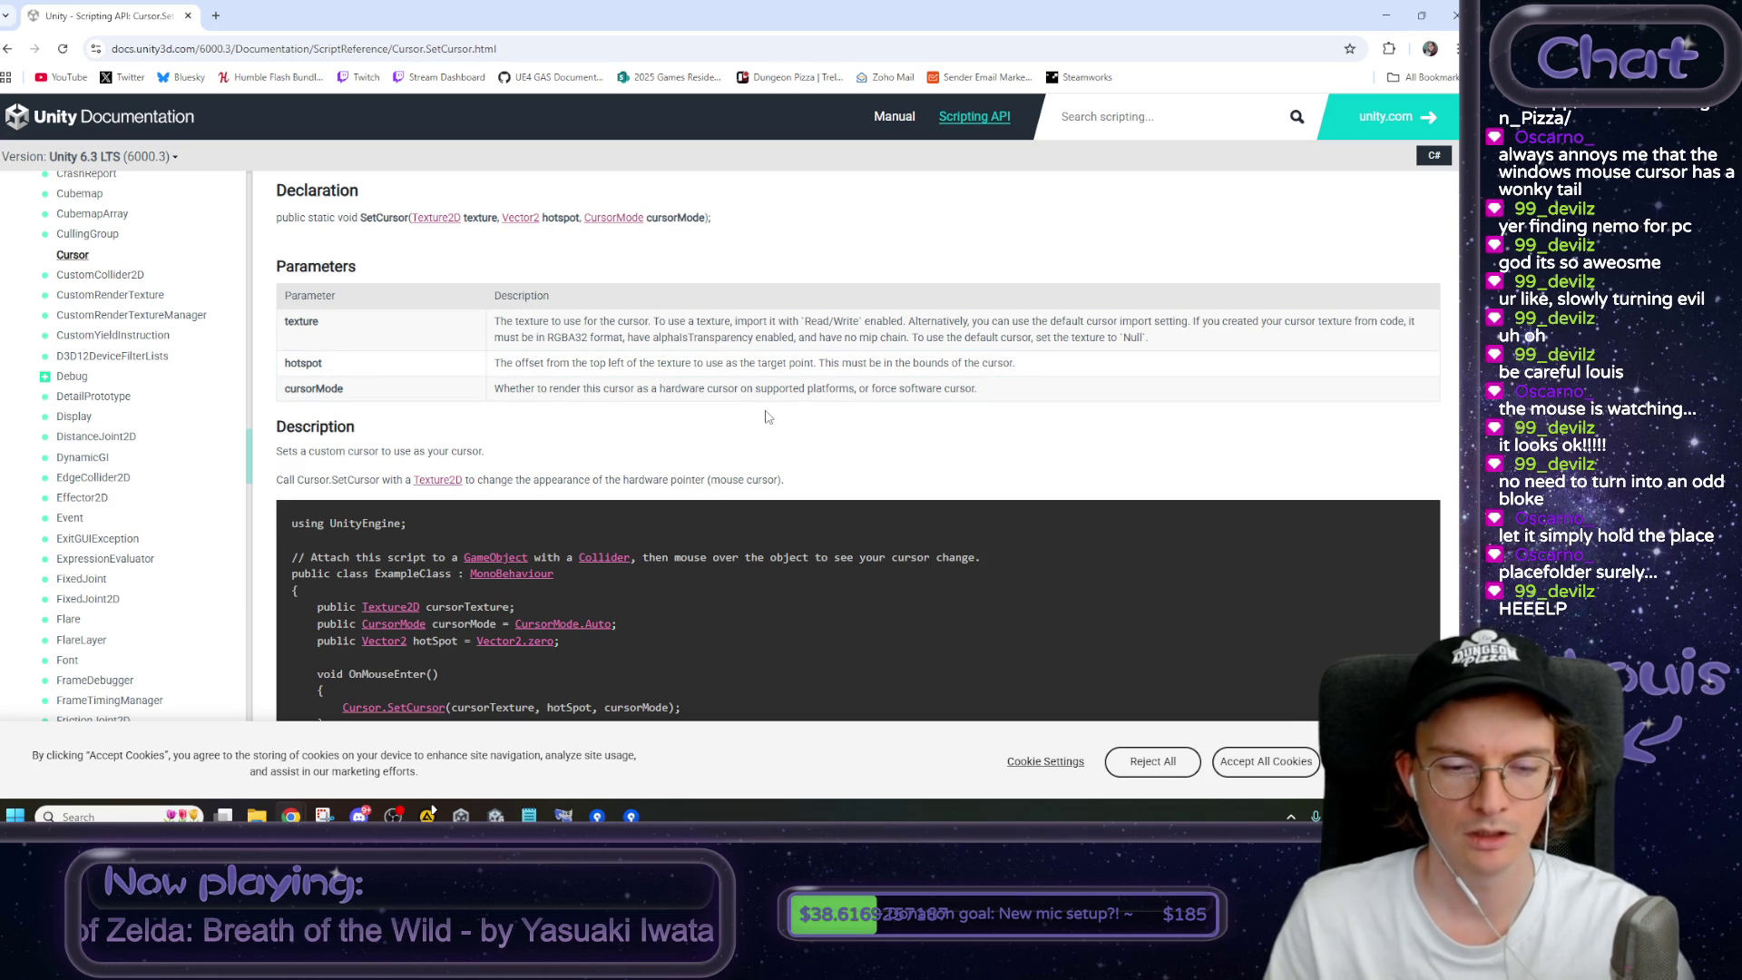
pyautogui.scroll(-1, 766, 416)
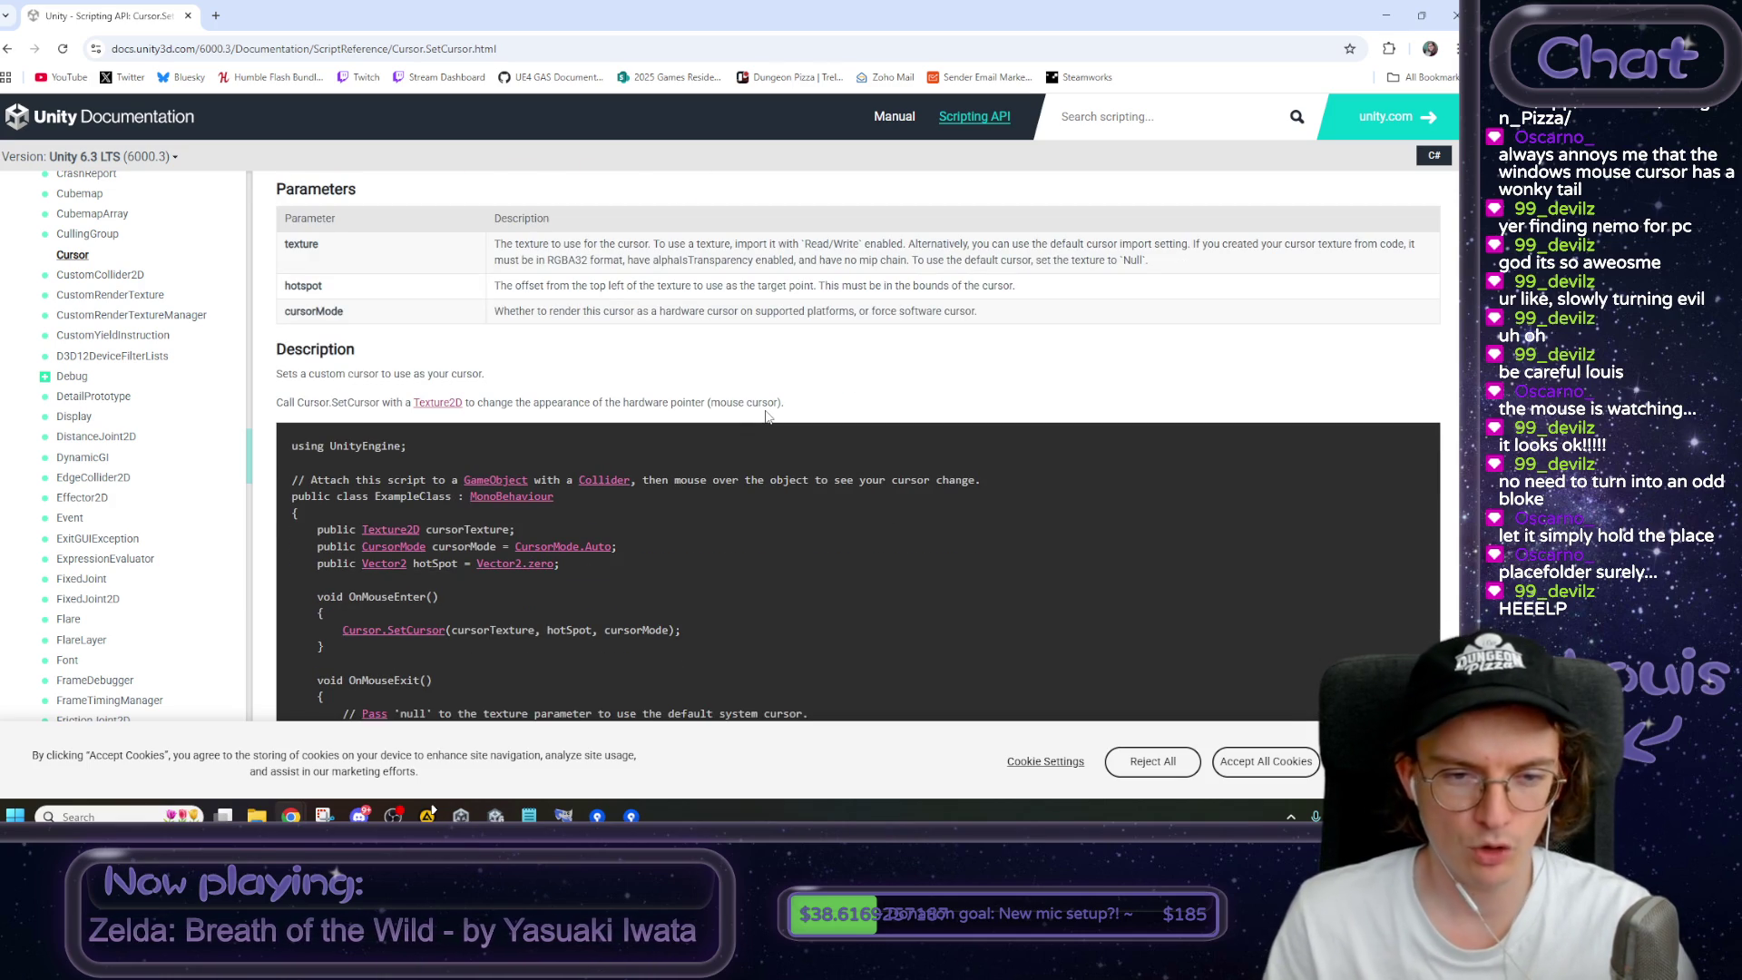
pyautogui.scroll(-3, 766, 416)
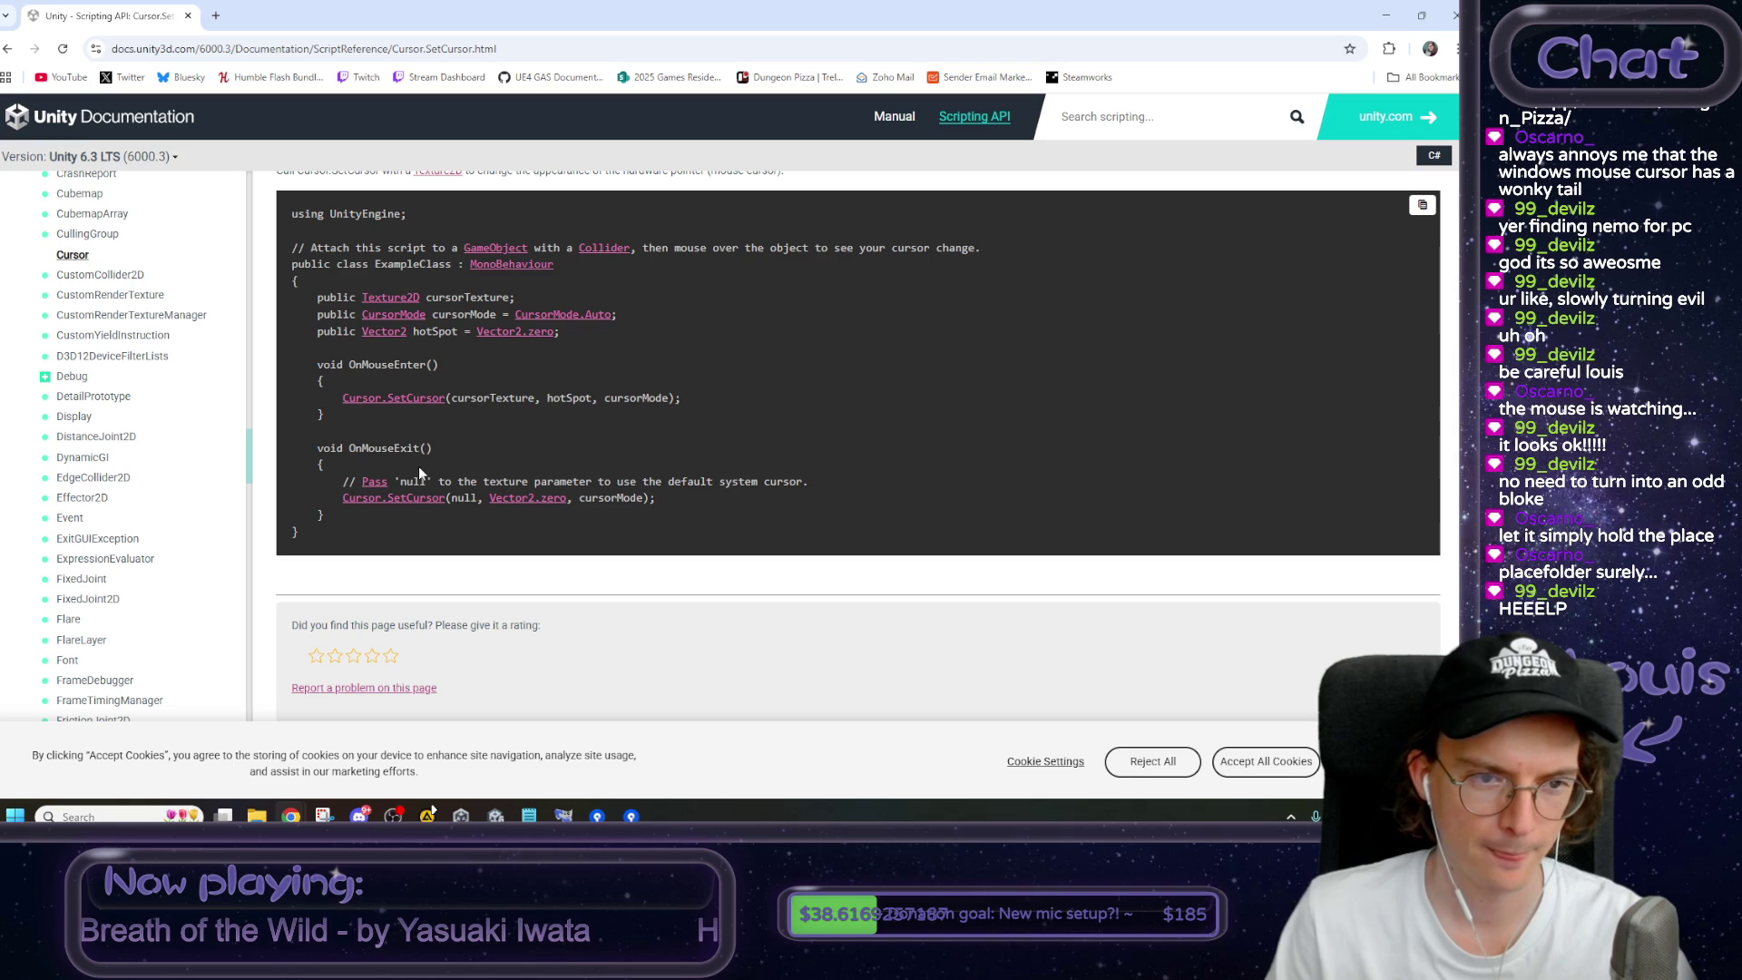
pyautogui.moveTo(650, 497); pyautogui.dragTo(318, 448)
pyautogui.click(456, 429)
pyautogui.doubleClick(379, 363)
pyautogui.click(390, 419)
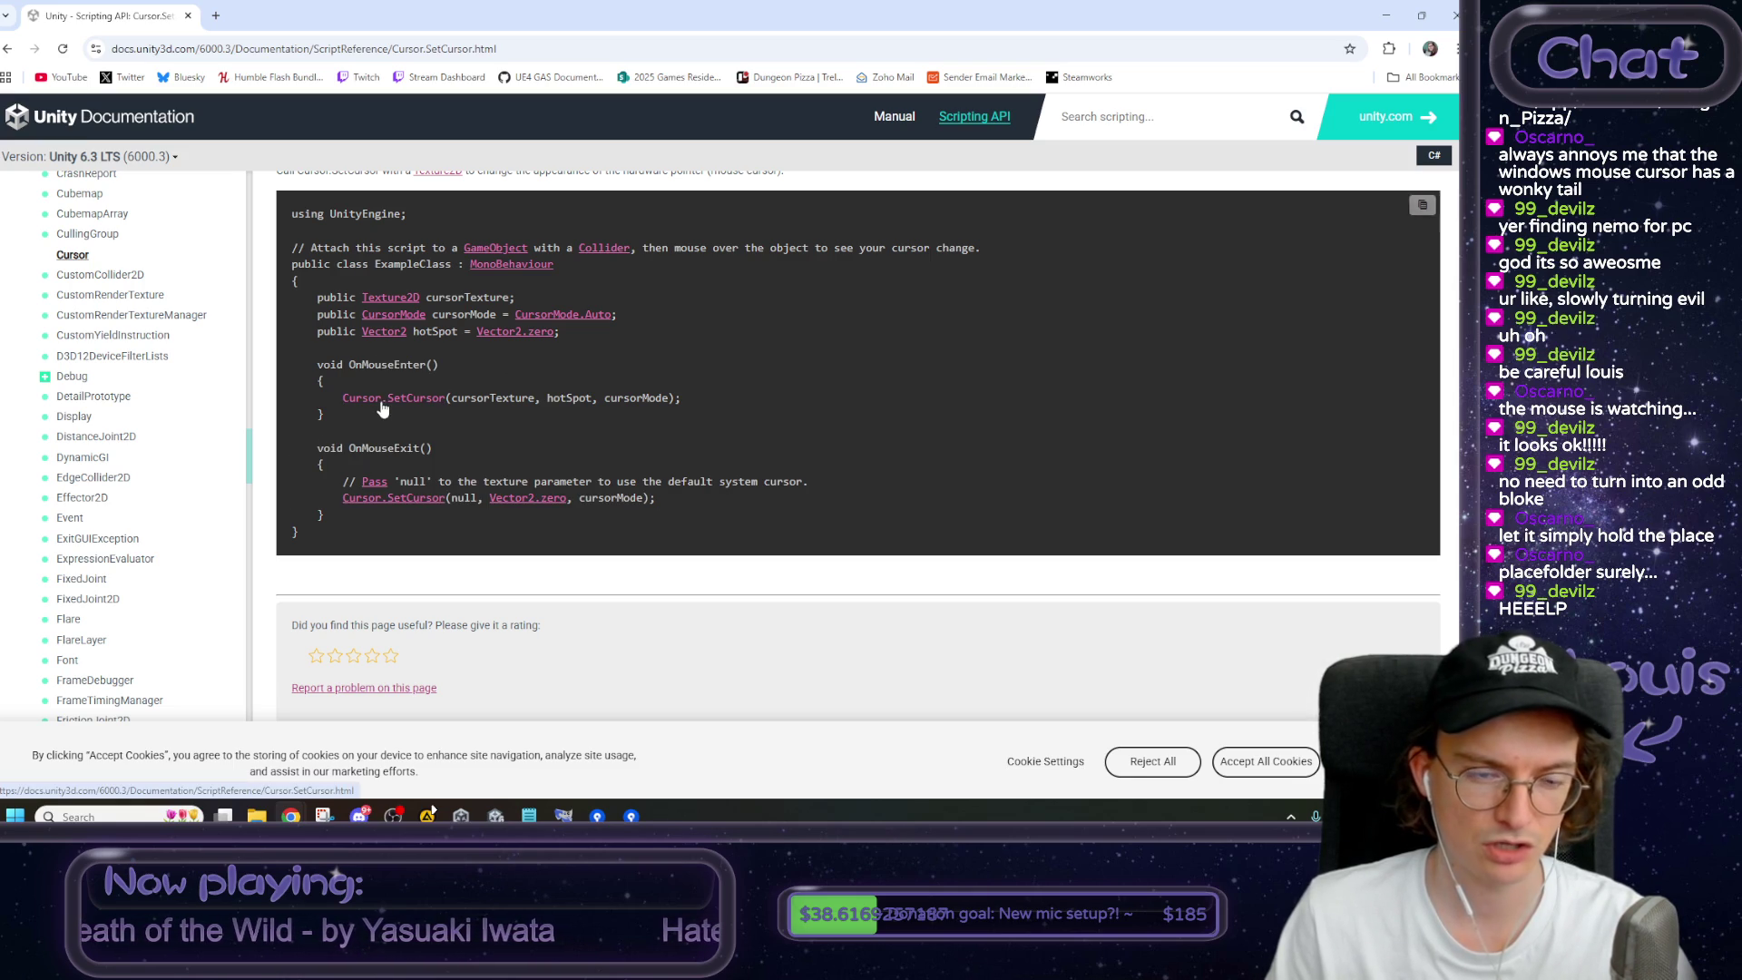
pyautogui.moveTo(412, 431)
pyautogui.mouseDown()
pyautogui.moveTo(324, 465)
pyautogui.moveTo(694, 497)
pyautogui.mouseUp()
pyautogui.click(789, 502)
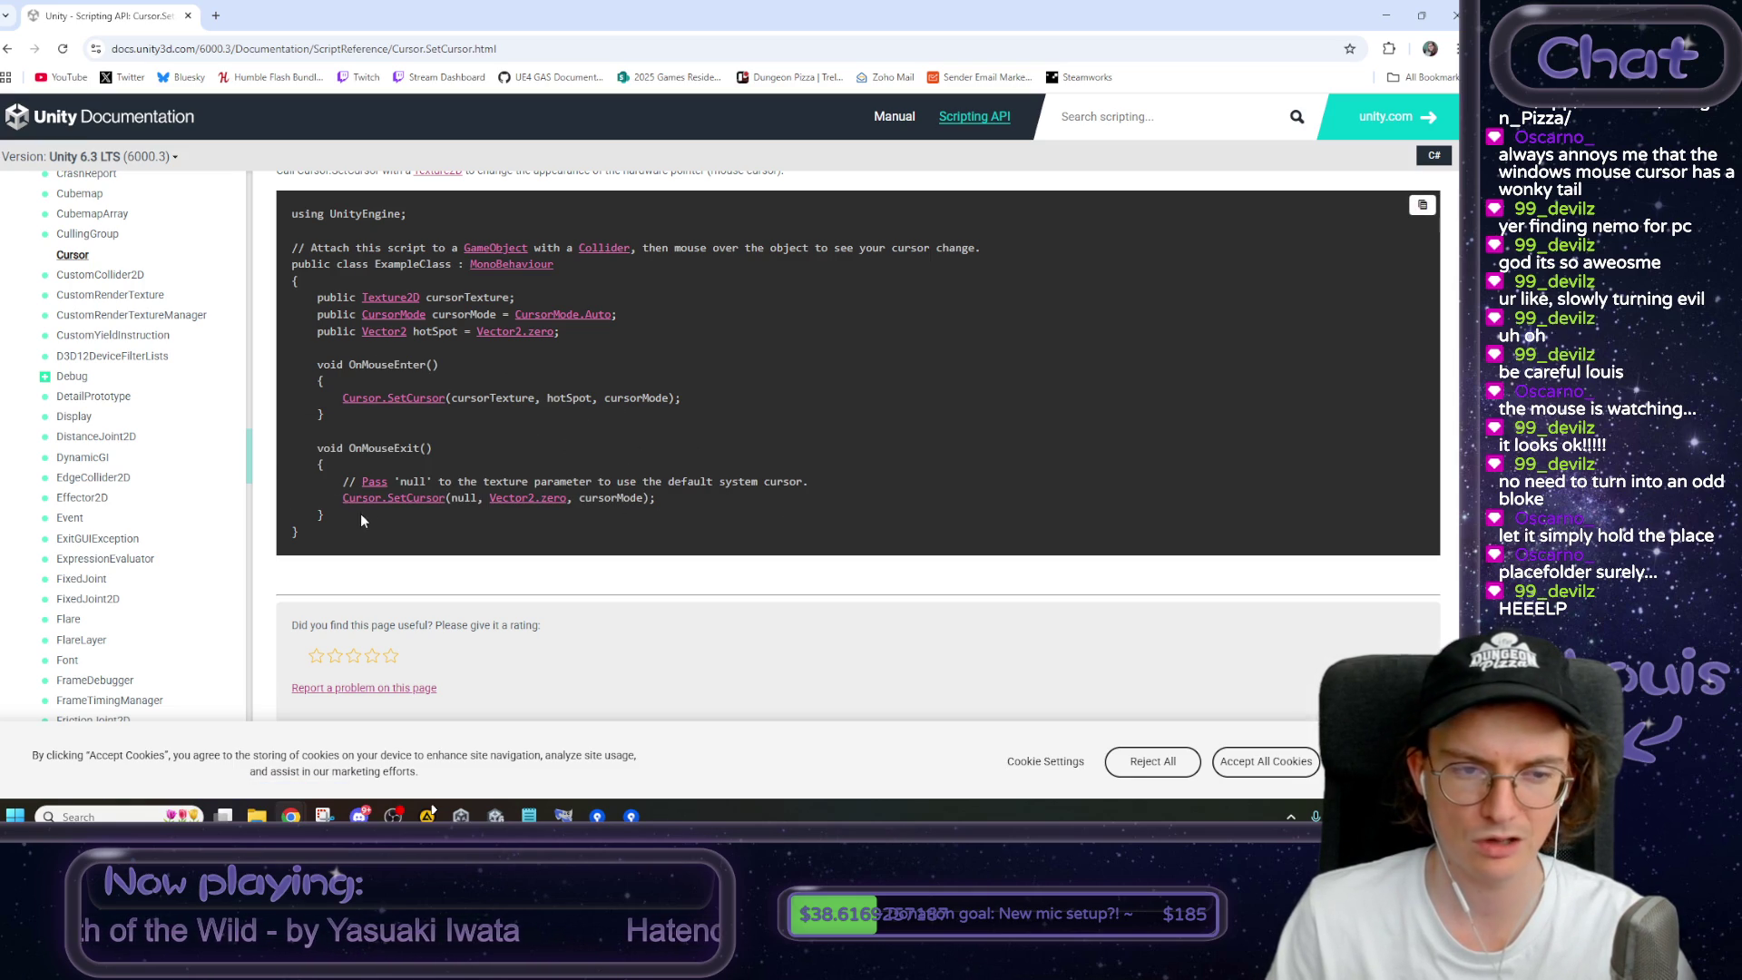
pyautogui.moveTo(368, 514); pyautogui.dragTo(295, 444)
pyautogui.scroll(3, 529, 463)
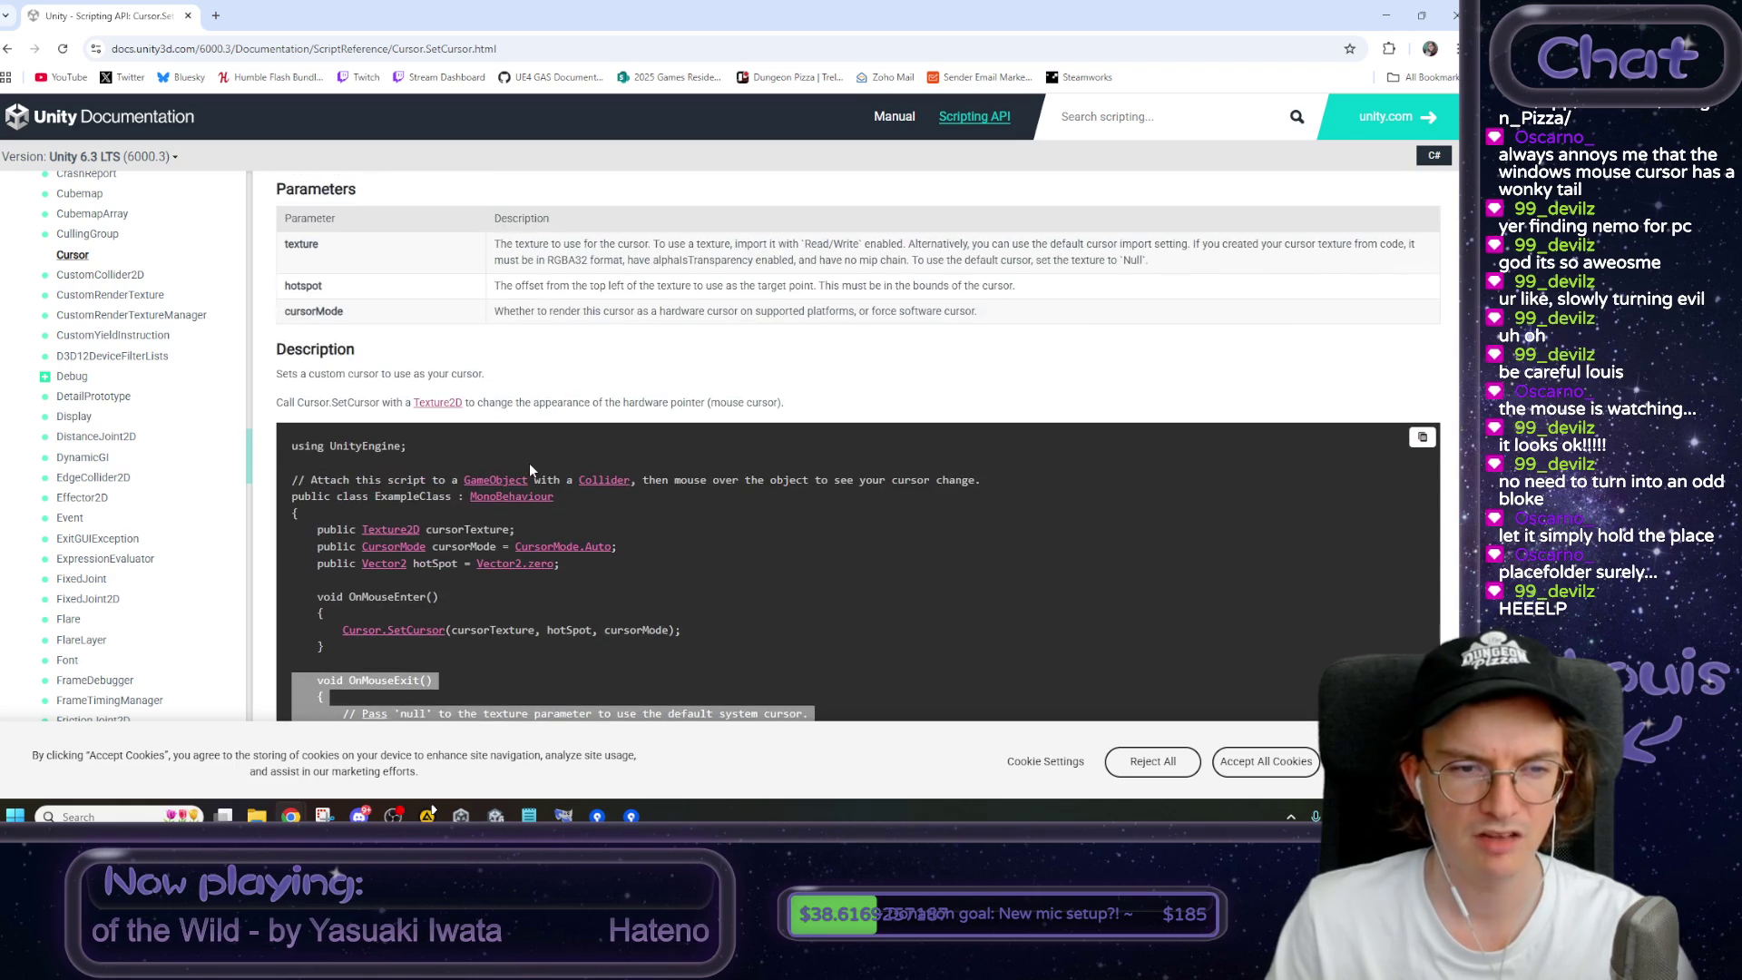
pyautogui.scroll(2, 530, 463)
pyautogui.scroll(-2, 530, 463)
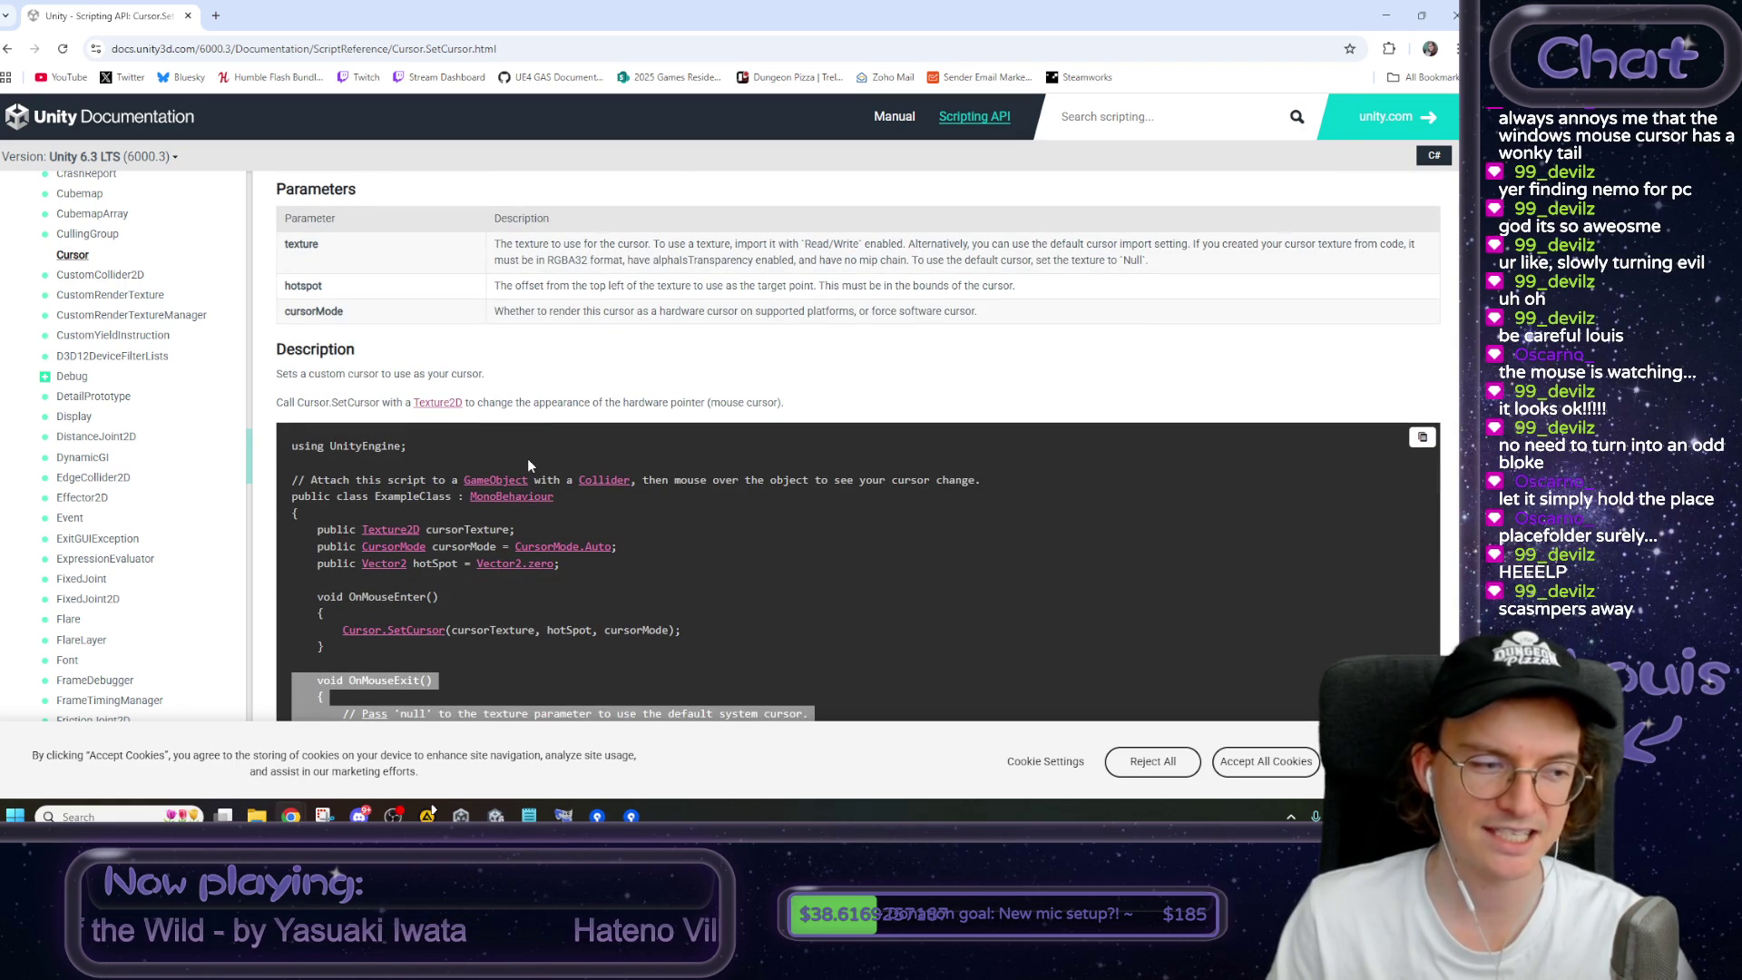
pyautogui.scroll(-4, 527, 458)
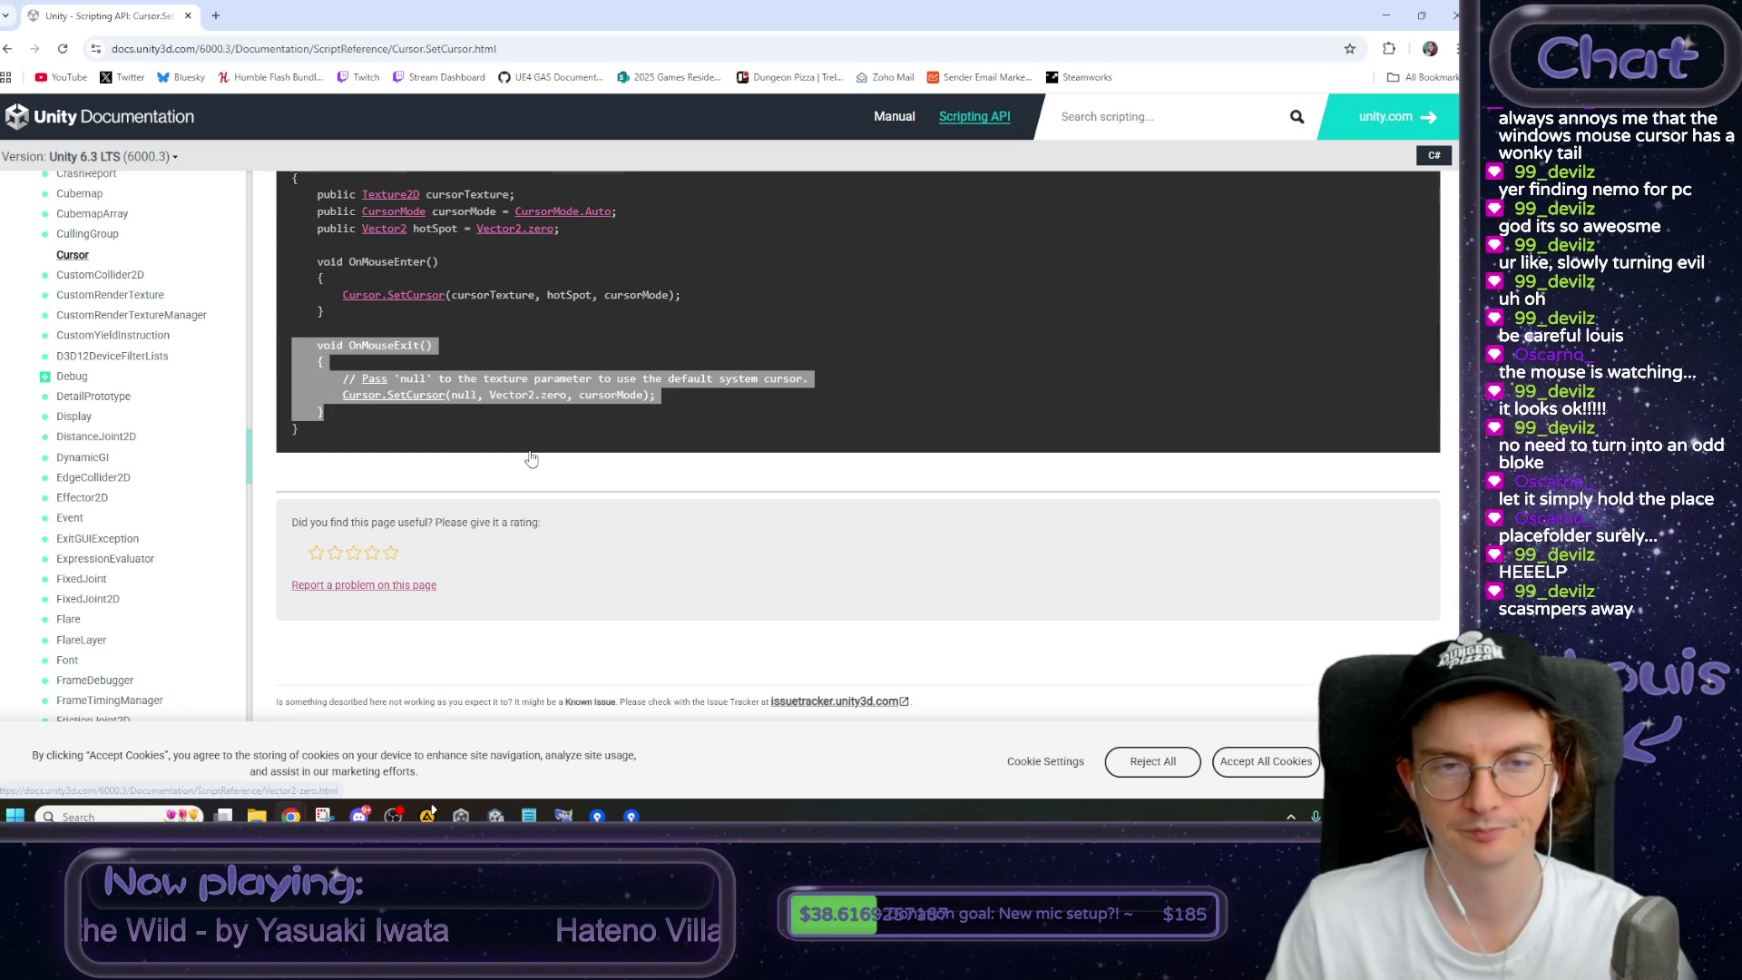
pyautogui.click(528, 443)
# Highlight hotSpot and the whole ExampleClass in the sample, then return to the Unity Editor.
pyautogui.scroll(3, 529, 439)
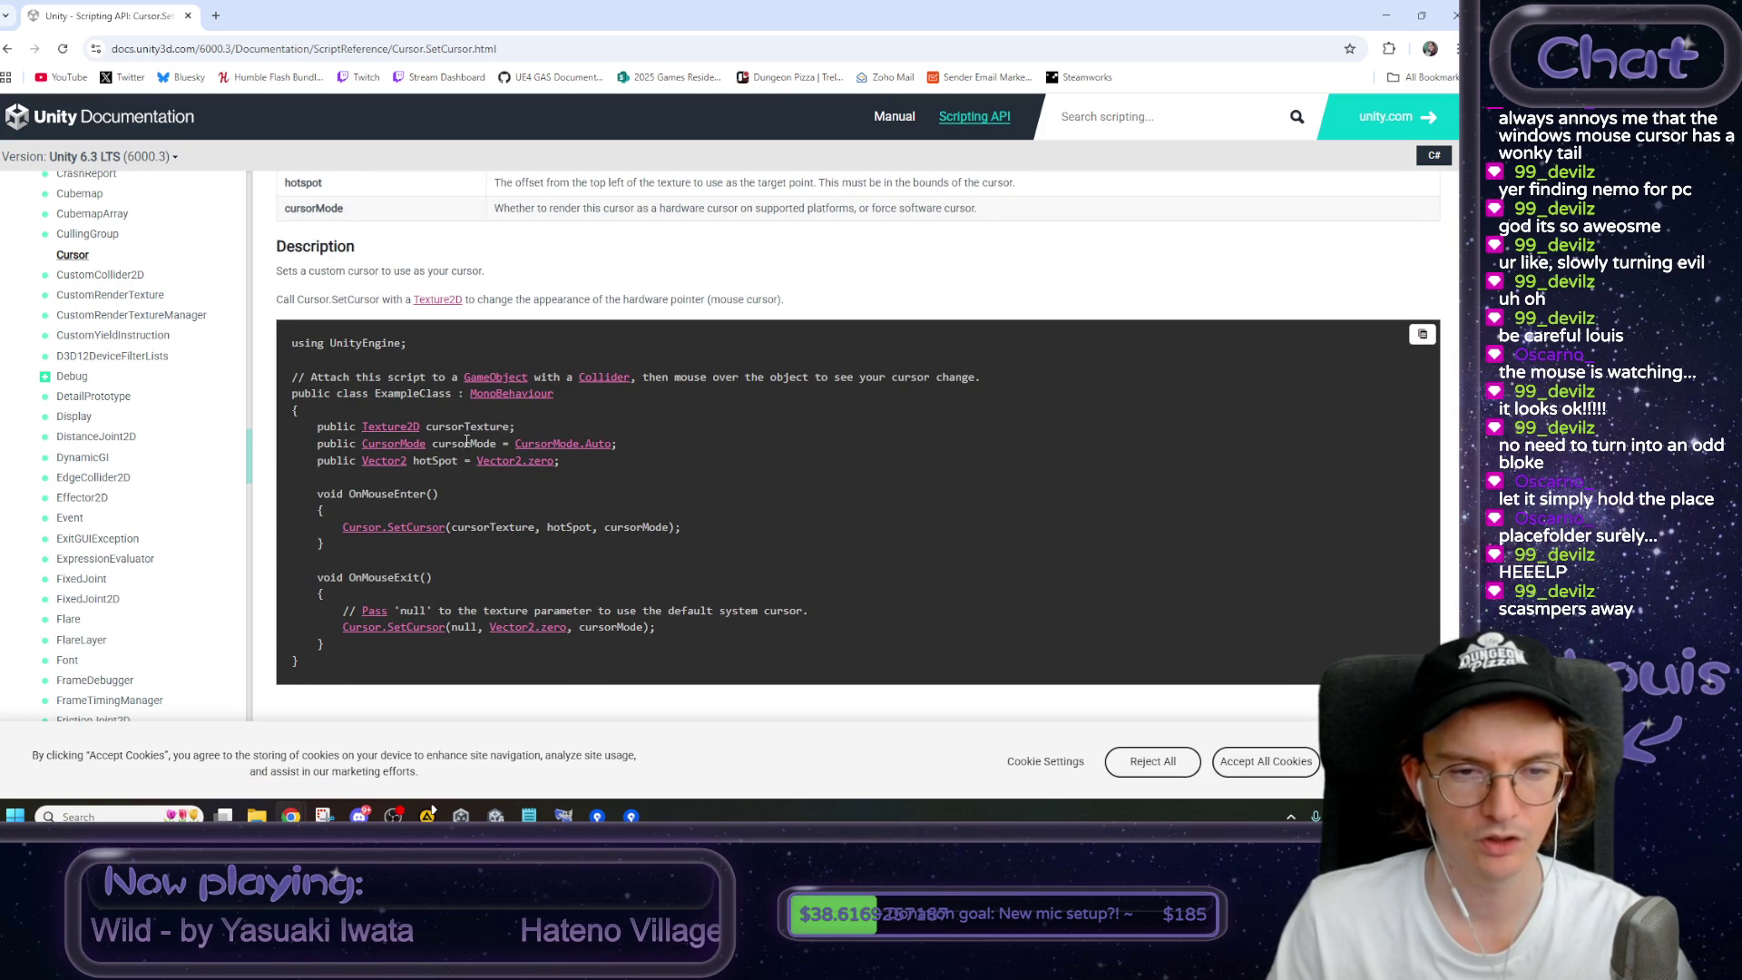
pyautogui.doubleClick(435, 461)
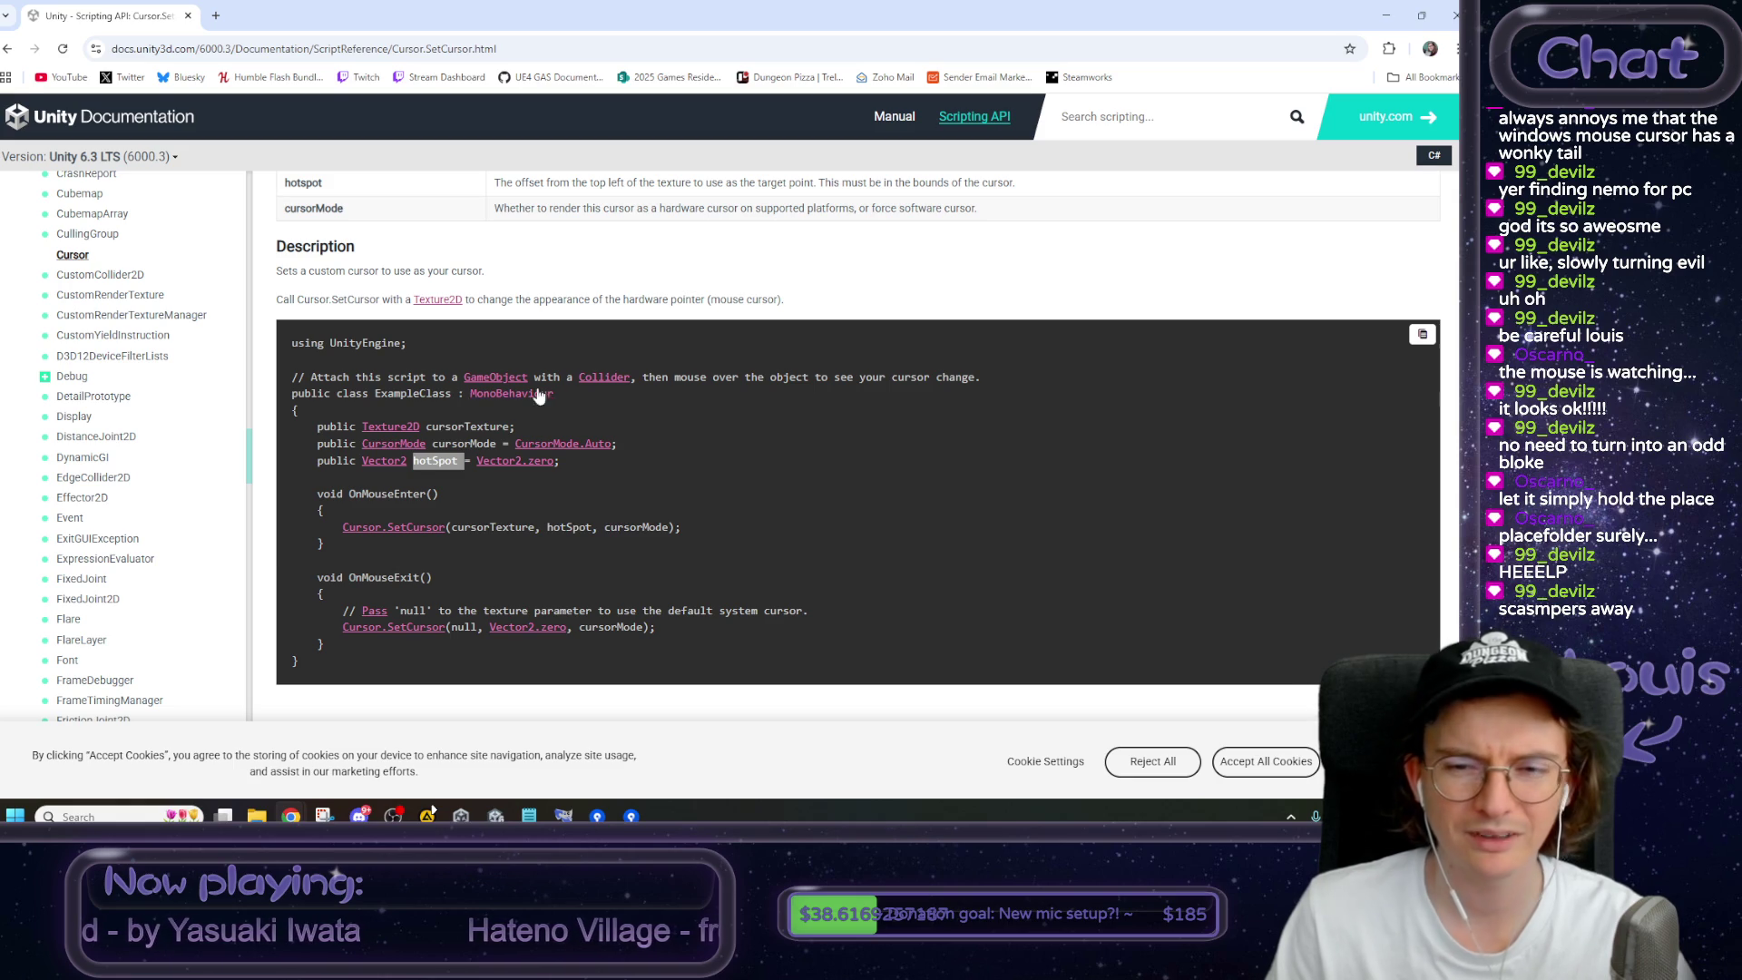
pyautogui.scroll(-3, 684, 423)
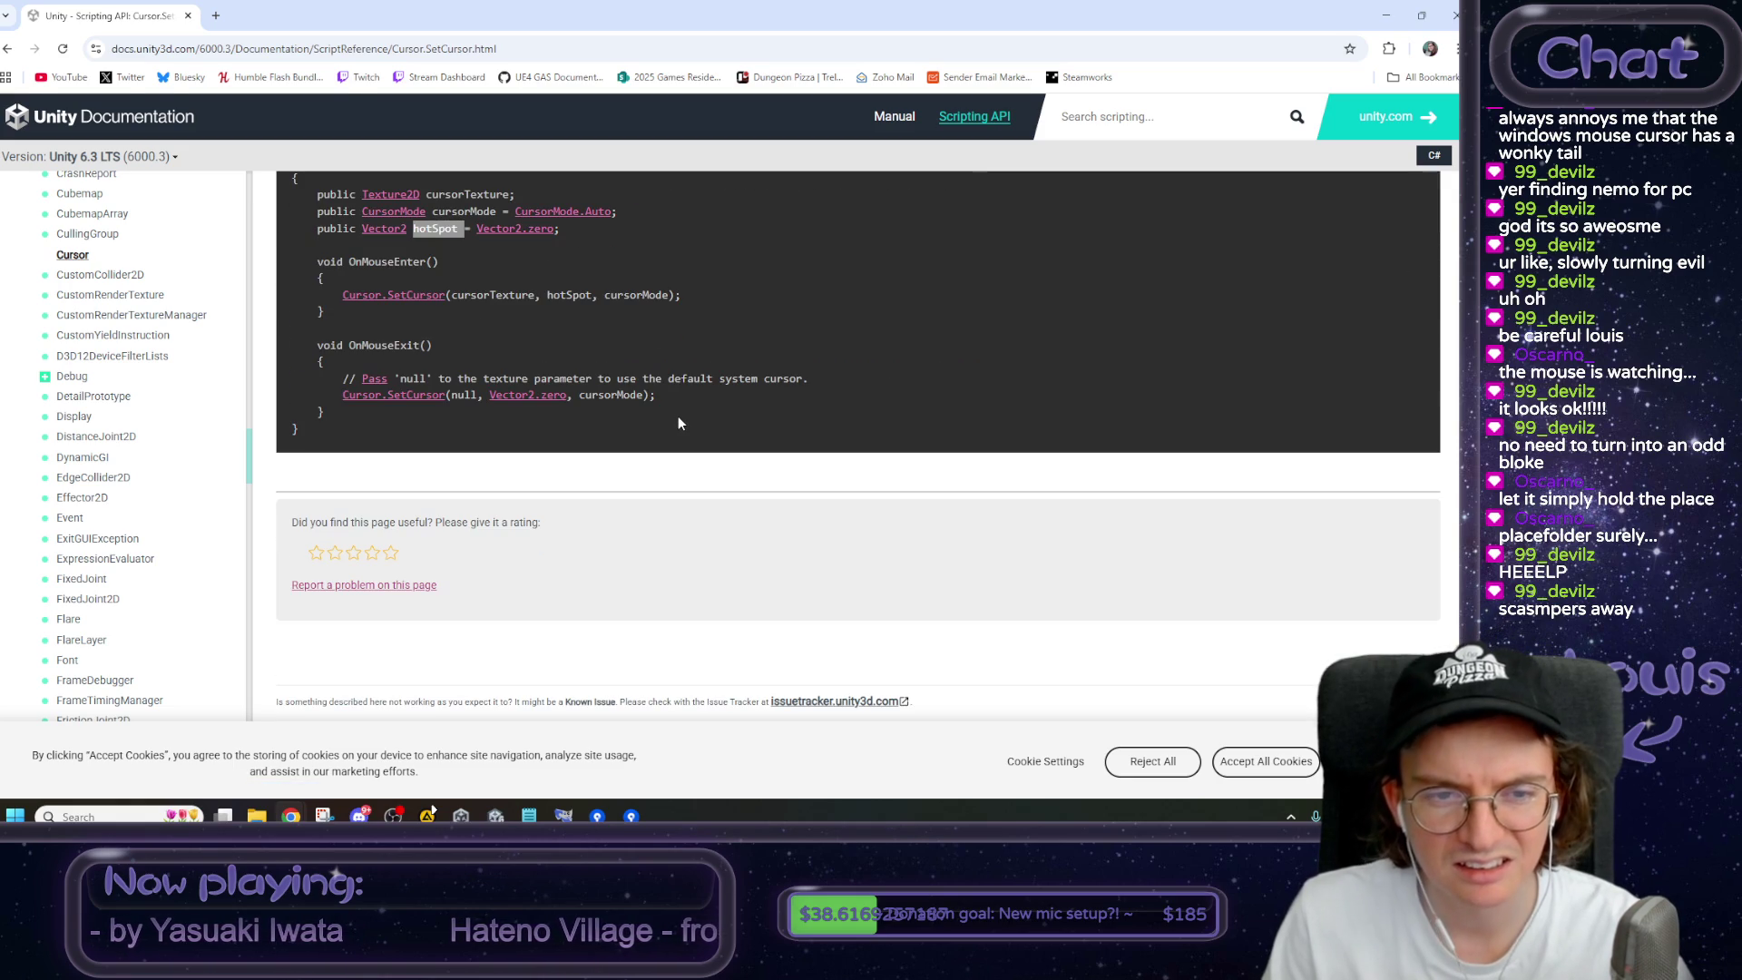
pyautogui.scroll(6, 676, 417)
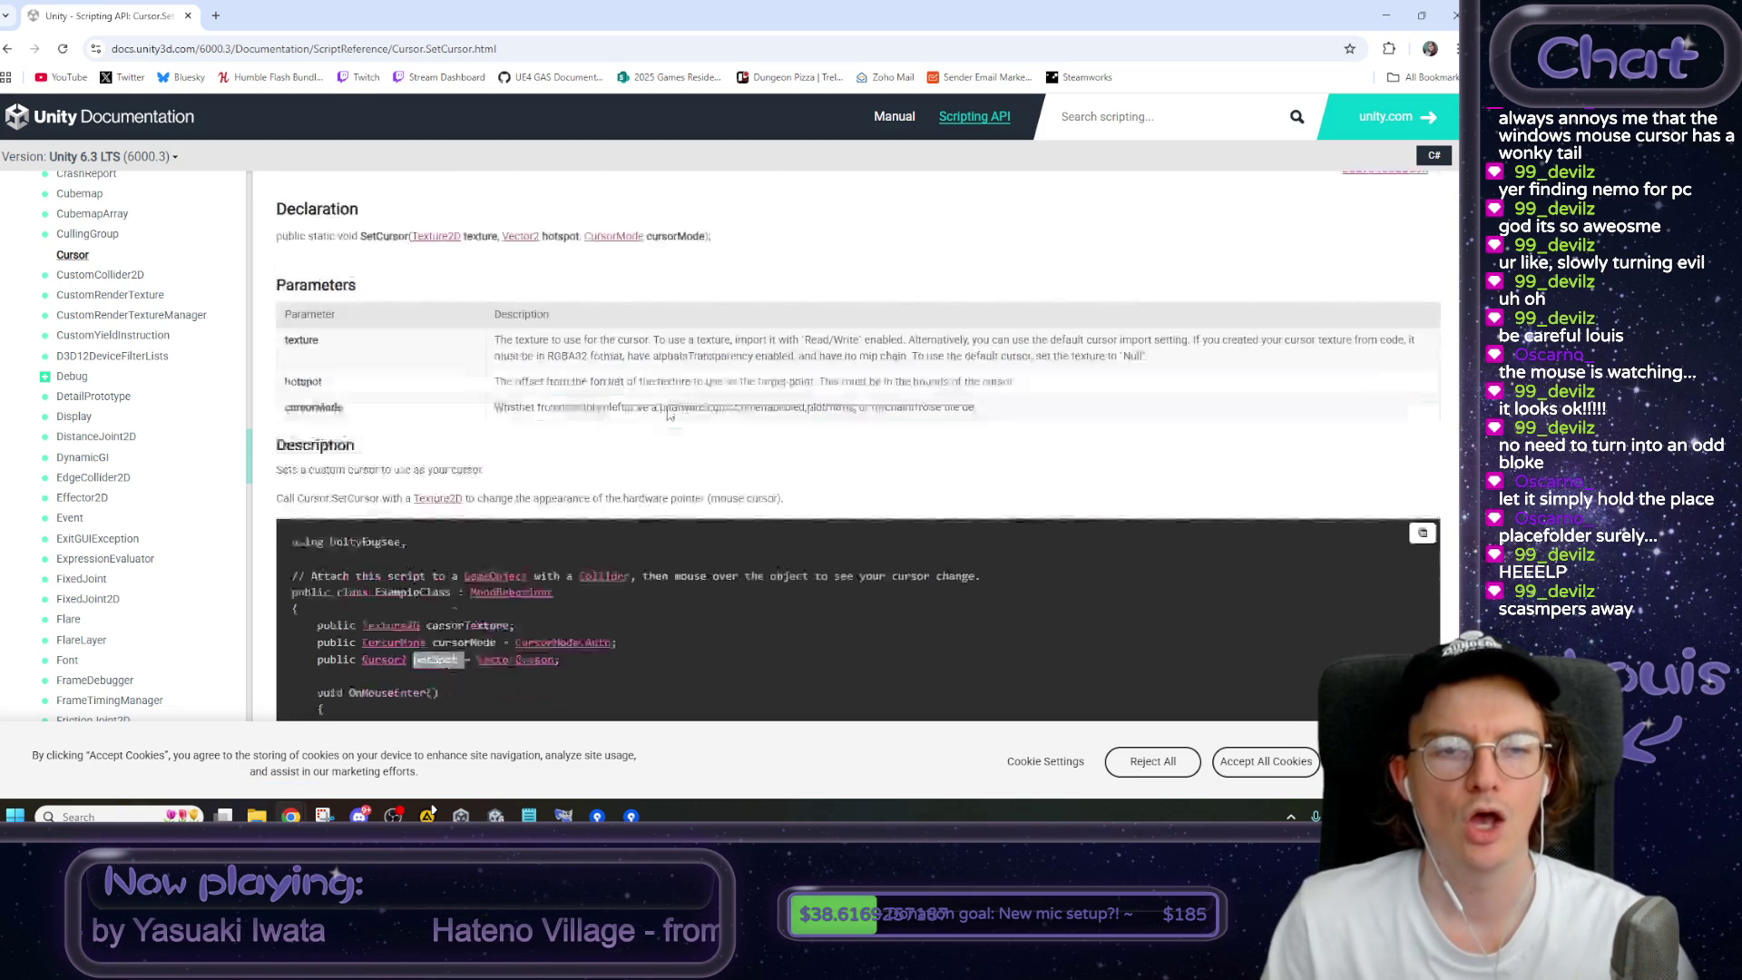
pyautogui.scroll(-3, 678, 412)
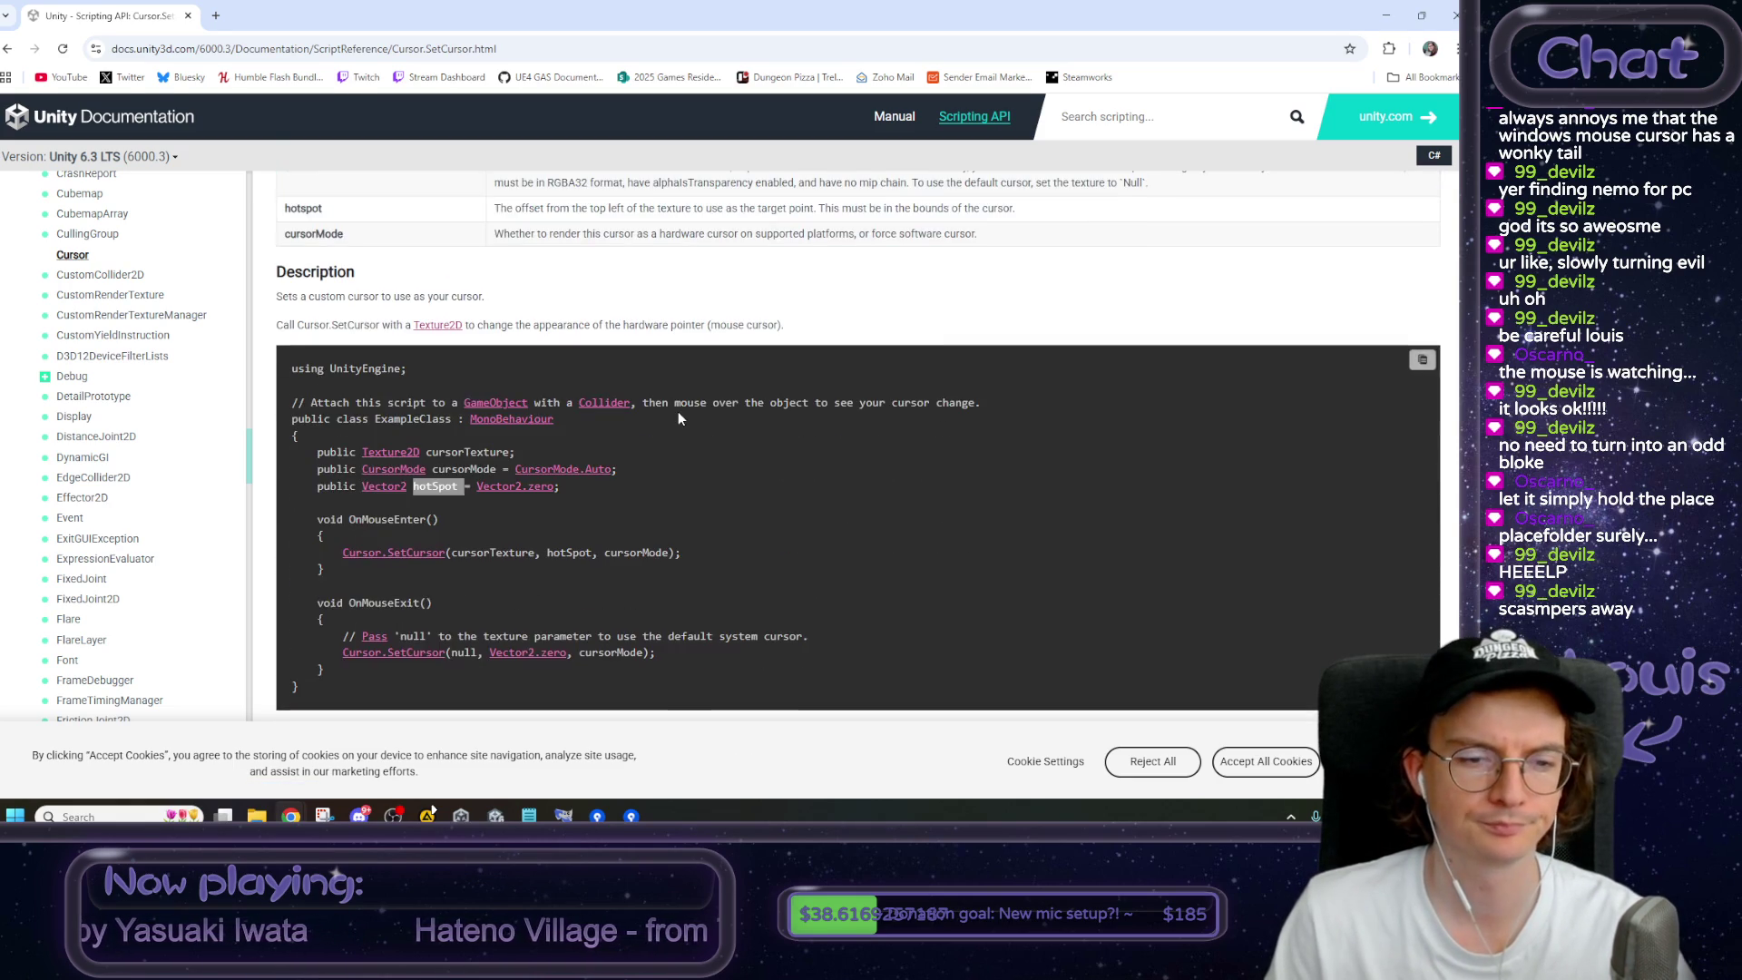
pyautogui.scroll(3, 679, 412)
pyautogui.scroll(-4, 674, 411)
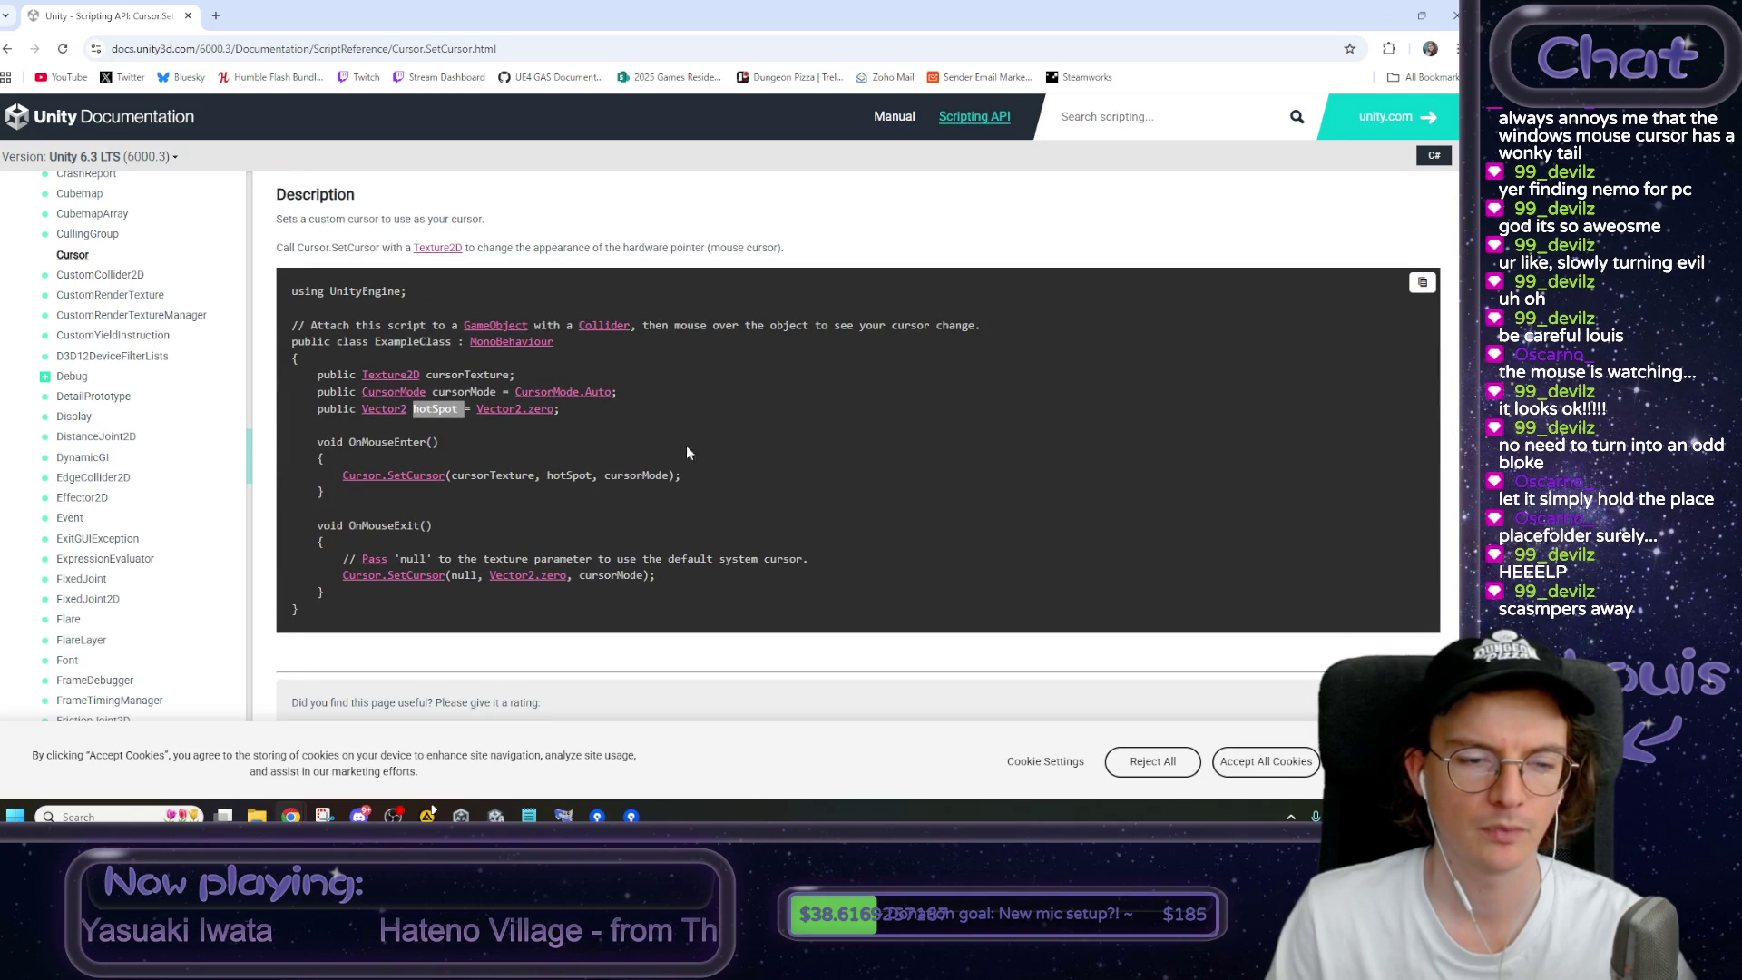
pyautogui.moveTo(363, 584)
pyautogui.mouseDown()
pyautogui.moveTo(309, 558)
pyautogui.moveTo(280, 347)
pyautogui.mouseUp()
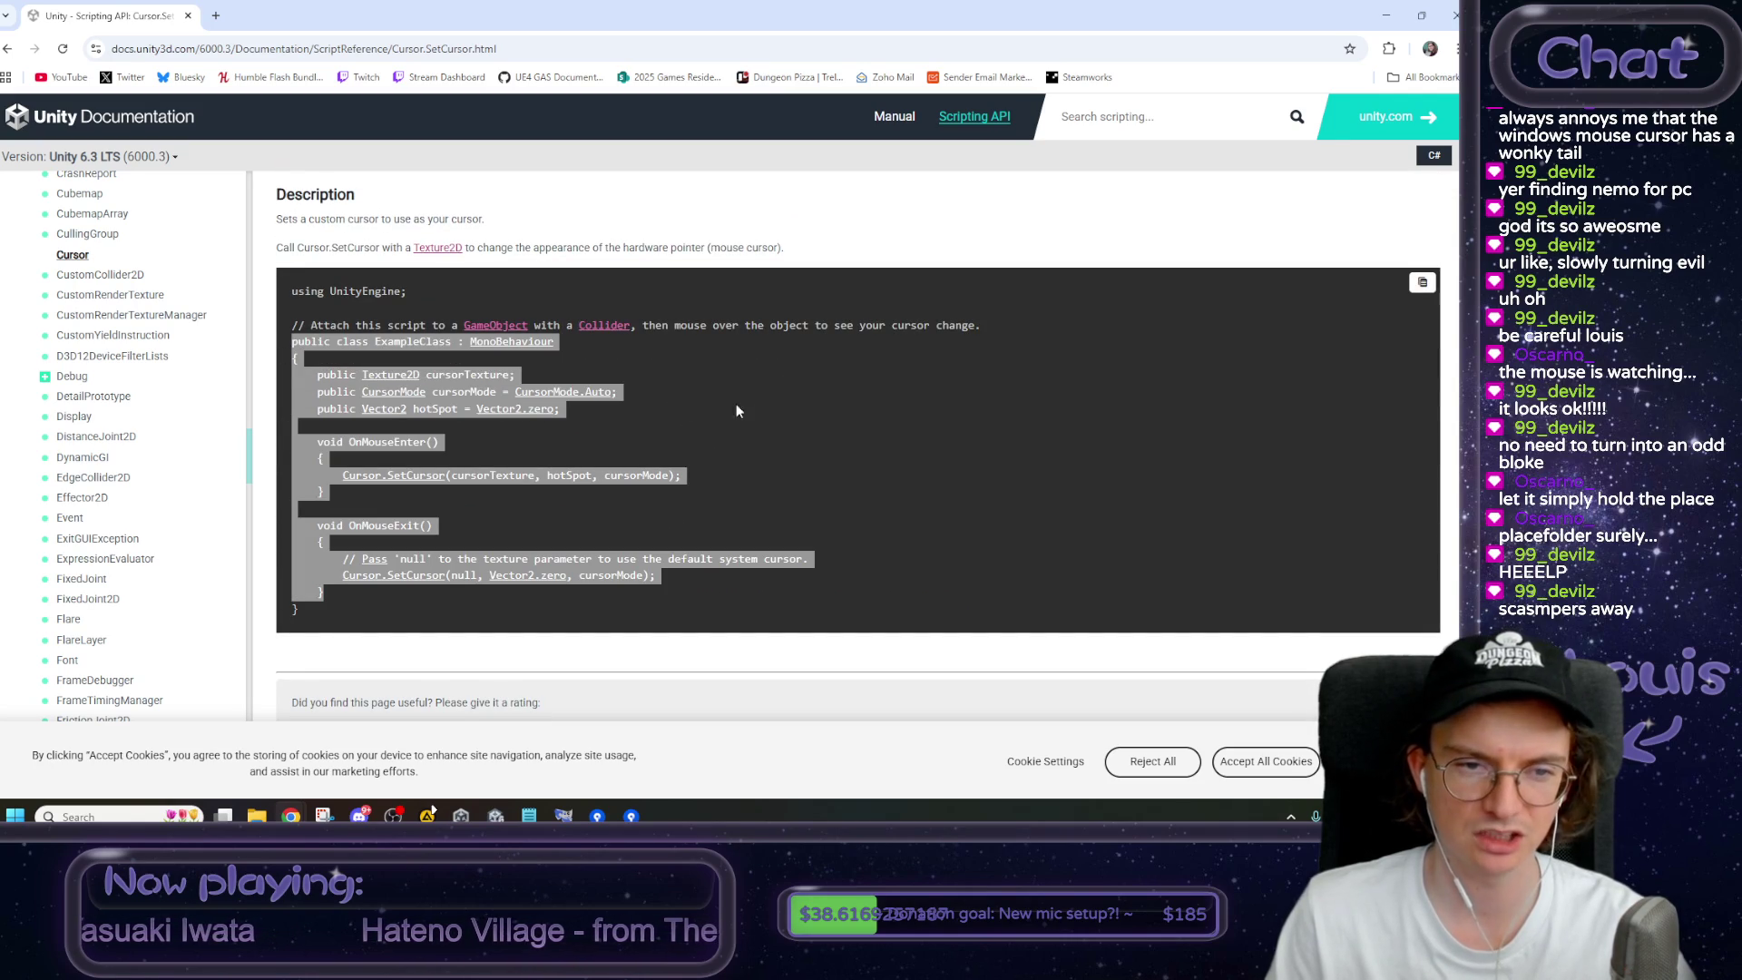
pyautogui.click(769, 408)
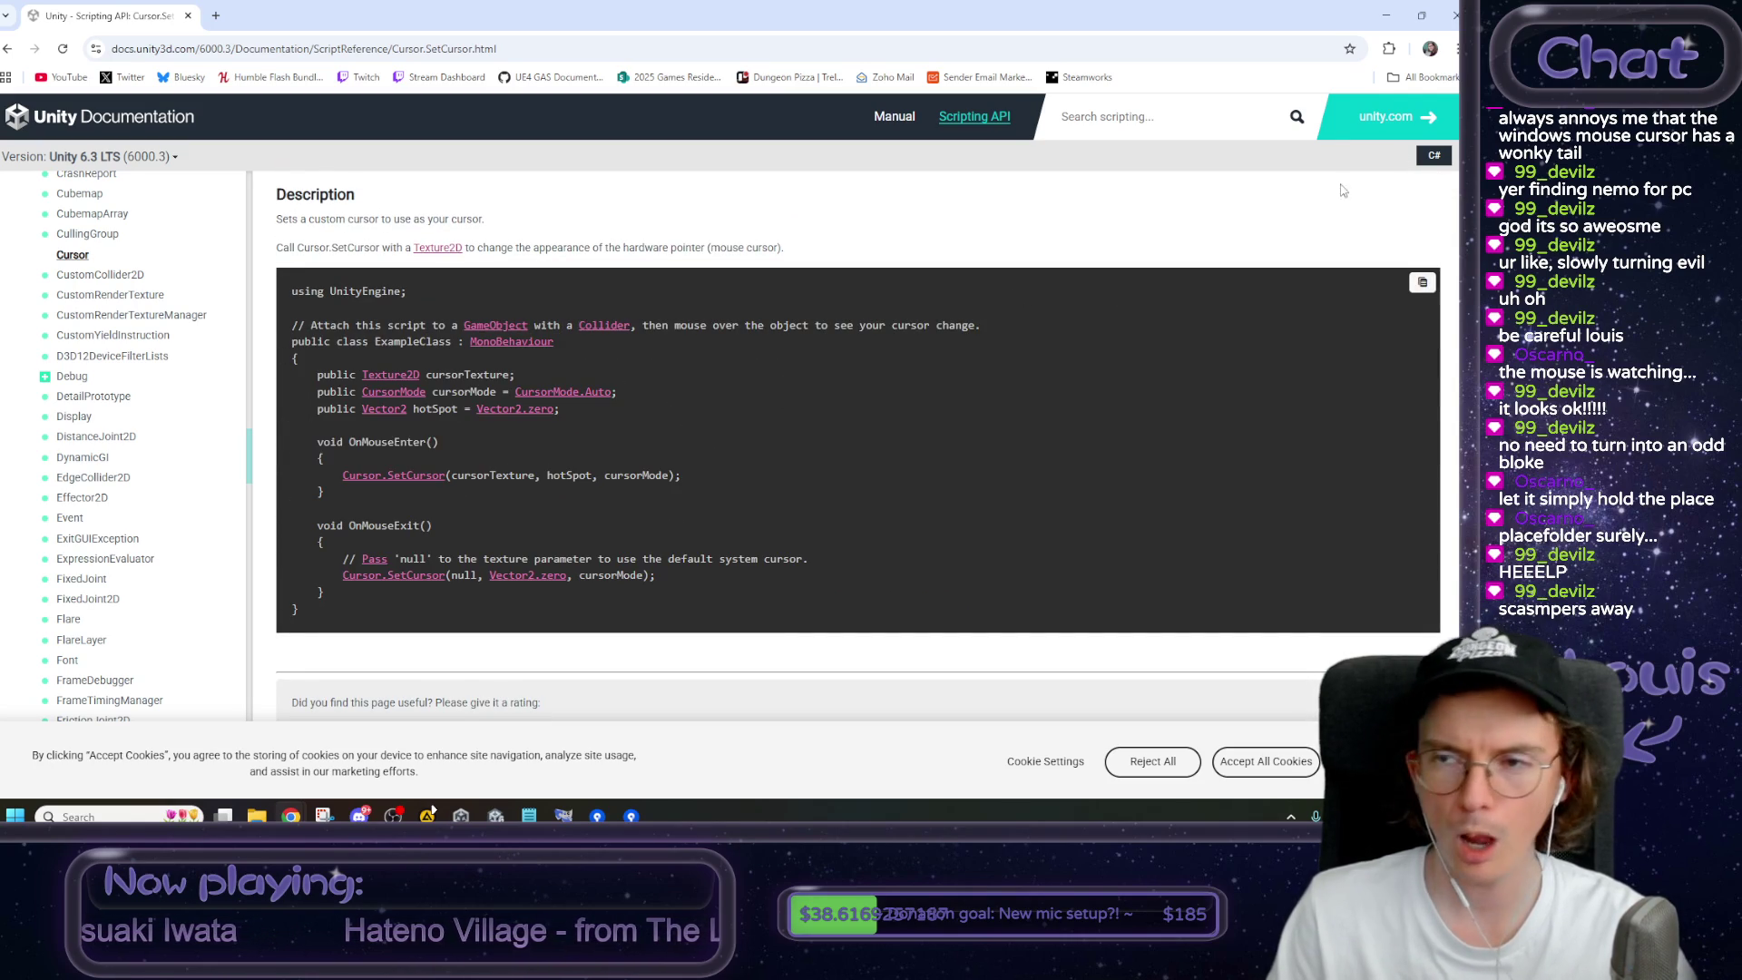
pyautogui.click(1387, 16)
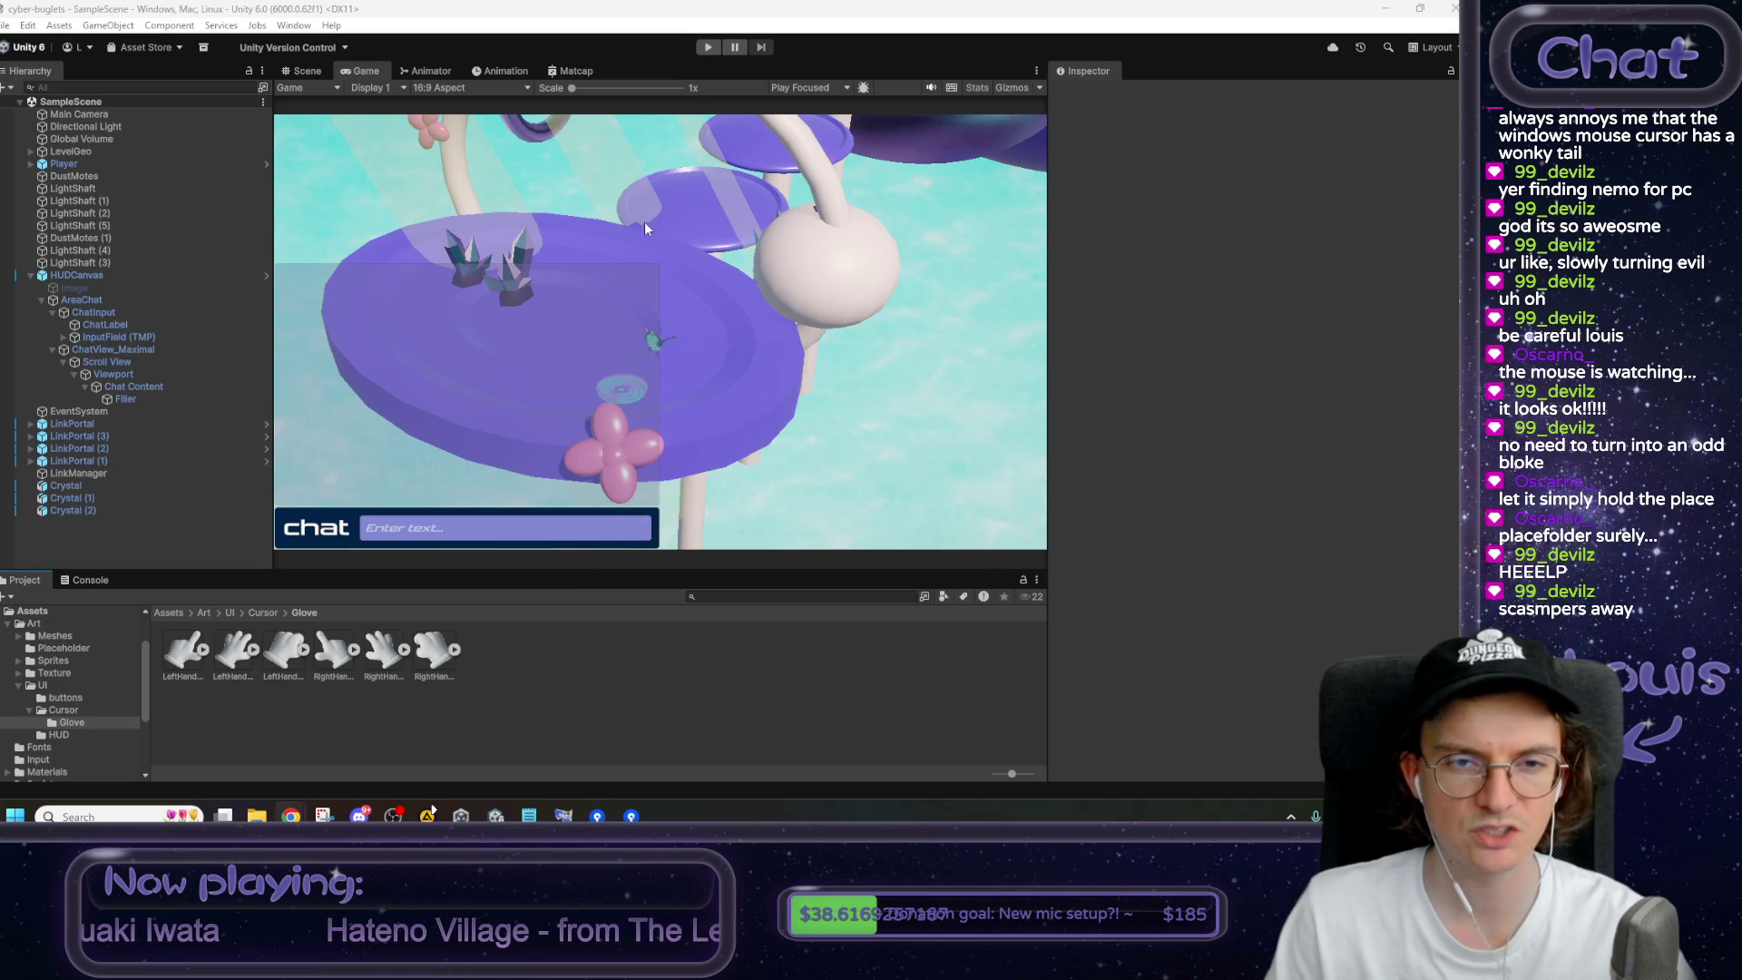
# Navigate Assets > Scripts, briefly peeking into Player, and open CursorManager in Visual Studio.
pyautogui.click(171, 612)
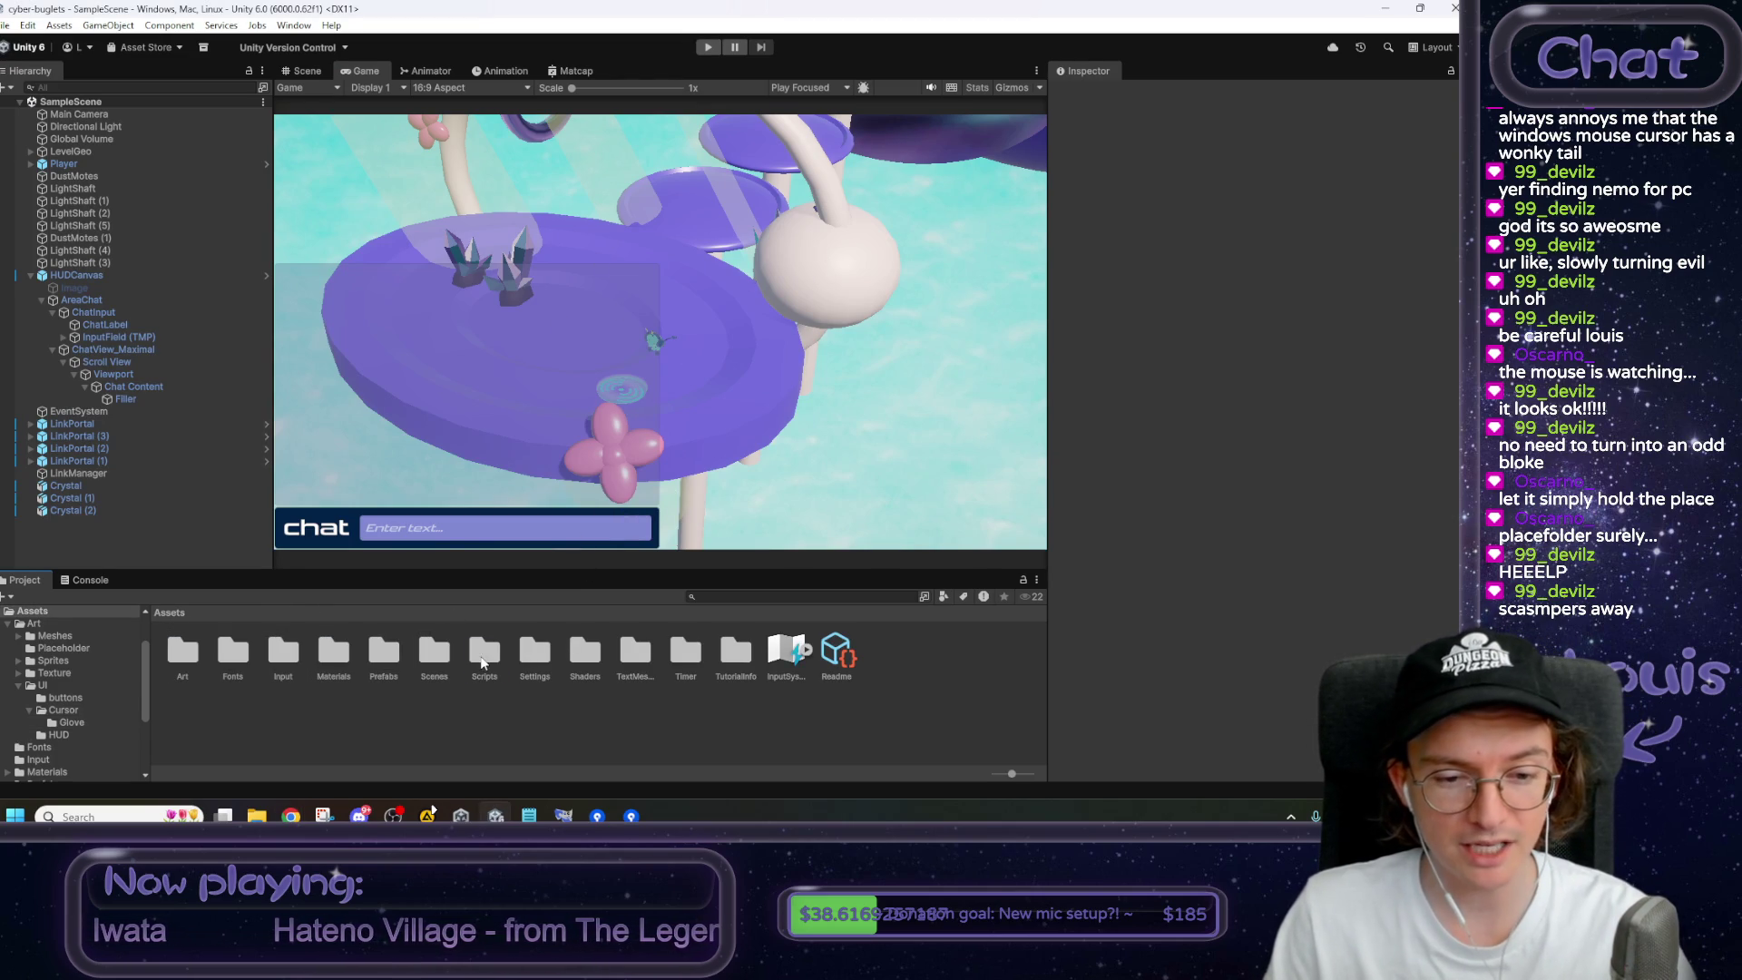
pyautogui.doubleClick(482, 655)
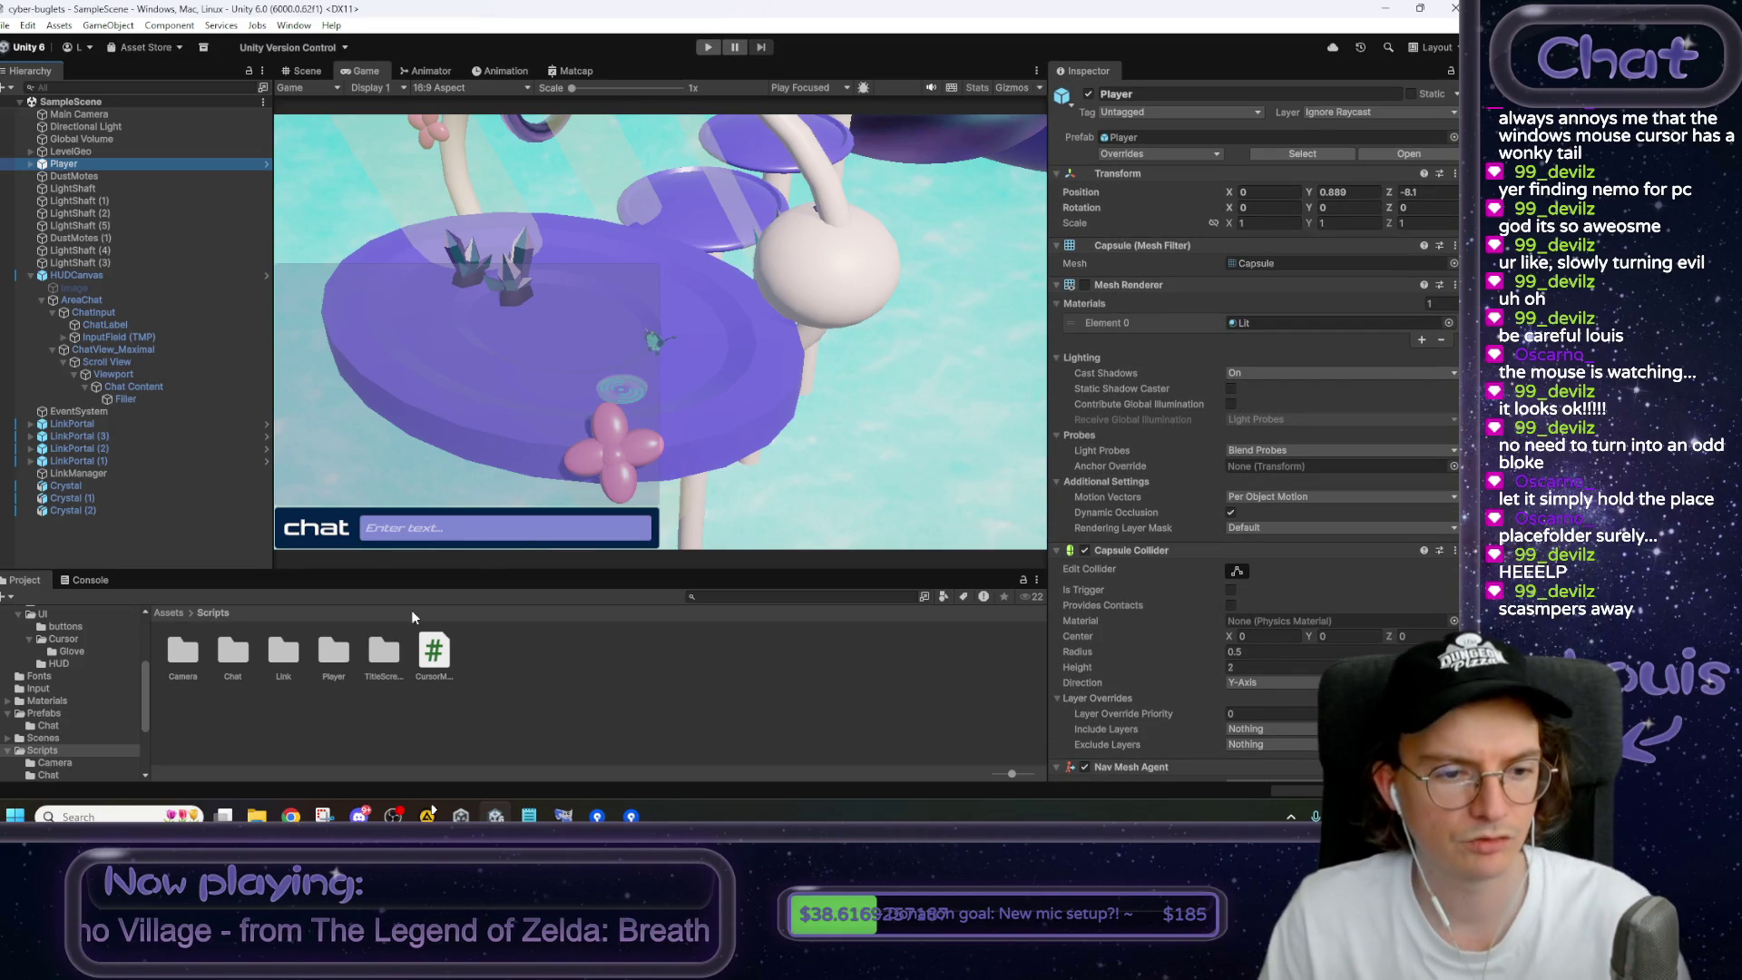
pyautogui.doubleClick(338, 653)
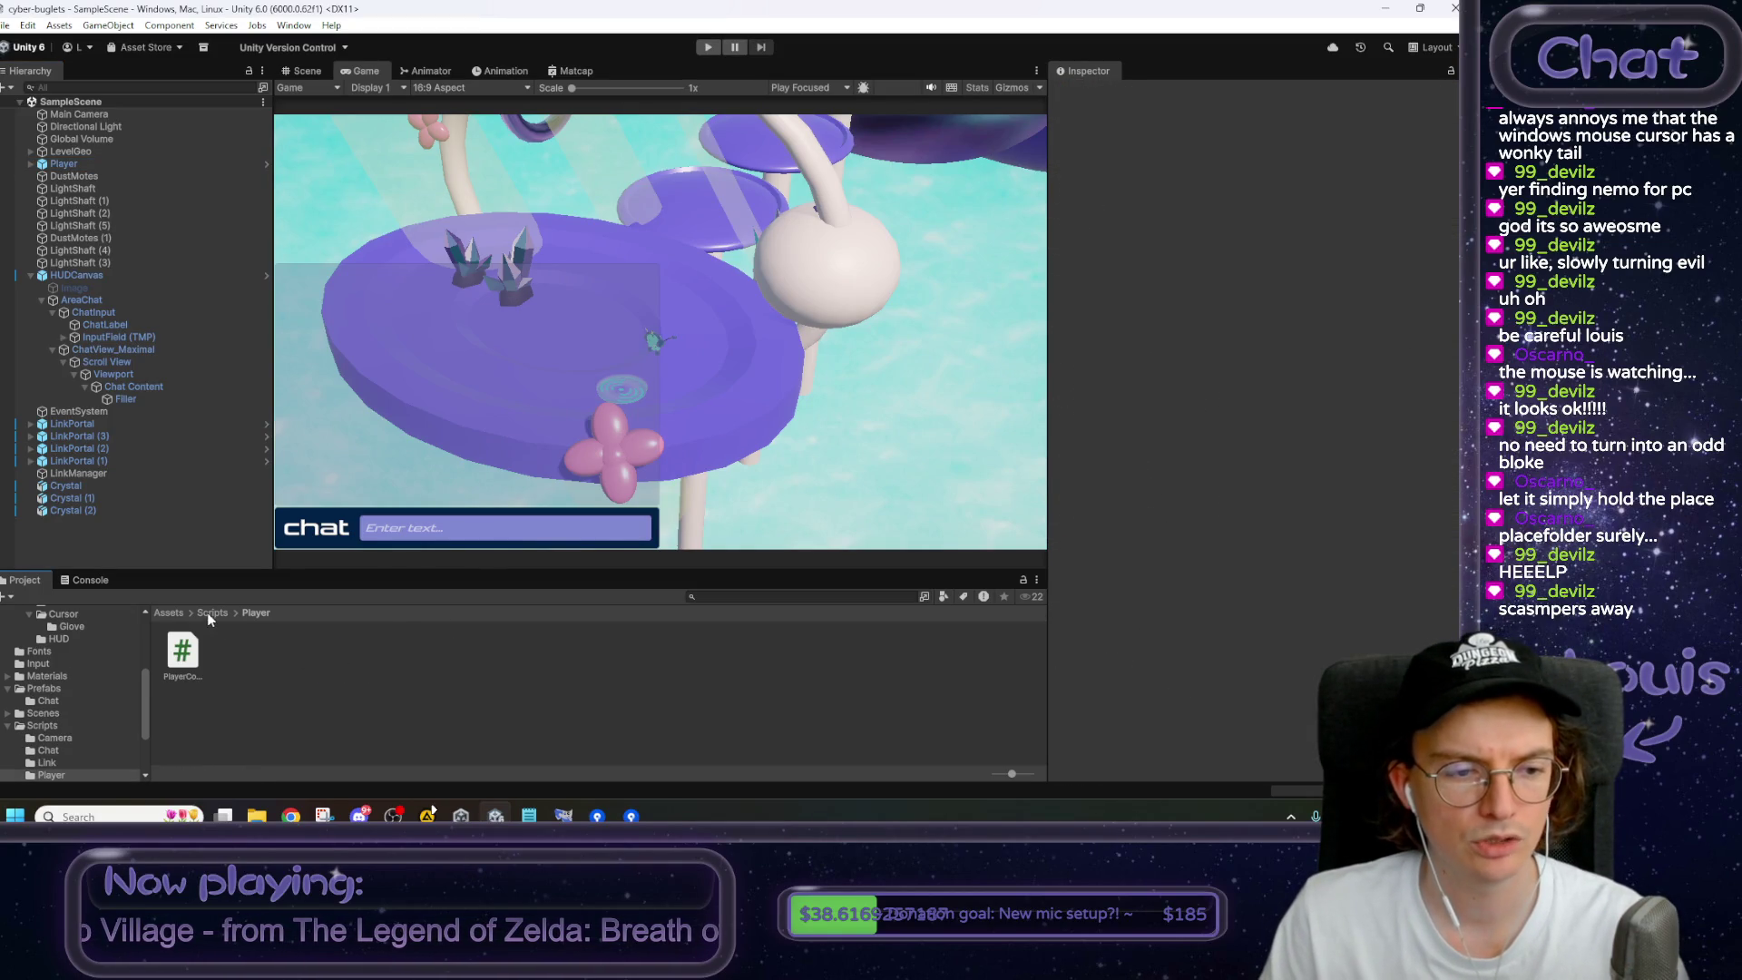
pyautogui.click(210, 612)
pyautogui.doubleClick(434, 649)
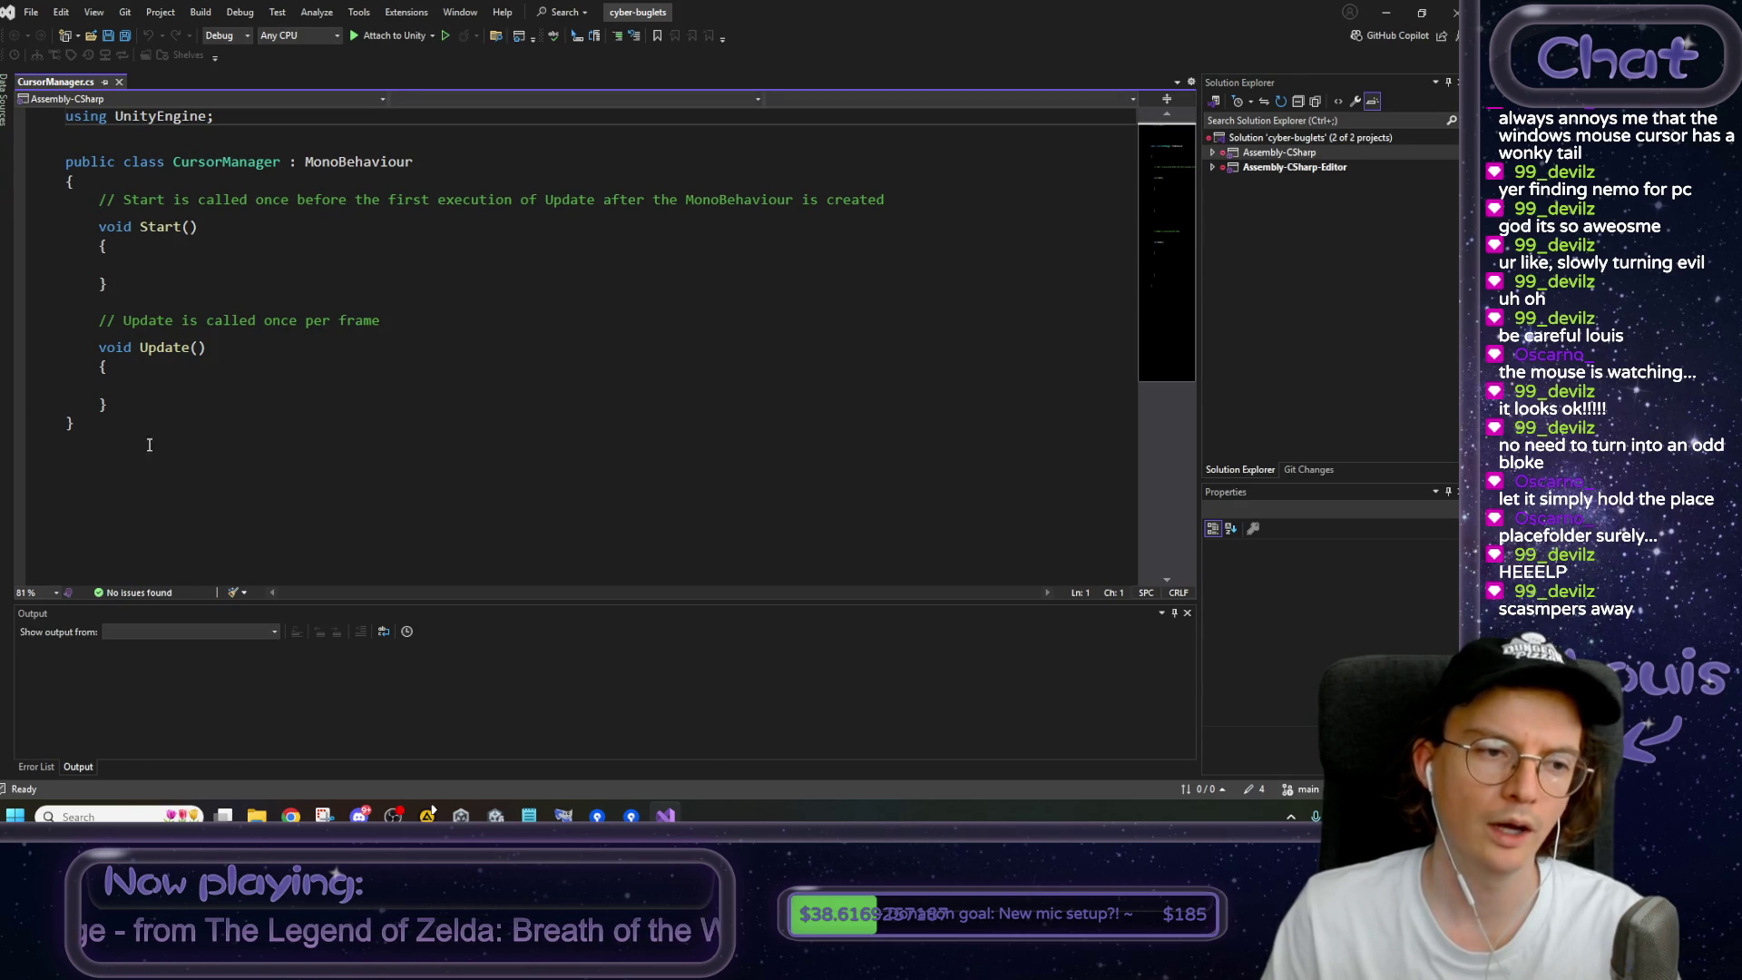
# Select and delete the template Start() and Update() methods along with their comments.
pyautogui.moveTo(118, 406); pyautogui.dragTo(99, 199)
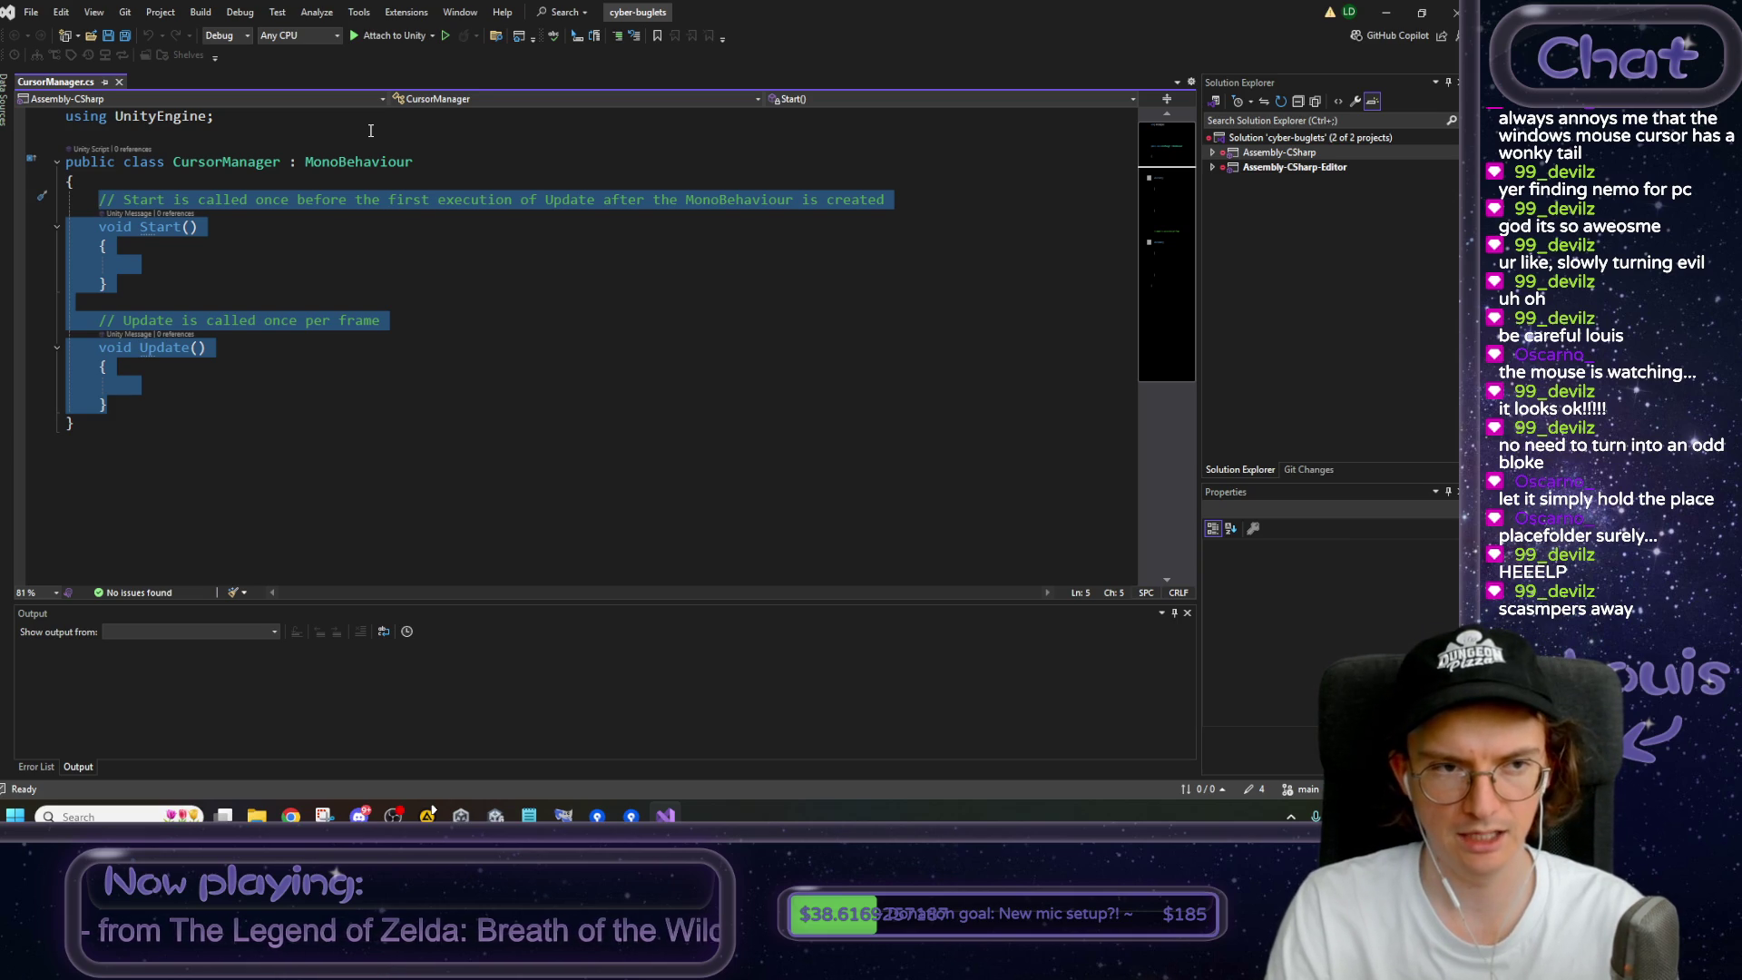
pyautogui.press('Delete')
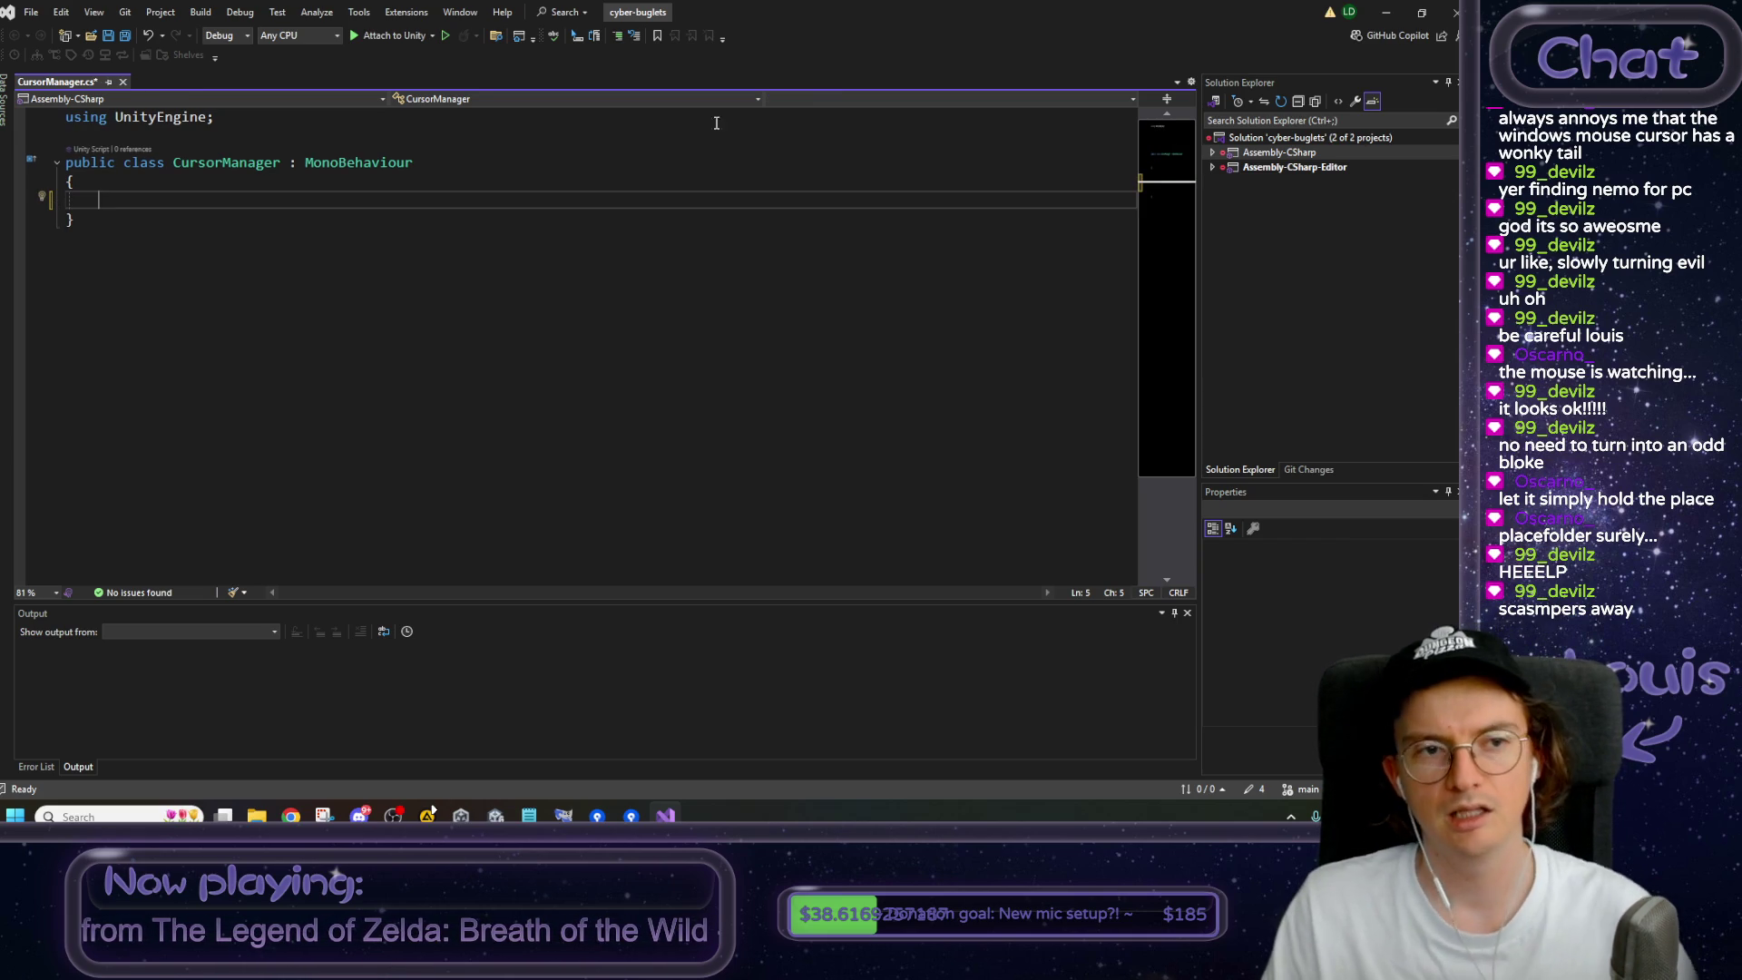
# Back in Unity, open PlayerController.cs from Scripts > Player, then close it again.
pyautogui.hotkey('alt', 'Tab')
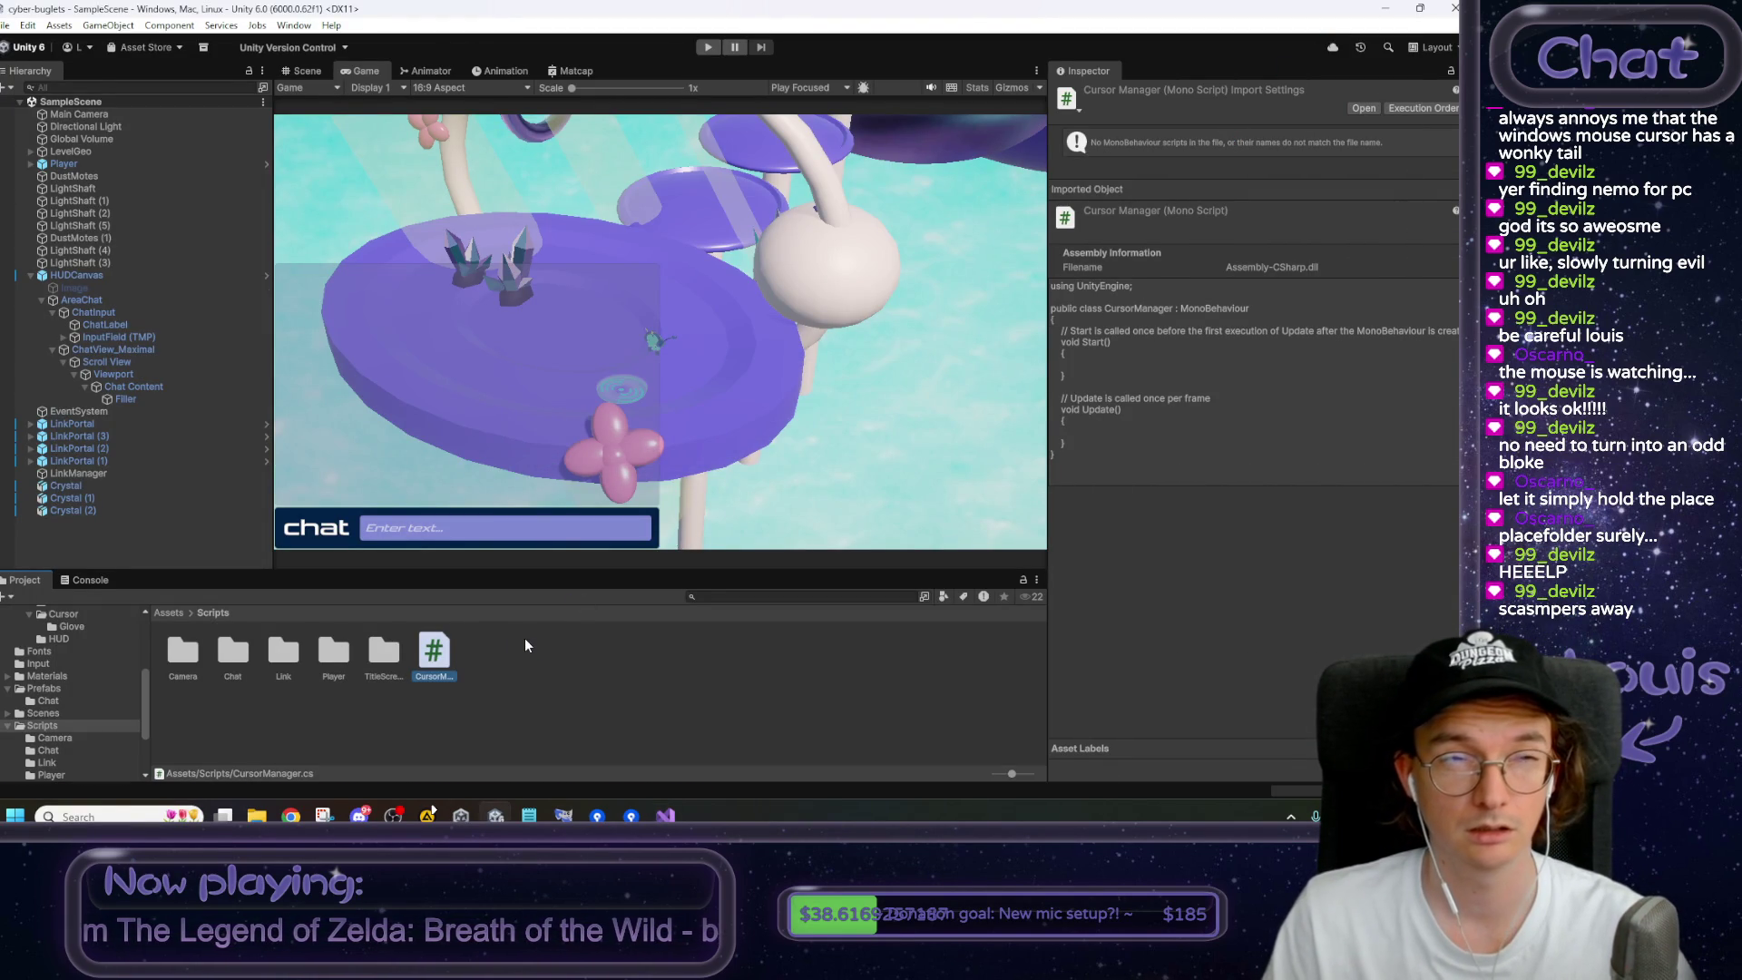
pyautogui.doubleClick(332, 652)
pyautogui.doubleClick(183, 651)
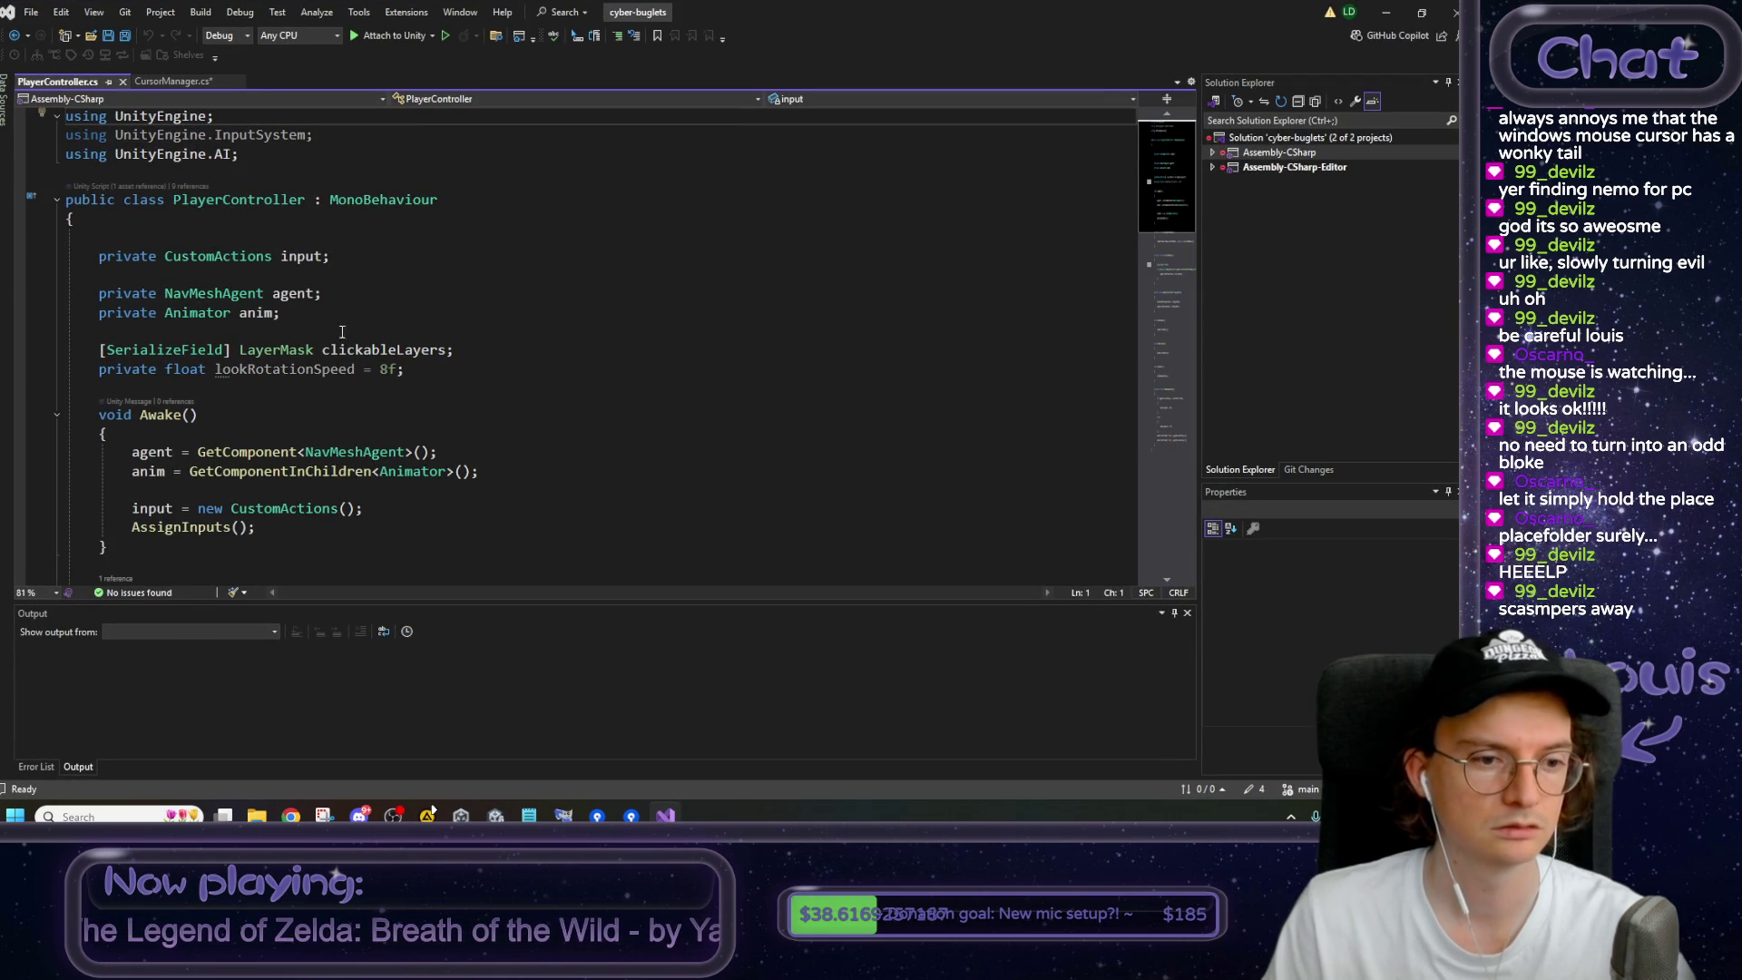
pyautogui.click(259, 198)
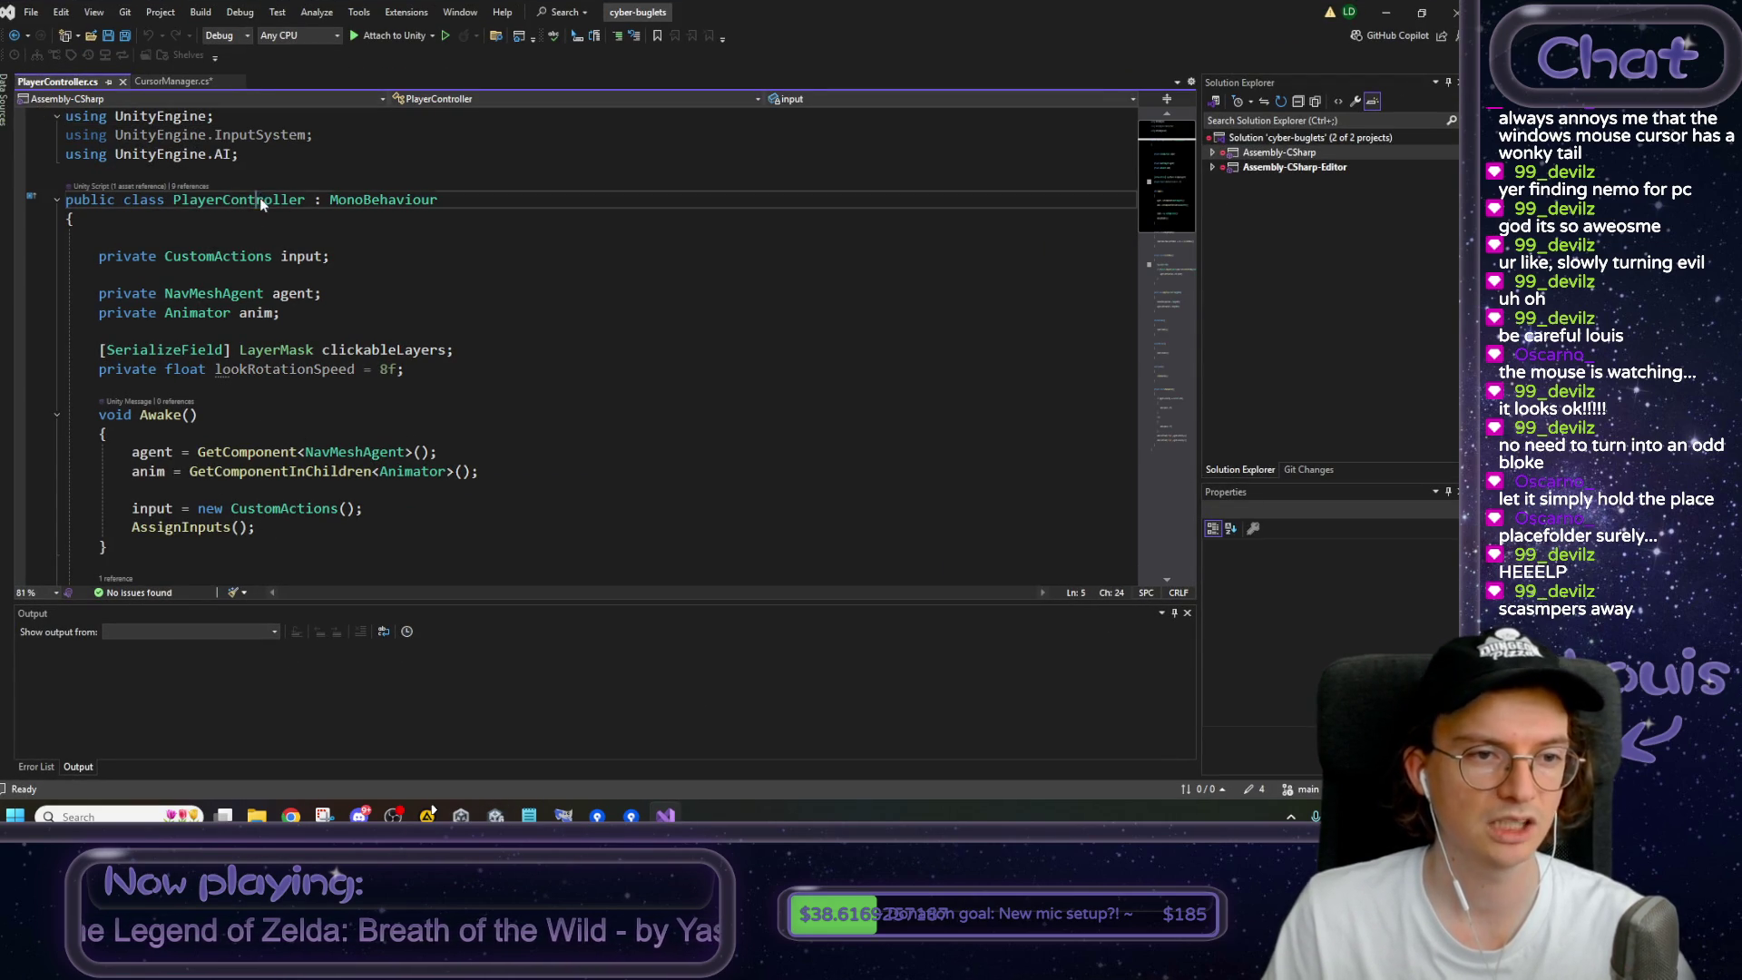
pyautogui.middleClick(45, 82)
# Open the ChatManager script from the Scripts > Chat folder.
pyautogui.click(1382, 11)
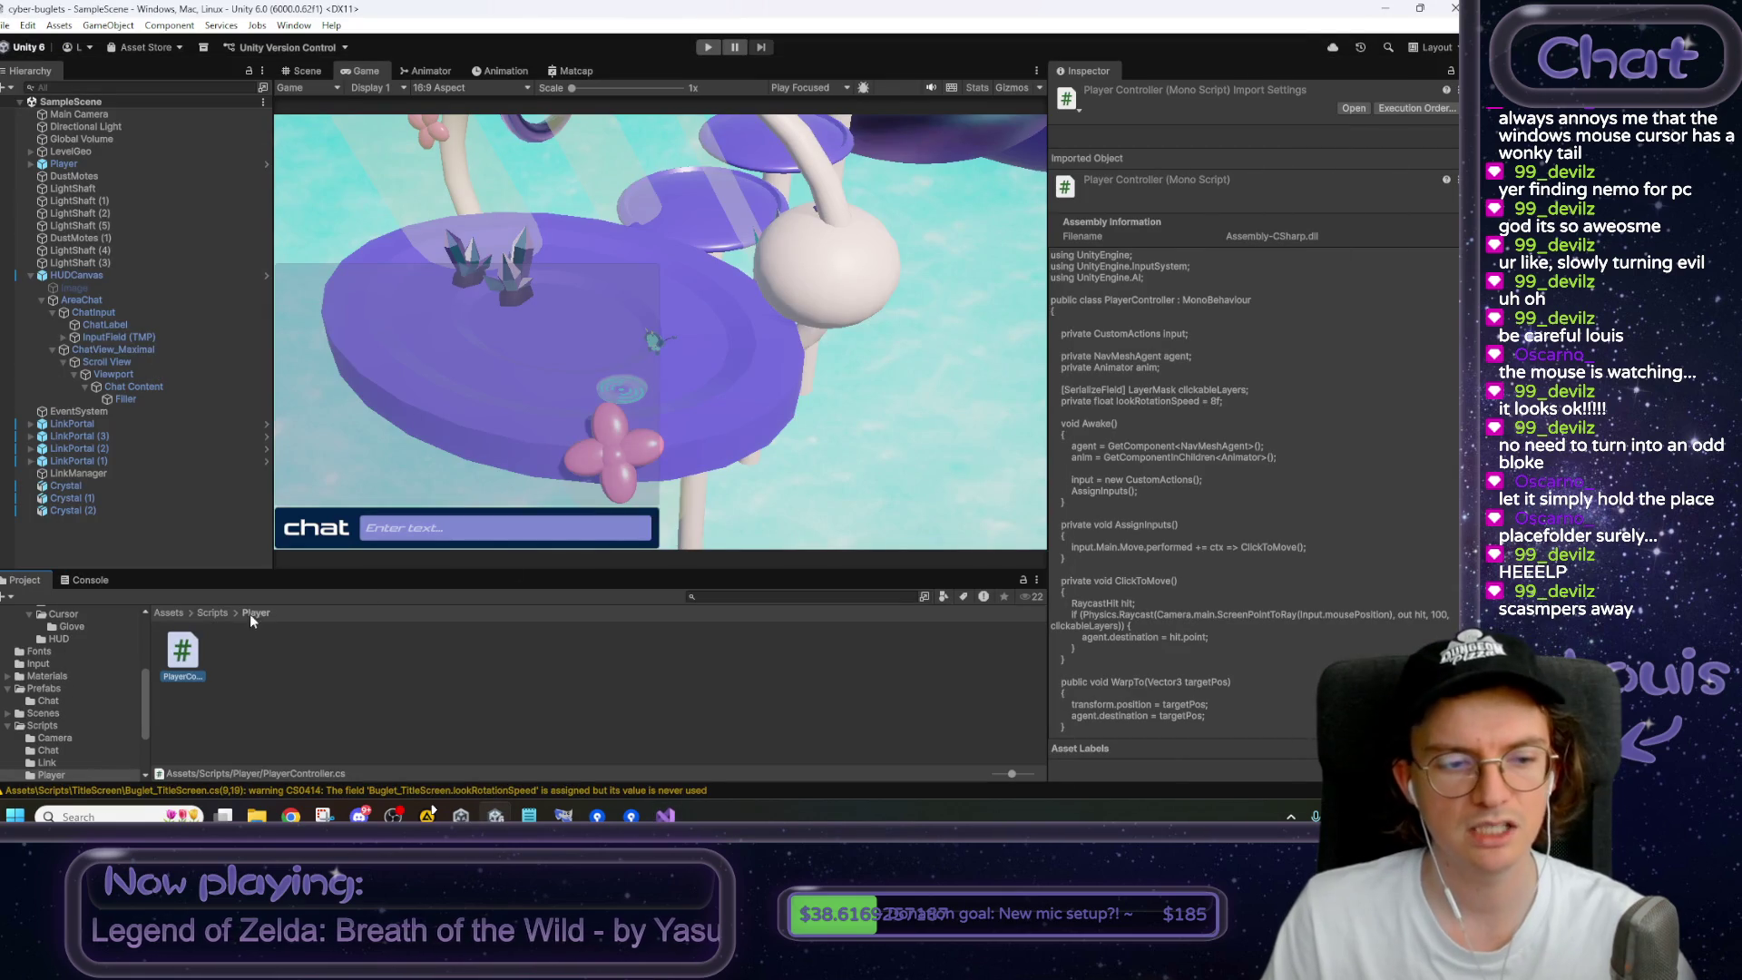
pyautogui.click(214, 613)
pyautogui.doubleClick(231, 655)
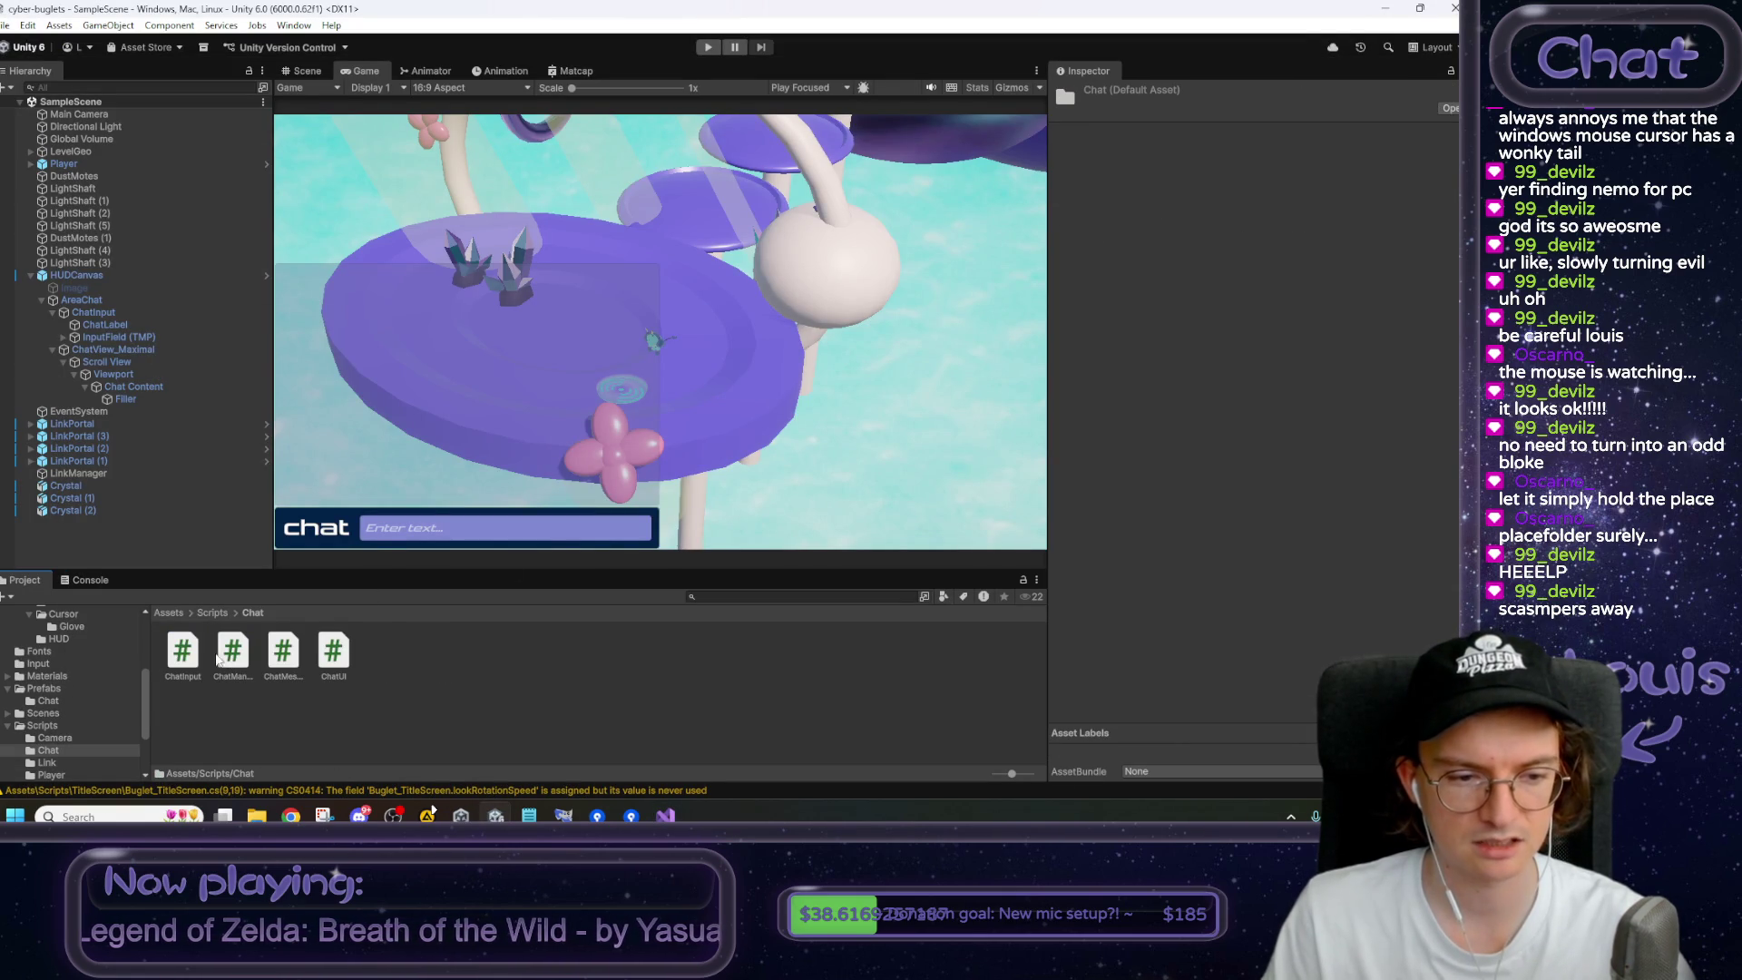
pyautogui.doubleClick(234, 655)
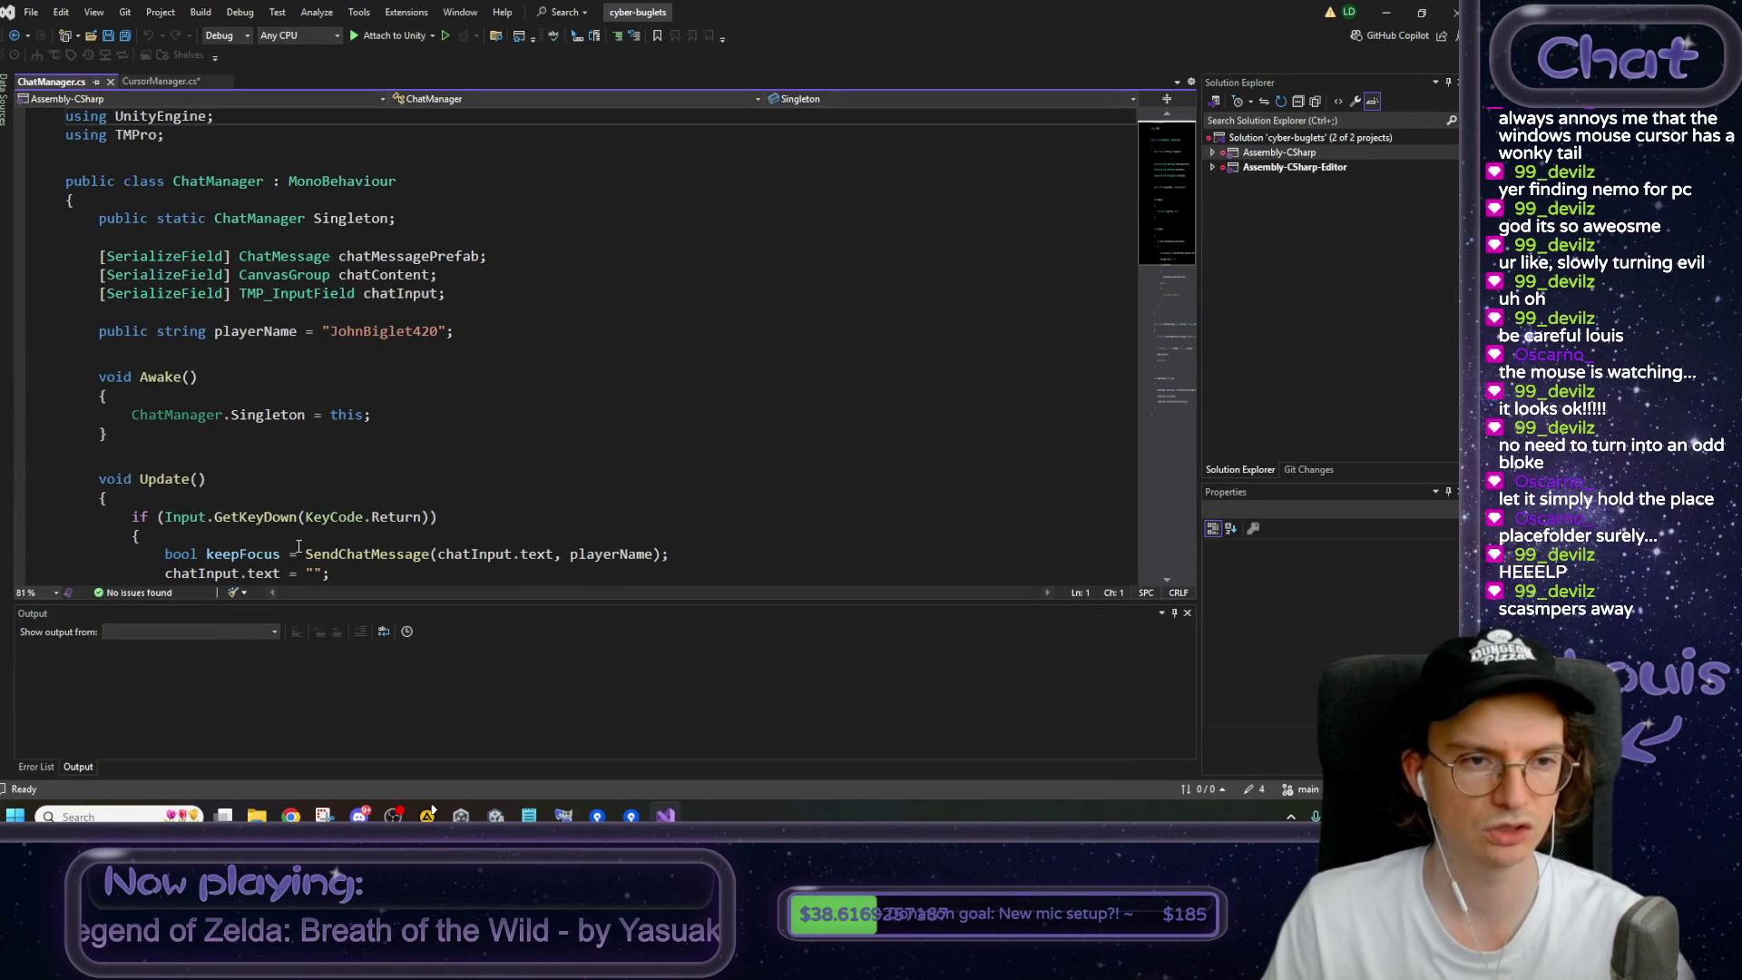
# Copy ChatManager's Singleton declaration into CursorManager, retype it as CursorManager, and save.
pyautogui.moveTo(404, 218); pyautogui.dragTo(99, 218)
pyautogui.hotkey('ctrl', 'c')
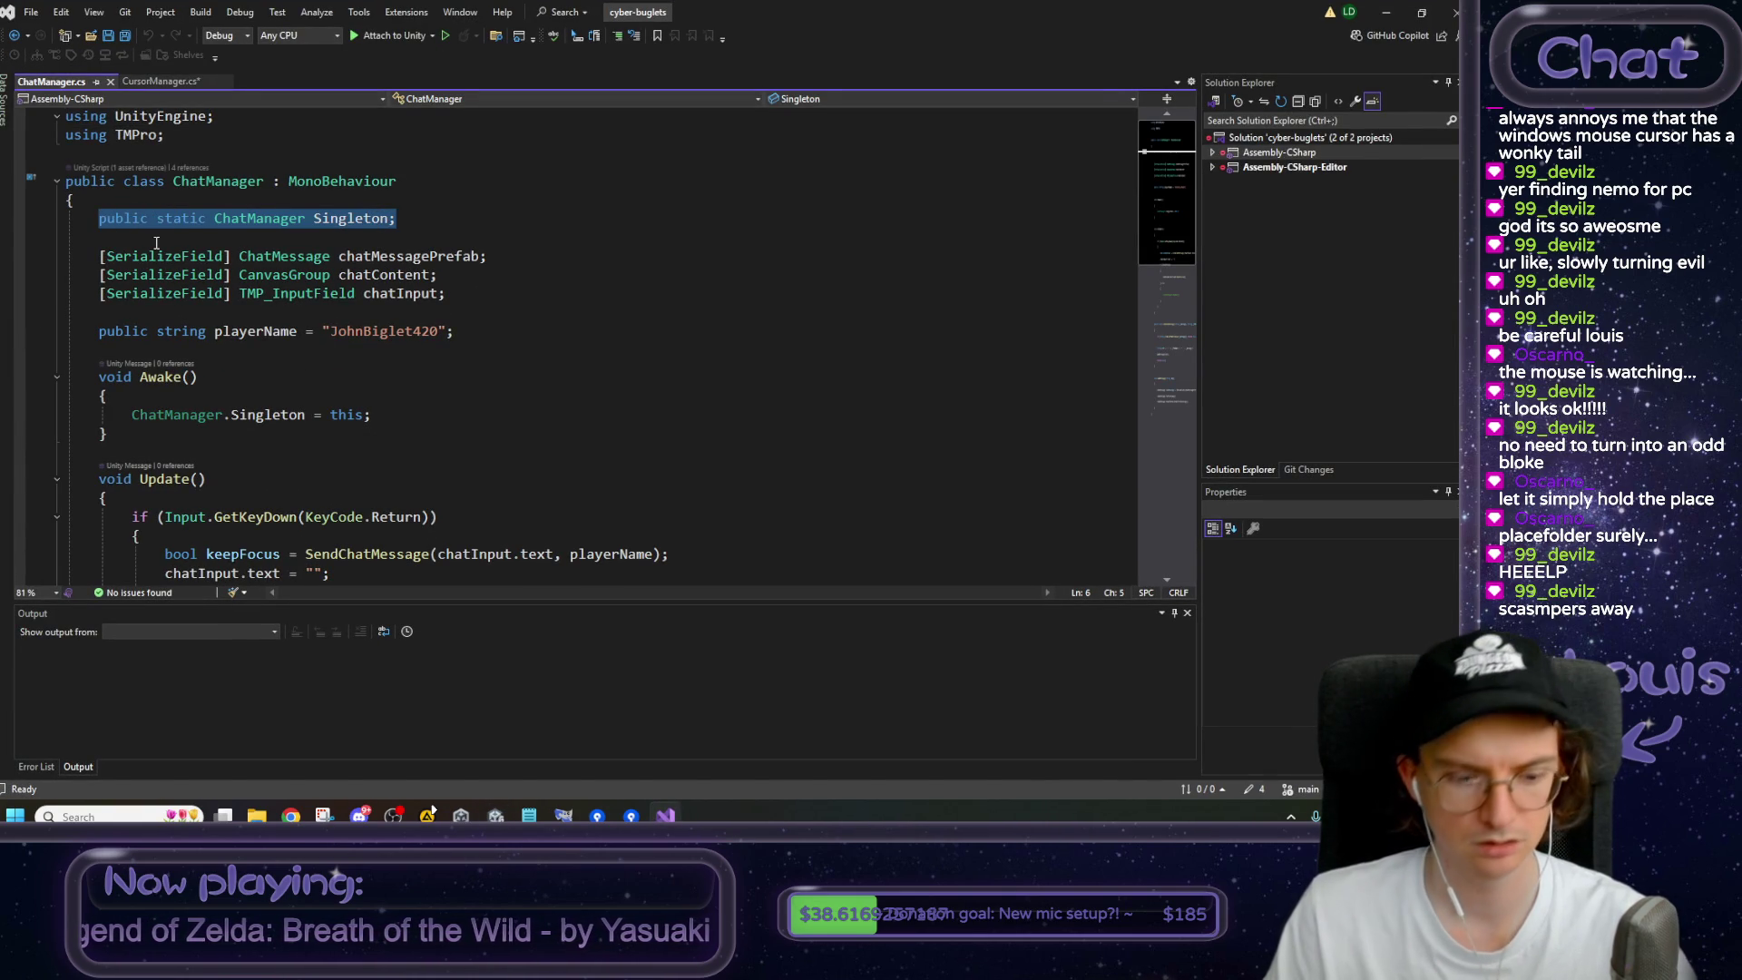
pyautogui.click(167, 81)
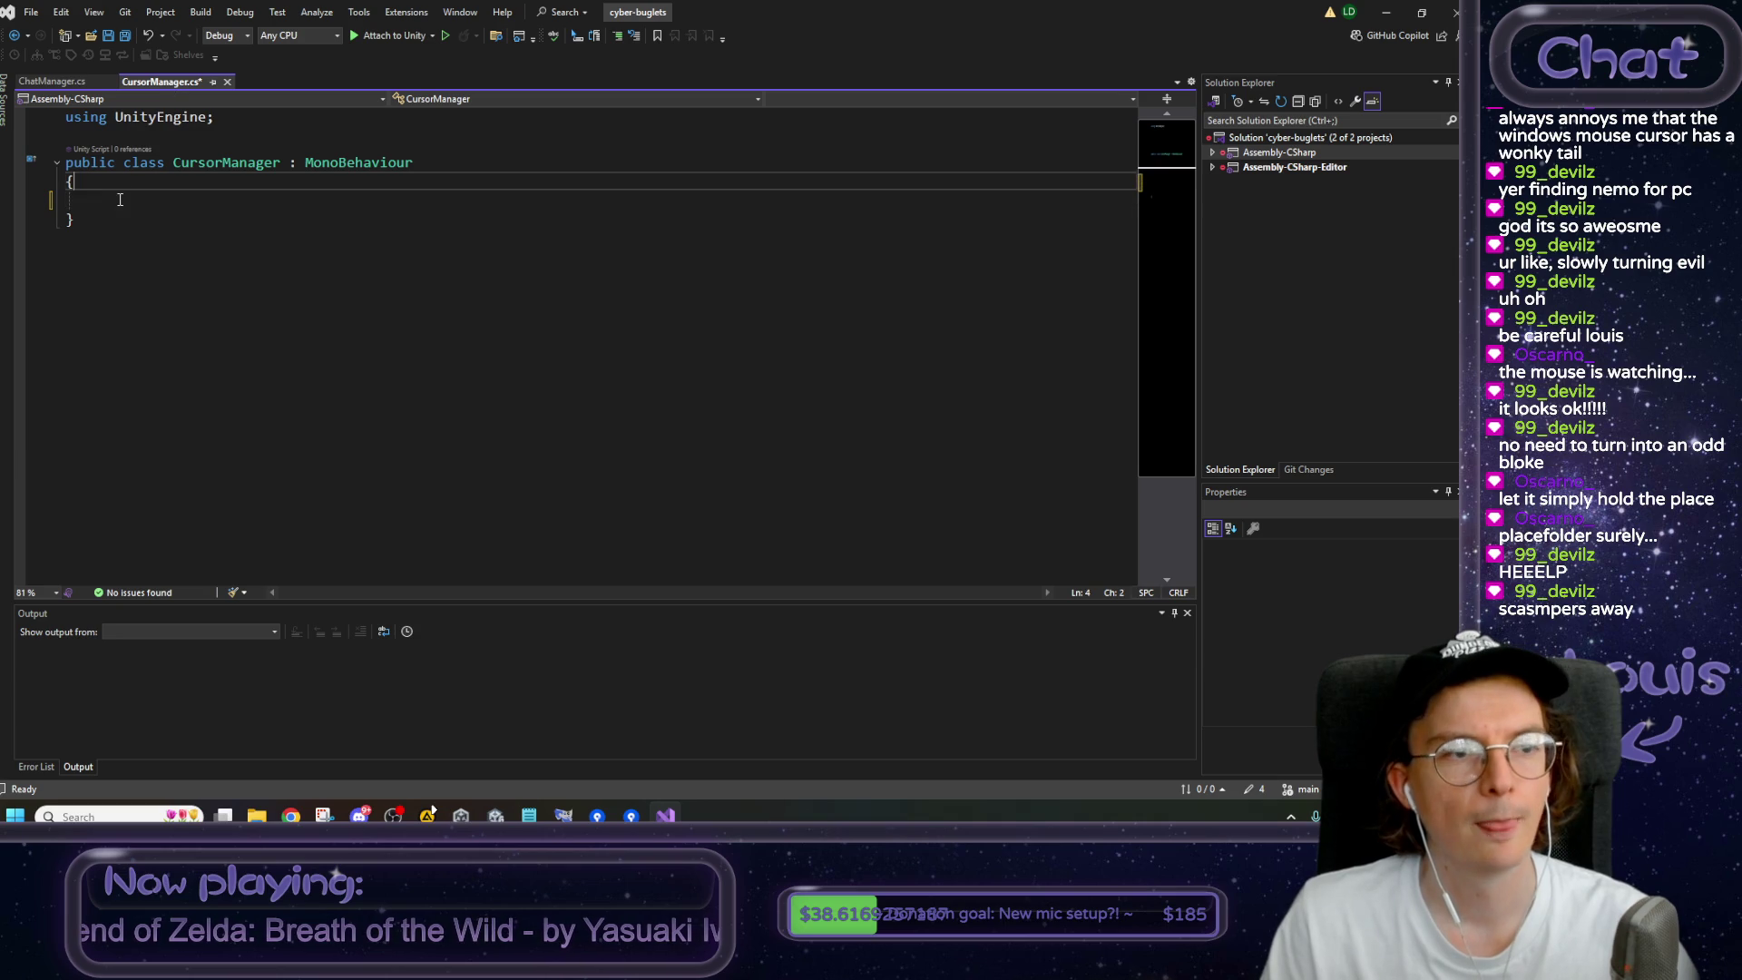
pyautogui.hotkey('ctrl', 'v')
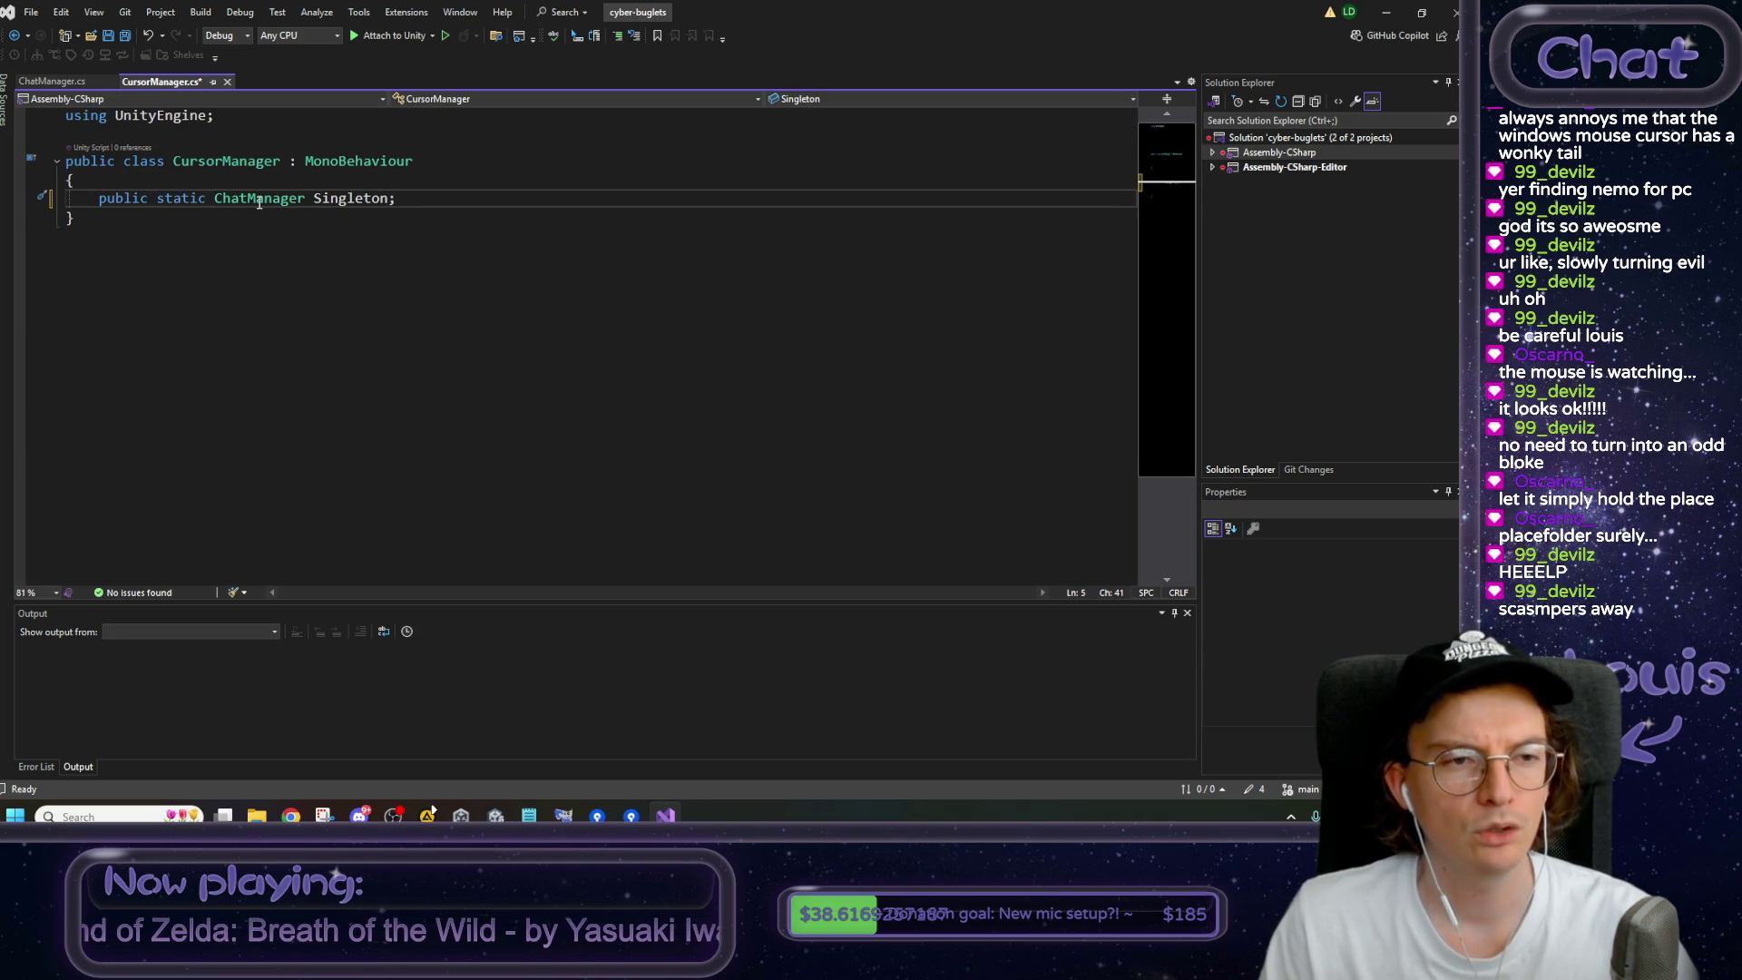
pyautogui.doubleClick(227, 162)
pyautogui.hotkey('ctrl', 'c')
pyautogui.doubleClick(252, 198)
pyautogui.hotkey('ctrl', 'v')
pyautogui.hotkey('ctrl', 's')
# Paste ChatManager's Awake method into CursorManager, assign CursorManager.Singleton, and save.
pyautogui.click(52, 82)
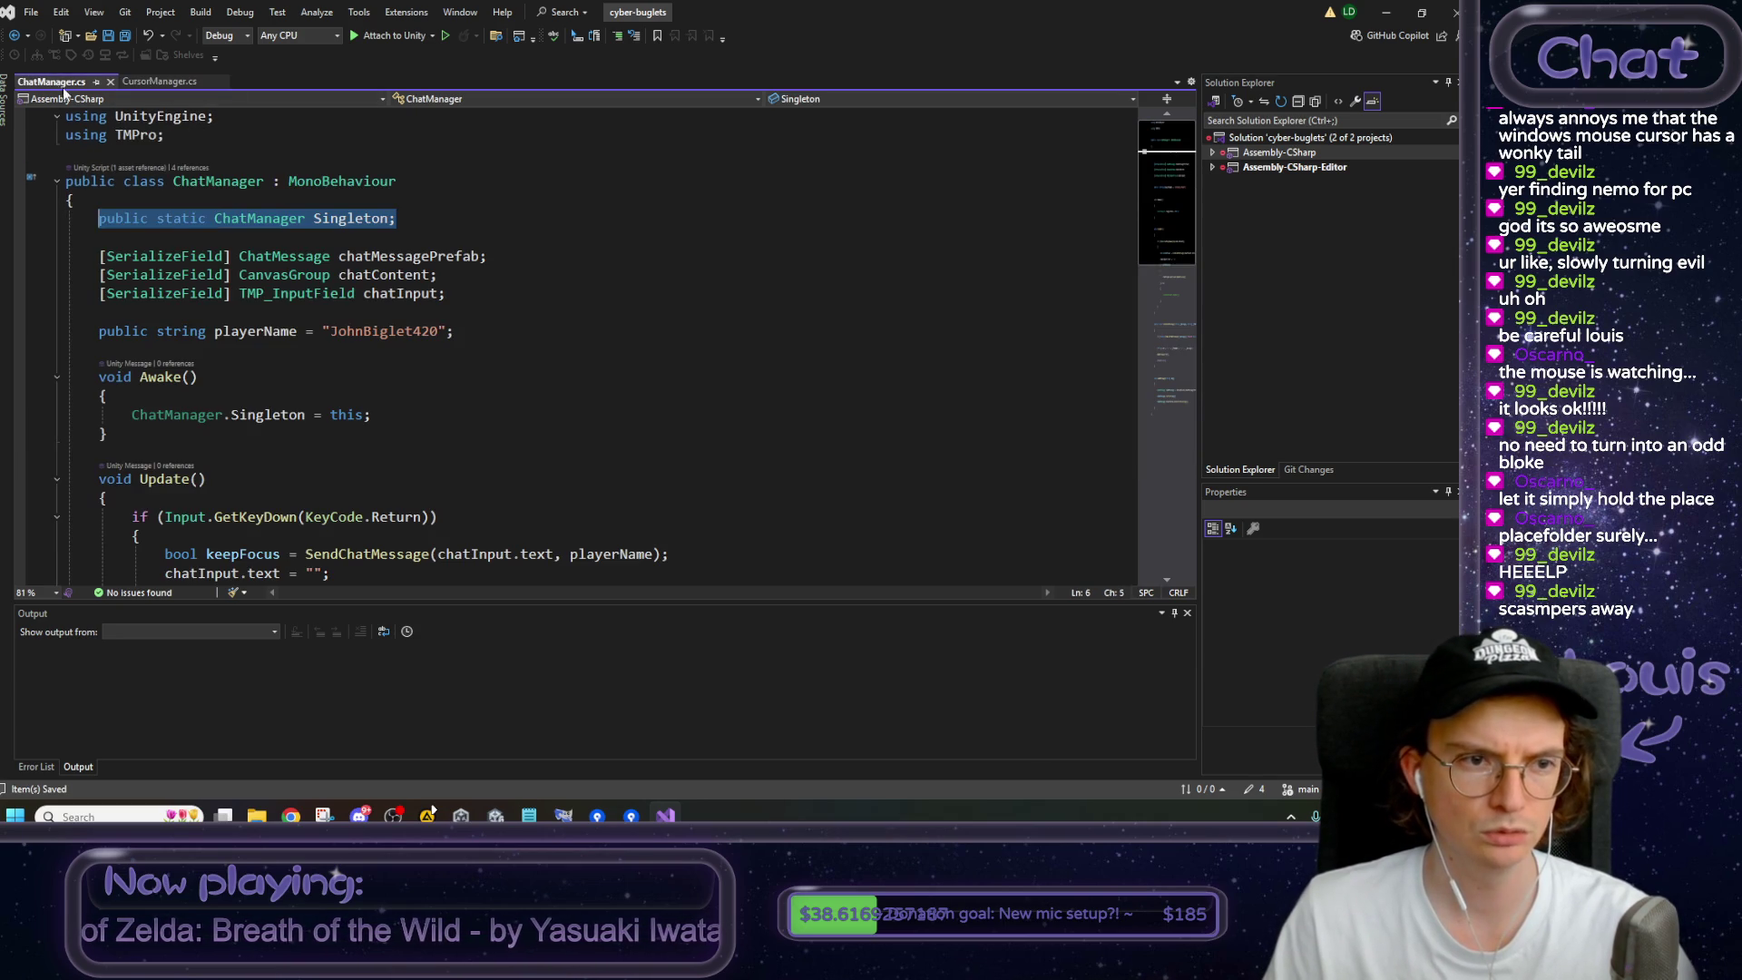
pyautogui.scroll(-1, 434, 274)
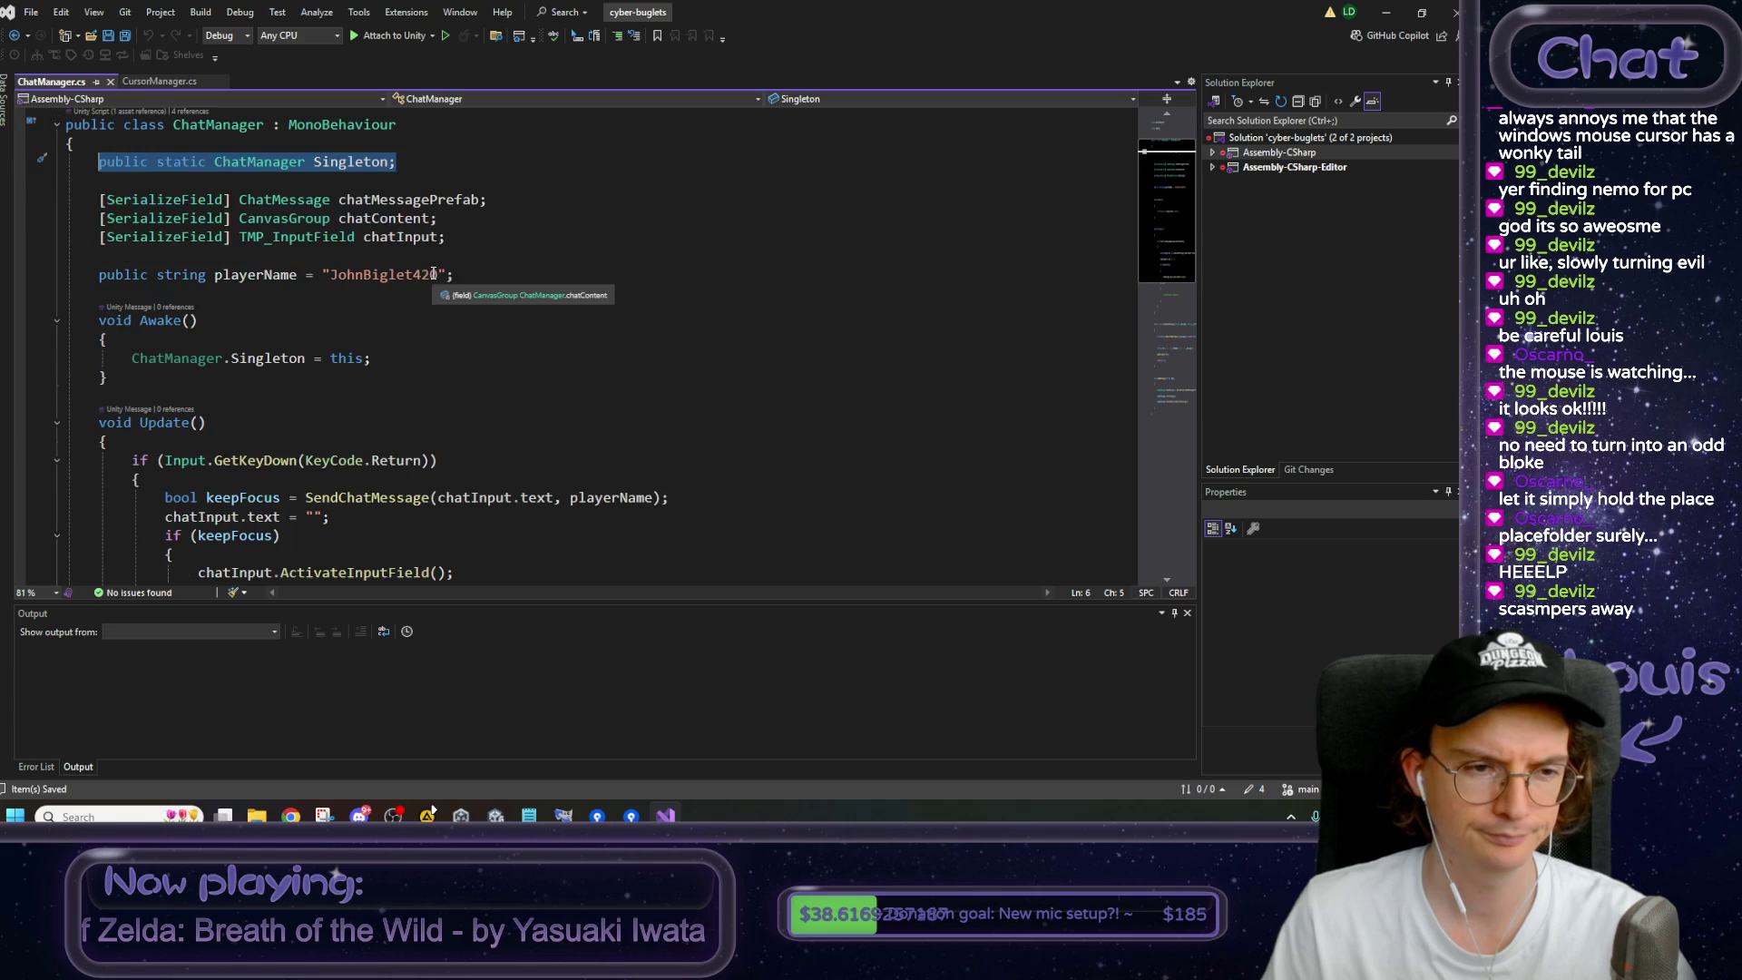
pyautogui.moveTo(108, 377); pyautogui.dragTo(100, 322)
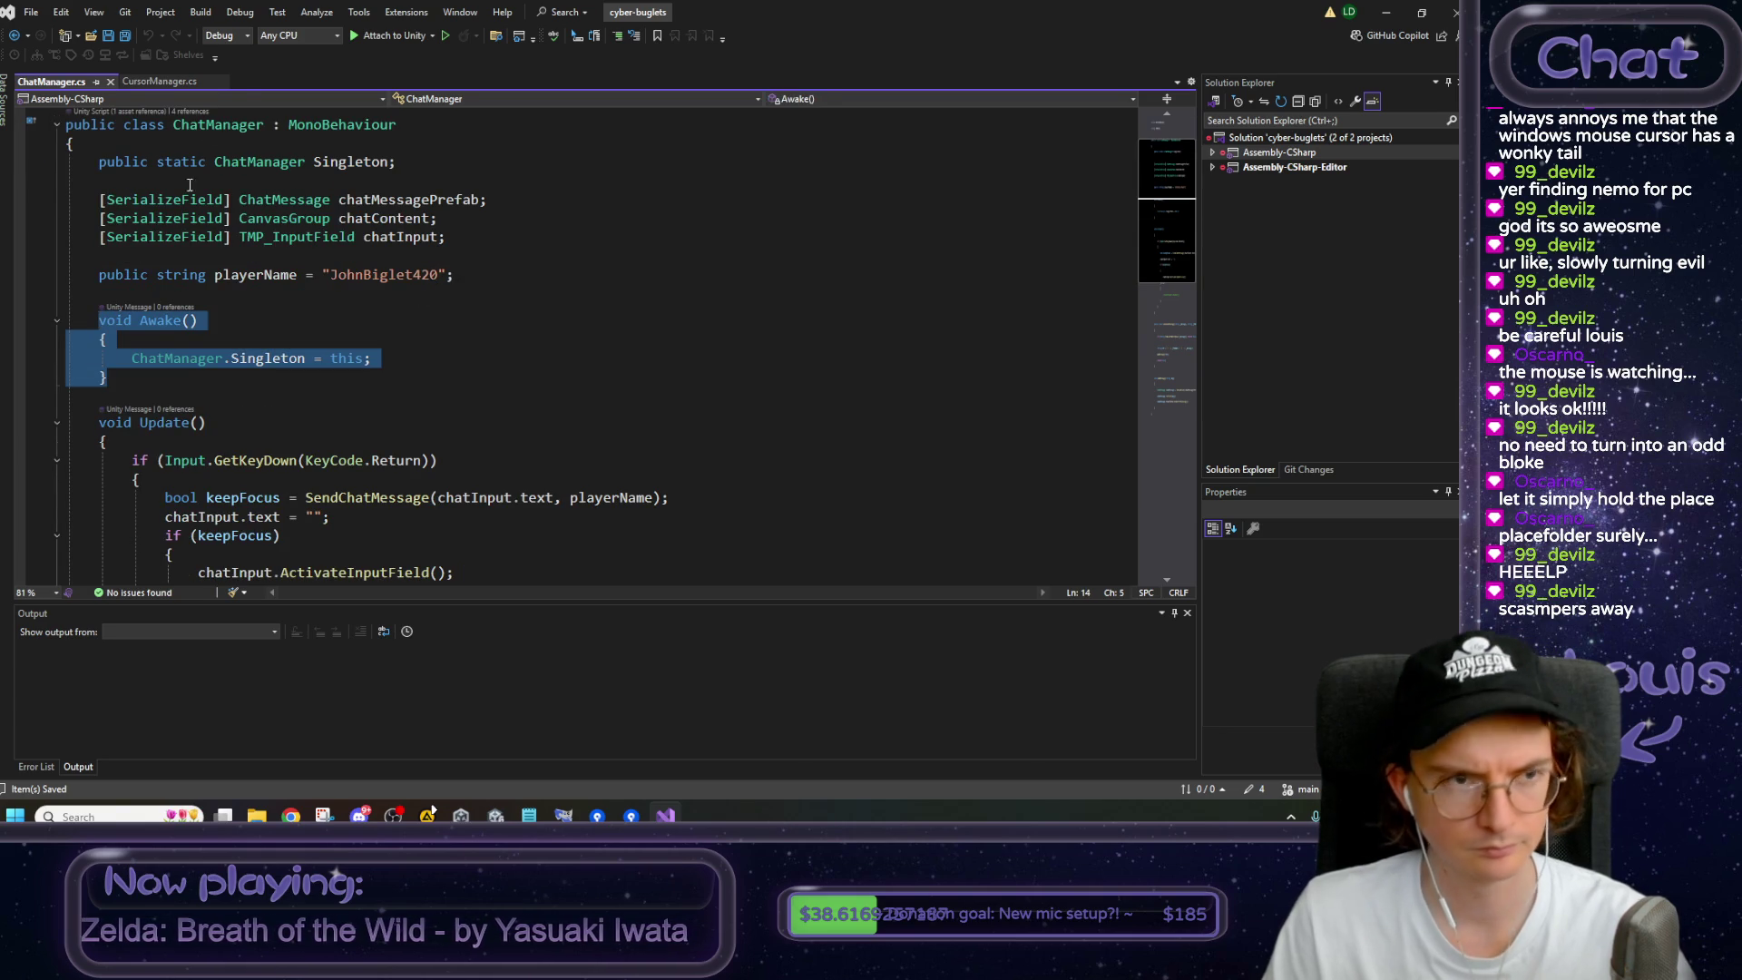
pyautogui.click(159, 82)
pyautogui.press('Return')
pyautogui.press('Return')
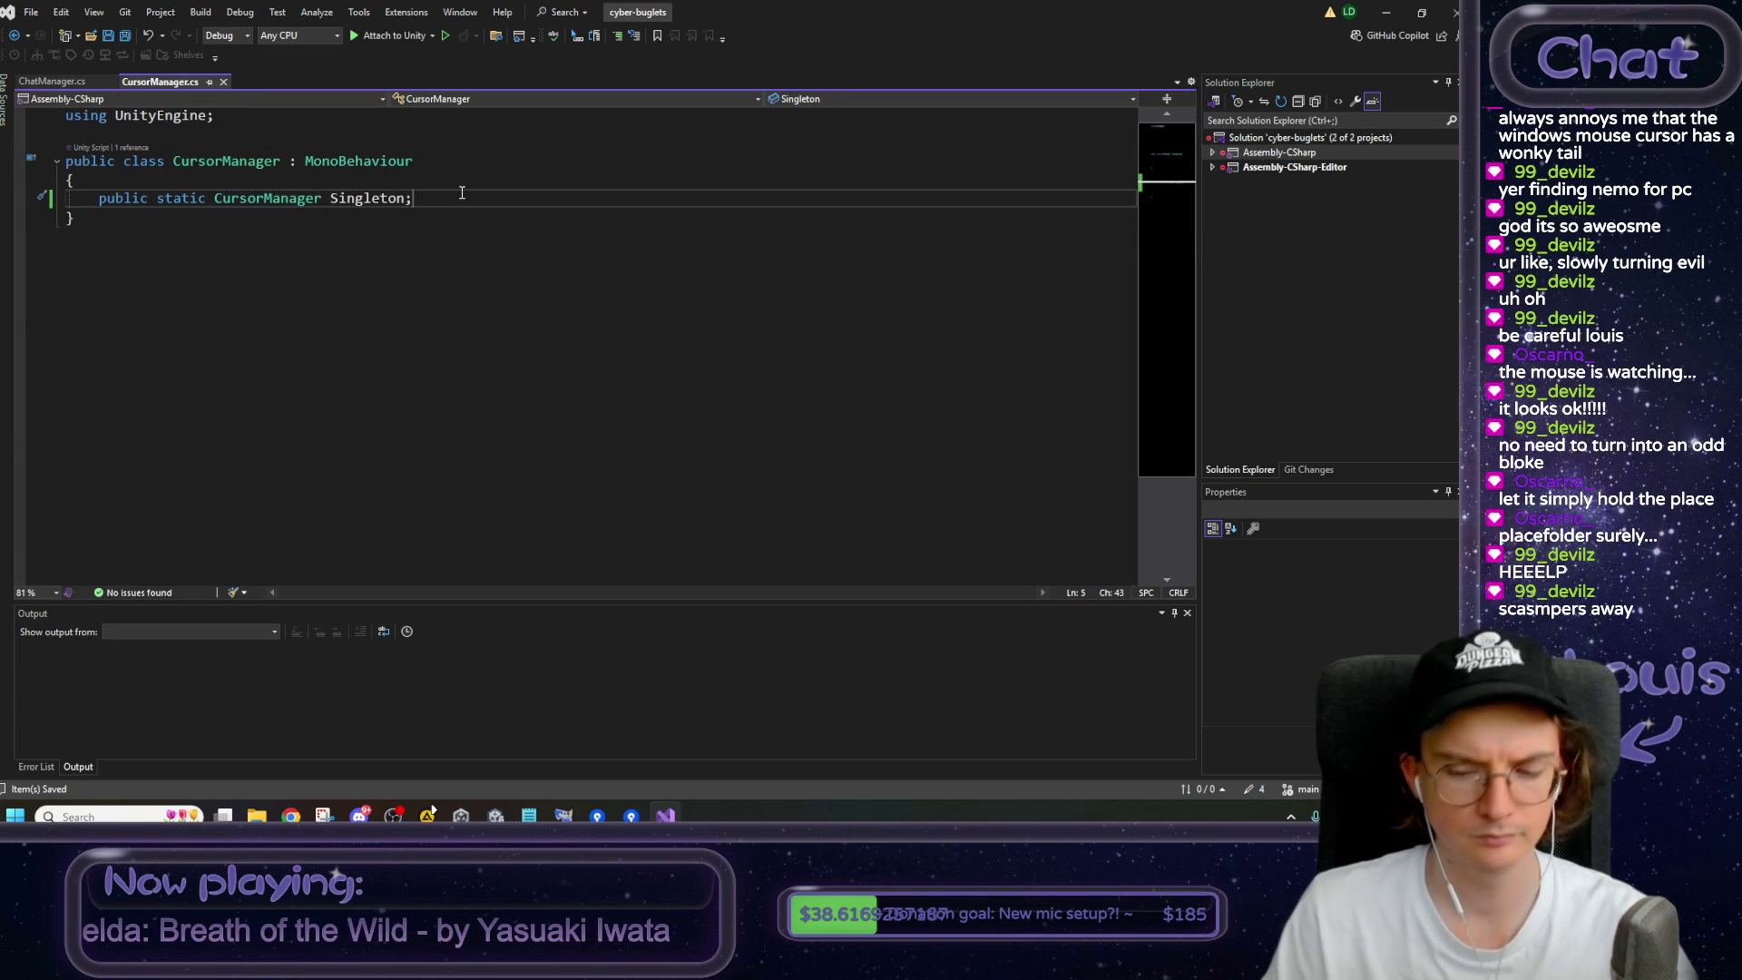
pyautogui.hotkey('ctrl', 'v')
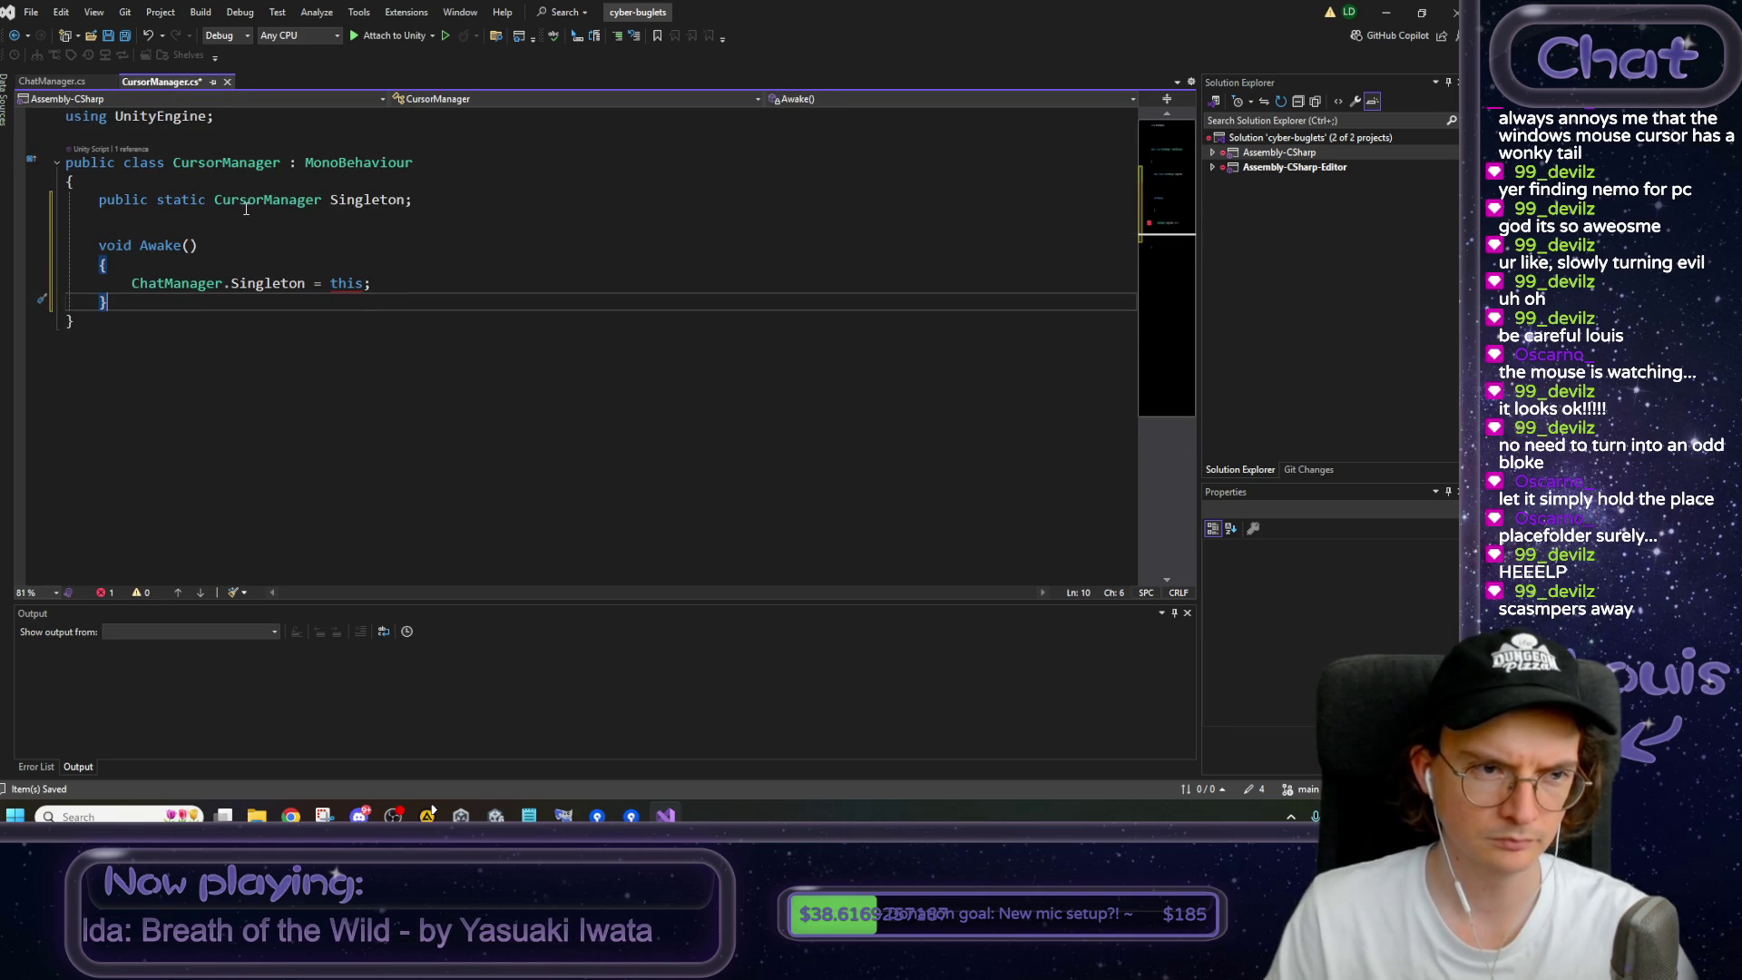
pyautogui.doubleClick(249, 201)
pyautogui.hotkey('ctrl', 'c')
pyautogui.doubleClick(177, 283)
pyautogui.hotkey('ctrl', 'v')
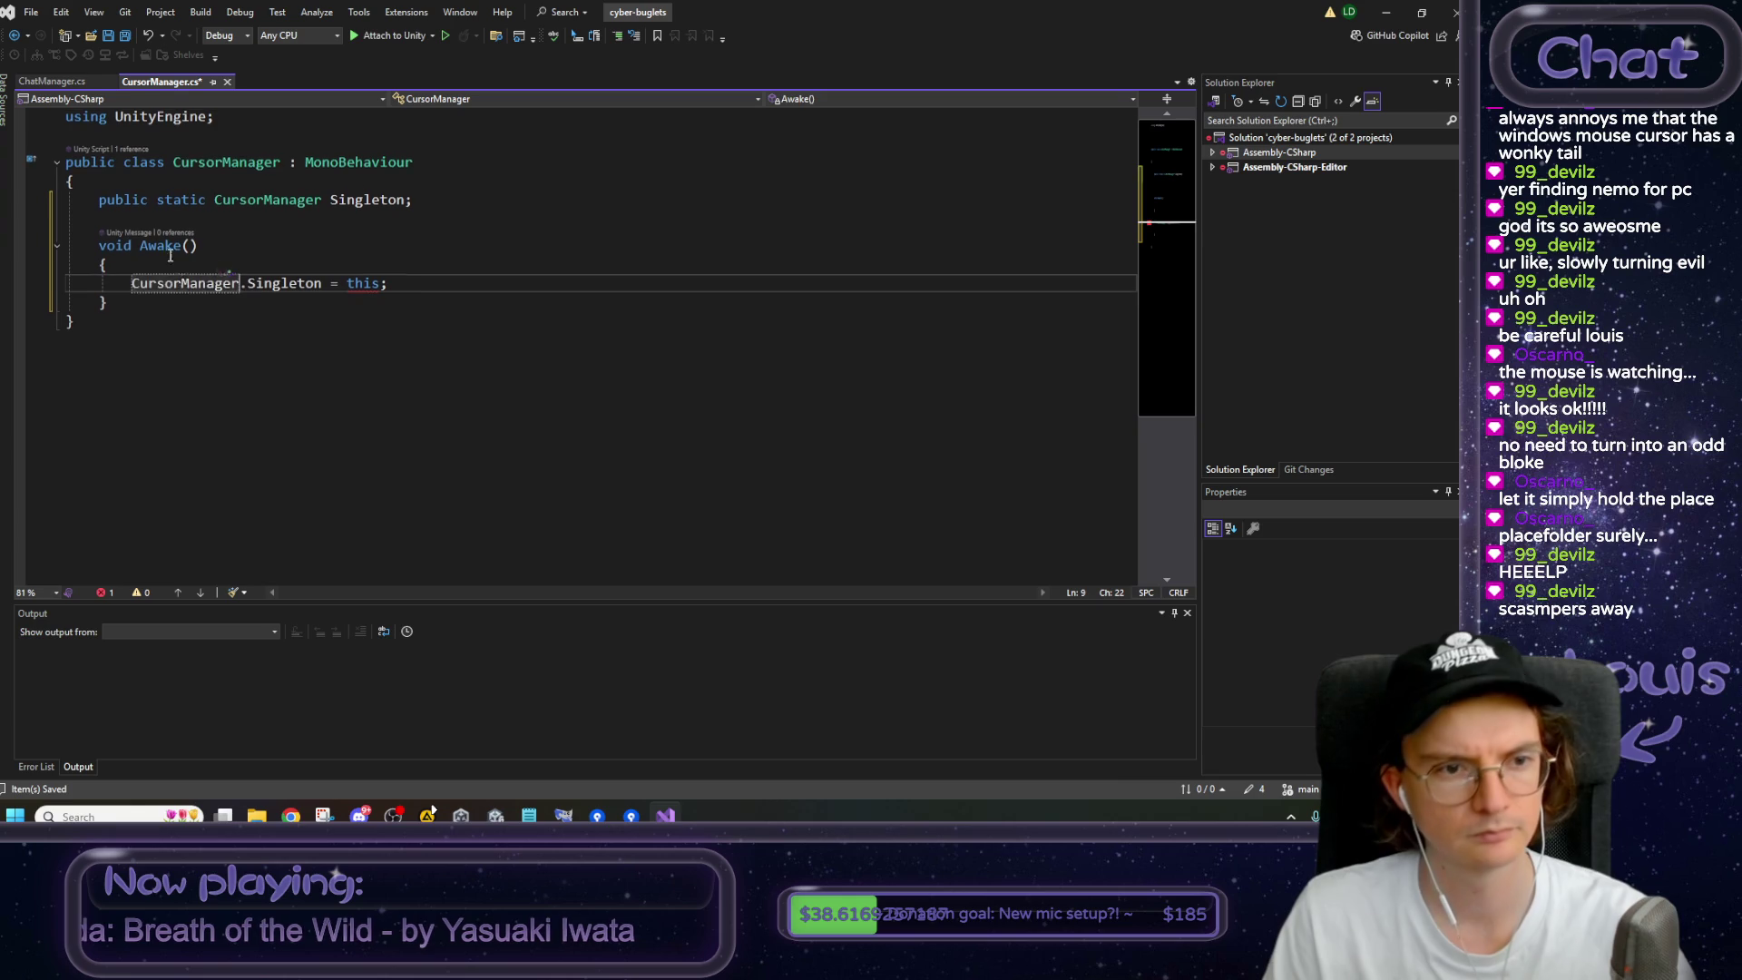
pyautogui.hotkey('ctrl', 's')
# Review ChatManager again, then place the cursor after CursorManager's Singleton declaration.
pyautogui.click(71, 79)
pyautogui.scroll(1, 153, 172)
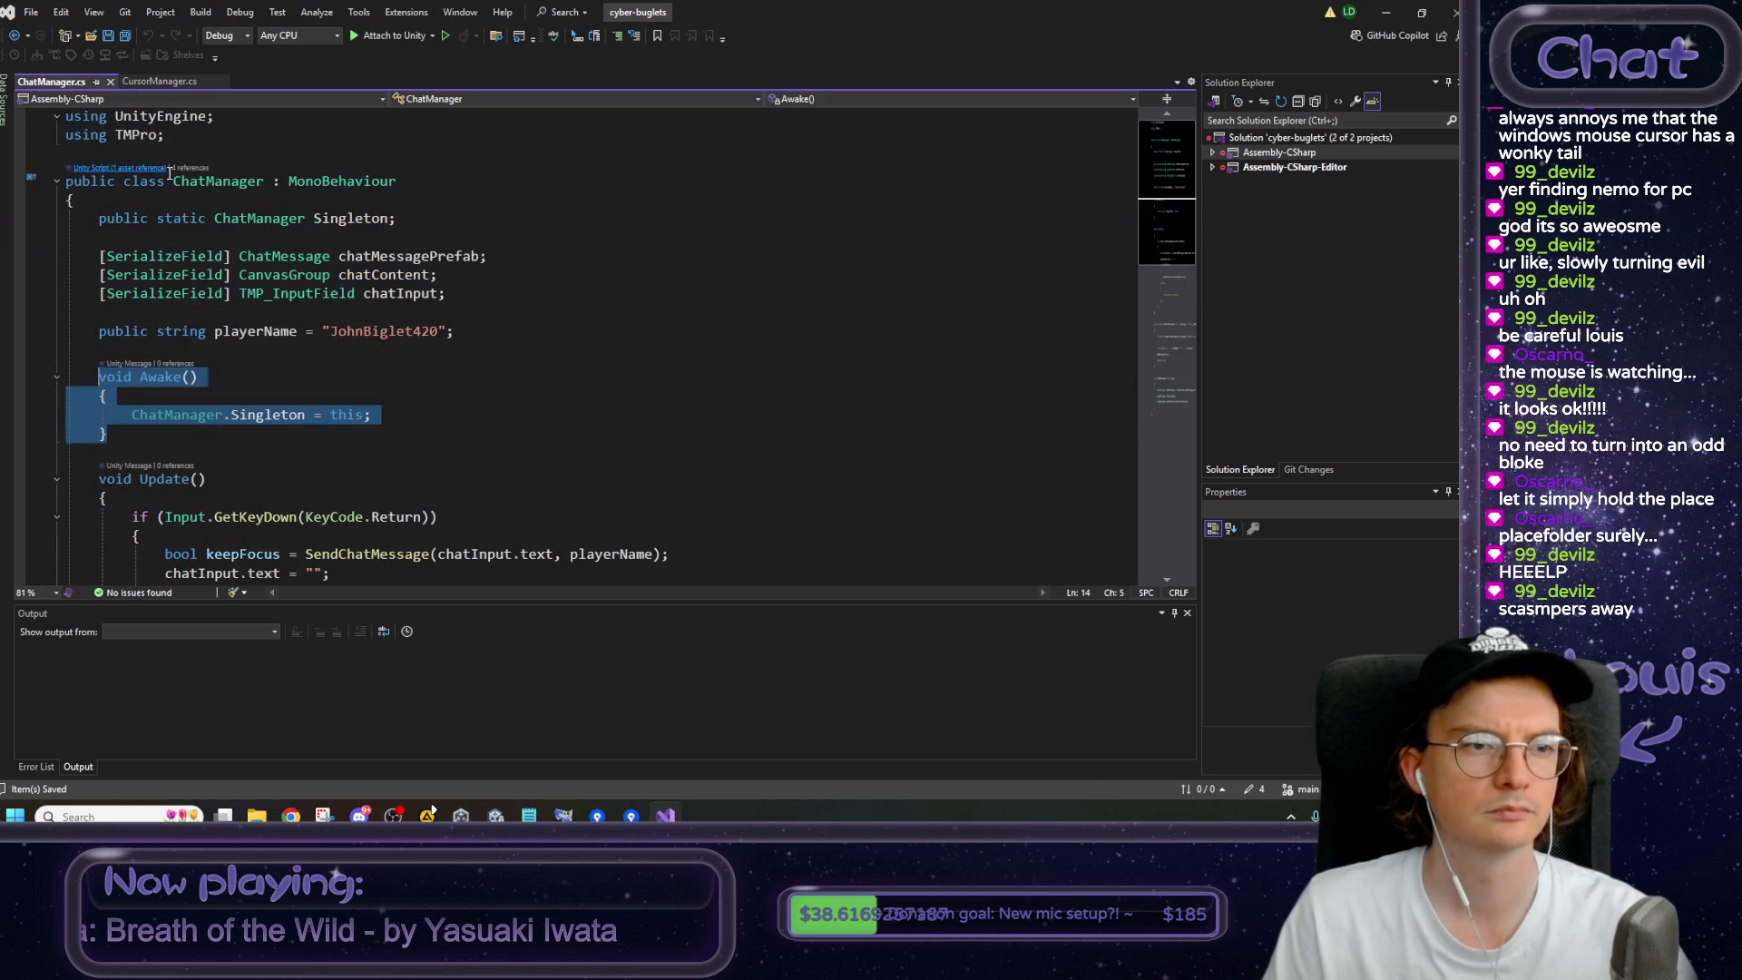
pyautogui.scroll(-3, 249, 339)
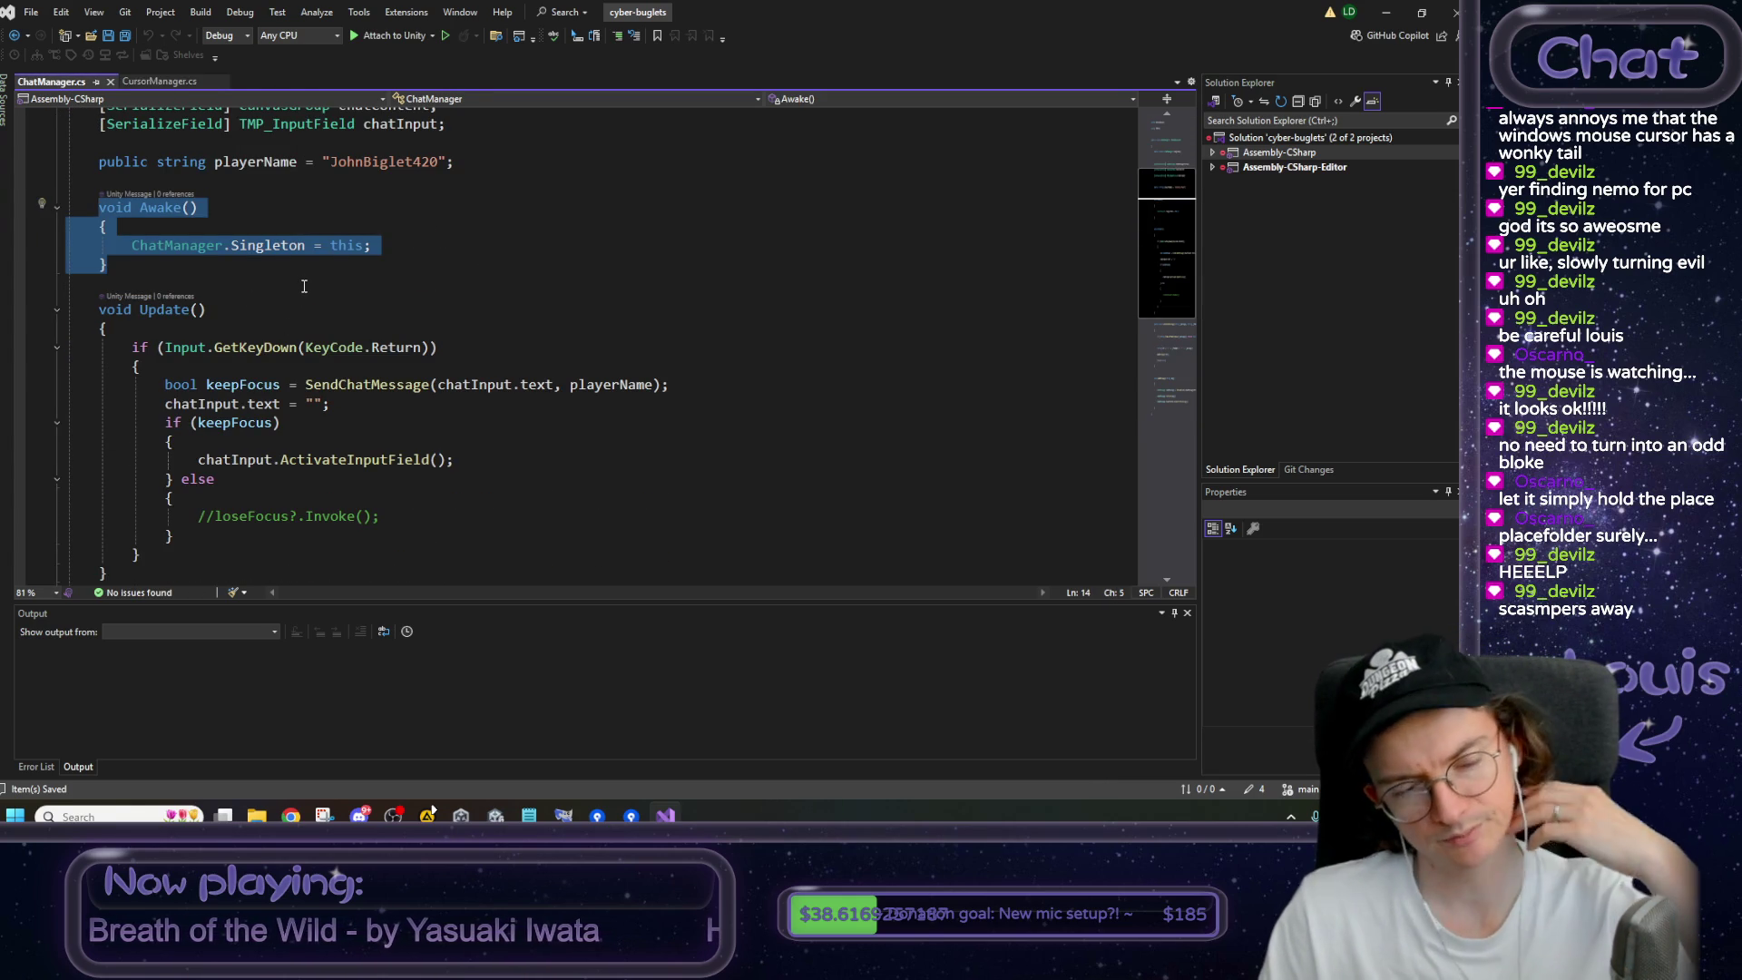
pyautogui.scroll(-3, 307, 289)
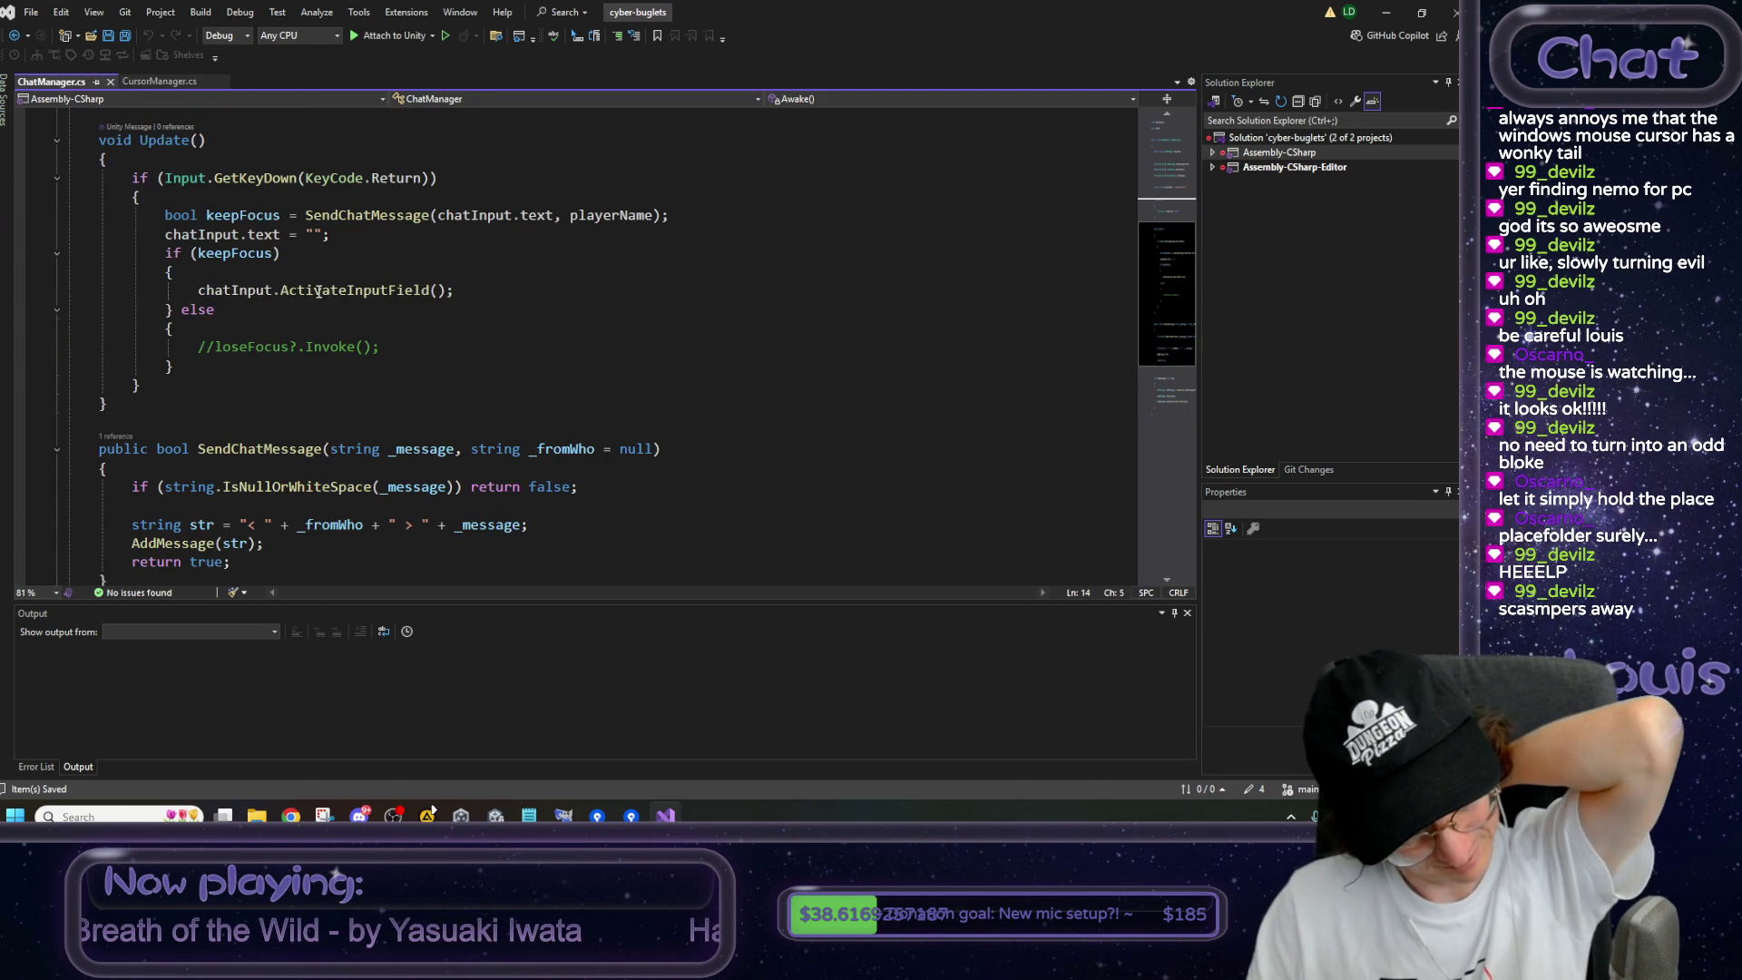
pyautogui.scroll(-4, 472, 286)
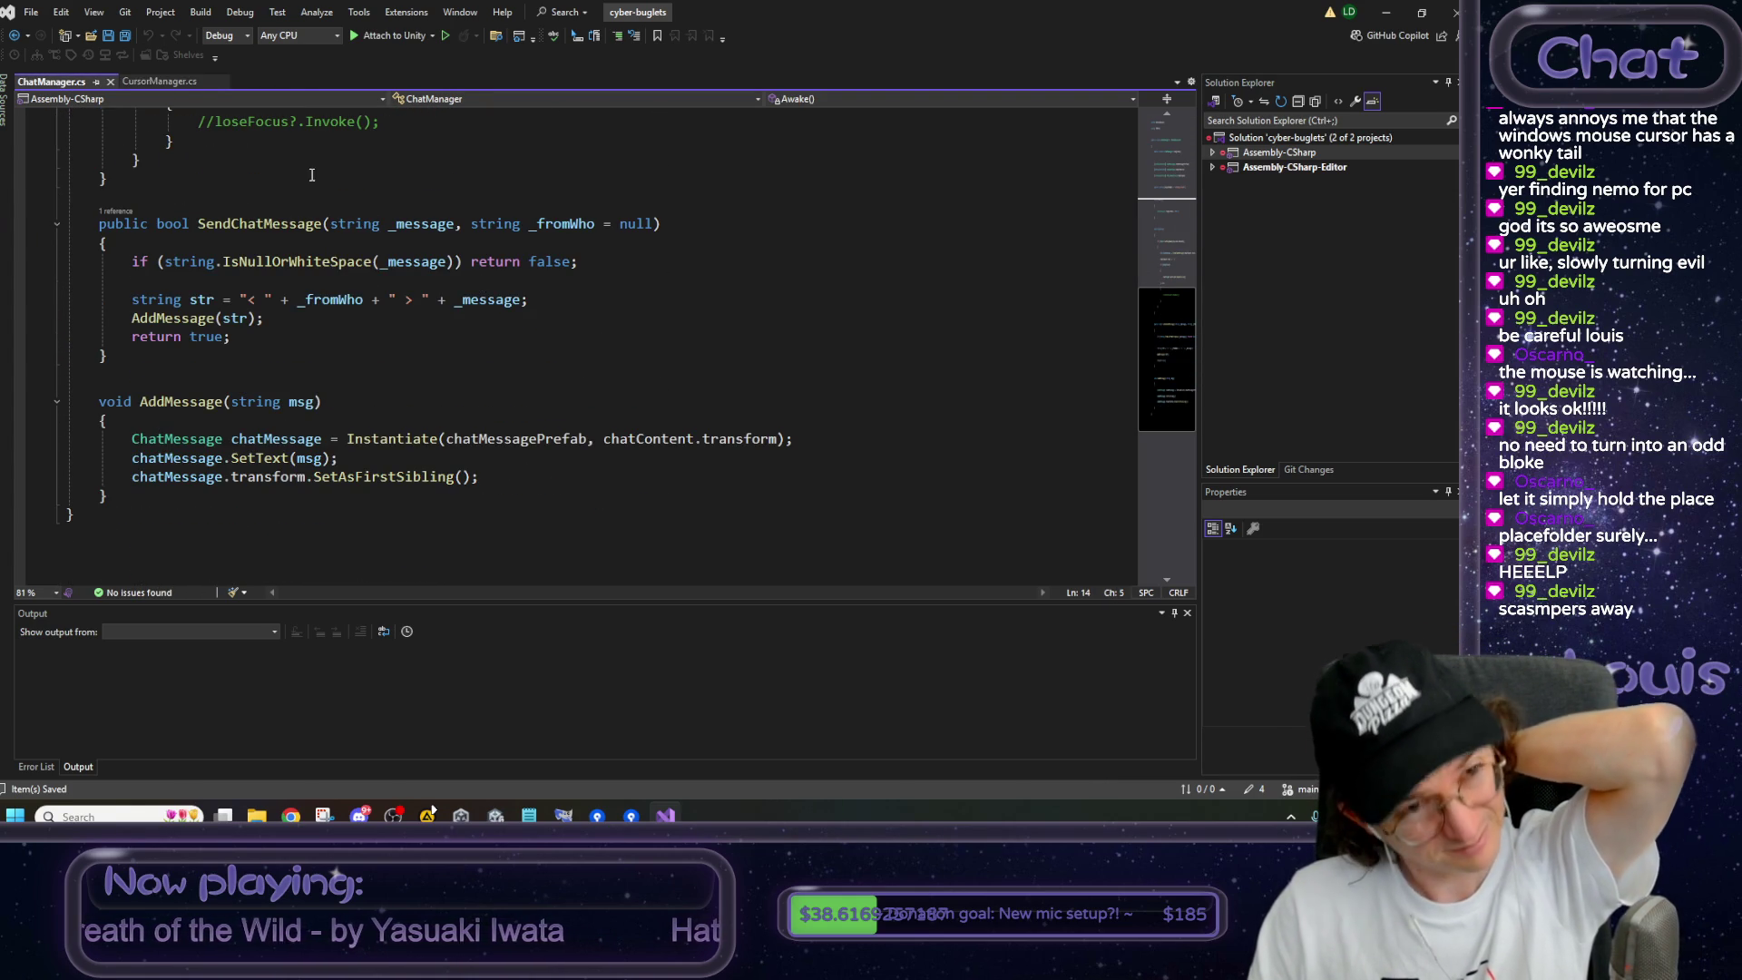
pyautogui.click(154, 82)
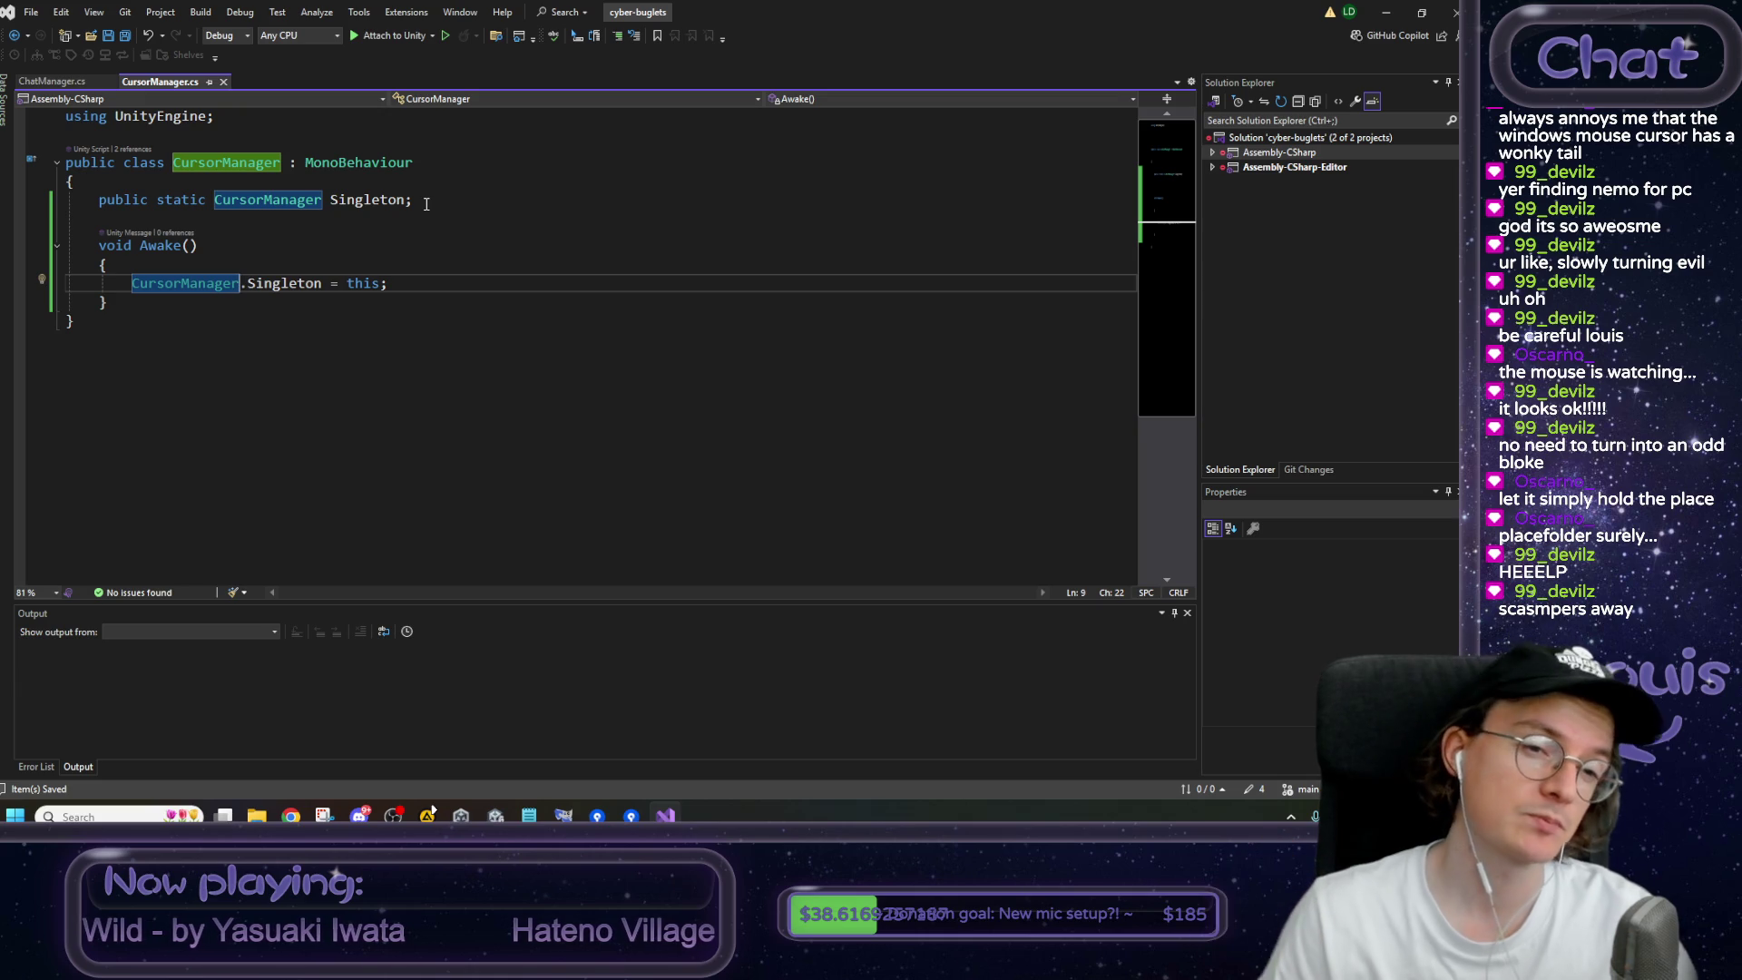
pyautogui.click(439, 197)
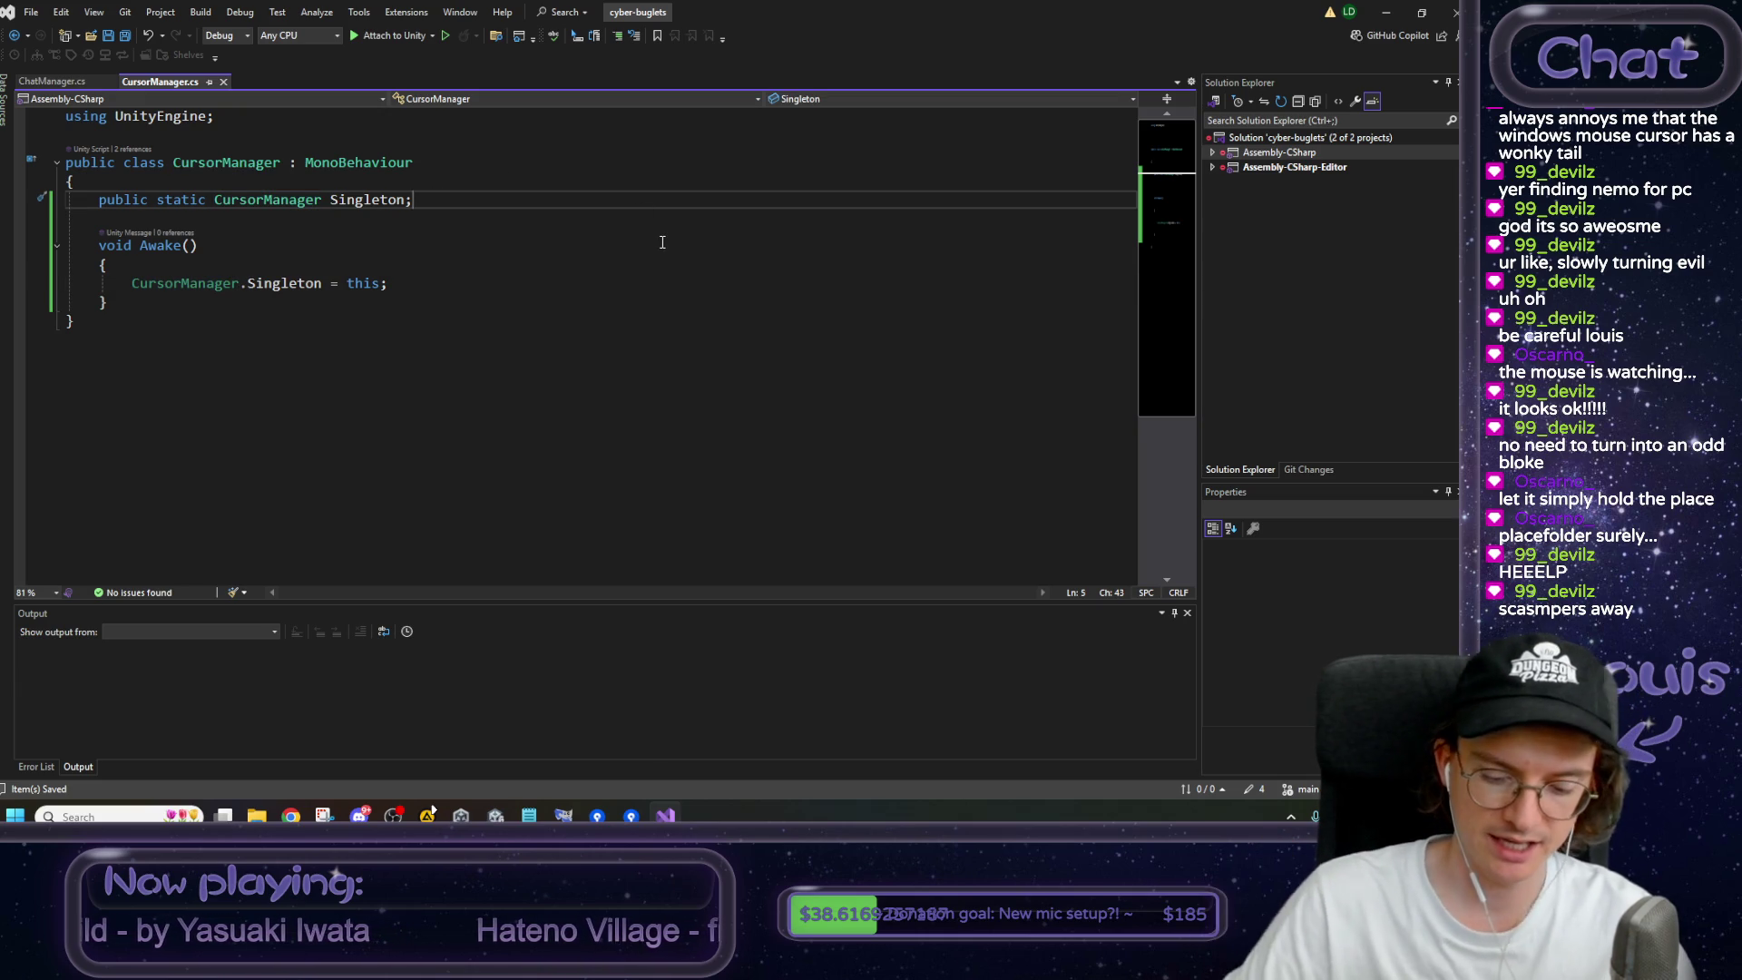
# Add a [SerializeField] private Texture2D defaultCursor; field below the Singleton.
pyautogui.press('Return')
pyautogui.press('Return')
pyautogui.write('[Seri')
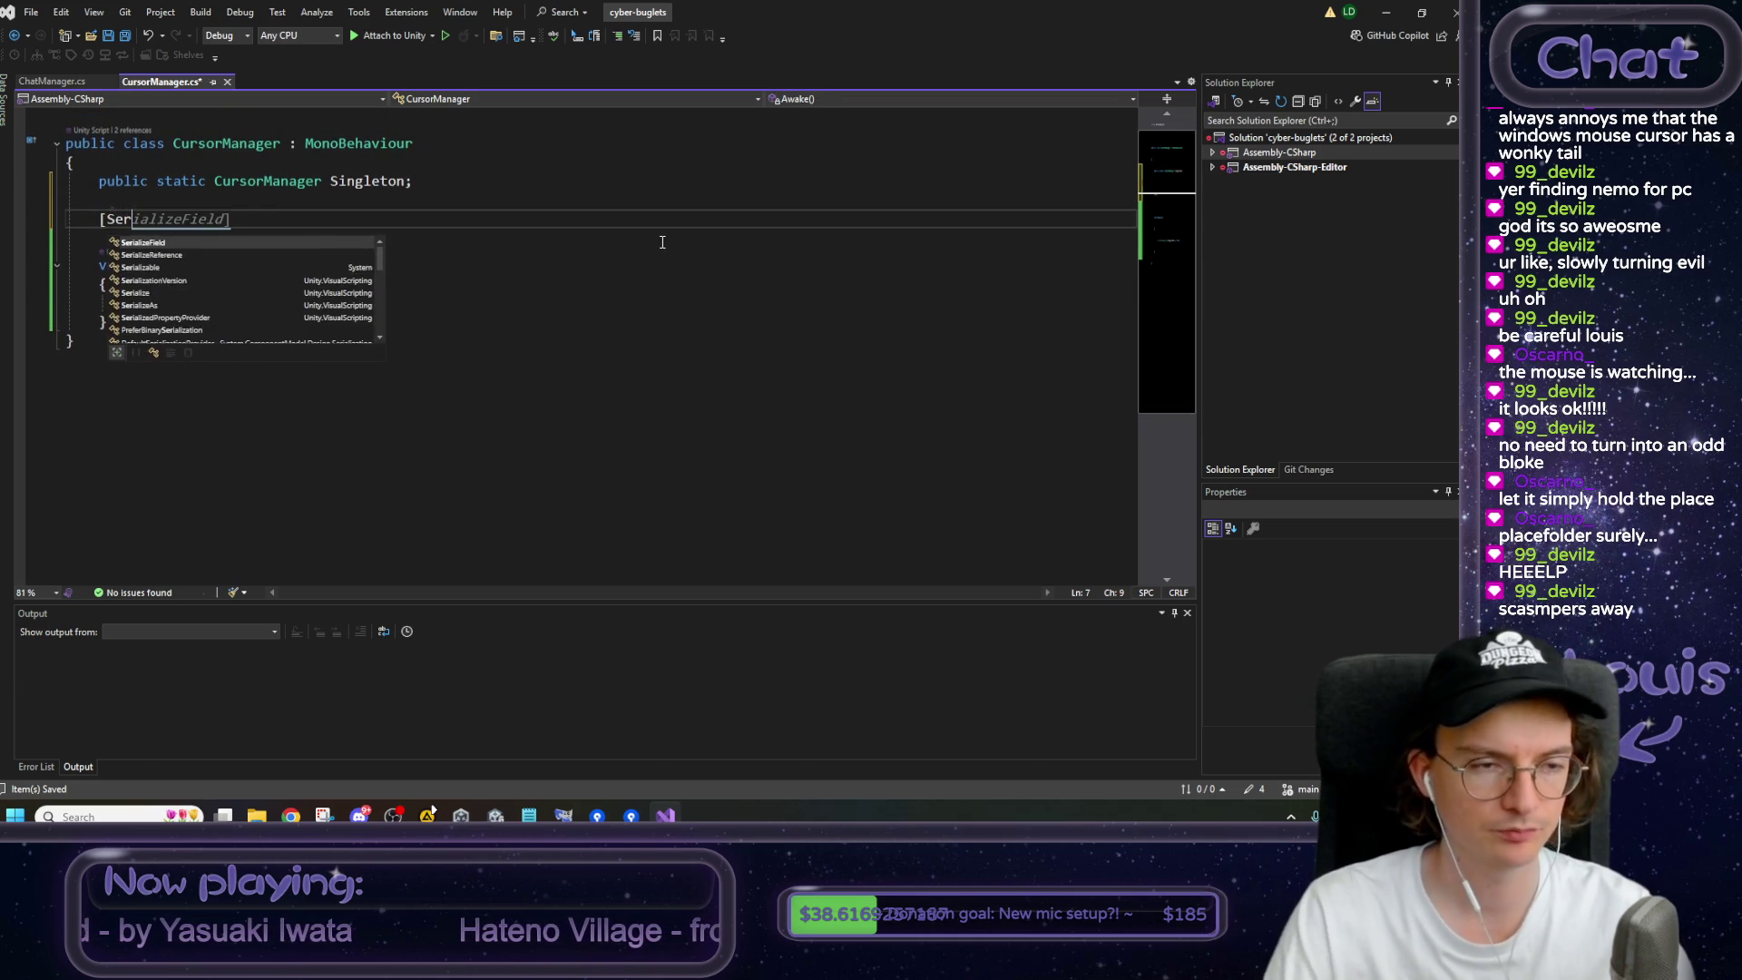
pyautogui.press('Tab')
pyautogui.write(']')
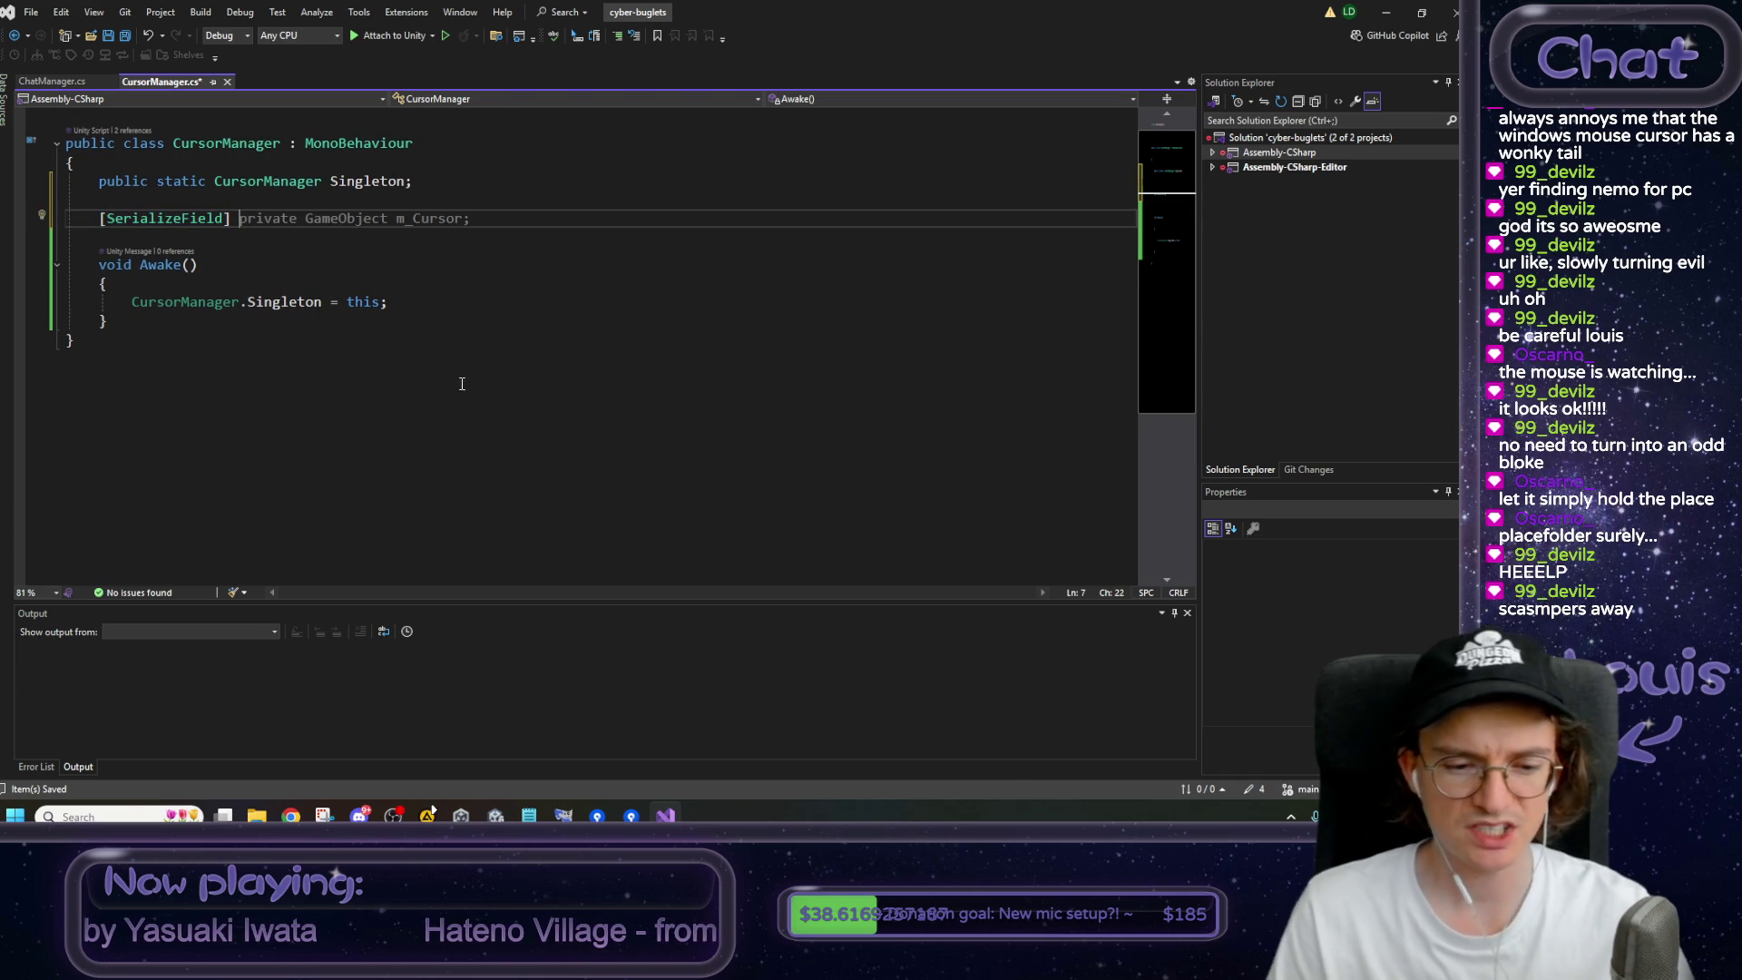
pyautogui.moveTo(291, 815)
pyautogui.click(381, 725)
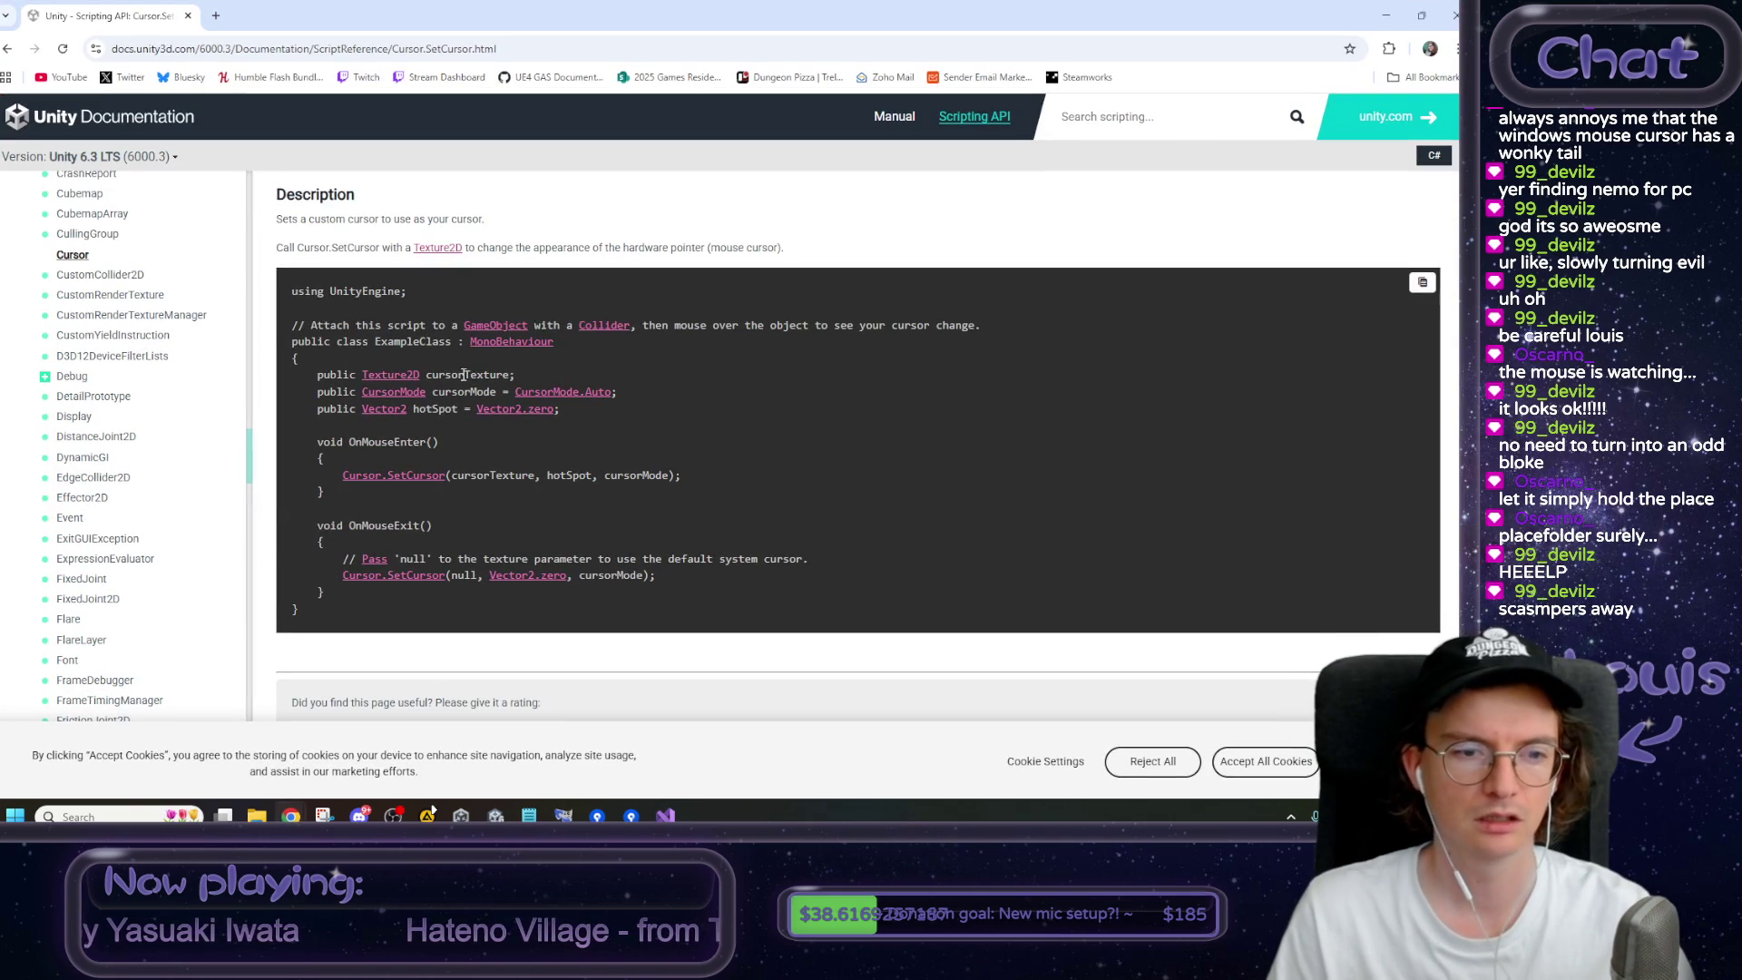
pyautogui.hotkey('alt', 'Tab')
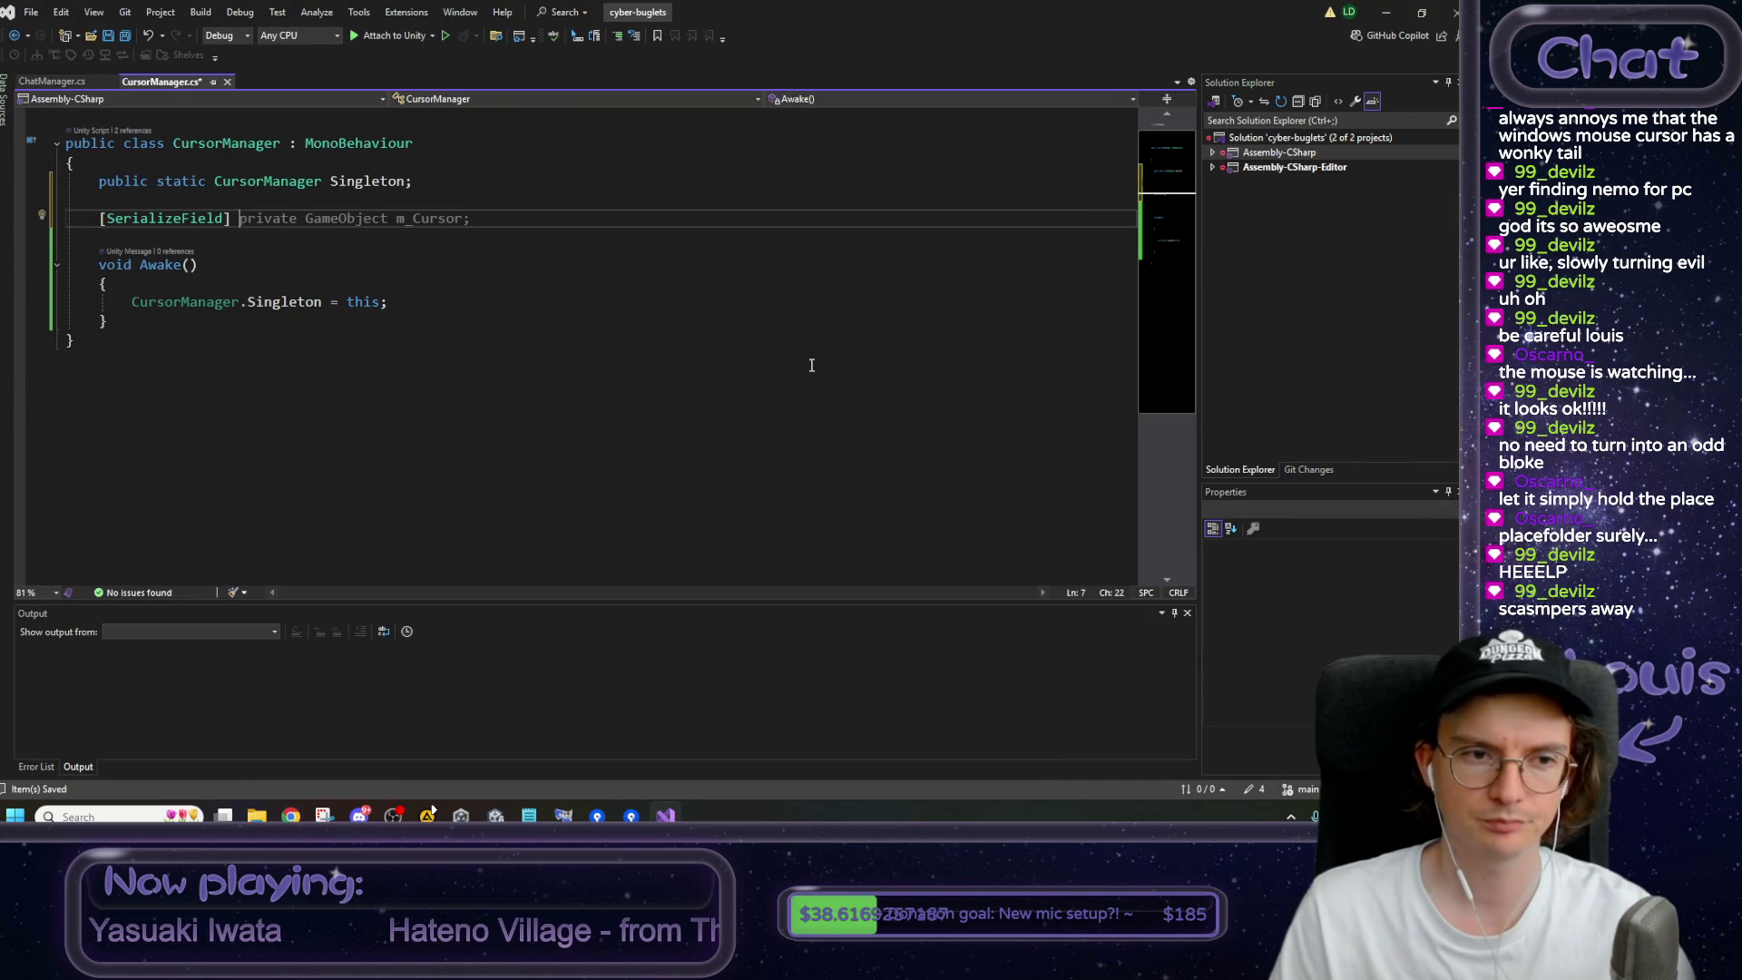
pyautogui.write('private Tex')
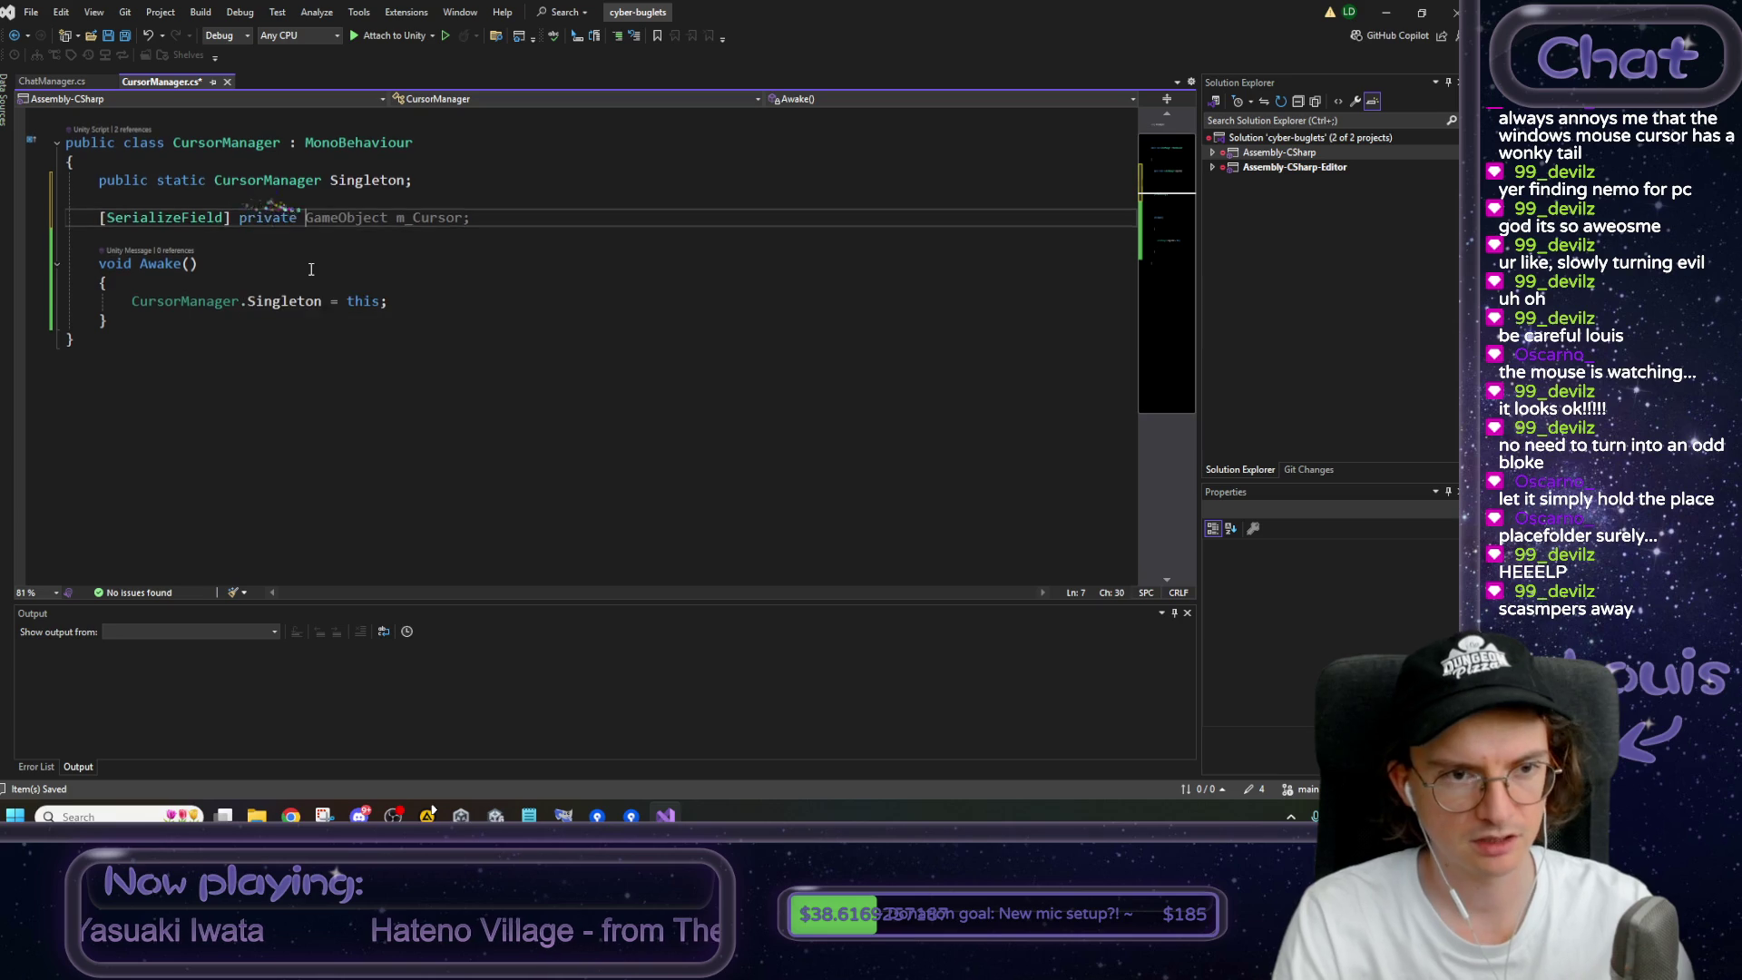
pyautogui.write('ture')
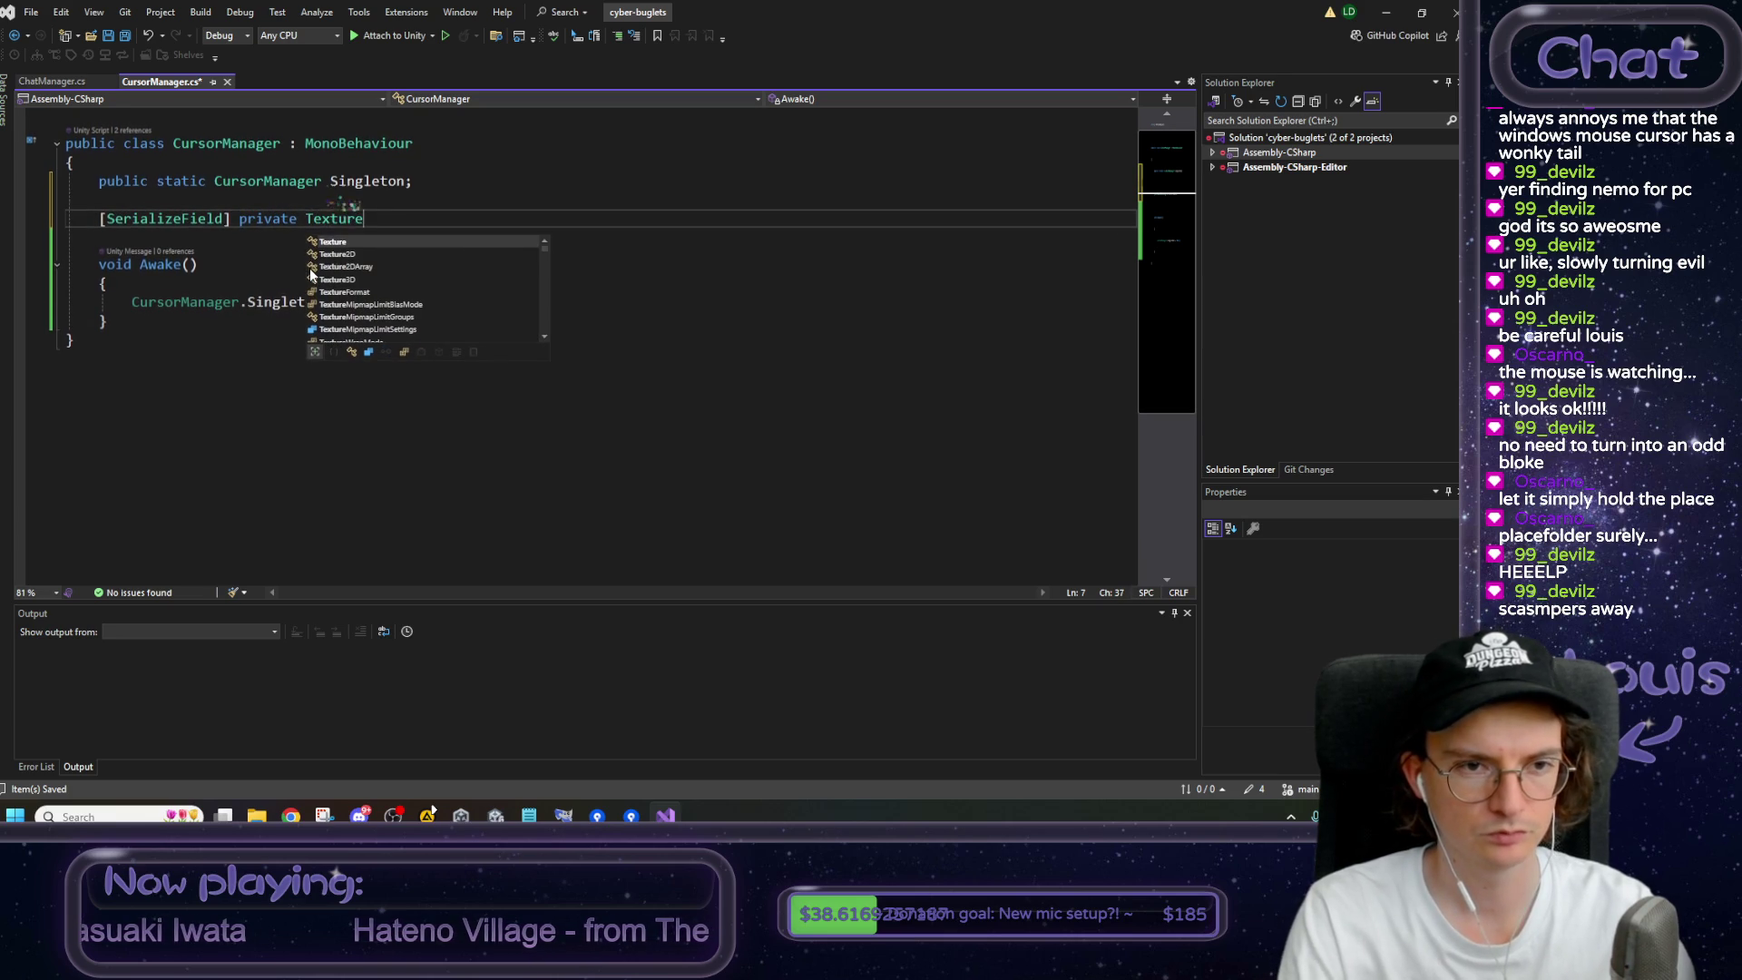
pyautogui.write('2D de')
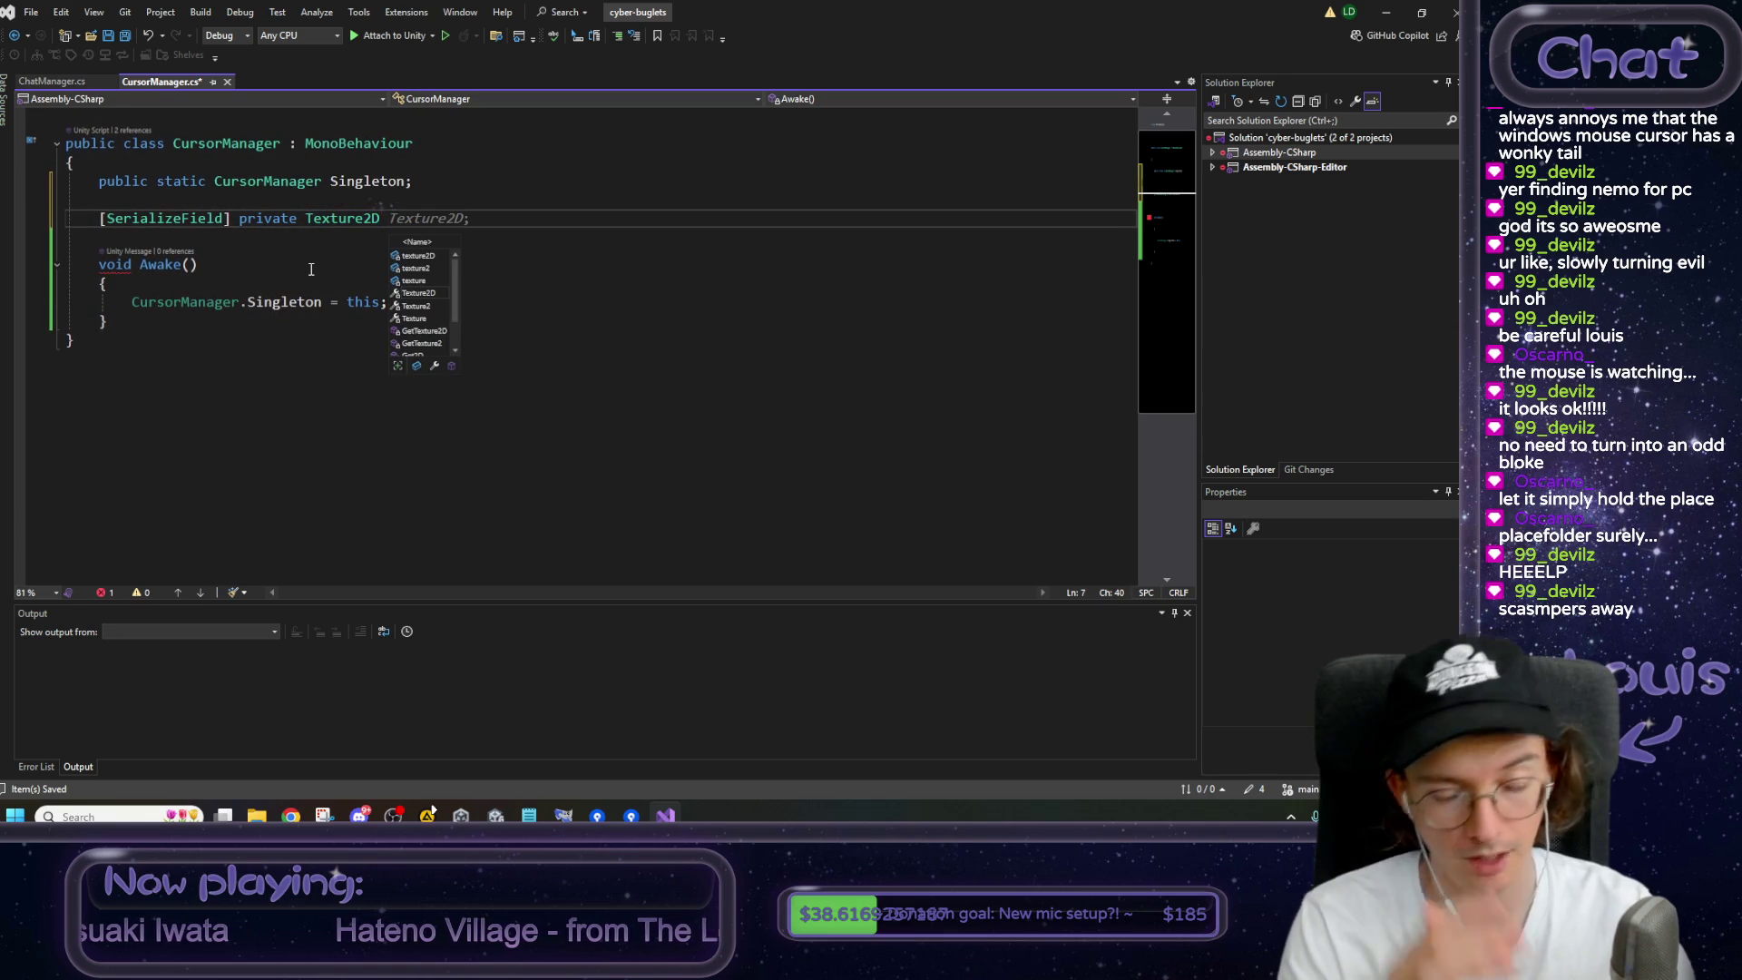
pyautogui.write('faultCur')
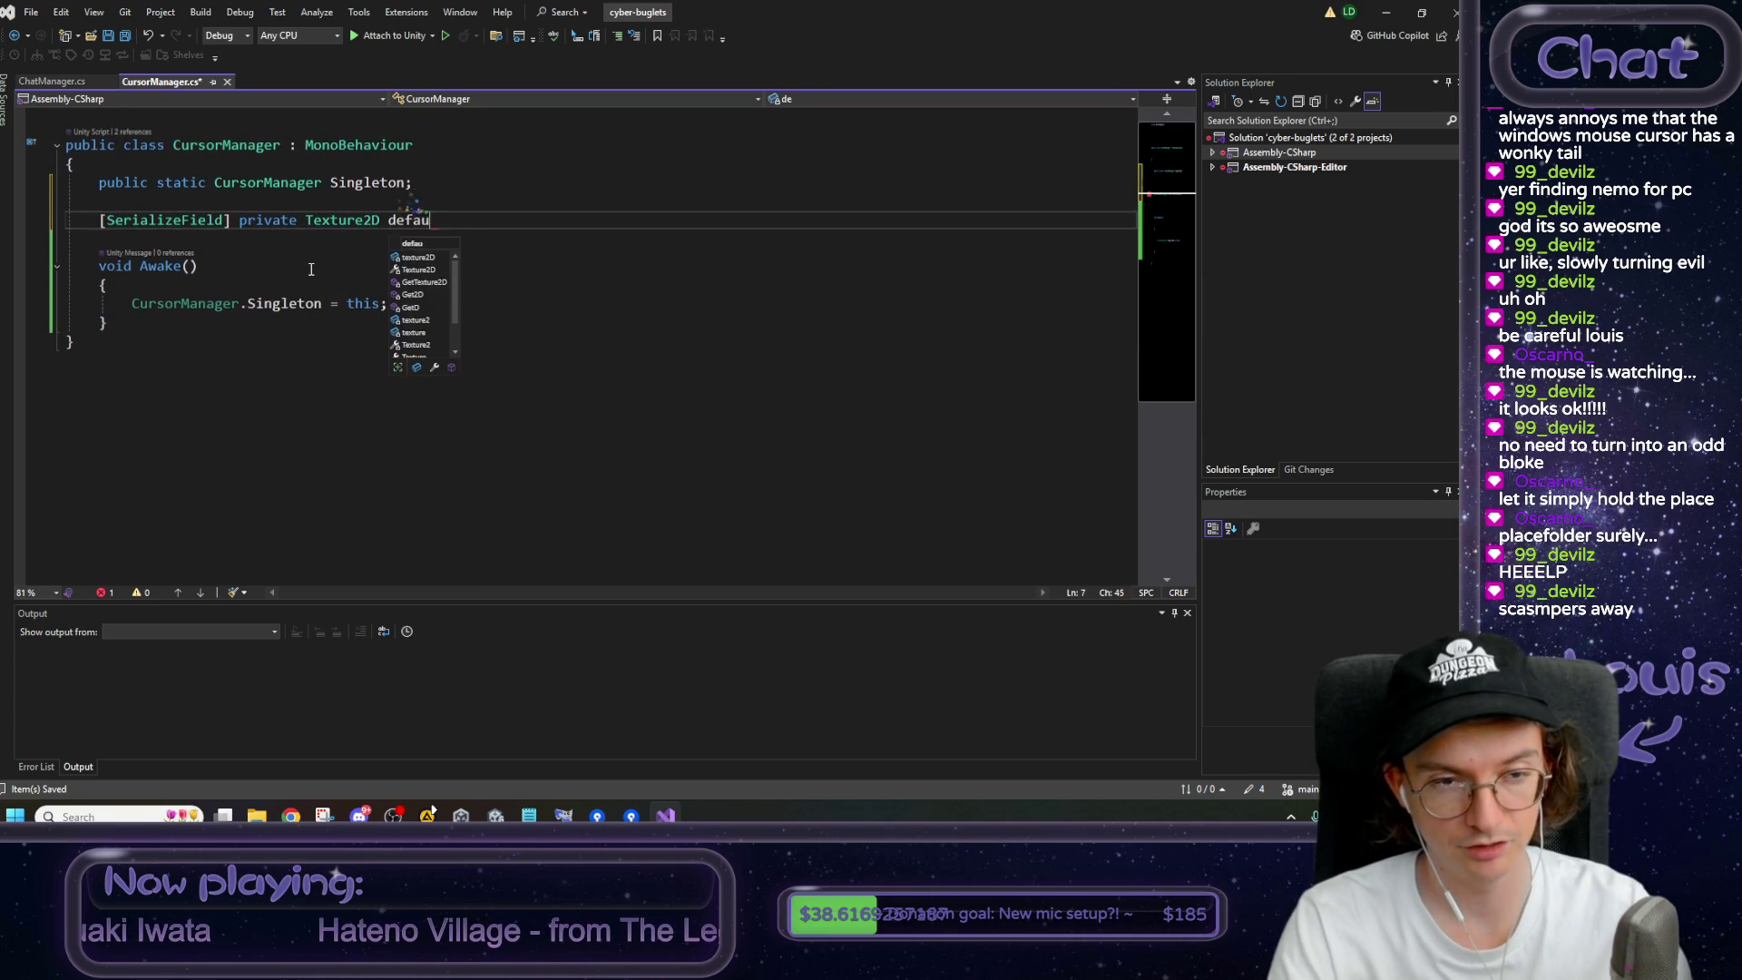
pyautogui.write('sor;')
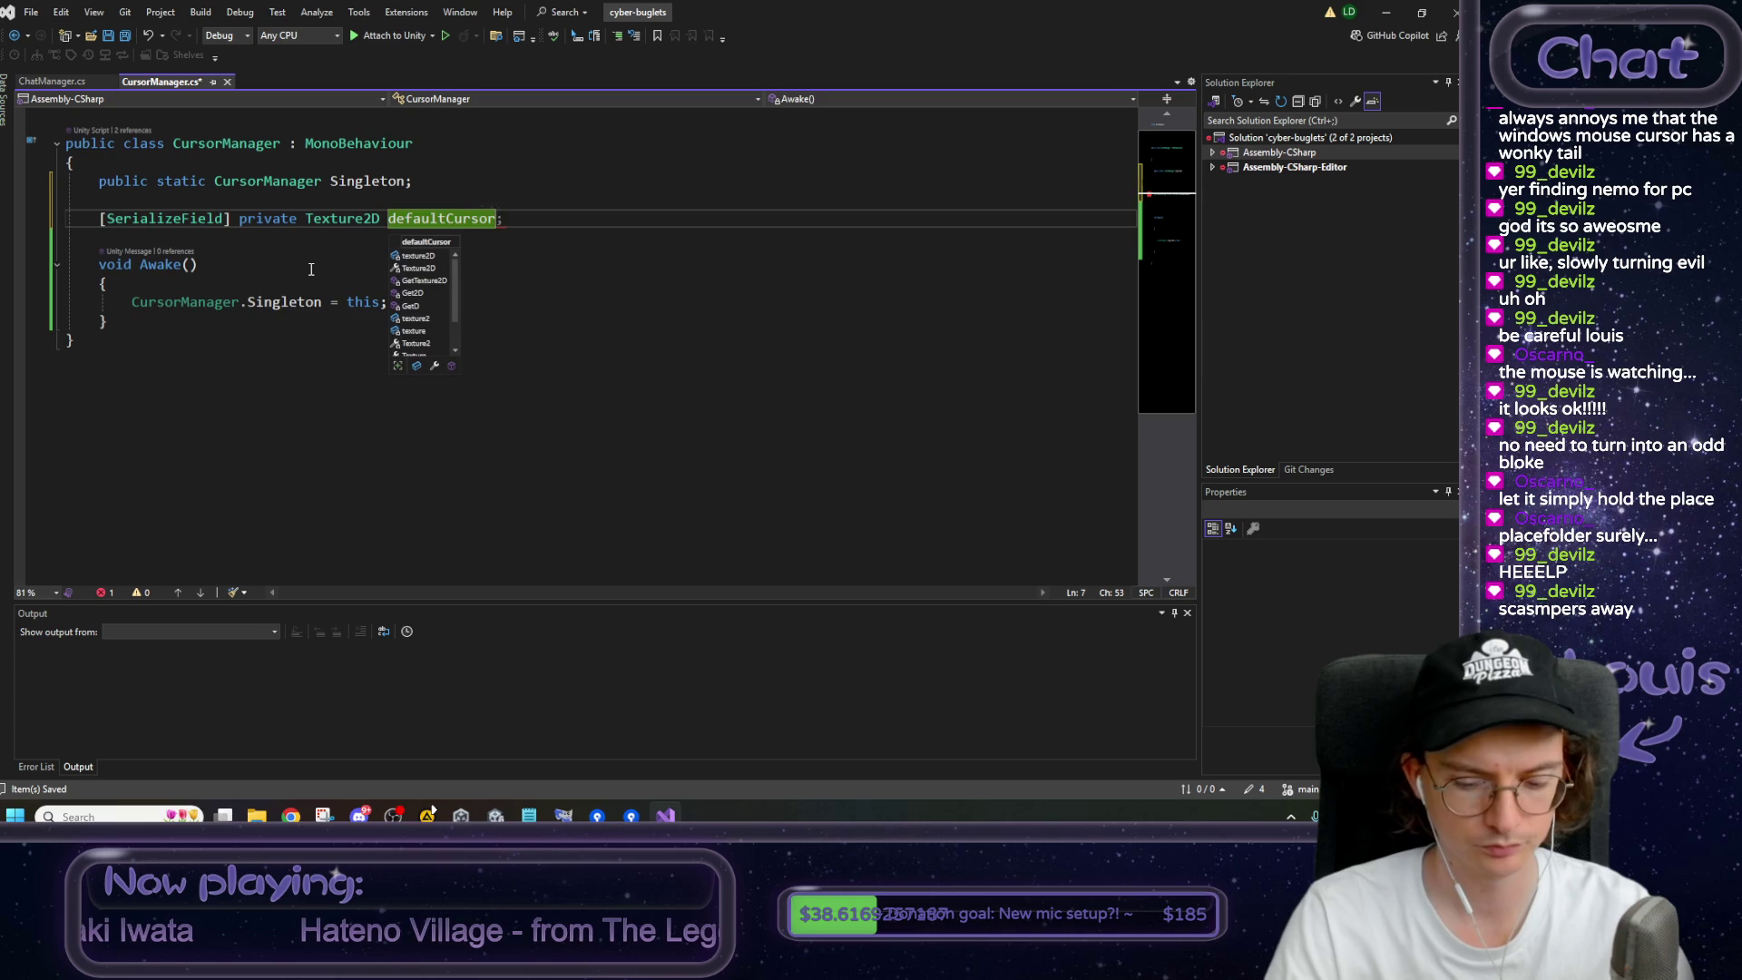
pyautogui.press('Return')
# Duplicate the defaultCursor line and rename the copy to pointerCursor.
pyautogui.press('Up')
pyautogui.hotkey('shift', 'End')
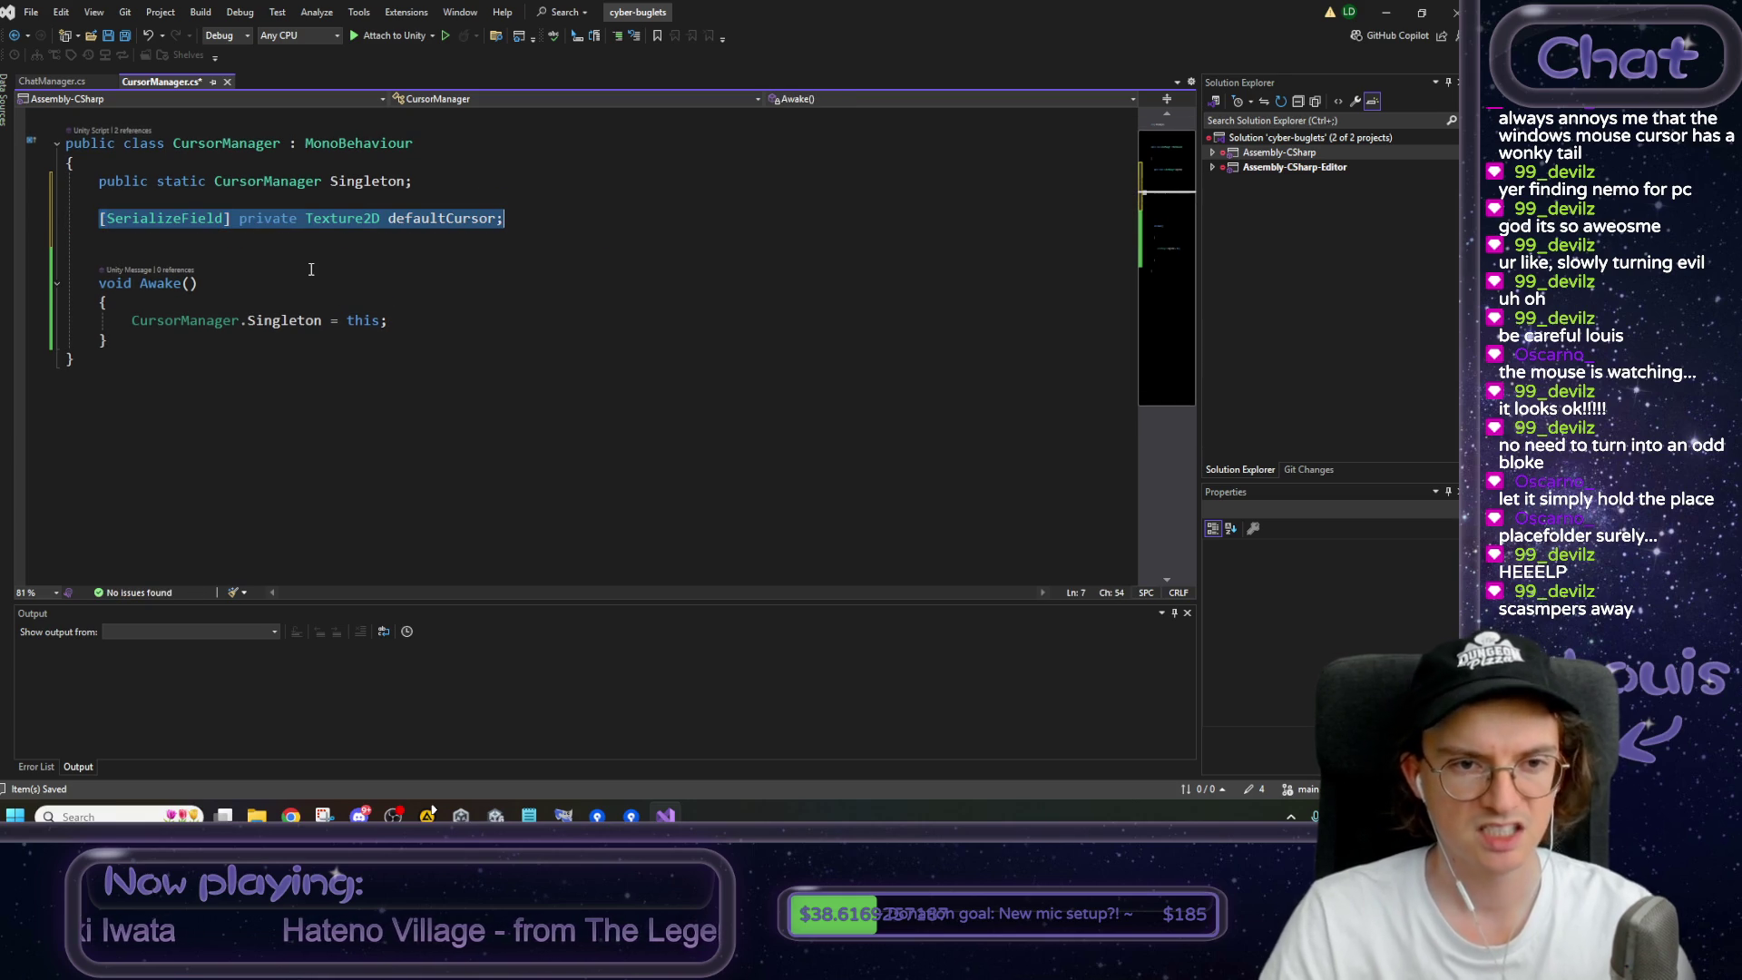
pyautogui.hotkey('ctrl', 'c')
pyautogui.press('Down')
pyautogui.hotkey('ctrl', 'v')
pyautogui.press('Left')
pyautogui.press('Left')
pyautogui.press('Left')
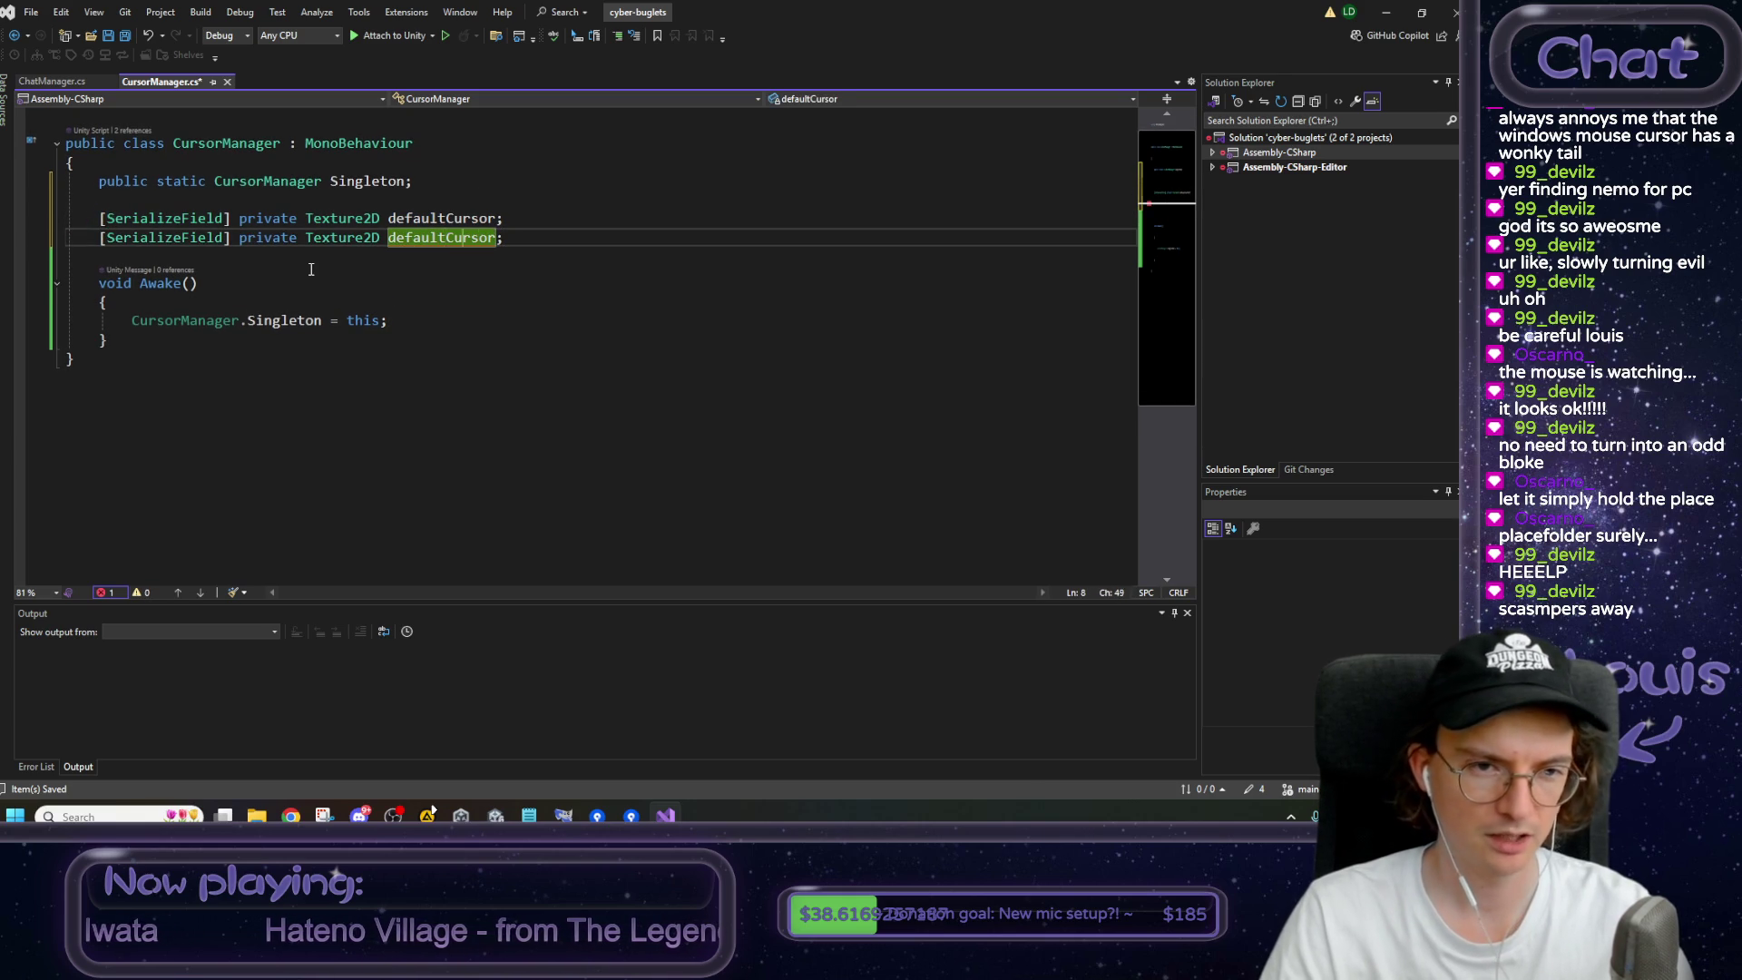
pyautogui.press('Left')
pyautogui.press('Left')
pyautogui.press('Left')
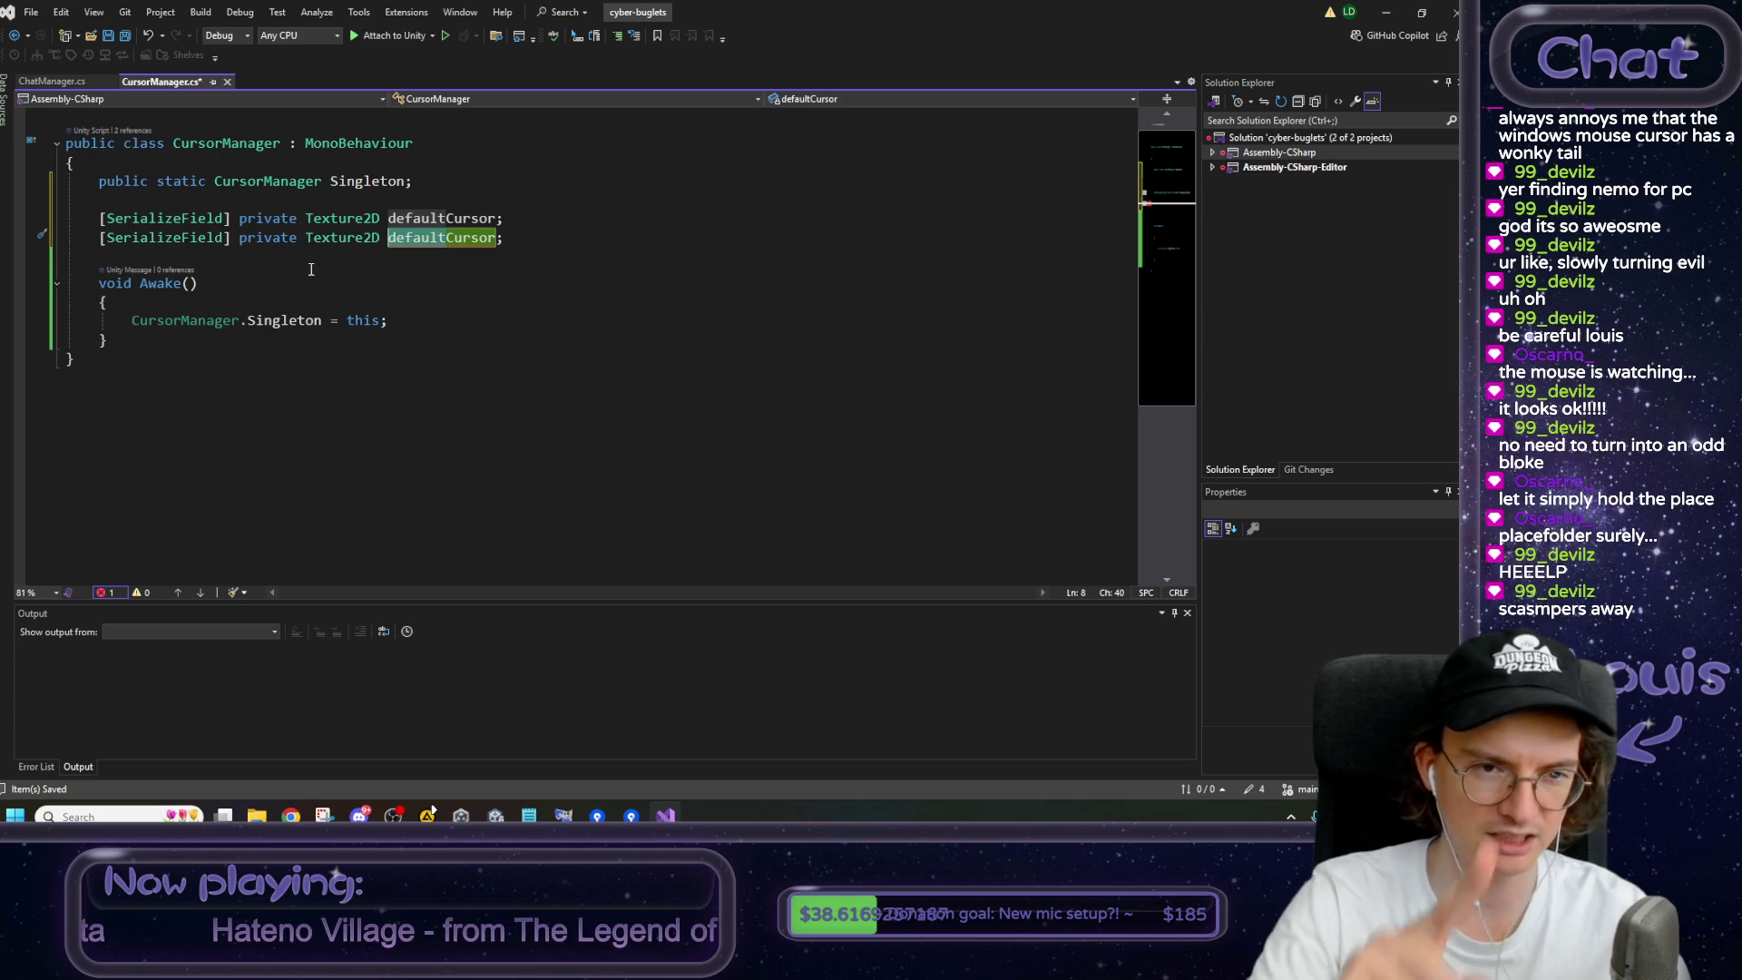
pyautogui.press('Delete')
pyautogui.press('Delete')
pyautogui.press('Delete')
pyautogui.write('pointer')
pyautogui.press('End')
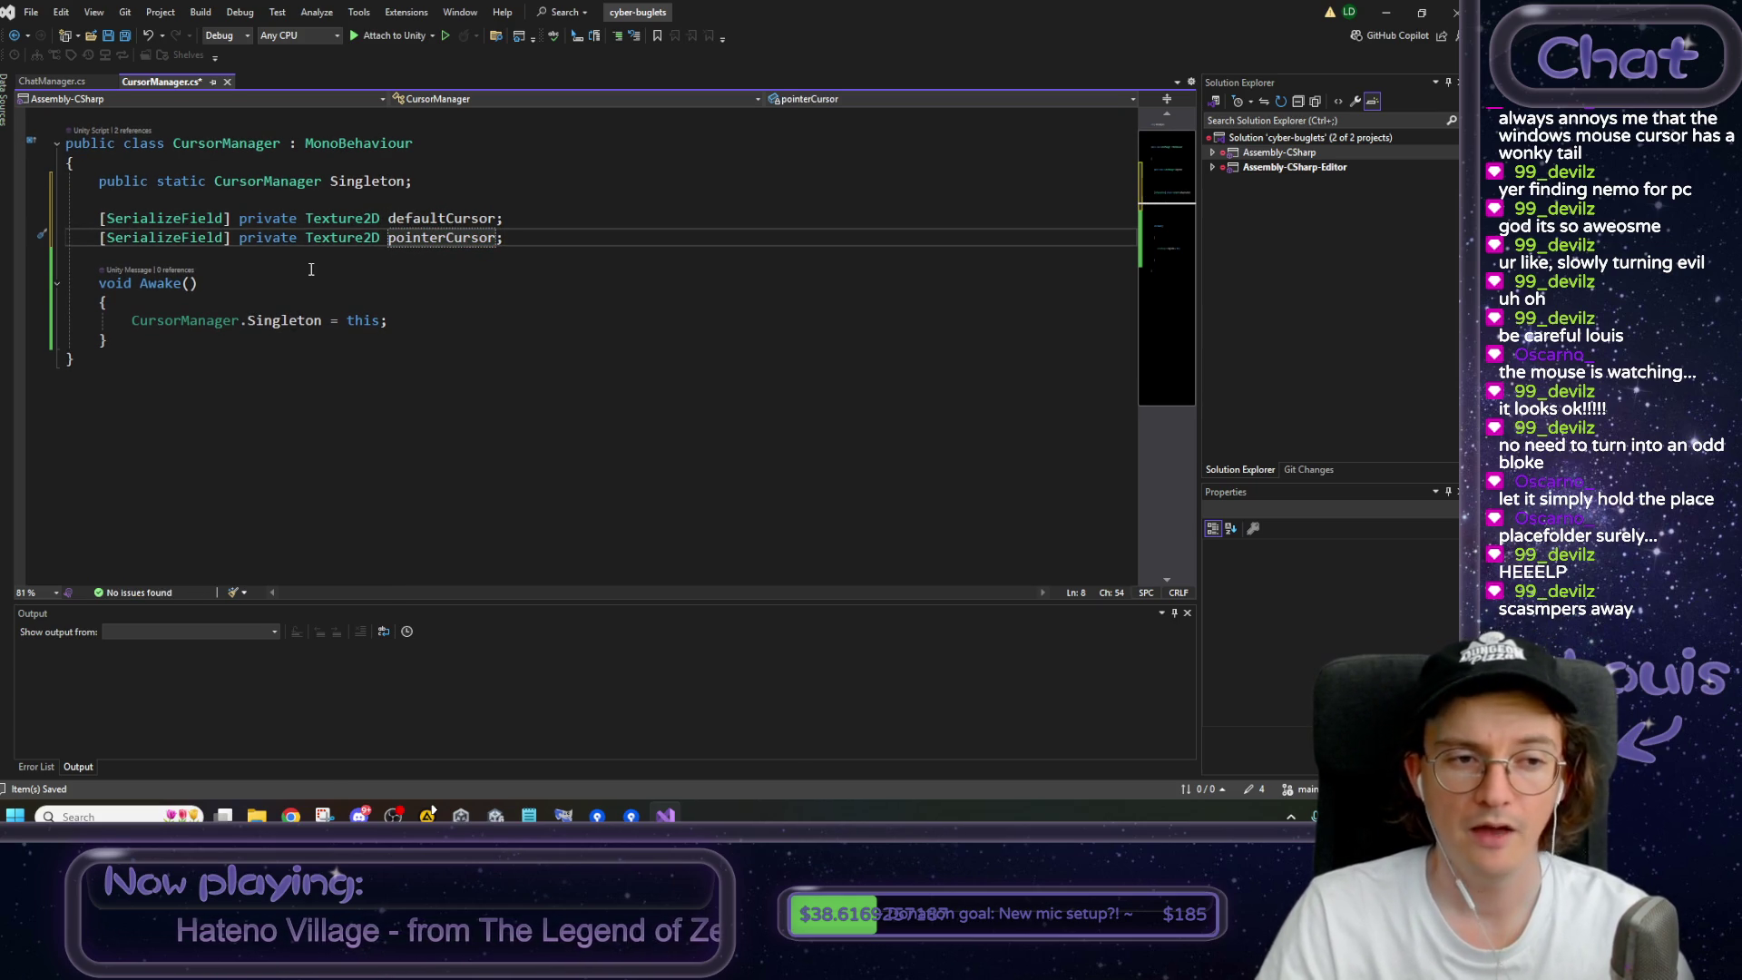
# Duplicate the pointerCursor line and rename the copy to moveCursor.
pyautogui.hotkey('shift', 'Home')
pyautogui.hotkey('ctrl', 'c')
pyautogui.press('End')
pyautogui.press('Return')
pyautogui.hotkey('ctrl', 'v')
pyautogui.press('Left')
pyautogui.hotkey('ctrl', 'shift', 'Left')
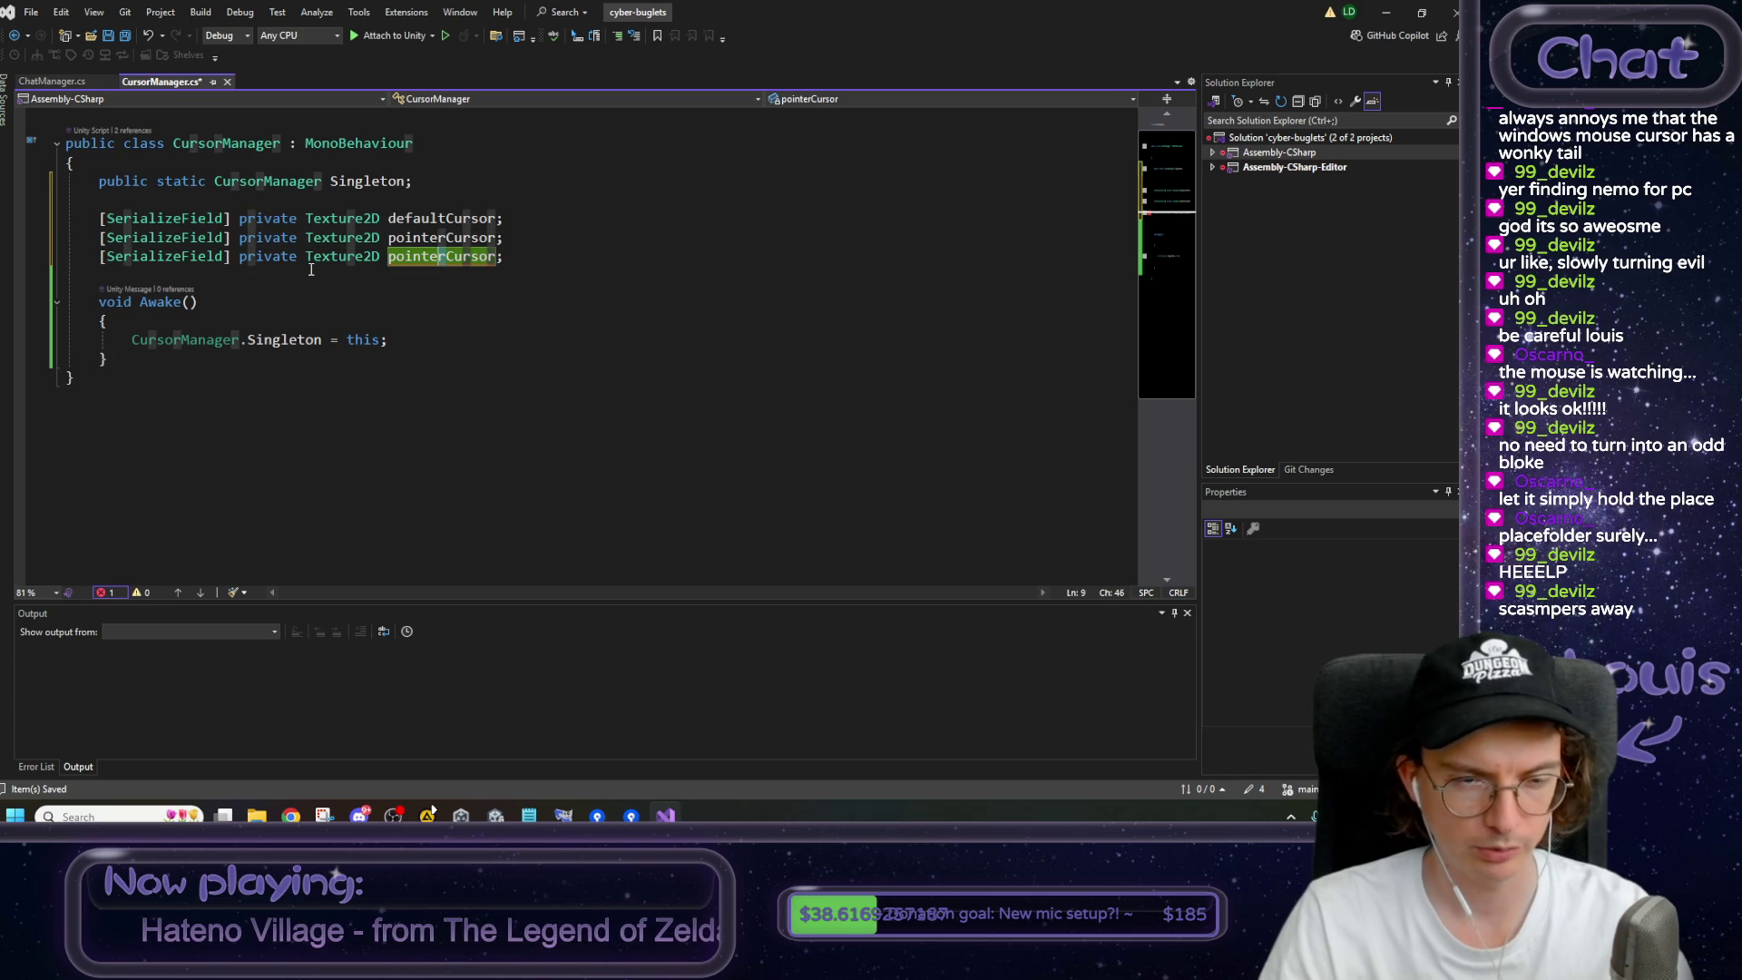
pyautogui.write('move')
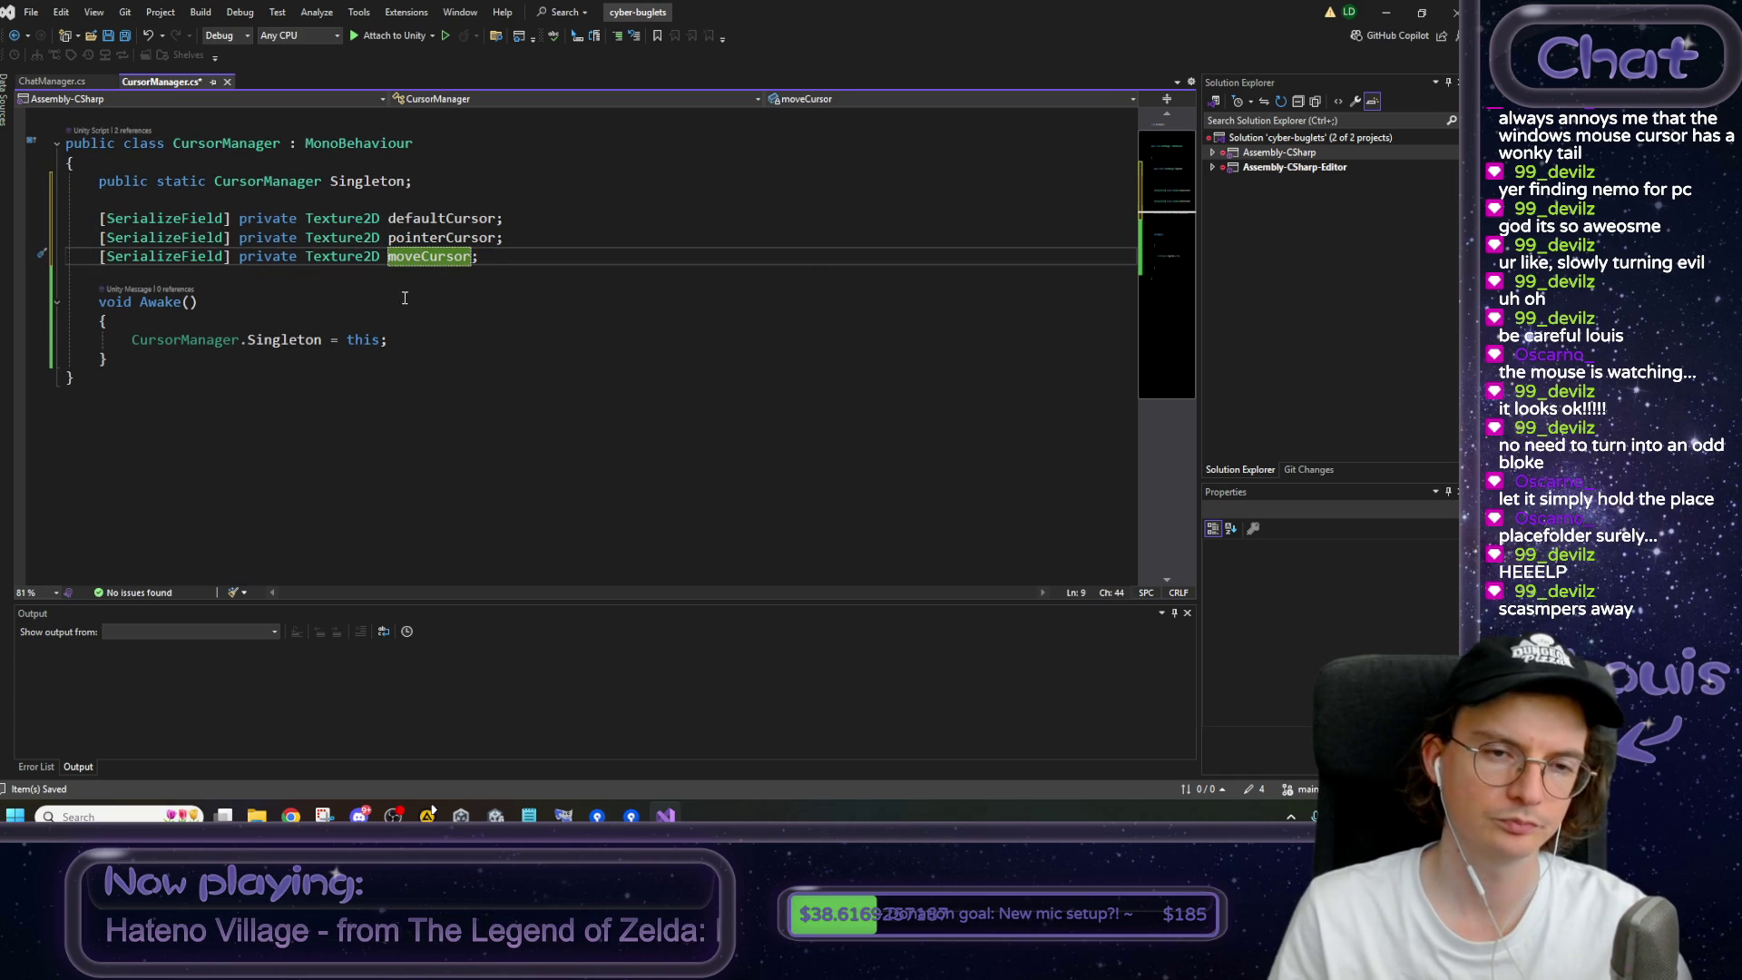
# Add a blank line after Awake's closing brace, then return to the moveCursor field.
pyautogui.click(486, 273)
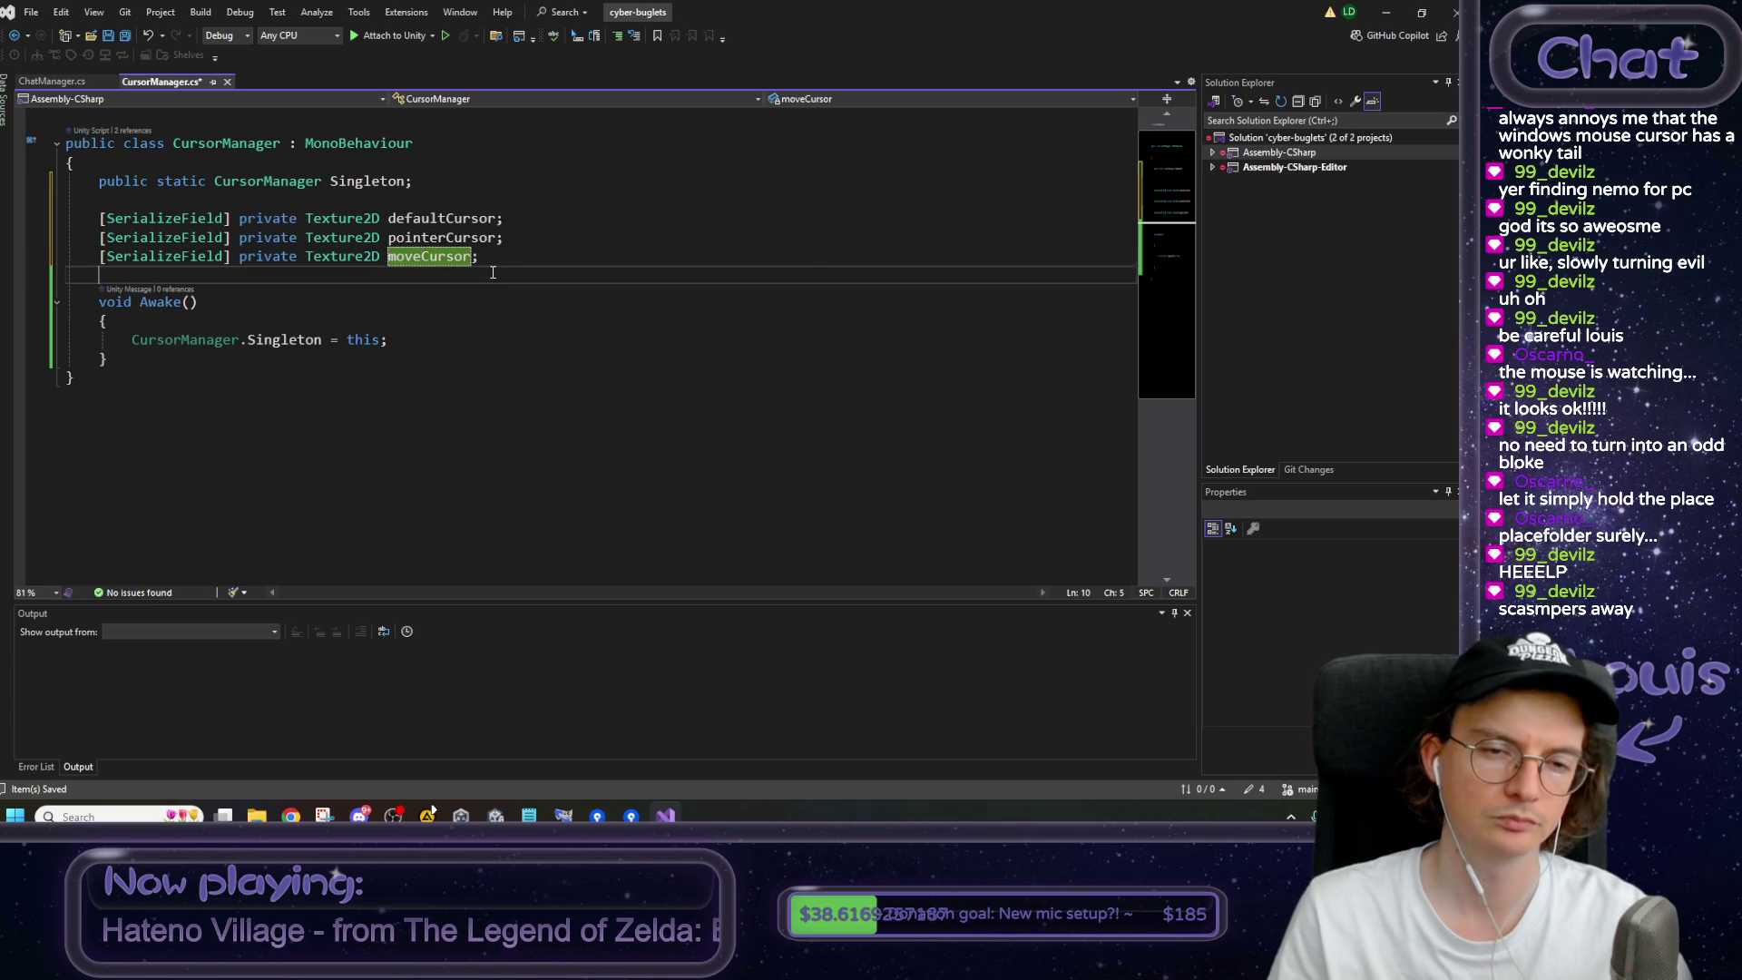
pyautogui.click(152, 366)
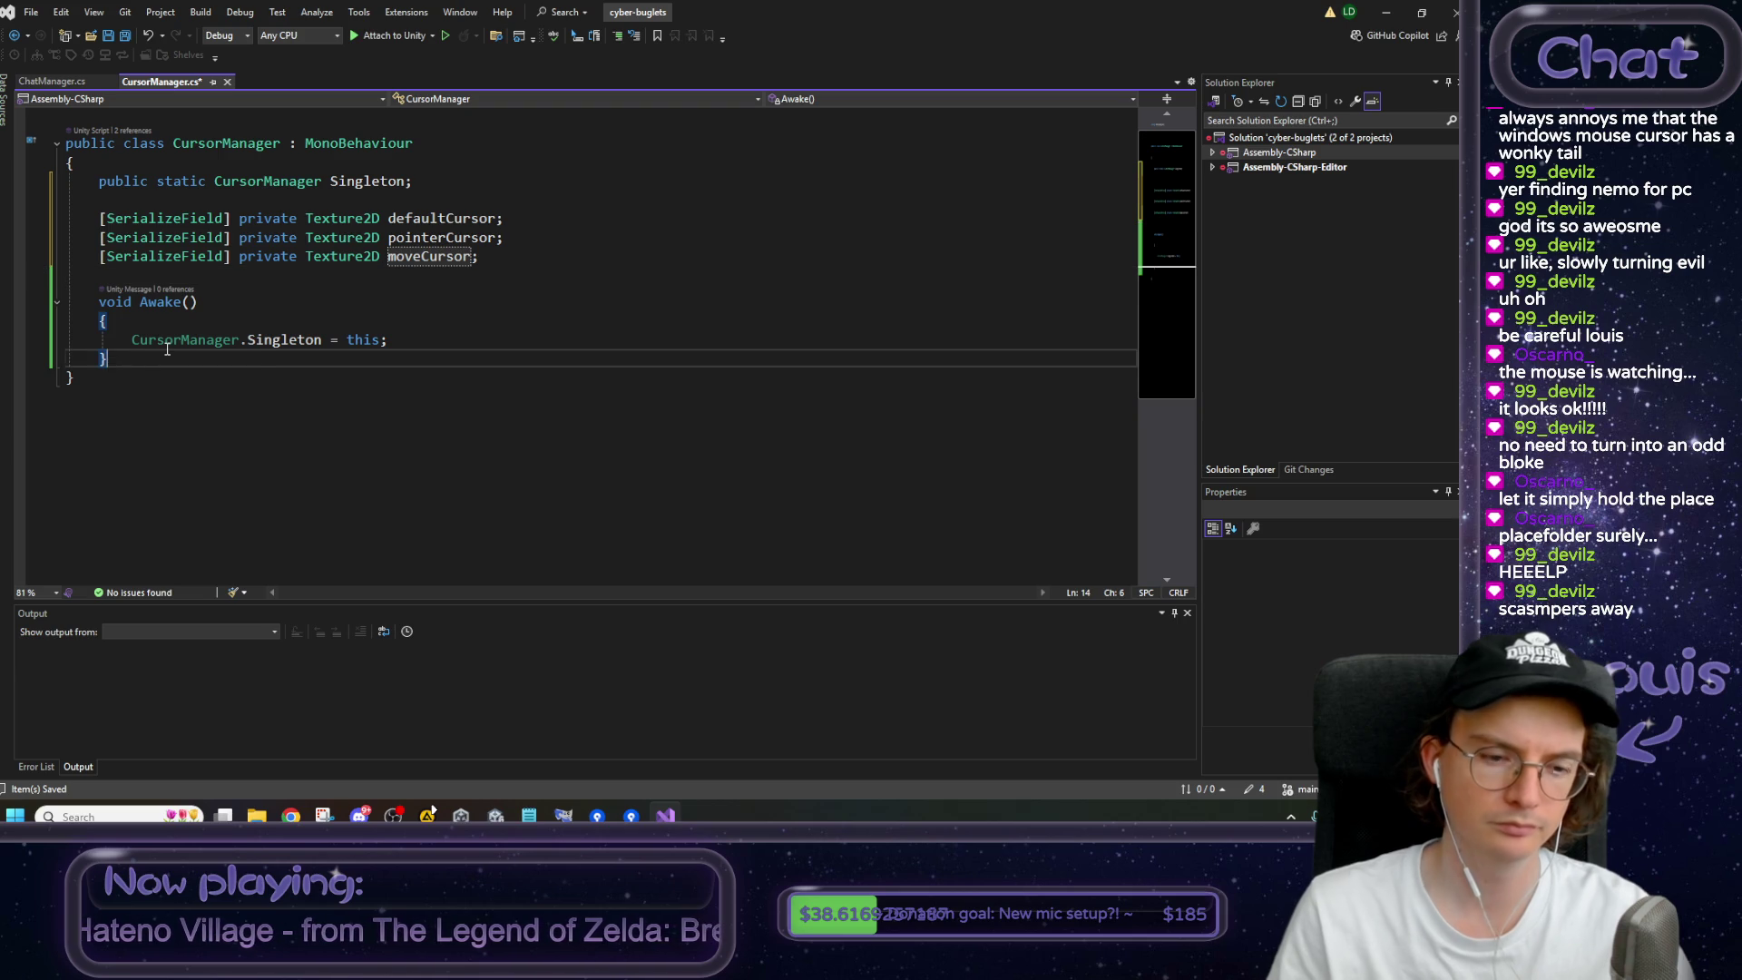
pyautogui.press('Return')
pyautogui.press('Return')
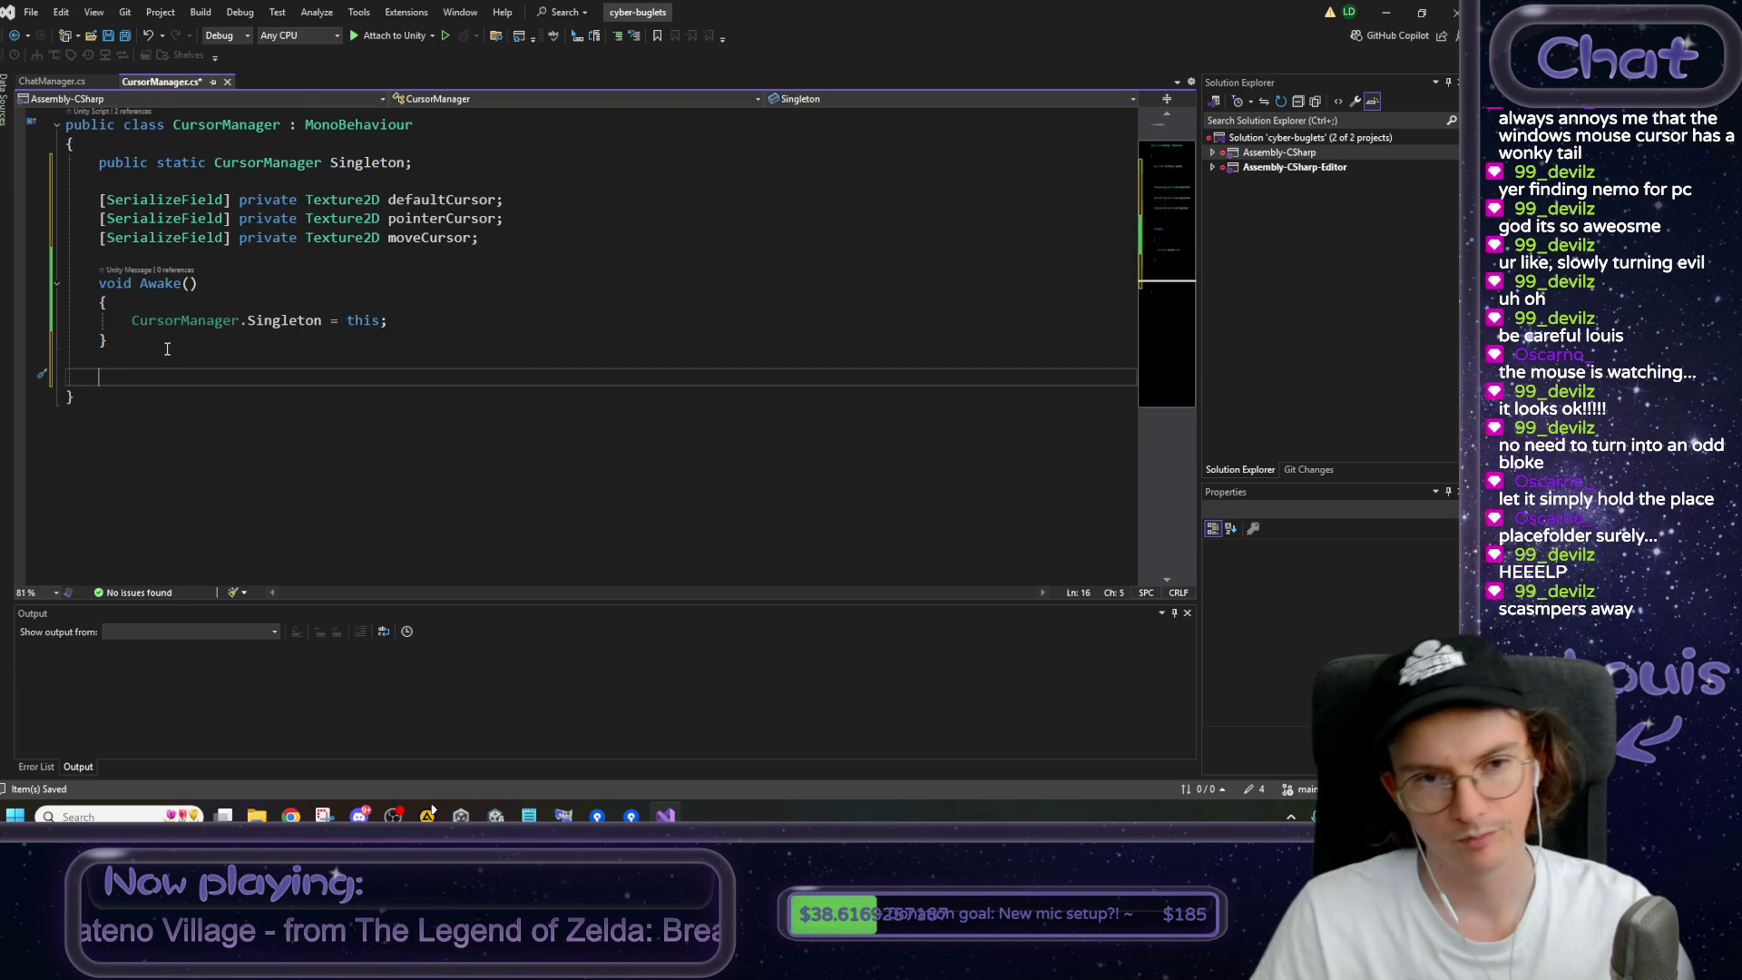
pyautogui.click(496, 237)
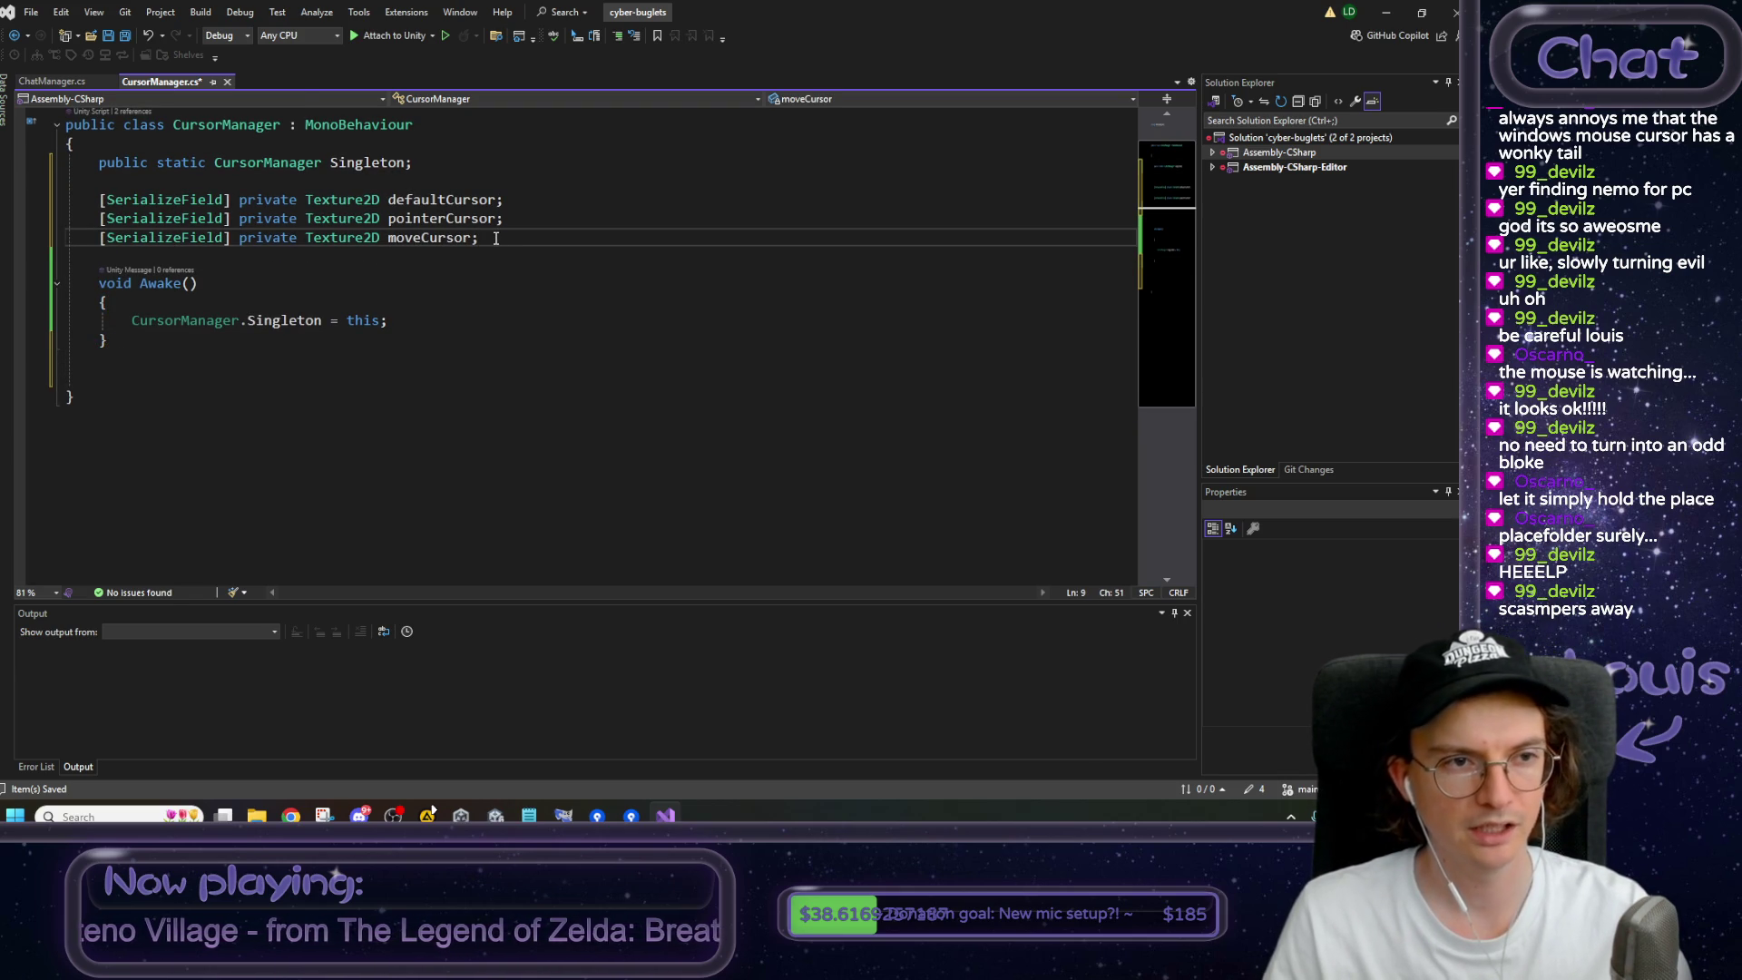
pyautogui.click(432, 807)
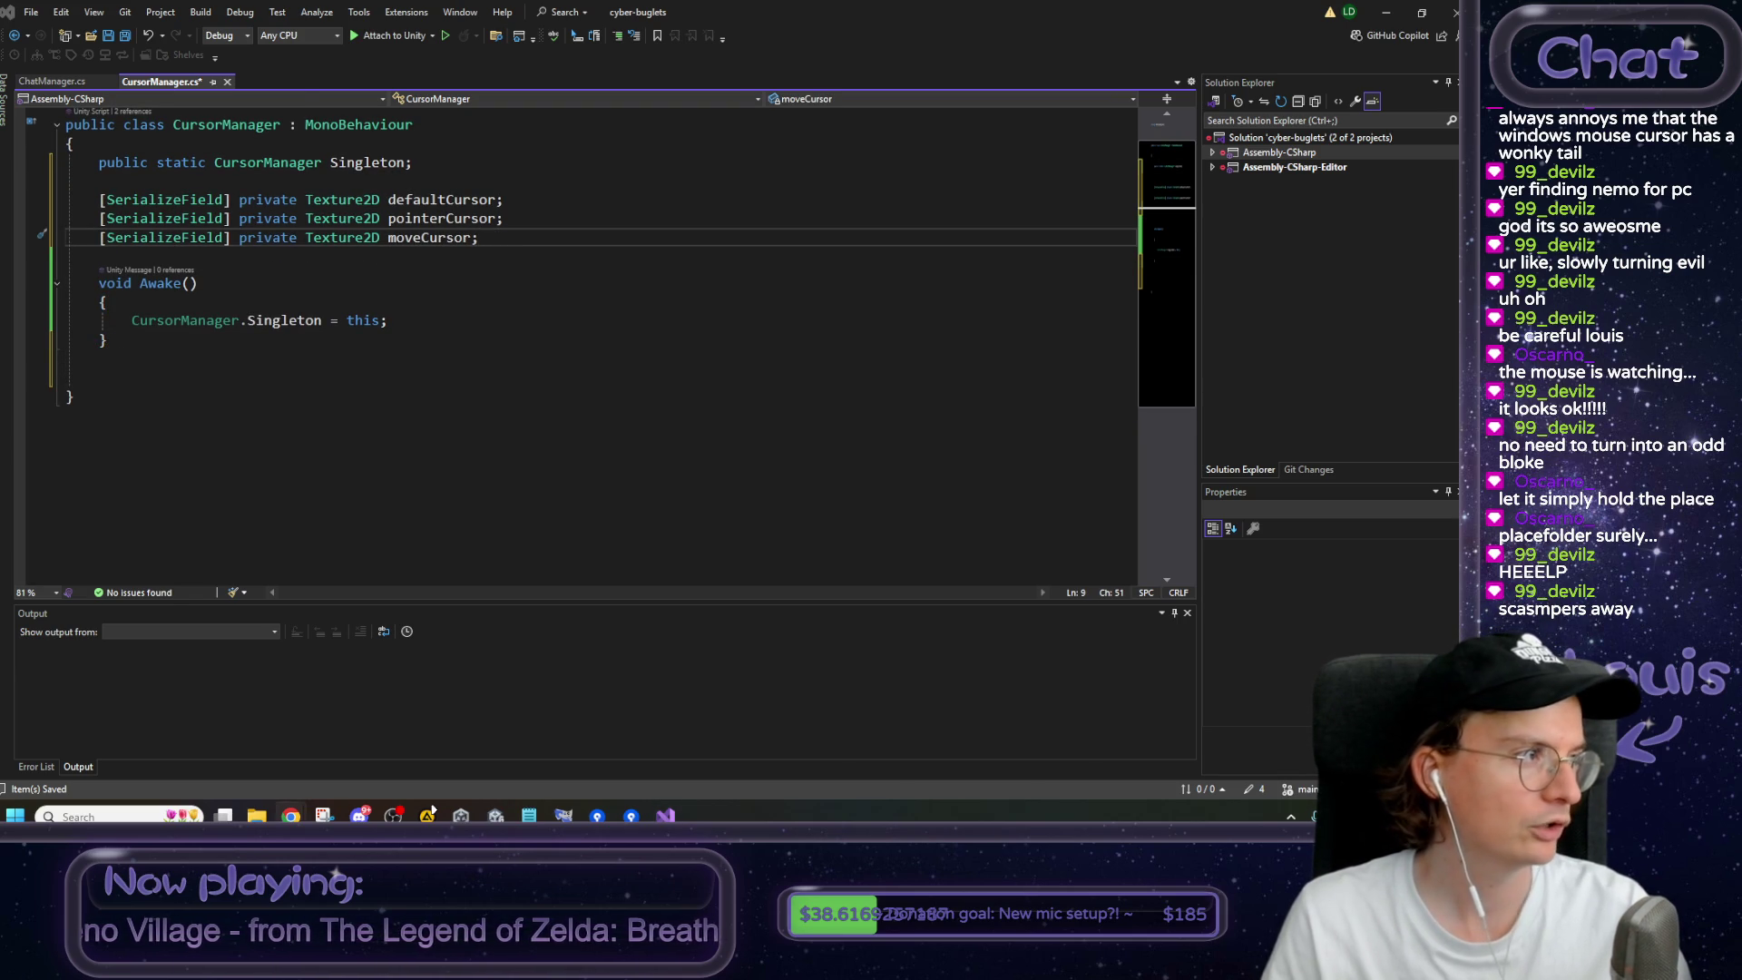
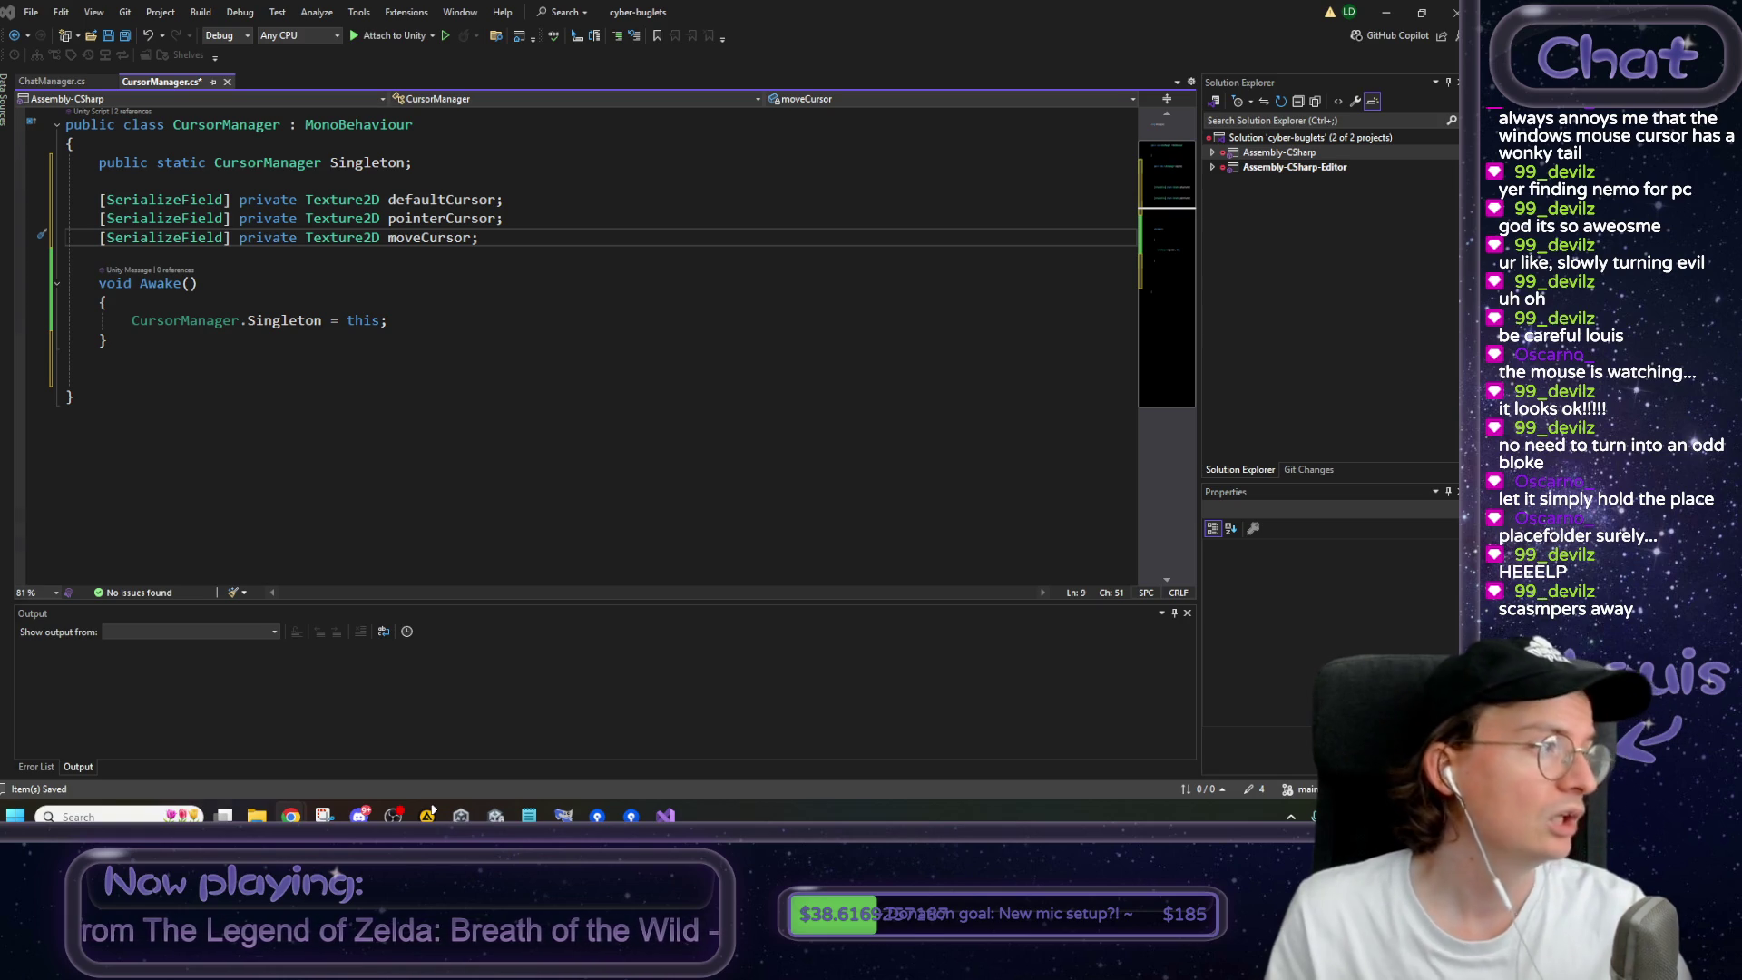
# Read the Medium article introducing enums in Unity for reference.
pyautogui.hotkey('alt', 'Tab')
pyautogui.click(445, 389)
pyautogui.scroll(-10, 655, 354)
pyautogui.click(975, 233)
pyautogui.scroll(-7, 682, 180)
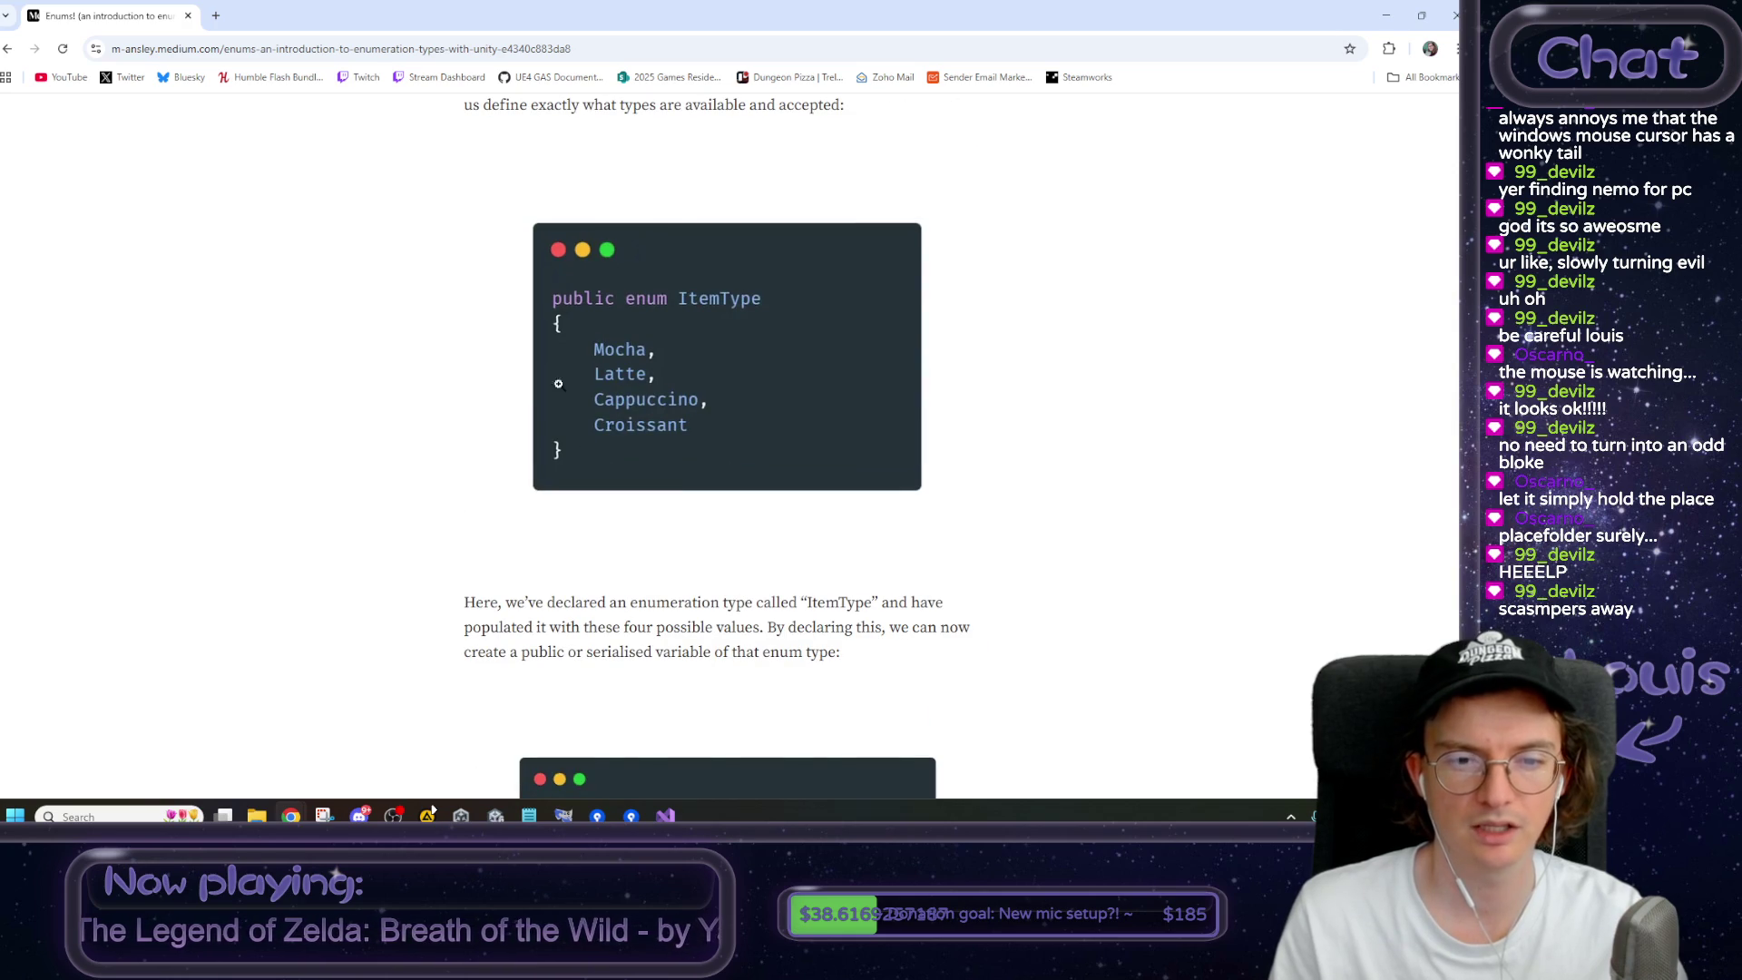
pyautogui.hotkey('alt', 'Tab')
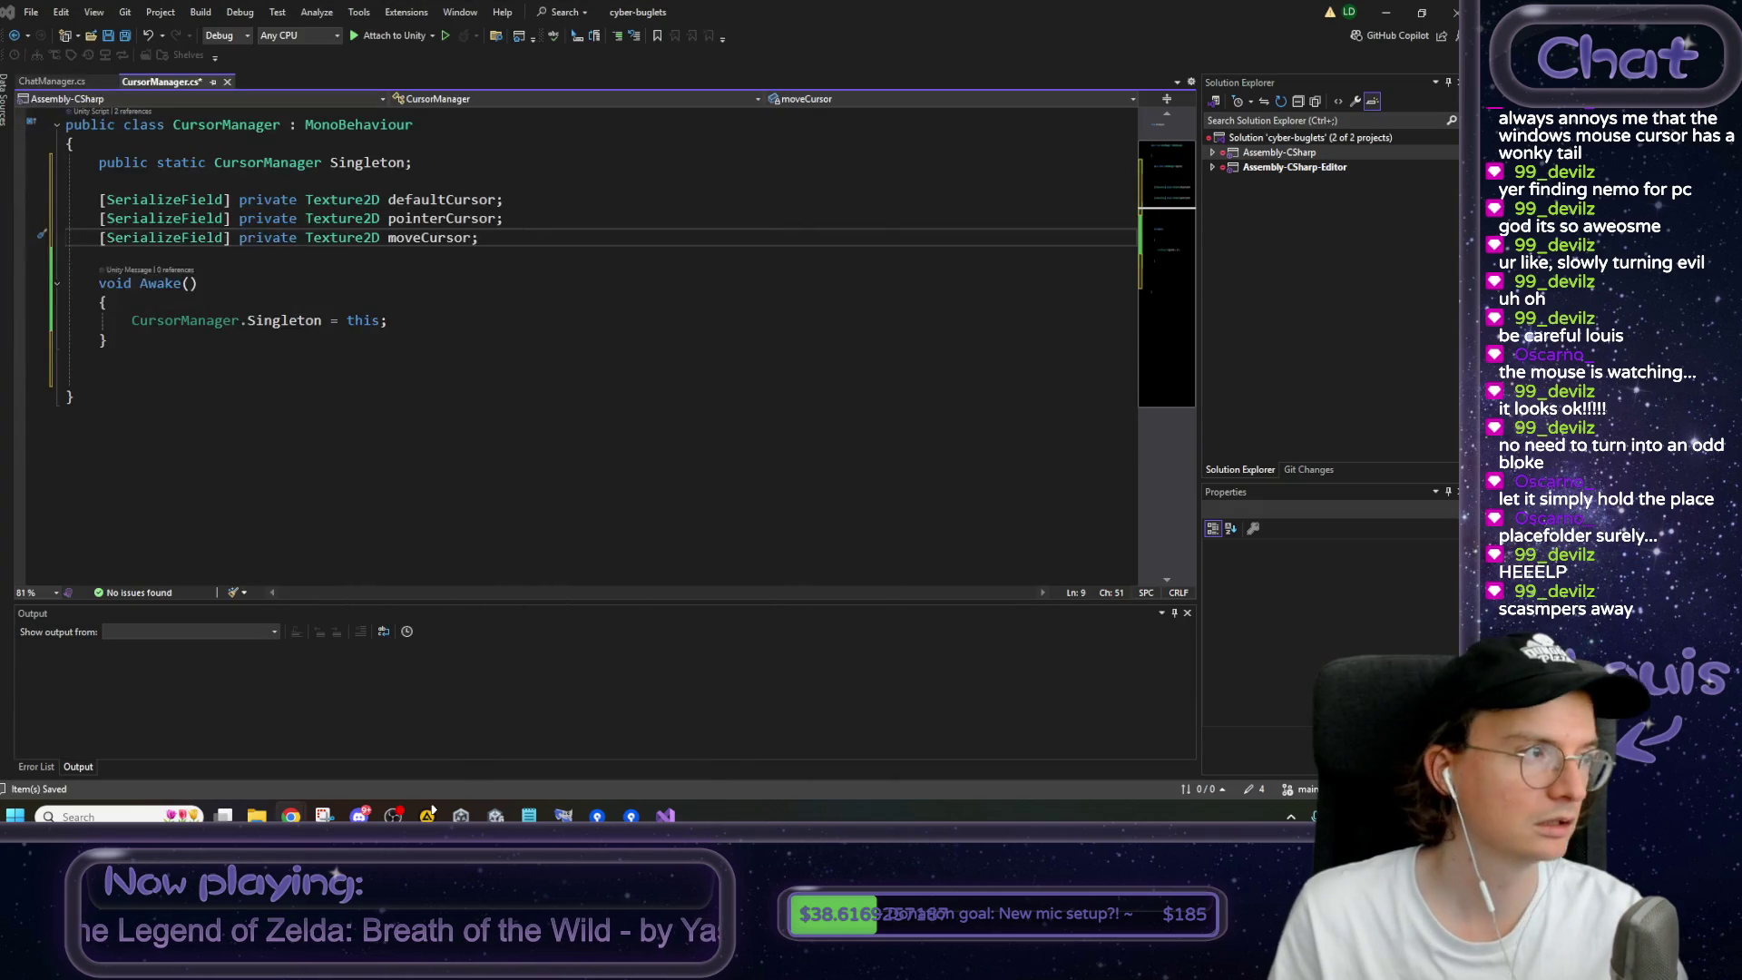
# Add a public CursorState enum with Default, Pointer and Move below the class.
pyautogui.click(141, 392)
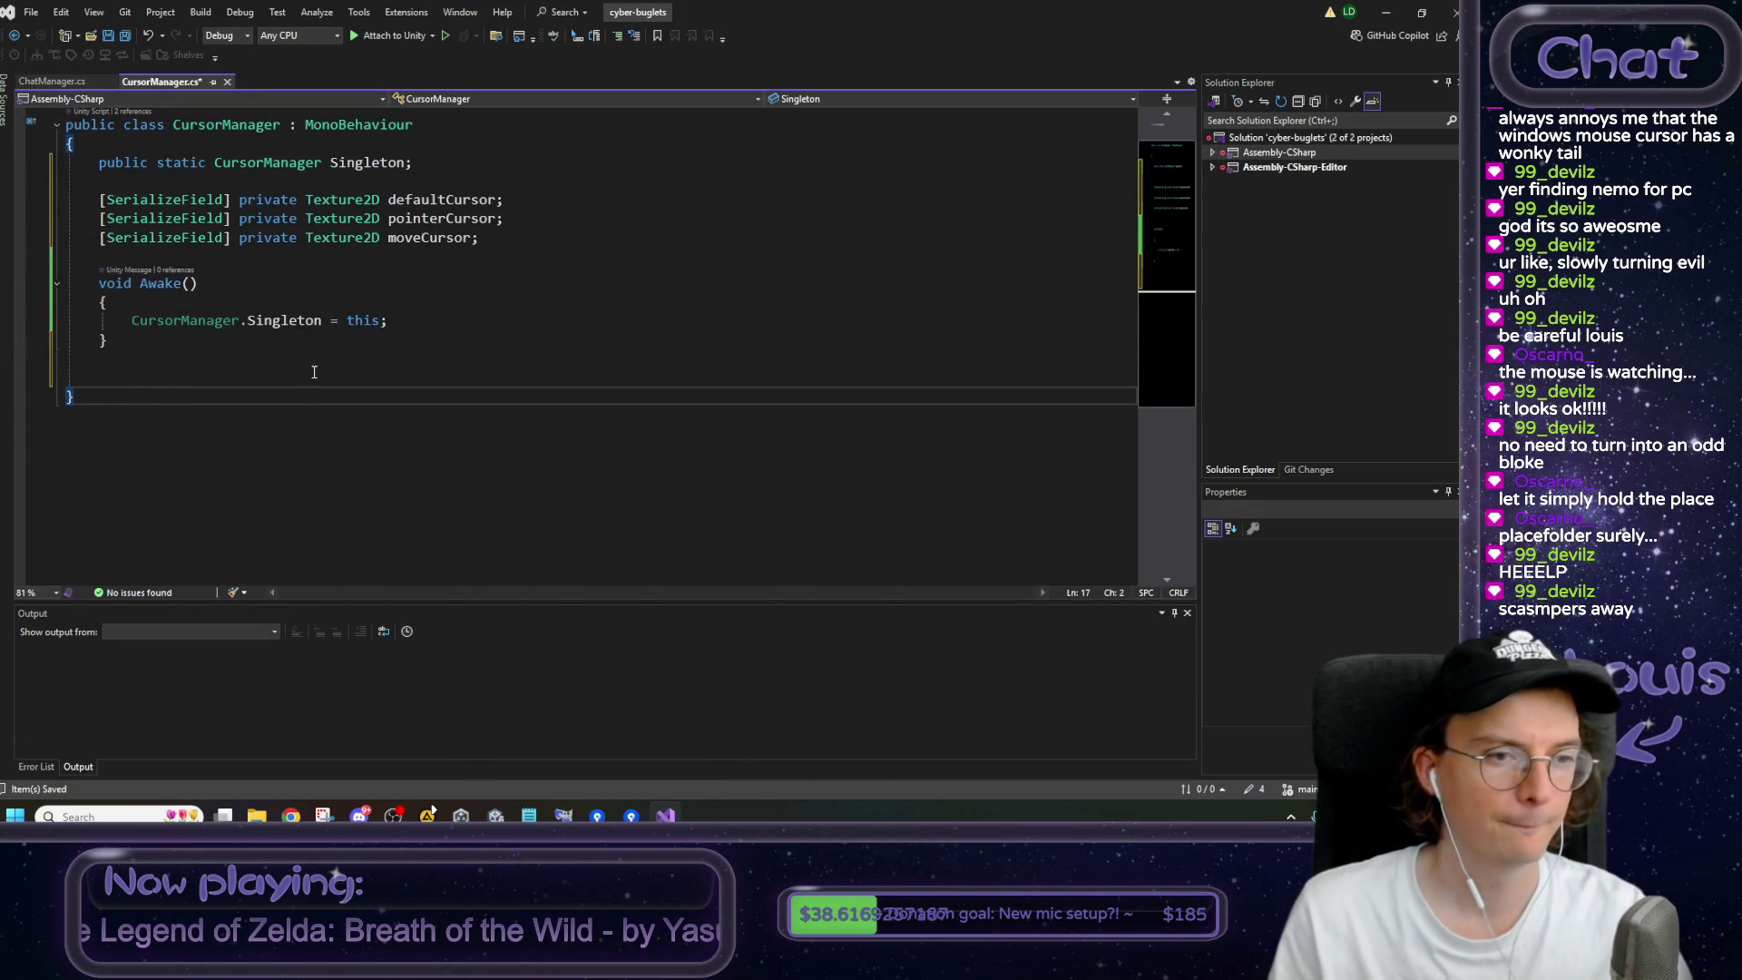
pyautogui.press('Return')
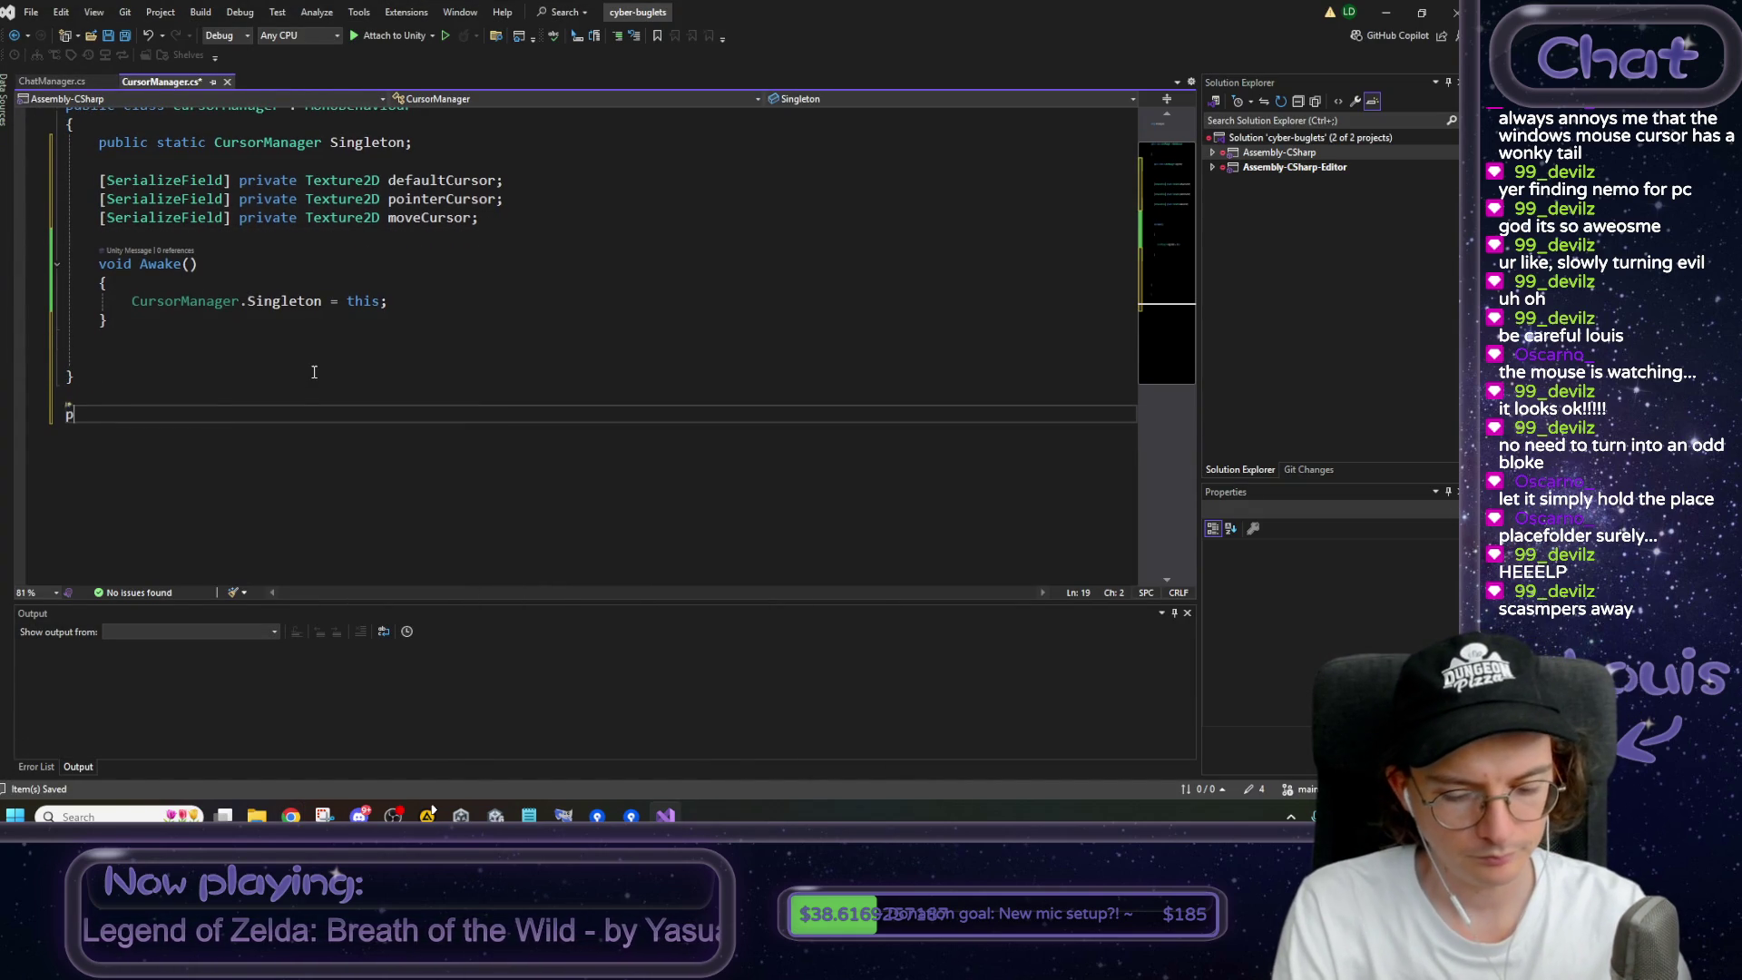
pyautogui.write('public enum CursorState')
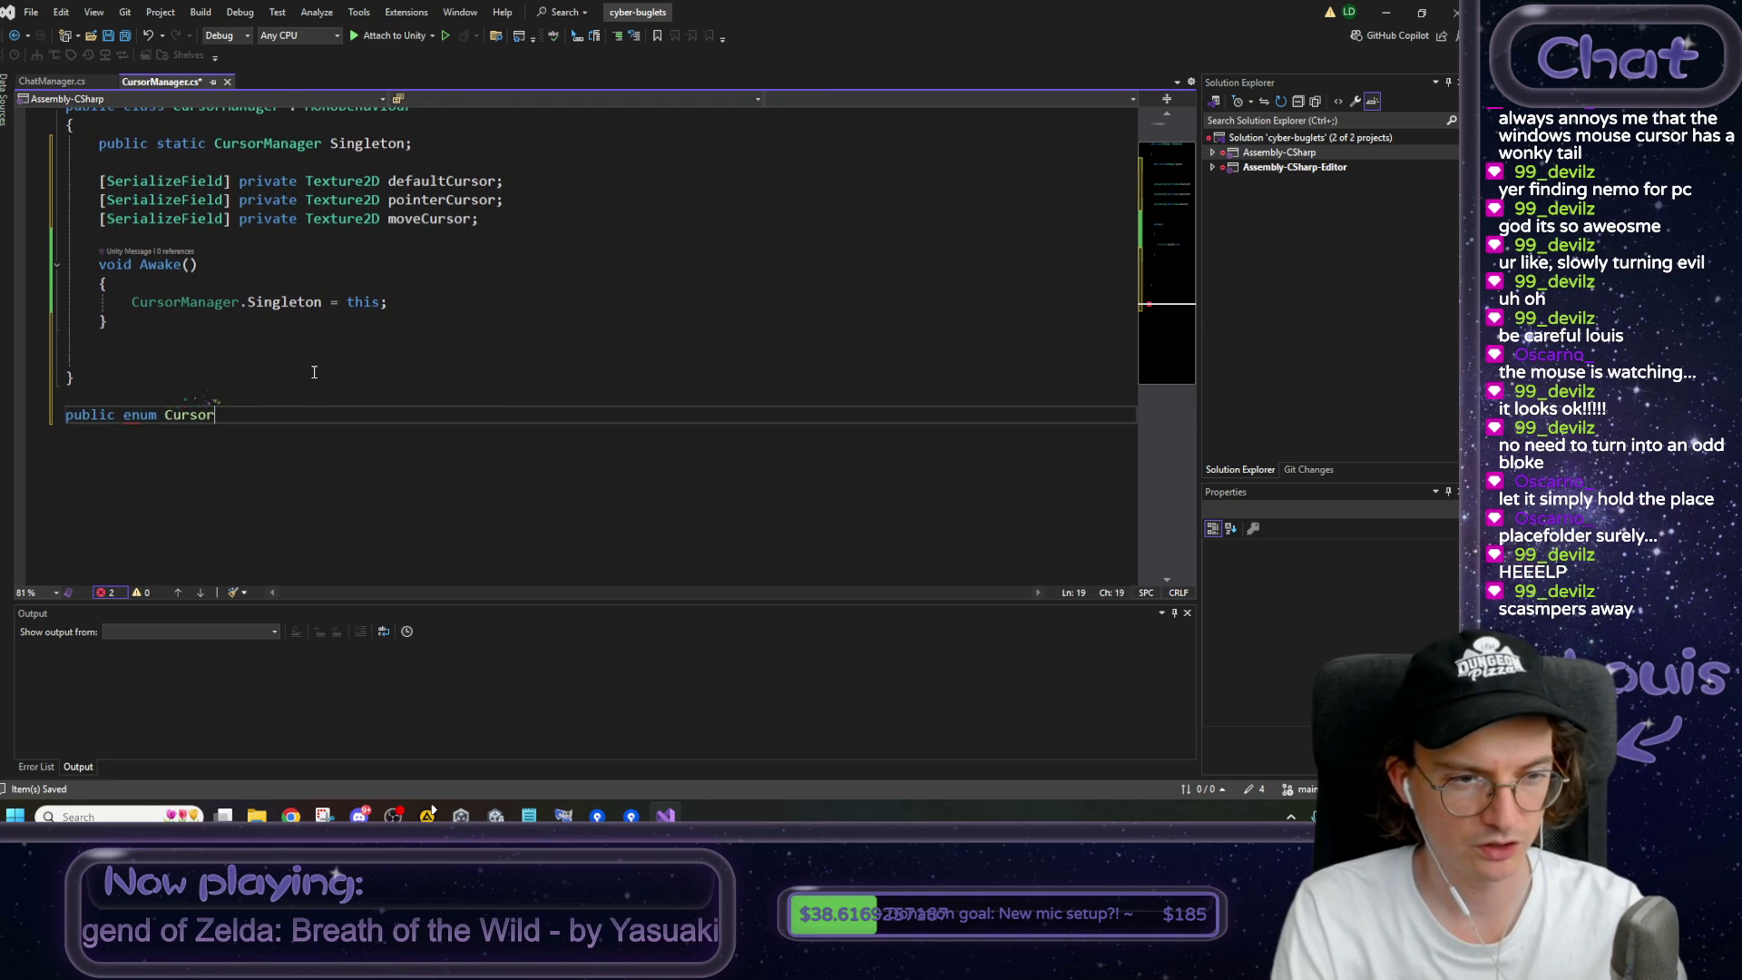
pyautogui.write(' {')
pyautogui.press('Return')
pyautogui.write('Default,')
pyautogui.press('Return')
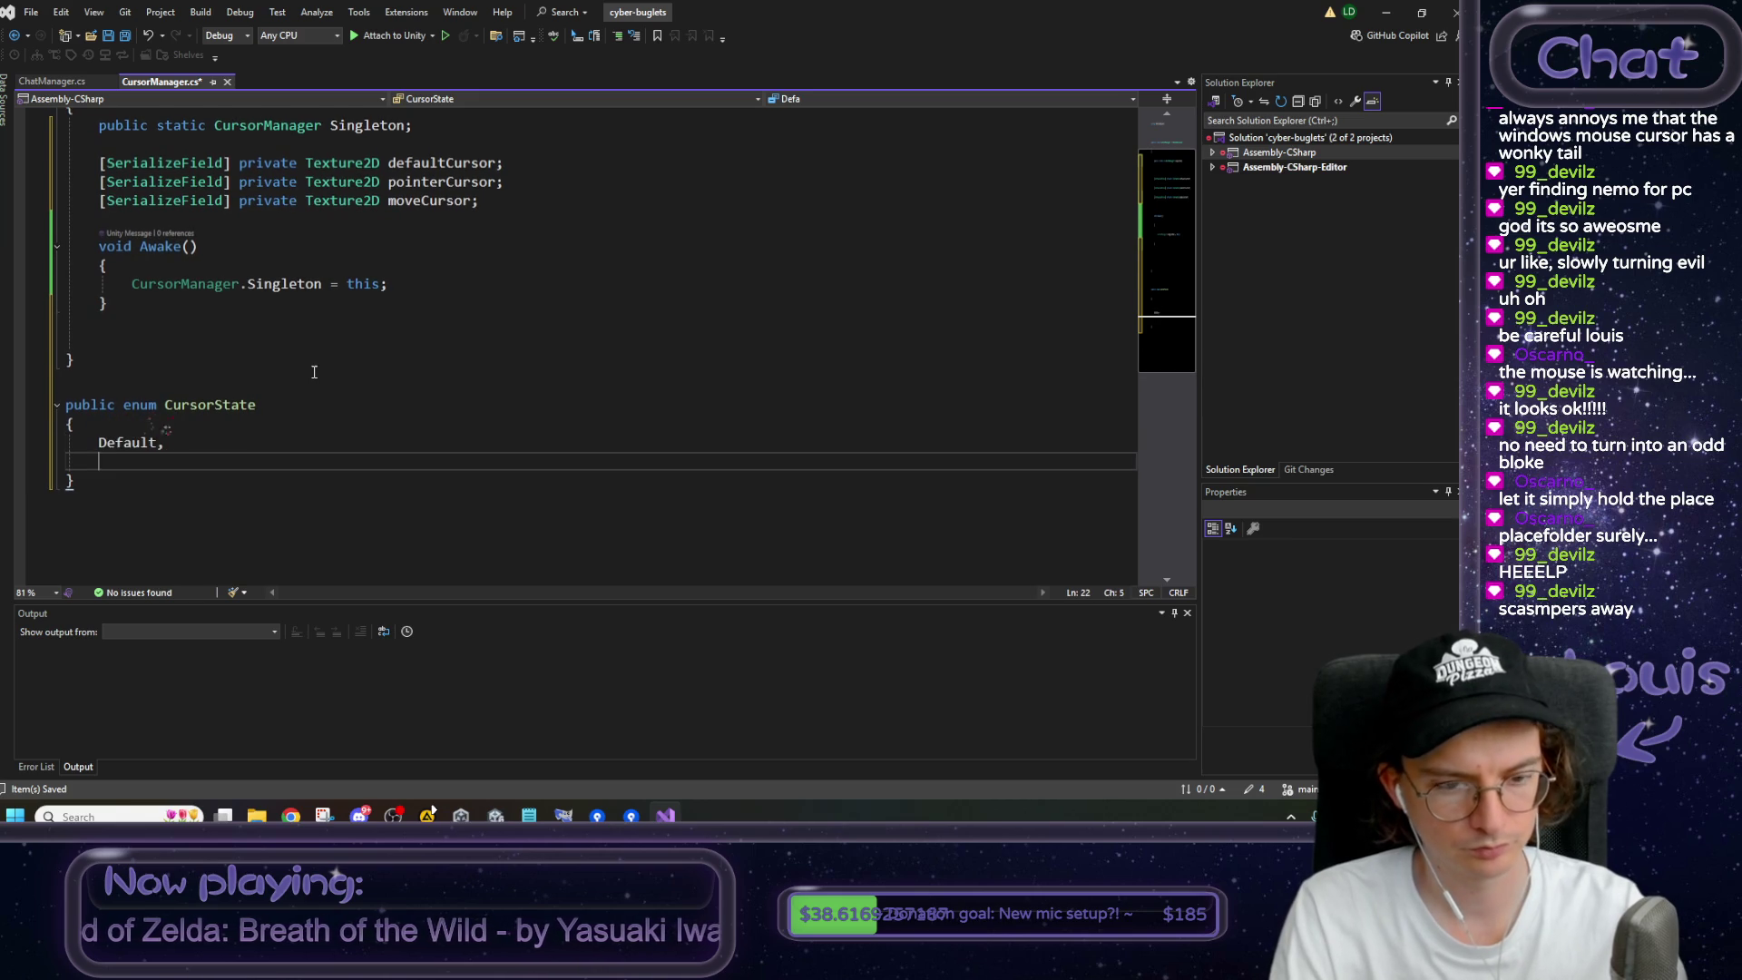
pyautogui.write('Pointer,')
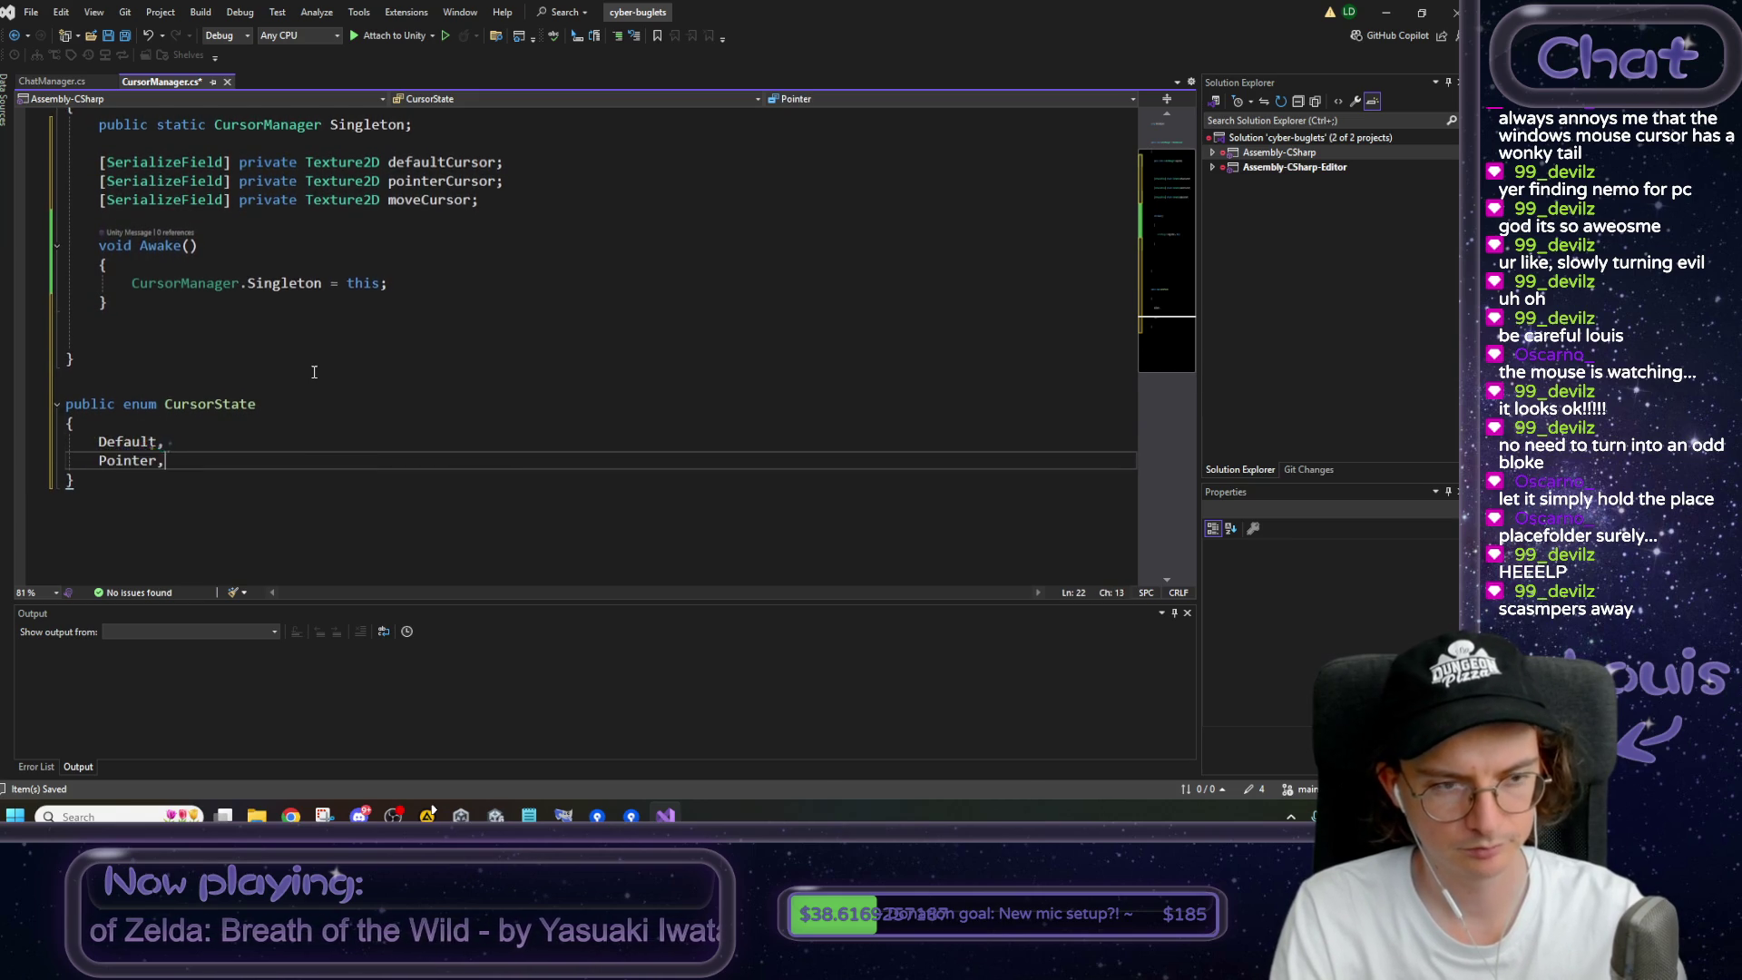
pyautogui.press('Return')
pyautogui.write('Move,')
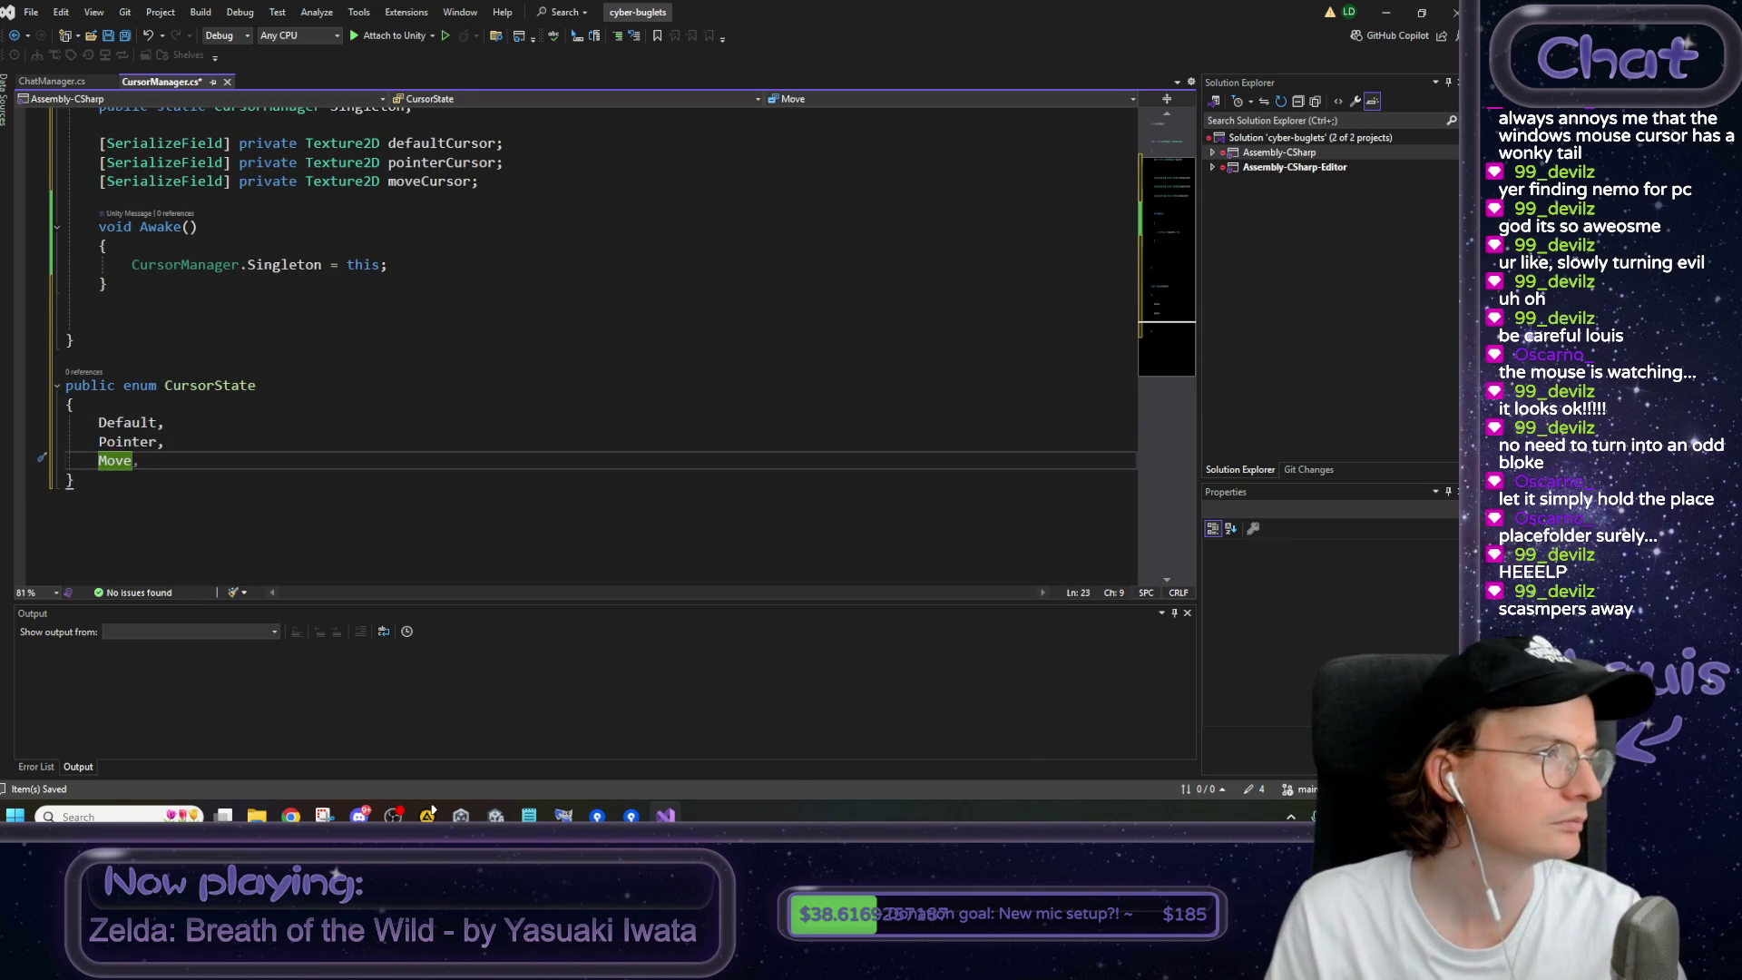
# Add a private cursorState field set to CursorState.Default and begin a static SetCursorState method.
pyautogui.click(493, 186)
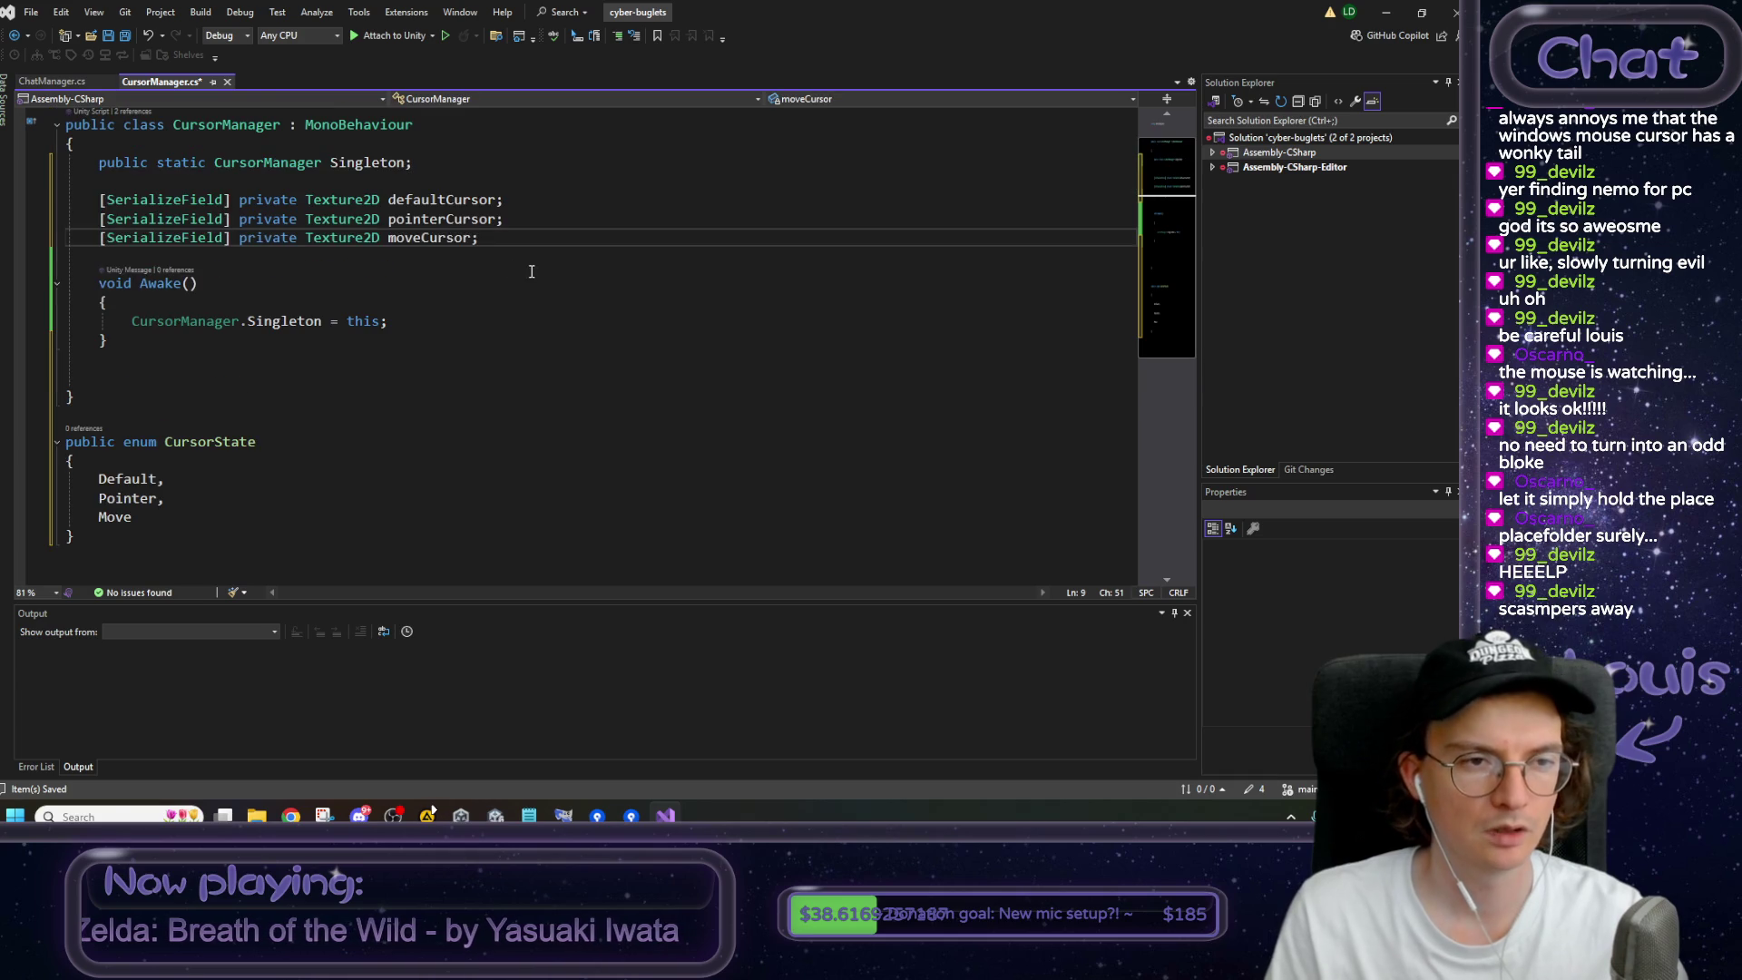
pyautogui.scroll(1, 508, 227)
pyautogui.press('Return')
pyautogui.write('private ')
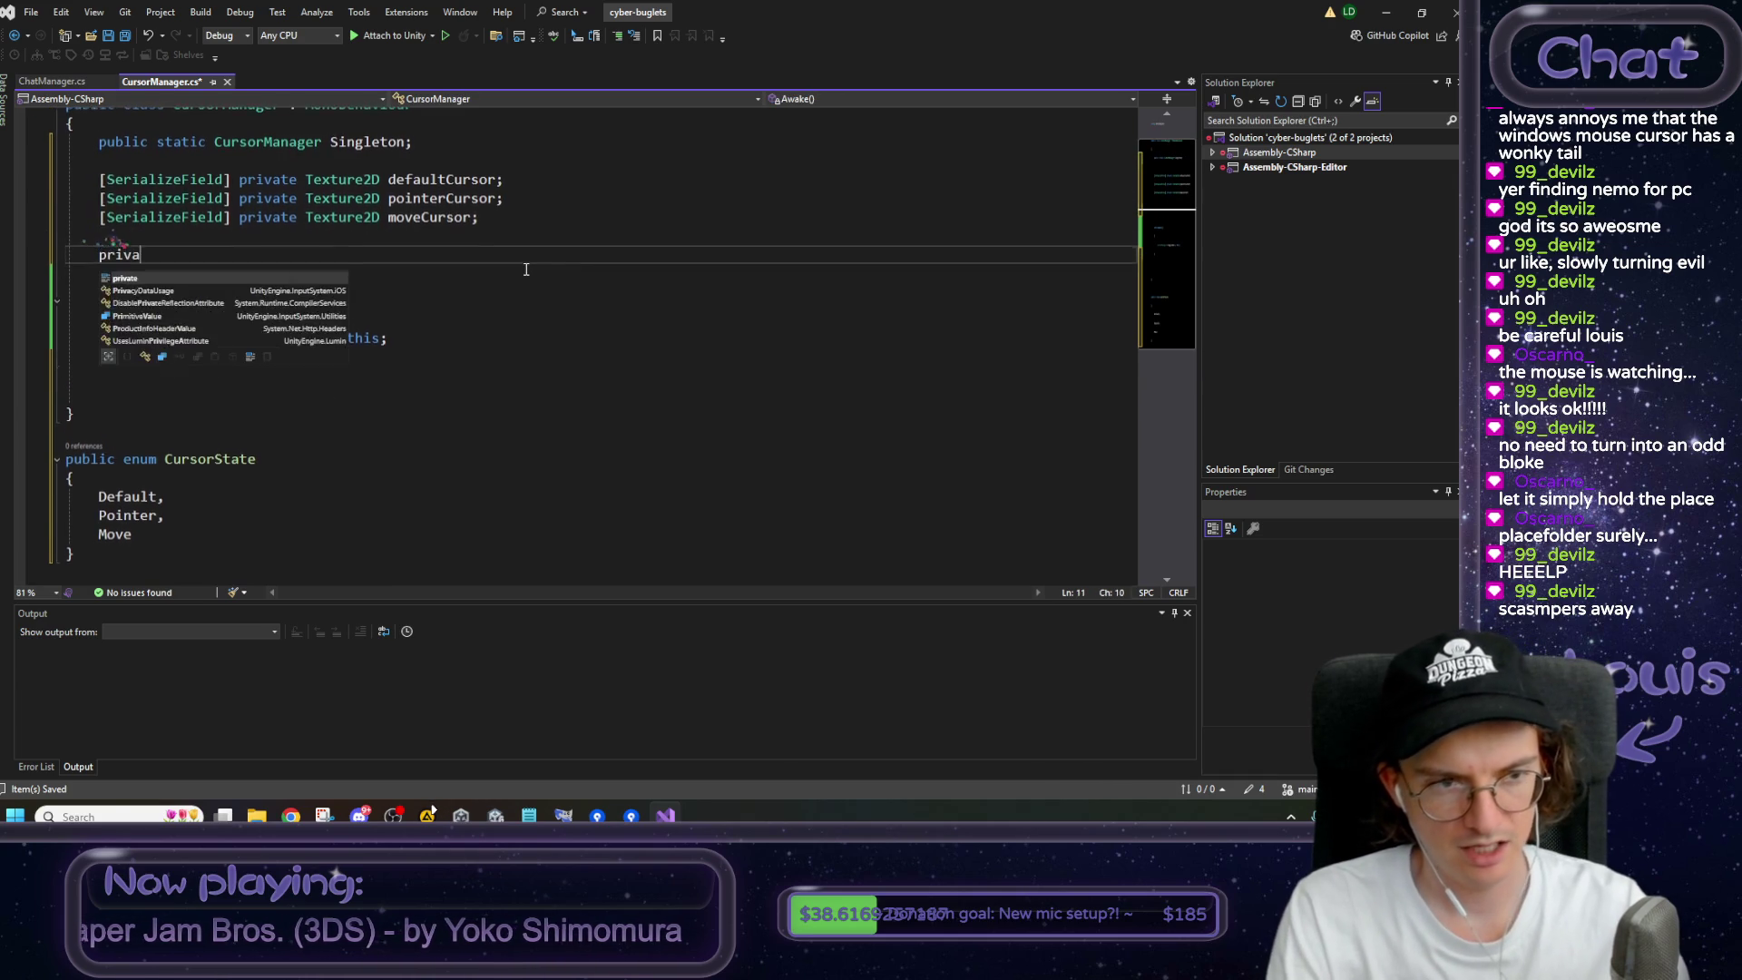
pyautogui.write('Curs')
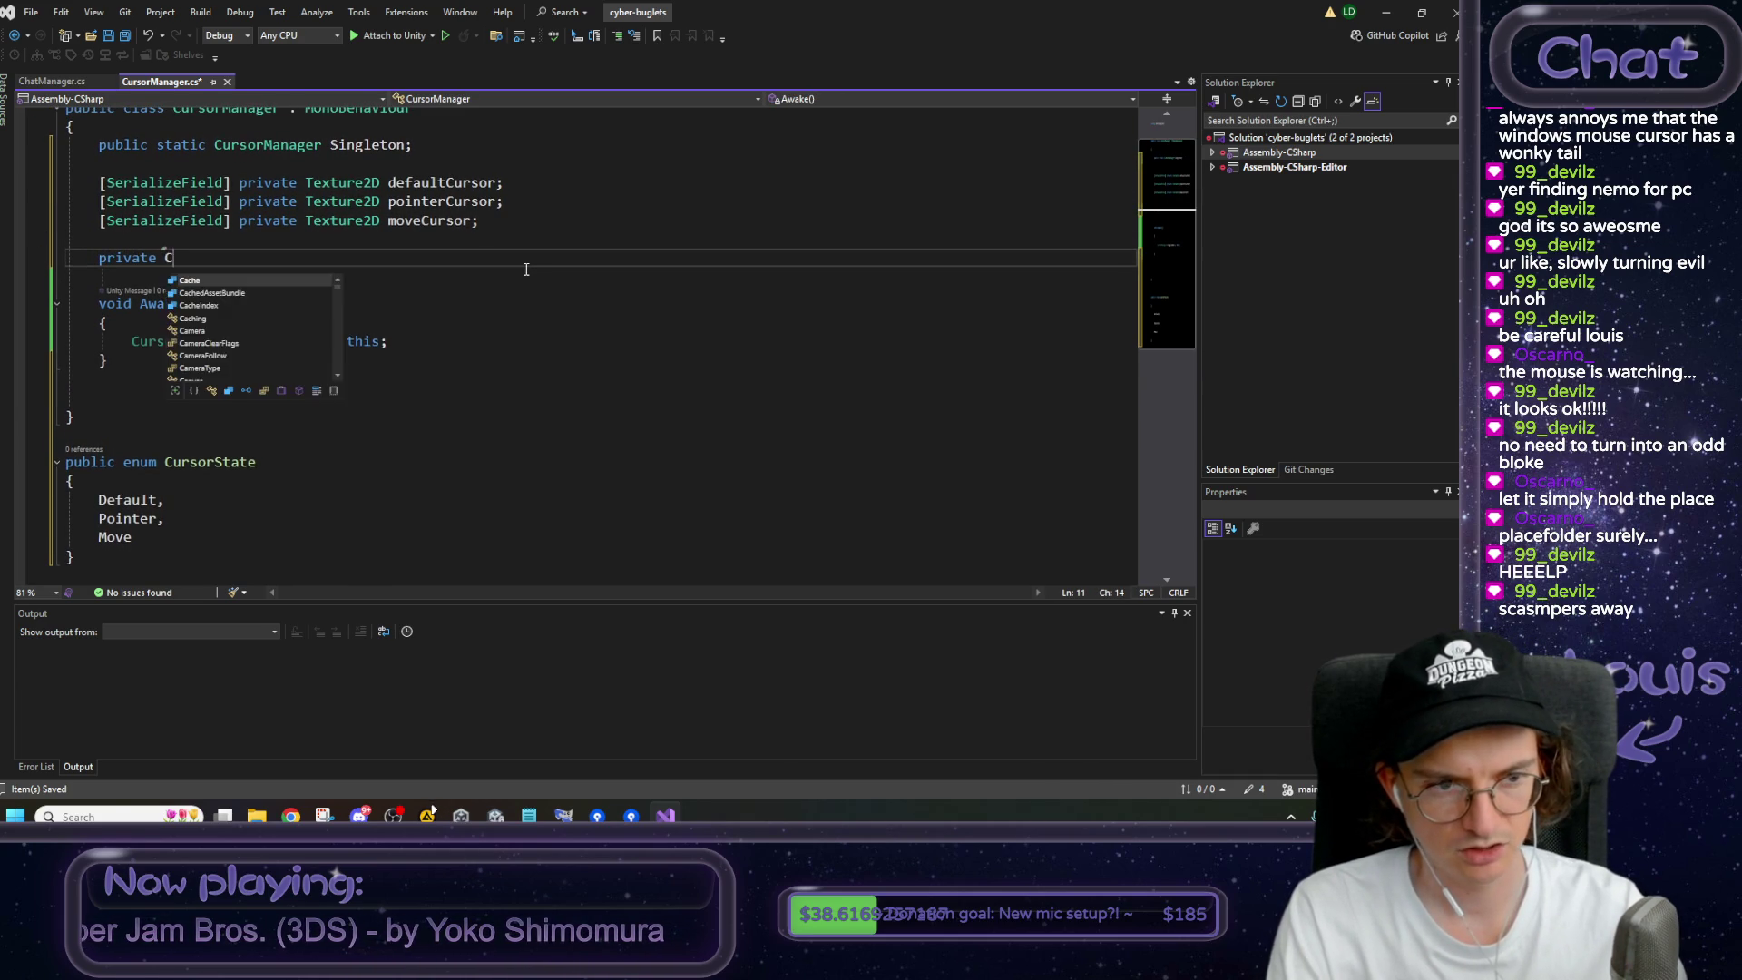
pyautogui.write('orState')
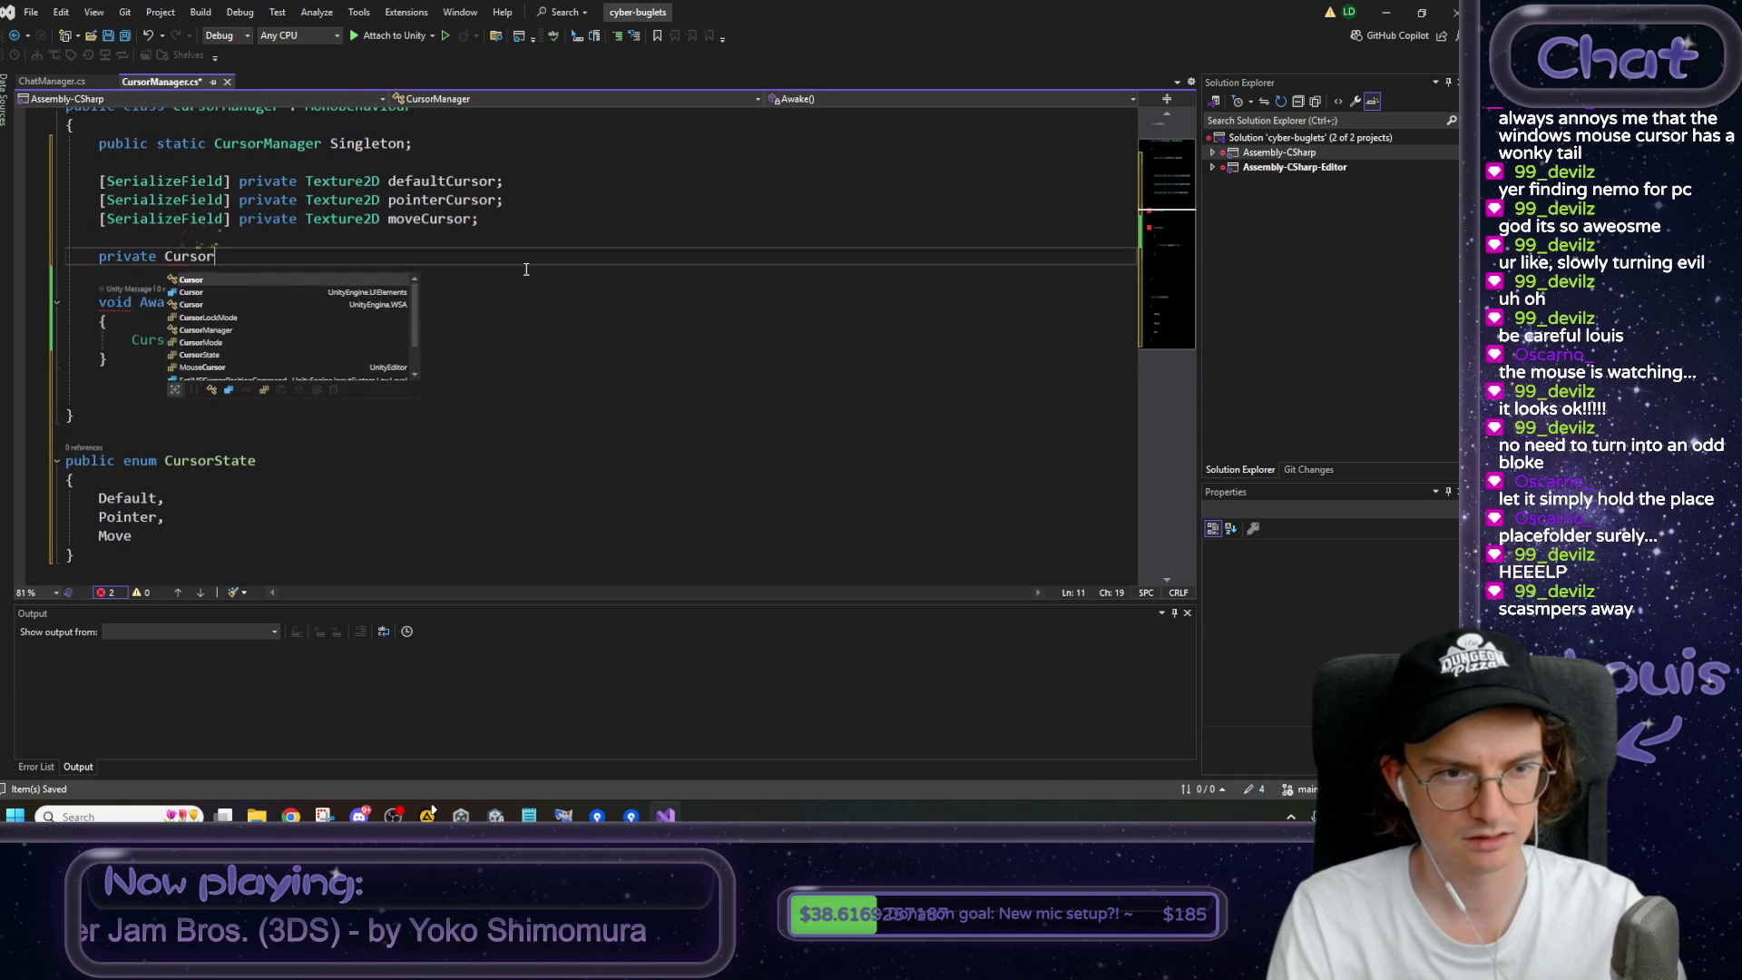
pyautogui.press('Tab')
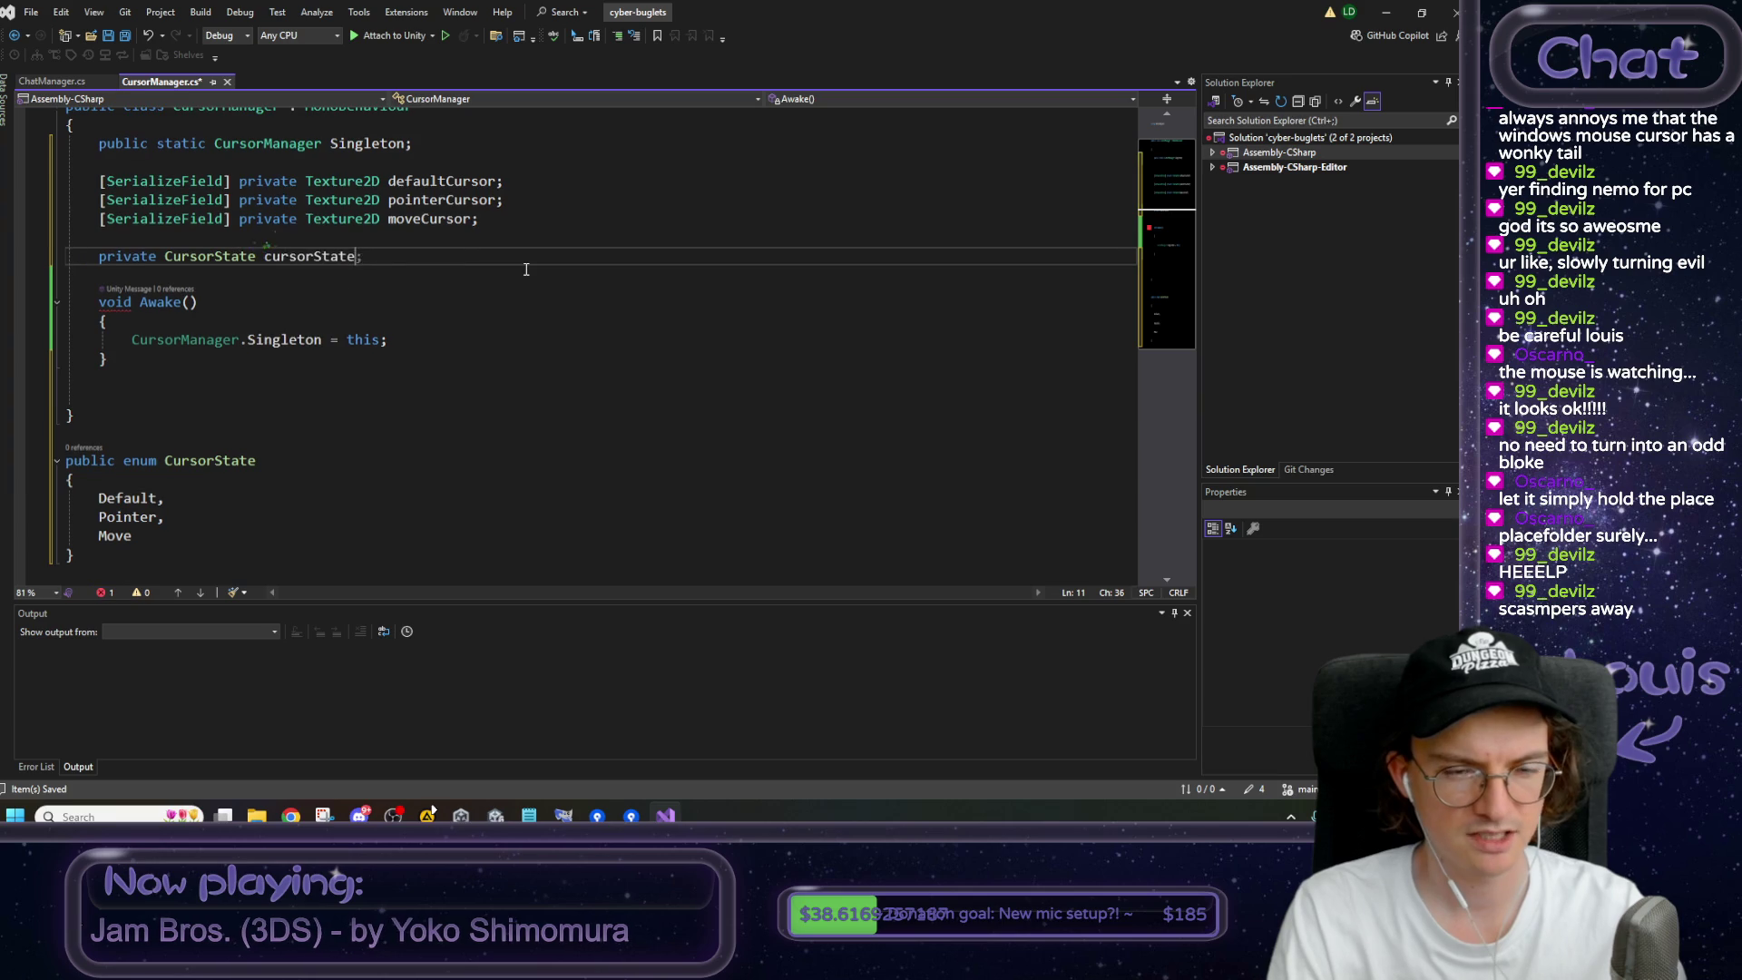
pyautogui.write(';')
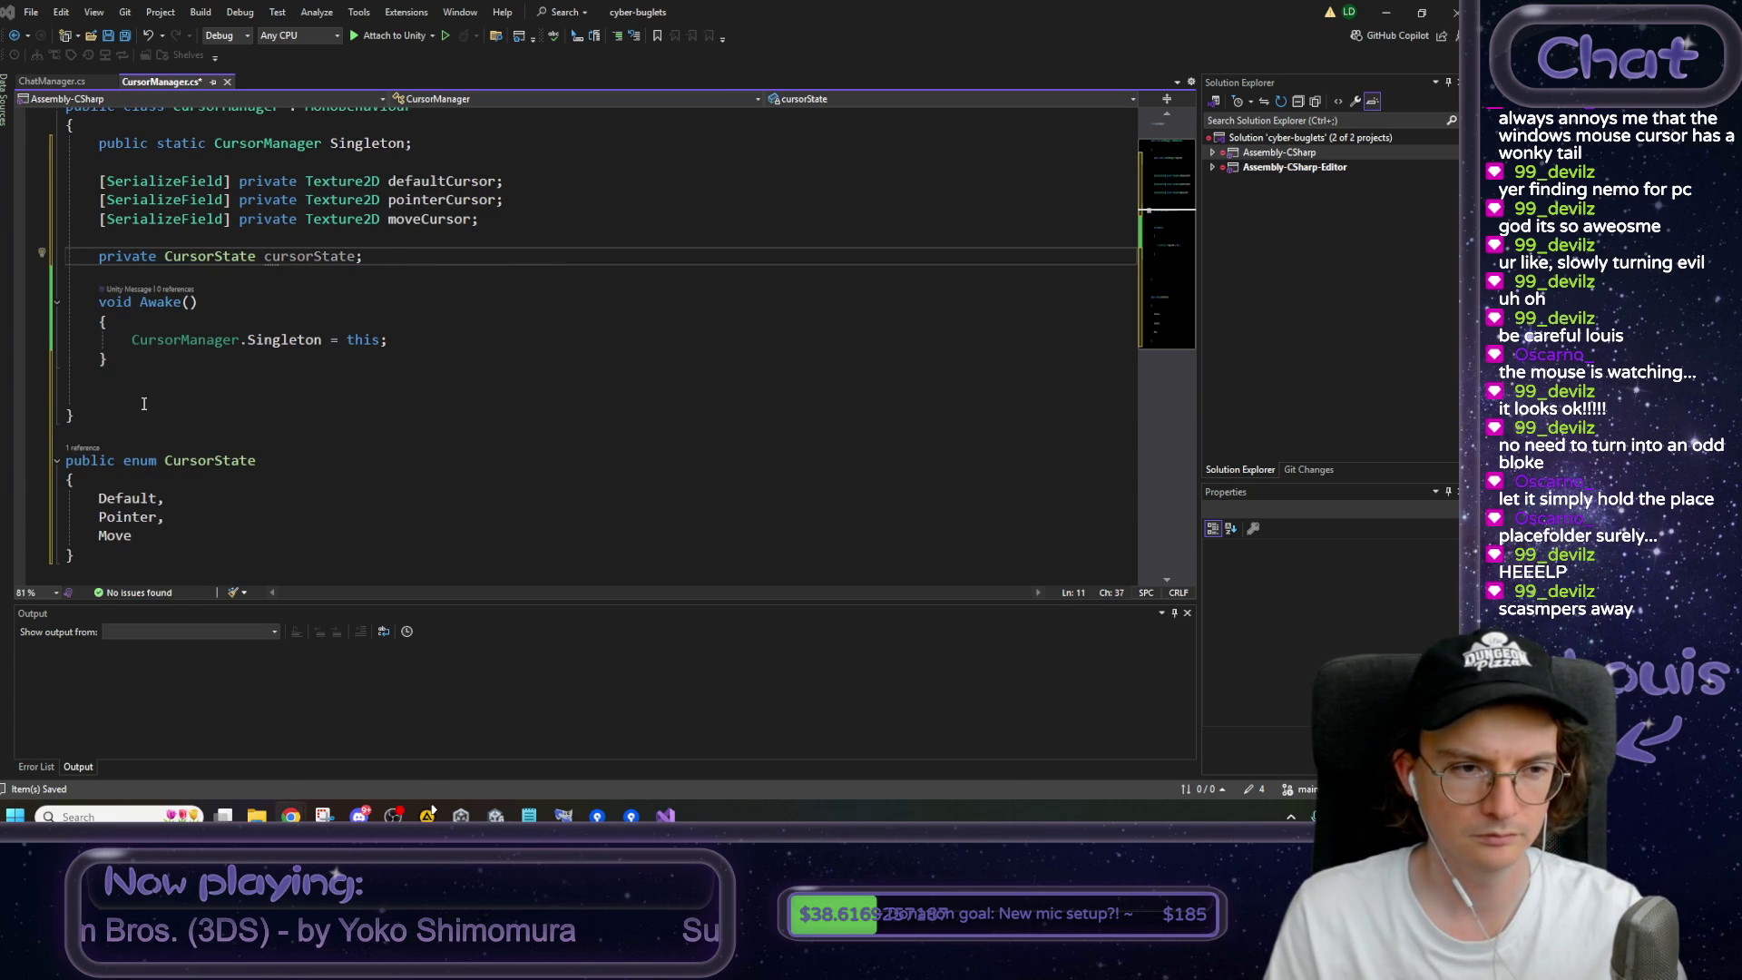
pyautogui.click(143, 365)
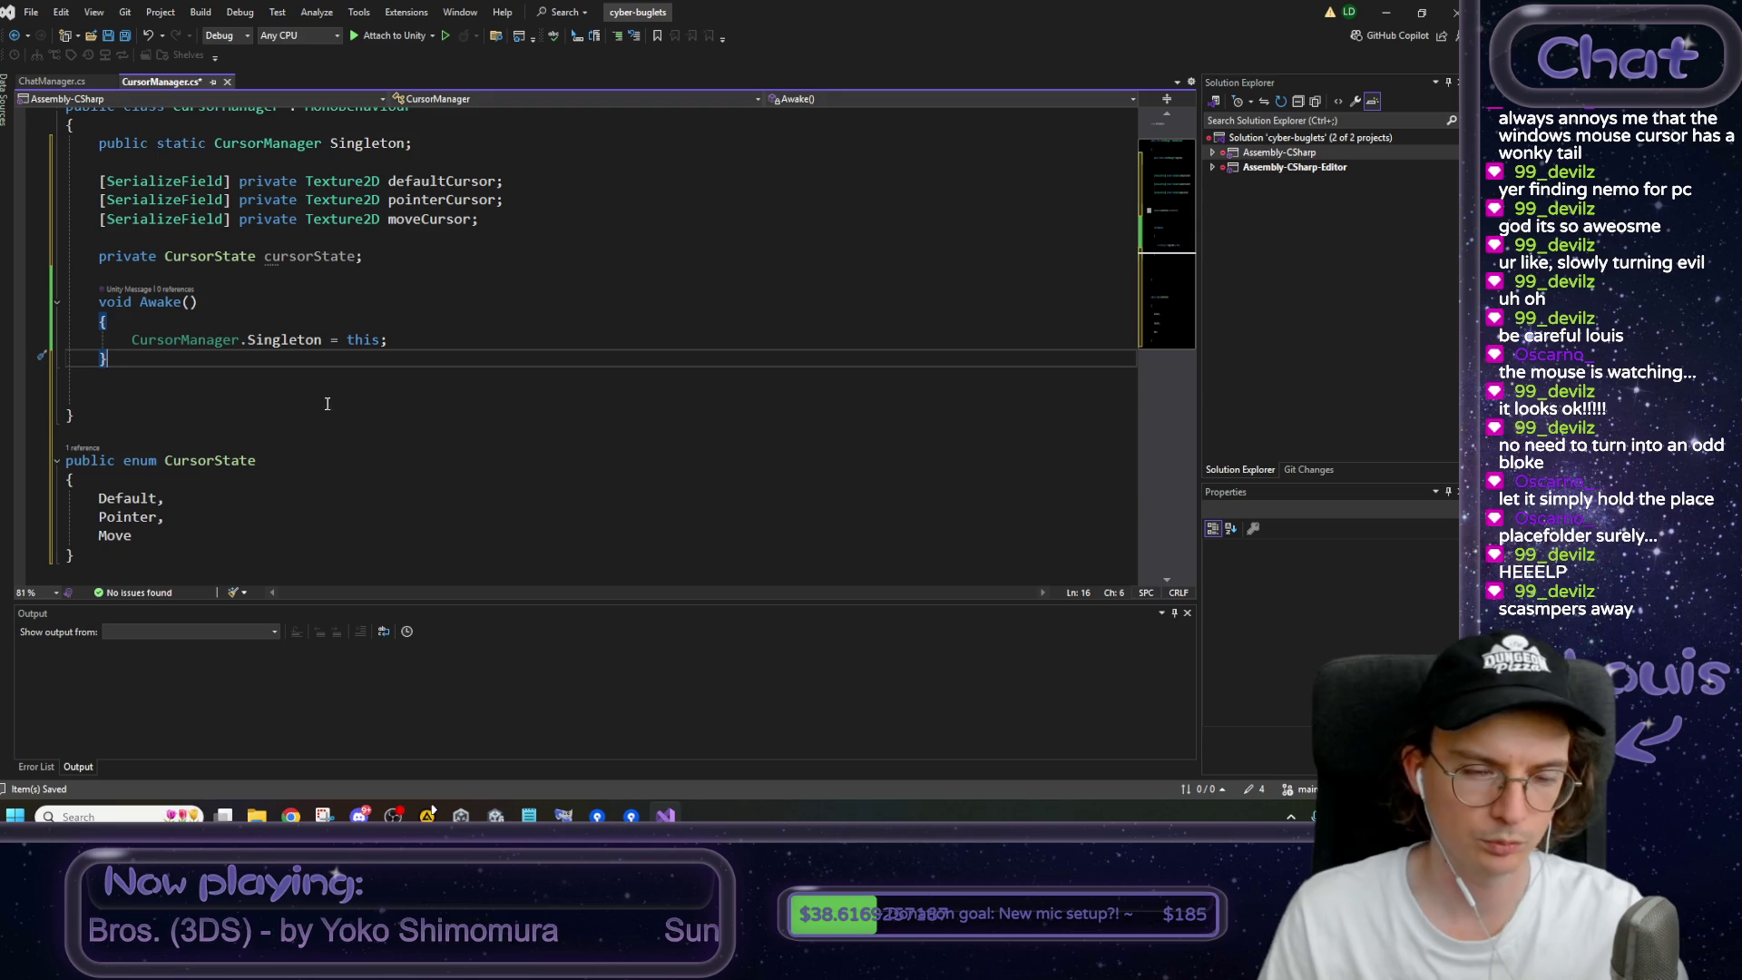
pyautogui.click(356, 257)
pyautogui.write('= Cu')
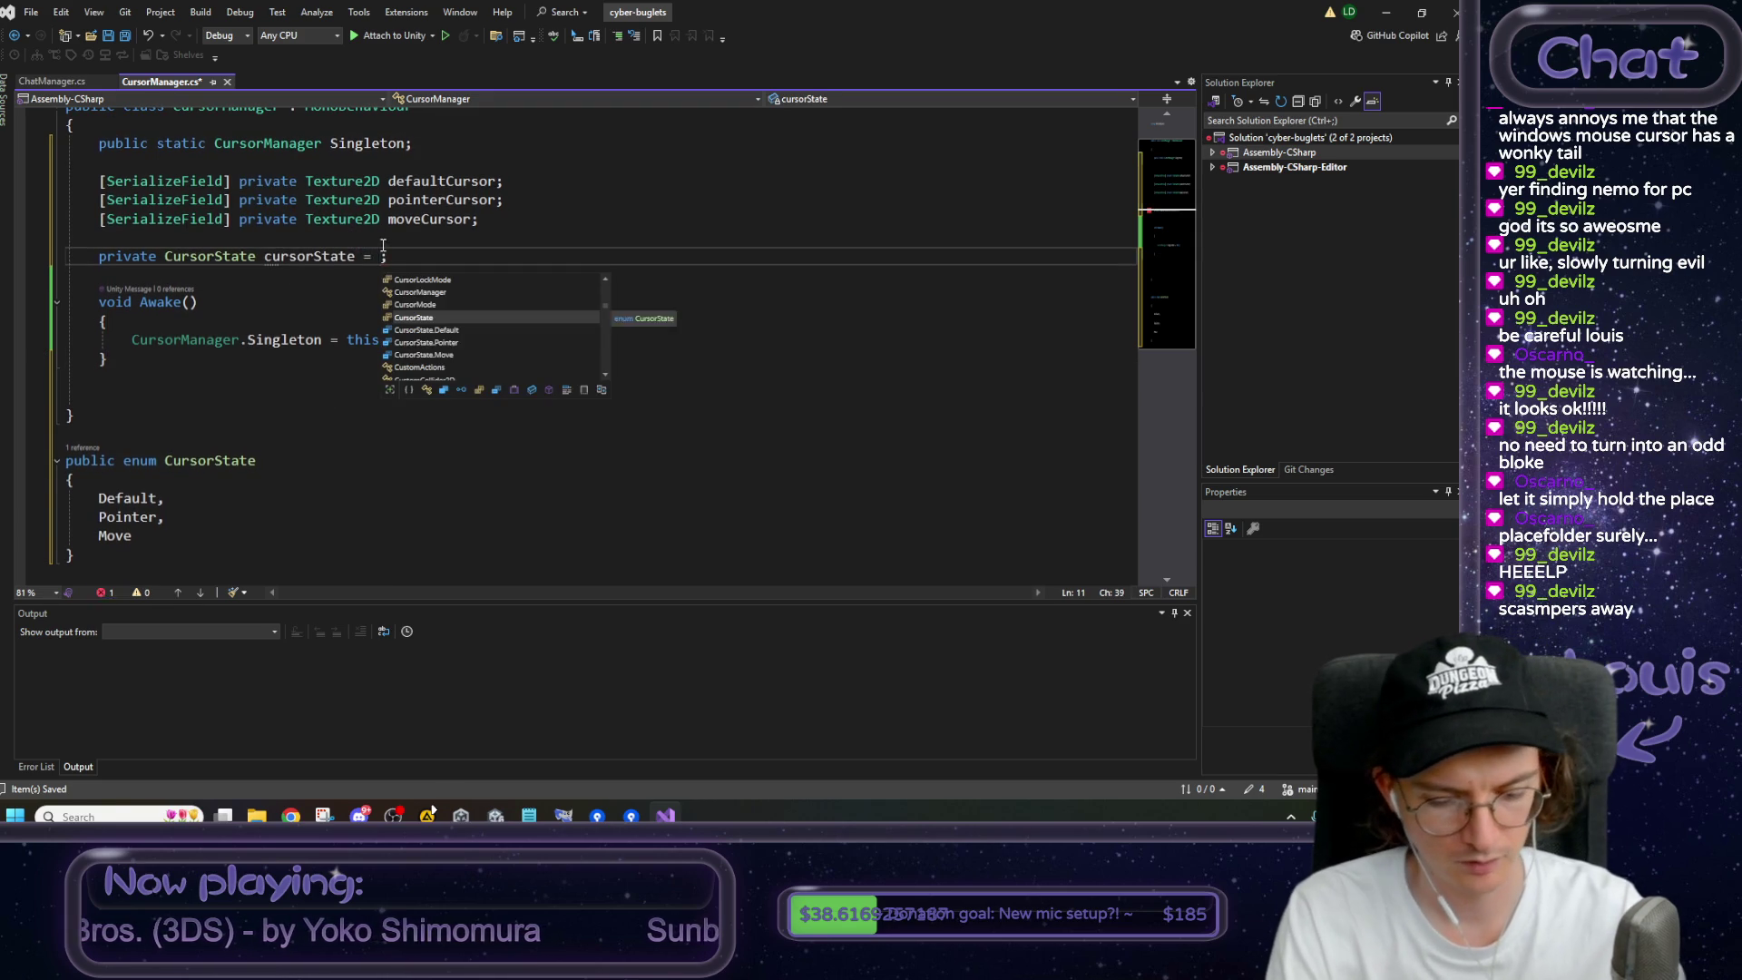
pyautogui.write('r')
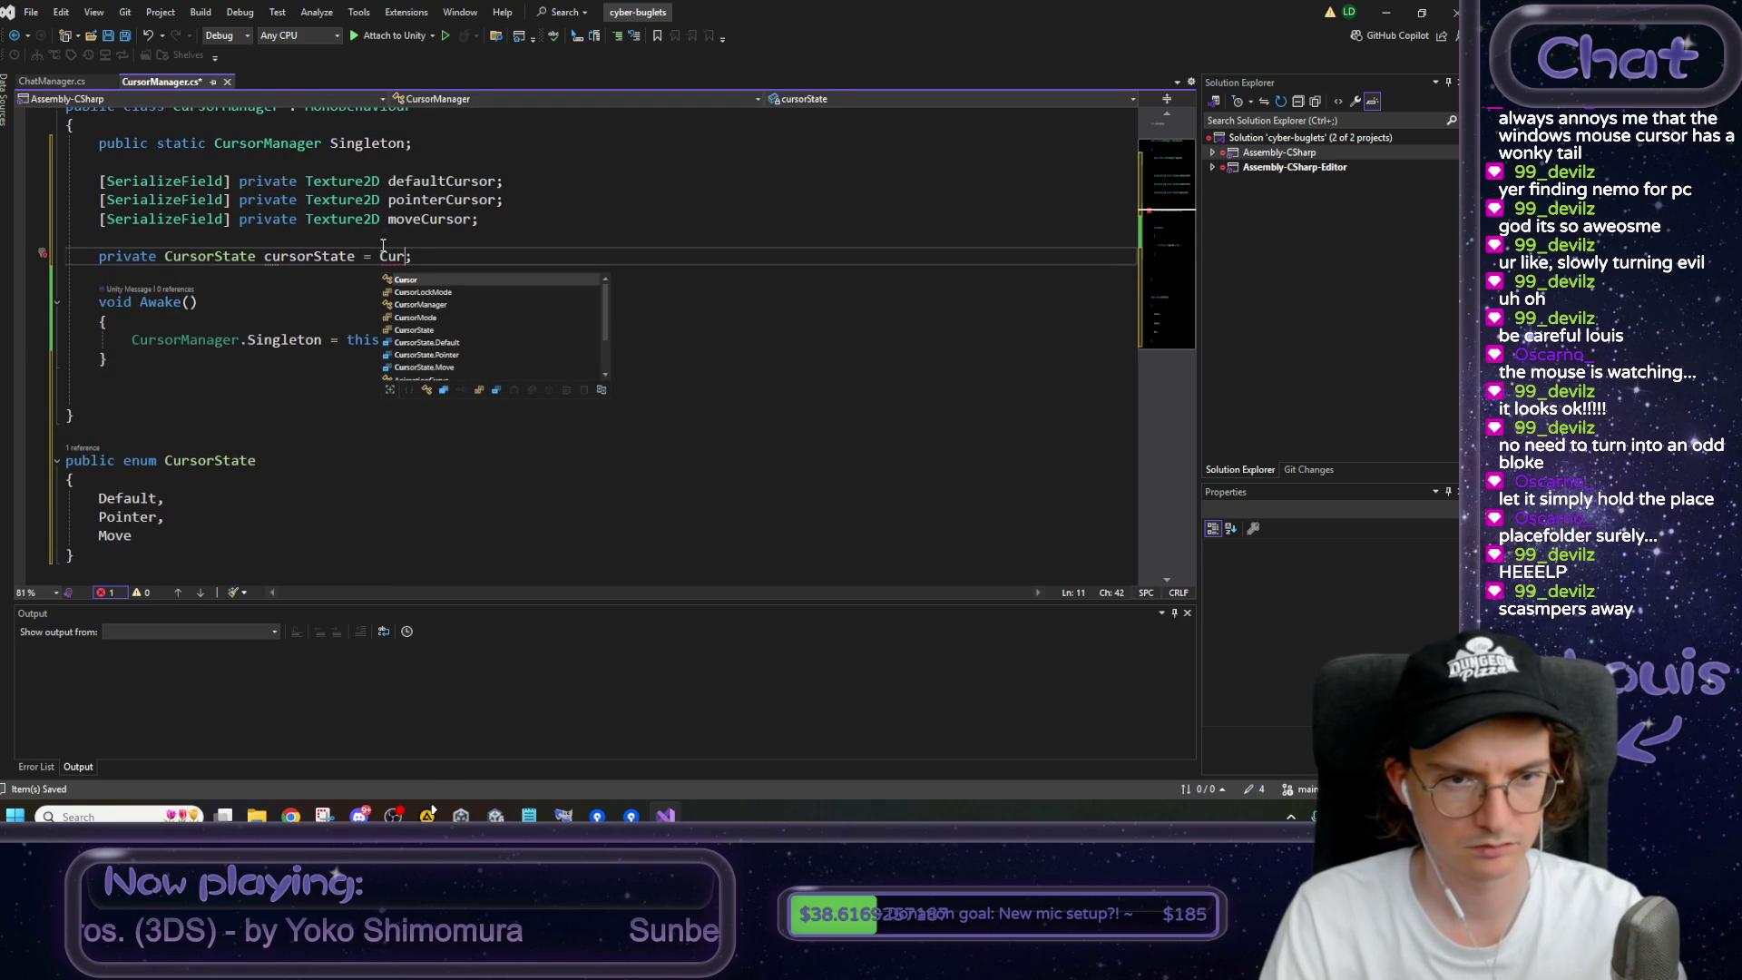
pyautogui.press('Down')
pyautogui.press('Down')
pyautogui.press('Down')
pyautogui.press('Tab')
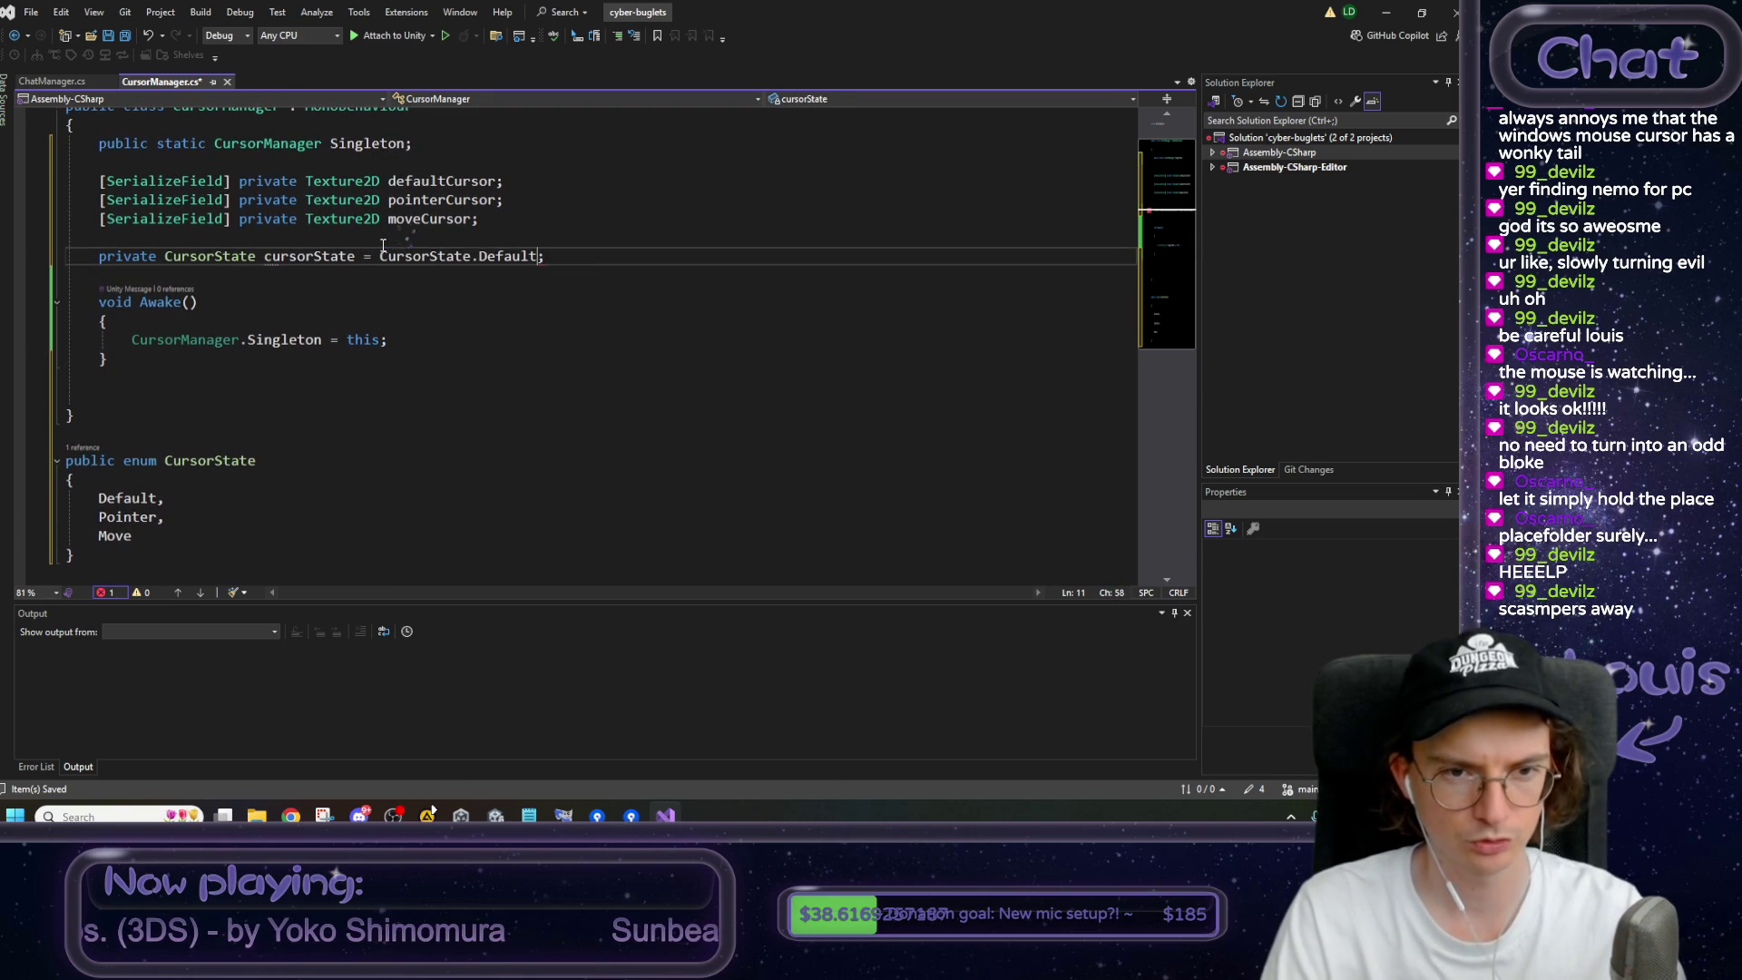
pyautogui.press('Down')
pyautogui.press('Down')
pyautogui.press('Down')
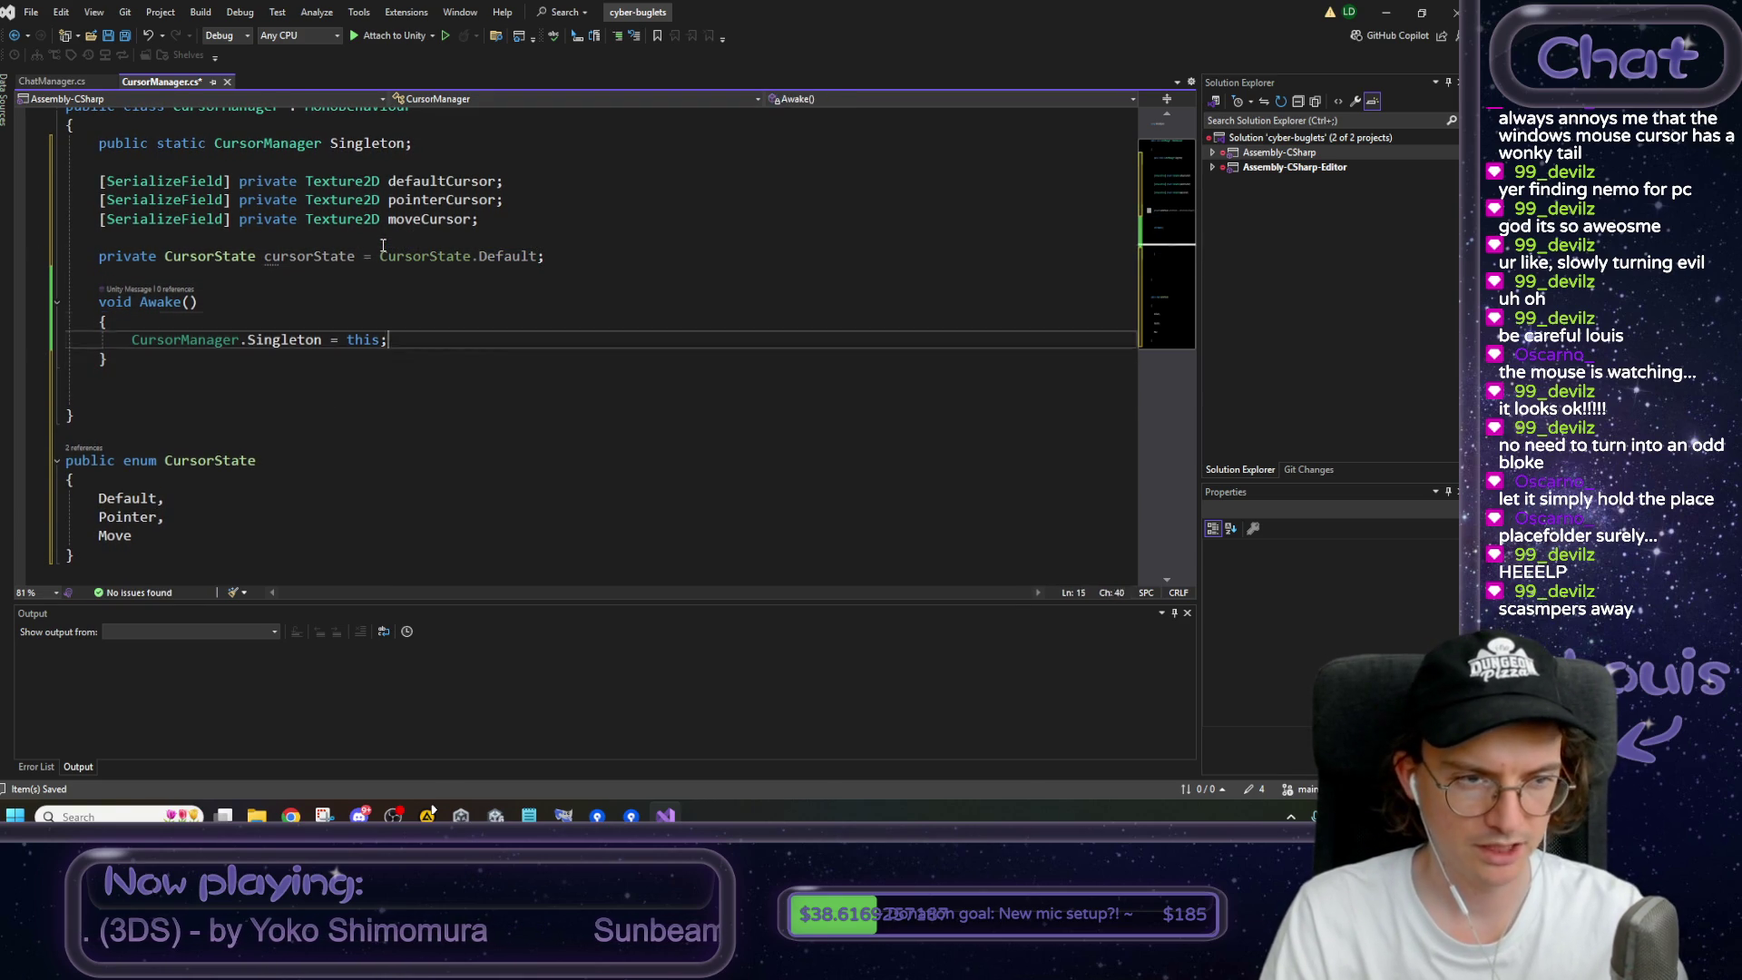
pyautogui.write('public')
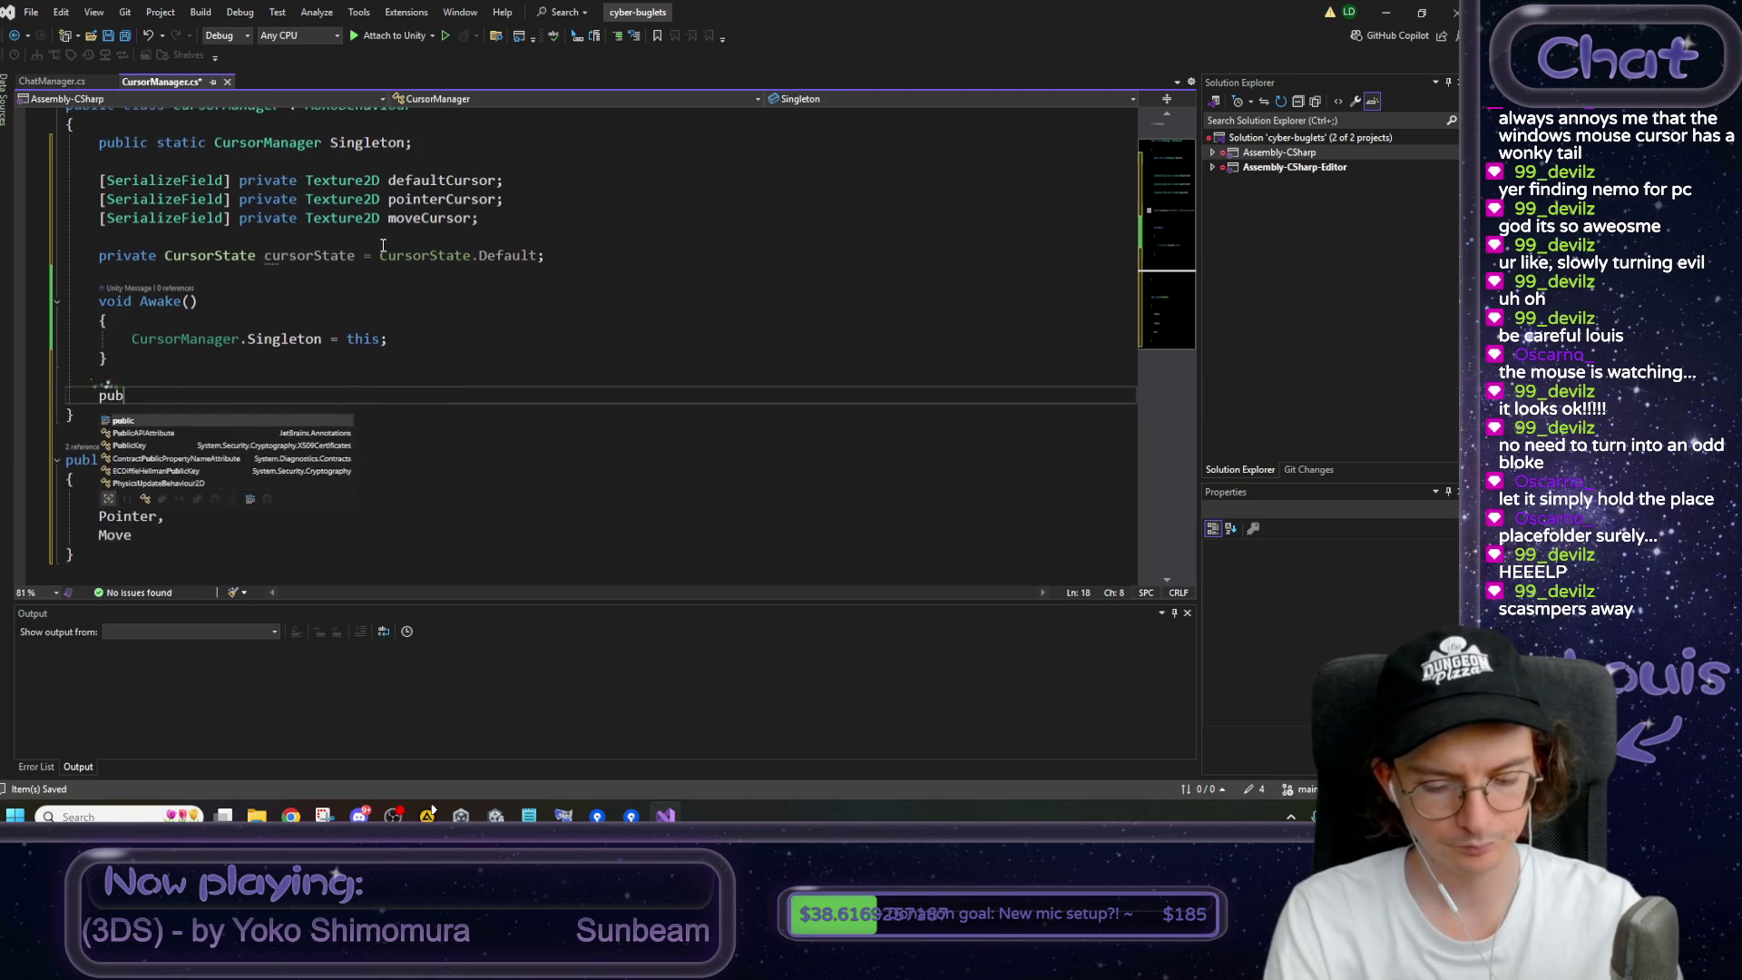
pyautogui.write(' static void')
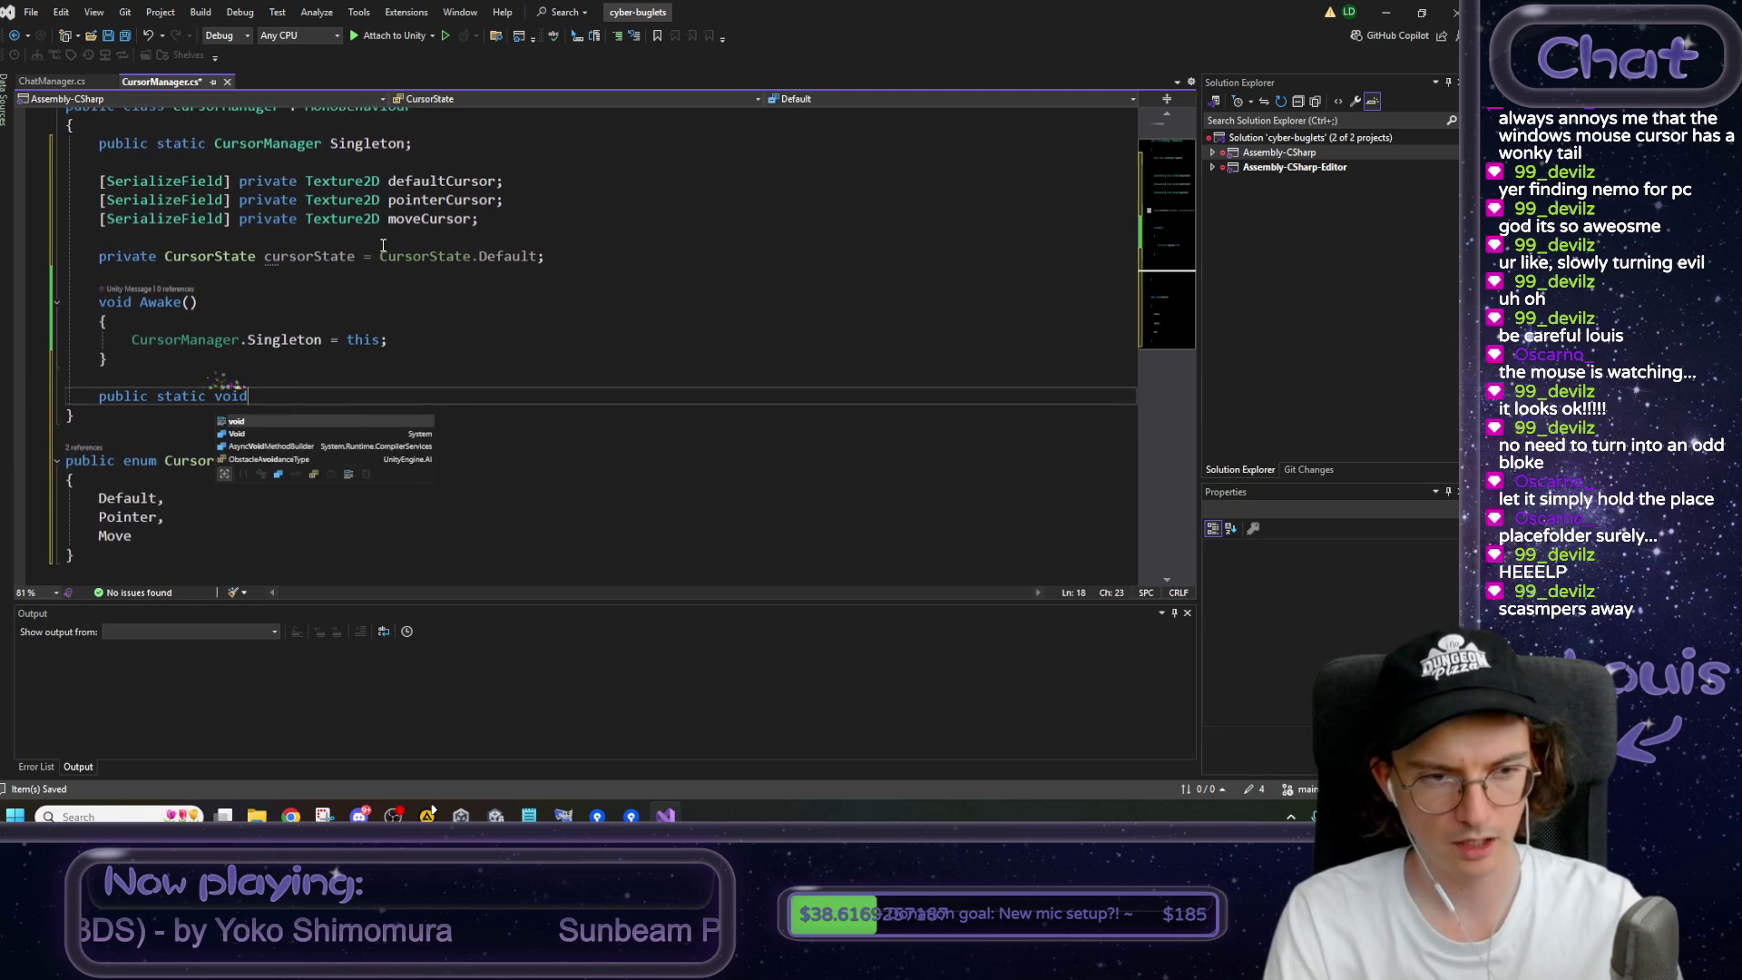
pyautogui.write(' SetCur')
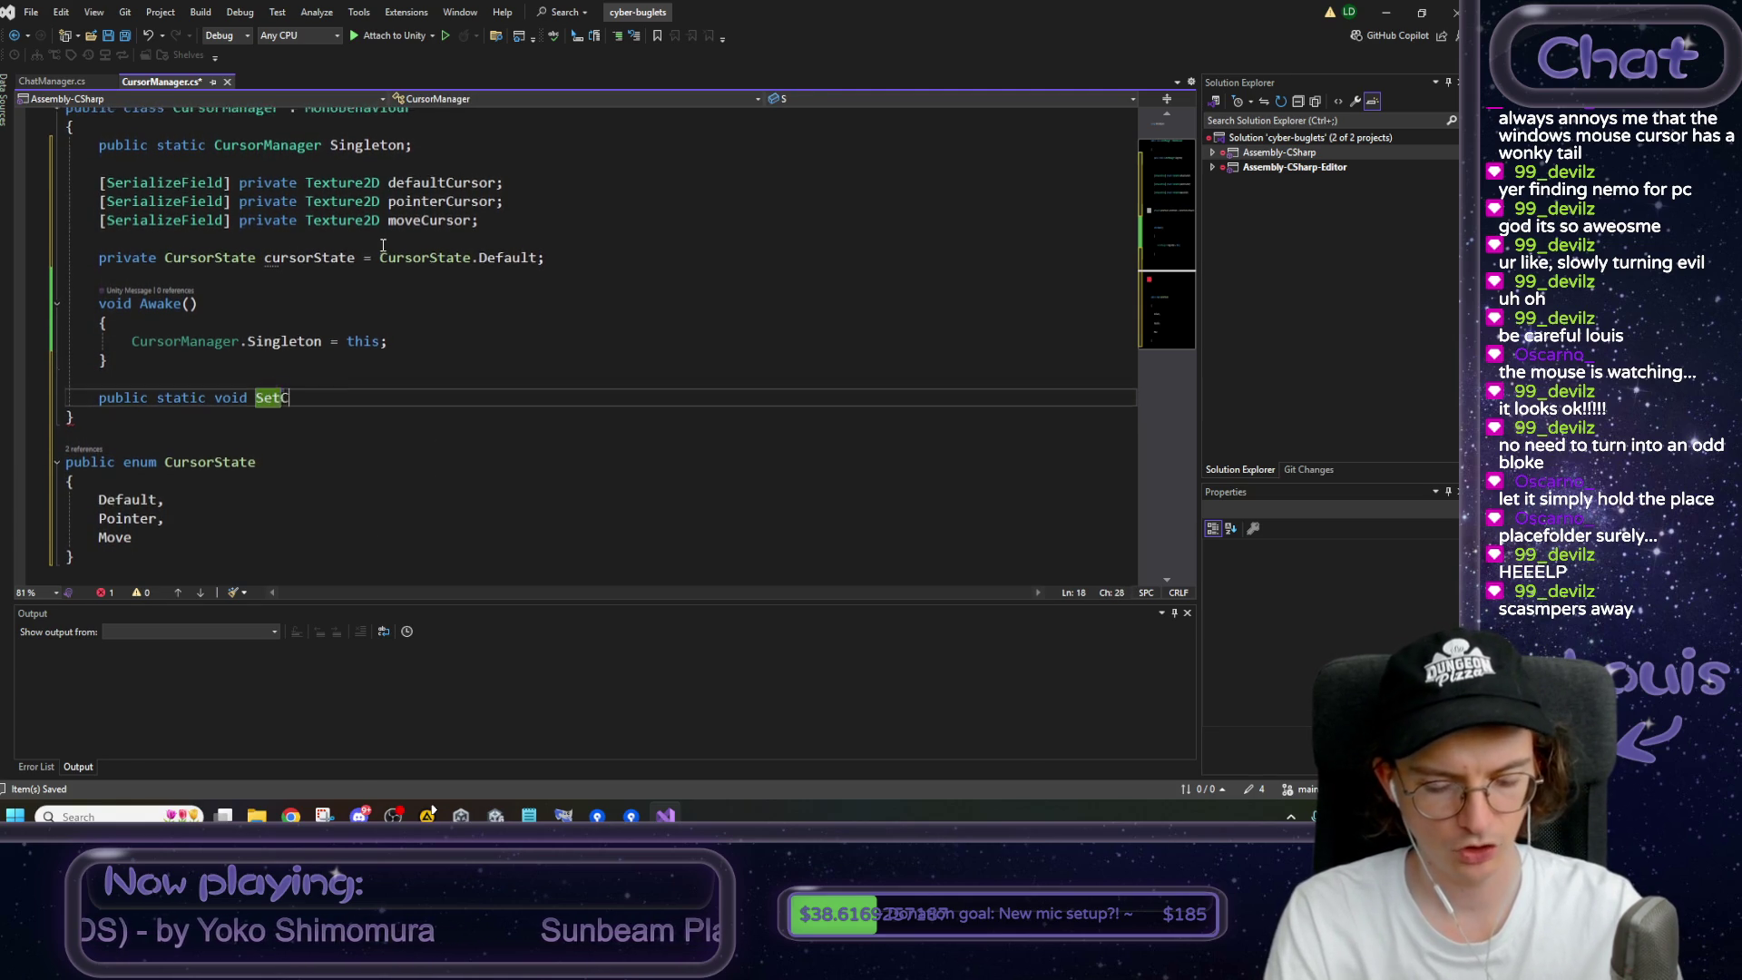
pyautogui.write('sorS')
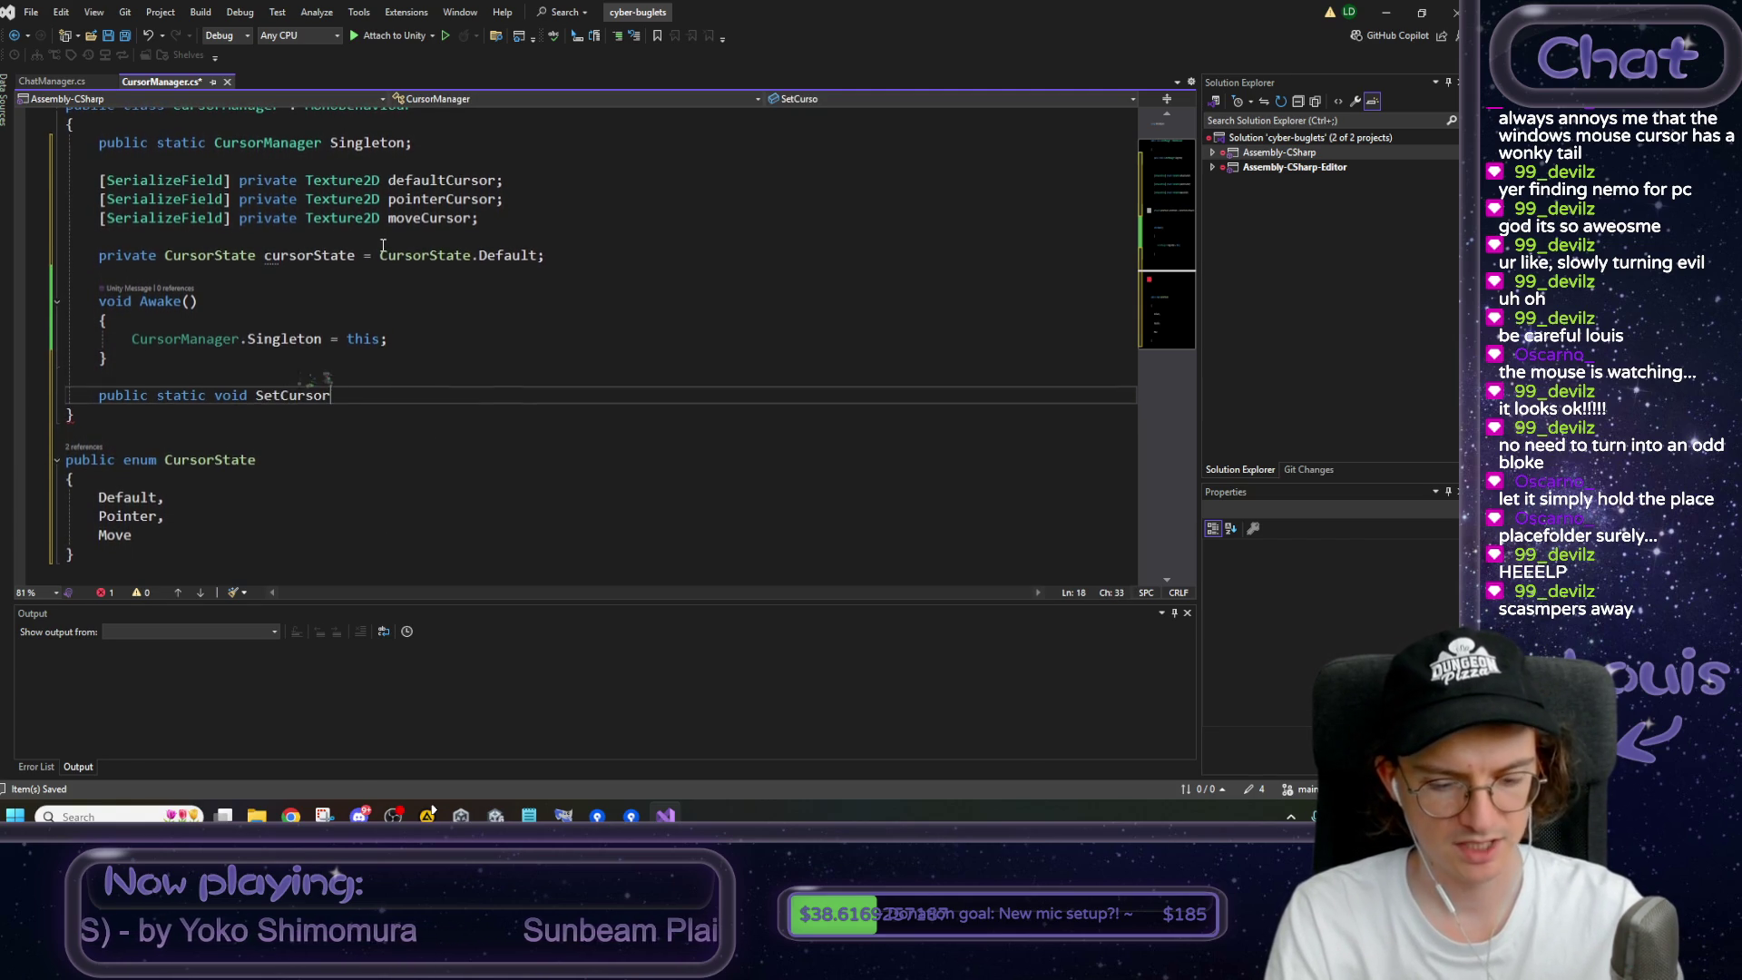
pyautogui.write('tate(')
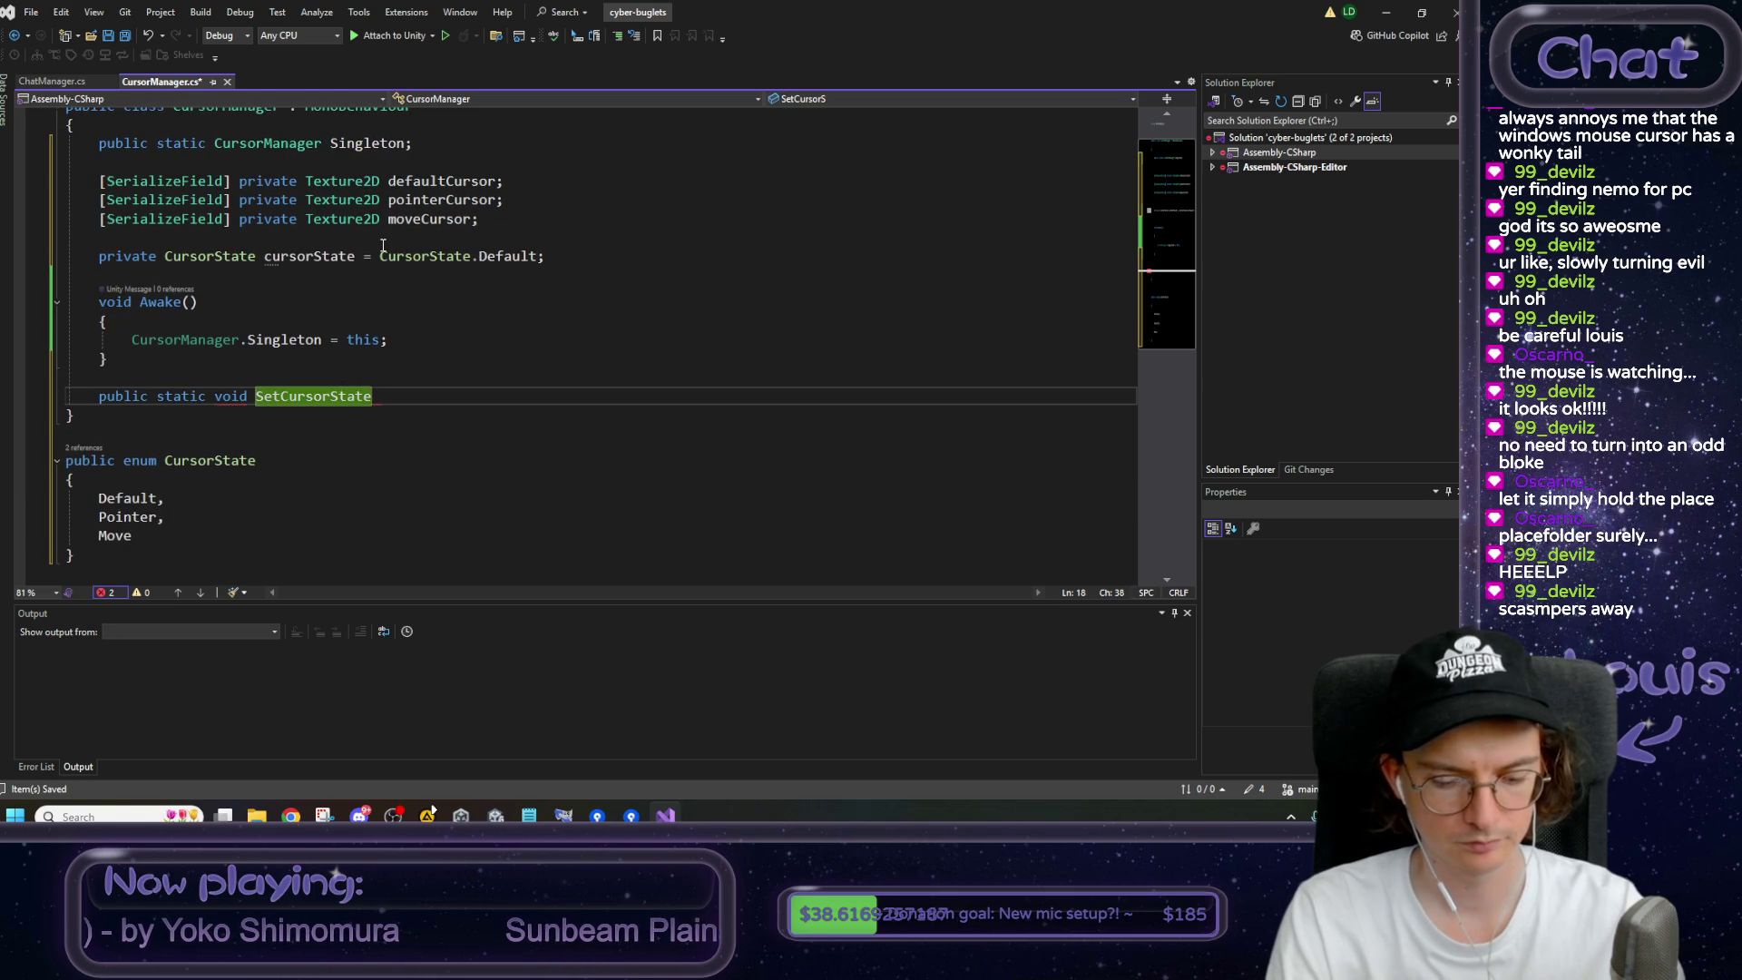
# Give SetCursorState a CursorState state parameter and start an if statement in its body.
pyautogui.press('Tab')
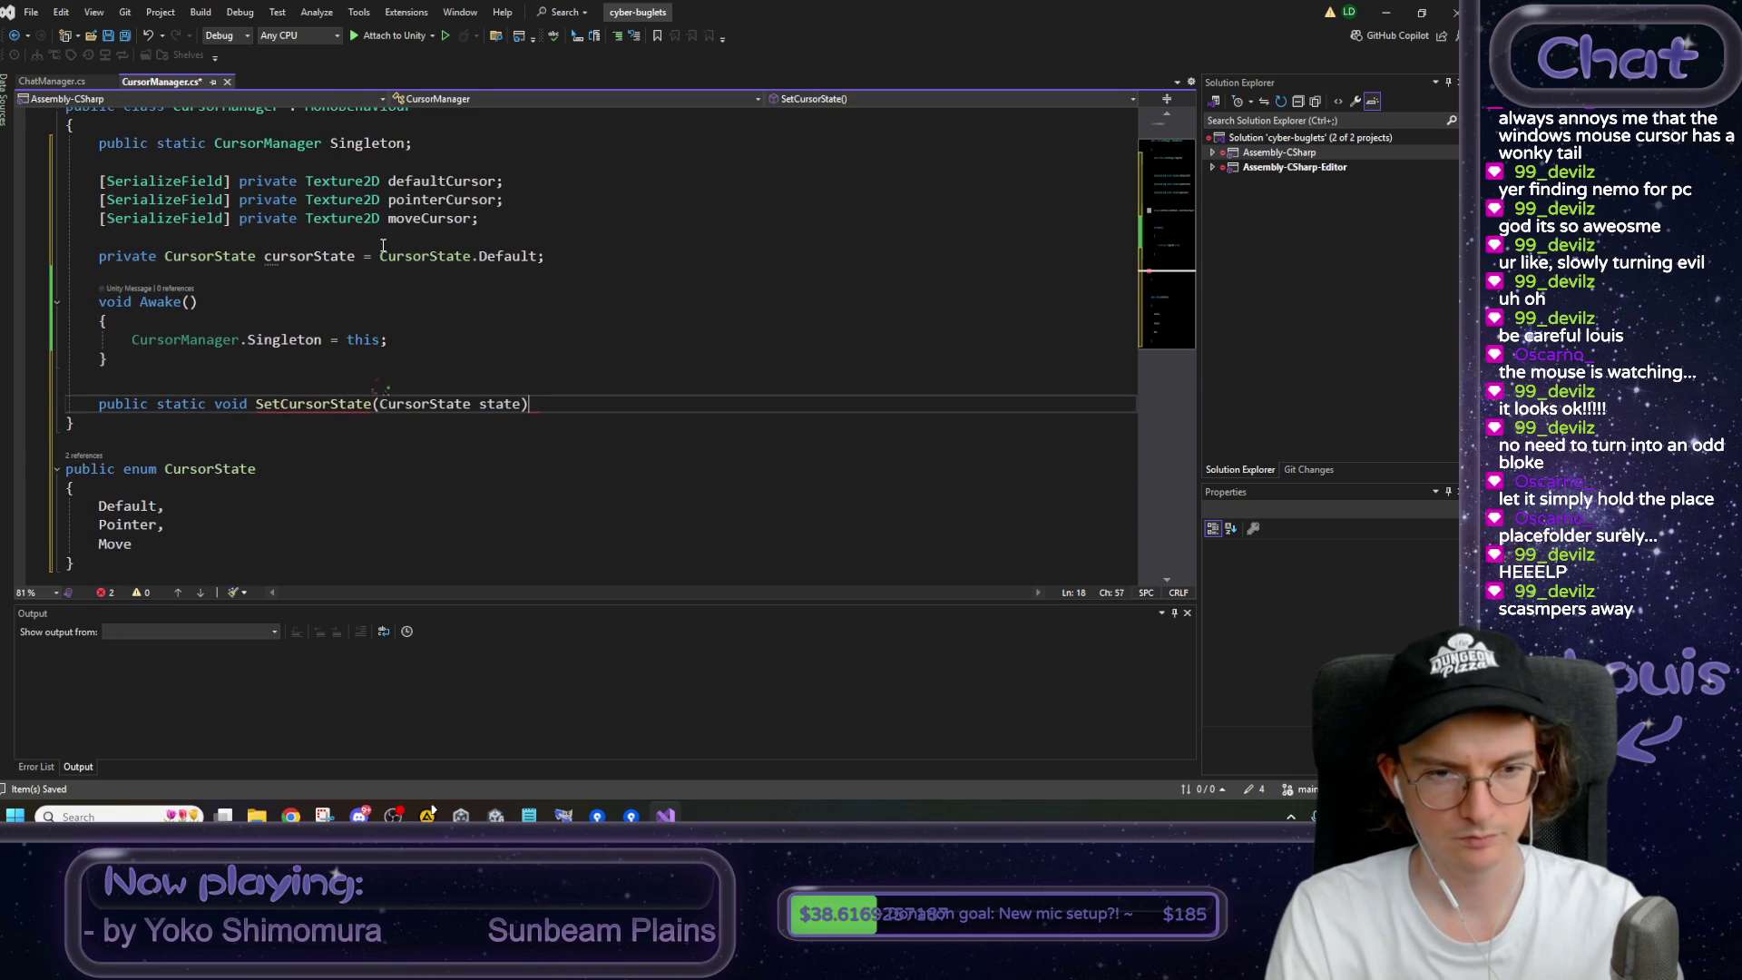
pyautogui.write('{')
pyautogui.press('Return')
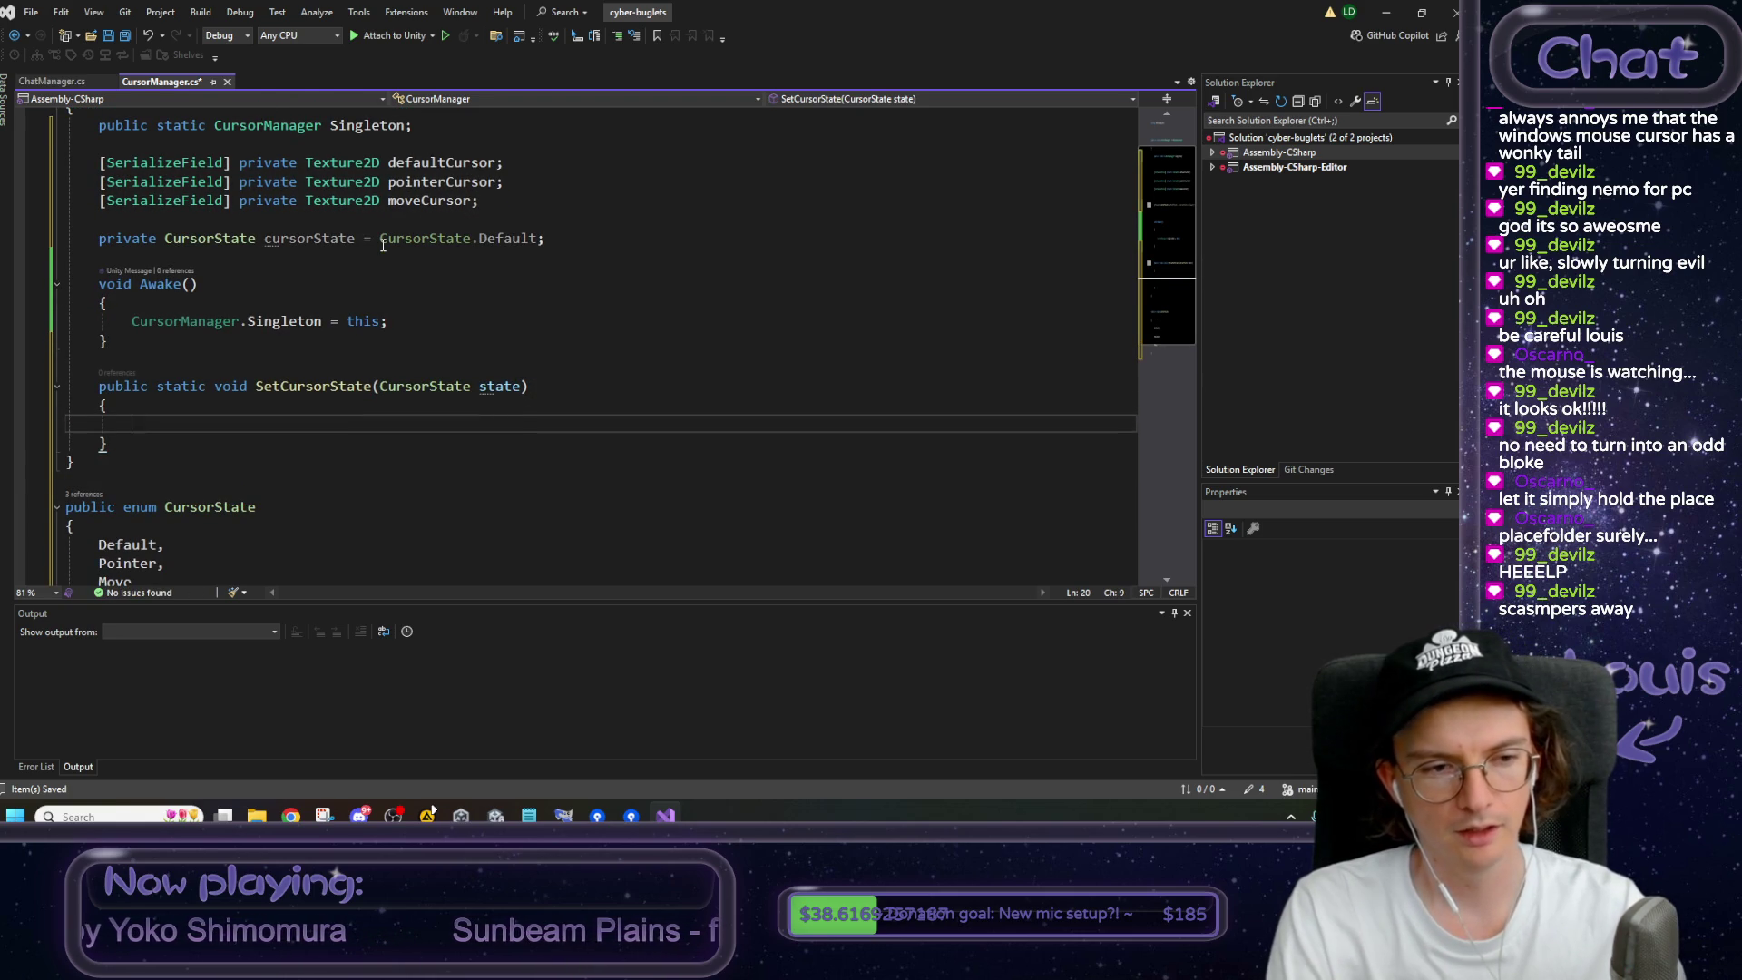
pyautogui.write('if')
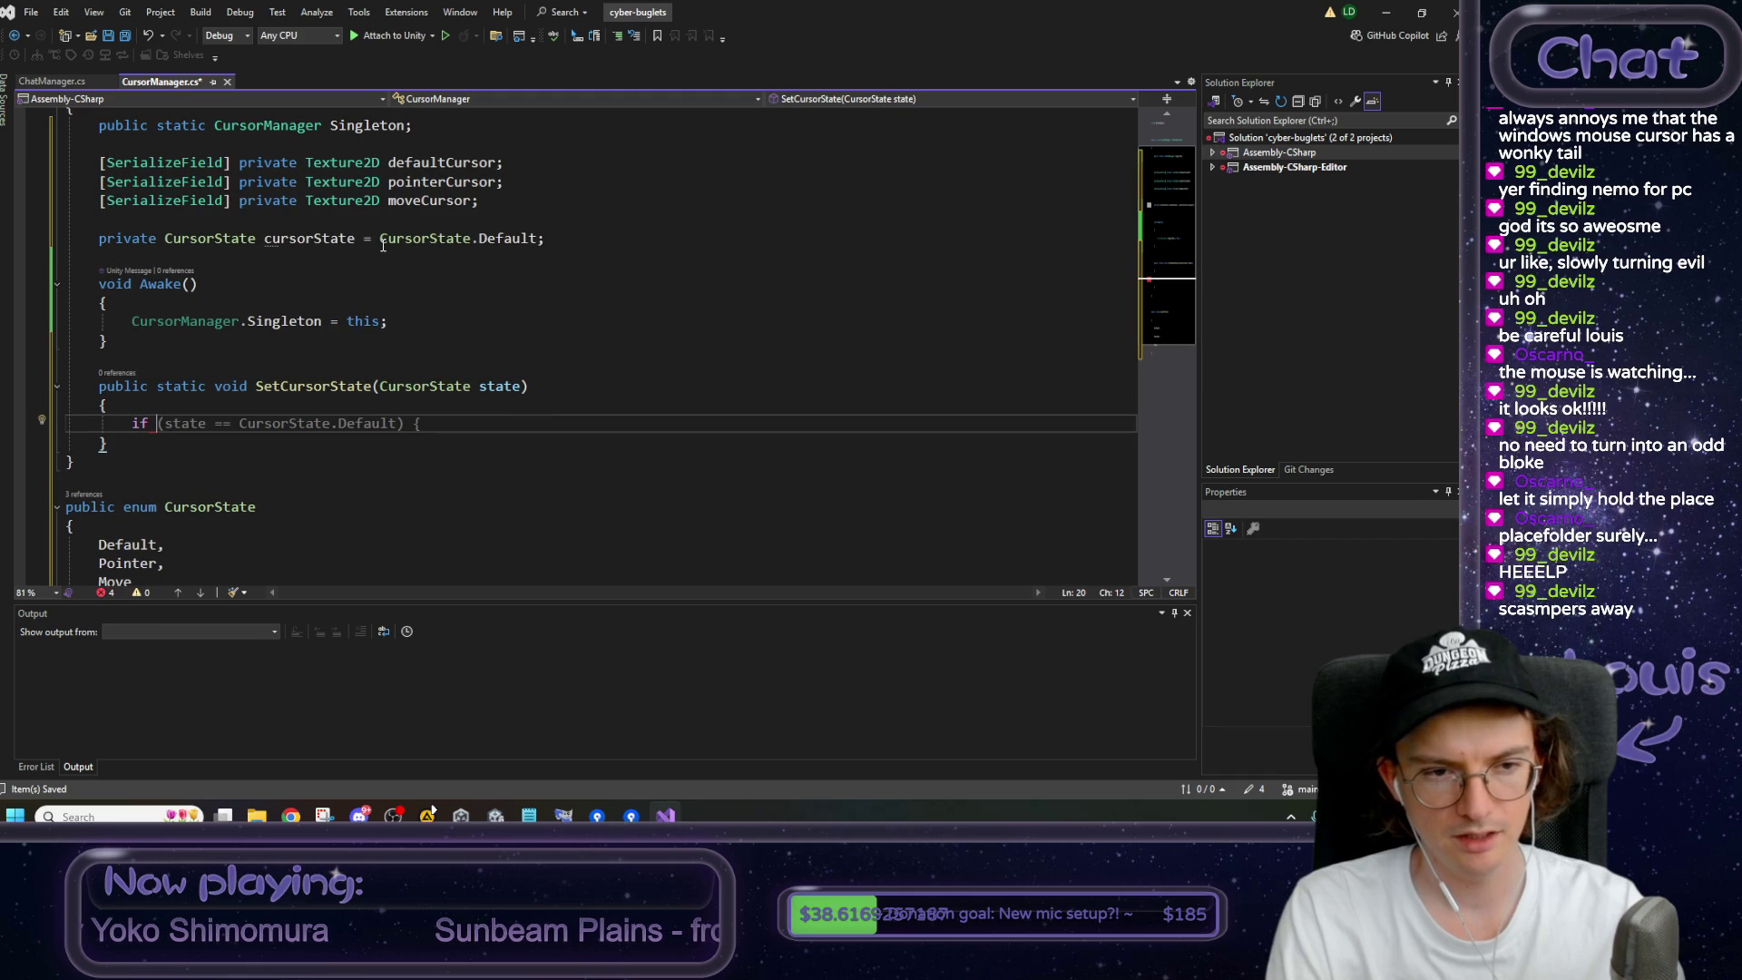
pyautogui.press('Tab')
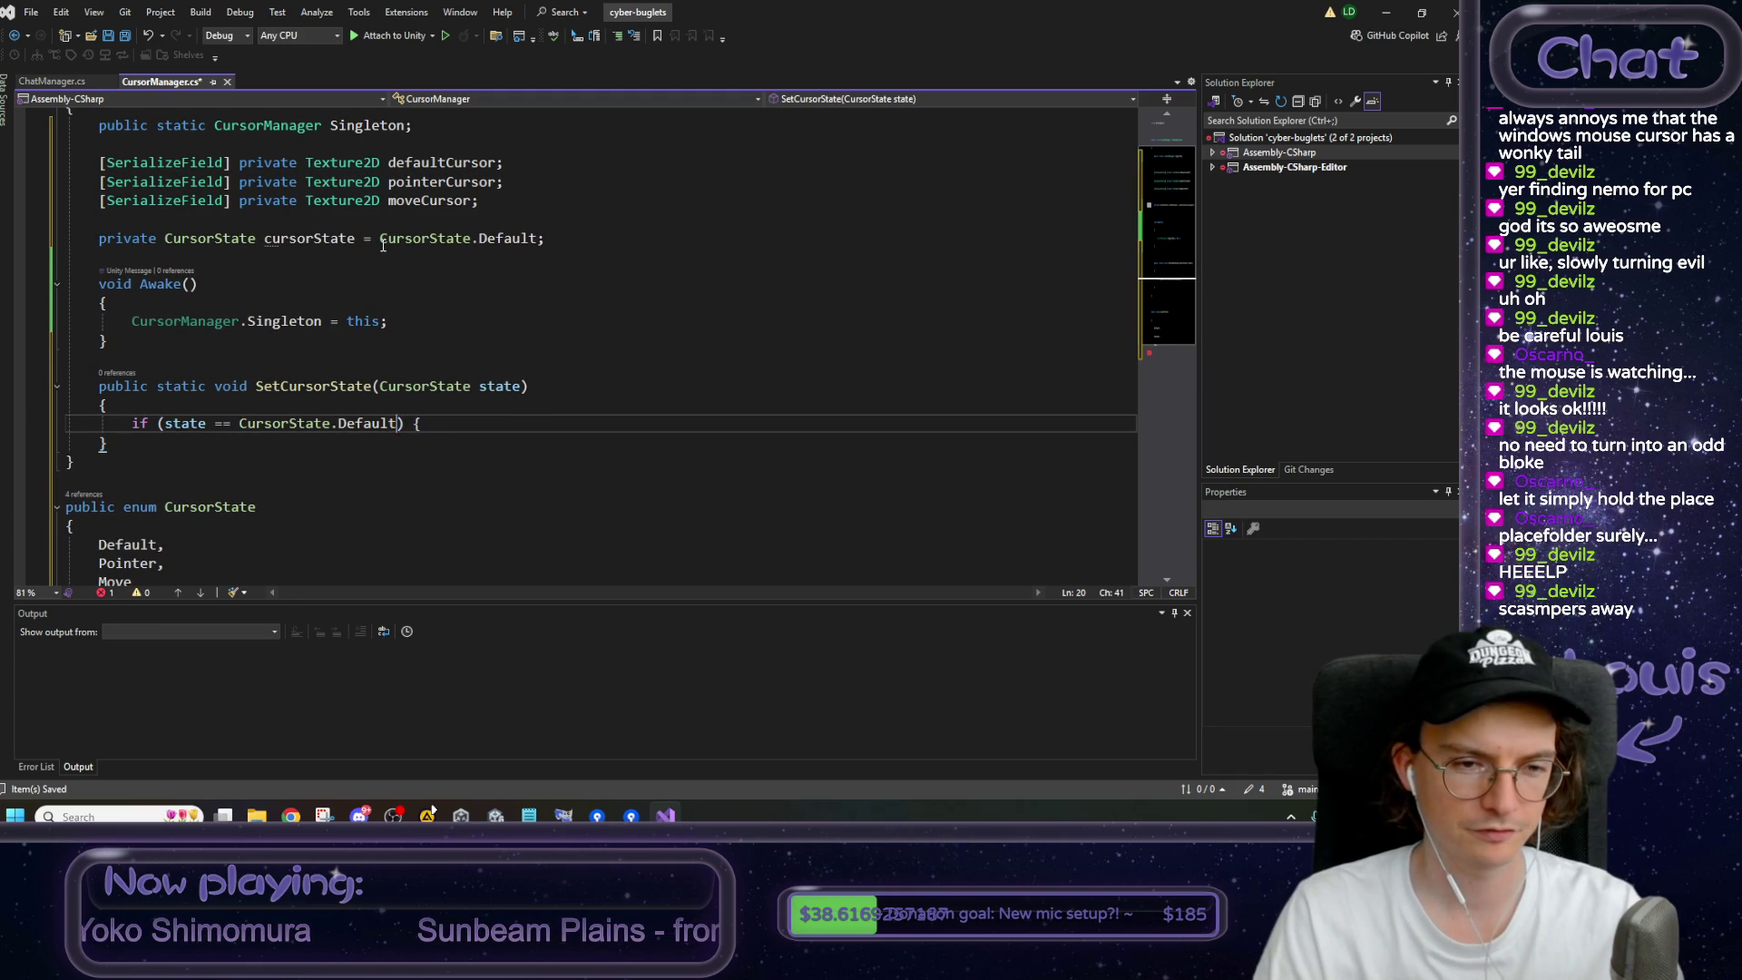
# Change the if condition to state != Singleton.cursorState.
pyautogui.hotkey('ctrl', 'shift', 'Left')
pyautogui.hotkey('ctrl', 'shift', 'Left')
pyautogui.hotkey('ctrl', 'shift', 'Left')
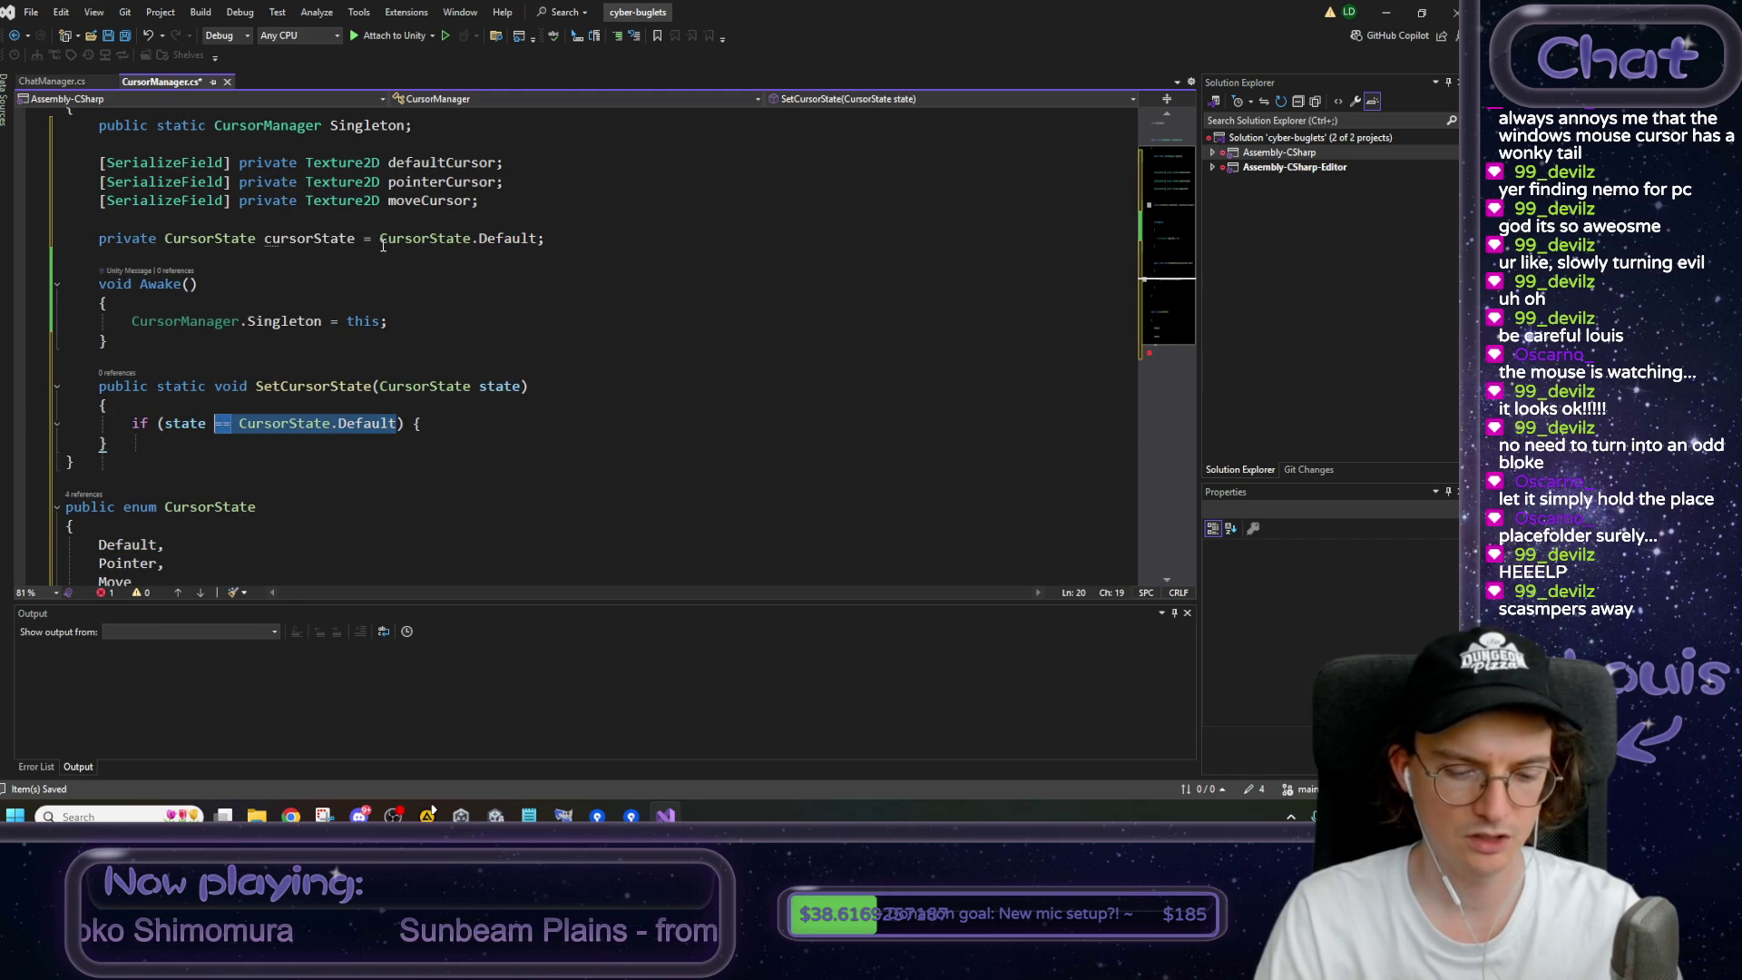
pyautogui.write('!= ')
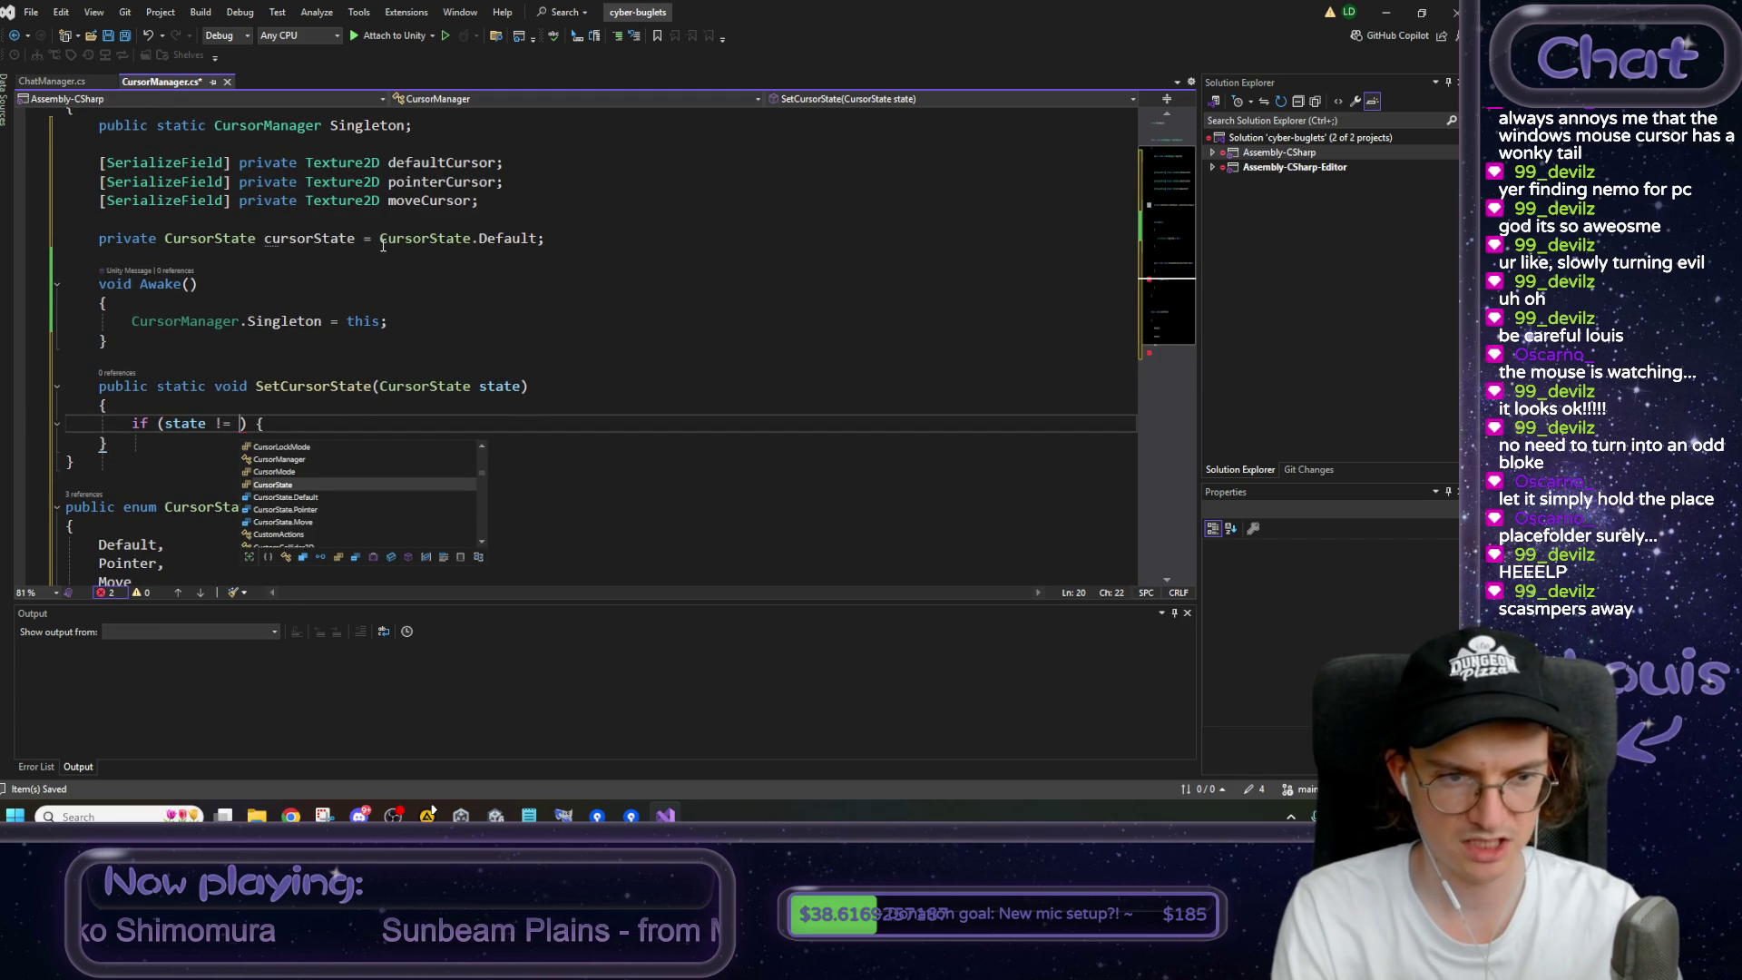
pyautogui.write('cu')
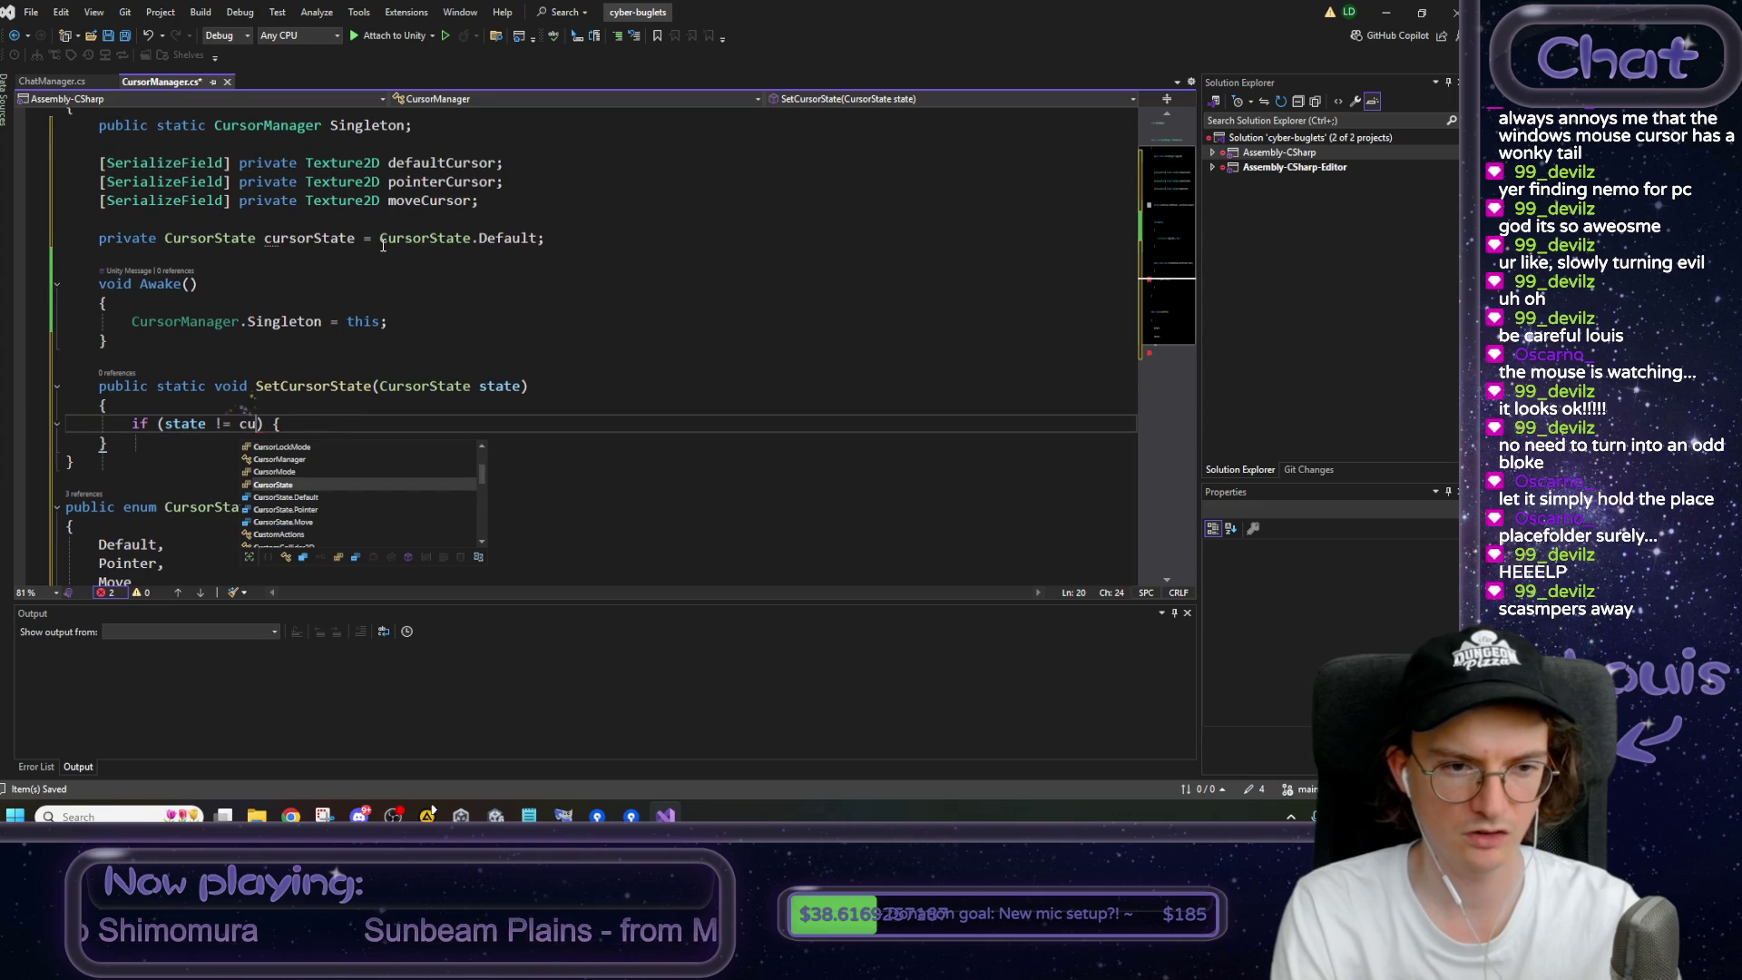
pyautogui.write('r')
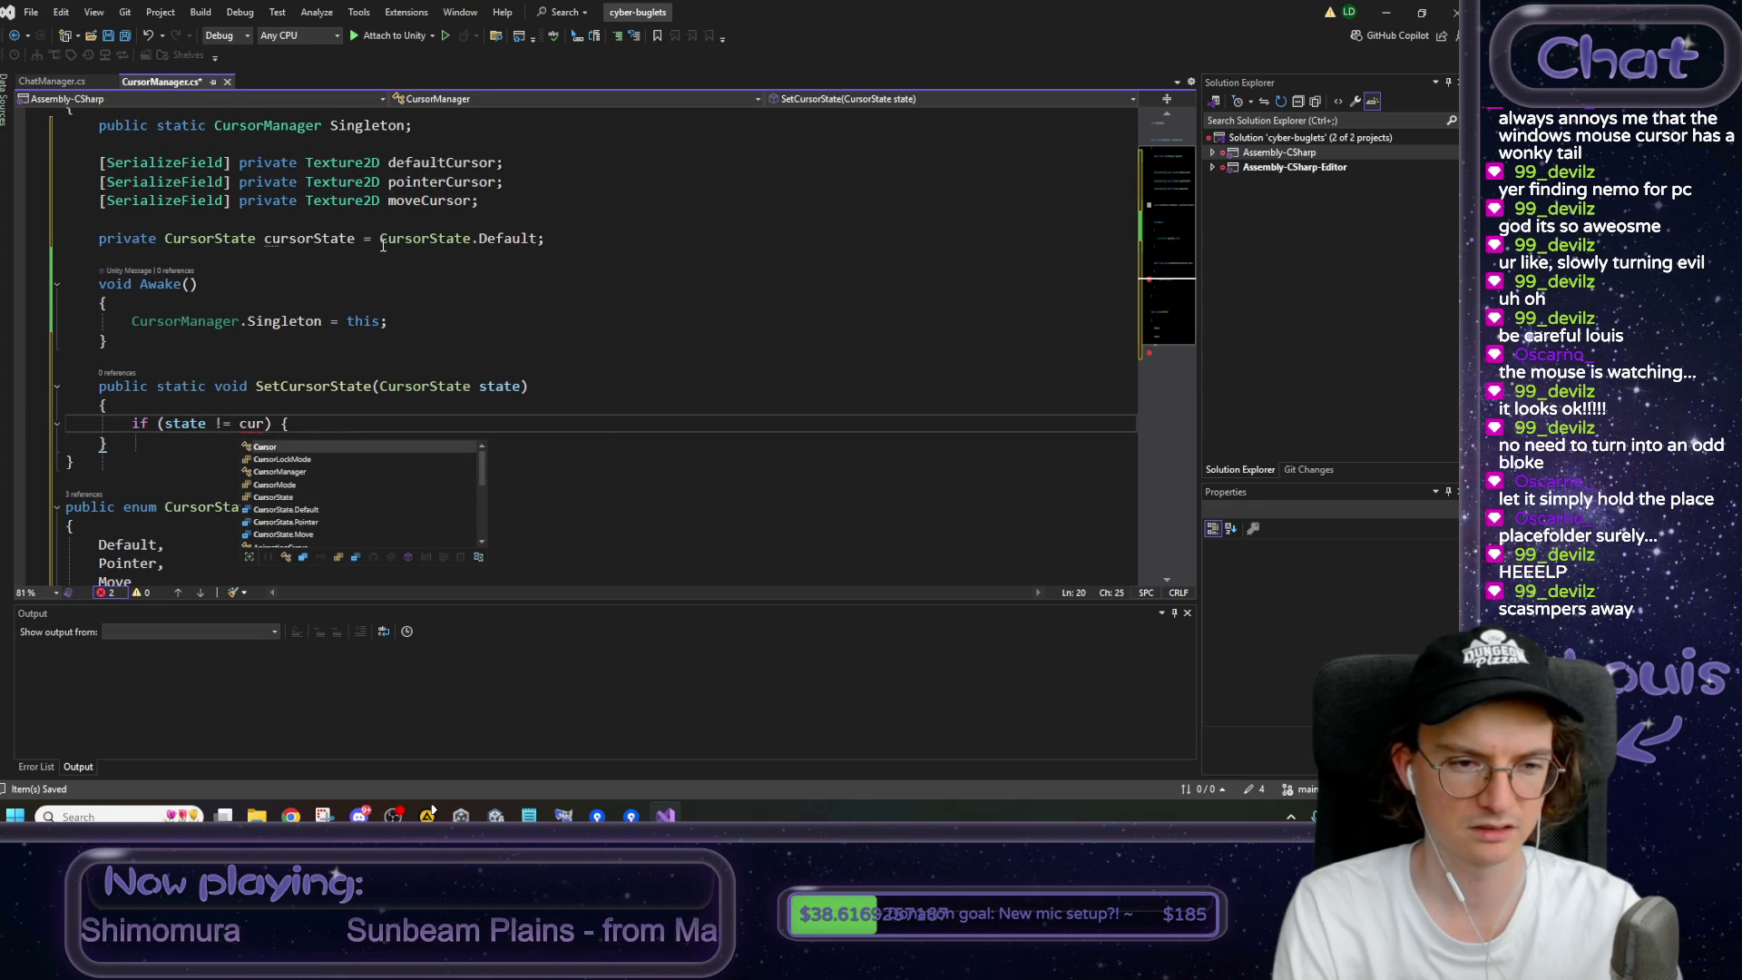
pyautogui.press('BackSpace')
pyautogui.press('BackSpace')
pyautogui.press('BackSpace')
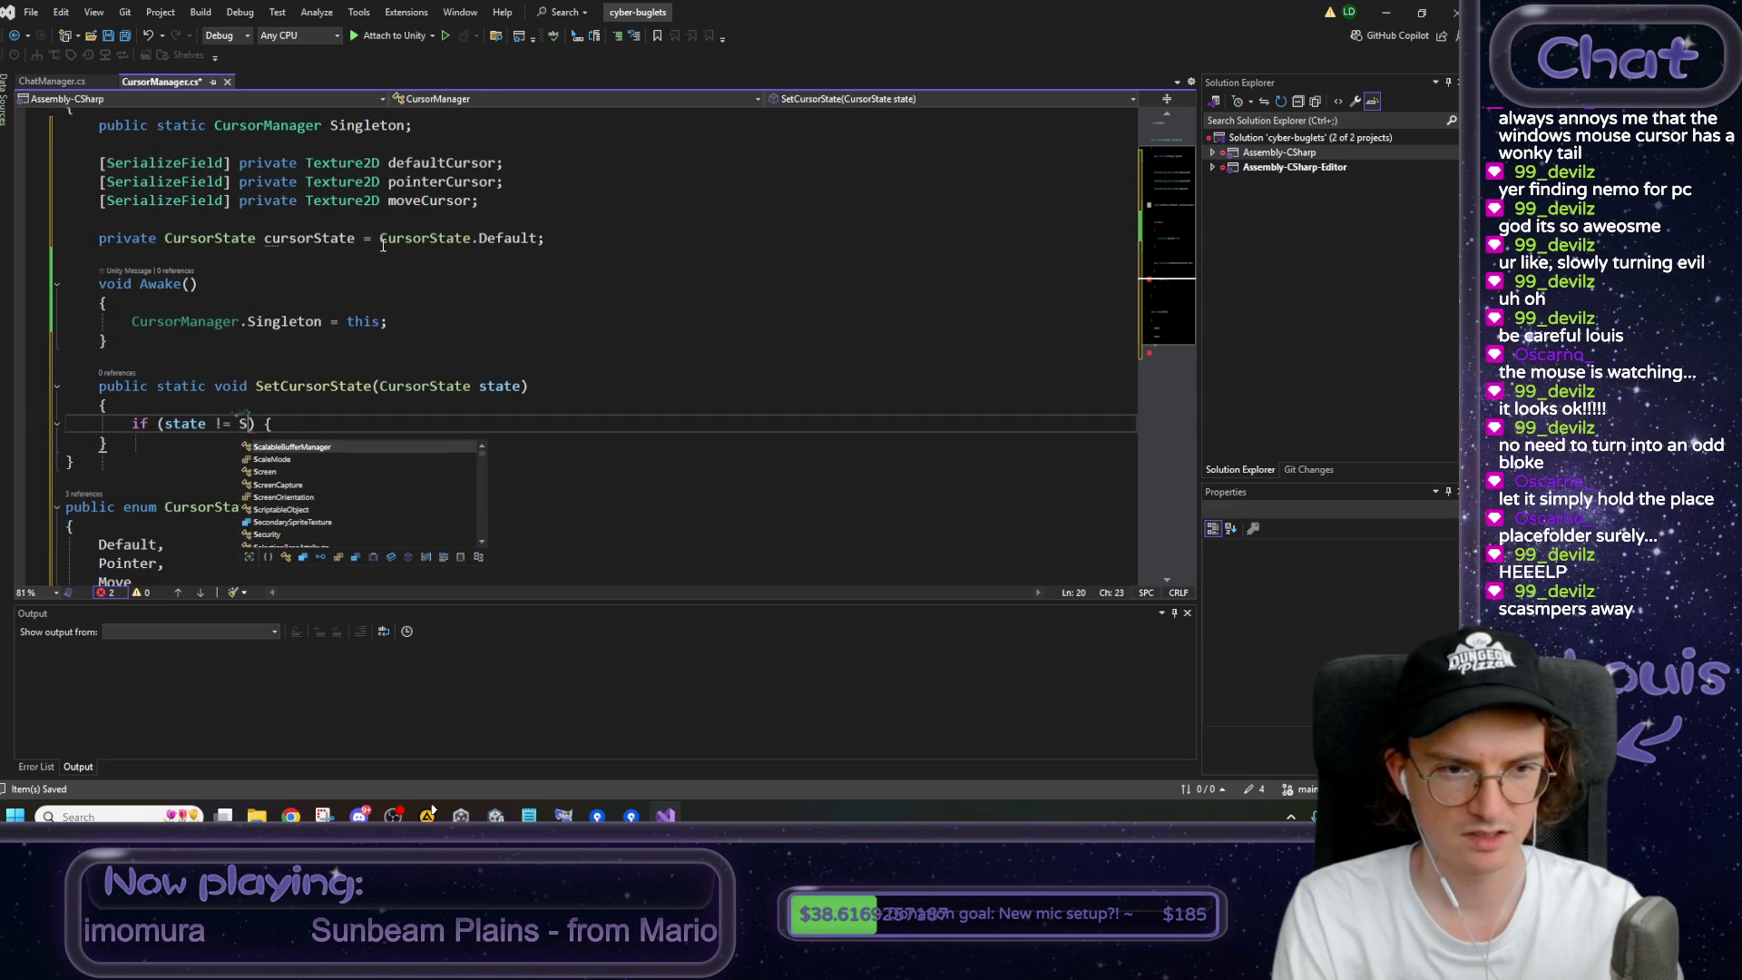
pyautogui.write('Su')
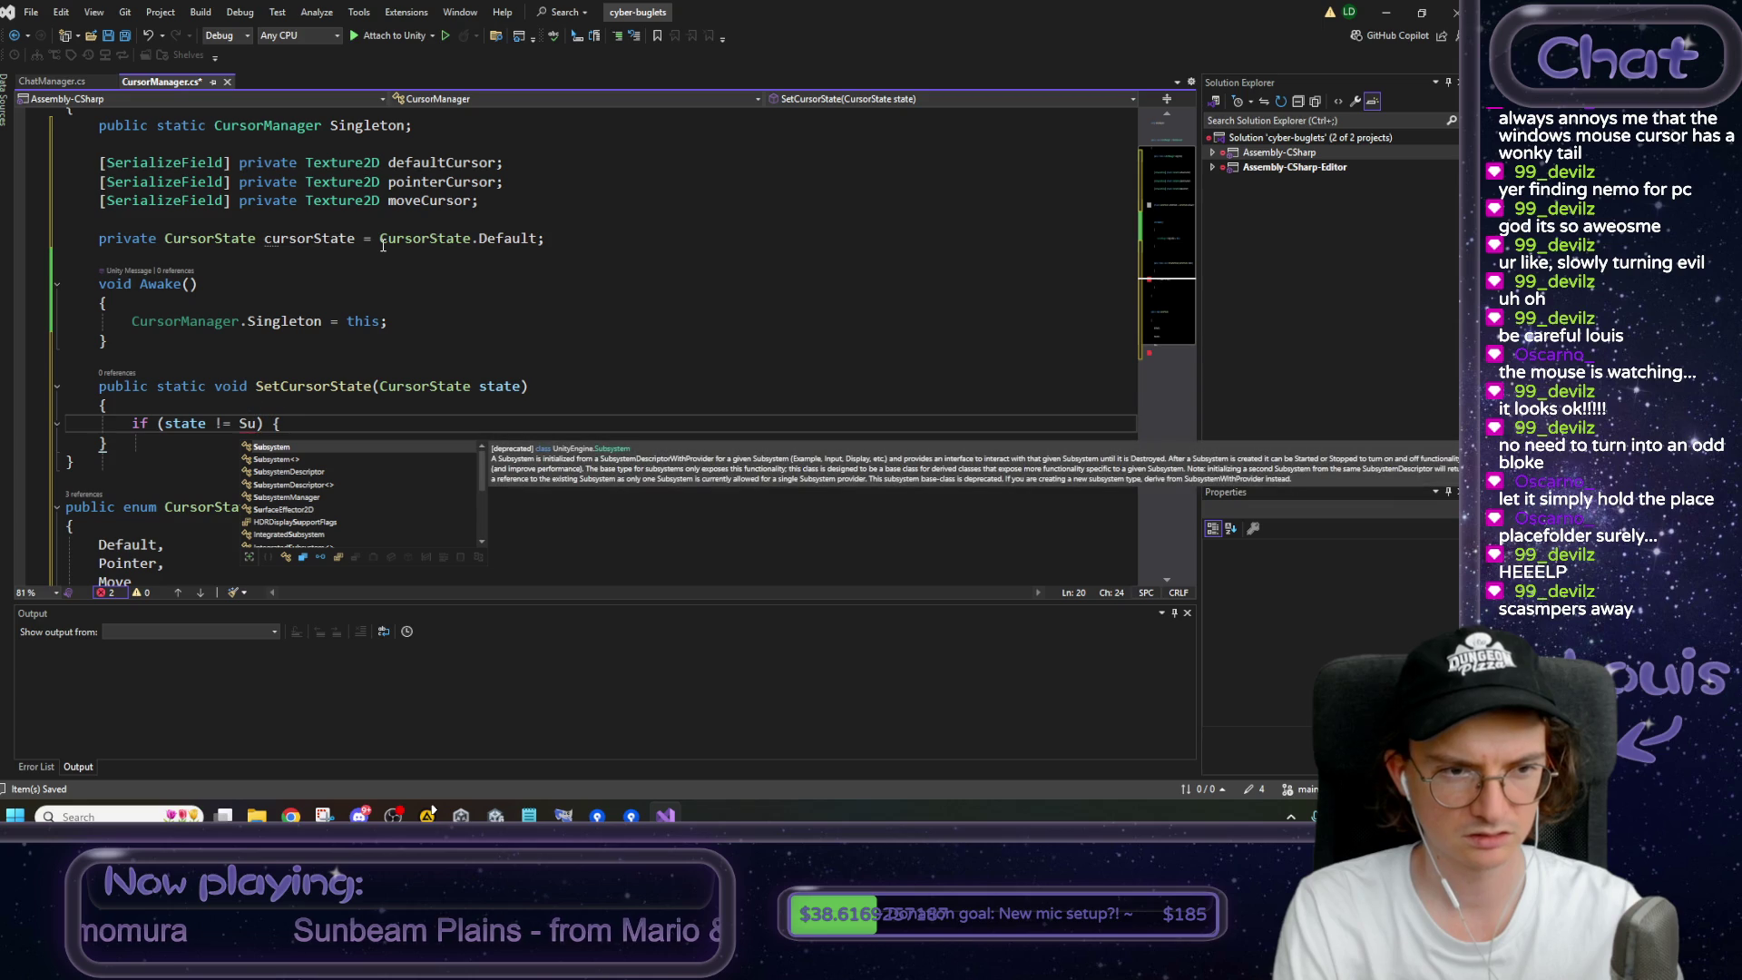
pyautogui.press('BackSpace')
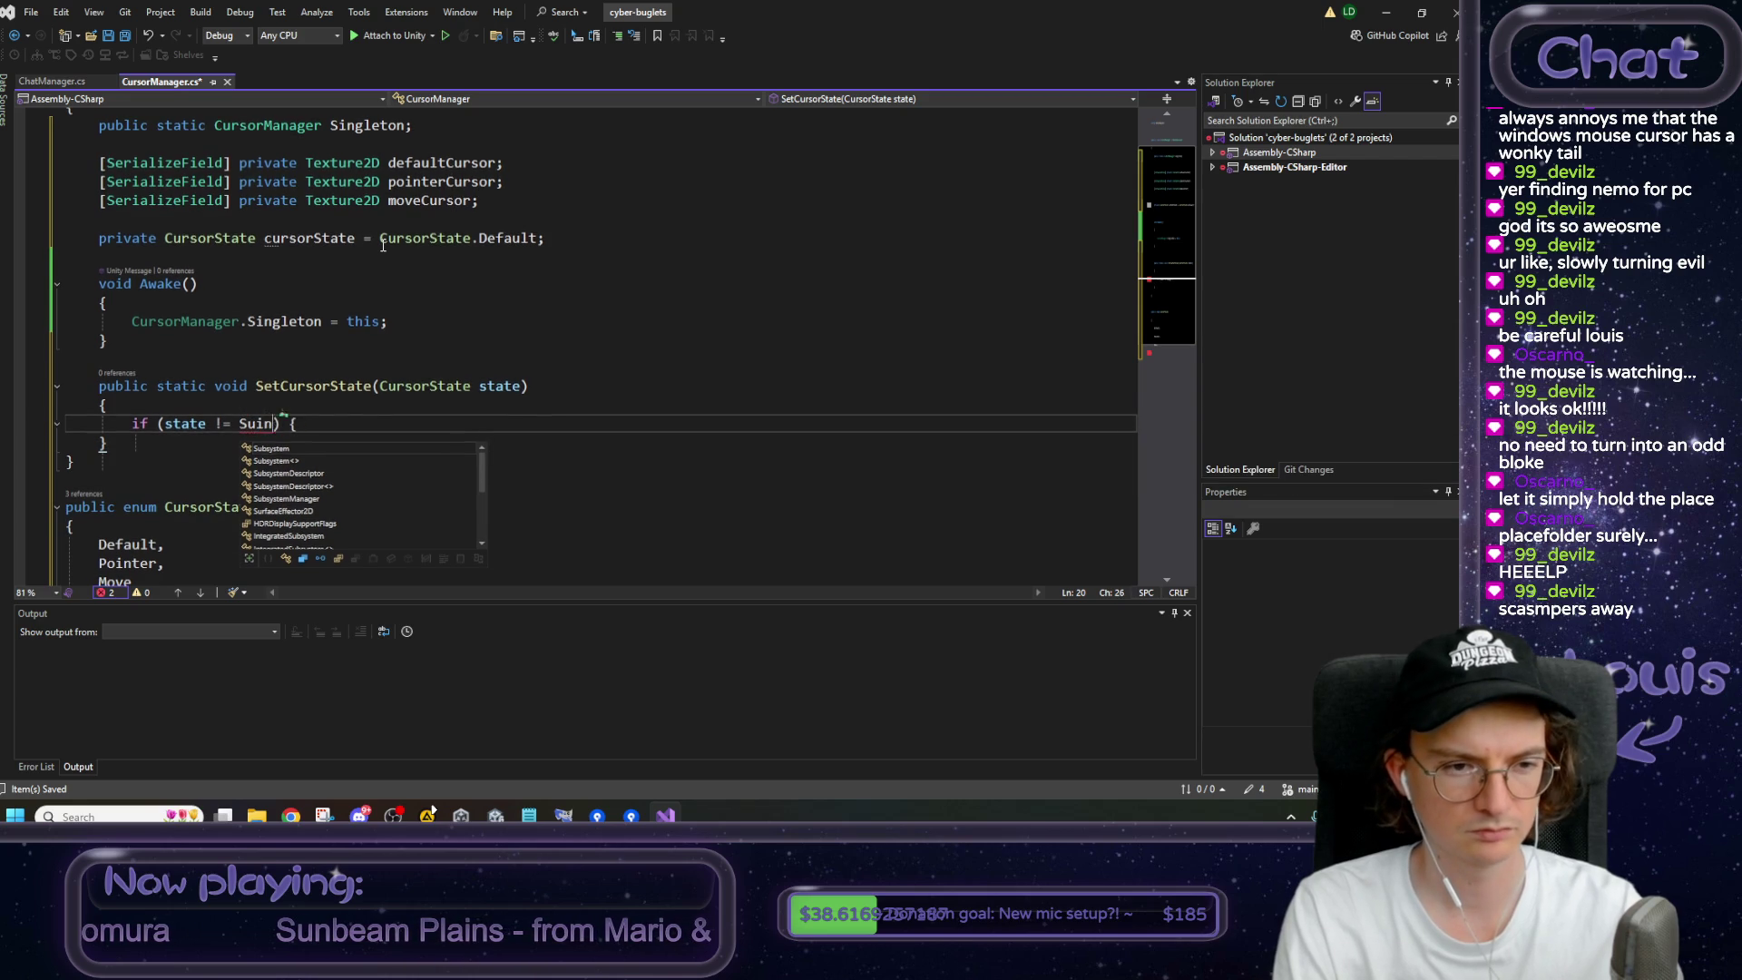
pyautogui.write('ingleton.c')
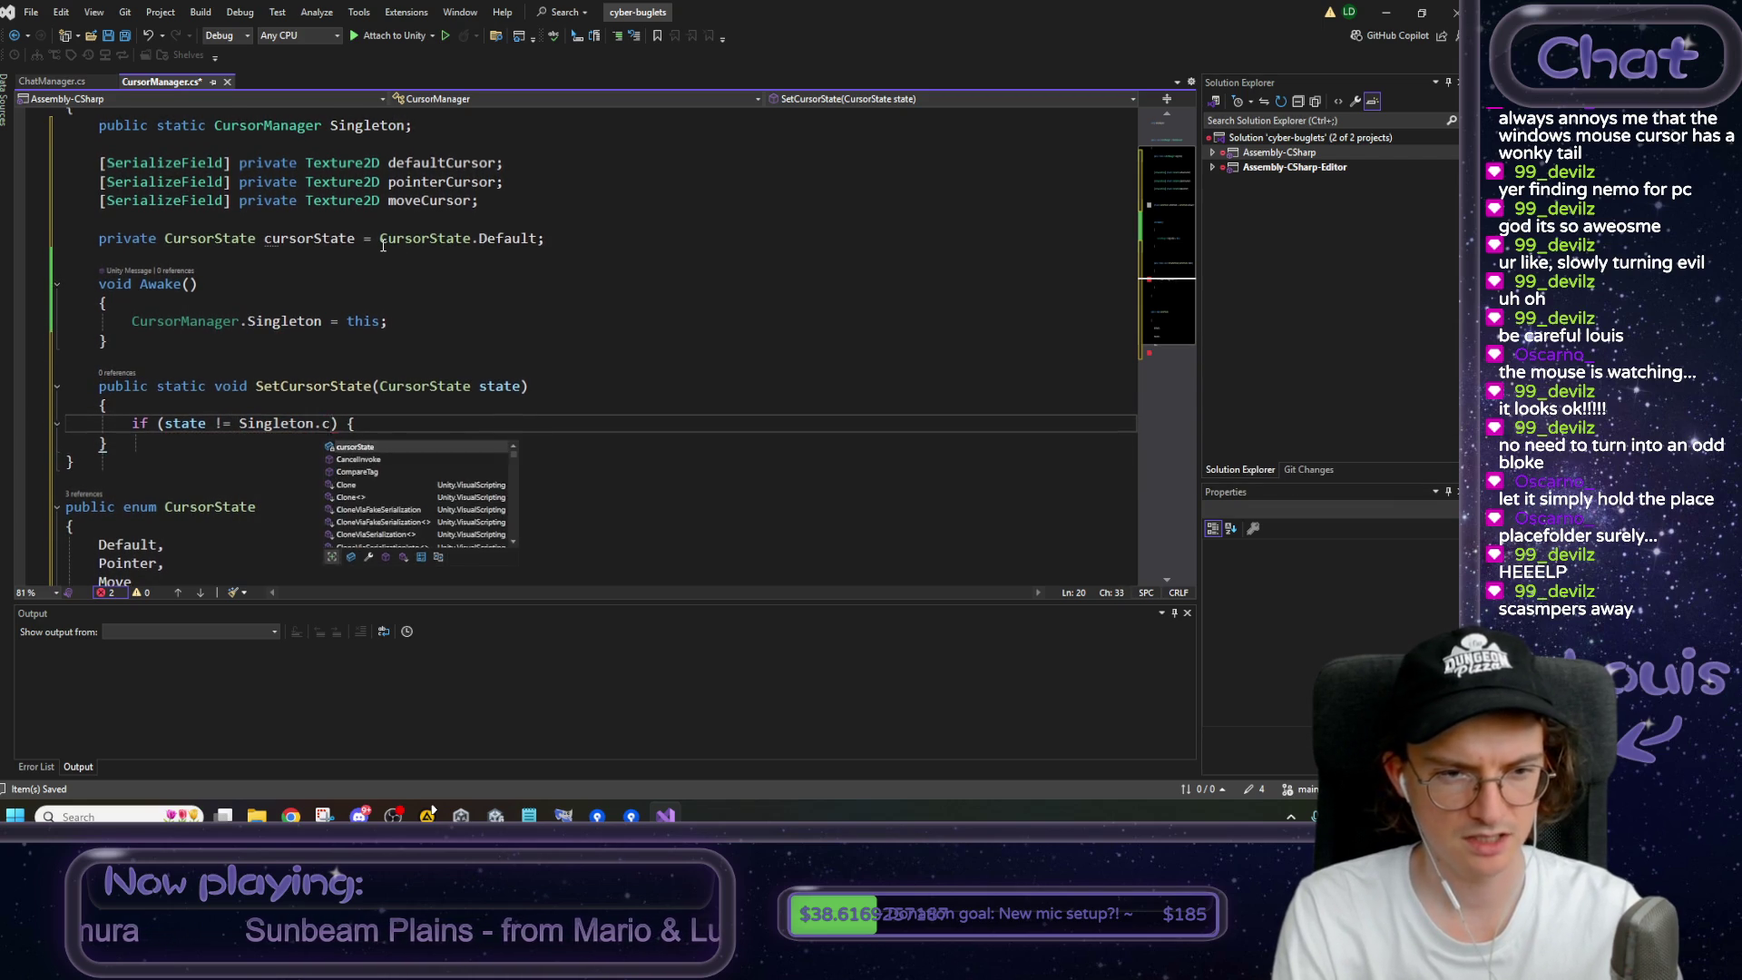
pyautogui.press('Tab')
pyautogui.press('End')
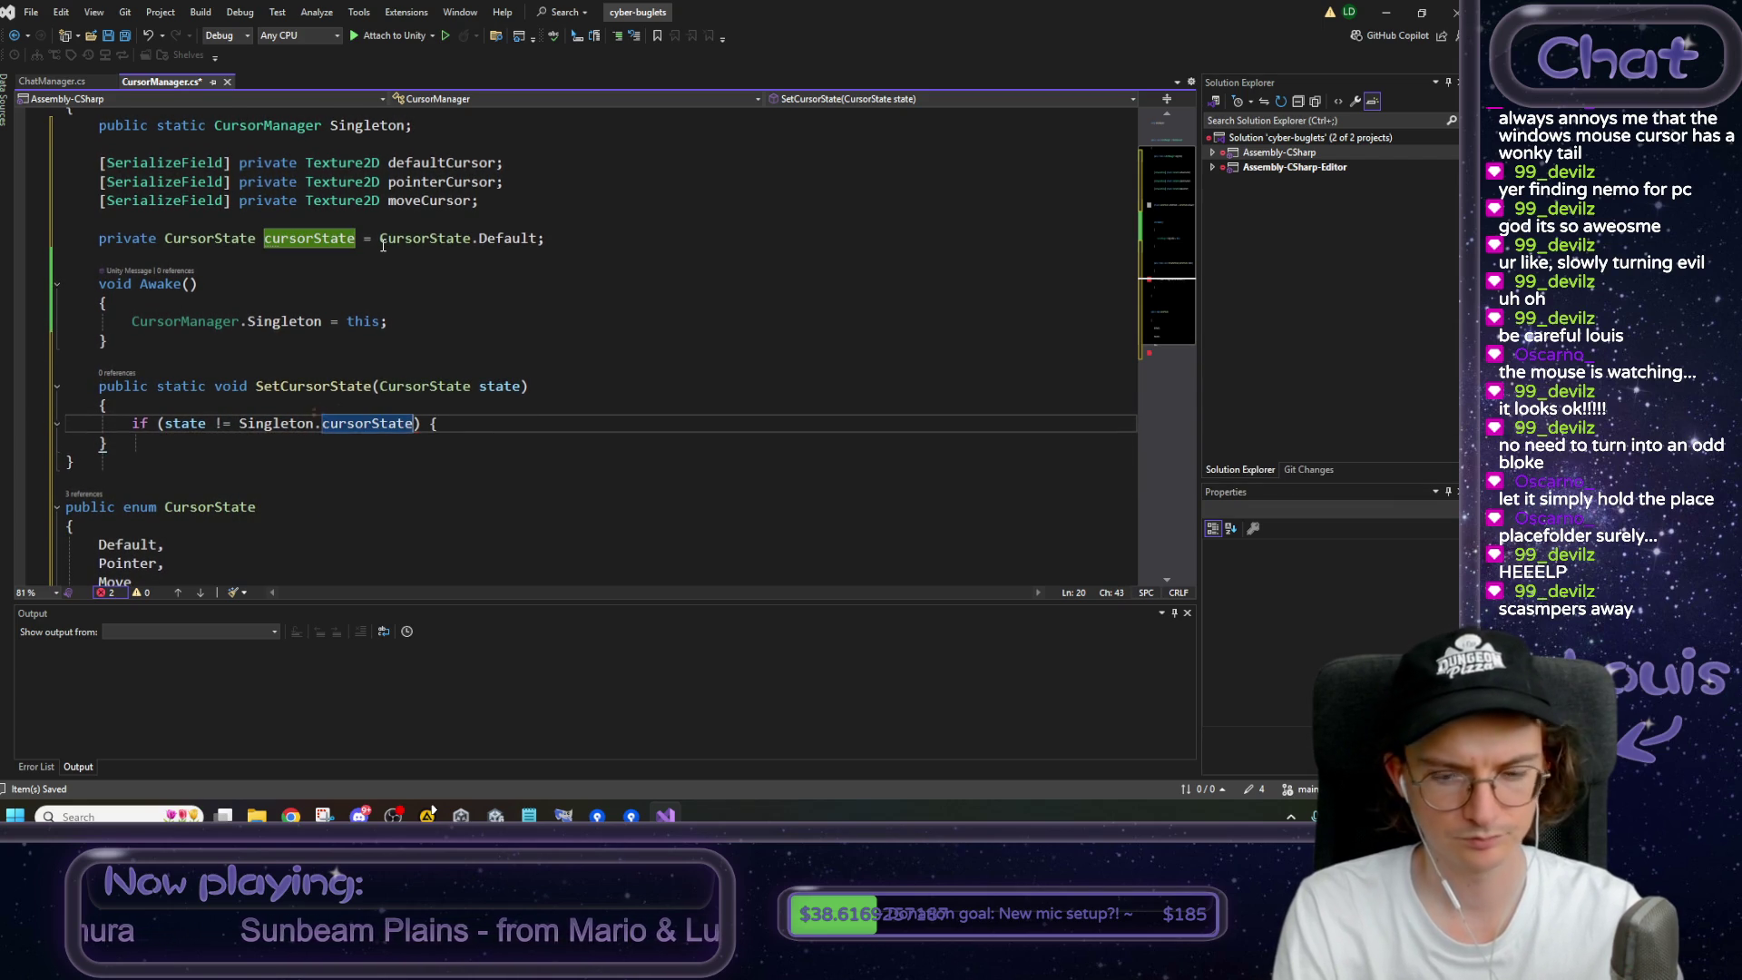
pyautogui.press('Return')
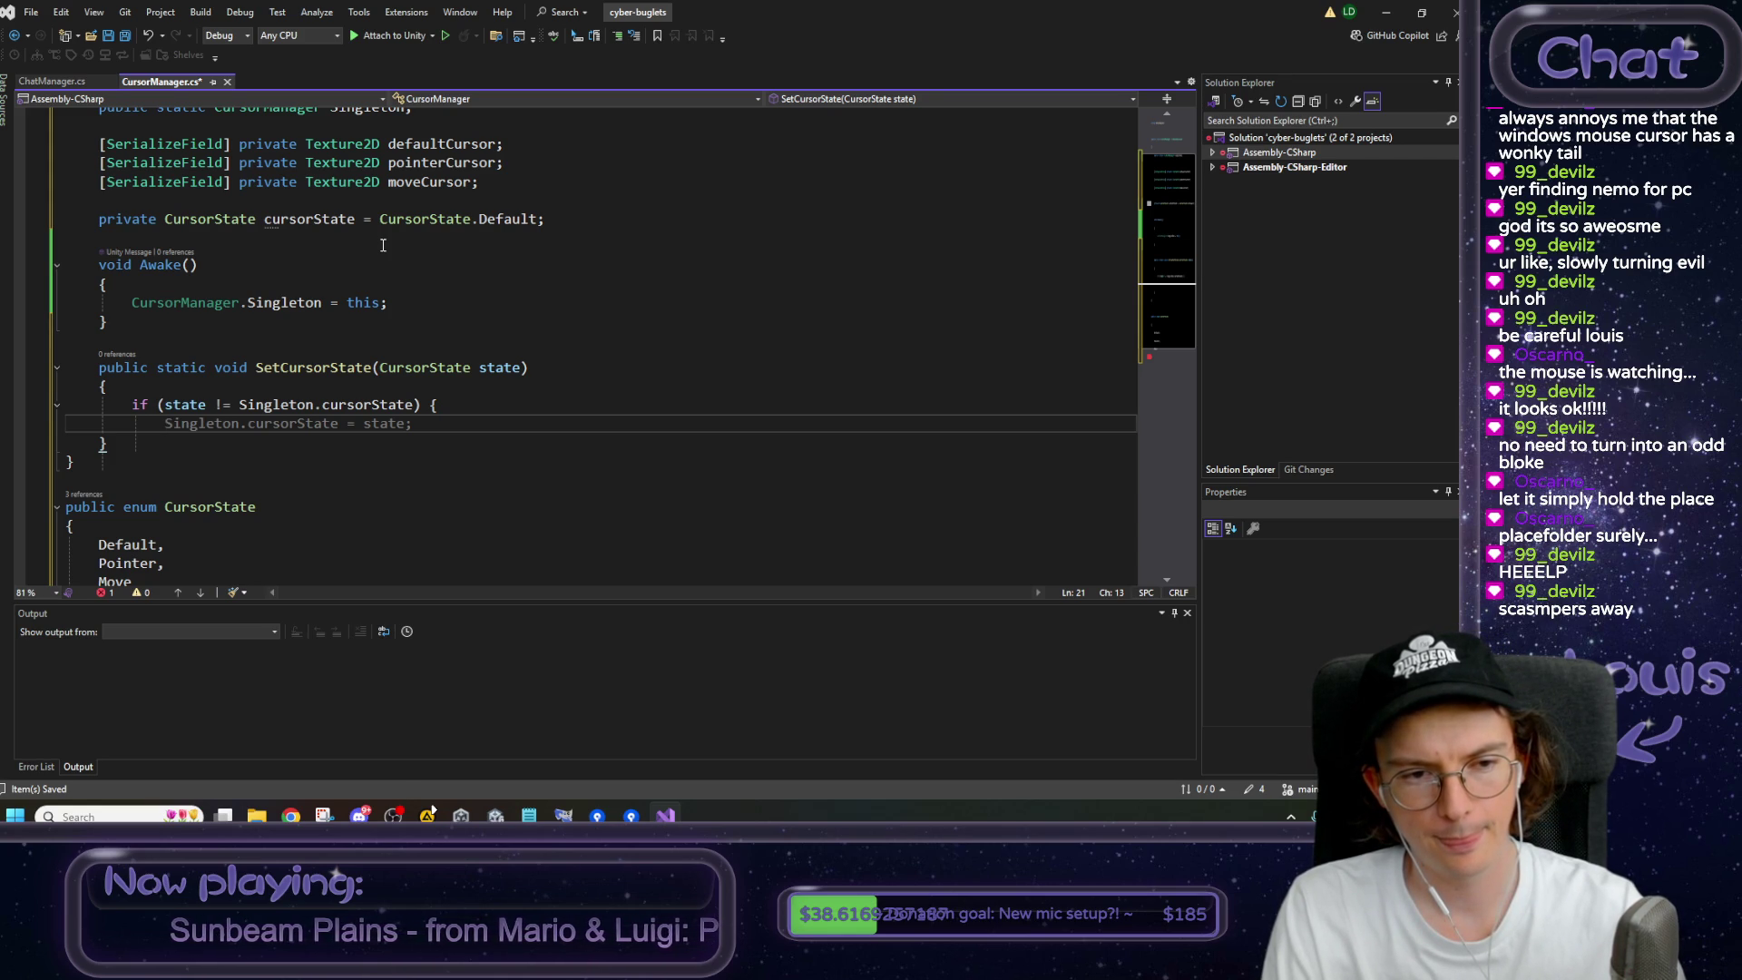
# Assign the new state inside the if, add a //set cursor comment, and view the Cursor.SetCursor docs.
pyautogui.press('Tab')
pyautogui.press('Return')
pyautogui.write('//set ')
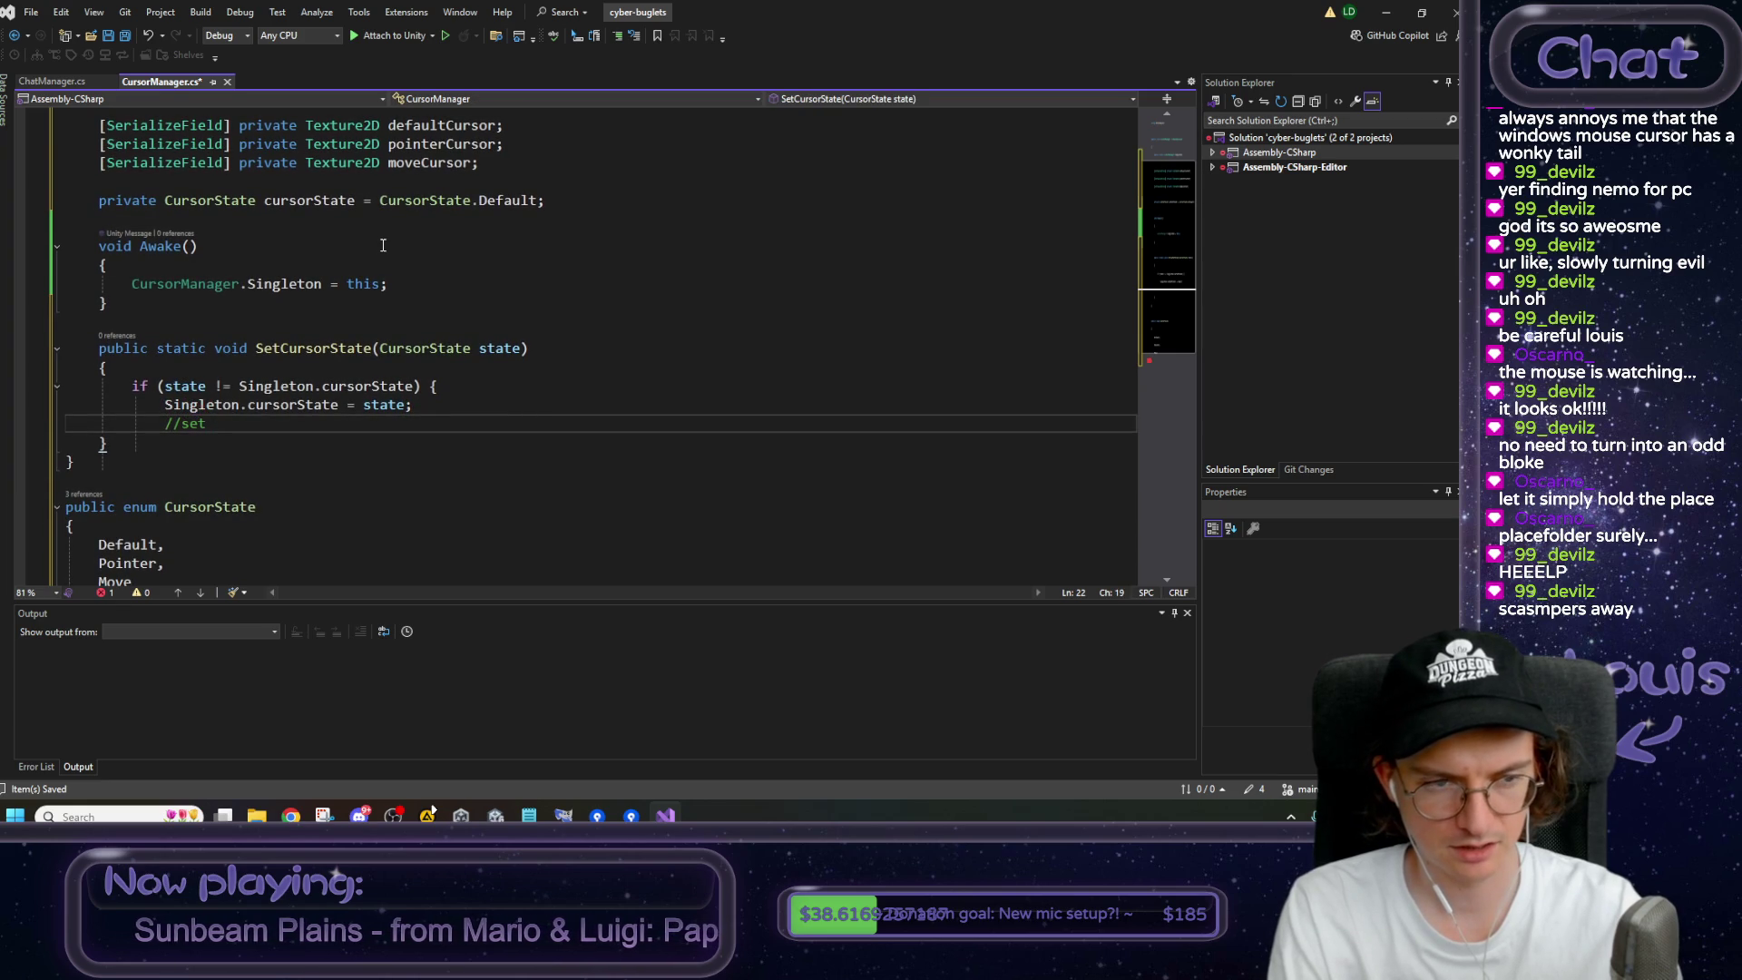
pyautogui.write('cu')
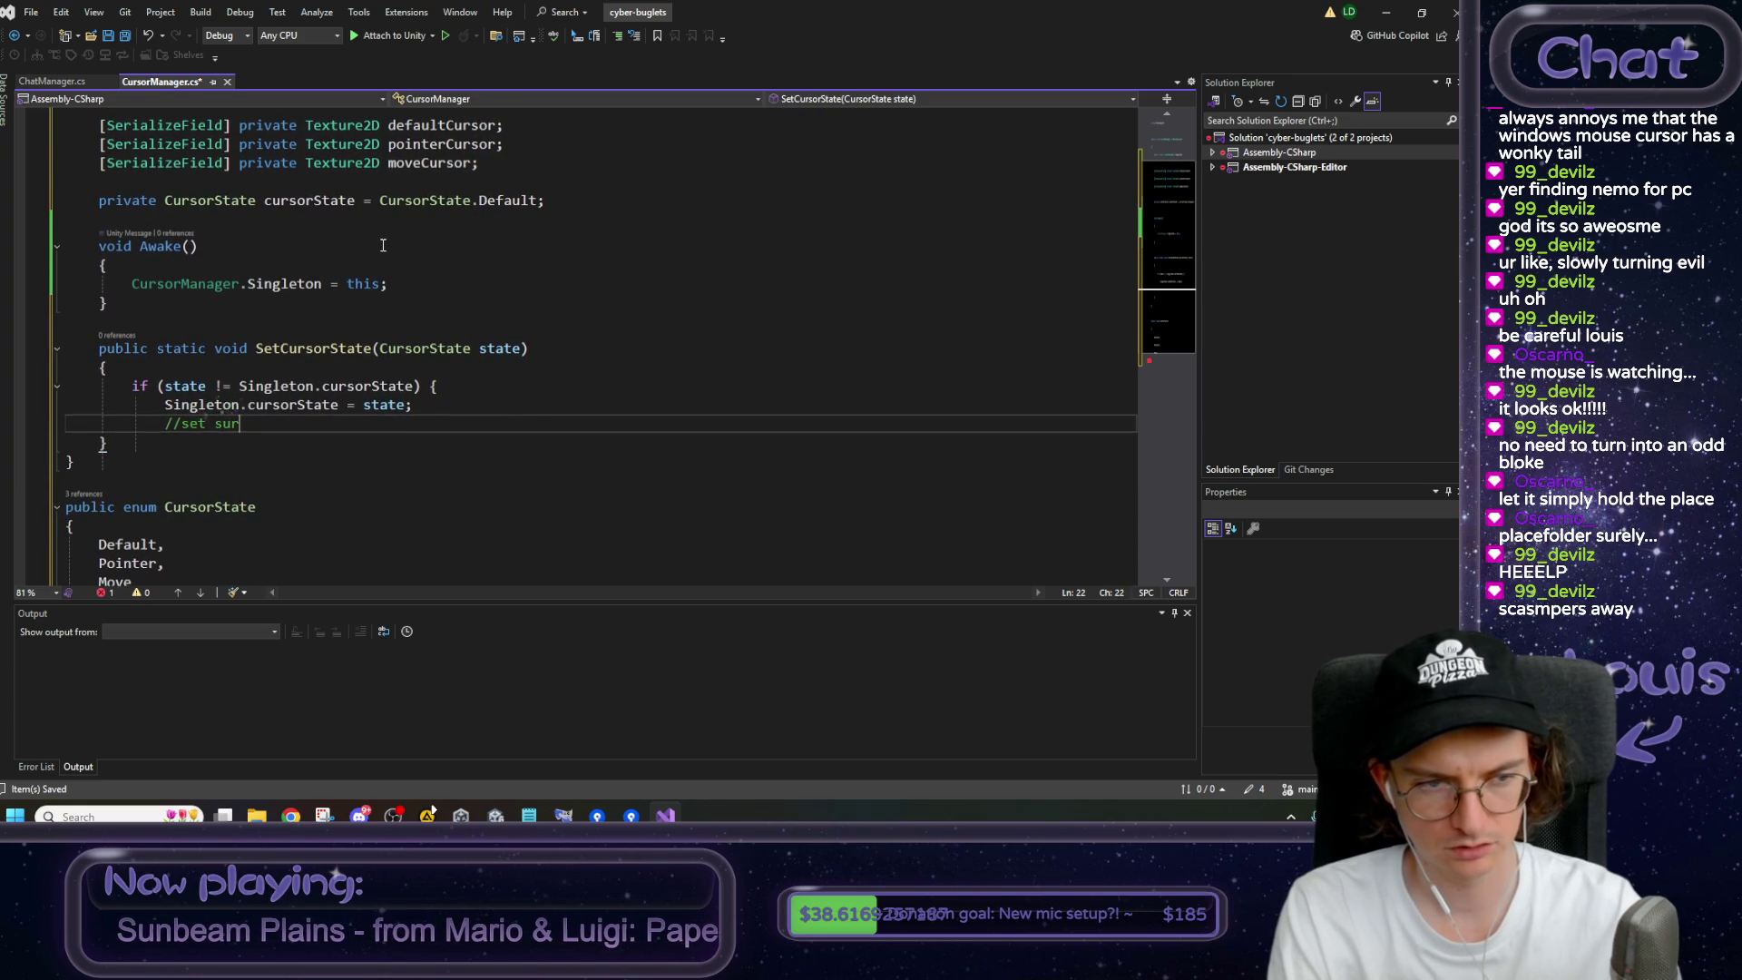
pyautogui.write('rsor')
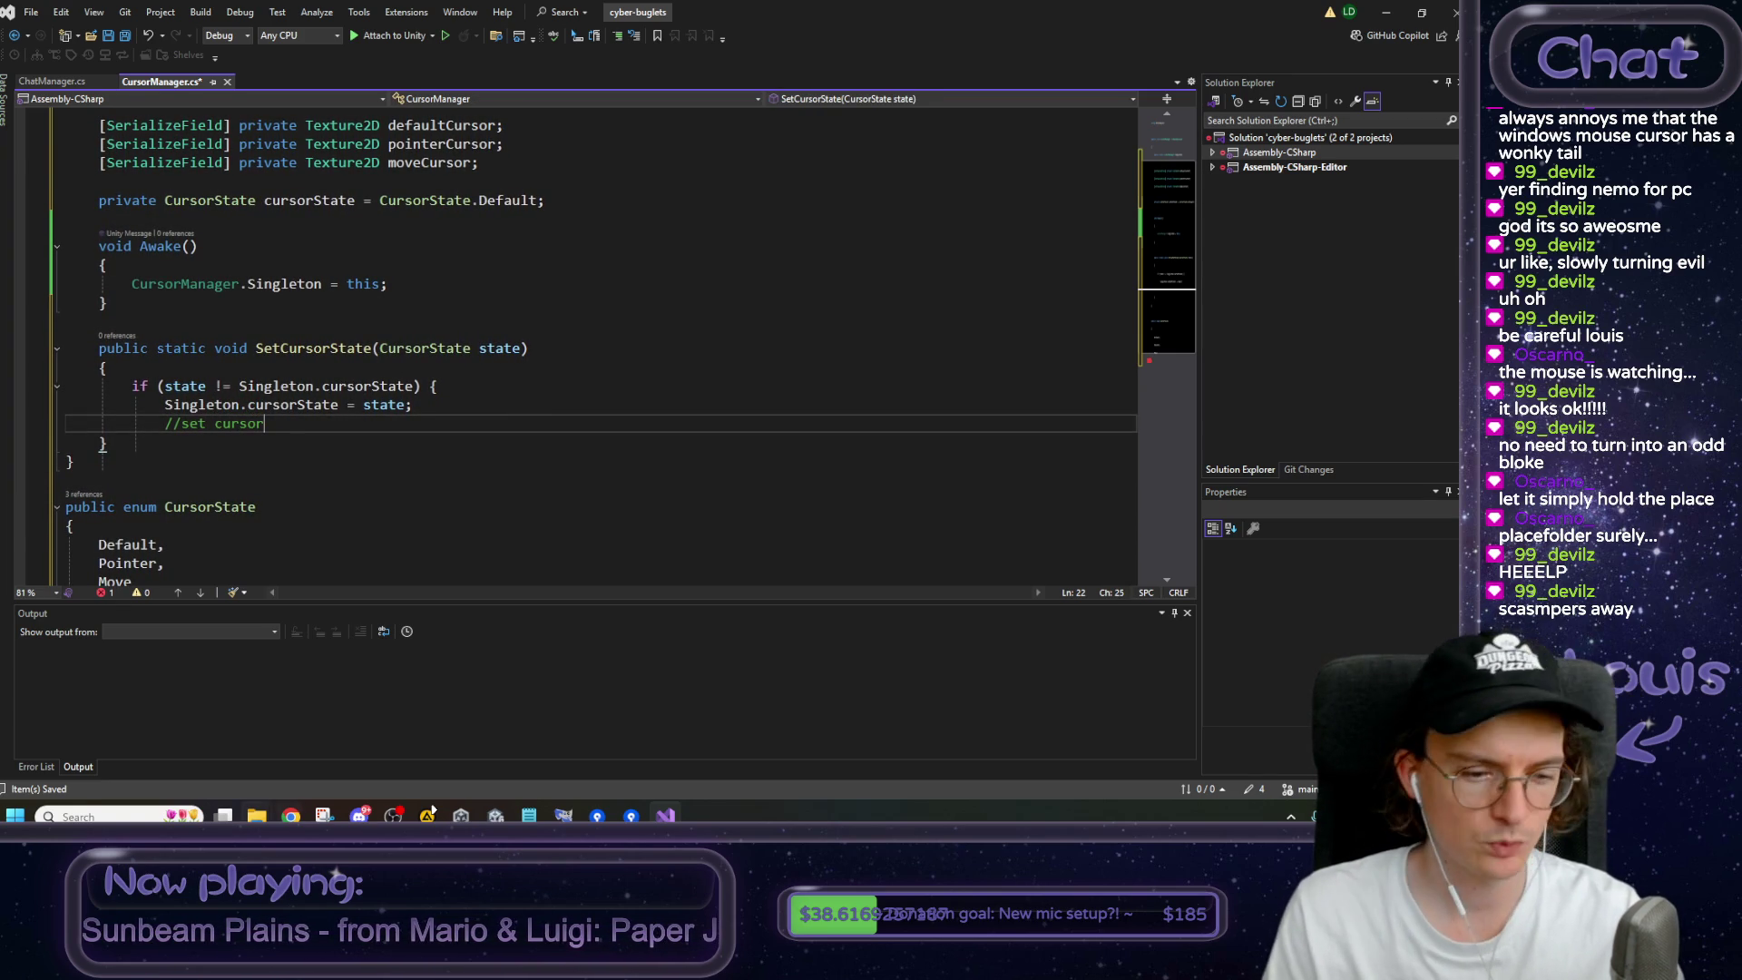
pyautogui.click(417, 730)
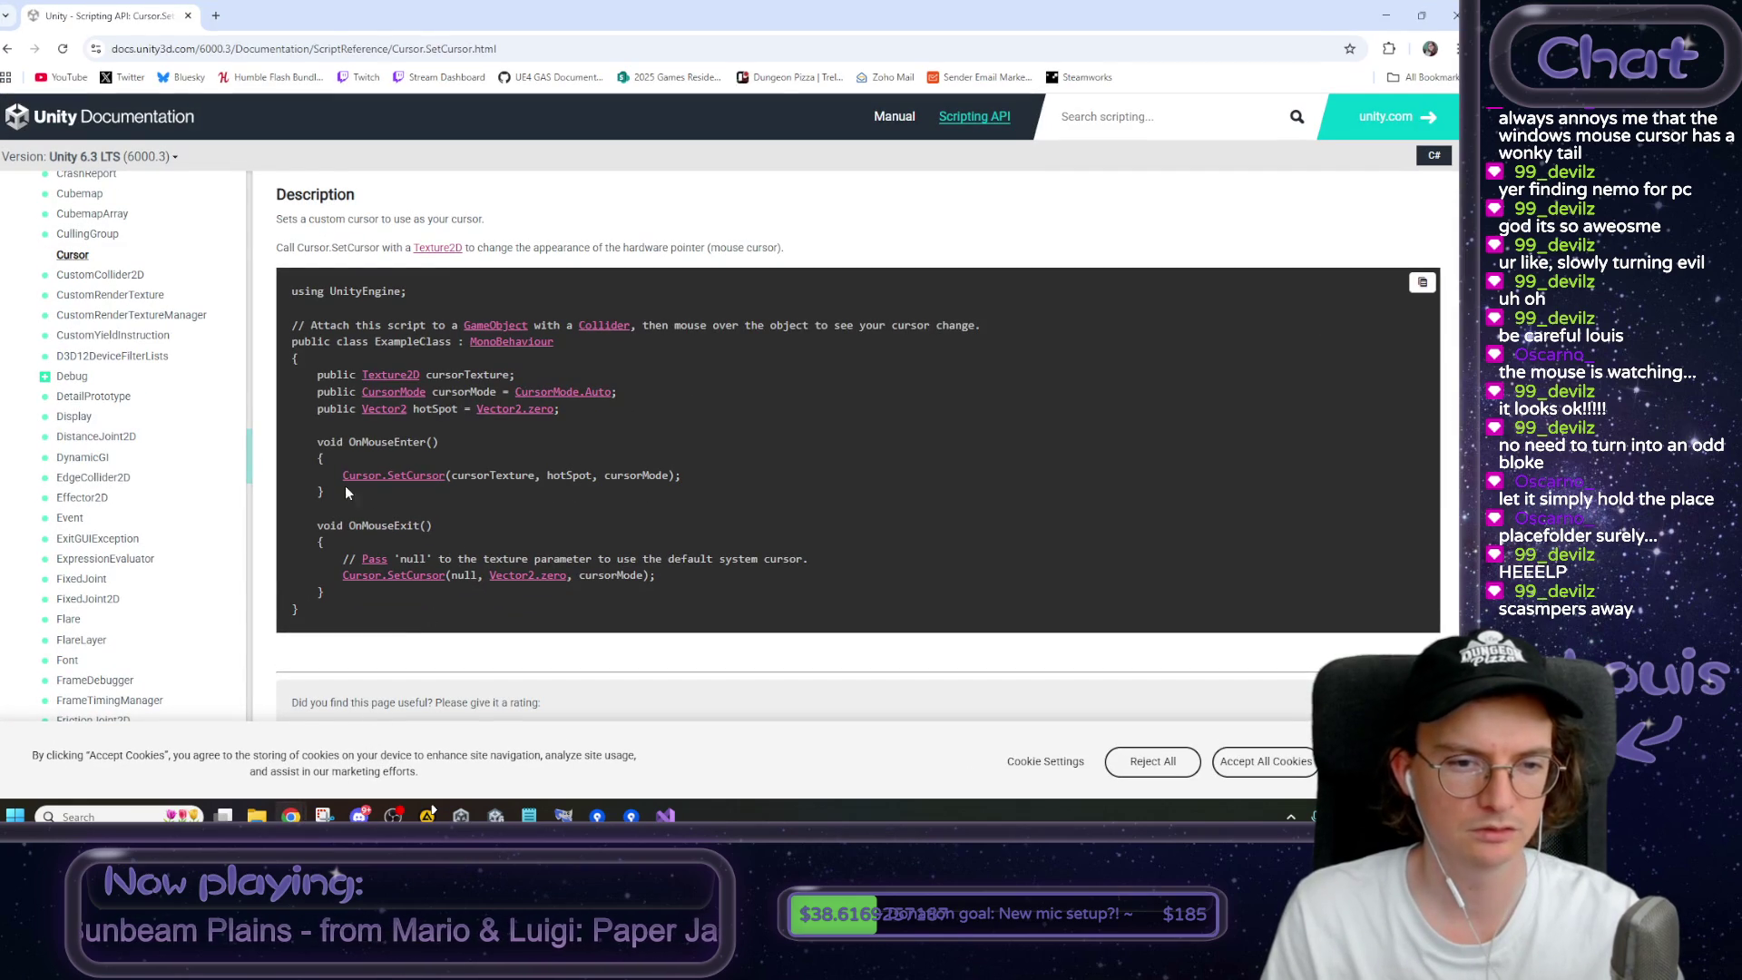
# Copy the Cursor.SetCursor line from the documentation example and return to CursorManager.cs.
pyautogui.moveTo(344, 479); pyautogui.dragTo(729, 490)
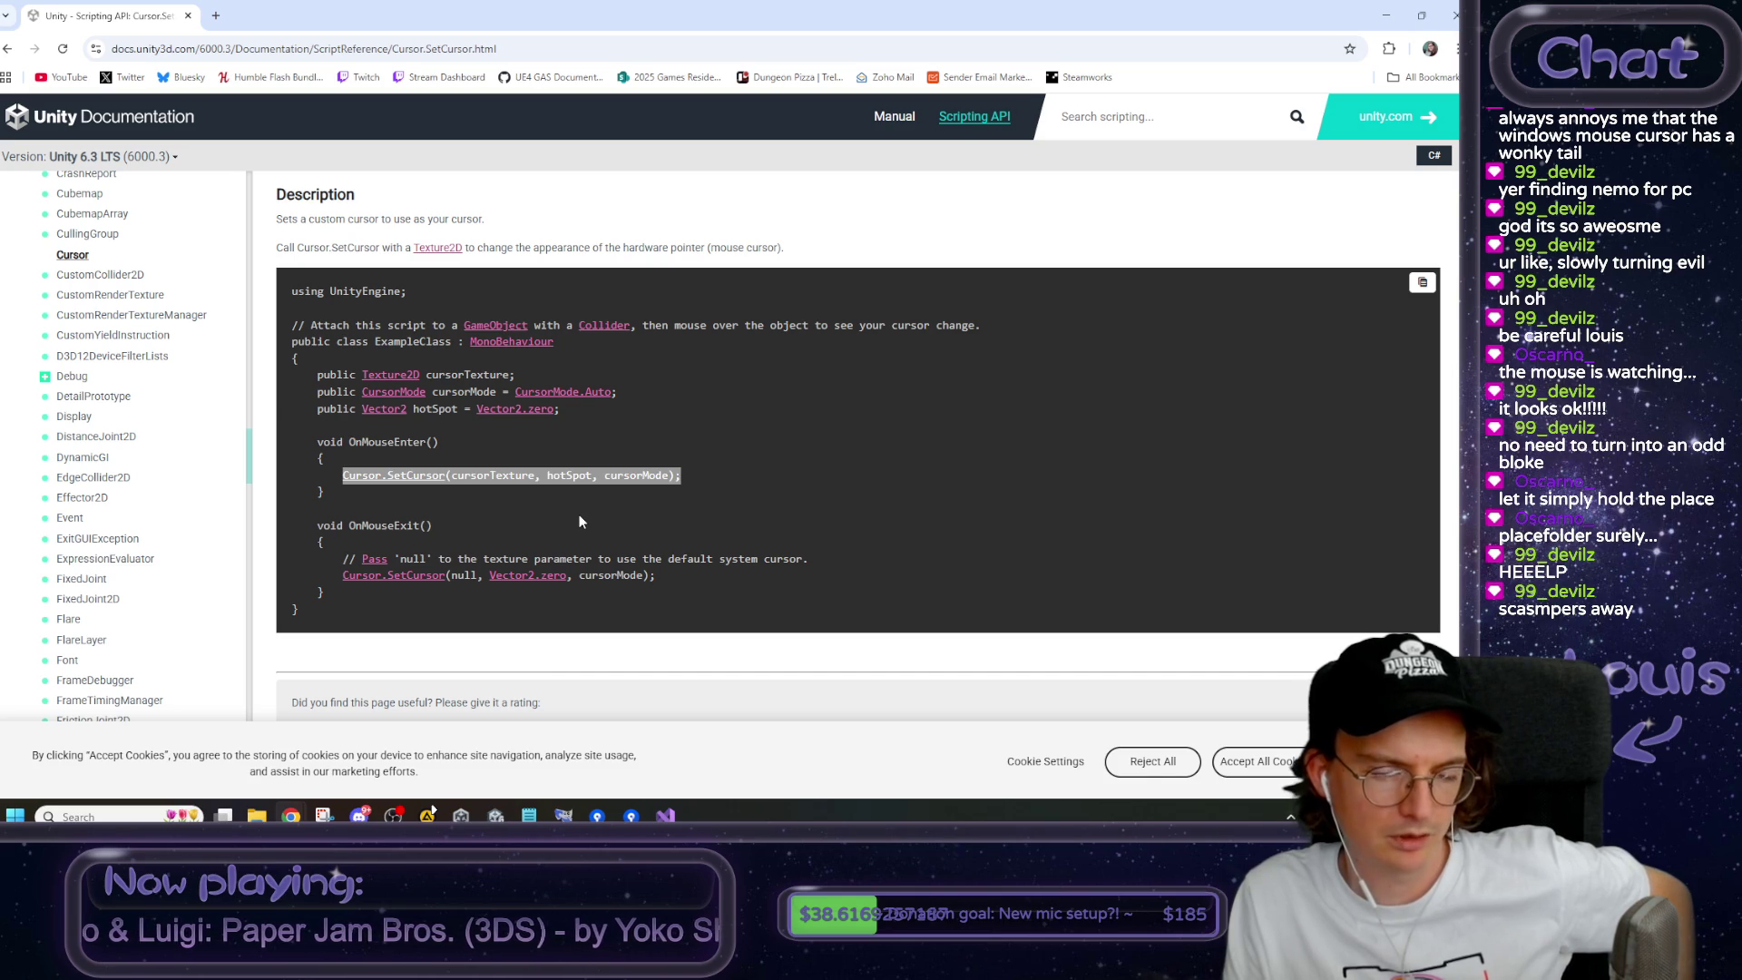
pyautogui.scroll(-2, 575, 516)
pyautogui.scroll(3, 572, 515)
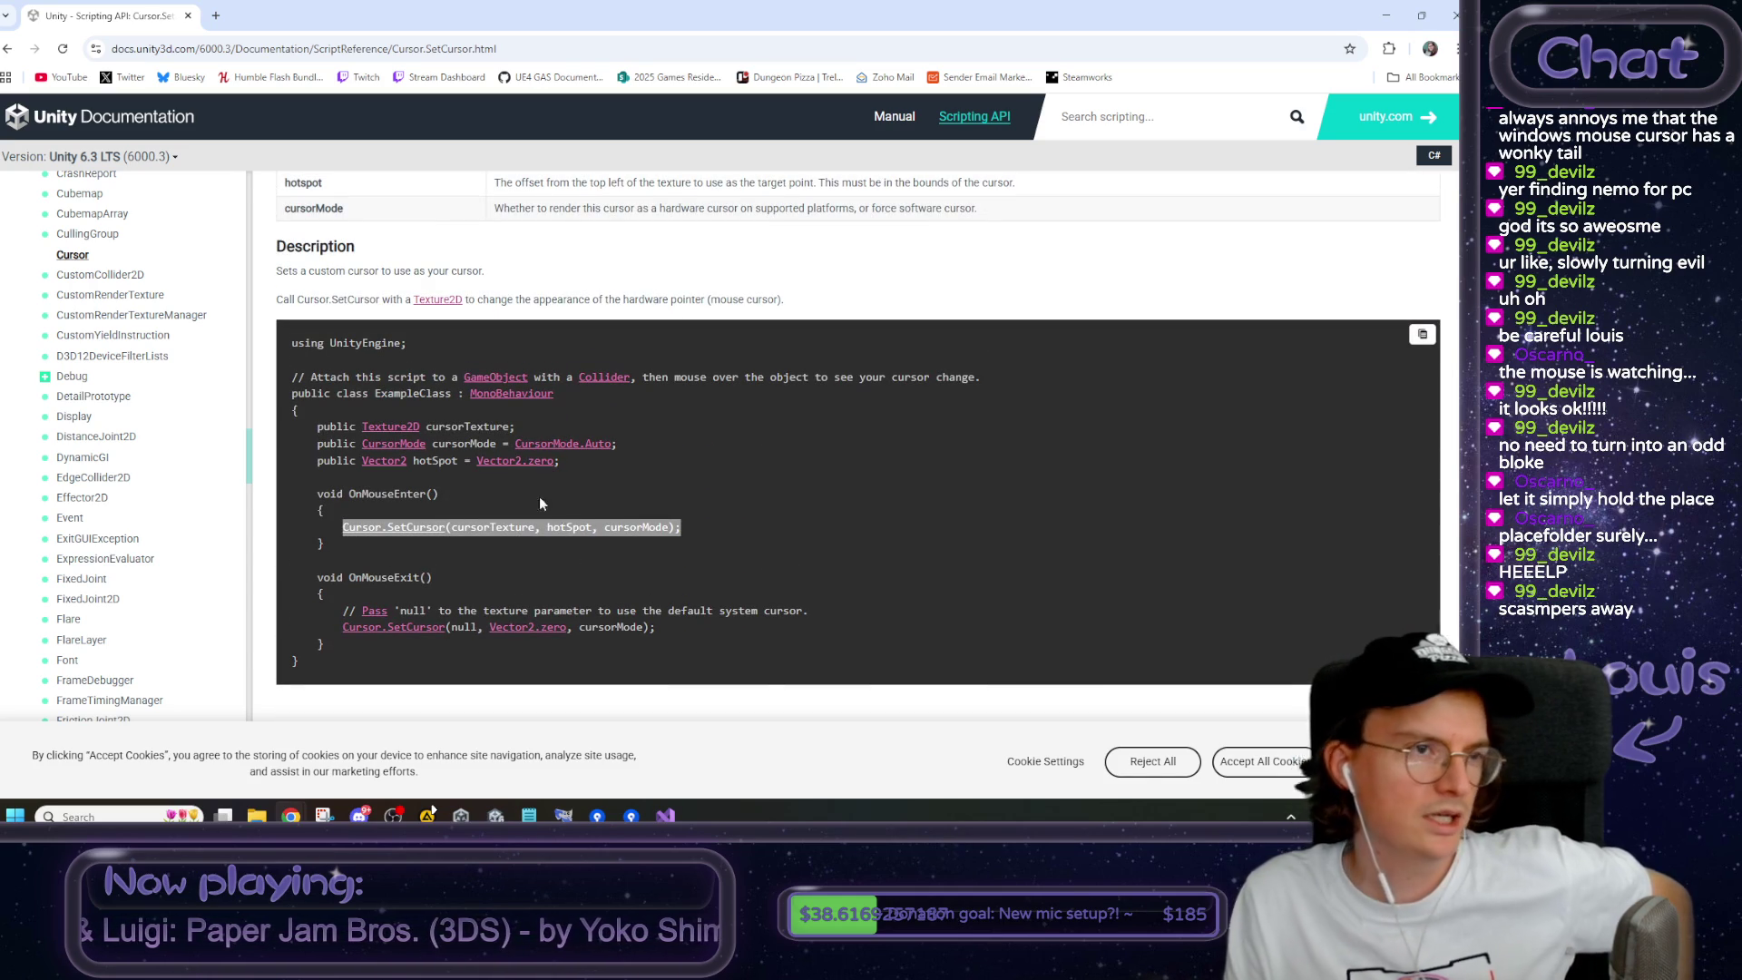
pyautogui.hotkey('alt', 'Tab')
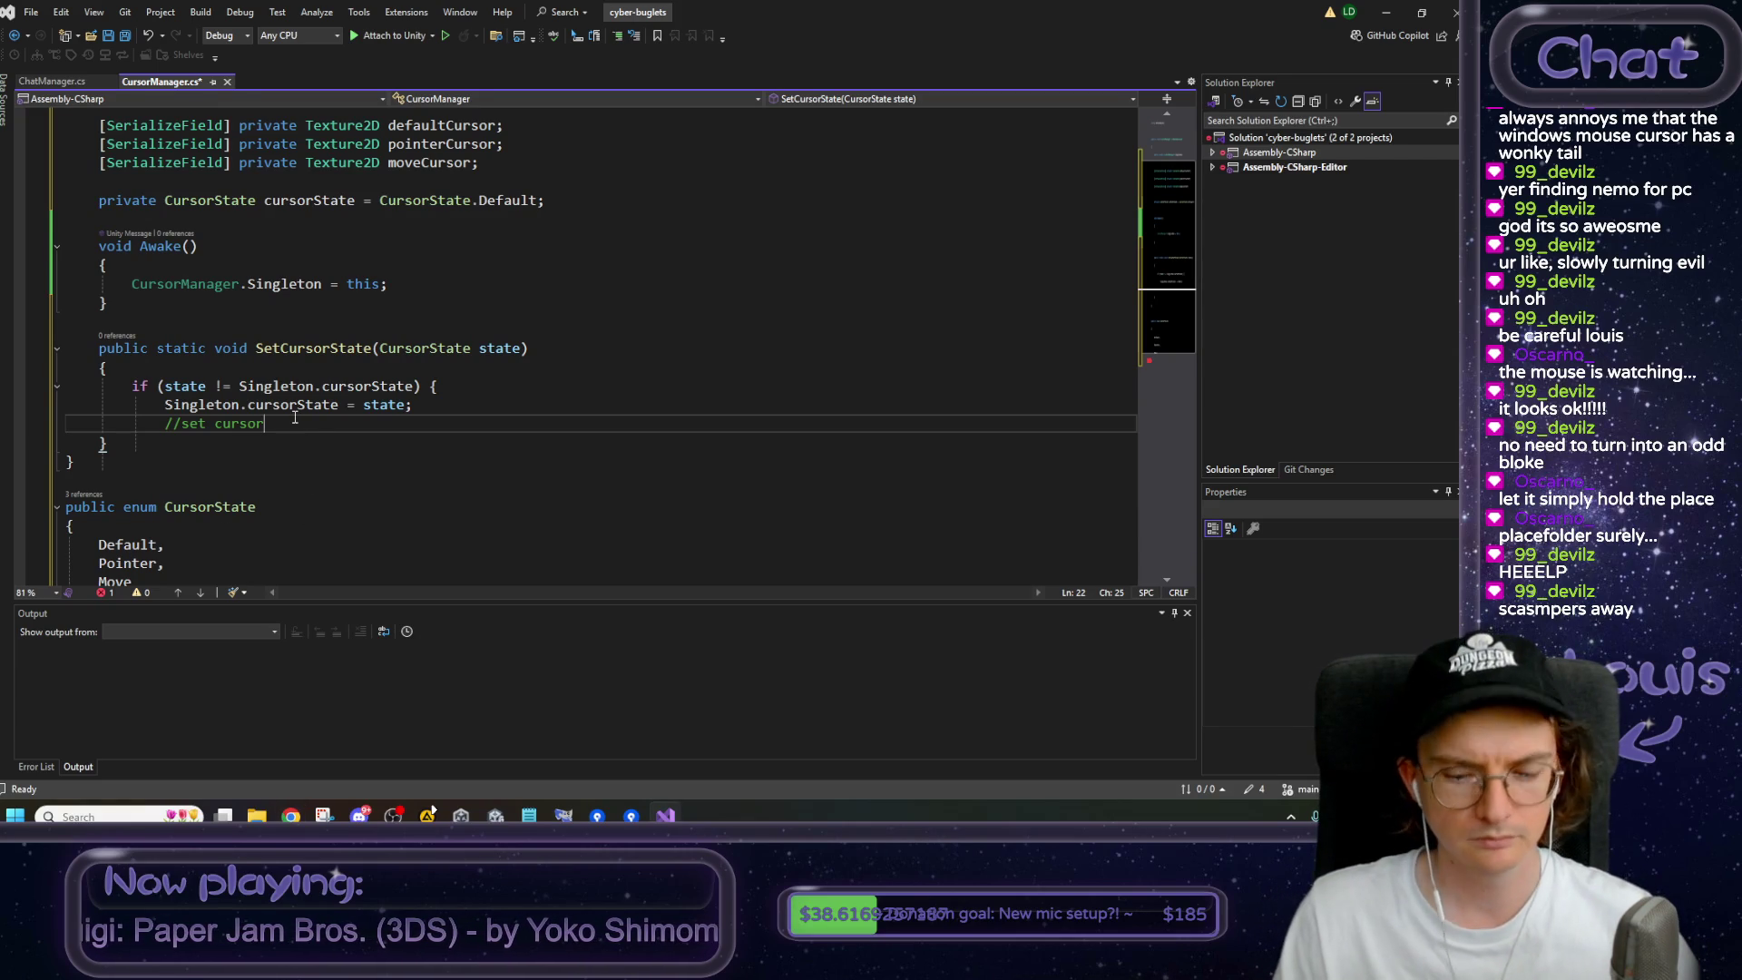
# Insert a commented-out Cursor.SetCursor(cursorTexture, hotSpot, cursorMode) call and close the method brace.
pyautogui.press('Return')
pyautogui.press('Tab')
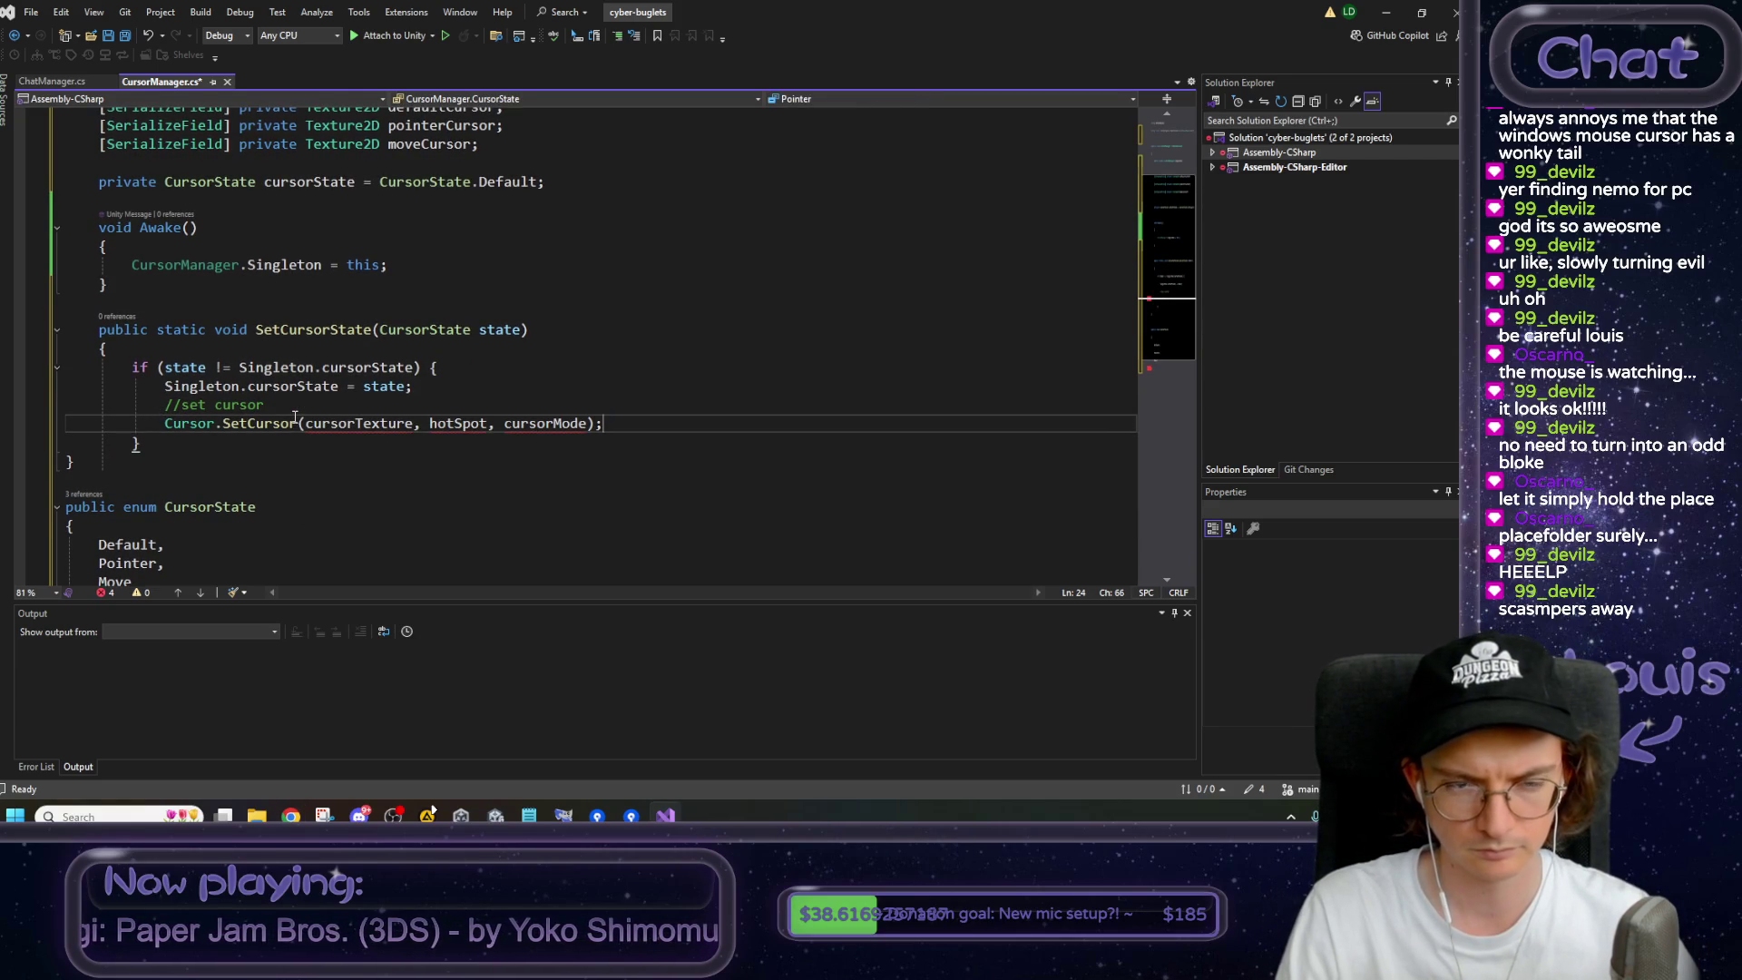
pyautogui.press('Down')
pyautogui.press('End')
pyautogui.press('Return')
pyautogui.write('}')
pyautogui.press('Up')
pyautogui.press('Up')
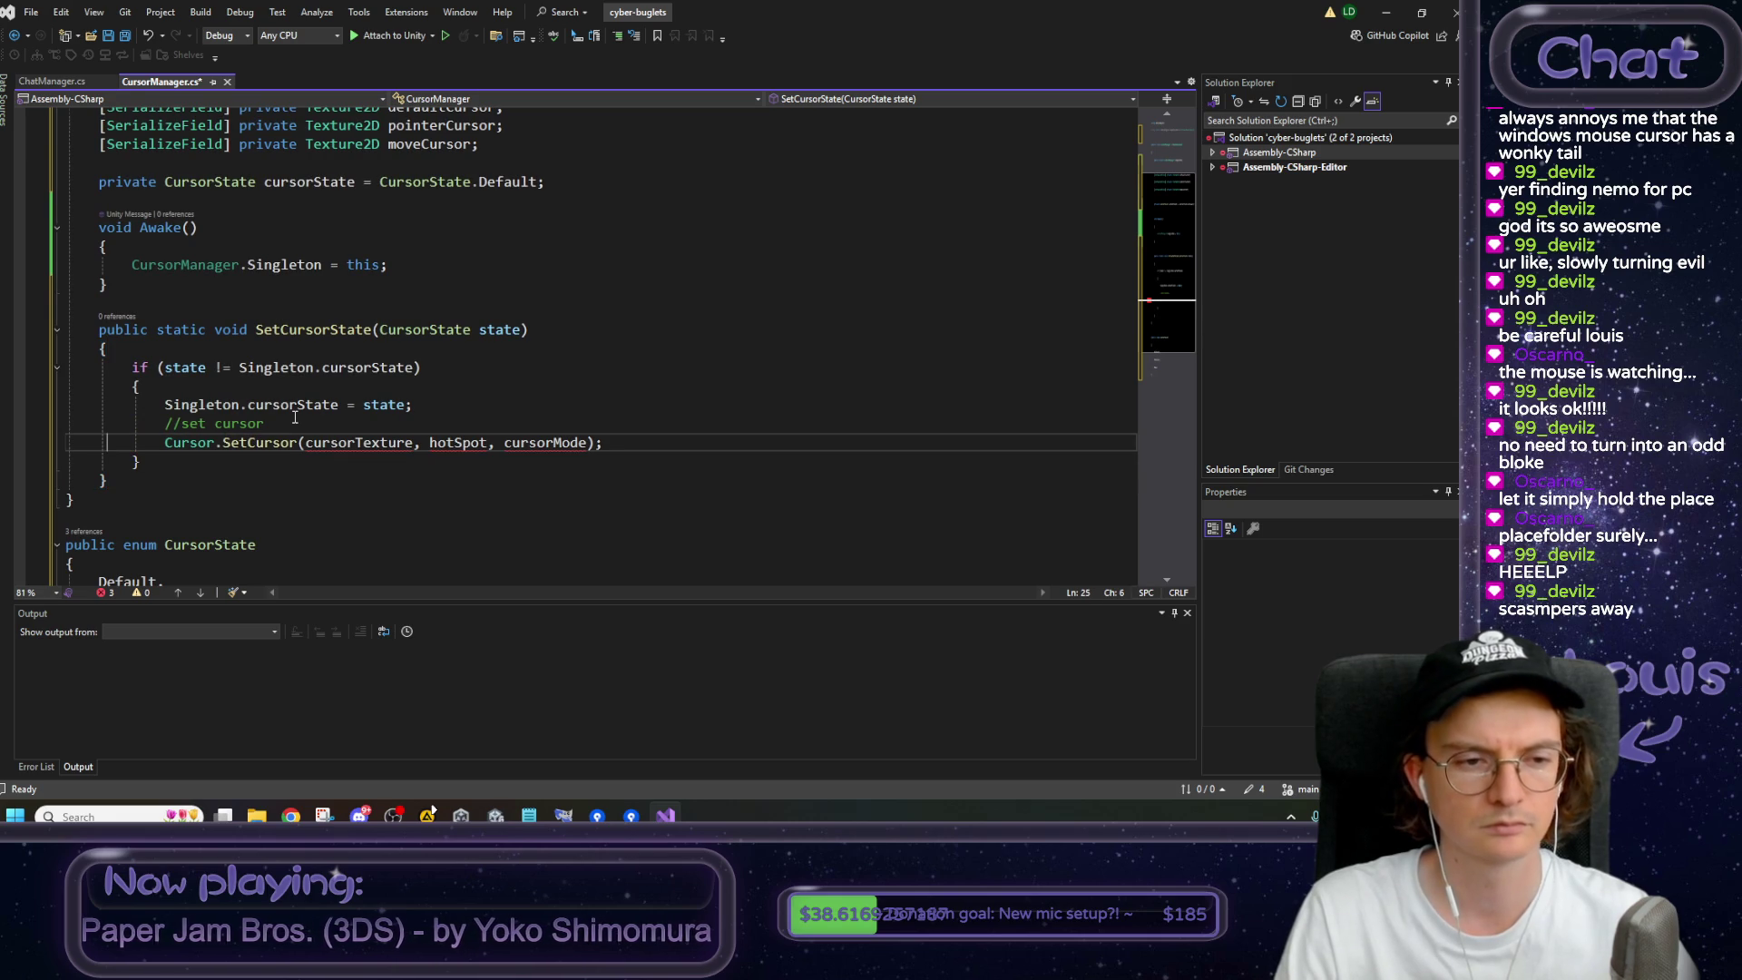
pyautogui.press('Home')
pyautogui.write('//')
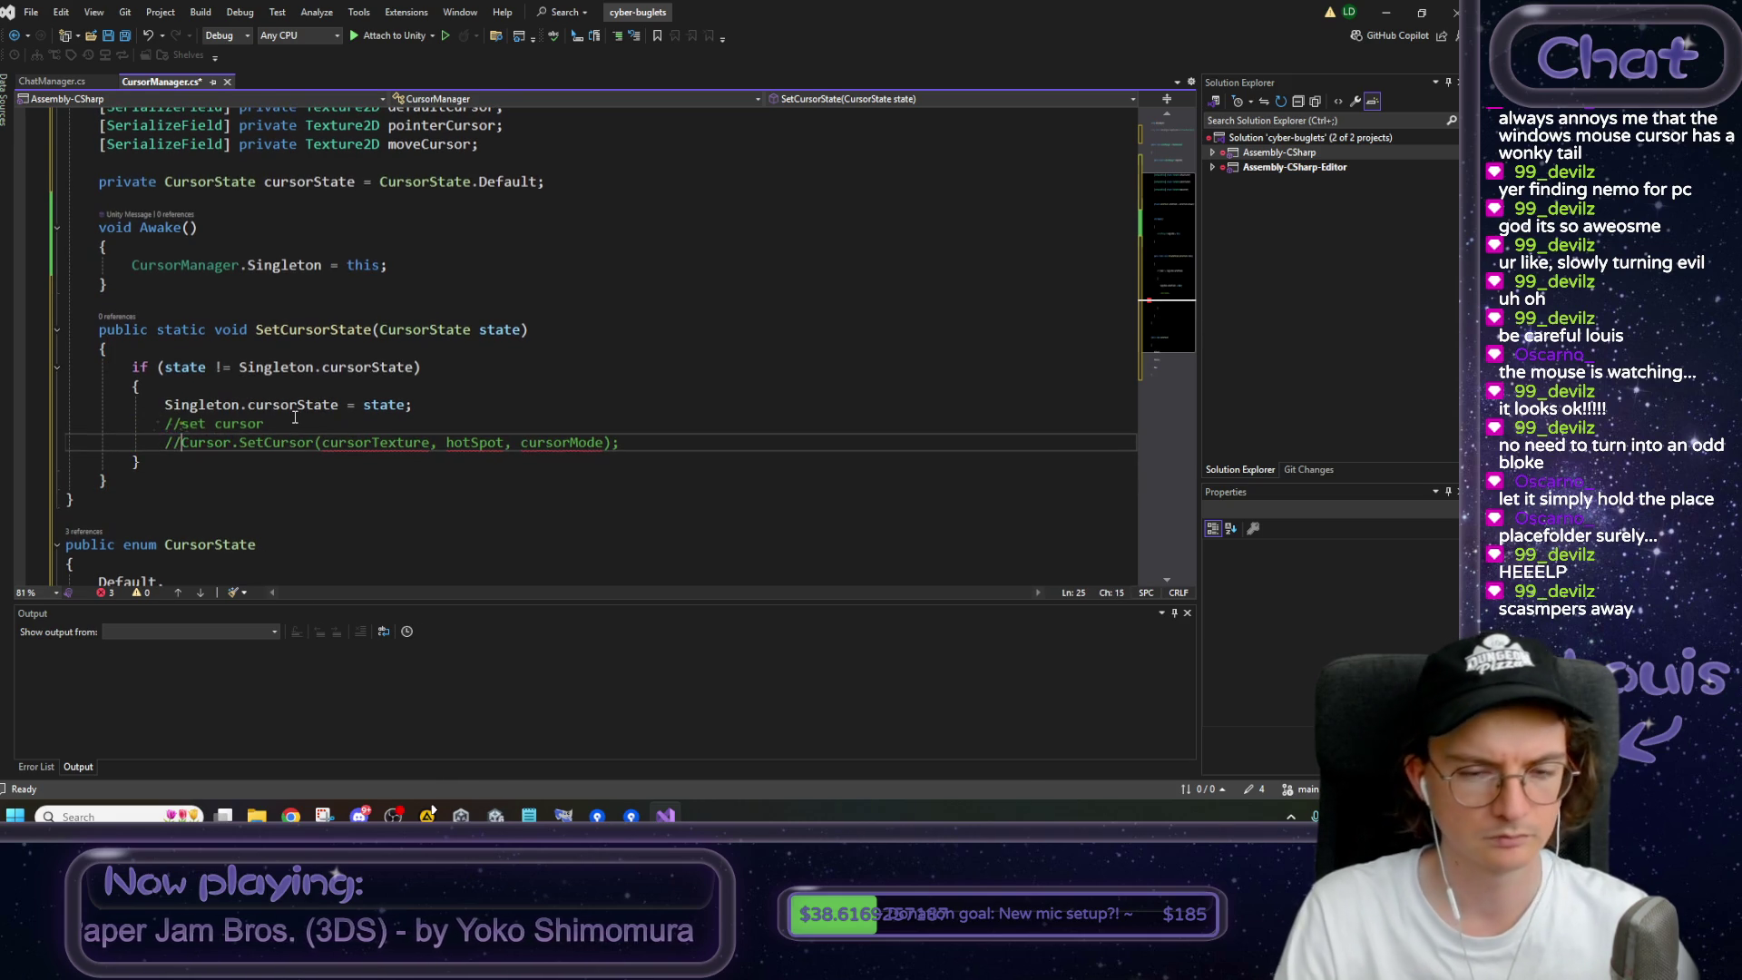
# Begin a new private member below the SetCursorState method.
pyautogui.scroll(-1, 355, 425)
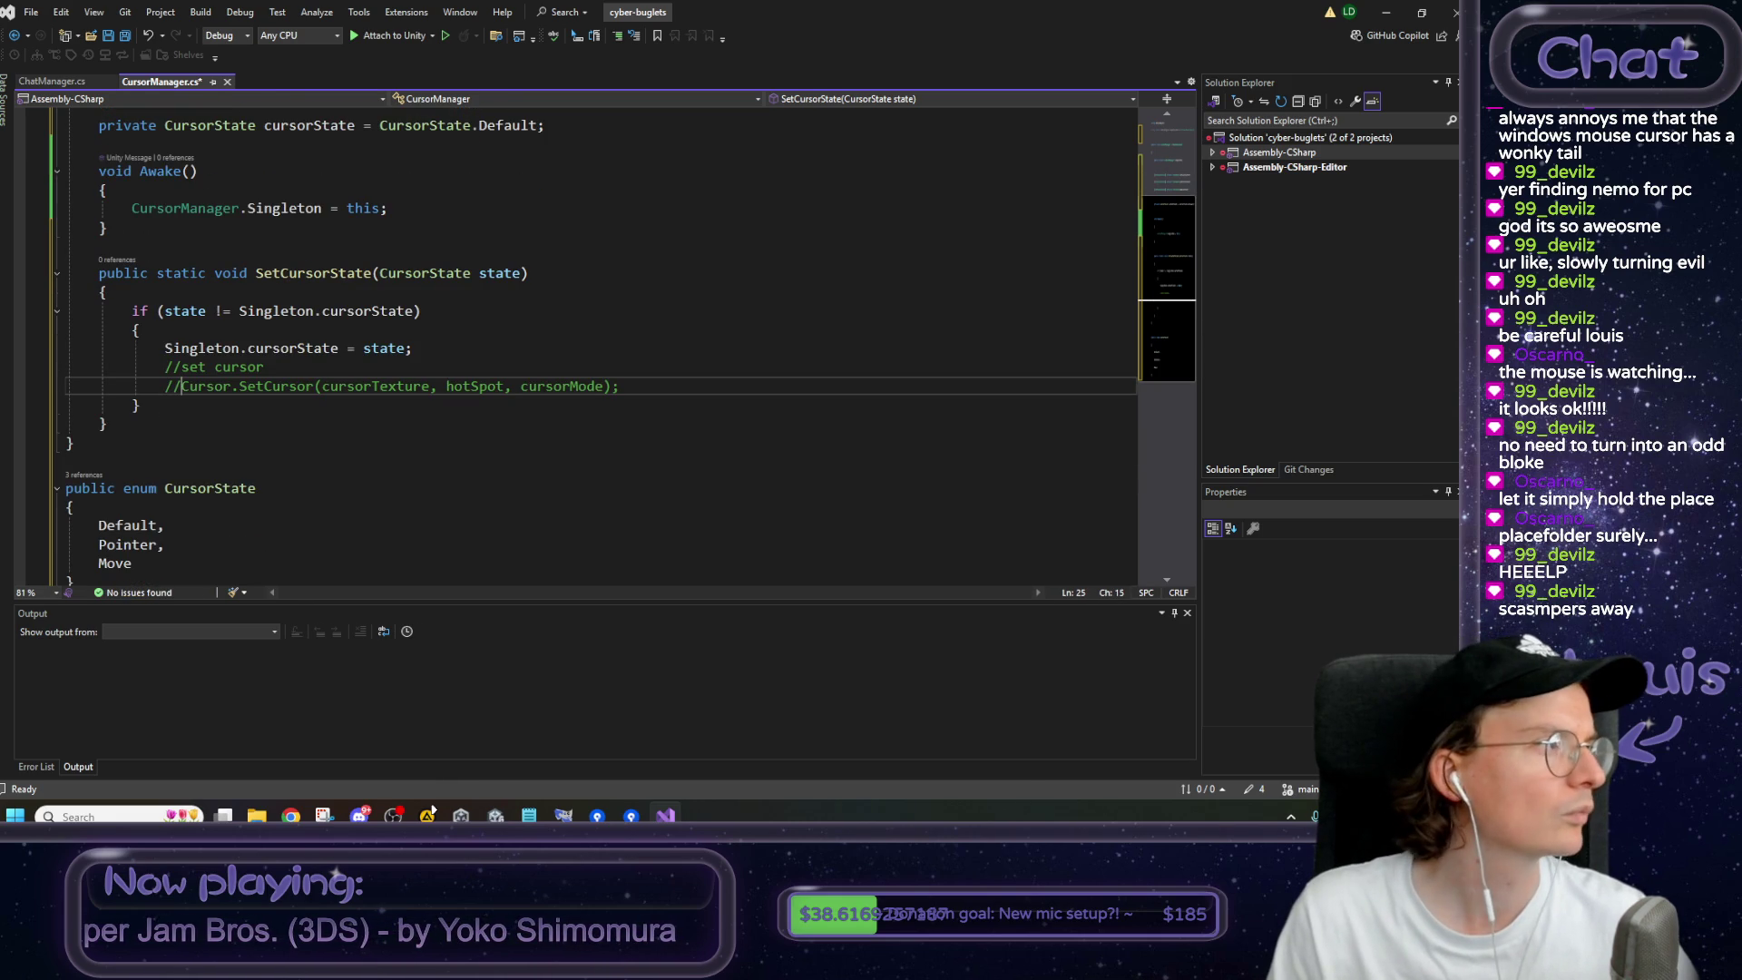
pyautogui.scroll(-1, 255, 512)
pyautogui.click(114, 391)
pyautogui.click(128, 372)
pyautogui.scroll(1, 281, 391)
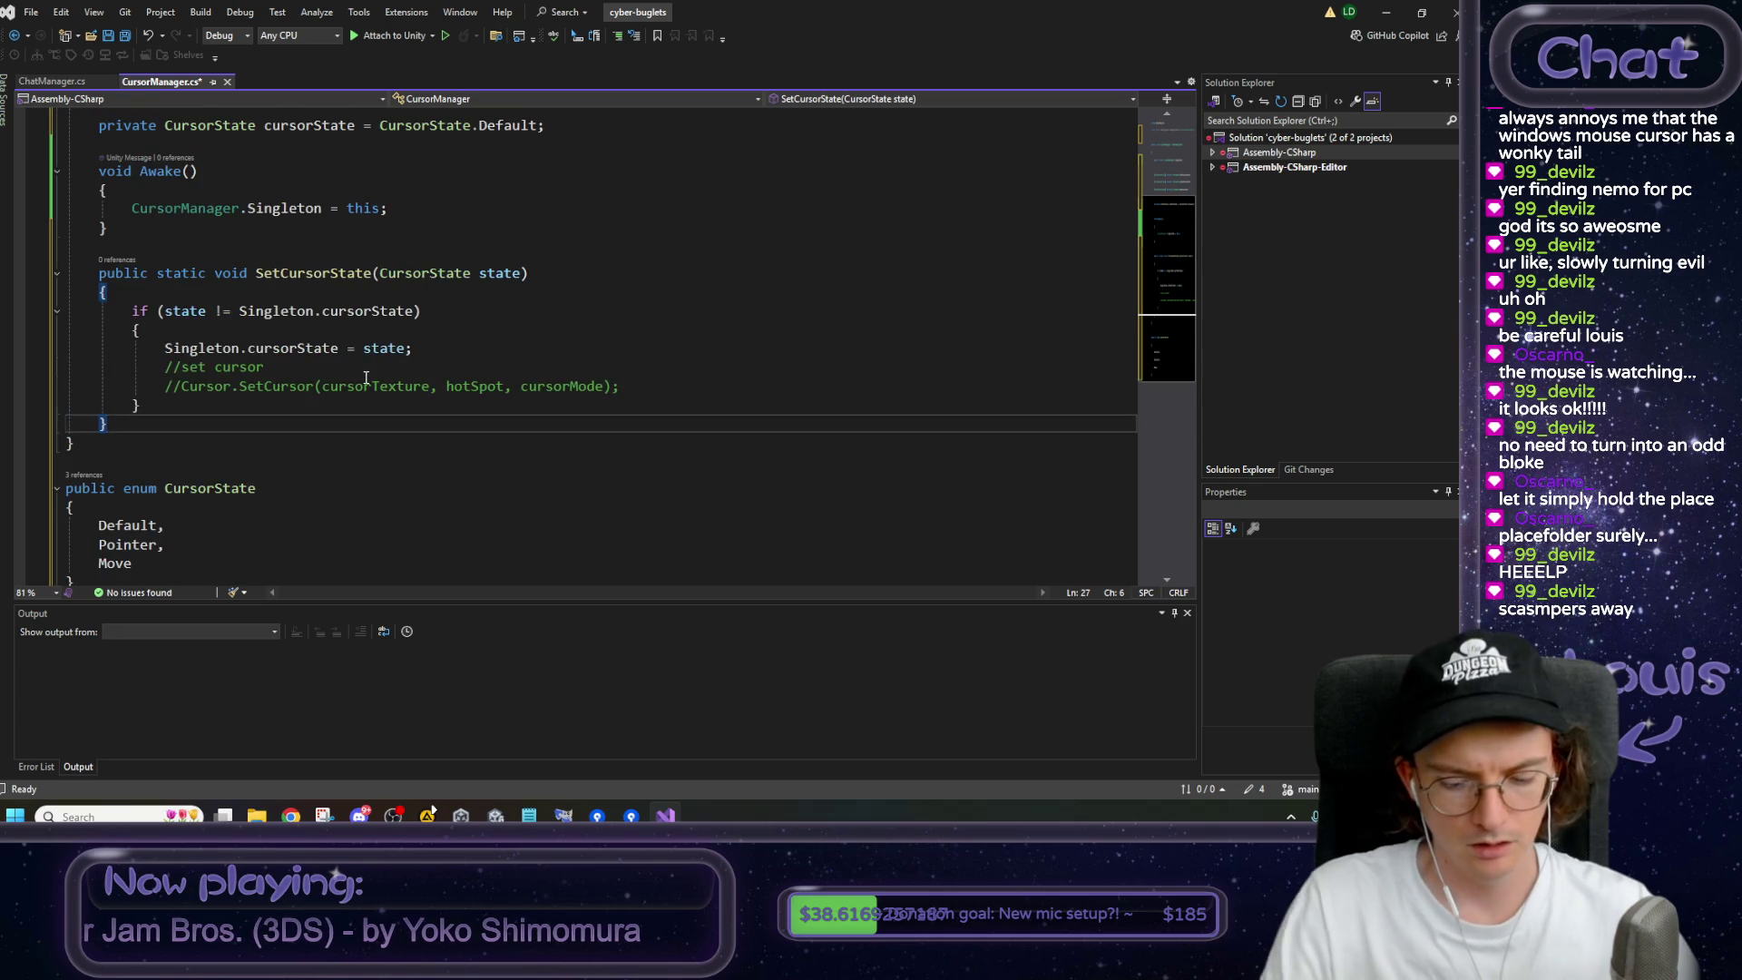
pyautogui.press('Return')
pyautogui.press('Return')
pyautogui.write('private')
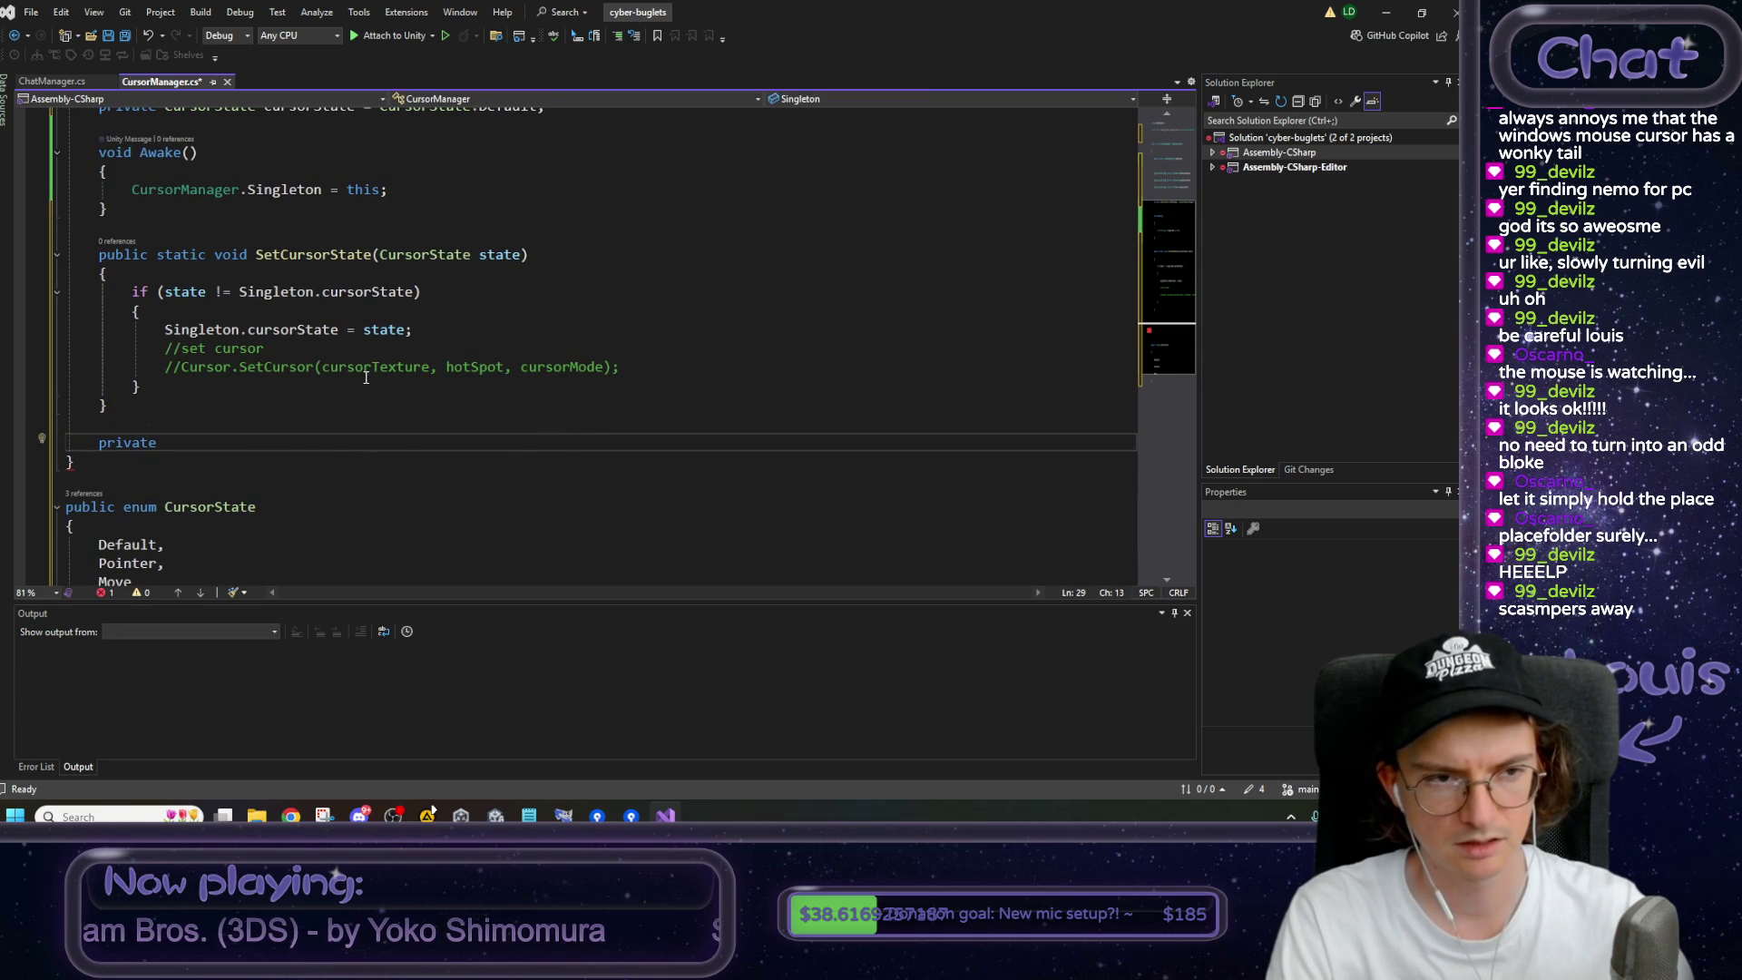
# Declare private Texture2D getCursorTex(CursorState state) with an empty body.
pyautogui.scroll(2, 362, 376)
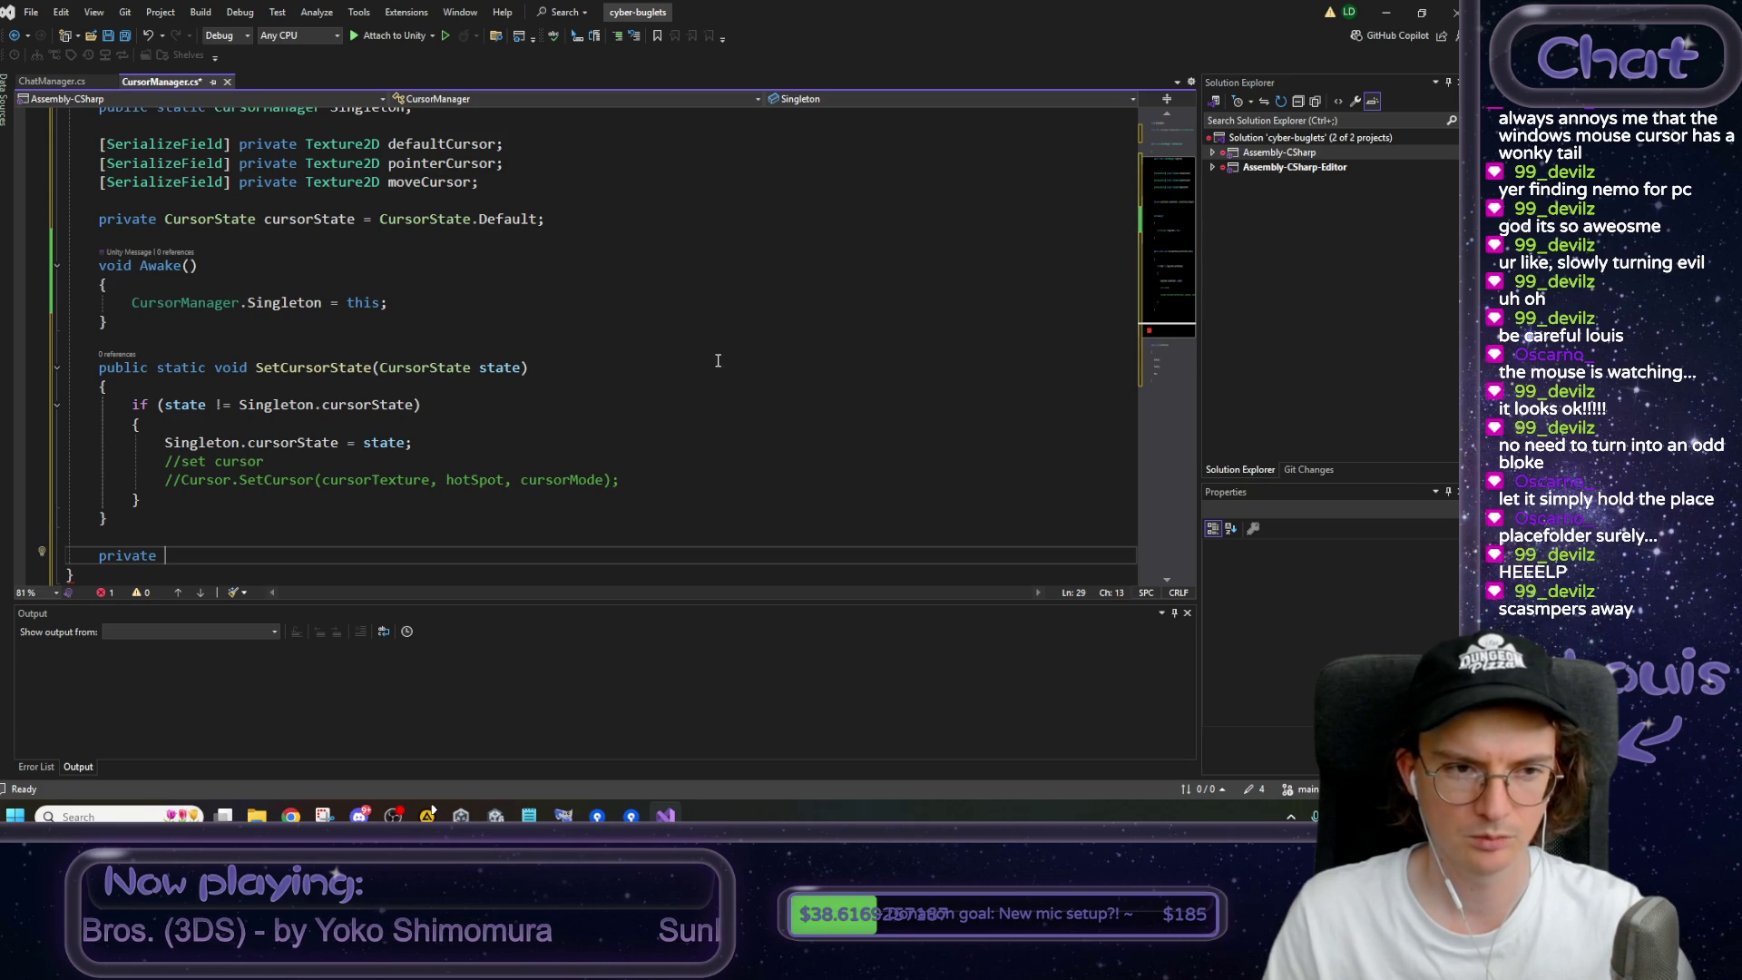
pyautogui.write('Texture')
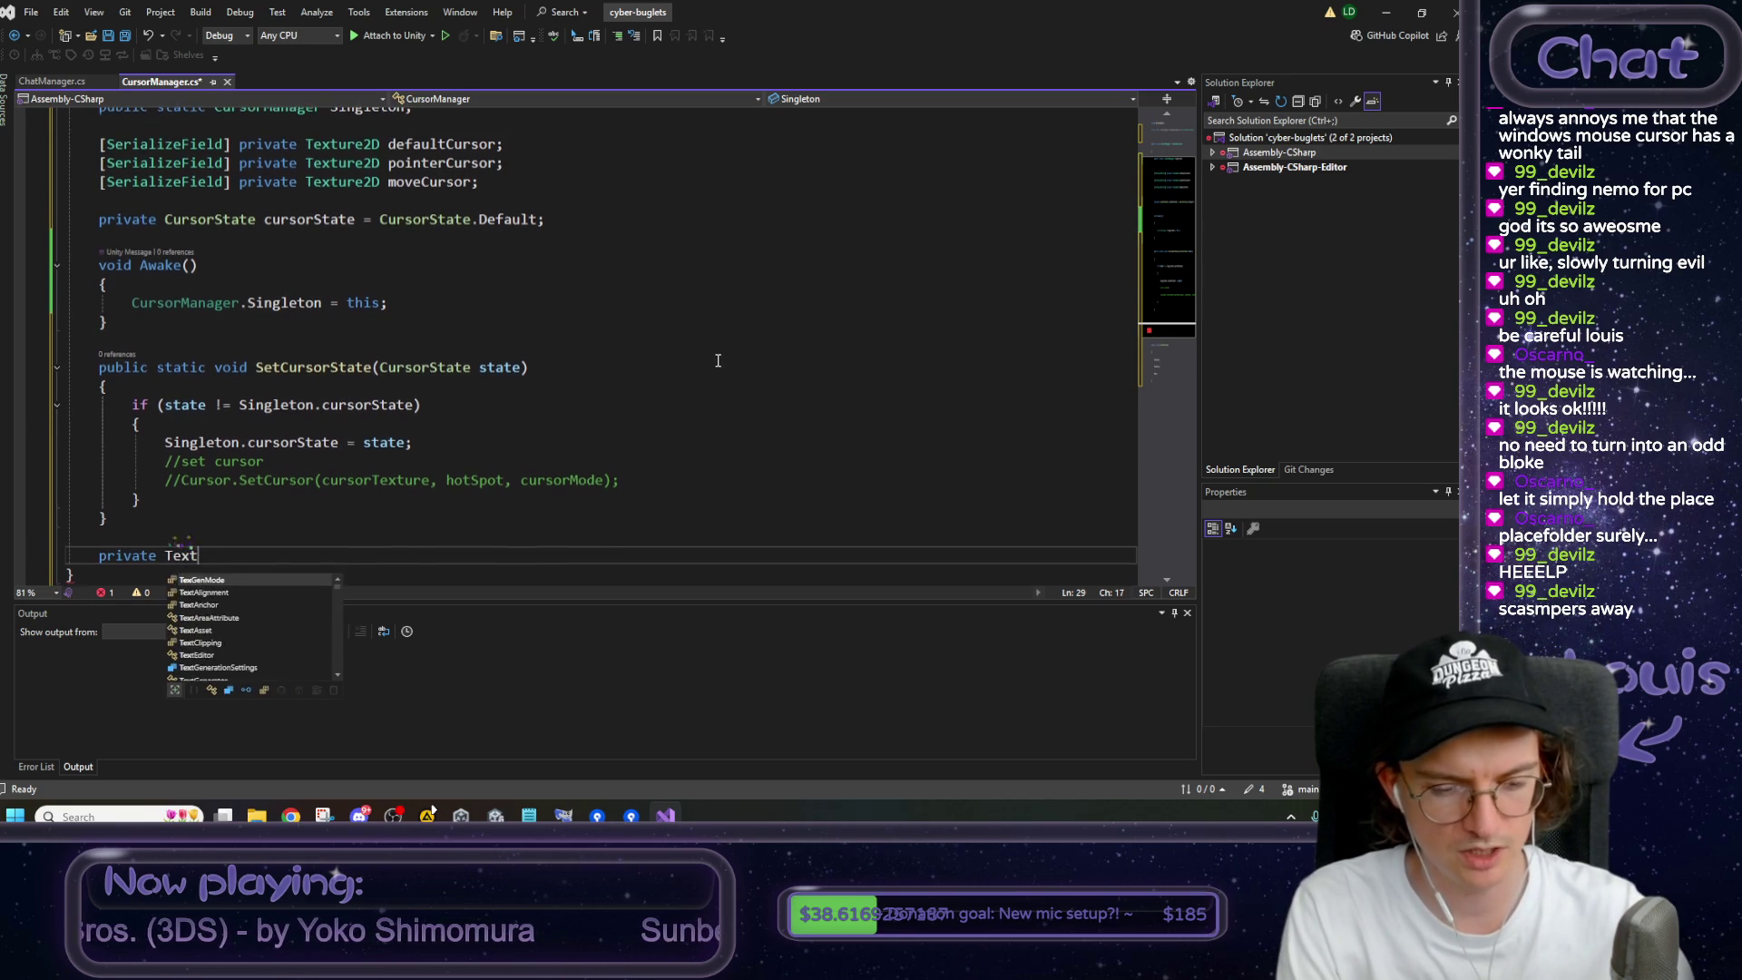
pyautogui.write('2D ')
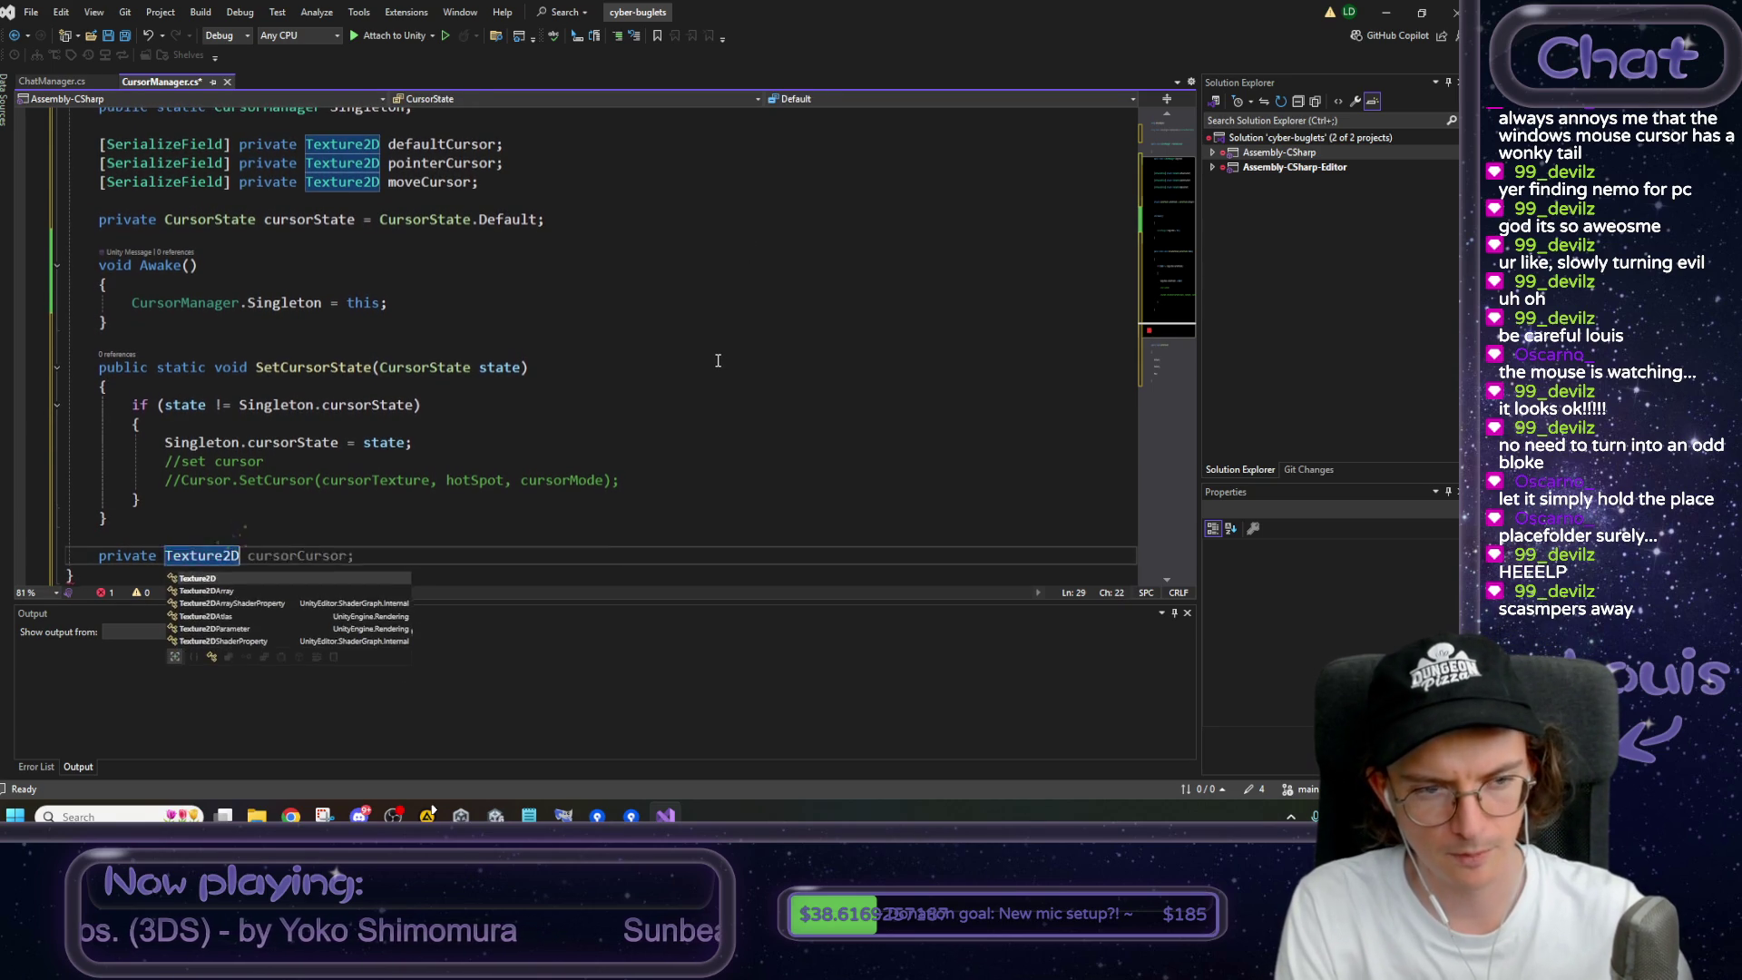
pyautogui.write('get')
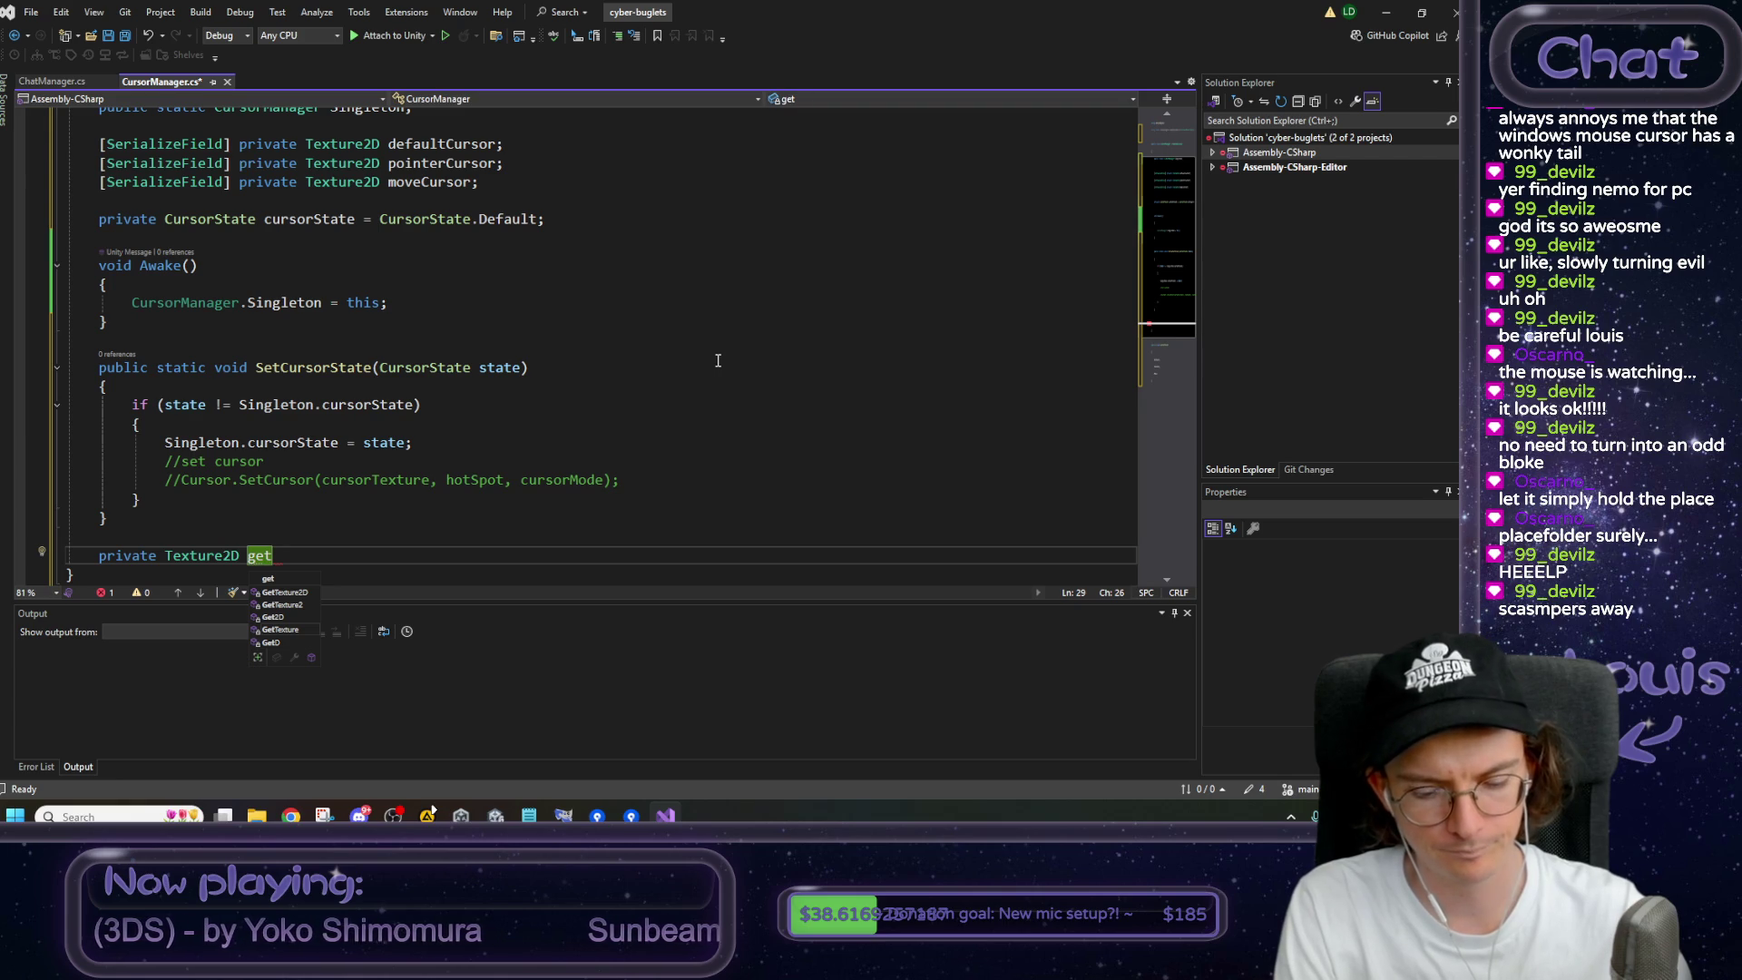
pyautogui.write('CursorTex')
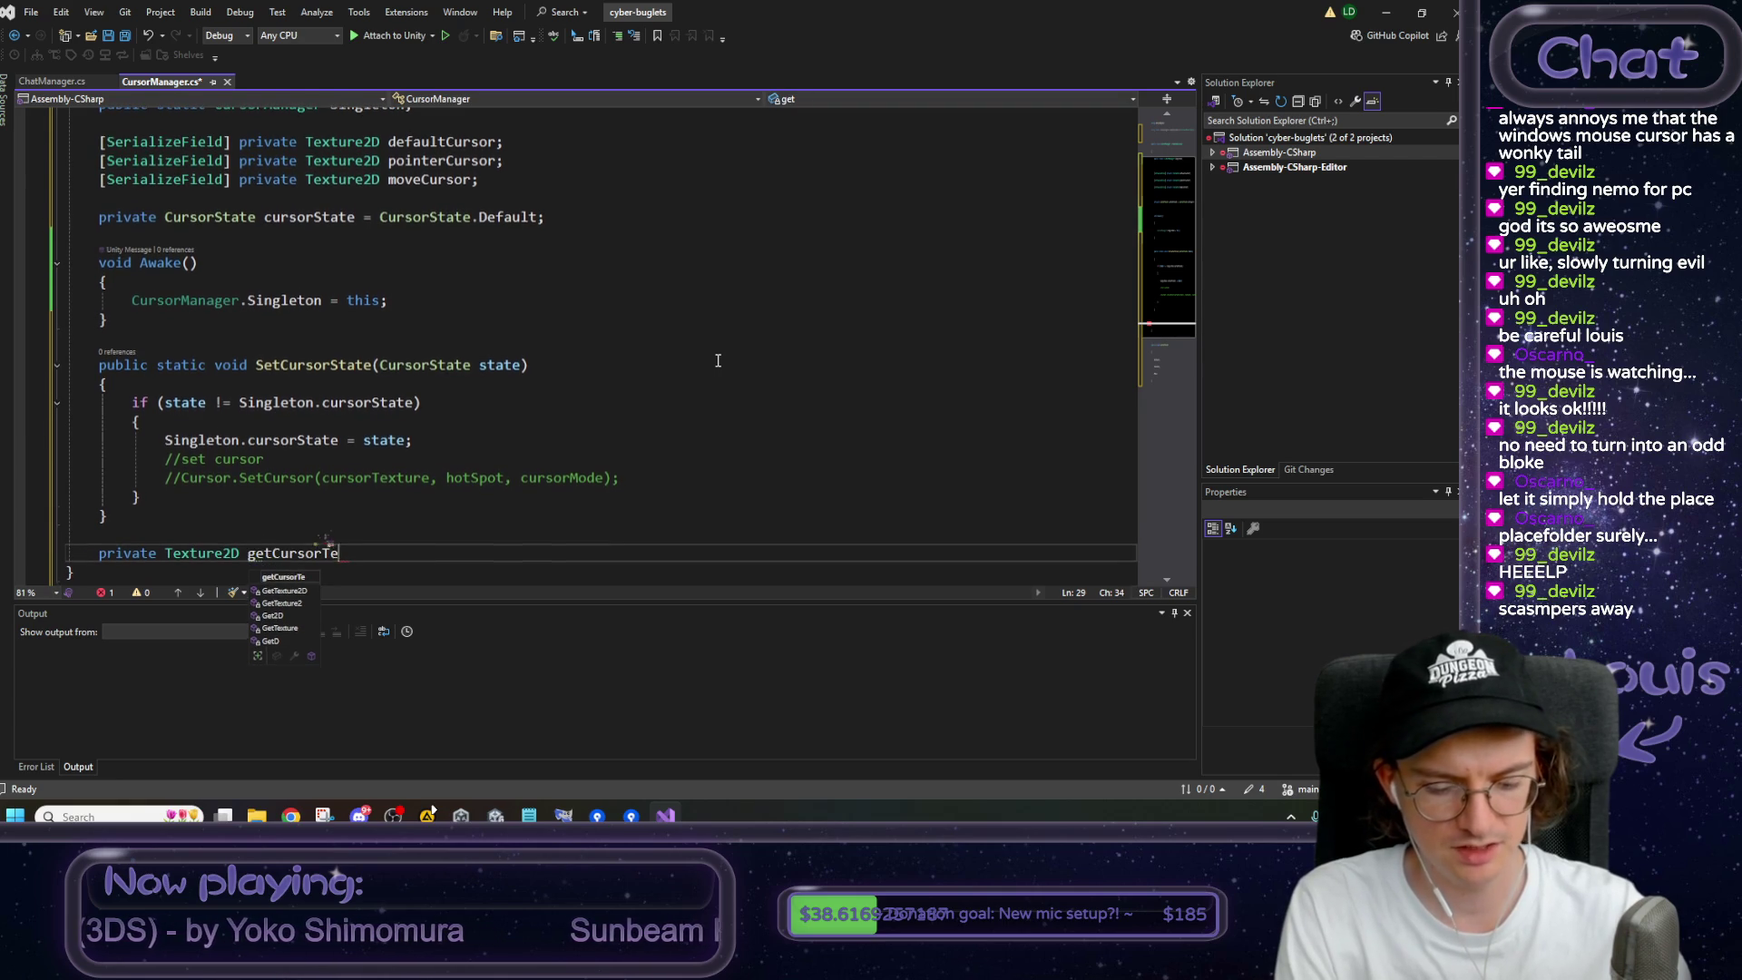
pyautogui.write('(')
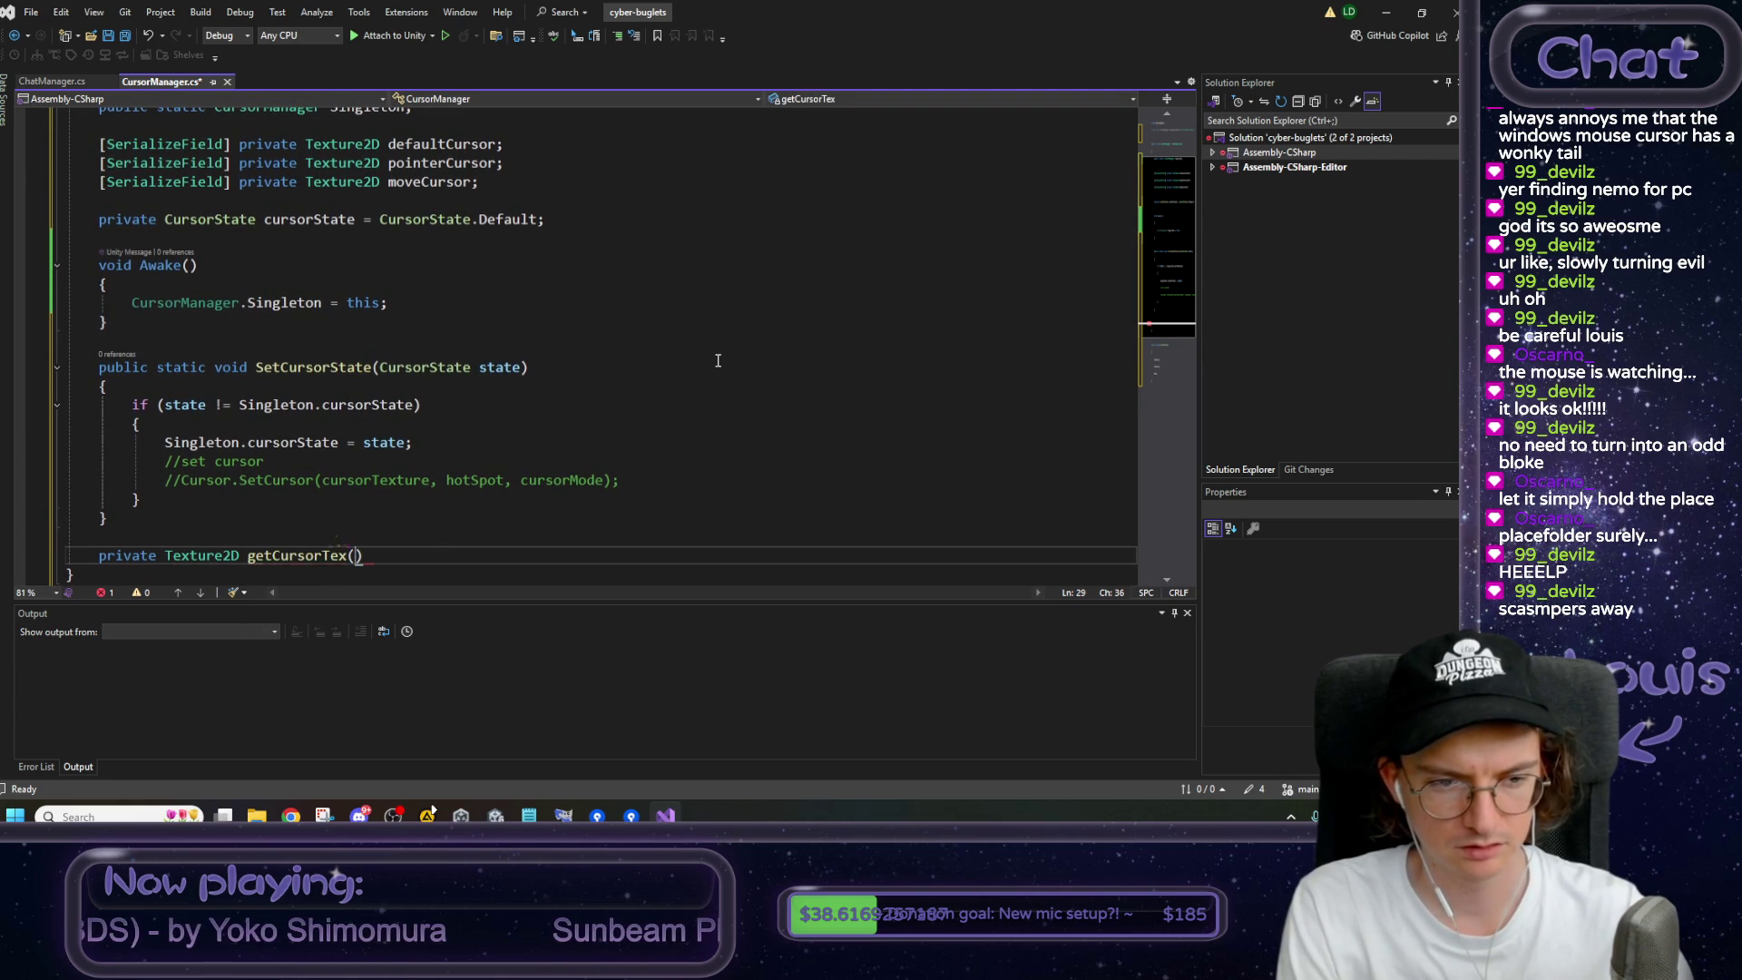
pyautogui.write('Cu')
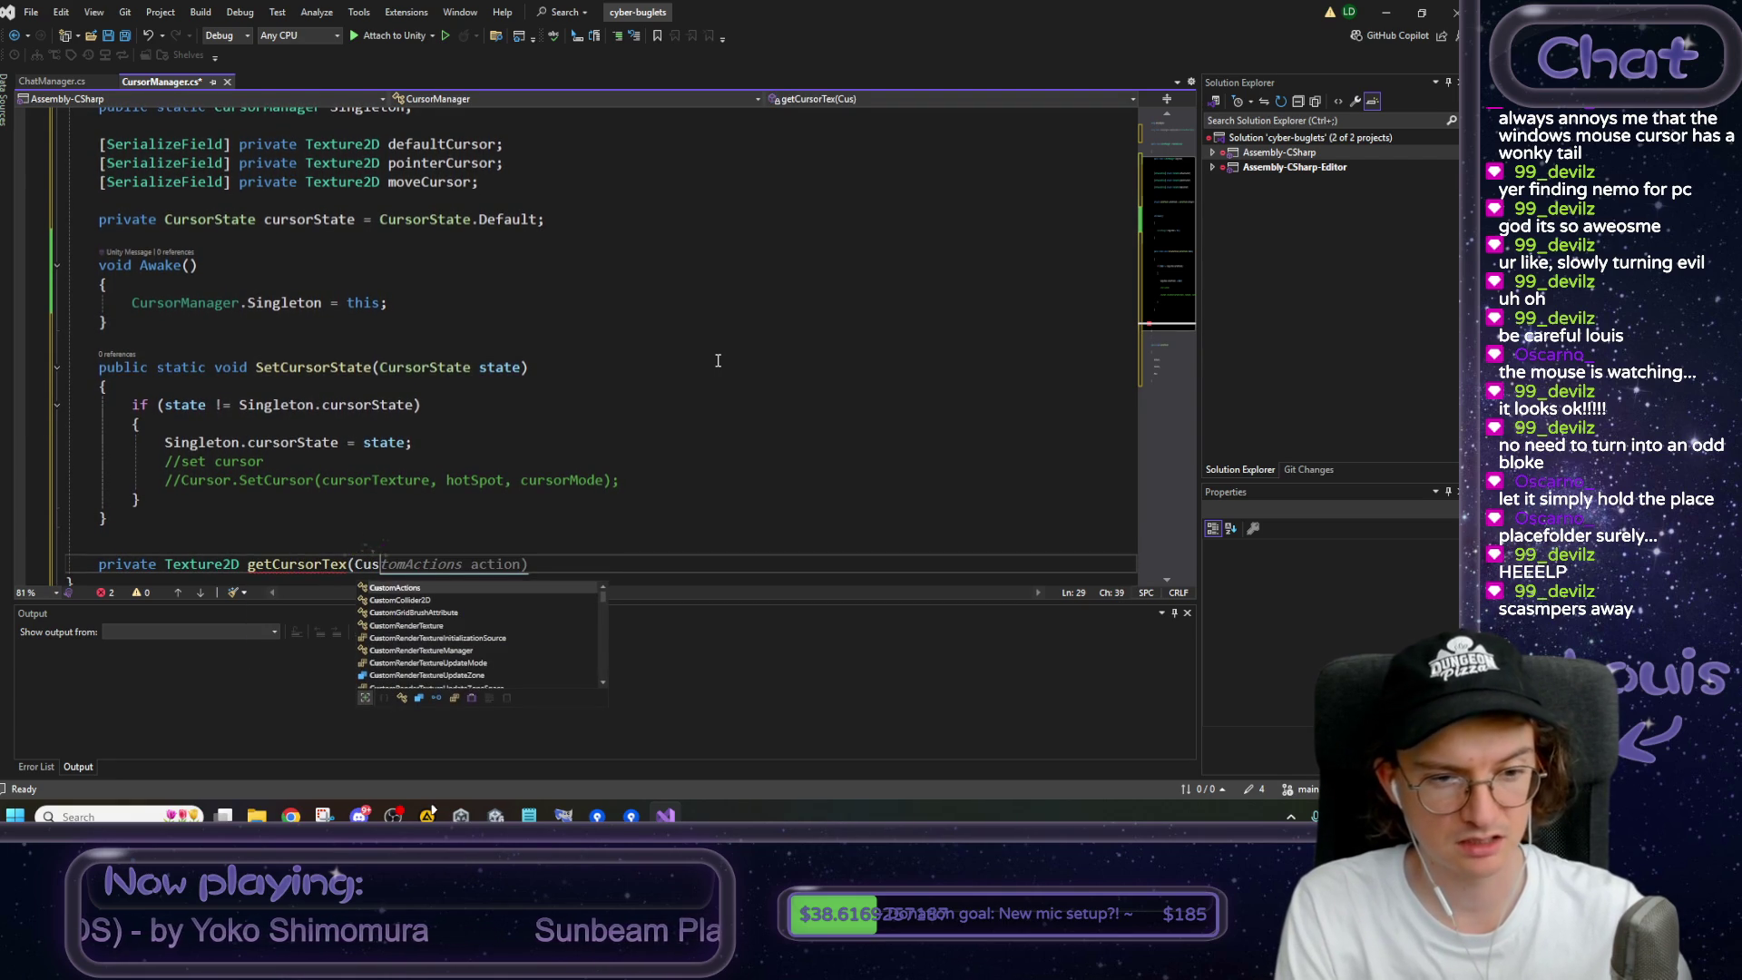
pyautogui.write('rsorS')
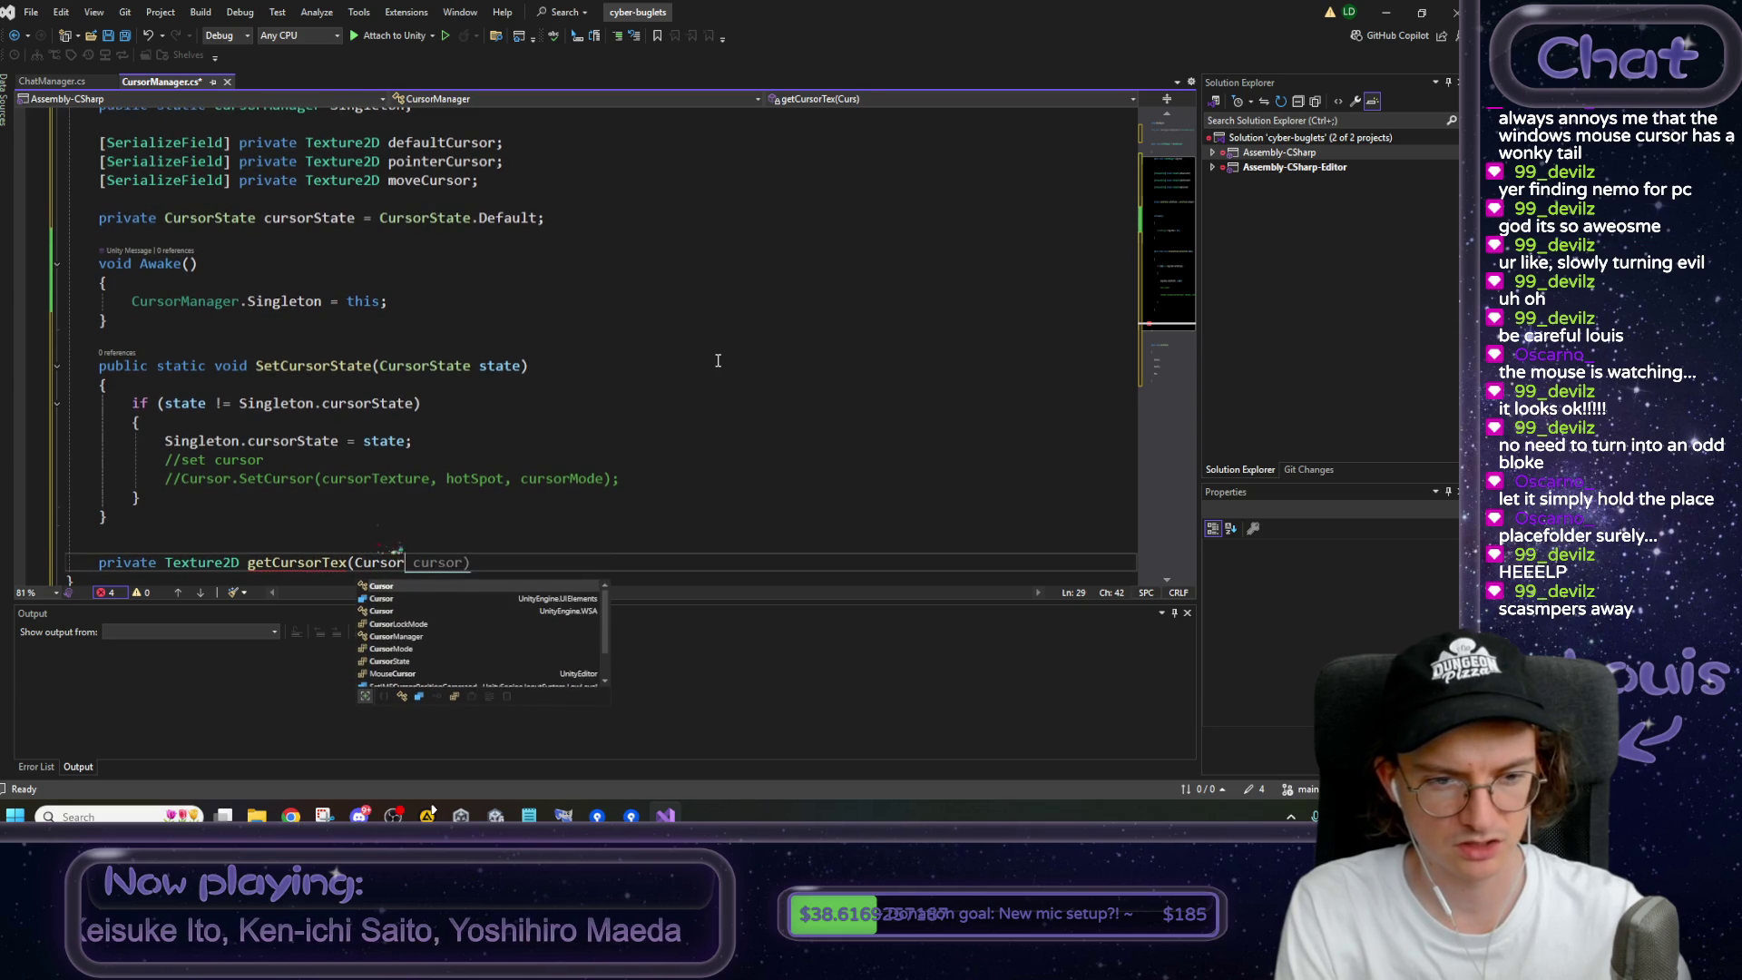
pyautogui.press('Tab')
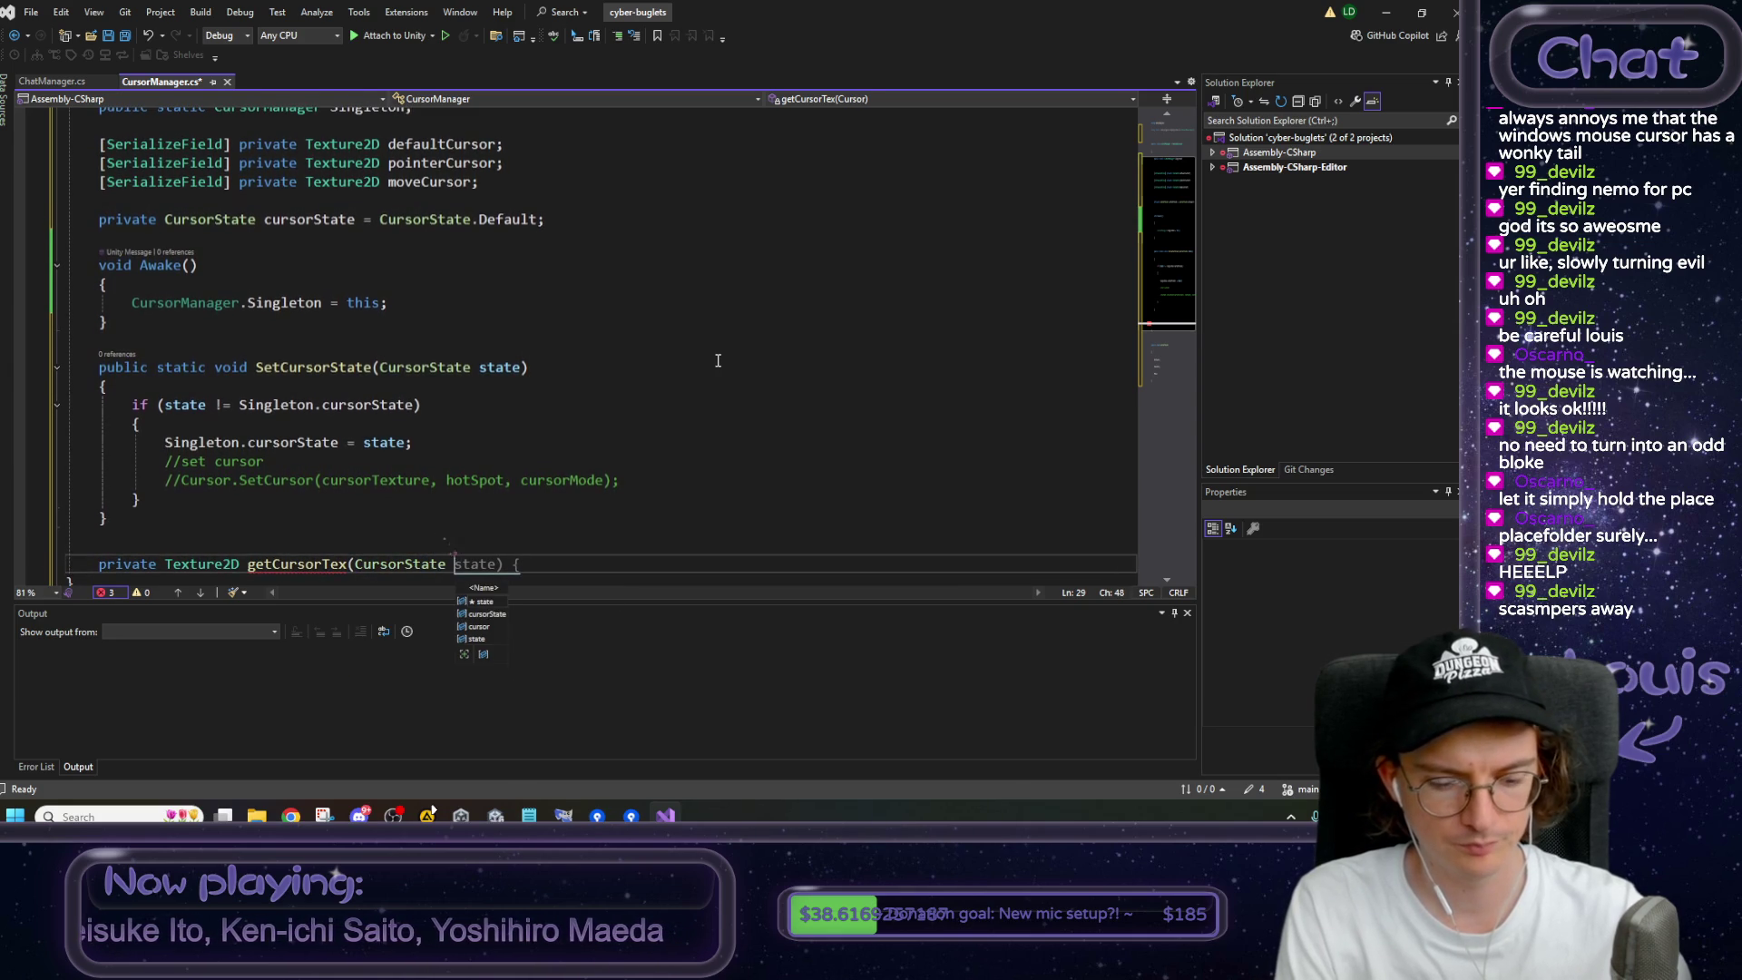
pyautogui.write('state')
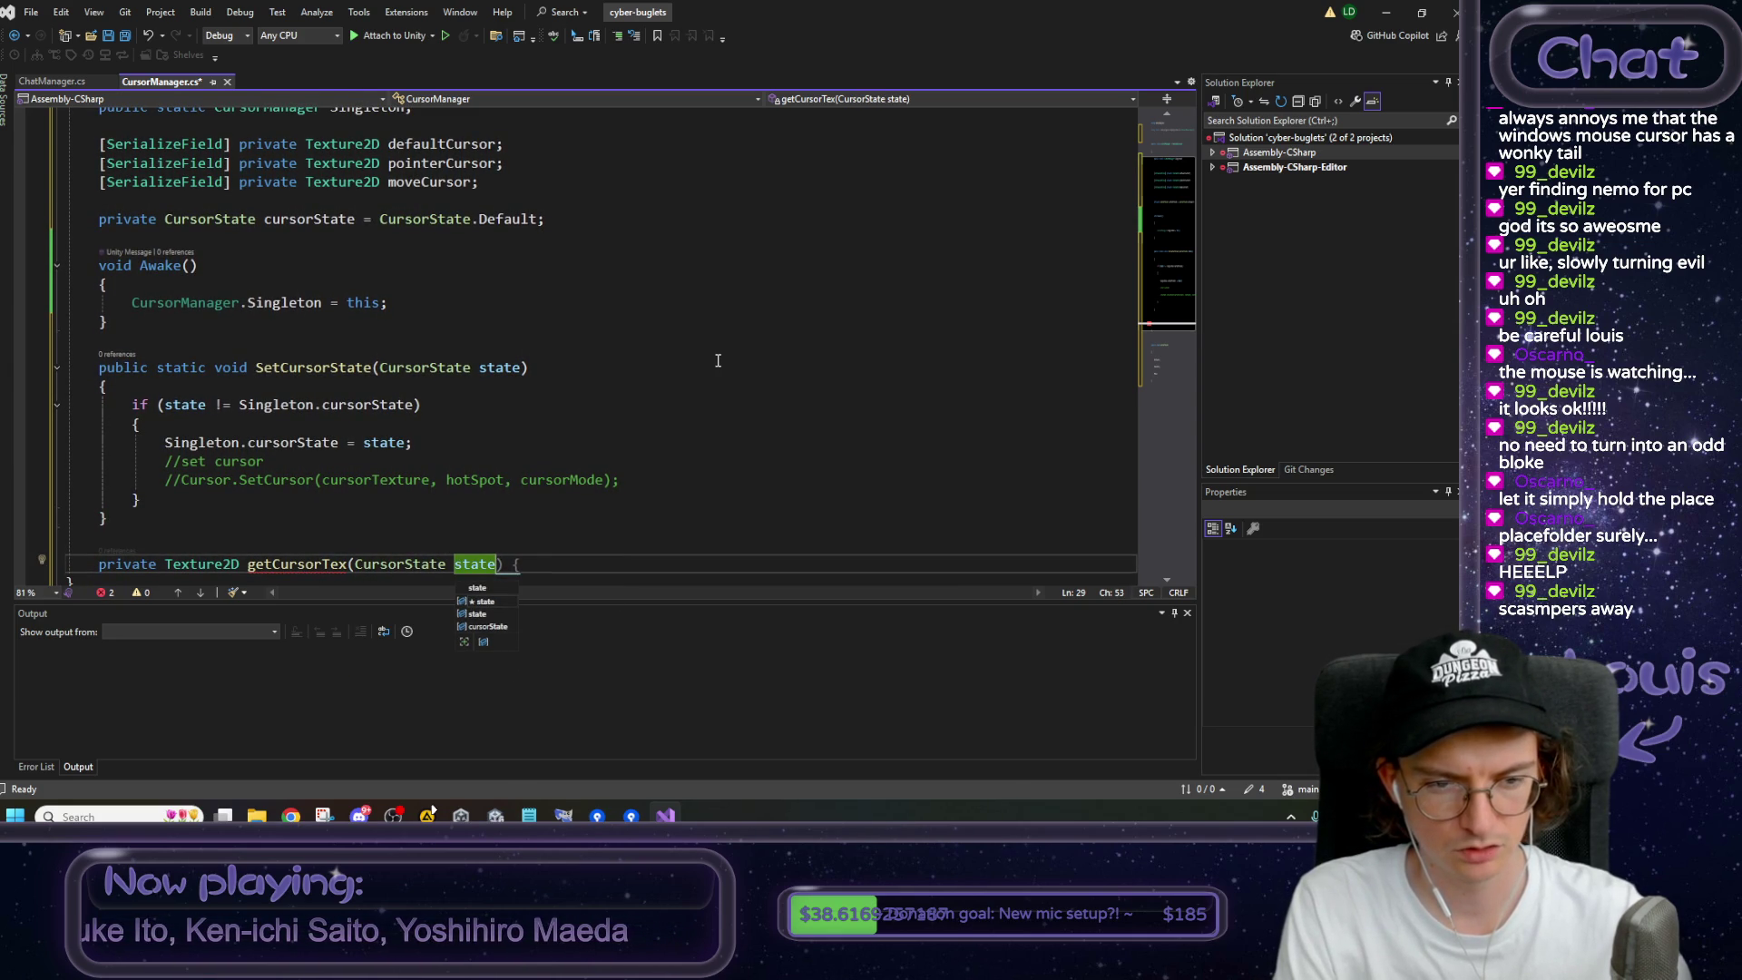
pyautogui.press('Escape')
pyautogui.press('Return')
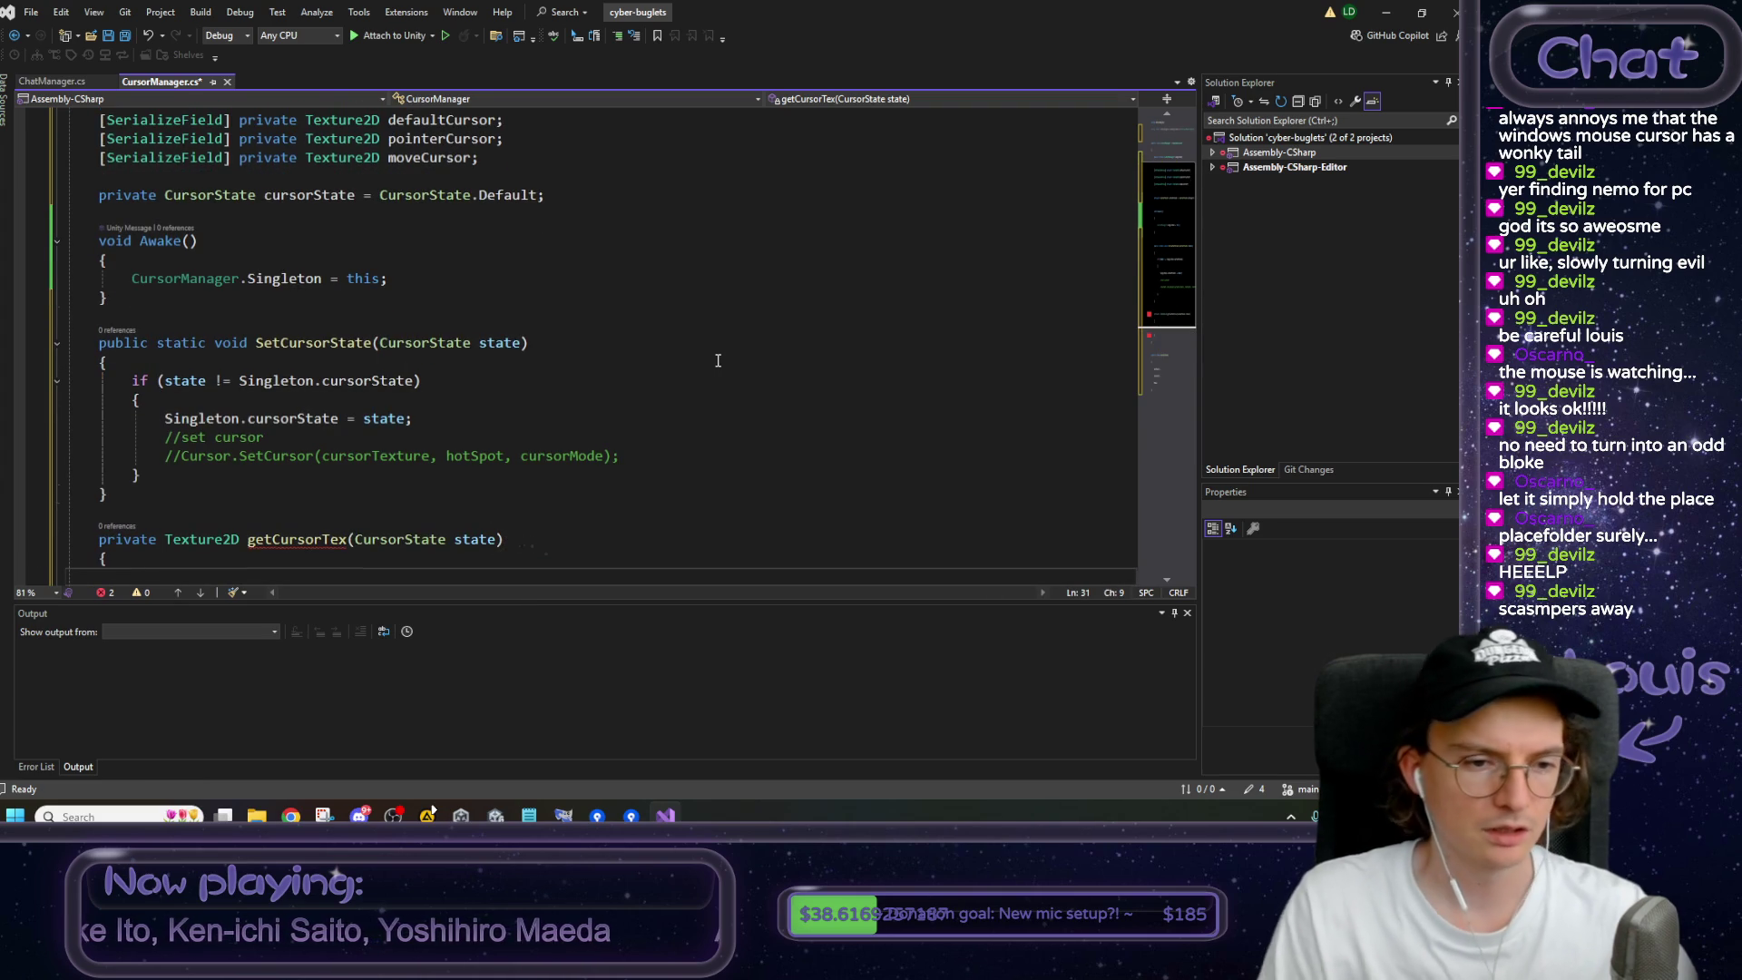
pyautogui.scroll(-2, 627, 334)
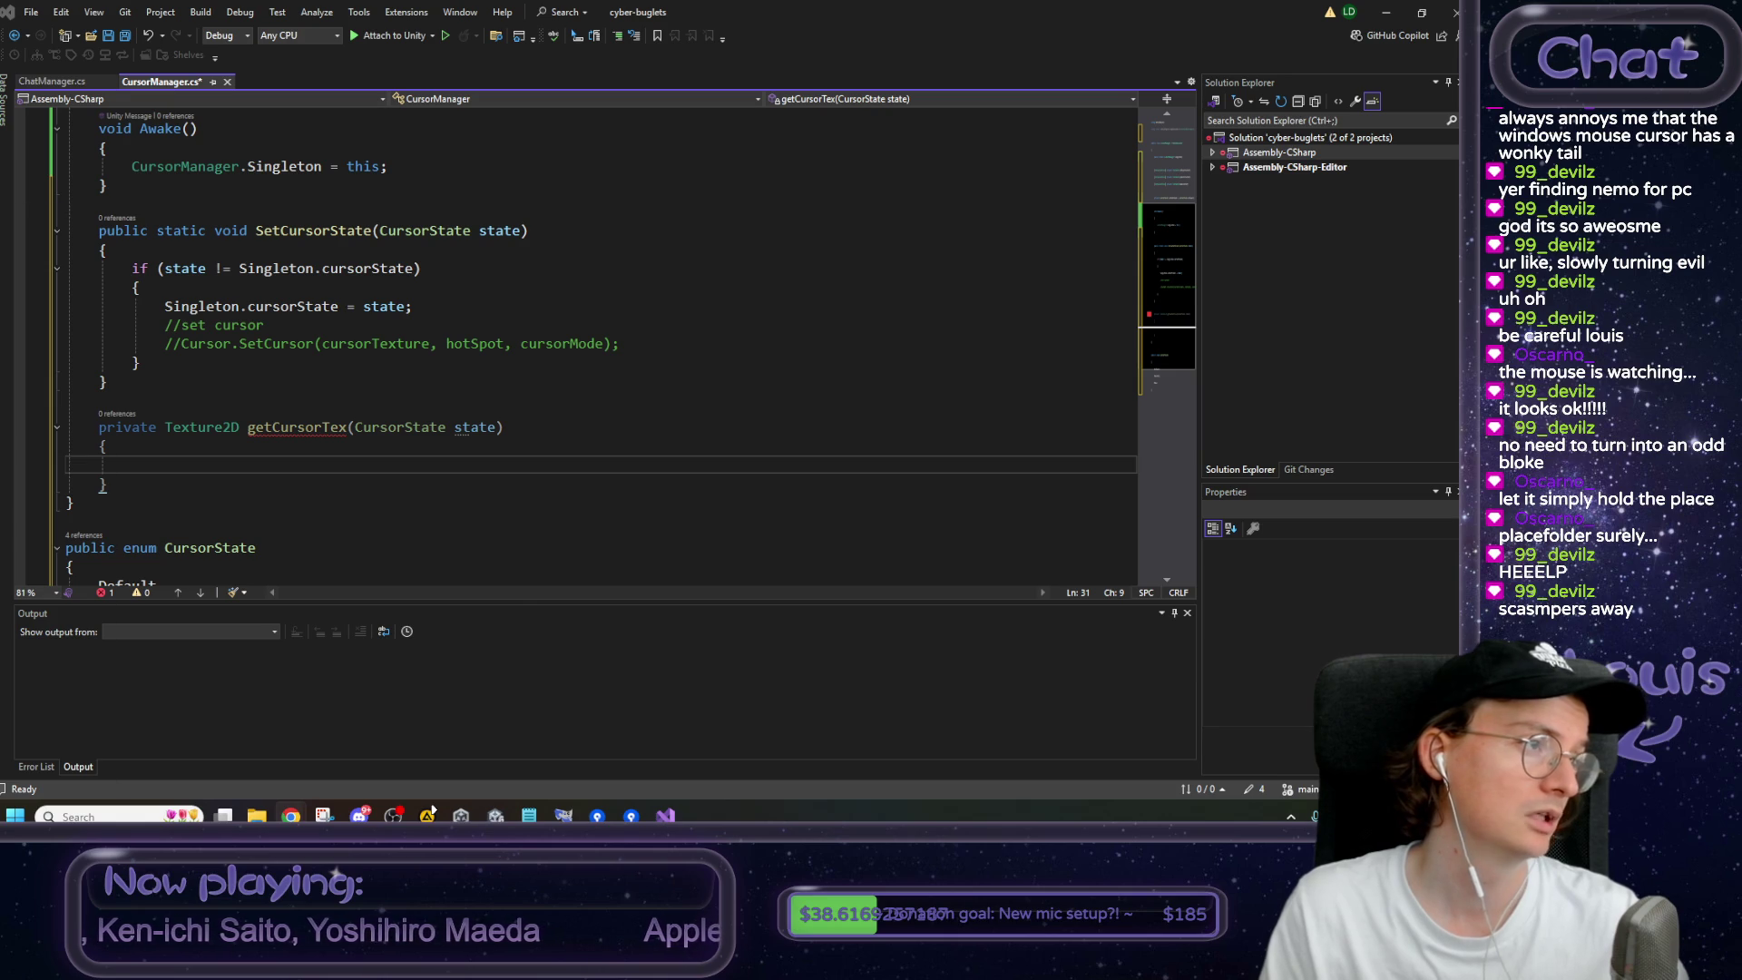
# Check the Medium enums article again before returning to the script.
pyautogui.hotkey('alt', 'Tab')
pyautogui.scroll(-15, 507, 414)
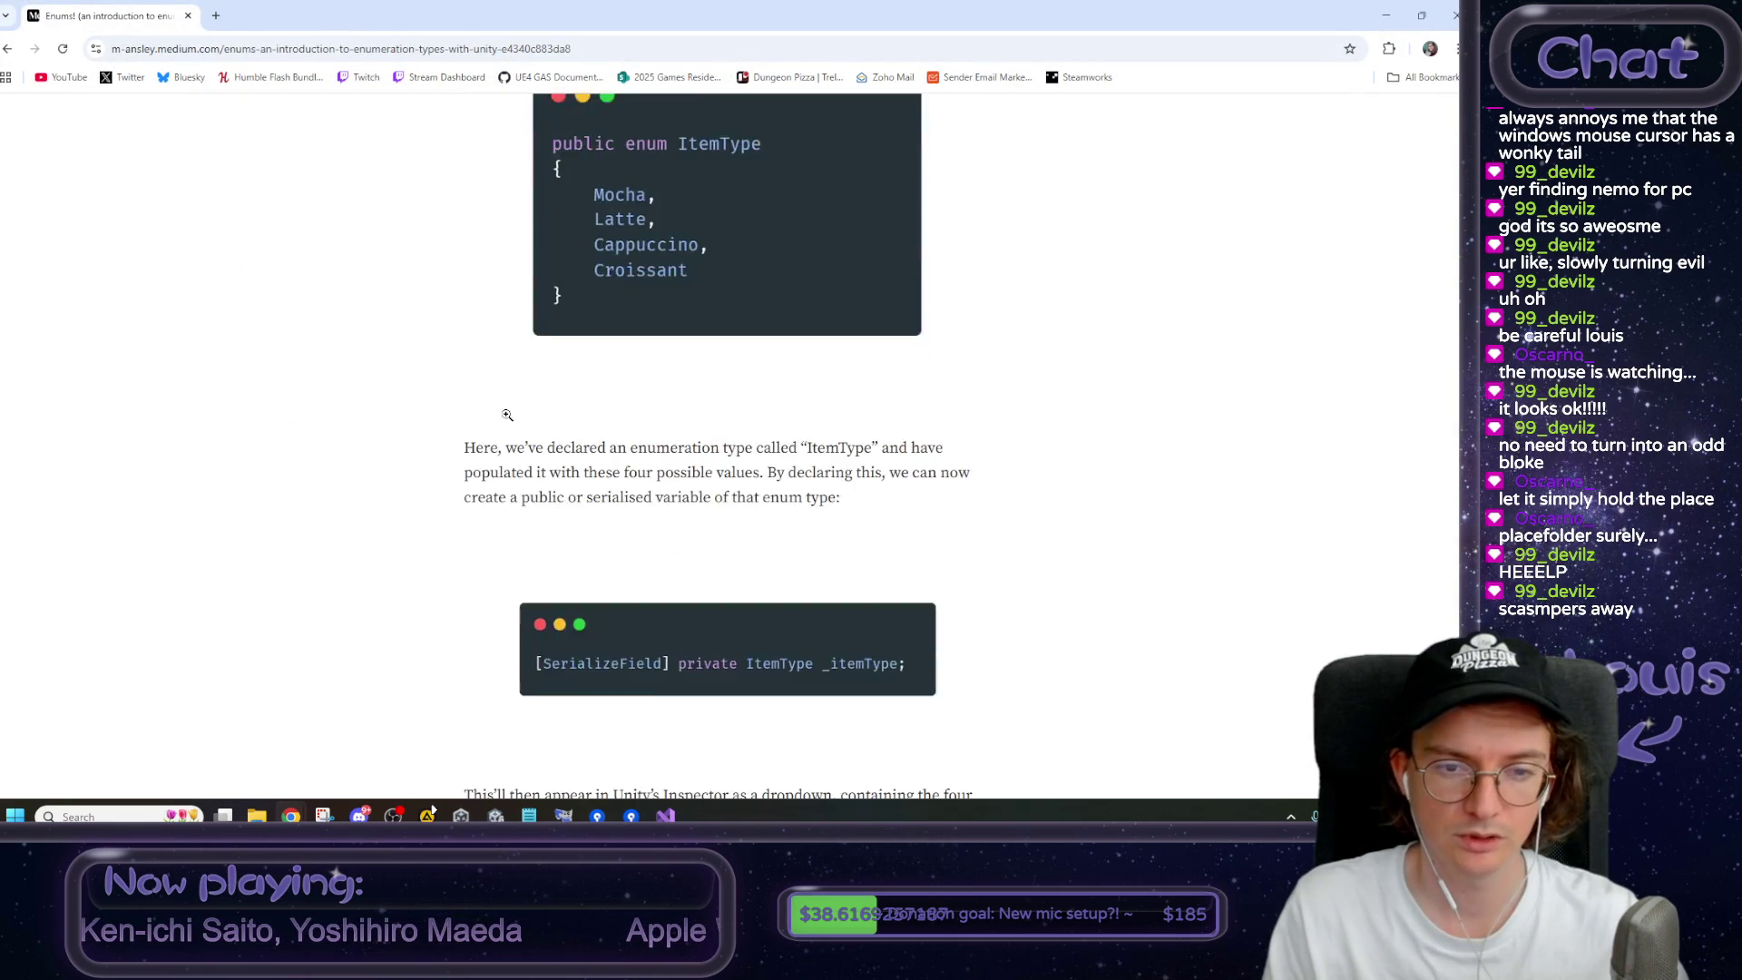
pyautogui.scroll(-14, 507, 414)
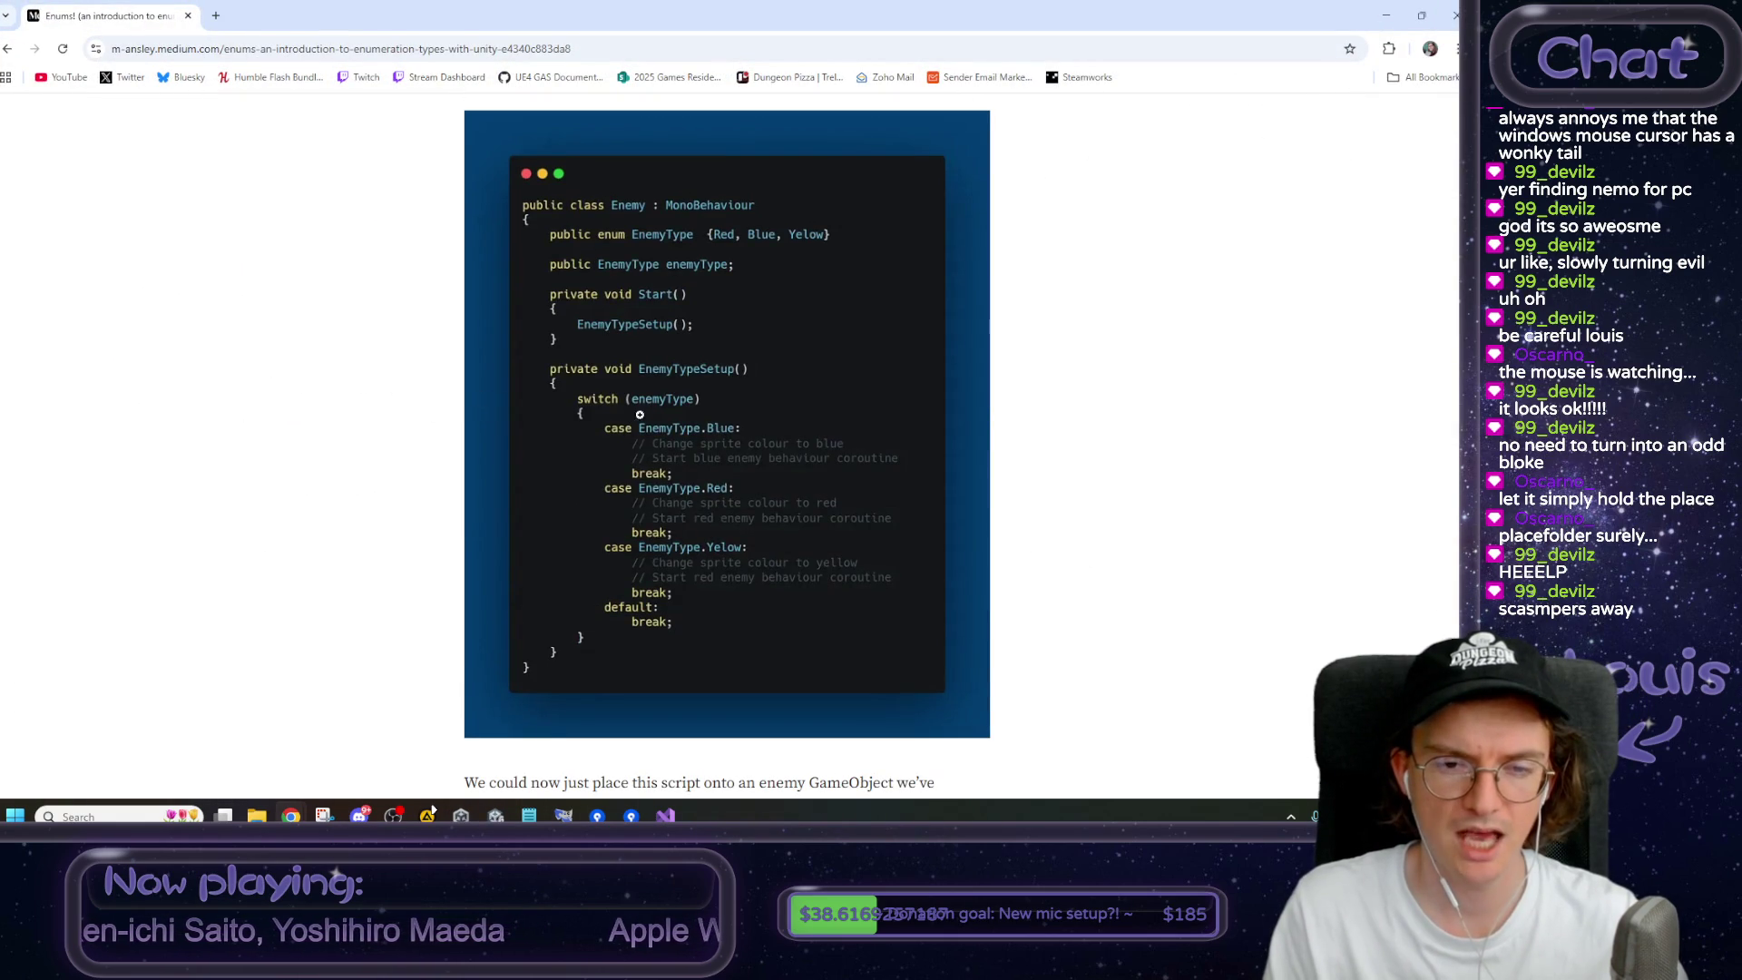
pyautogui.hotkey('alt', 'Tab')
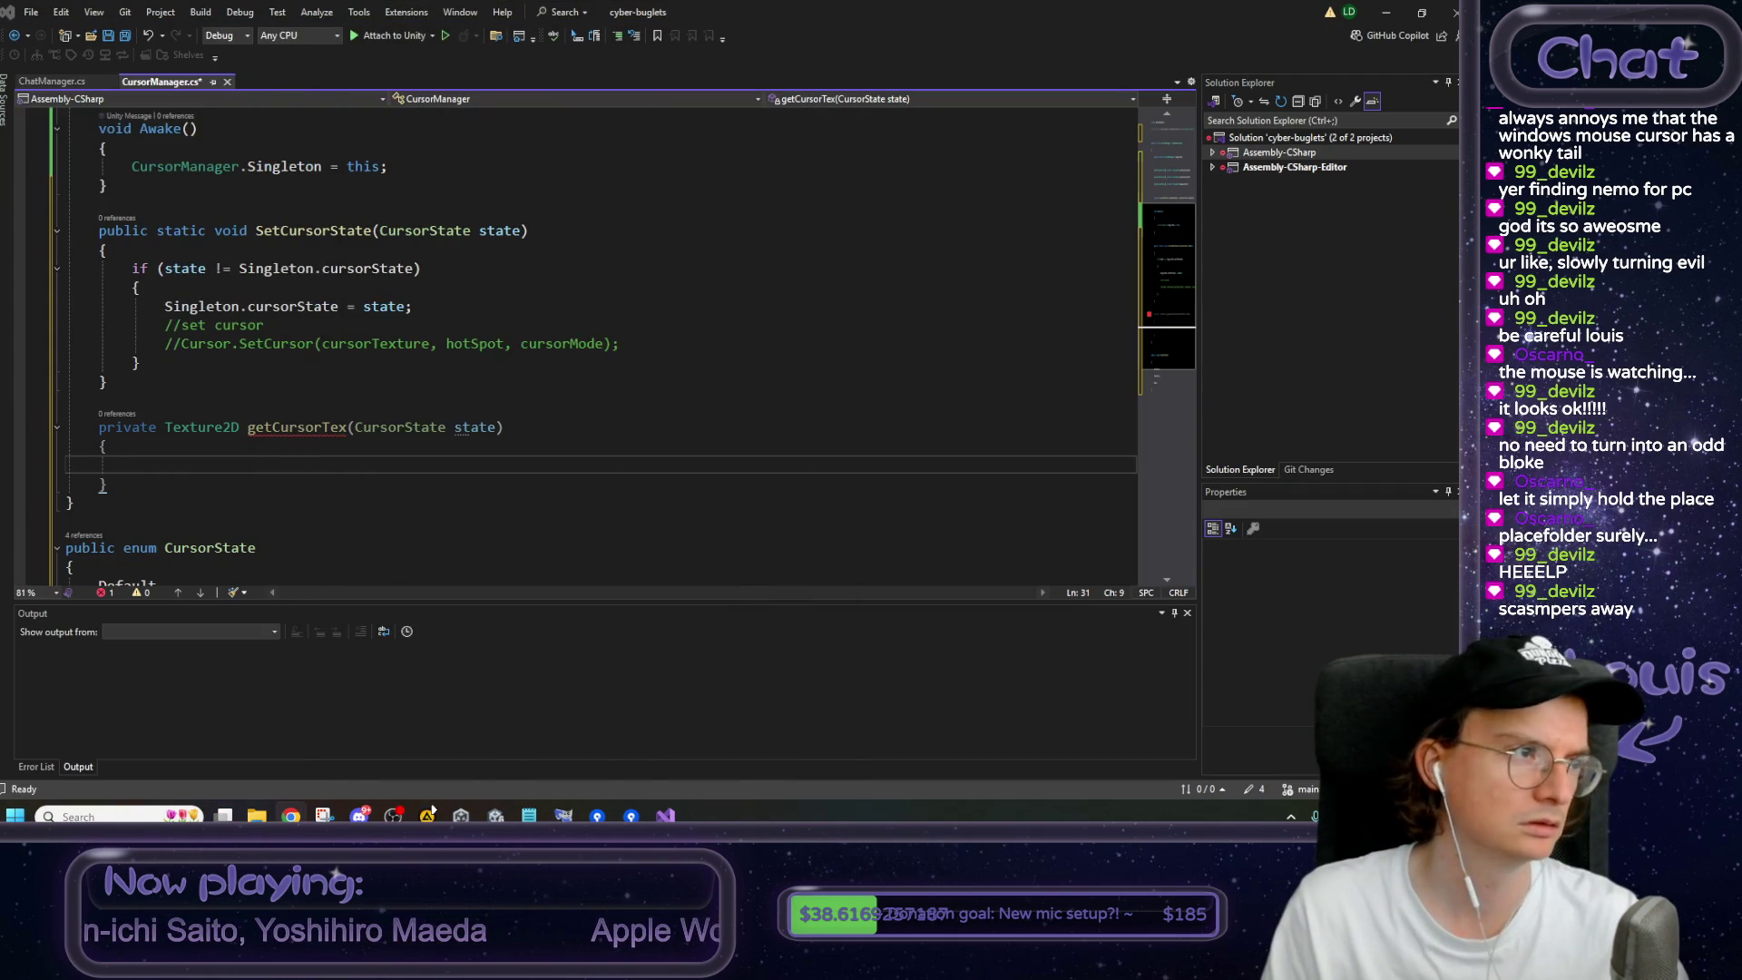
# Rename the method to GetCursorTex and add switch (state) with a CursorState.Default case and break.
pyautogui.click(250, 432)
pyautogui.press('BackSpace')
pyautogui.write('G')
pyautogui.click(319, 483)
pyautogui.click(318, 467)
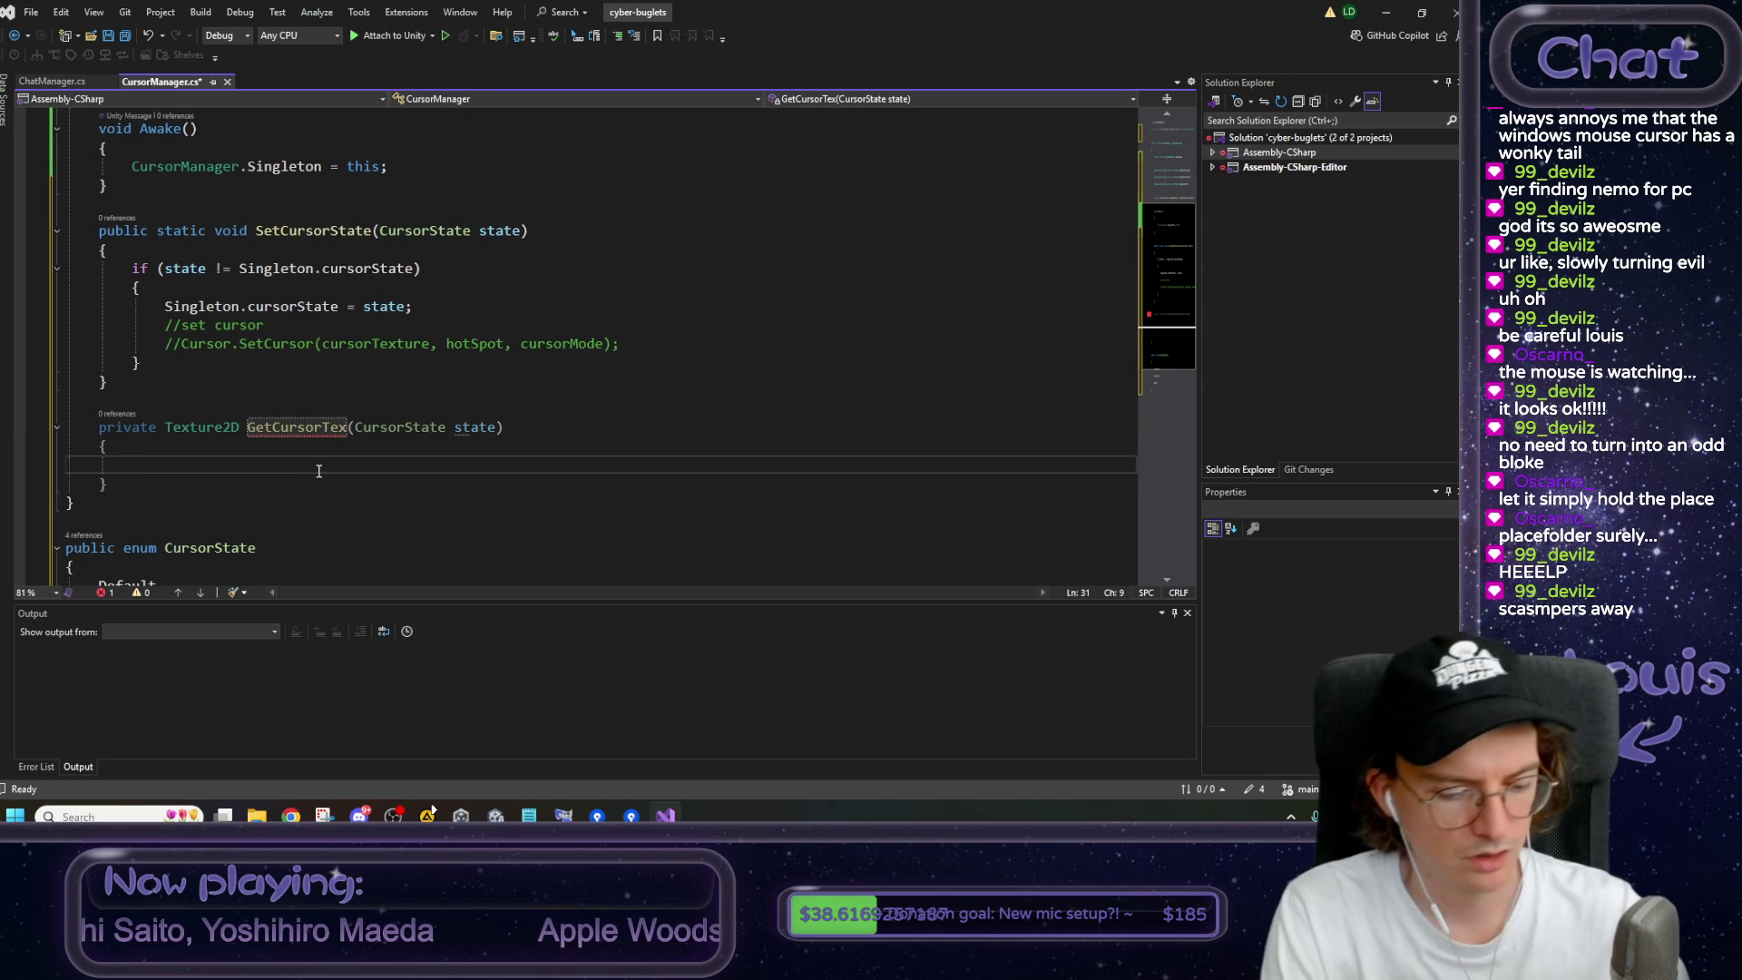
pyautogui.write('switch ')
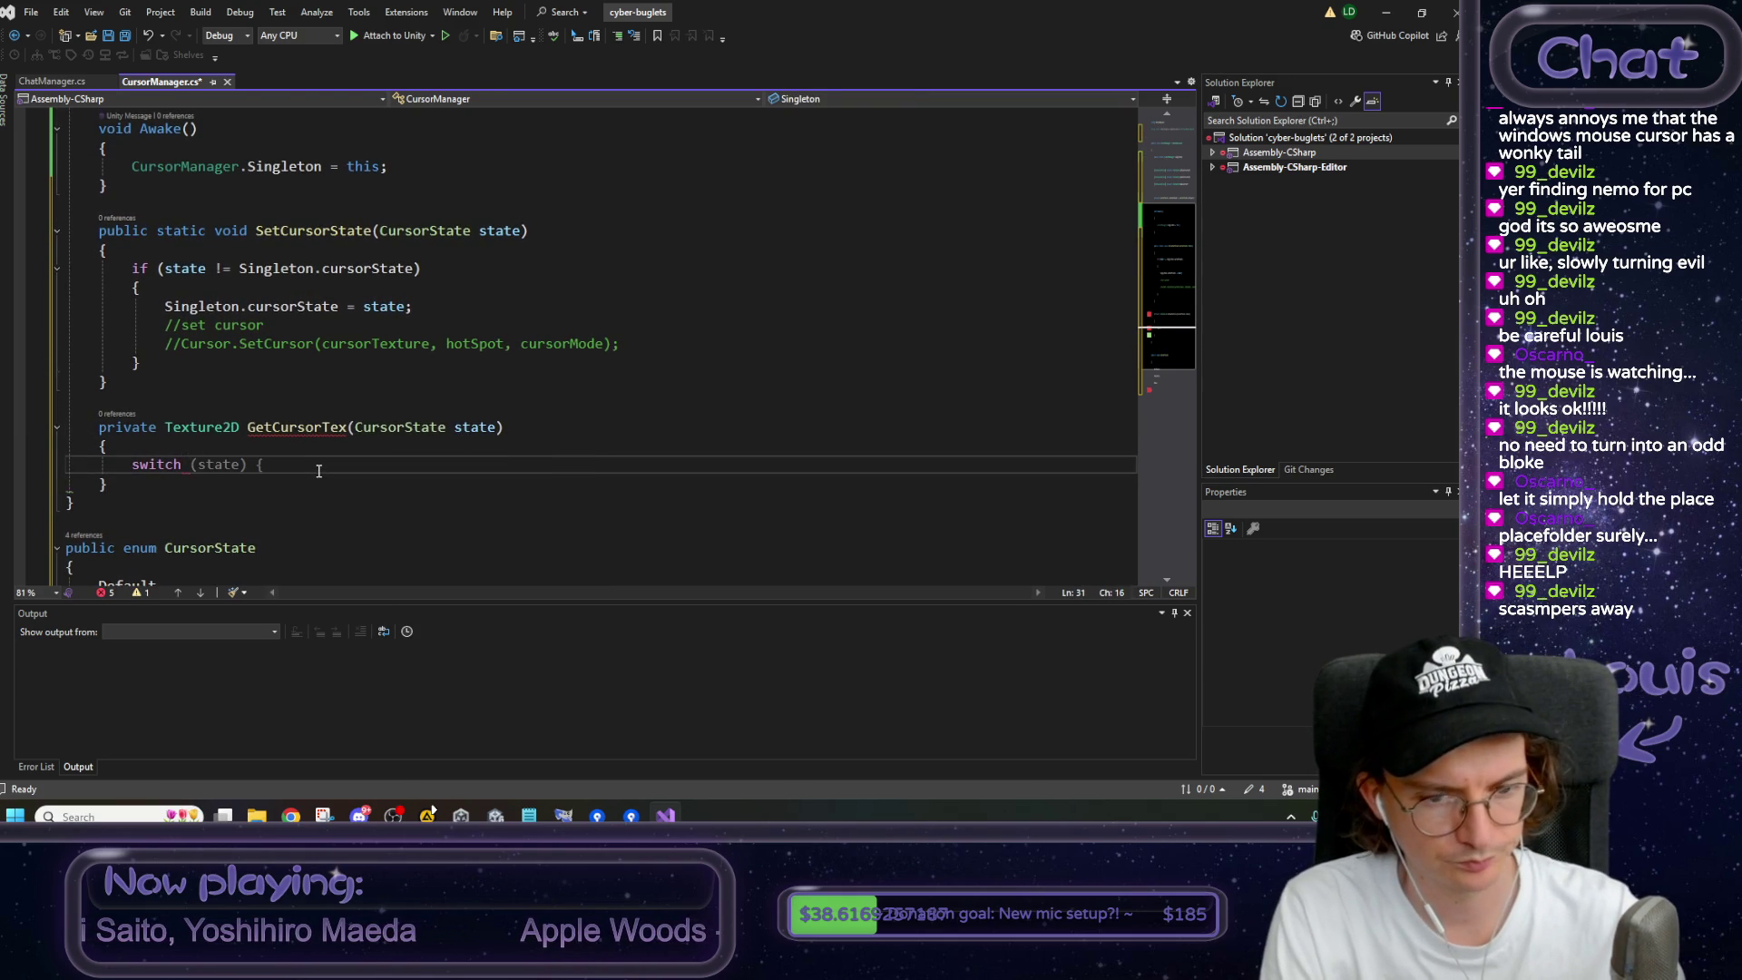
pyautogui.write('(state')
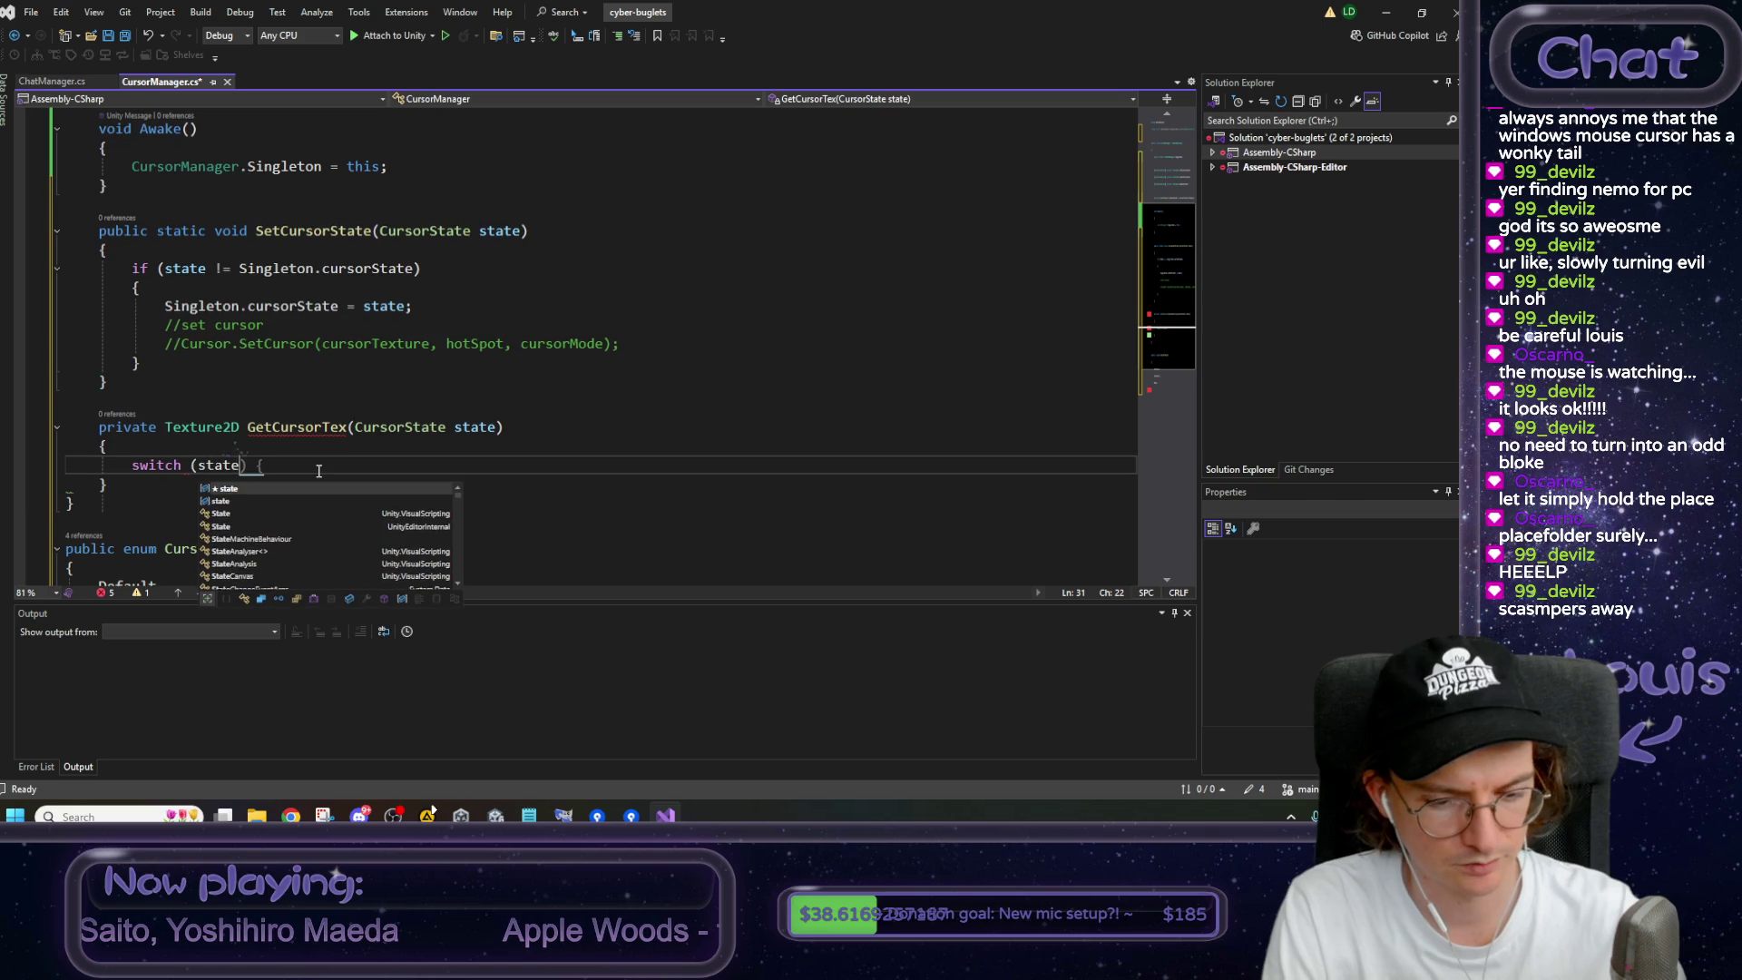
pyautogui.press('Escape')
pyautogui.press('Tab')
pyautogui.press('Return')
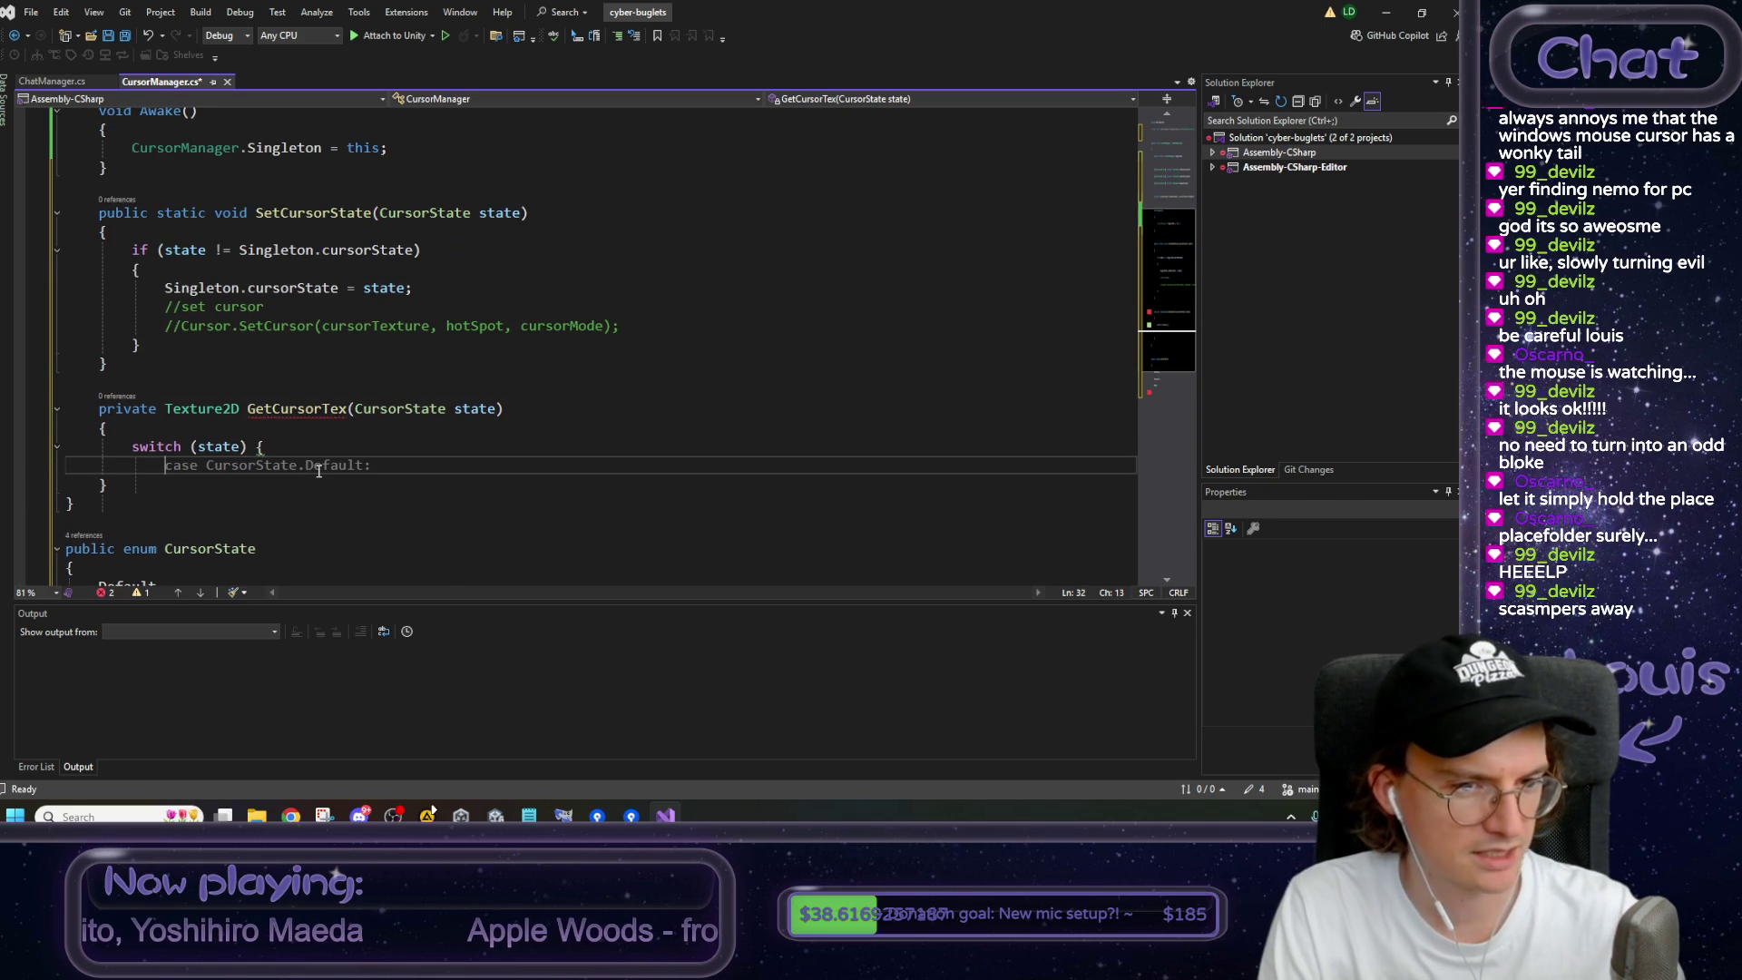
pyautogui.press('Tab')
pyautogui.press('Return')
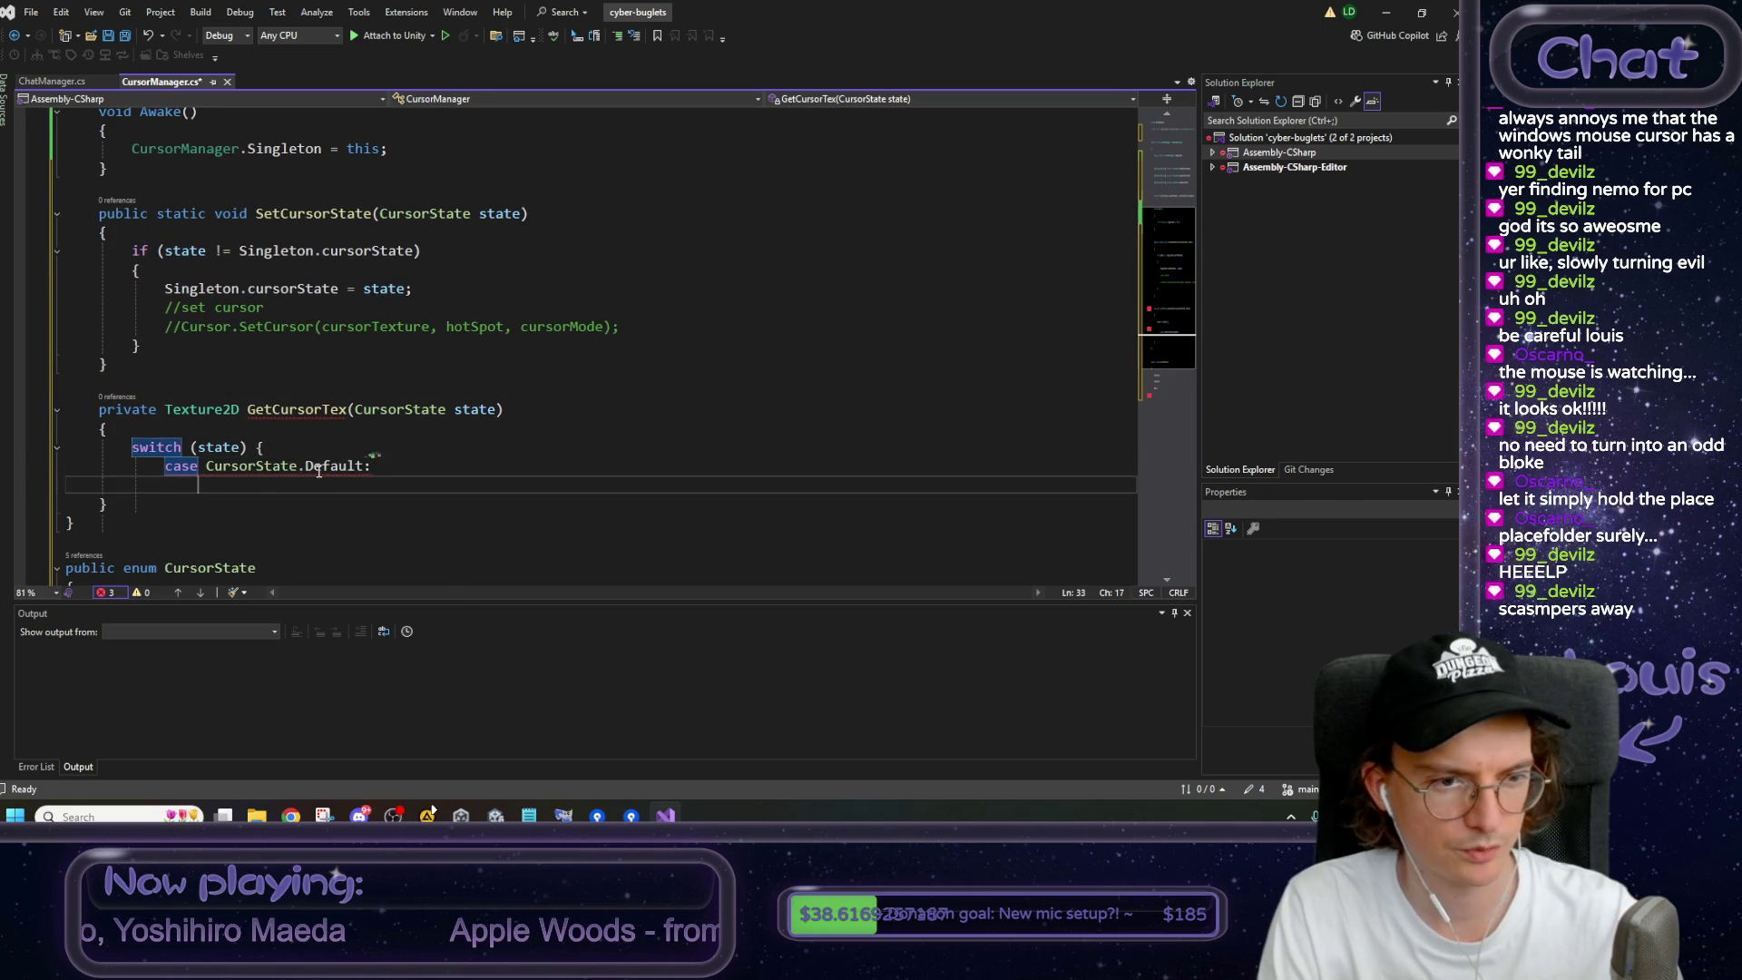
pyautogui.press('Return')
pyautogui.write('br')
pyautogui.press('Tab')
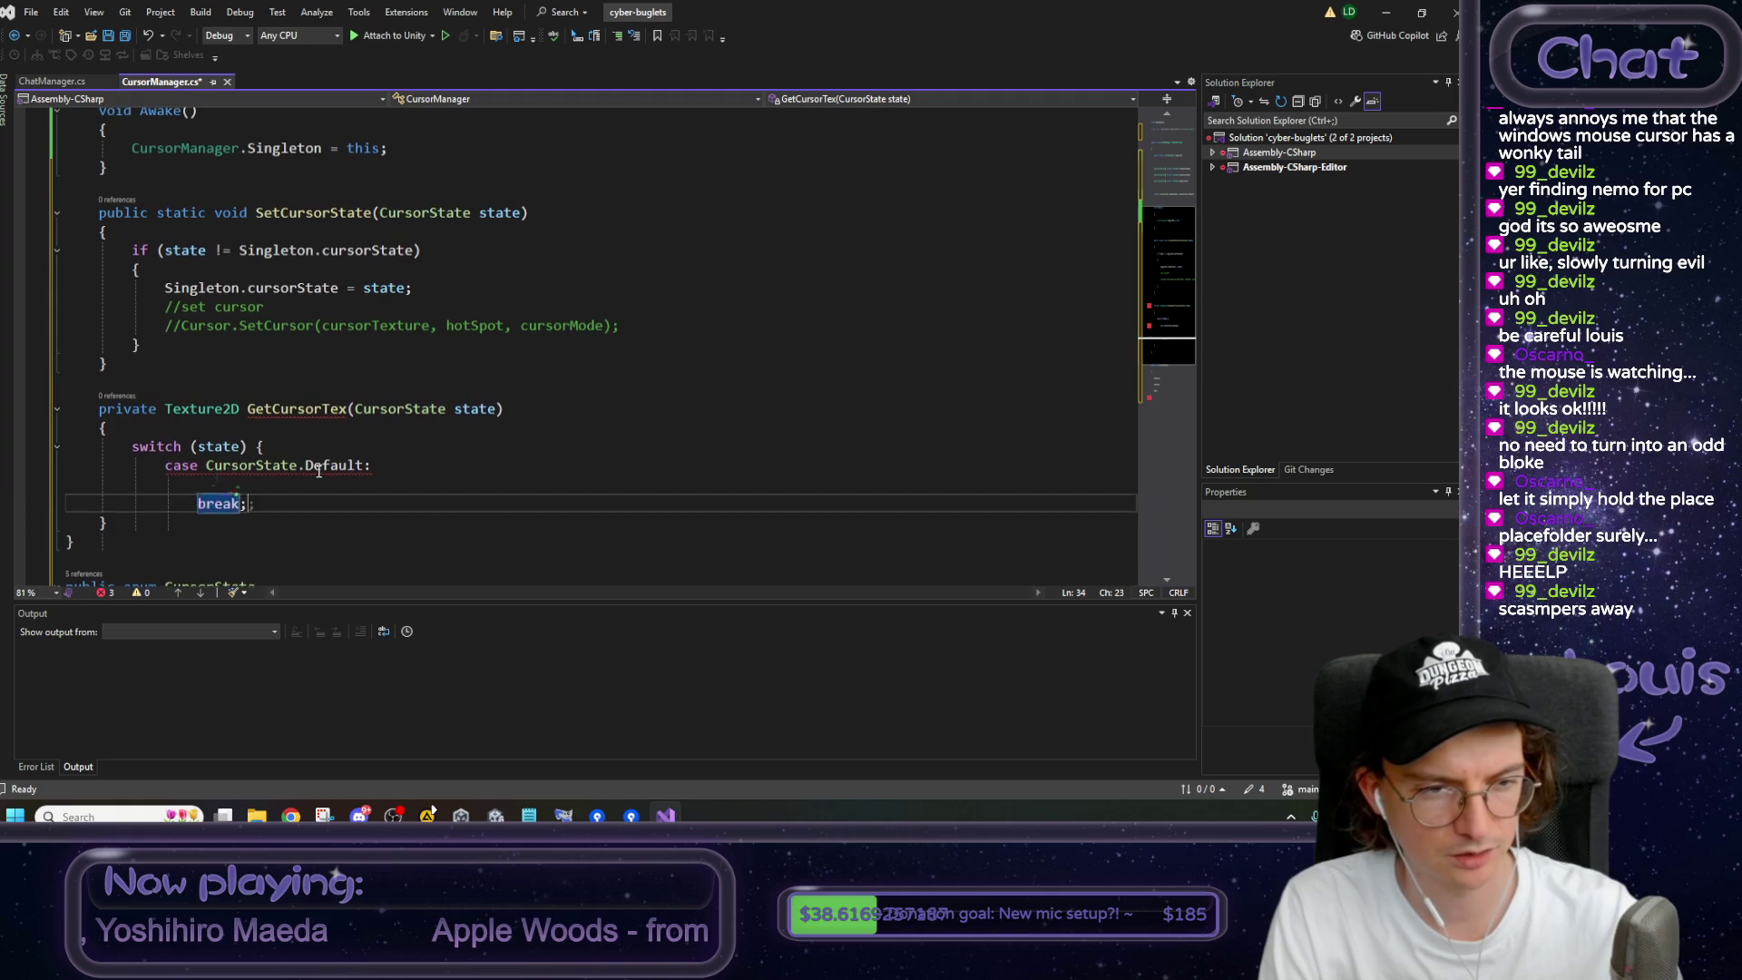
# Add CursorState.Pointer and CursorState.Move cases, each ending in break.
pyautogui.press('Return')
pyautogui.write('case')
pyautogui.press('Tab')
pyautogui.press('Return')
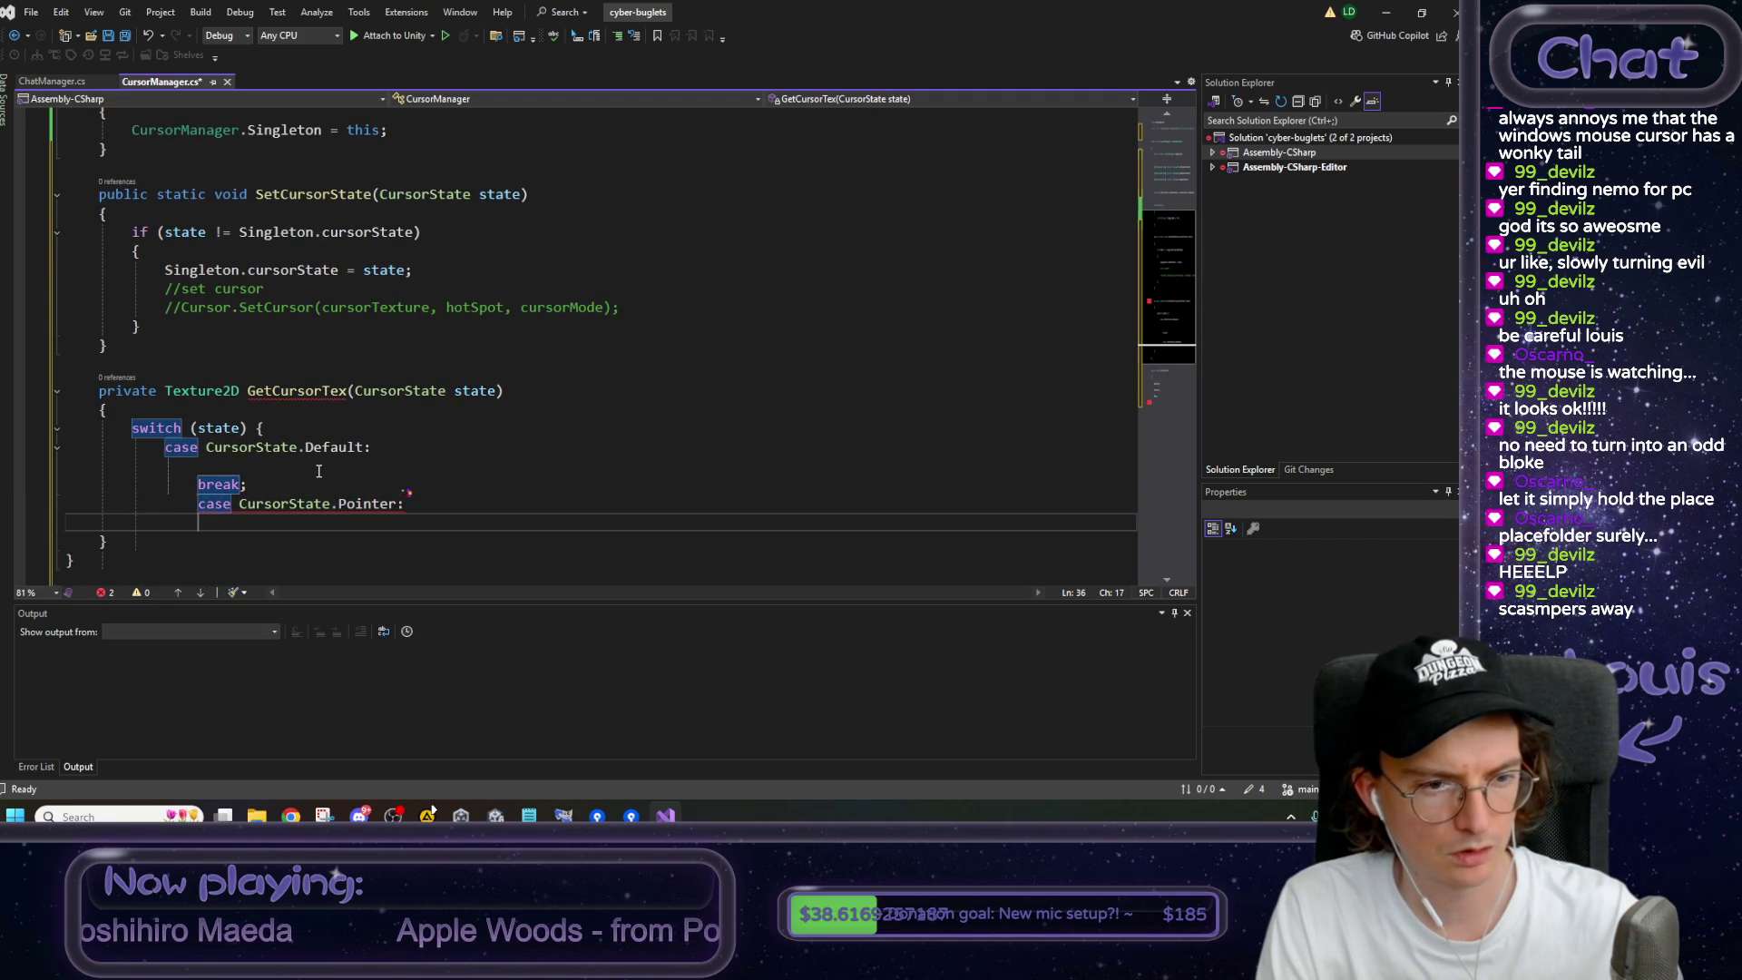
pyautogui.press('Return')
pyautogui.write('break;')
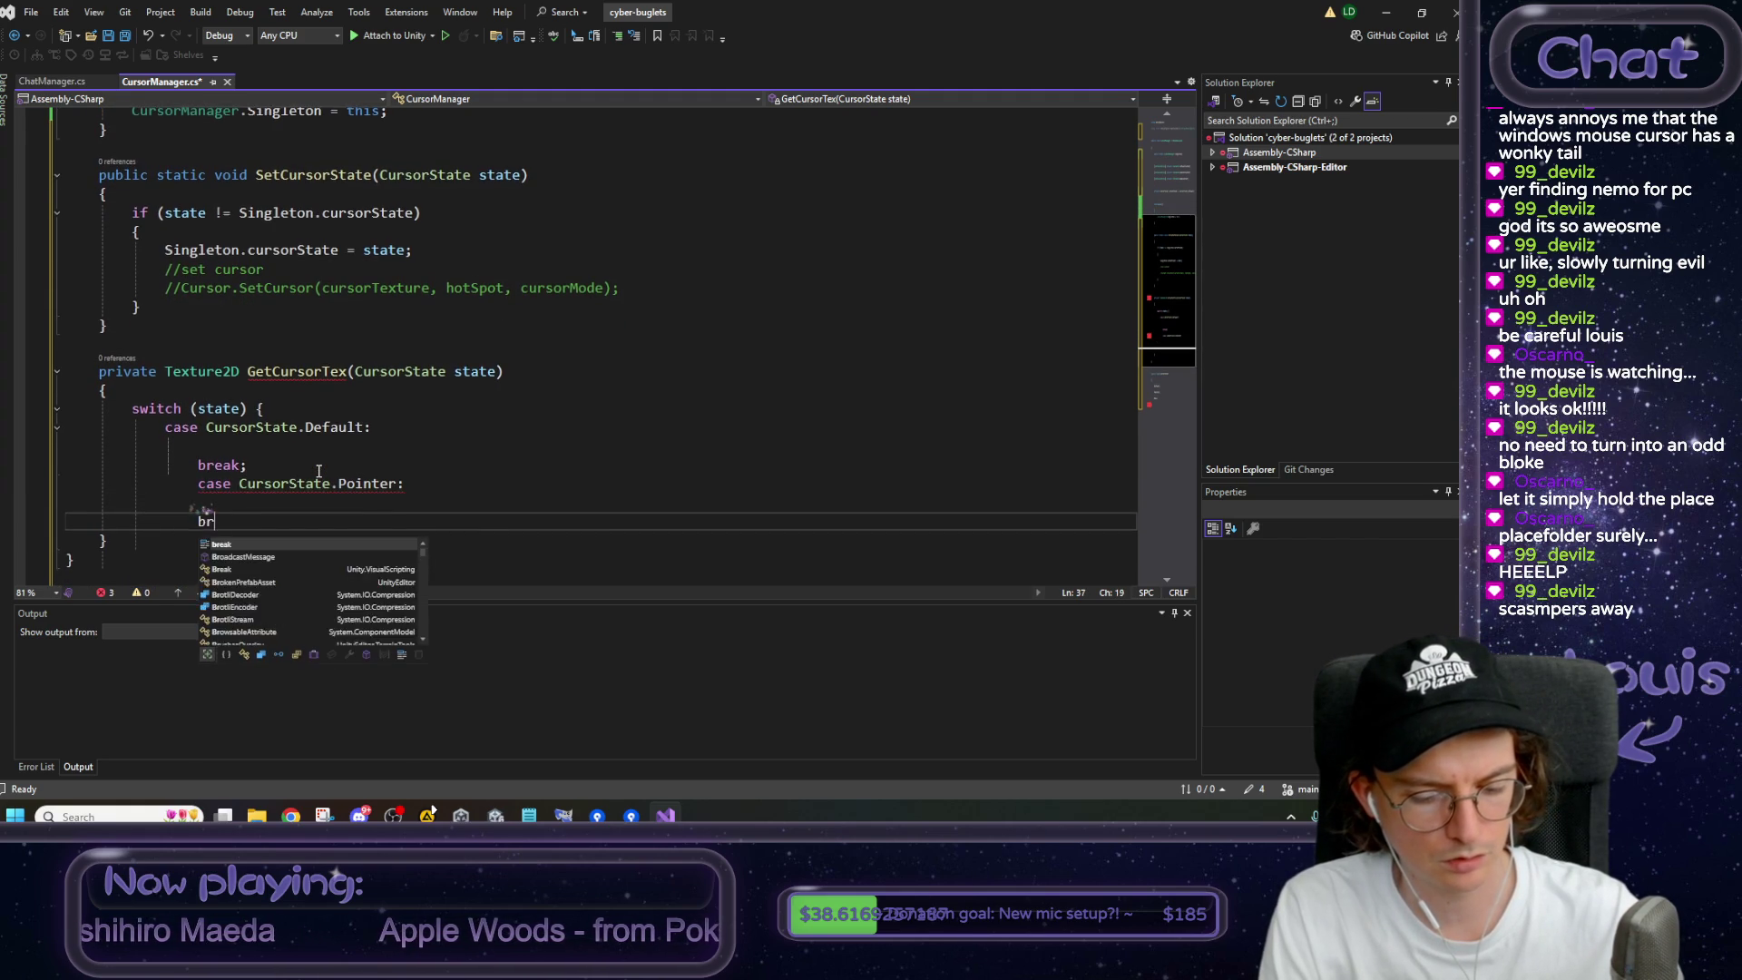
pyautogui.press('Return')
pyautogui.press('Tab')
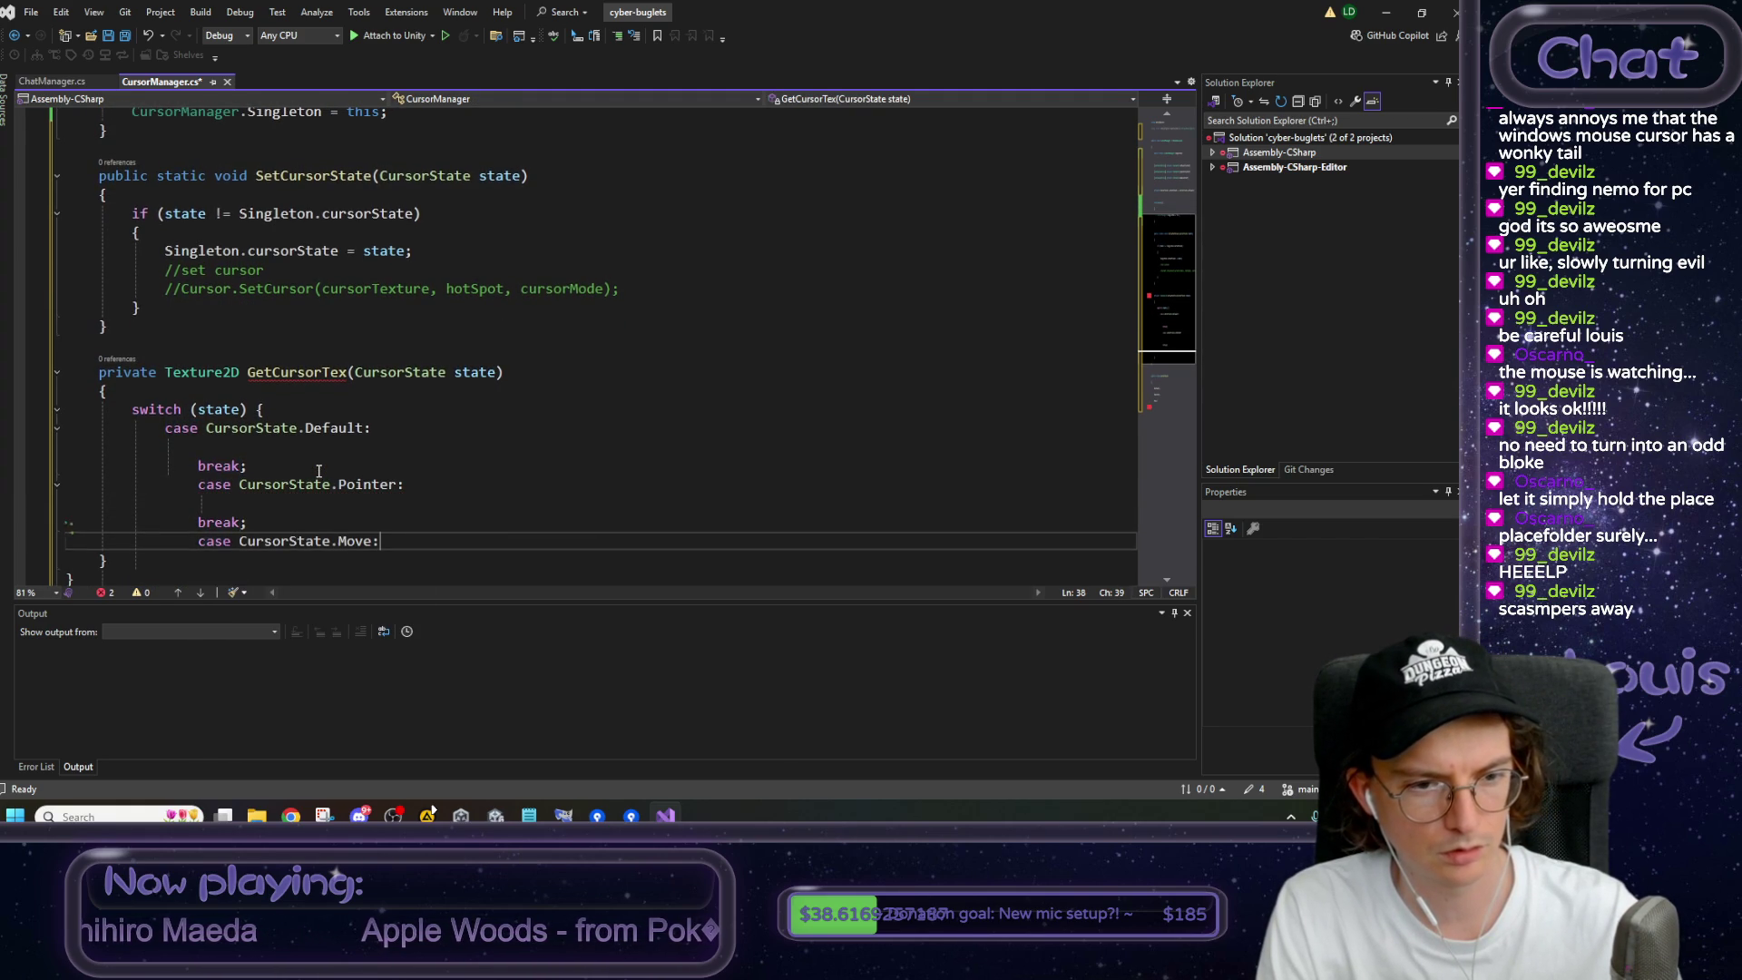
pyautogui.press('Return')
pyautogui.press('Return')
pyautogui.write('break')
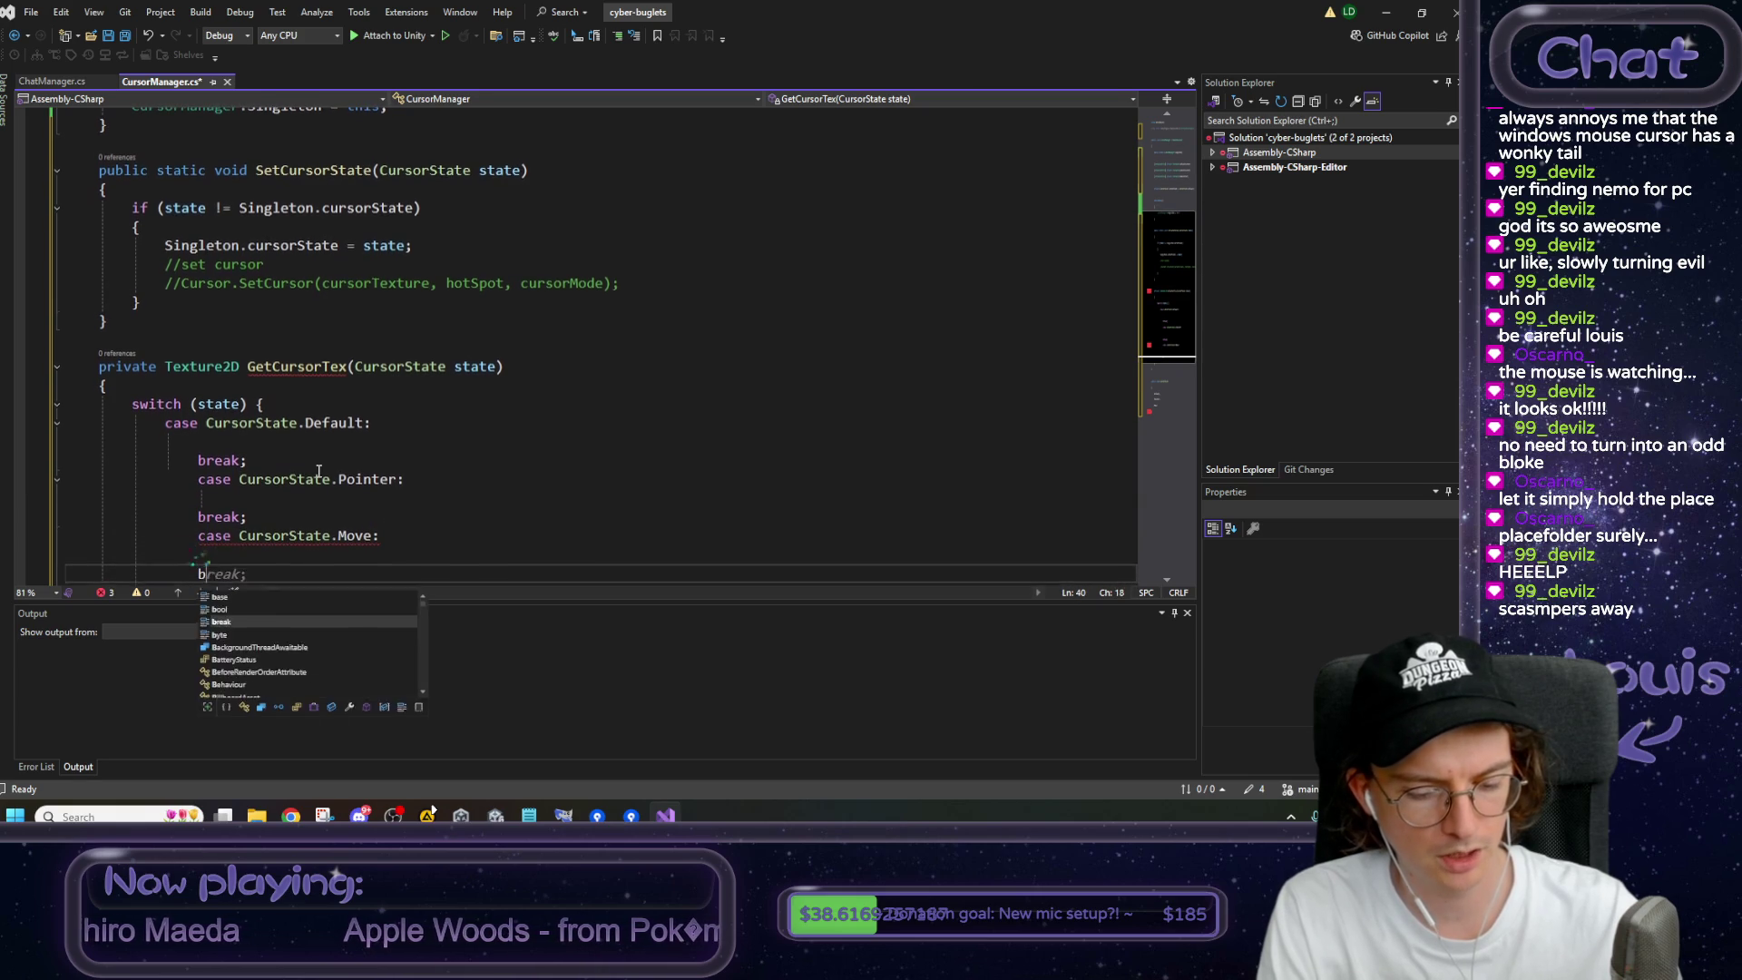
pyautogui.press('Return')
pyautogui.hotkey('ctrl', 'z')
pyautogui.hotkey('ctrl', 'z')
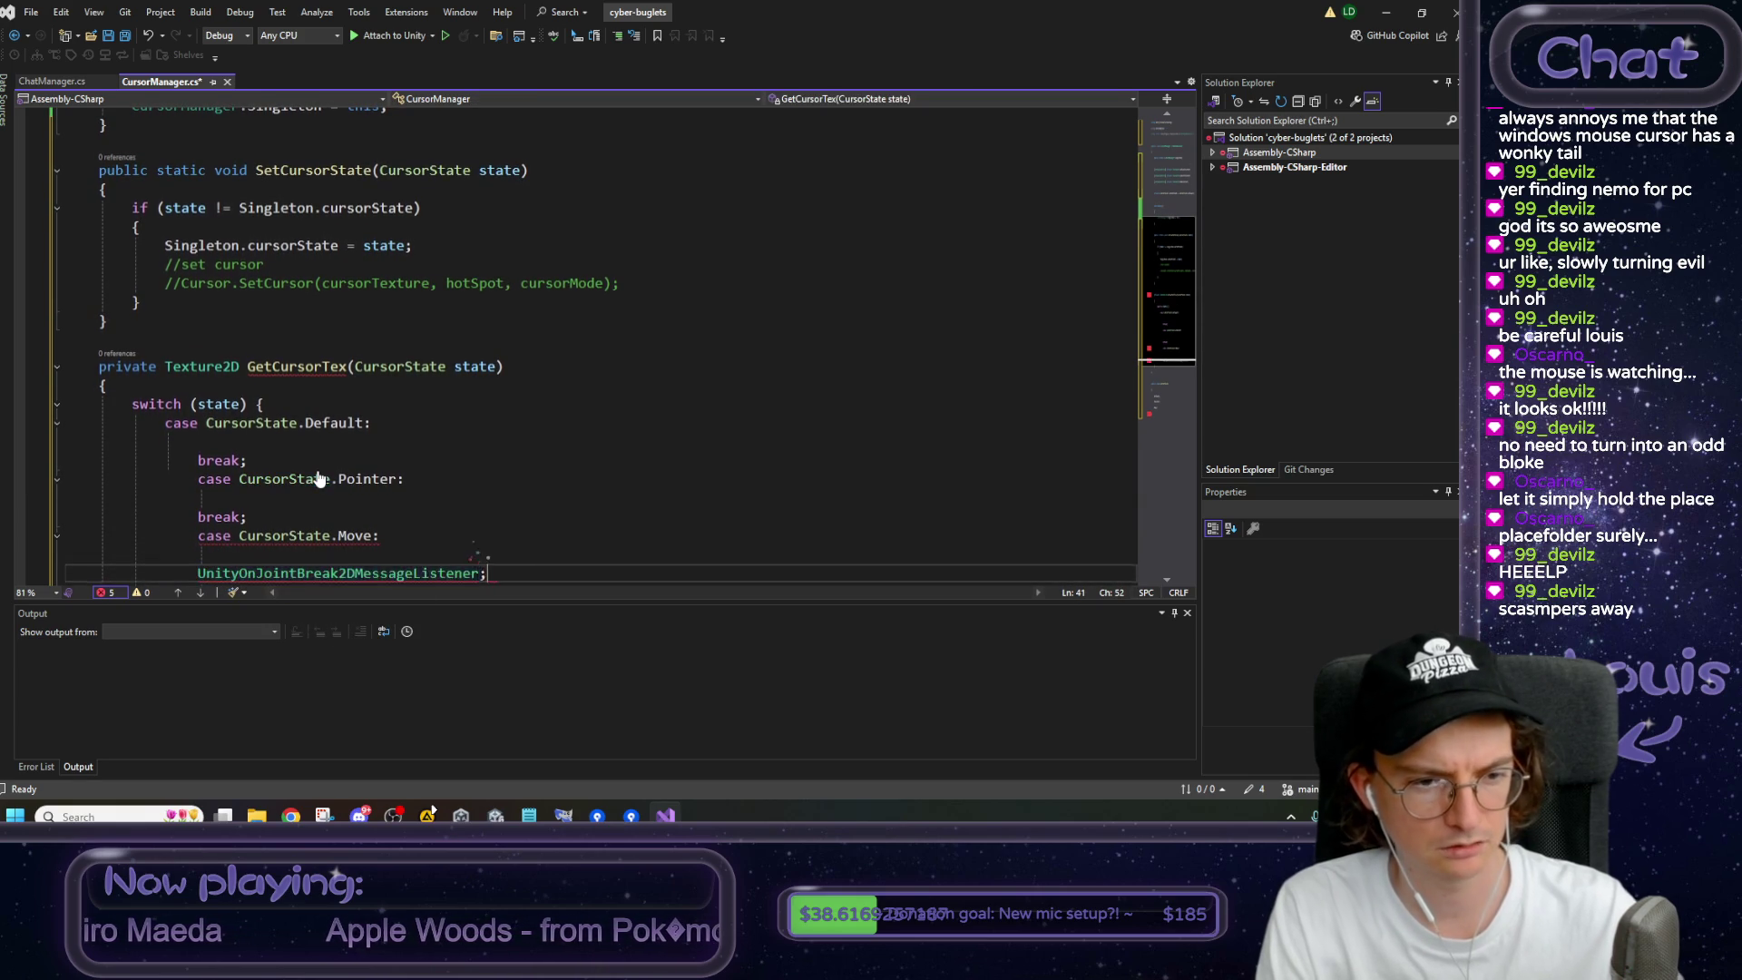
pyautogui.write('k;')
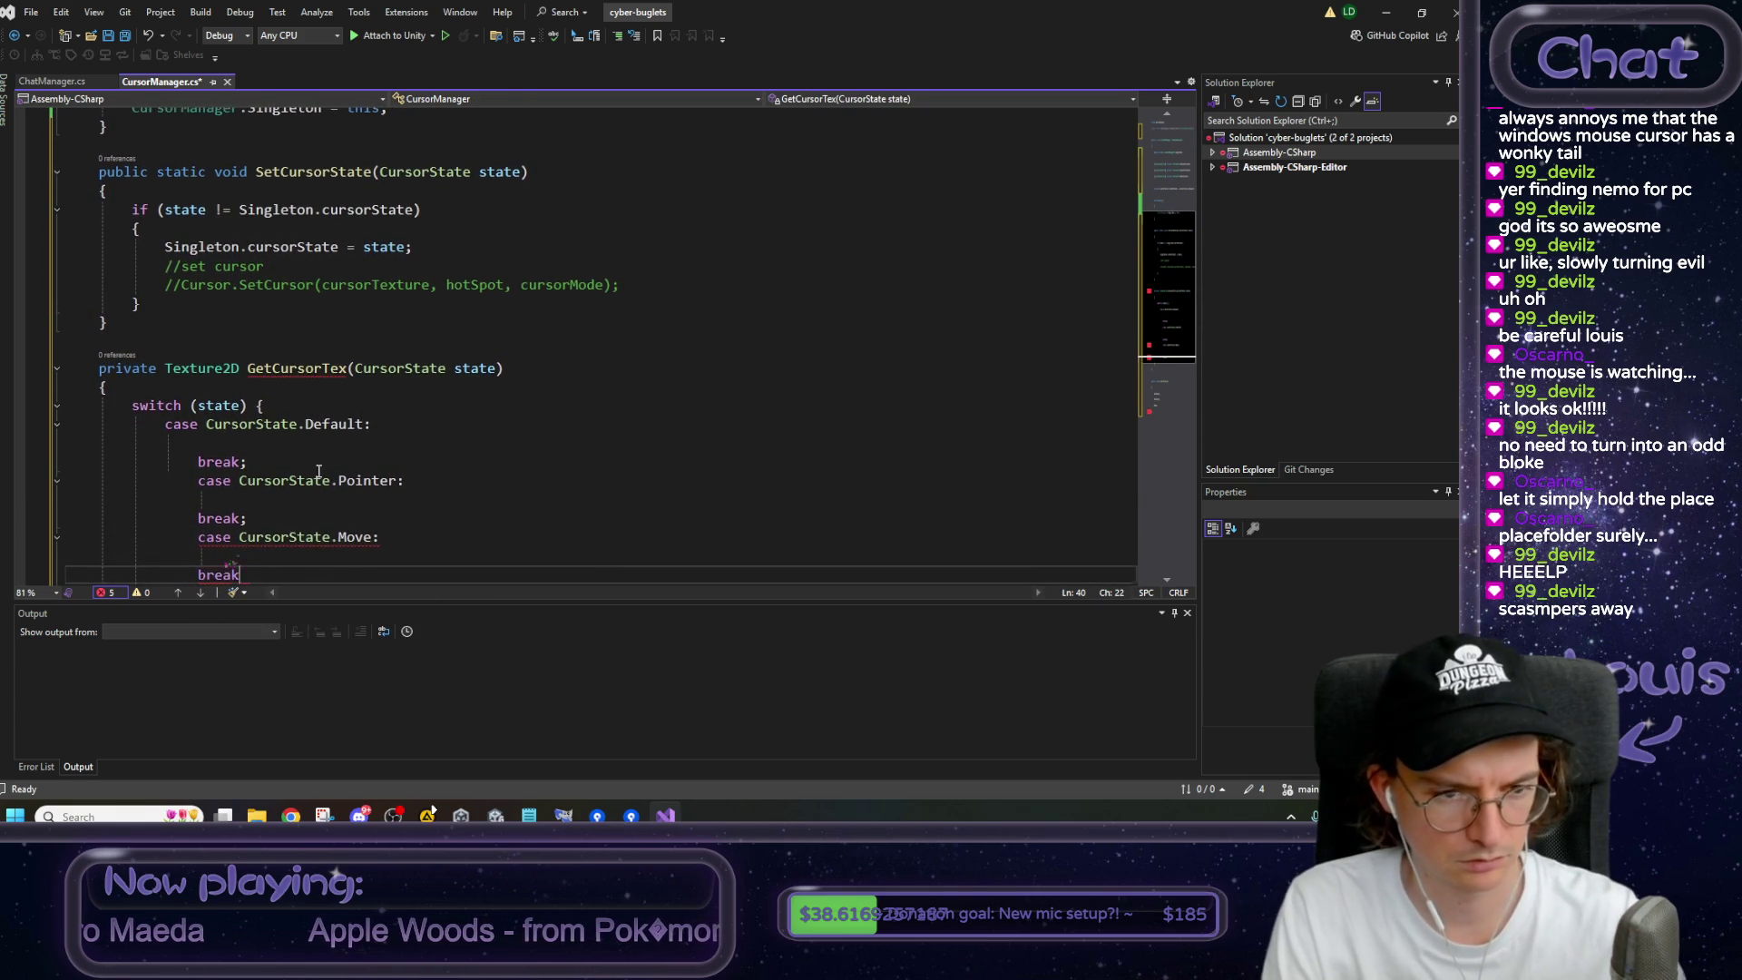
# Add a default case returning null and close the switch block.
pyautogui.press('Return')
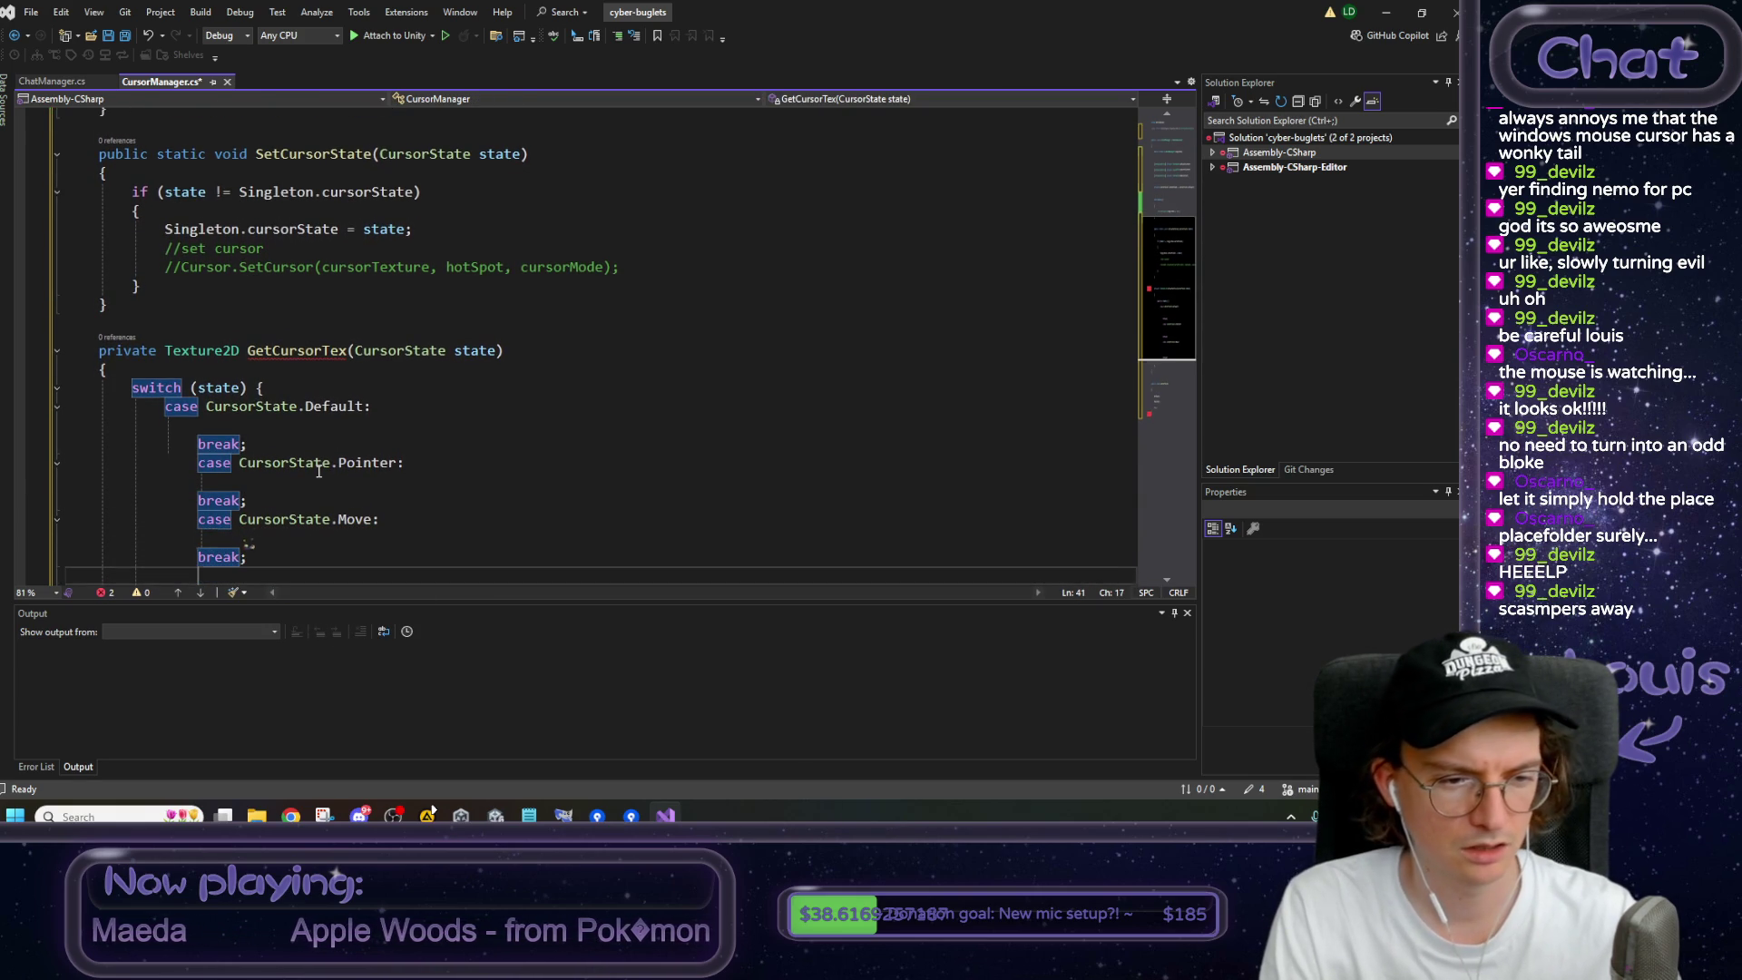
pyautogui.write('default:')
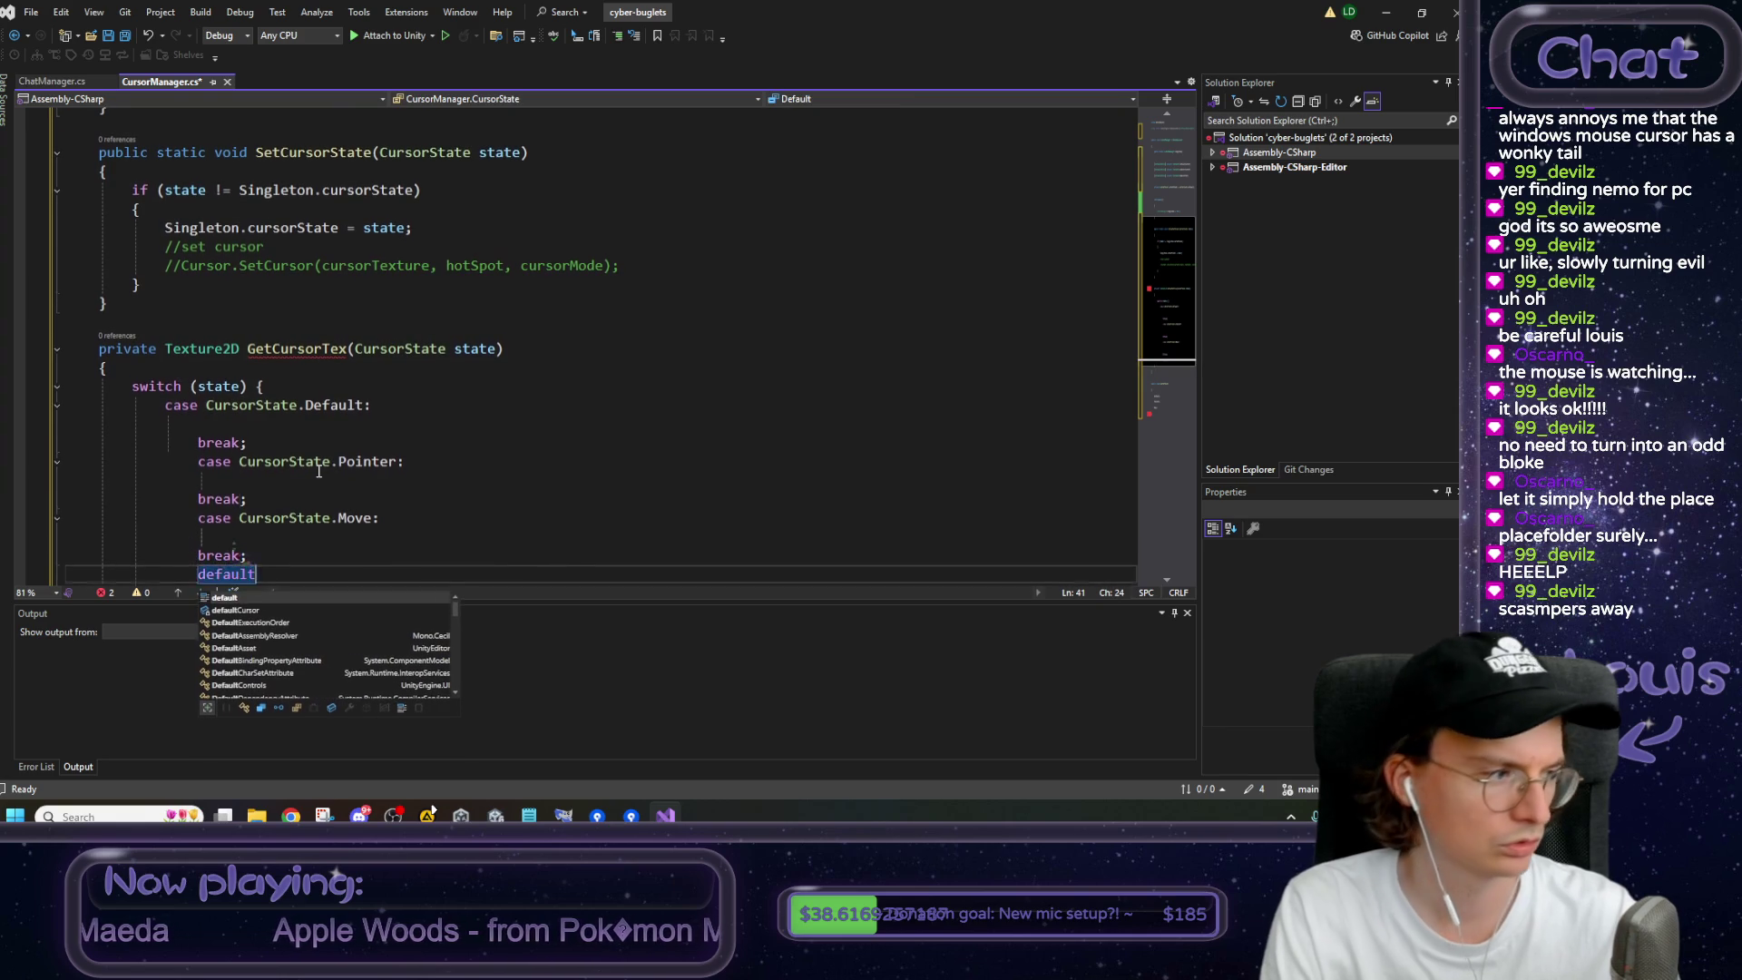
pyautogui.press('Return')
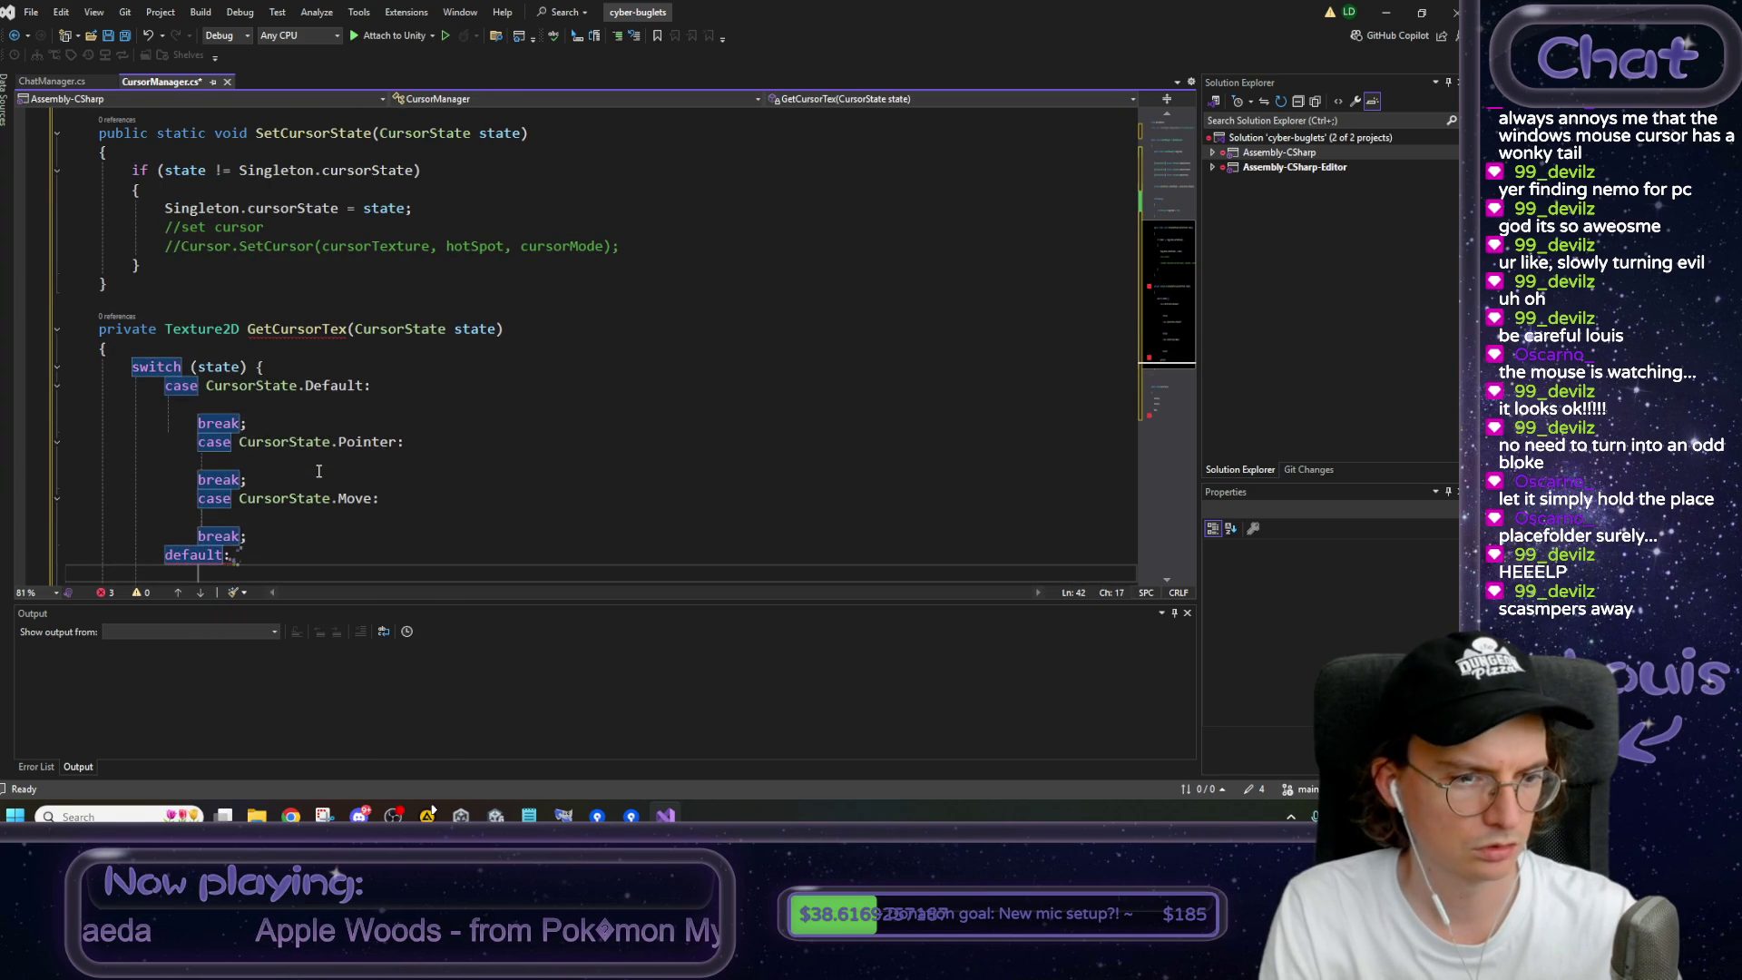
pyautogui.write('return nul')
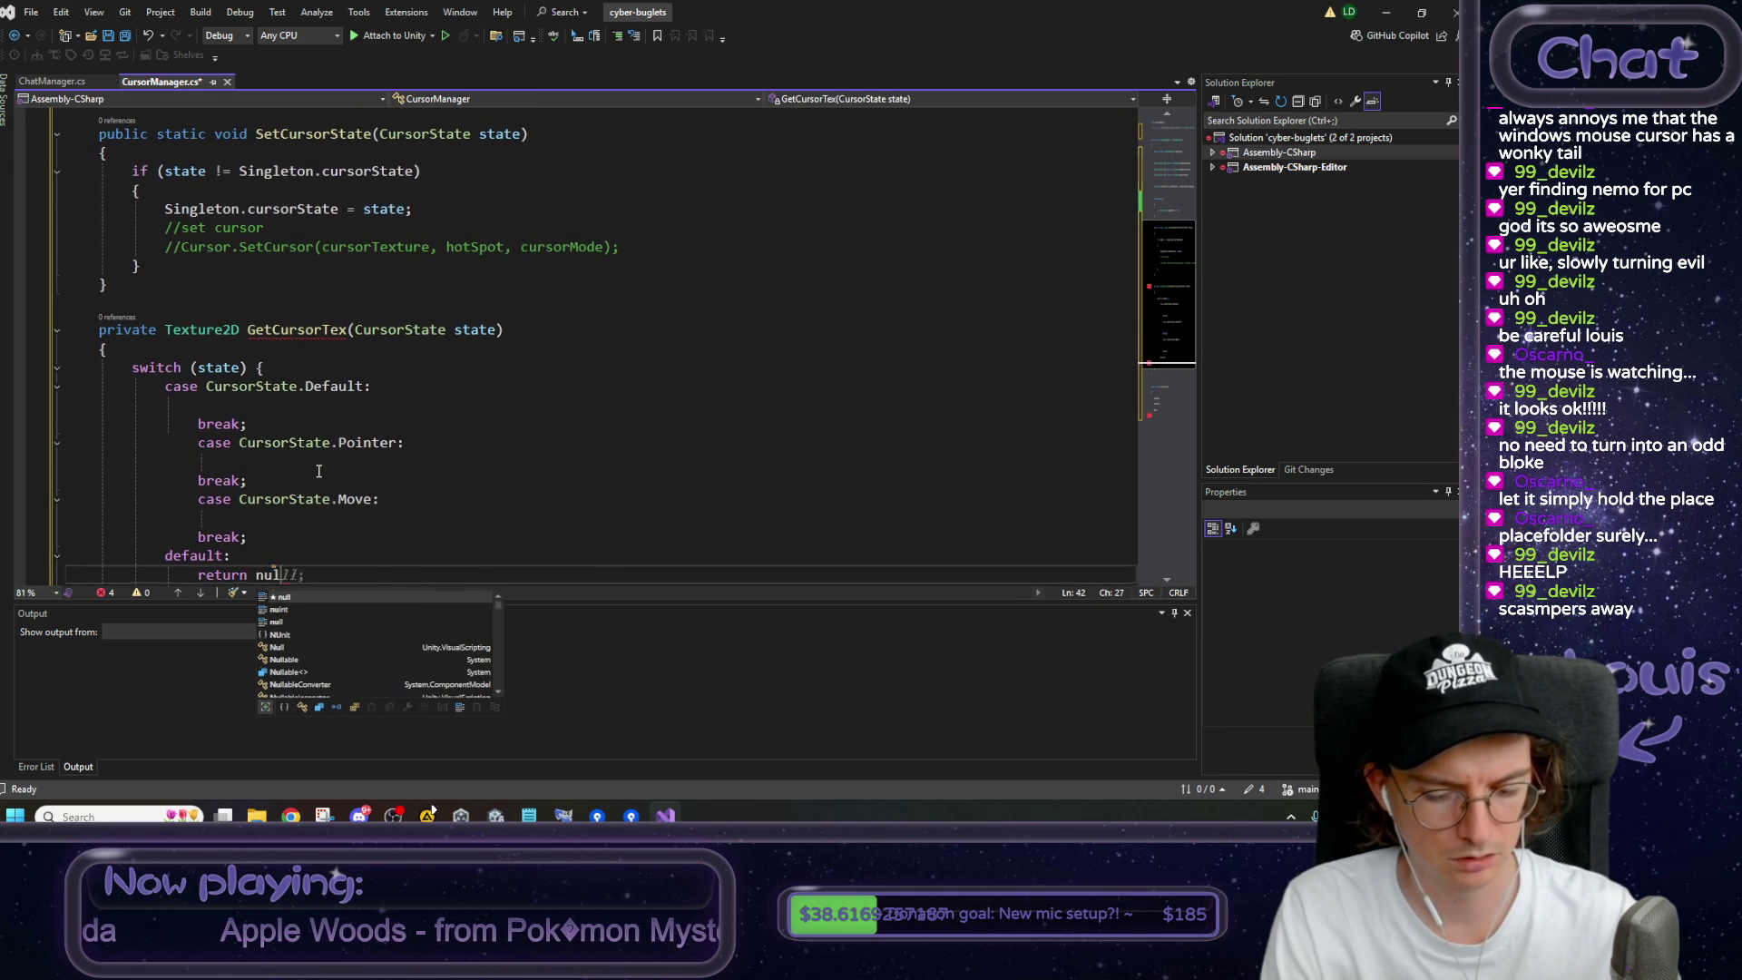
pyautogui.press('Tab')
pyautogui.press('Return')
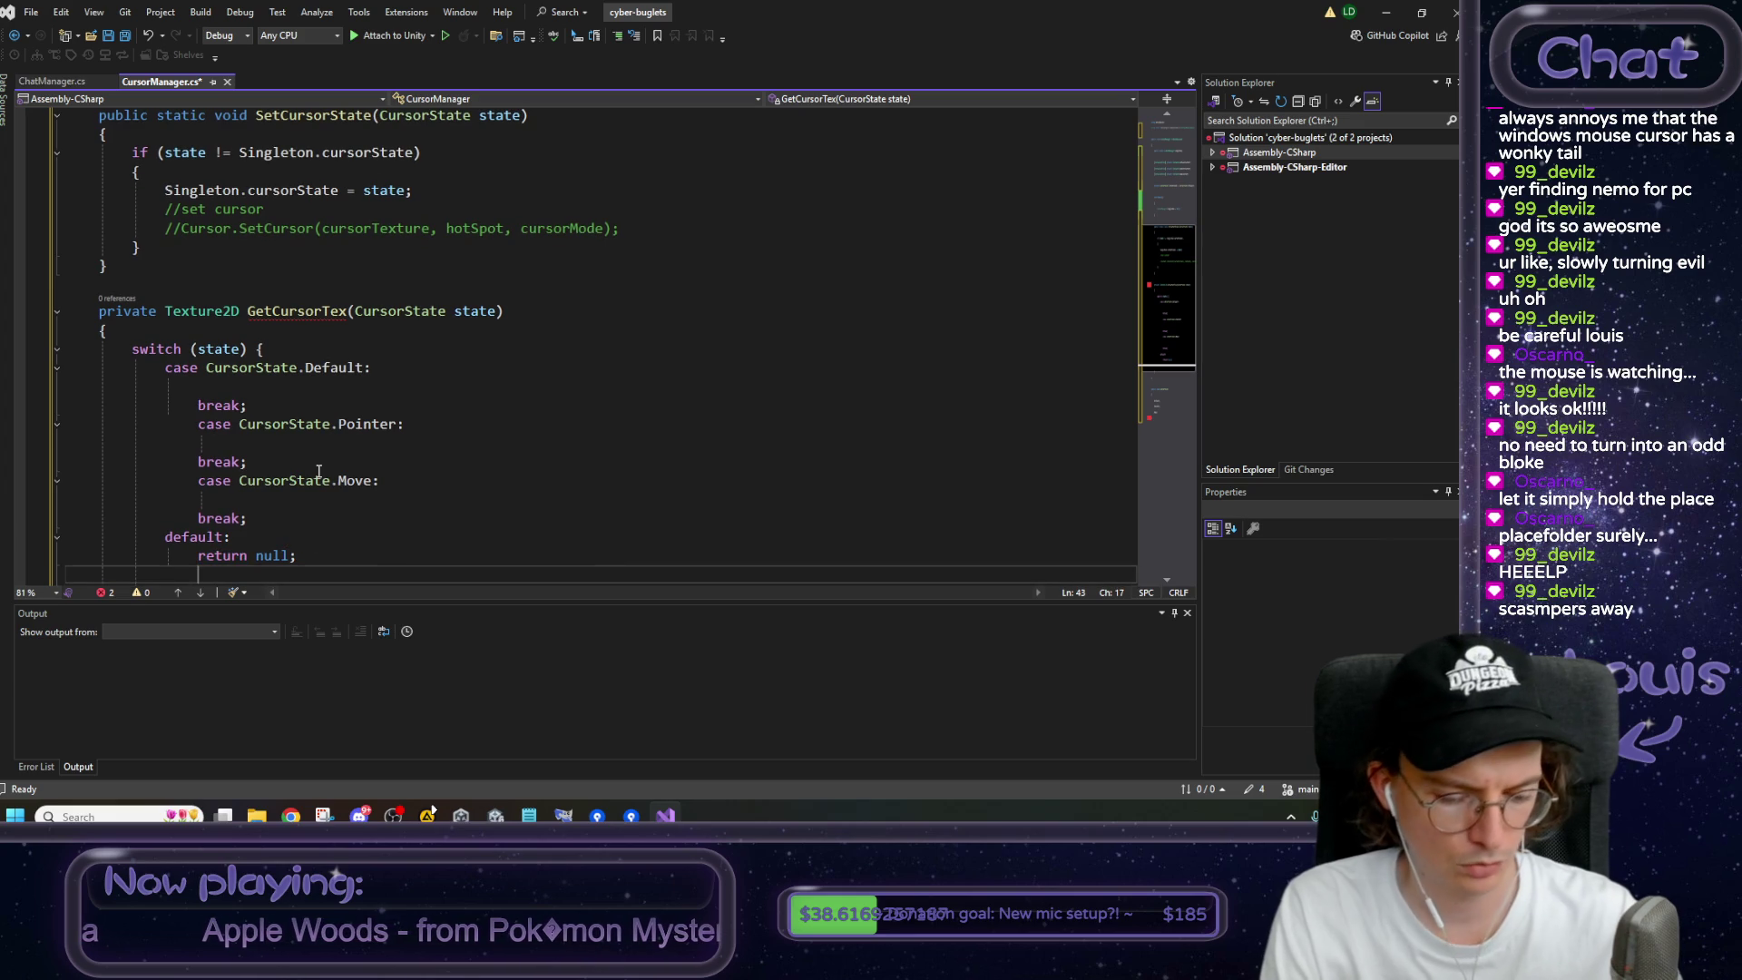
pyautogui.write('break;')
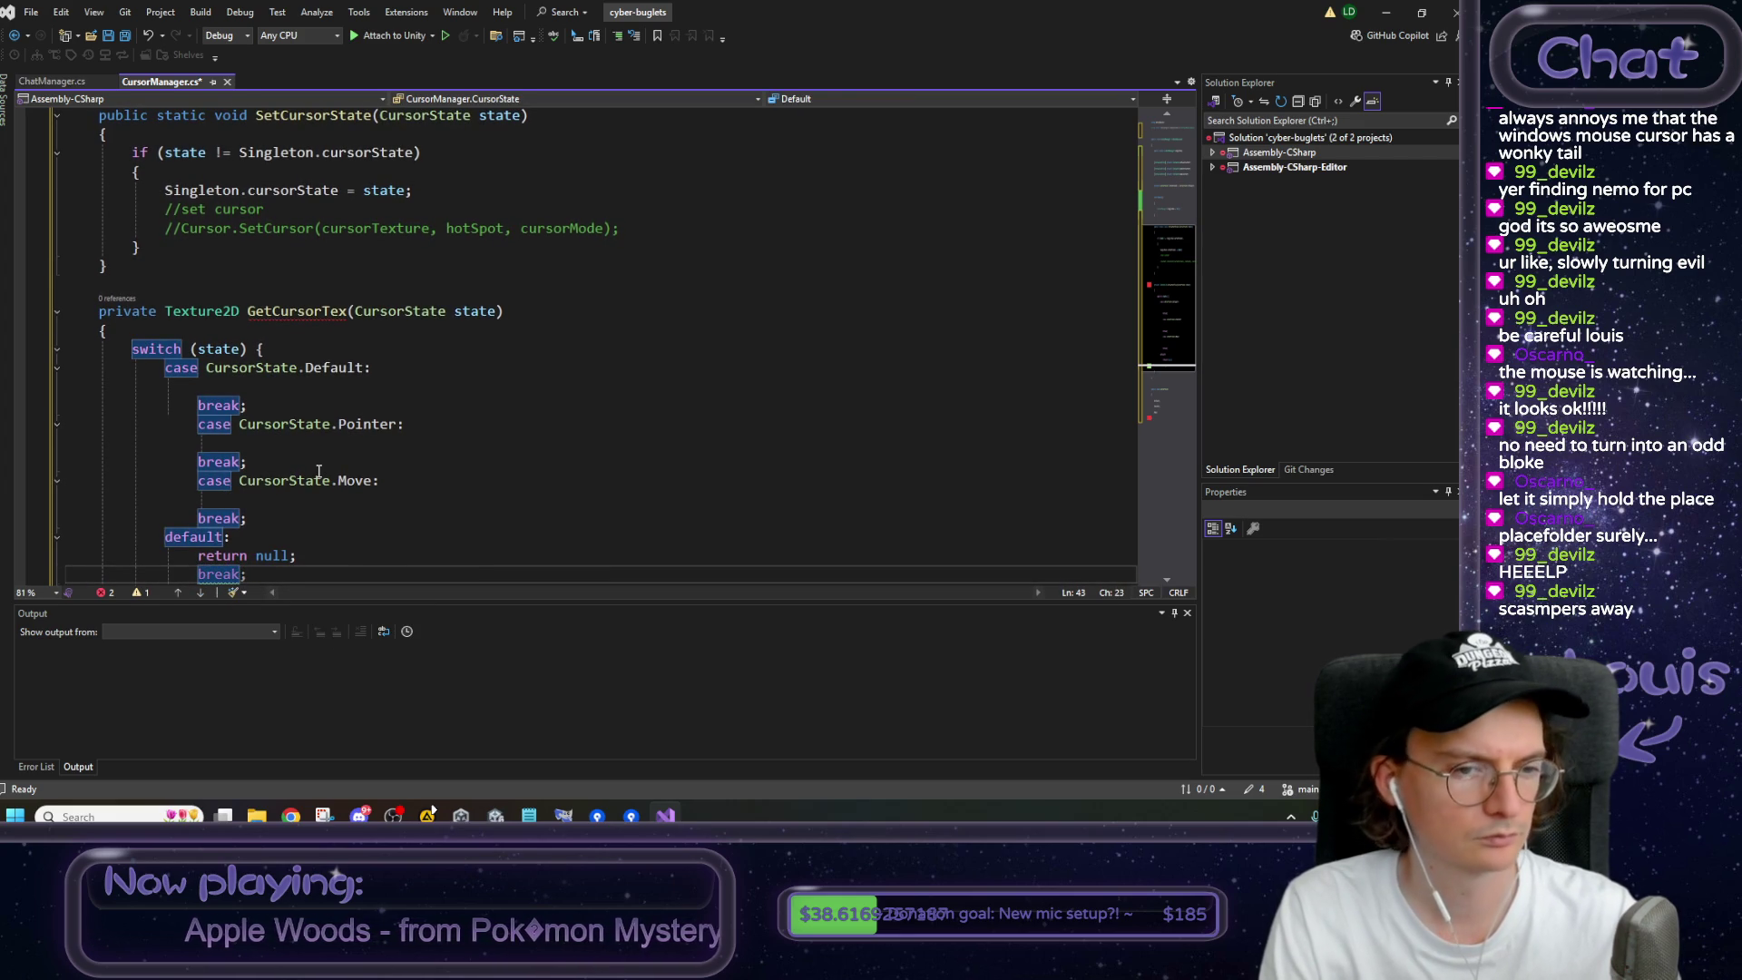
pyautogui.press('Return')
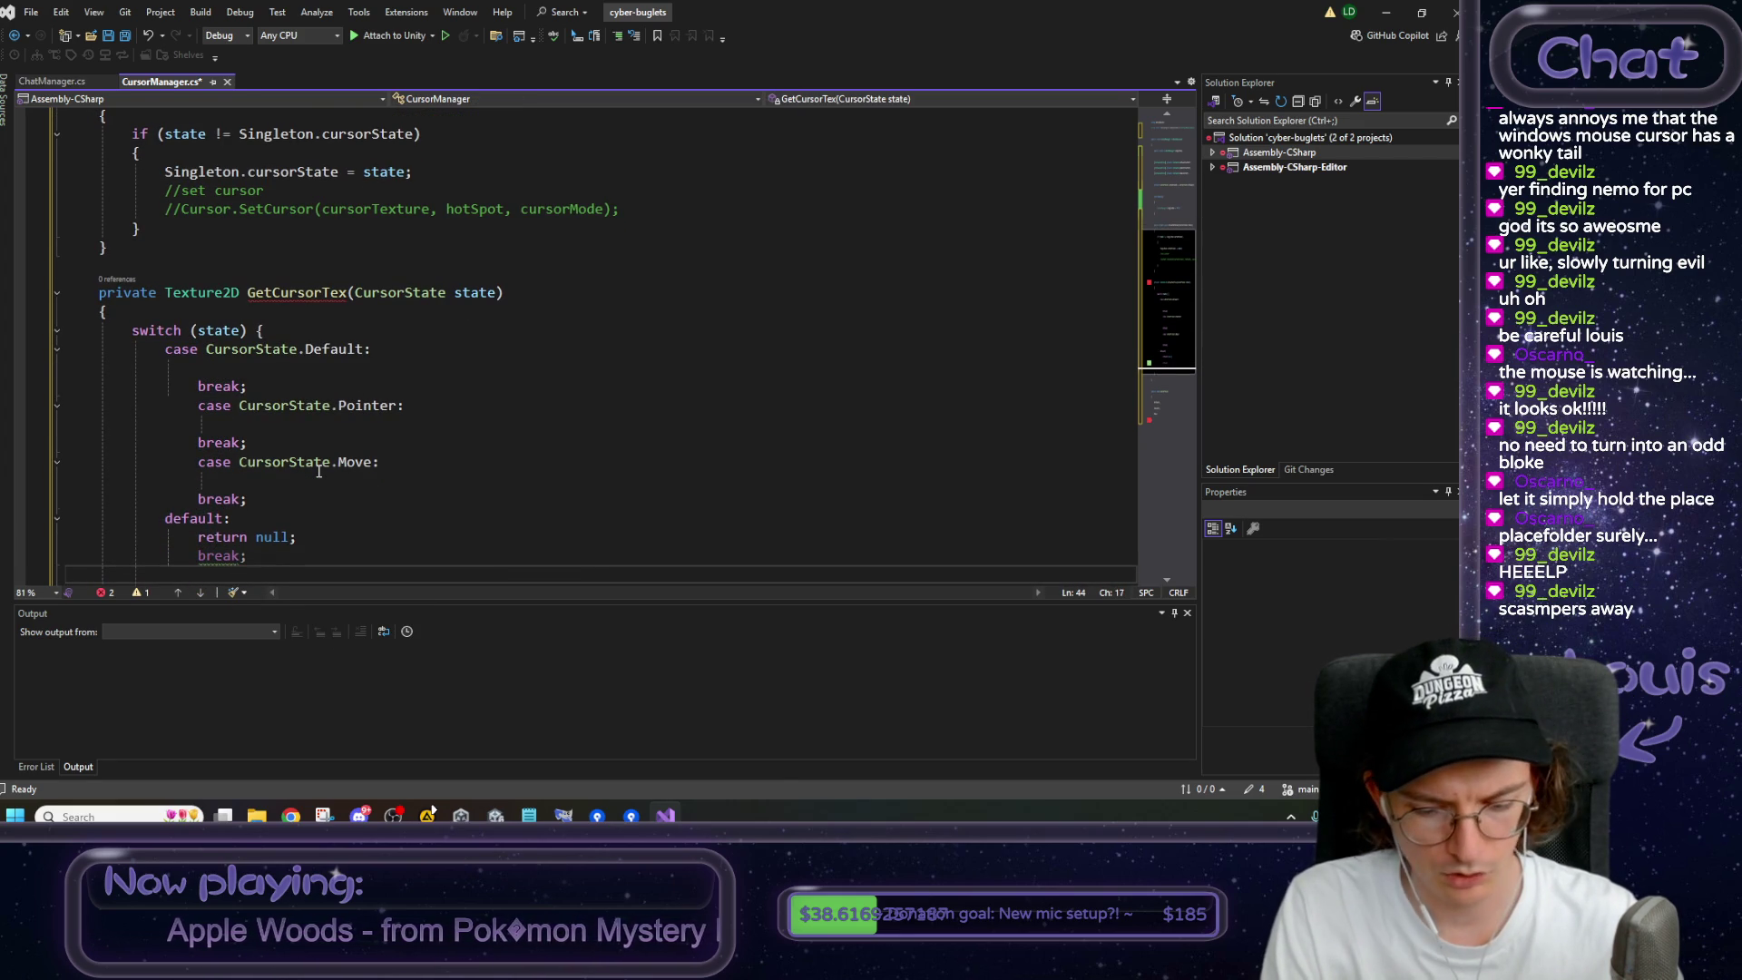
pyautogui.write('}')
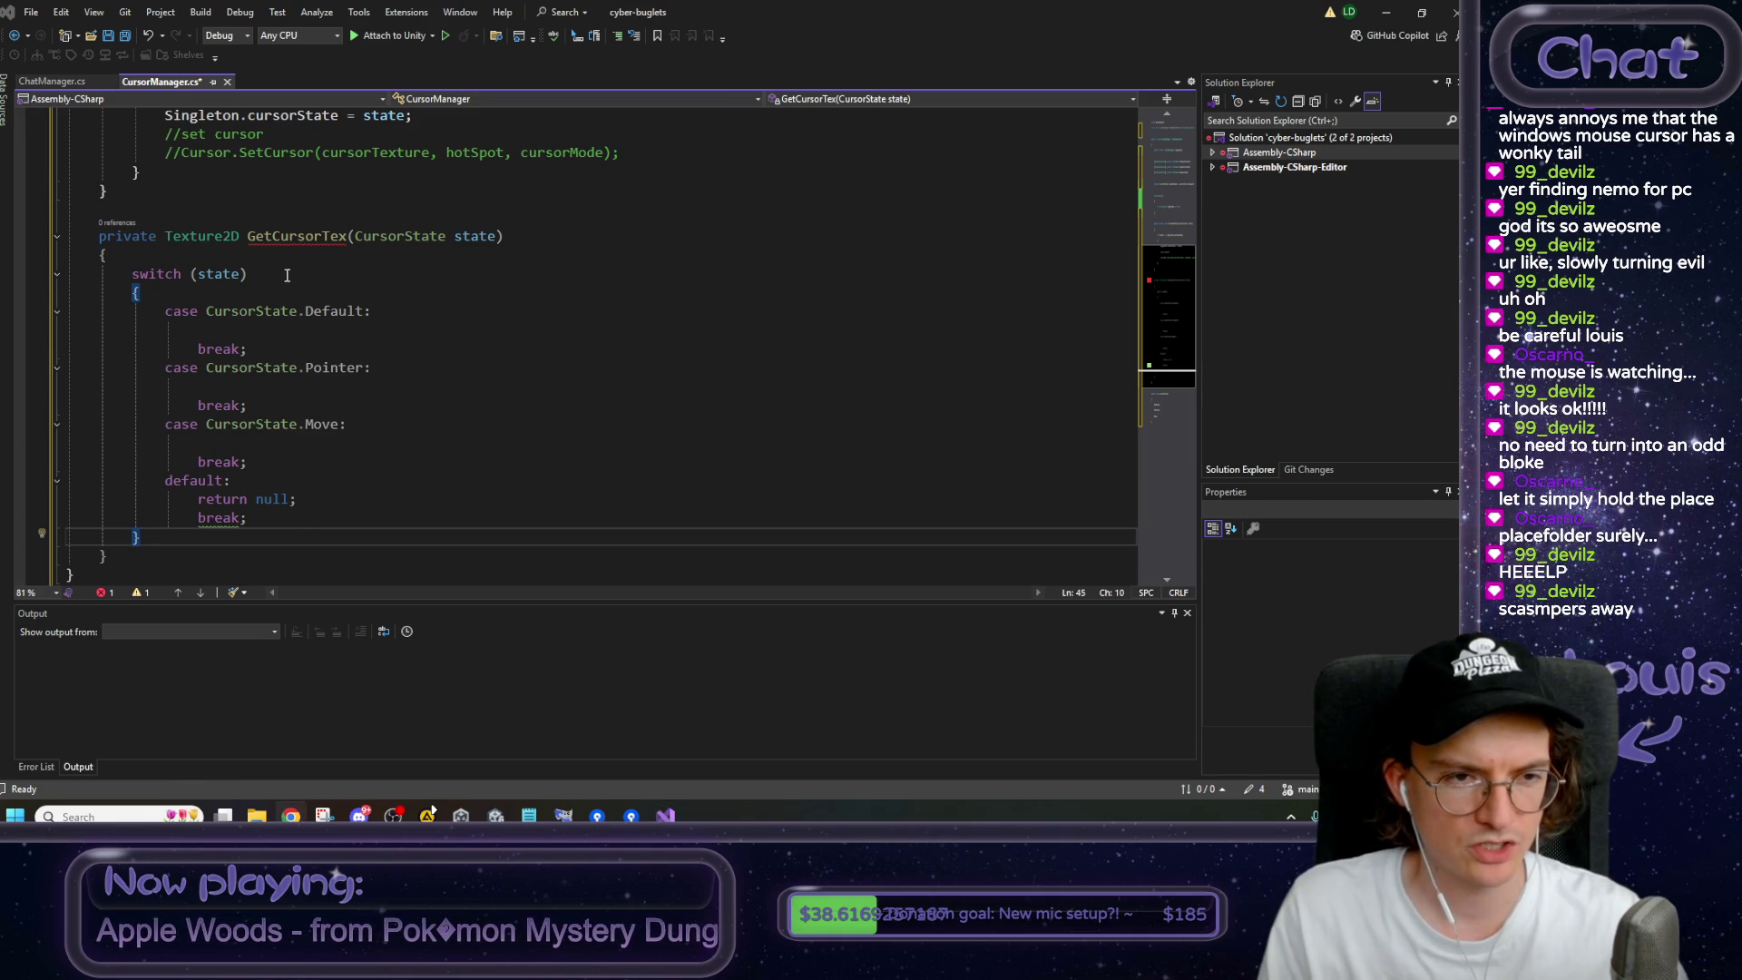
pyautogui.click(251, 328)
# Write return defaultCursor; in the Default case and copy it into the Pointer case.
pyautogui.write('return ')
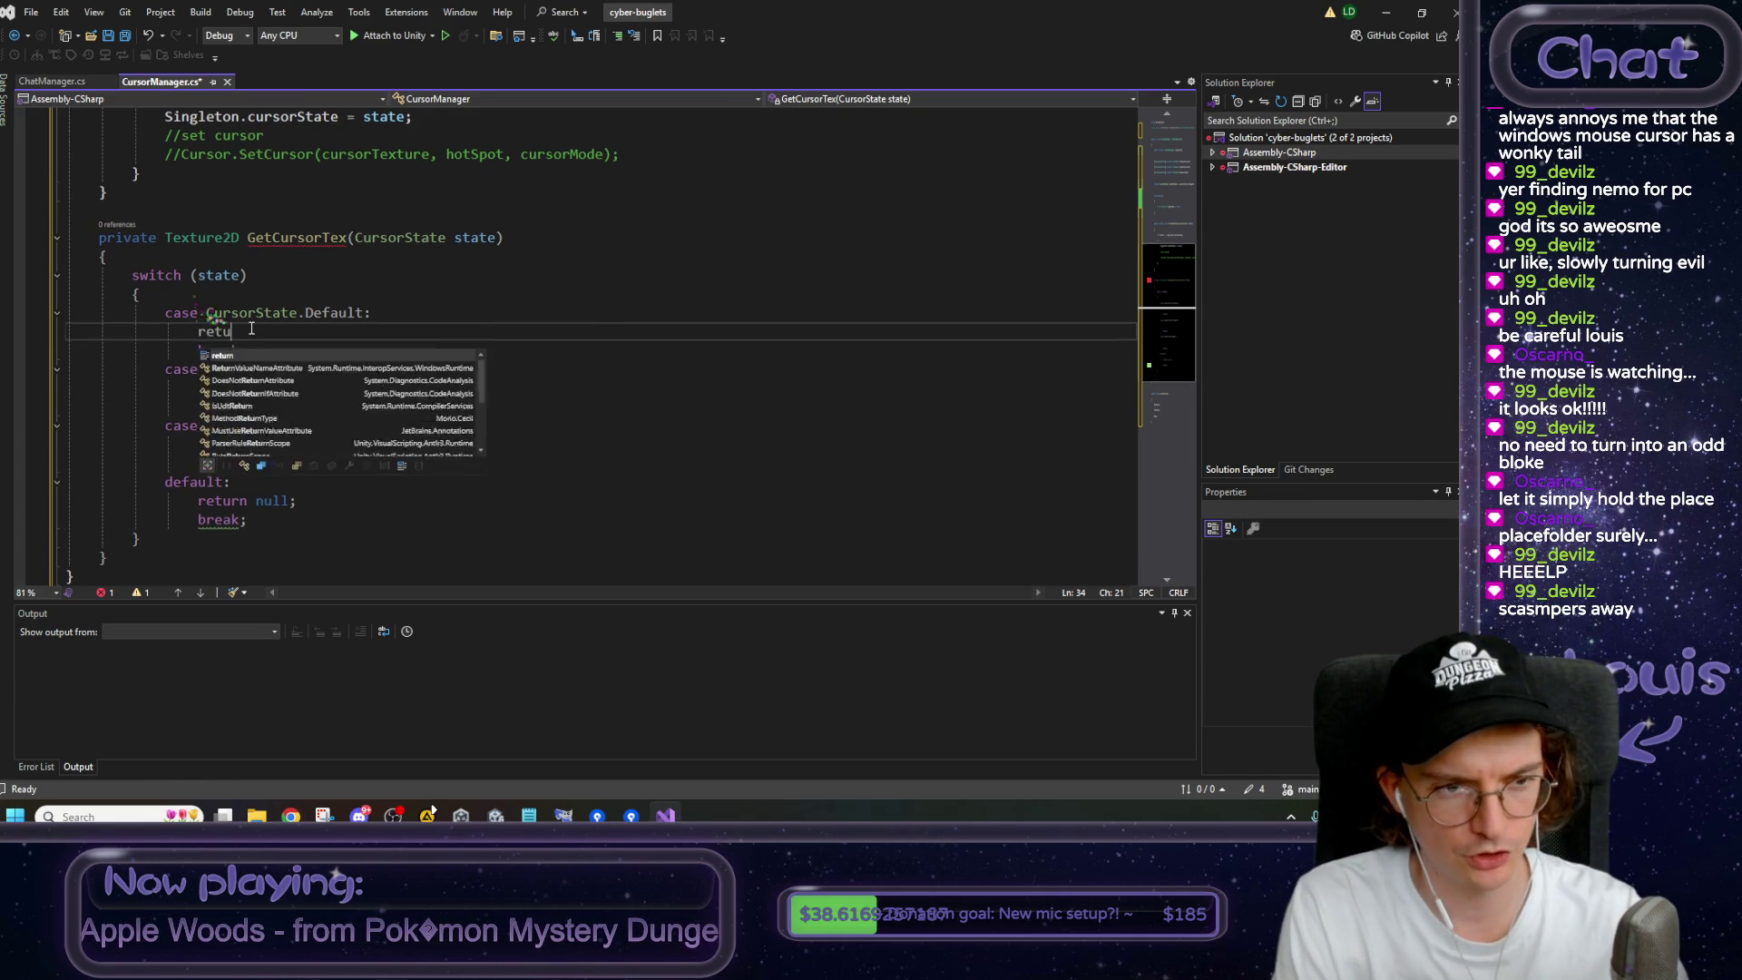
pyautogui.write('defaultCursor;')
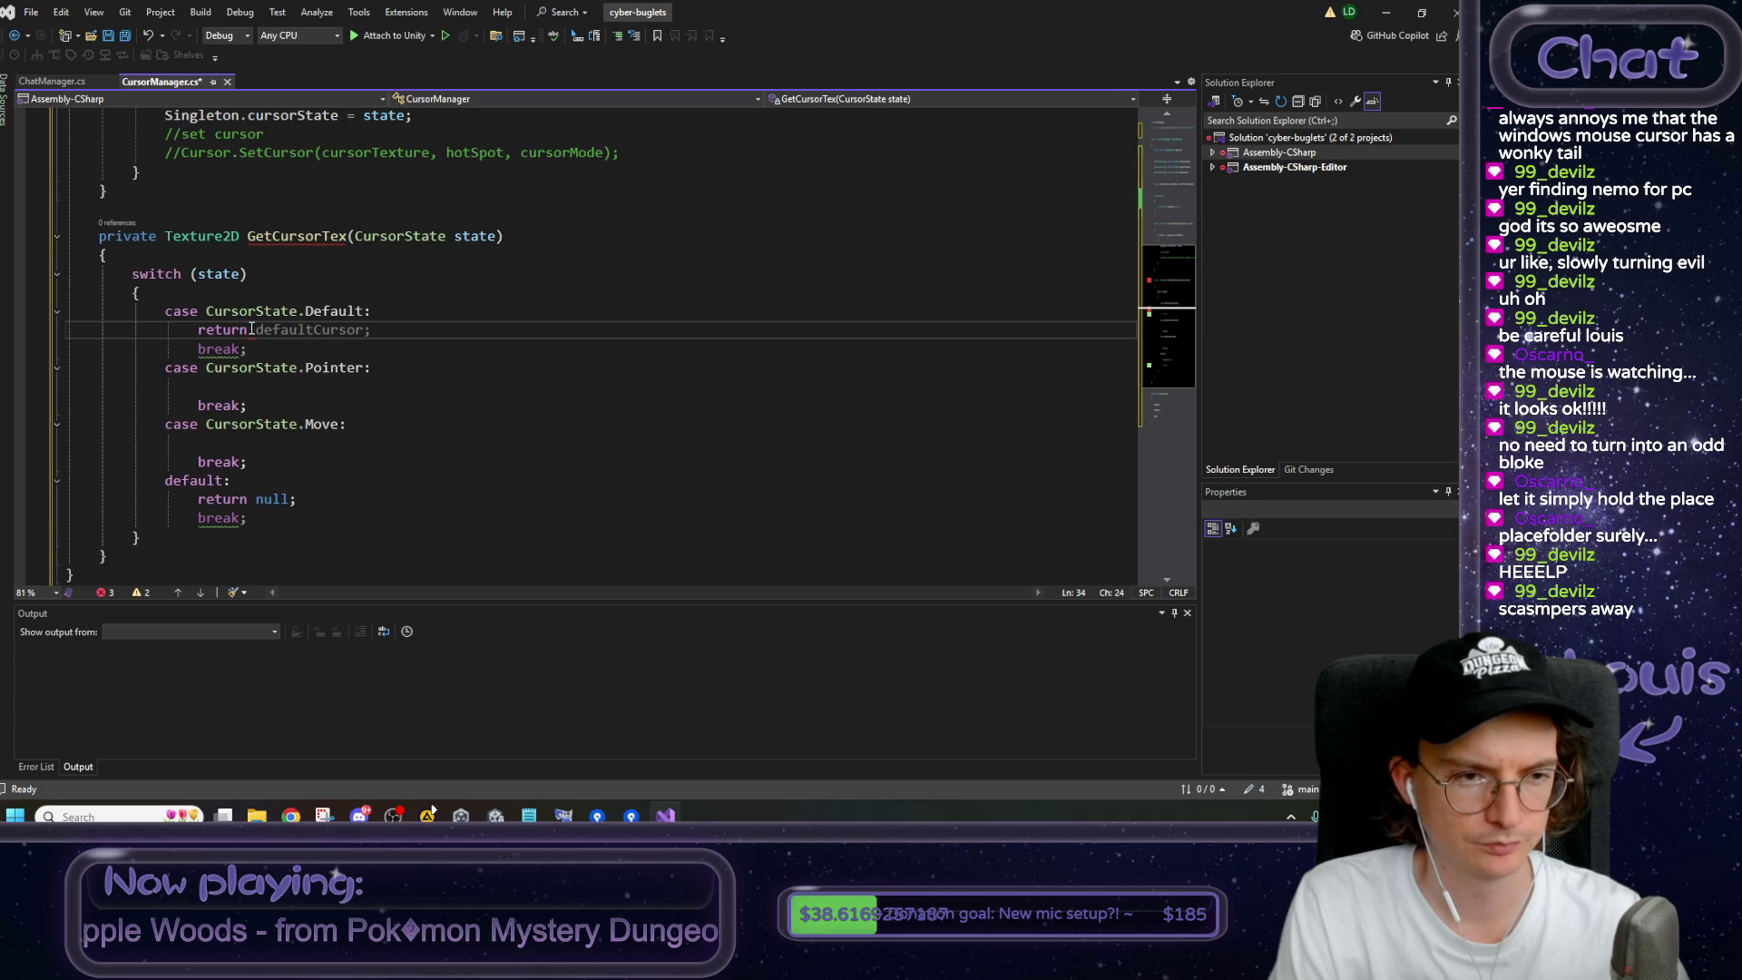
pyautogui.scroll(3, 408, 265)
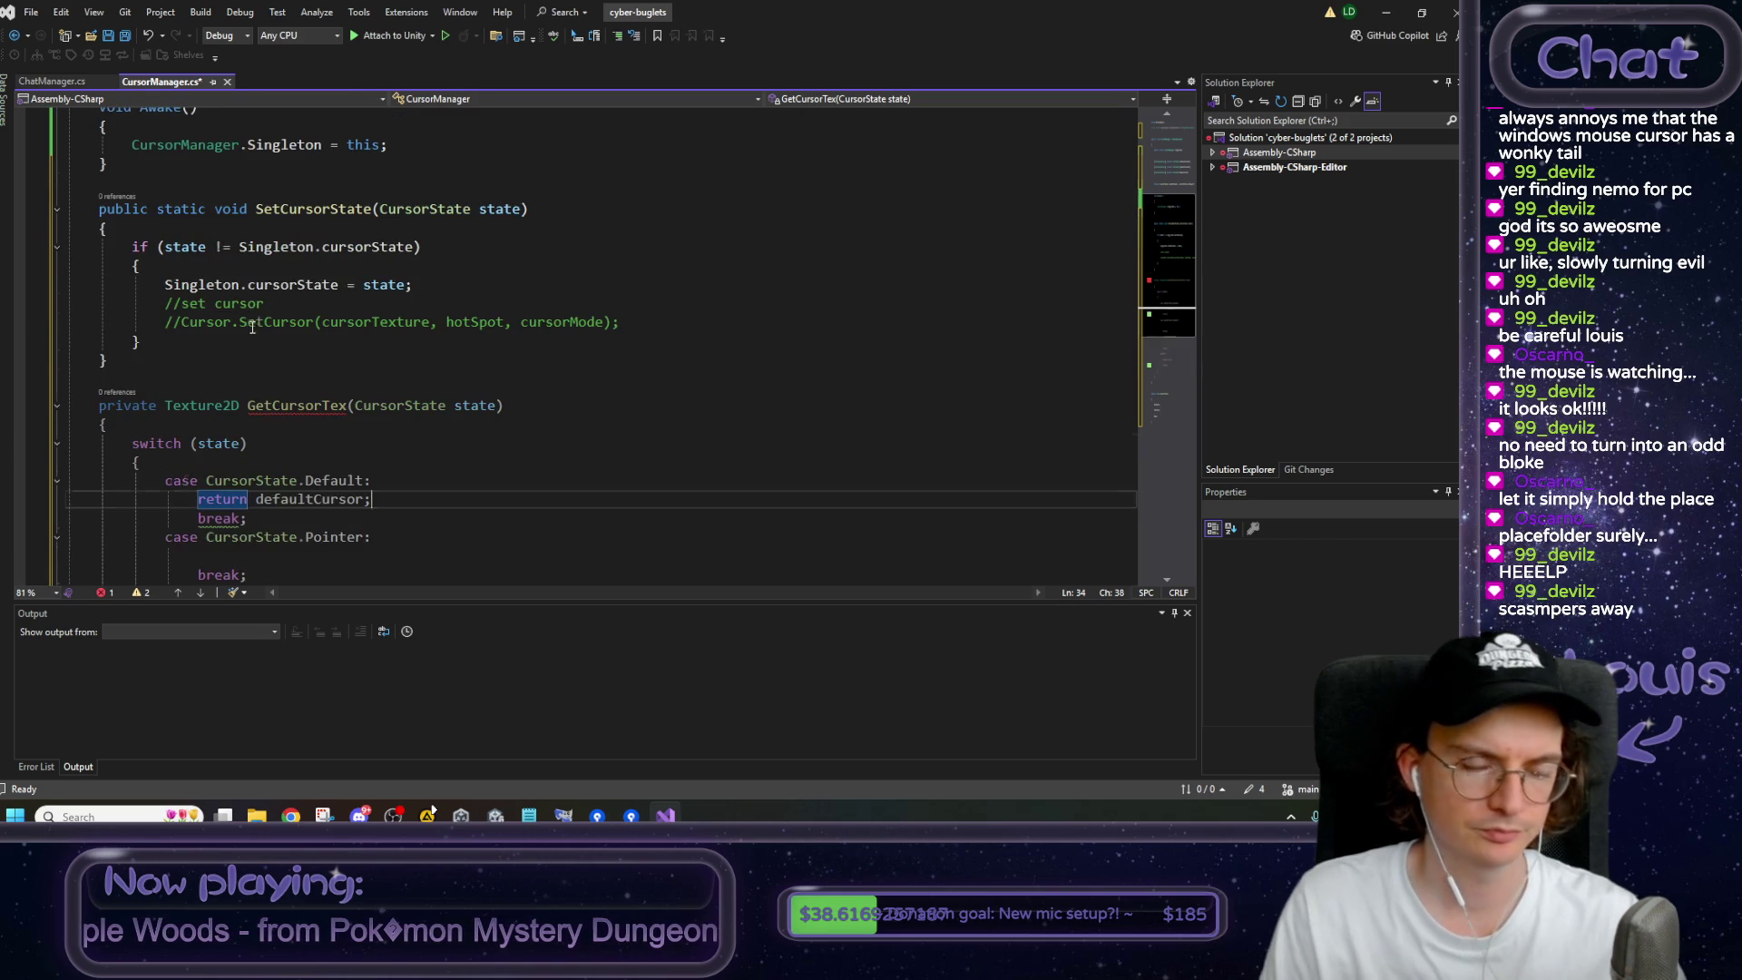
pyautogui.scroll(-3, 279, 374)
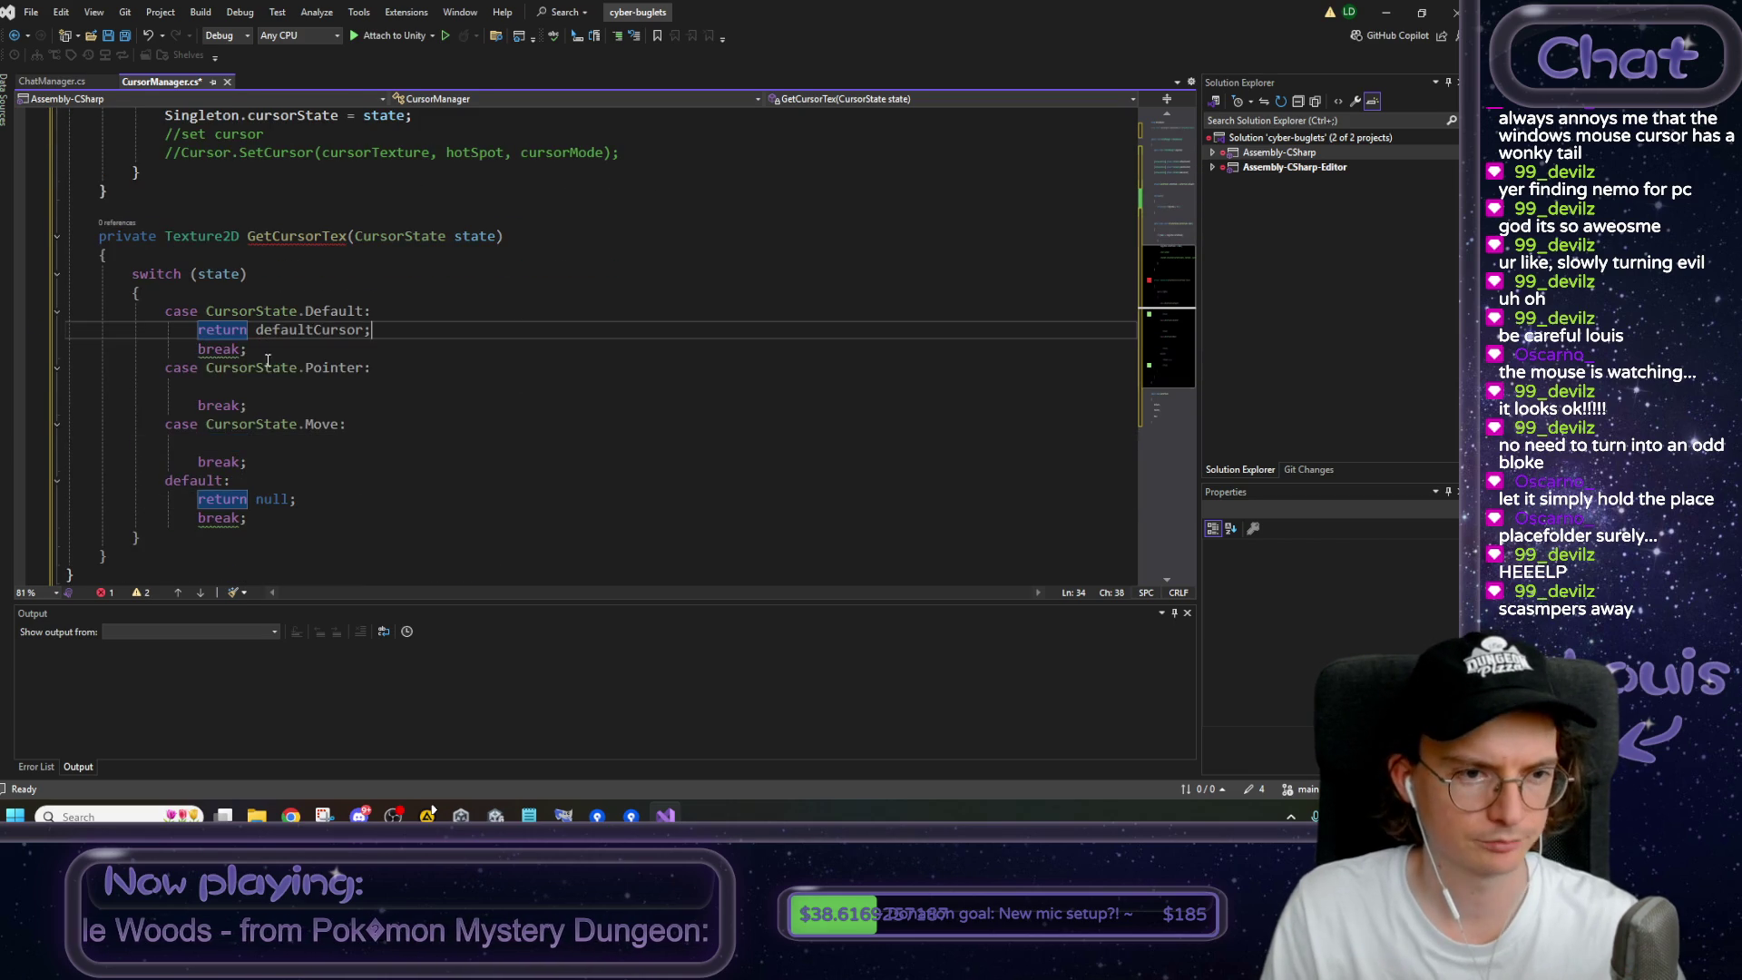
pyautogui.moveTo(198, 329); pyautogui.dragTo(371, 330)
pyautogui.hotkey('ctrl', 'c')
pyautogui.click(245, 388)
pyautogui.hotkey('ctrl', 'v')
# Change the copied returns to pointerCursor for Pointer and moveCursor for Move.
pyautogui.click(234, 445)
pyautogui.click(284, 387)
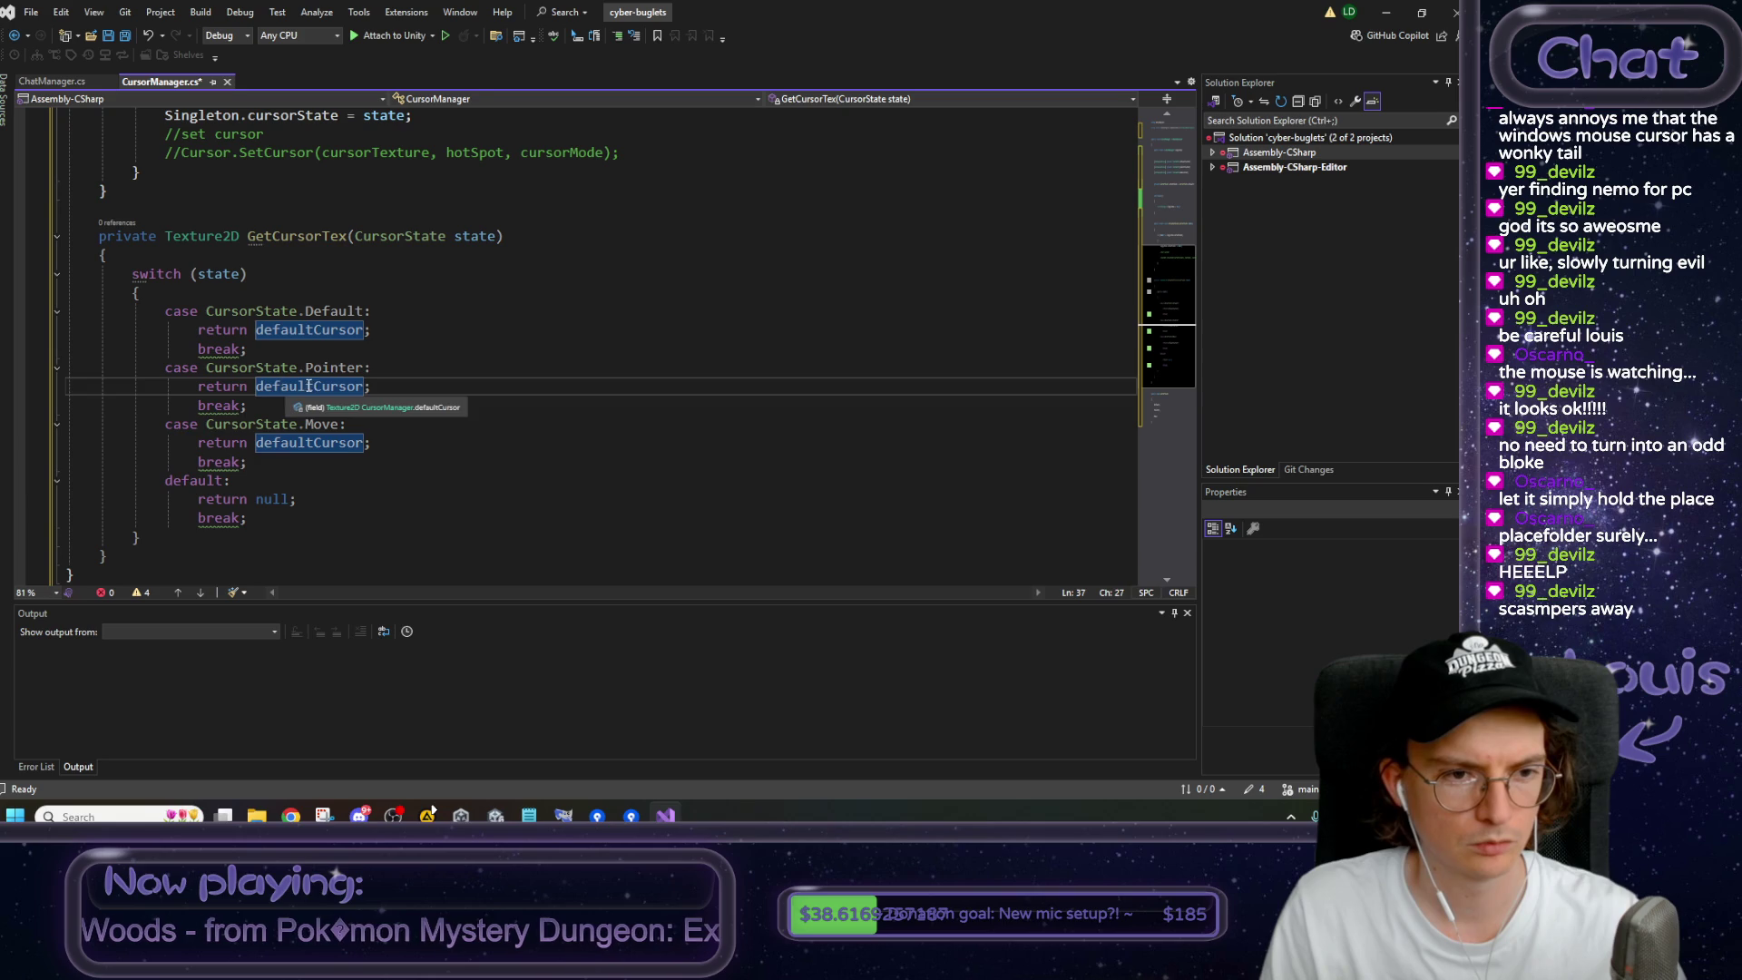
pyautogui.hotkey('ctrl', 'shift', 'Left')
pyautogui.write('p')
pyautogui.write('ointer')
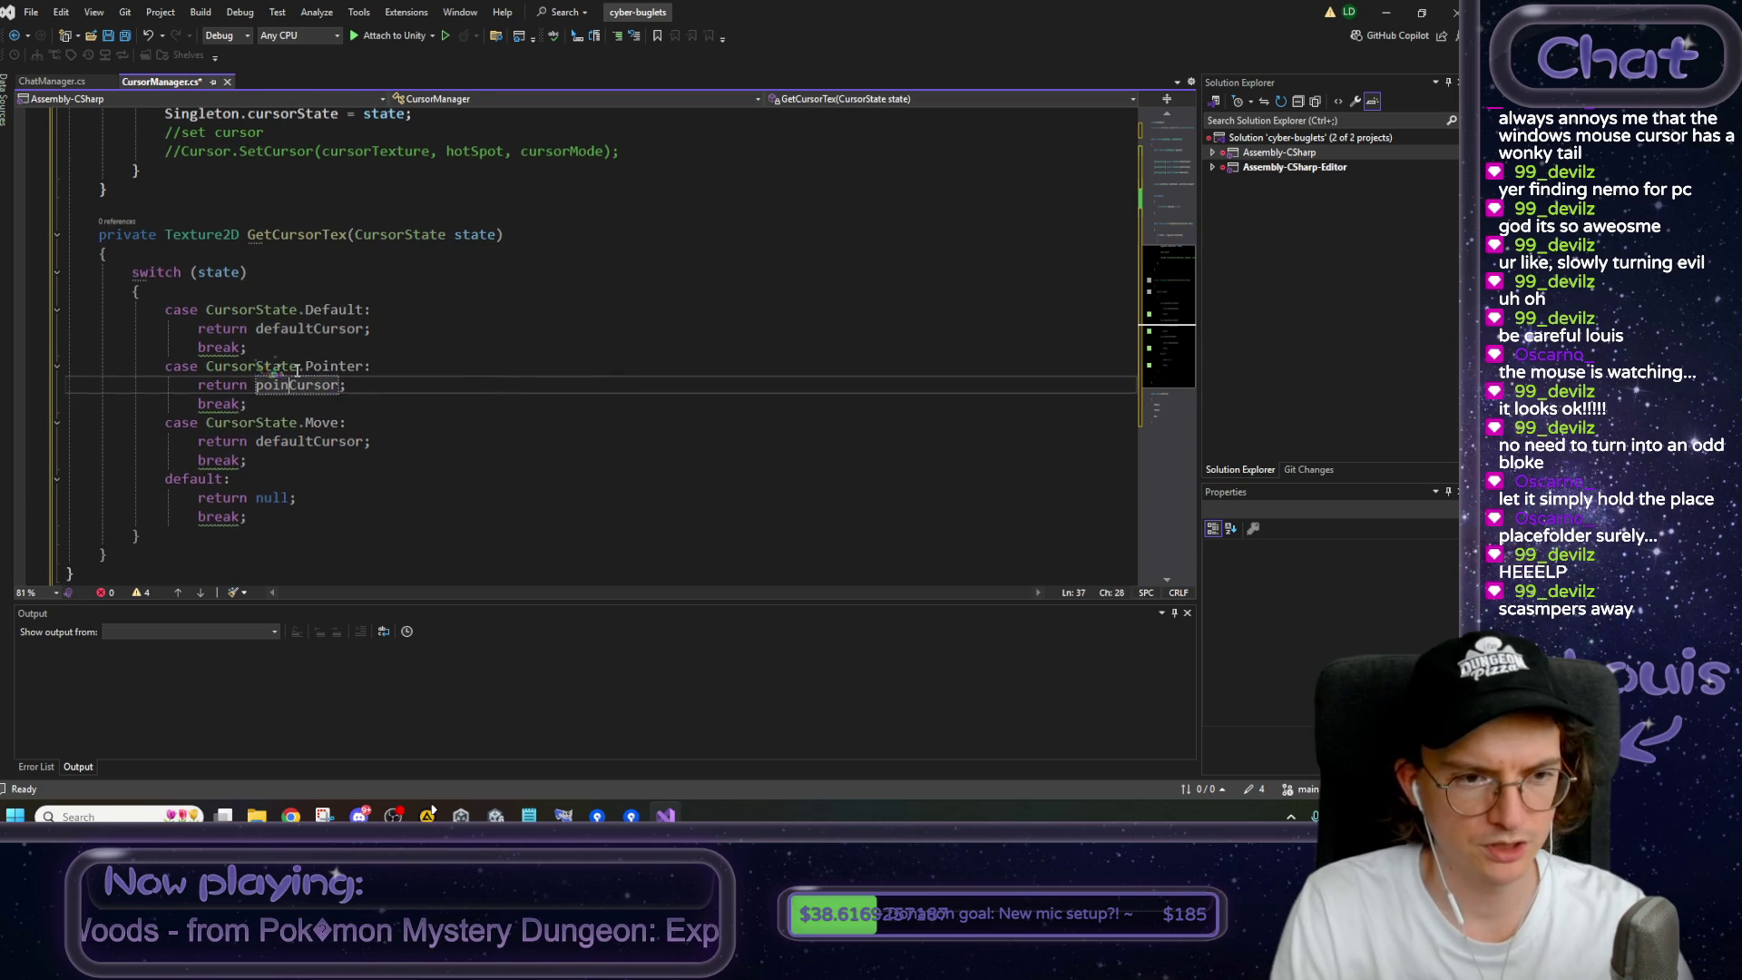
pyautogui.press('Down')
pyautogui.press('Down')
pyautogui.press('Down')
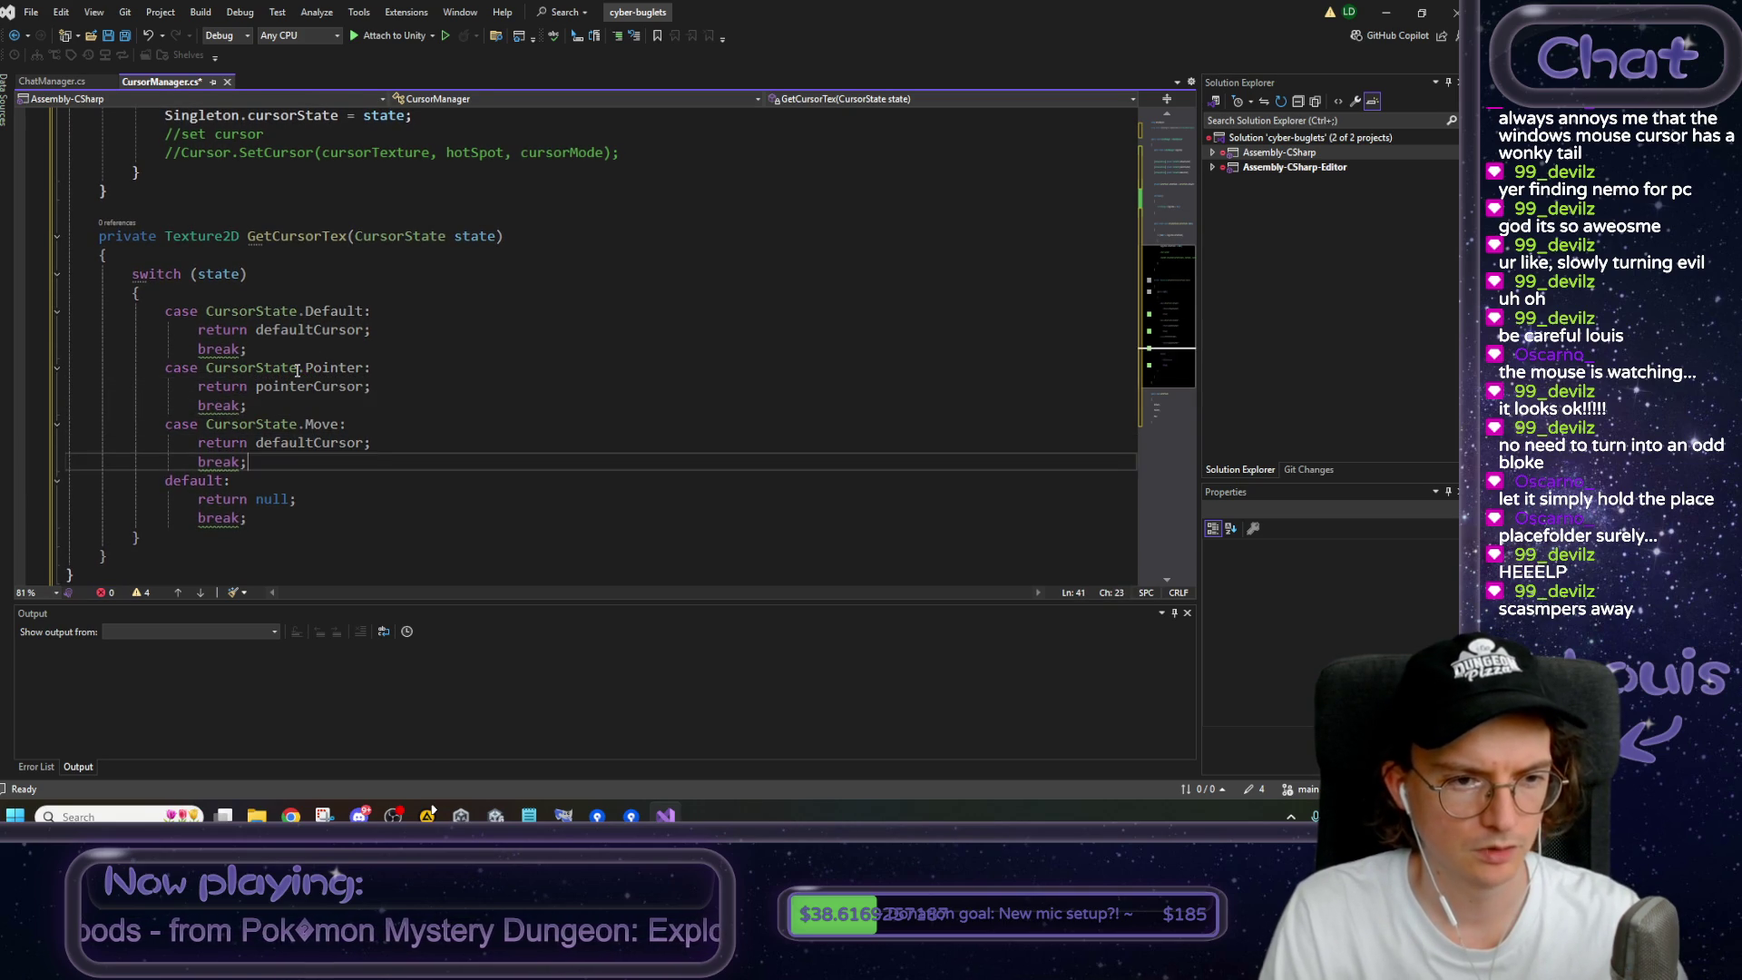
pyautogui.press('Right')
pyautogui.hotkey('shift', 'Right')
pyautogui.hotkey('shift', 'Right')
pyautogui.hotkey('shift', 'Right')
pyautogui.write('d')
pyautogui.press('BackSpace')
pyautogui.write('move')
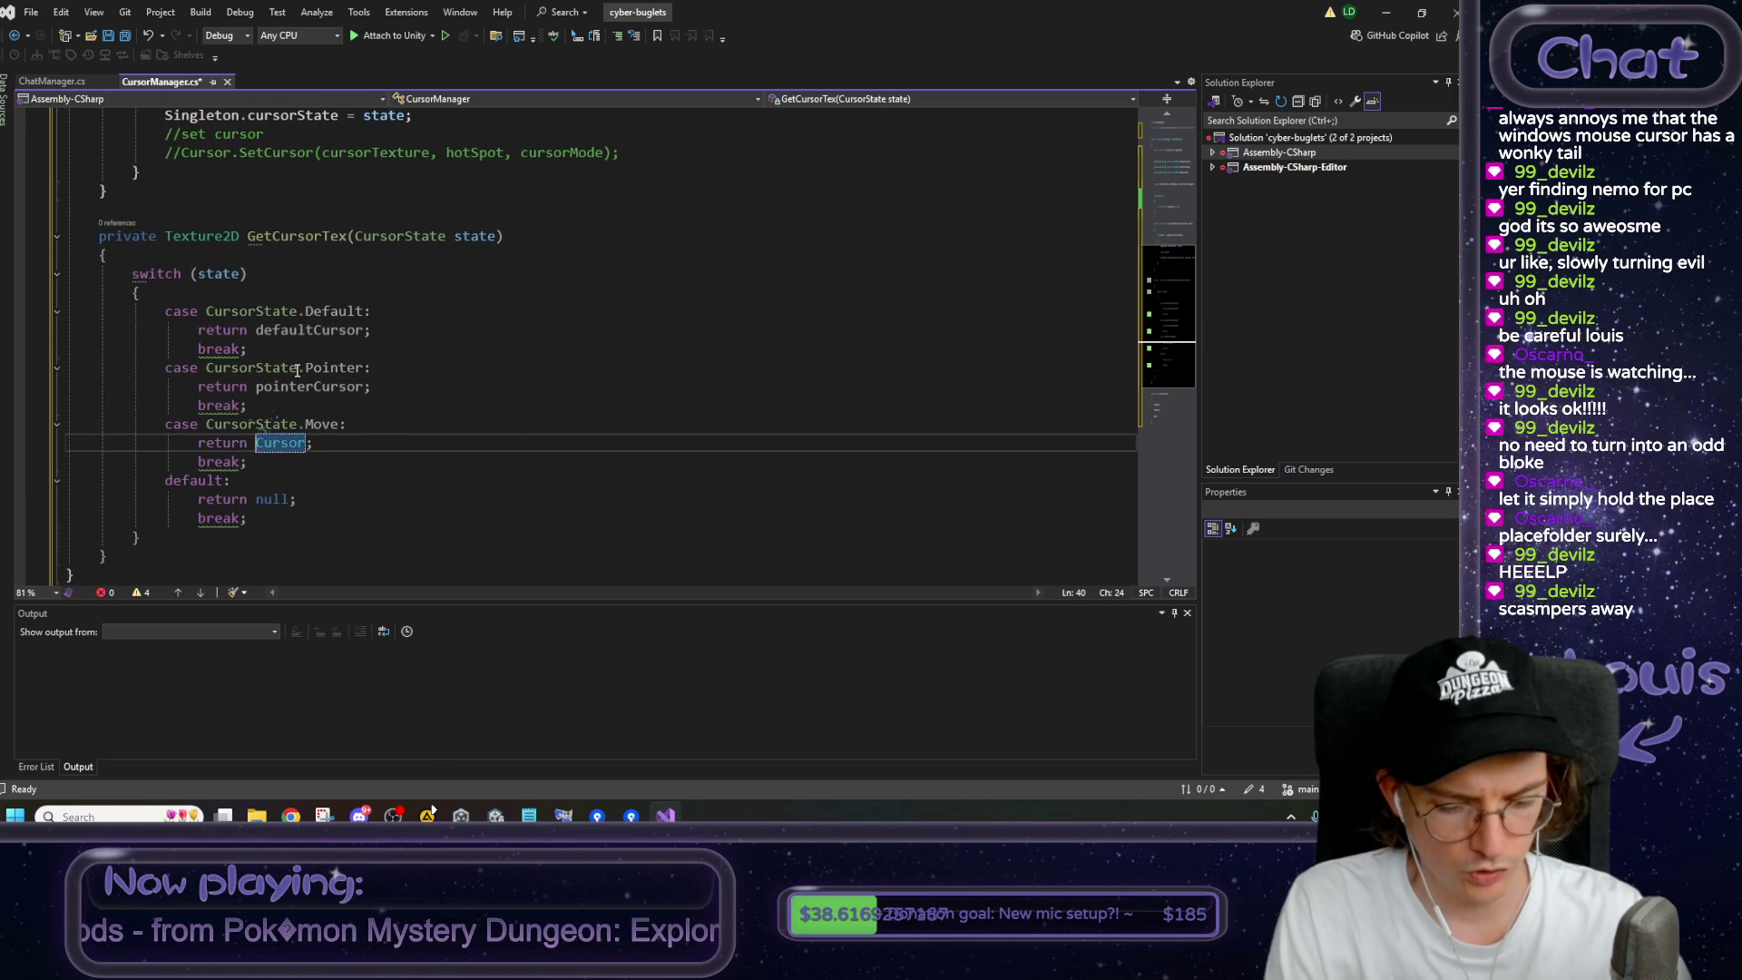
# Delete the break; lines after each return, including after return null, and save the script.
pyautogui.click(485, 408)
pyautogui.hotkey('ctrl', 's')
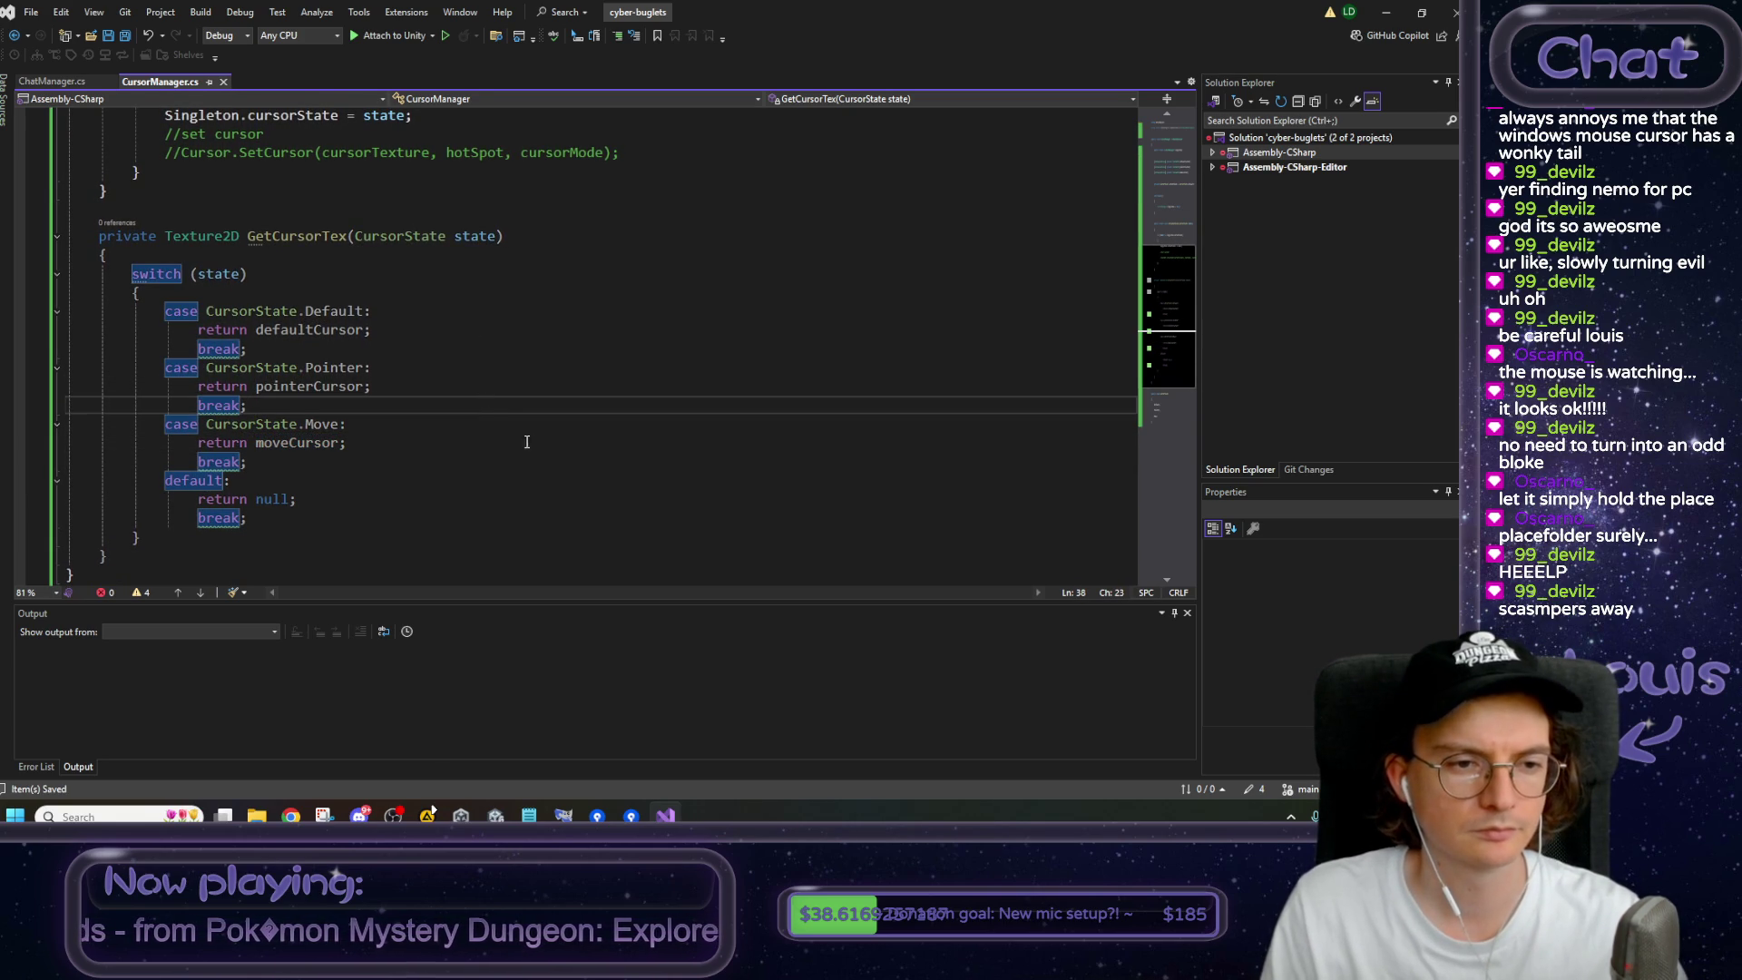
pyautogui.press('Up')
pyautogui.press('Up')
pyautogui.press('Up')
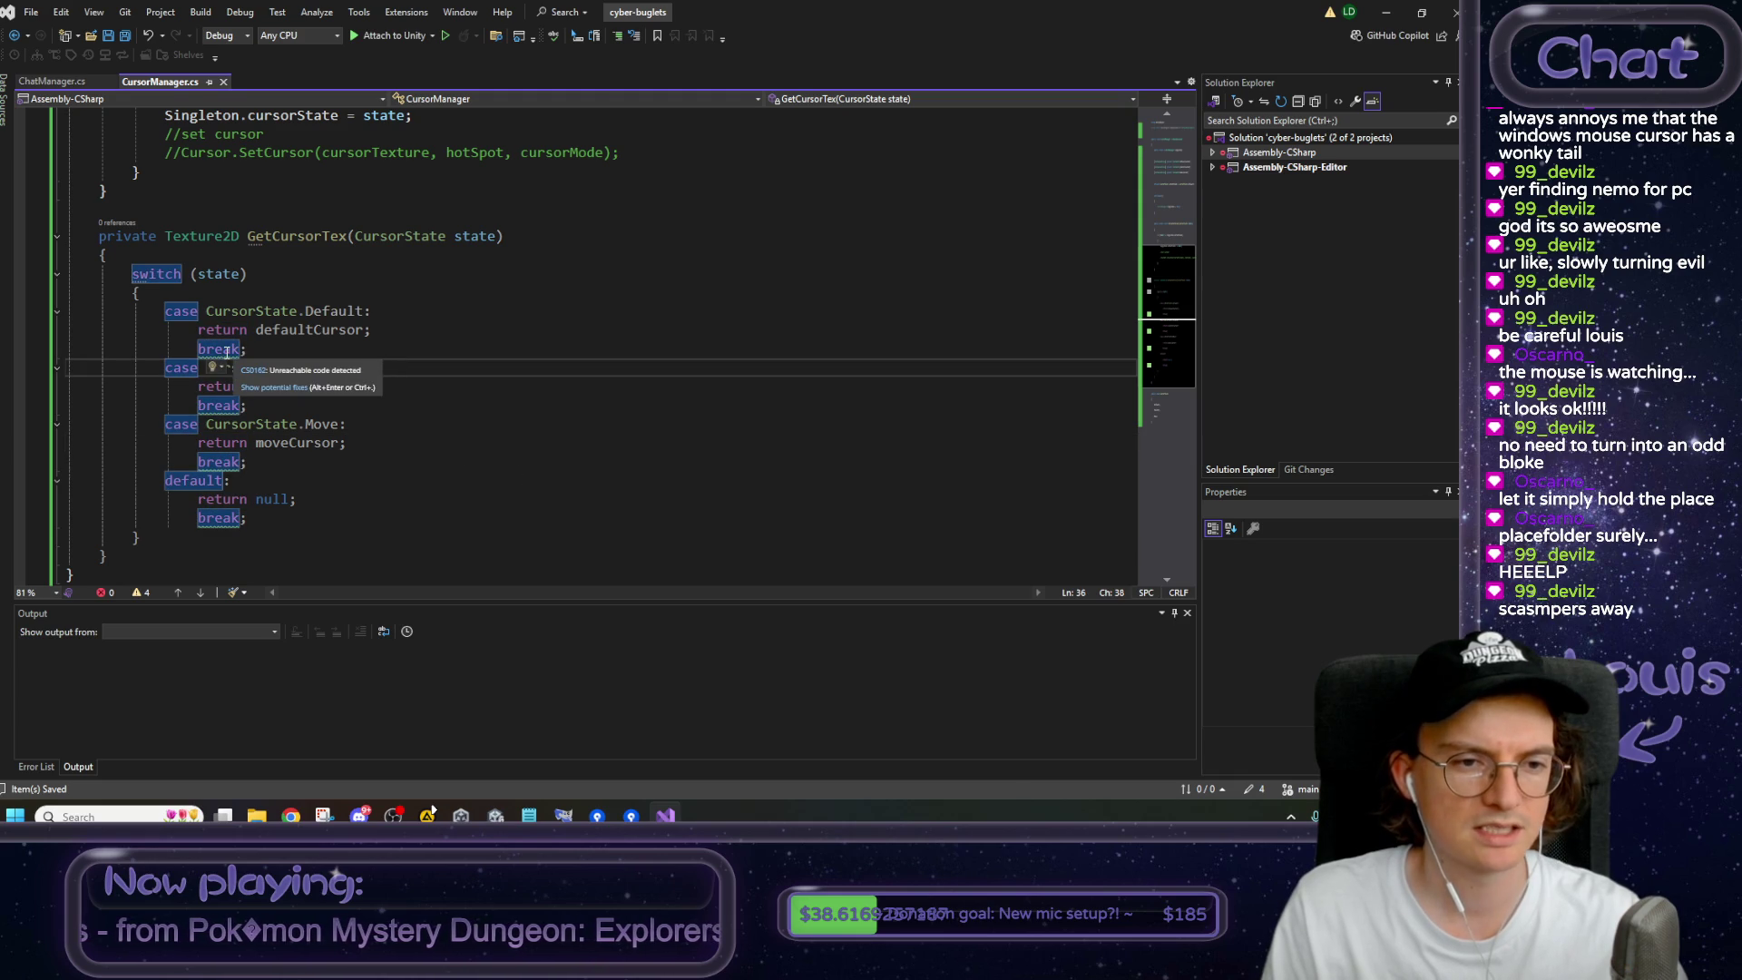
pyautogui.hotkey('shift', 'Home')
pyautogui.hotkey('shift', 'Home')
pyautogui.press('Delete')
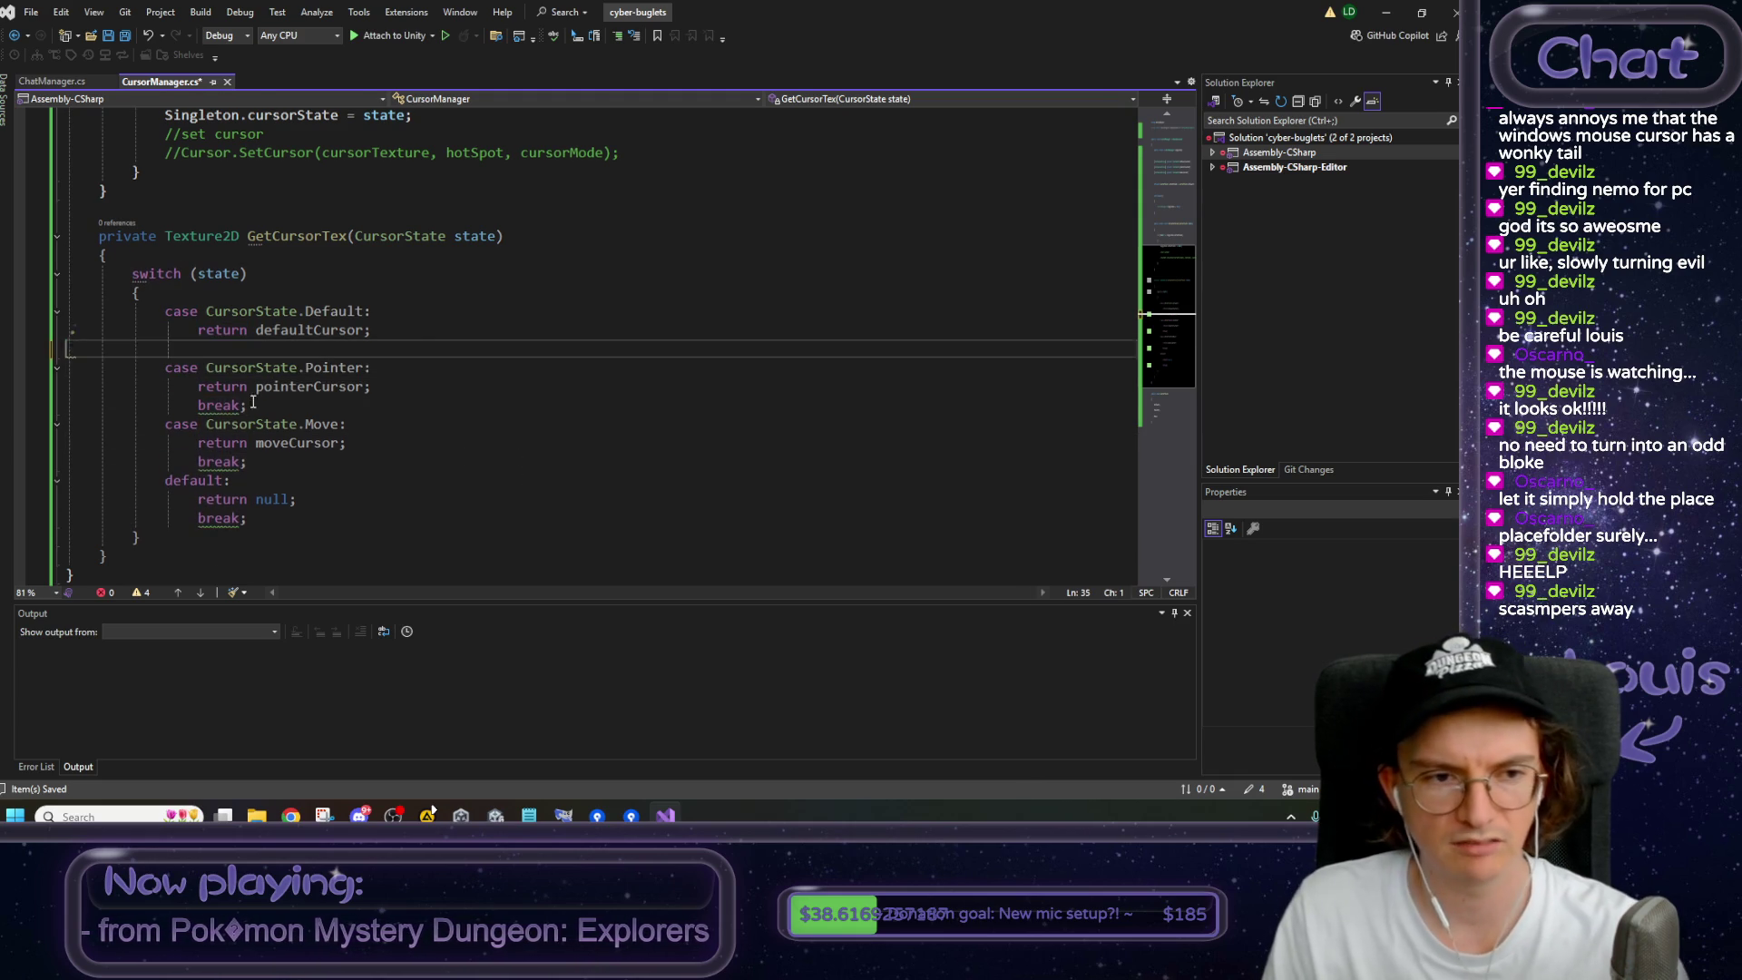
pyautogui.click(254, 405)
pyautogui.scroll(-1, 257, 382)
pyautogui.moveTo(257, 385); pyautogui.dragTo(18, 385)
pyautogui.press('Delete')
pyautogui.moveTo(247, 442); pyautogui.dragTo(2, 442)
pyautogui.press('Delete')
pyautogui.moveTo(247, 499); pyautogui.dragTo(3, 492)
pyautogui.press('Delete')
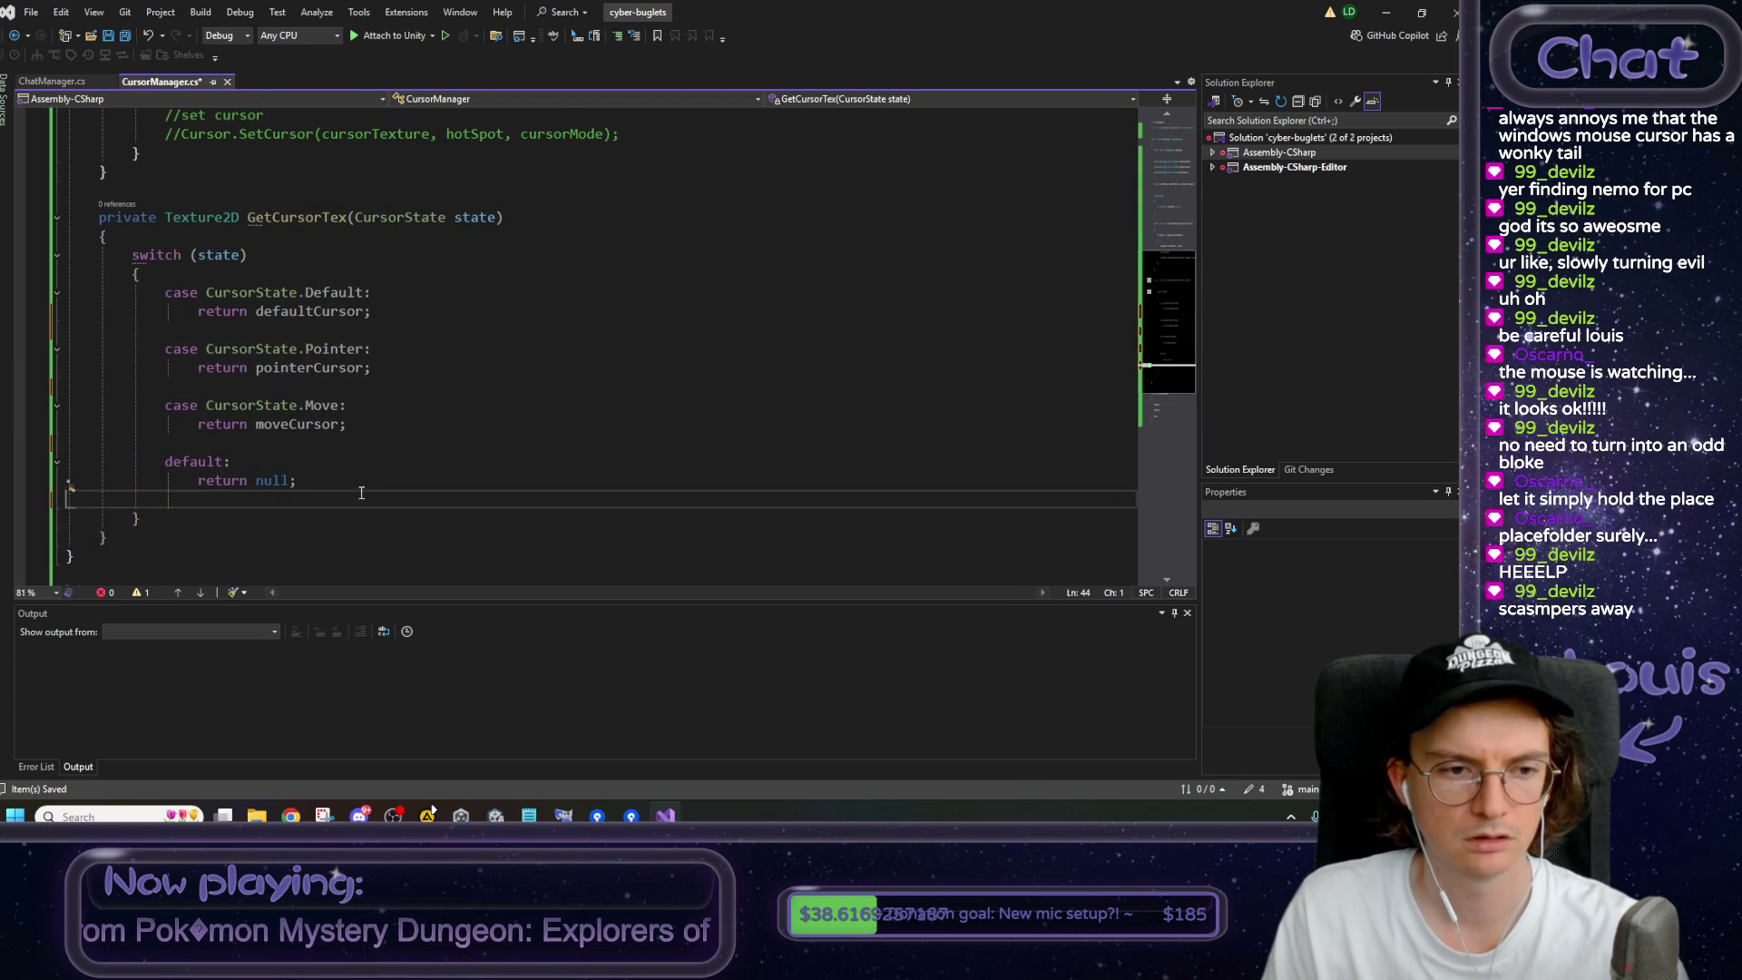
pyautogui.scroll(1, 428, 463)
pyautogui.hotkey('ctrl', 's')
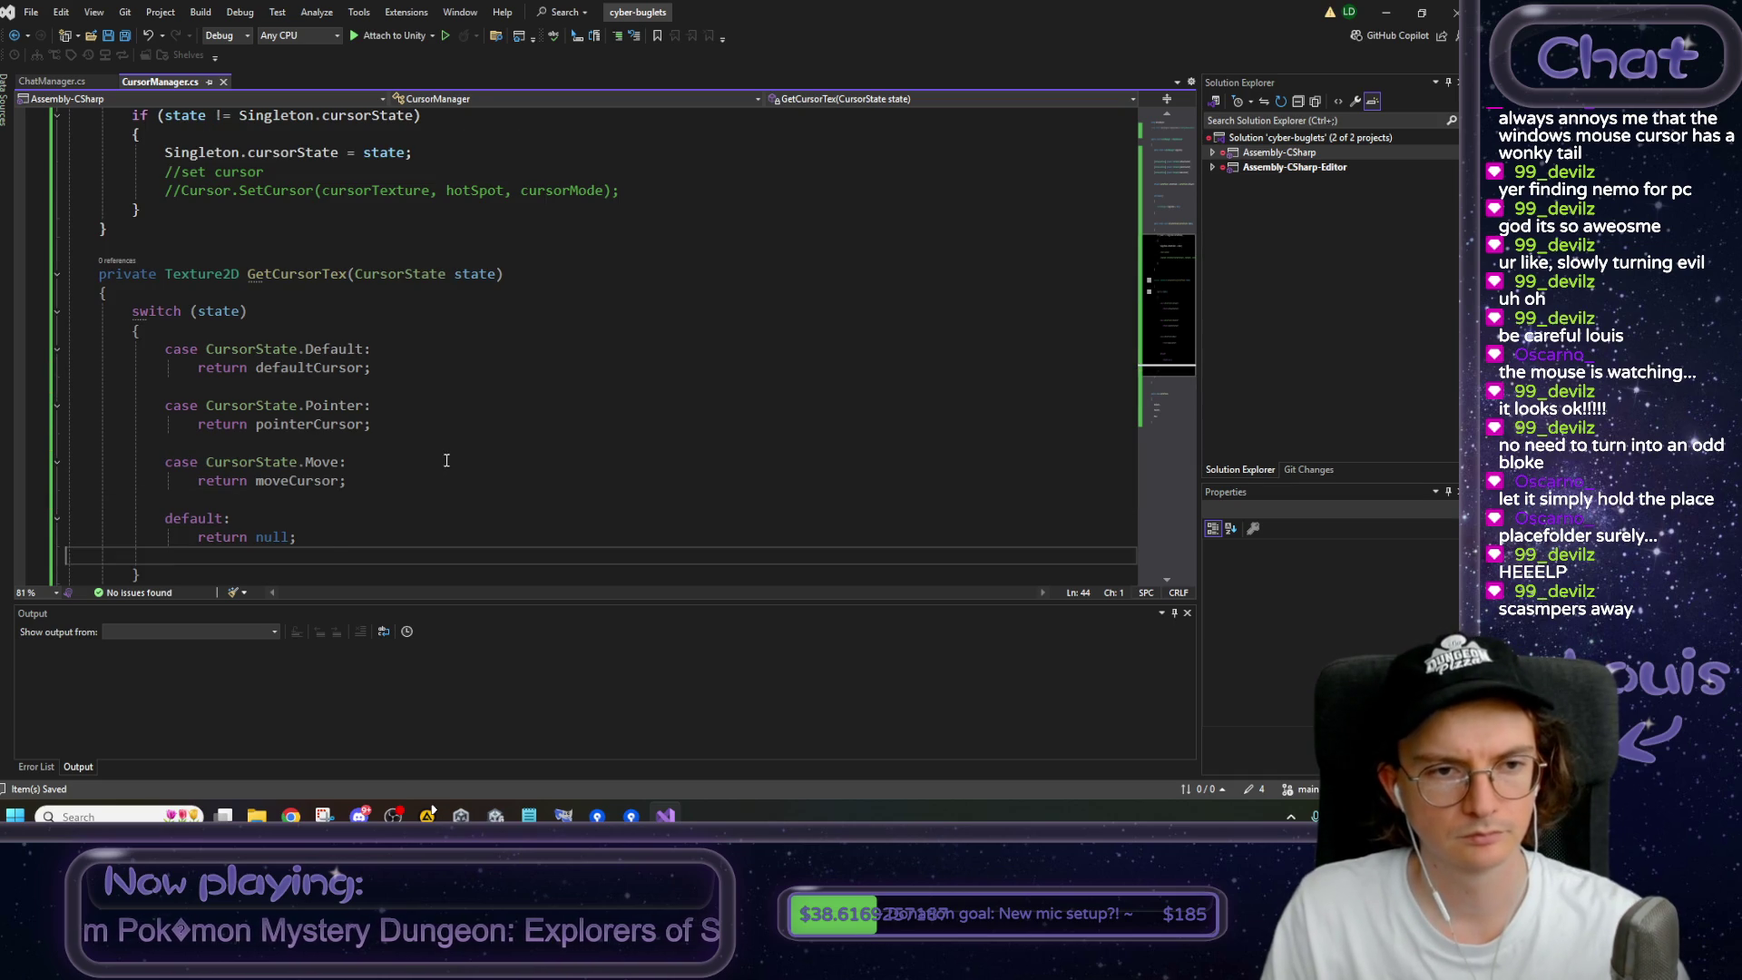
pyautogui.scroll(2, 442, 454)
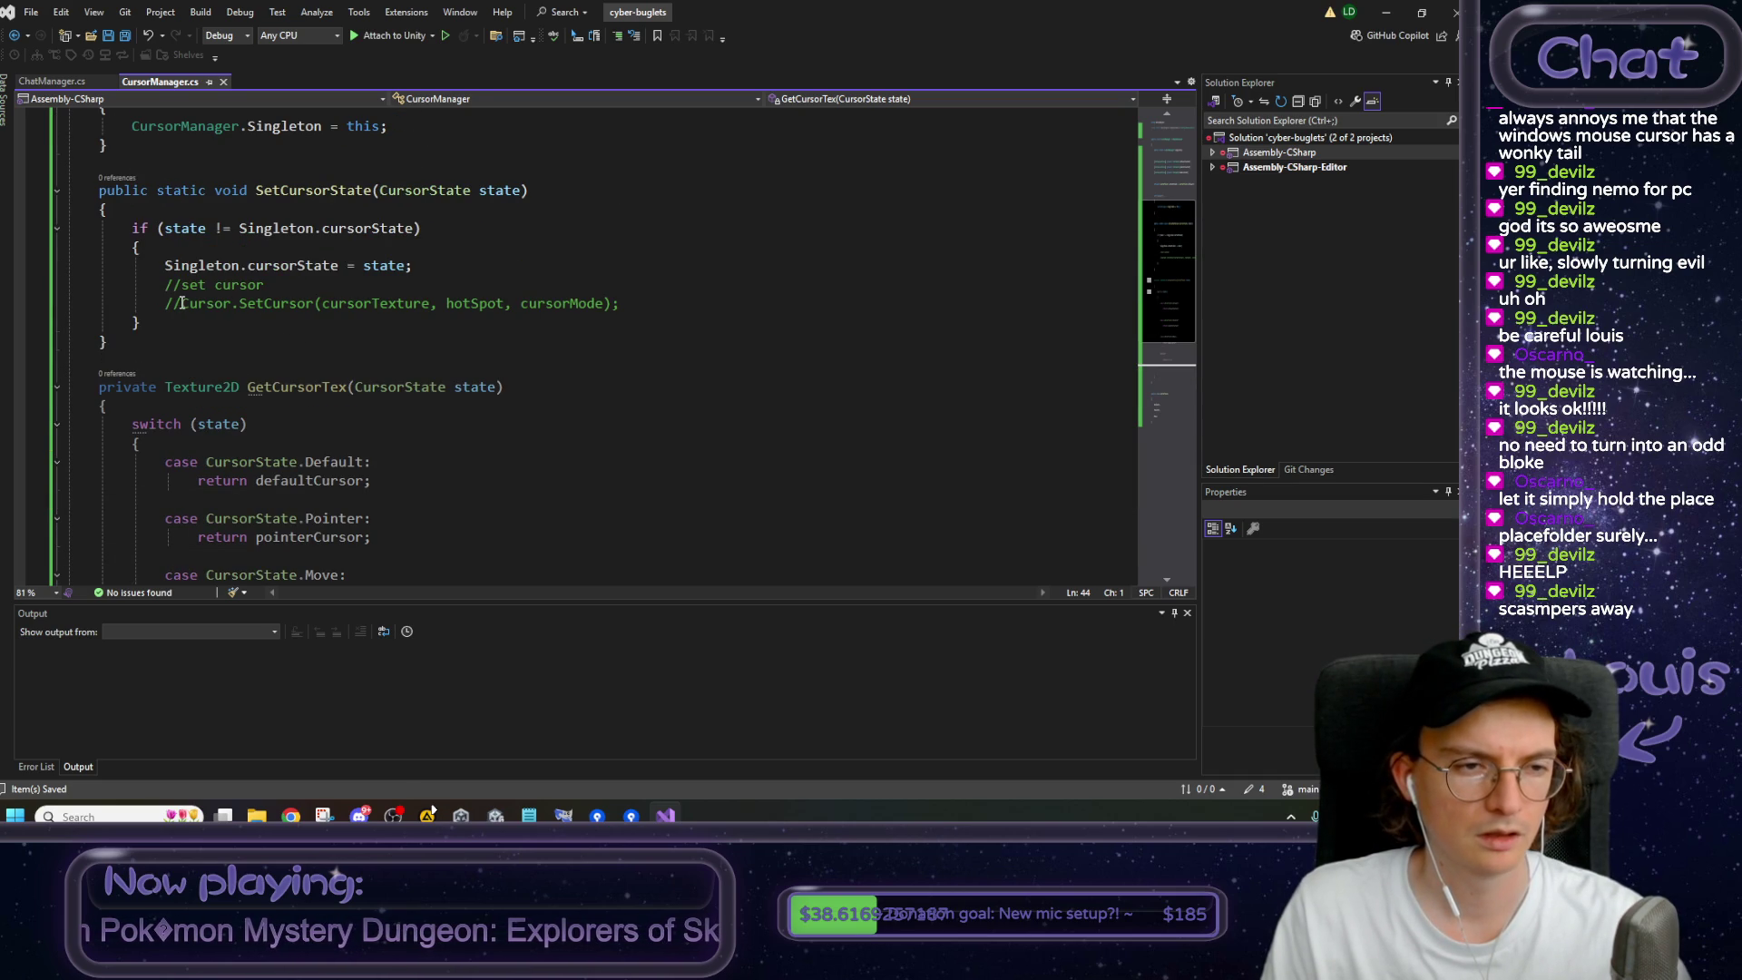
# Uncomment the Cursor.SetCursor call and pass GetCursorTex(state) as its texture argument.
pyautogui.click(182, 303)
pyautogui.press('BackSpace')
pyautogui.press('BackSpace')
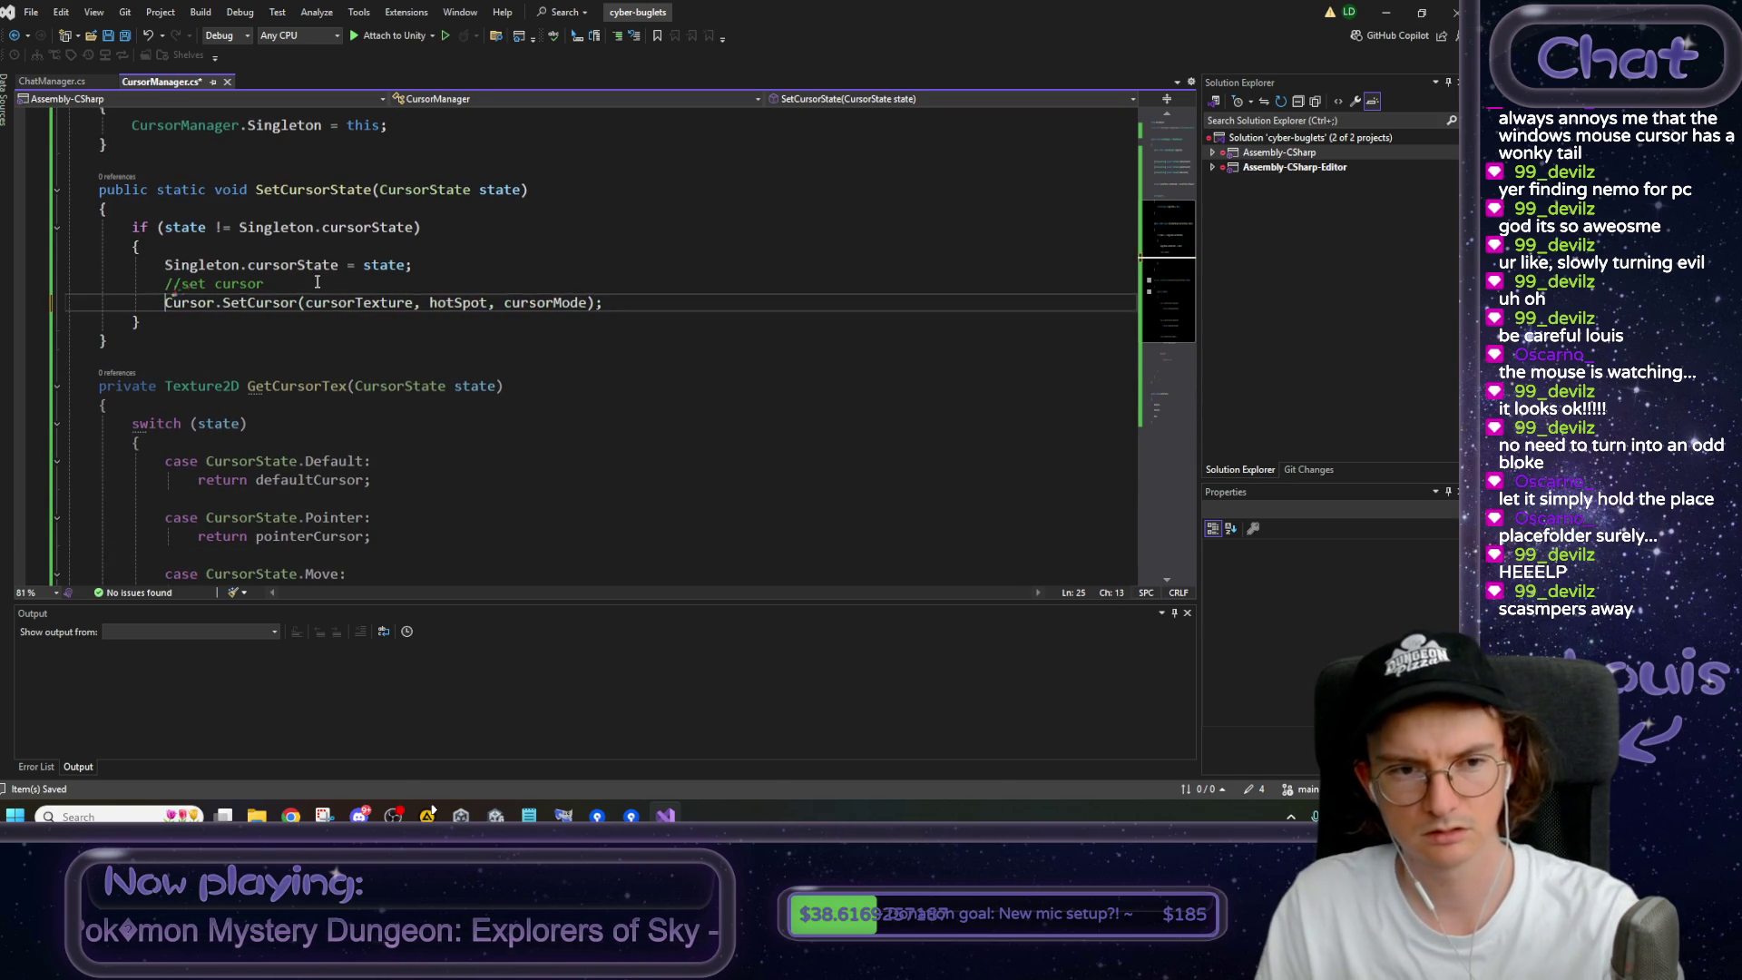
pyautogui.doubleClick(349, 388)
pyautogui.hotkey('ctrl', 'c')
pyautogui.click(355, 303)
pyautogui.hotkey('ctrl', 'v')
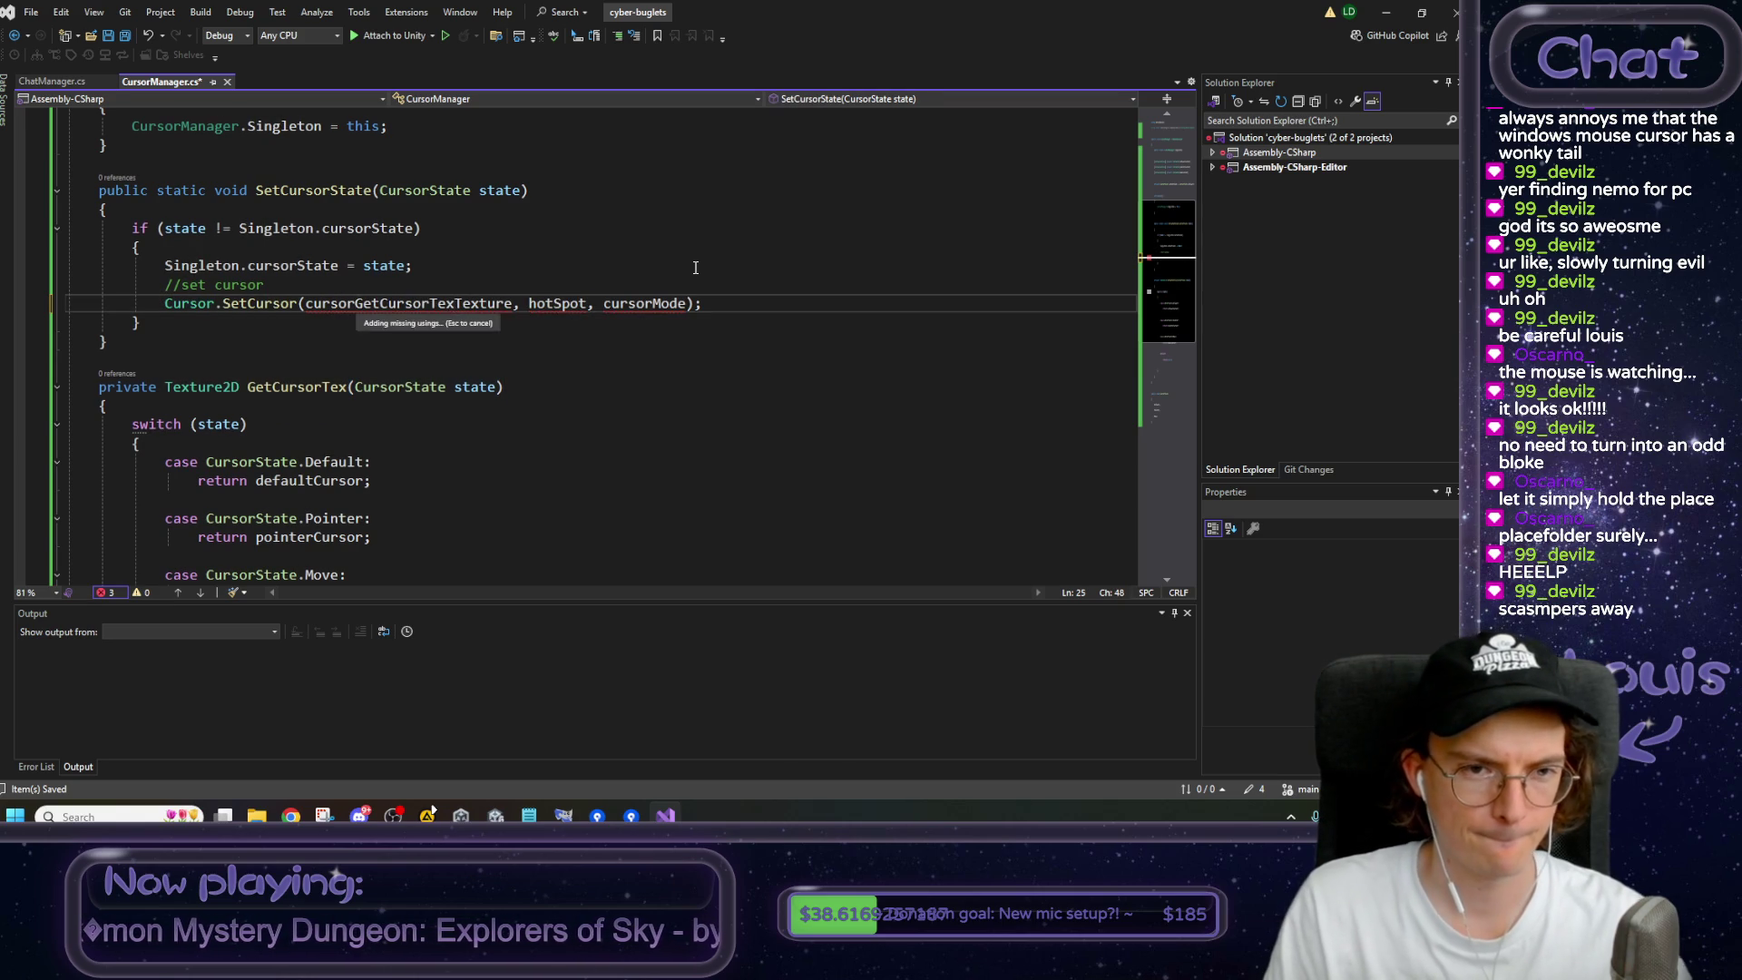
pyautogui.doubleClick(479, 303)
pyautogui.hotkey('ctrl', 'v')
pyautogui.write('(')
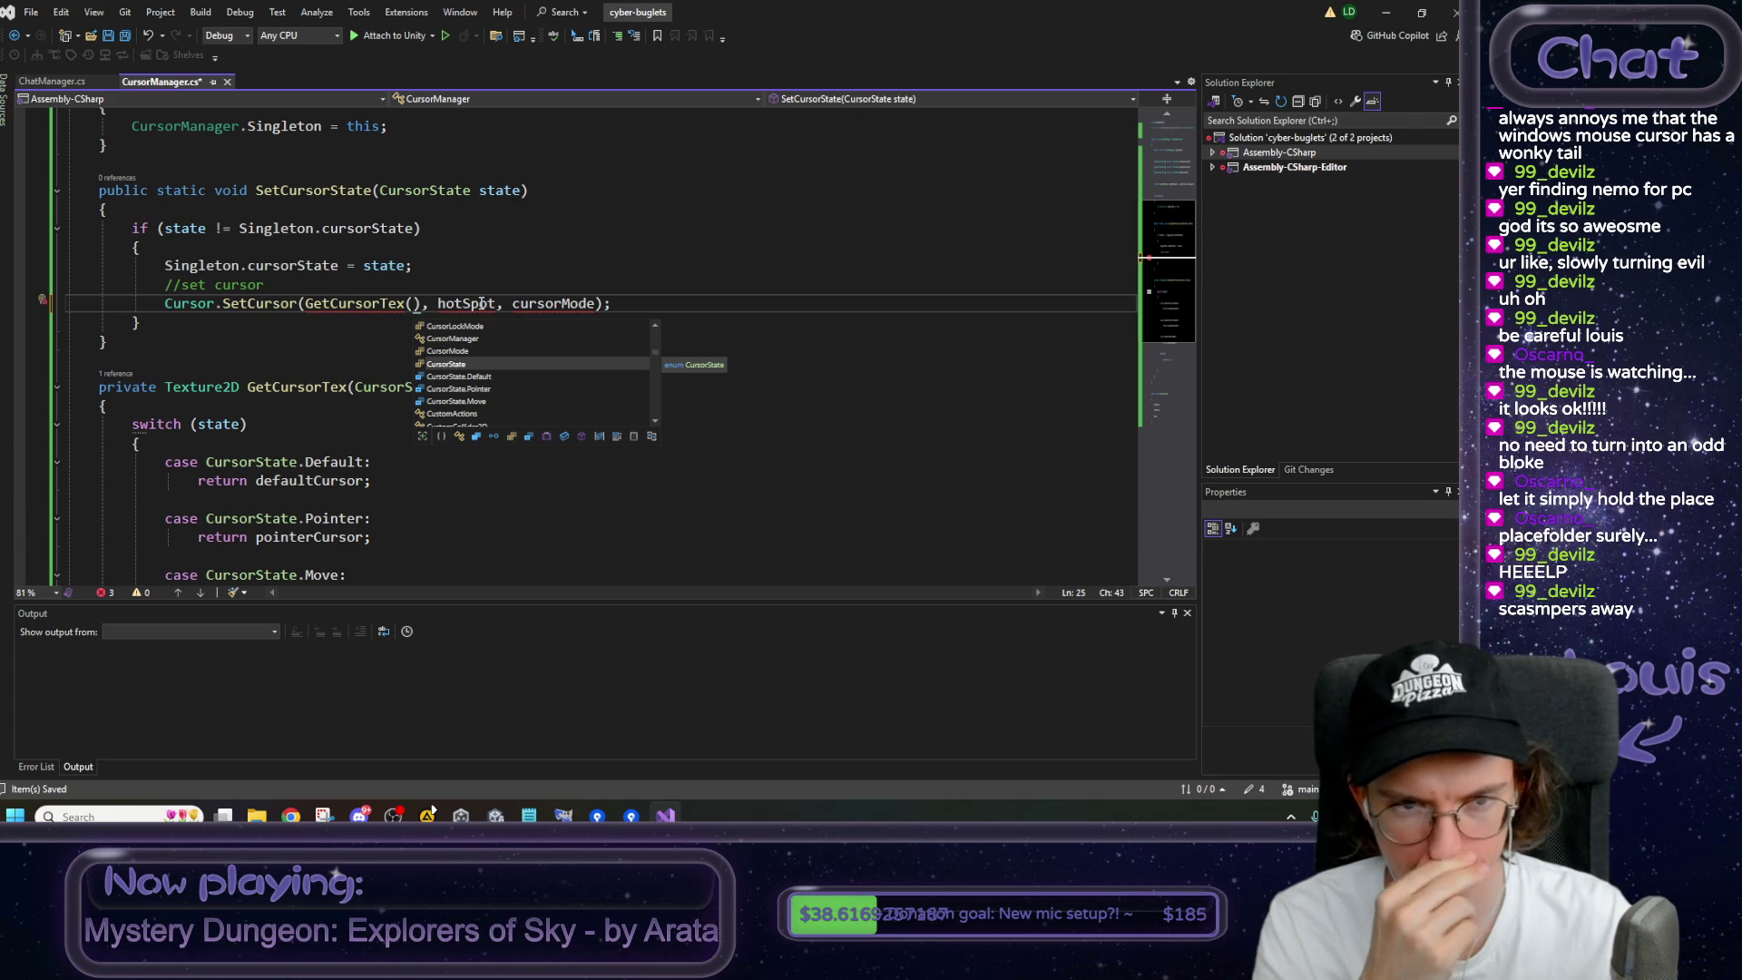
pyautogui.write('state')
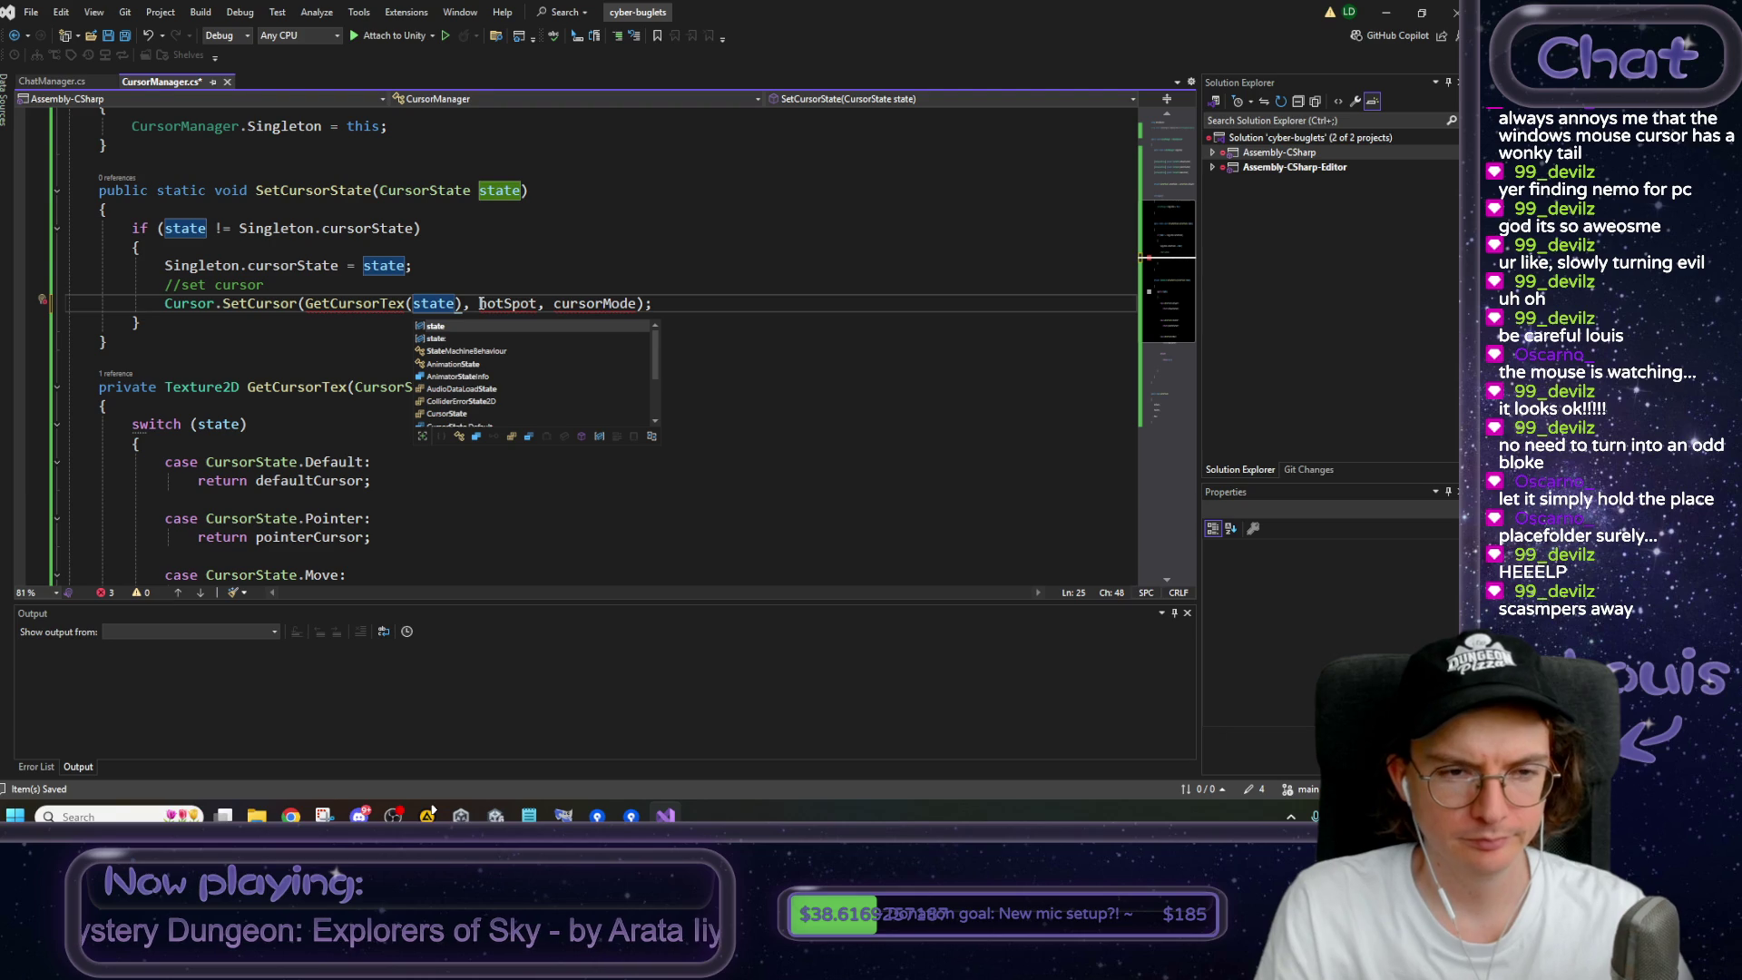
pyautogui.write(')')
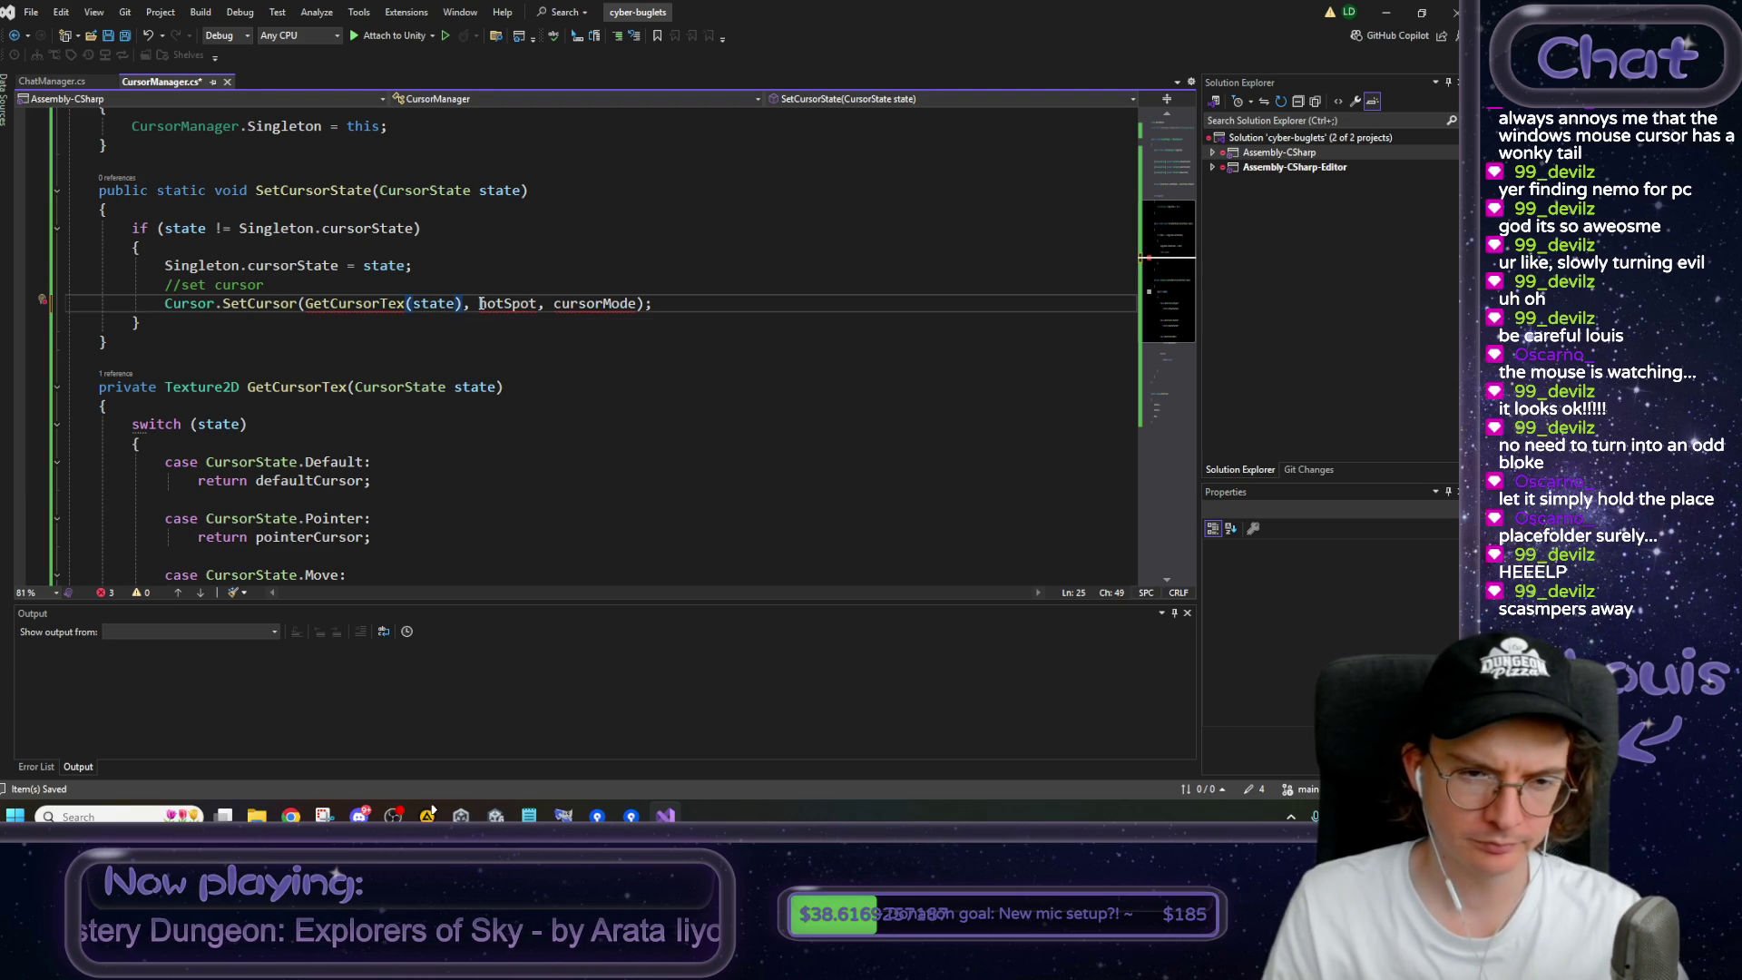
# Replace the hotspot with Vector2.zero and append a //TODO: hotspot per cursor comment.
pyautogui.doubleClick(507, 303)
pyautogui.write('Ve')
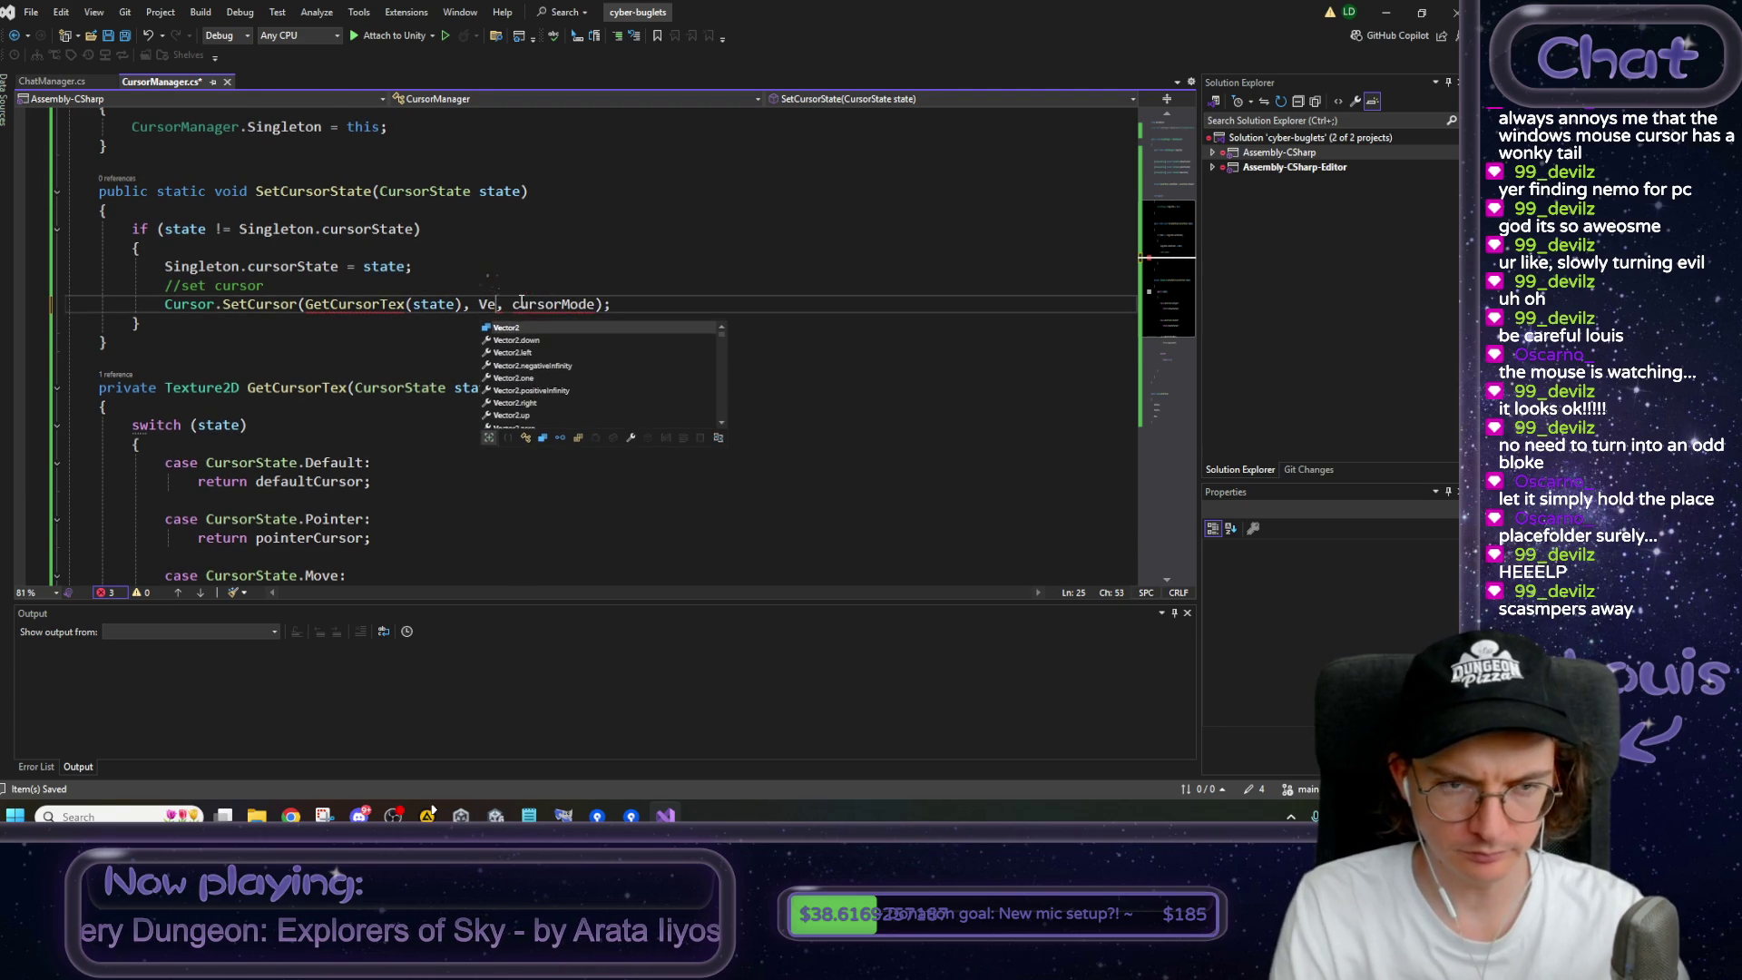
pyautogui.press('Tab')
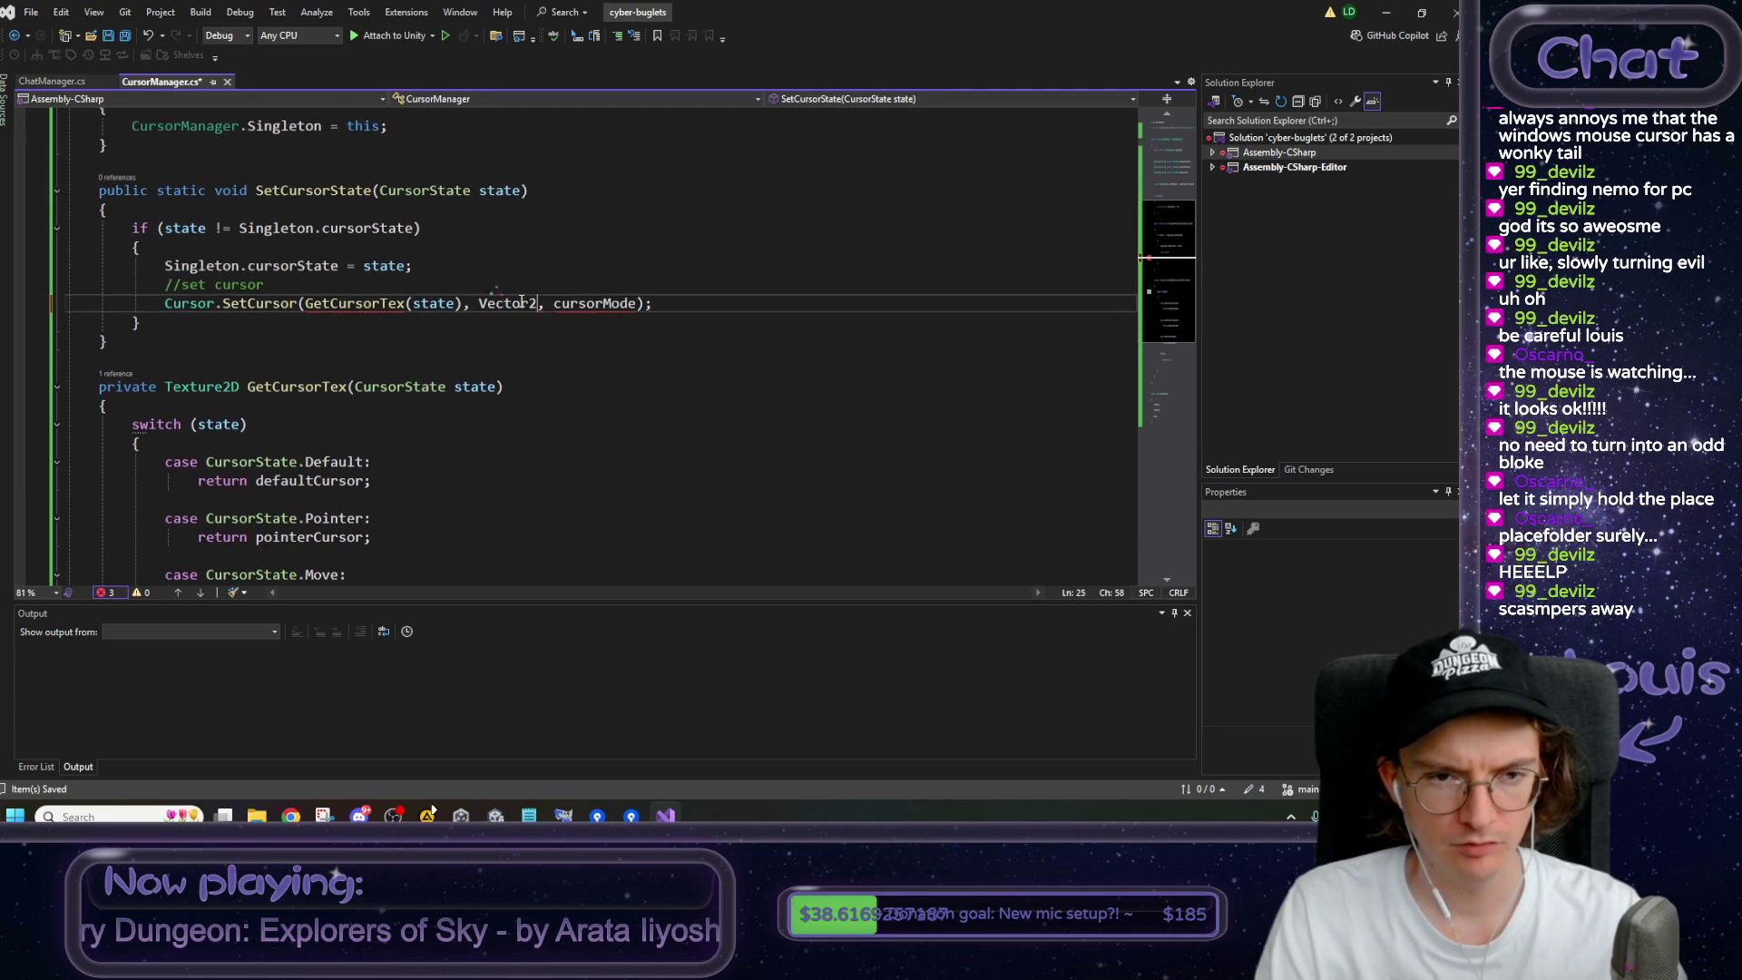
pyautogui.write('.zero')
pyautogui.press('End')
pyautogui.write('//TODO ')
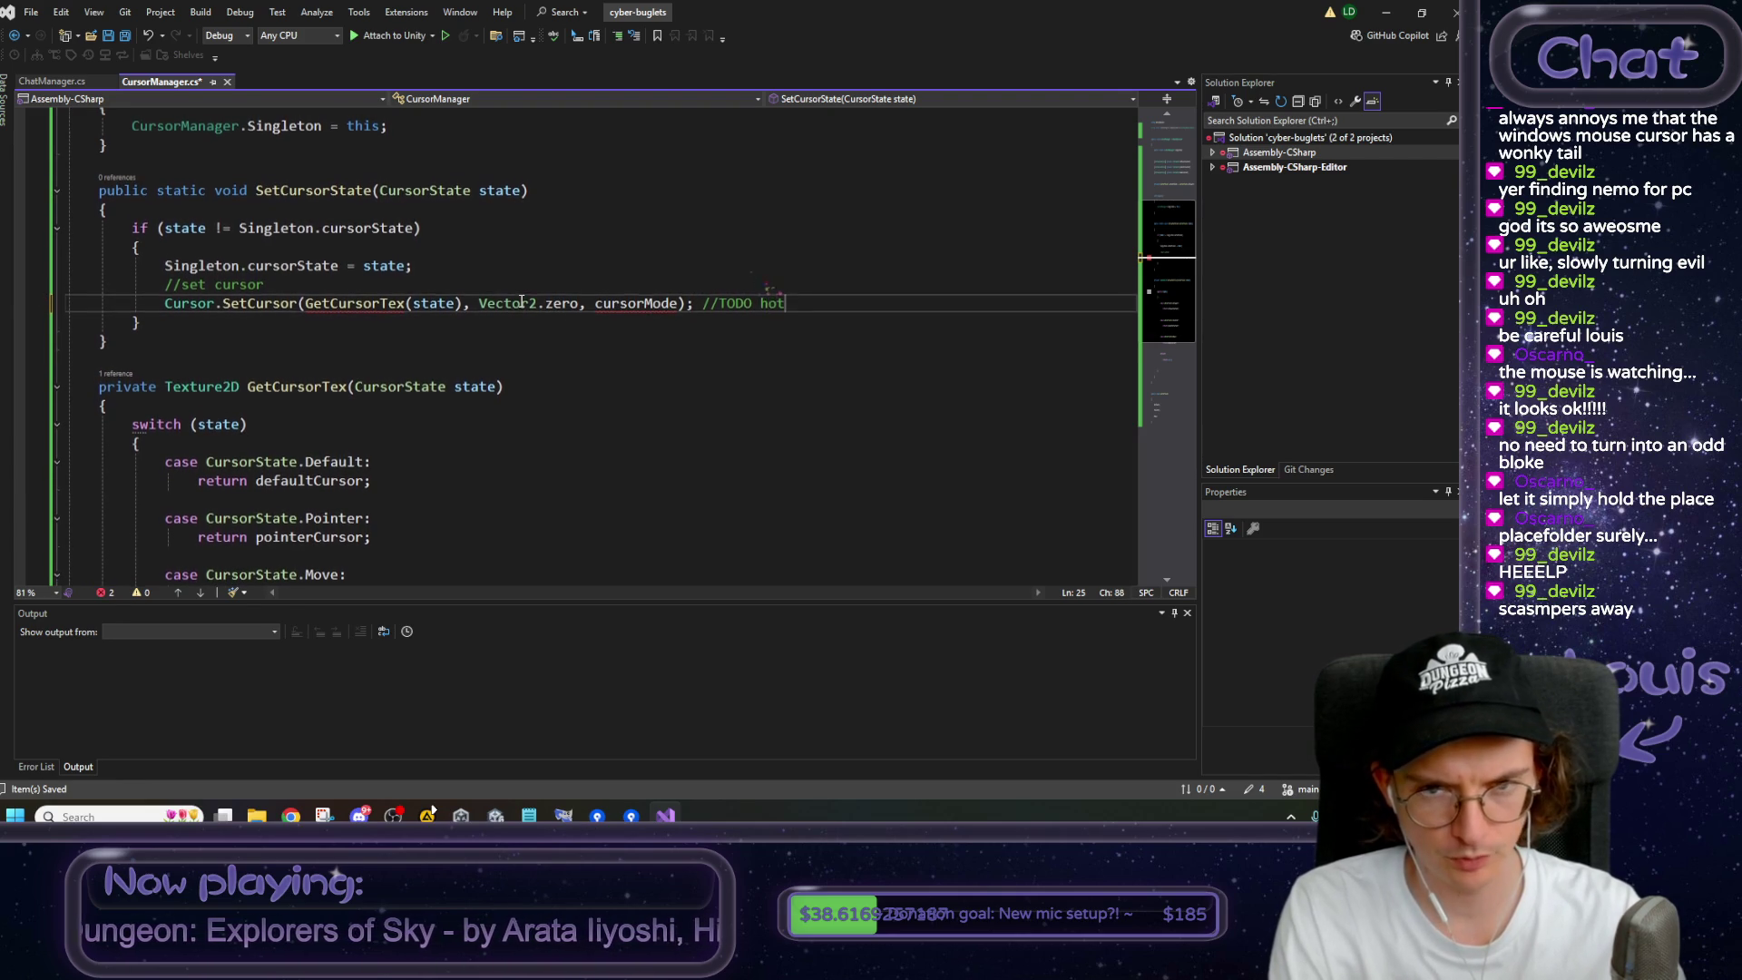
pyautogui.write(' hotspot ')
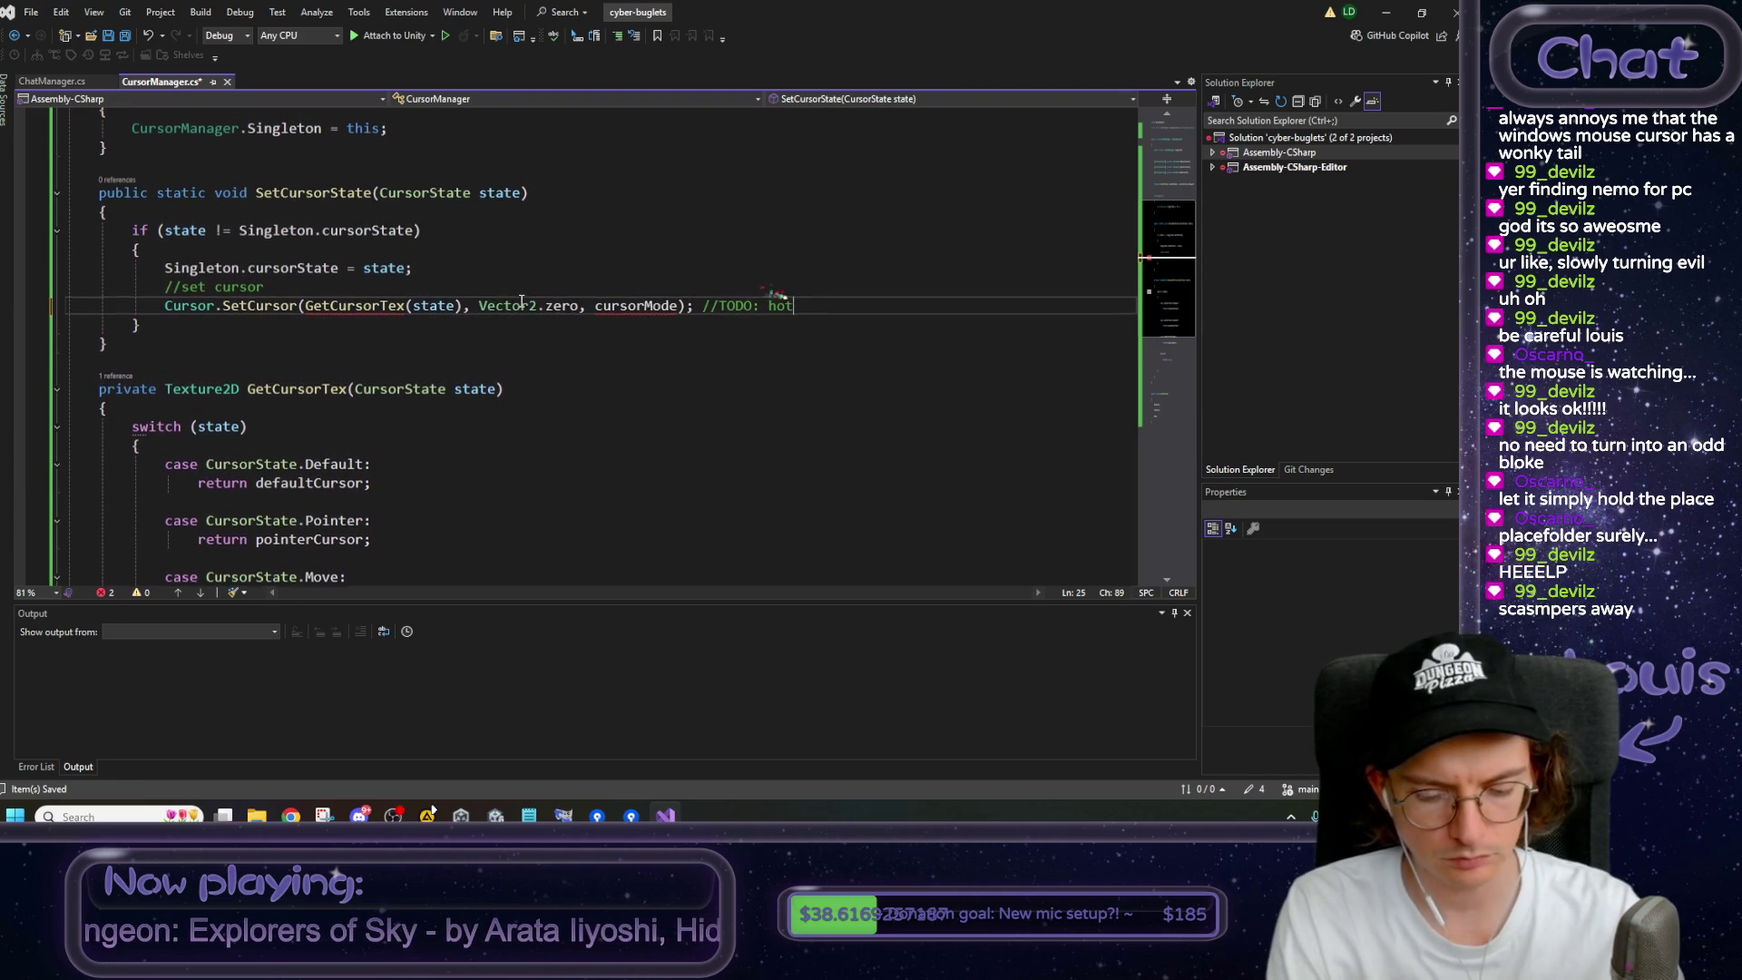
pyautogui.write('per')
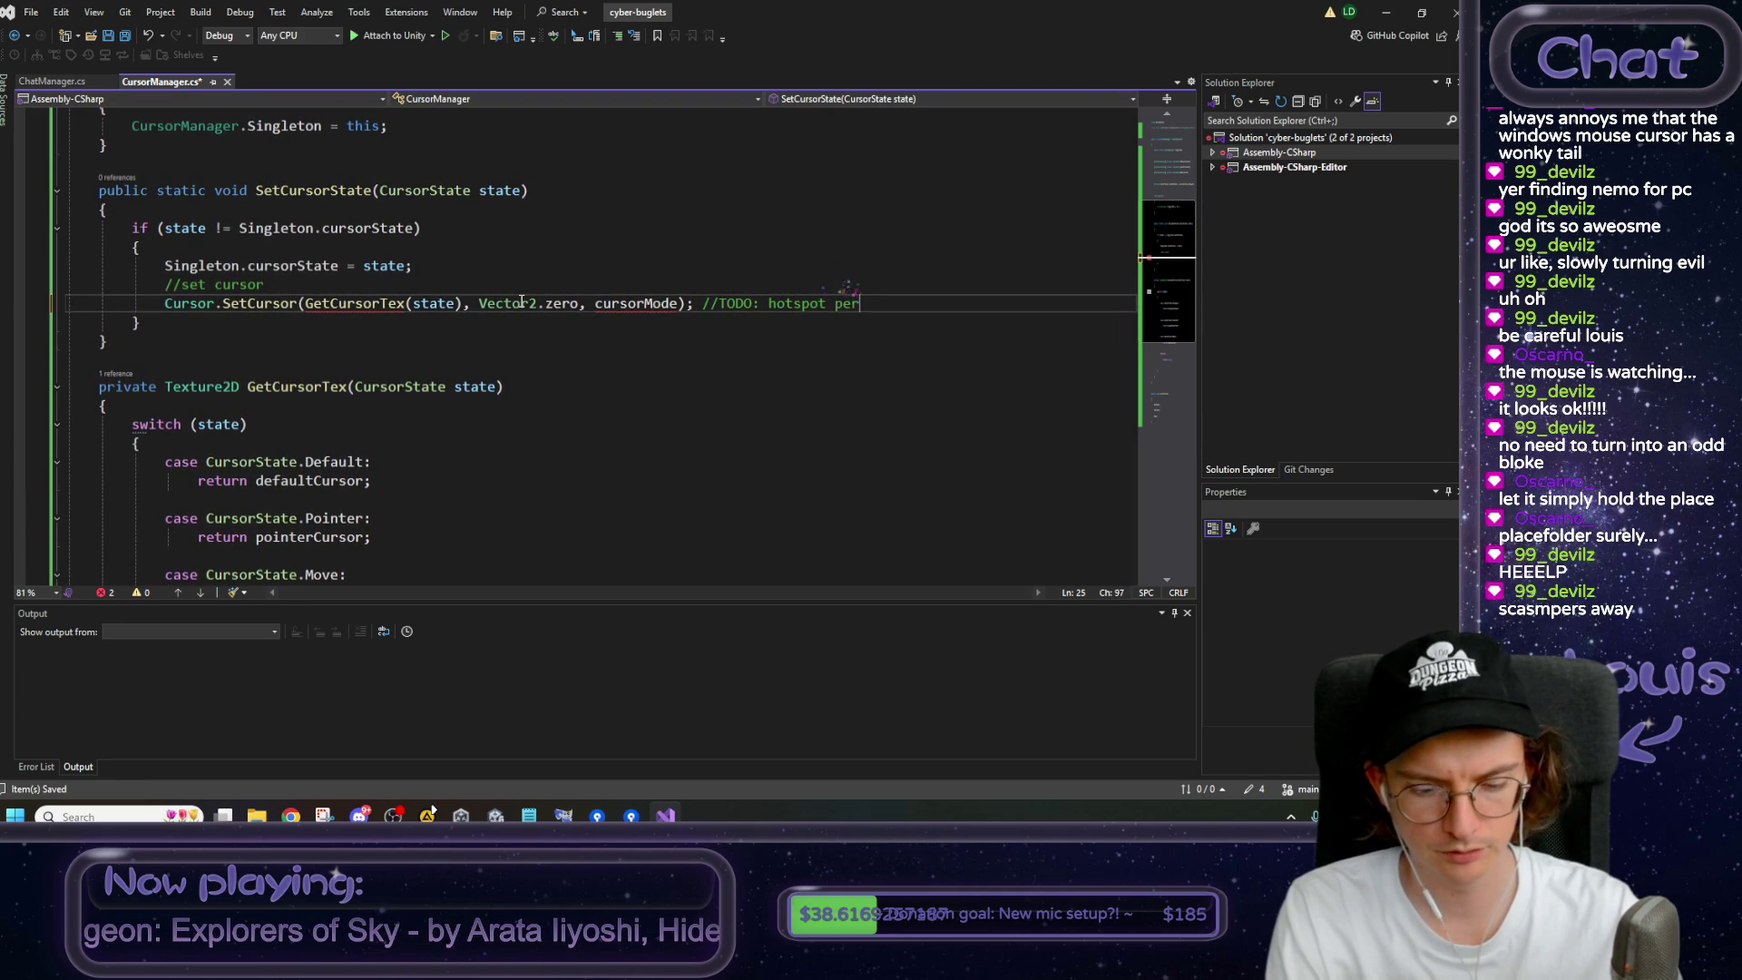
pyautogui.write('cursor')
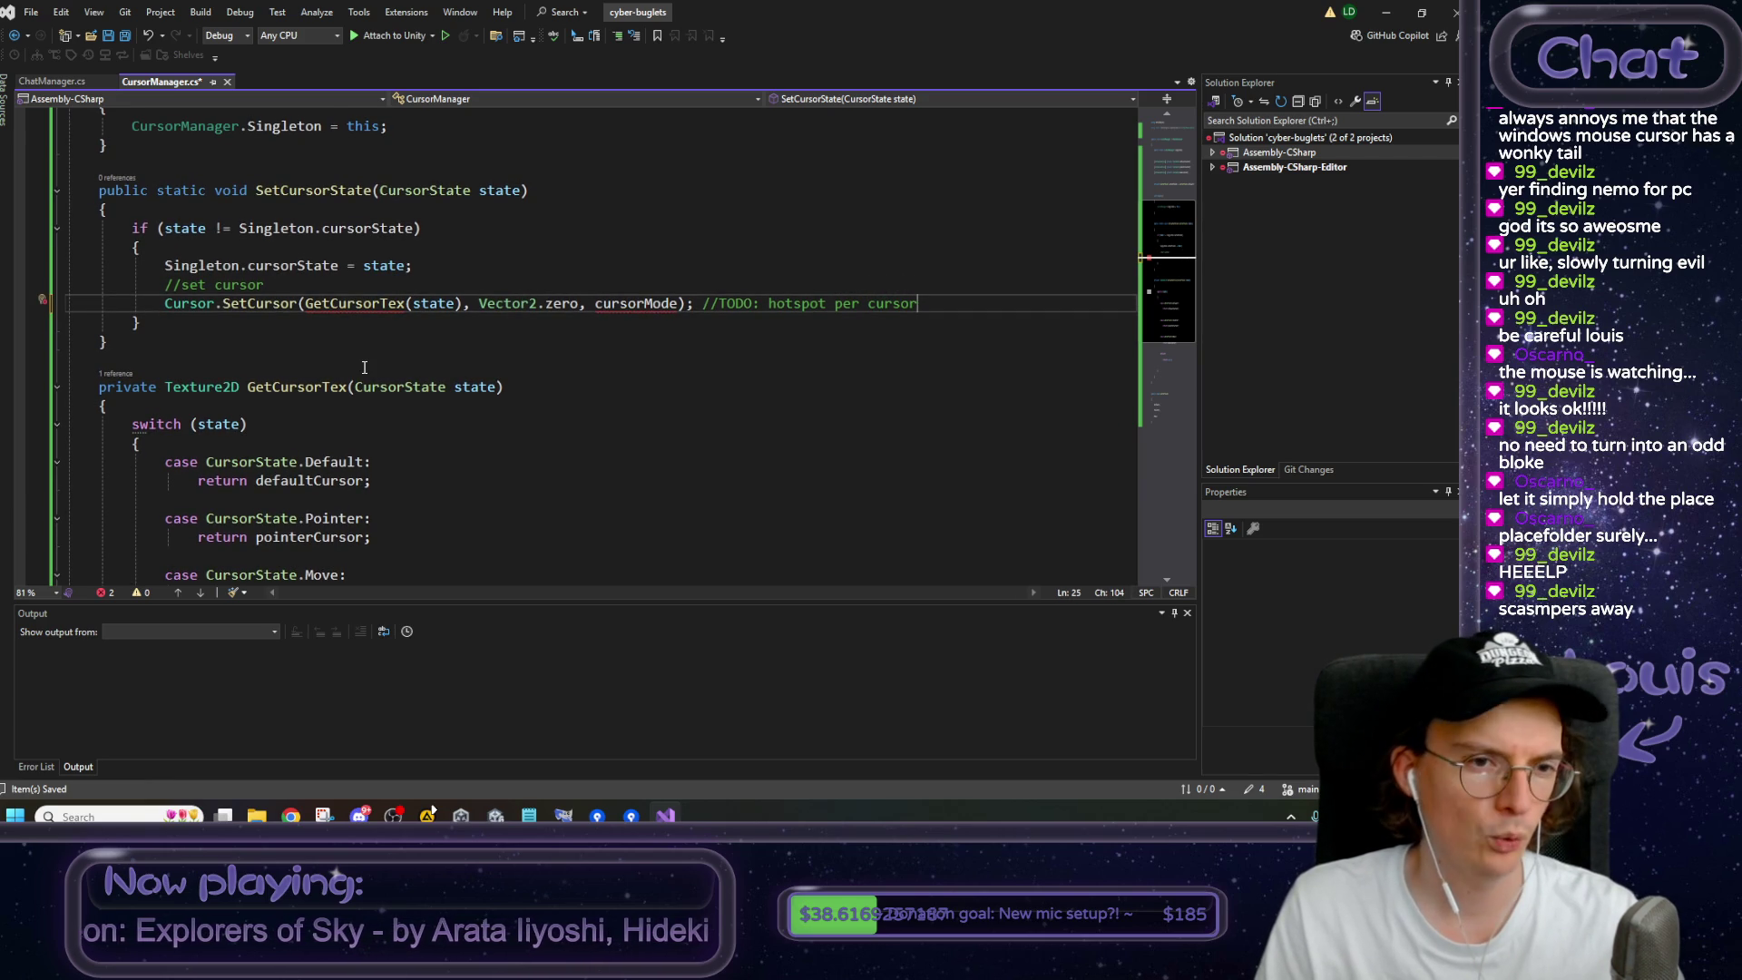
pyautogui.moveTo(373, 309)
pyautogui.click(307, 303)
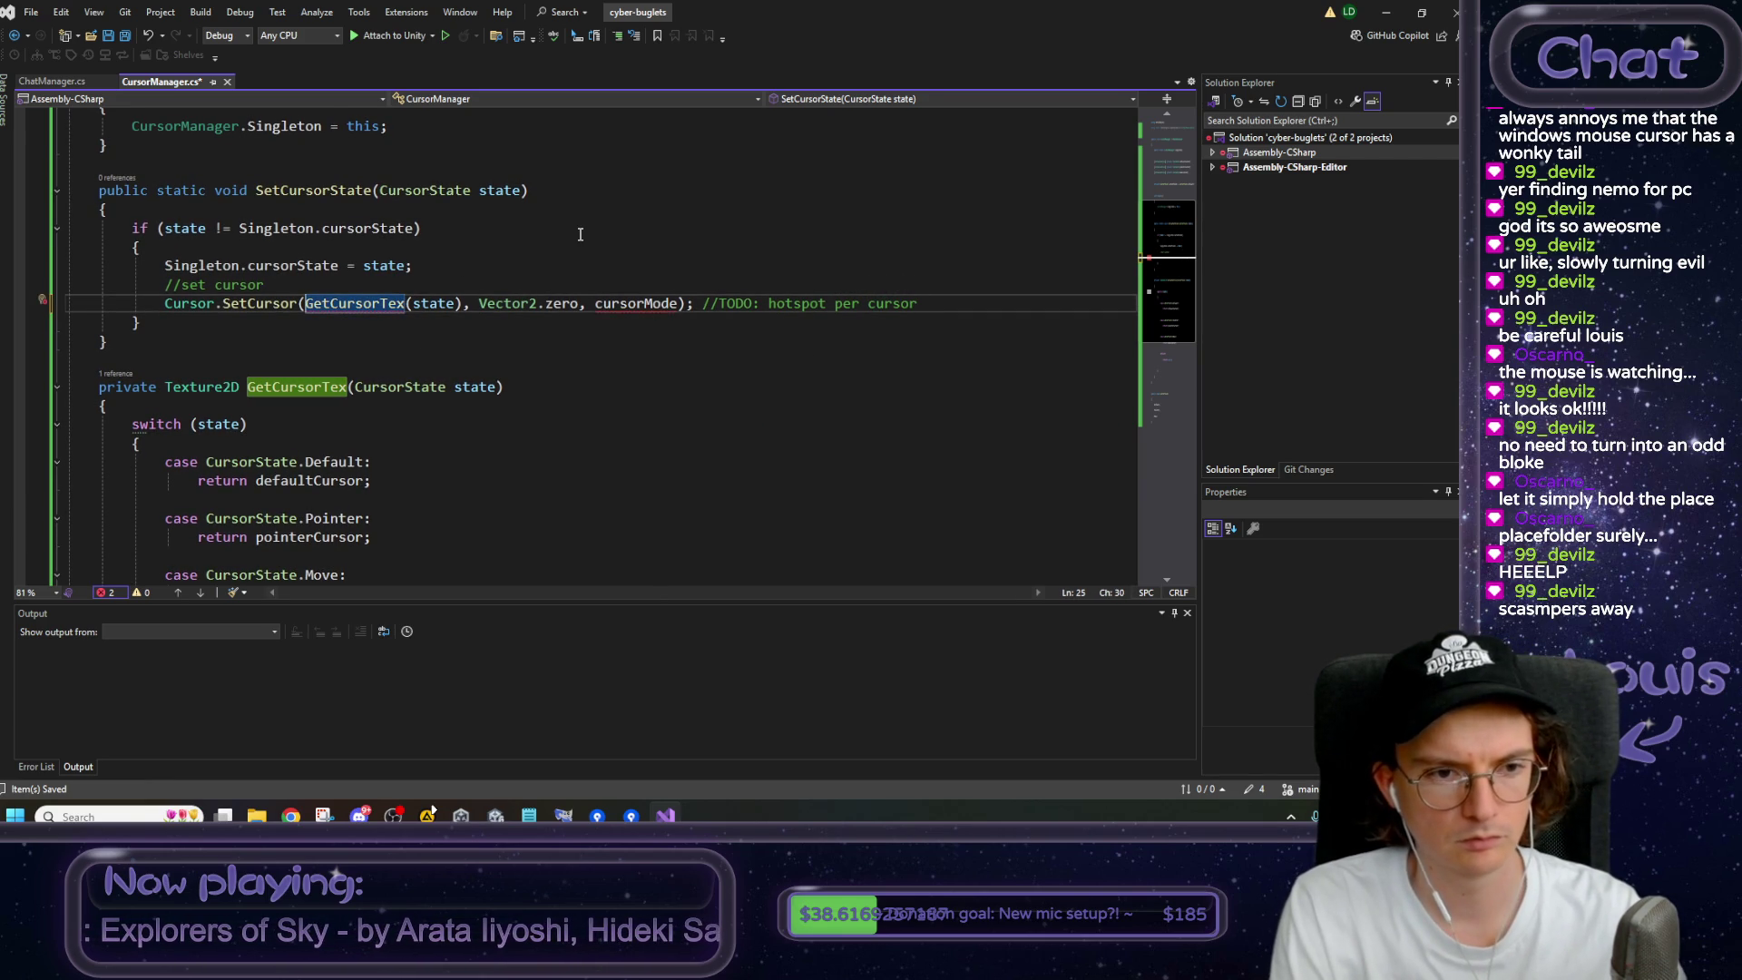
pyautogui.click(161, 387)
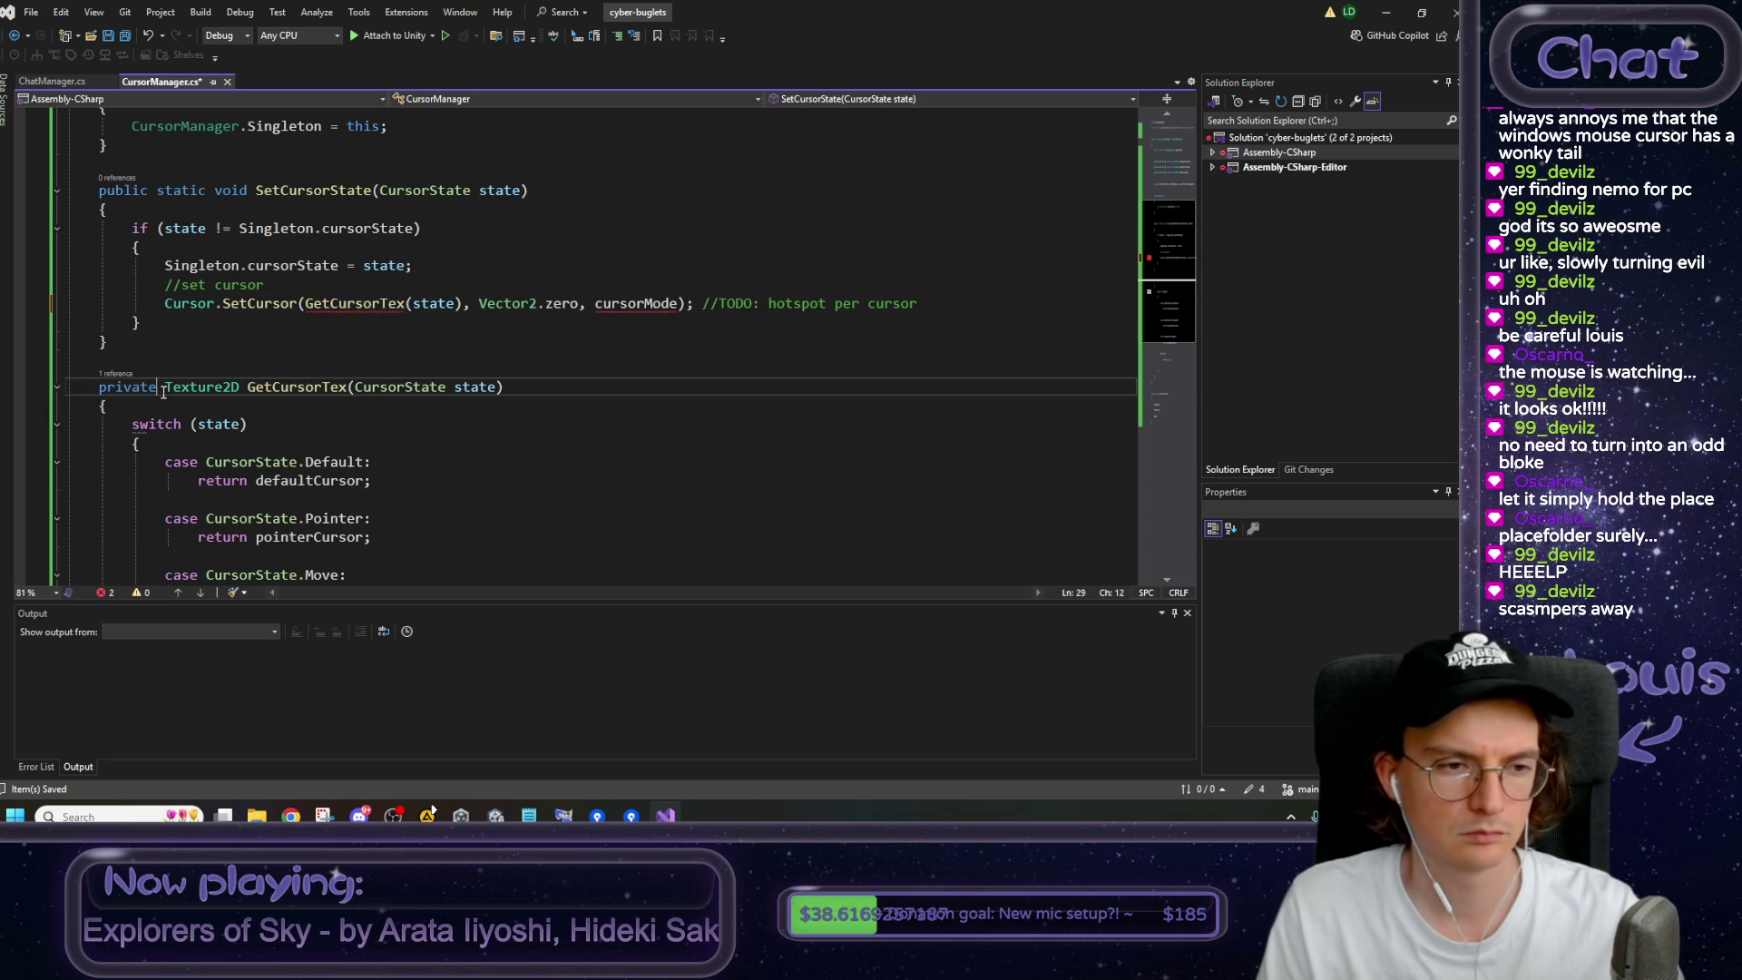
# Revert making GetCursorTex static and call it as Singleton.GetCursorTex(state) in SetCursor.
pyautogui.write('static')
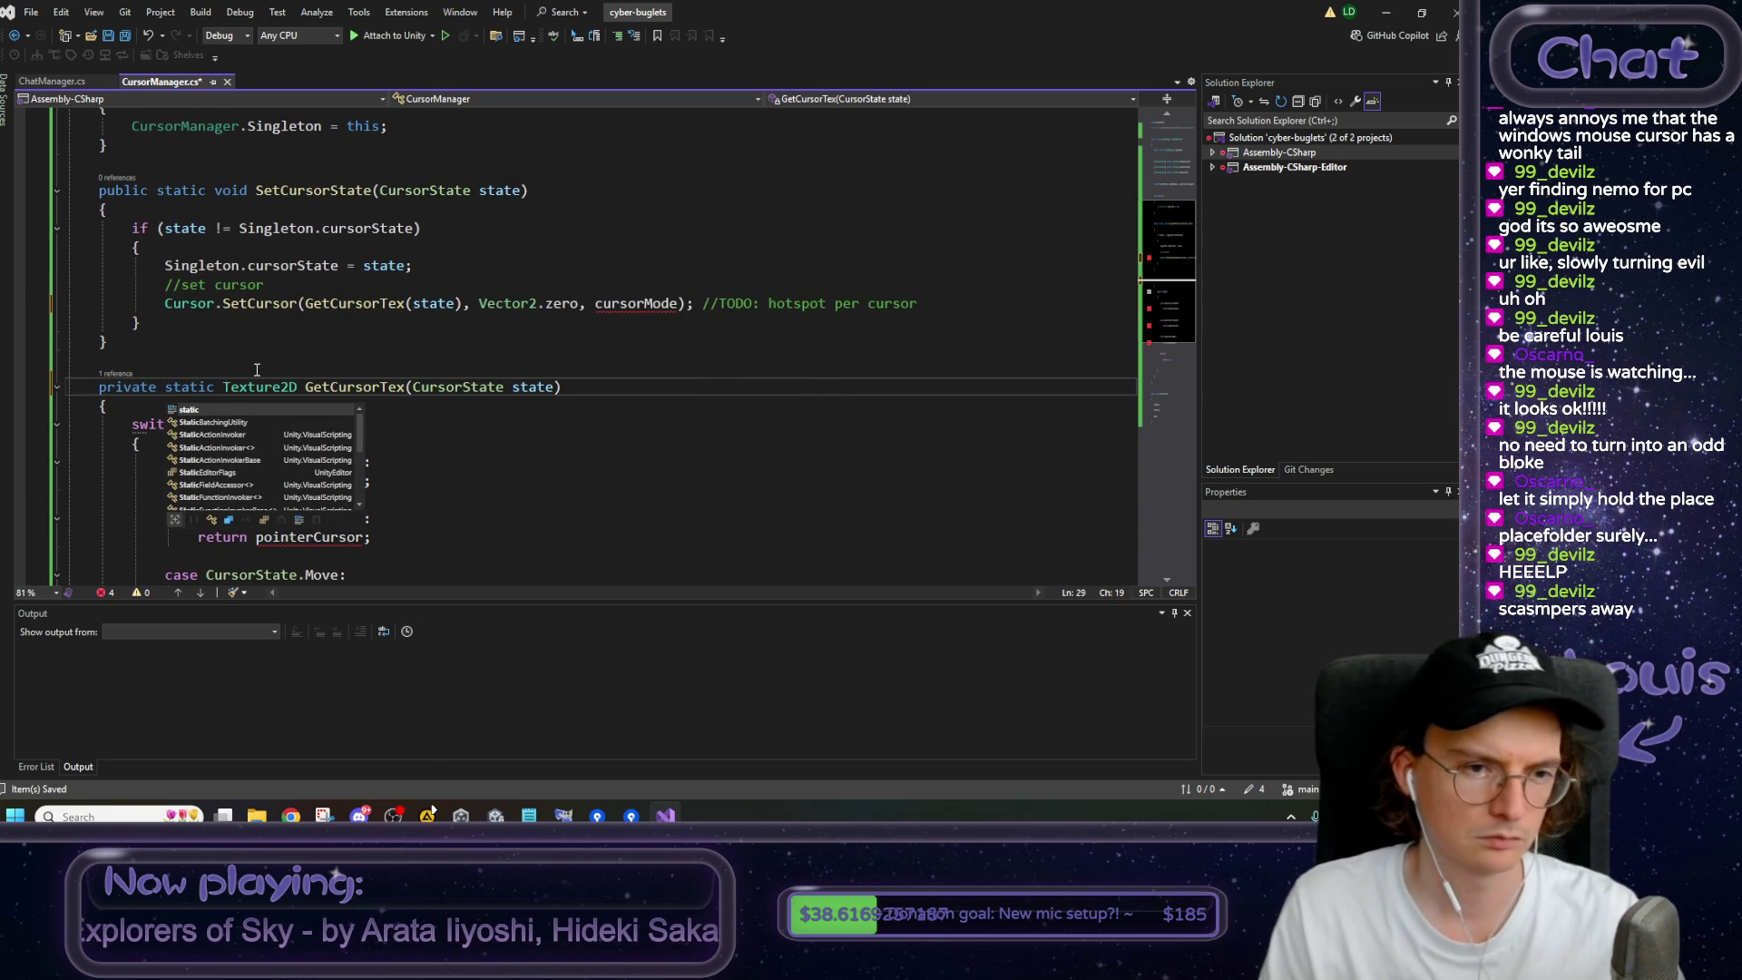
pyautogui.click(374, 462)
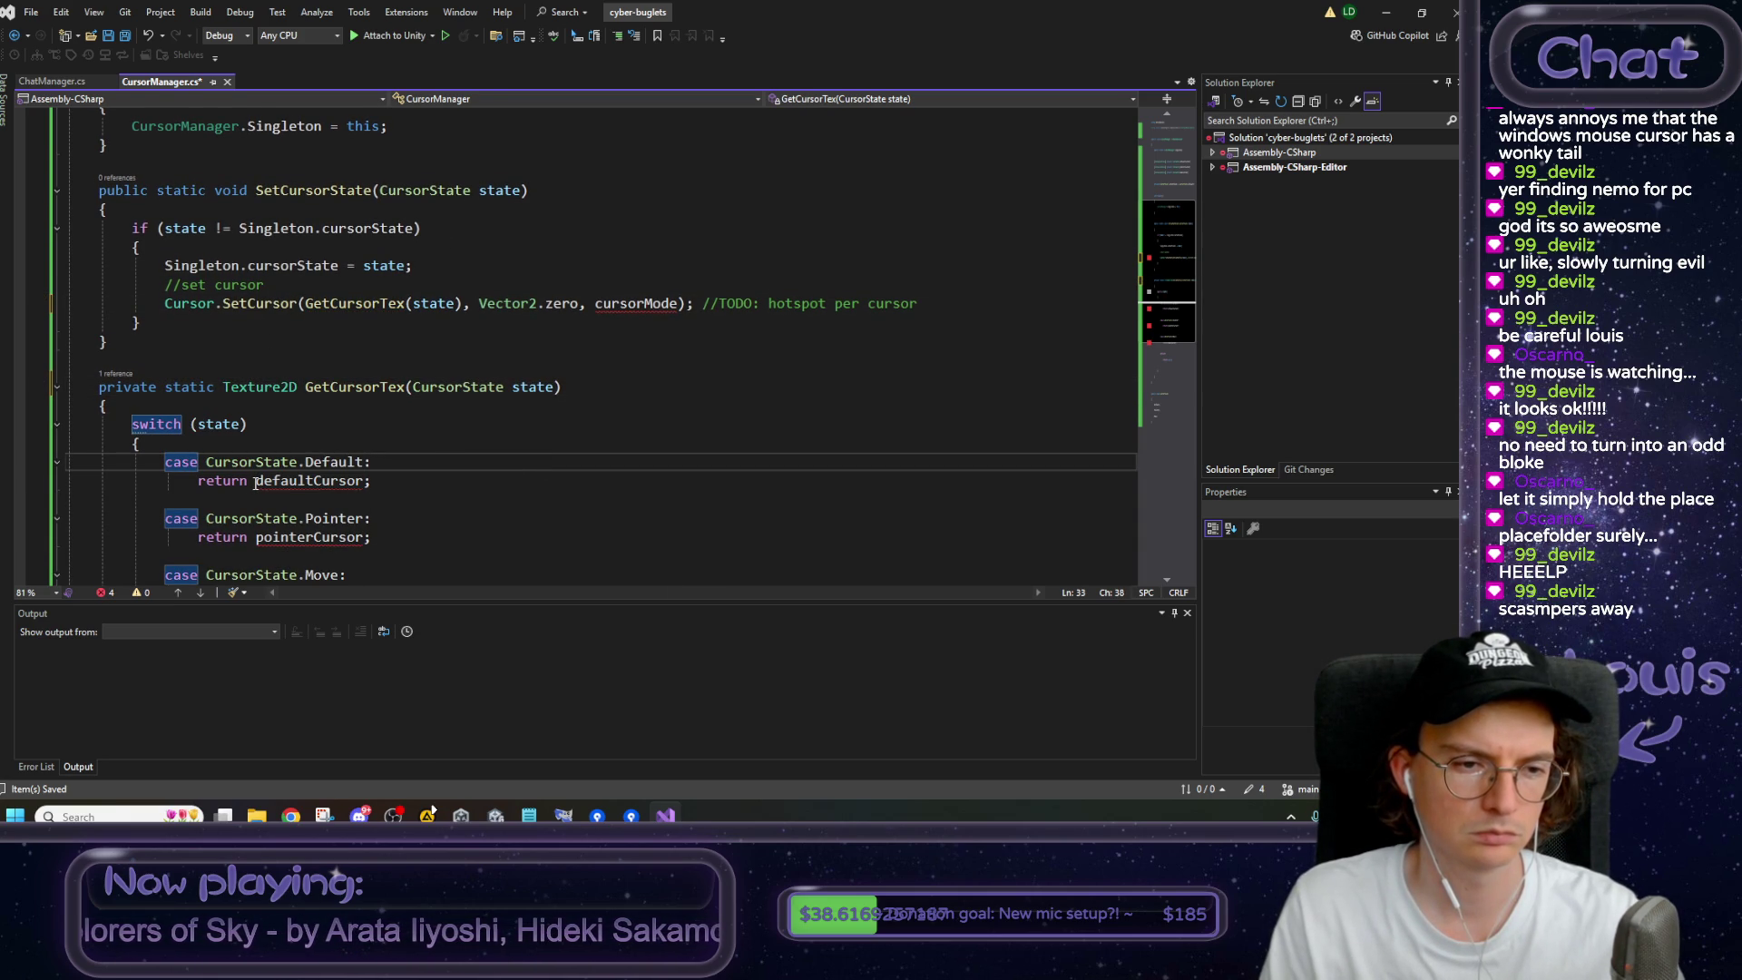
pyautogui.hotkey('ctrl', 'z')
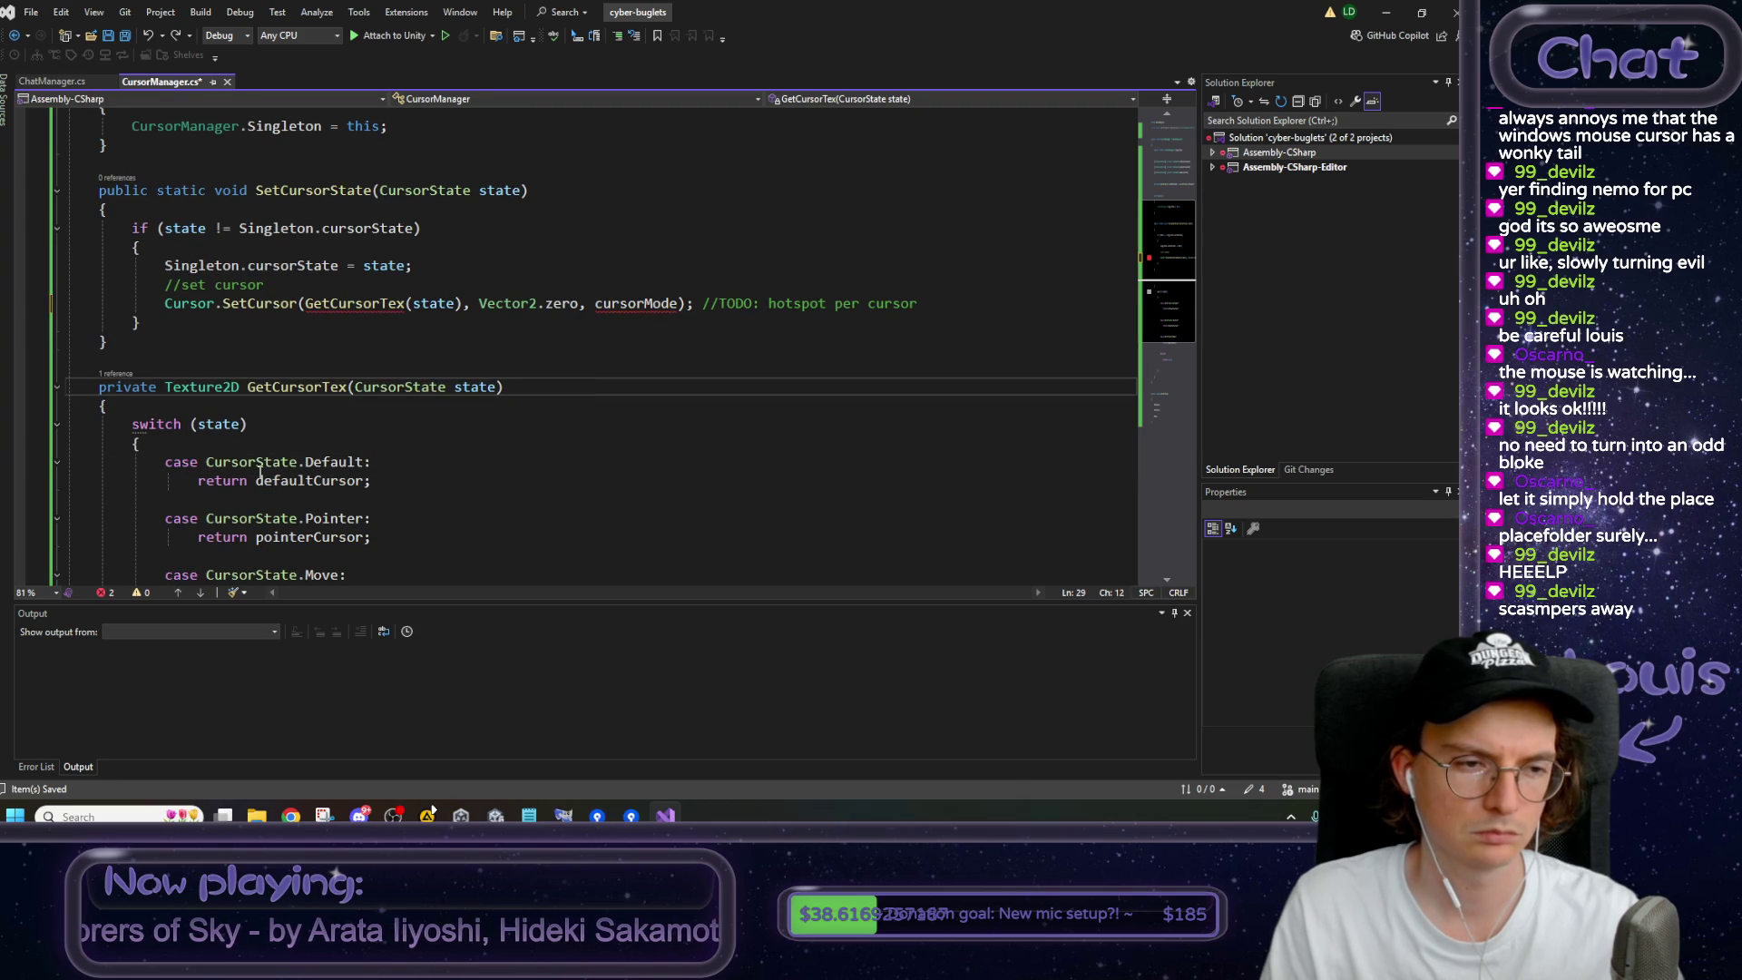
pyautogui.click(306, 303)
pyautogui.write('Singleton.')
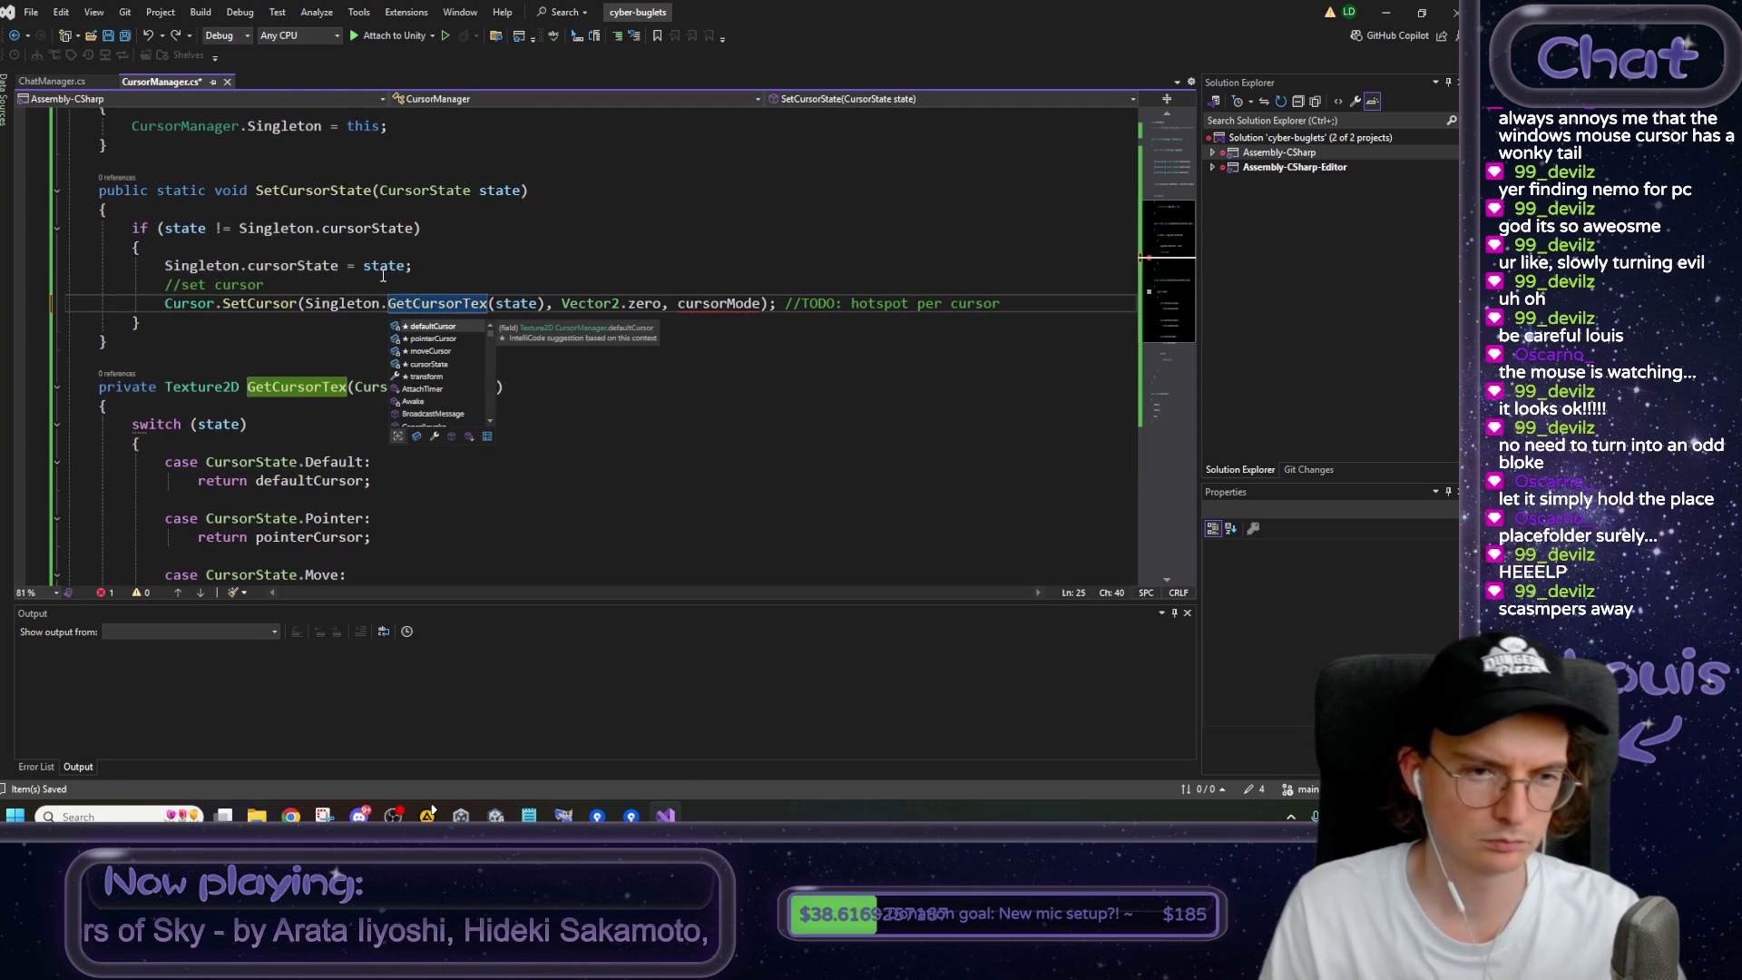
pyautogui.click(565, 259)
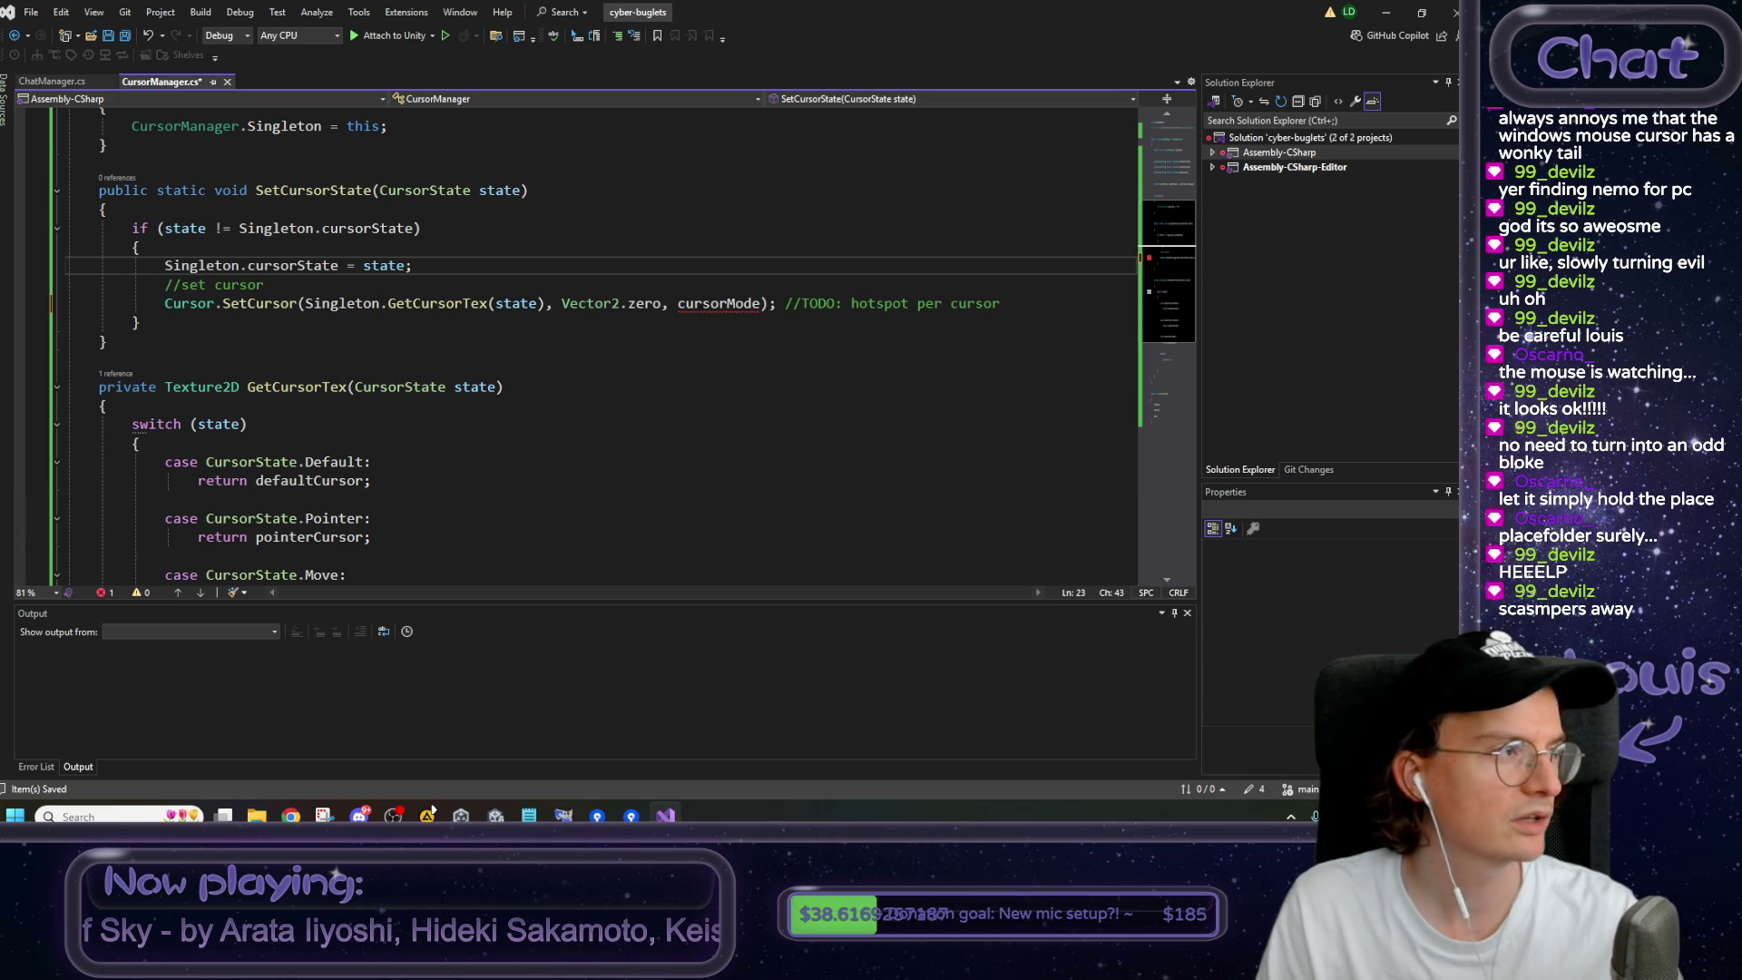
pyautogui.click(432, 807)
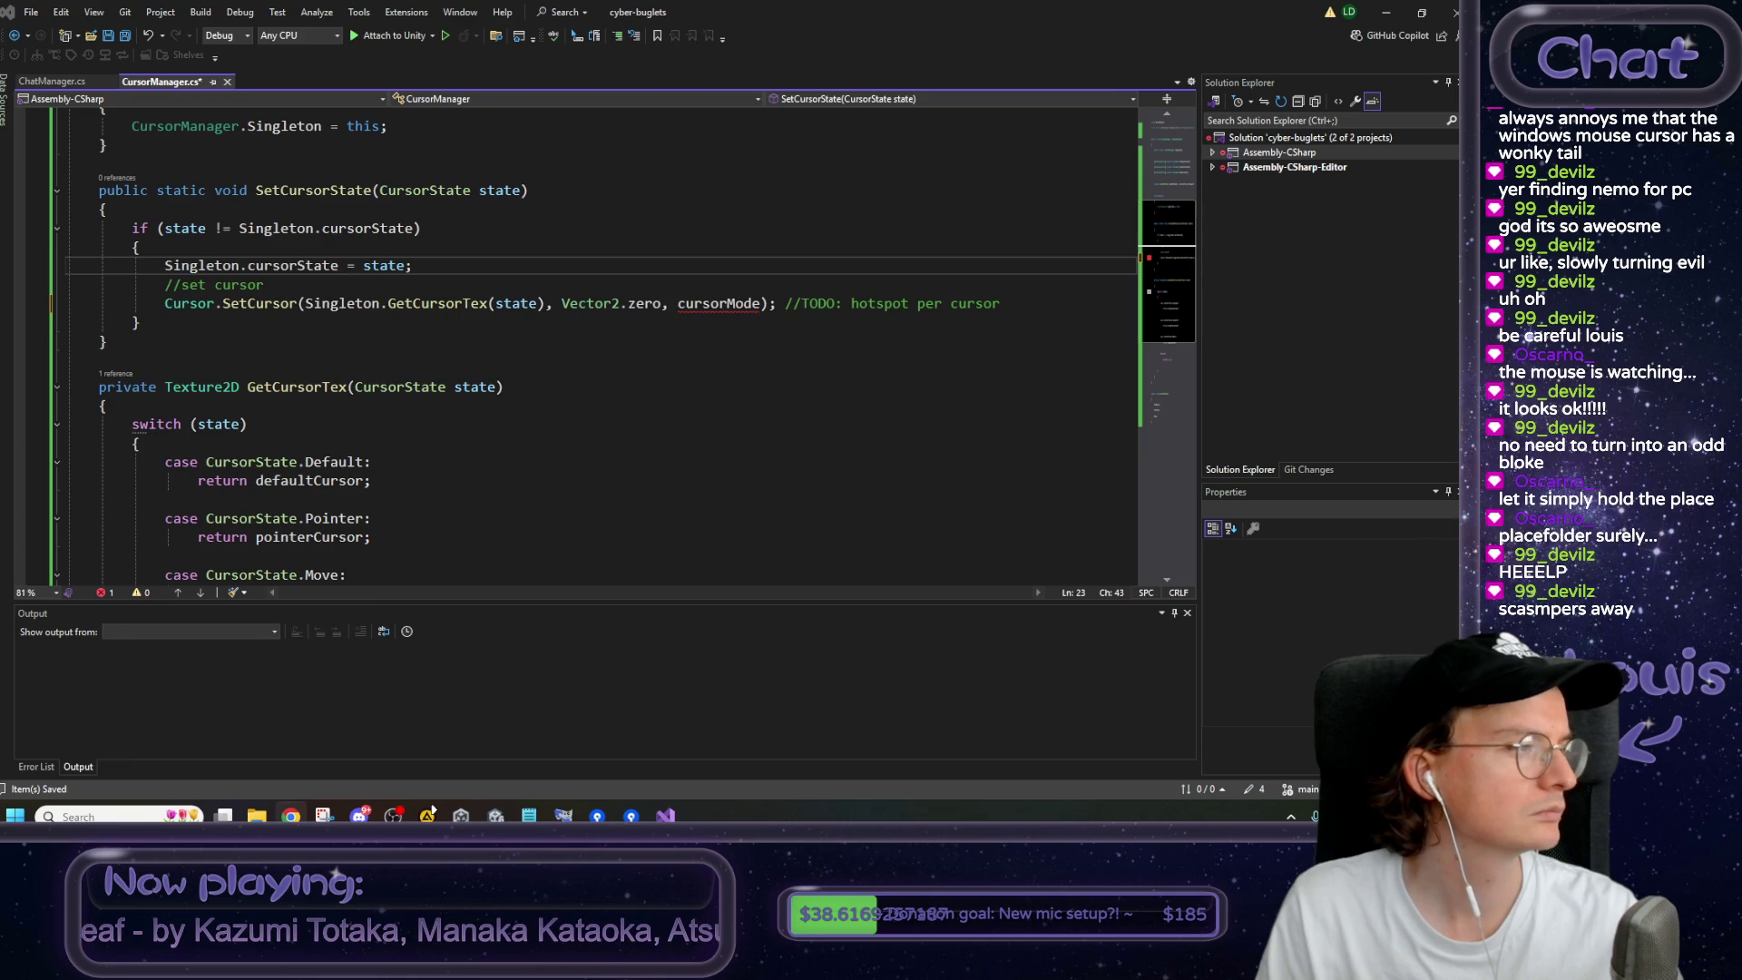
pyautogui.click(432, 807)
# Read the cursorMode description on the Cursor.SetCursor docs and copy CursorMode.Auto from the example.
pyautogui.scroll(3, 524, 403)
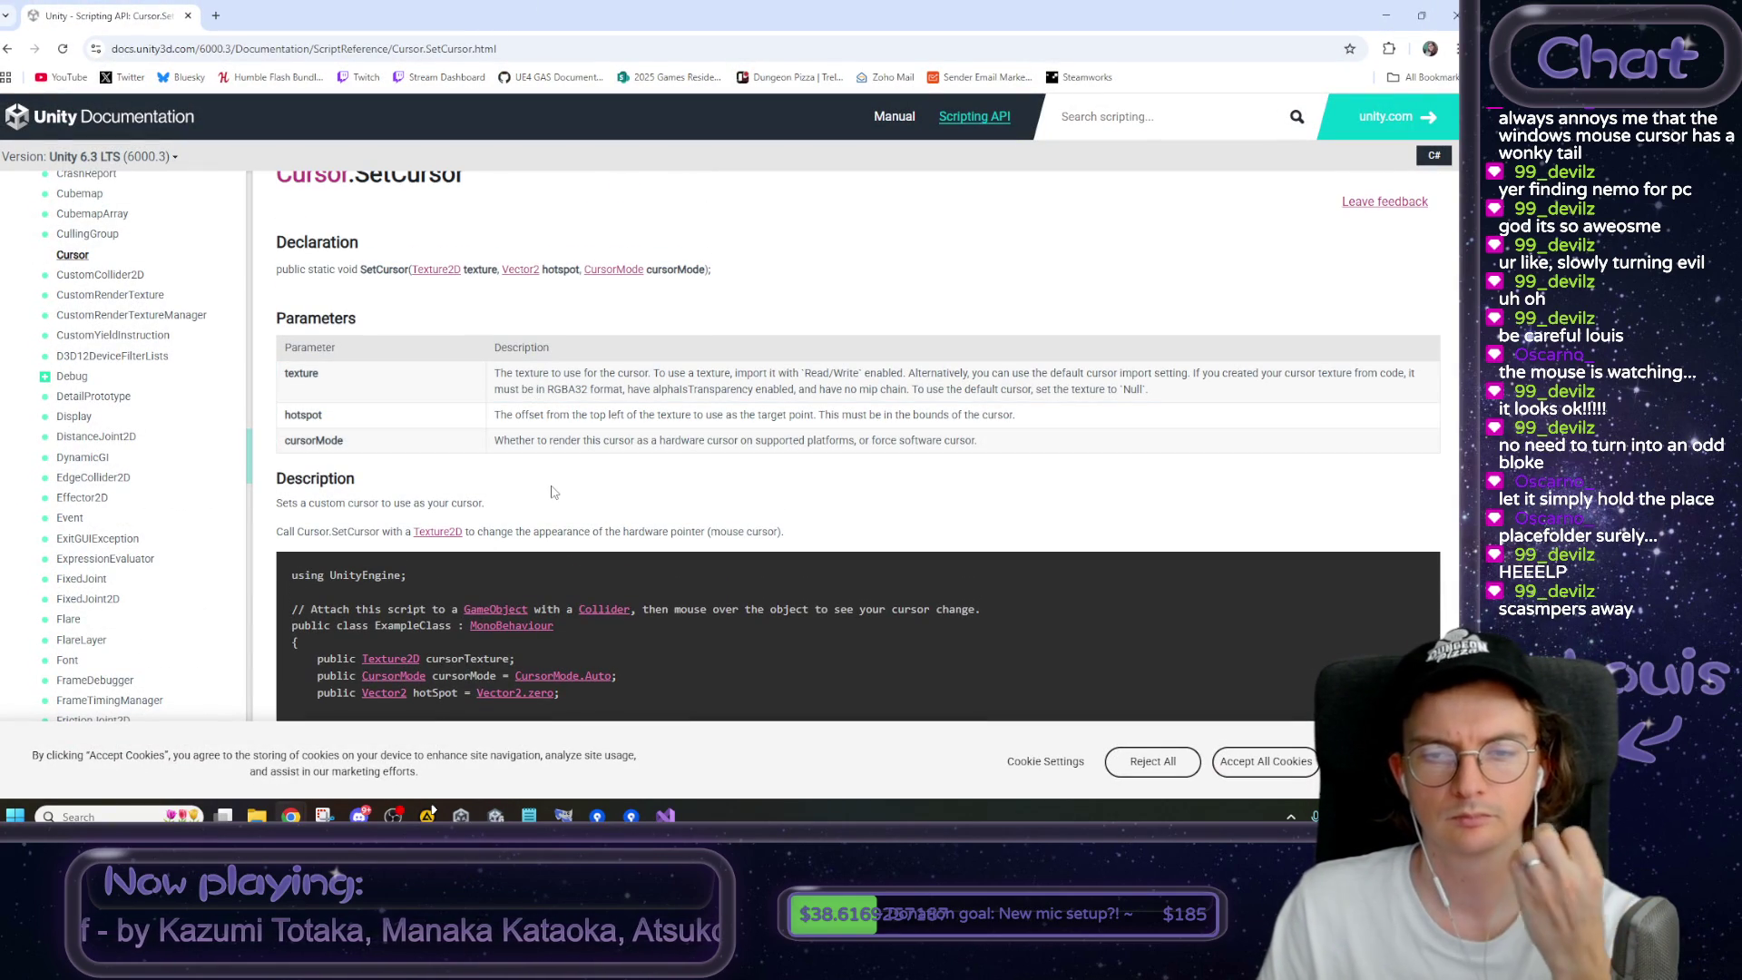
pyautogui.moveTo(494, 442); pyautogui.dragTo(971, 437)
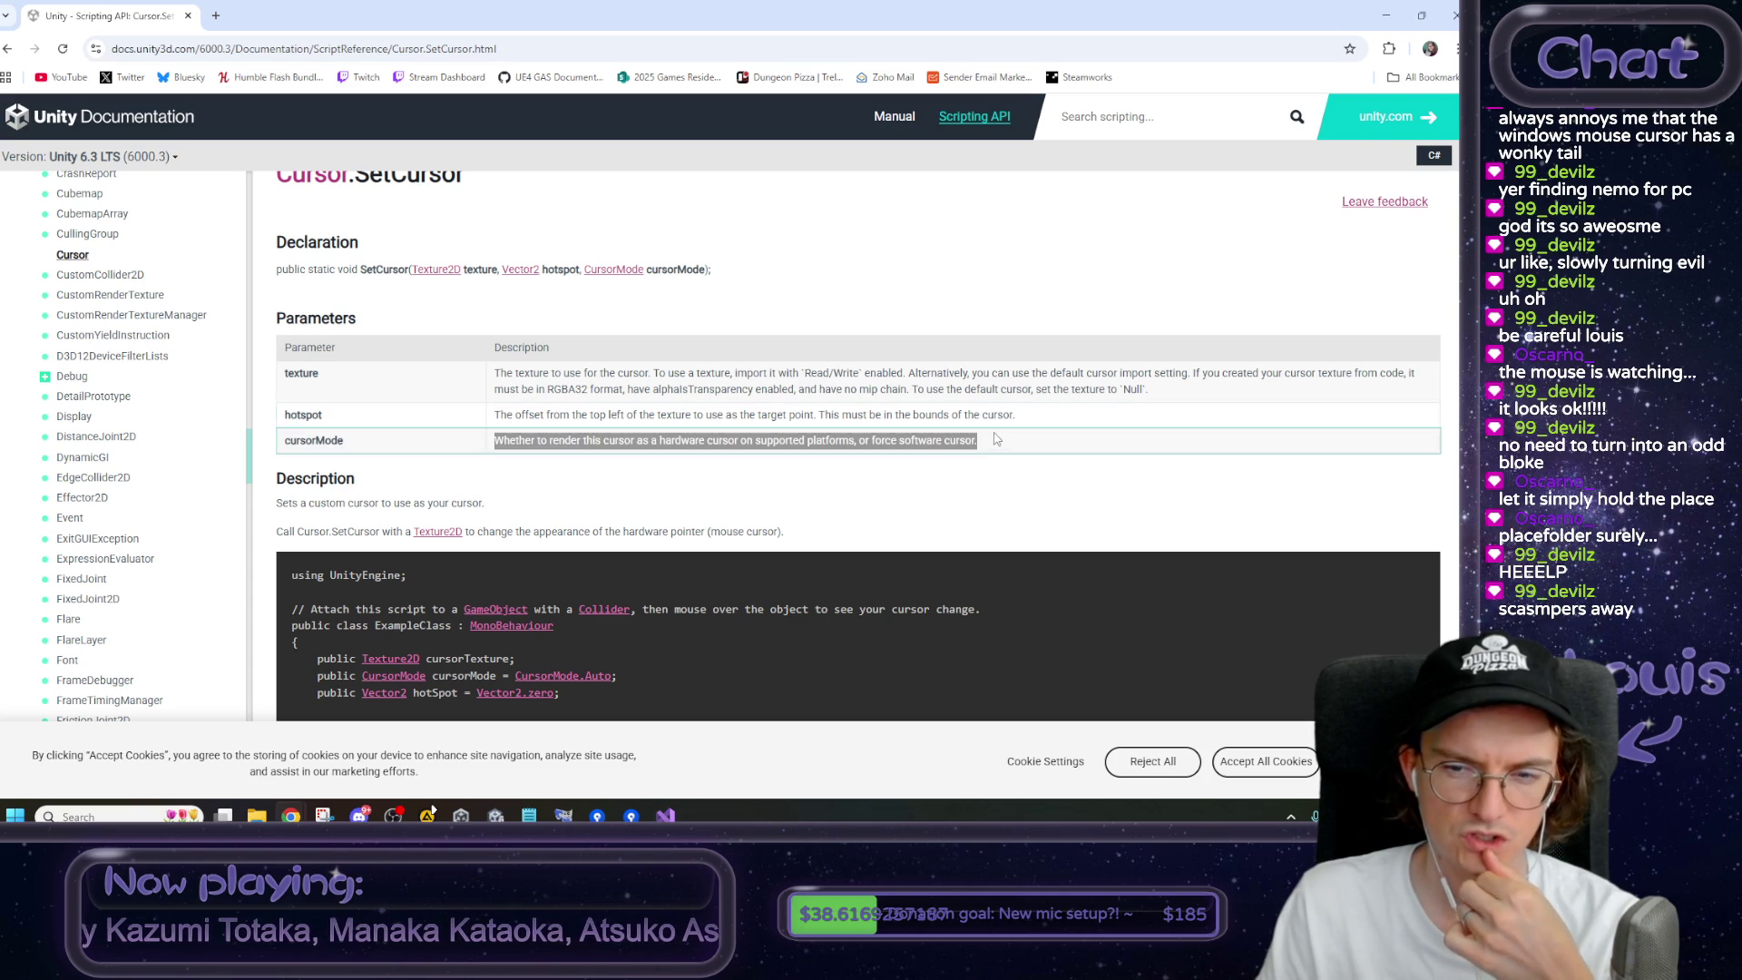
pyautogui.scroll(-1, 998, 442)
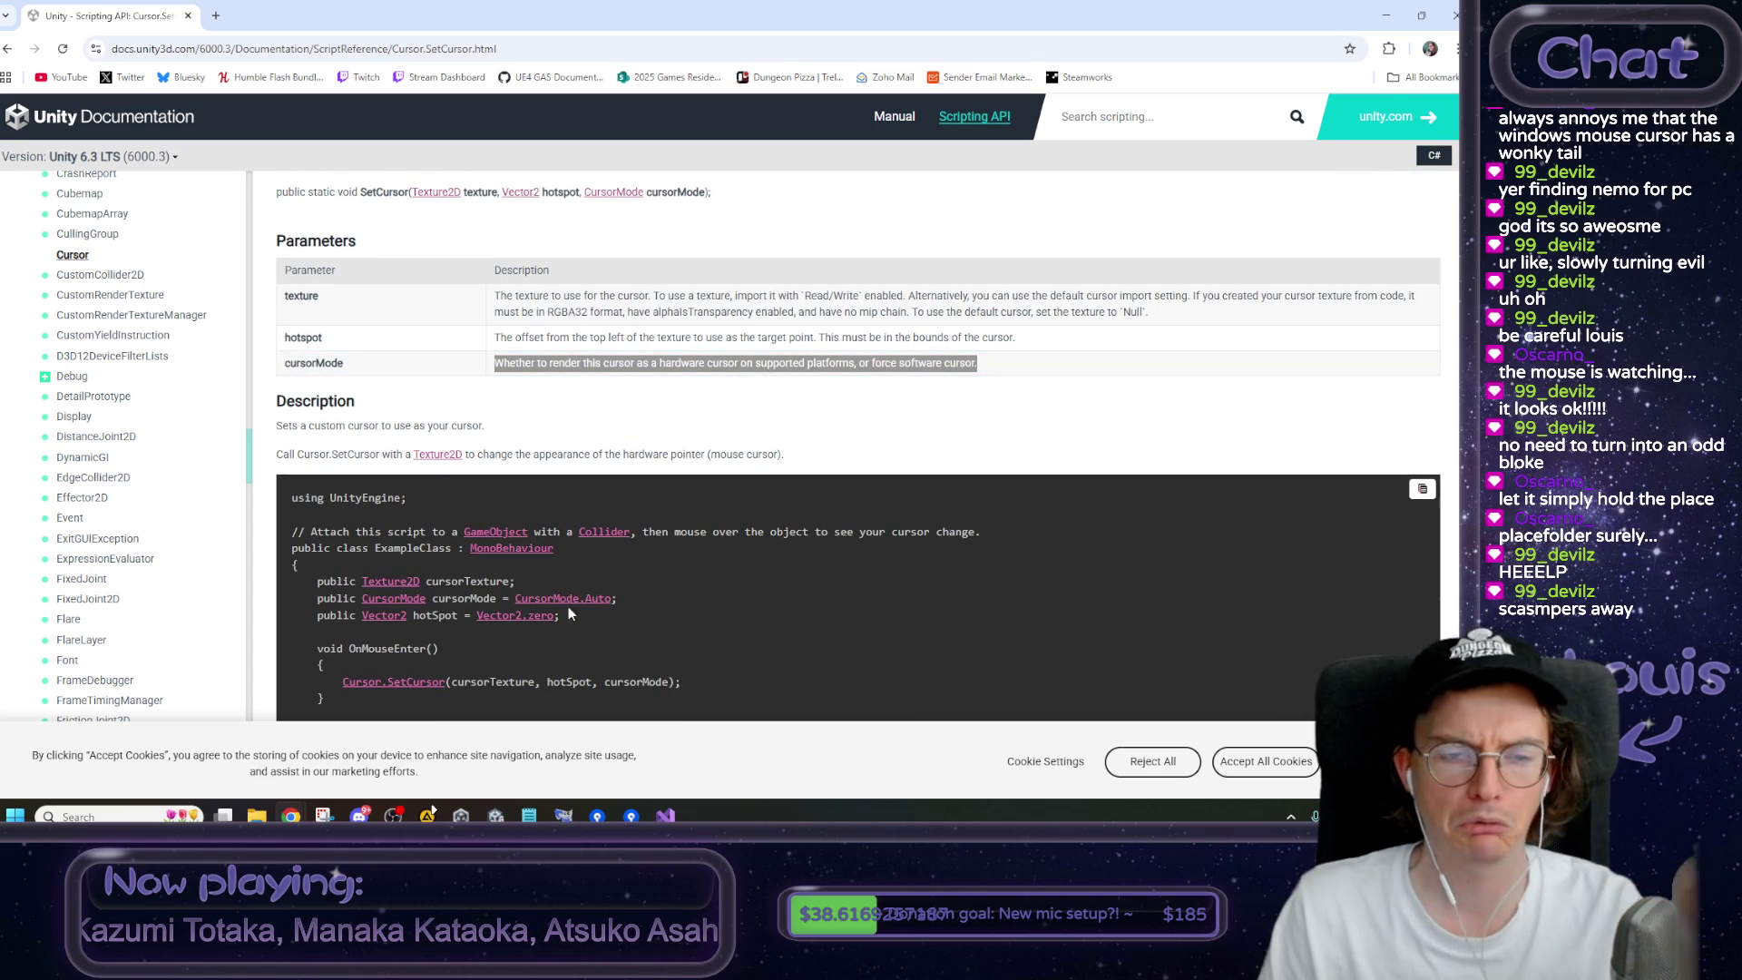
pyautogui.moveTo(514, 600); pyautogui.dragTo(610, 596)
pyautogui.hotkey('ctrl', 'c')
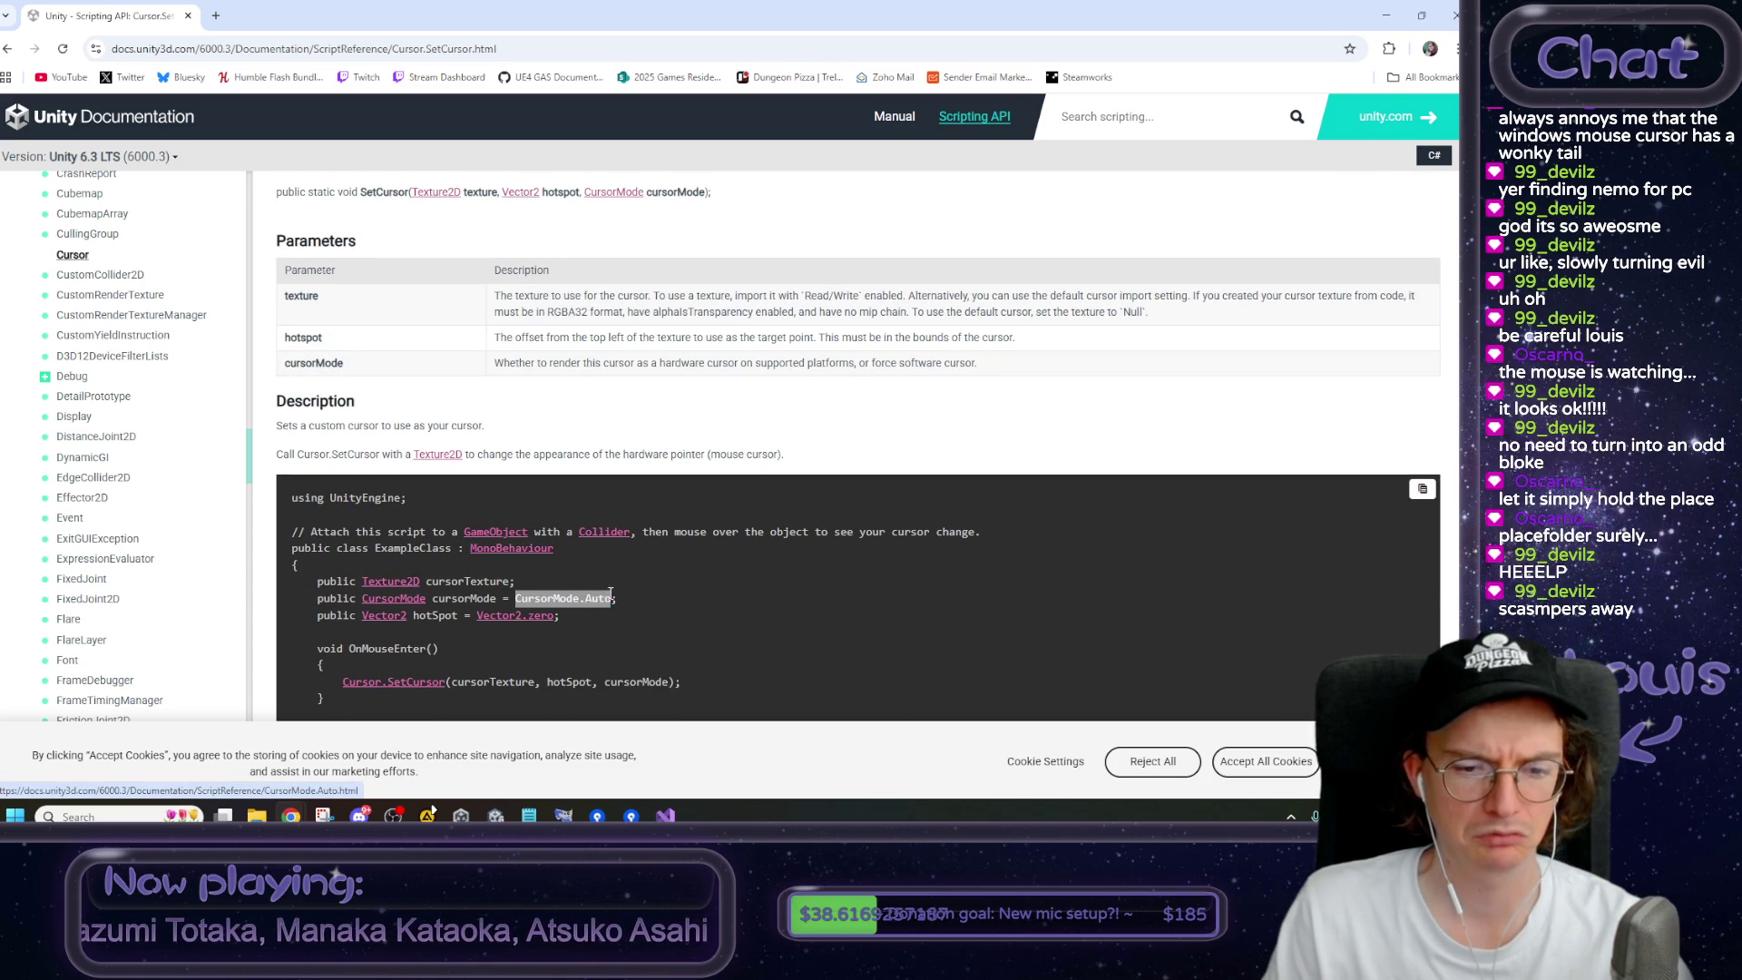
pyautogui.hotkey('alt', 'Tab')
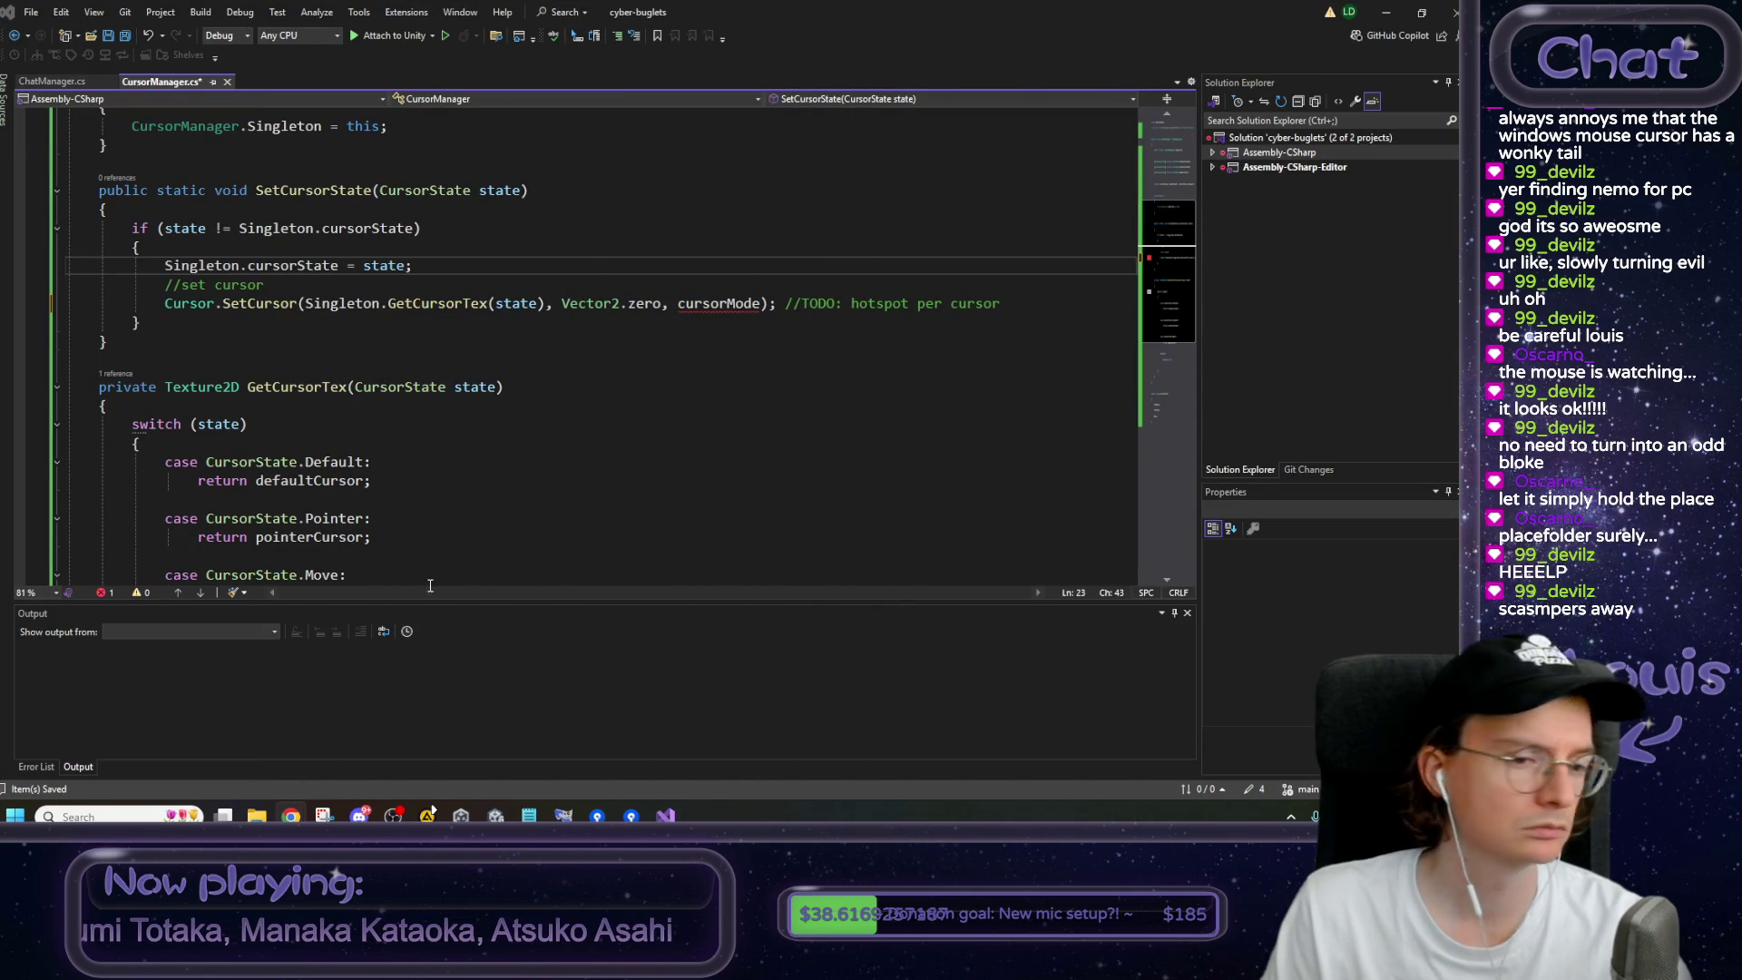
# Pass UnityEngine.CursorMode.Auto as SetCursor's cursor mode argument and save the script.
pyautogui.click(530, 555)
pyautogui.doubleClick(696, 304)
pyautogui.hotkey('ctrl', 'v')
pyautogui.click(760, 324)
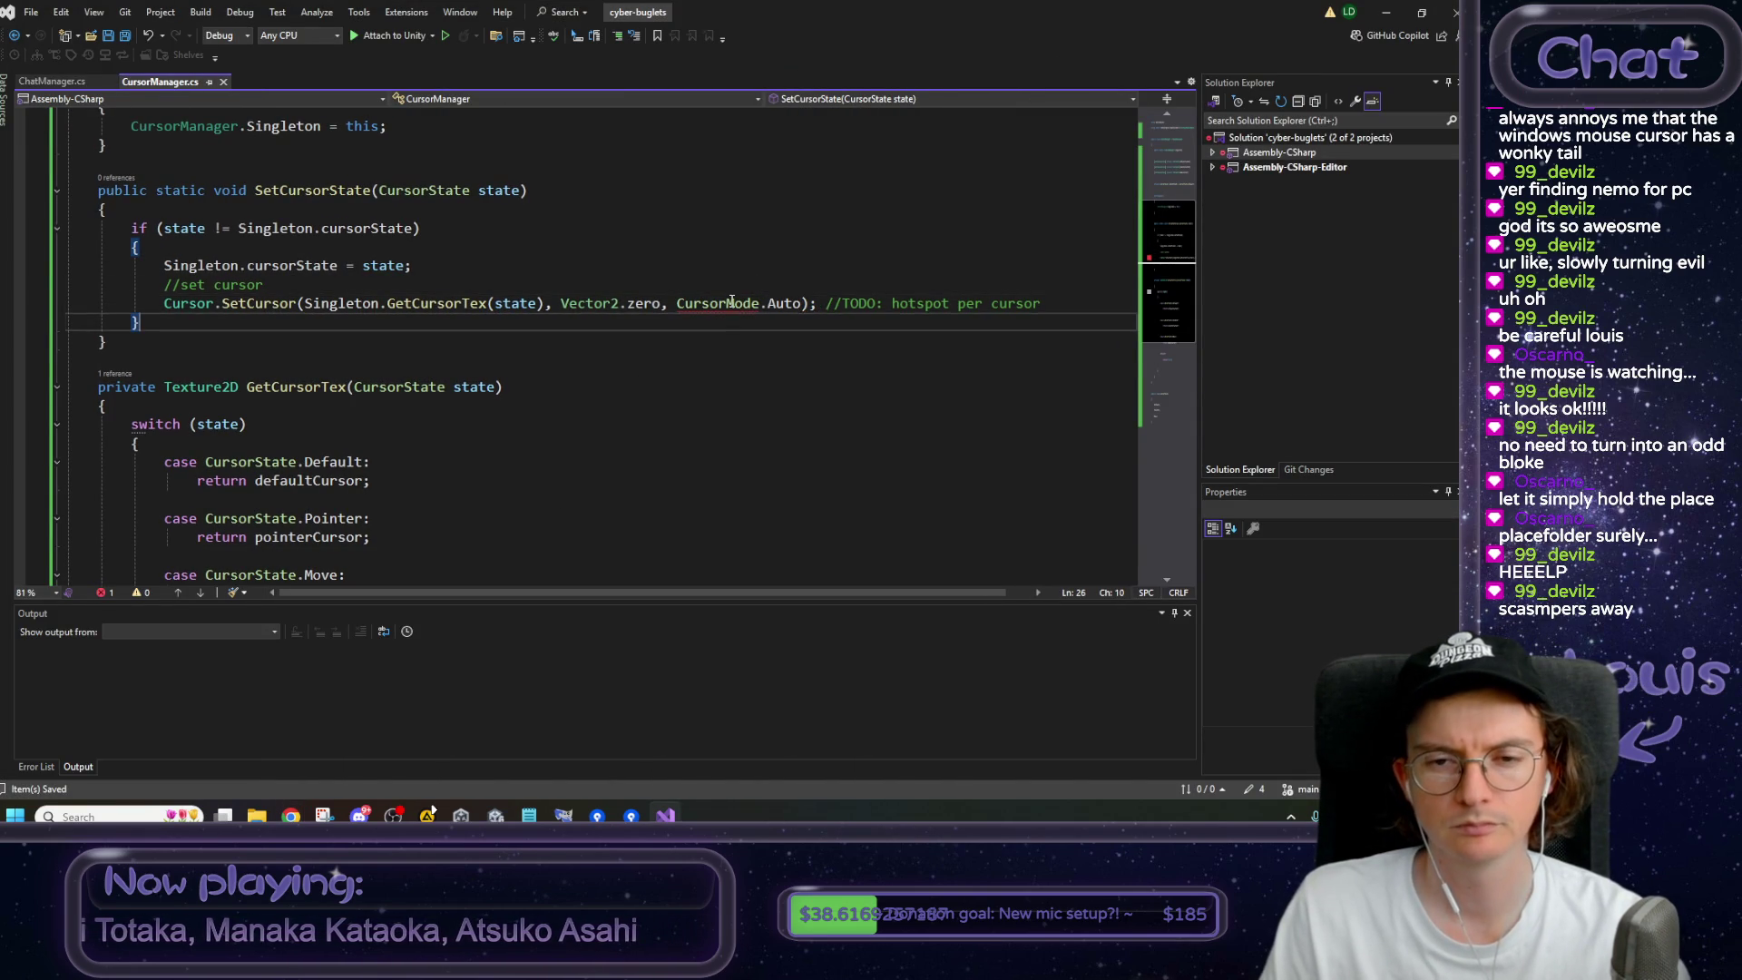
pyautogui.moveTo(731, 302)
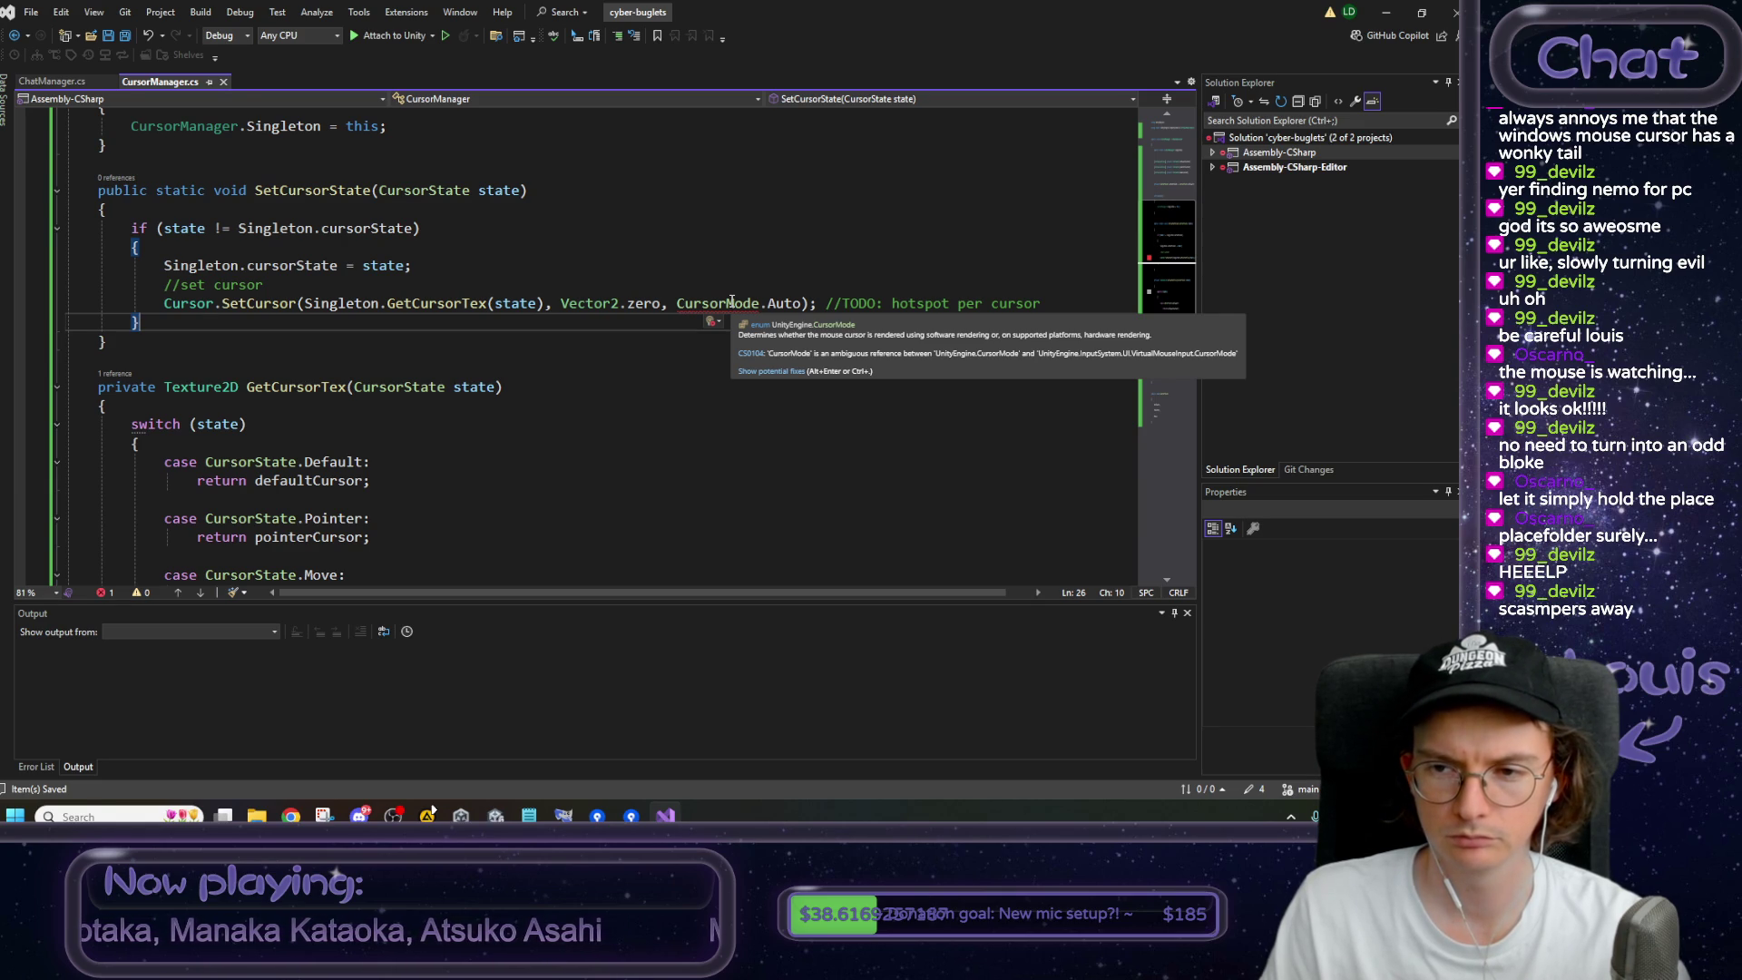
pyautogui.click(677, 303)
pyautogui.write('UnityEngine.')
pyautogui.click(678, 277)
pyautogui.hotkey('ctrl', 's')
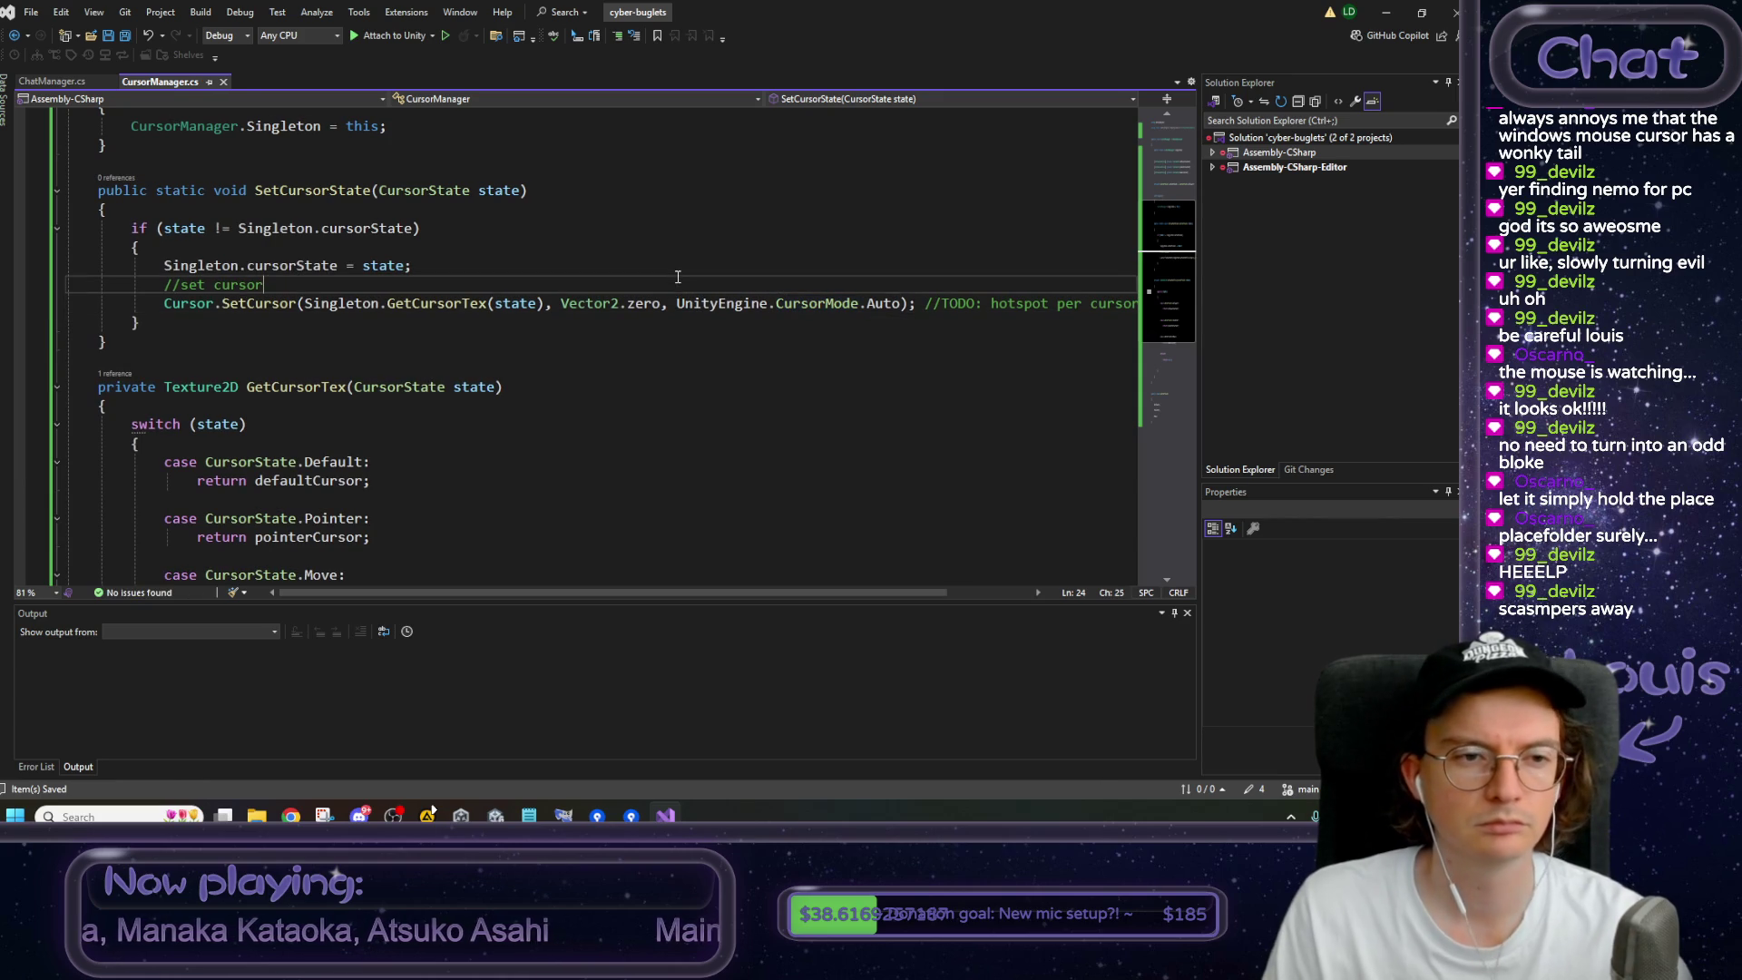
pyautogui.scroll(-3, 638, 325)
pyautogui.scroll(8, 635, 325)
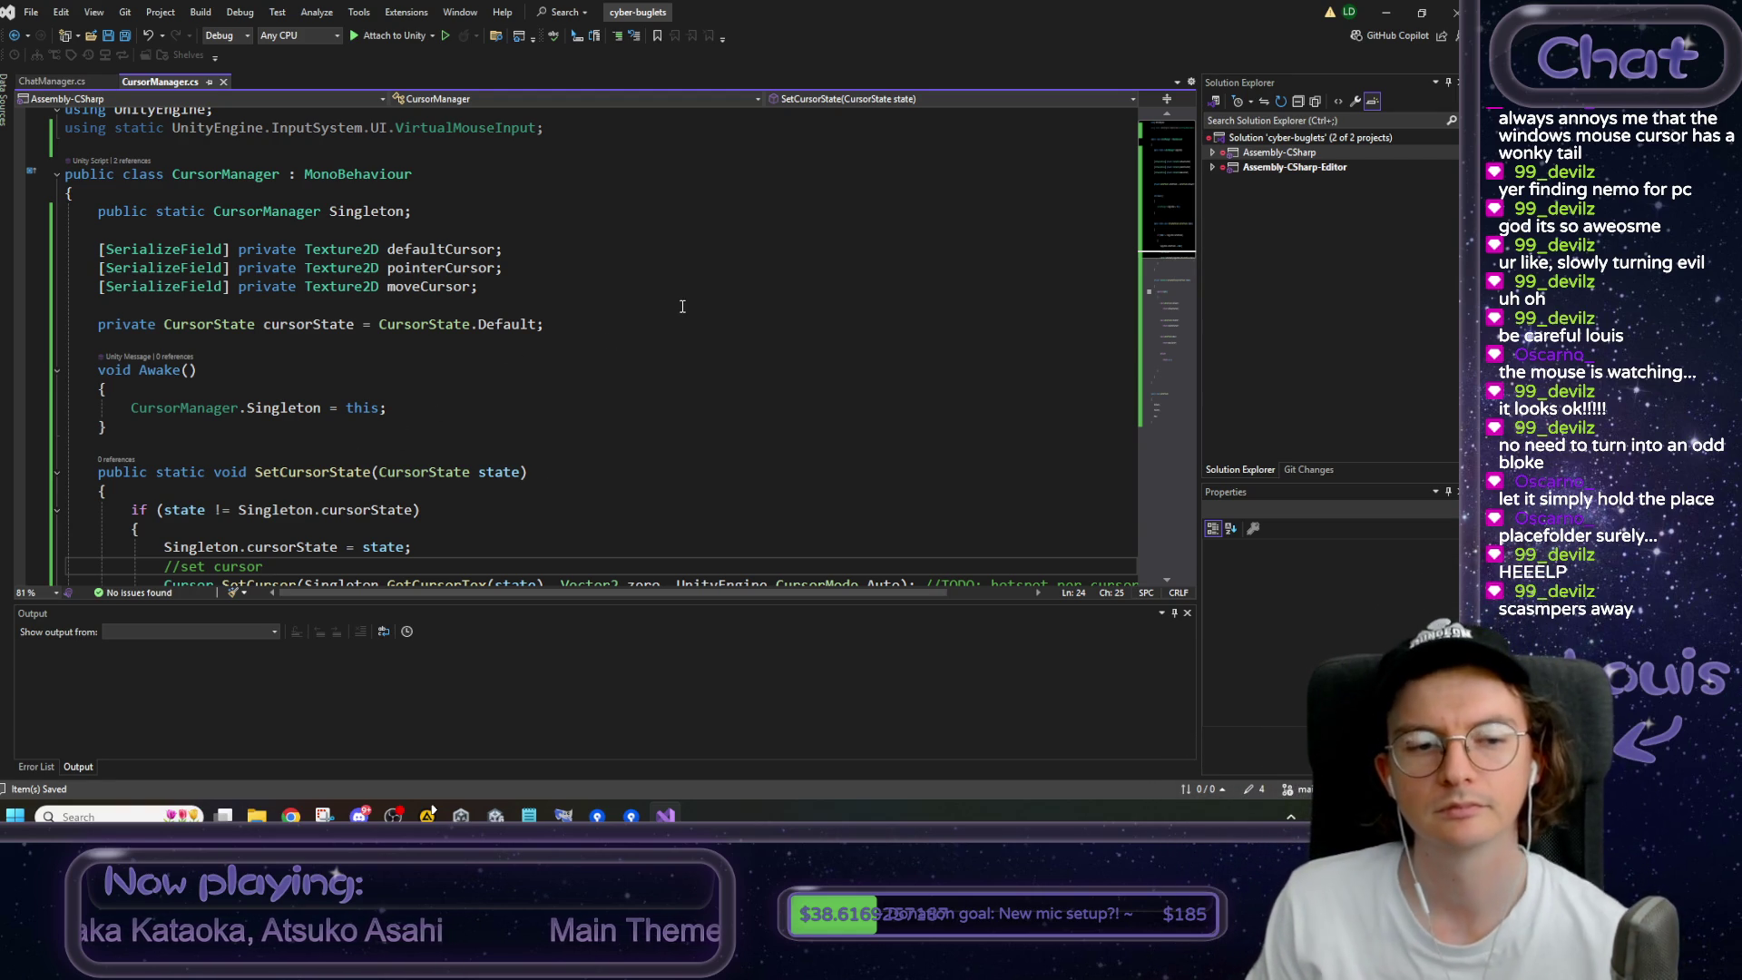
pyautogui.click(241, 425)
# Add a Start method below Awake that calls SetCursorState(CursorState.Default), then save.
pyautogui.press('Return')
pyautogui.press('Return')
pyautogui.scroll(-1, 242, 415)
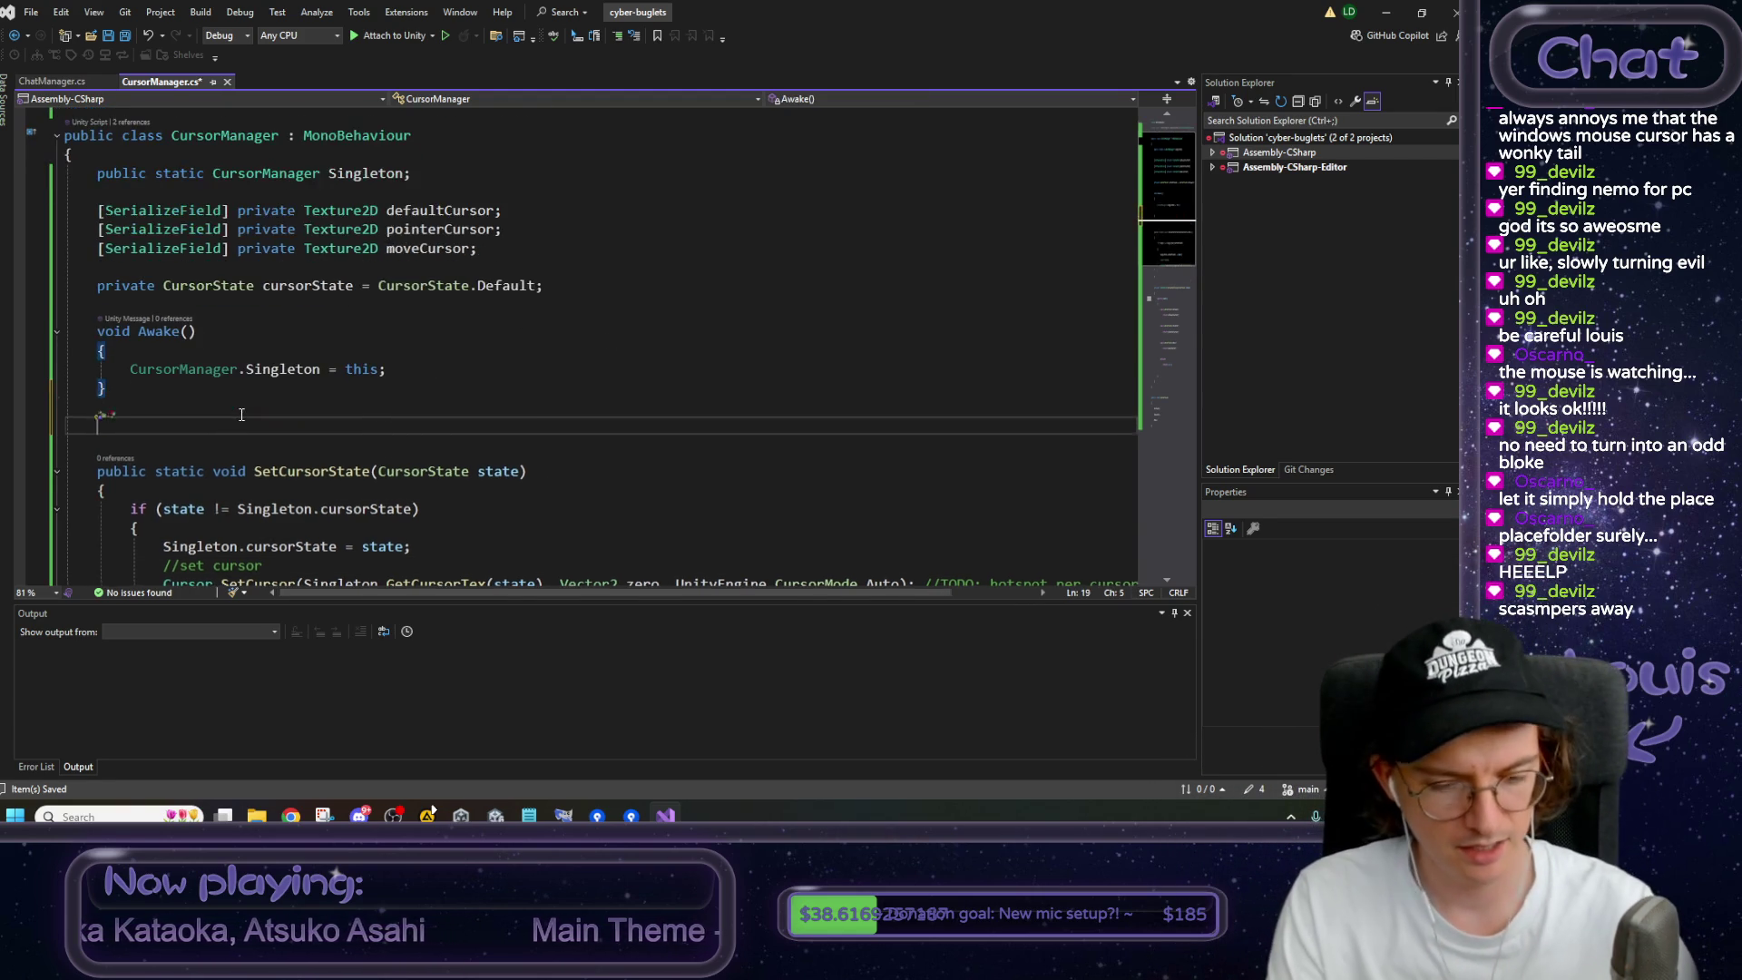
pyautogui.write('void St')
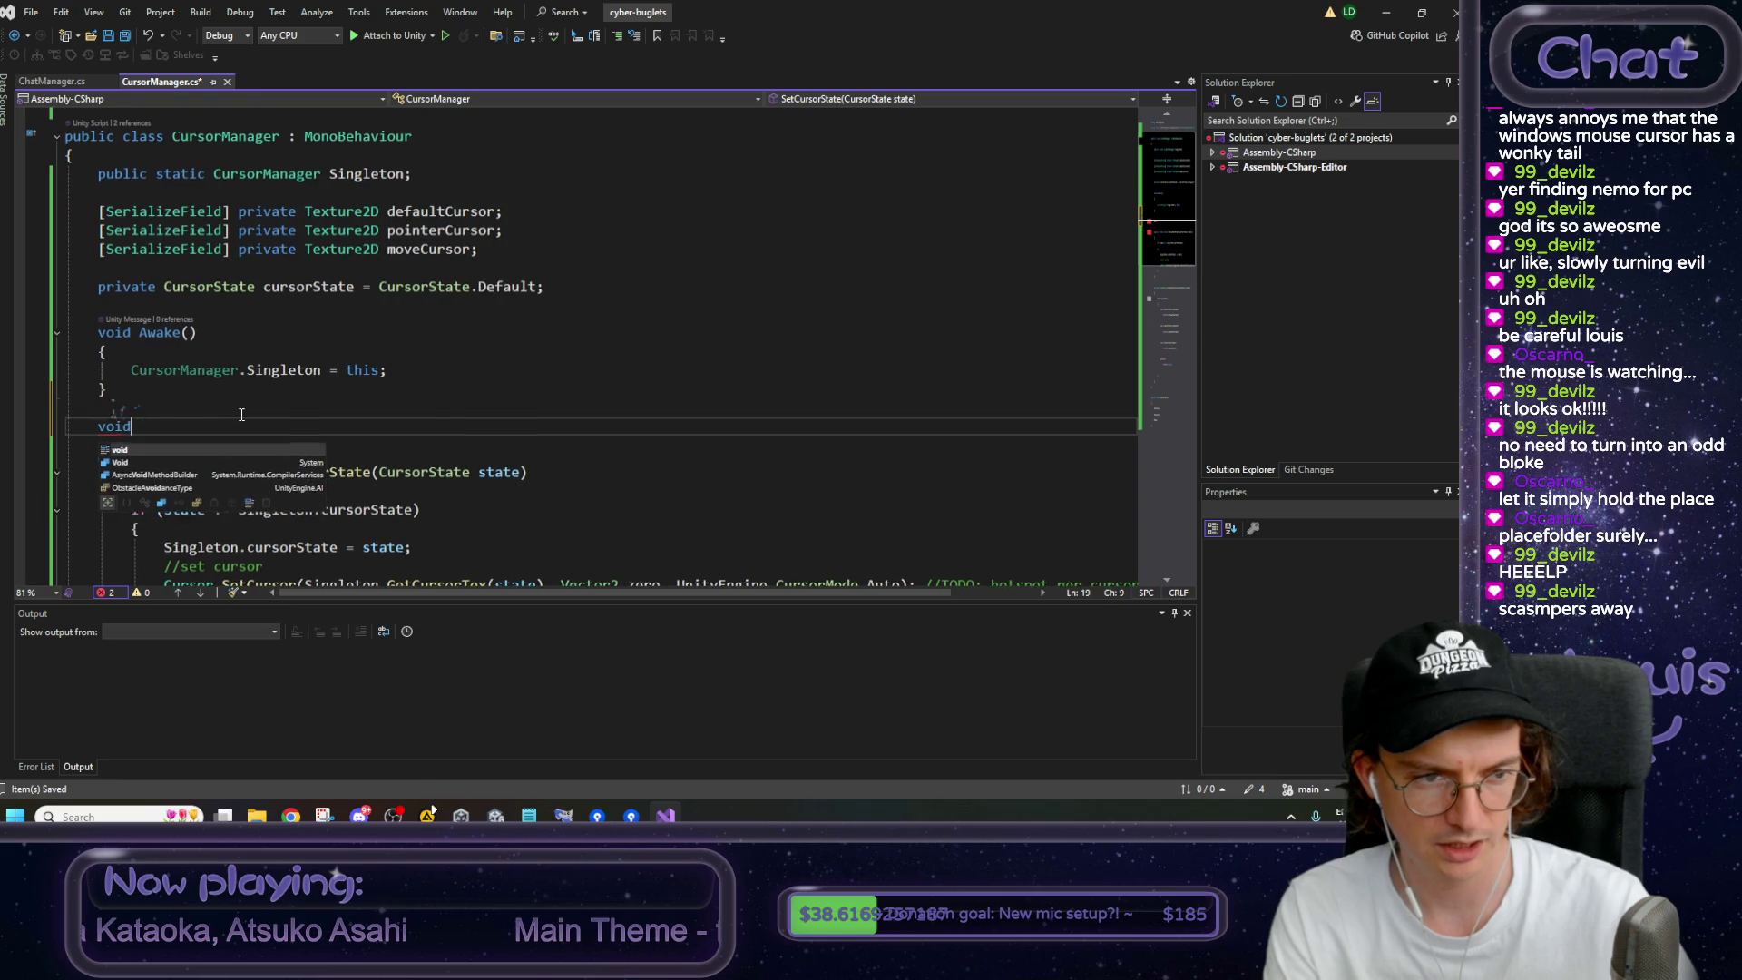
pyautogui.write('art')
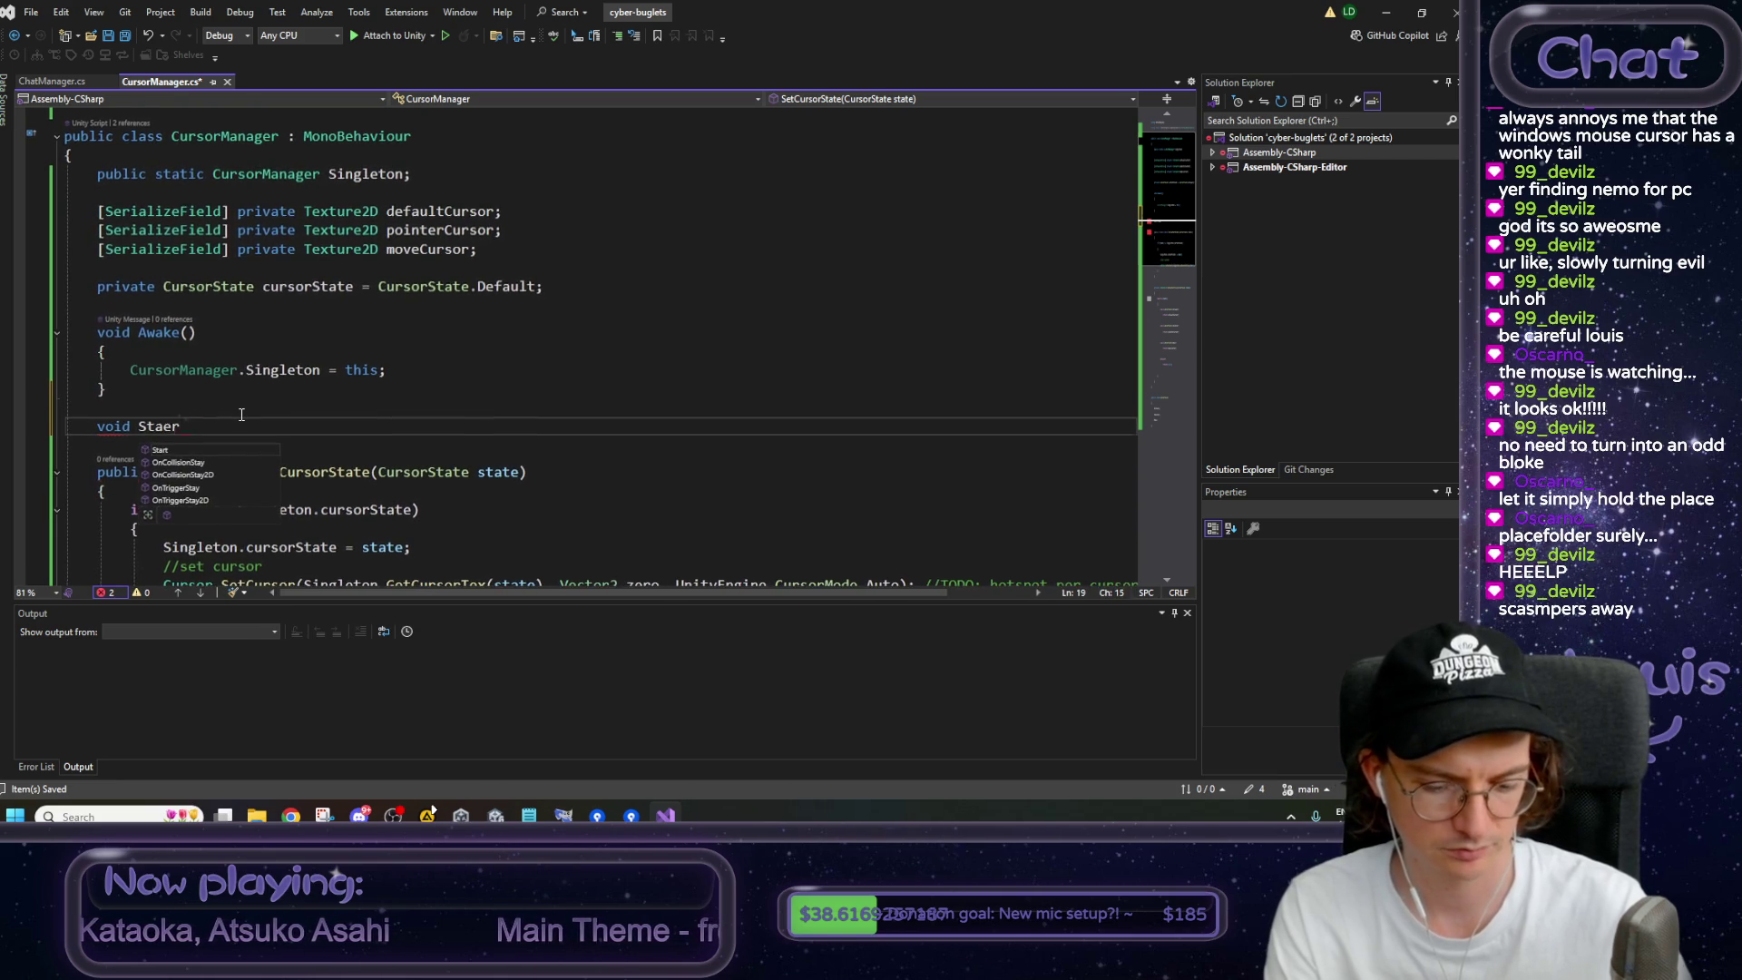
pyautogui.press('Tab')
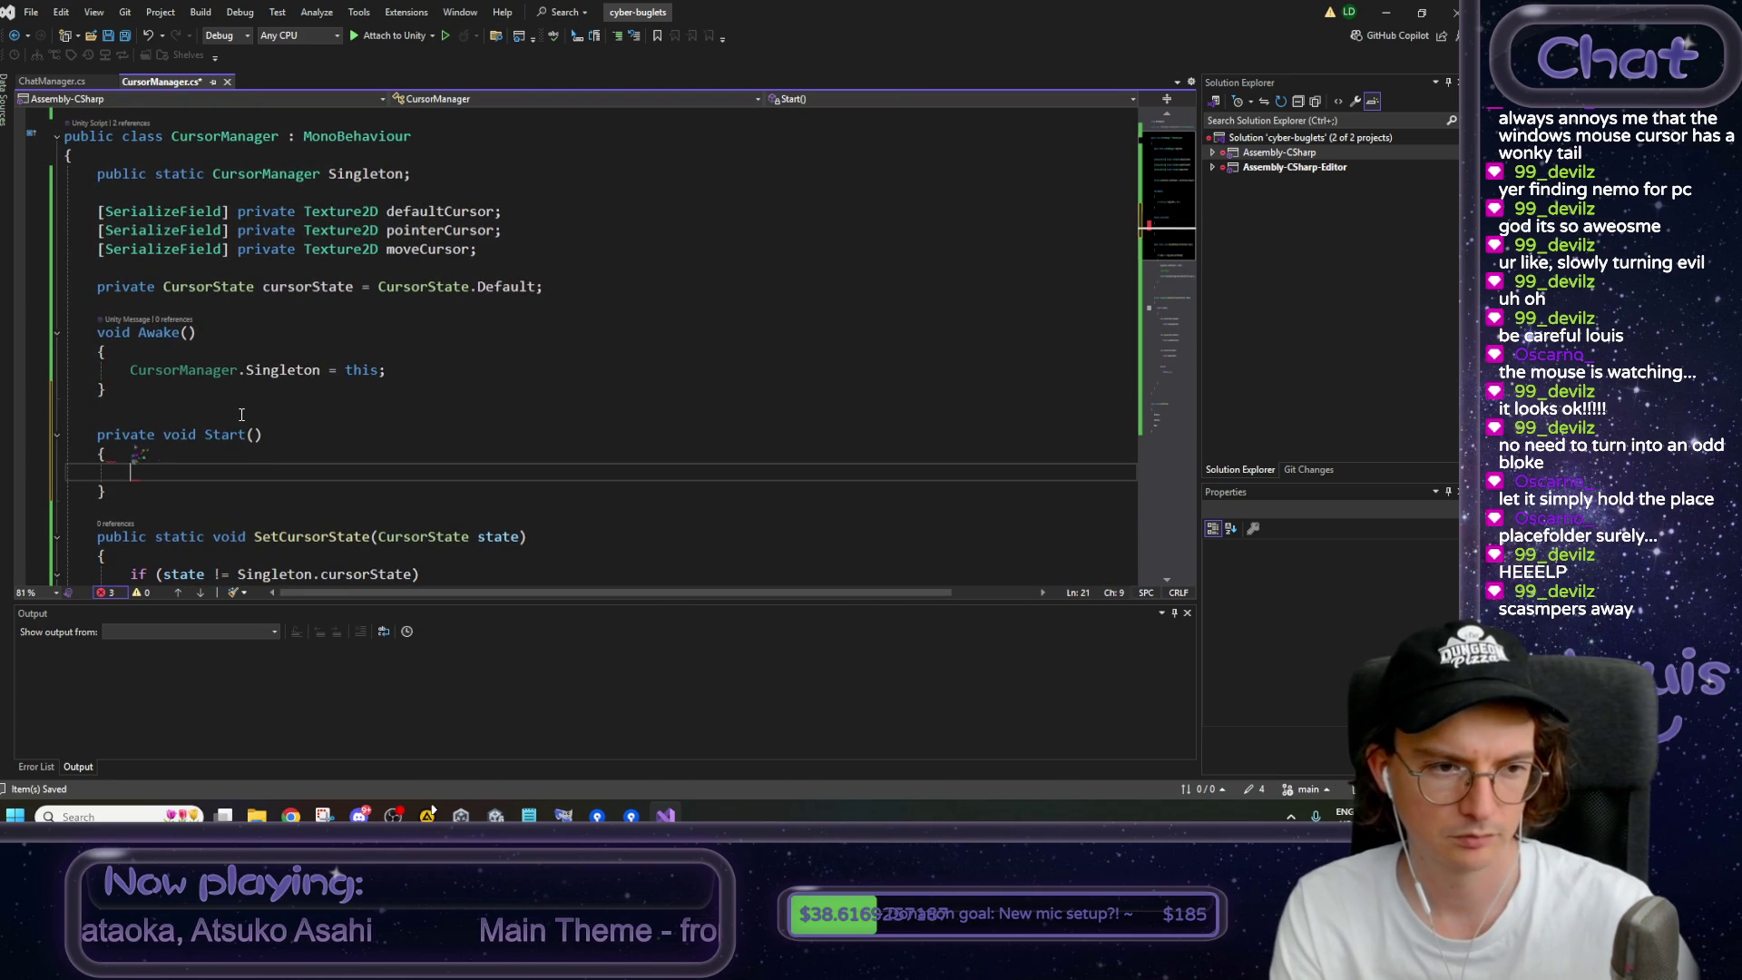
pyautogui.write('SetCur')
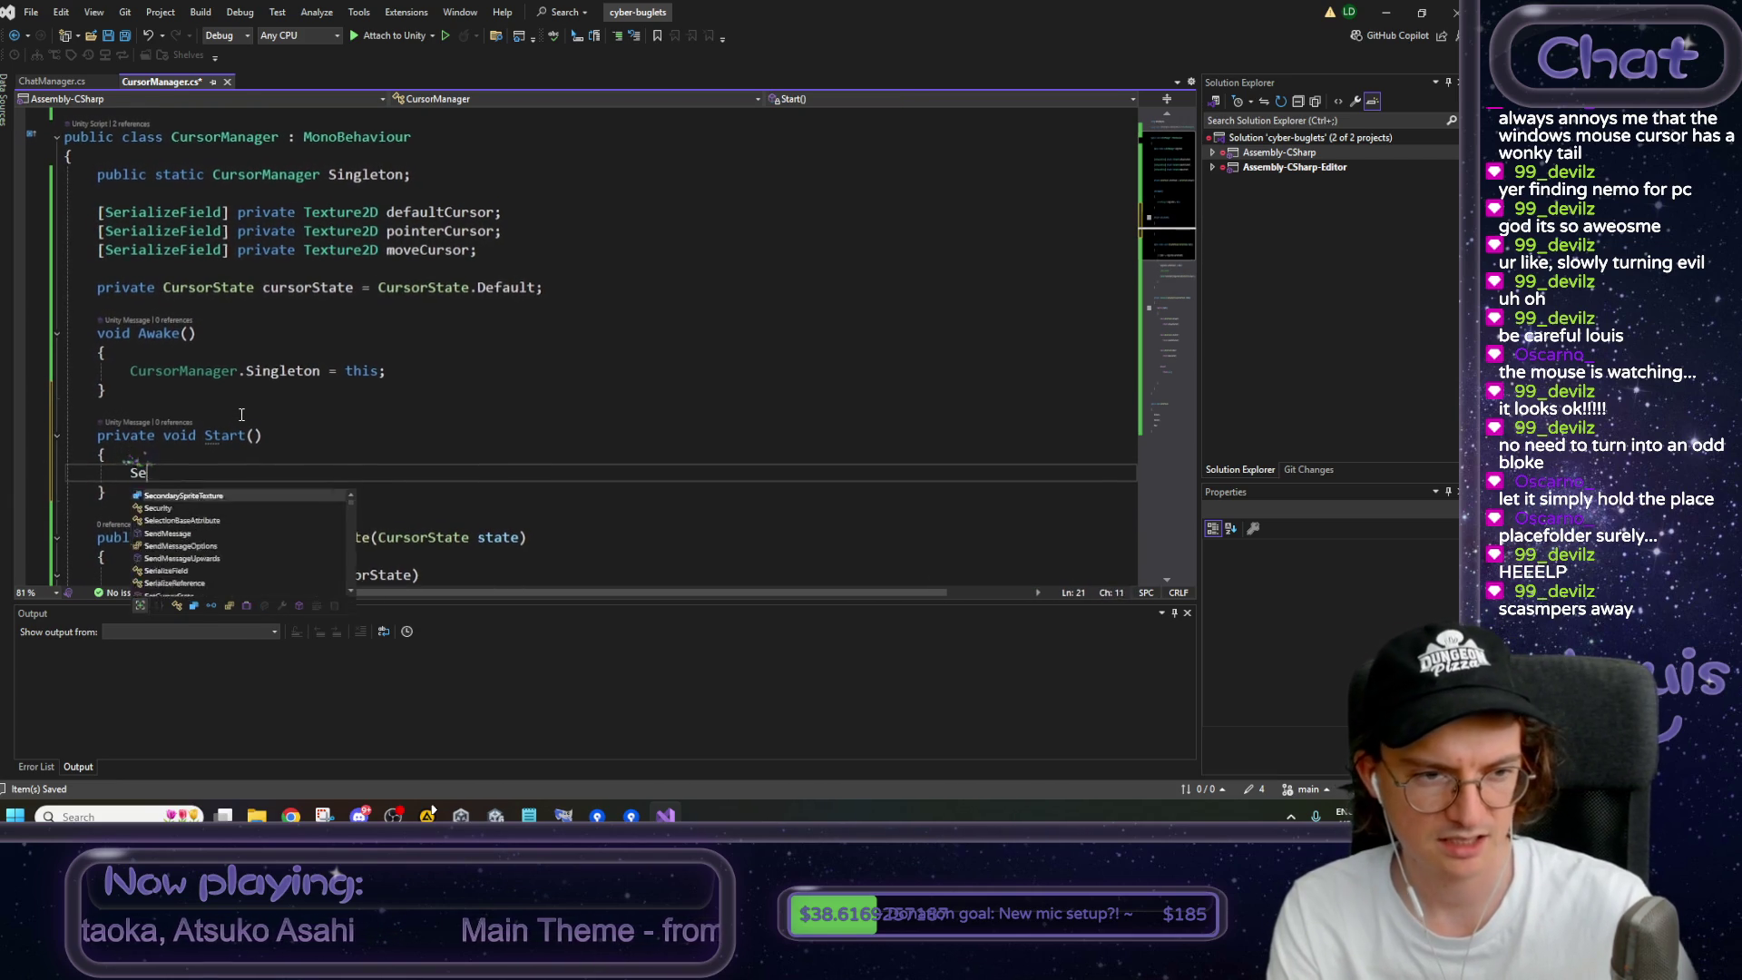
pyautogui.press('Tab')
pyautogui.press('Tab')
pyautogui.hotkey('ctrl', 's')
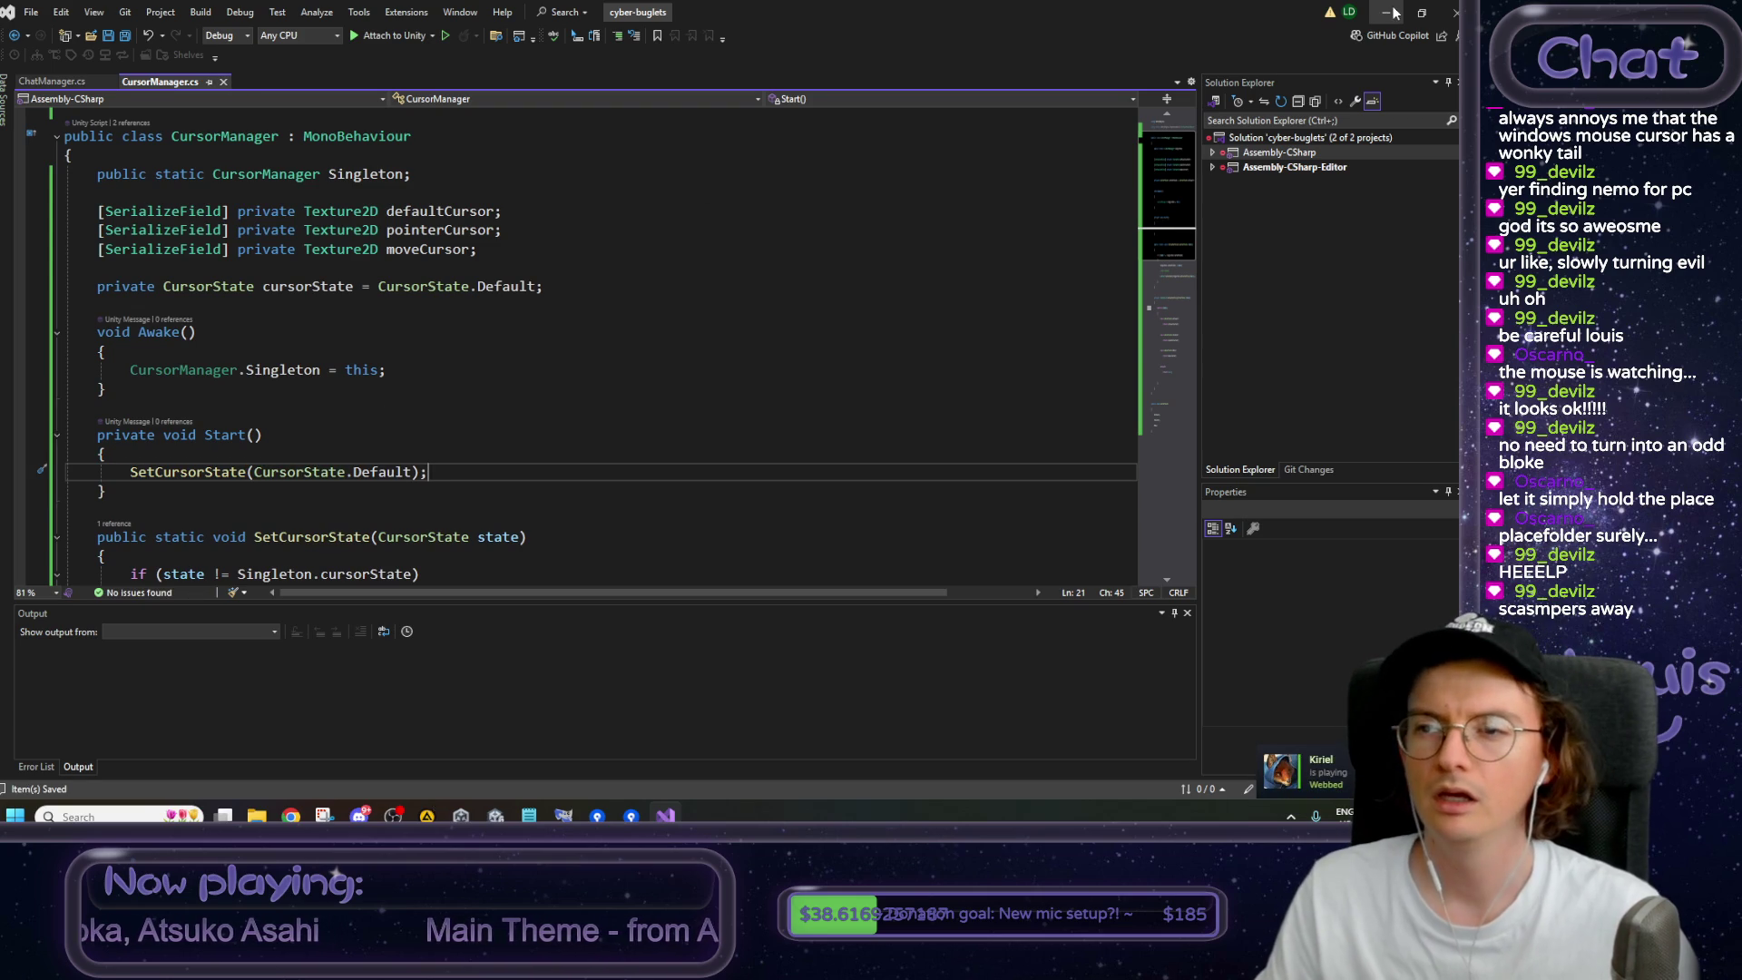
pyautogui.click(1387, 13)
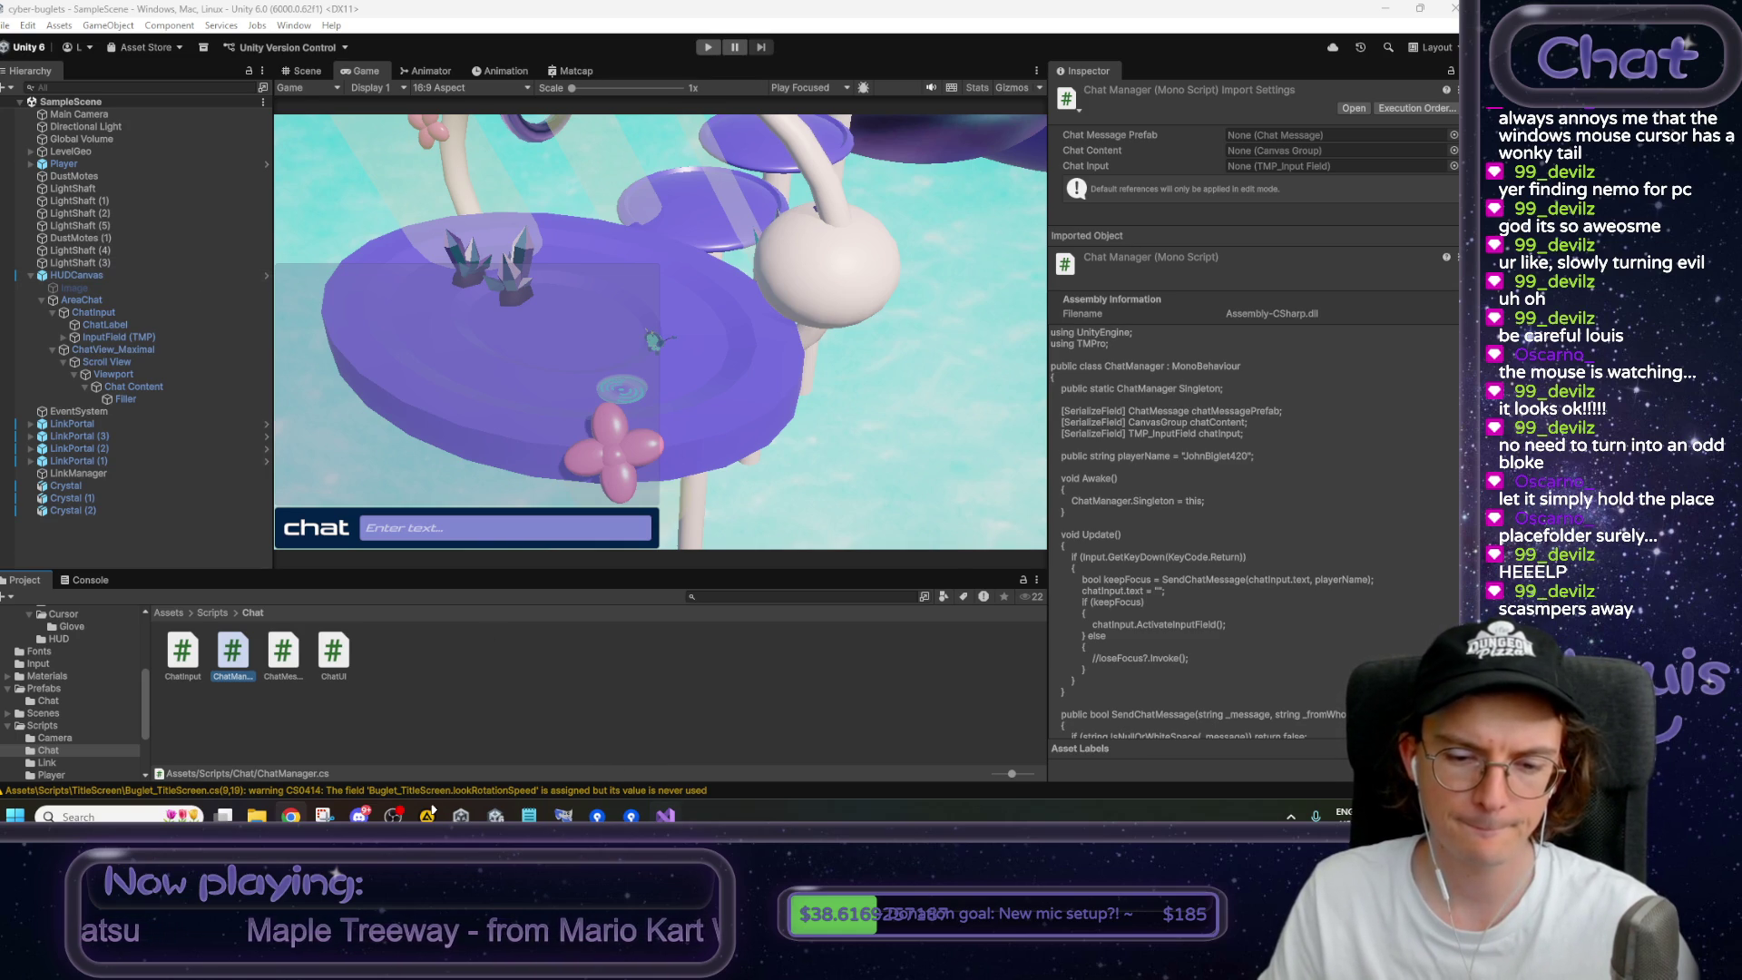
pyautogui.click(666, 814)
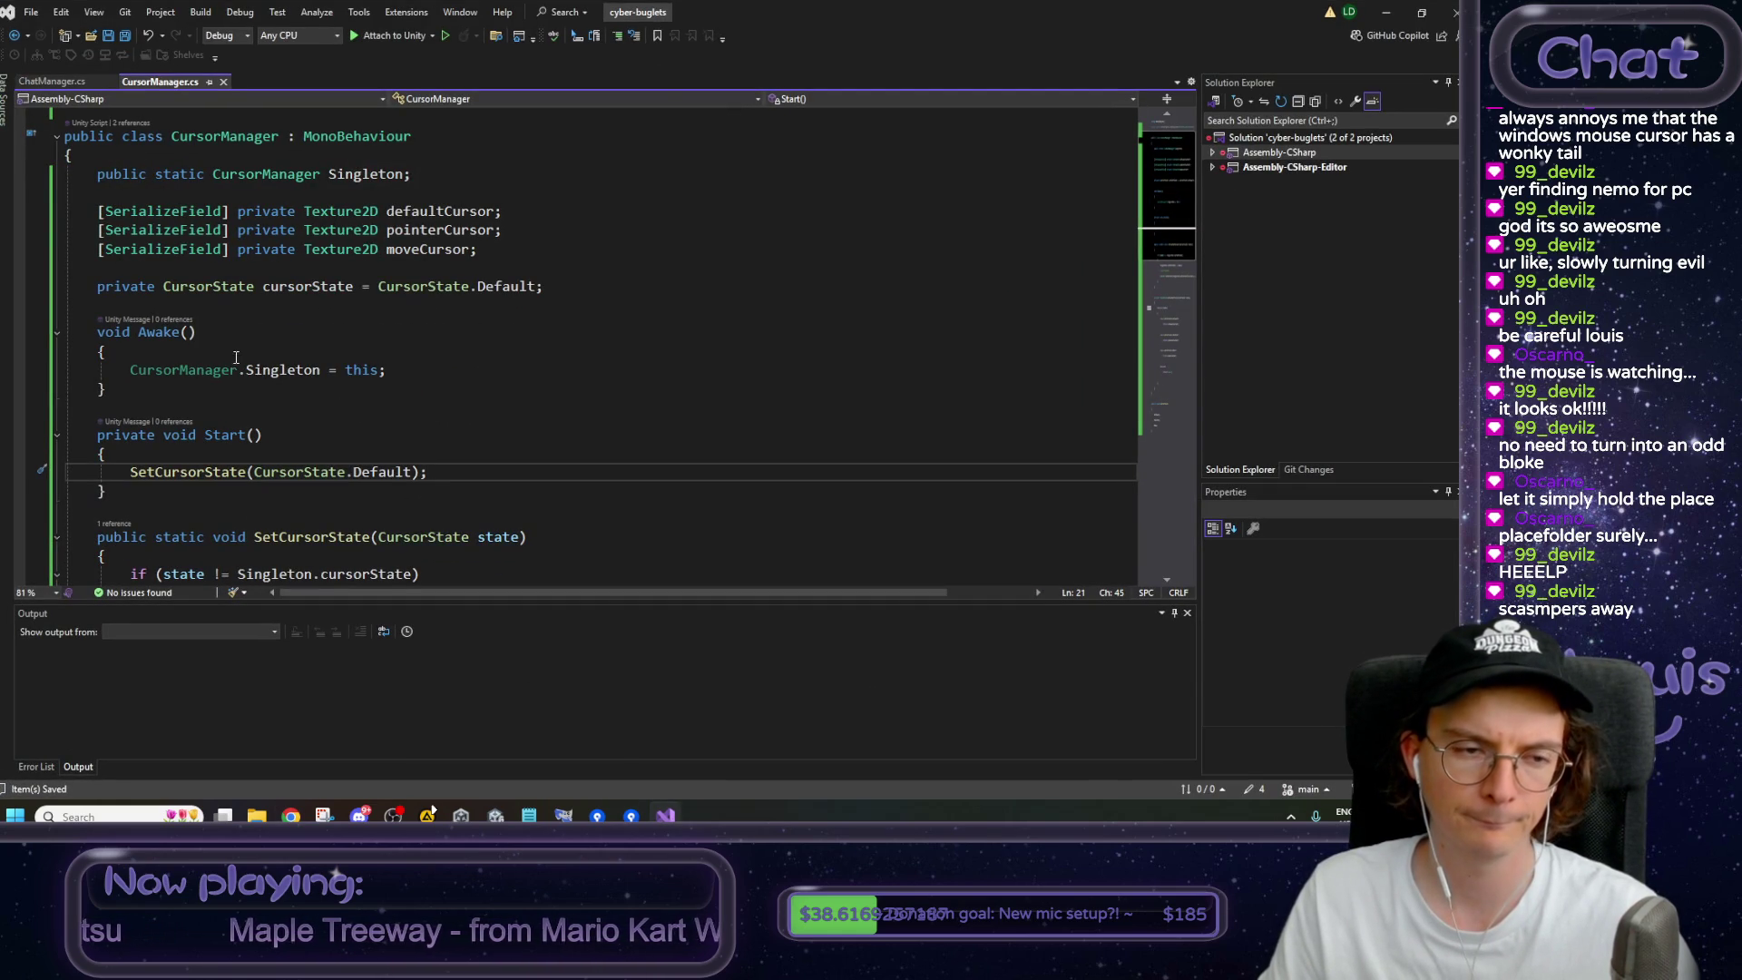
# Wrap Awake's Singleton assignment in an if (CursorManager.Singleton == null) check.
pyautogui.moveTo(392, 369)
pyautogui.mouseDown()
pyautogui.moveTo(72, 372)
pyautogui.moveTo(127, 389)
pyautogui.moveTo(55, 372)
pyautogui.moveTo(243, 372)
pyautogui.moveTo(36, 372)
pyautogui.mouseUp()
pyautogui.click(443, 369)
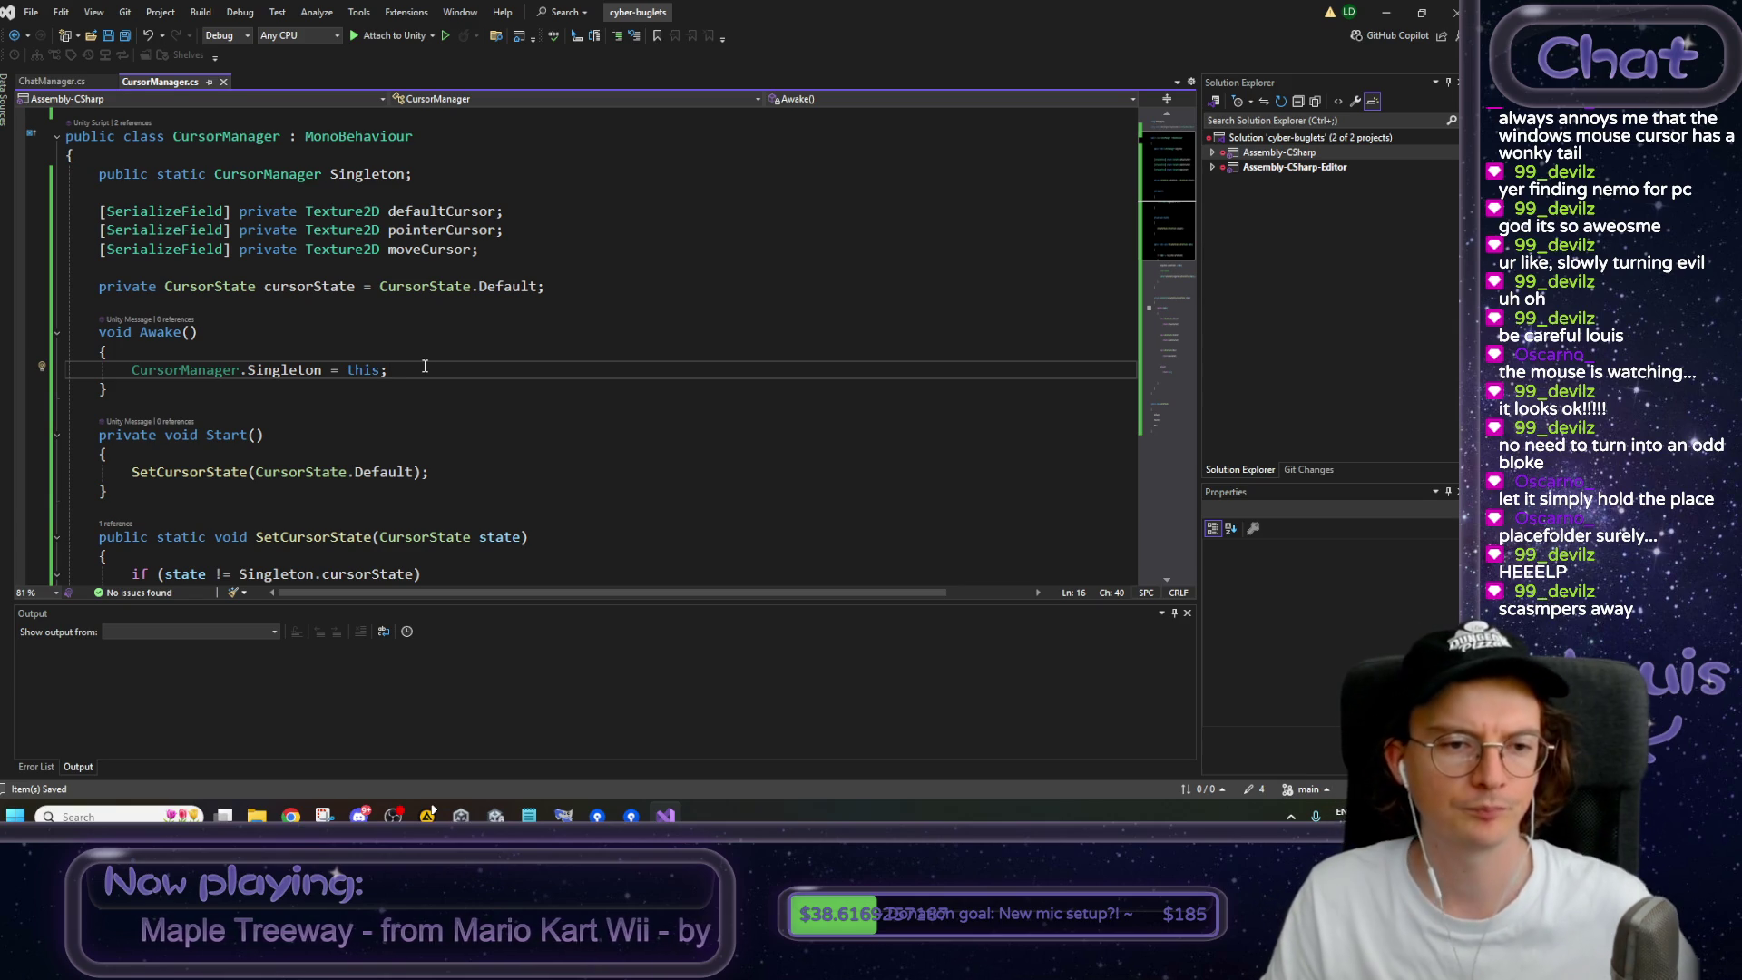
pyautogui.click(396, 354)
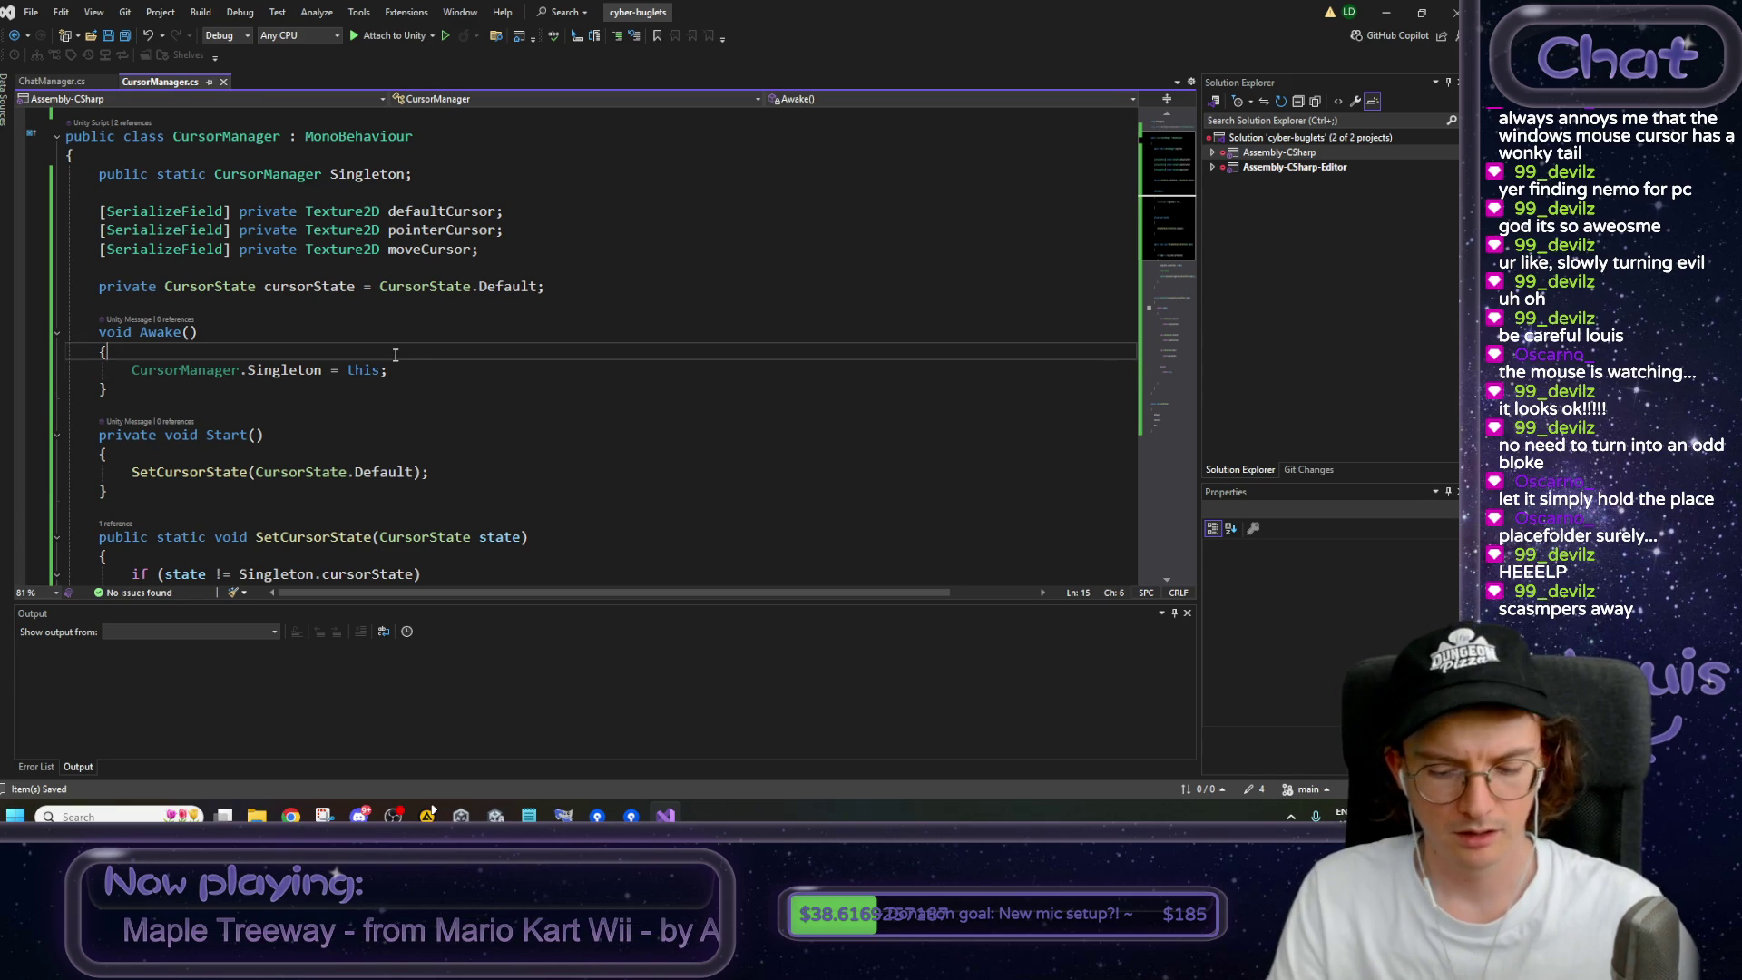
pyautogui.press('Return')
pyautogui.write('if (')
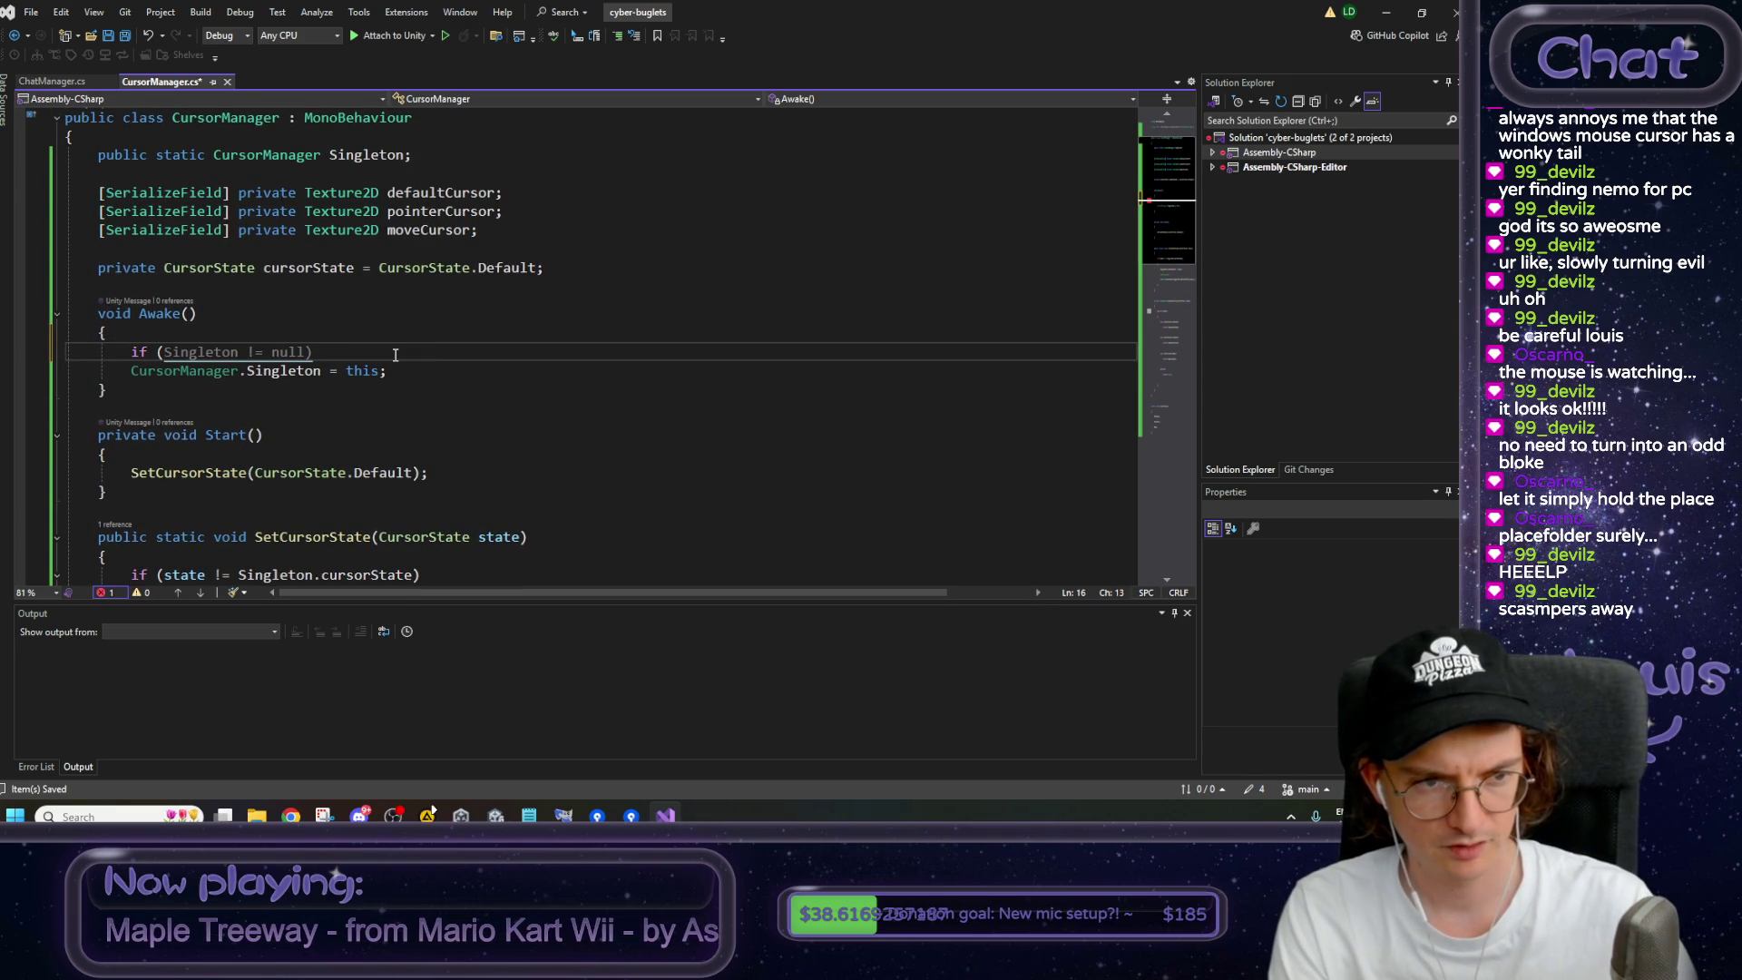
pyautogui.write('Cur')
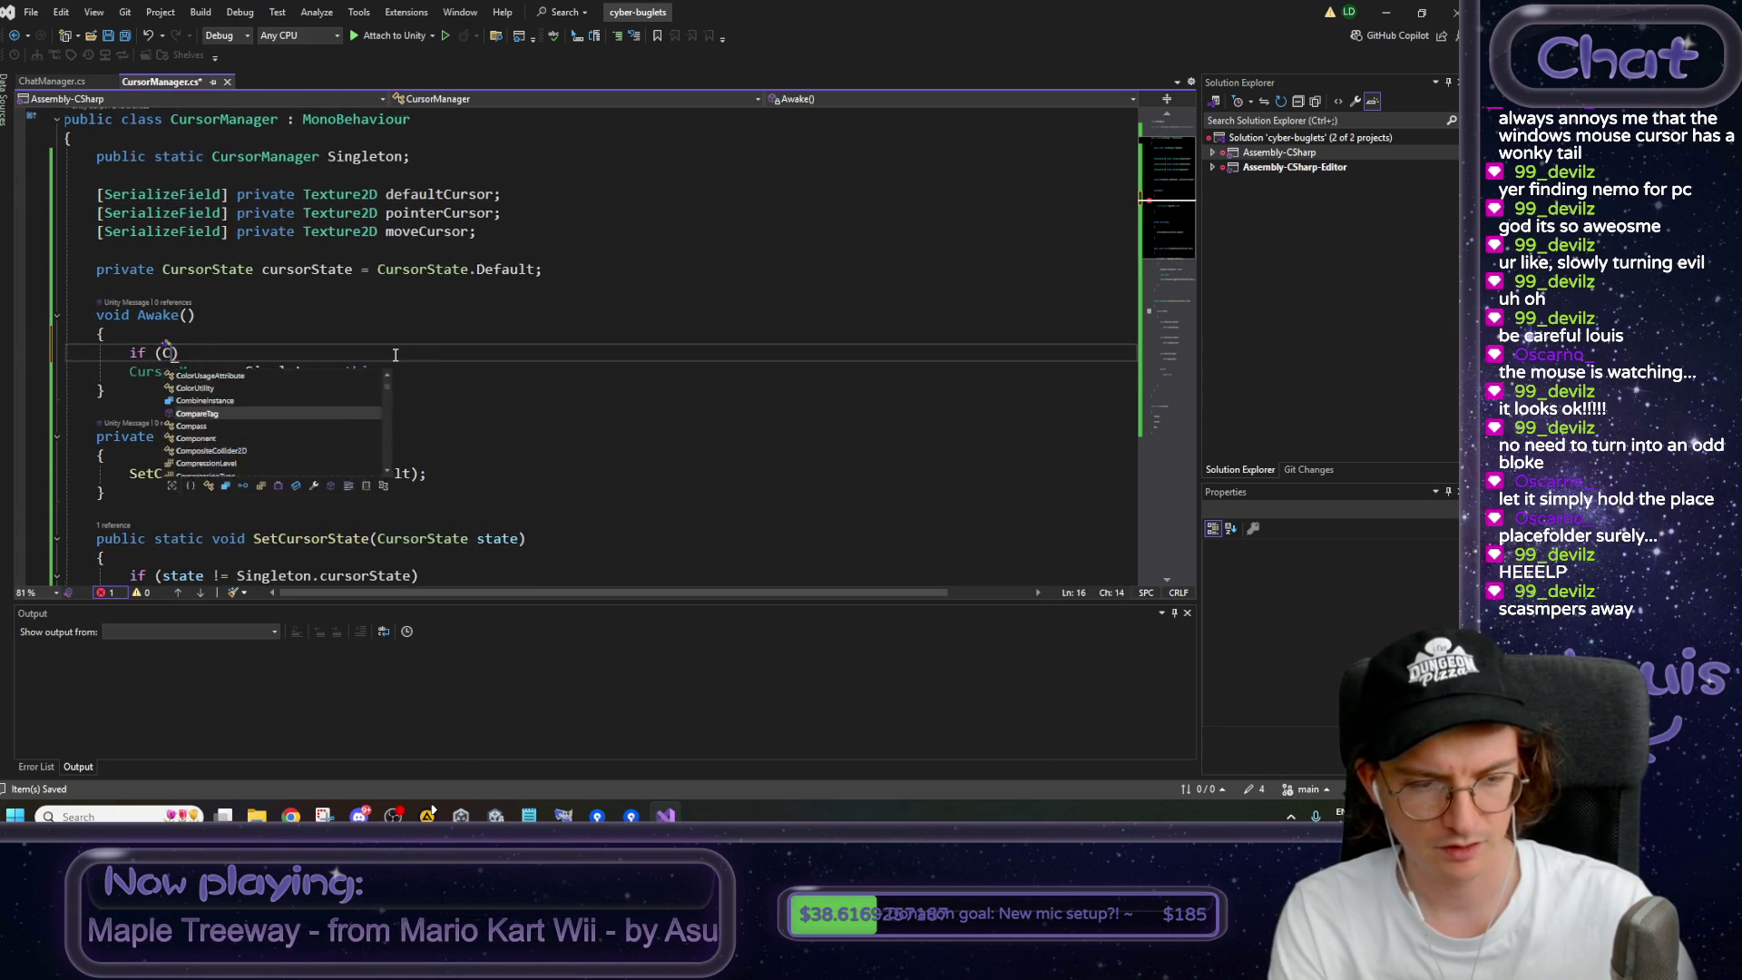
pyautogui.write('sorManager.Singleton == null) {')
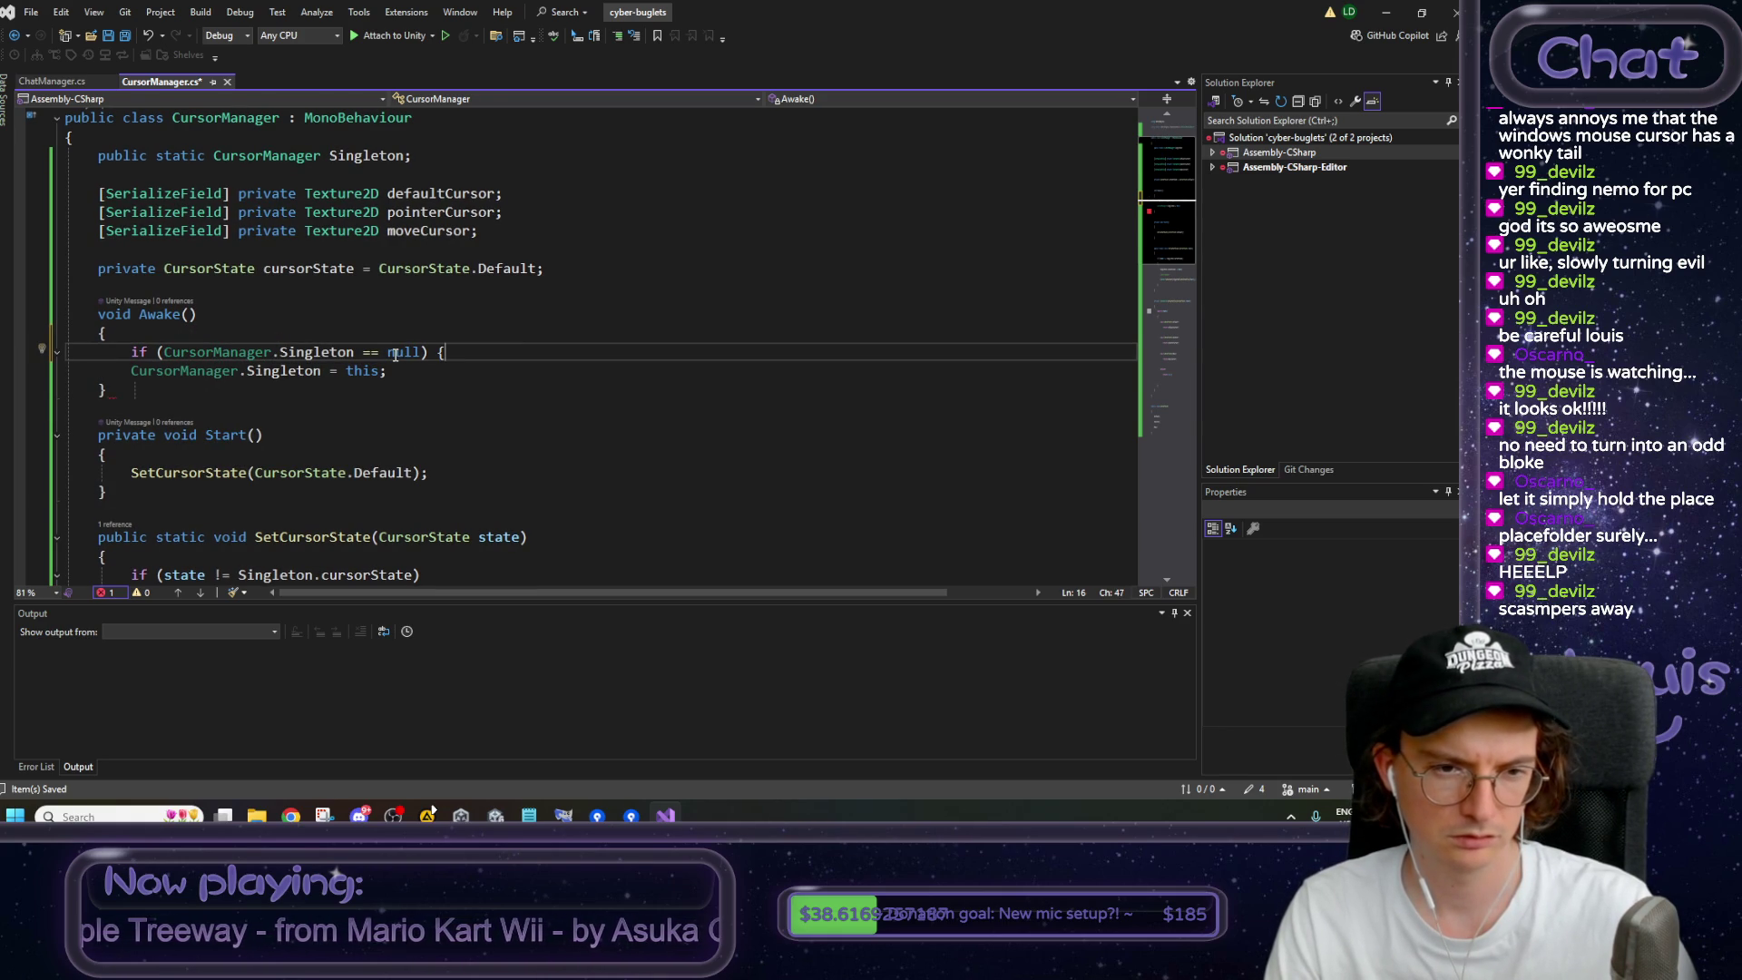
pyautogui.press('Return')
pyautogui.press('Delete')
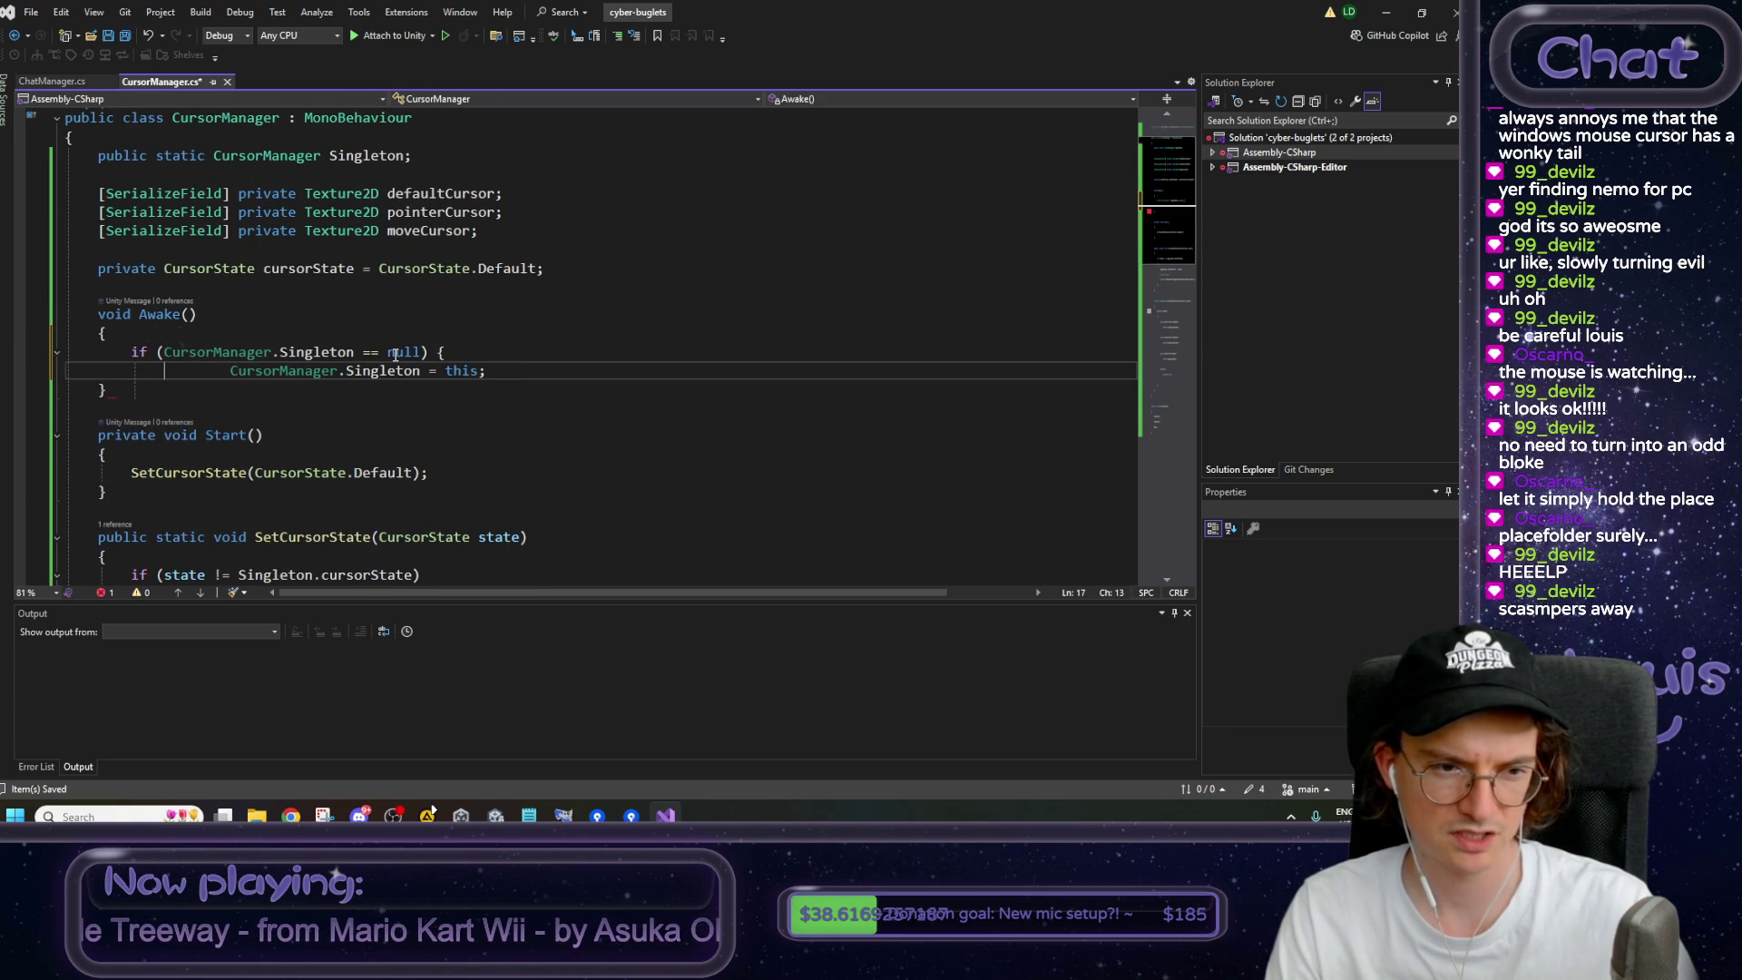
pyautogui.press('Delete')
pyautogui.press('Delete')
pyautogui.press('End')
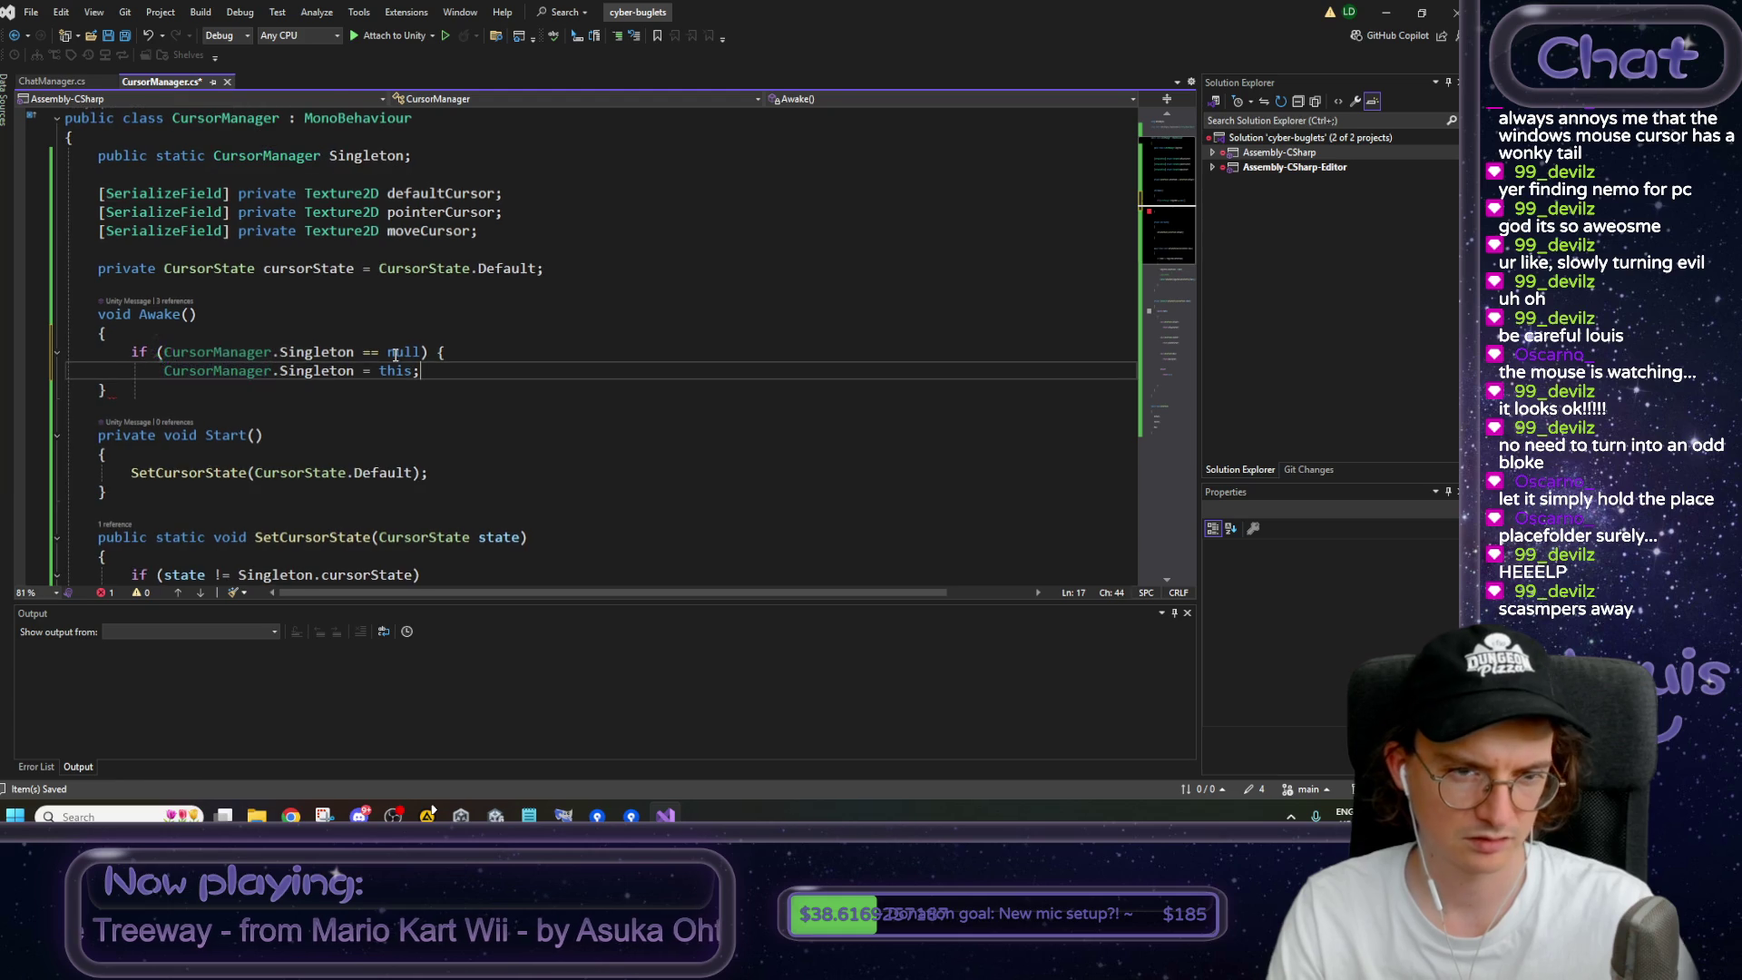
# Add an else branch calling Destroy(this.gameObject) and save the script.
pyautogui.press('Return')
pyautogui.write('} else')
pyautogui.press('Return')
pyautogui.write('{')
pyautogui.press('Return')
pyautogui.write('Destroy')
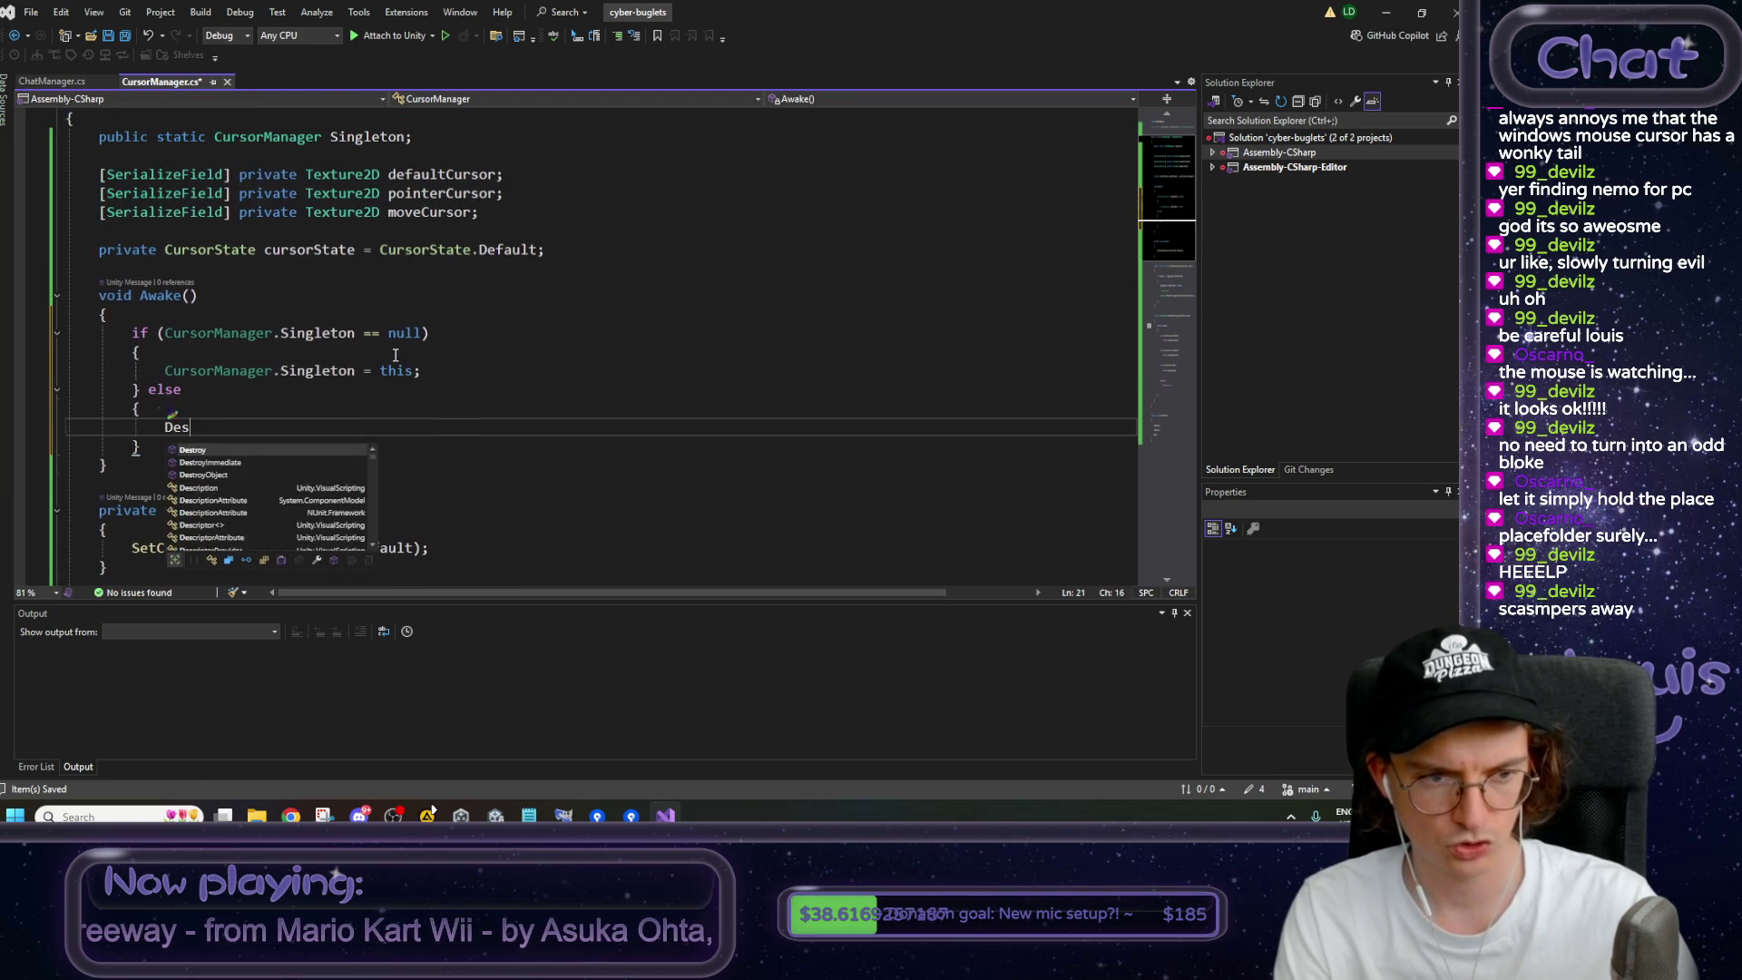
pyautogui.write('(')
pyautogui.press('BackSpace')
pyautogui.press('BackSpace')
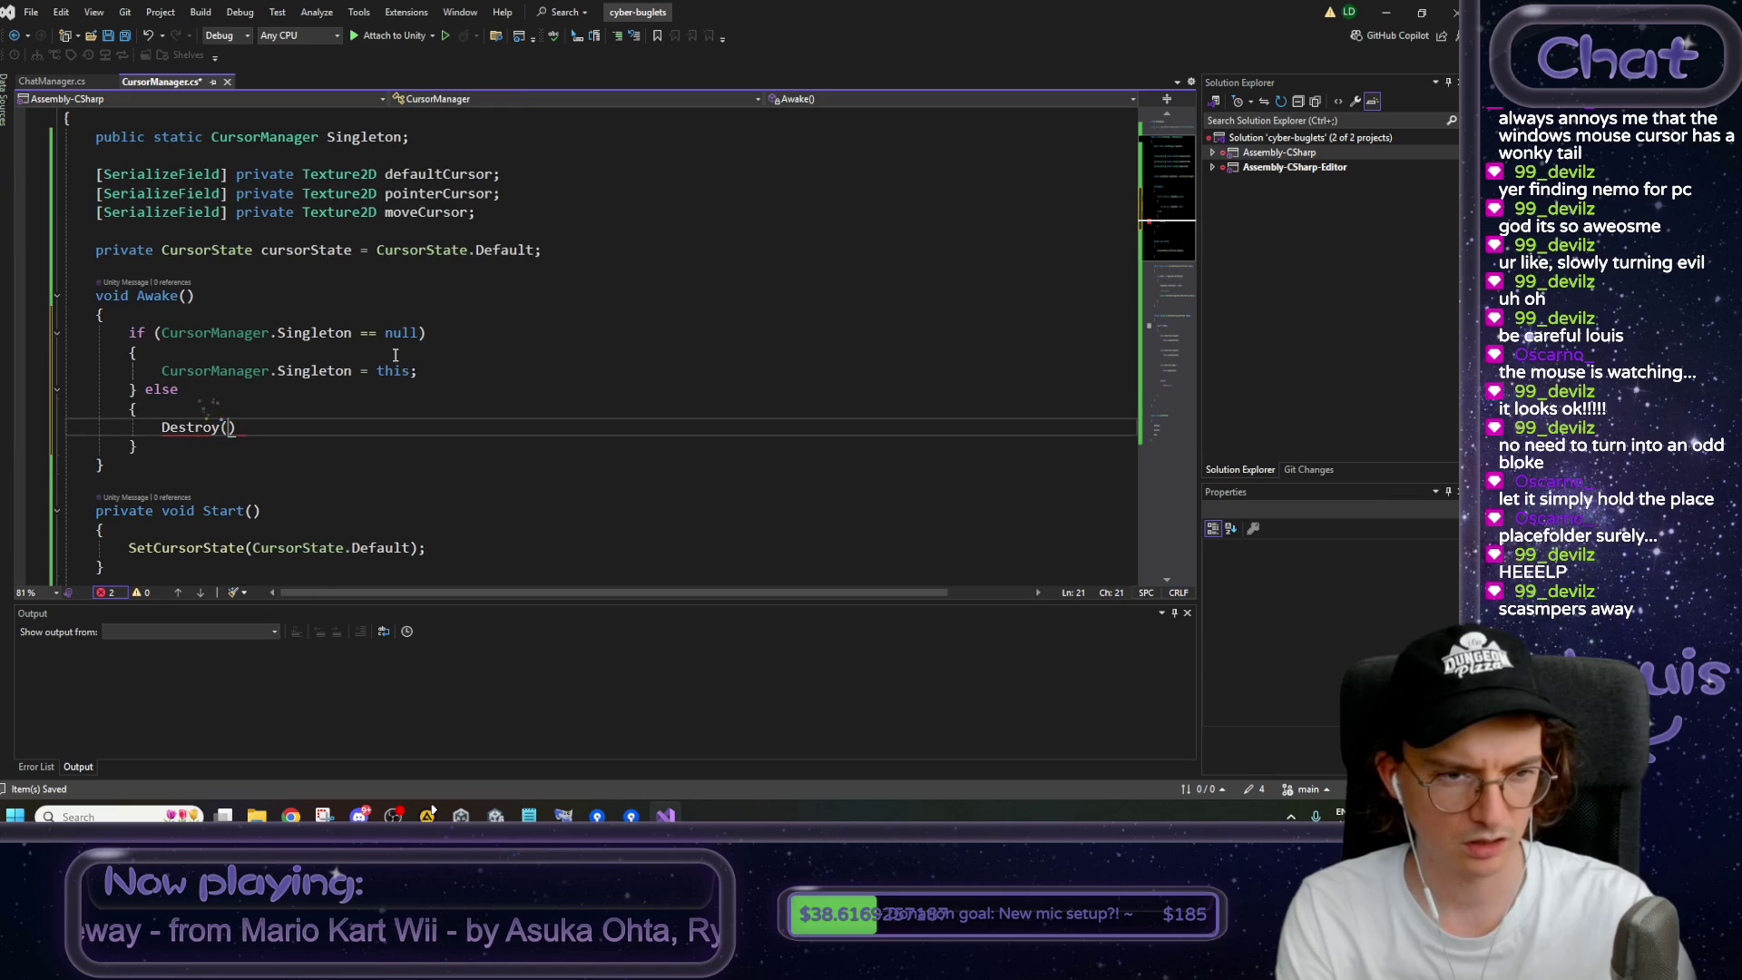
pyautogui.write('y(')
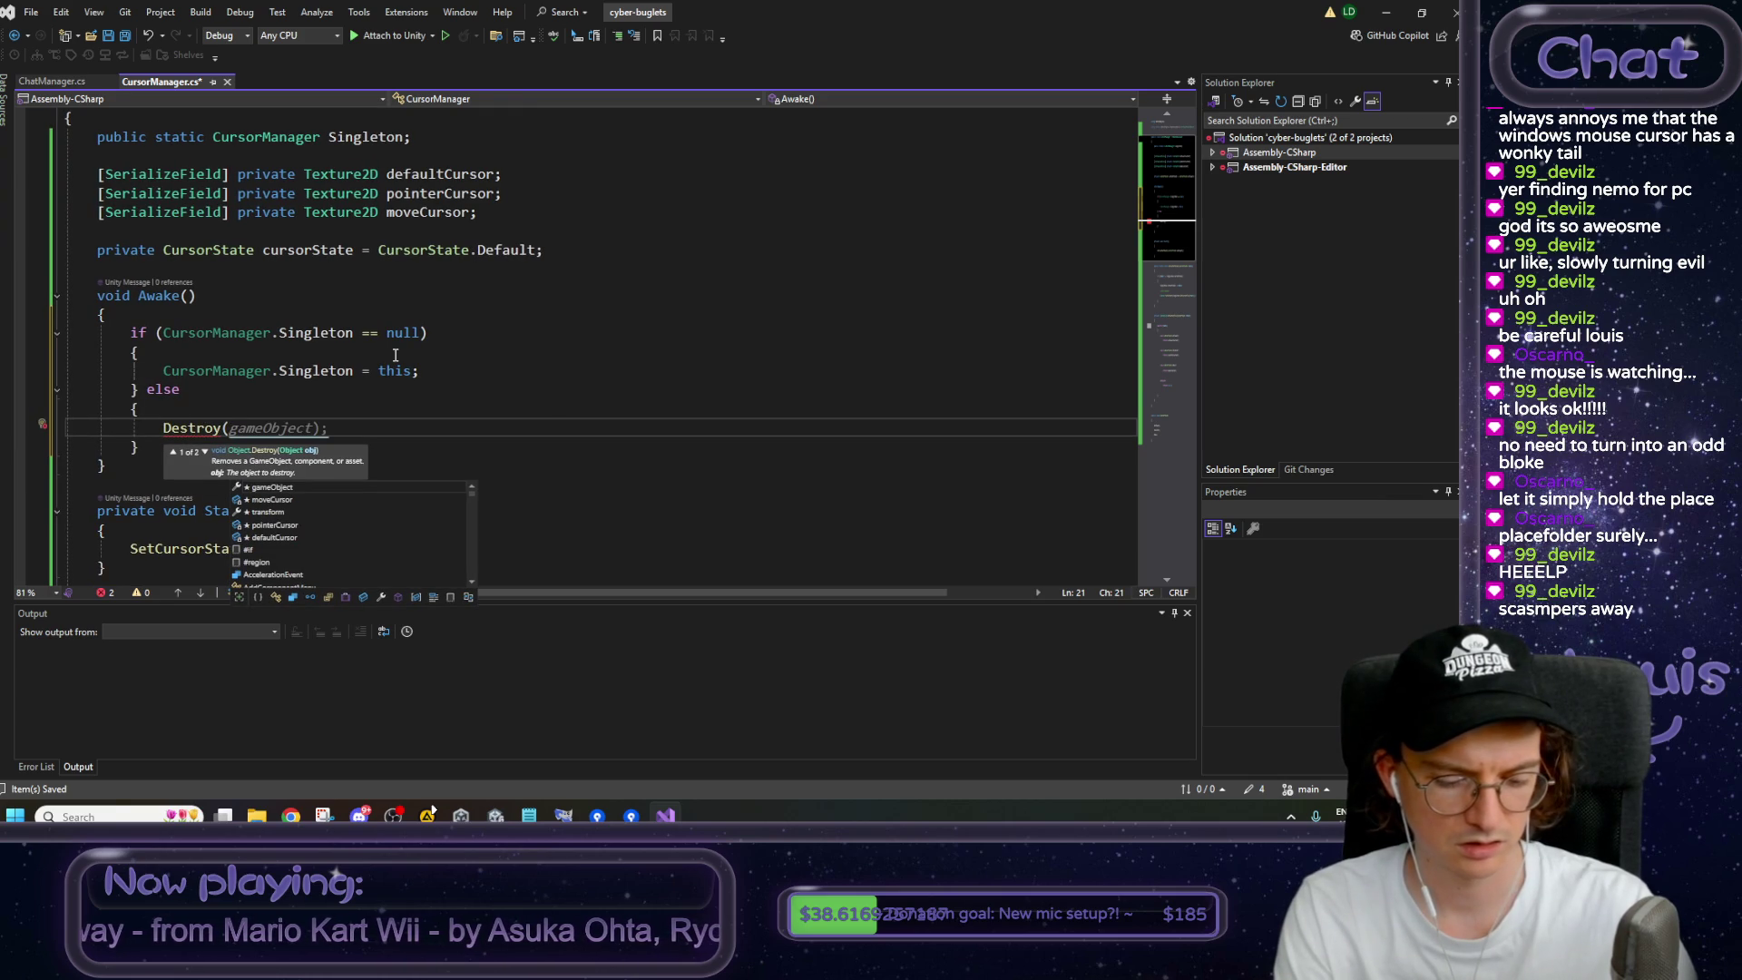
pyautogui.write('this.G')
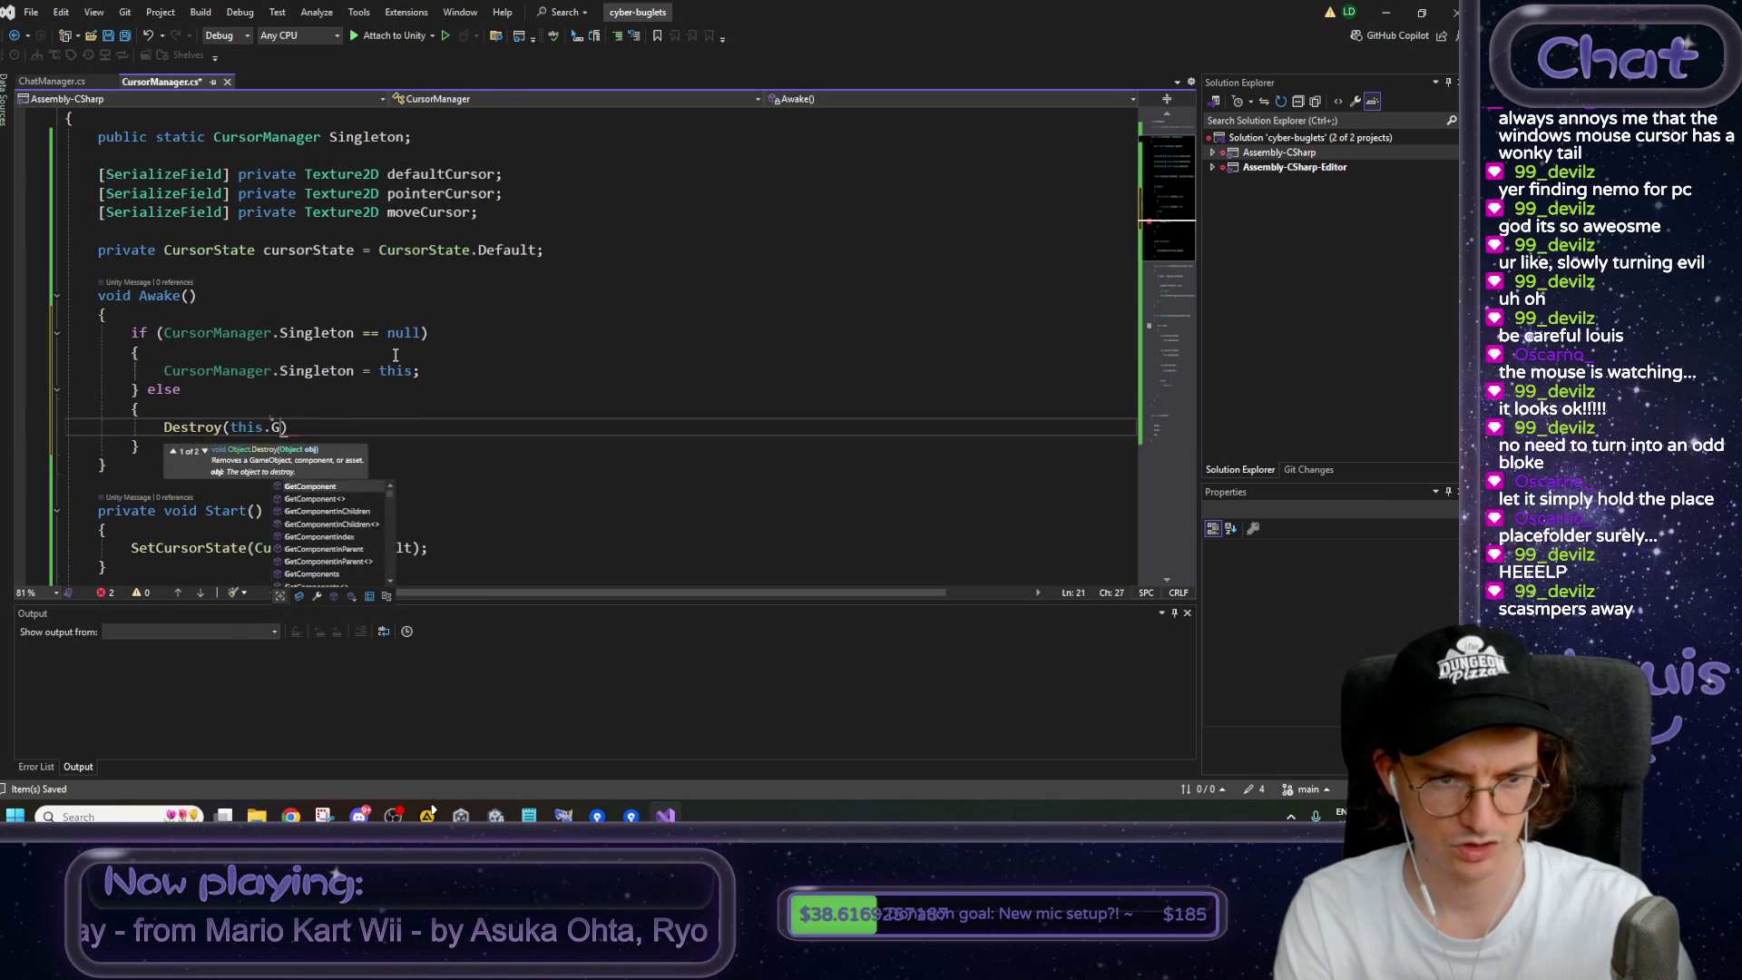
pyautogui.write('ameObject)')
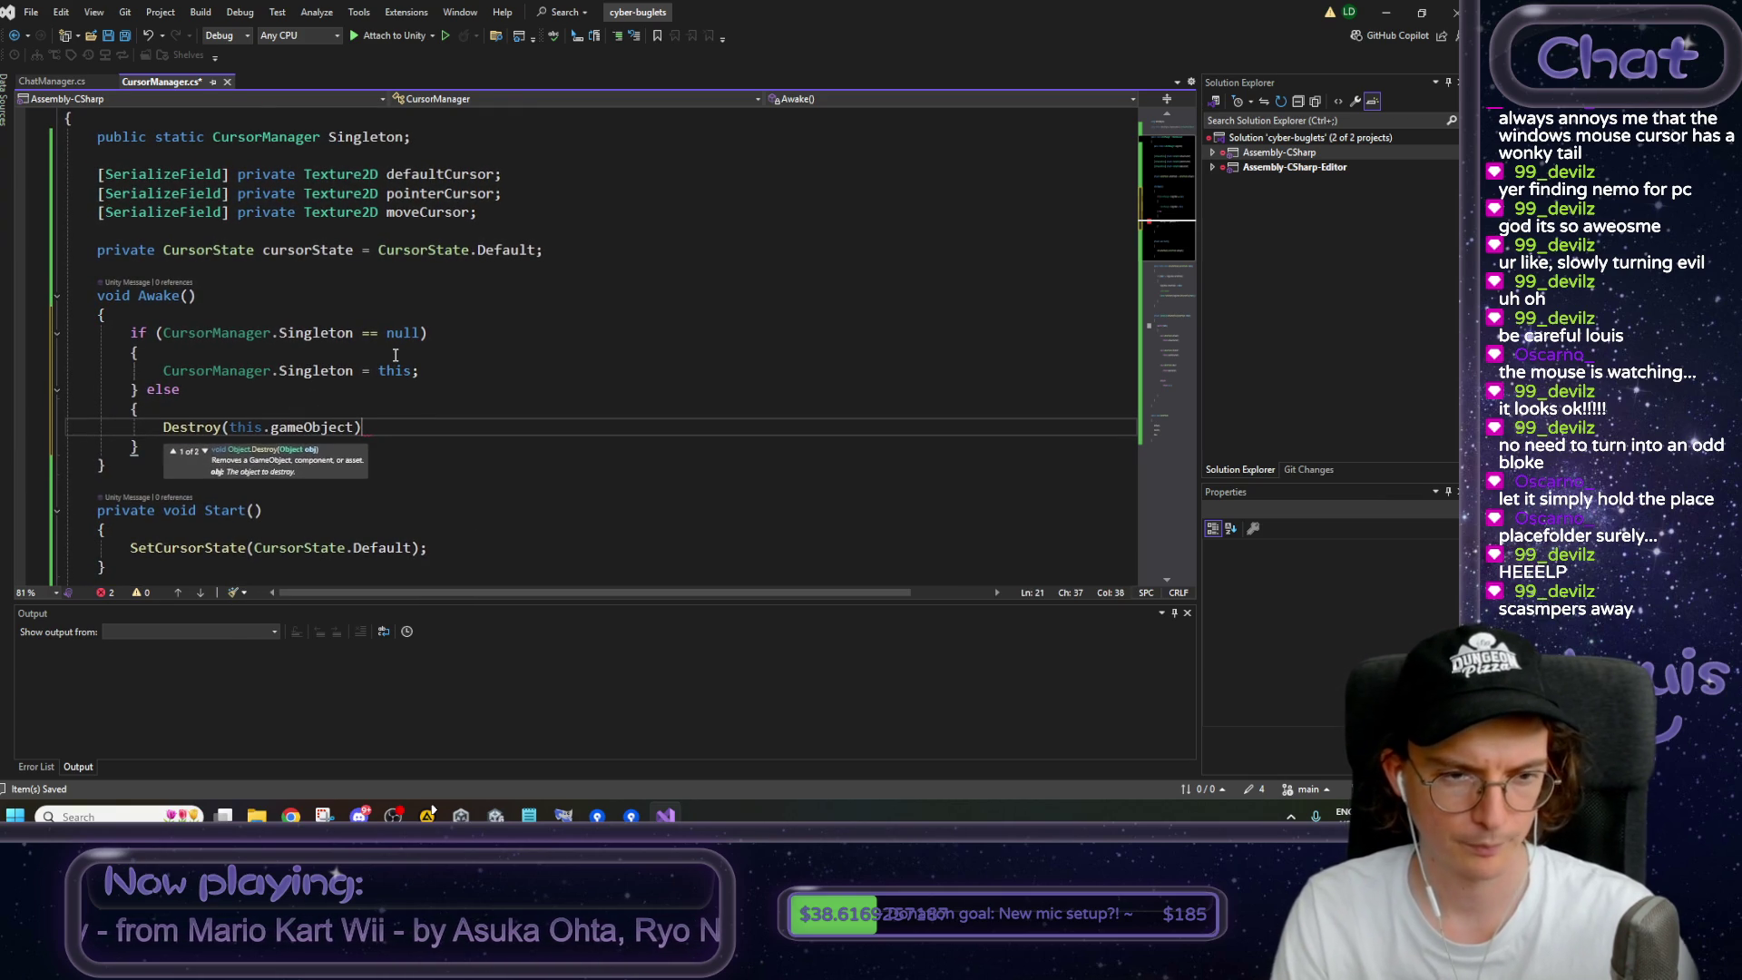
pyautogui.write(';')
pyautogui.hotkey('ctrl', 's')
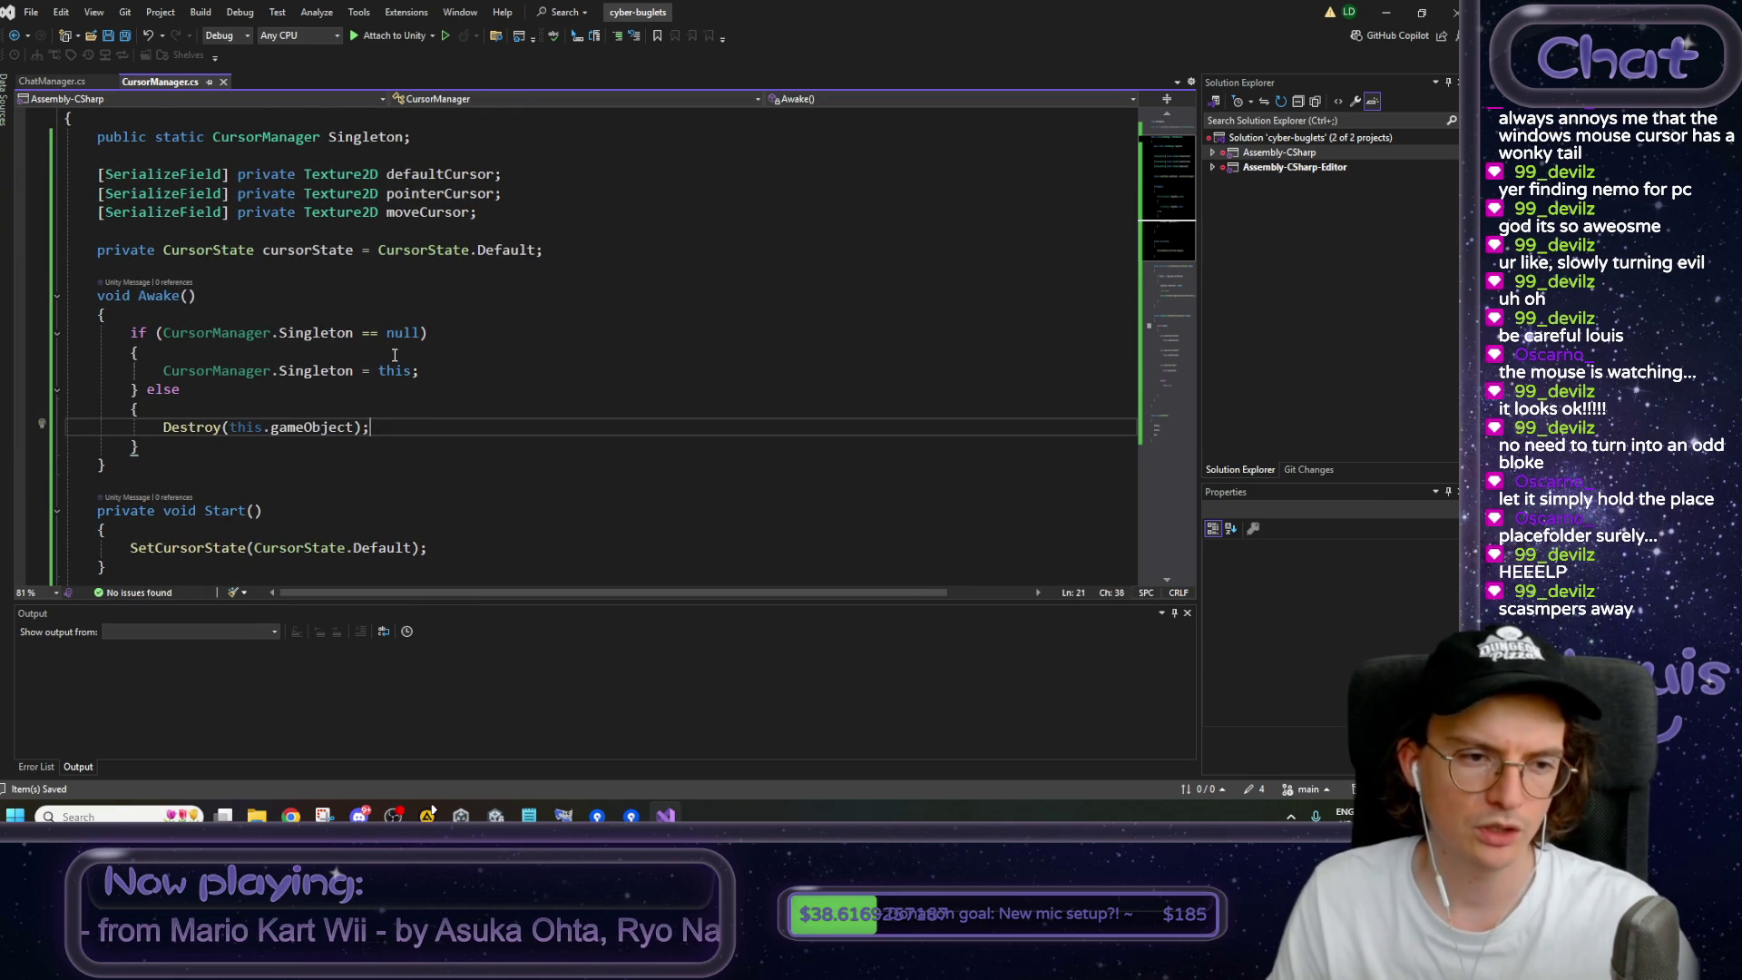
pyautogui.scroll(-1, 396, 355)
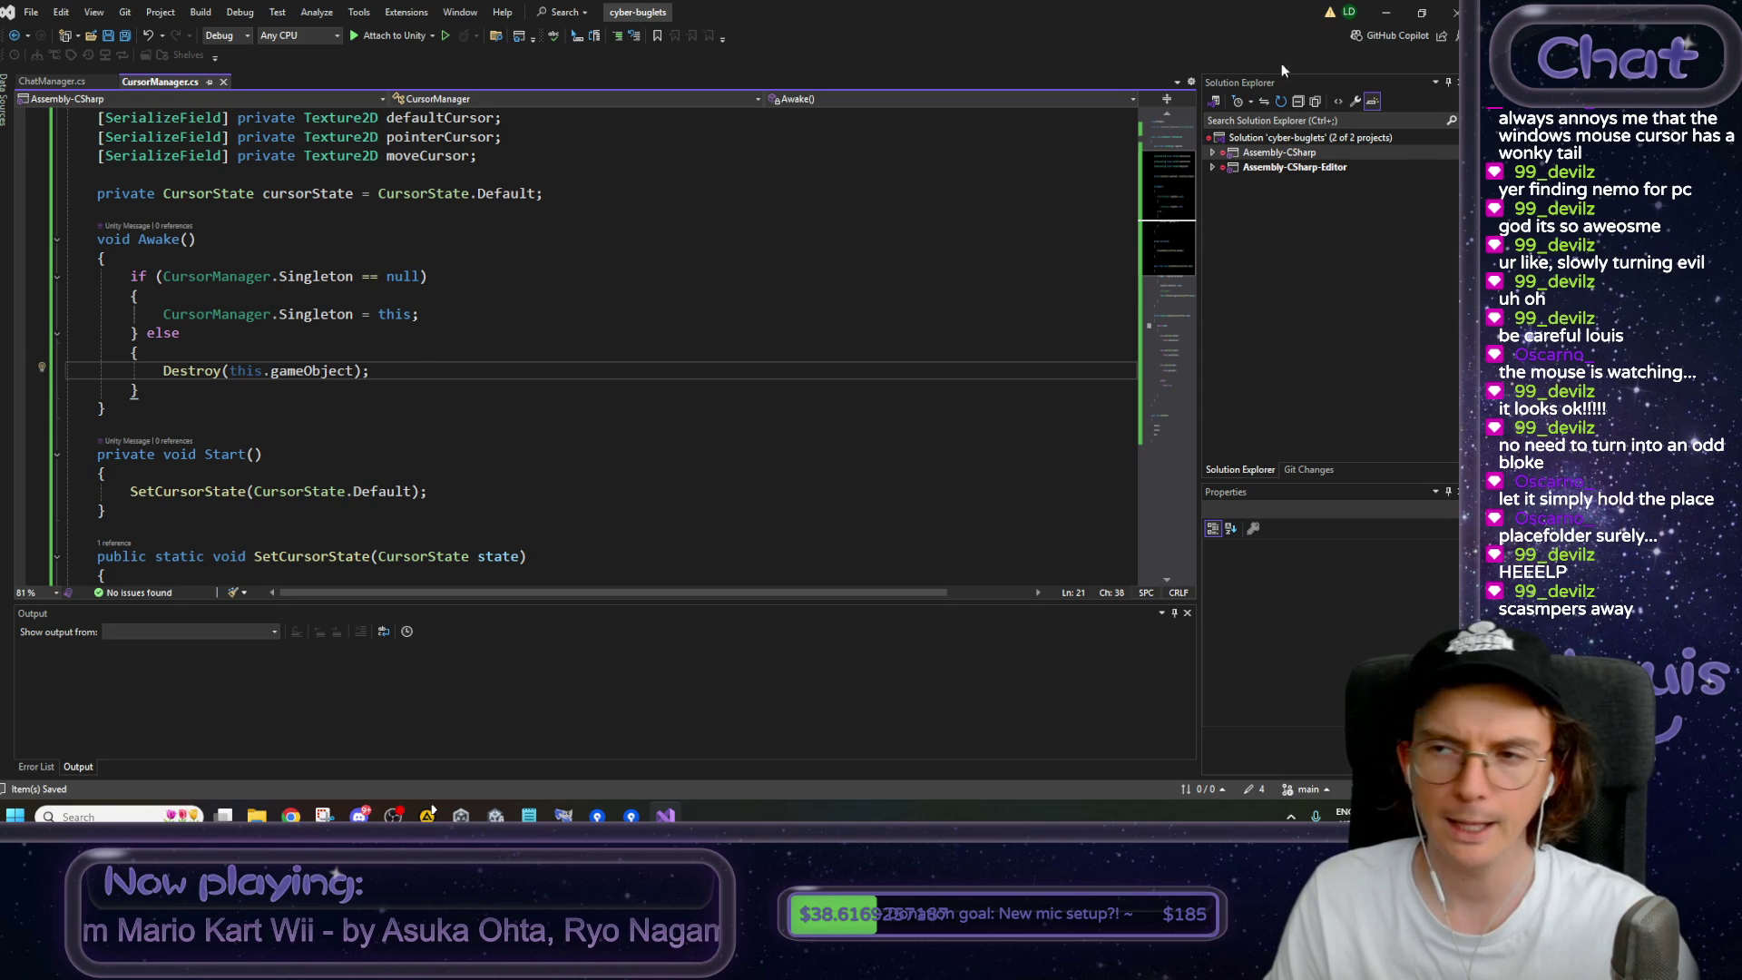
# Create an empty object in the Hierarchy named CursorManager.
pyautogui.click(1383, 16)
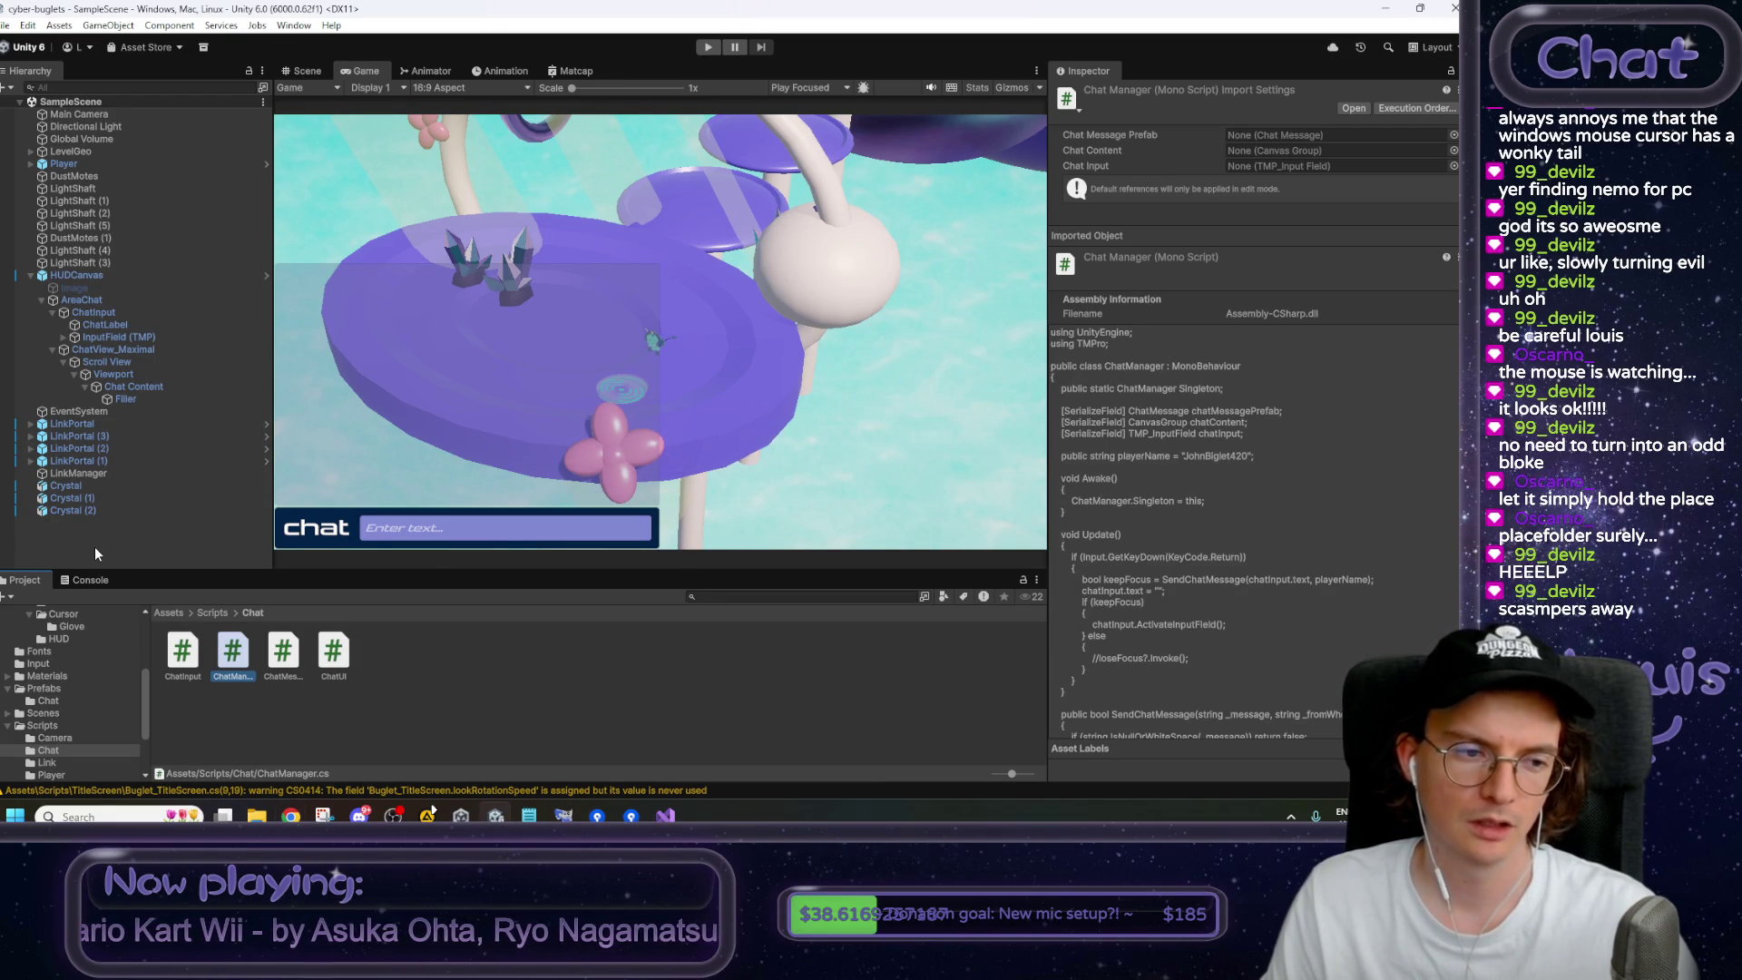
pyautogui.rightClick(94, 546)
pyautogui.click(188, 318)
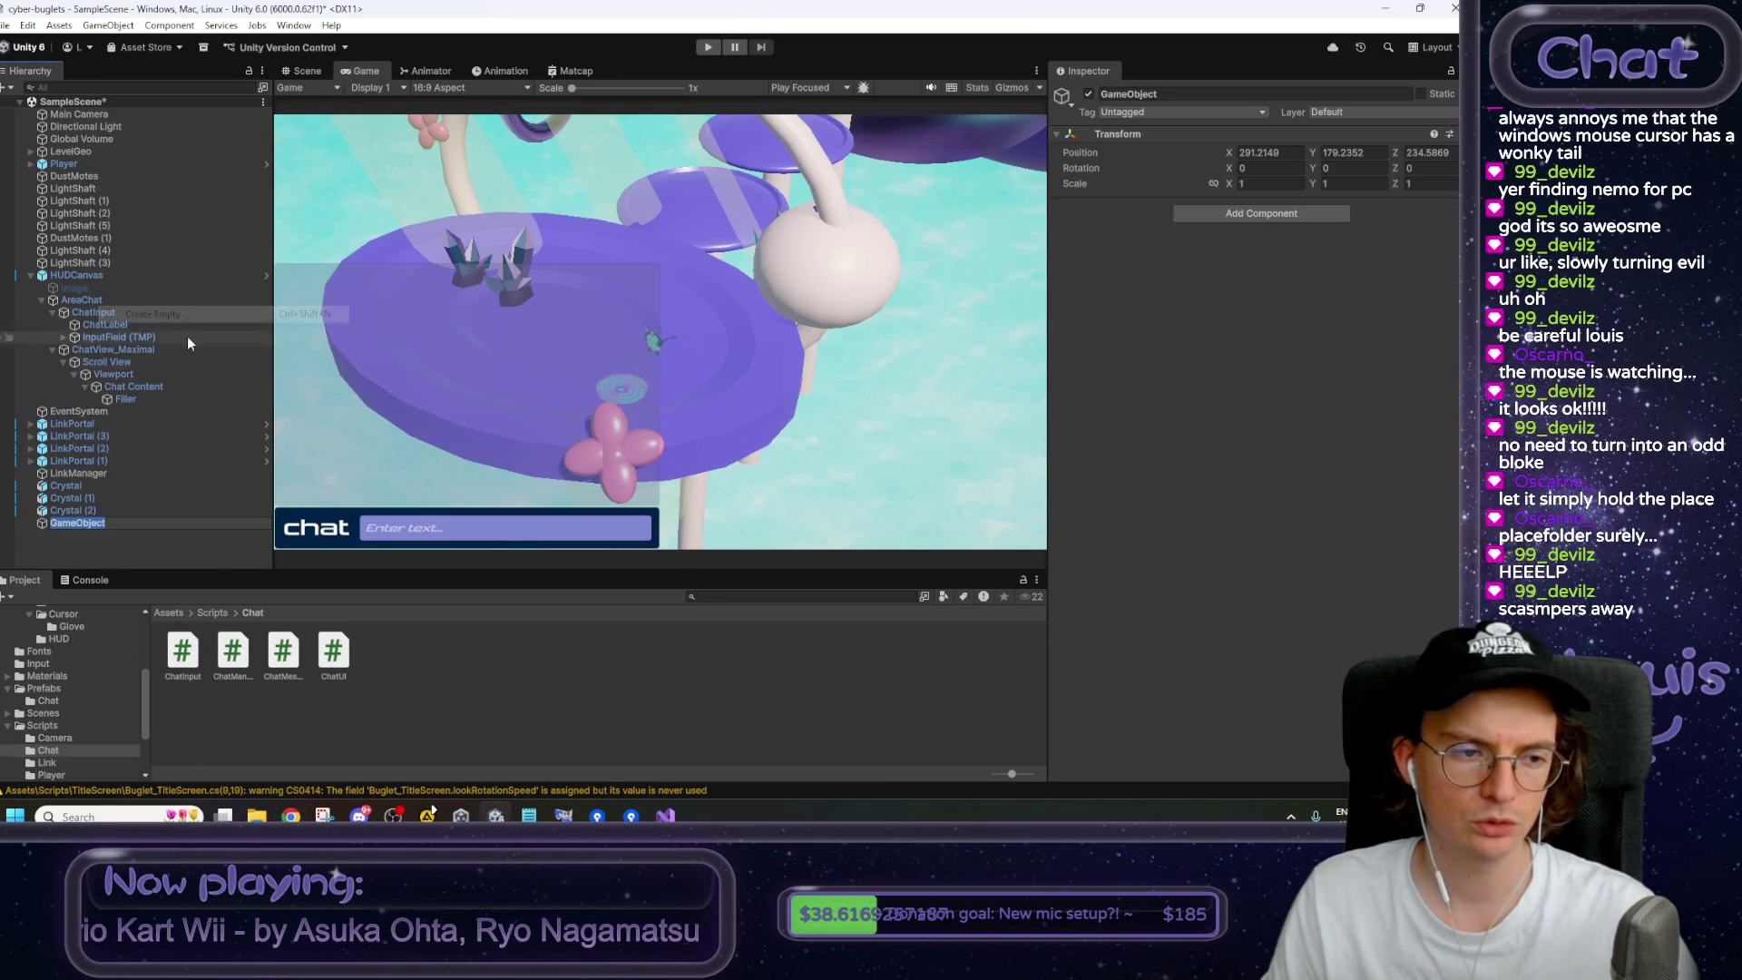
pyautogui.write('Curos')
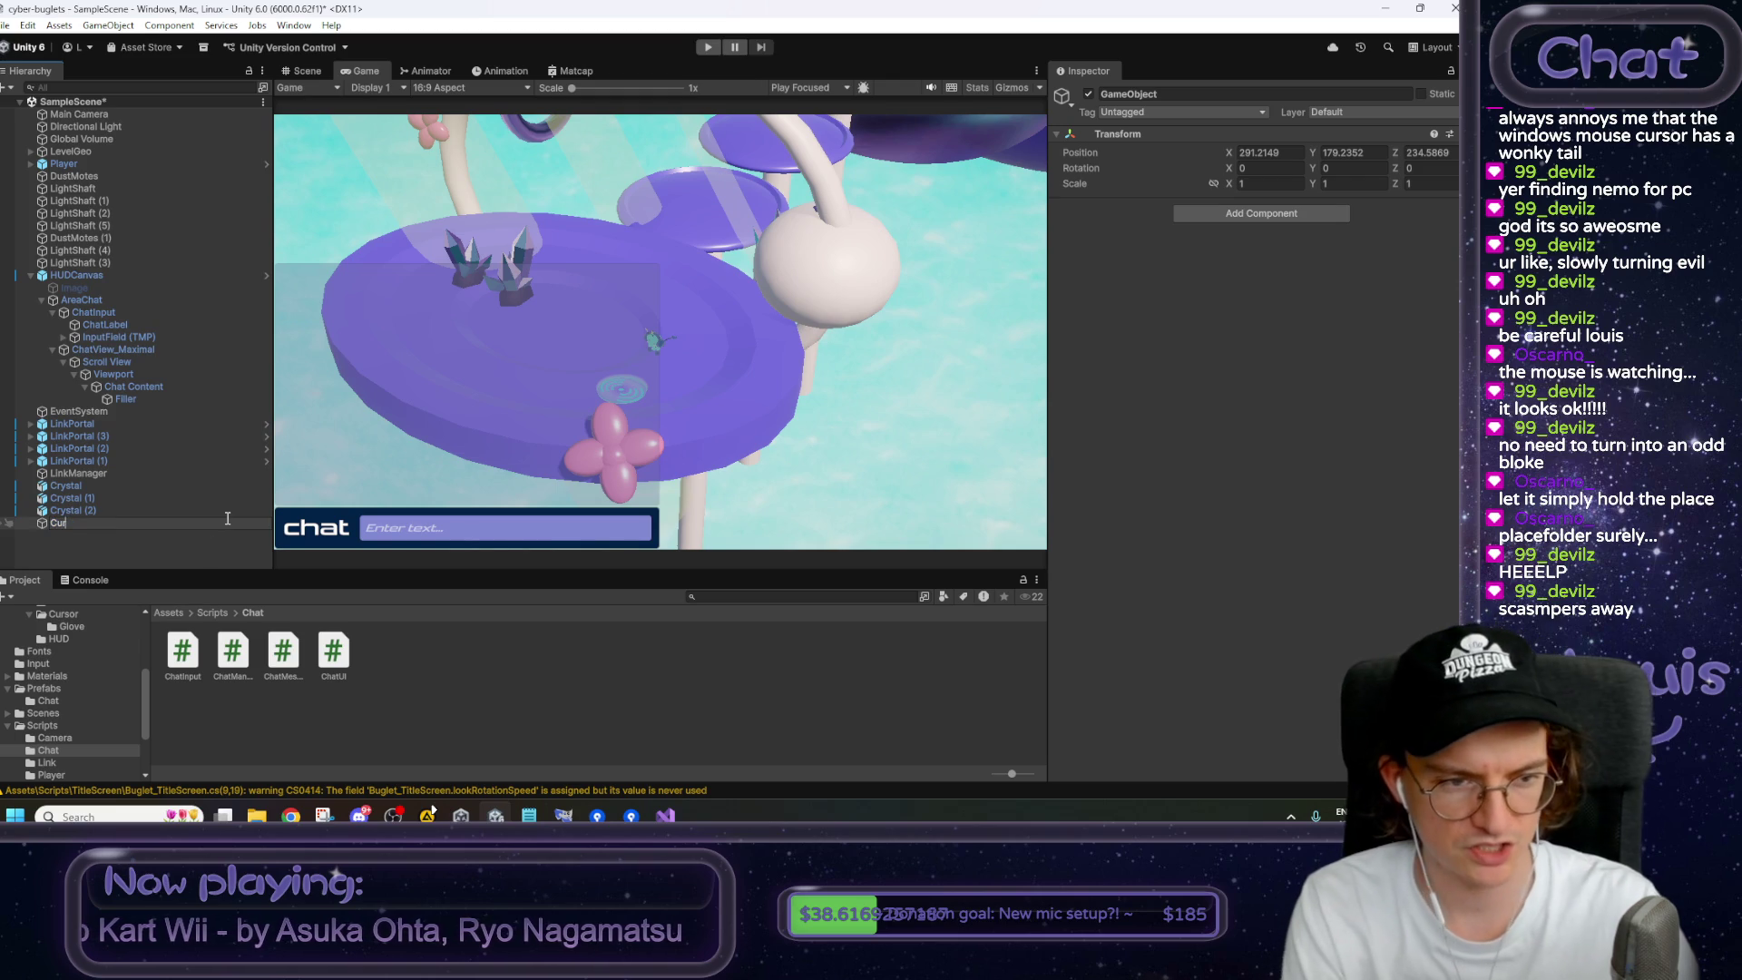
pyautogui.write('ger')
pyautogui.press('Return')
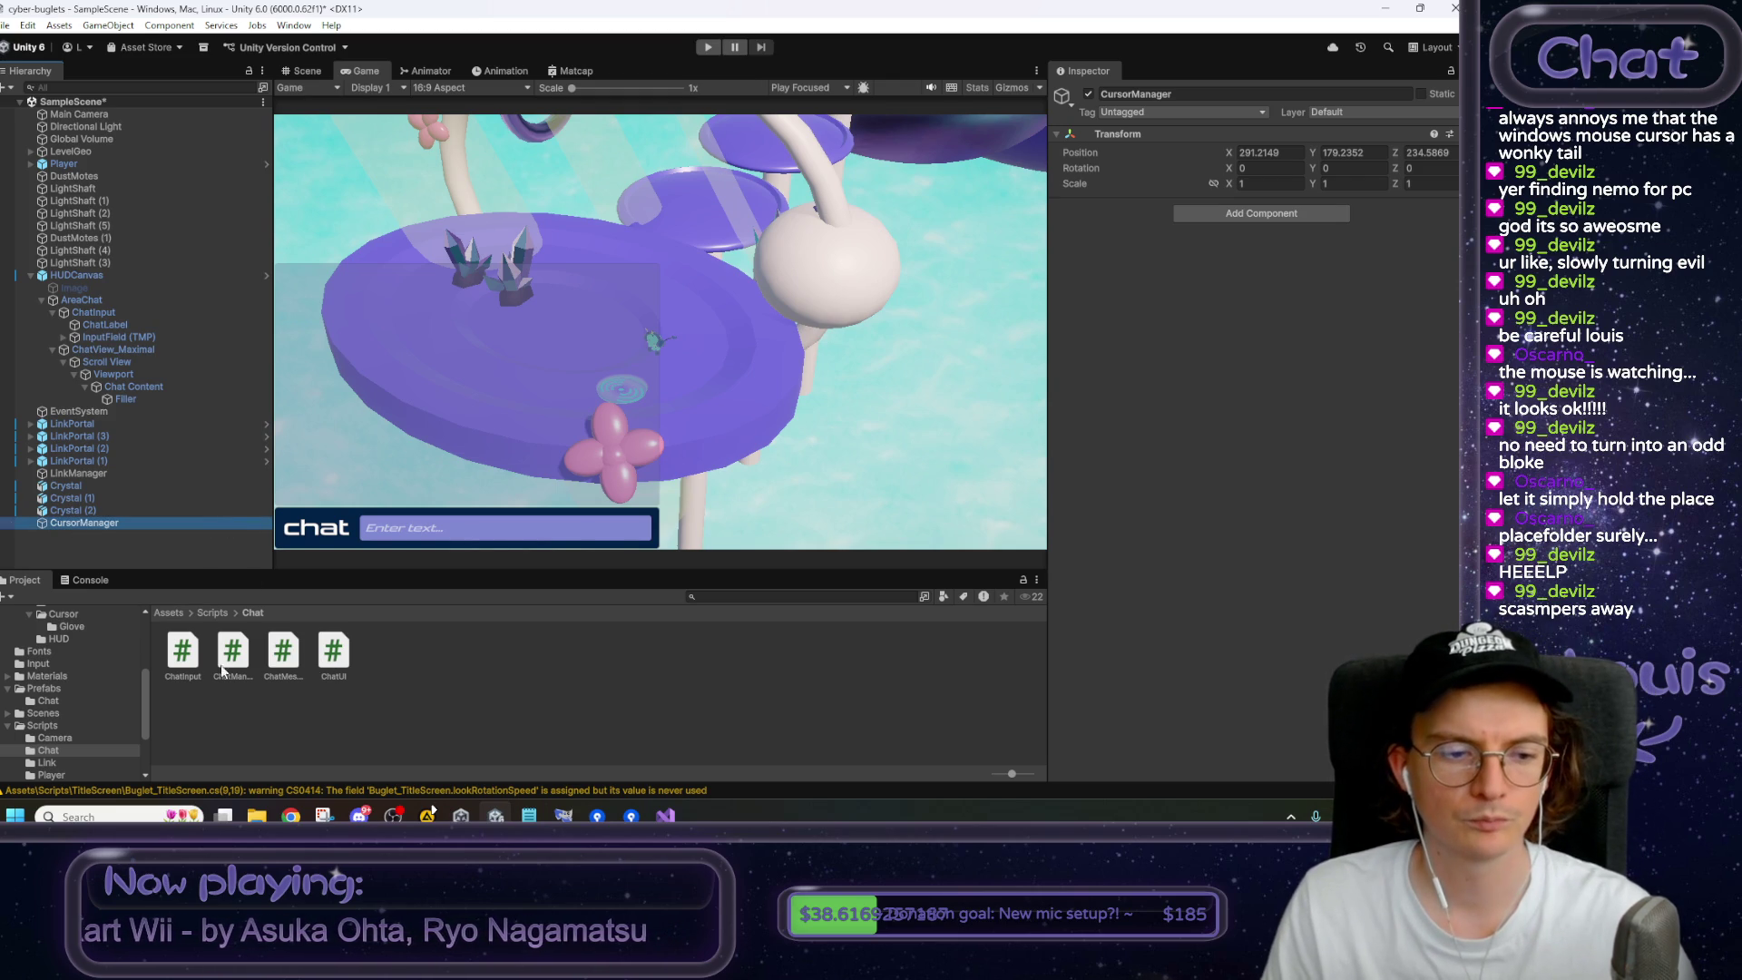
# Attach the CursorManager script to the object and set its position to 0, 0, 0.
pyautogui.click(205, 612)
pyautogui.moveTo(434, 650); pyautogui.dragTo(1383, 379)
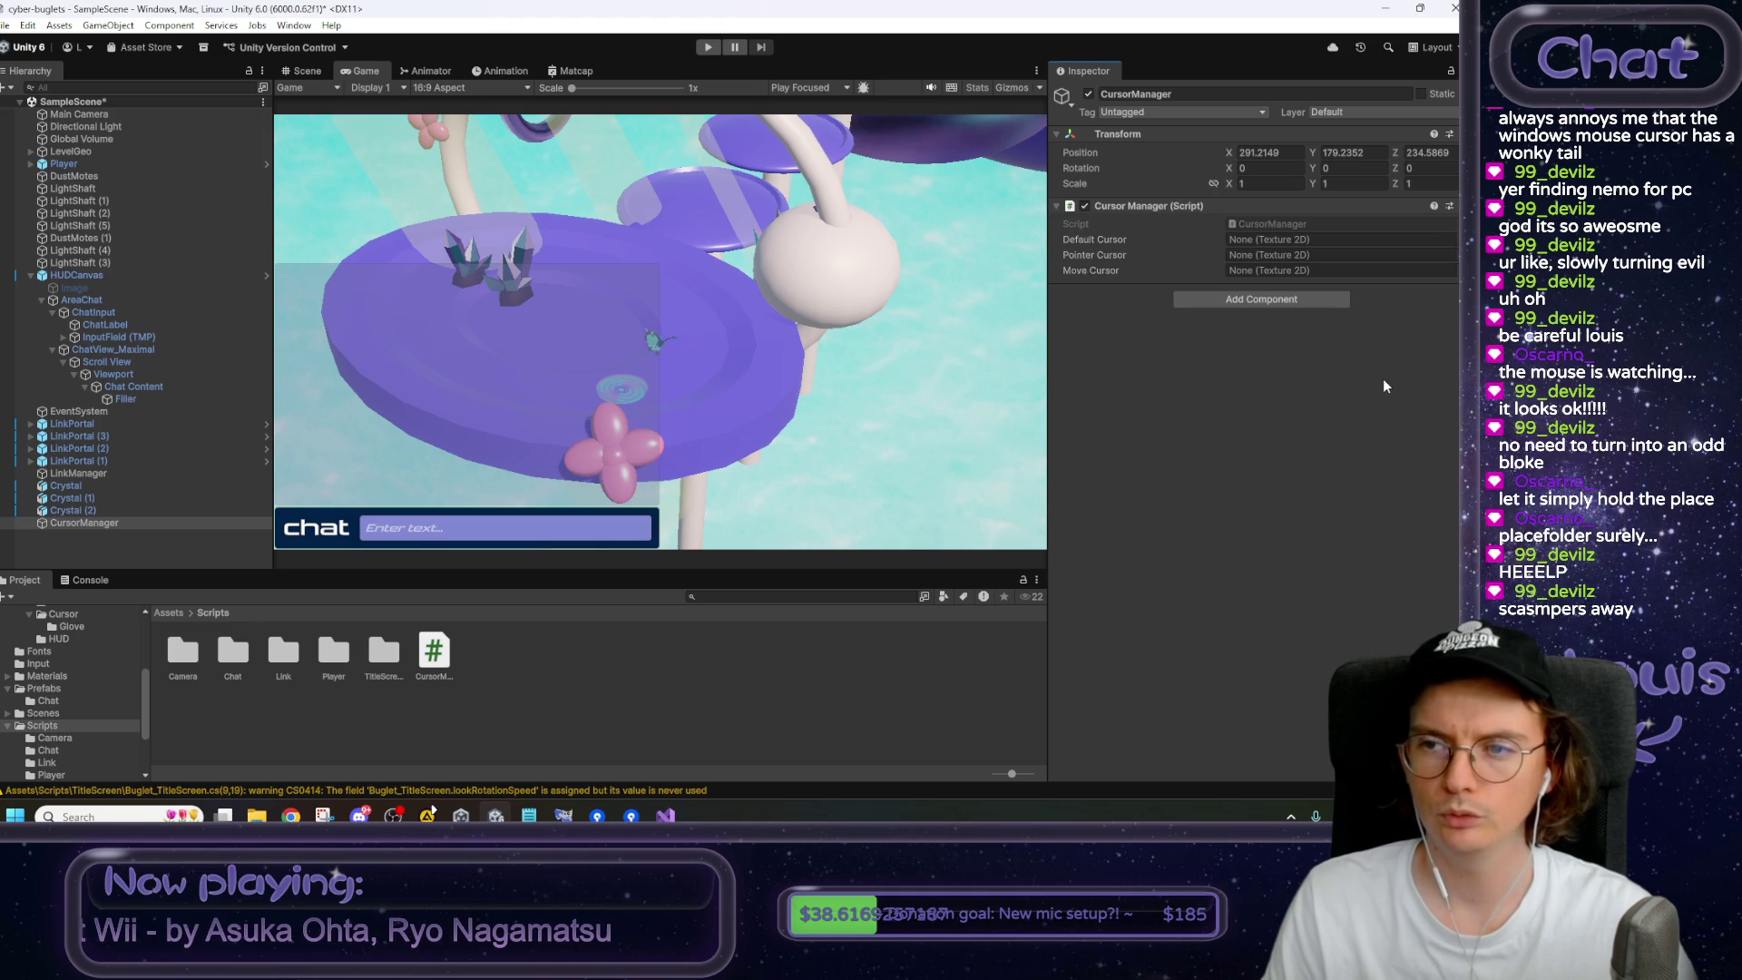
pyautogui.doubleClick(1297, 152)
pyautogui.write('0')
pyautogui.press('Tab')
pyautogui.write('0')
pyautogui.press('Tab')
pyautogui.write('0')
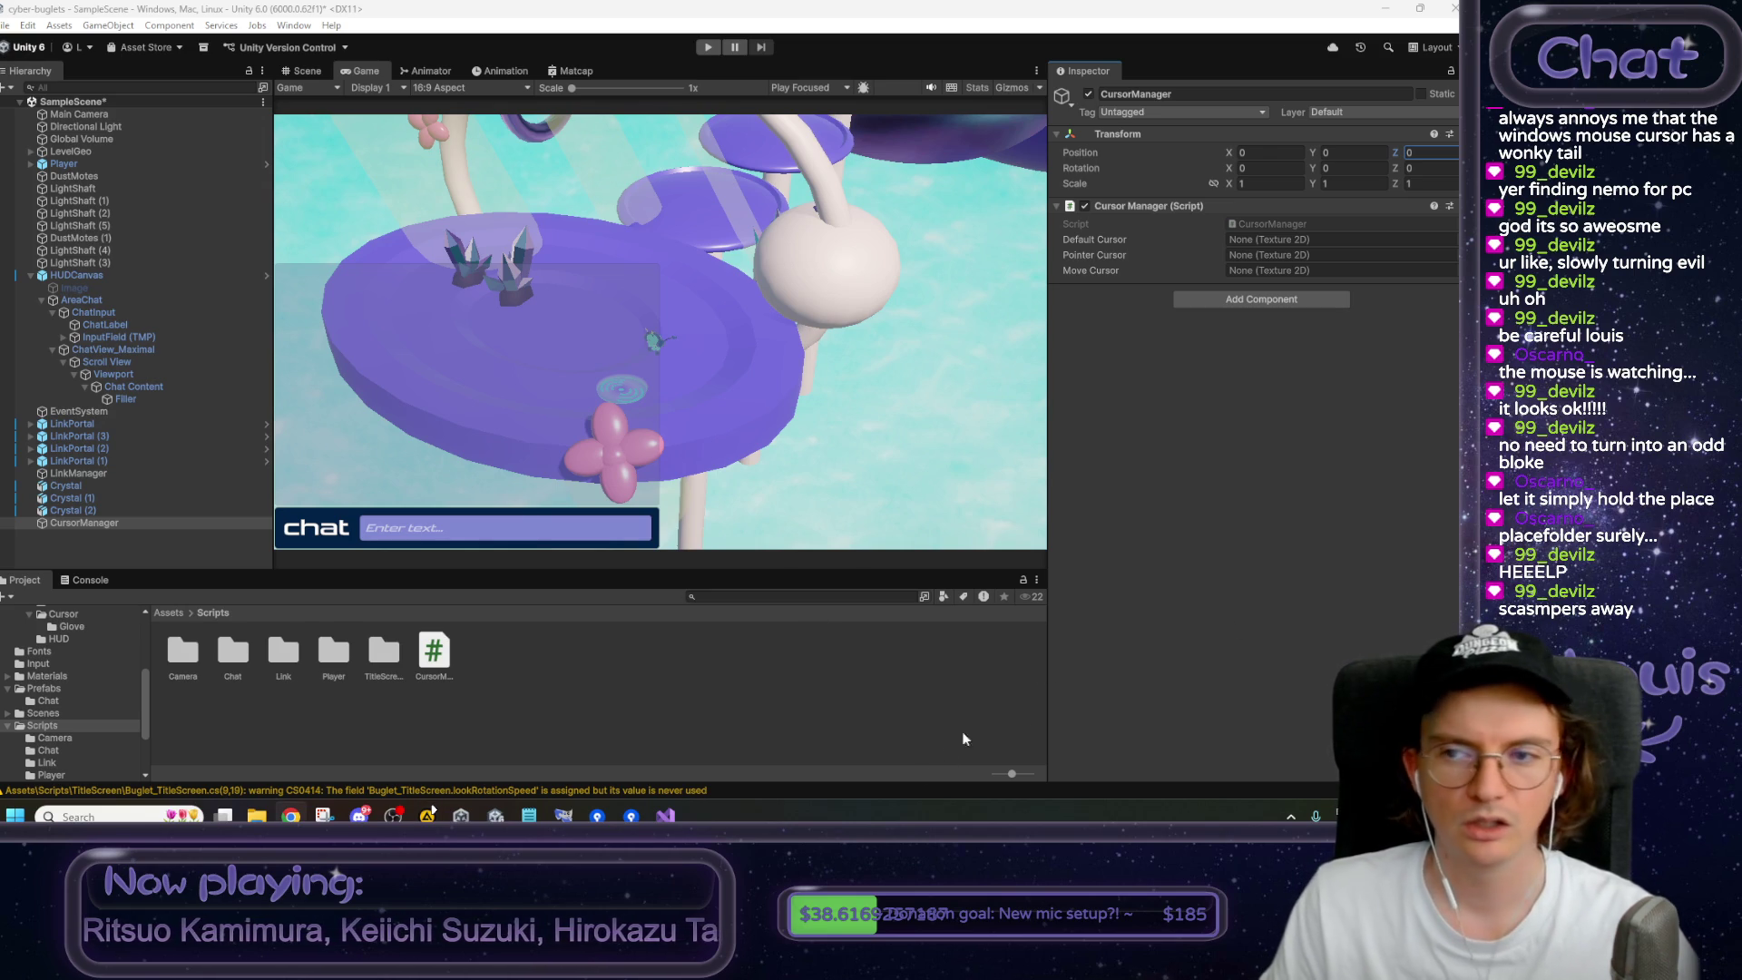
pyautogui.click(170, 612)
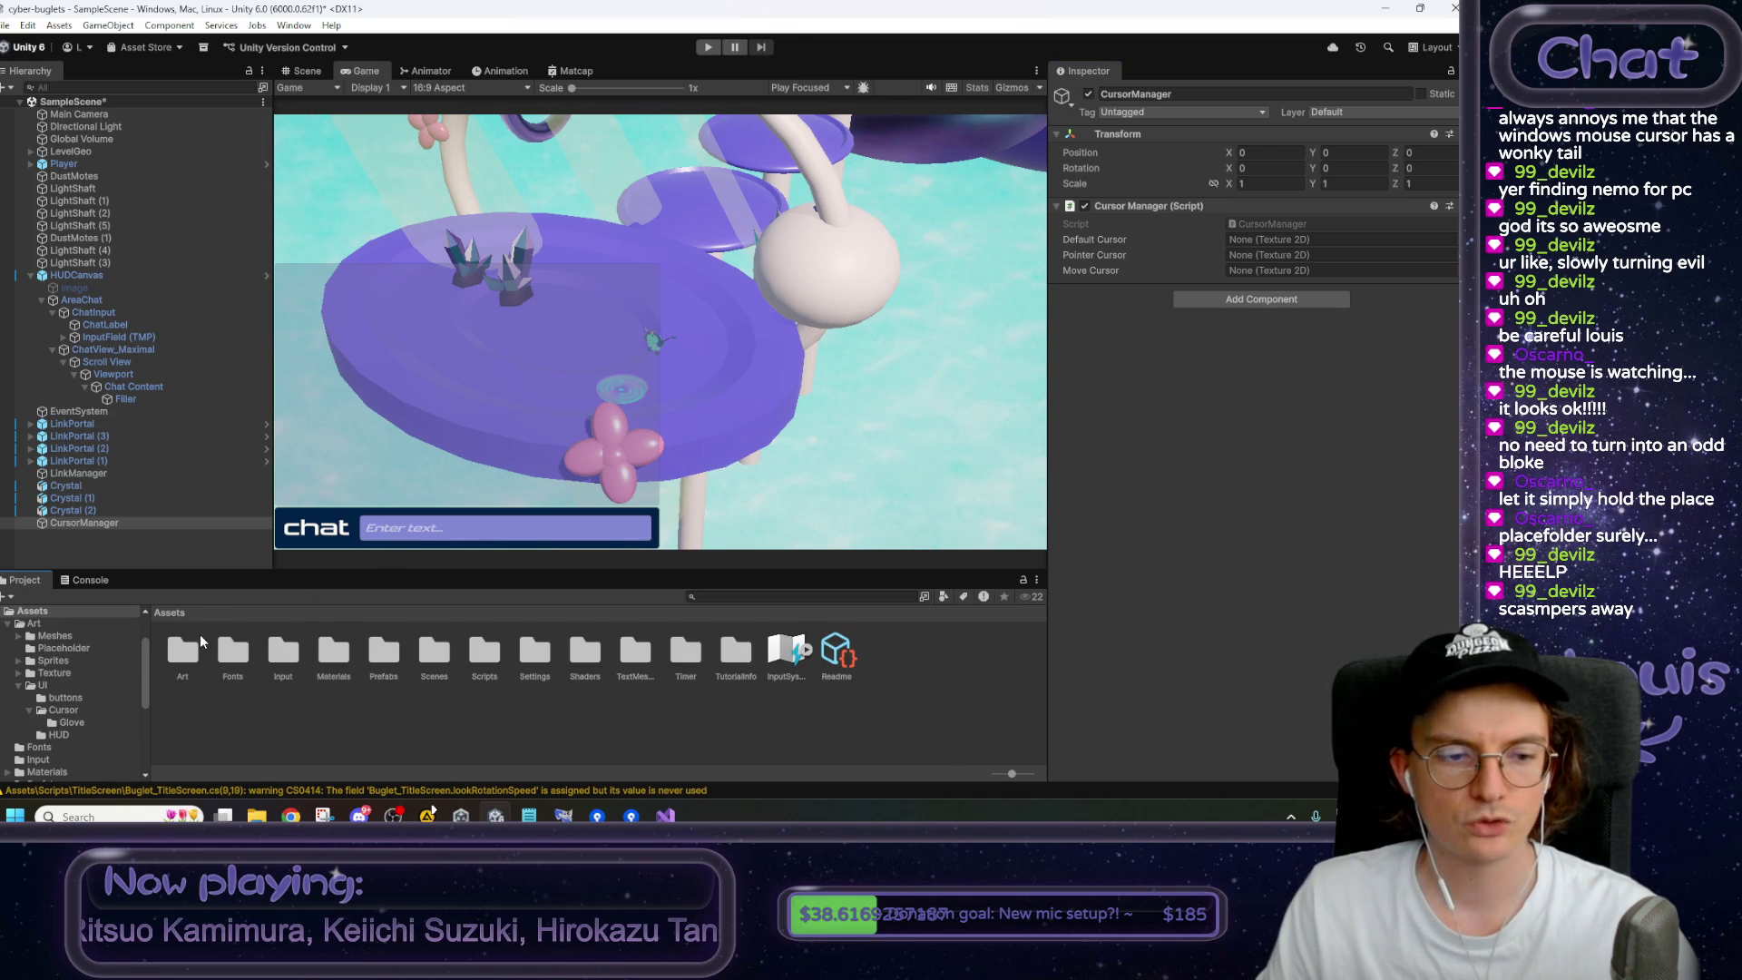
# Save CursorManager as a prefab in Assets/Prefabs and open it in prefab mode.
pyautogui.doubleClick(186, 648)
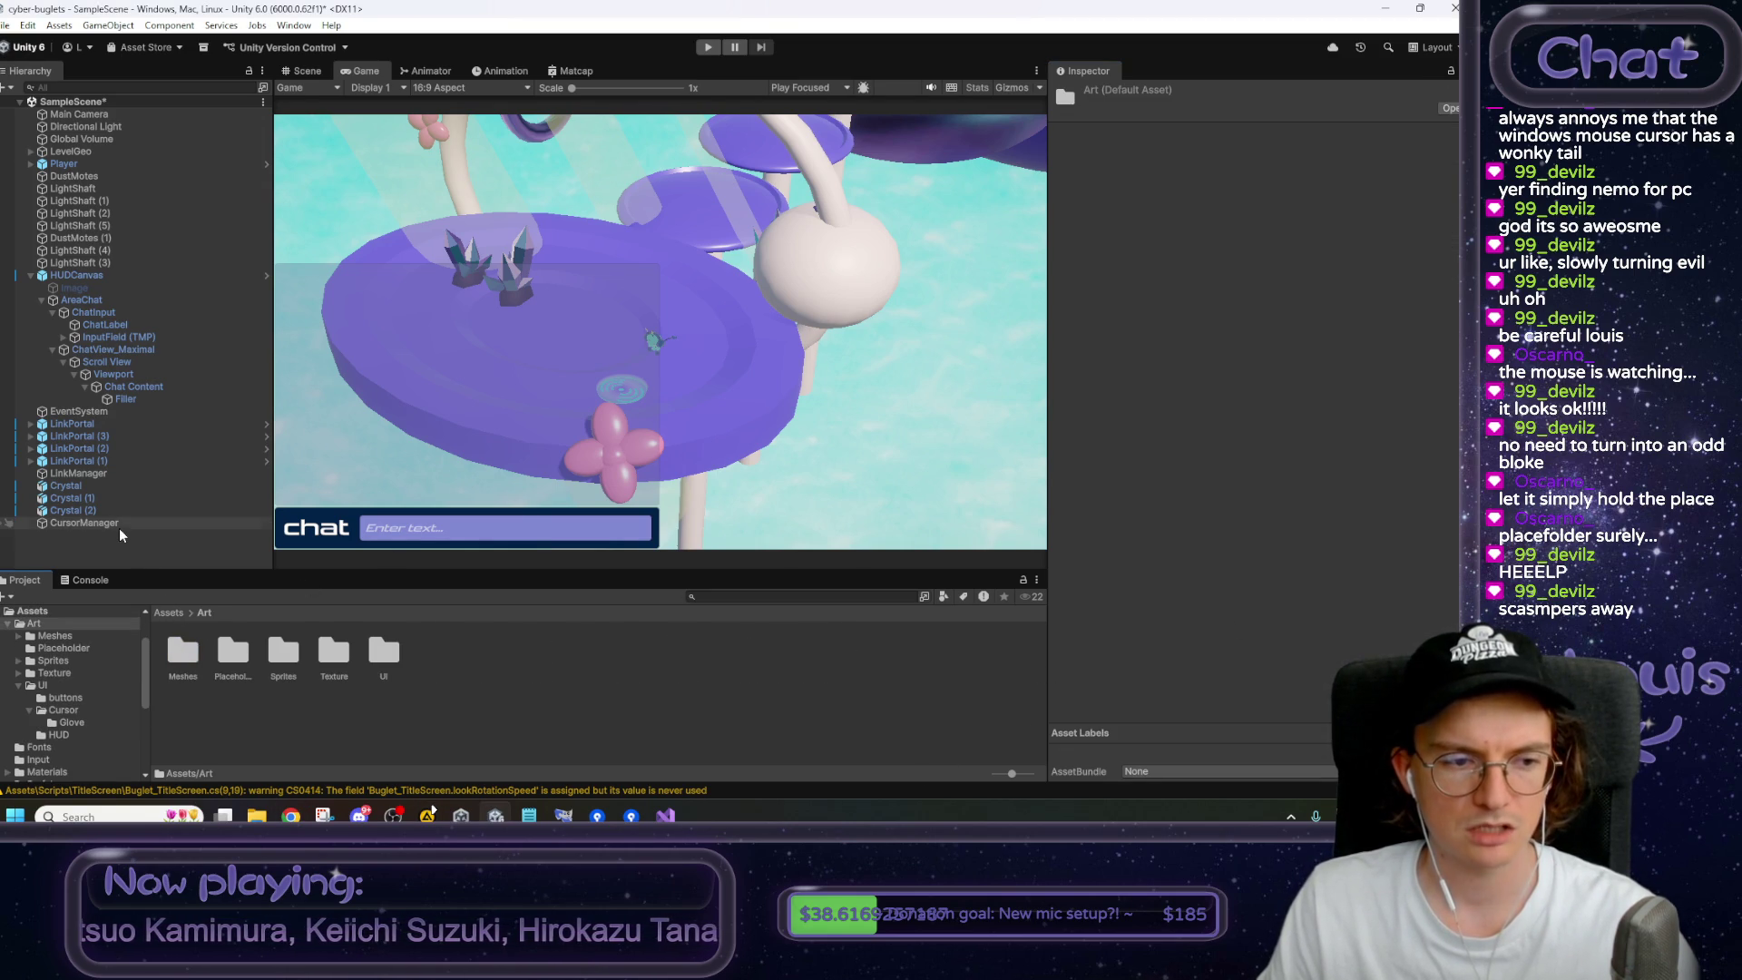
pyautogui.click(179, 613)
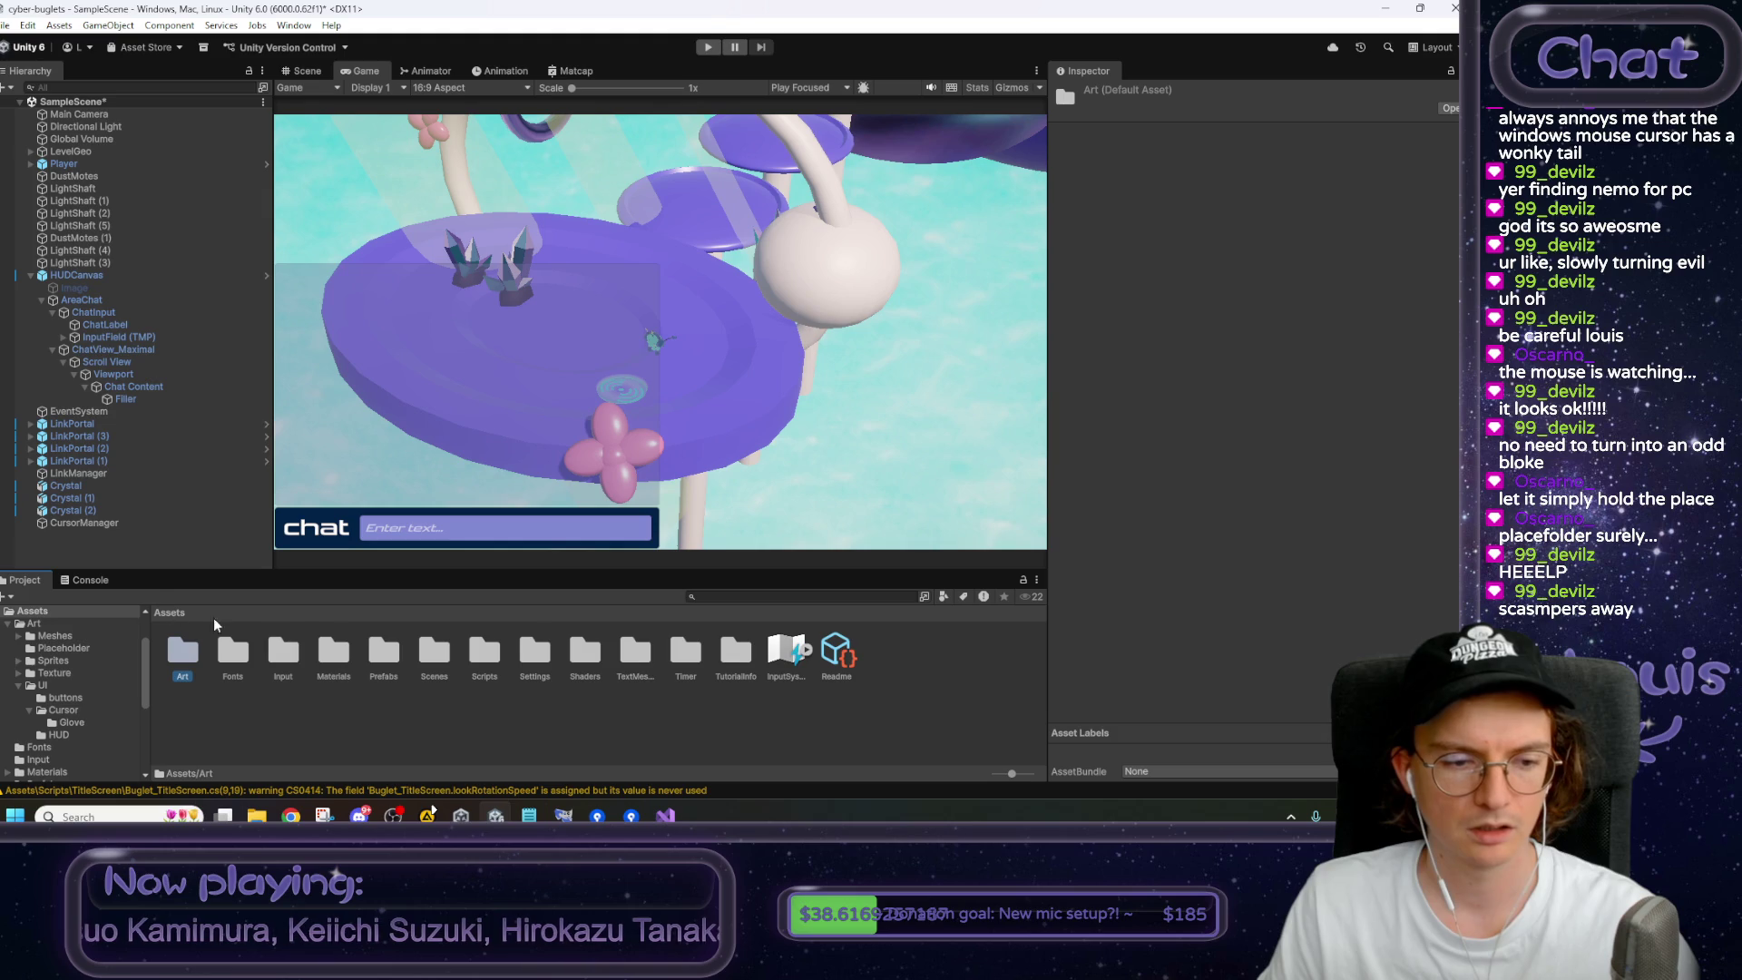
pyautogui.doubleClick(384, 651)
pyautogui.moveTo(83, 522); pyautogui.dragTo(555, 693)
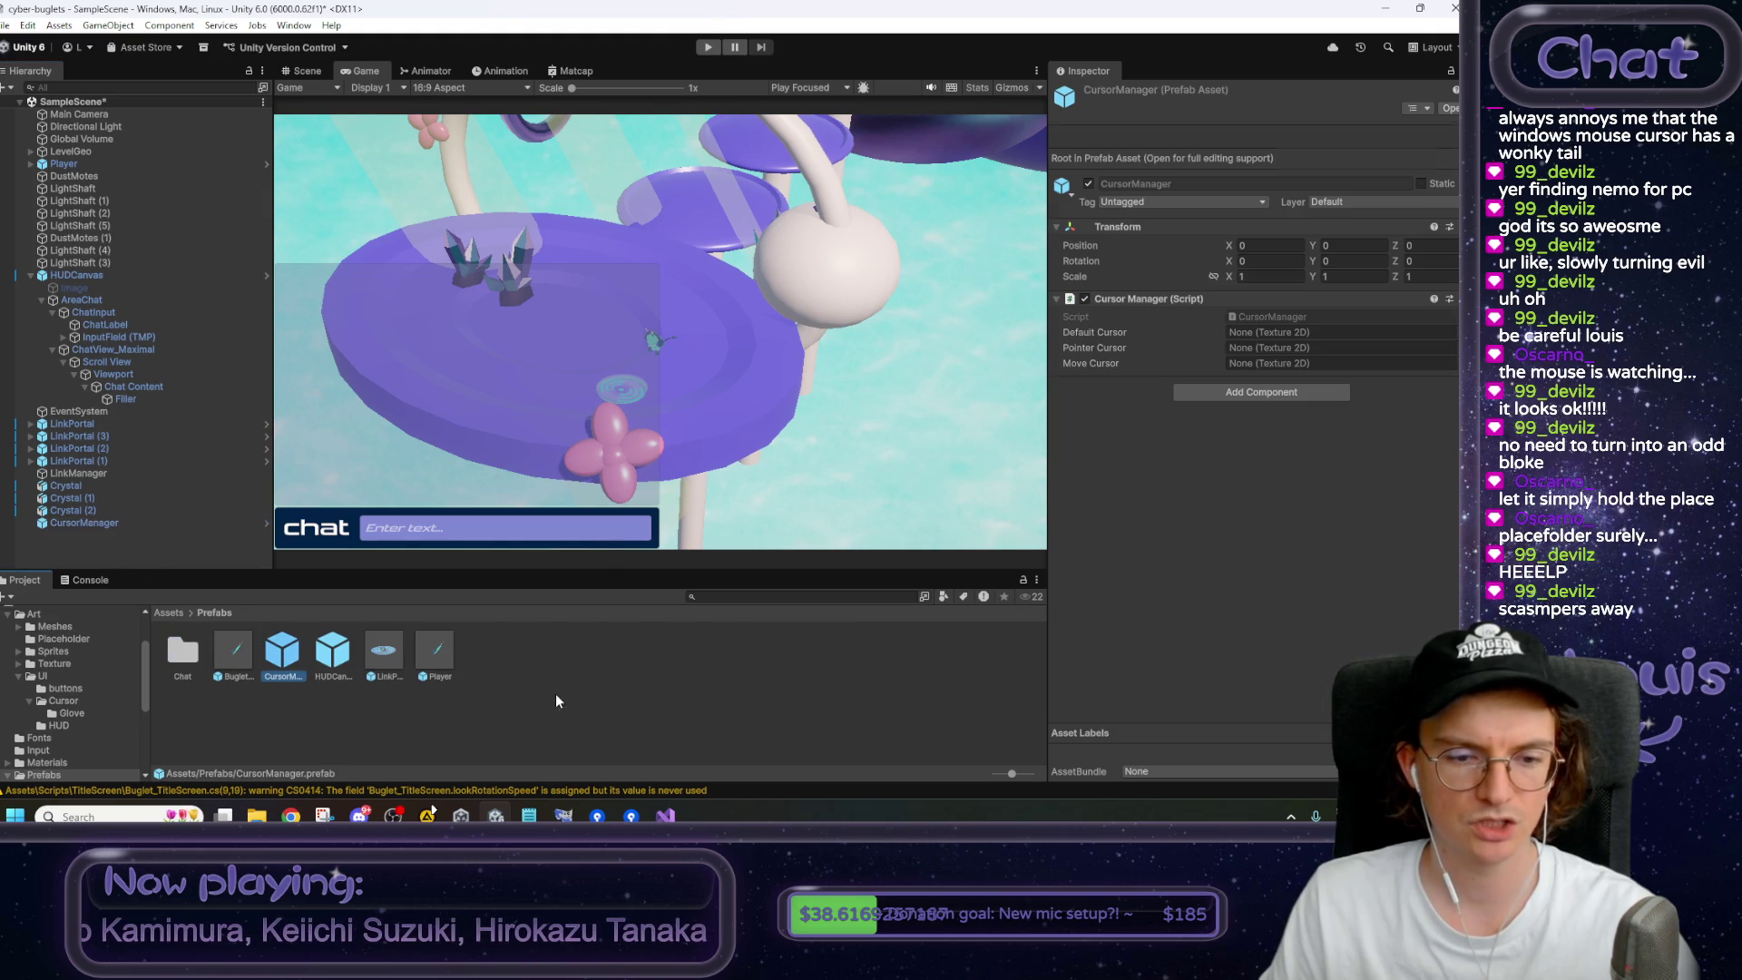
pyautogui.doubleClick(285, 659)
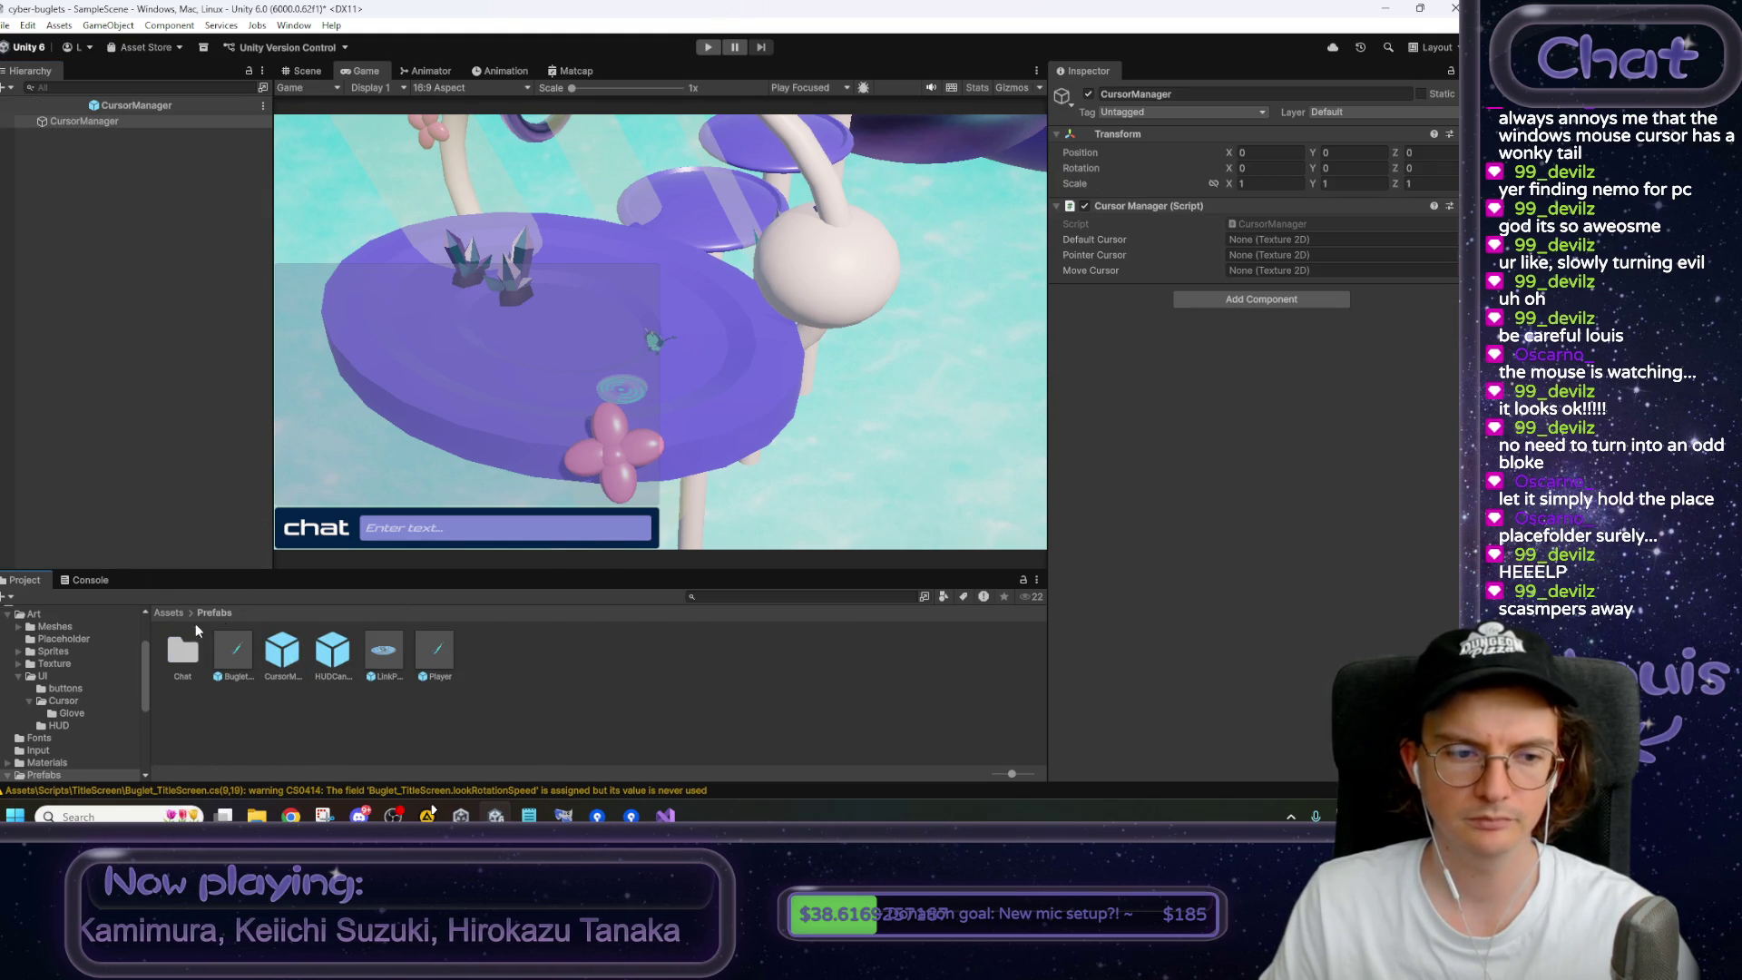
# Browse the Project panel to Assets/Art/UI/Cursor/Glove to show the glove cursor textures.
pyautogui.click(169, 613)
pyautogui.doubleClick(182, 646)
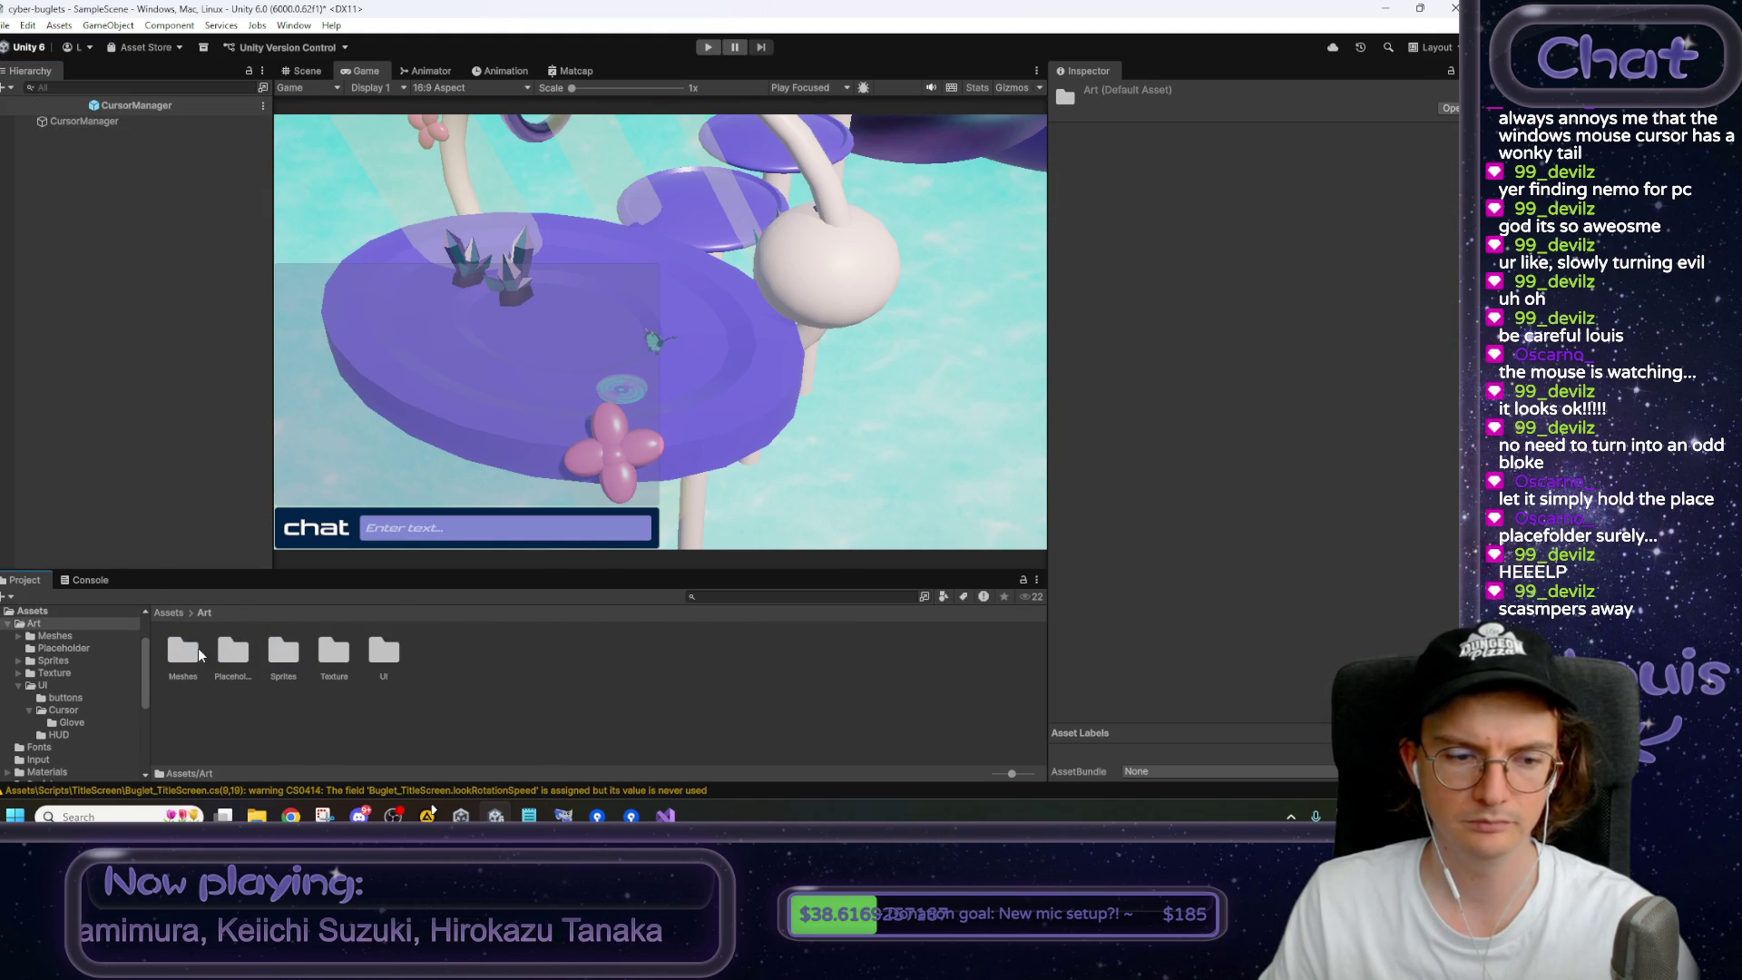
pyautogui.doubleClick(384, 650)
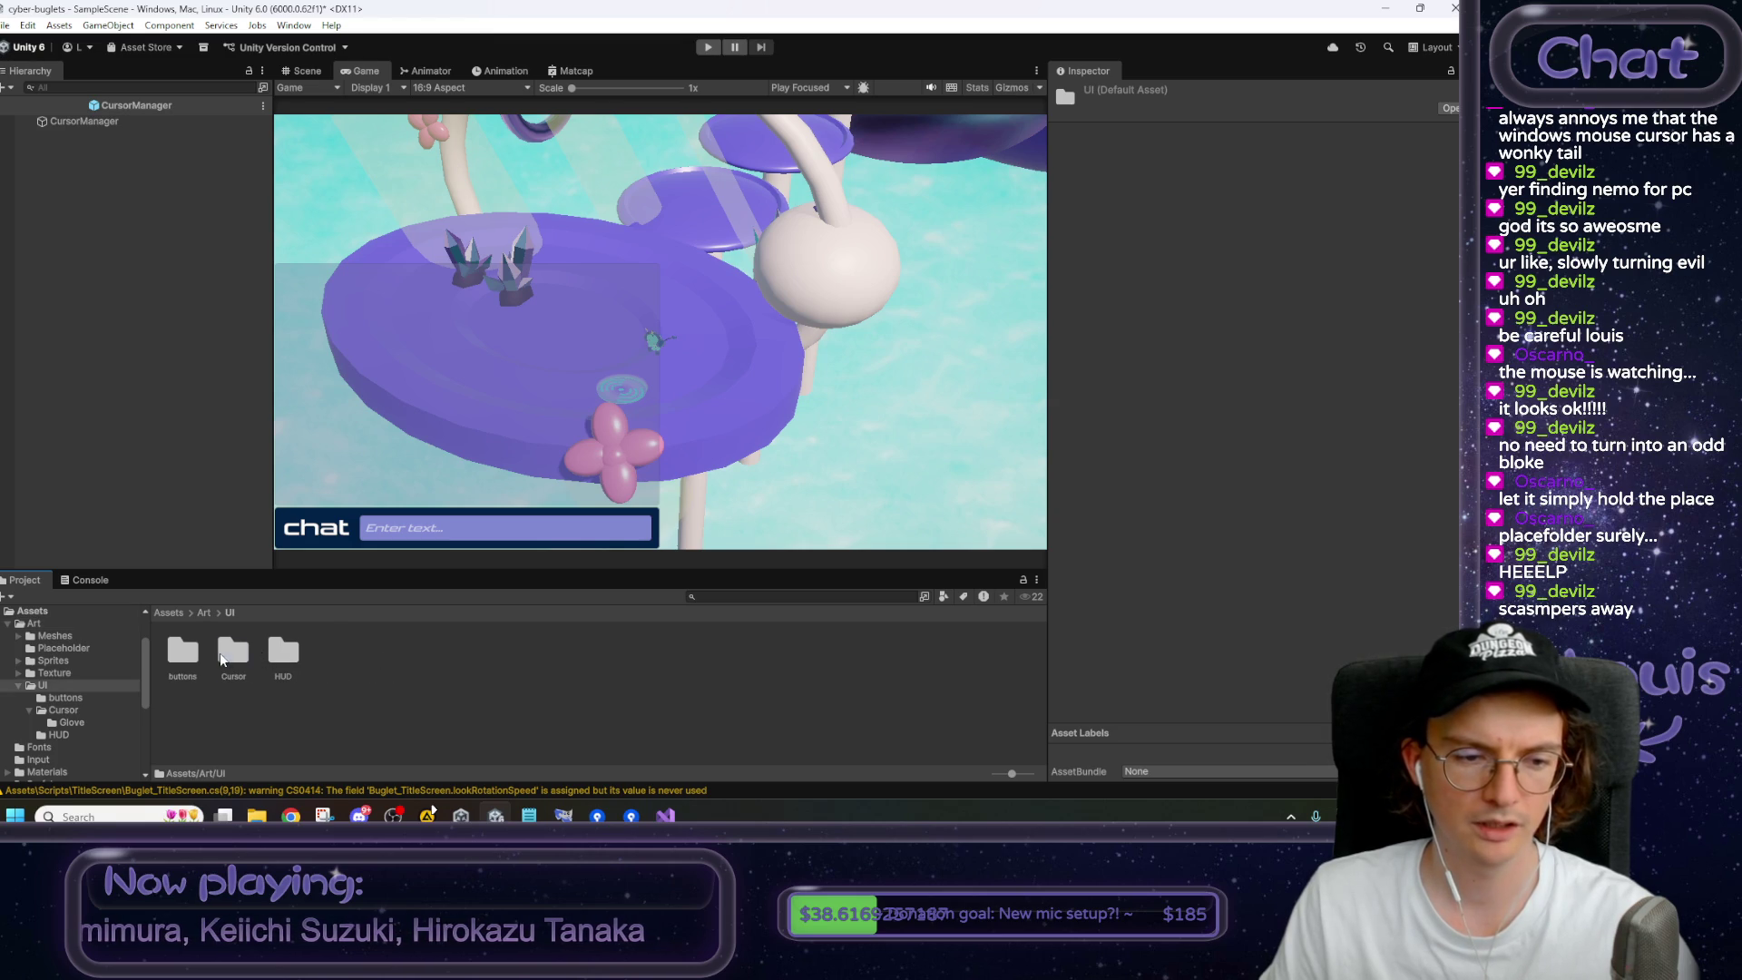
pyautogui.doubleClick(232, 651)
pyautogui.click(187, 653)
pyautogui.doubleClick(187, 655)
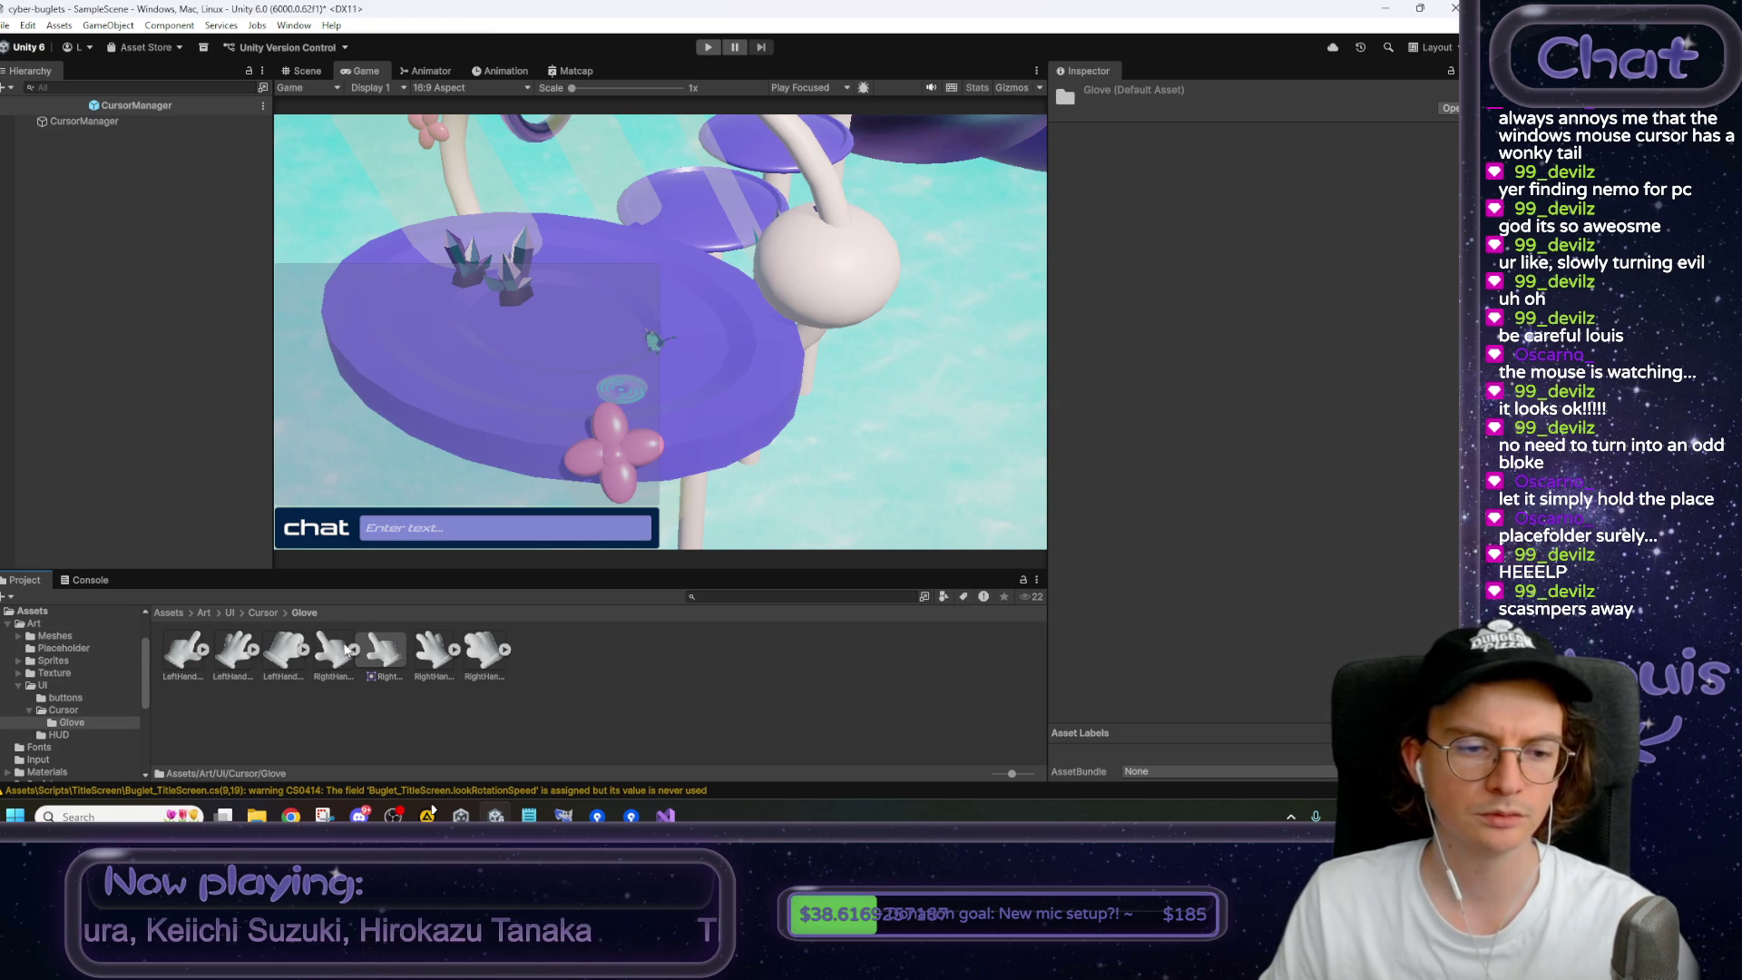
# After a first attempt to assign a glove image to CursorManager, select all six glove images.
pyautogui.click(143, 125)
pyautogui.moveTo(382, 651)
pyautogui.mouseDown()
pyautogui.moveTo(1279, 240)
pyautogui.moveTo(1057, 383)
pyautogui.mouseUp()
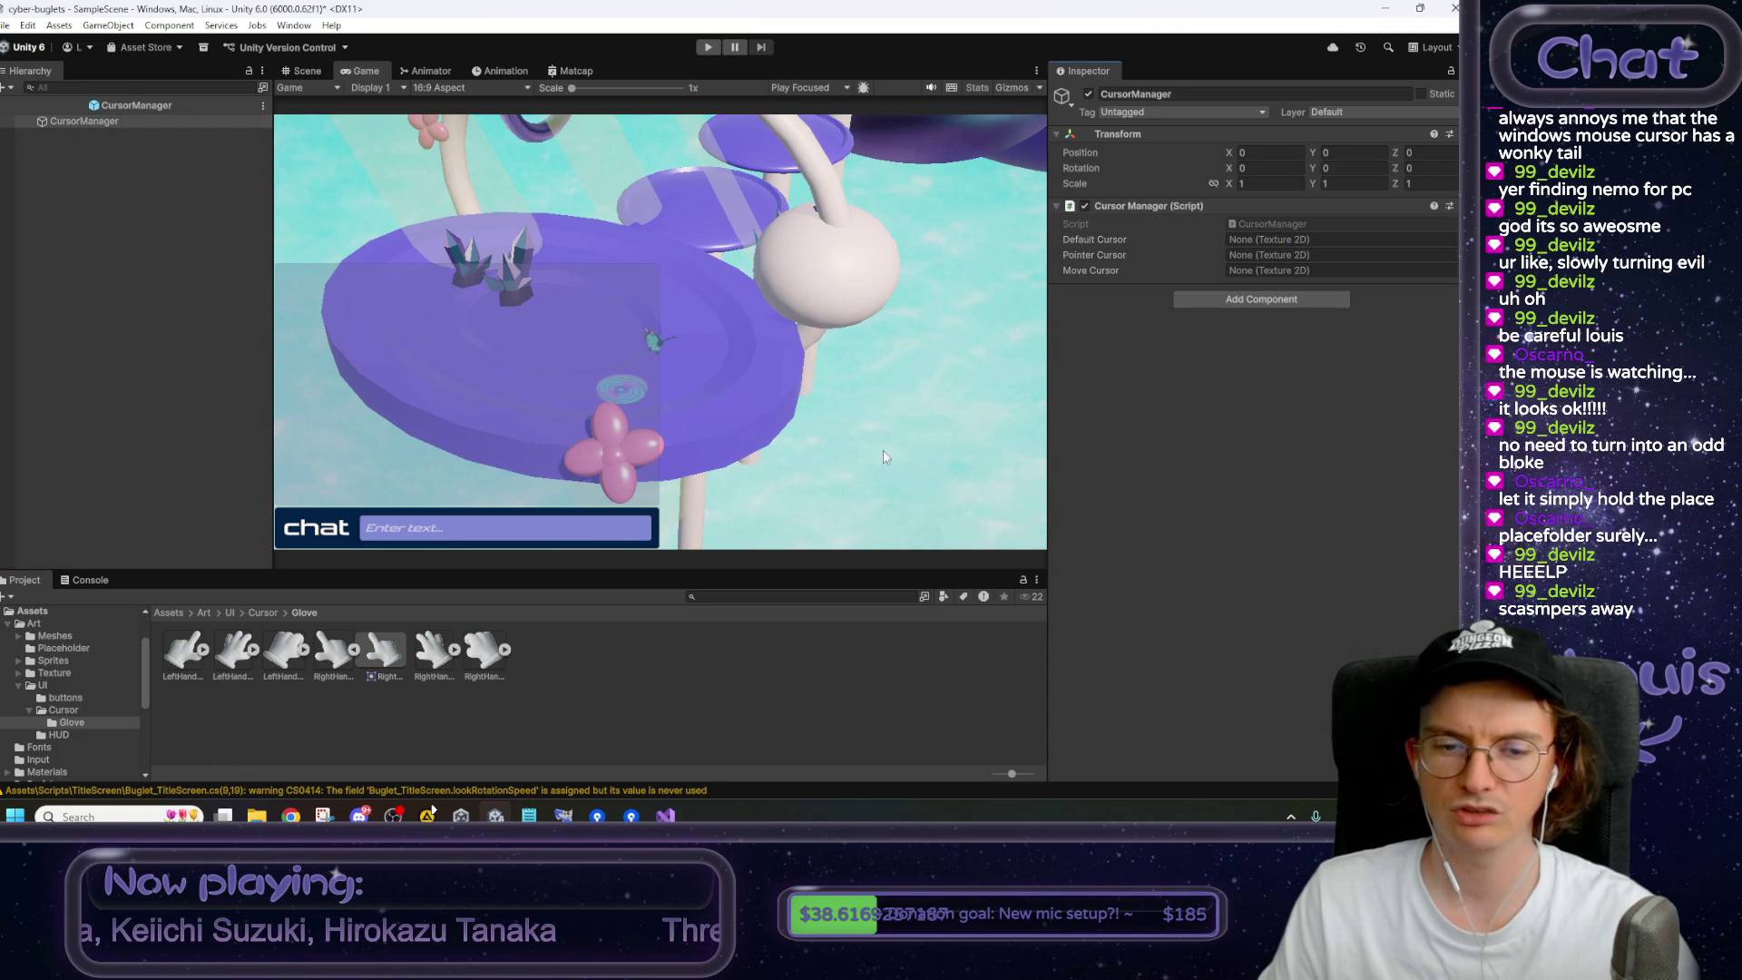
pyautogui.click(498, 653)
pyautogui.keyDown('shift'); pyautogui.click(179, 661); pyautogui.keyUp('shift')
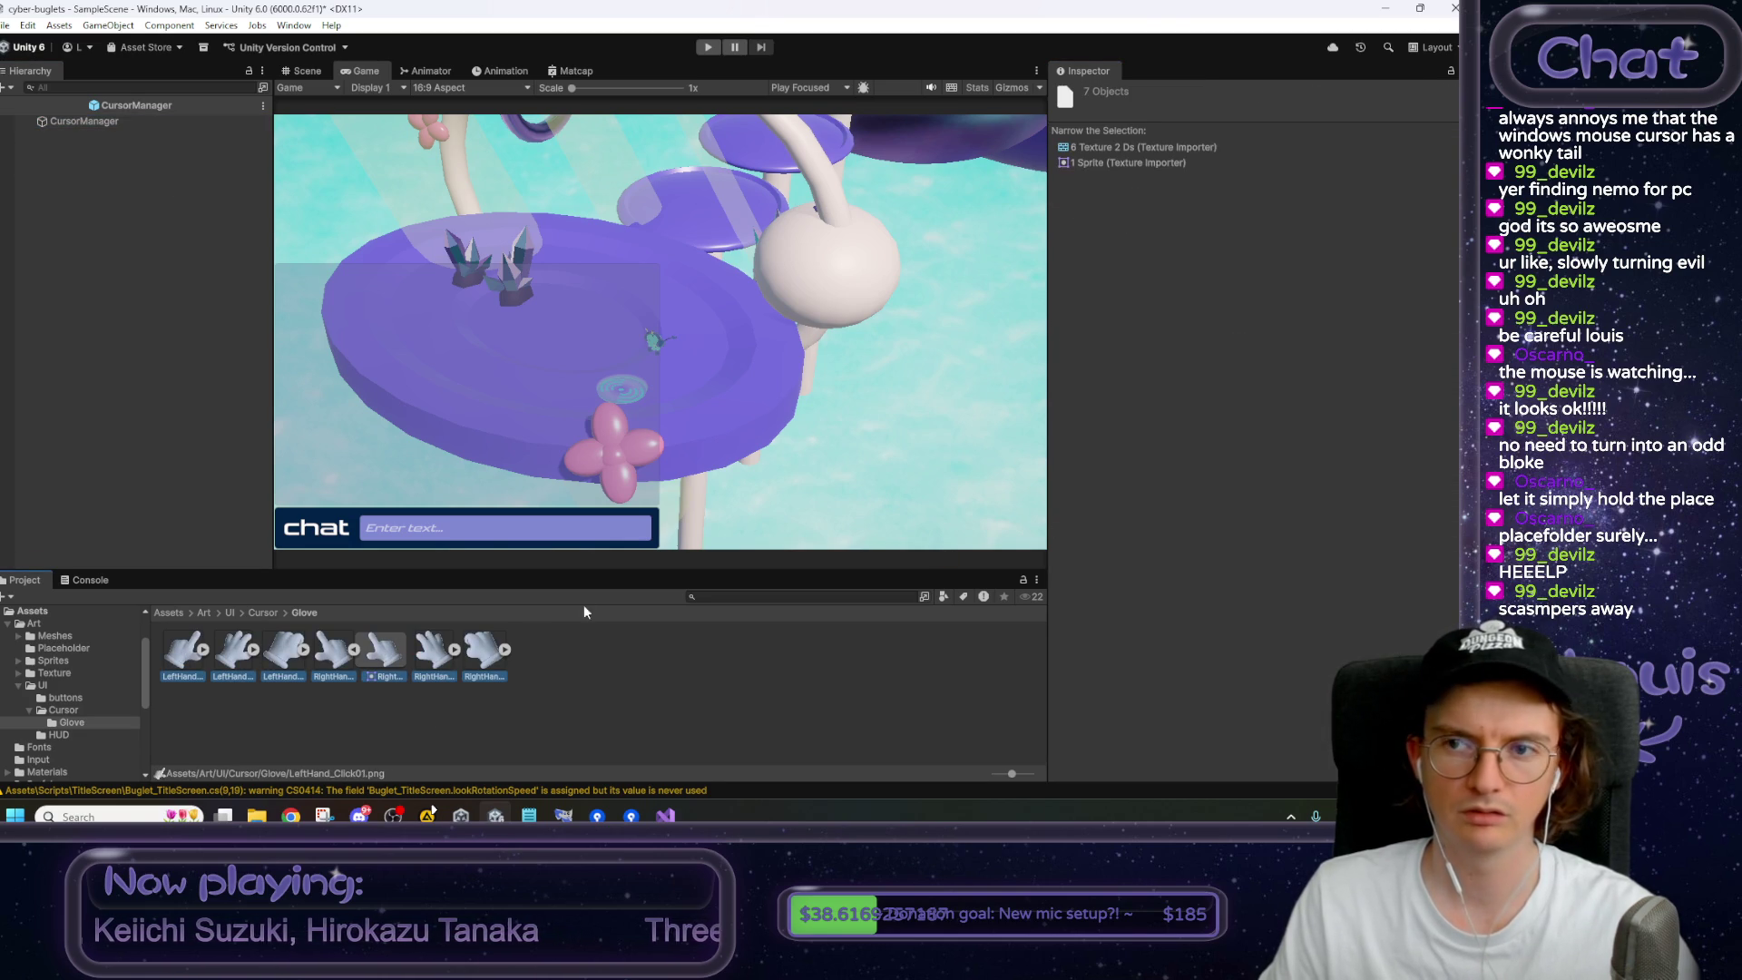
pyautogui.click(485, 653)
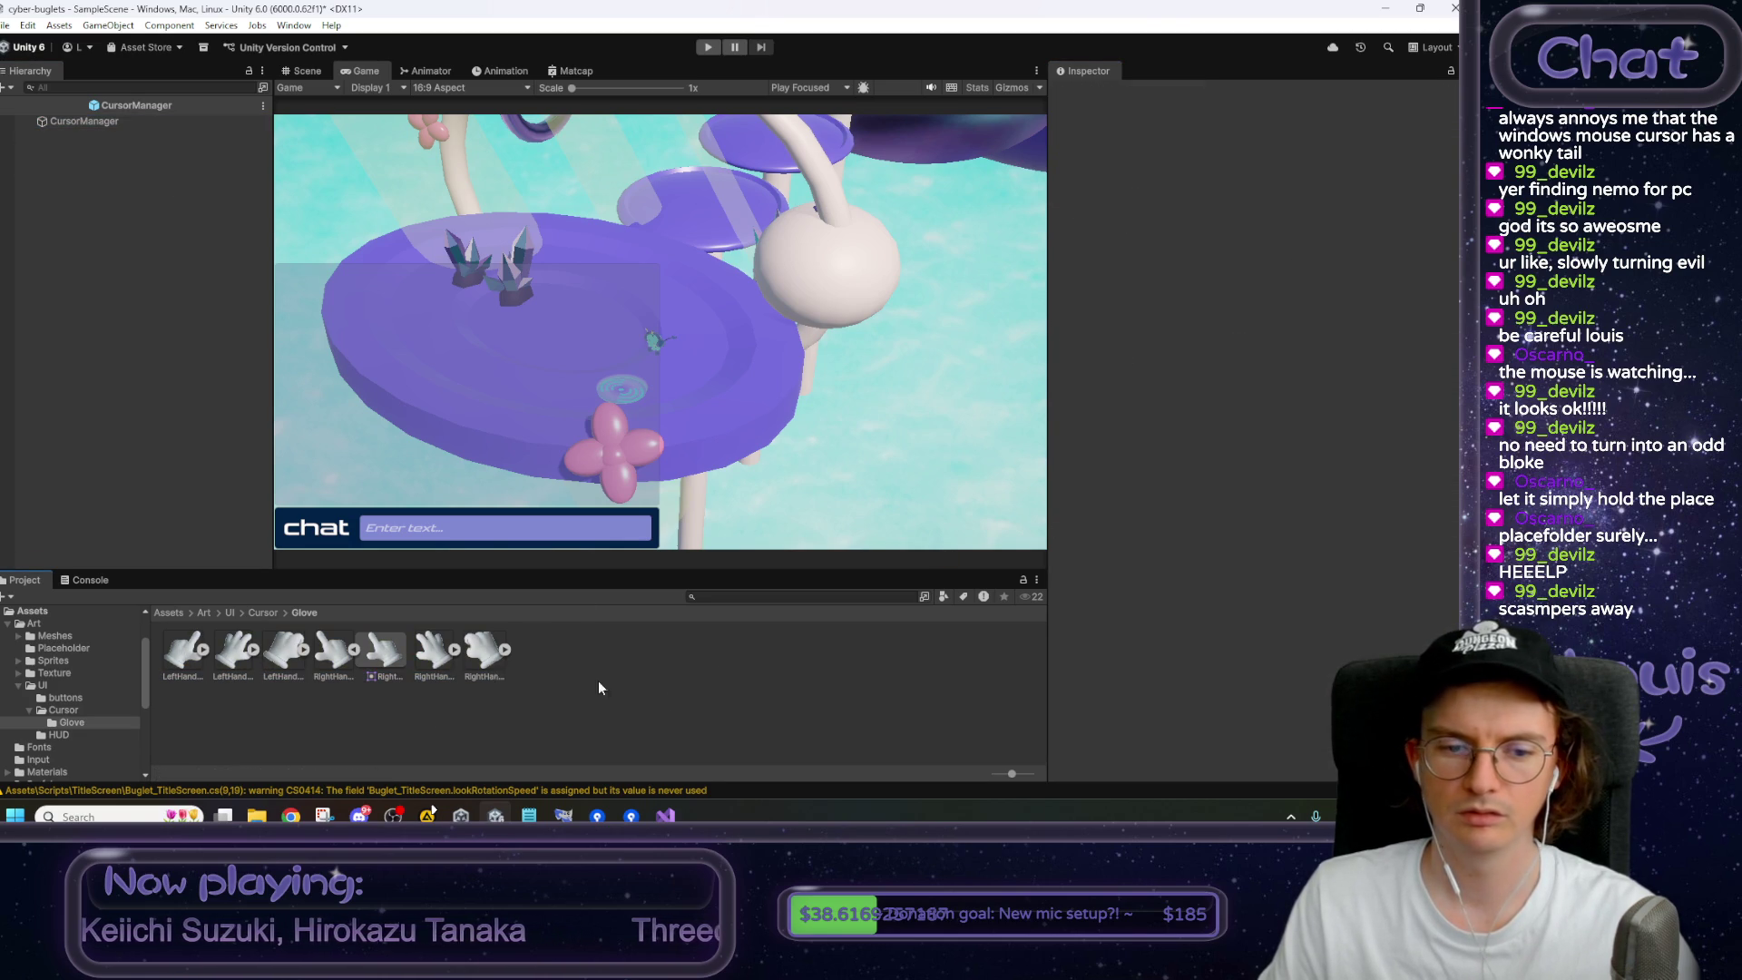
pyautogui.click(354, 650)
pyautogui.keyDown('shift'); pyautogui.click(193, 657); pyautogui.keyUp('shift')
# Reimport the glove images as Default textures and assign RightHand_Click01 as CursorManager's Pointer Cursor.
pyautogui.click(1252, 145)
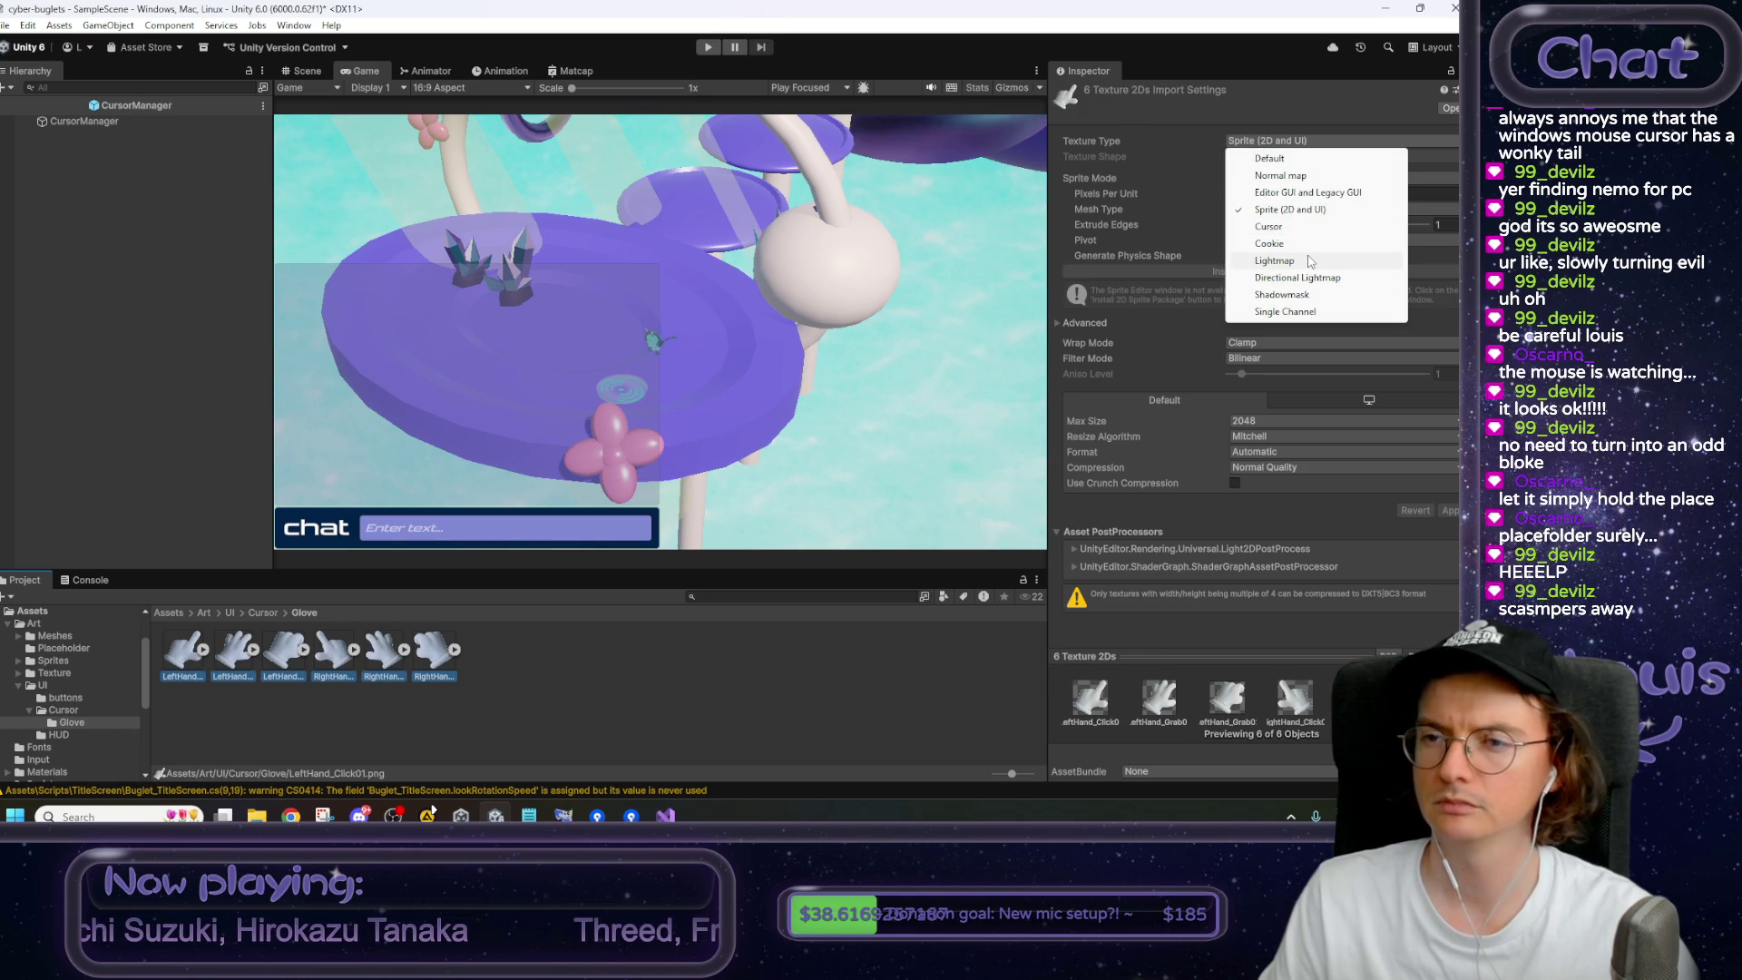
pyautogui.click(1306, 159)
pyautogui.click(1449, 417)
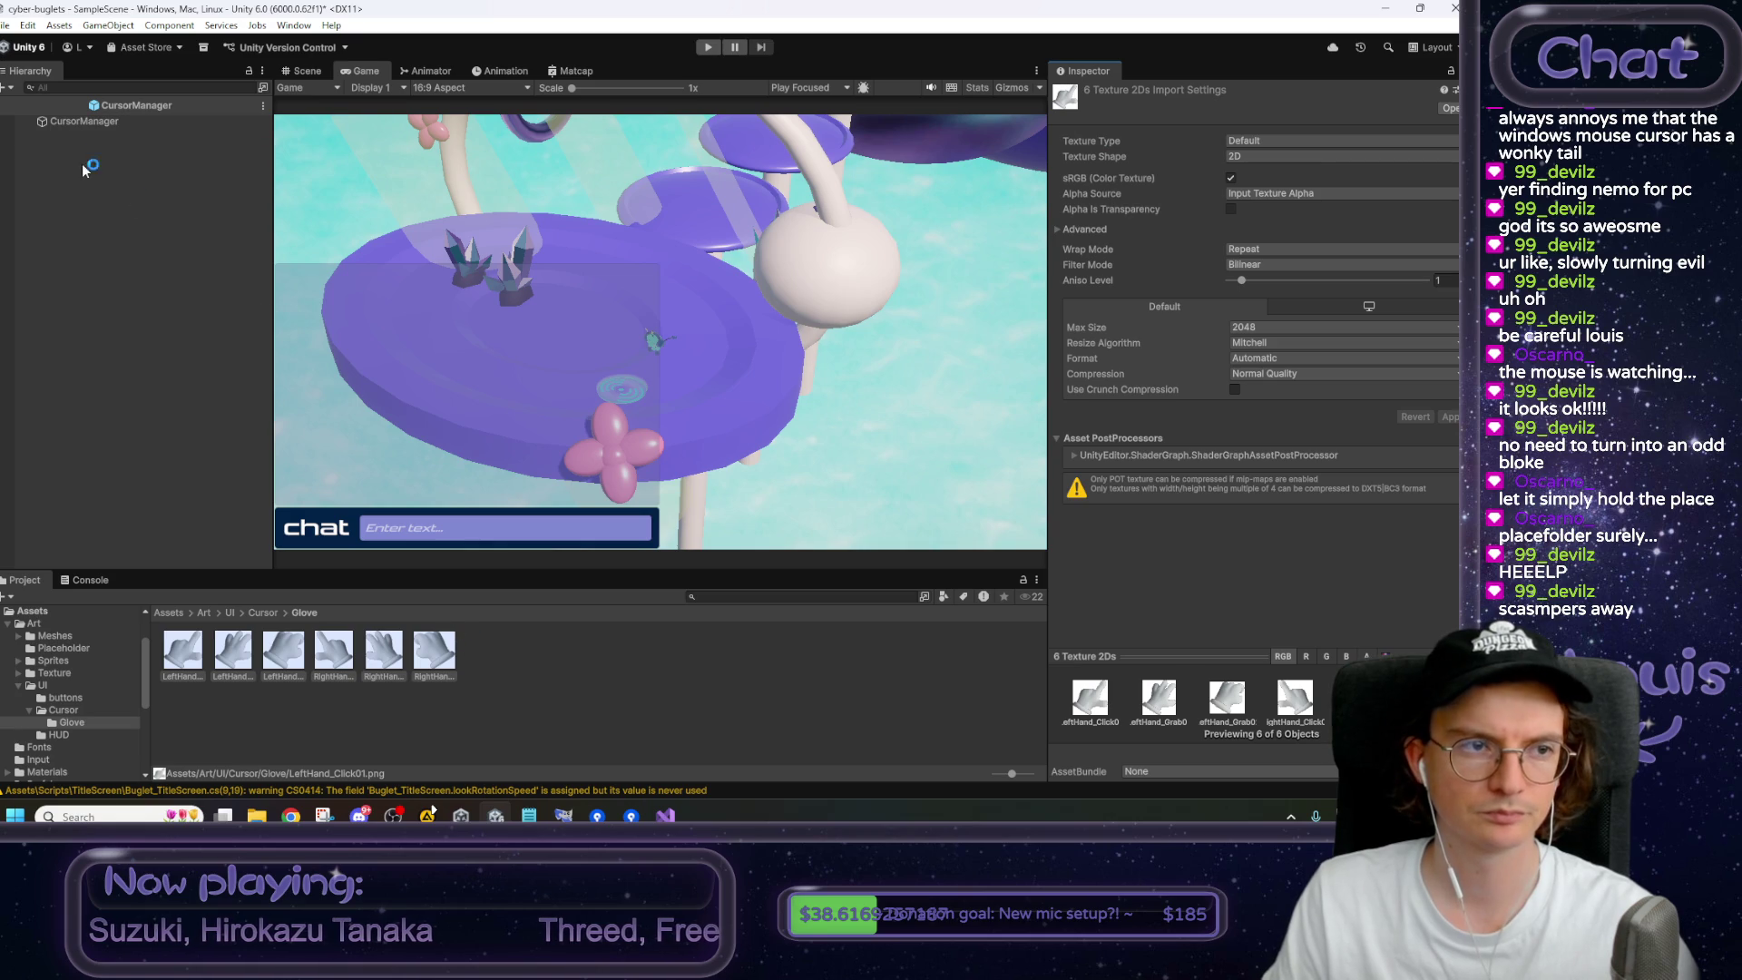
pyautogui.click(100, 121)
pyautogui.moveTo(338, 667)
pyautogui.mouseDown()
pyautogui.moveTo(1238, 332)
pyautogui.moveTo(1286, 259)
pyautogui.mouseUp()
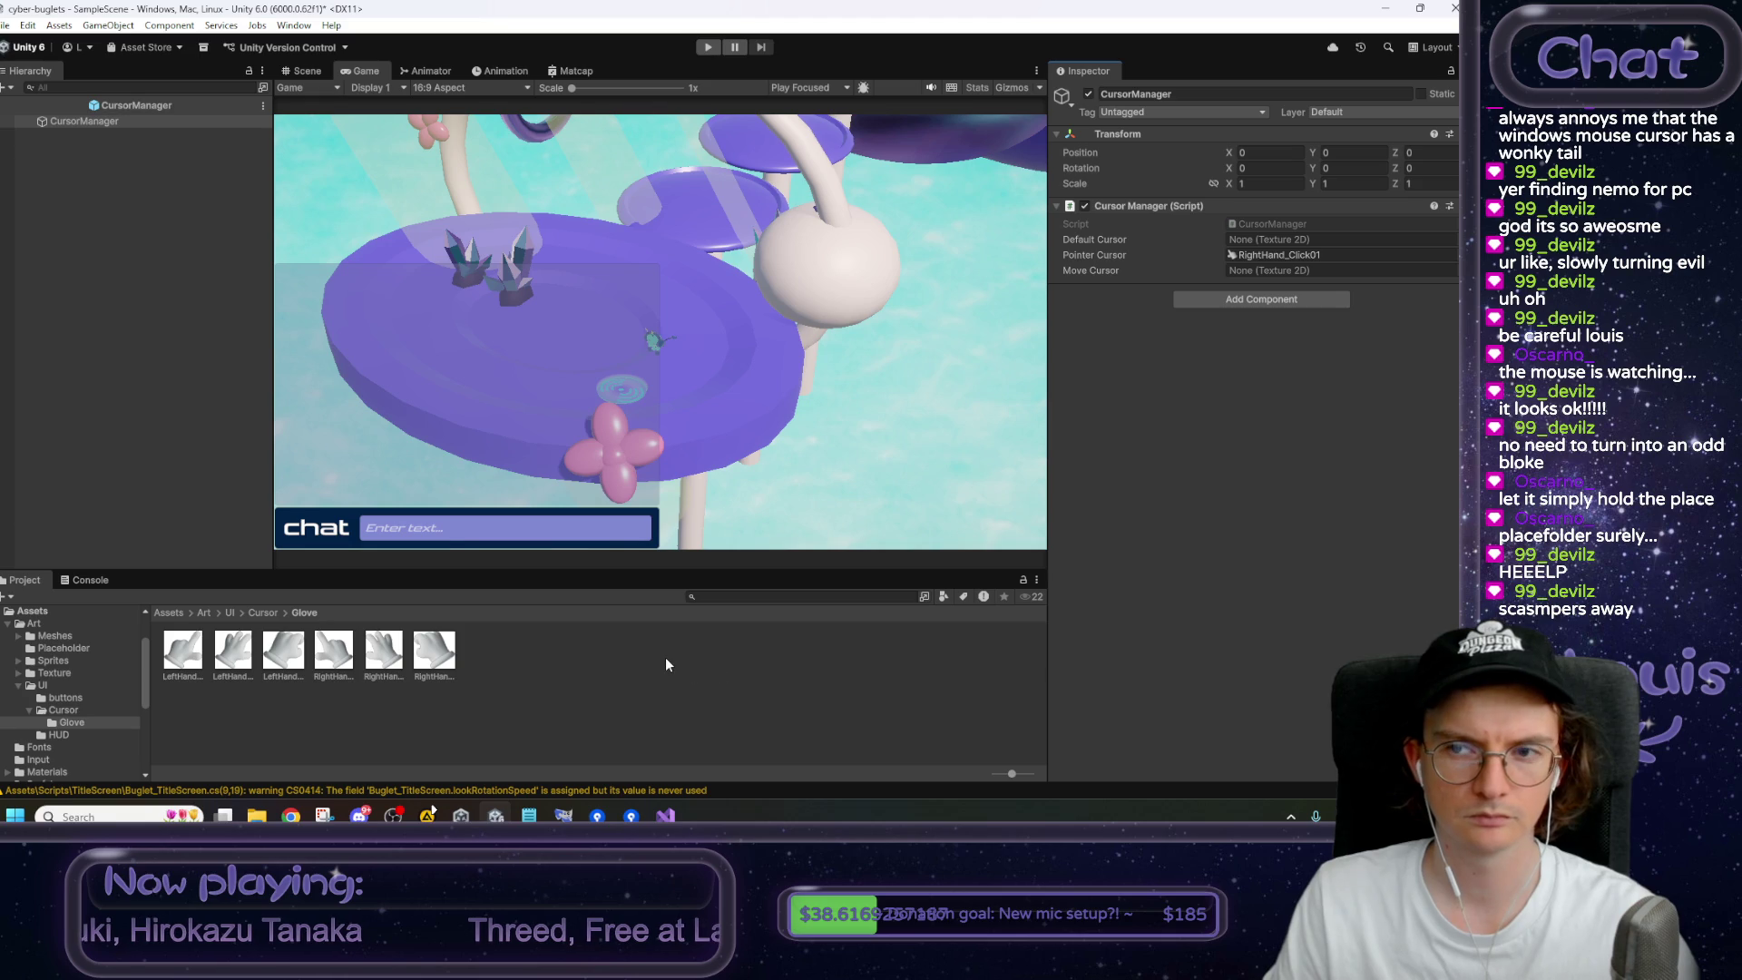
# Set the Placeholder folder's reallybadcursor image as CursorManager's Default Cursor.
pyautogui.click(201, 613)
pyautogui.doubleClick(227, 653)
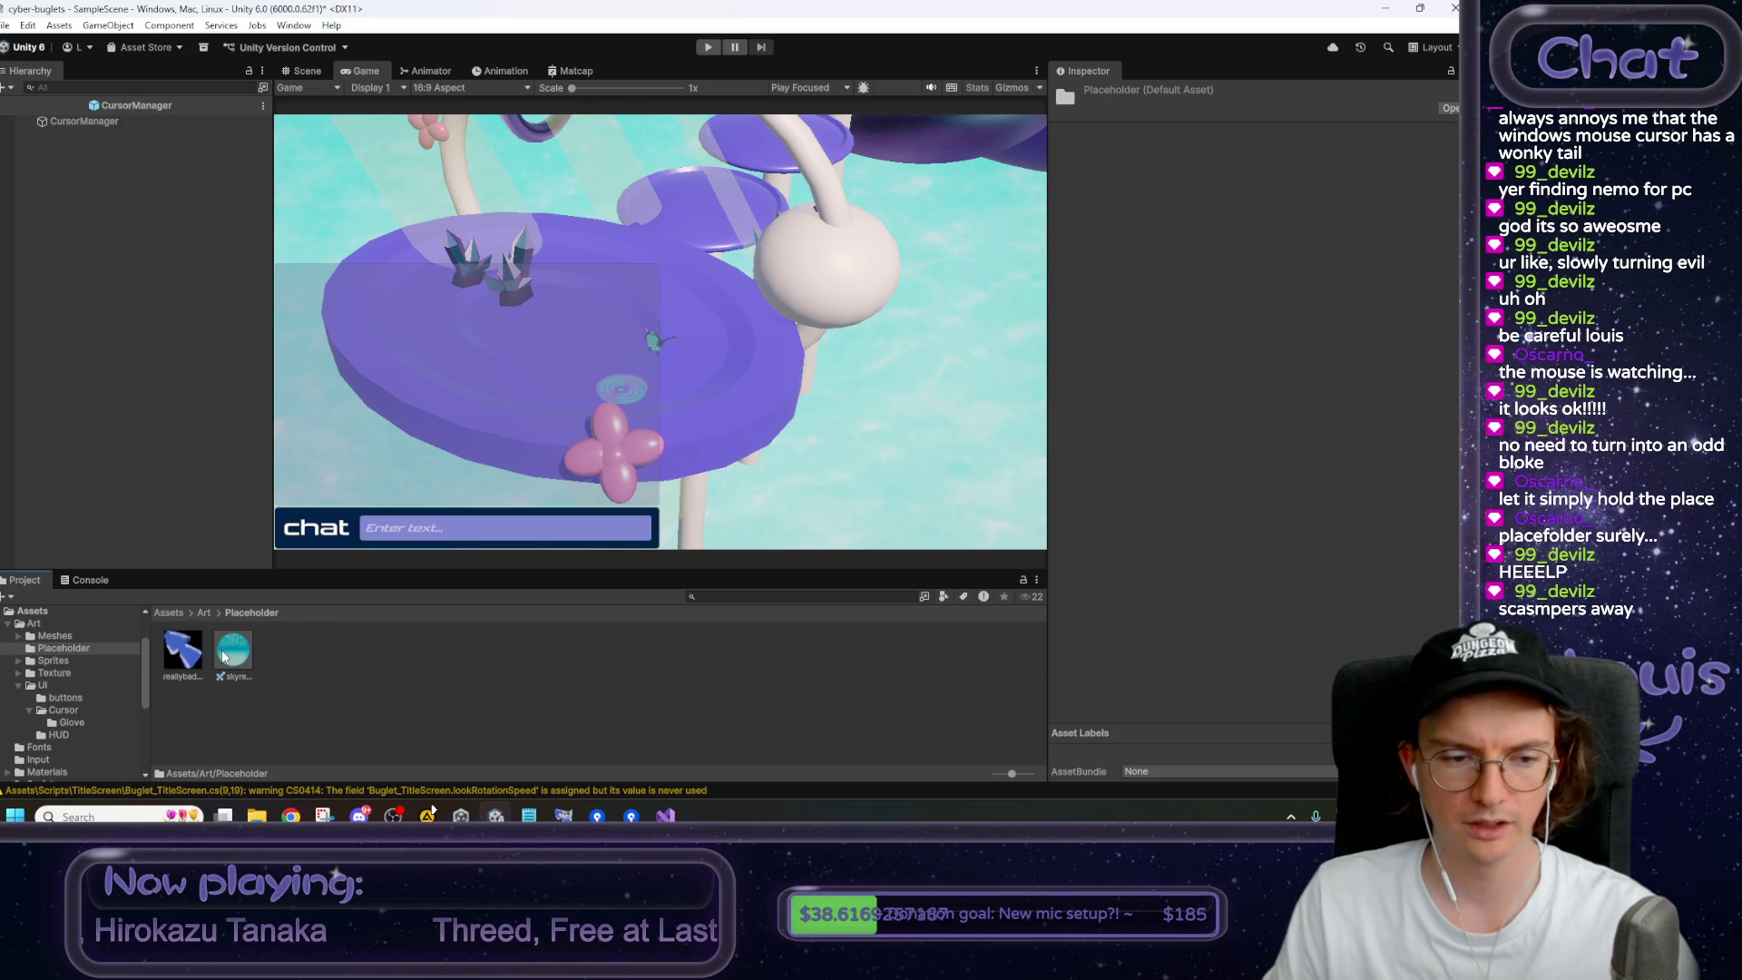
pyautogui.click(198, 656)
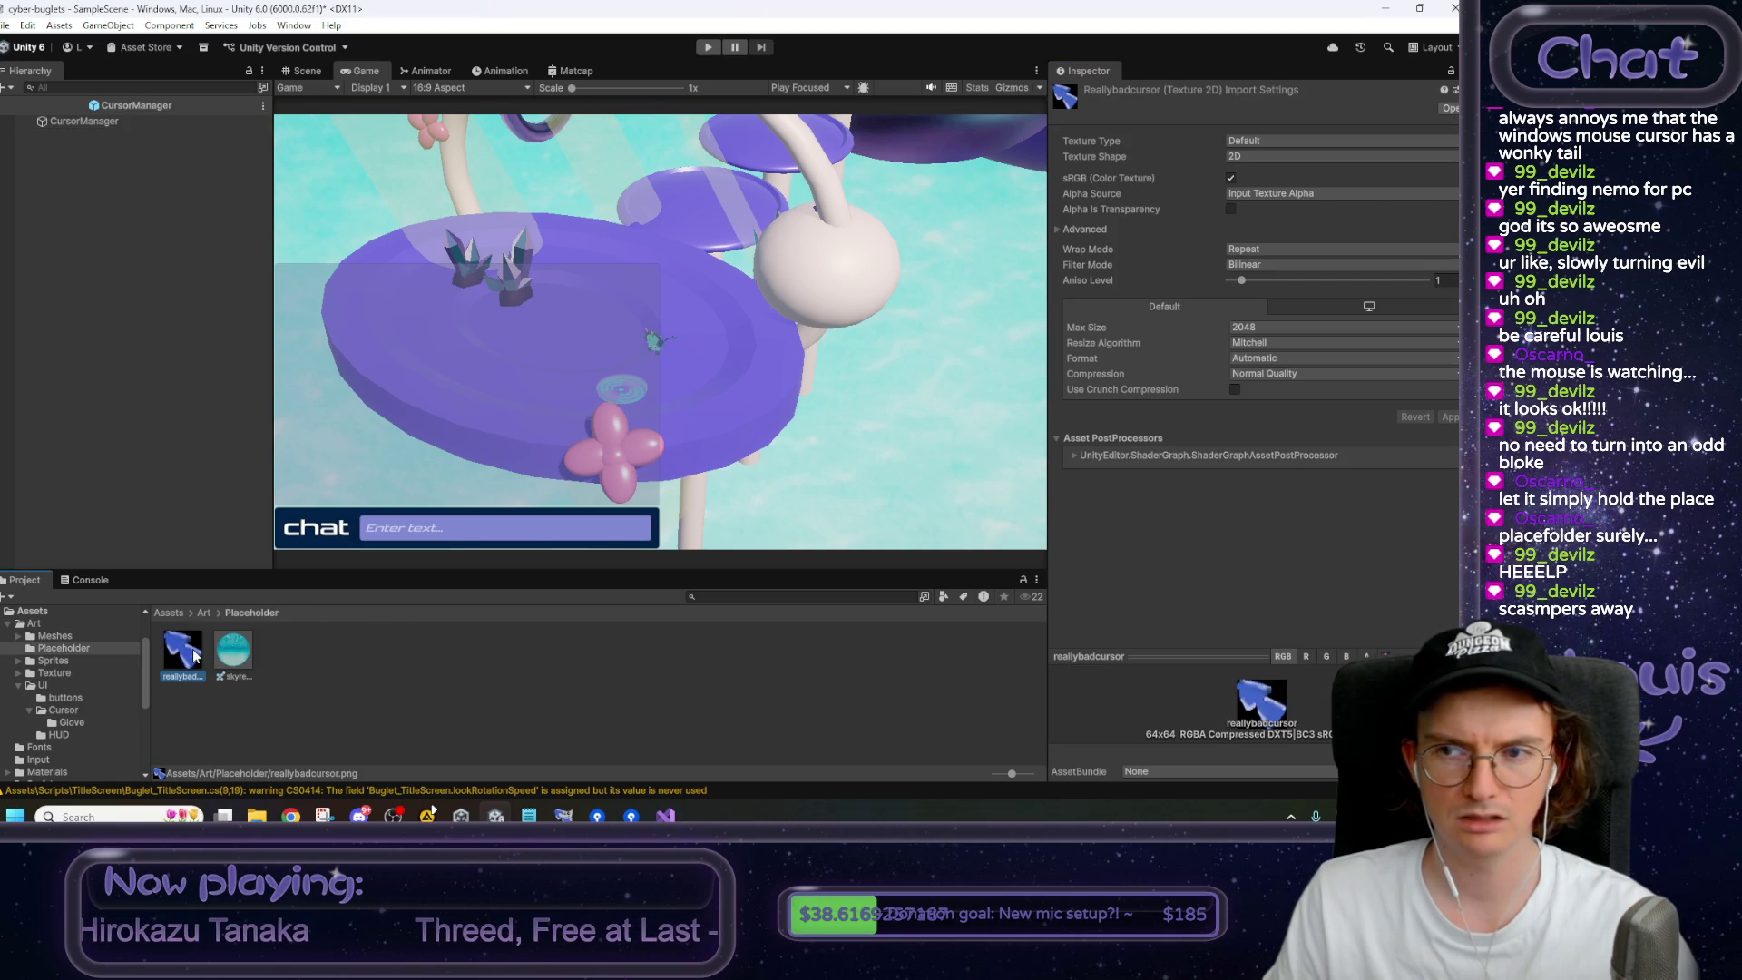
pyautogui.click(80, 122)
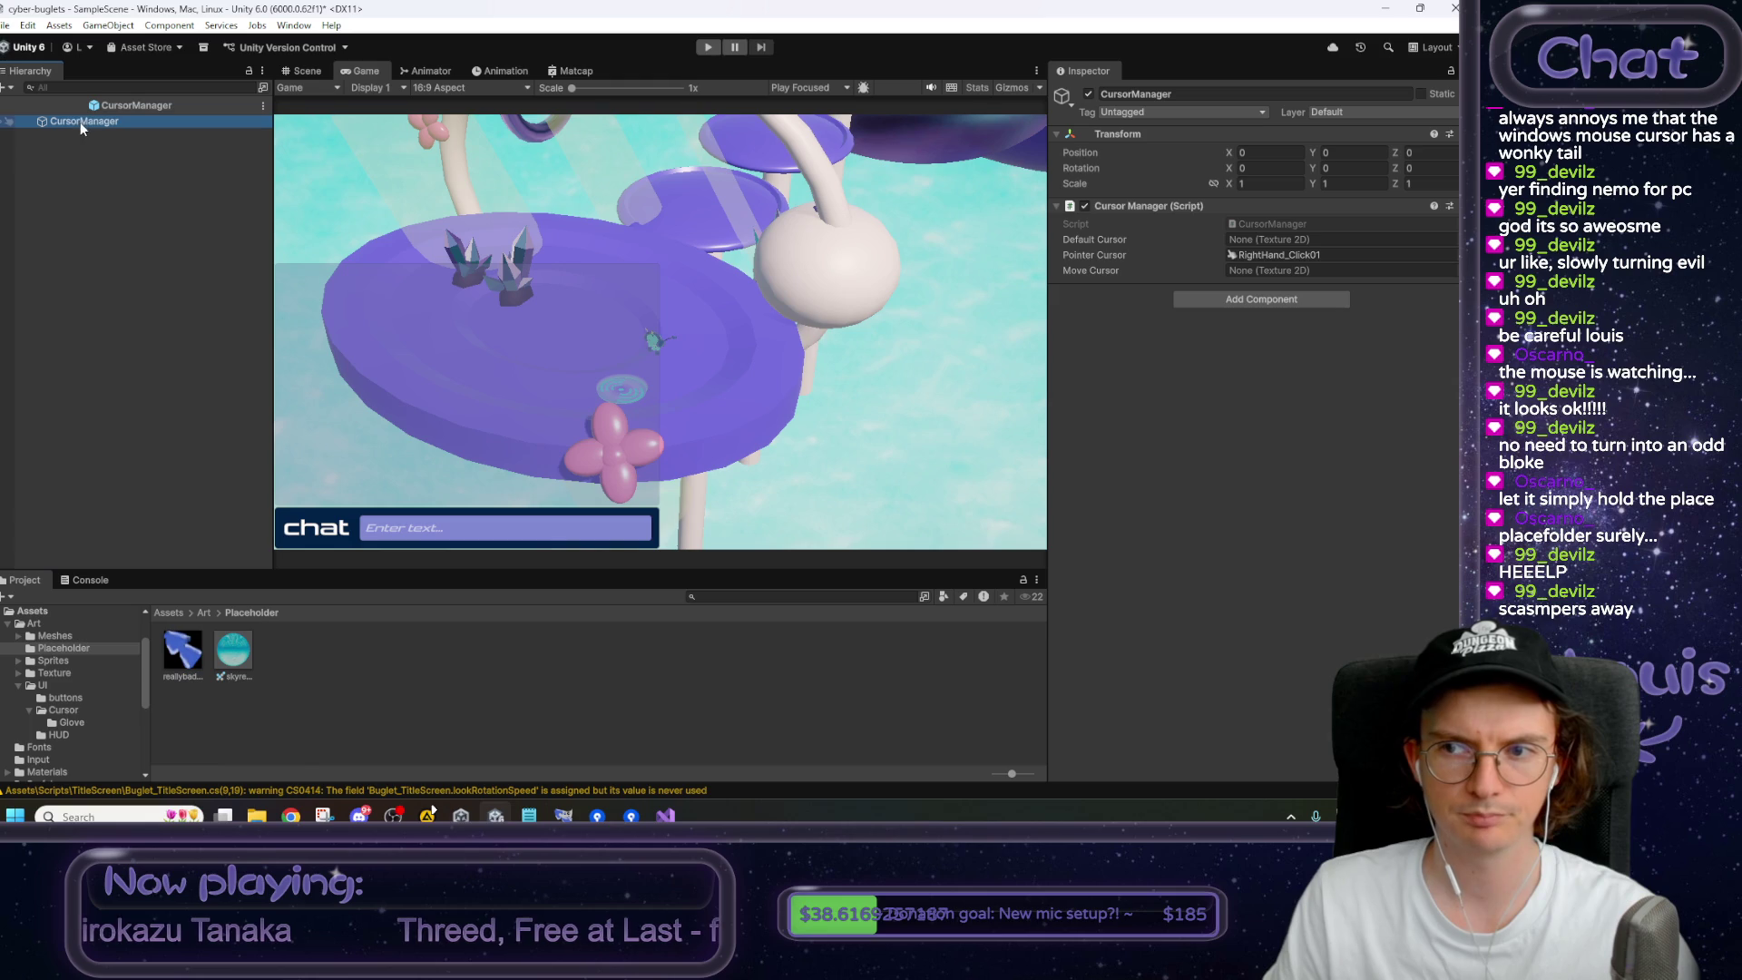
pyautogui.moveTo(178, 637)
pyautogui.mouseDown()
pyautogui.moveTo(191, 653)
pyautogui.moveTo(1270, 270)
pyautogui.moveTo(1270, 240)
pyautogui.mouseUp()
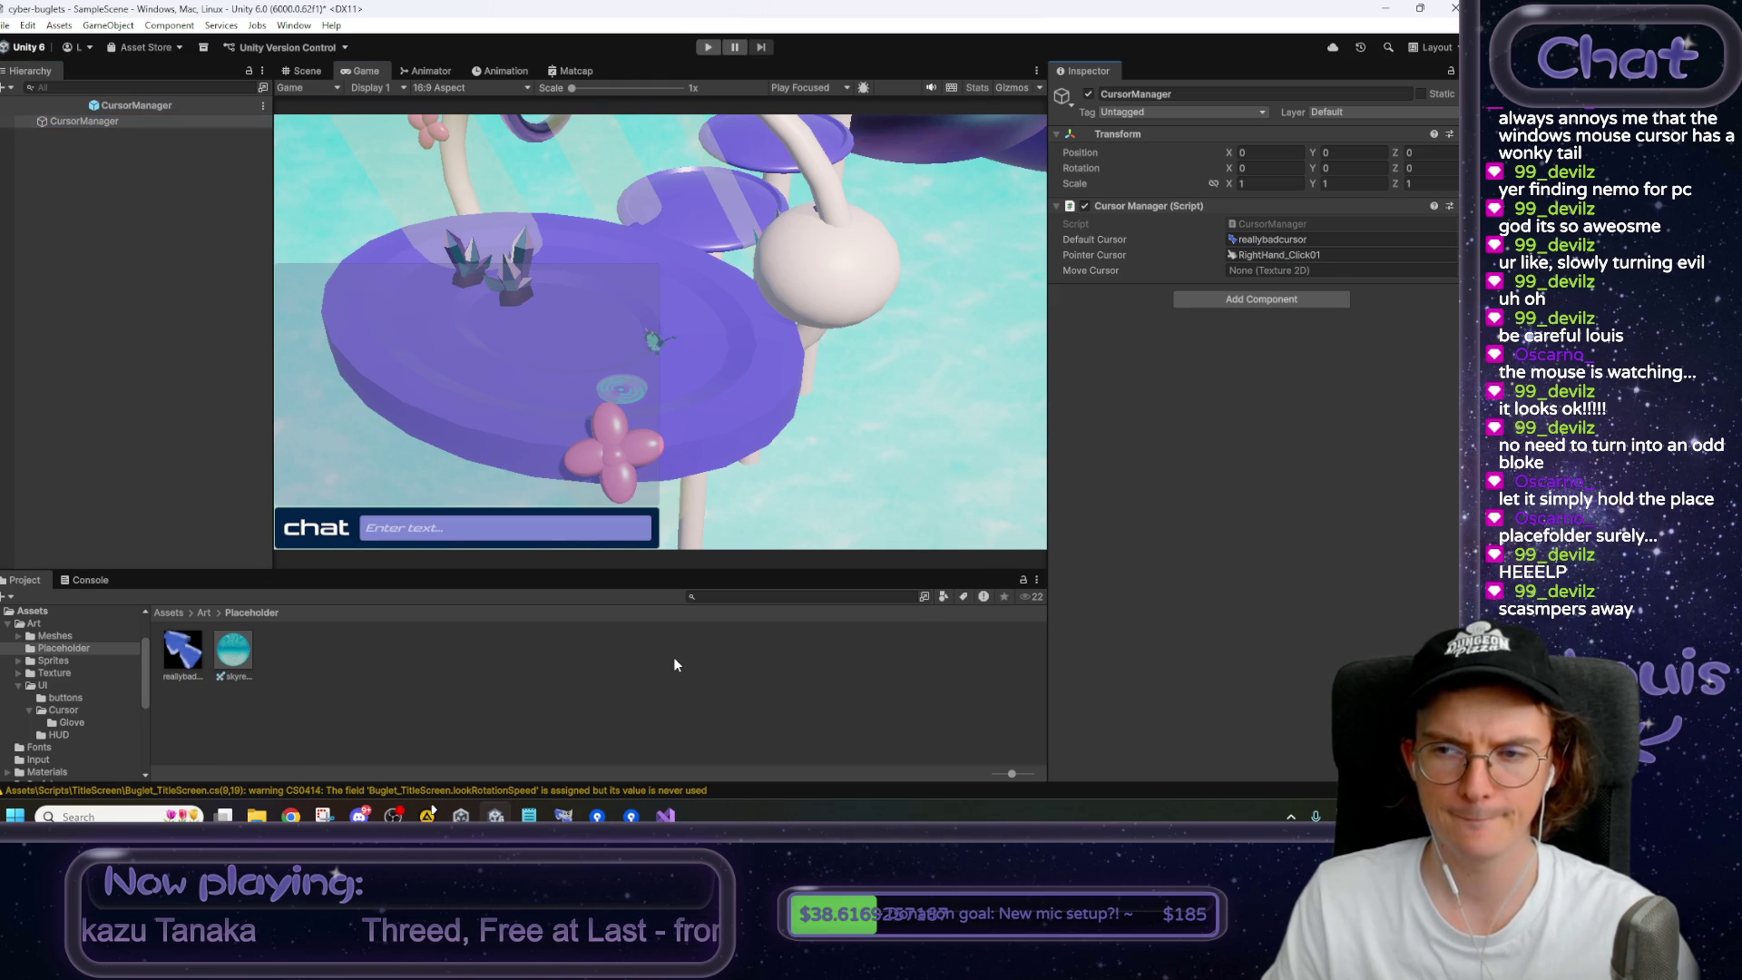
# Leave prefab editing to return to SampleScene and show the top-level Assets folder.
pyautogui.click(521, 673)
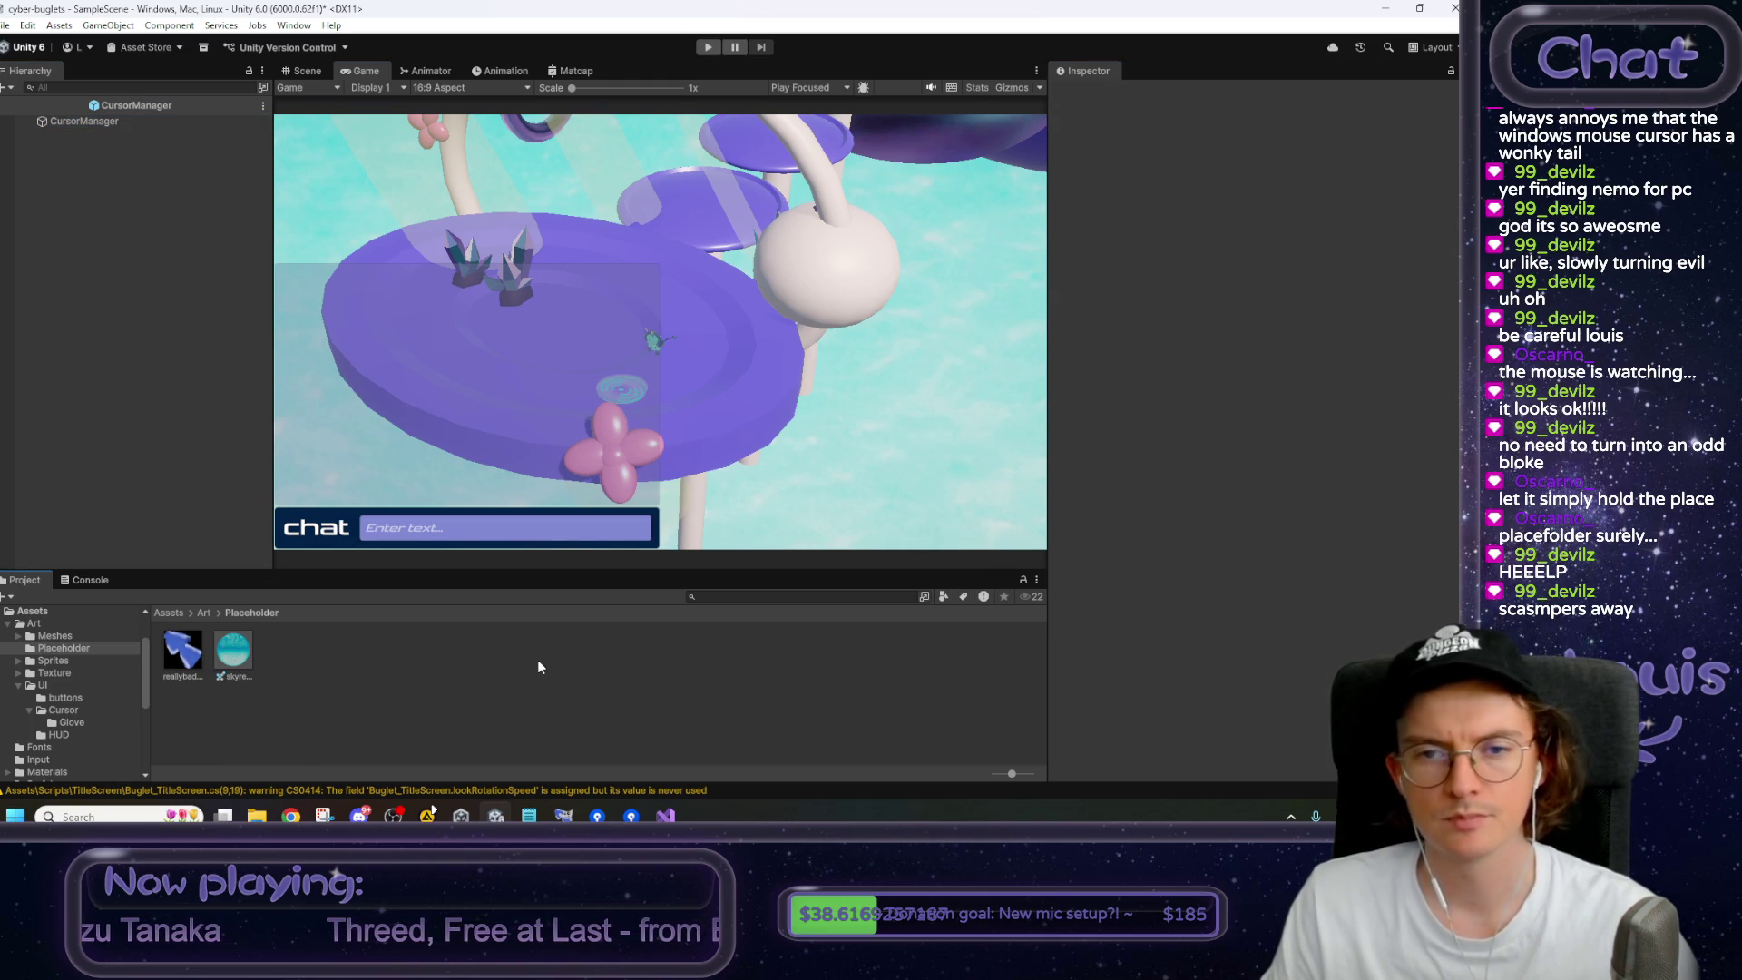
pyautogui.click(7, 109)
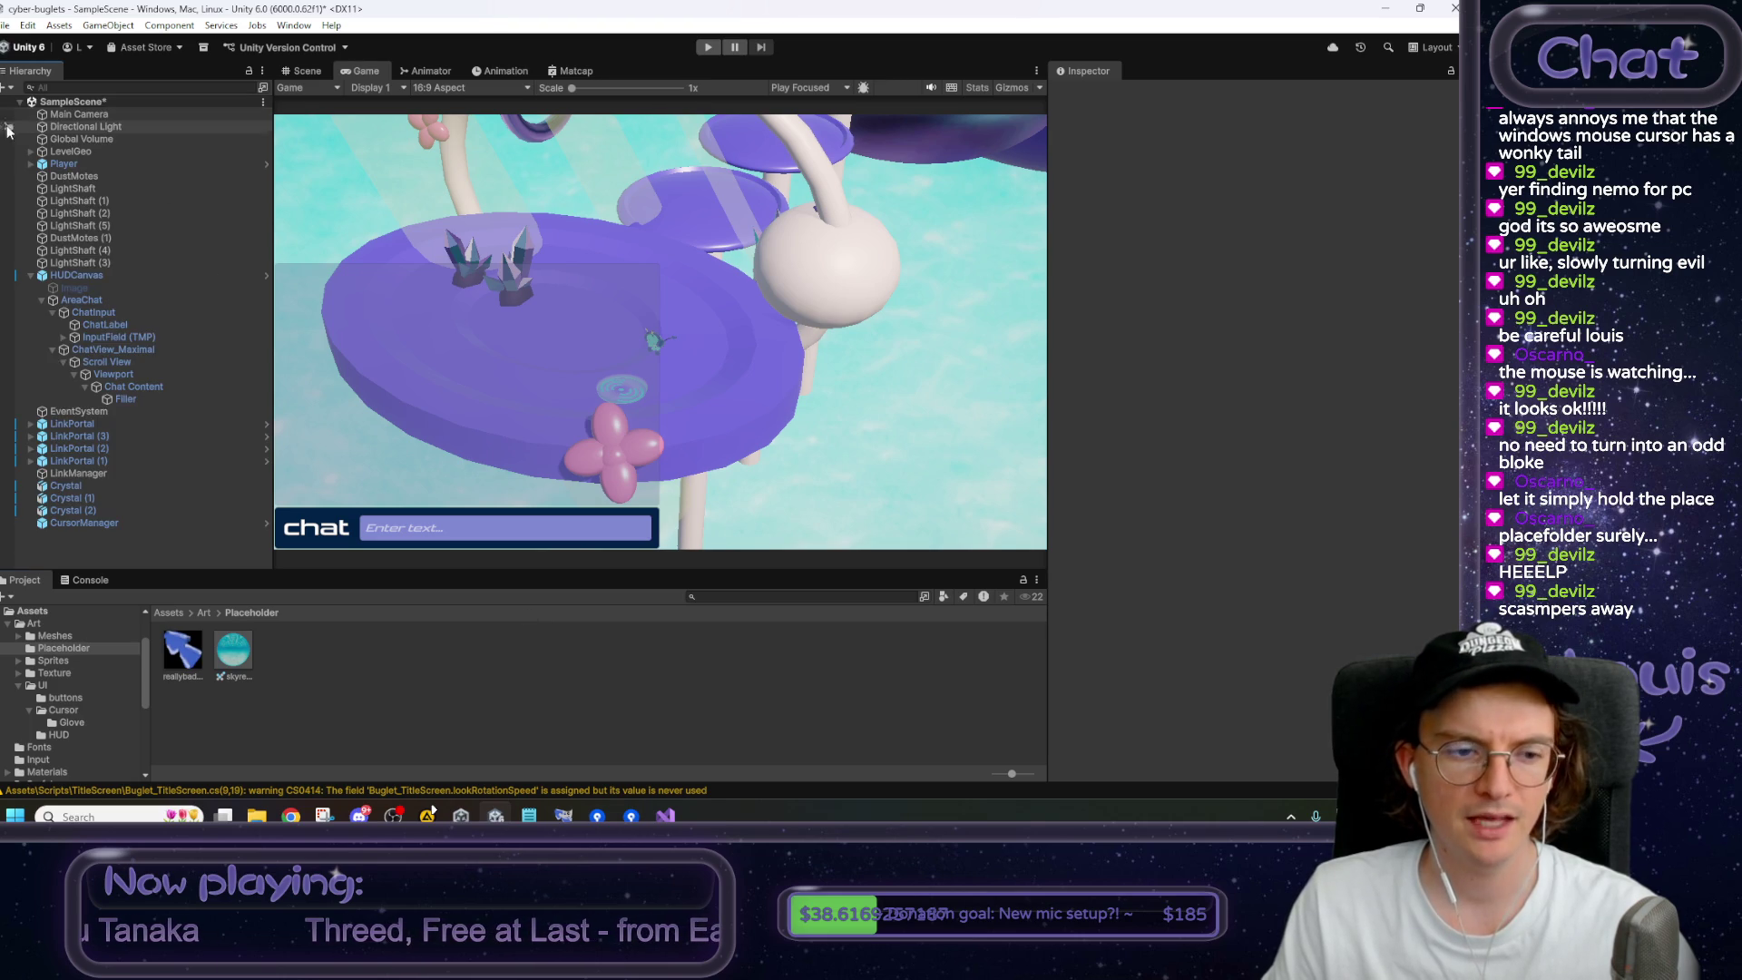
pyautogui.click(169, 613)
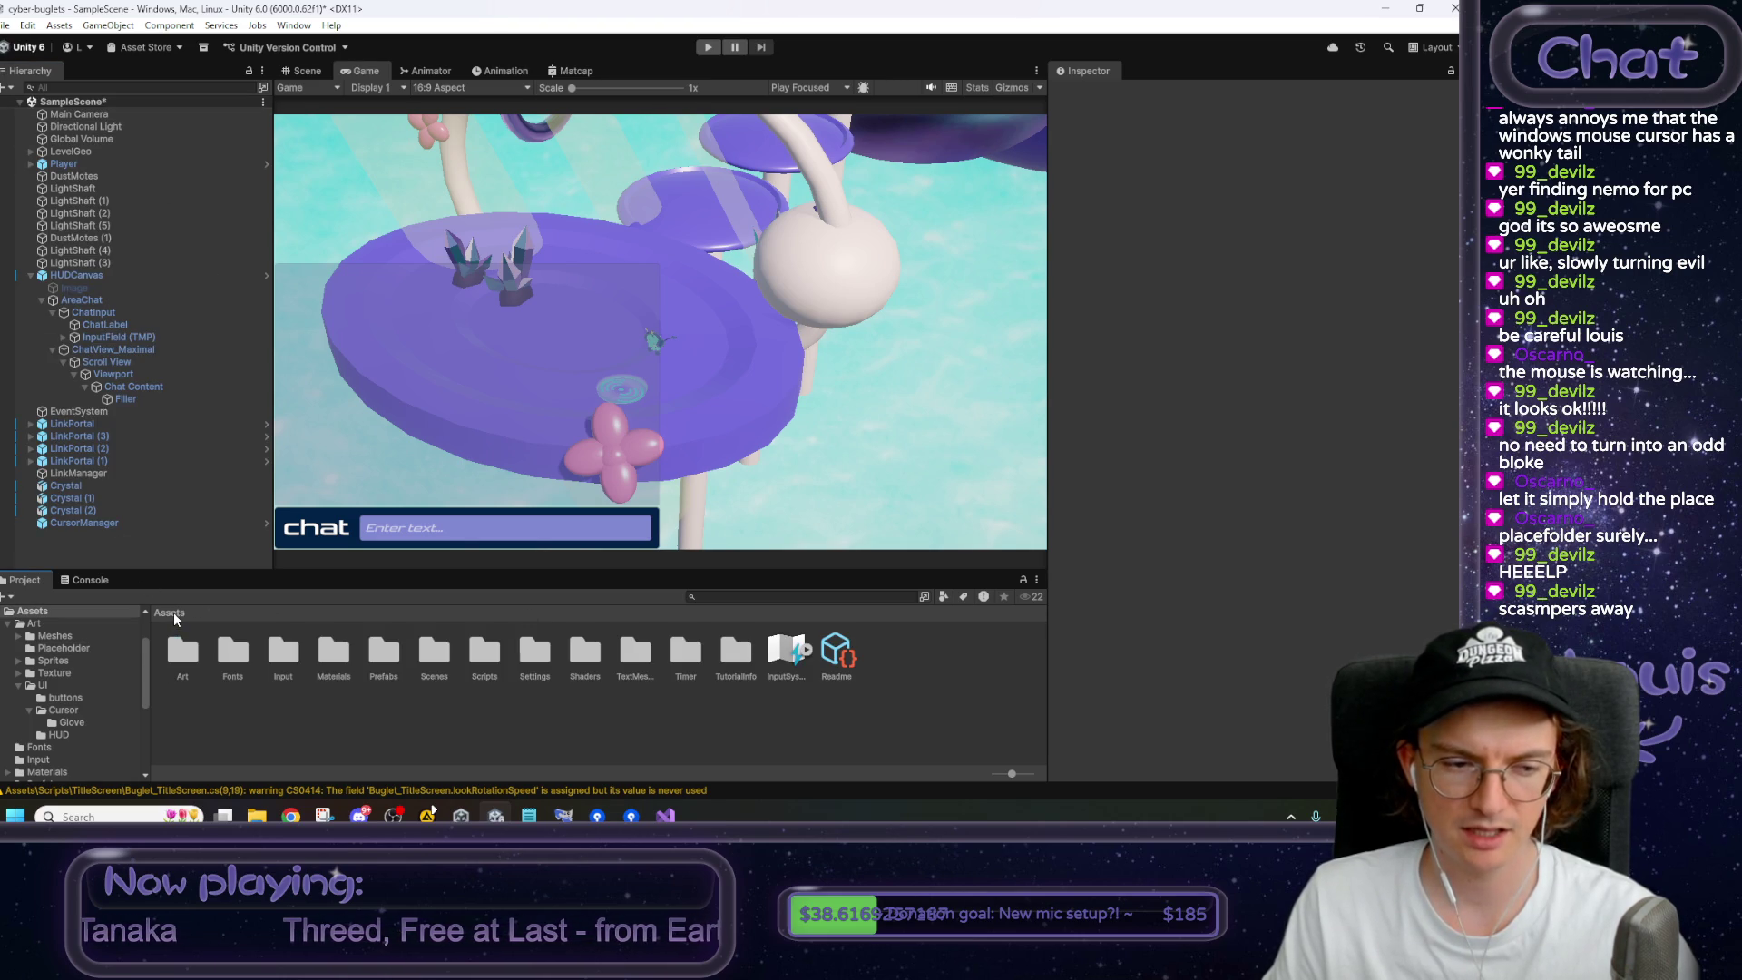
# Open the TitleScreen scene from Assets/Scenes, saving the current scene first.
pyautogui.doubleClick(434, 653)
pyautogui.doubleClick(334, 650)
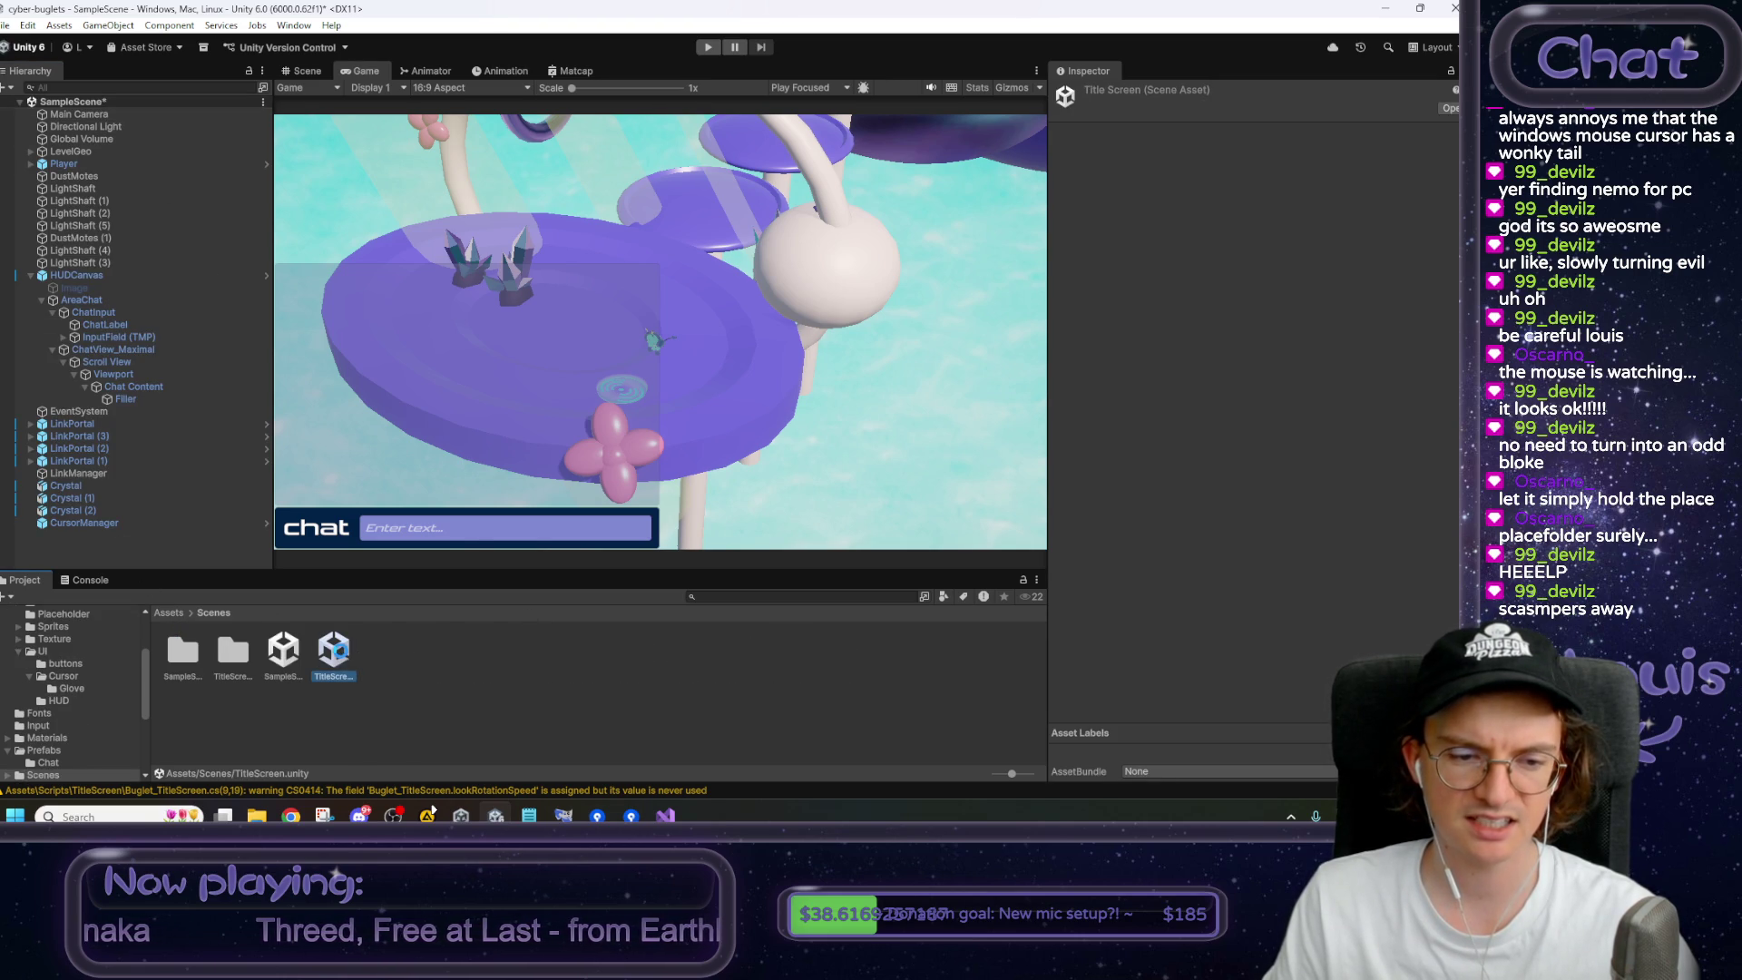
pyautogui.click(713, 439)
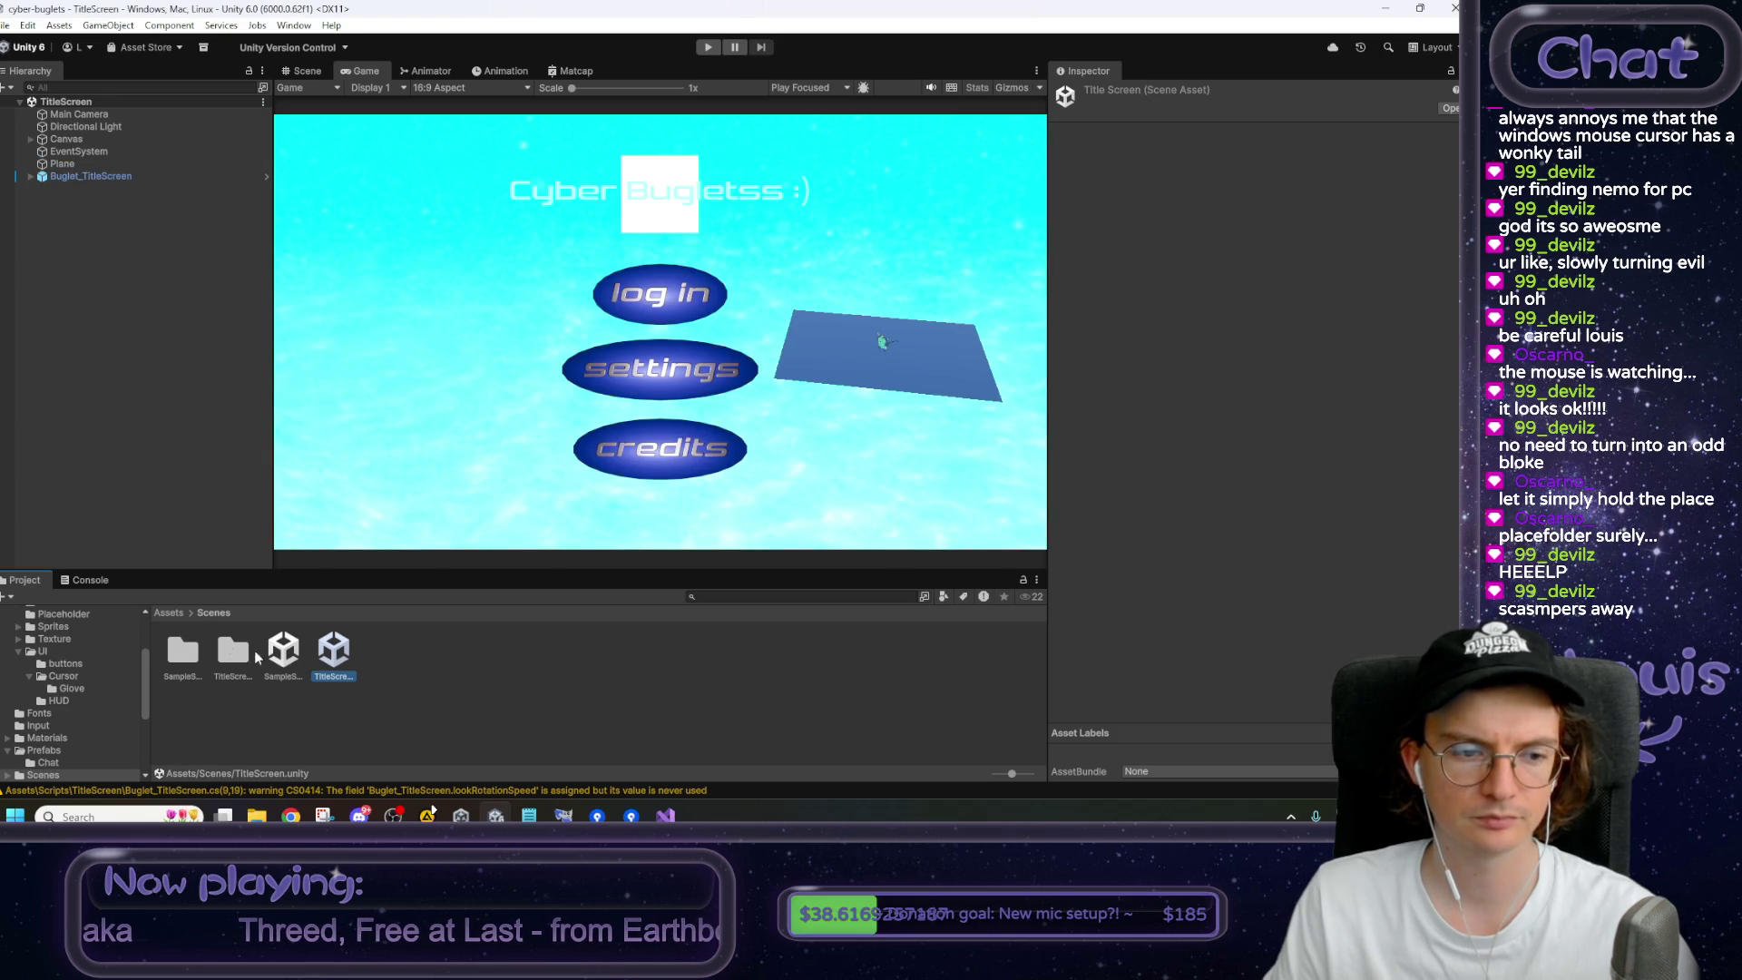
# Place the CursorManager prefab from the Prefabs folder into the TitleScreen hierarchy.
pyautogui.press('BackSpace')
pyautogui.doubleClick(381, 660)
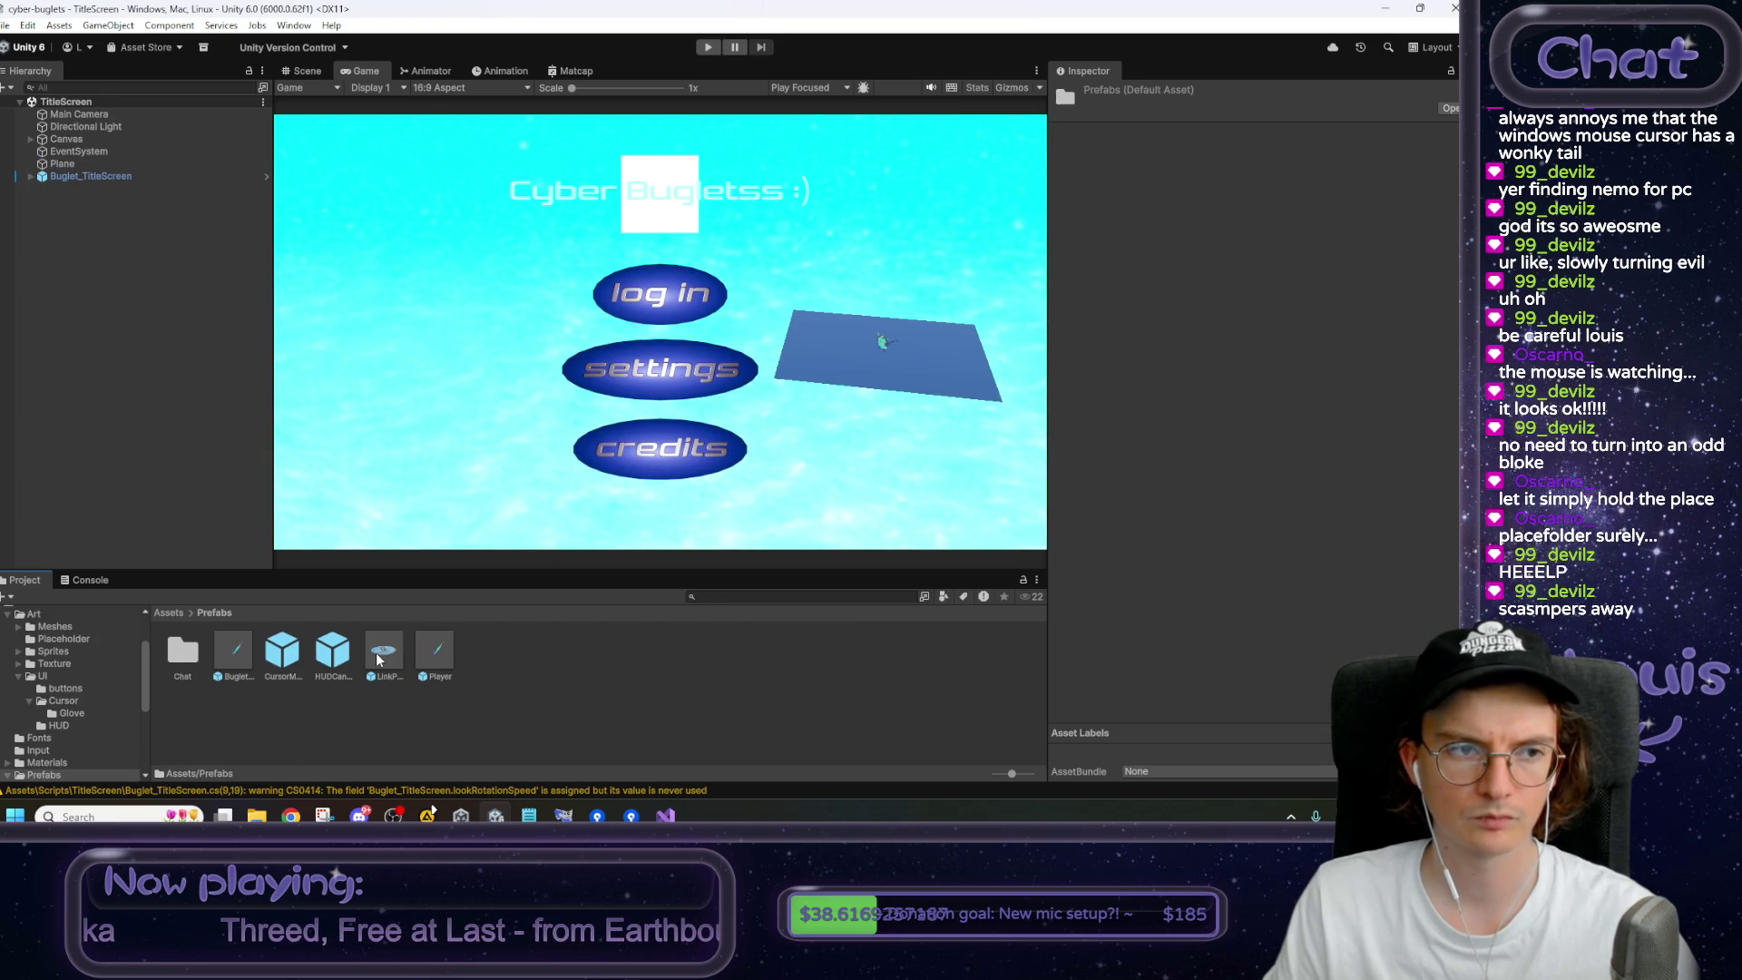
pyautogui.click(288, 655)
pyautogui.moveTo(288, 655); pyautogui.dragTo(156, 408)
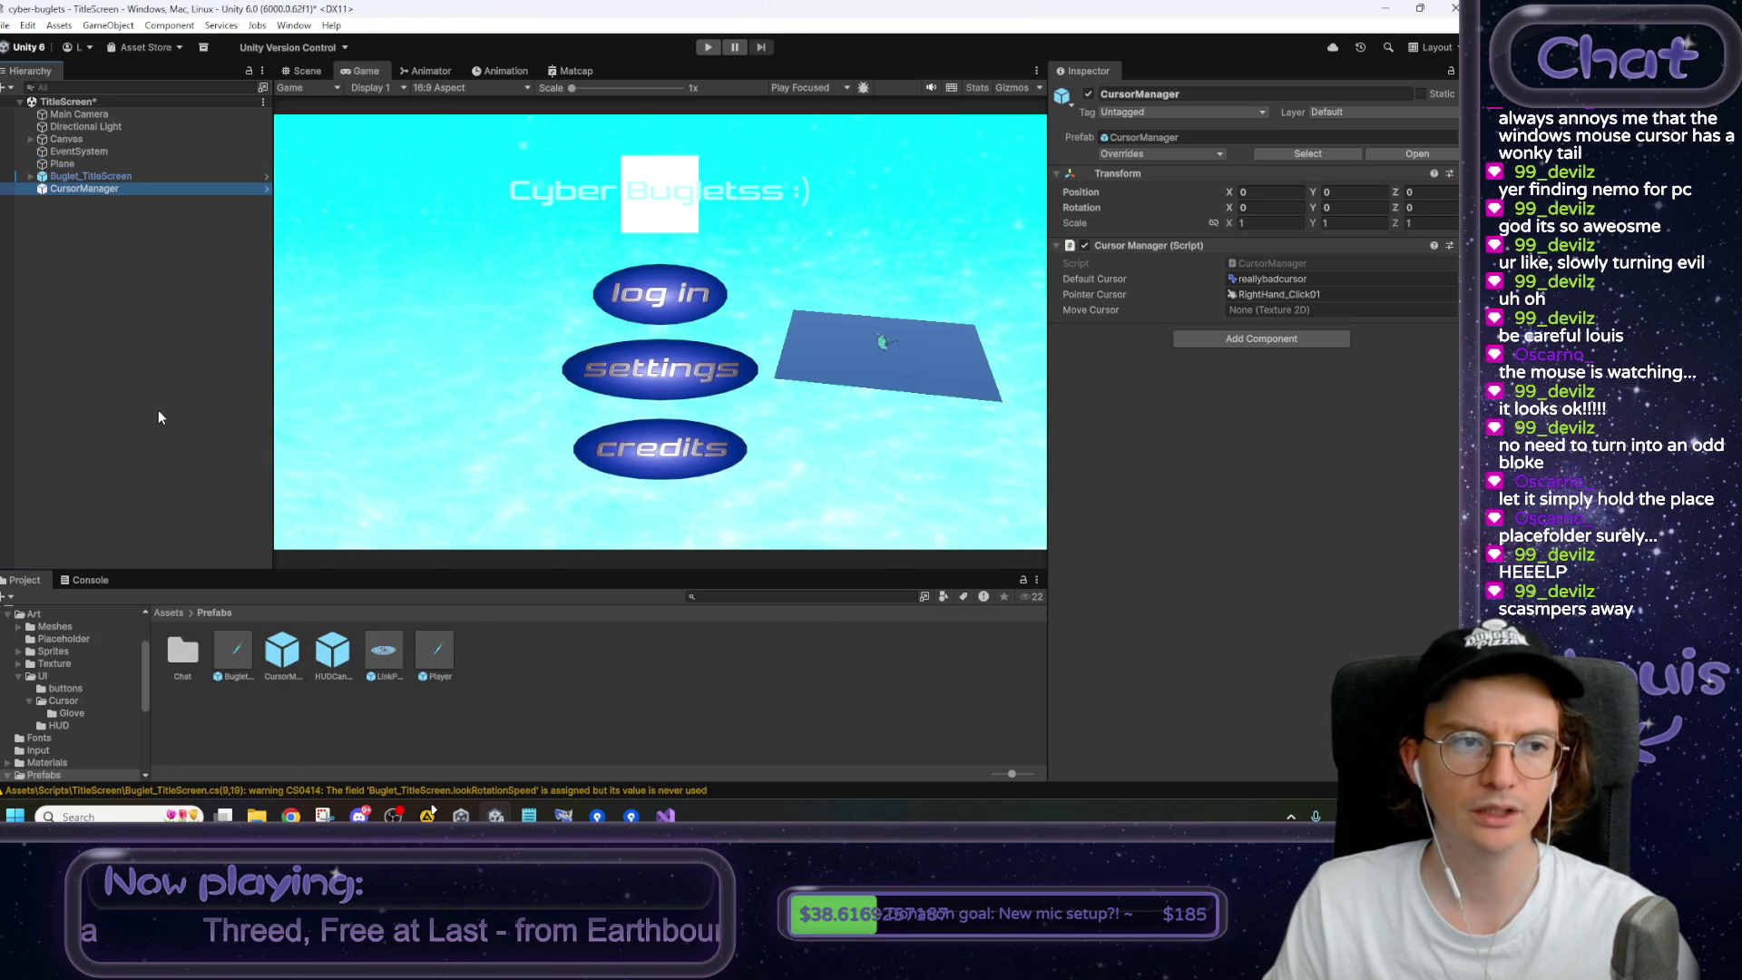
# Play-test the title screen, check the Console log, and open CursorManager.cs for editing.
pyautogui.click(710, 48)
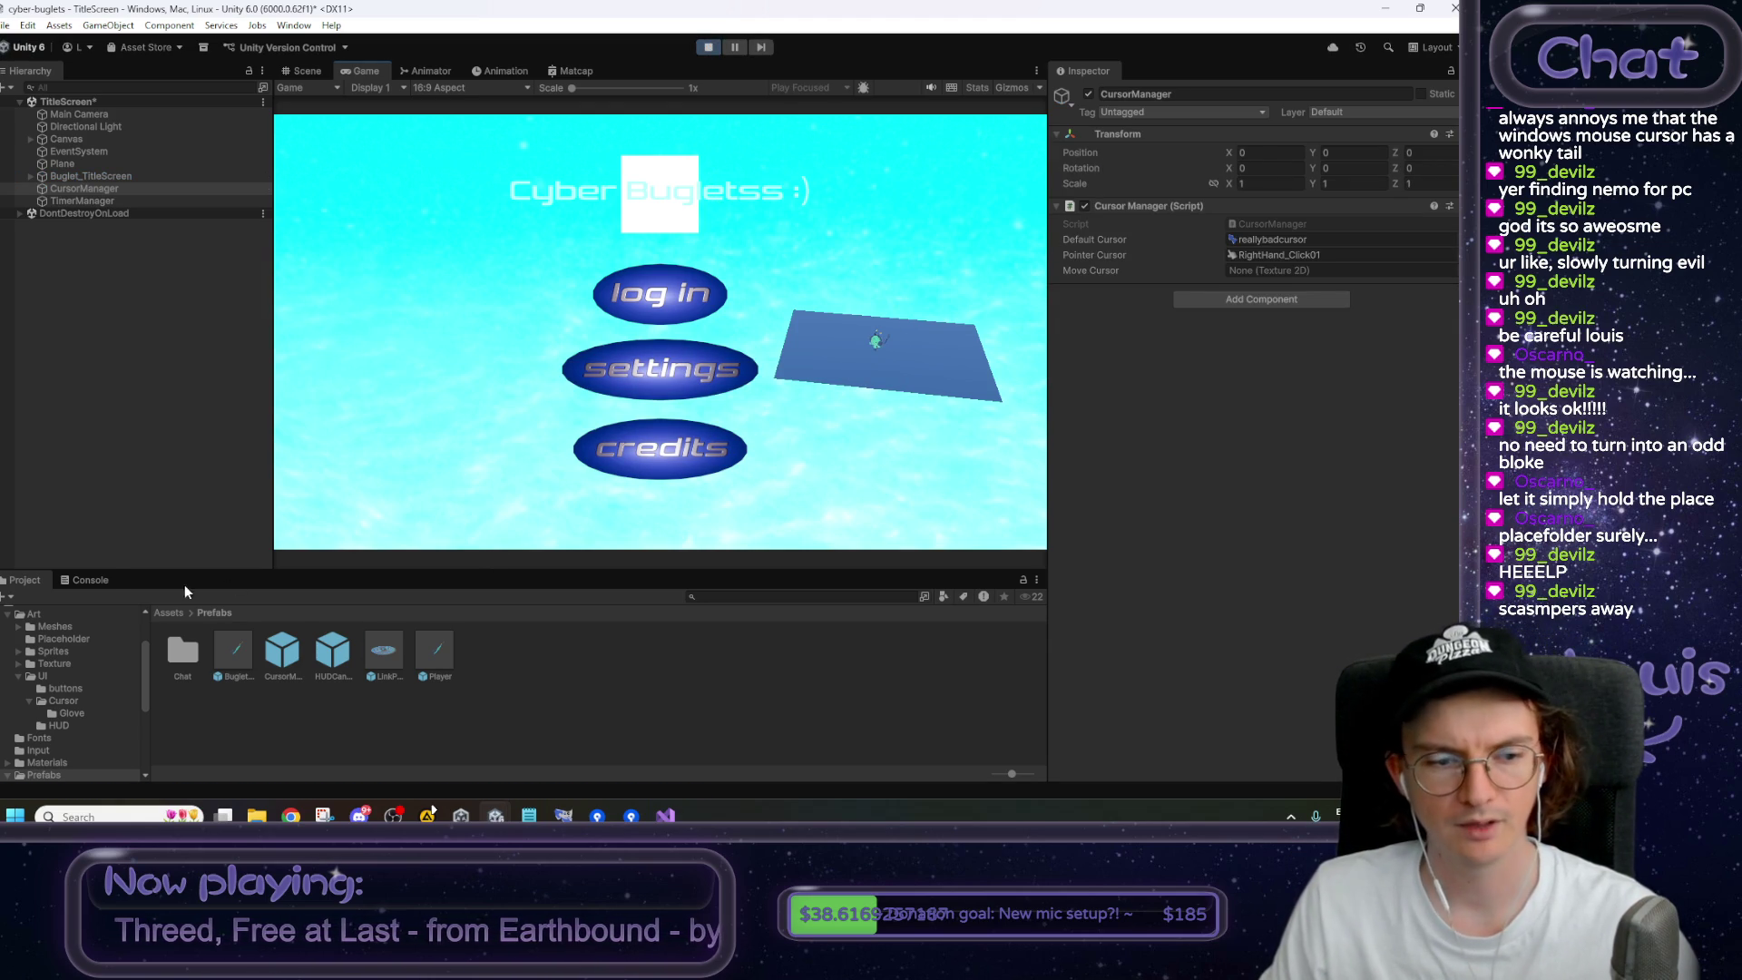
pyautogui.click(89, 580)
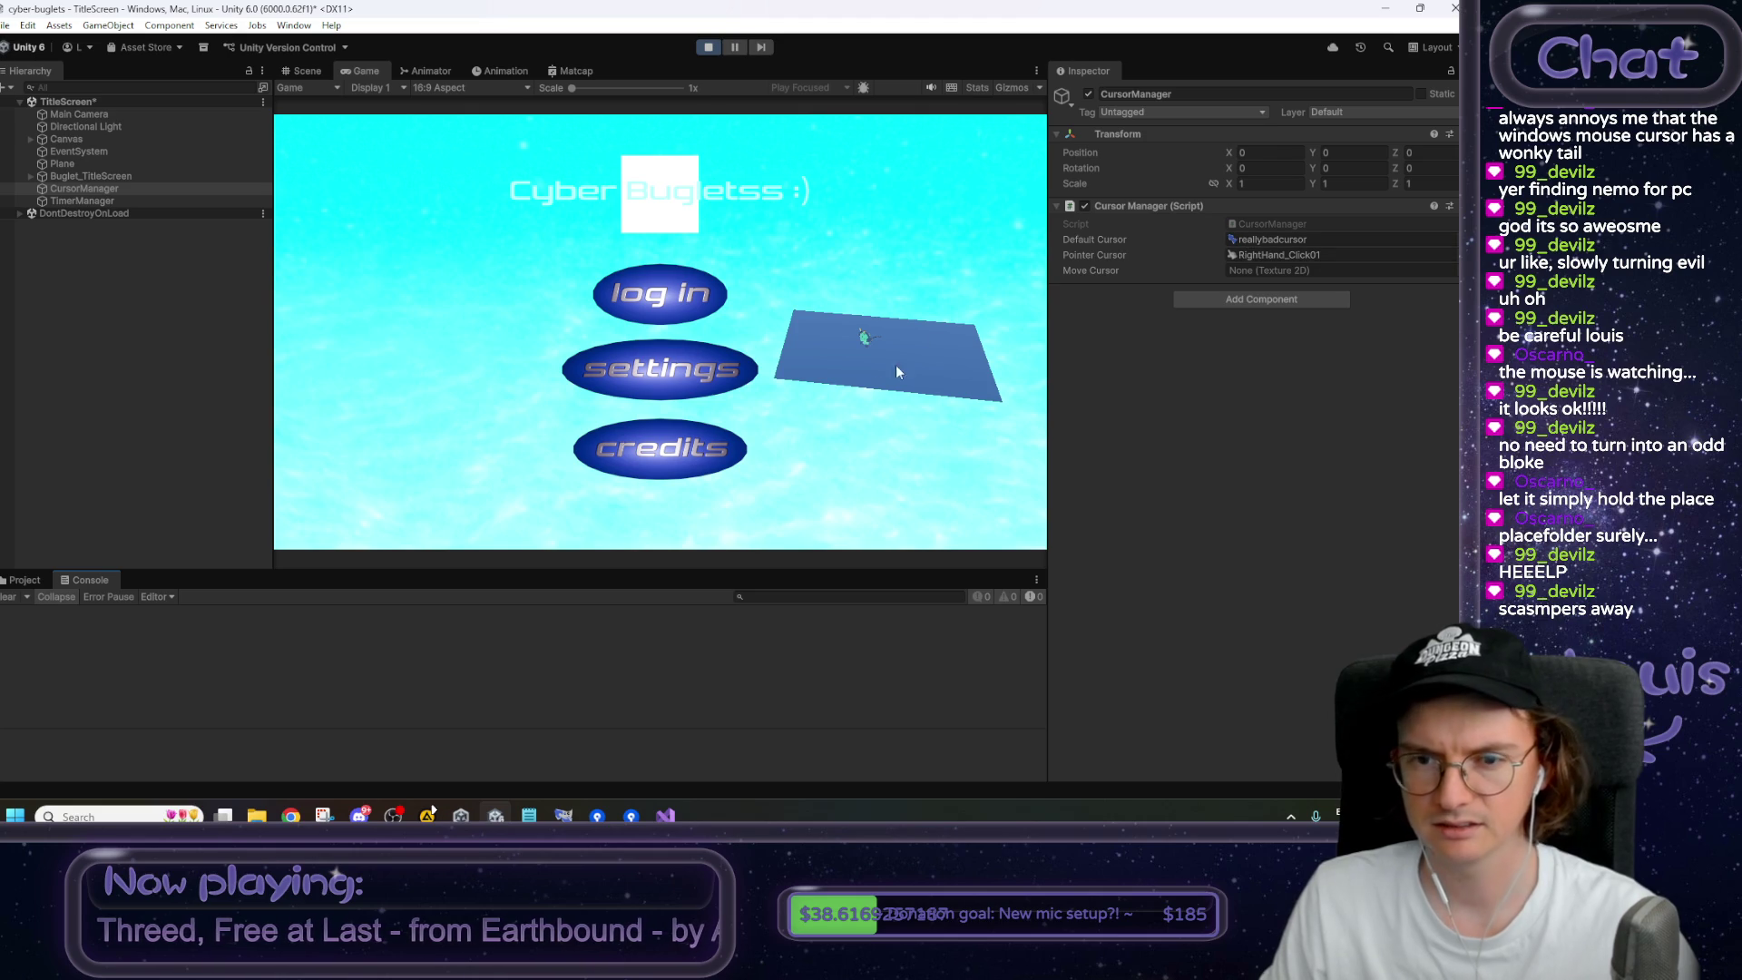
pyautogui.doubleClick(1281, 223)
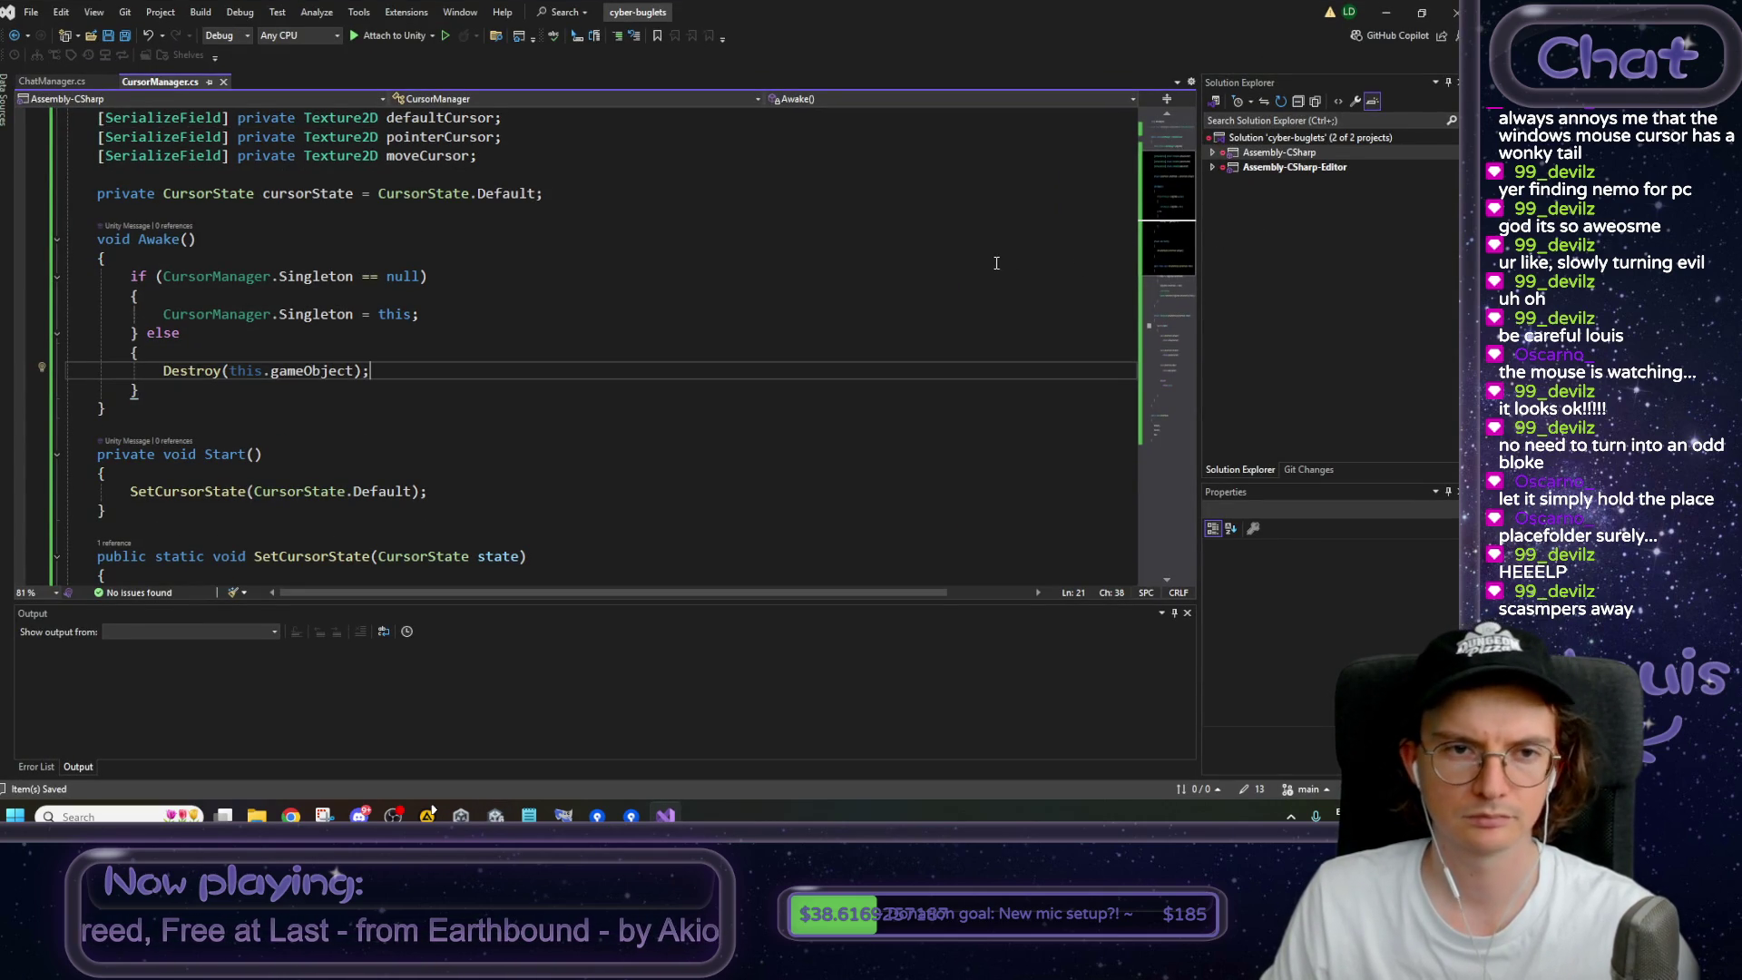
# Add 'Uninitialised,' as the first CursorState enum entry and save the script.
pyautogui.scroll(-2, 880, 354)
pyautogui.scroll(5, 858, 374)
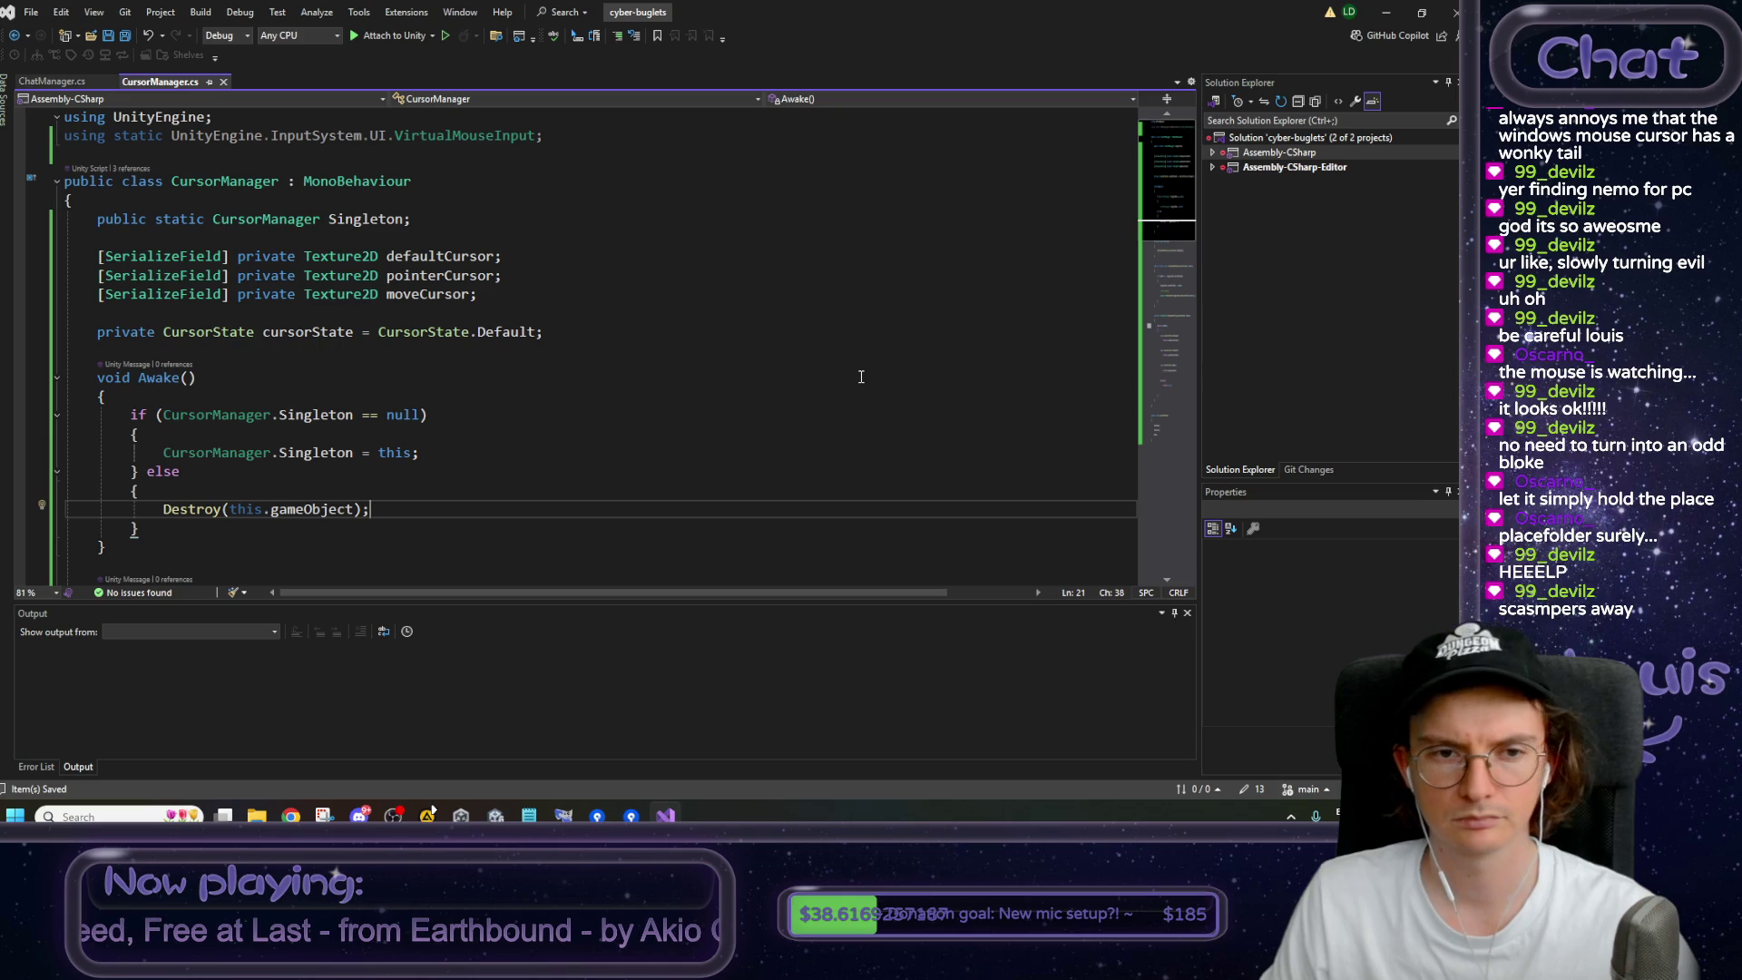
pyautogui.scroll(-1, 858, 375)
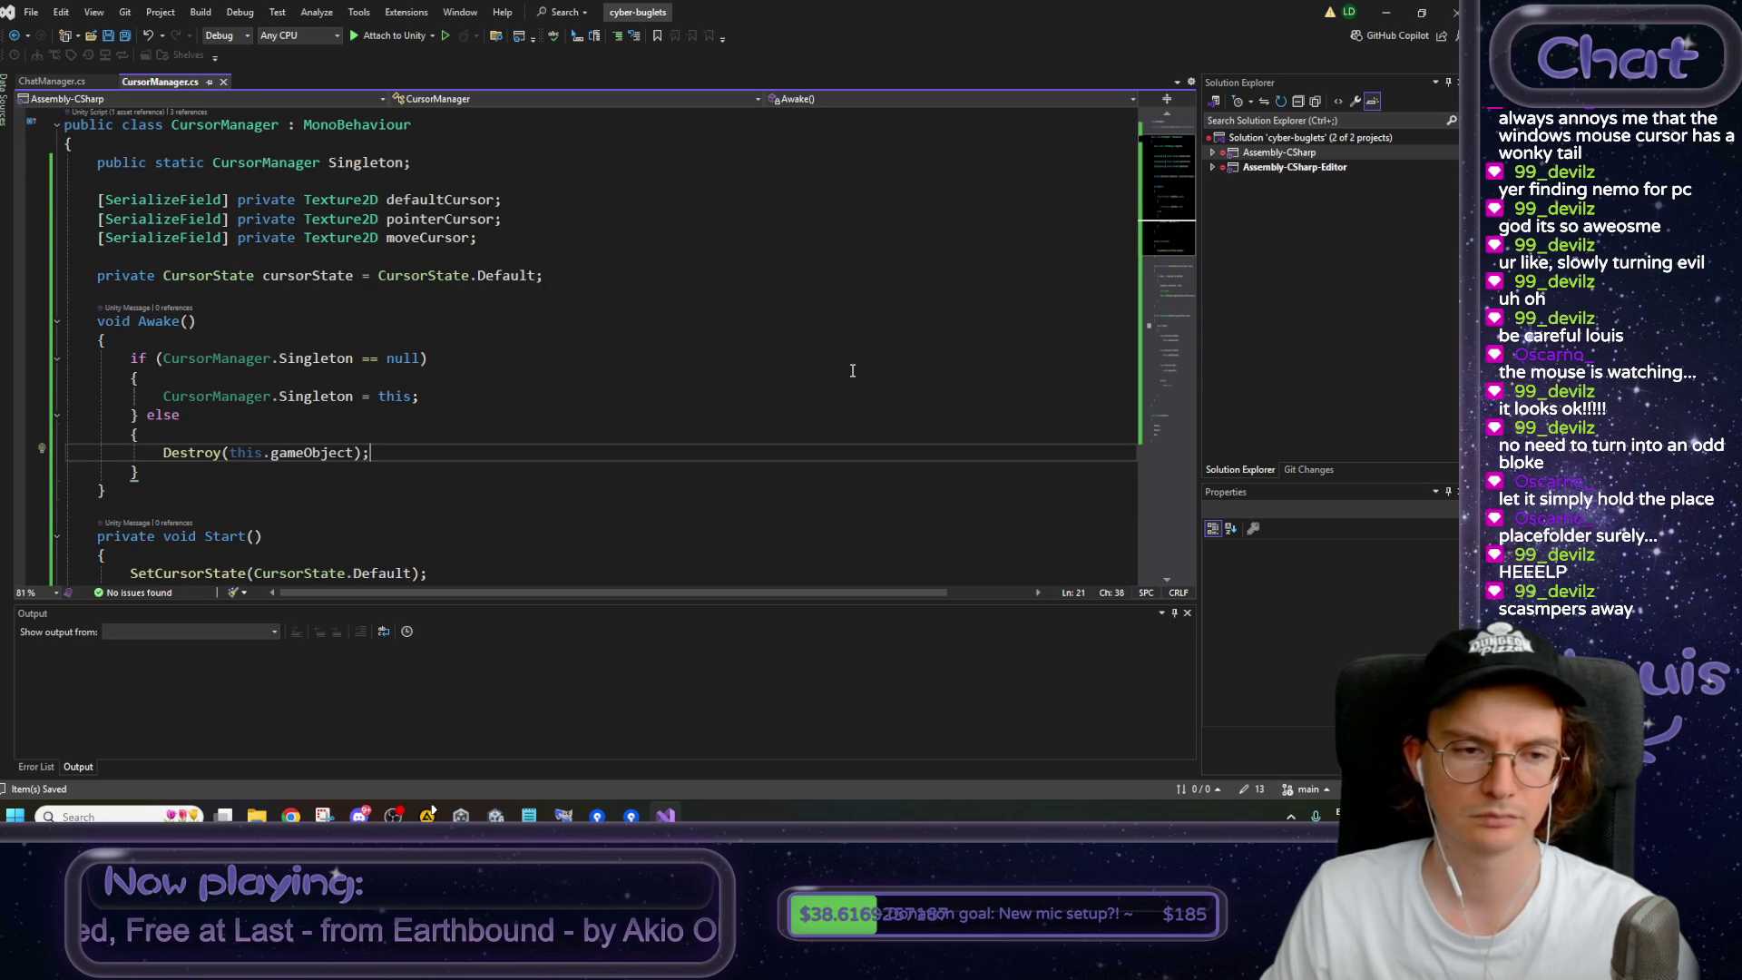
pyautogui.scroll(-3, 849, 373)
pyautogui.scroll(-1, 432, 453)
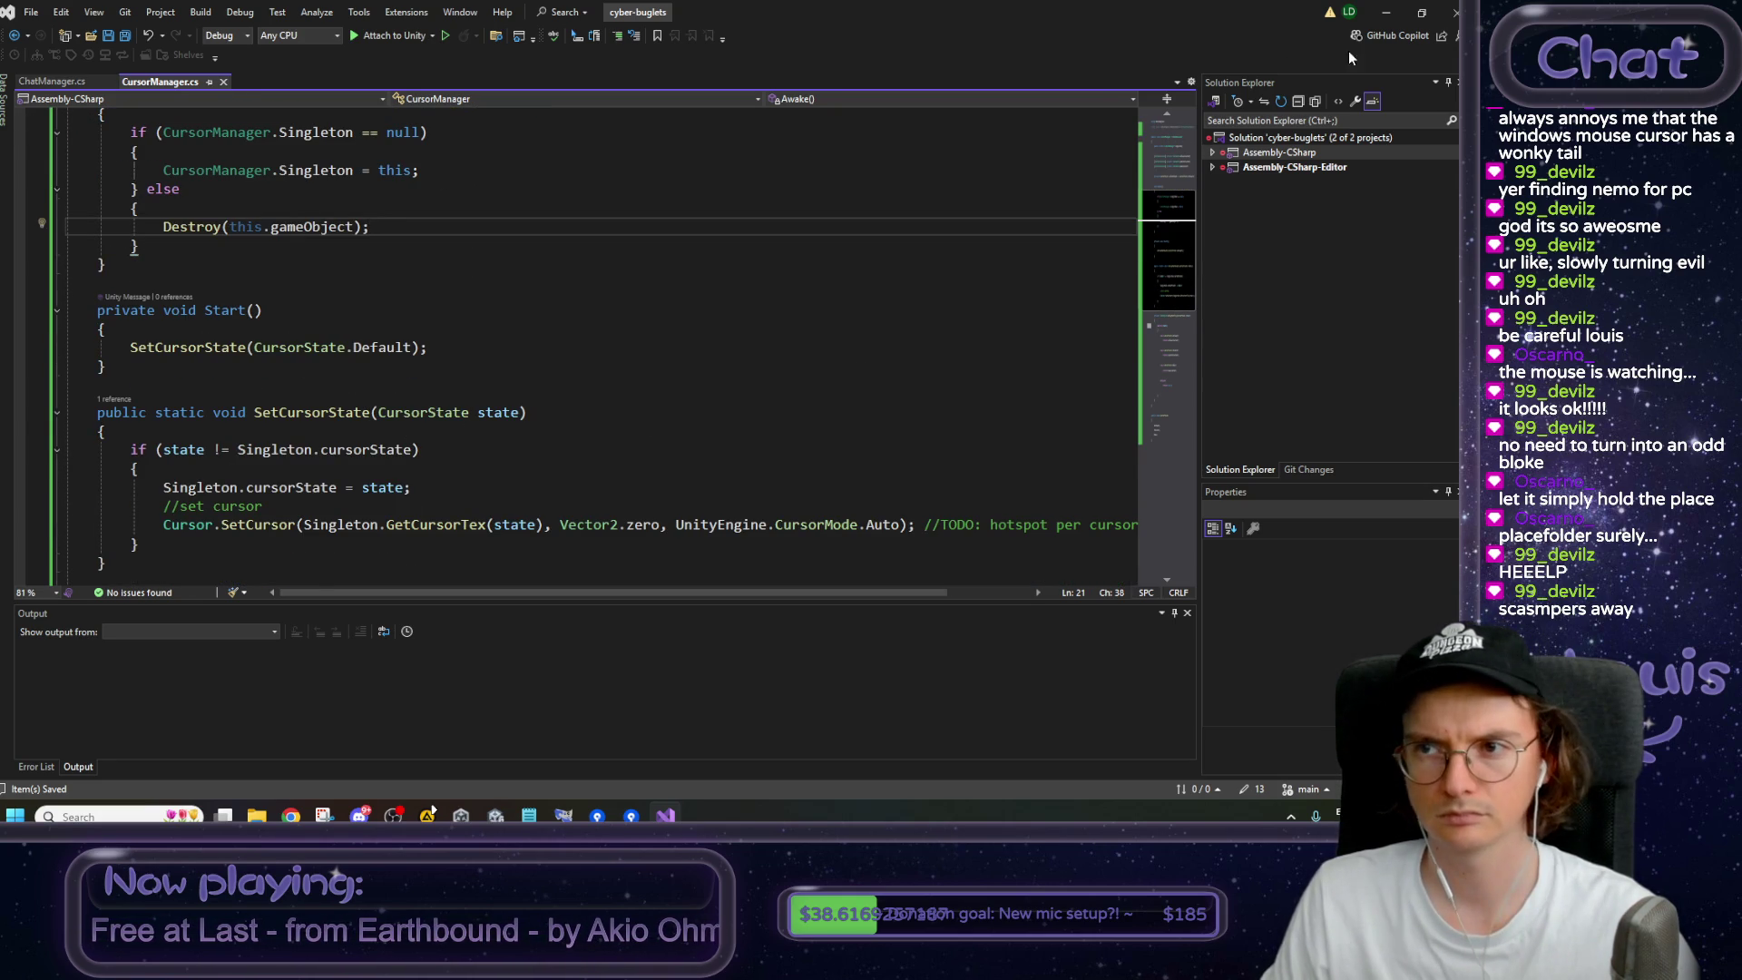
pyautogui.scroll(-2, 641, 386)
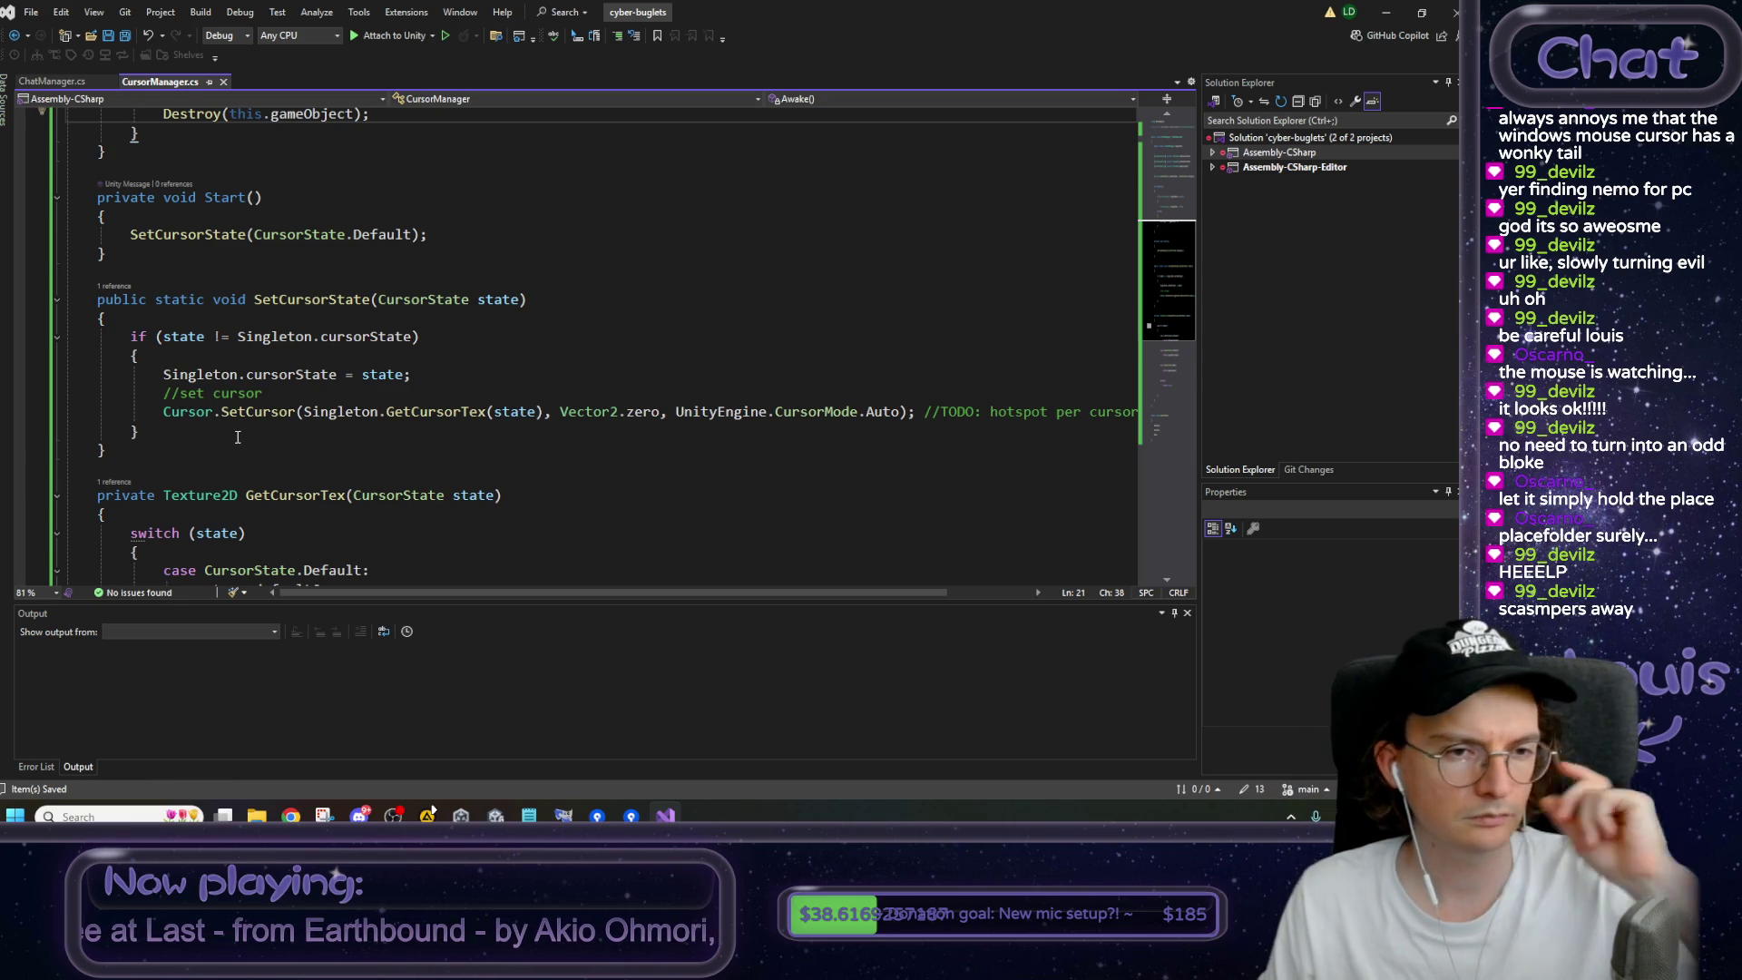
pyautogui.scroll(2, 332, 410)
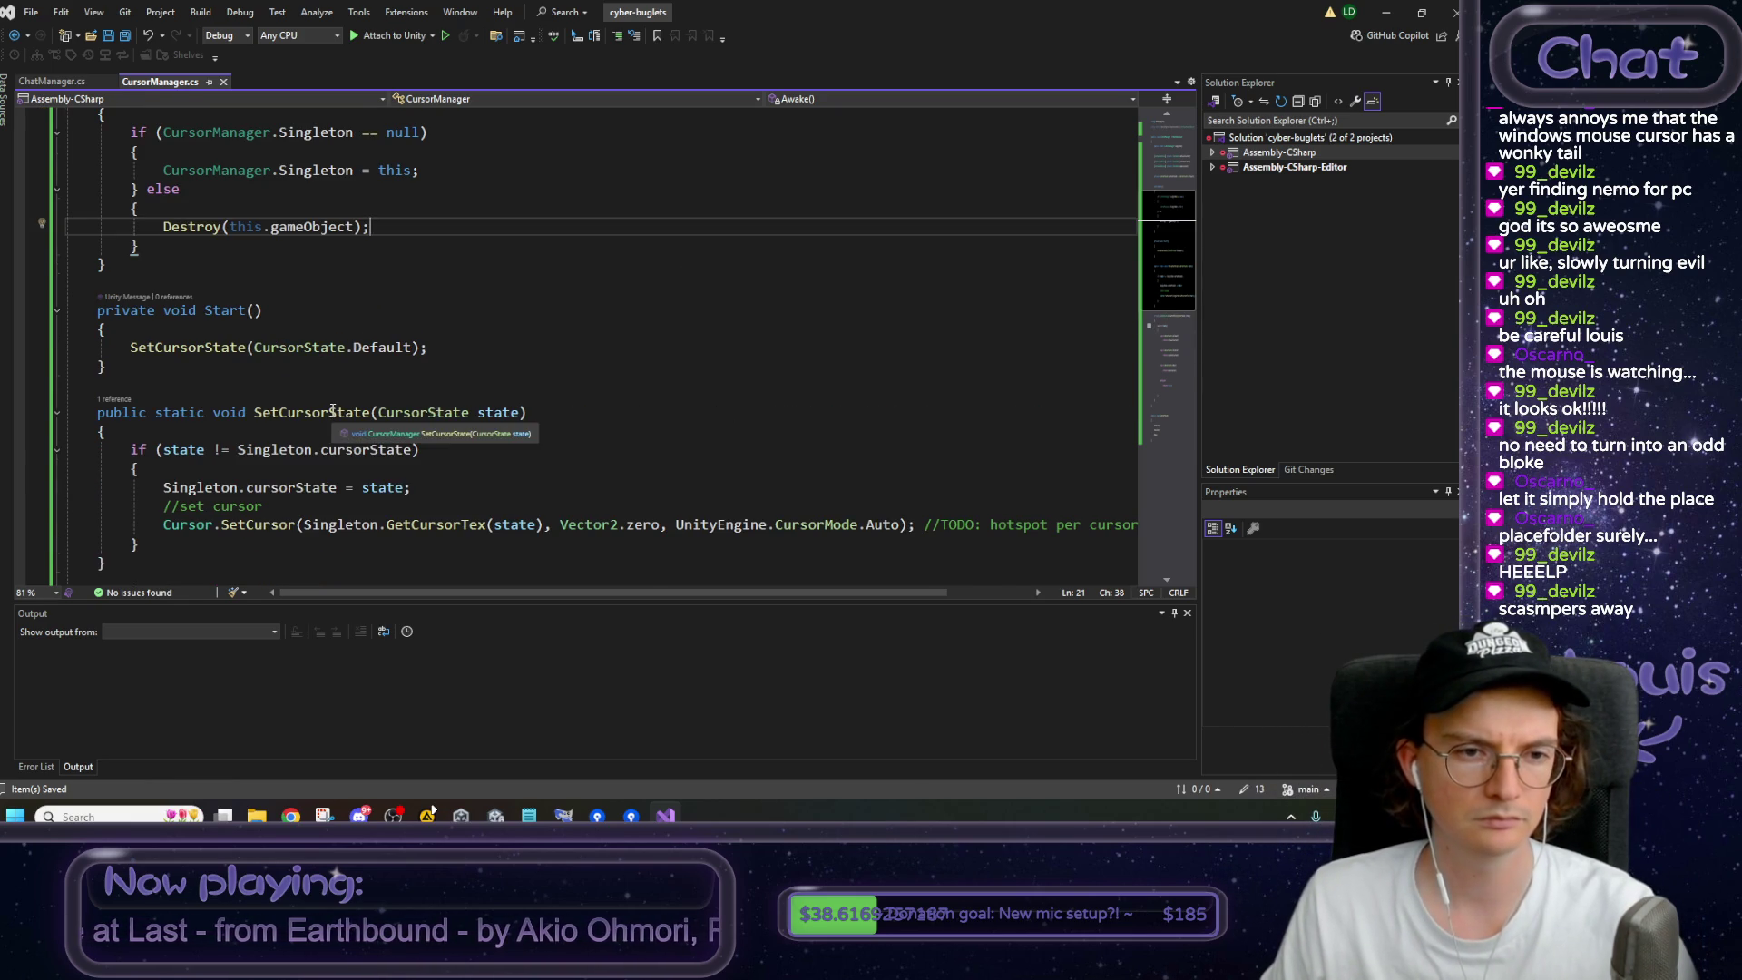
pyautogui.scroll(1, 332, 410)
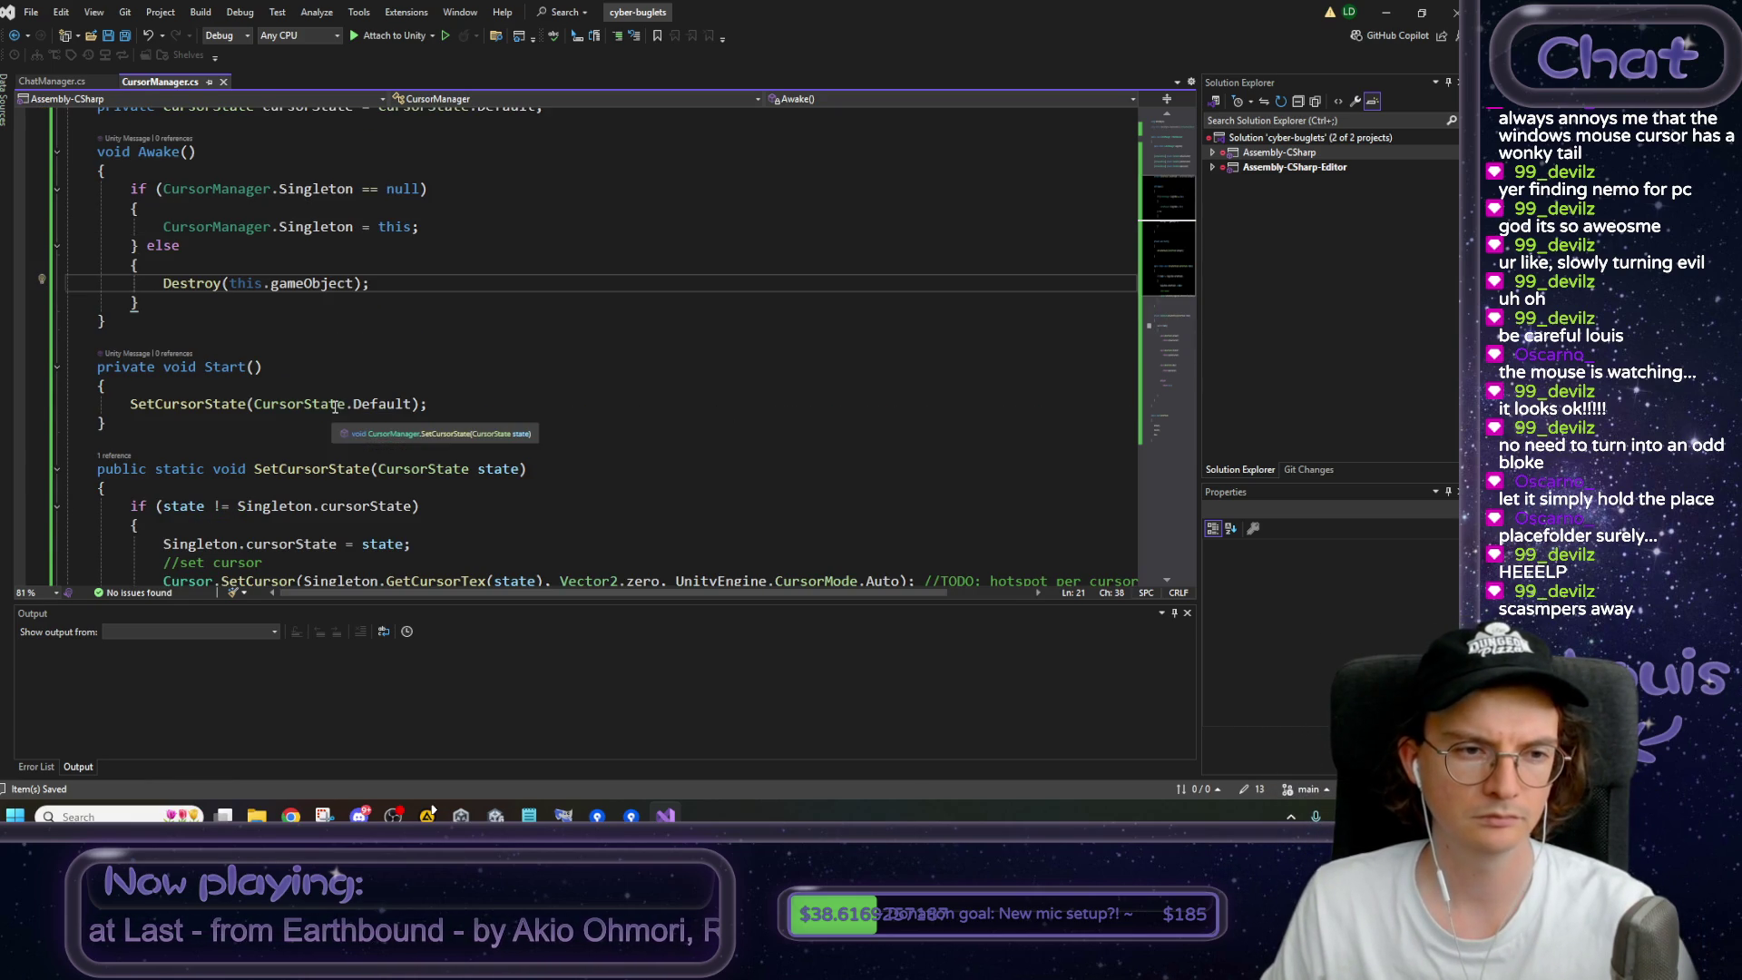
pyautogui.click(311, 470)
pyautogui.click(384, 401)
pyautogui.scroll(3, 383, 412)
pyautogui.scroll(-9, 382, 411)
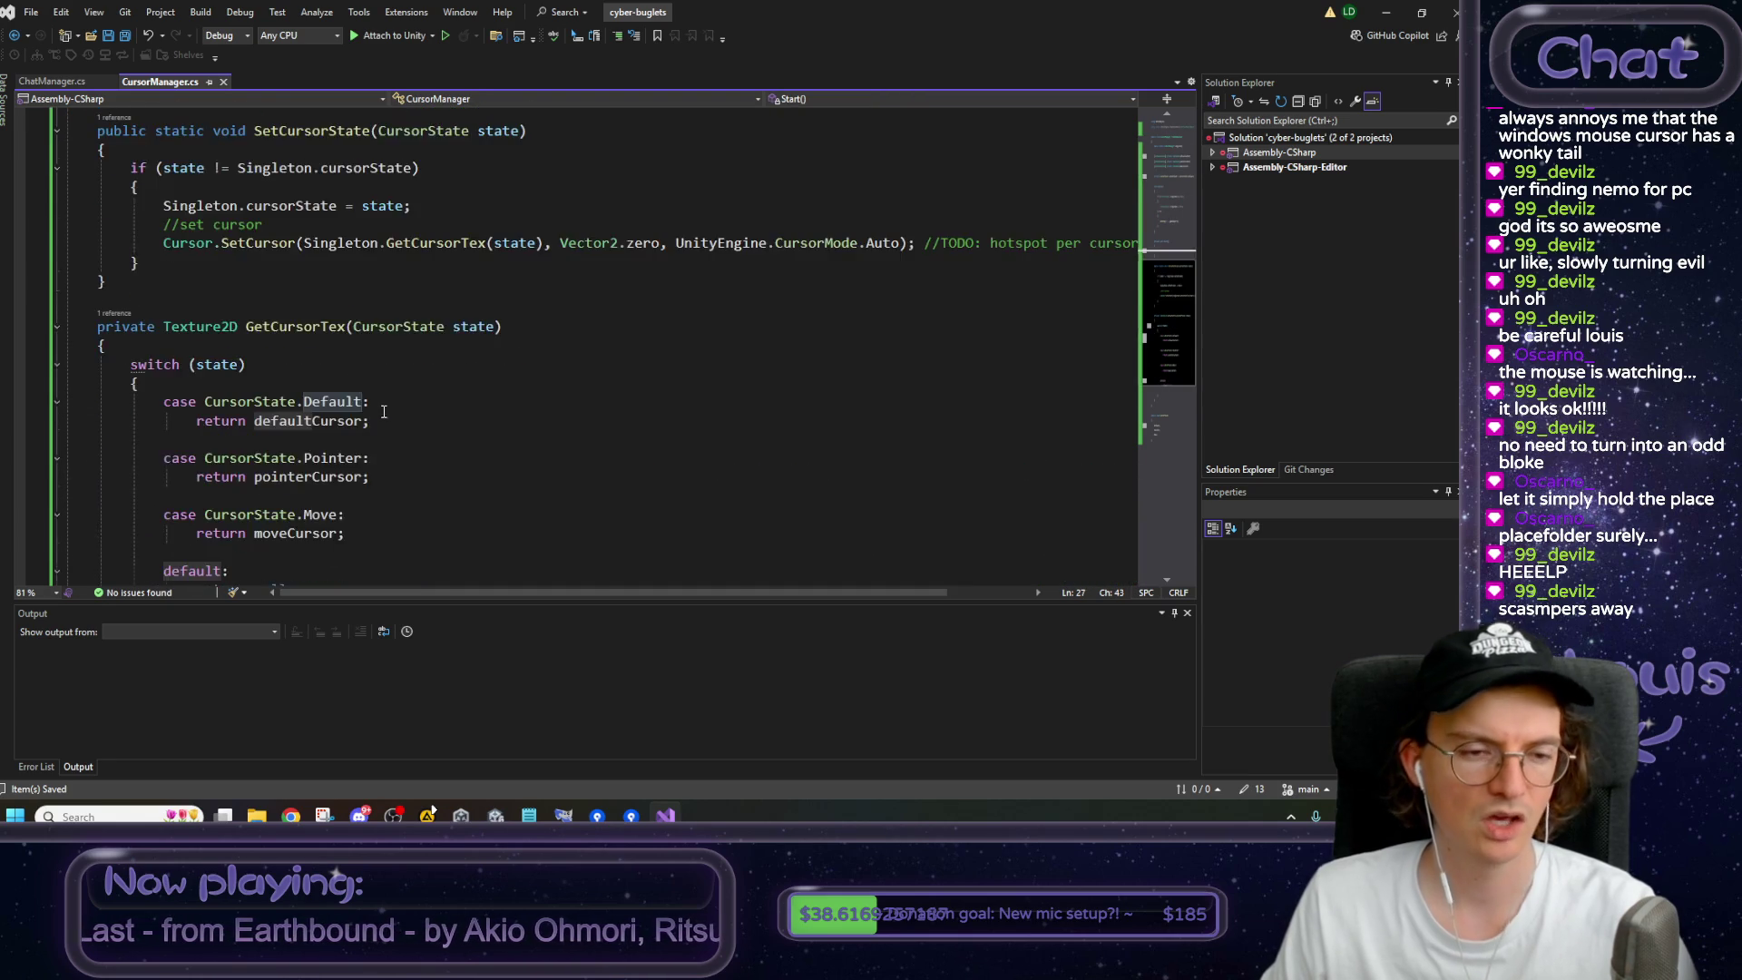
pyautogui.scroll(-6, 384, 414)
pyautogui.click(171, 393)
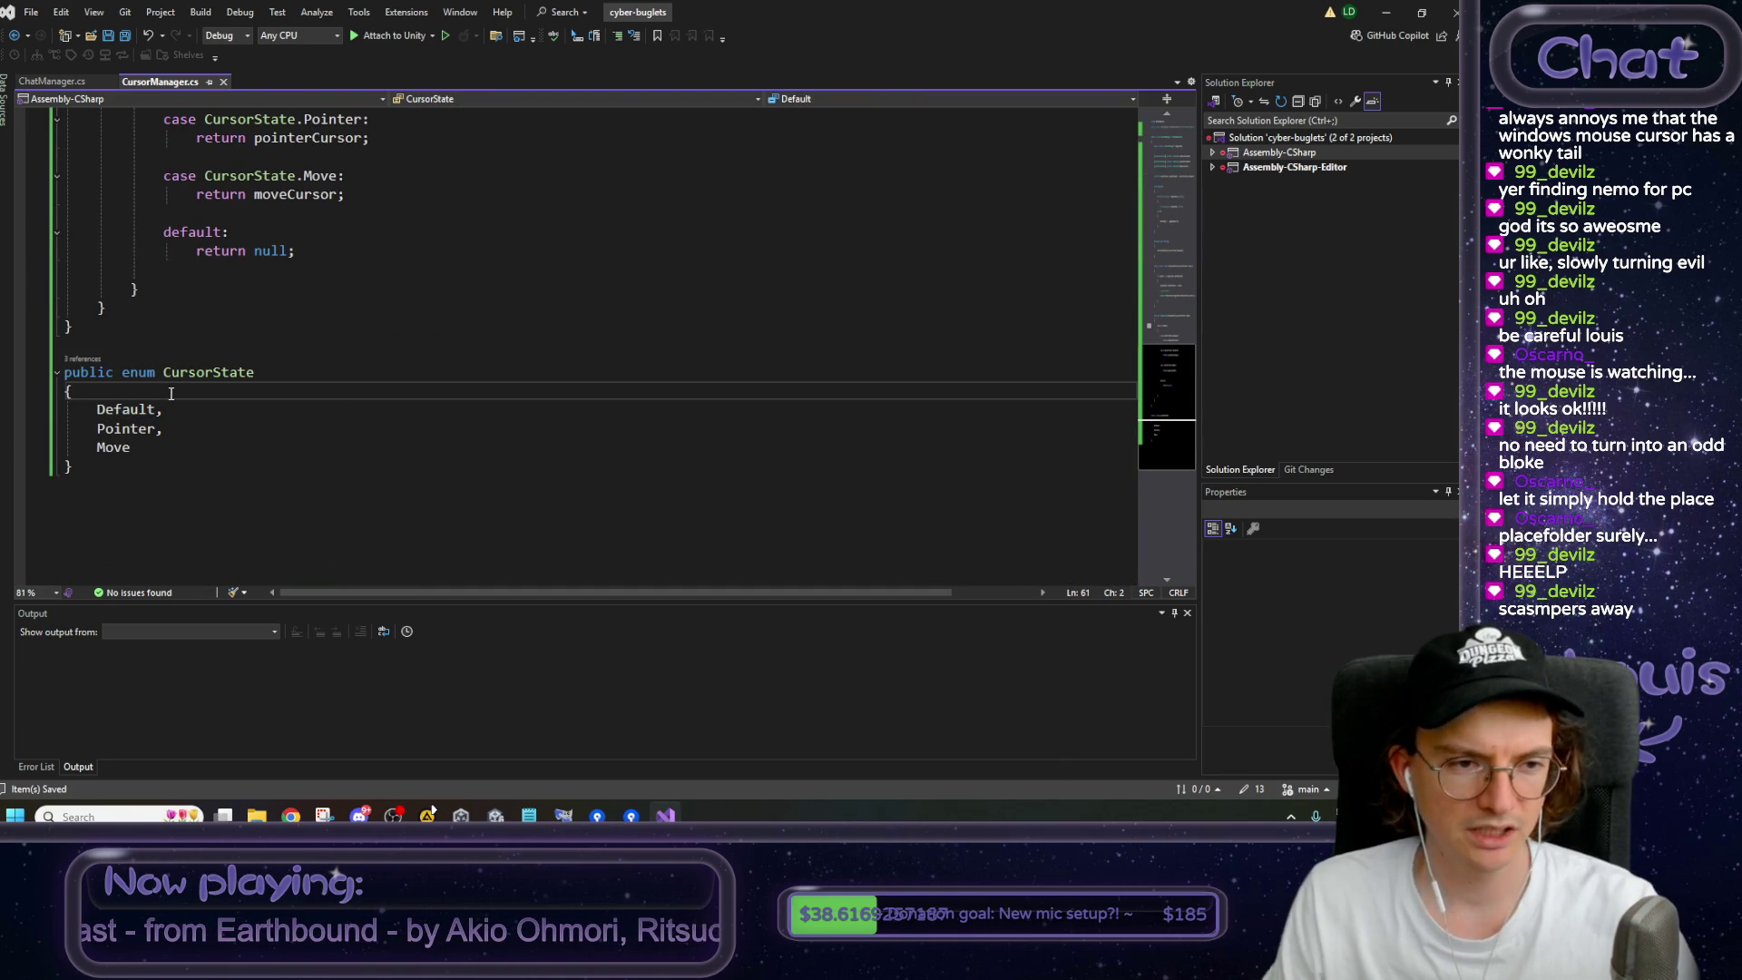
pyautogui.press('Return')
pyautogui.write('Uni')
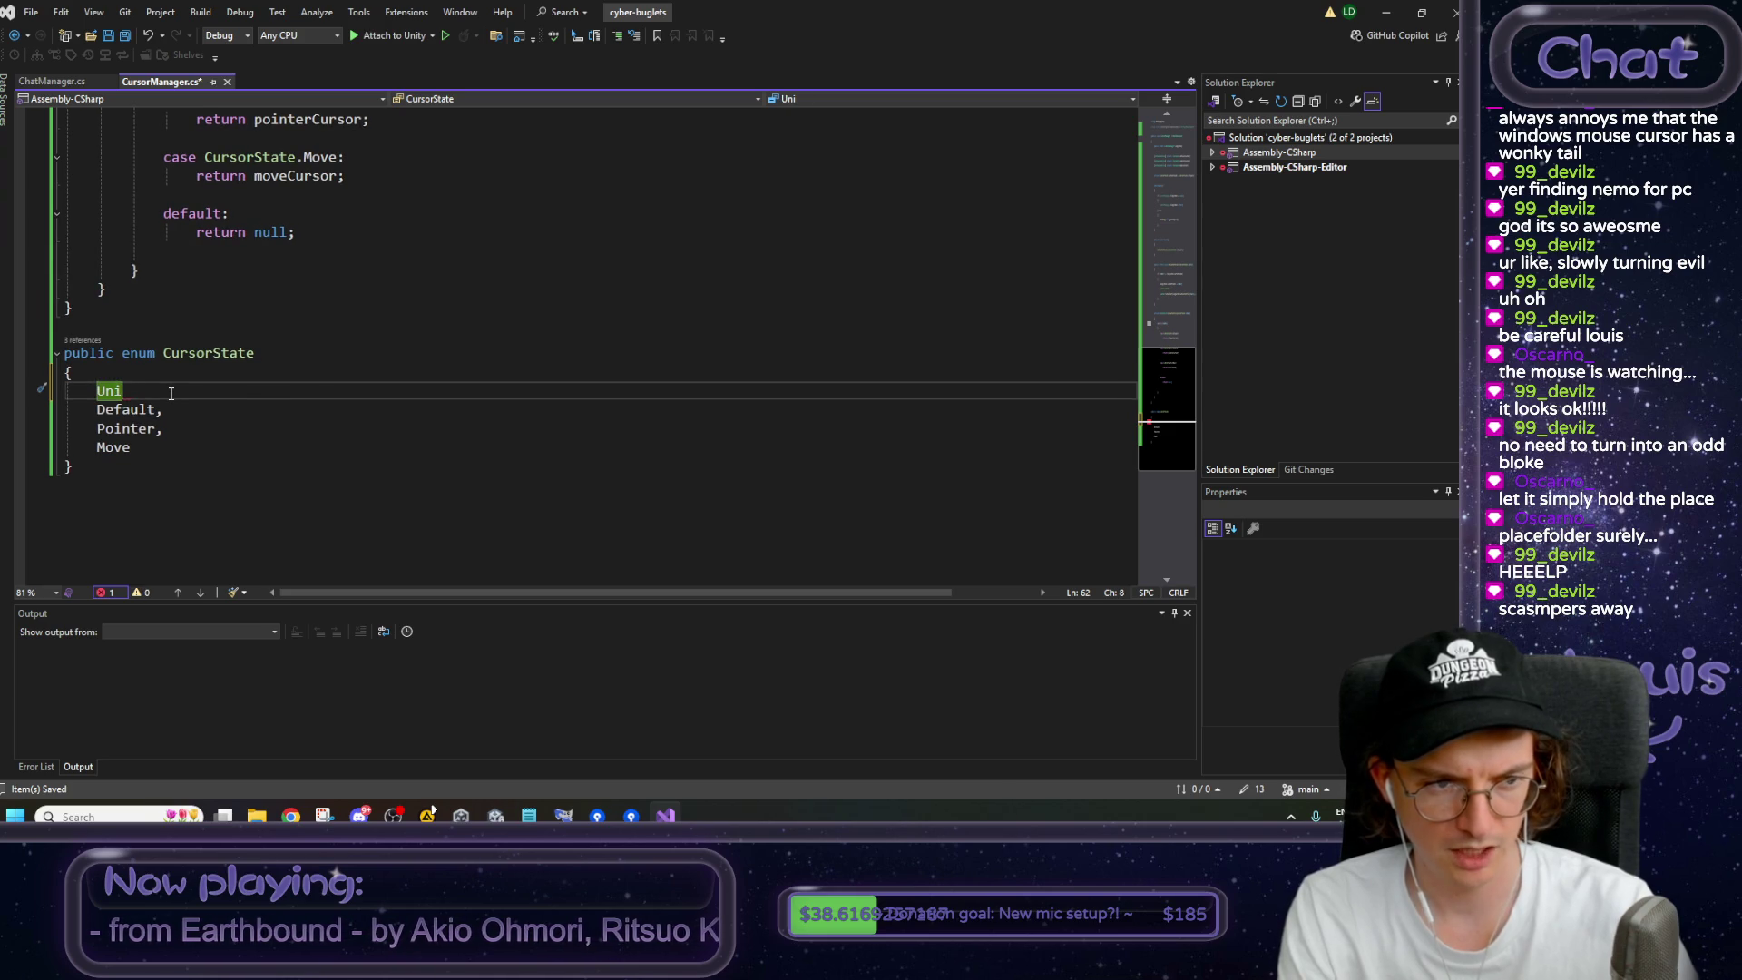
pyautogui.write('nitialised,')
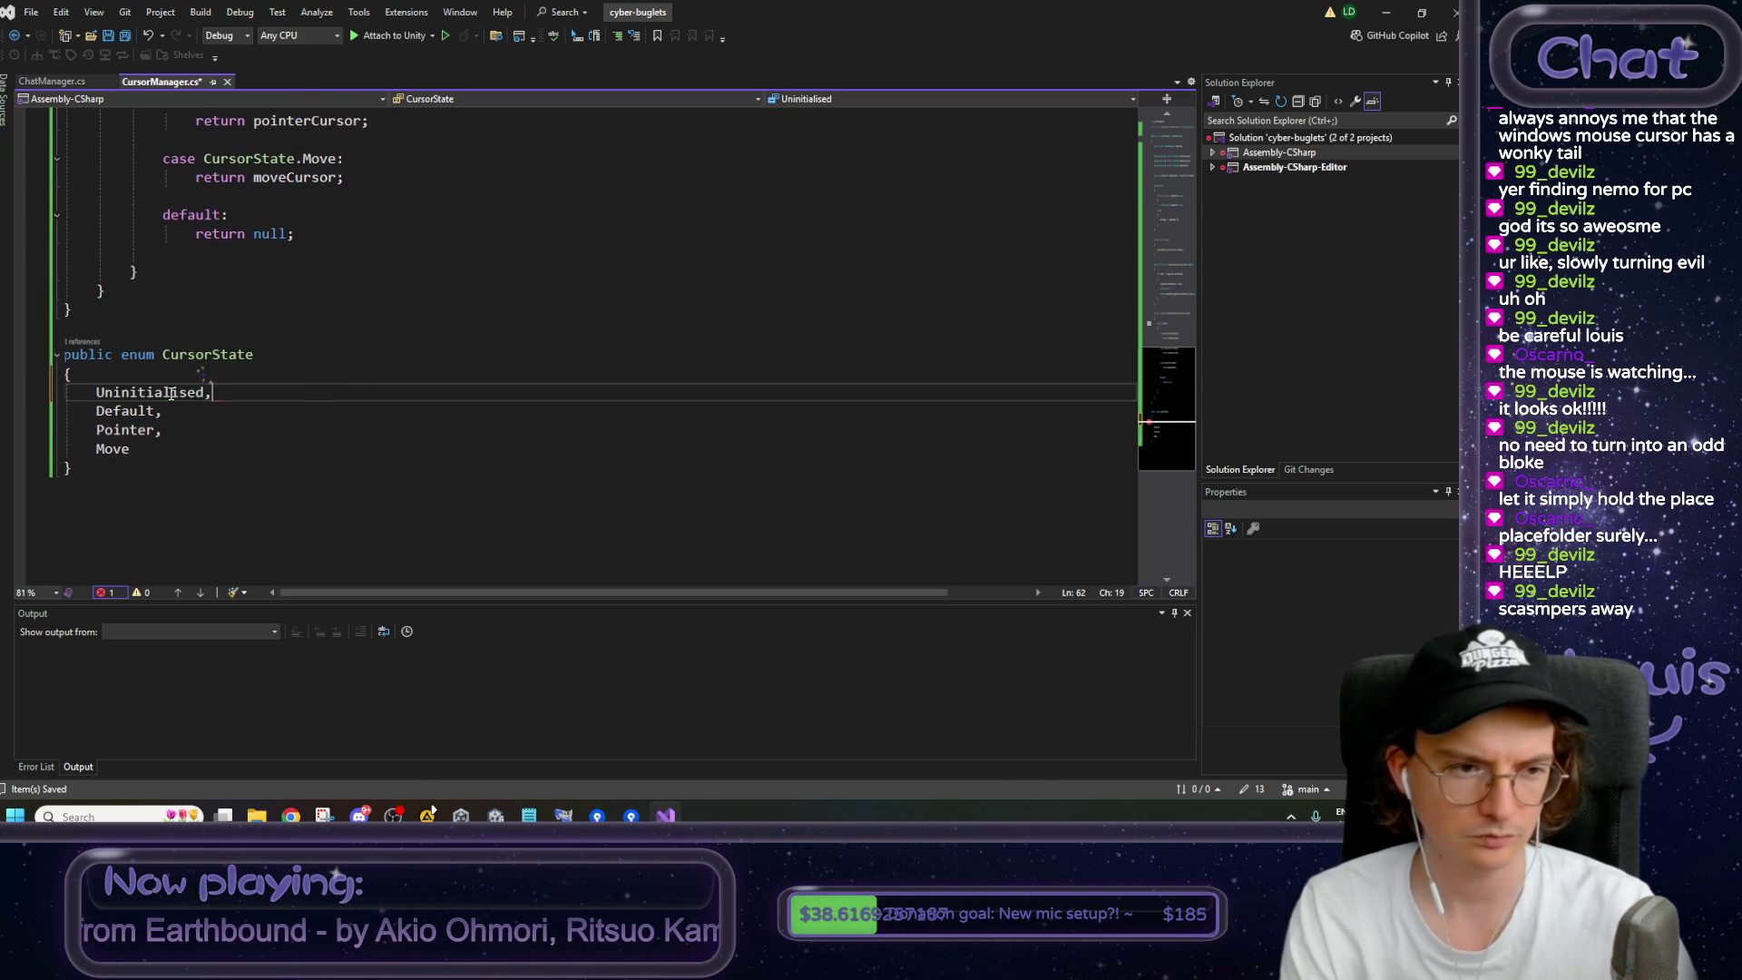
pyautogui.hotkey('ctrl', 's')
# Change cursorState's initial value from Default to CursorState.Uninitialised and save.
pyautogui.scroll(15, 172, 393)
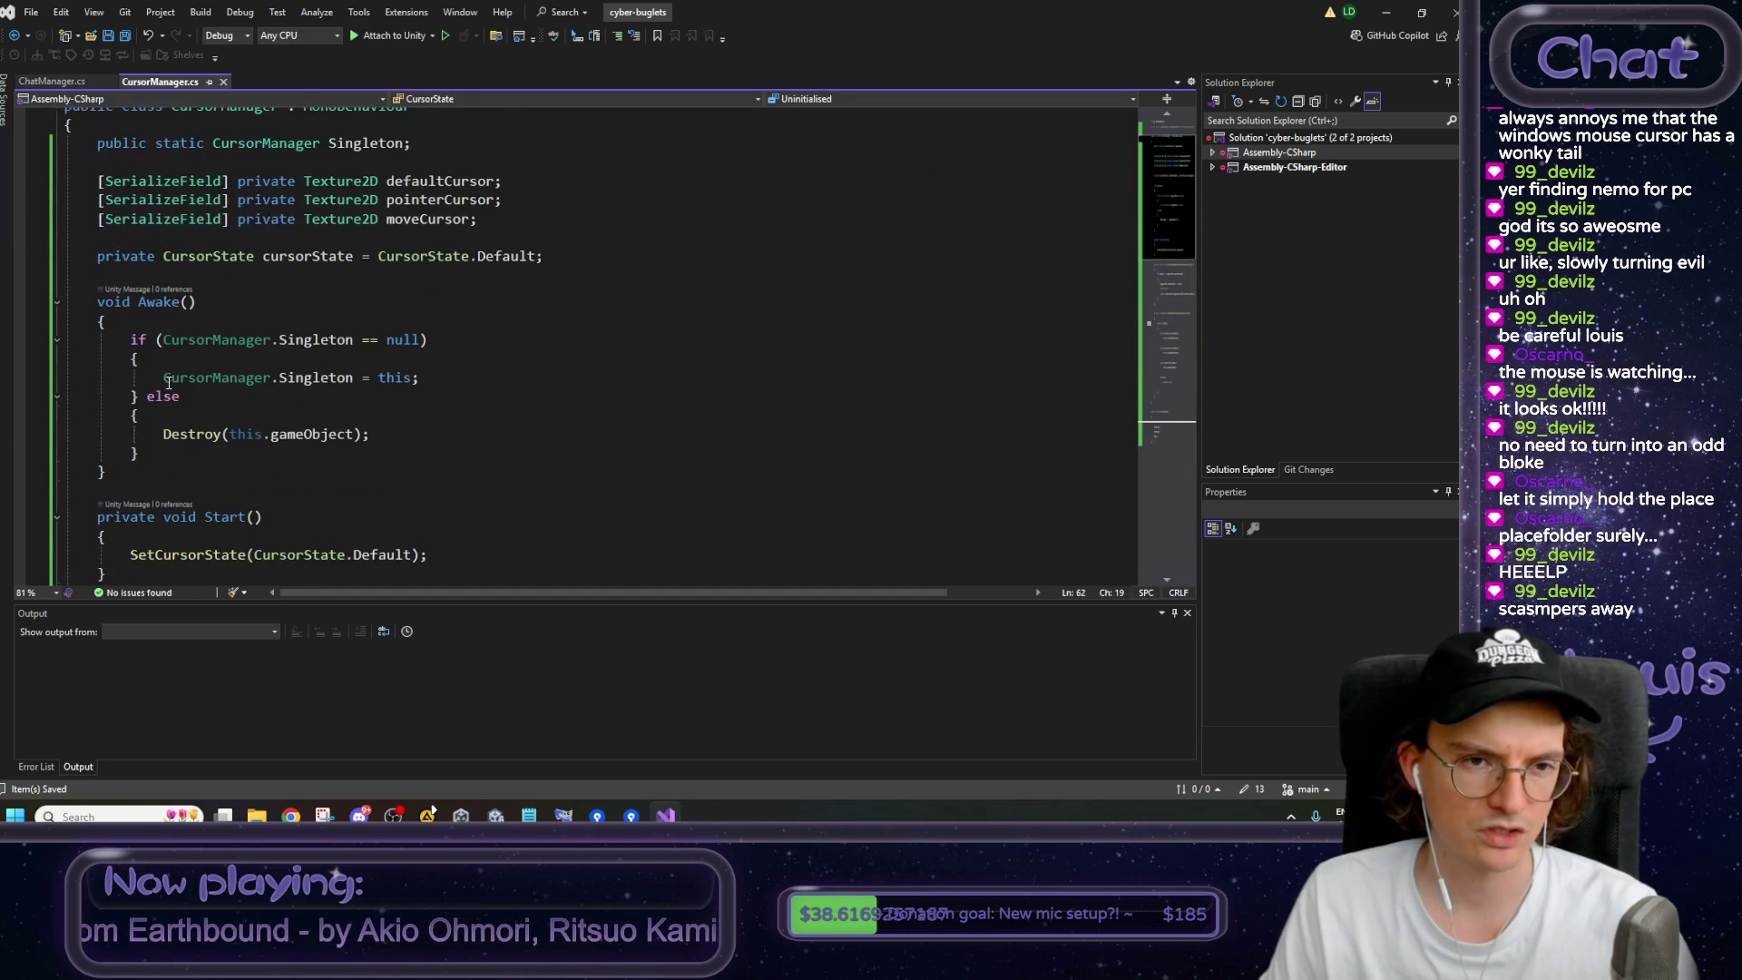
pyautogui.click(495, 255)
pyautogui.doubleClick(499, 256)
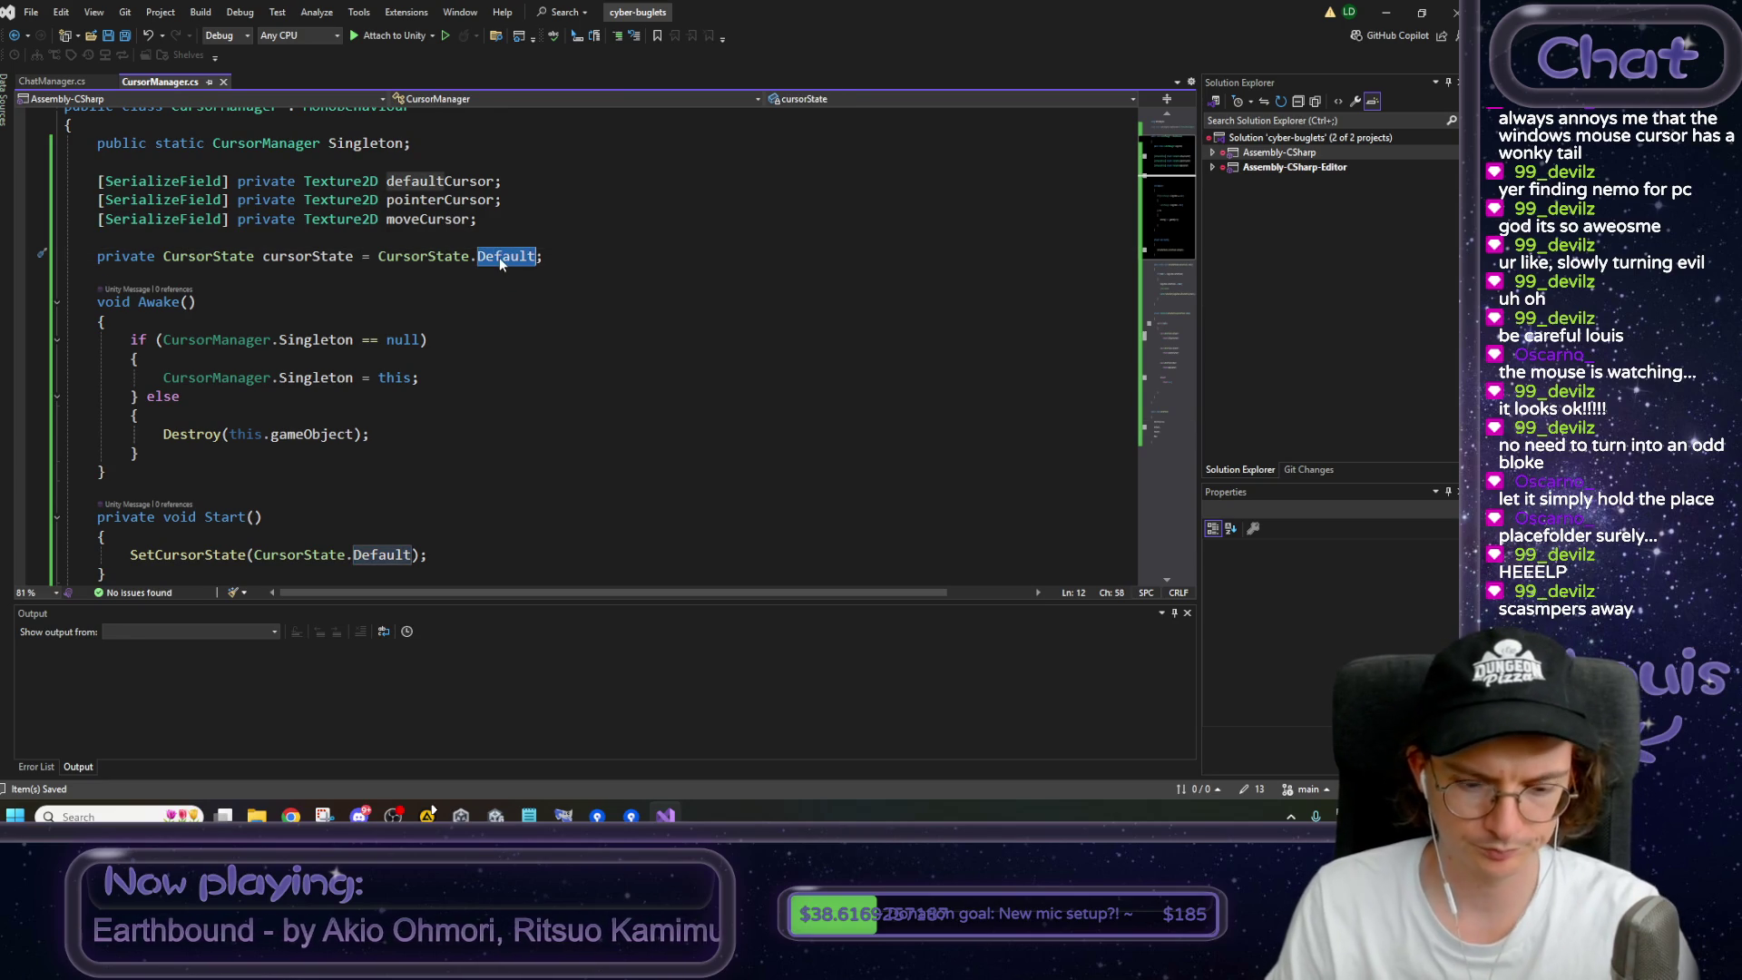
pyautogui.write('Unin')
pyautogui.press('Tab')
pyautogui.hotkey('ctrl', 's')
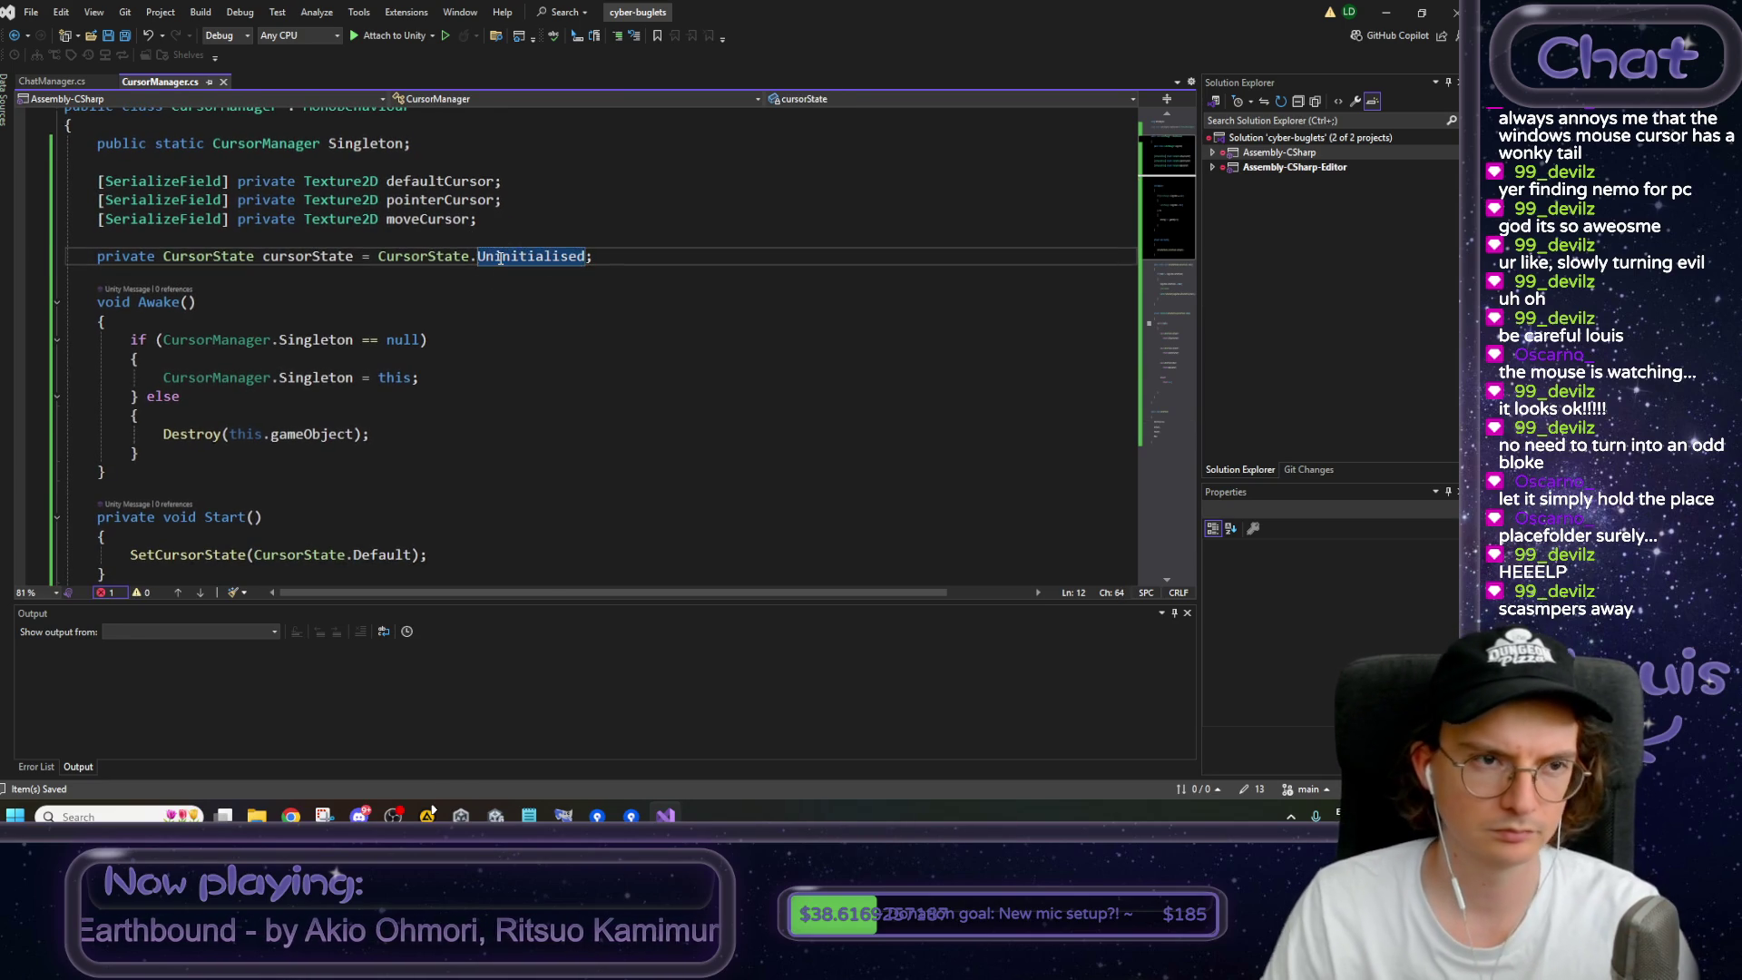
pyautogui.scroll(-4, 500, 273)
pyautogui.hotkey('alt', 'Tab')
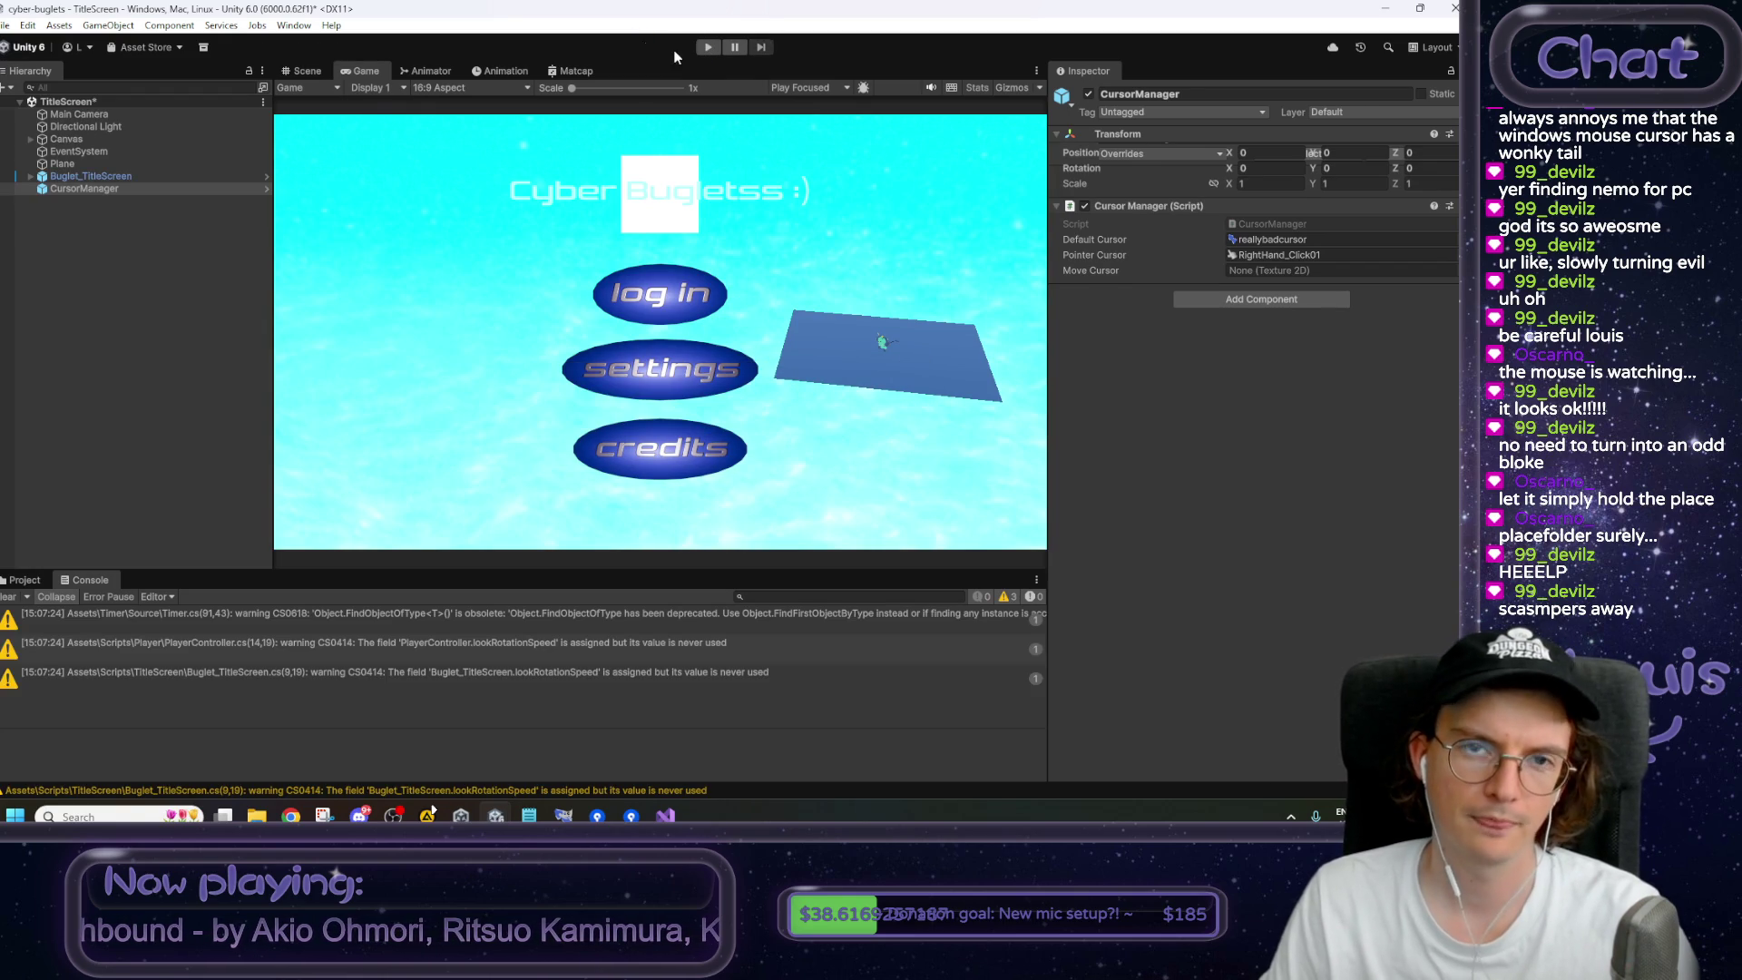
# Play-test TitleScreen again and read the reallybadcursor not-CPU-accessible error and the accompanying warning.
pyautogui.click(709, 47)
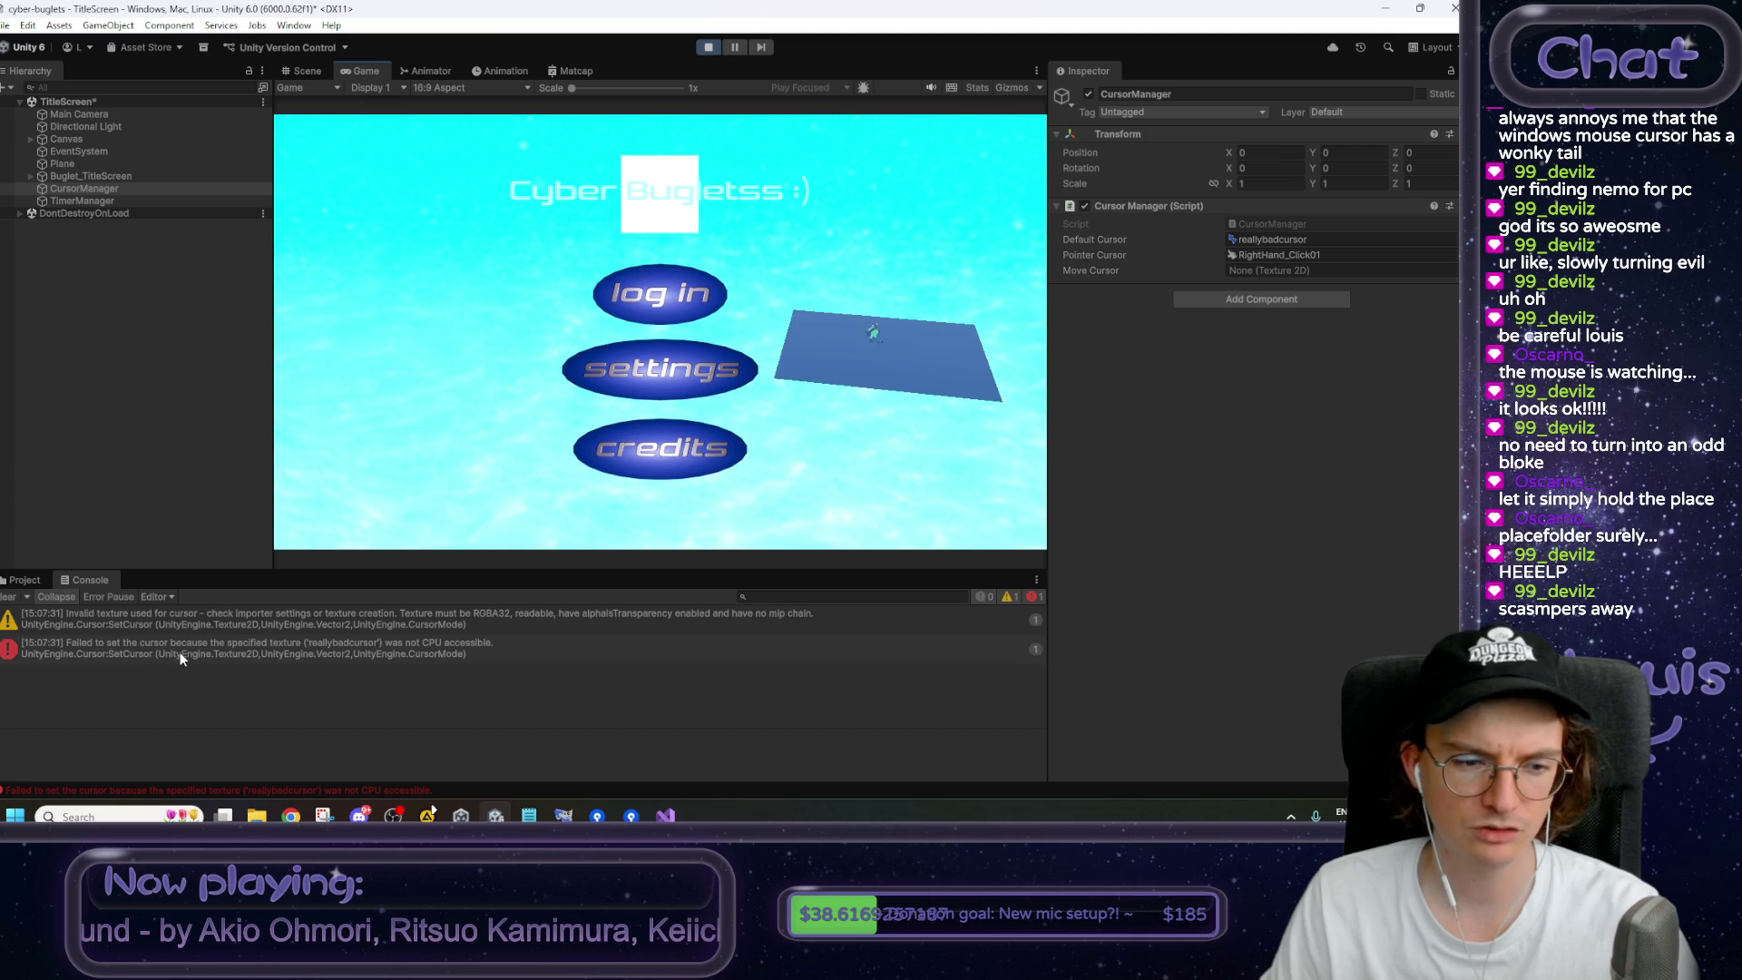
pyautogui.click(180, 652)
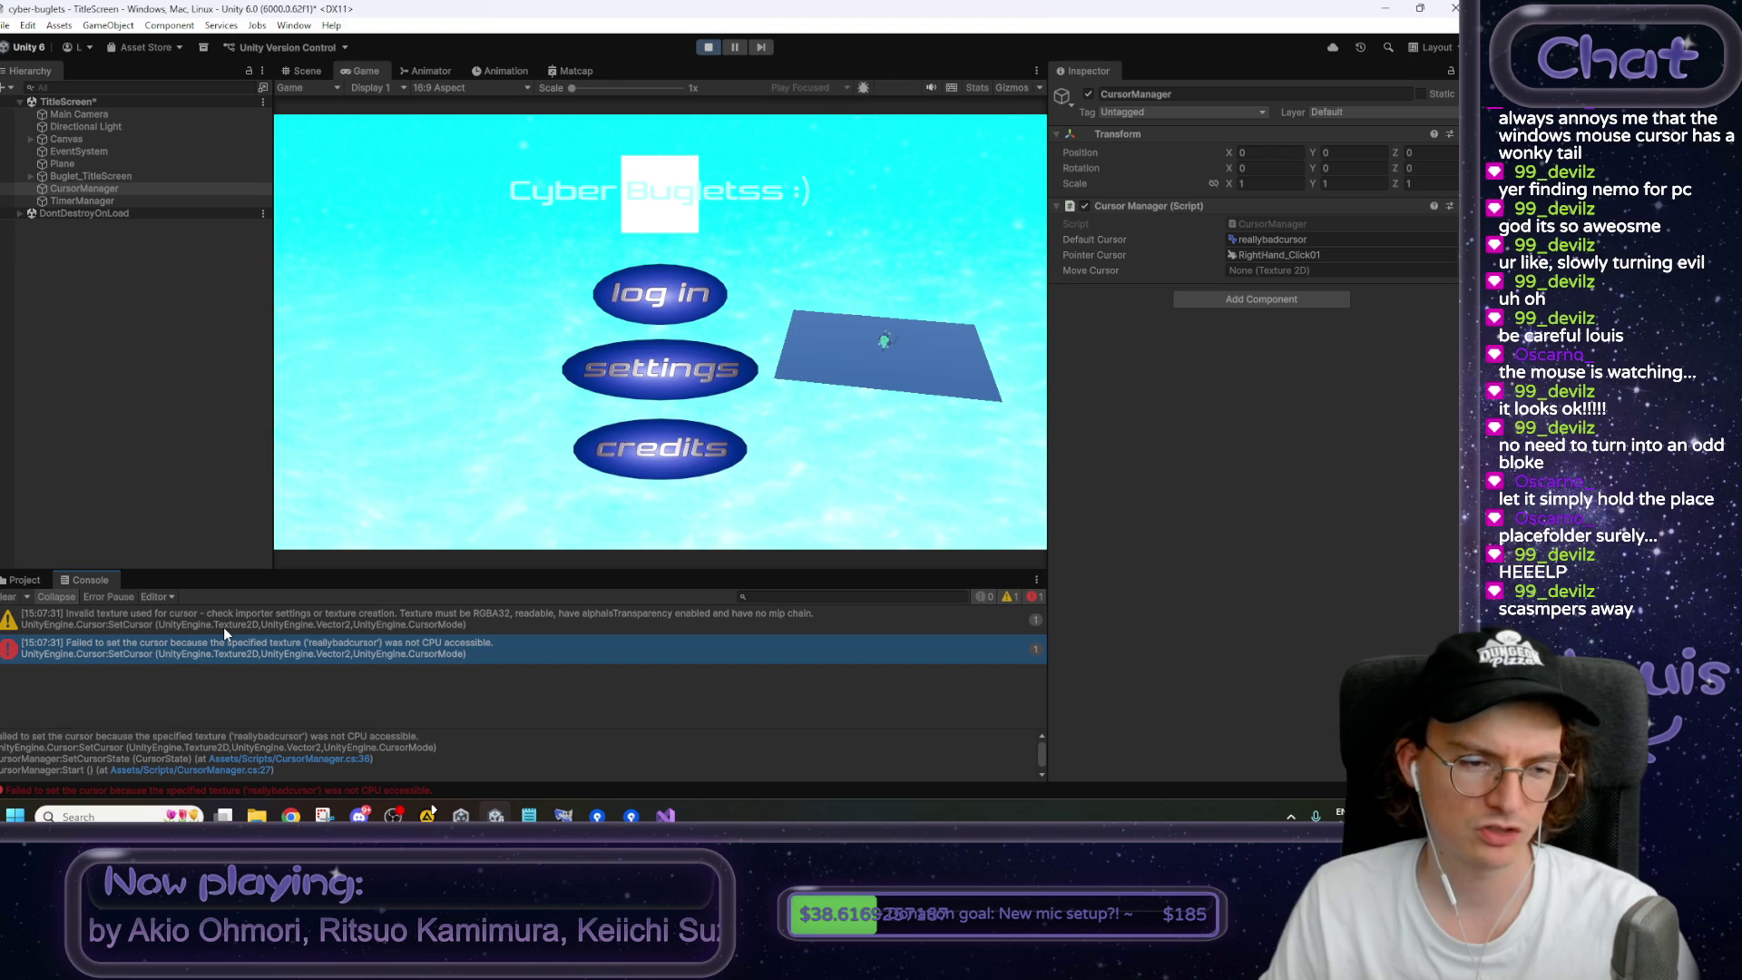
pyautogui.click(223, 627)
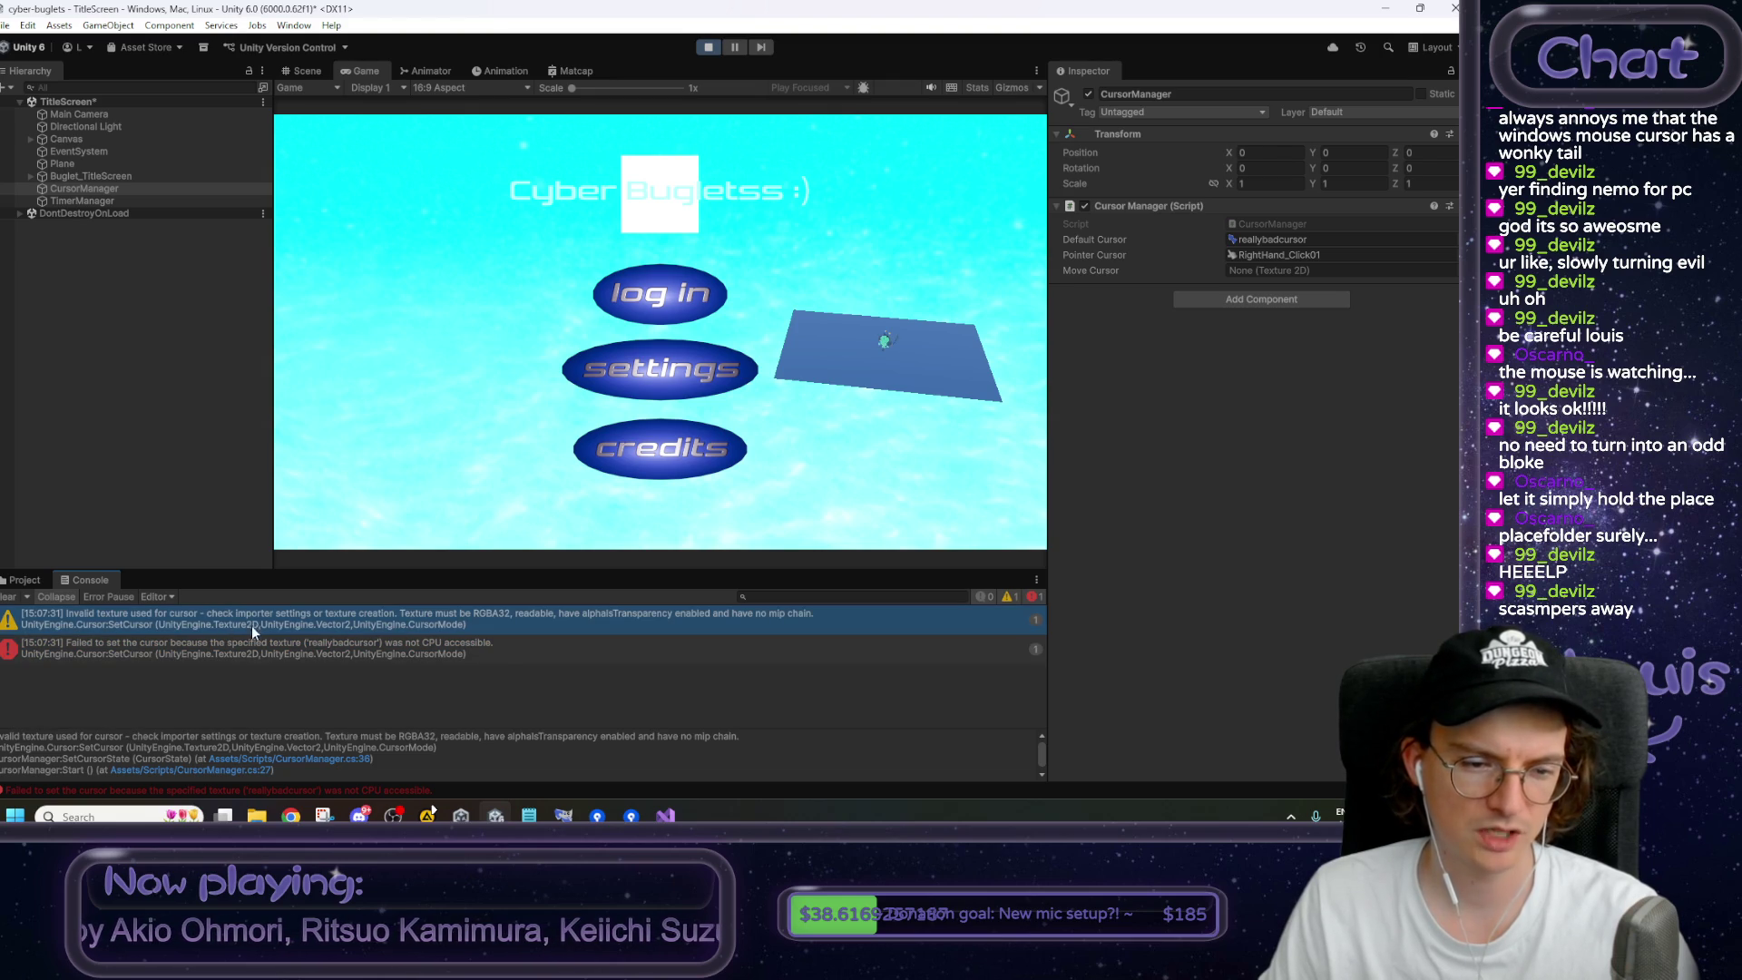